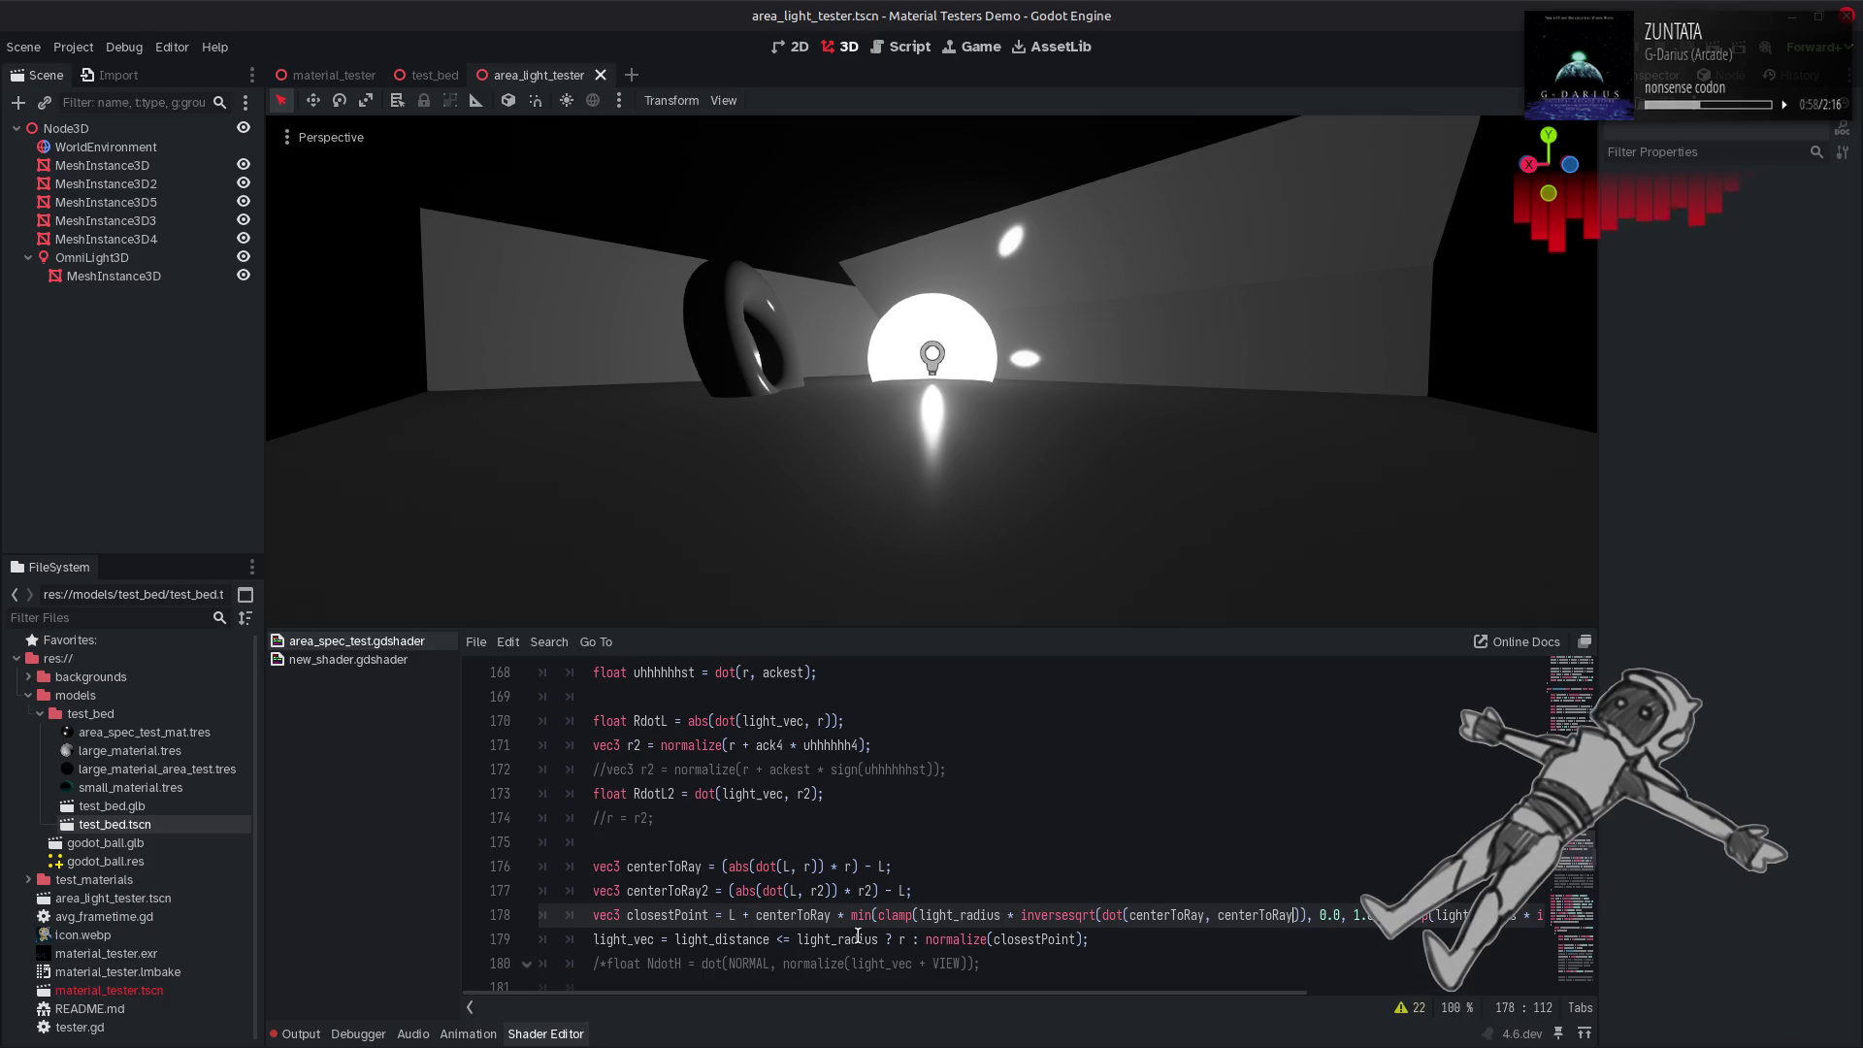
Revert line 178's max edit back to min, then raise the OmniLight3D's specular strength.
double_click(860, 915)
text(max)
click(1109, 889)
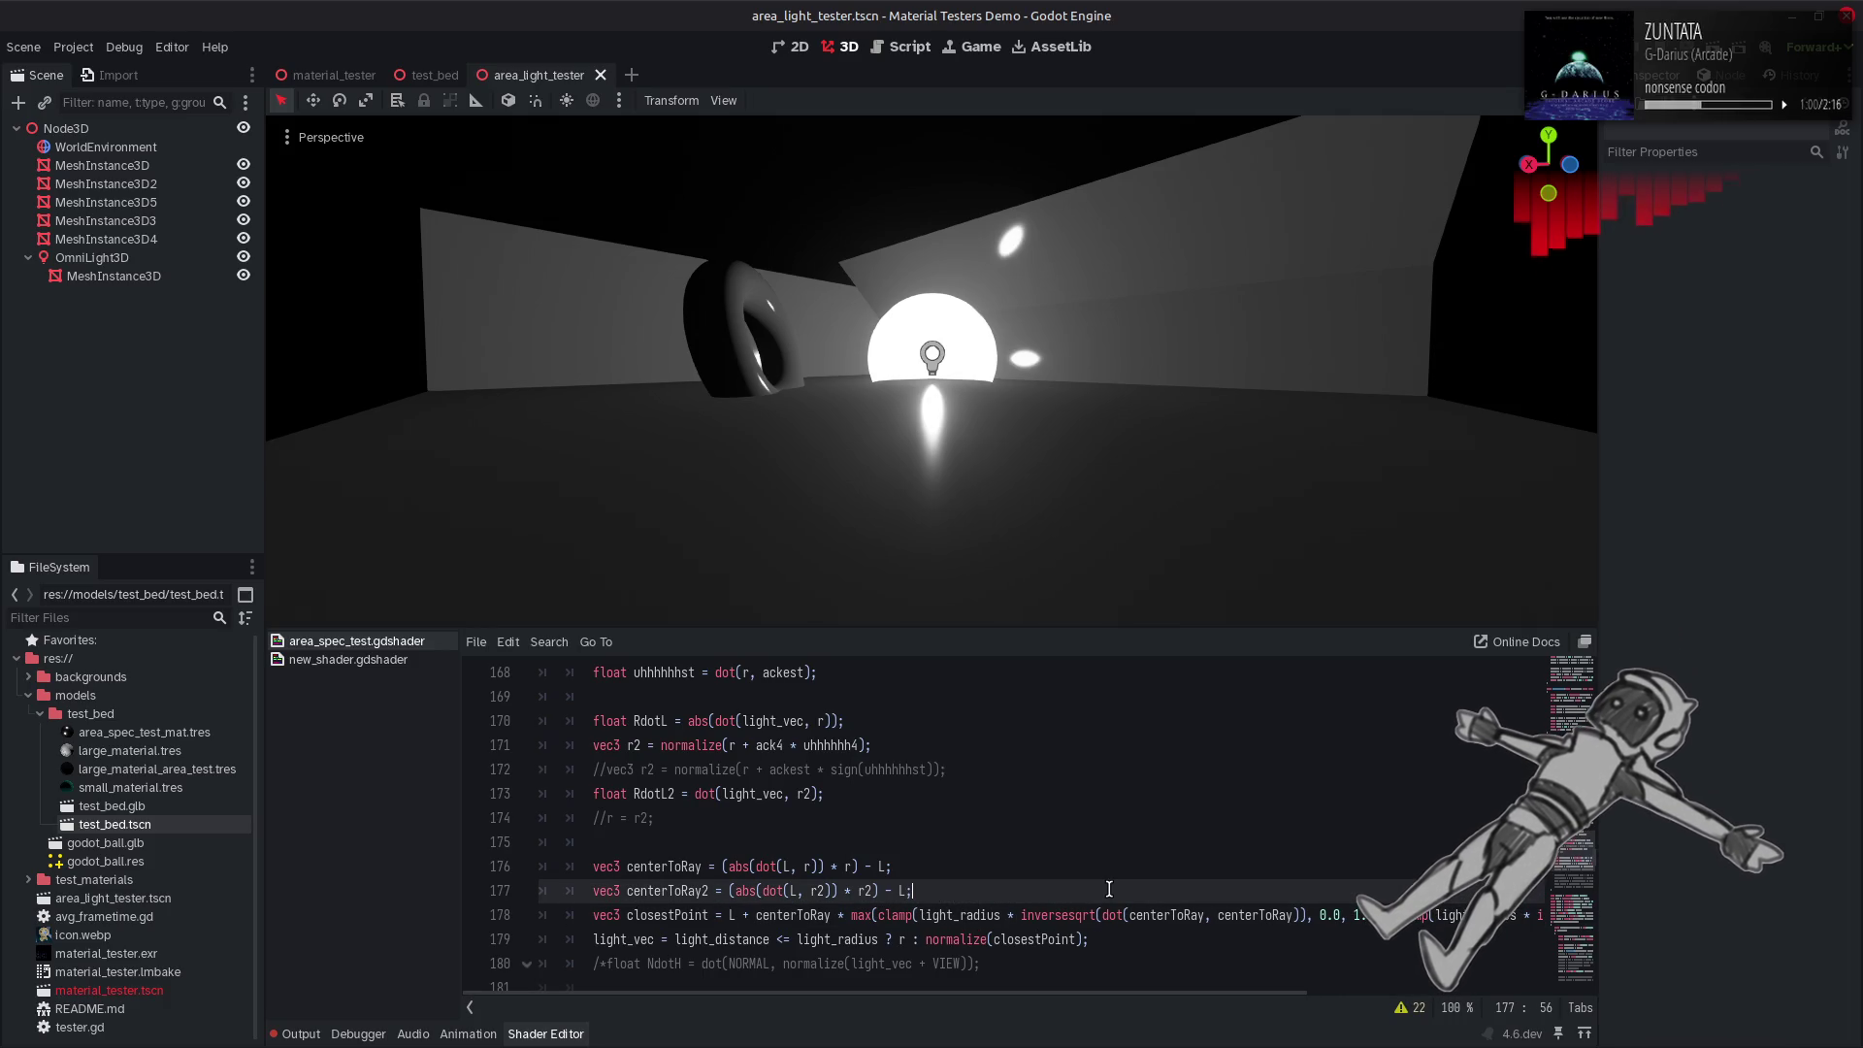
key(ctrl+z)
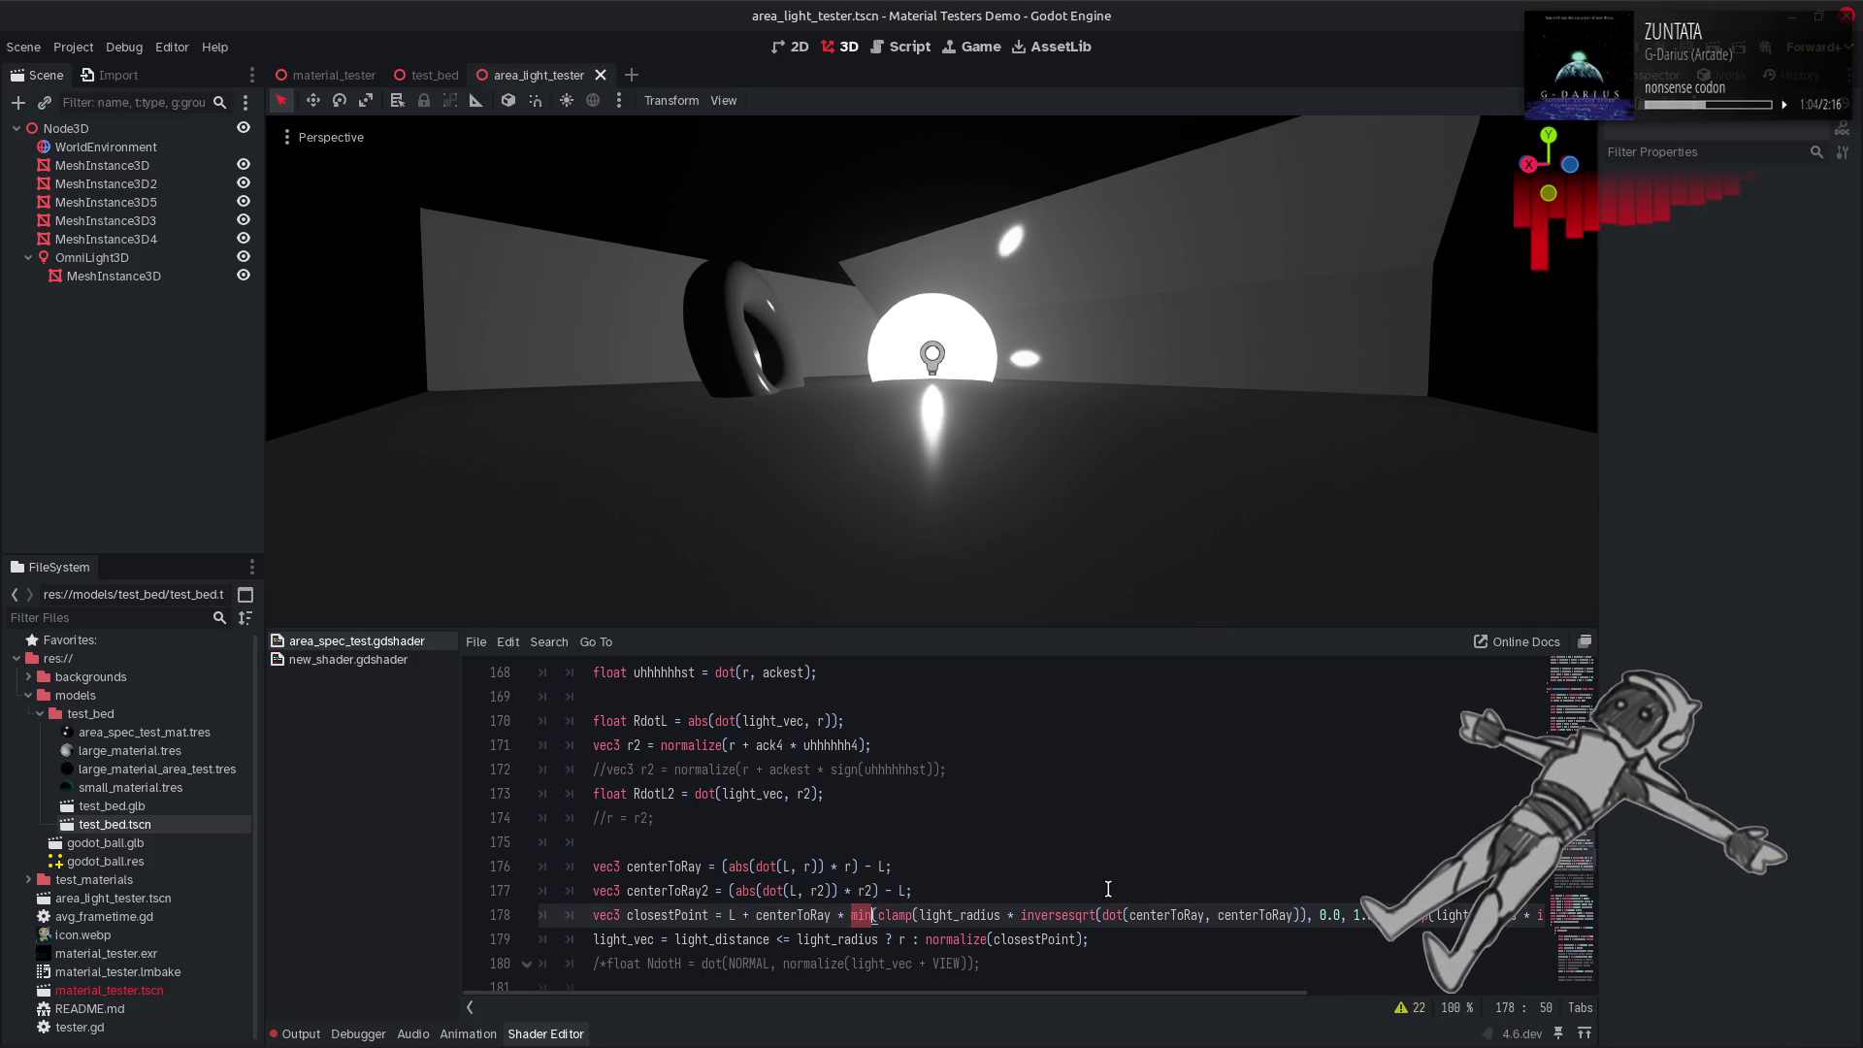
click(144, 258)
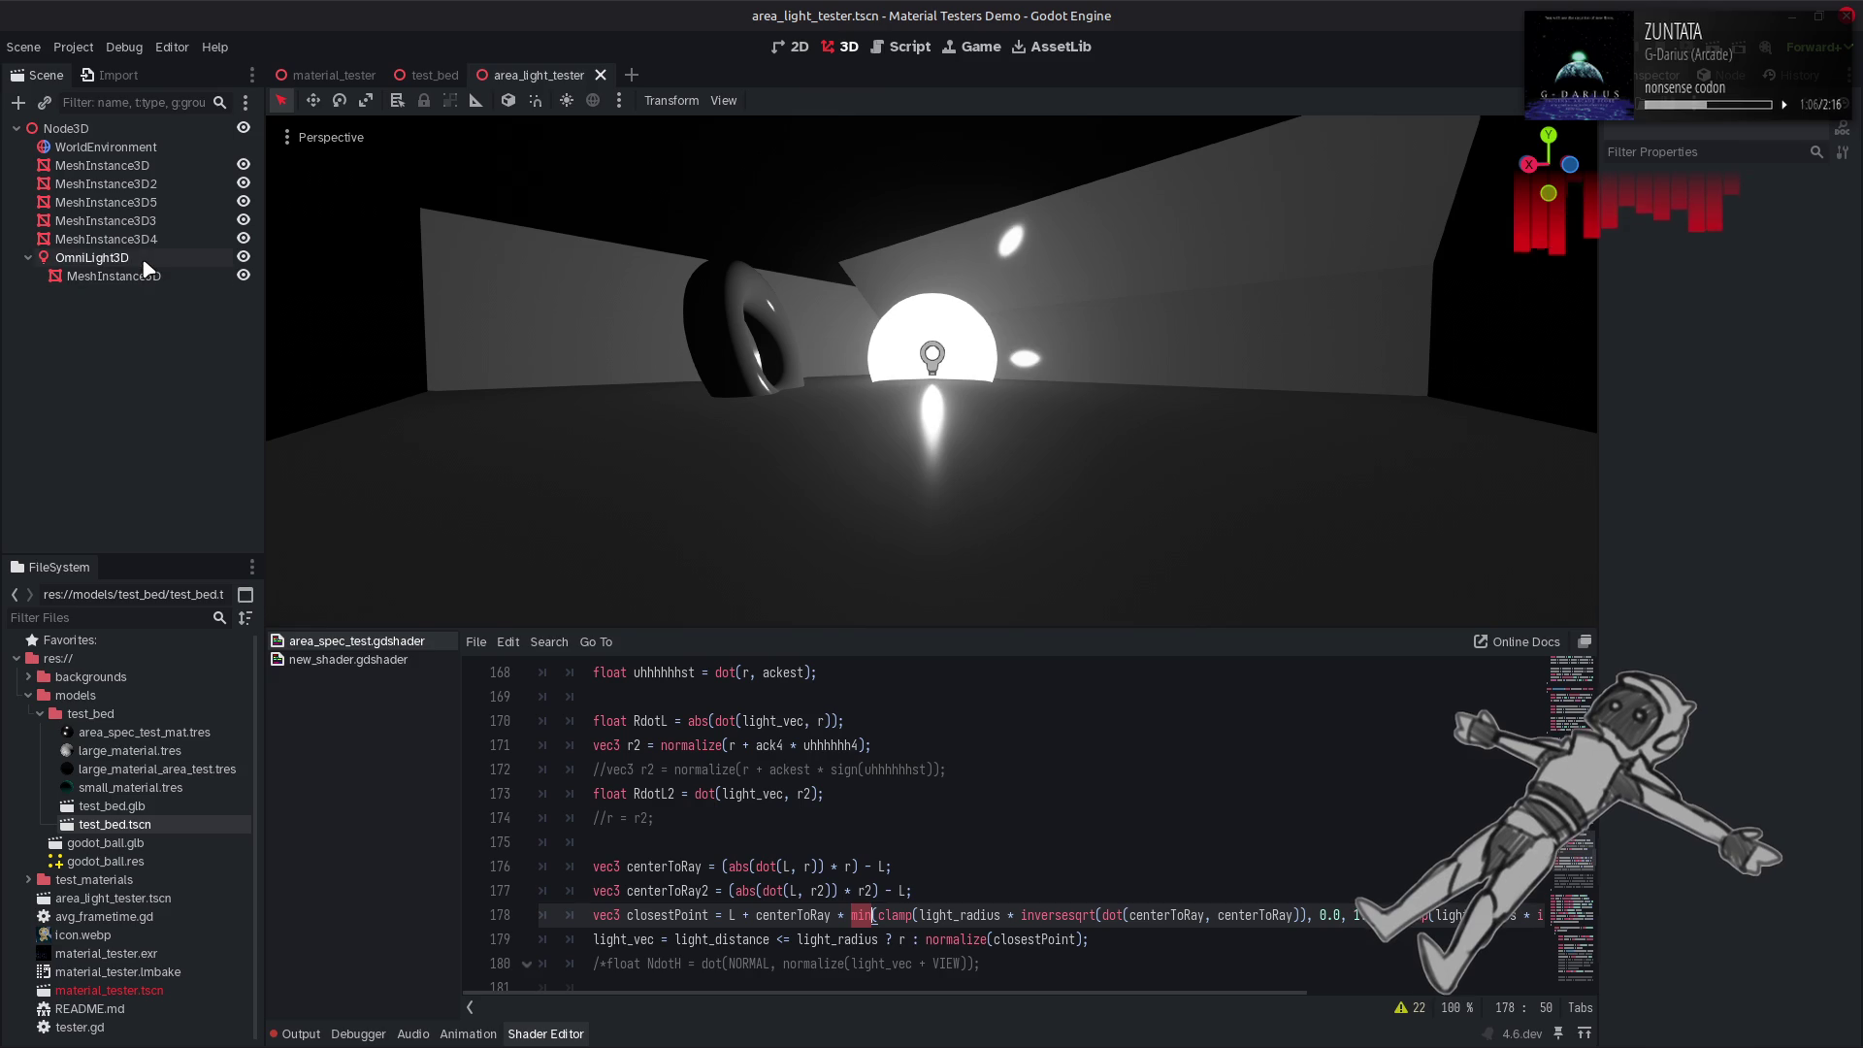
mouse_move(1745, 455)
mouse_down()
mouse_move(1859, 466)
mouse_move(1752, 475)
mouse_up()
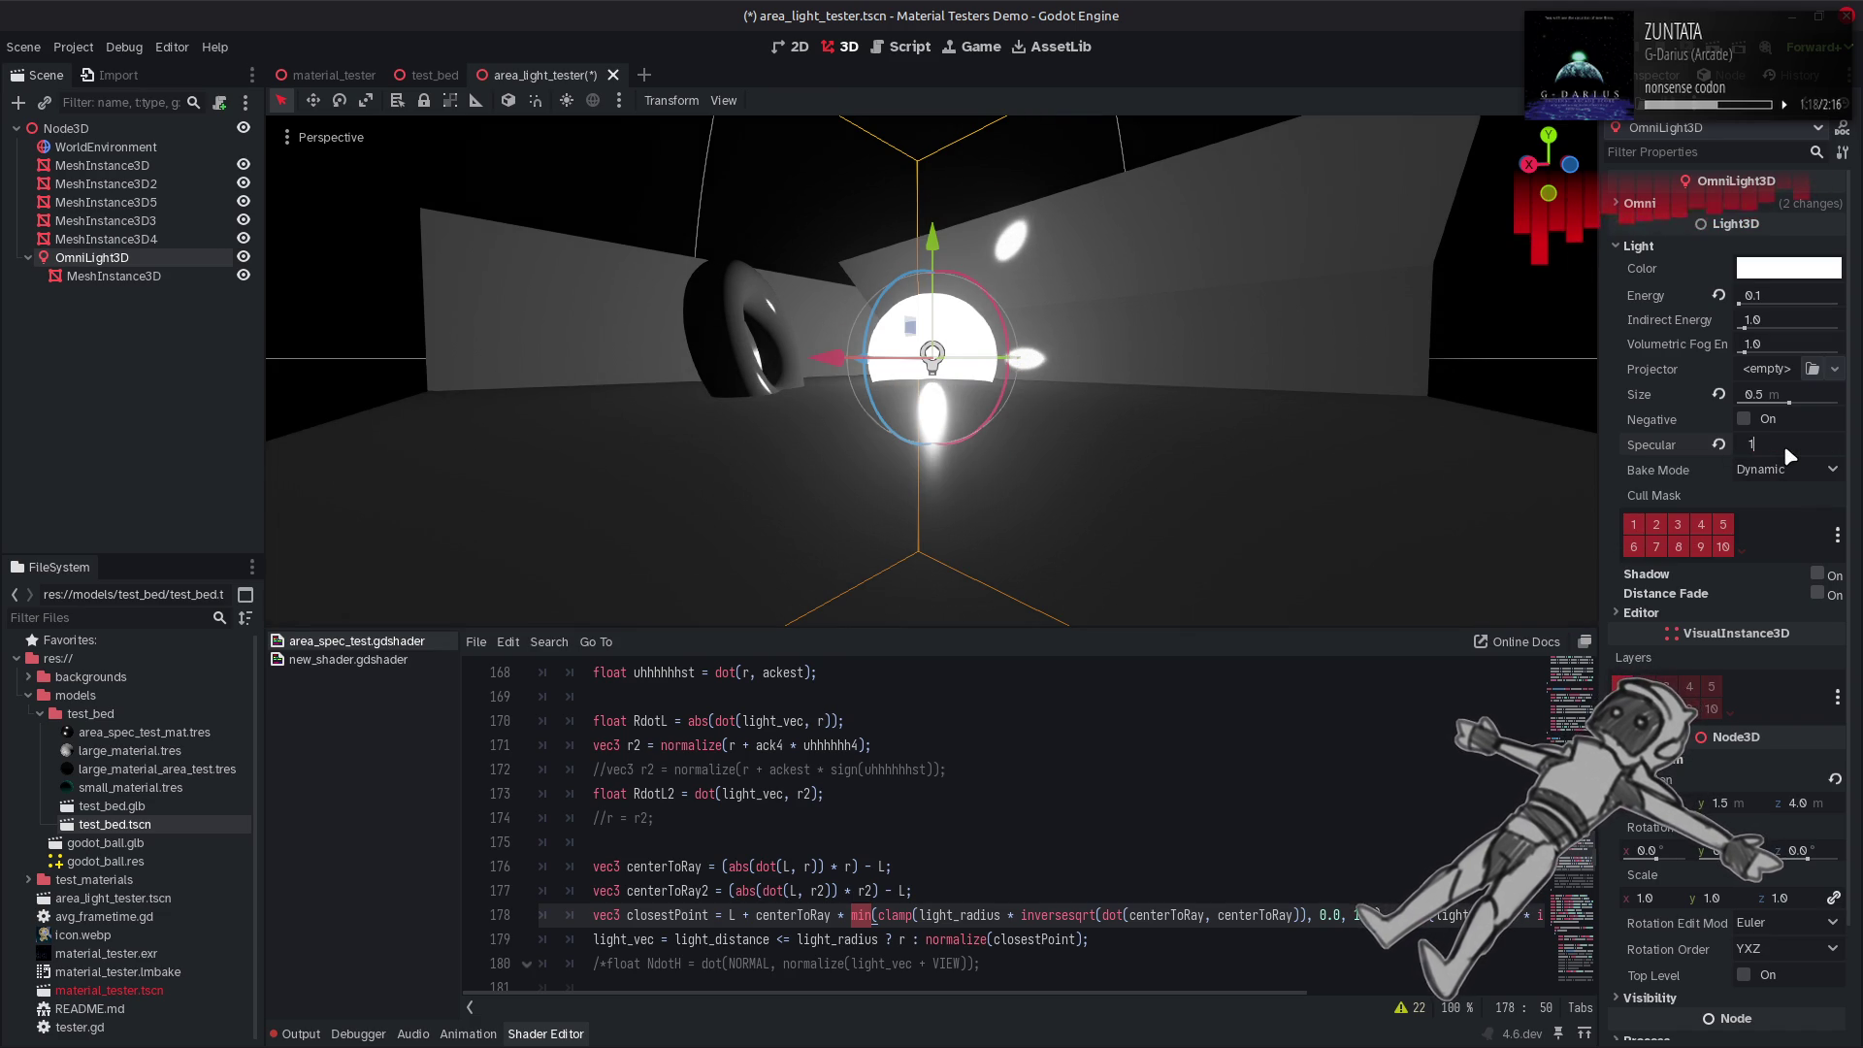
Set the light's Specular to 1.0 and change line 178's min call to max, then save.
key(Return)
click(1041, 861)
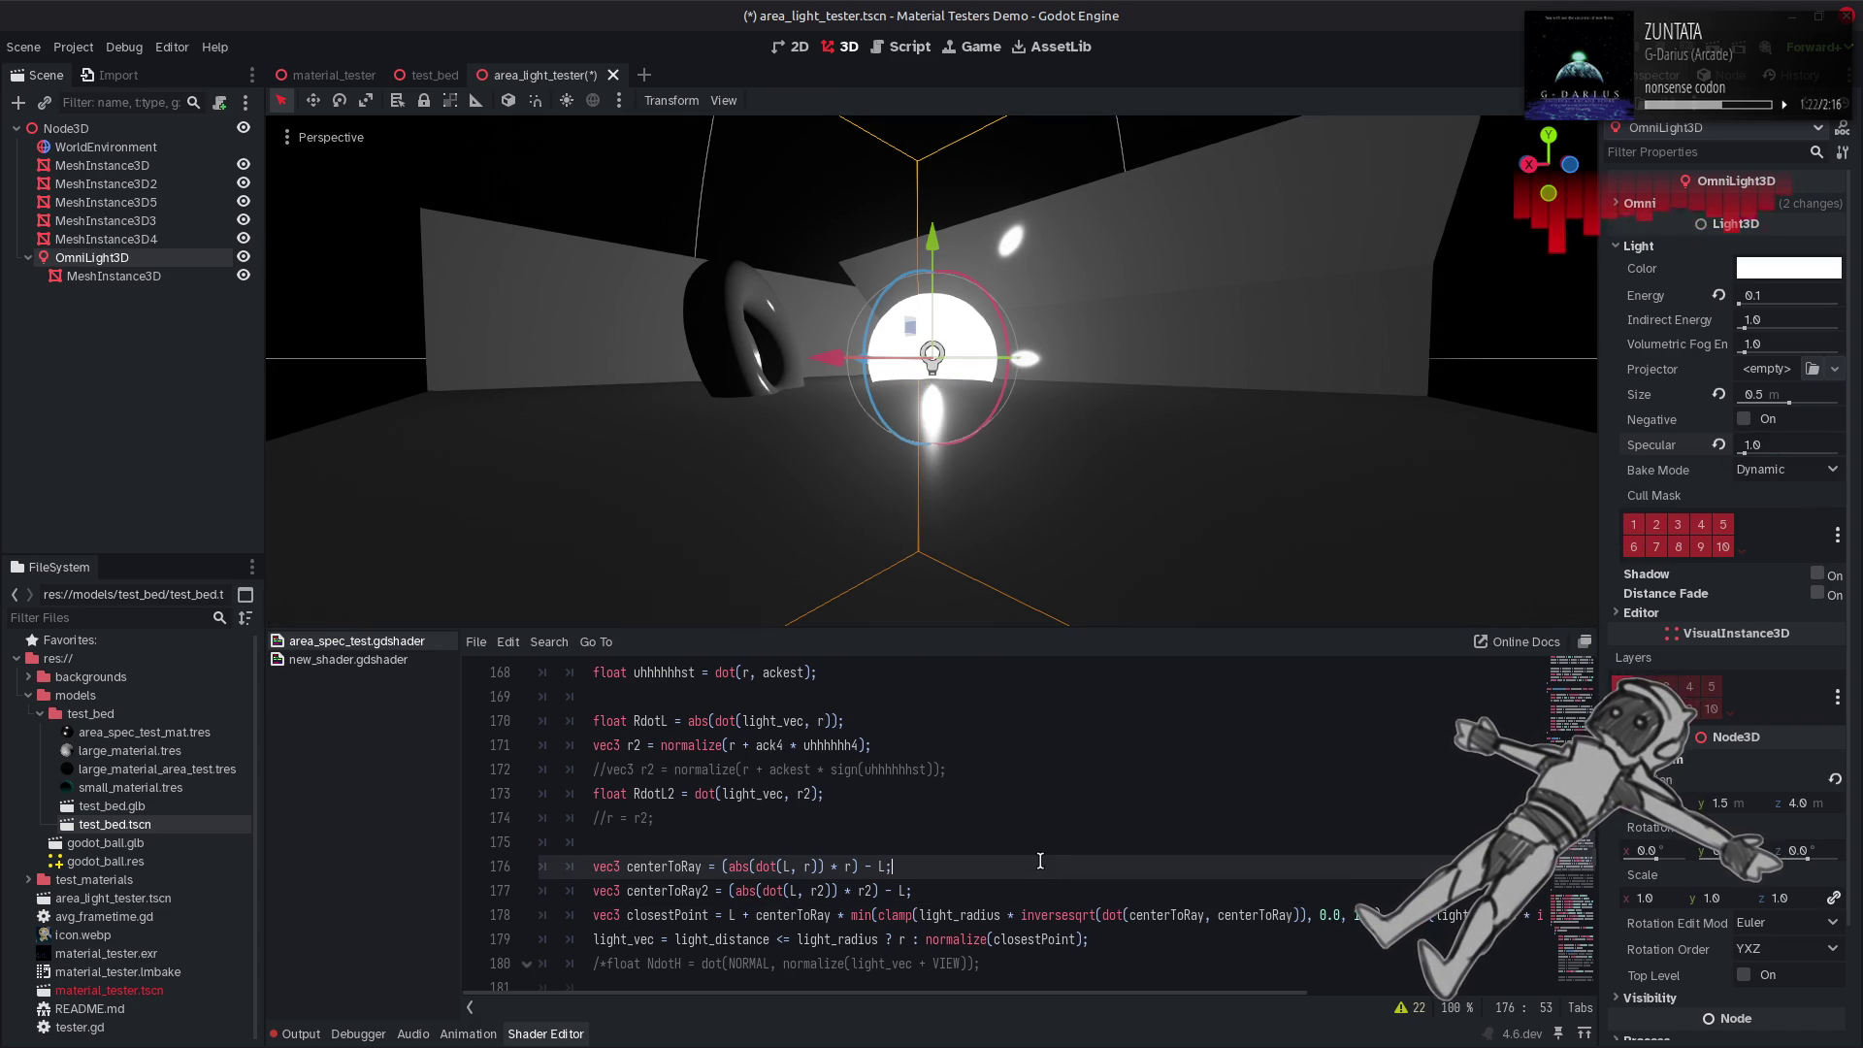
click(905, 913)
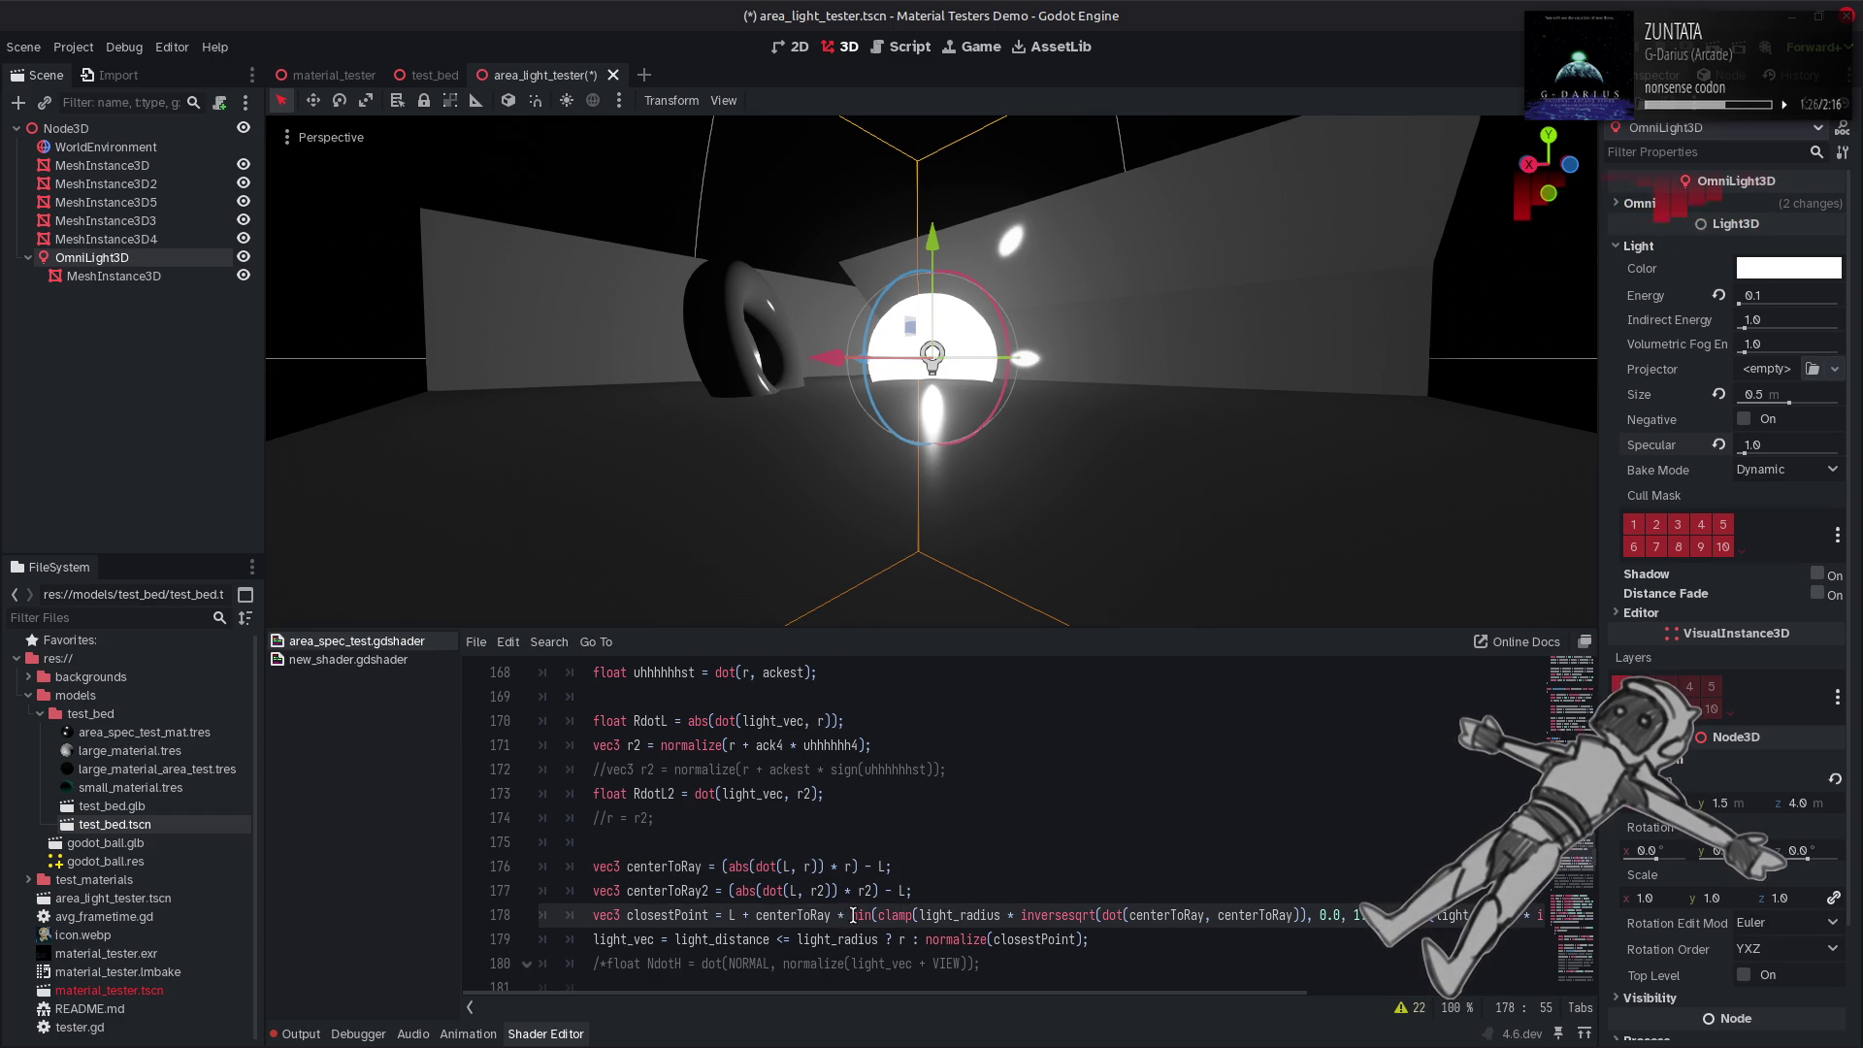
click(858, 915)
key(Delete)
key(Delete)
text(ax)
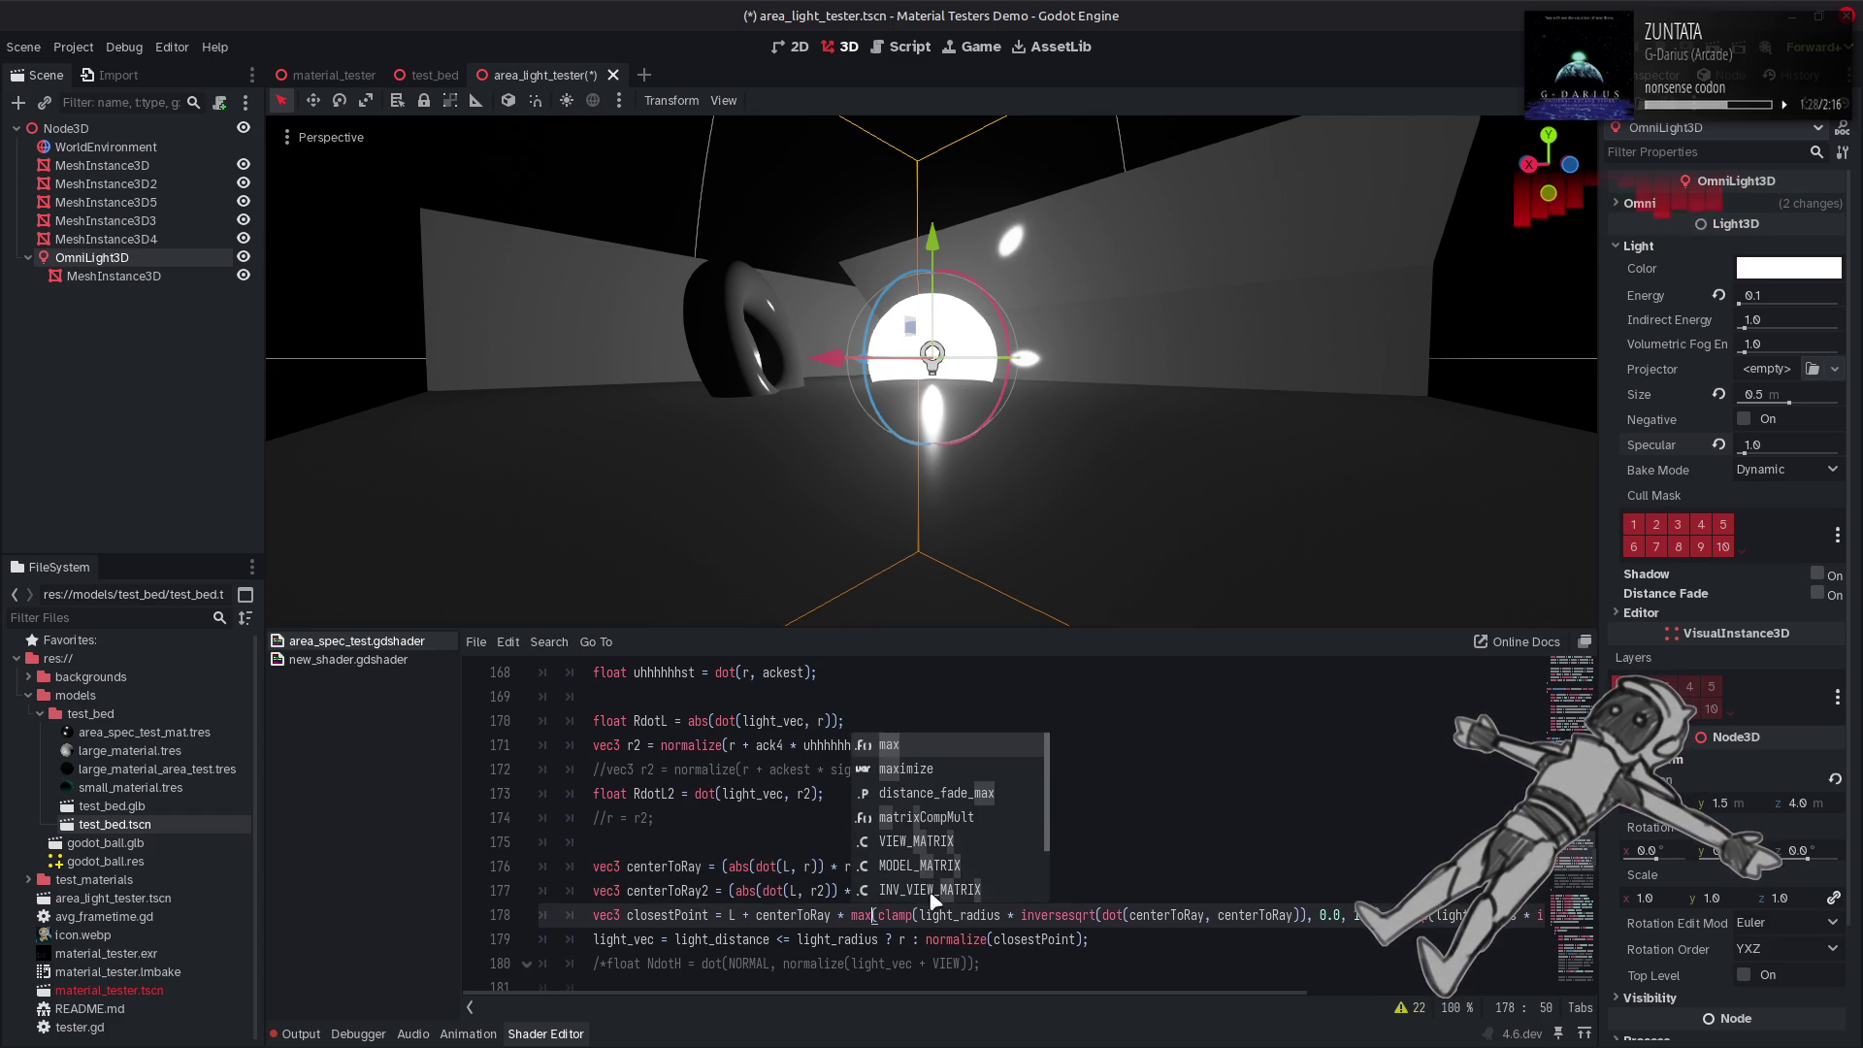
click(906, 939)
key(ctrl+s)
Try centerToRay2 with min on line 178, save to compare, then undo those edits.
click(830, 915)
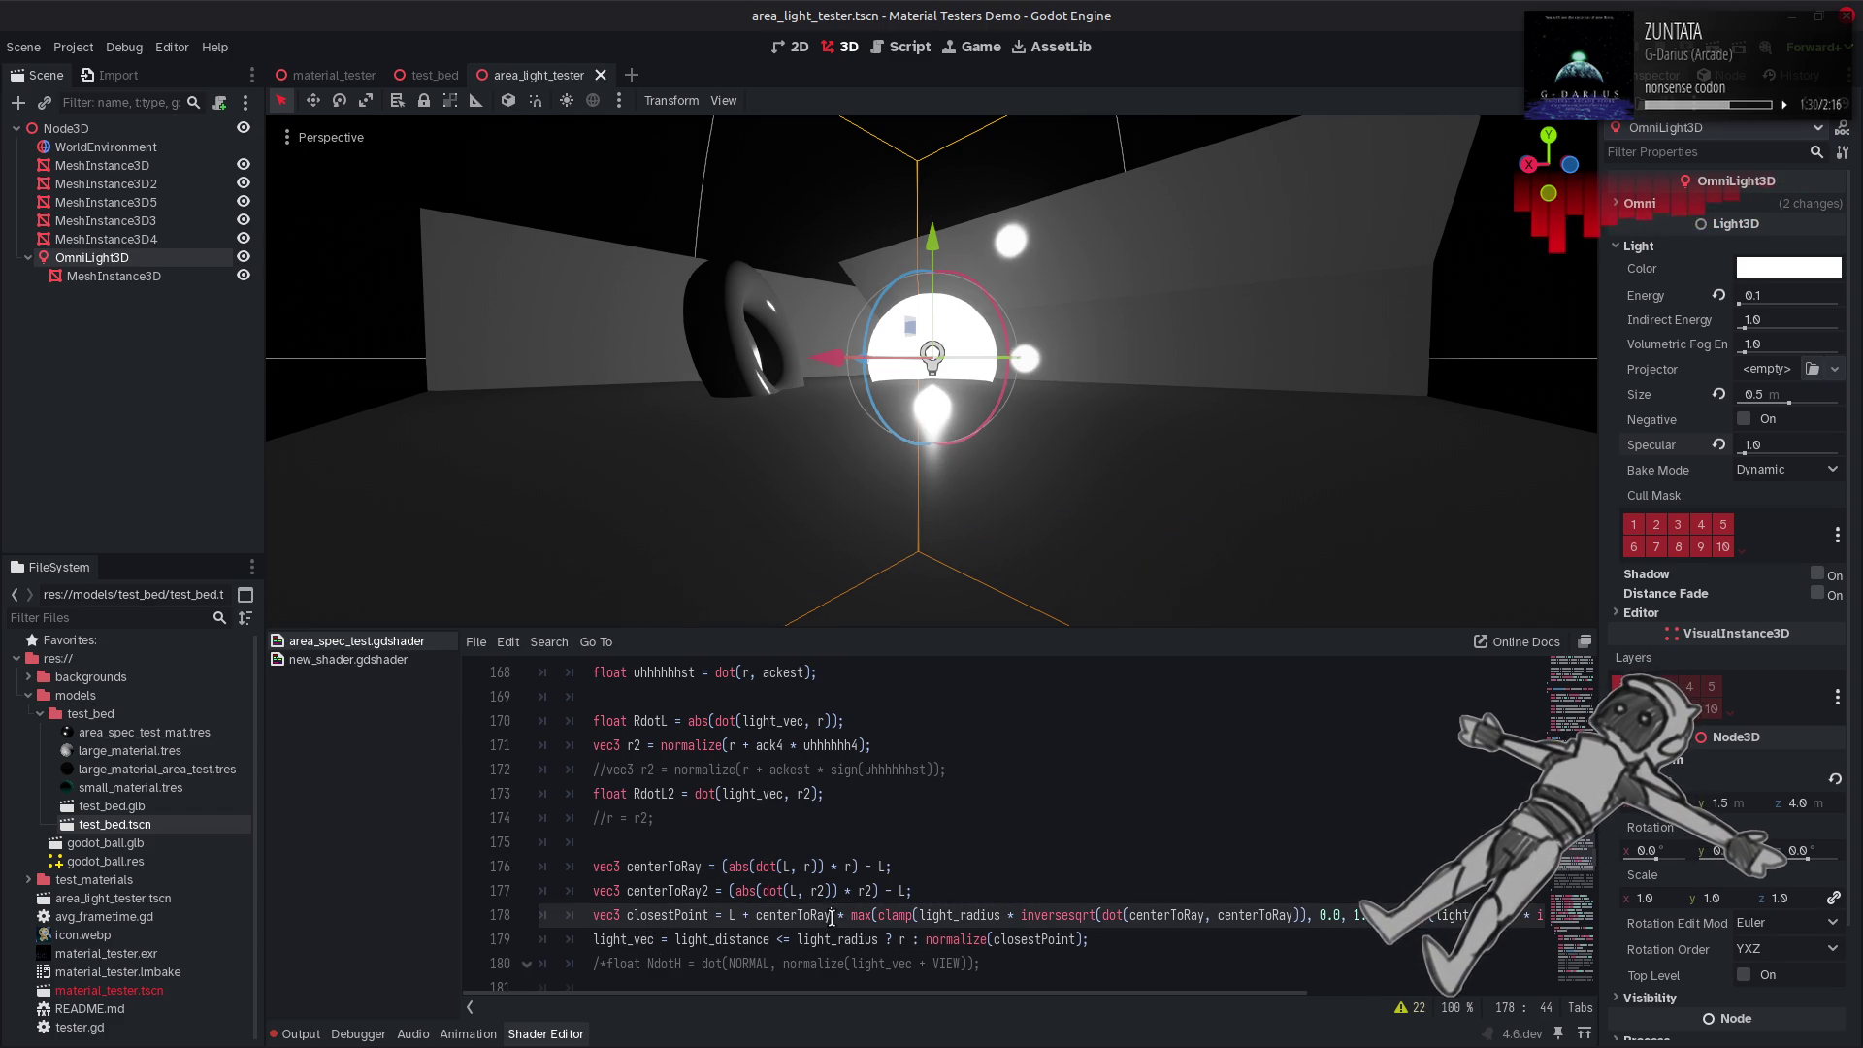
text(2)
click(936, 867)
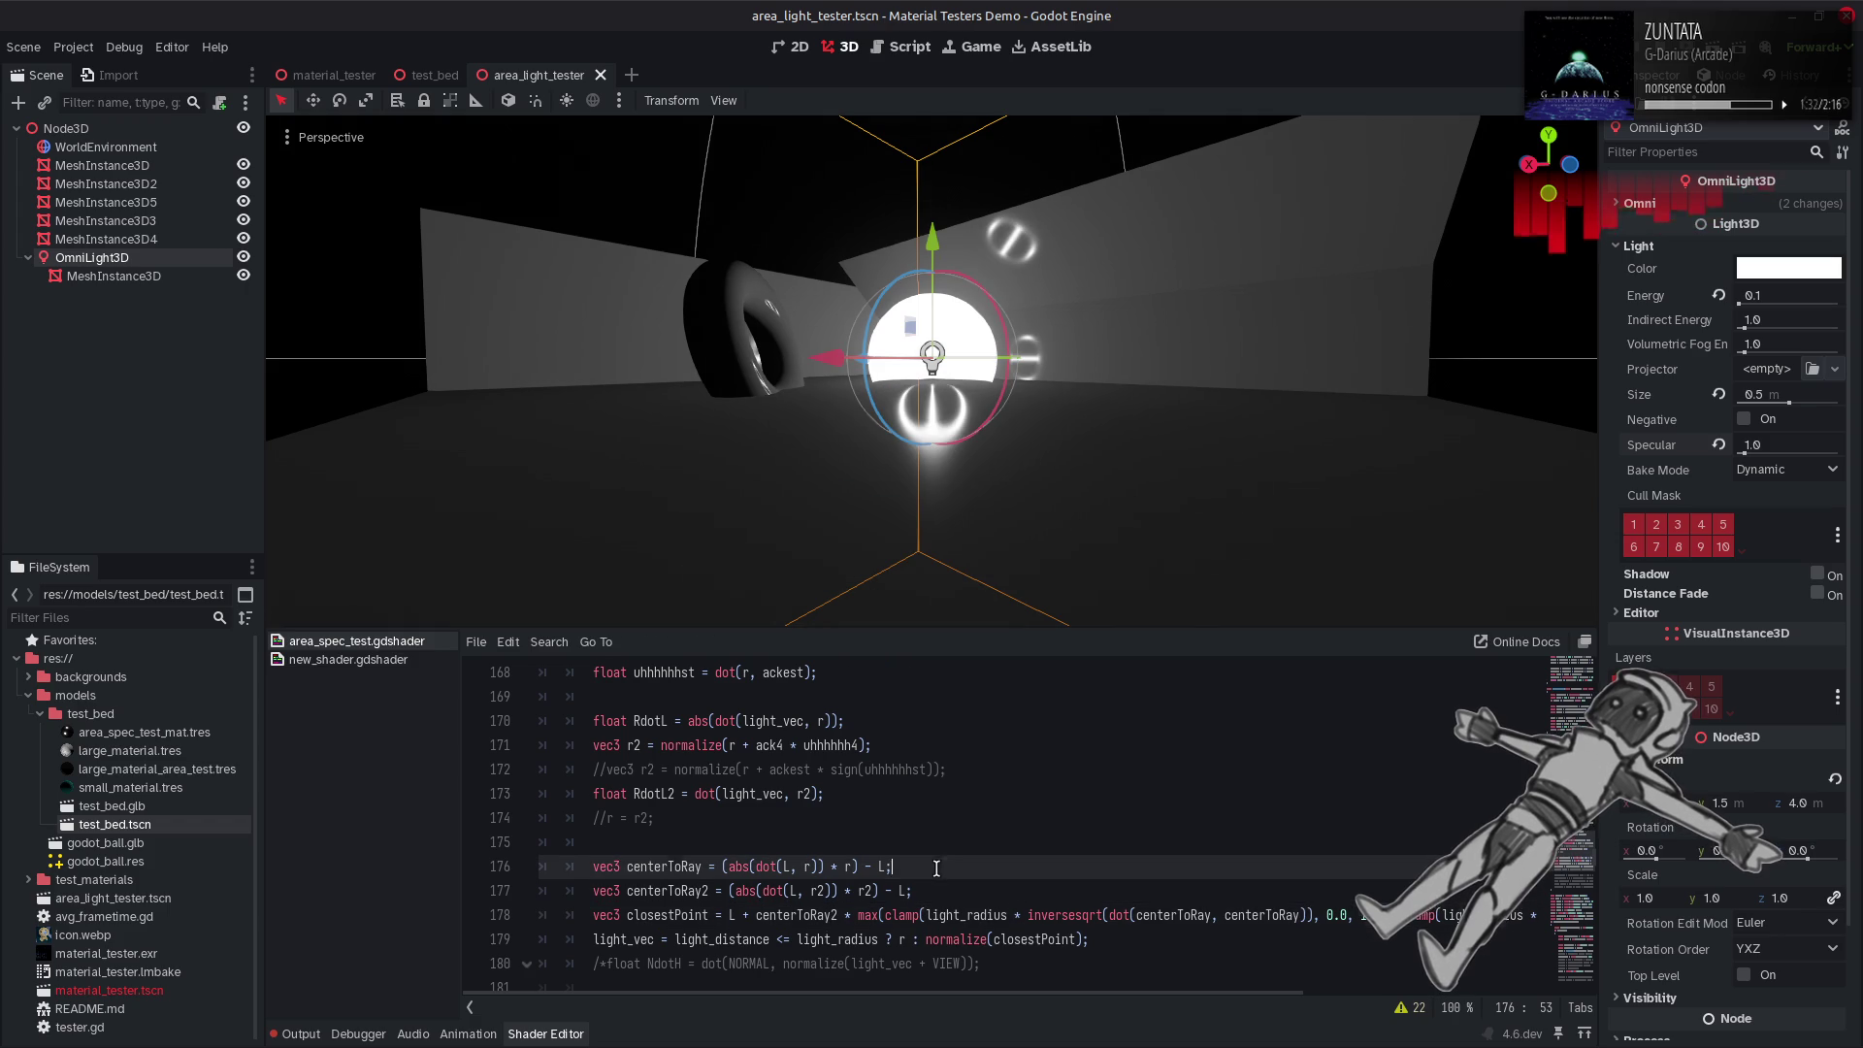
double_click(870, 914)
text(min)
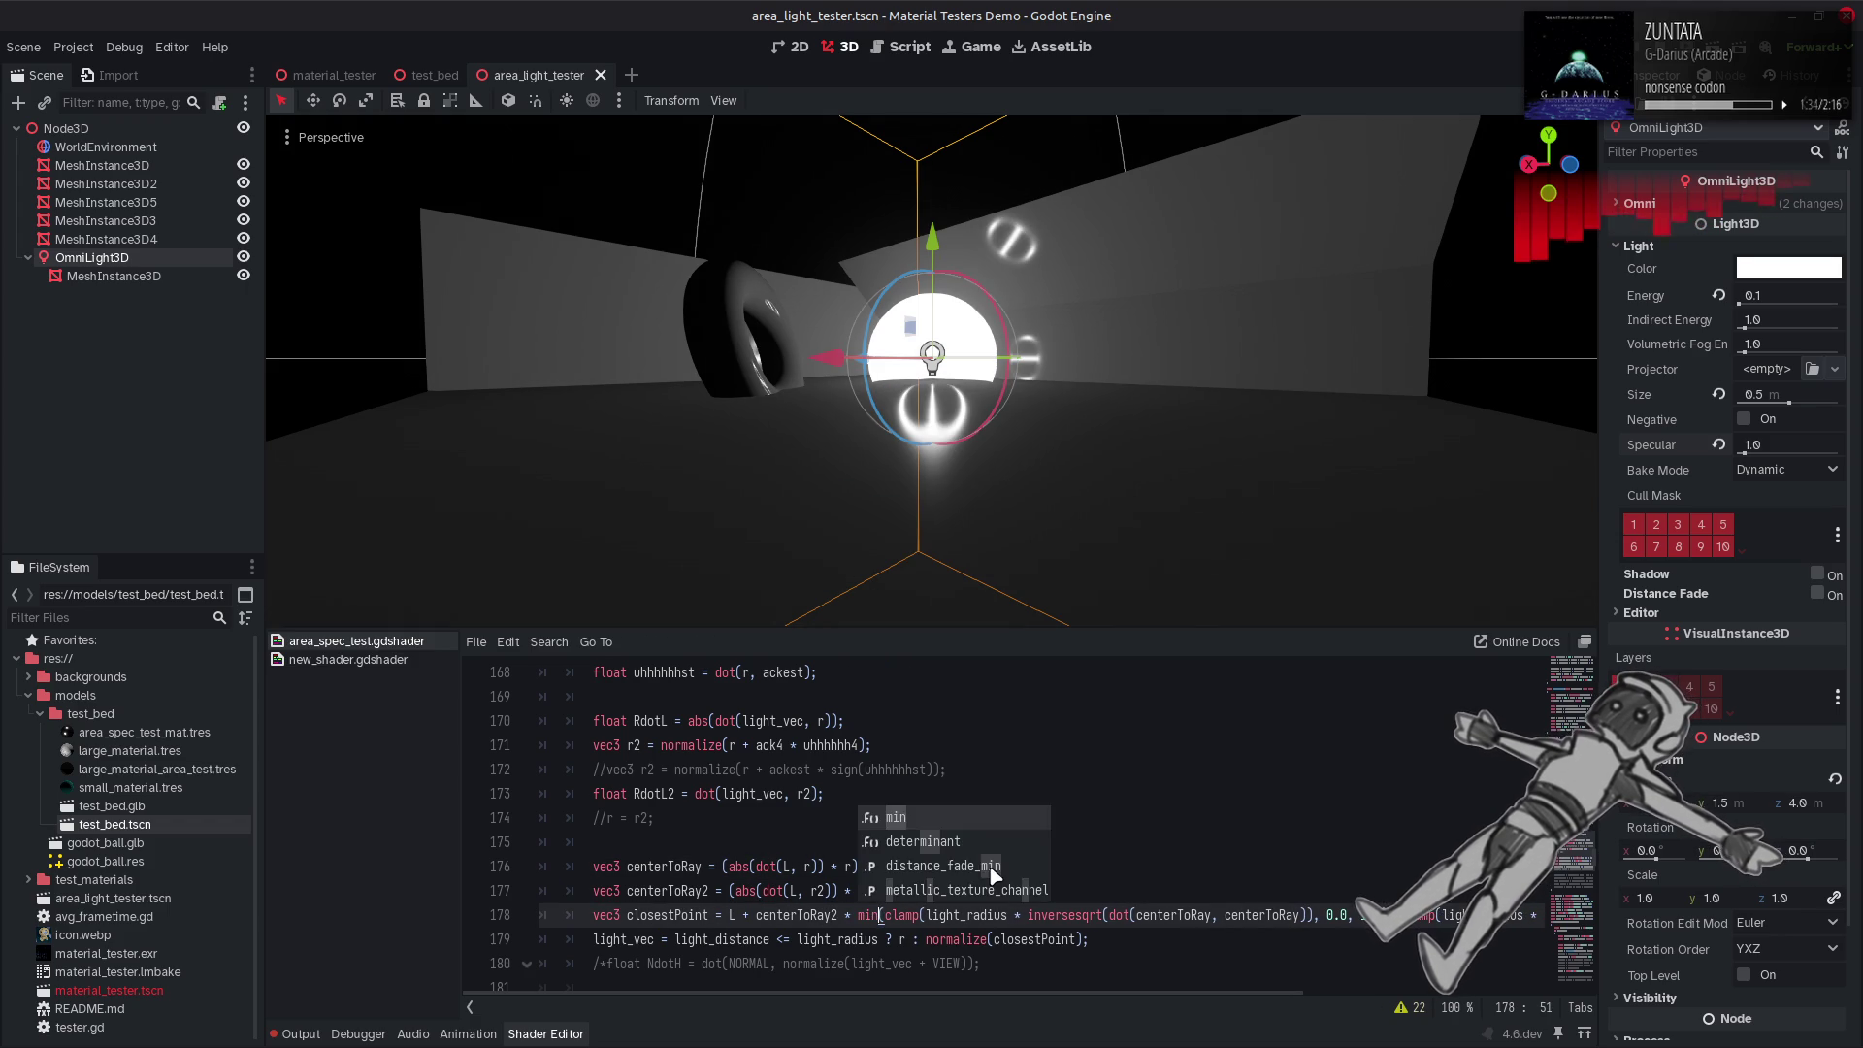
click(1110, 863)
key(ctrl+s)
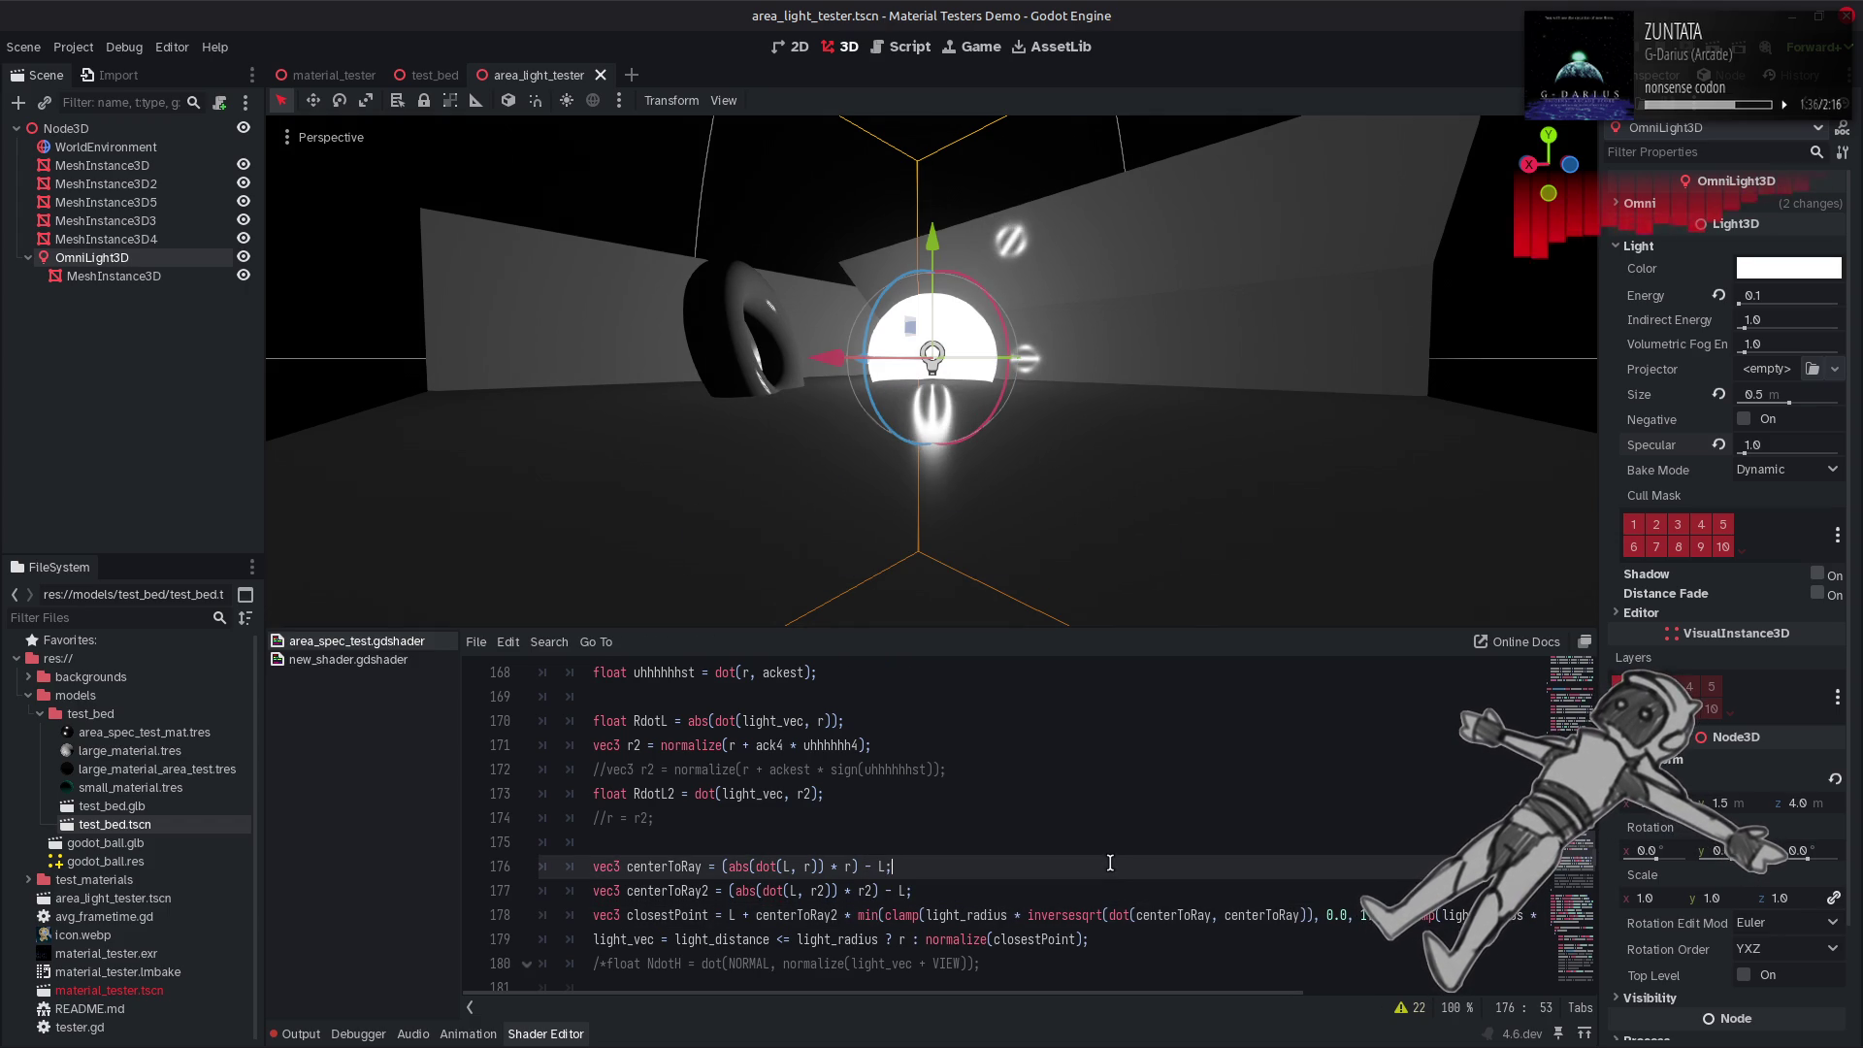
click(1222, 987)
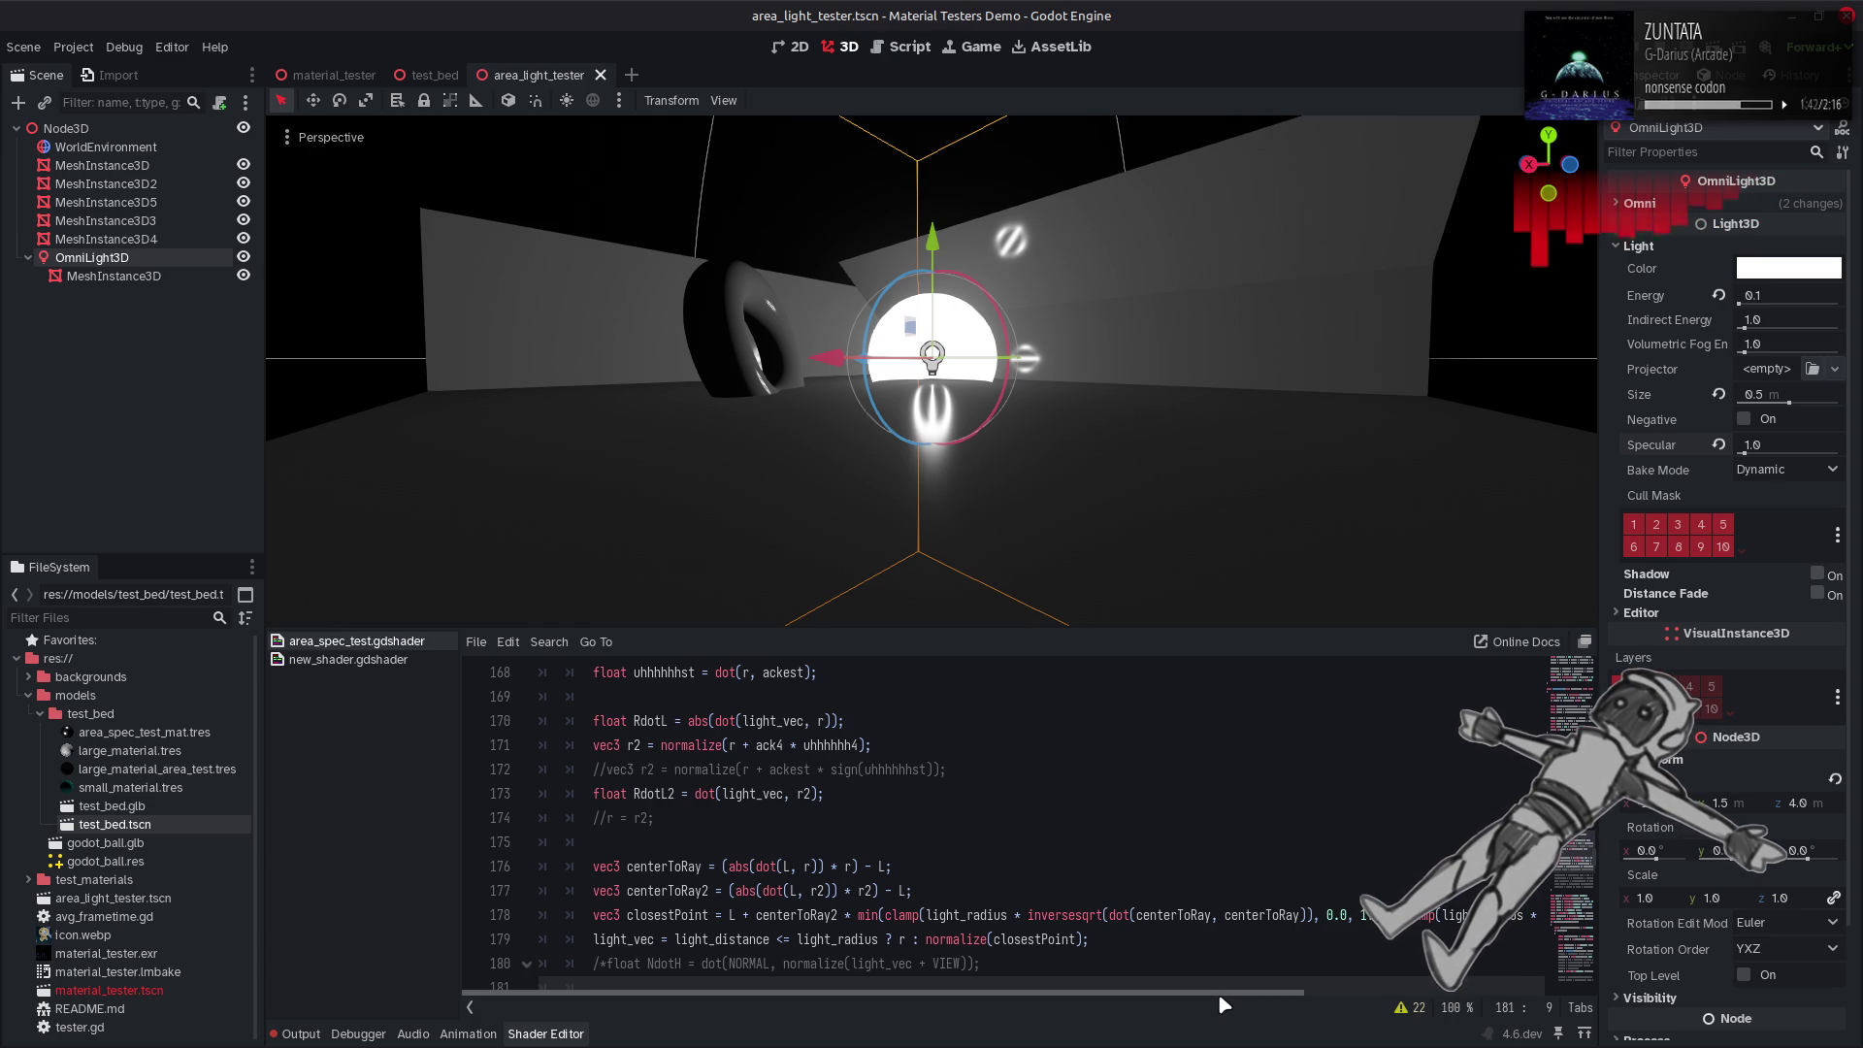
key(ctrl+z)
key(ctrl+z)
key(ctrl+z)
key(ctrl+z)
key(ctrl+z)
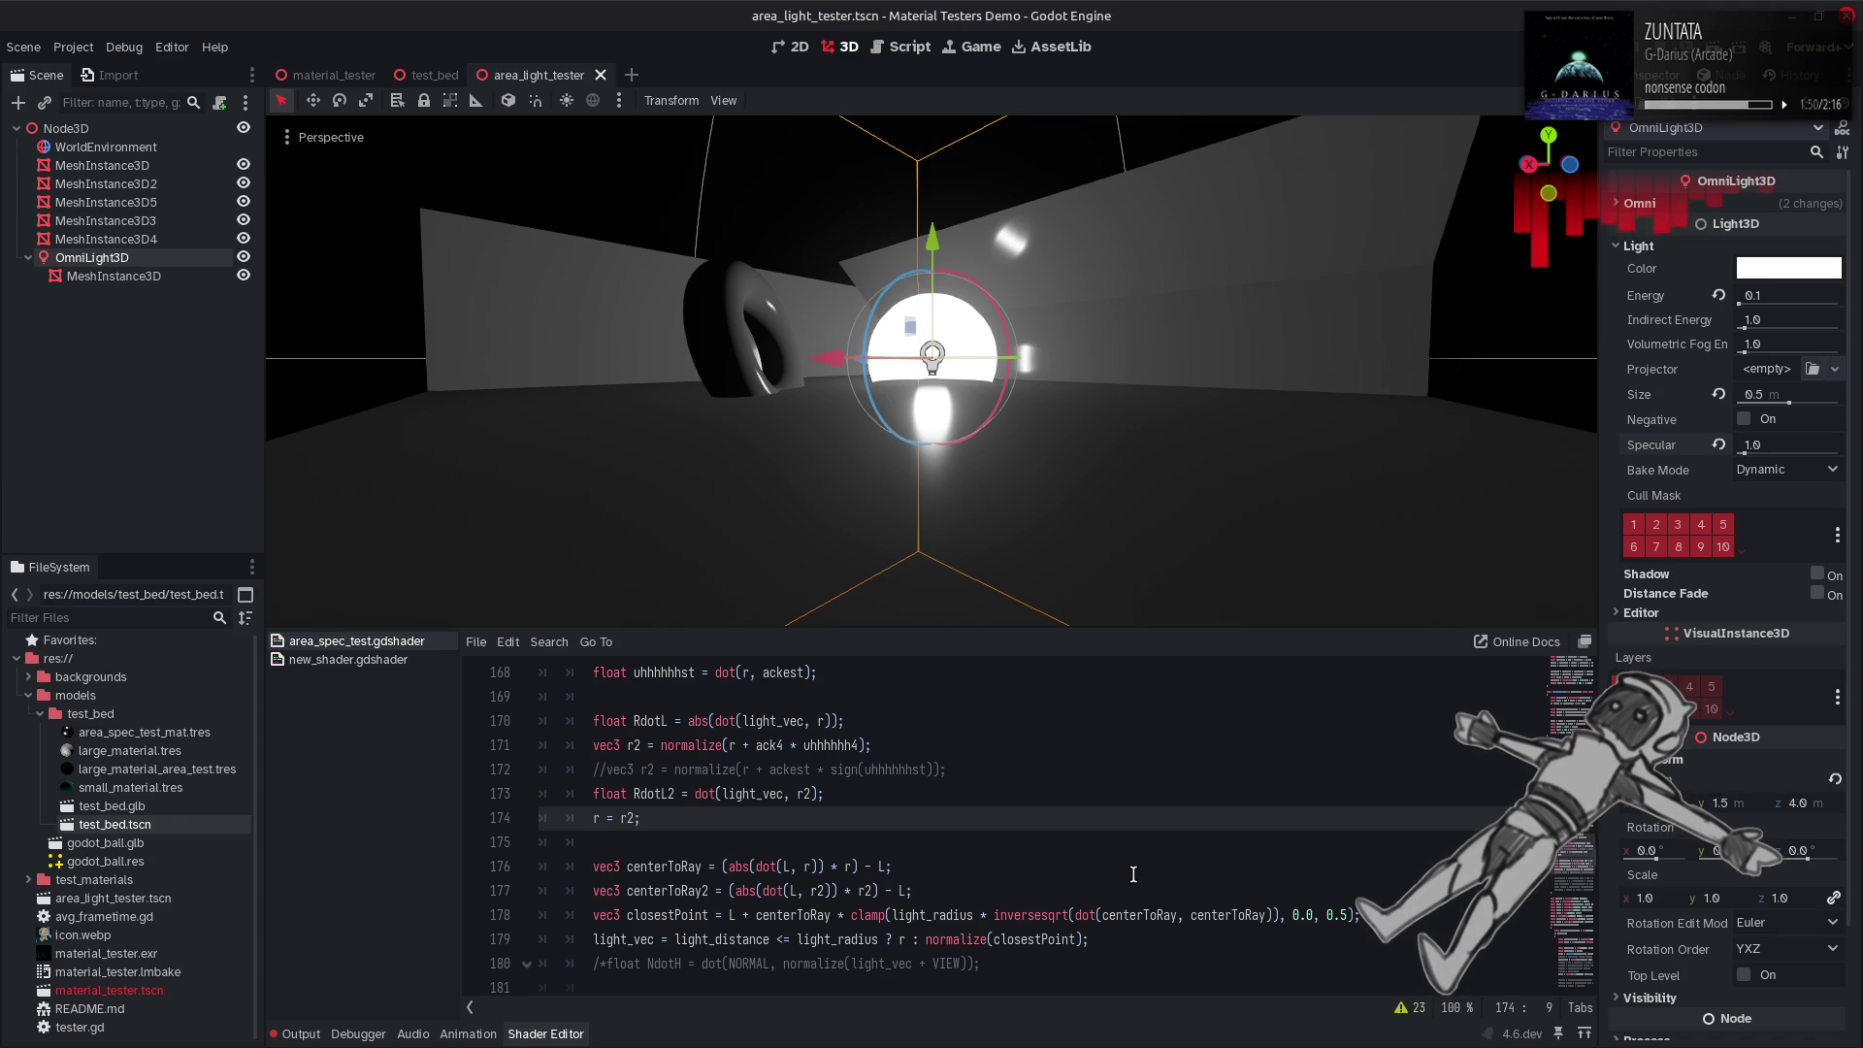
Test a 0.25 clamp upper limit on line 178, then restore 0.5 and save.
click(1341, 914)
text(2)
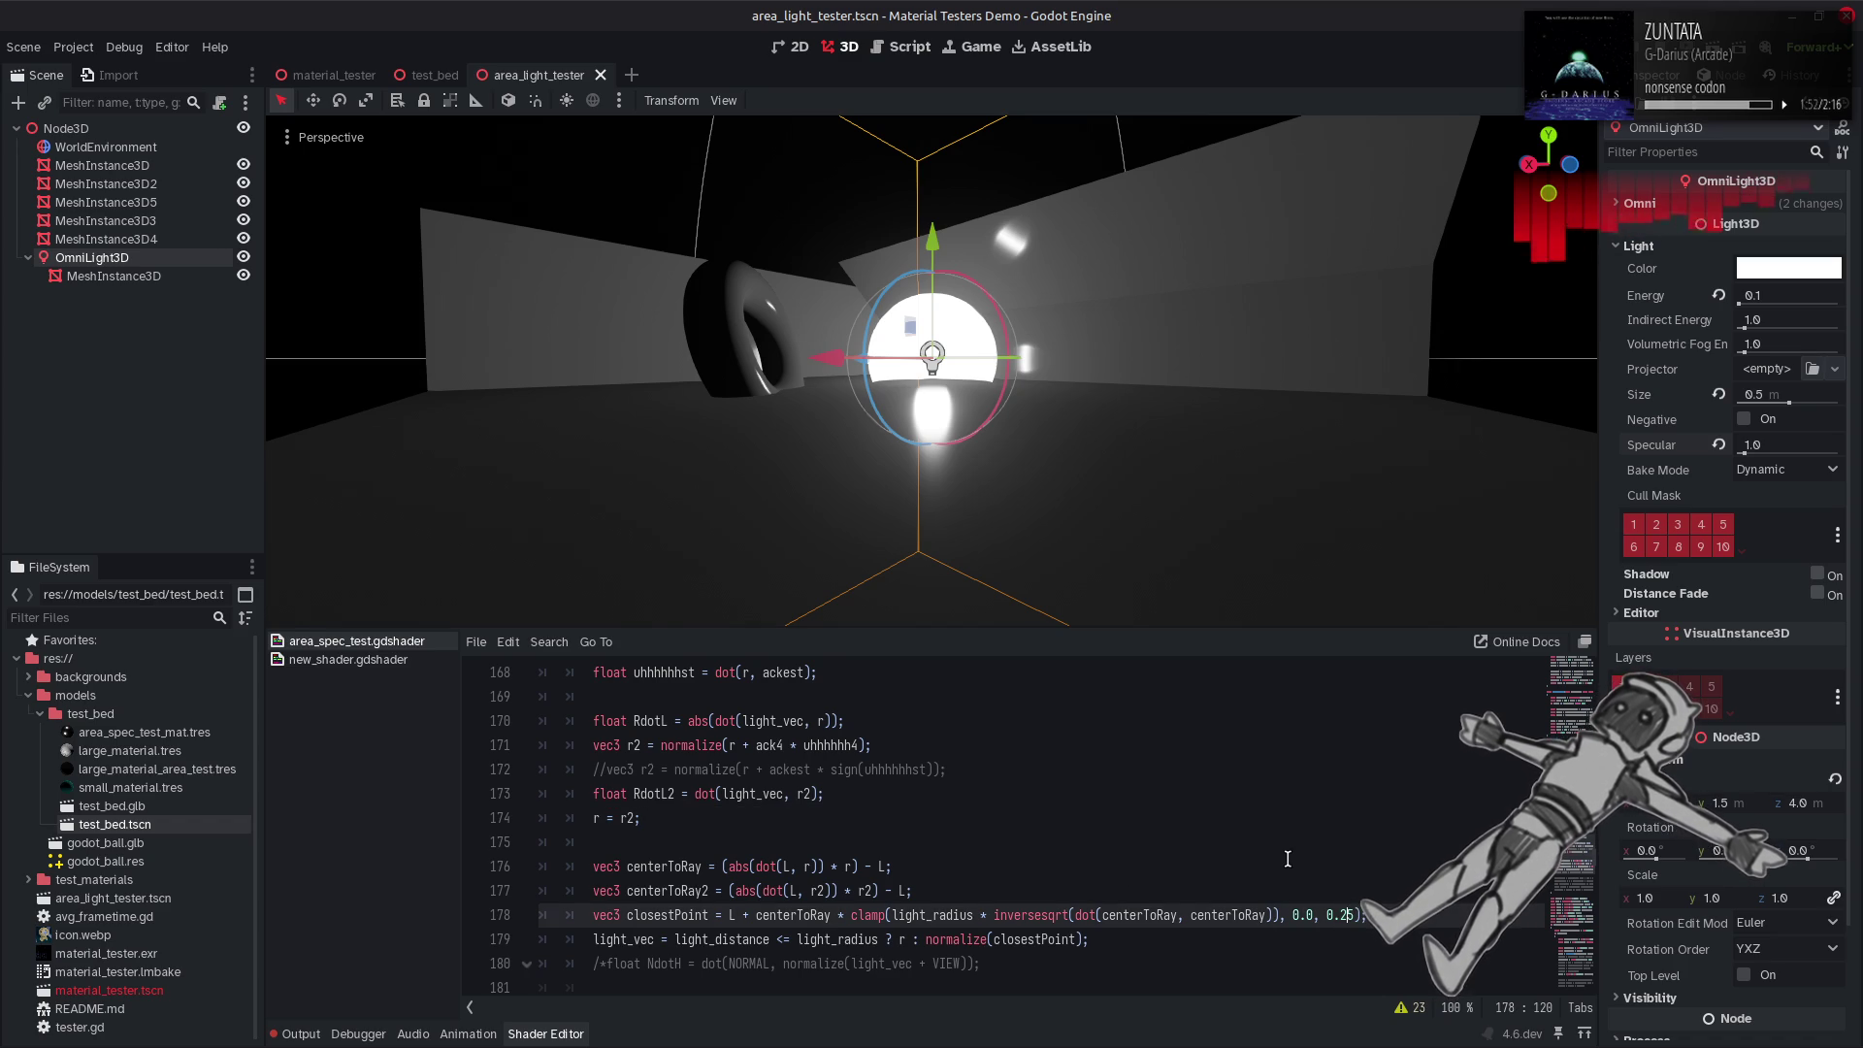
key(ctrl+s)
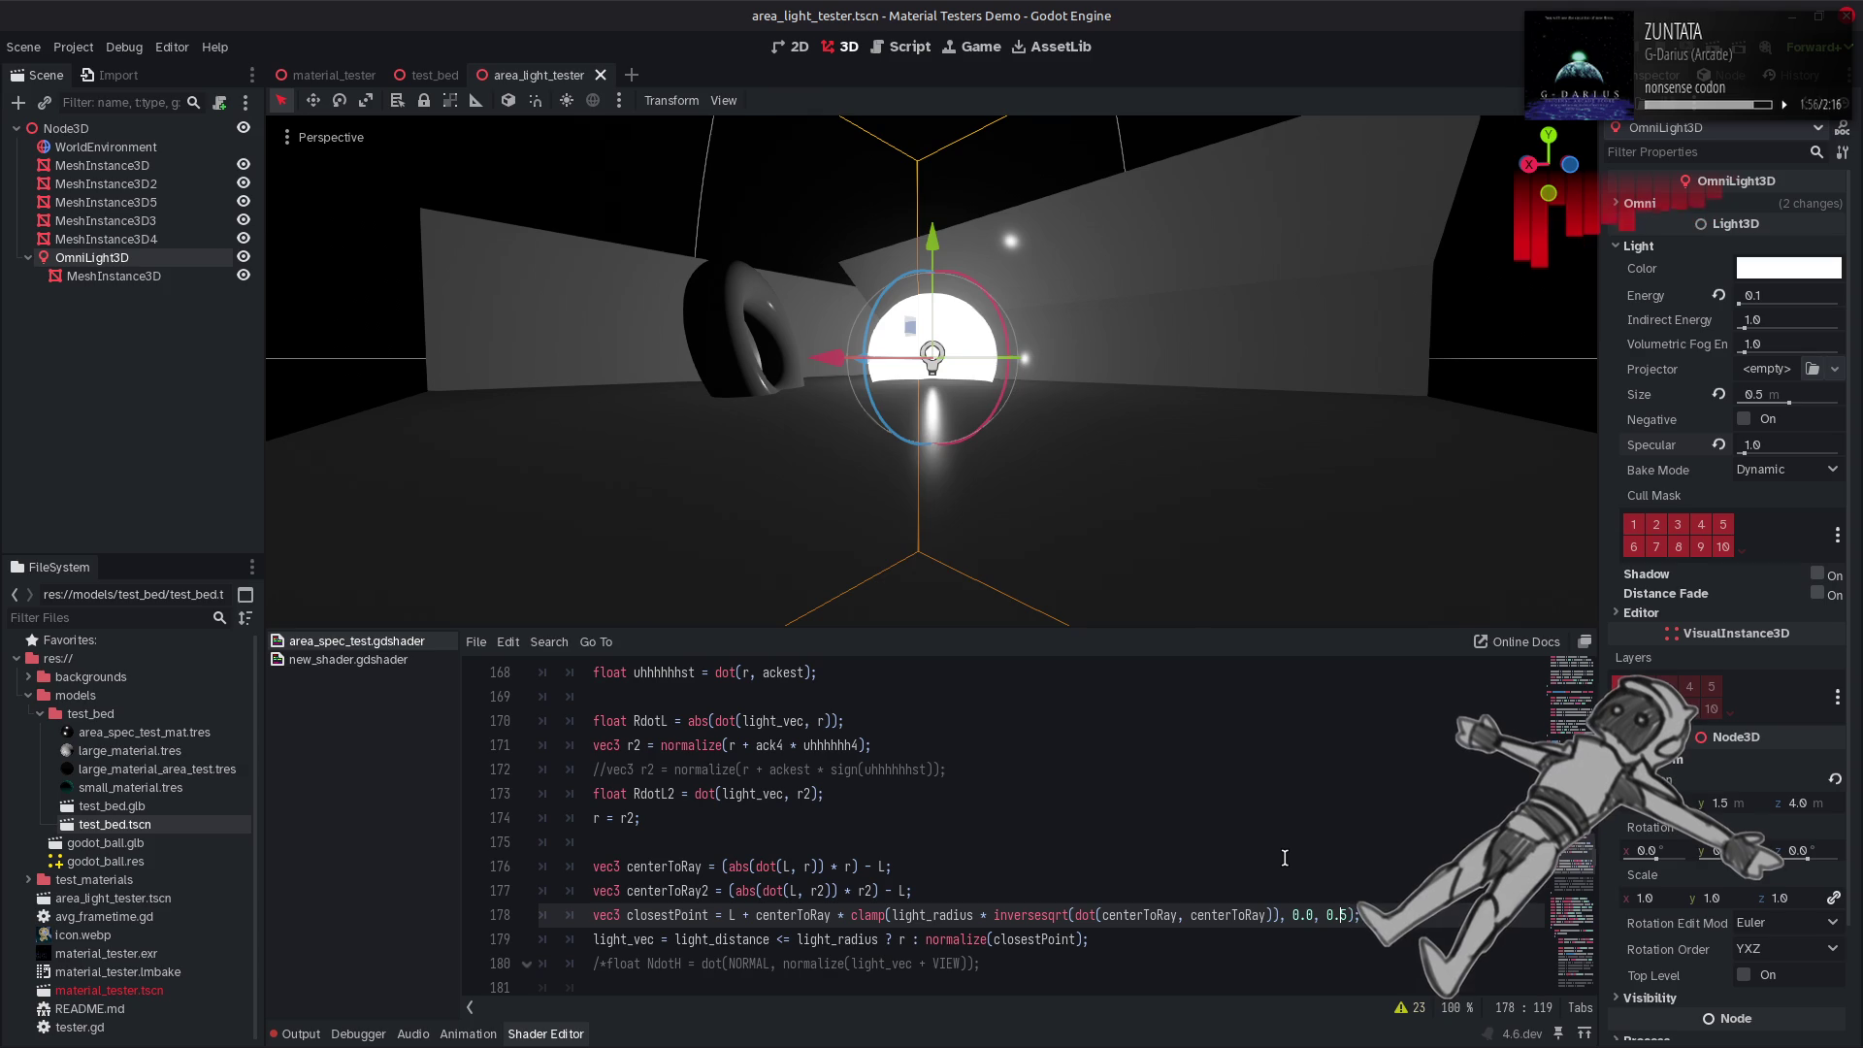
text(3)
key(BackSpace)
key(ctrl+s)
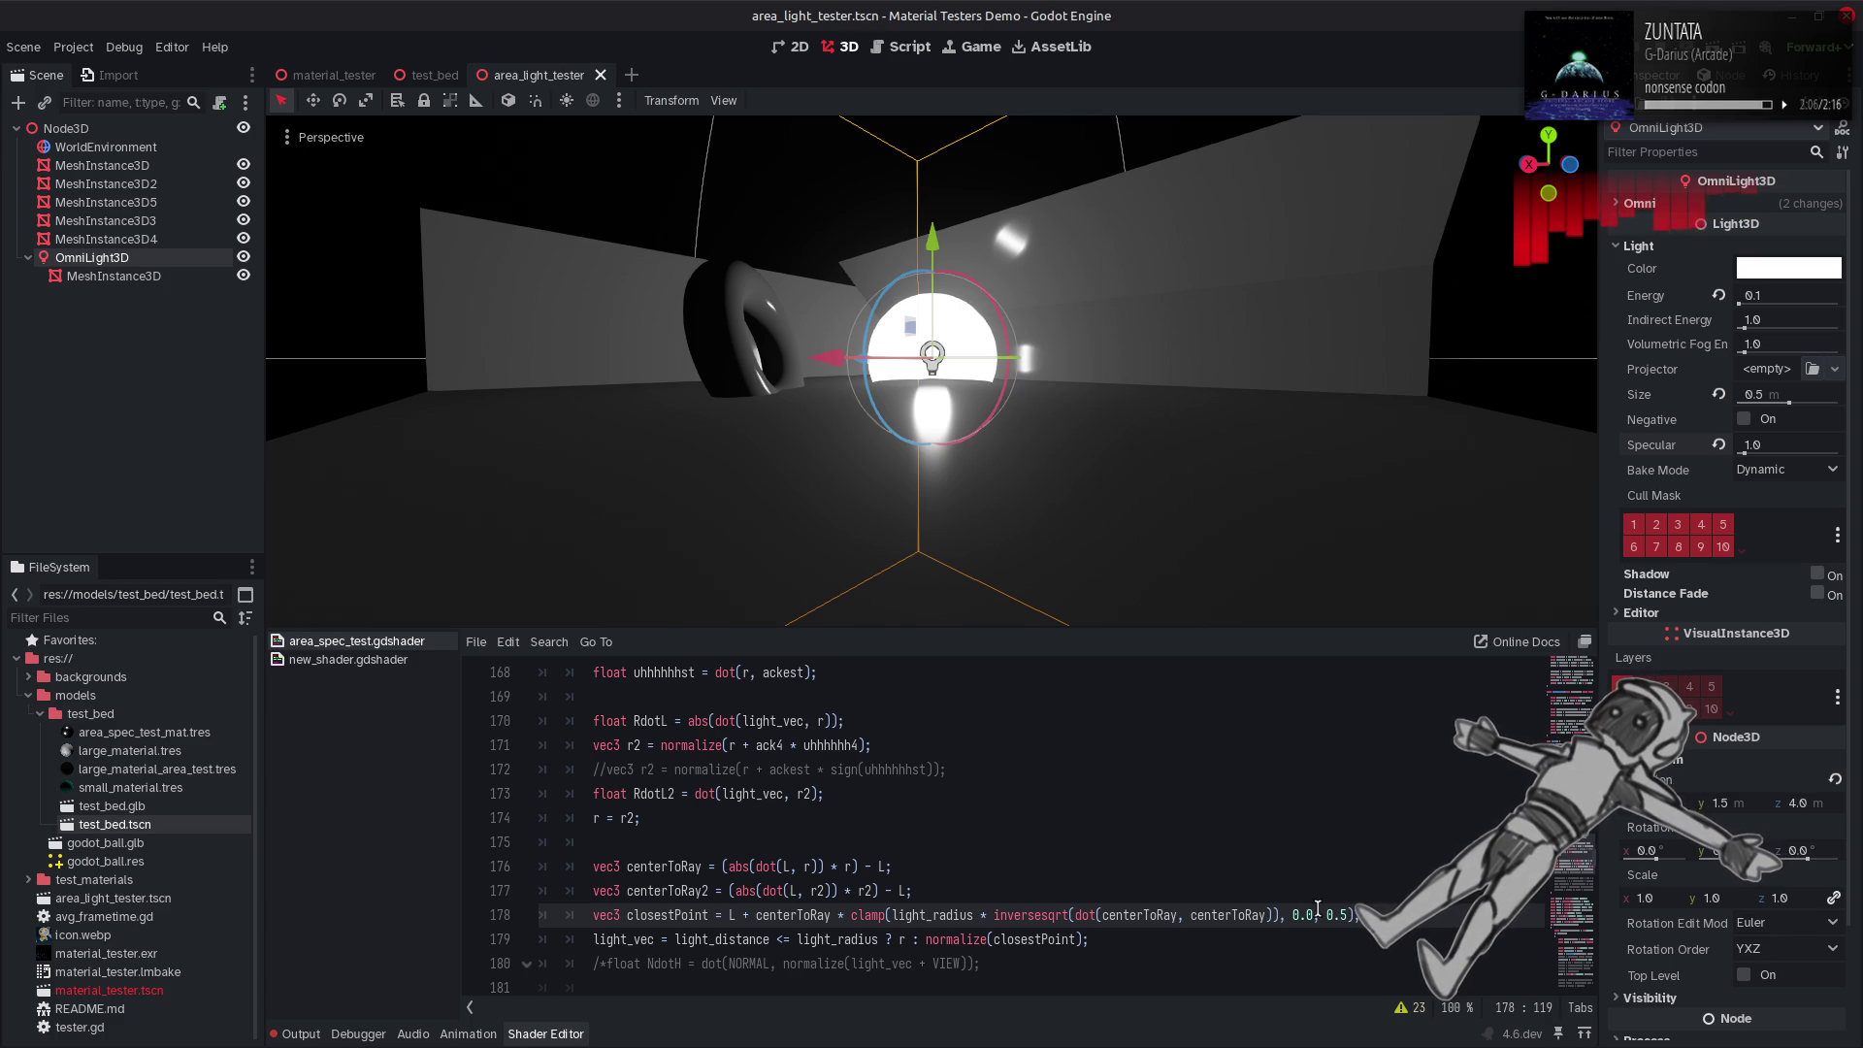
Test a 0.65 upper limit on the clamp, then revert it to 0.5.
text(6)
key(ctrl+s)
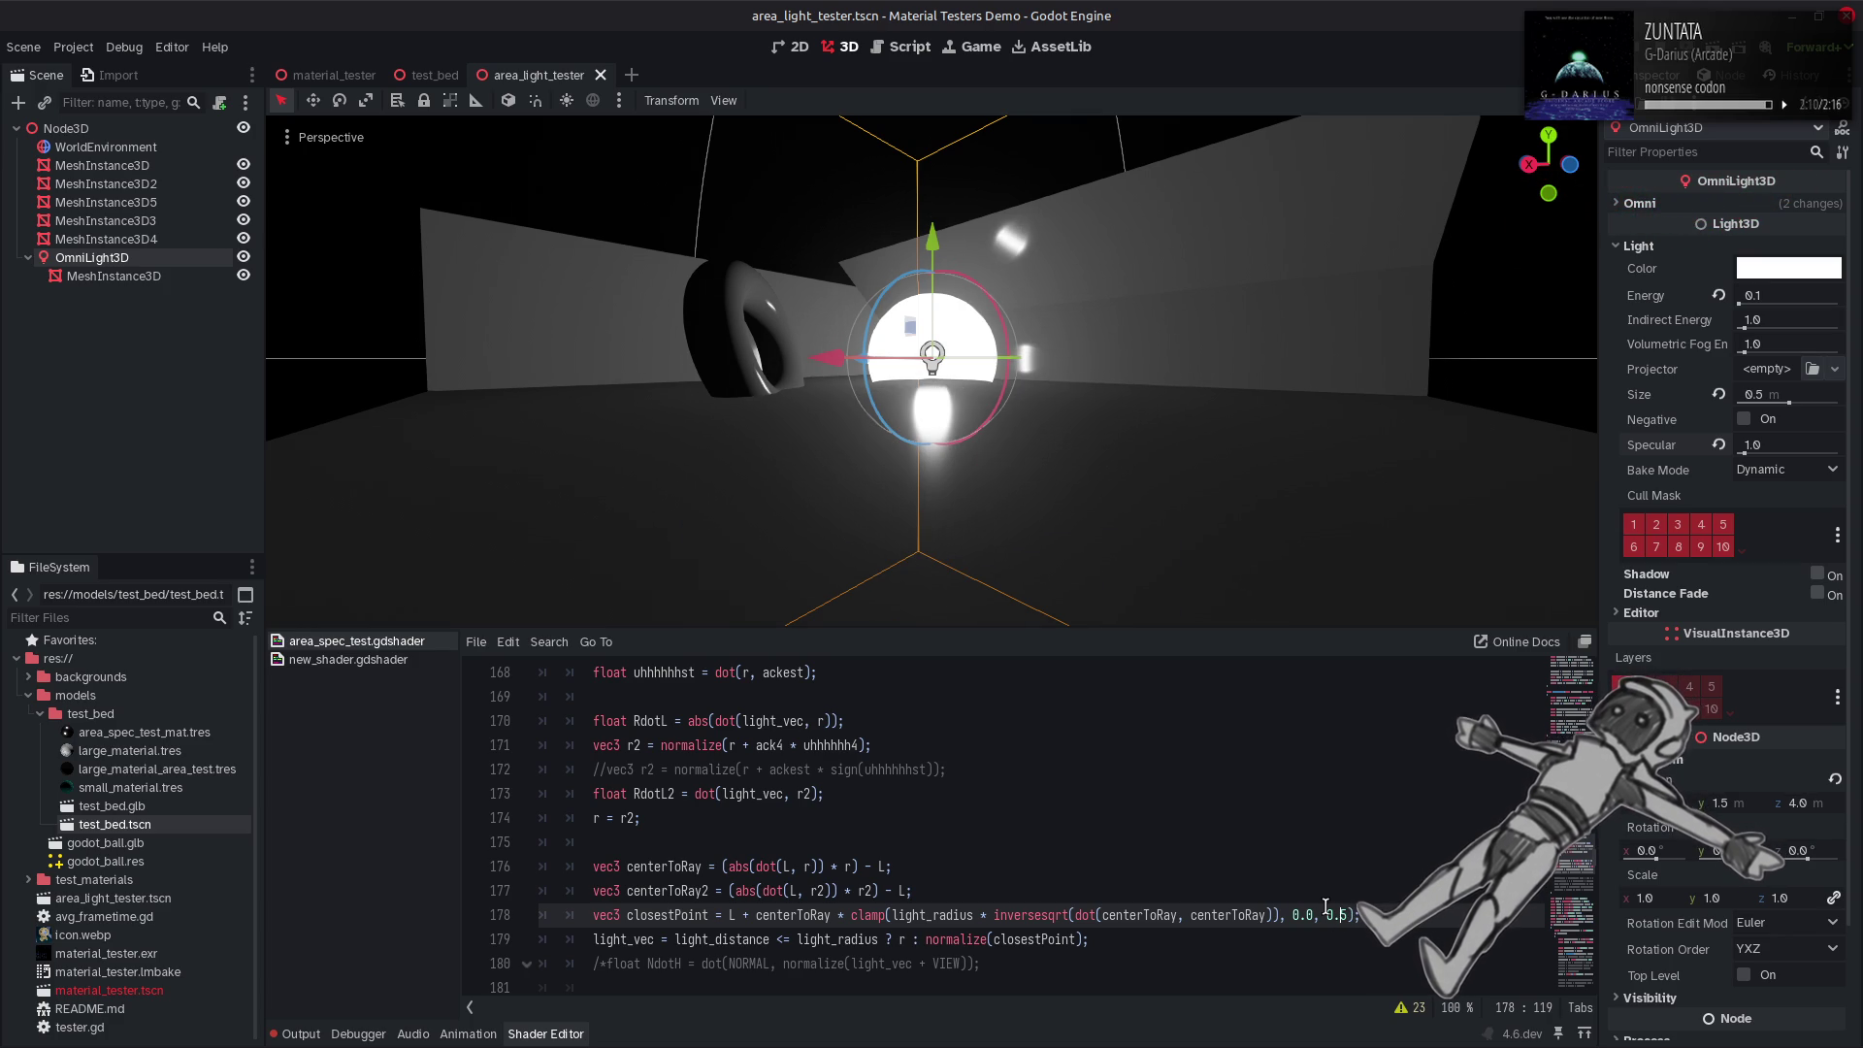
text(6)
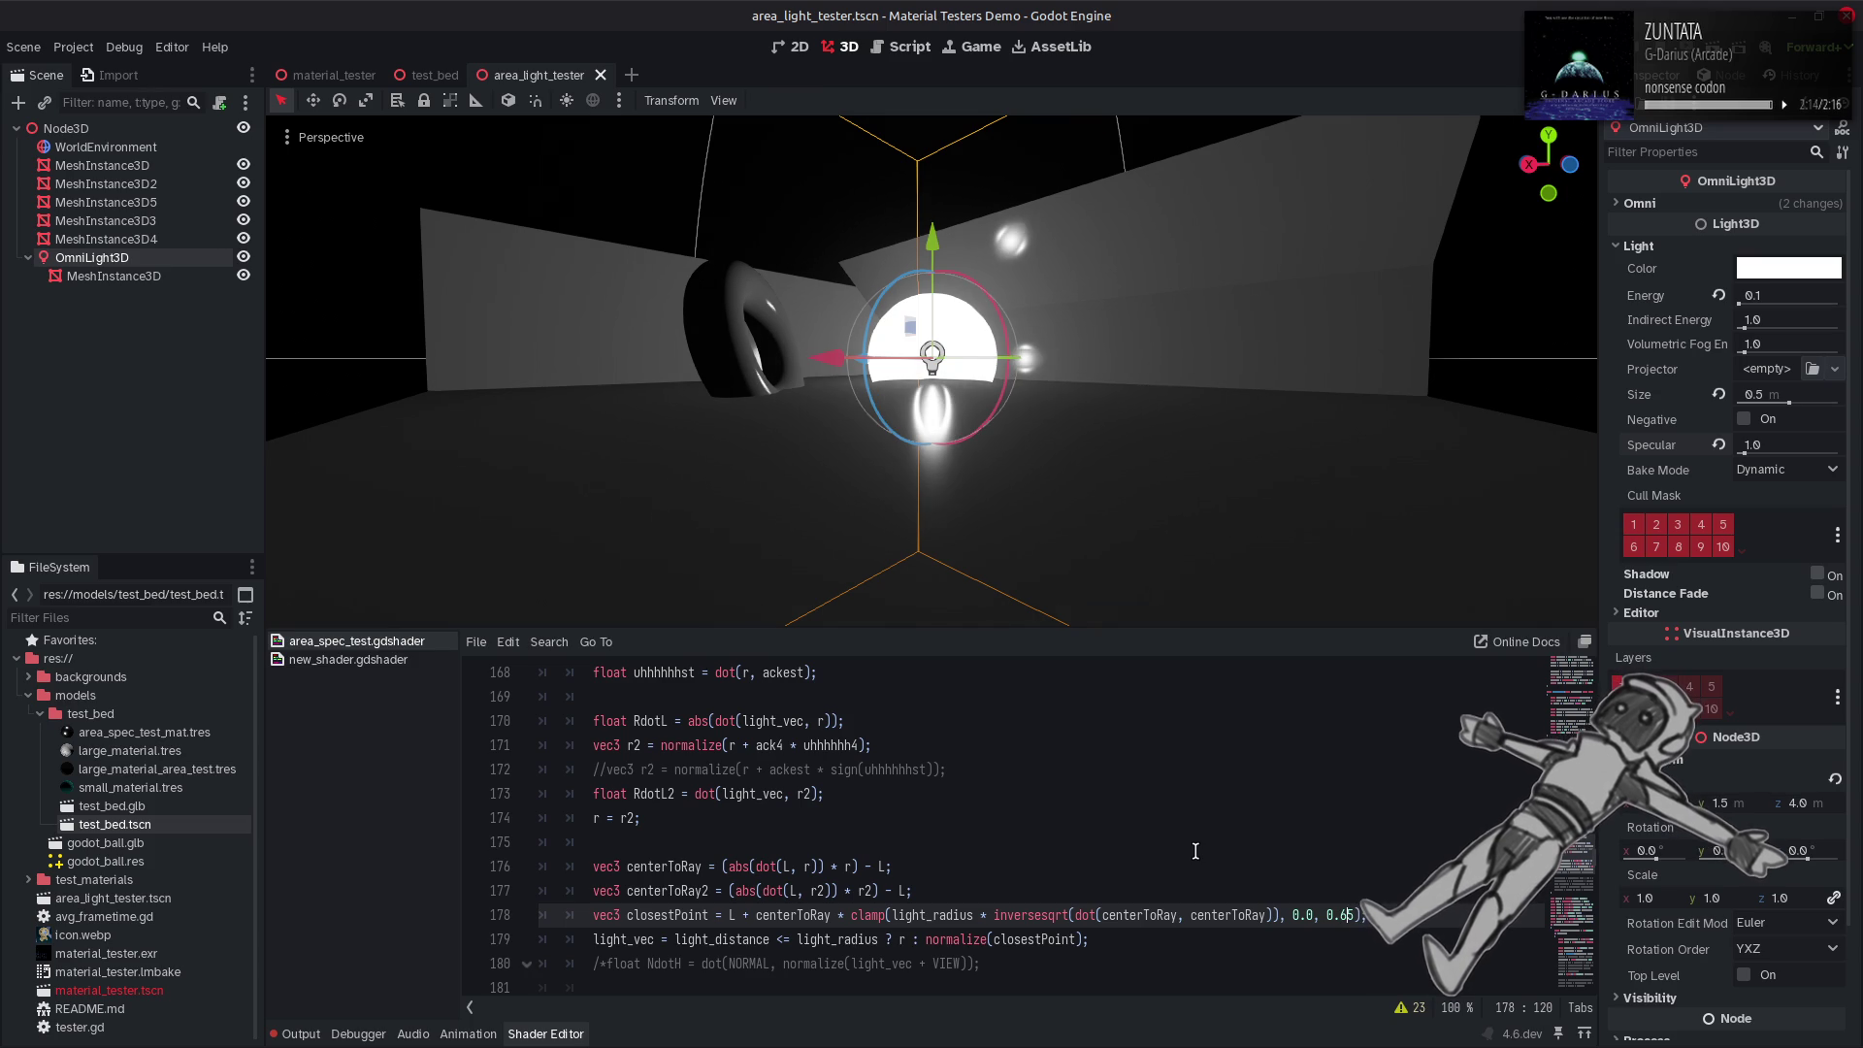
key(BackSpace)
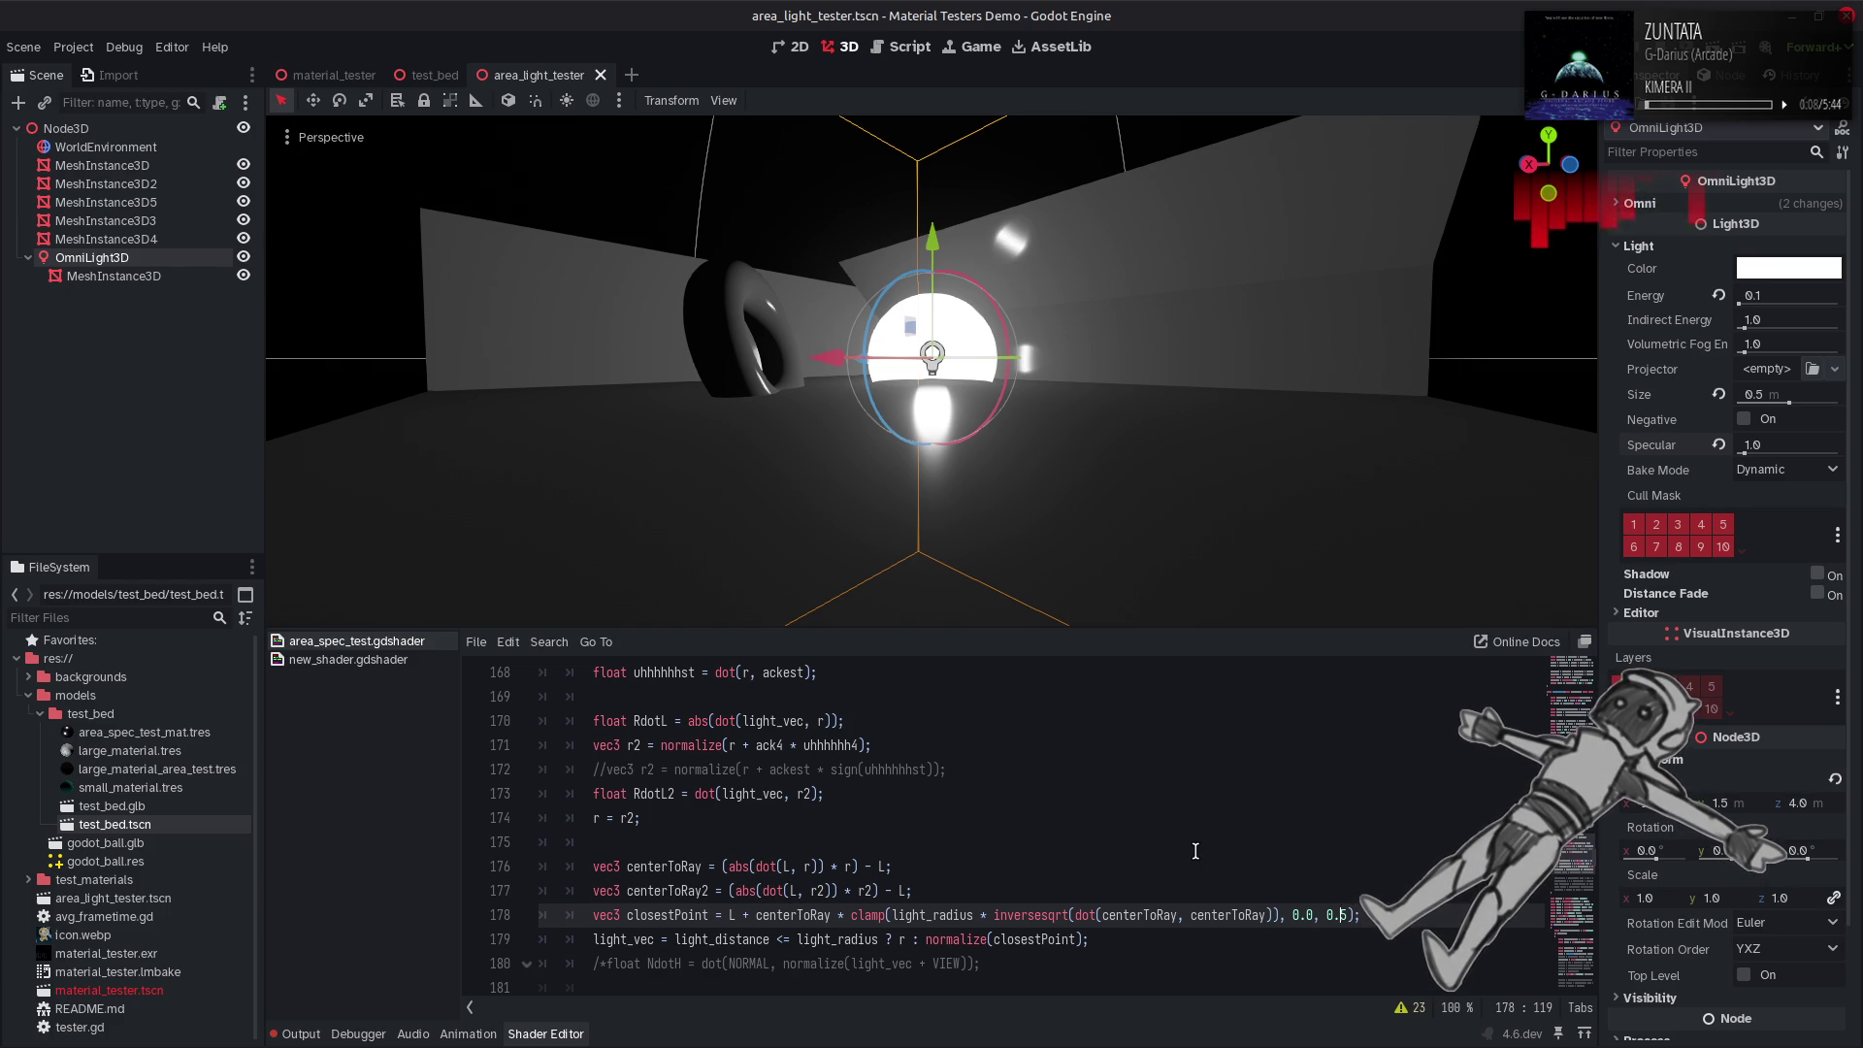
scroll(1196, 851, up, 1)
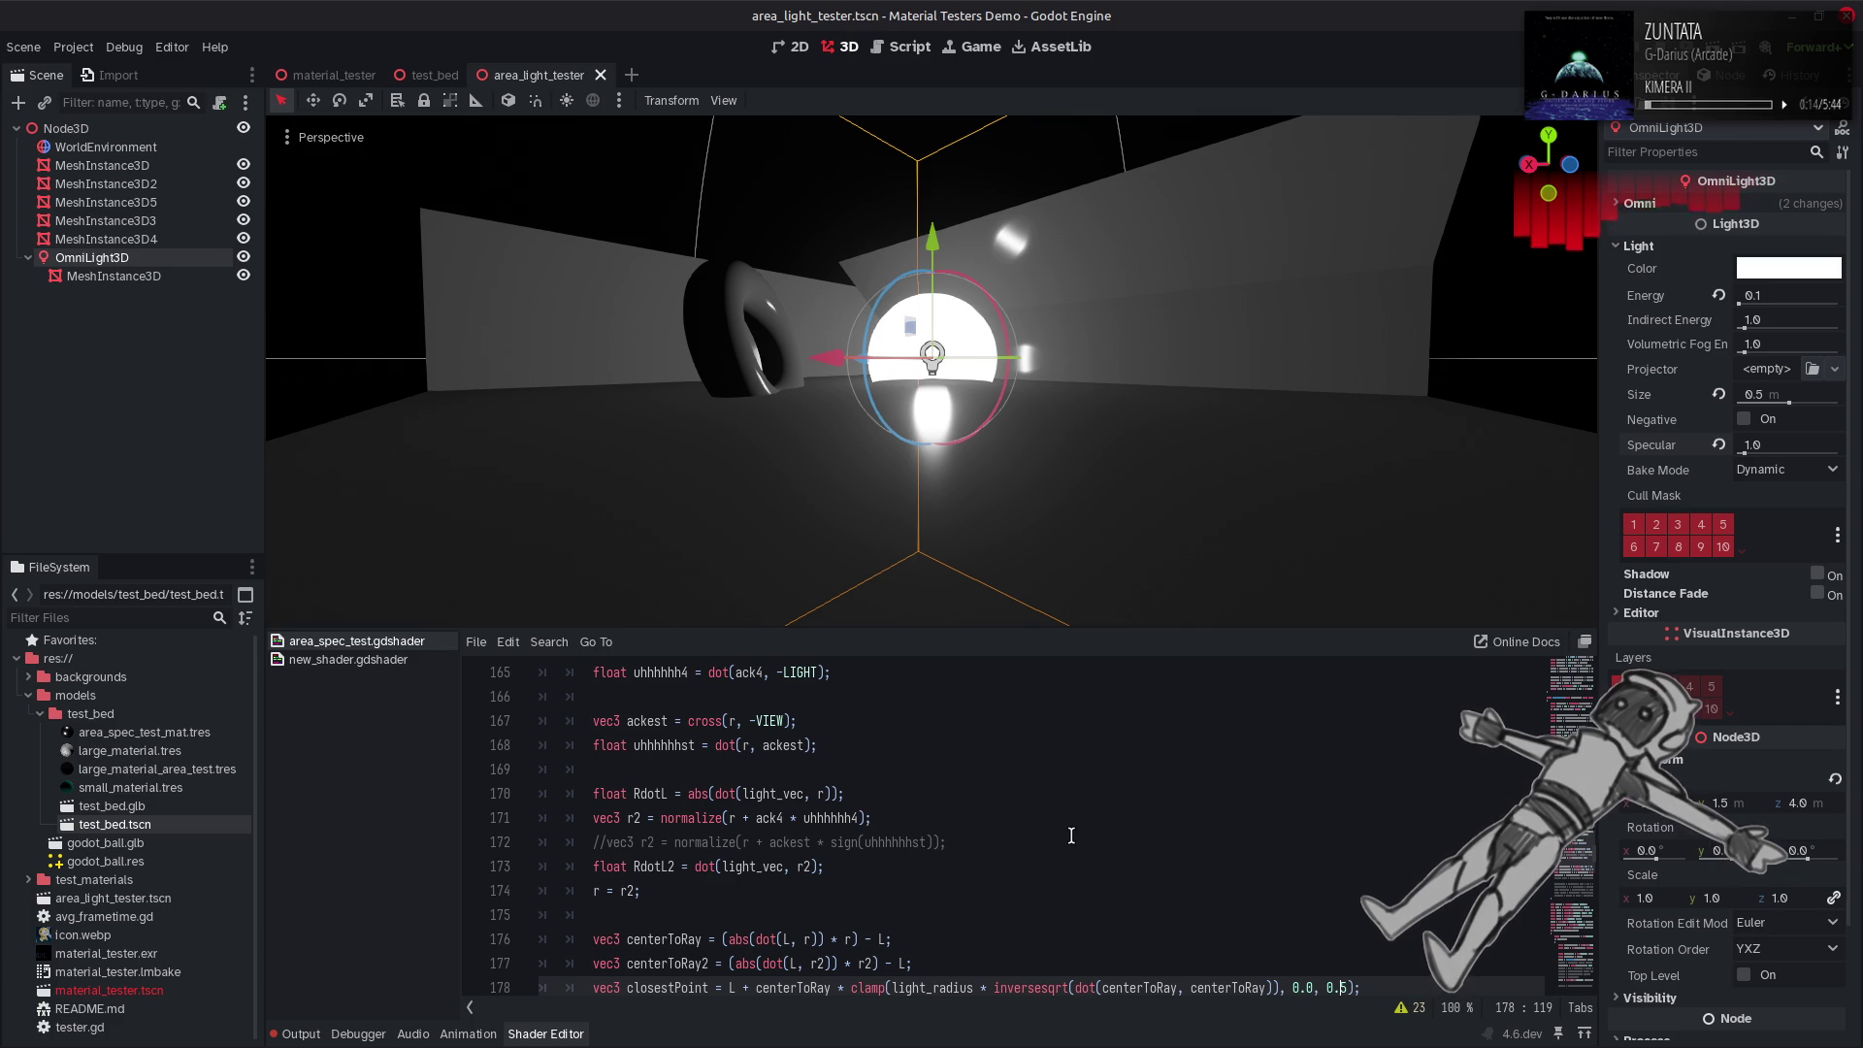
scroll(1072, 835, up, 6)
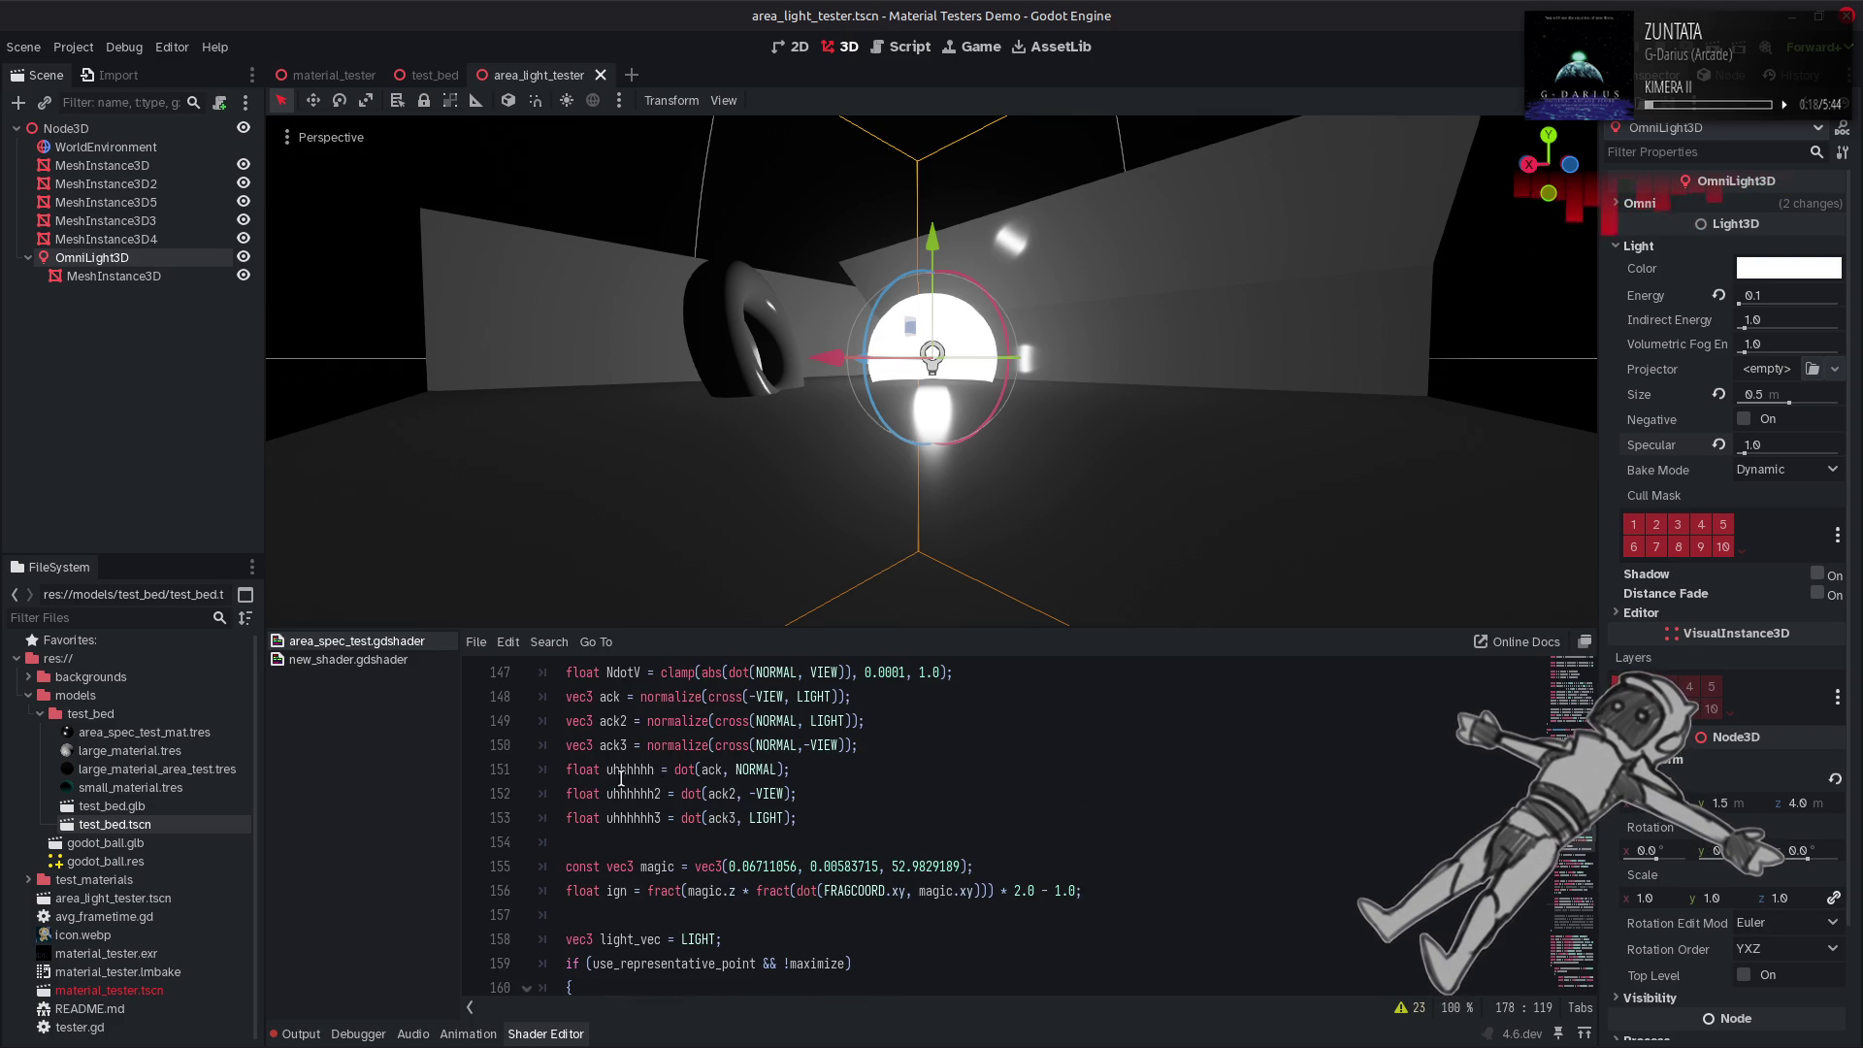
double_click(622, 771)
double_click(655, 794)
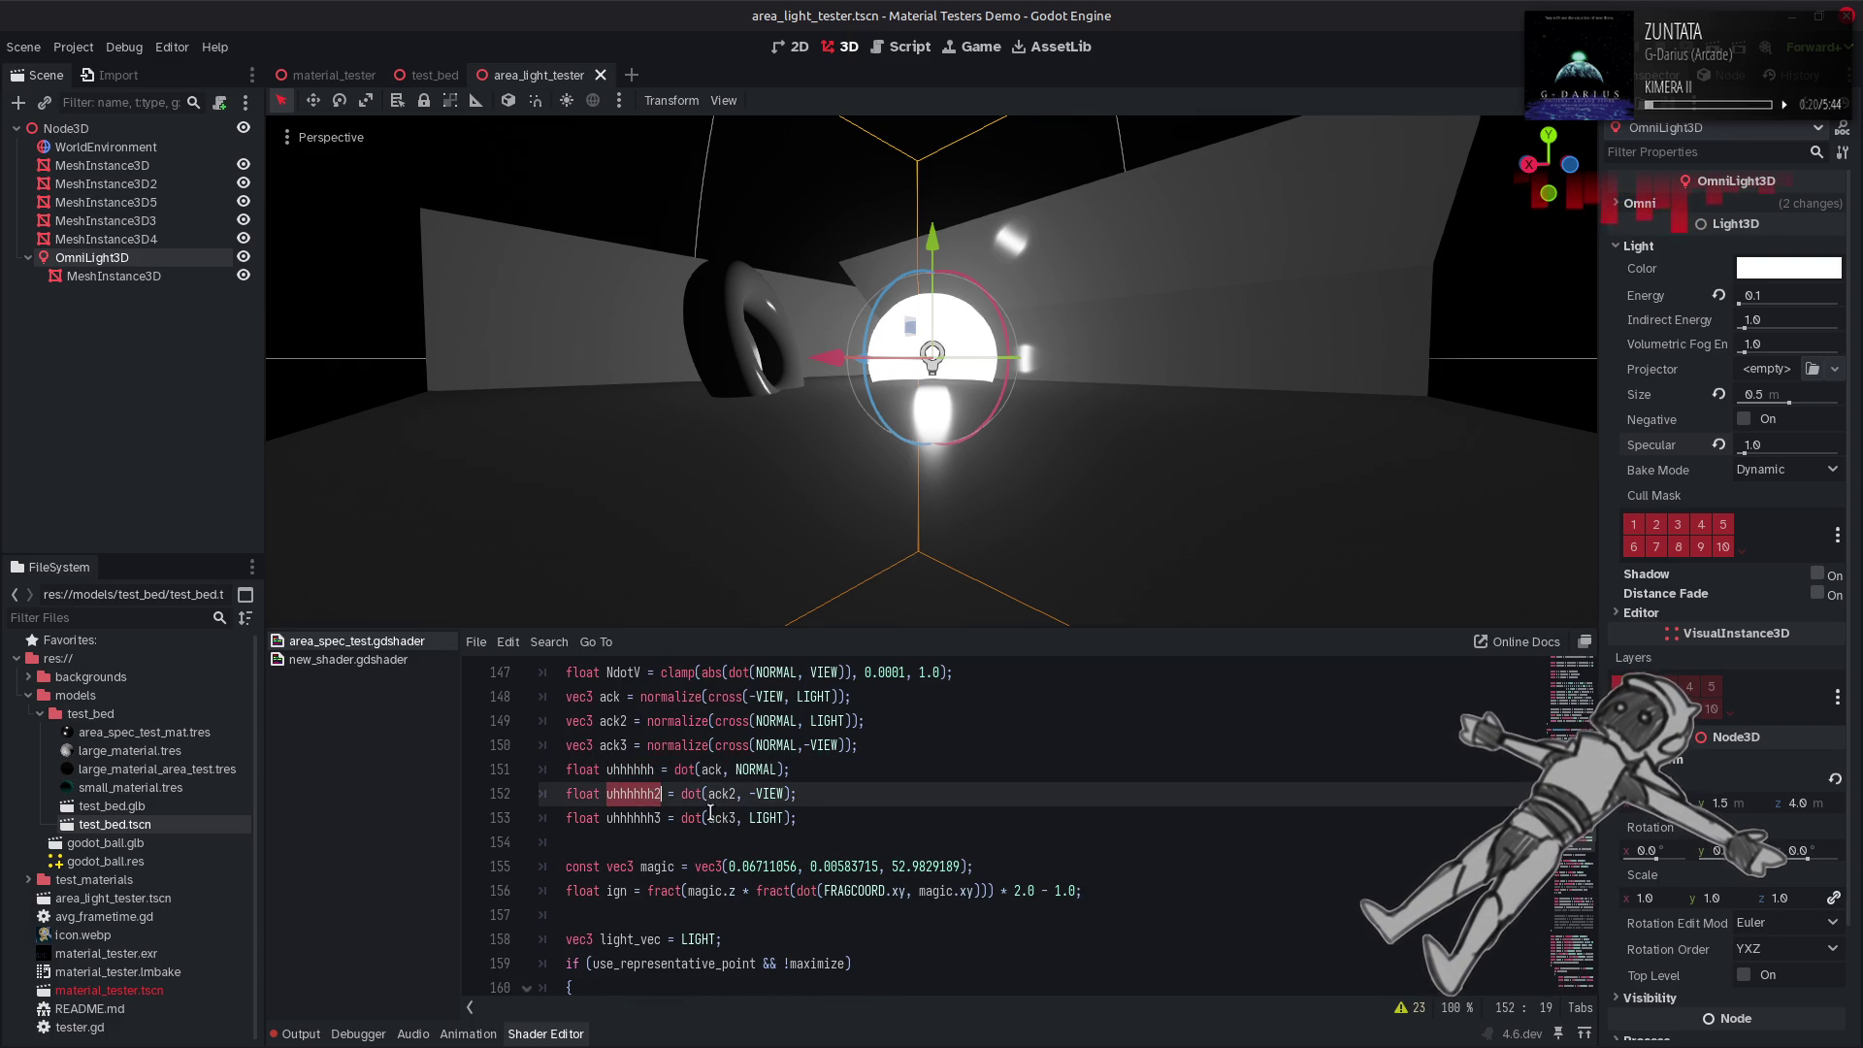
scroll(1293, 851, down, 8)
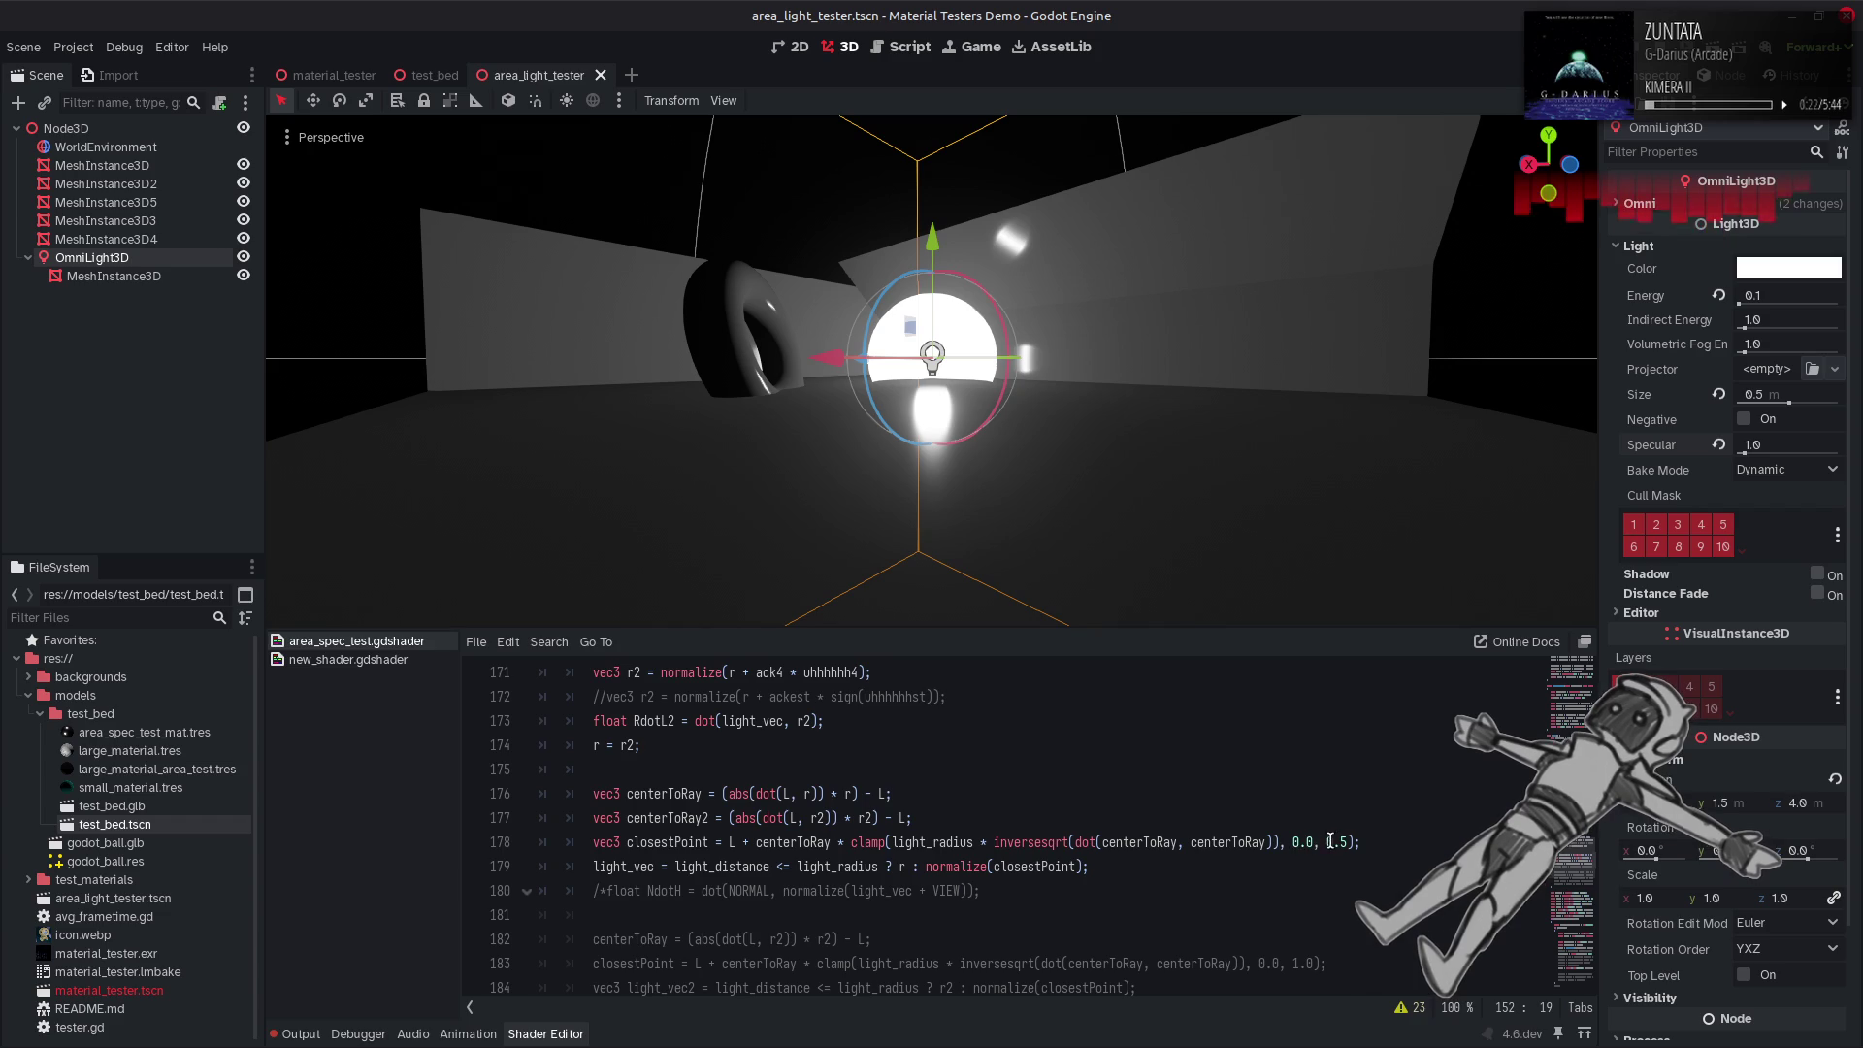
click(1349, 843)
key(BackSpace)
key(BackSpace)
key(BackSpace)
text(abs(uhhhhhh2)
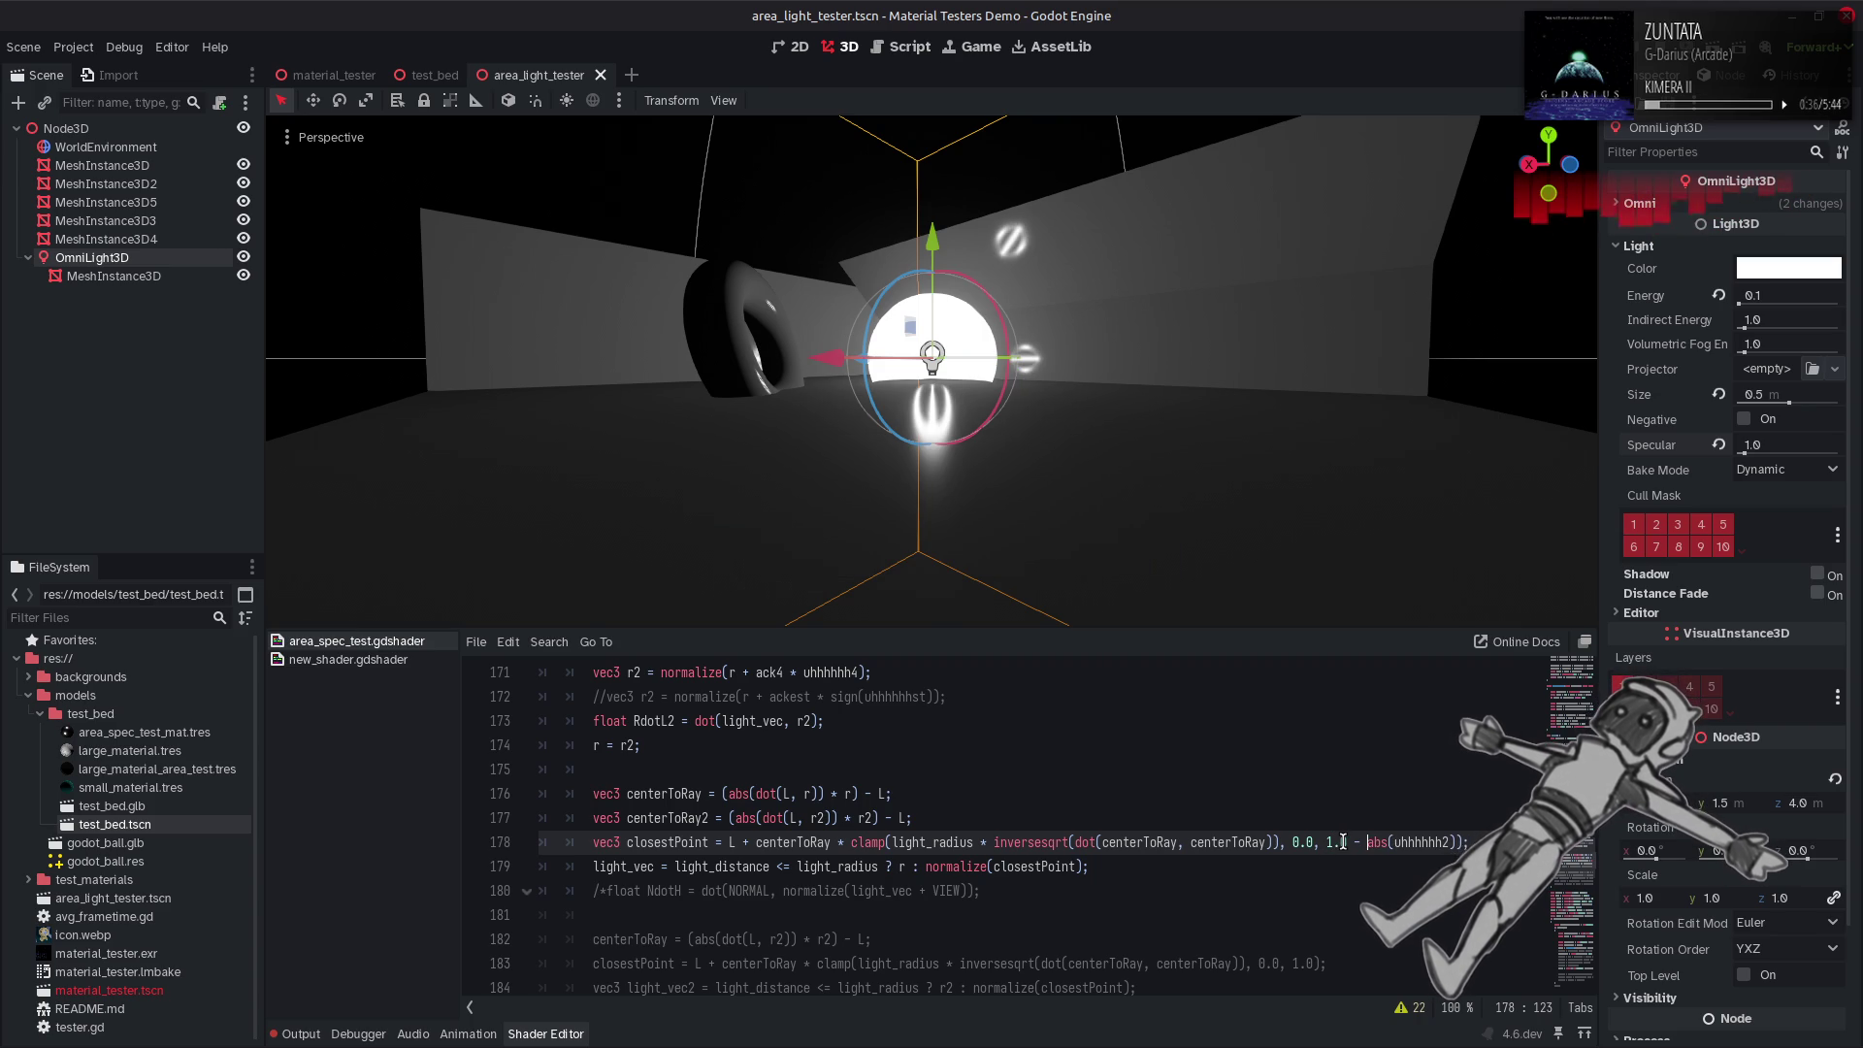
click(1343, 841)
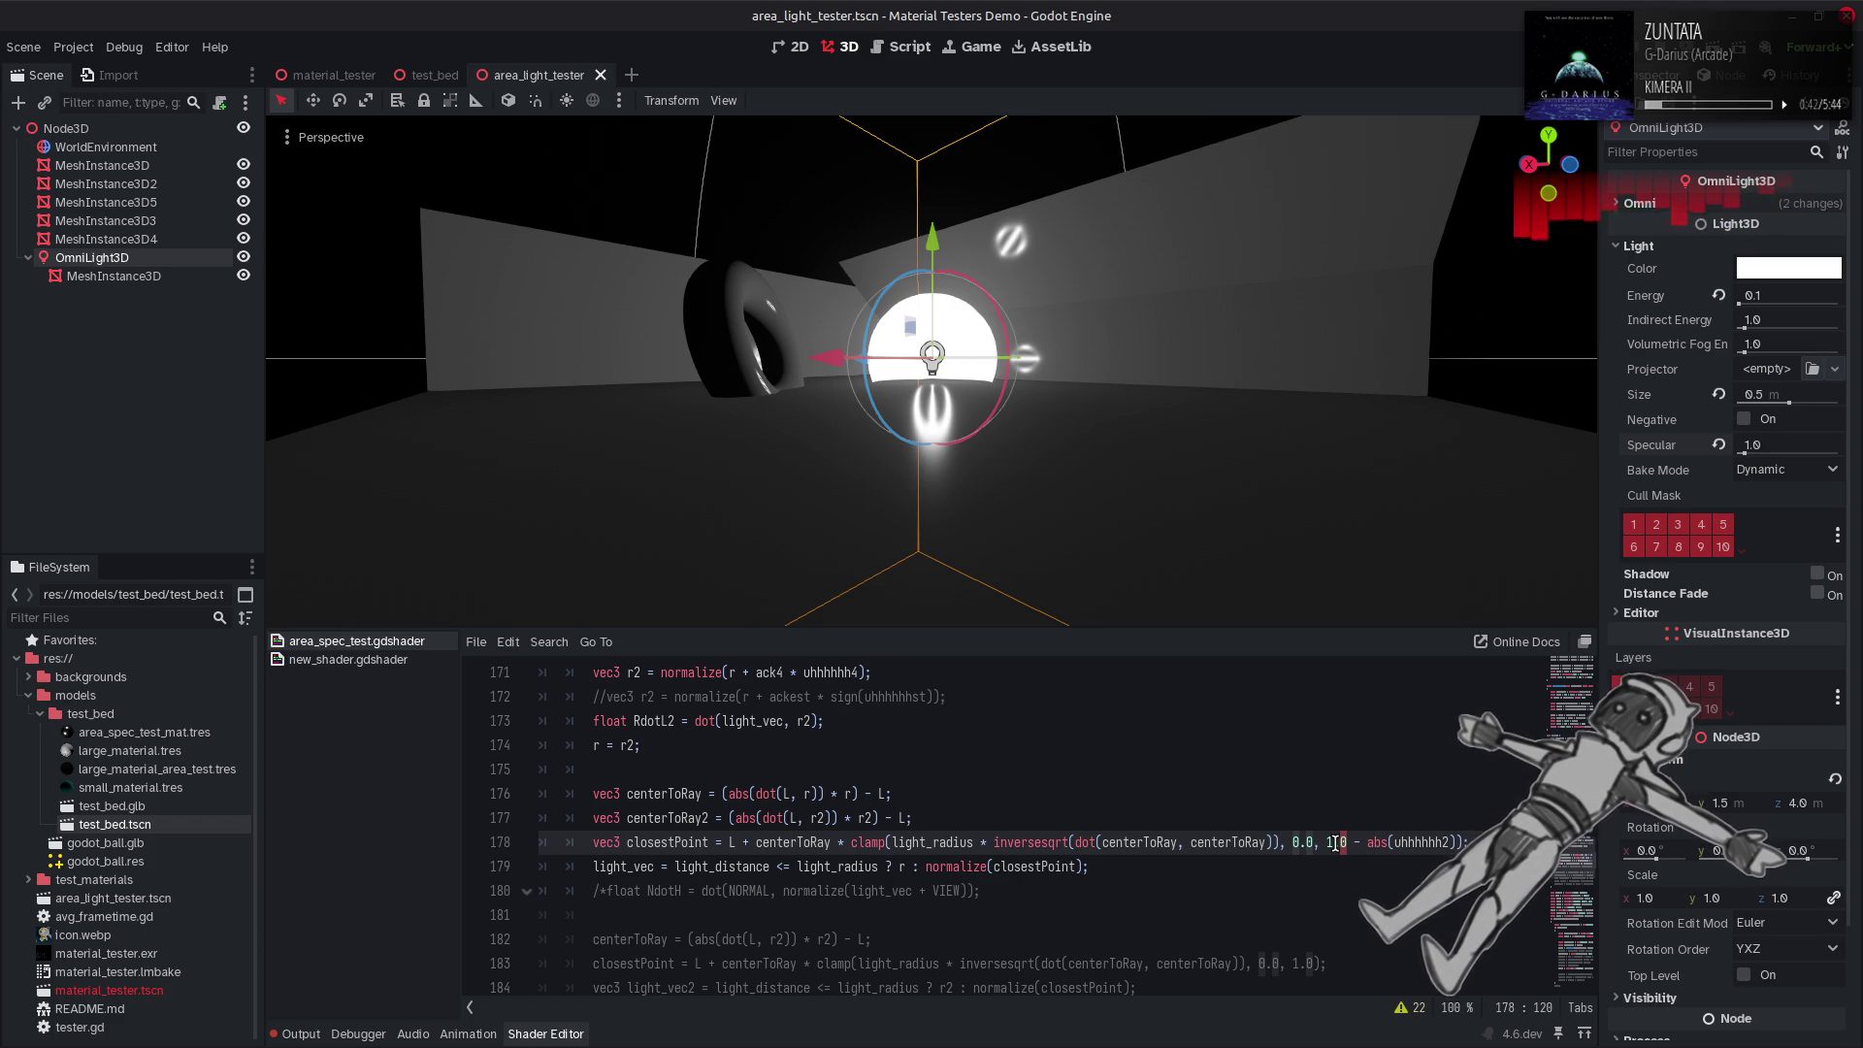
key(BackSpace)
text(5)
key(BackSpace)
text(0)
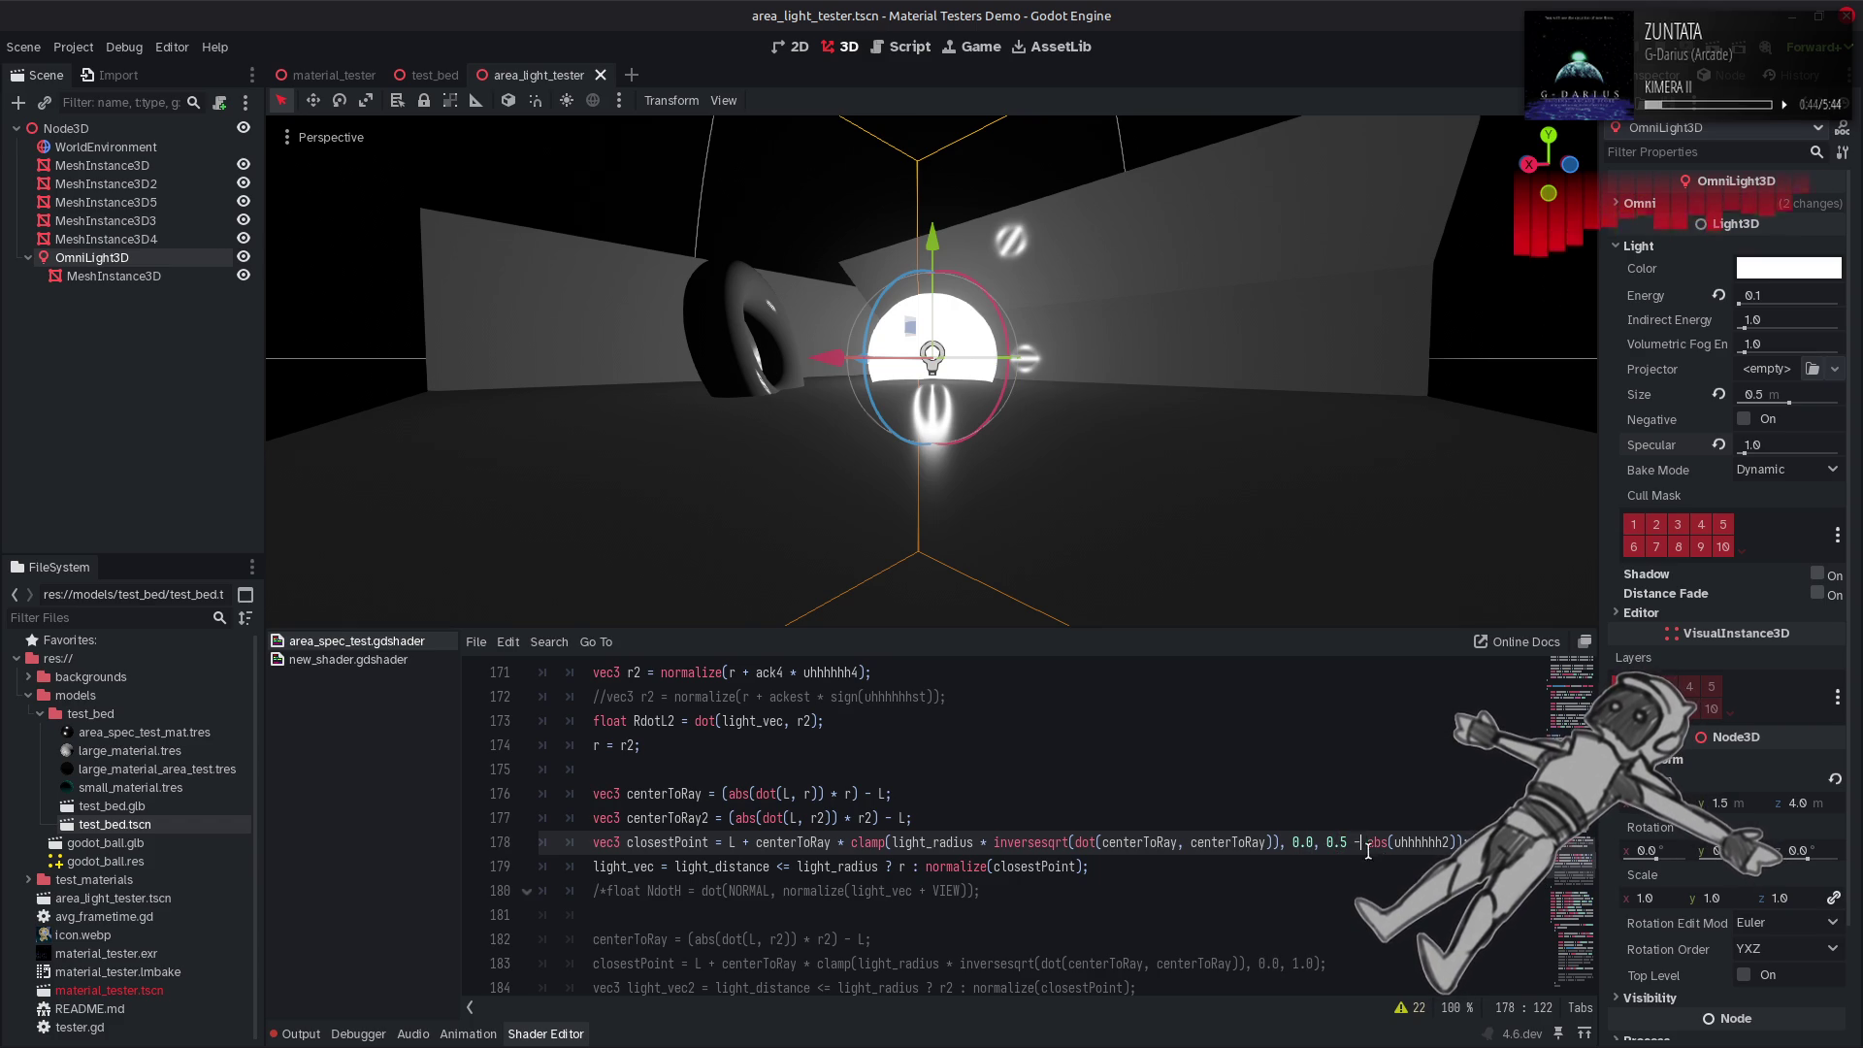
key(ctrl+s)
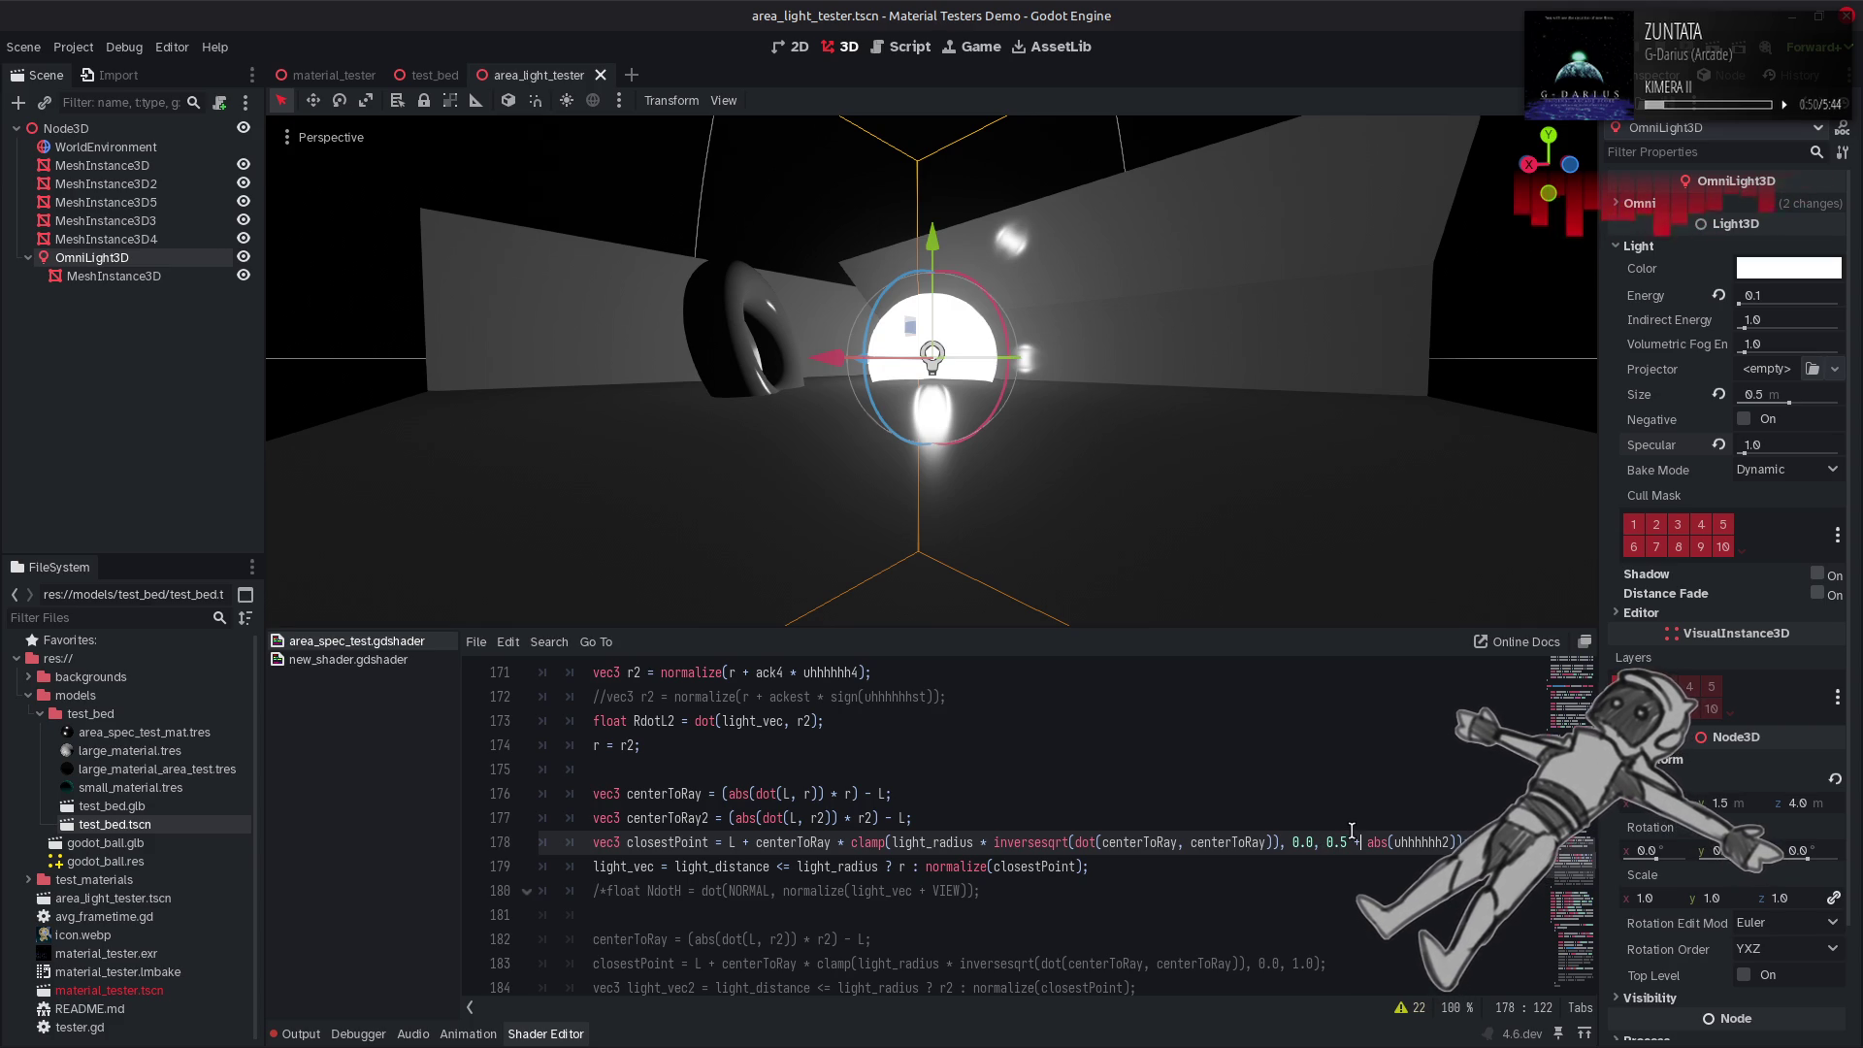
key(ctrl+s)
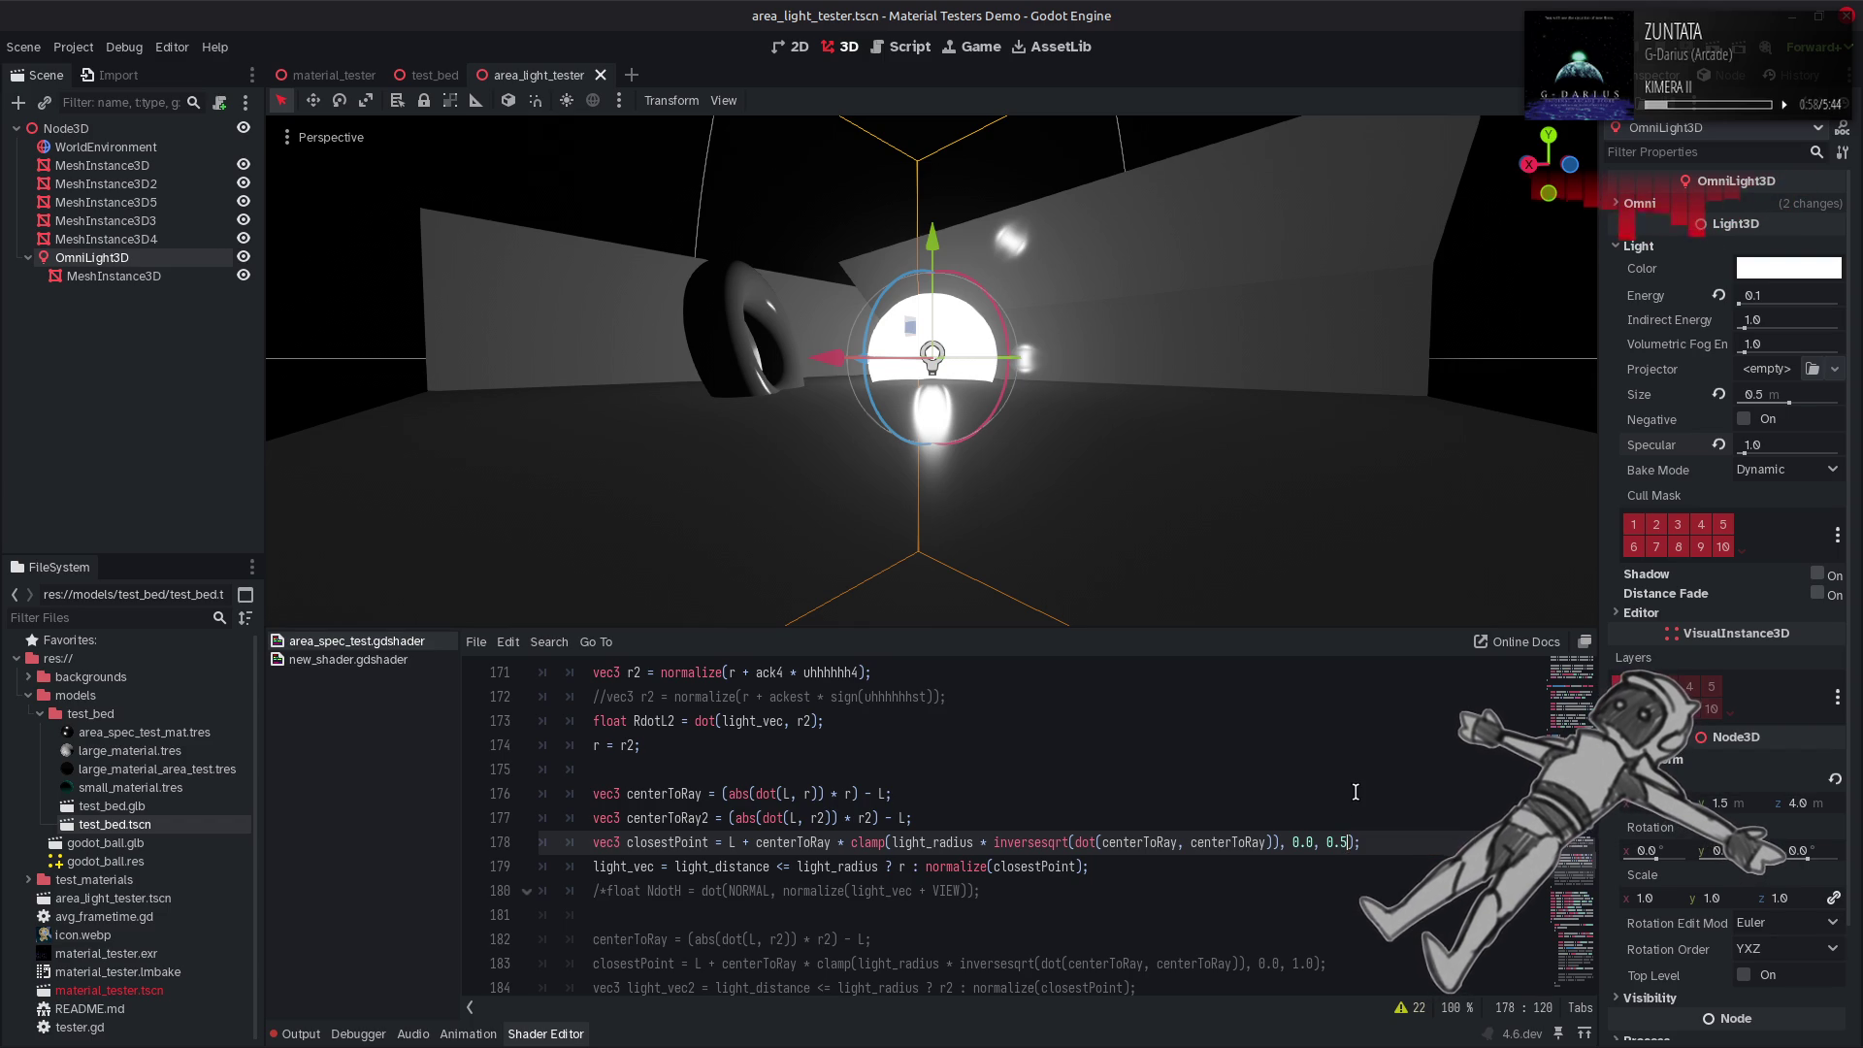
key(ctrl+z)
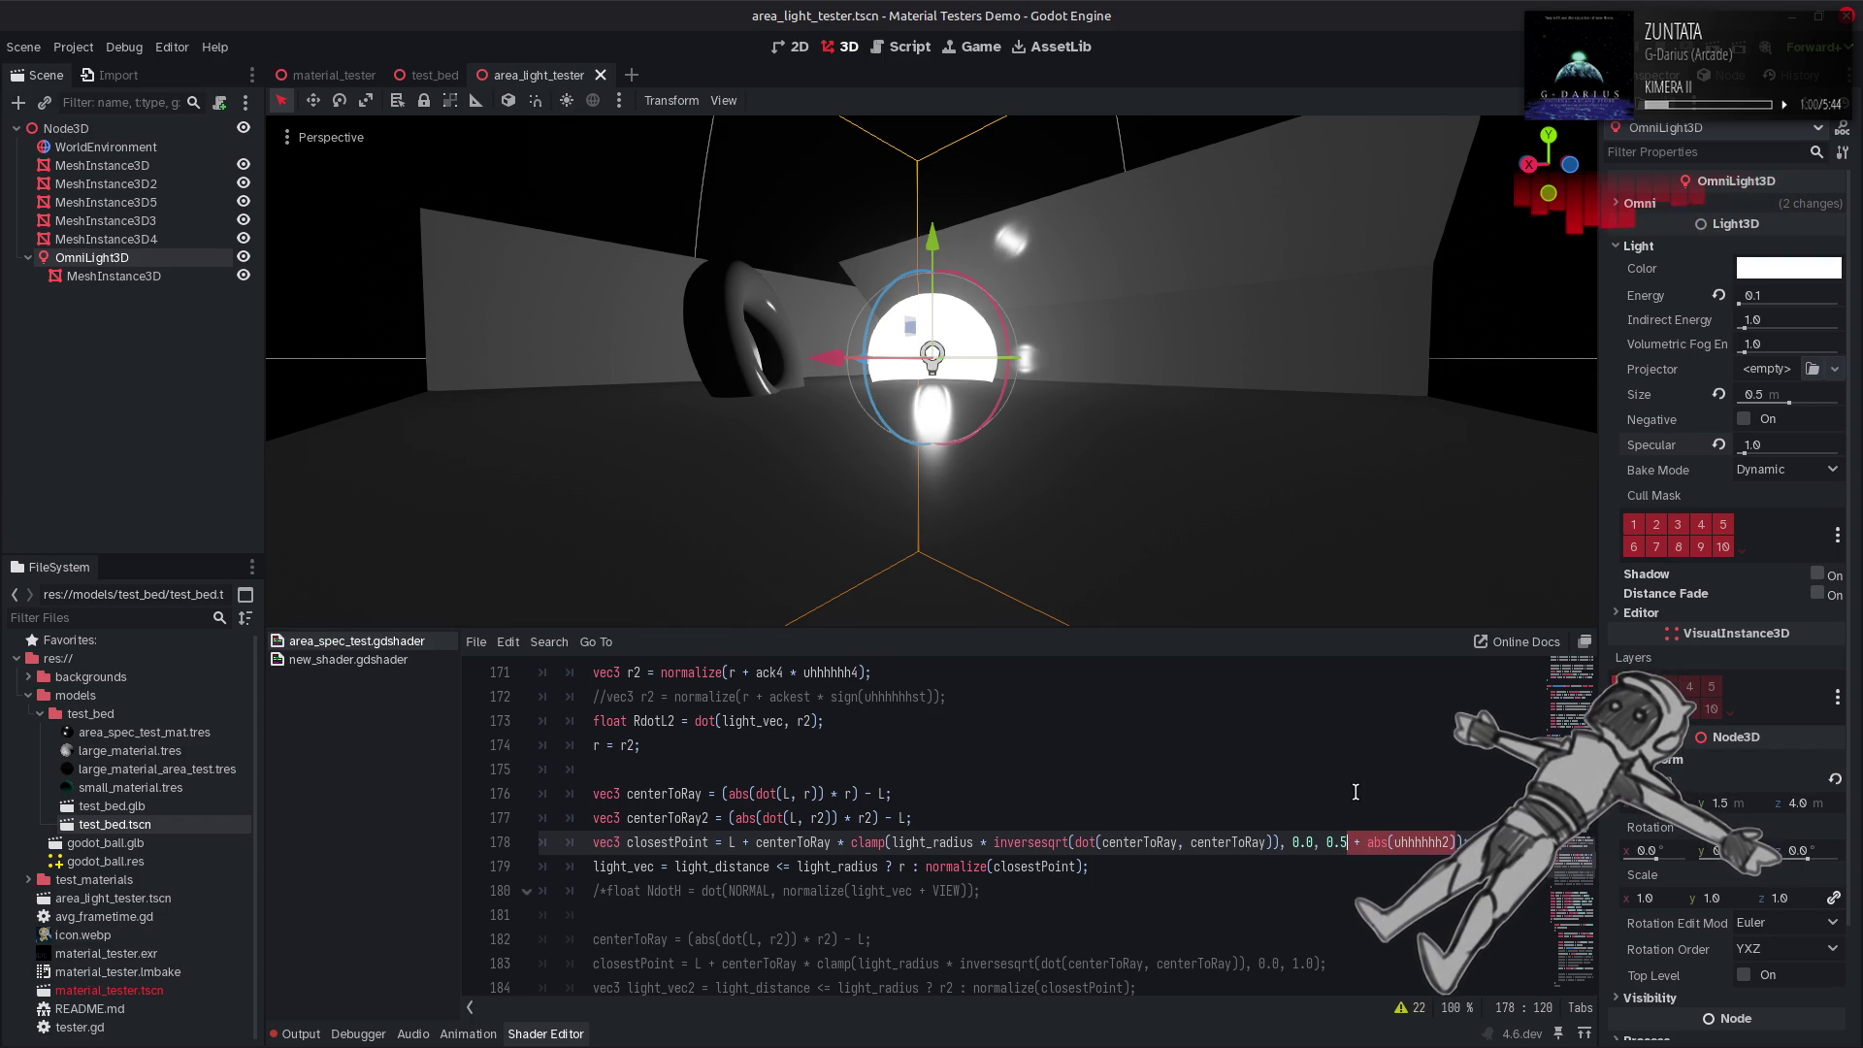
key(ctrl+z)
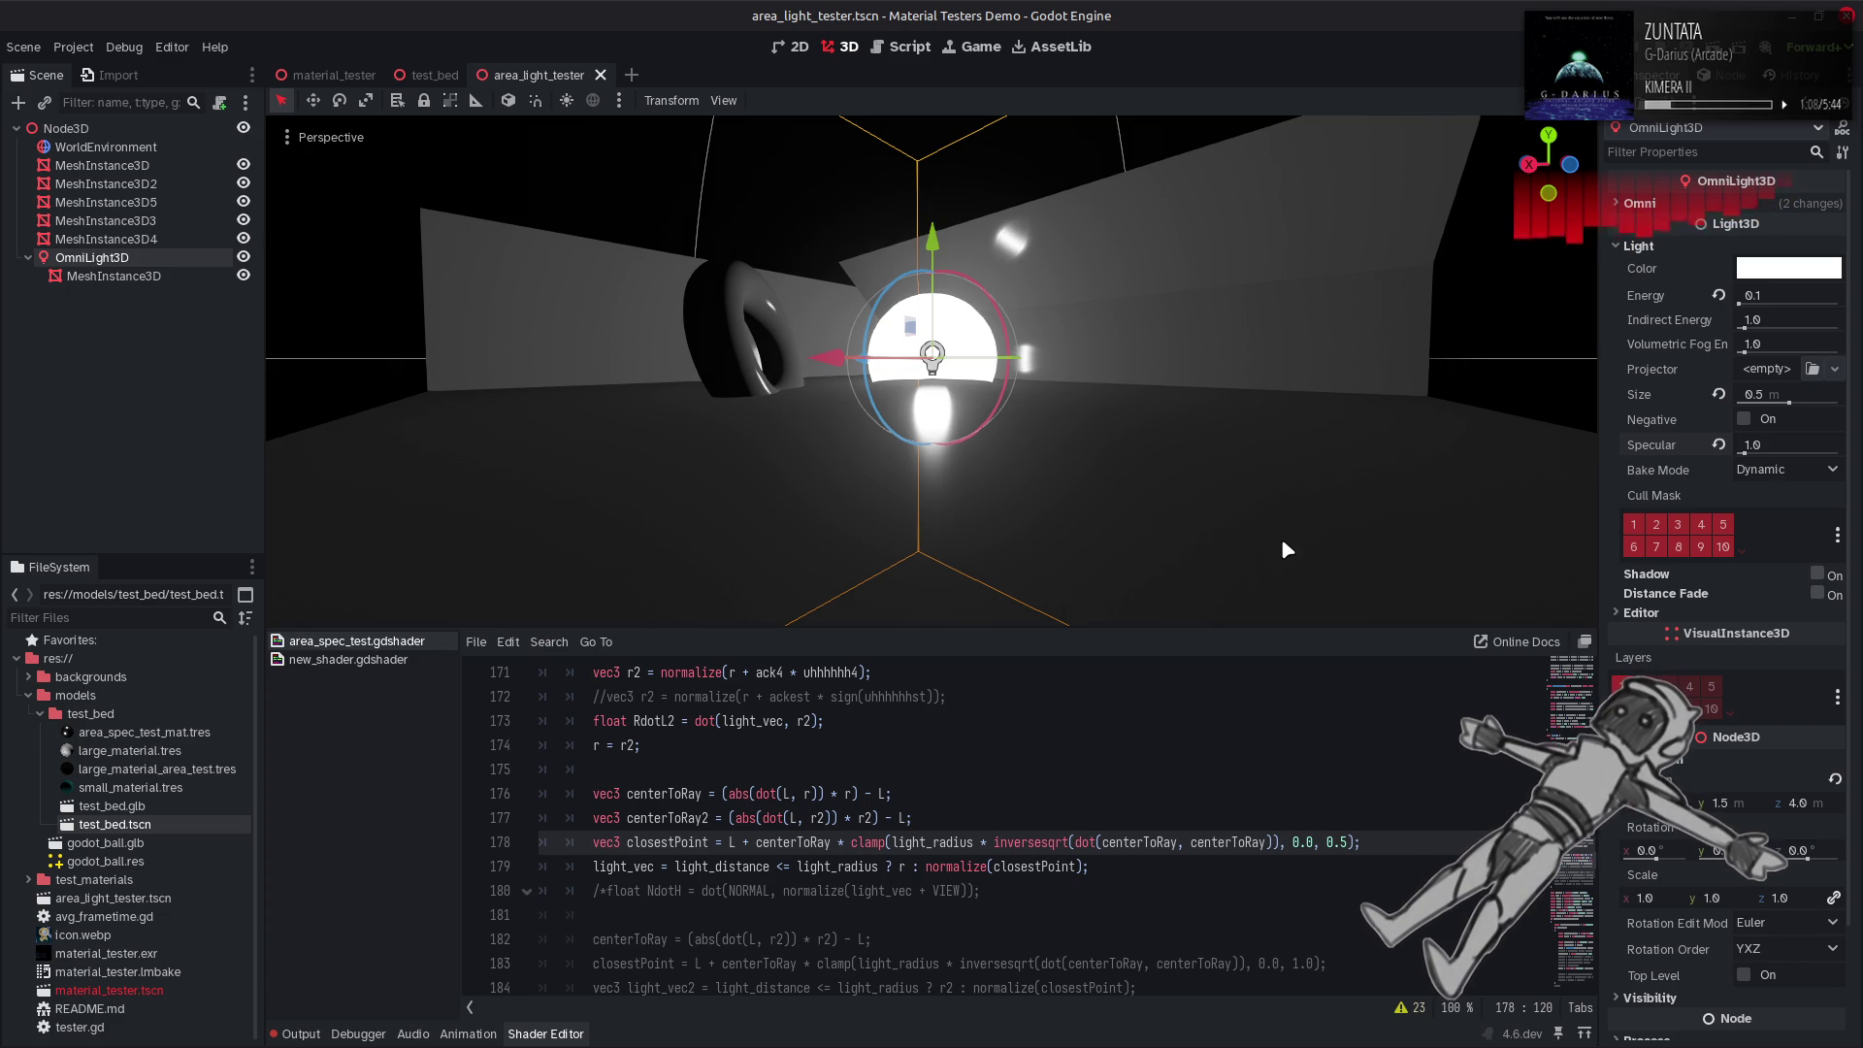
Replace the clamp's 0.5 upper limit on line 178 with a 1.0-minus expression and save.
mouse_move(1273, 466)
mouse_down()
mouse_move(1223, 582)
mouse_move(1154, 626)
mouse_move(1194, 408)
mouse_move(1277, 476)
mouse_up()
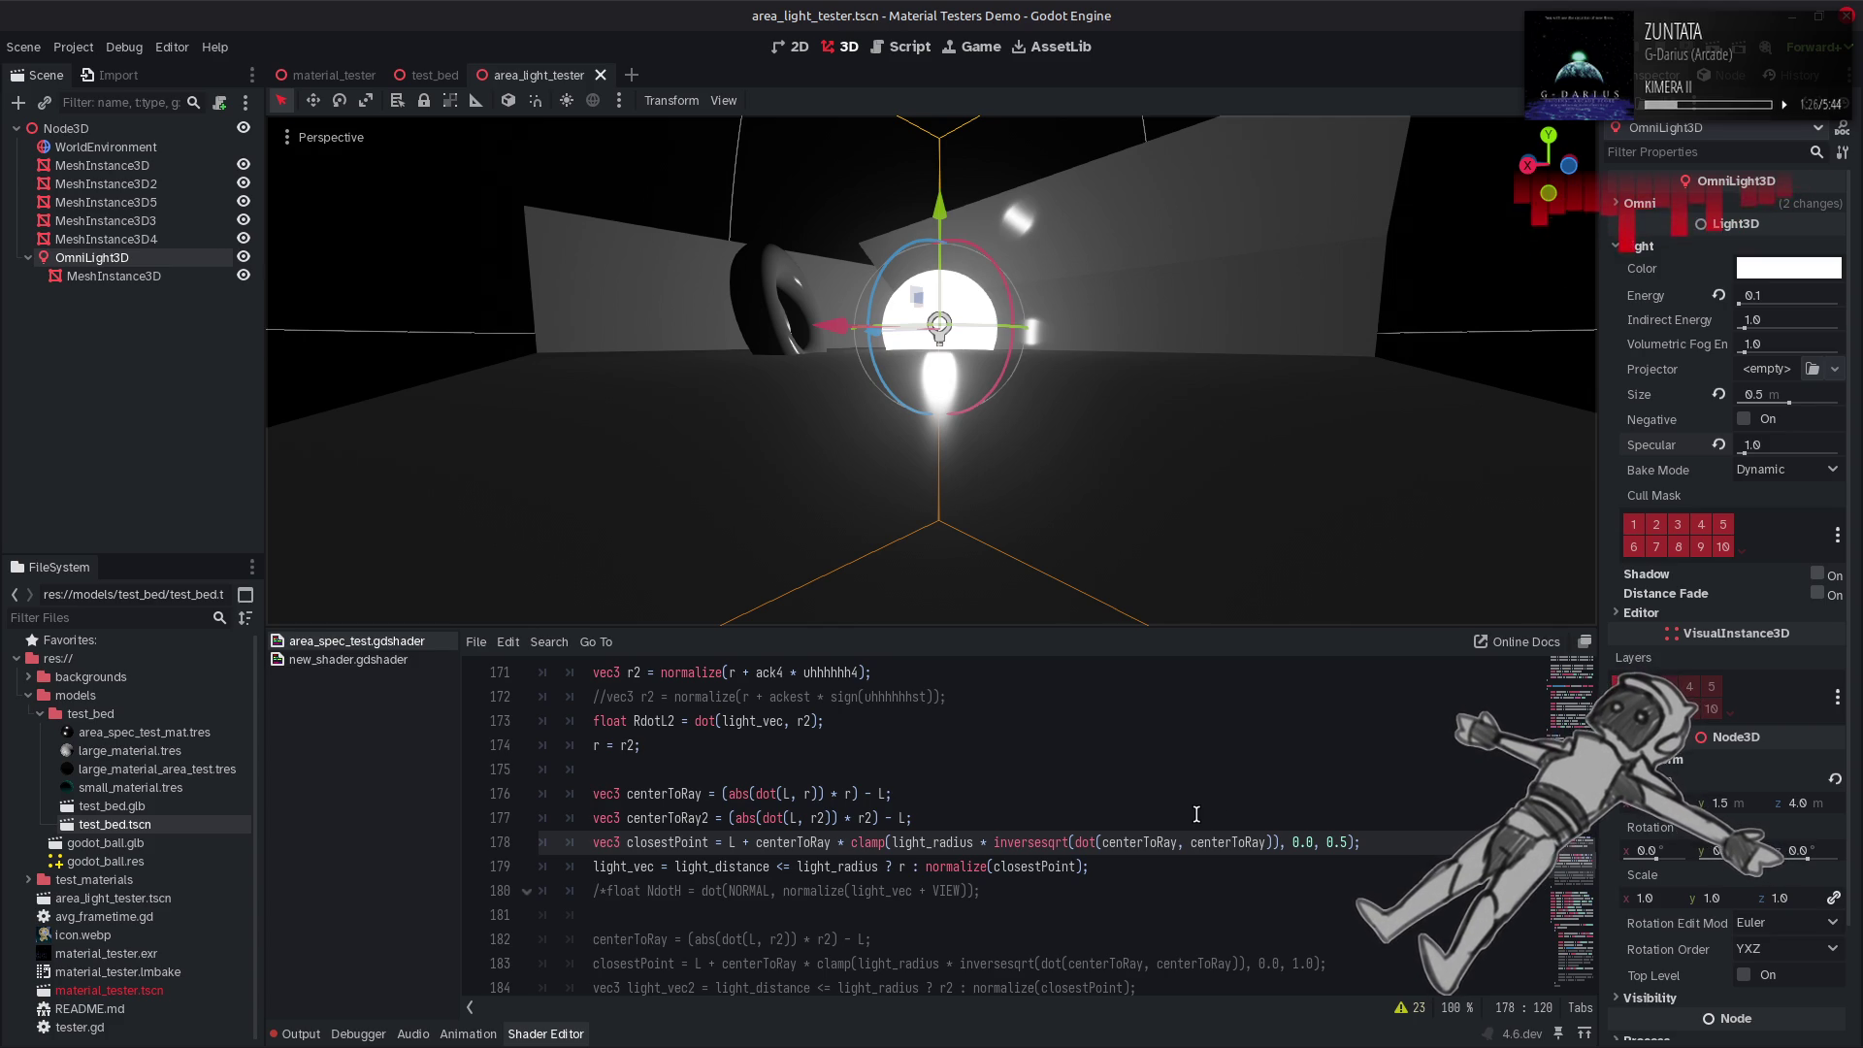
scroll(1197, 814, up, 1)
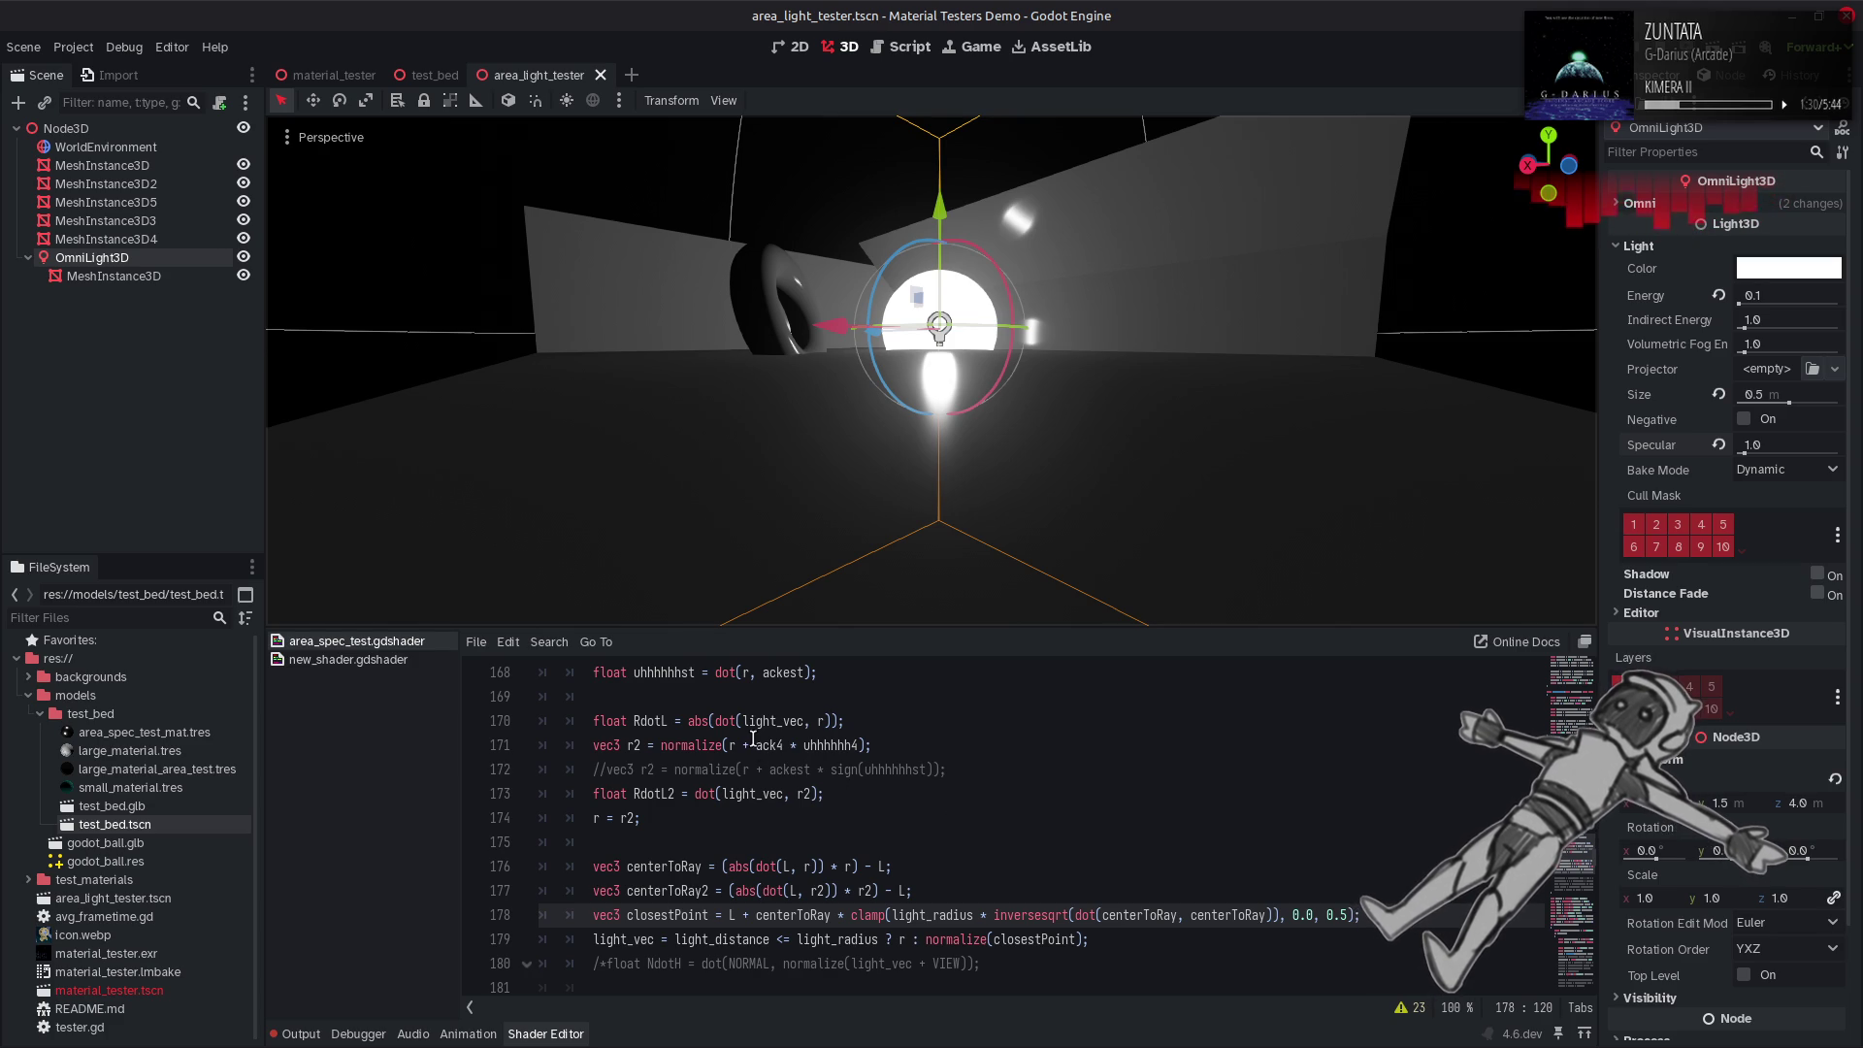
double_click(652, 794)
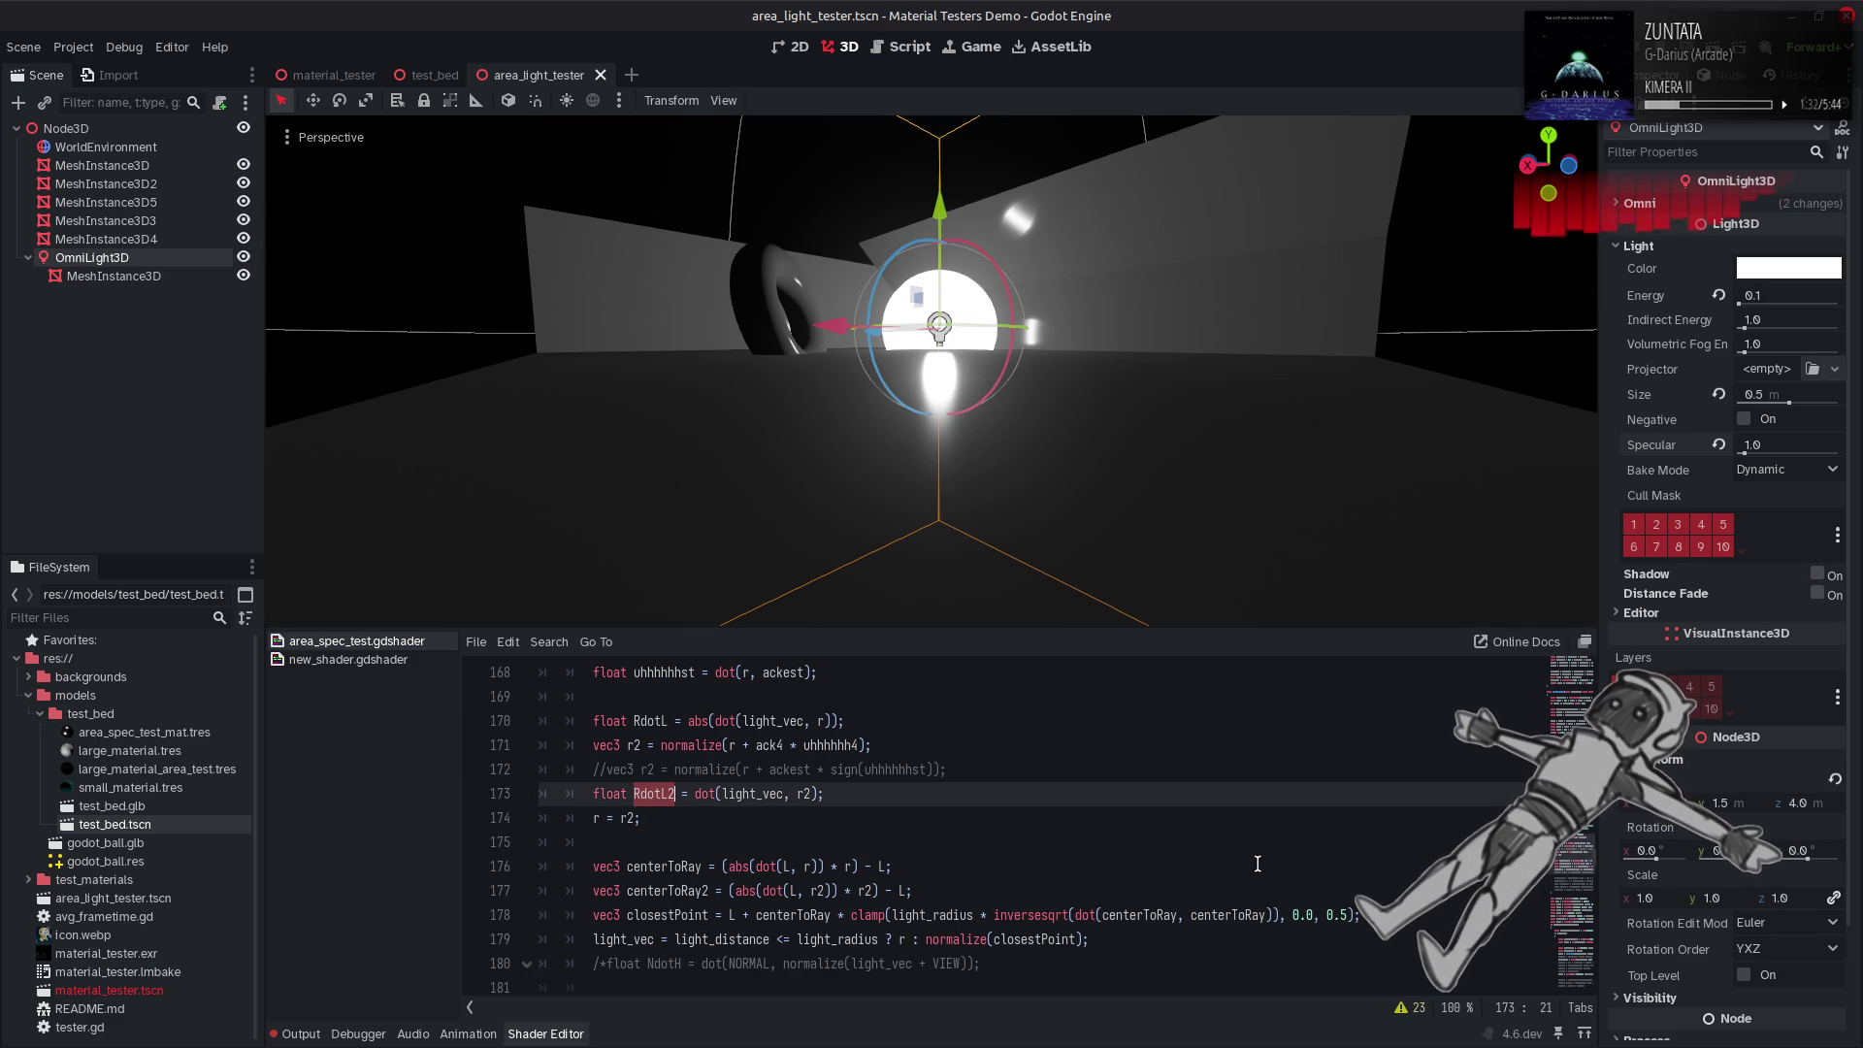
double_click(1342, 915)
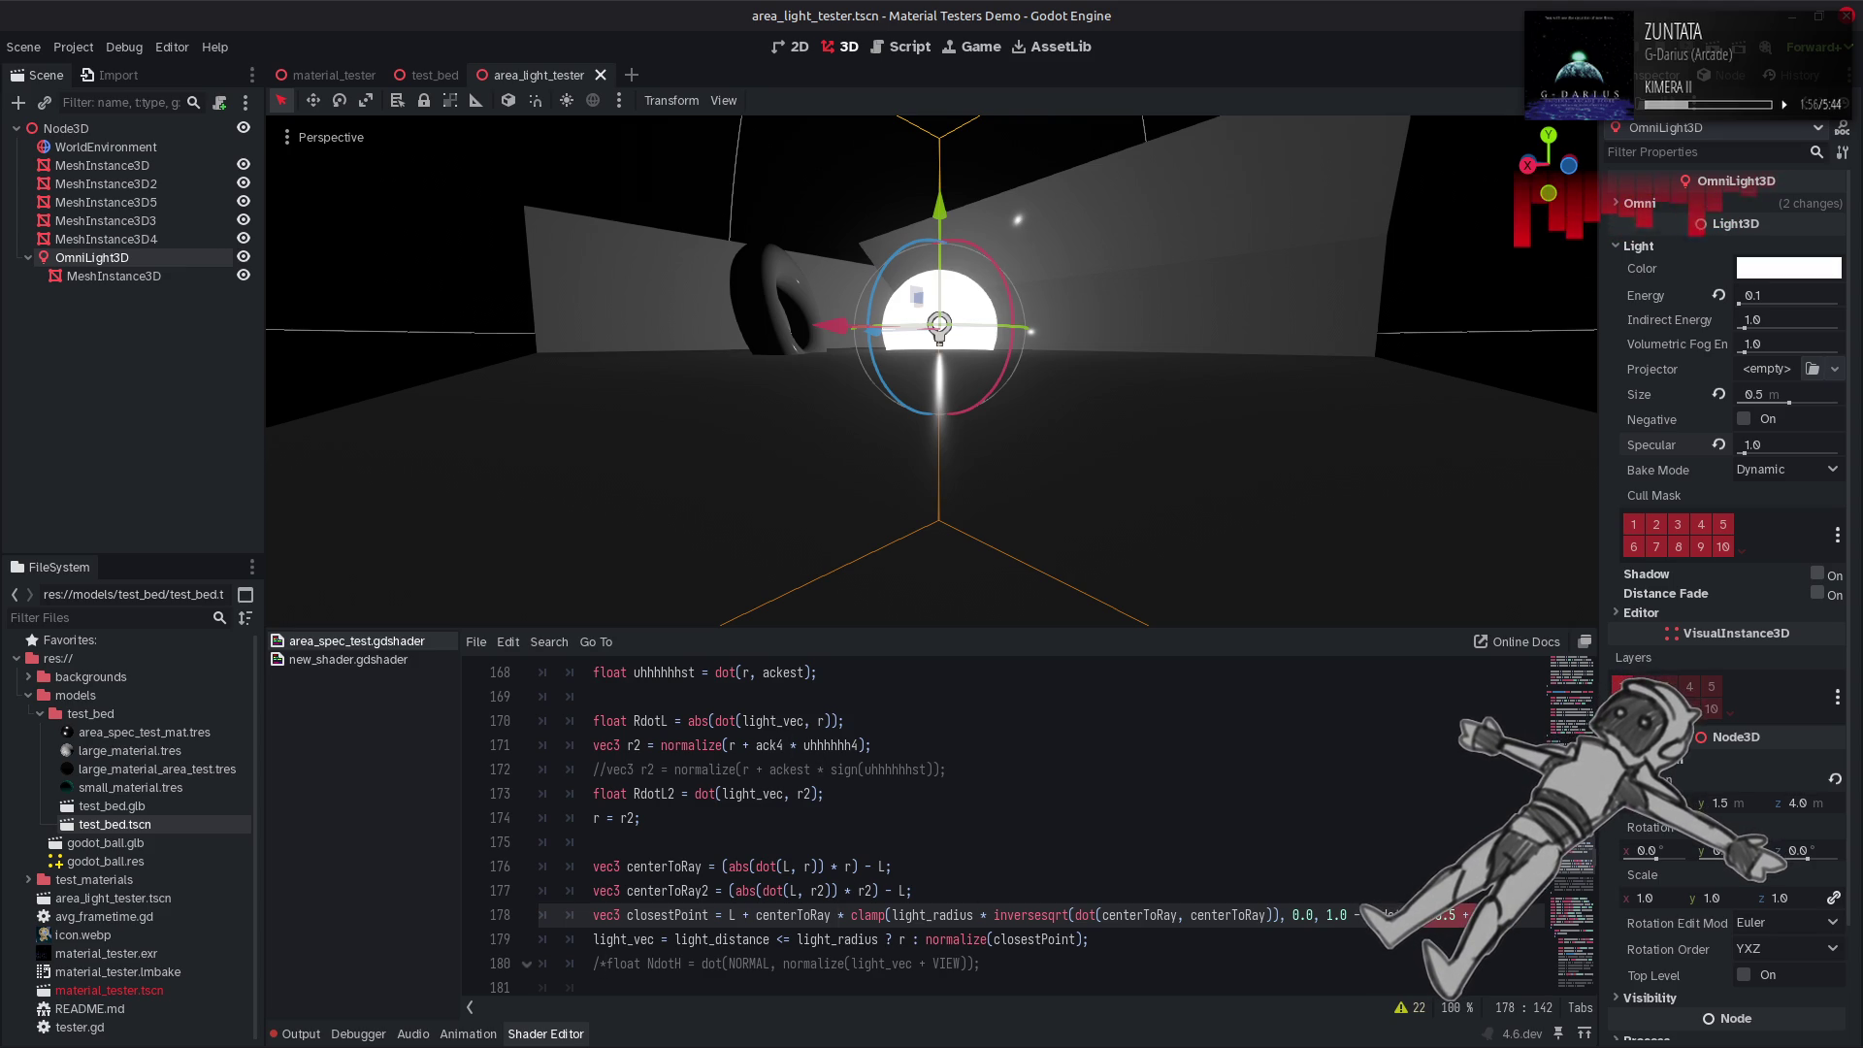
key(ctrl+s)
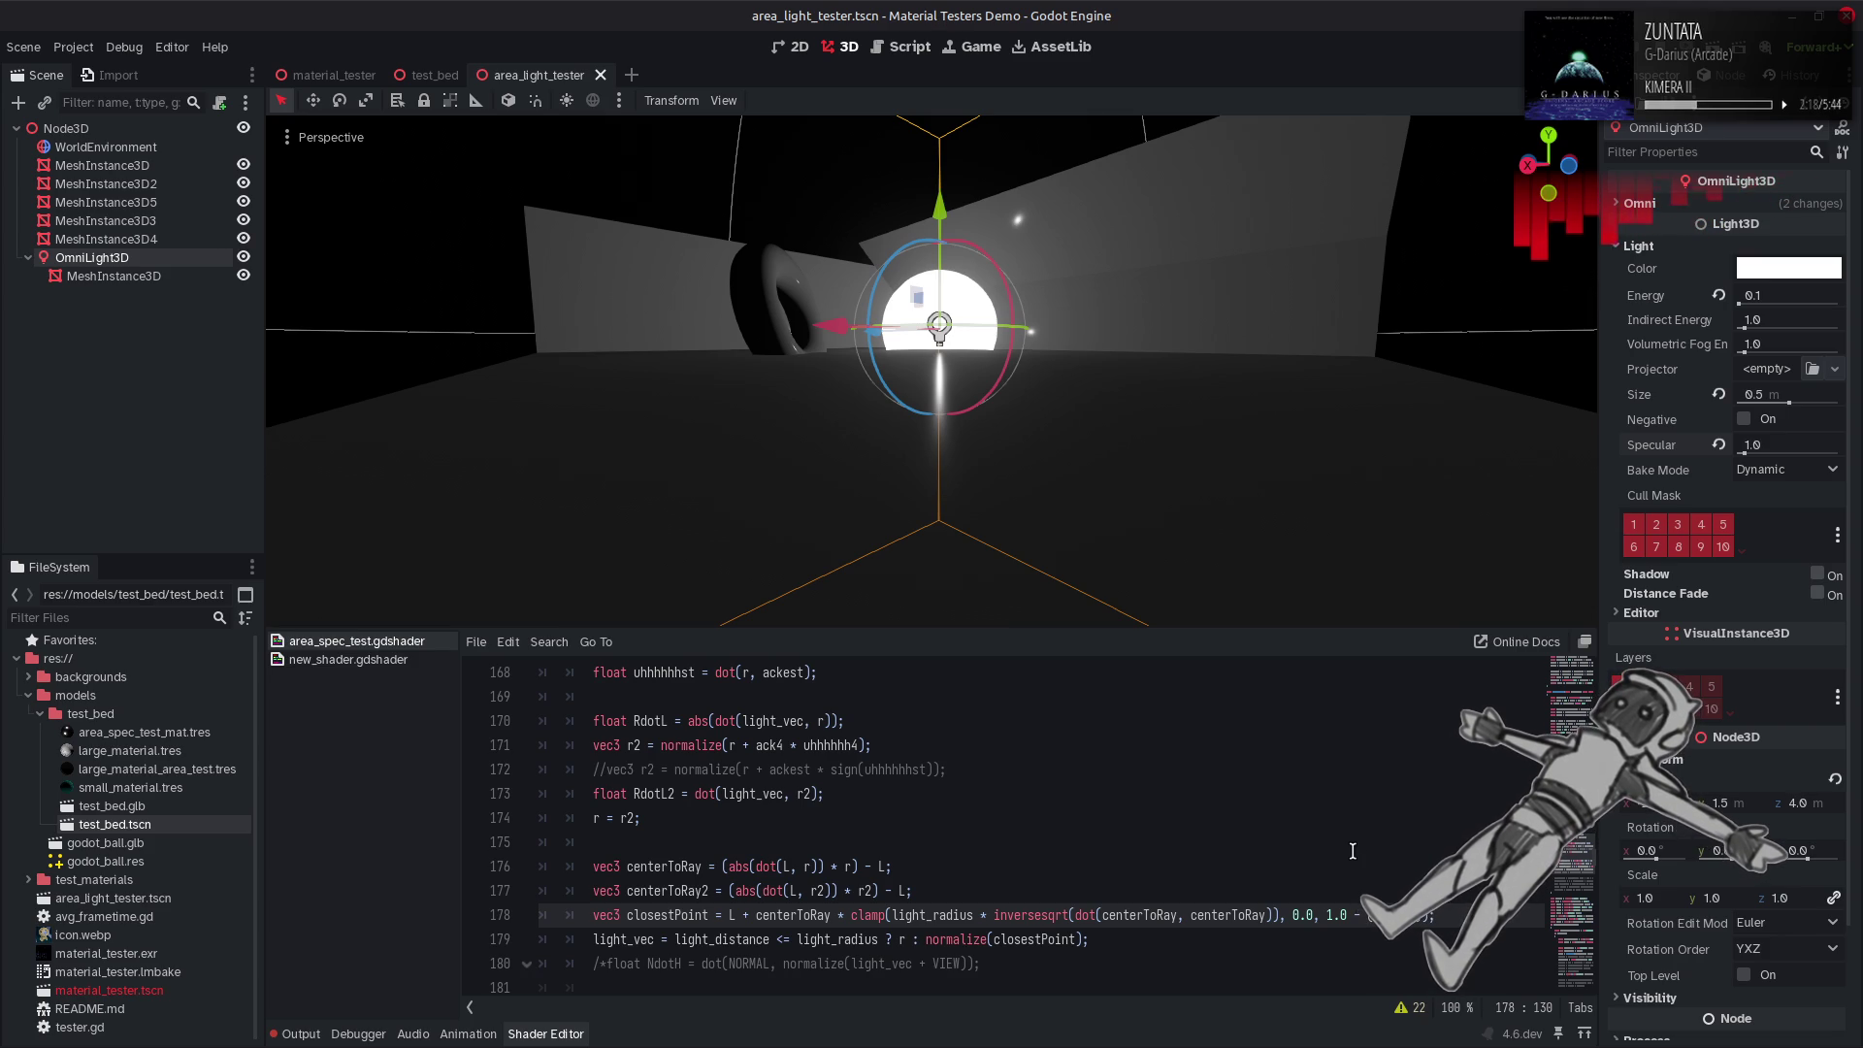
scroll(1353, 851, up, 3)
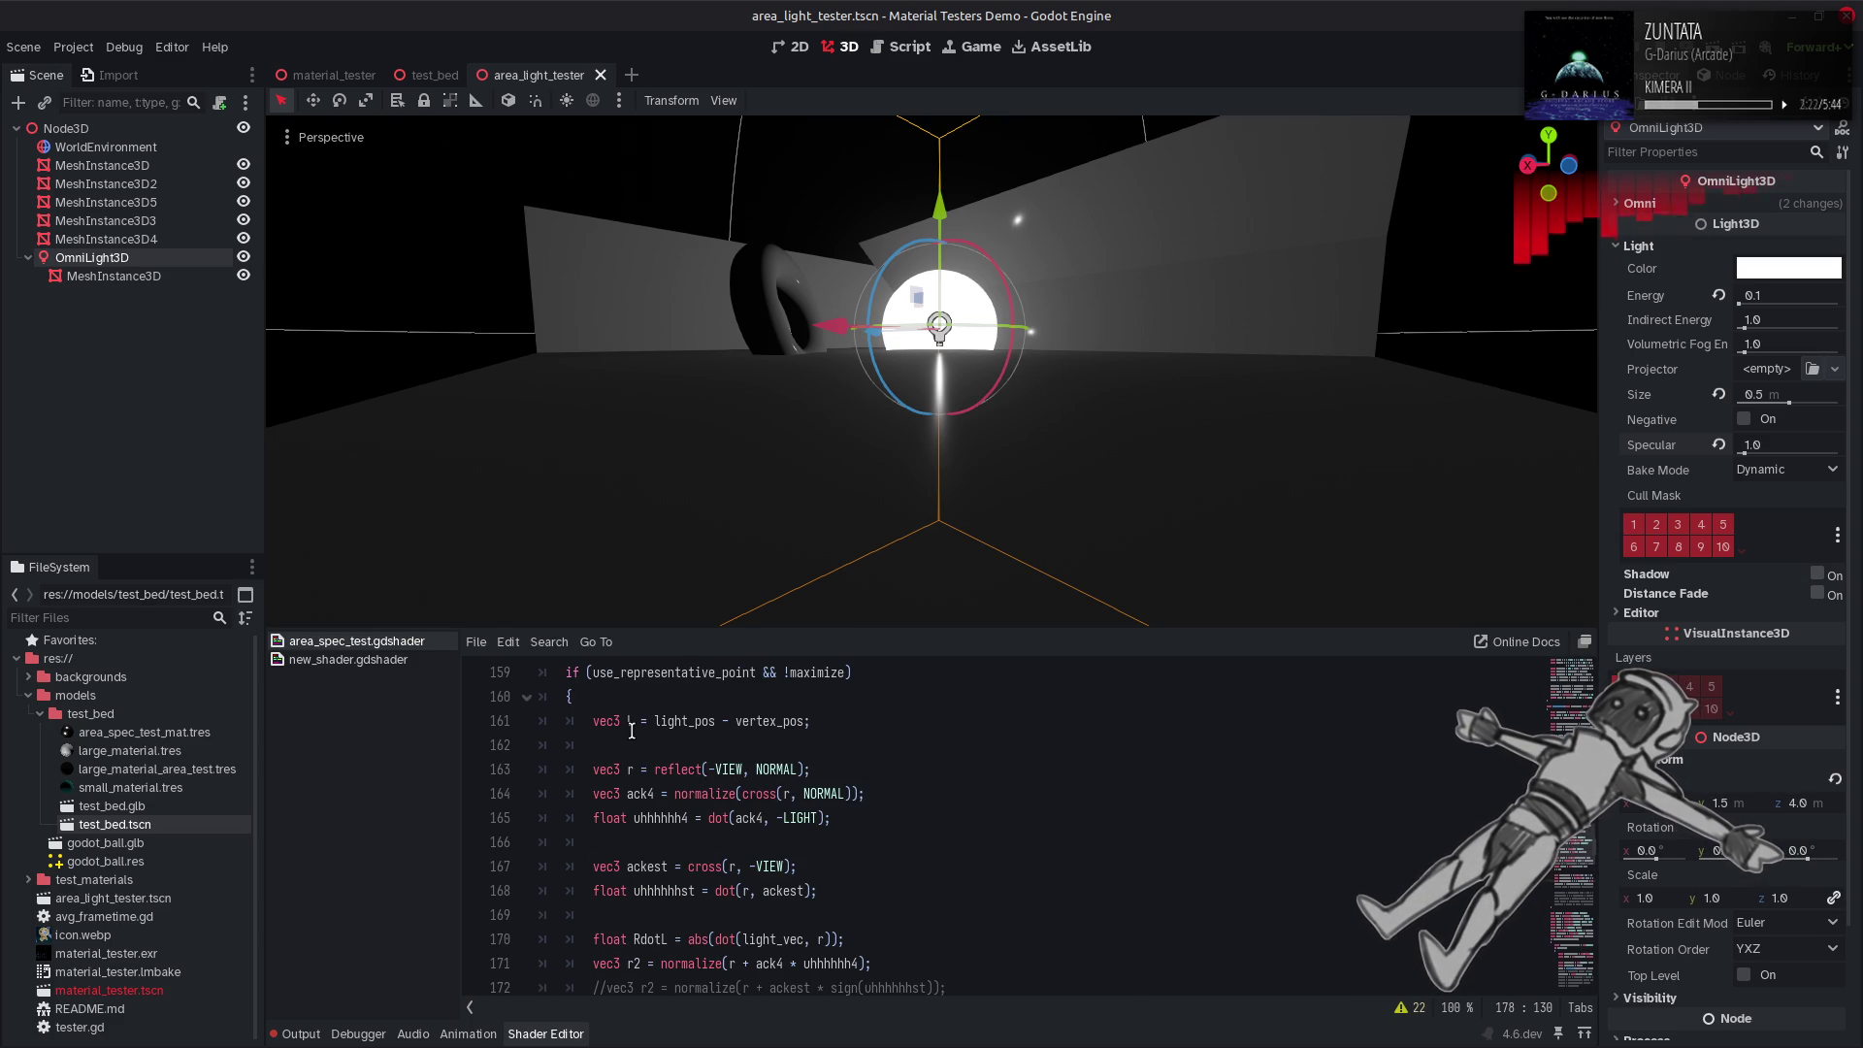
Replace L with light_pos at the start of line 178's closestPoint and save.
double_click(681, 723)
key(ctrl+c)
scroll(745, 791, down, 3)
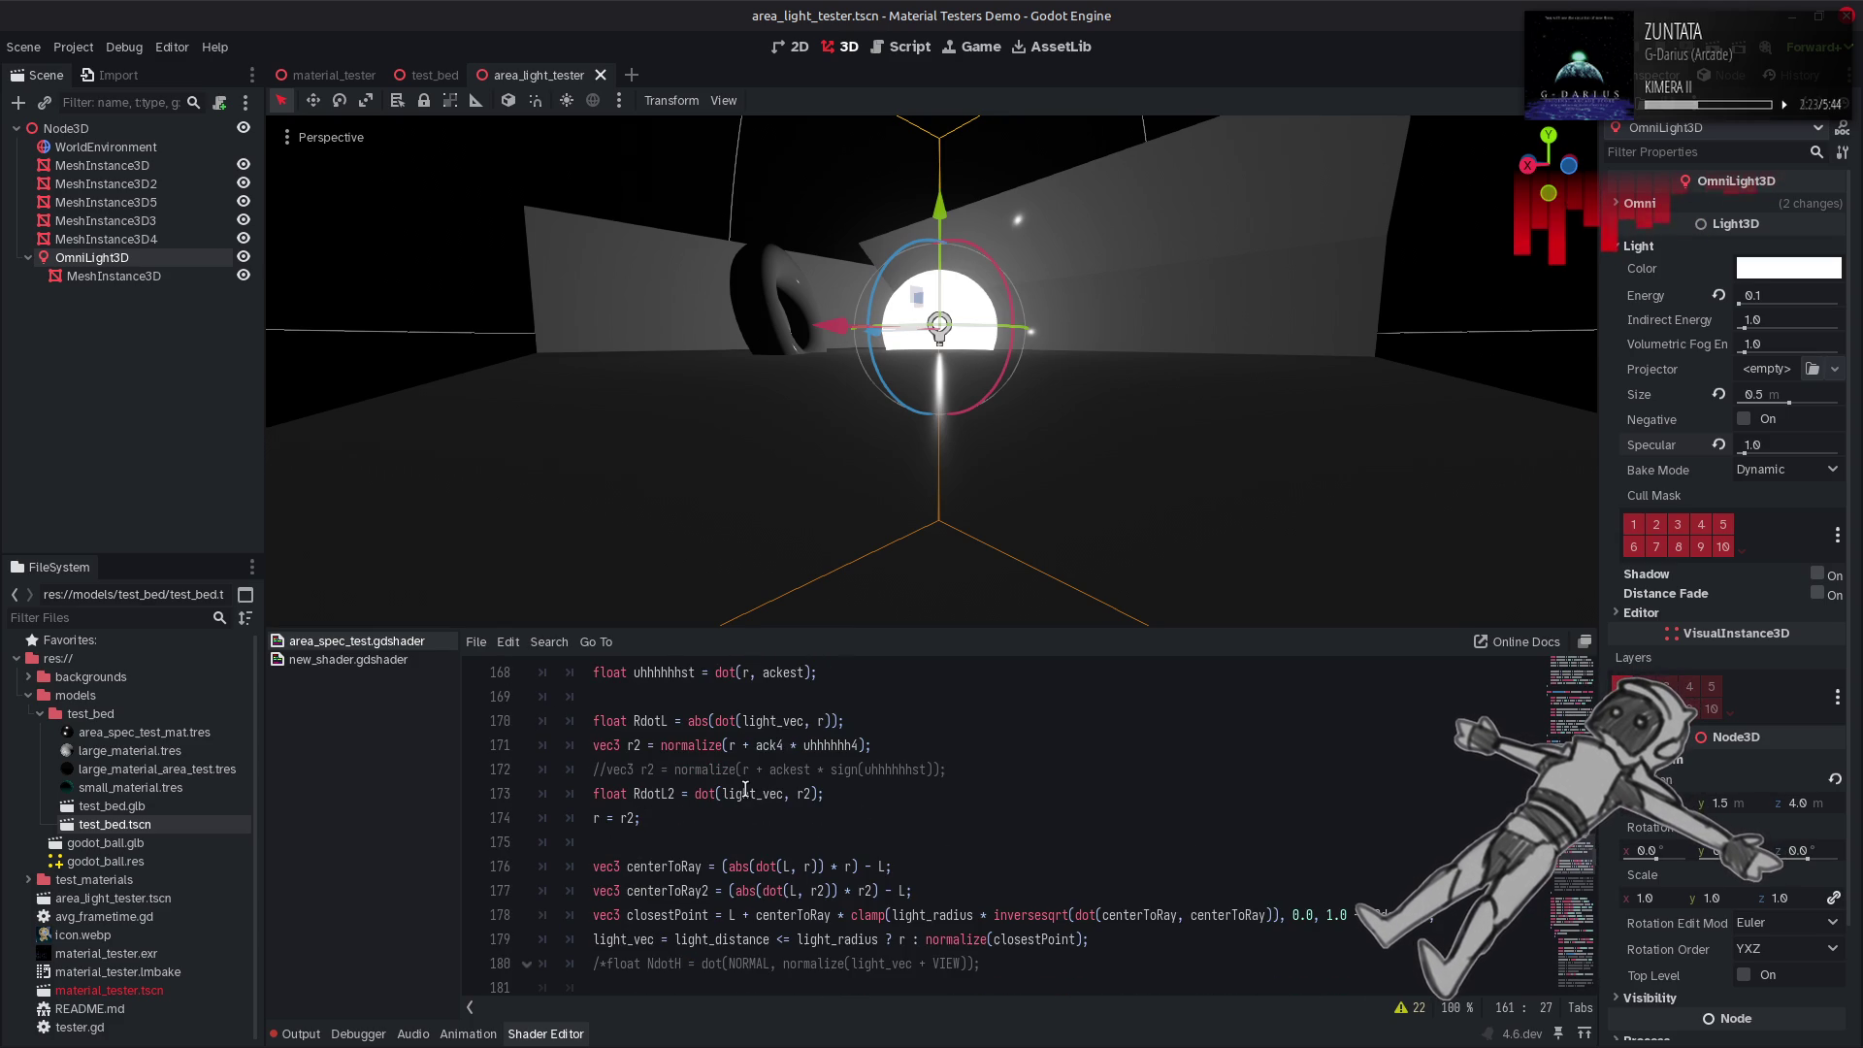
double_click(733, 914)
key(ctrl+v)
key(ctrl+s)
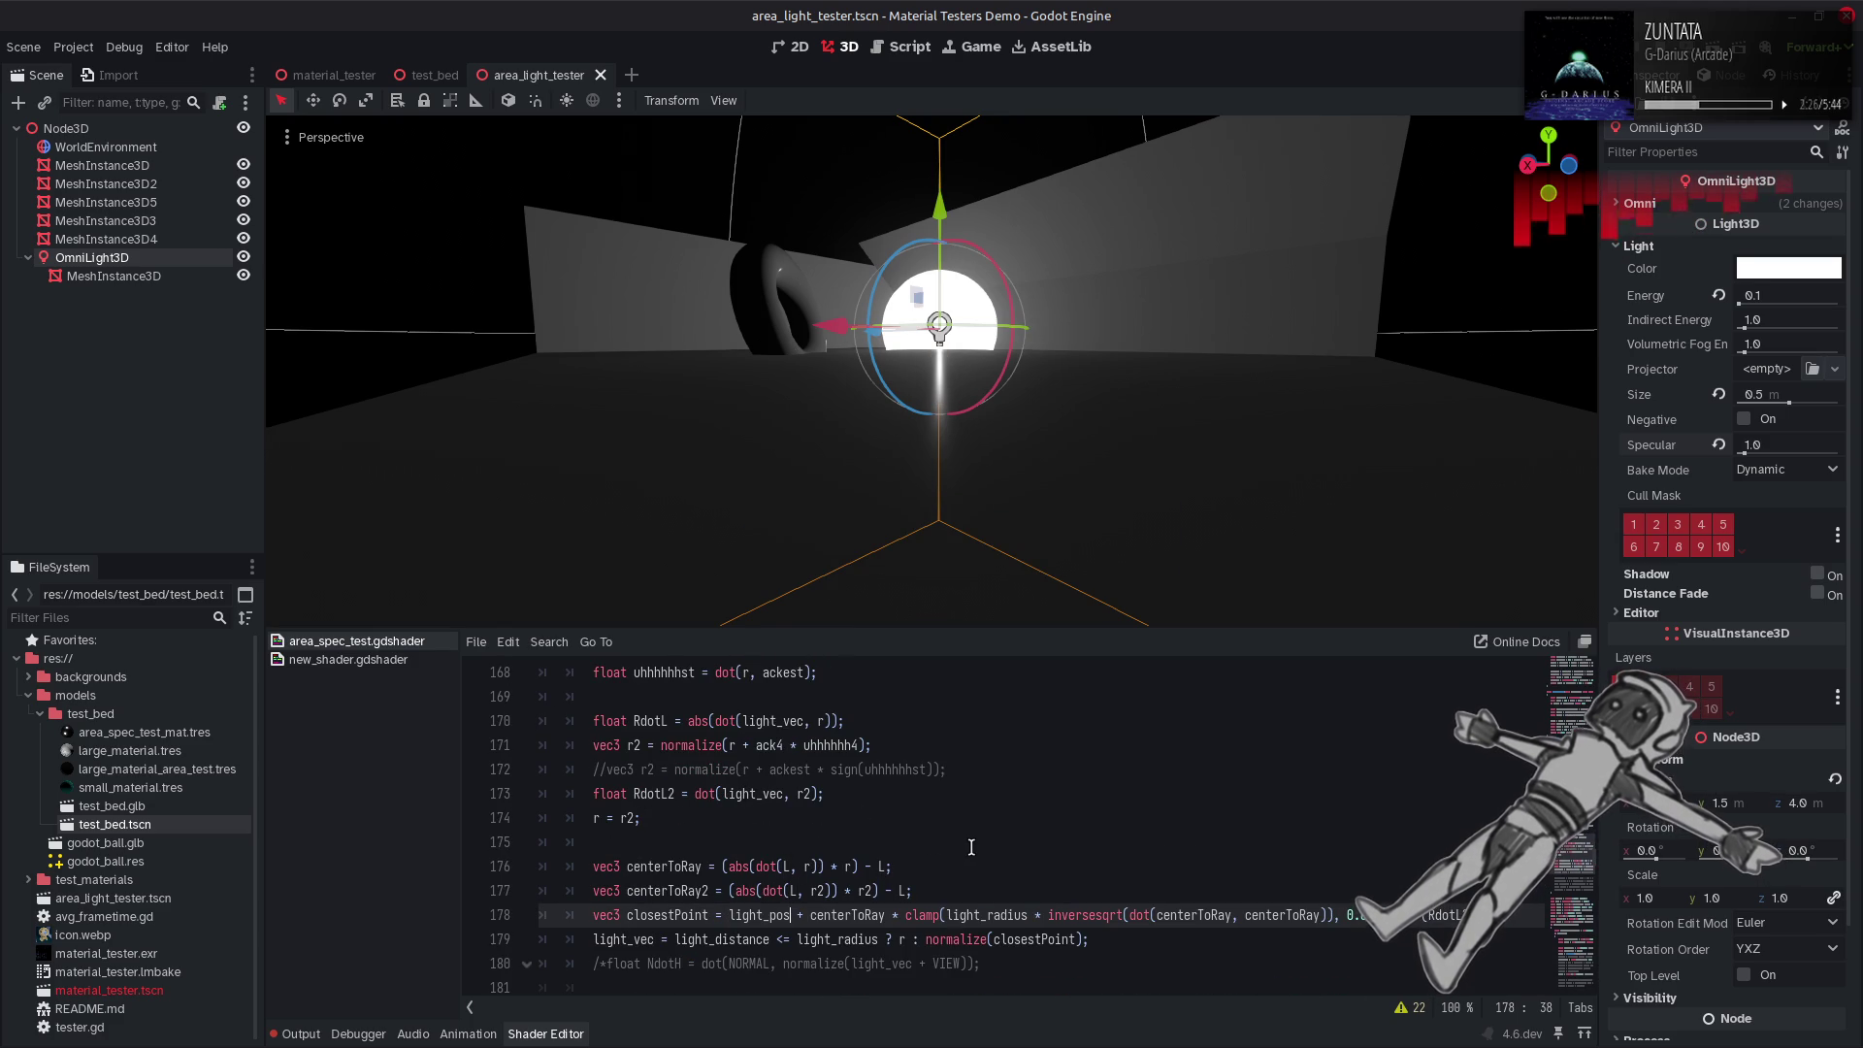
key(ctrl+z)
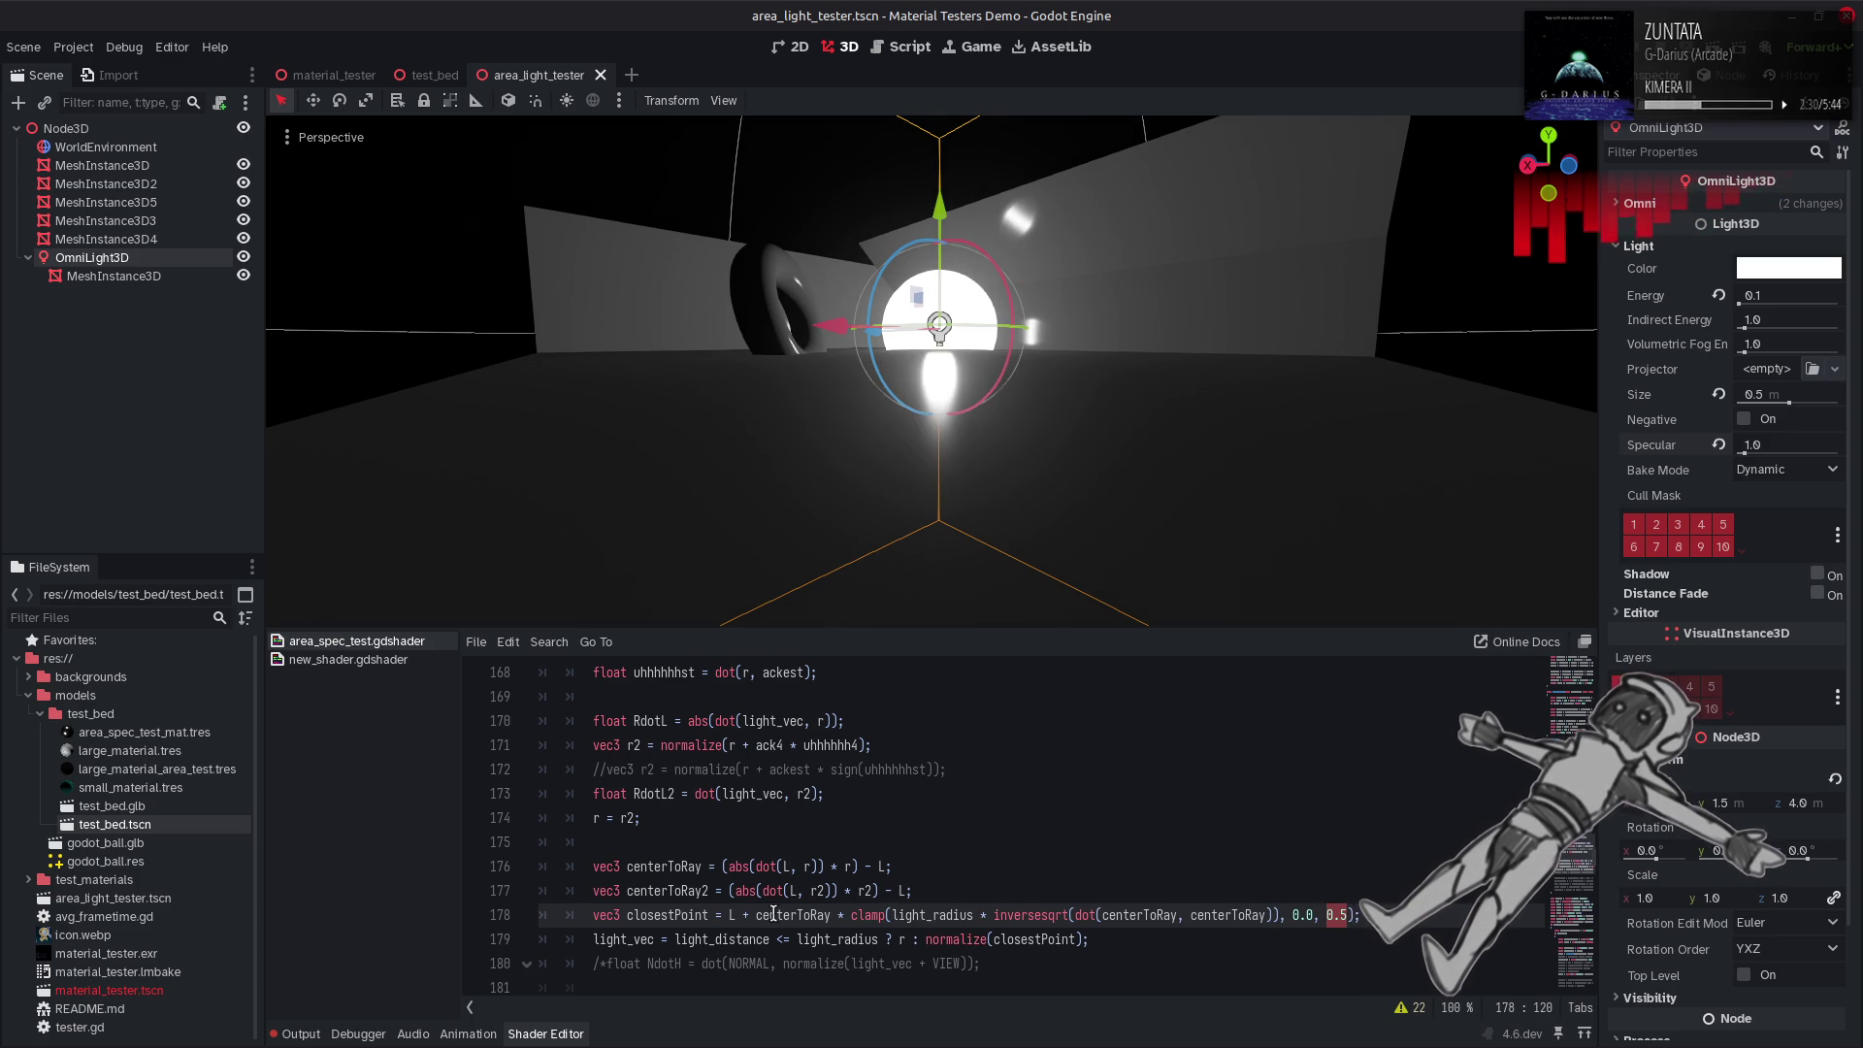
key(ctrl+shift+z)
key(ctrl+s)
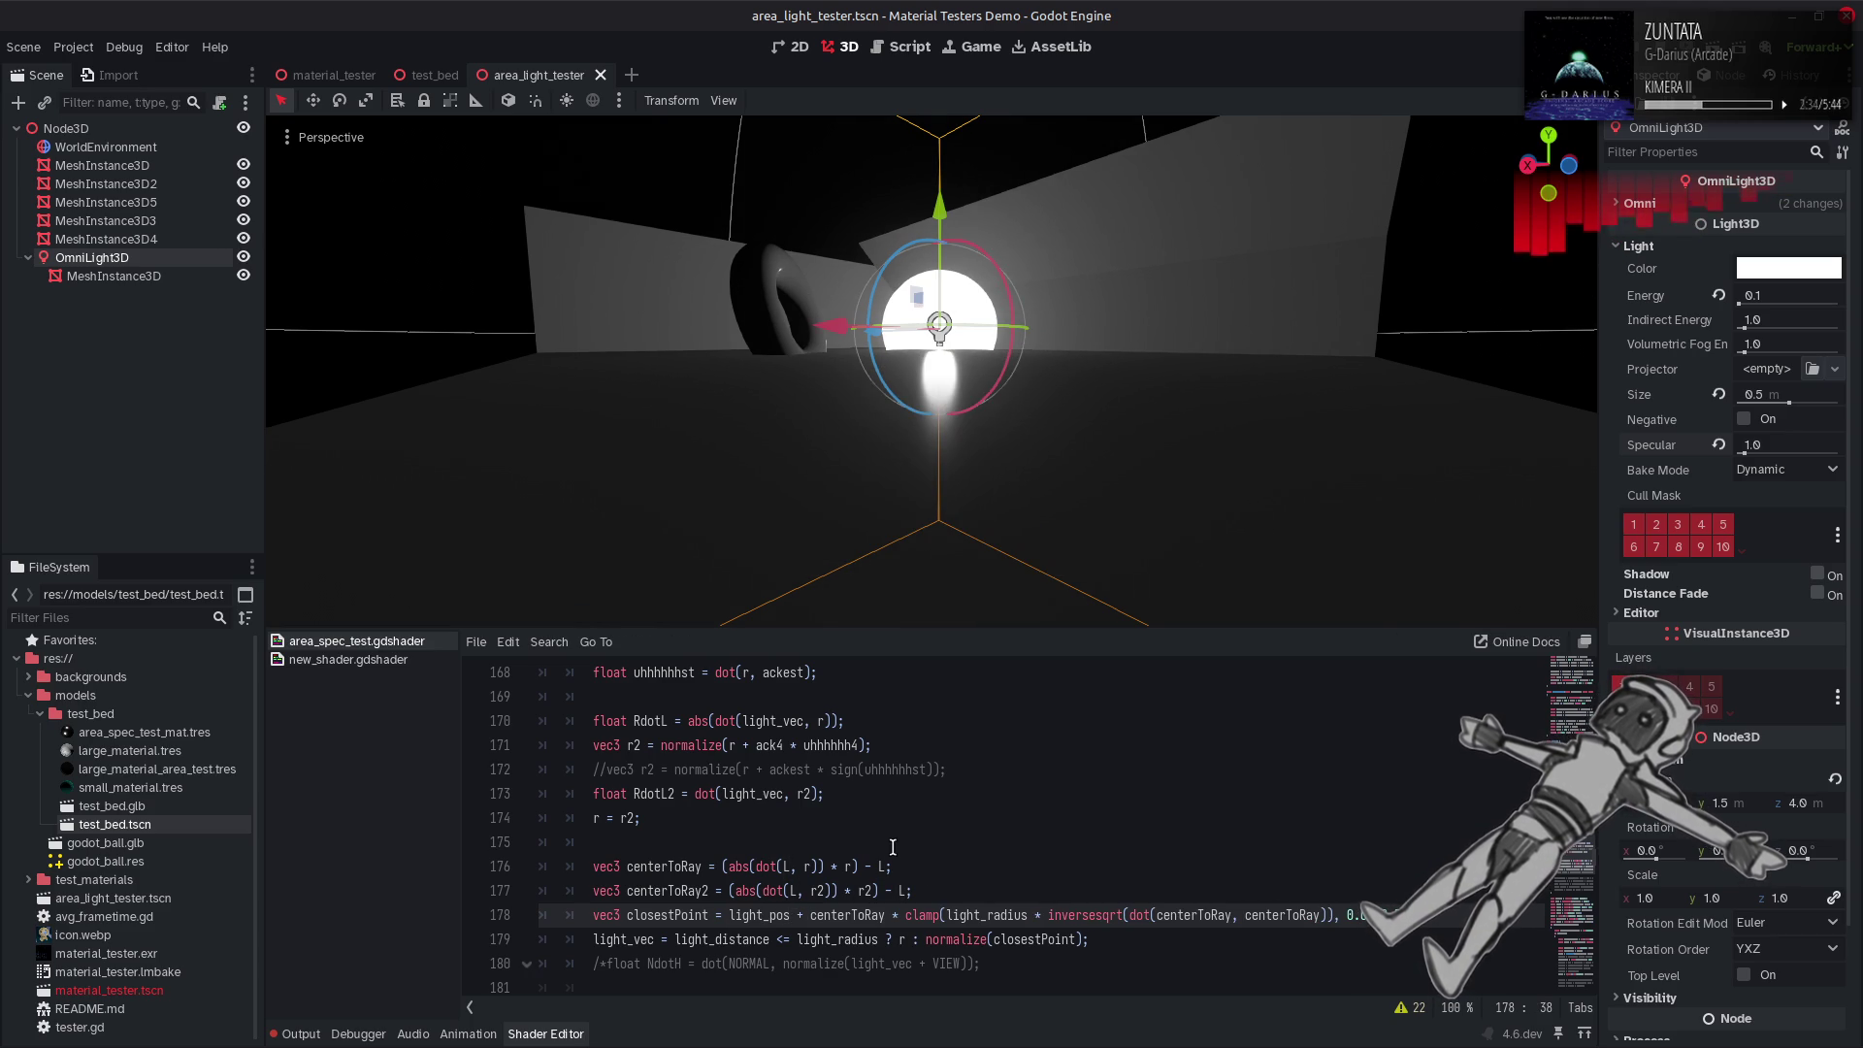
Delete the trailing ' - L' from lines 176 and 177 and save.
mouse_move(886, 866)
mouse_down()
mouse_move(860, 867)
mouse_move(904, 891)
mouse_up()
key(BackSpace)
key(BackSpace)
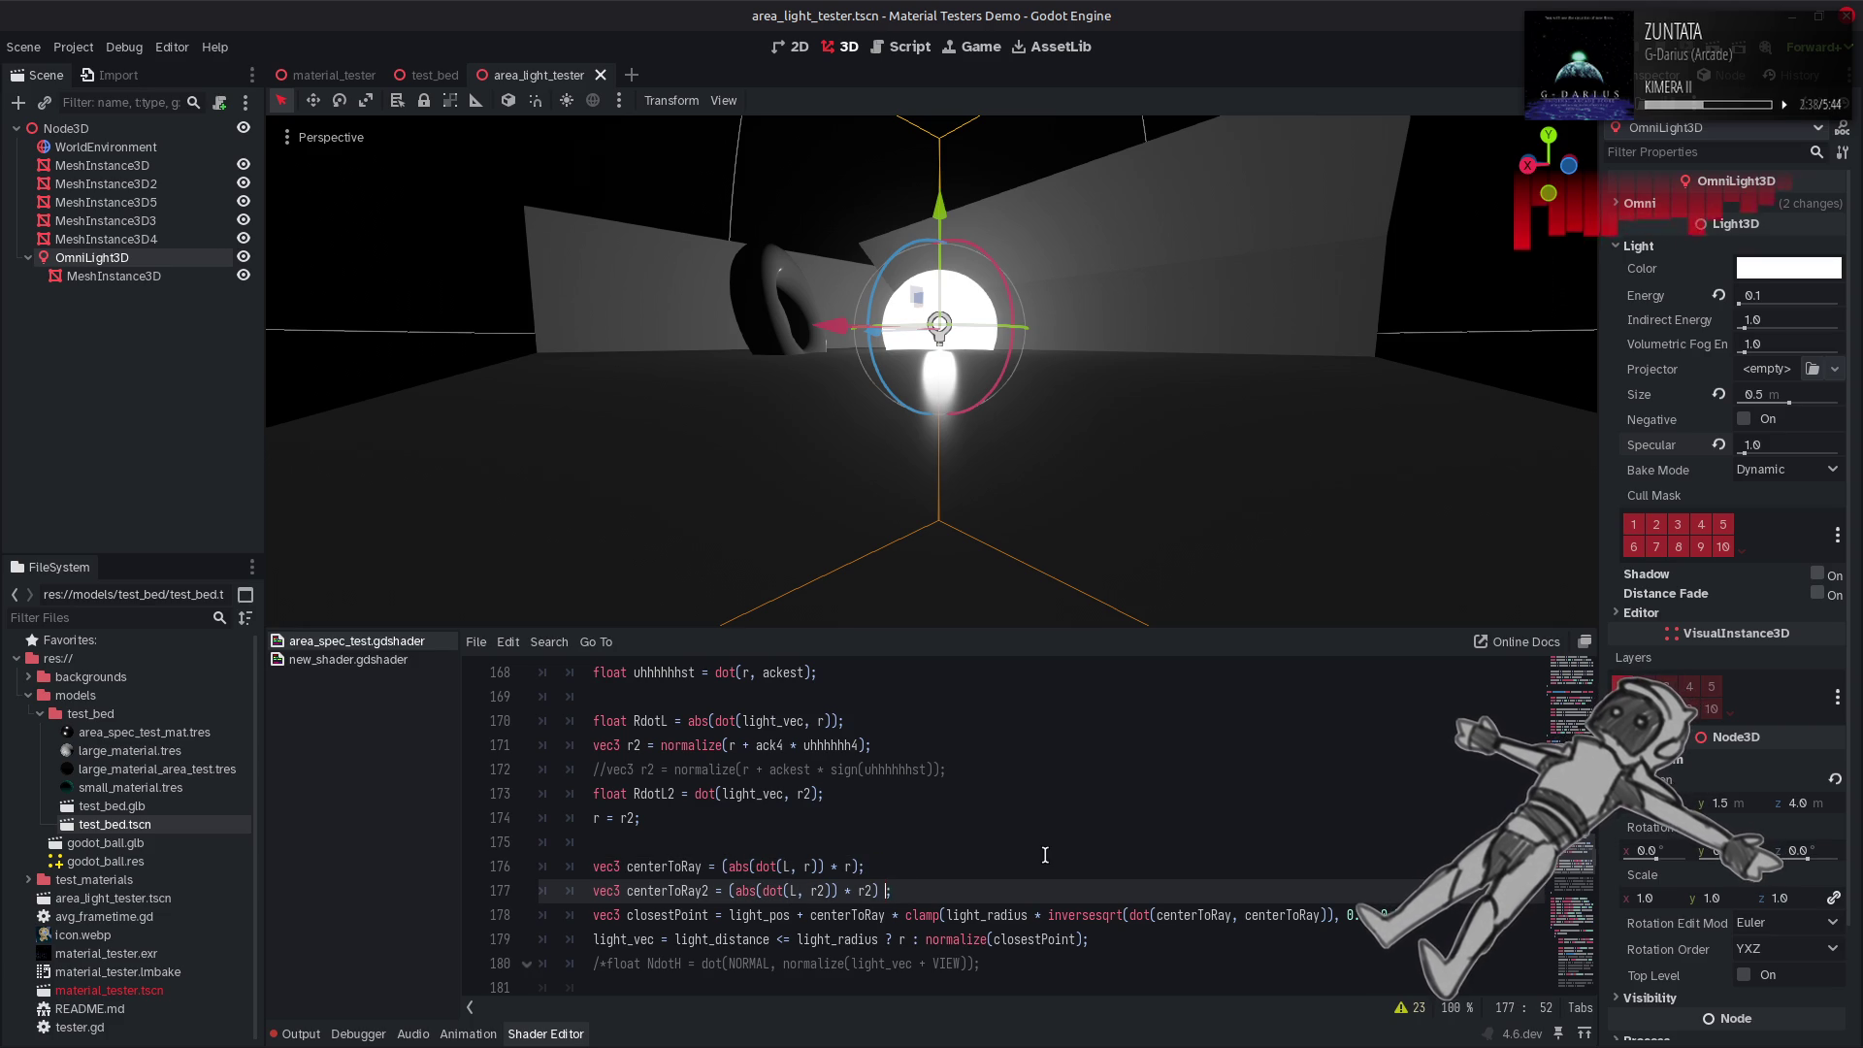
key(BackSpace)
key(ctrl+s)
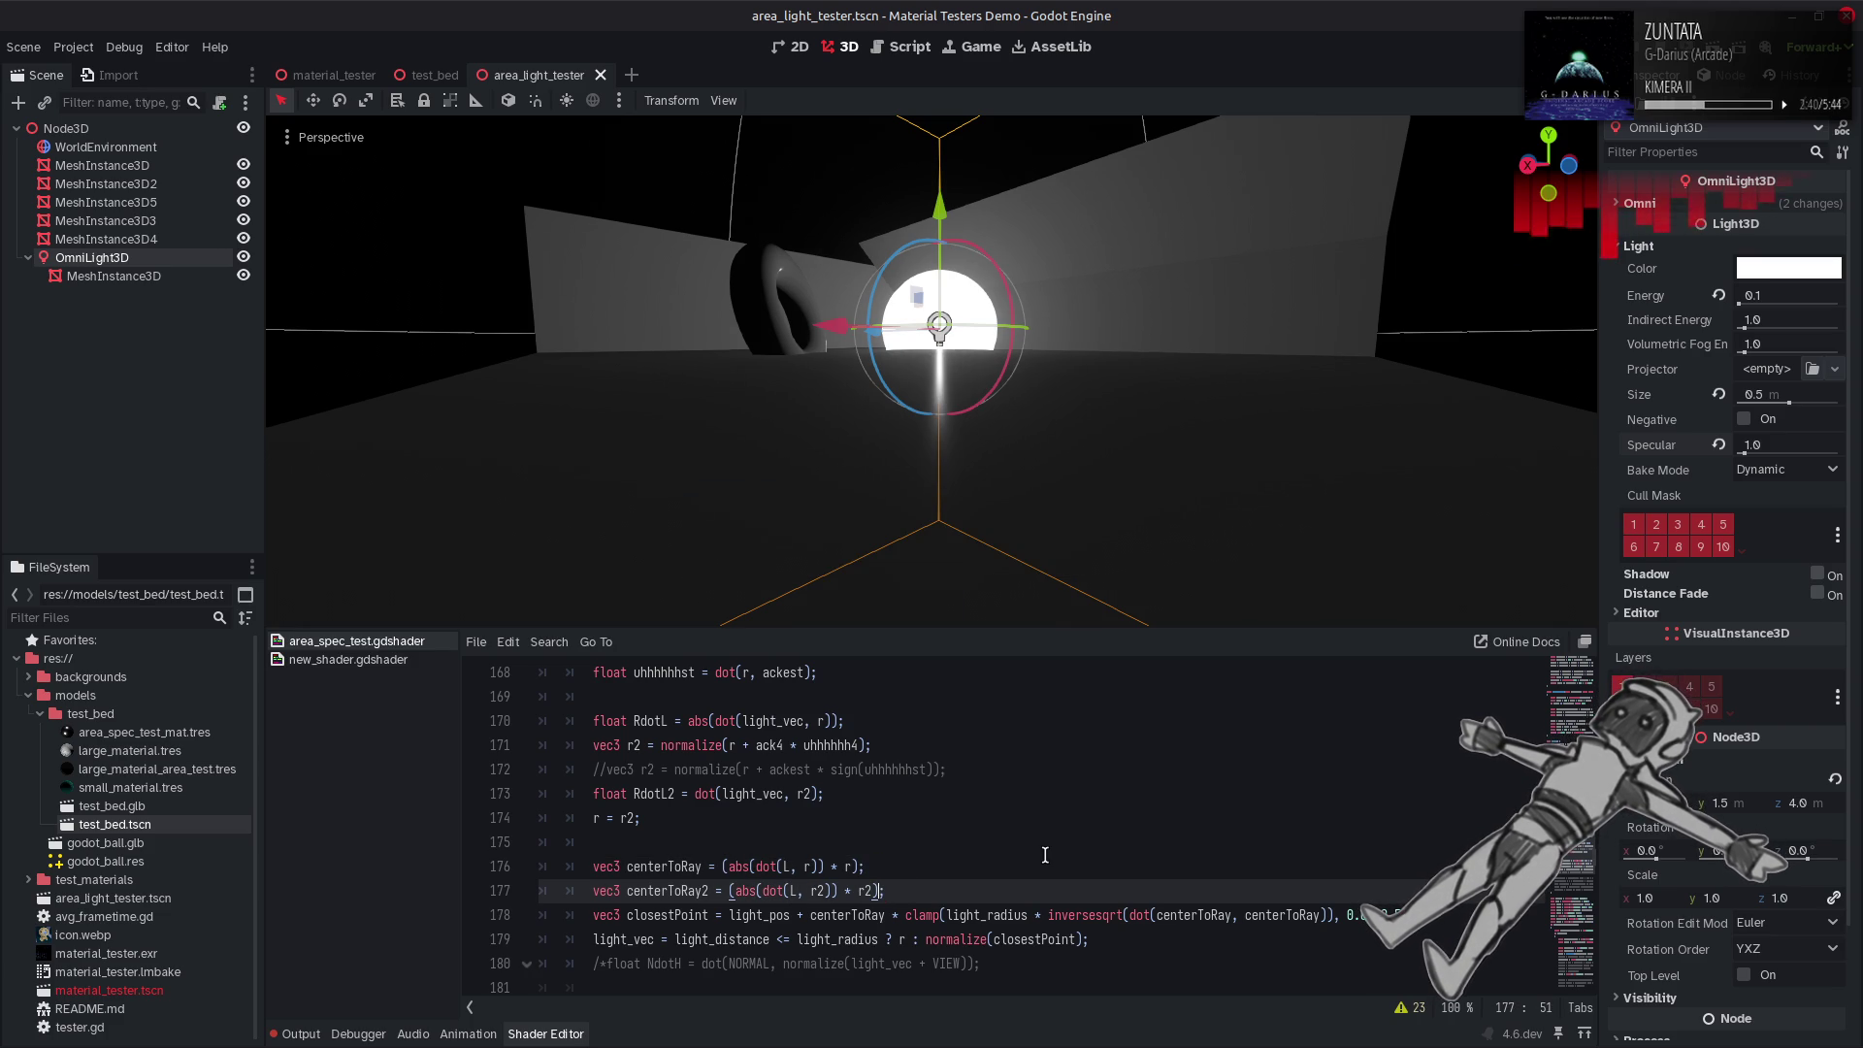
click(1398, 915)
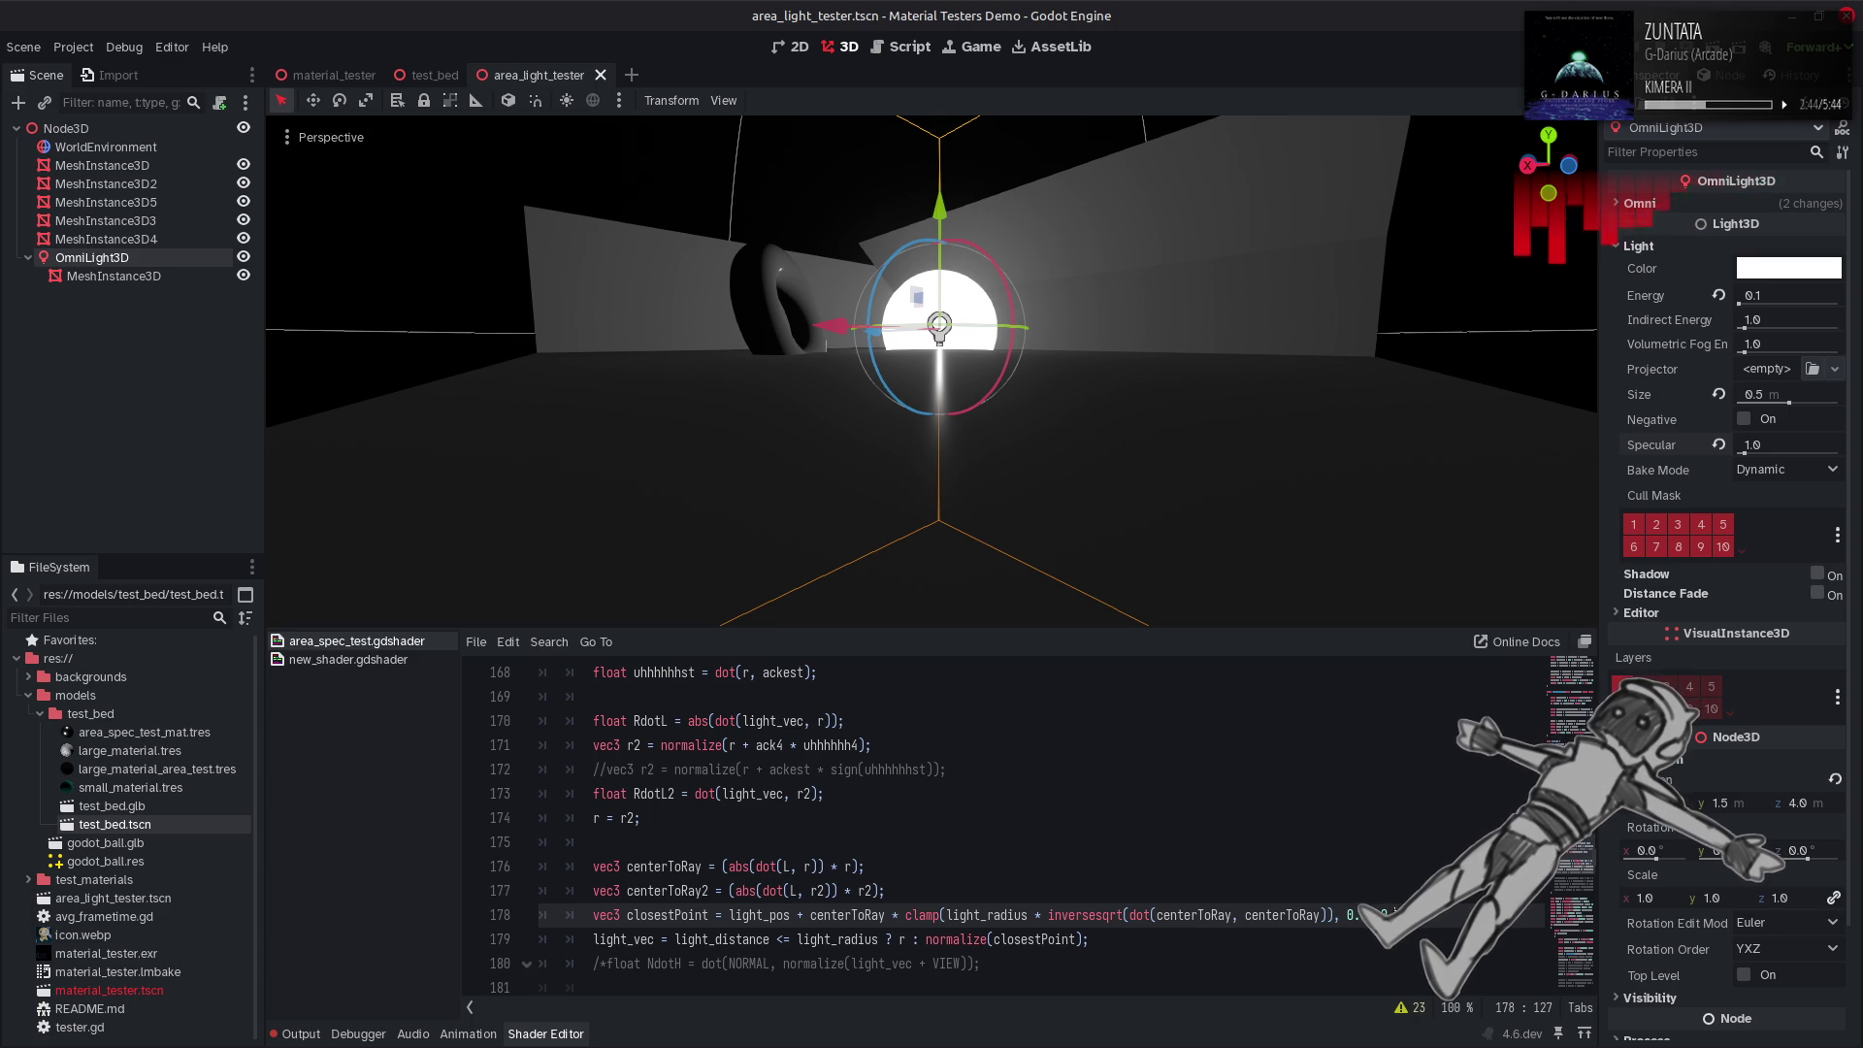
key(ctrl+s)
Undo the ' - L' removals, compare light_pos once more, then put L back on line 178.
key(ctrl+z)
key(ctrl+y)
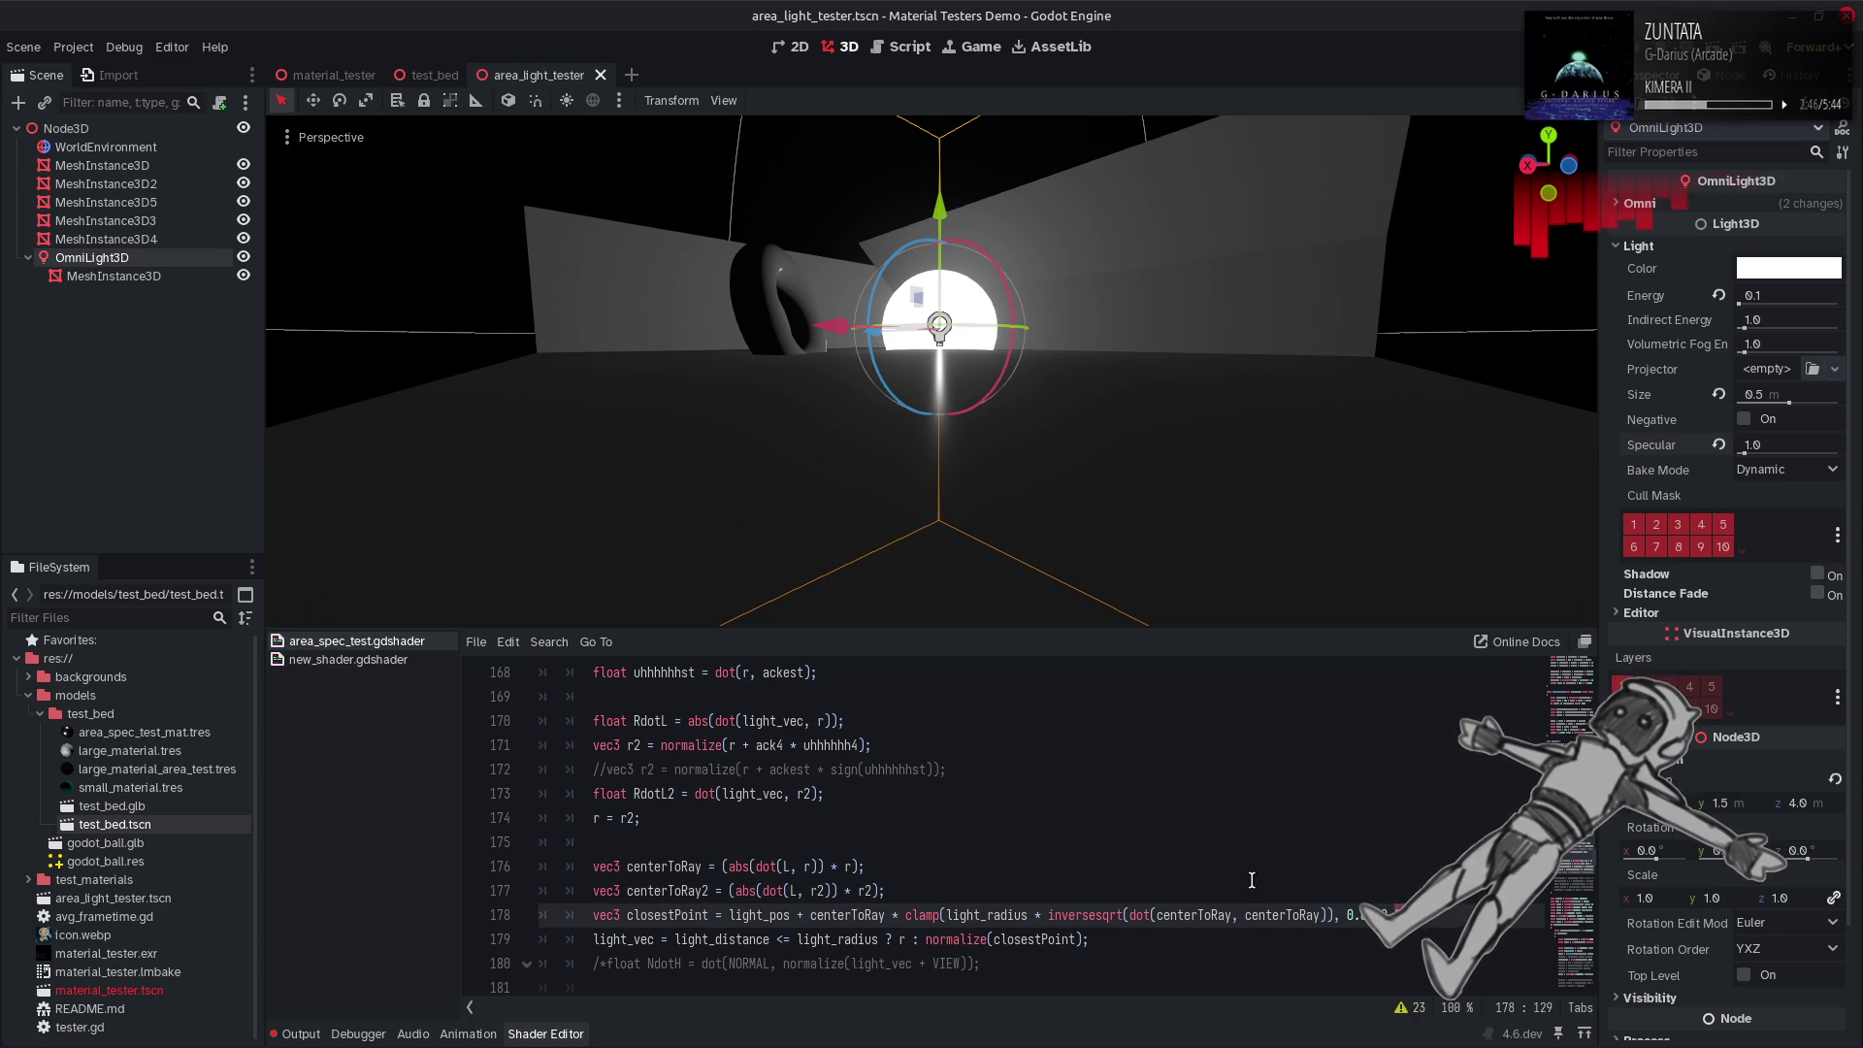
key(ctrl+z)
key(ctrl+y)
key(ctrl+y)
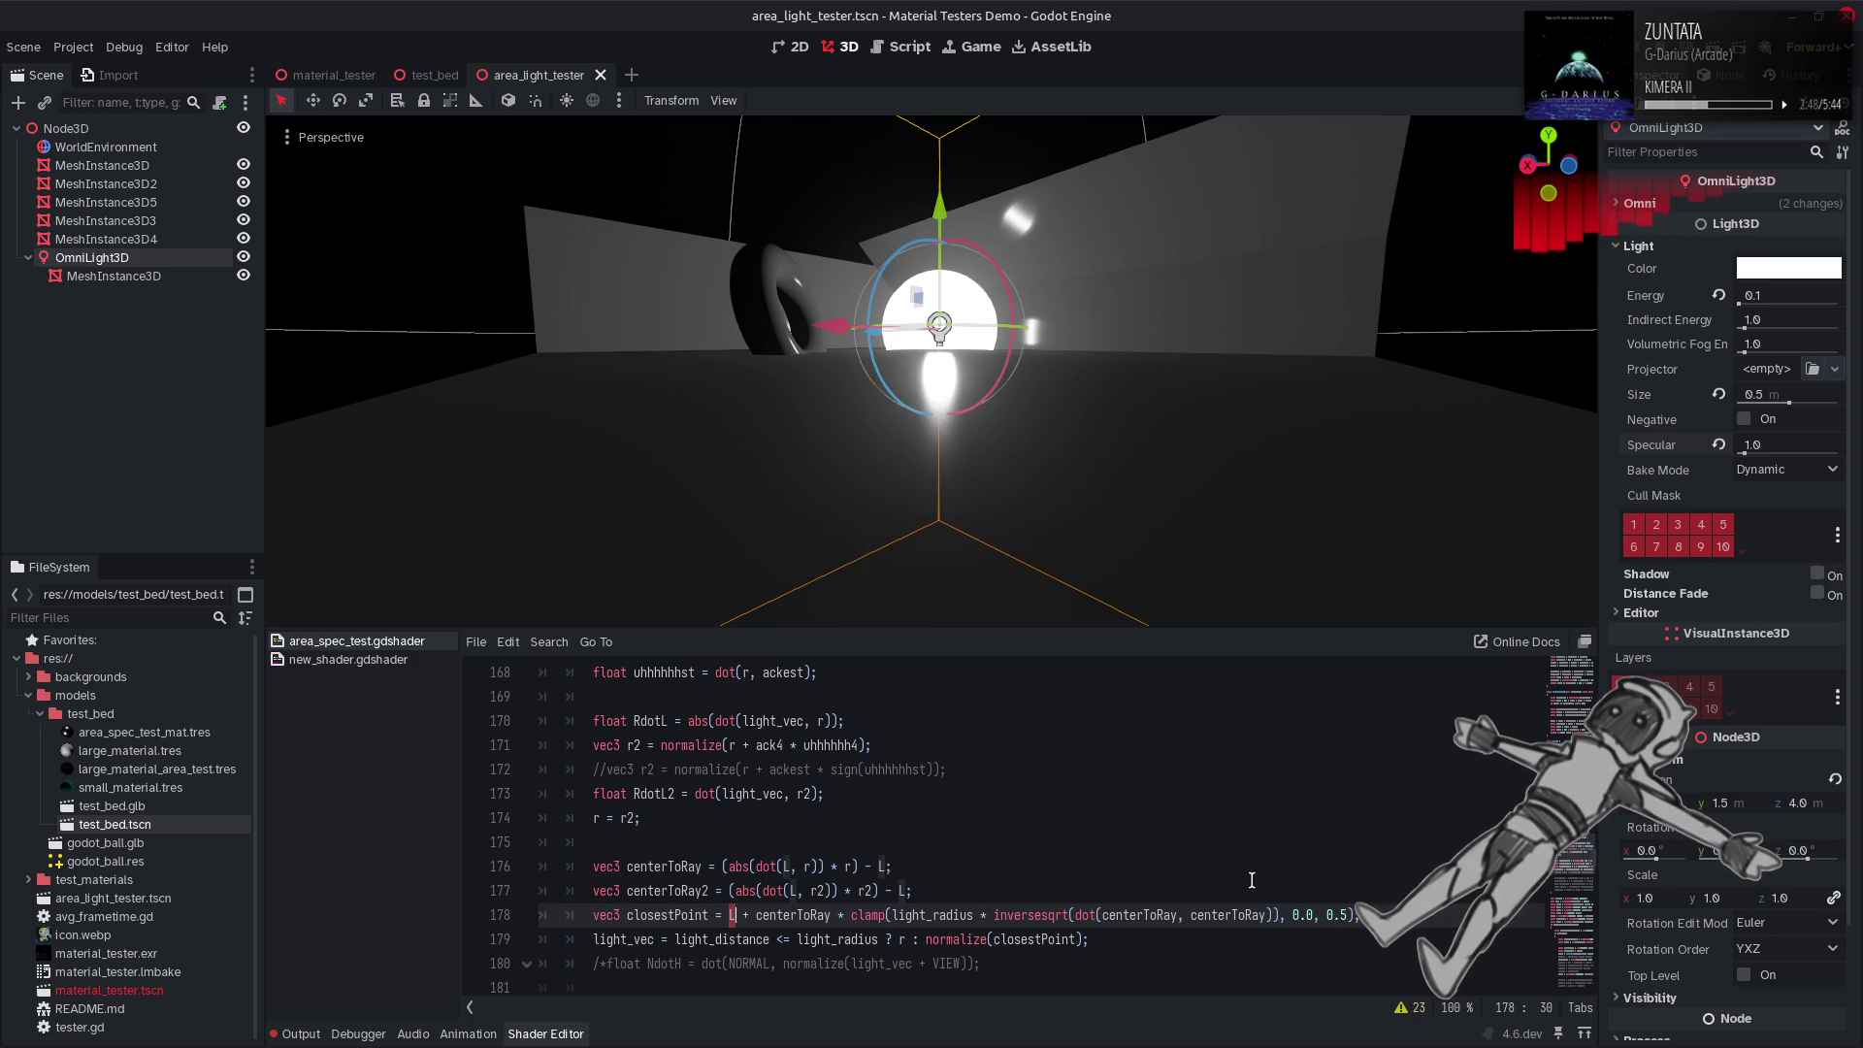
key(ctrl+z)
key(ctrl+s)
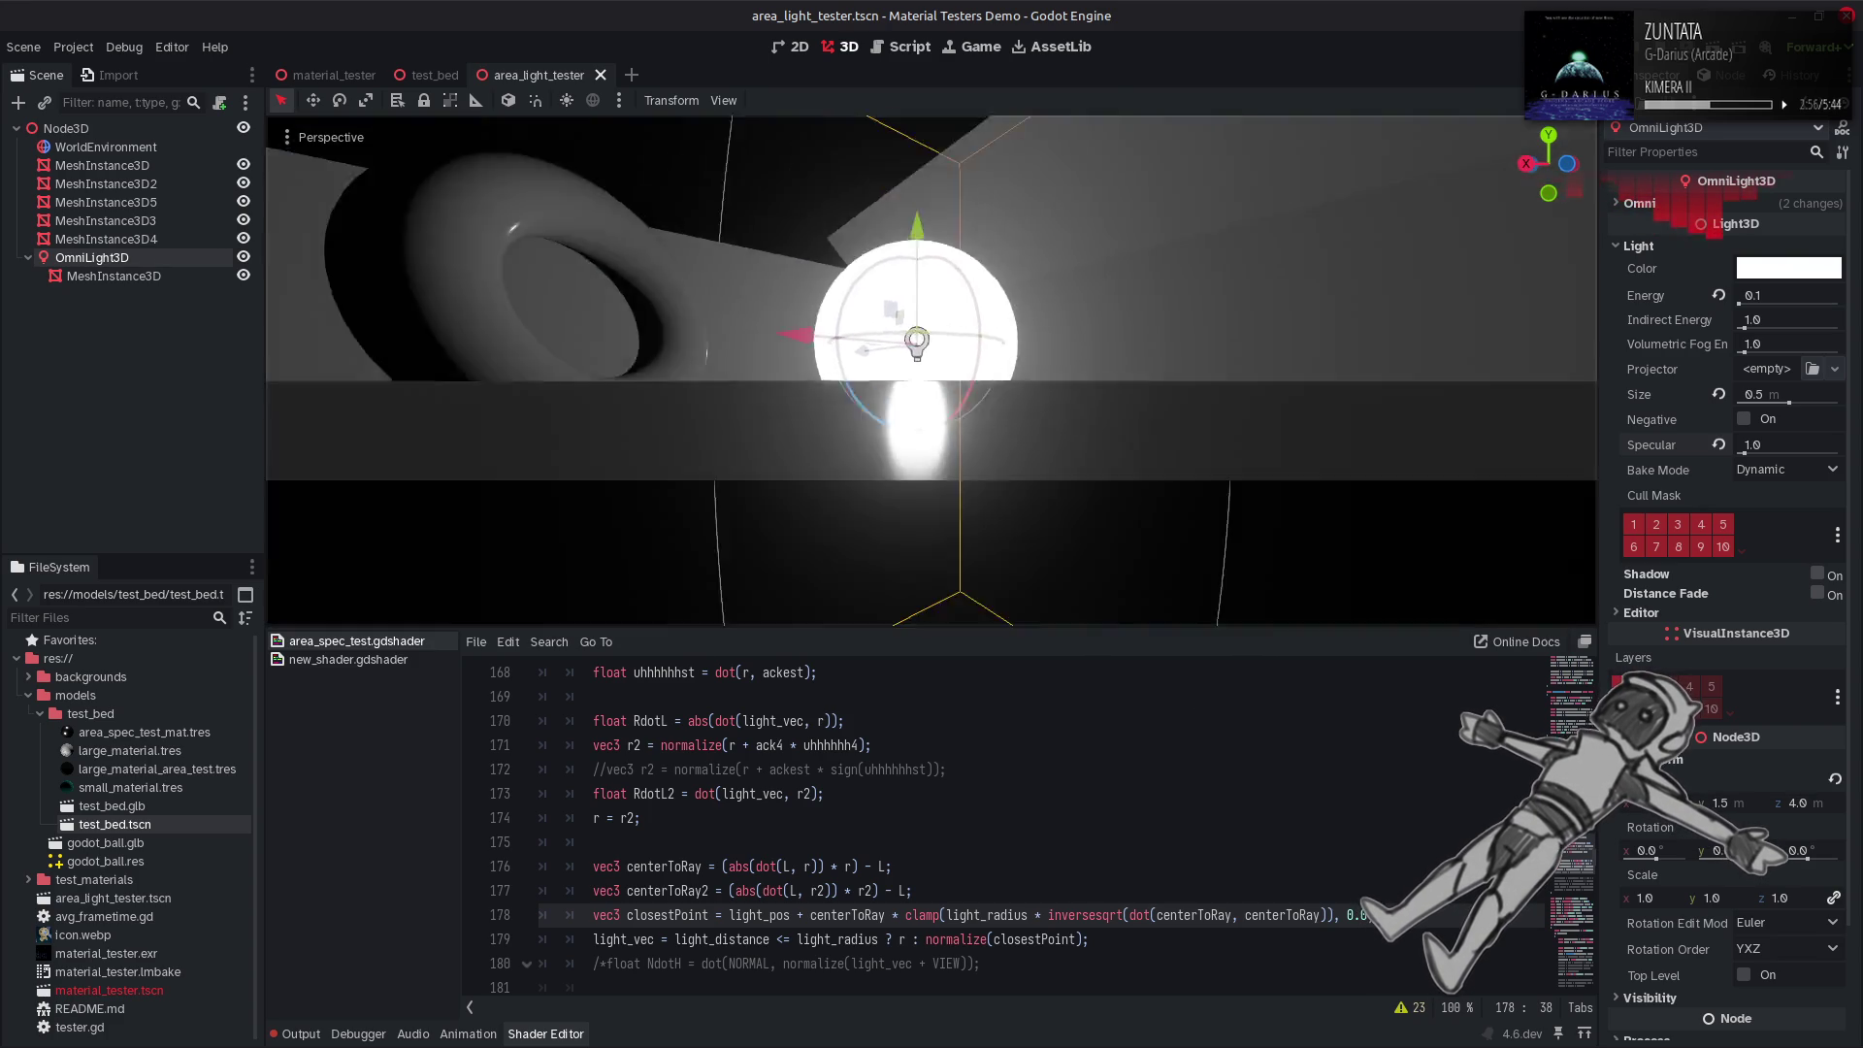
key(ctrl+BackSpace)
text(L)
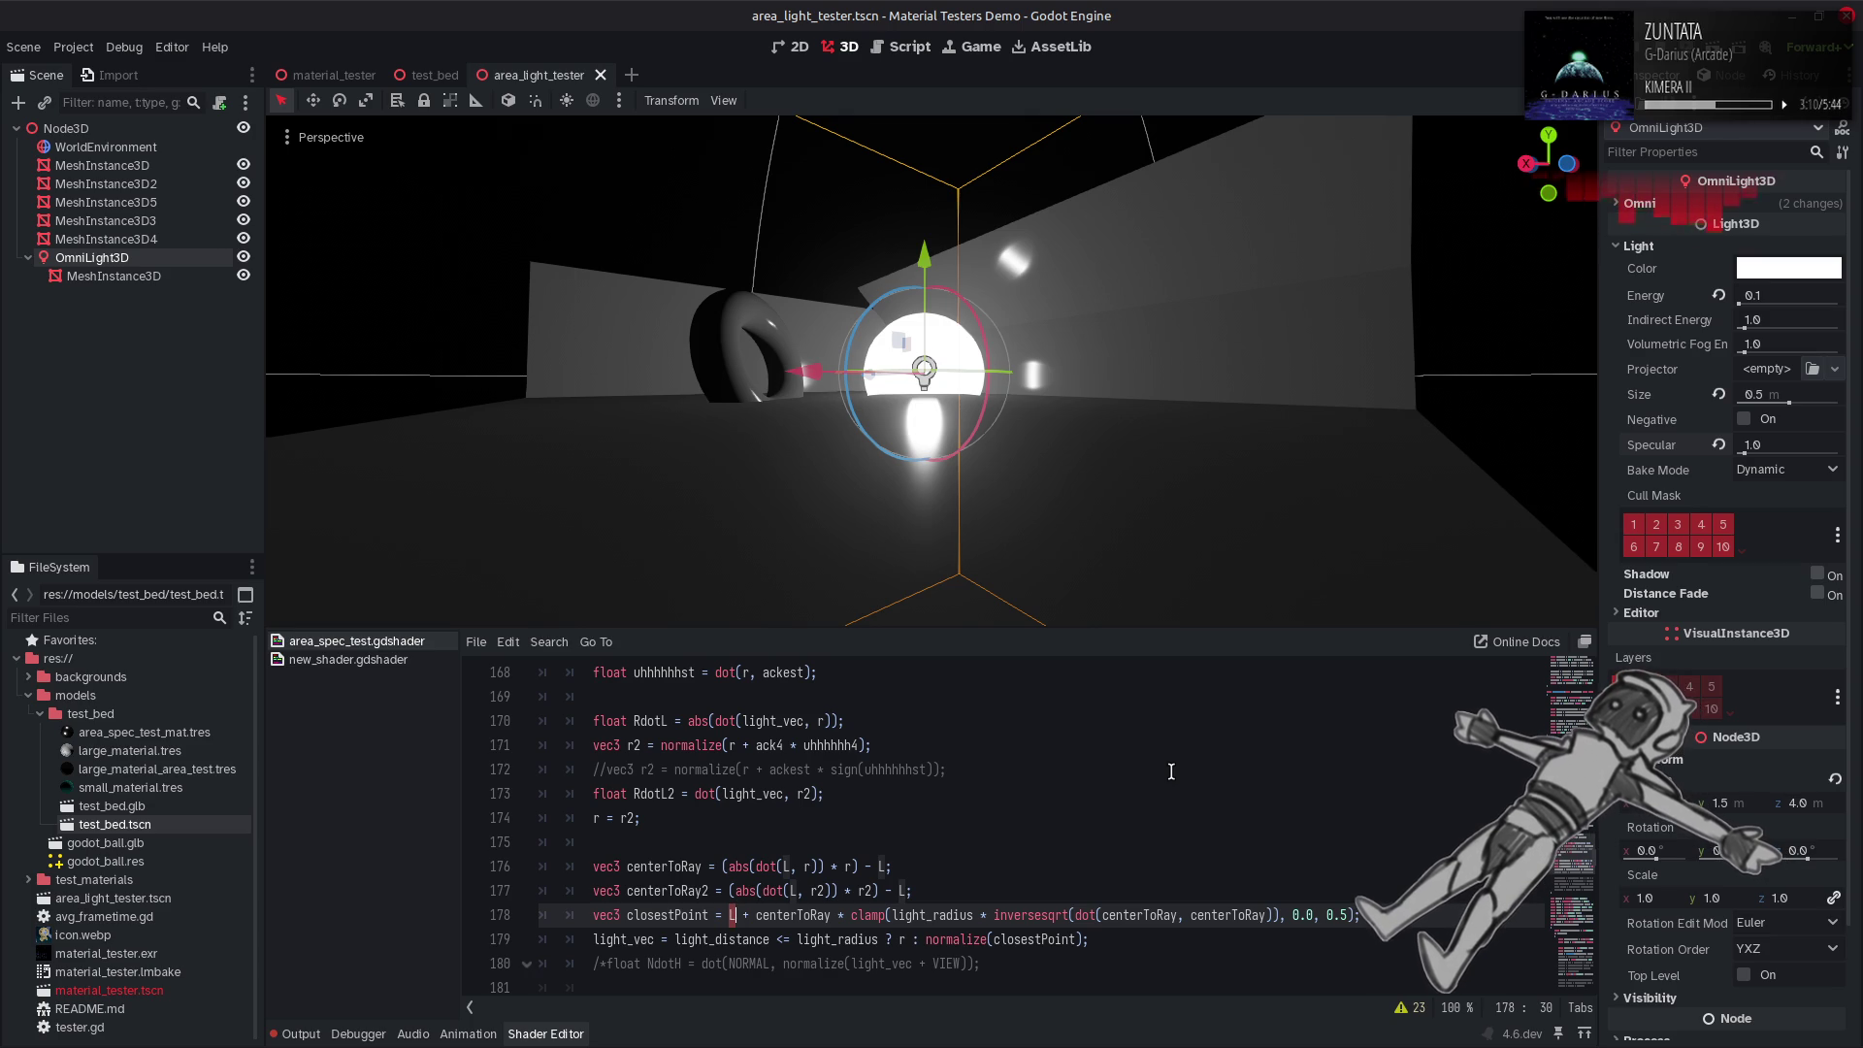
Inspect where ack4 from line 171 is used in the shader.
scroll(1065, 749, up, 3)
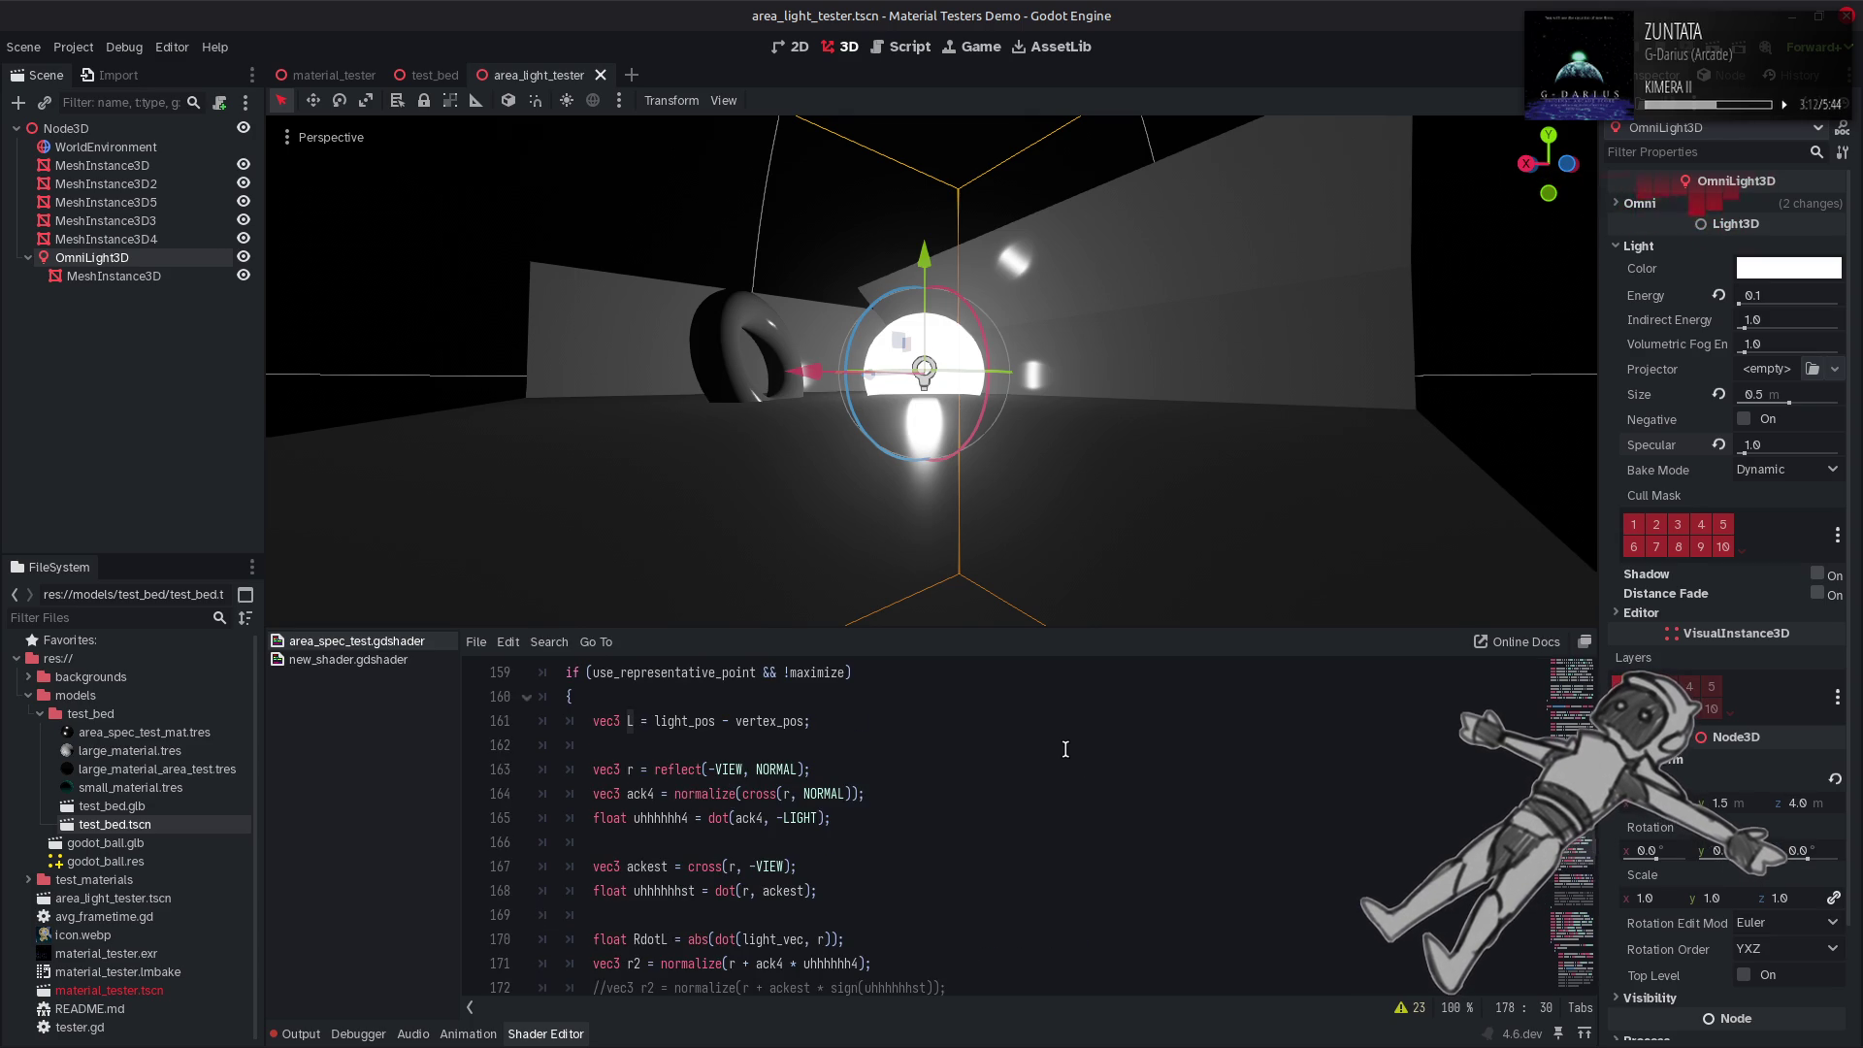
scroll(1054, 751, down, 2)
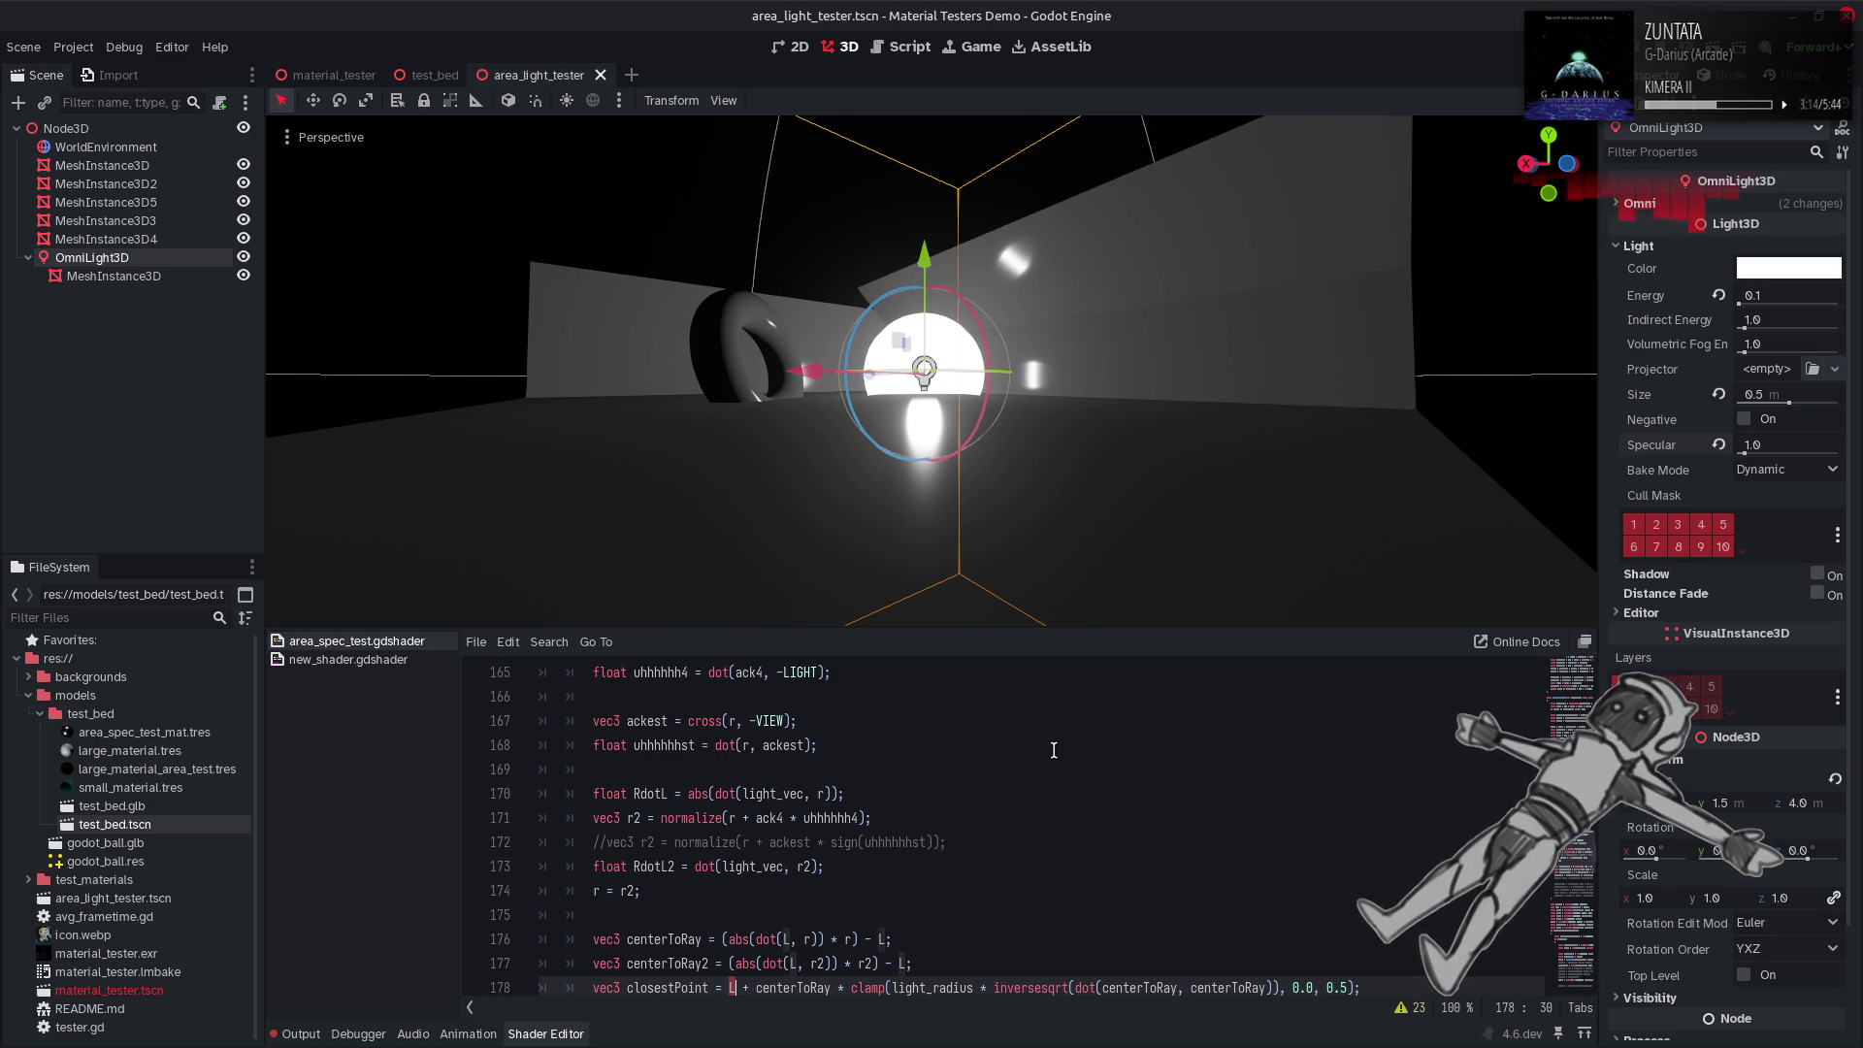
scroll(1054, 750, down, 1)
scroll(1054, 750, up, 1)
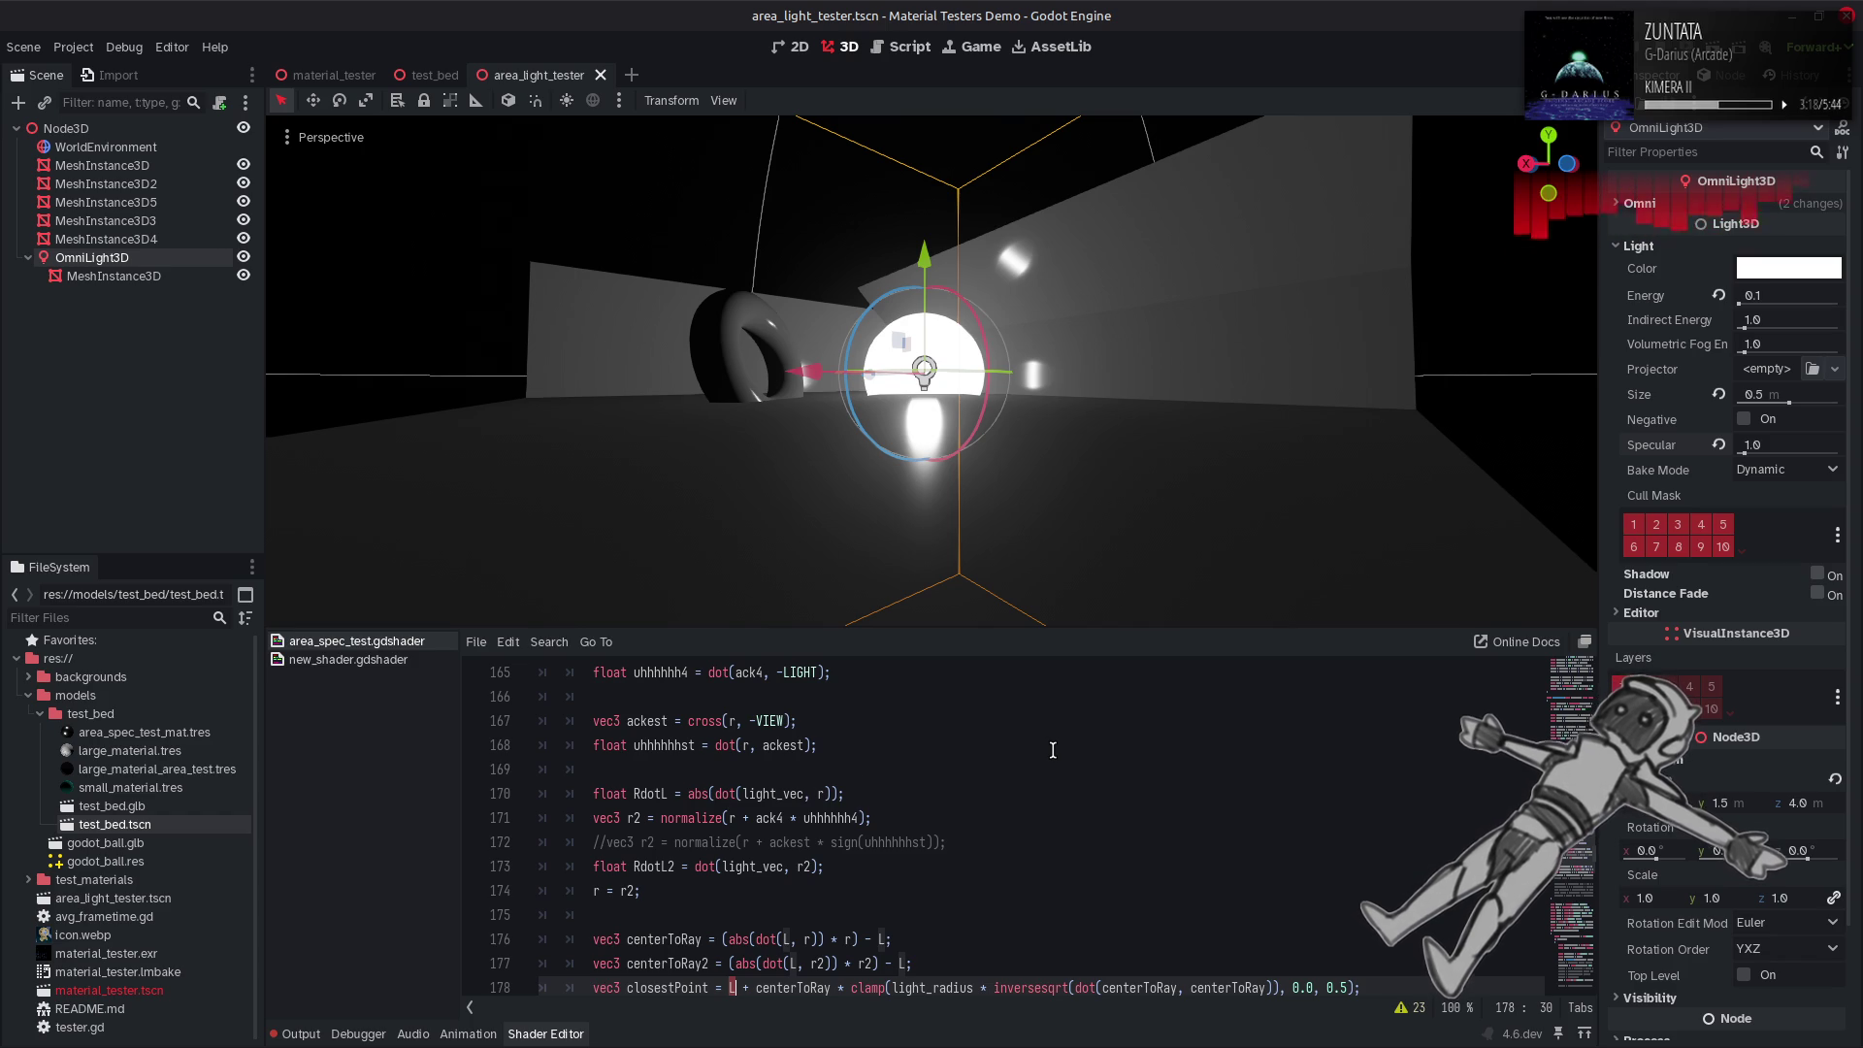
double_click(763, 813)
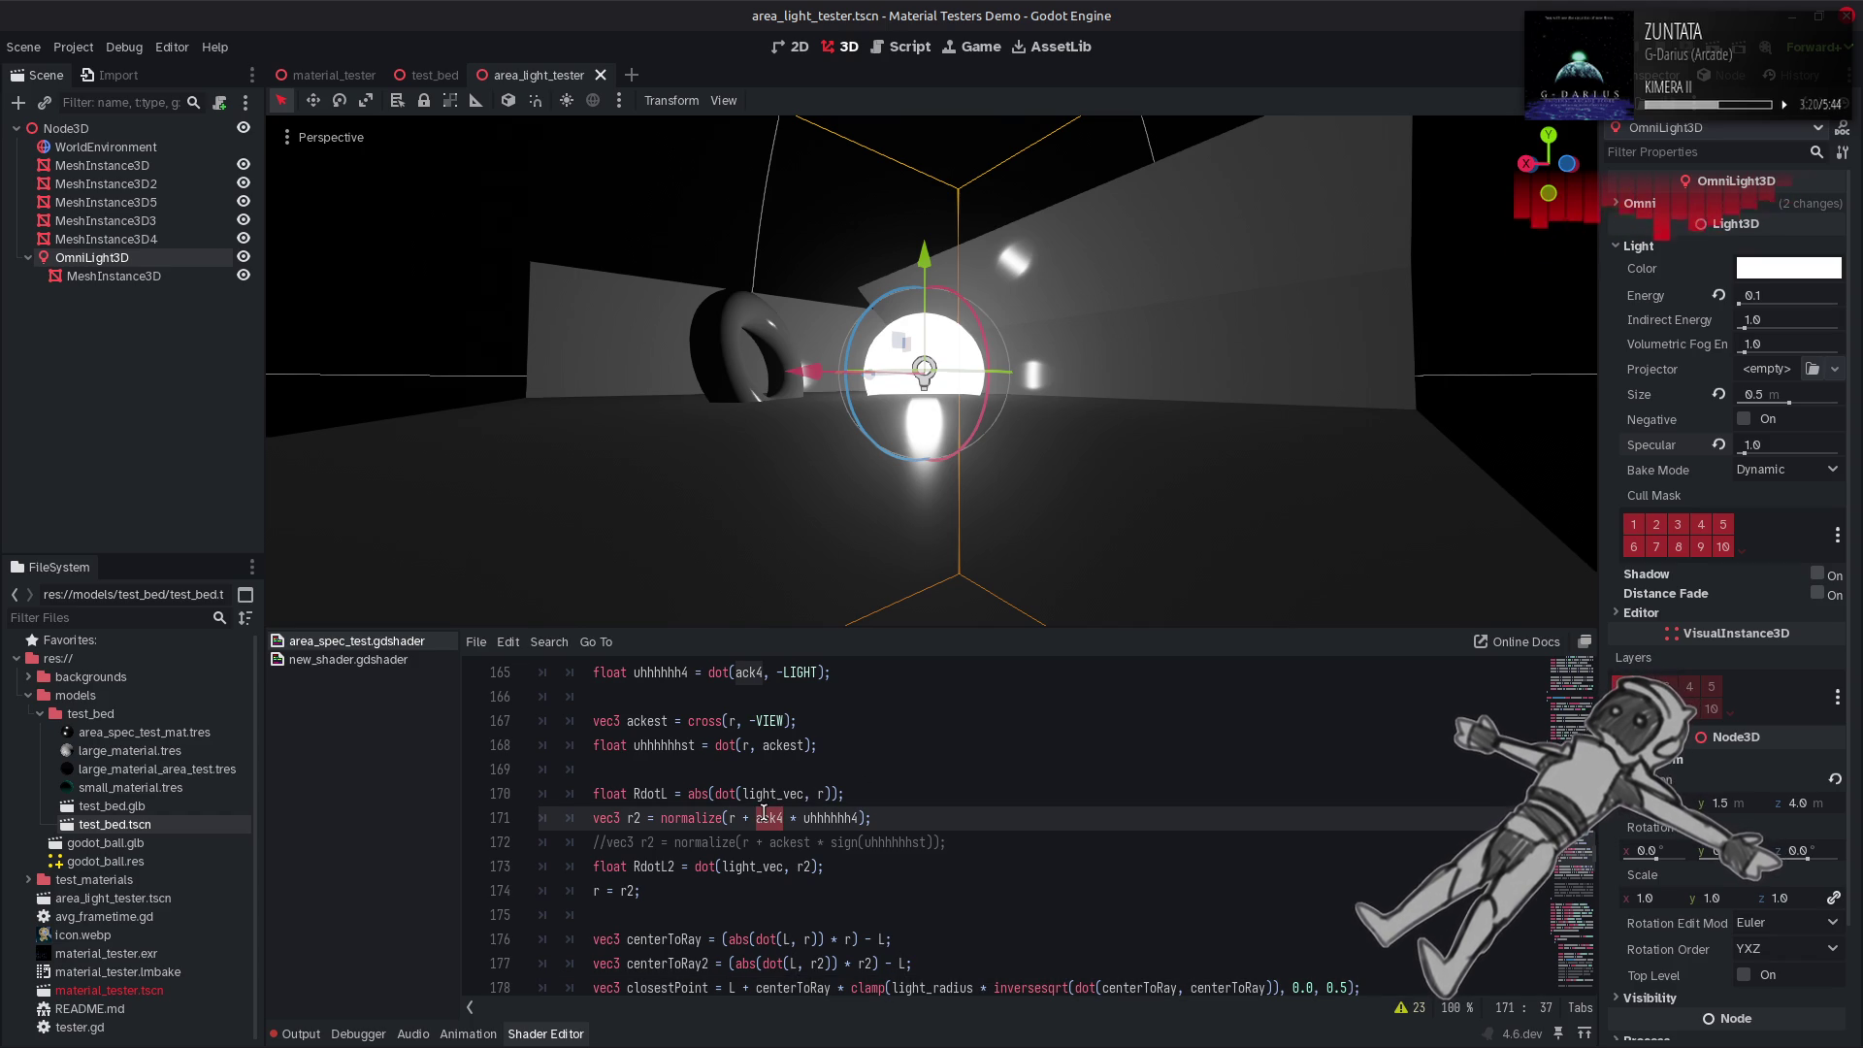
scroll(764, 812, up, 3)
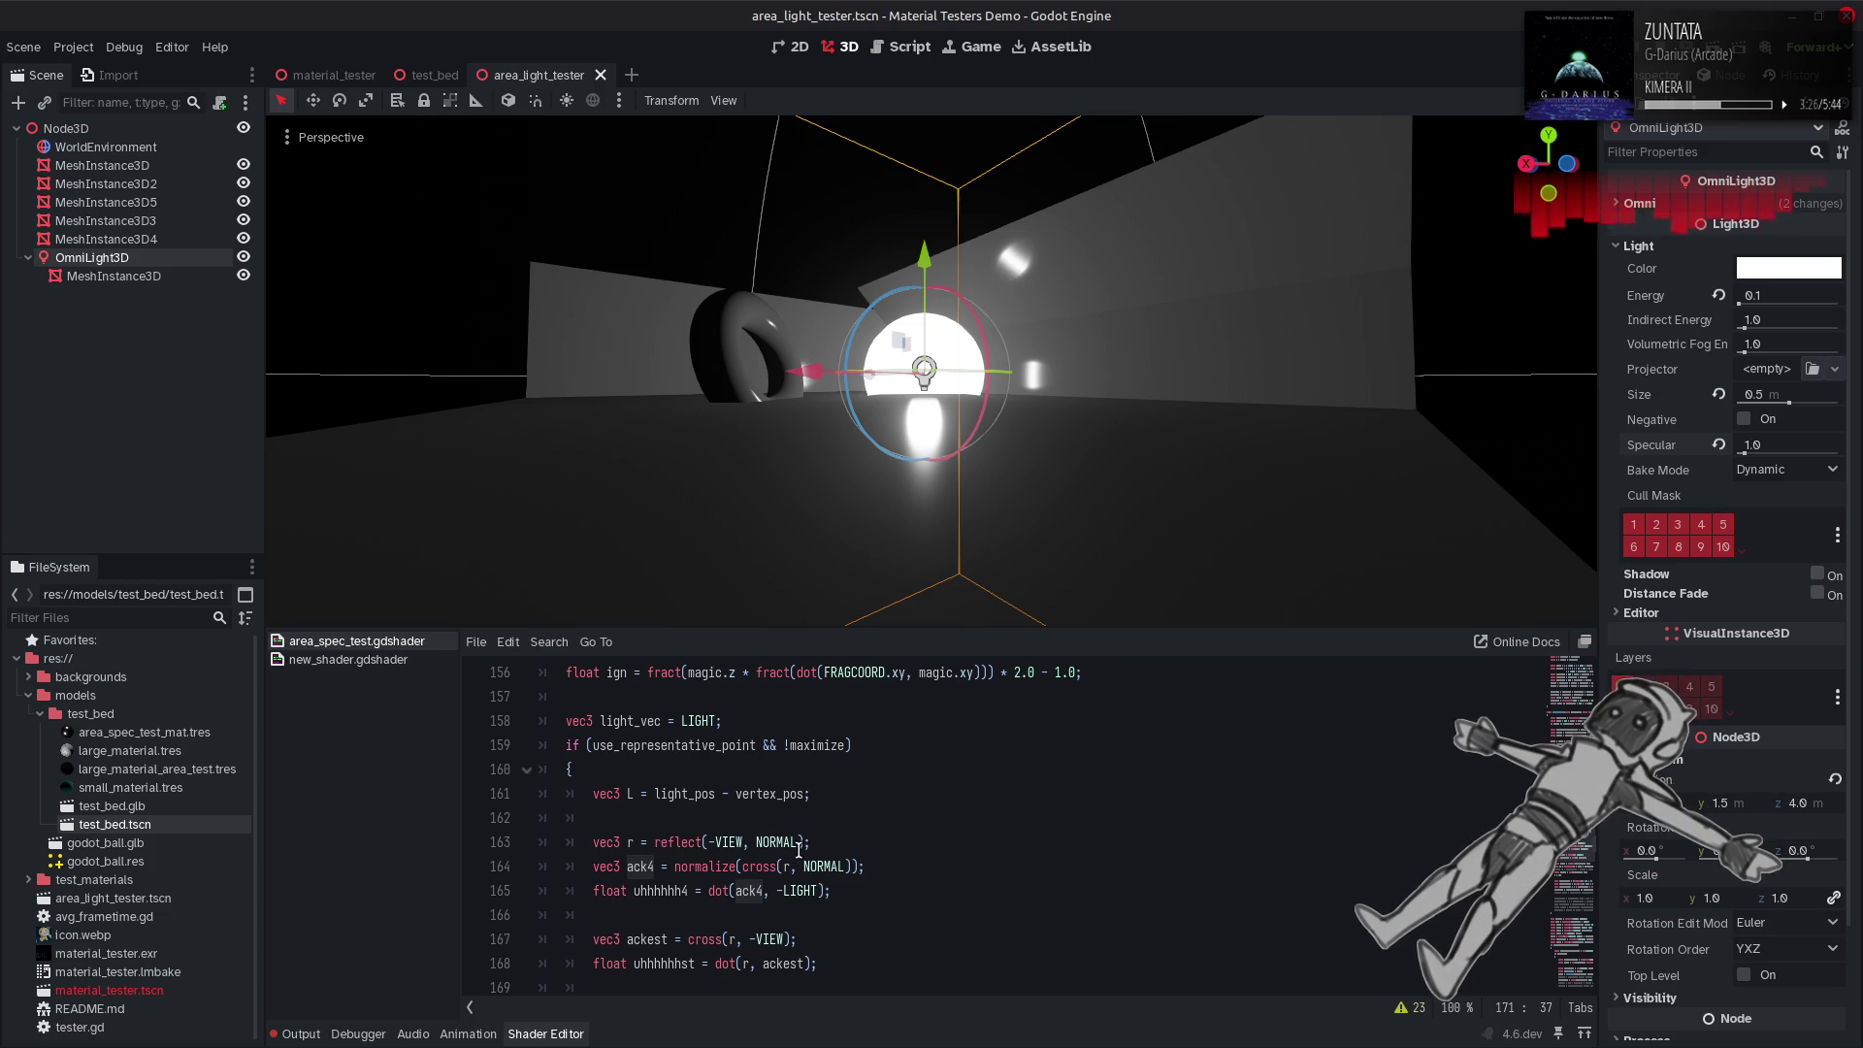
scroll(802, 850, down, 1)
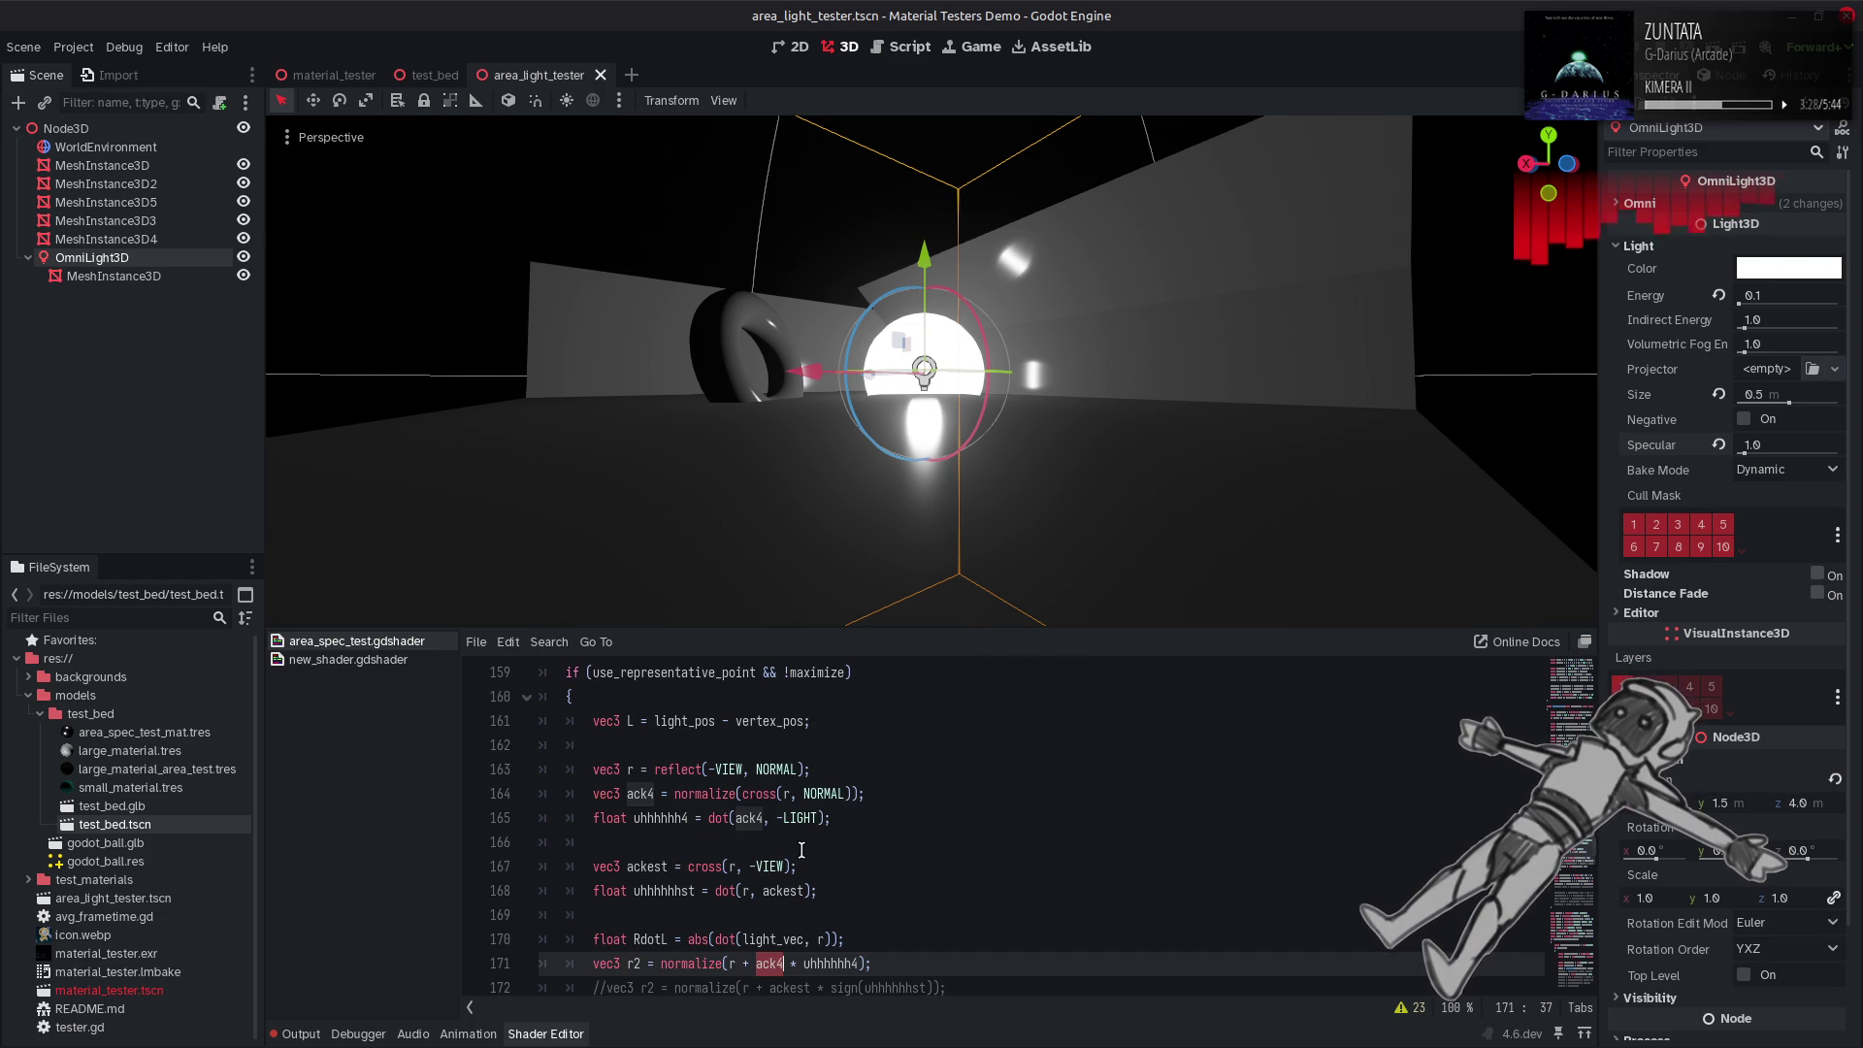
Change line 167's cross(r, -VIEW) to cross(ack4, r).
click(734, 866)
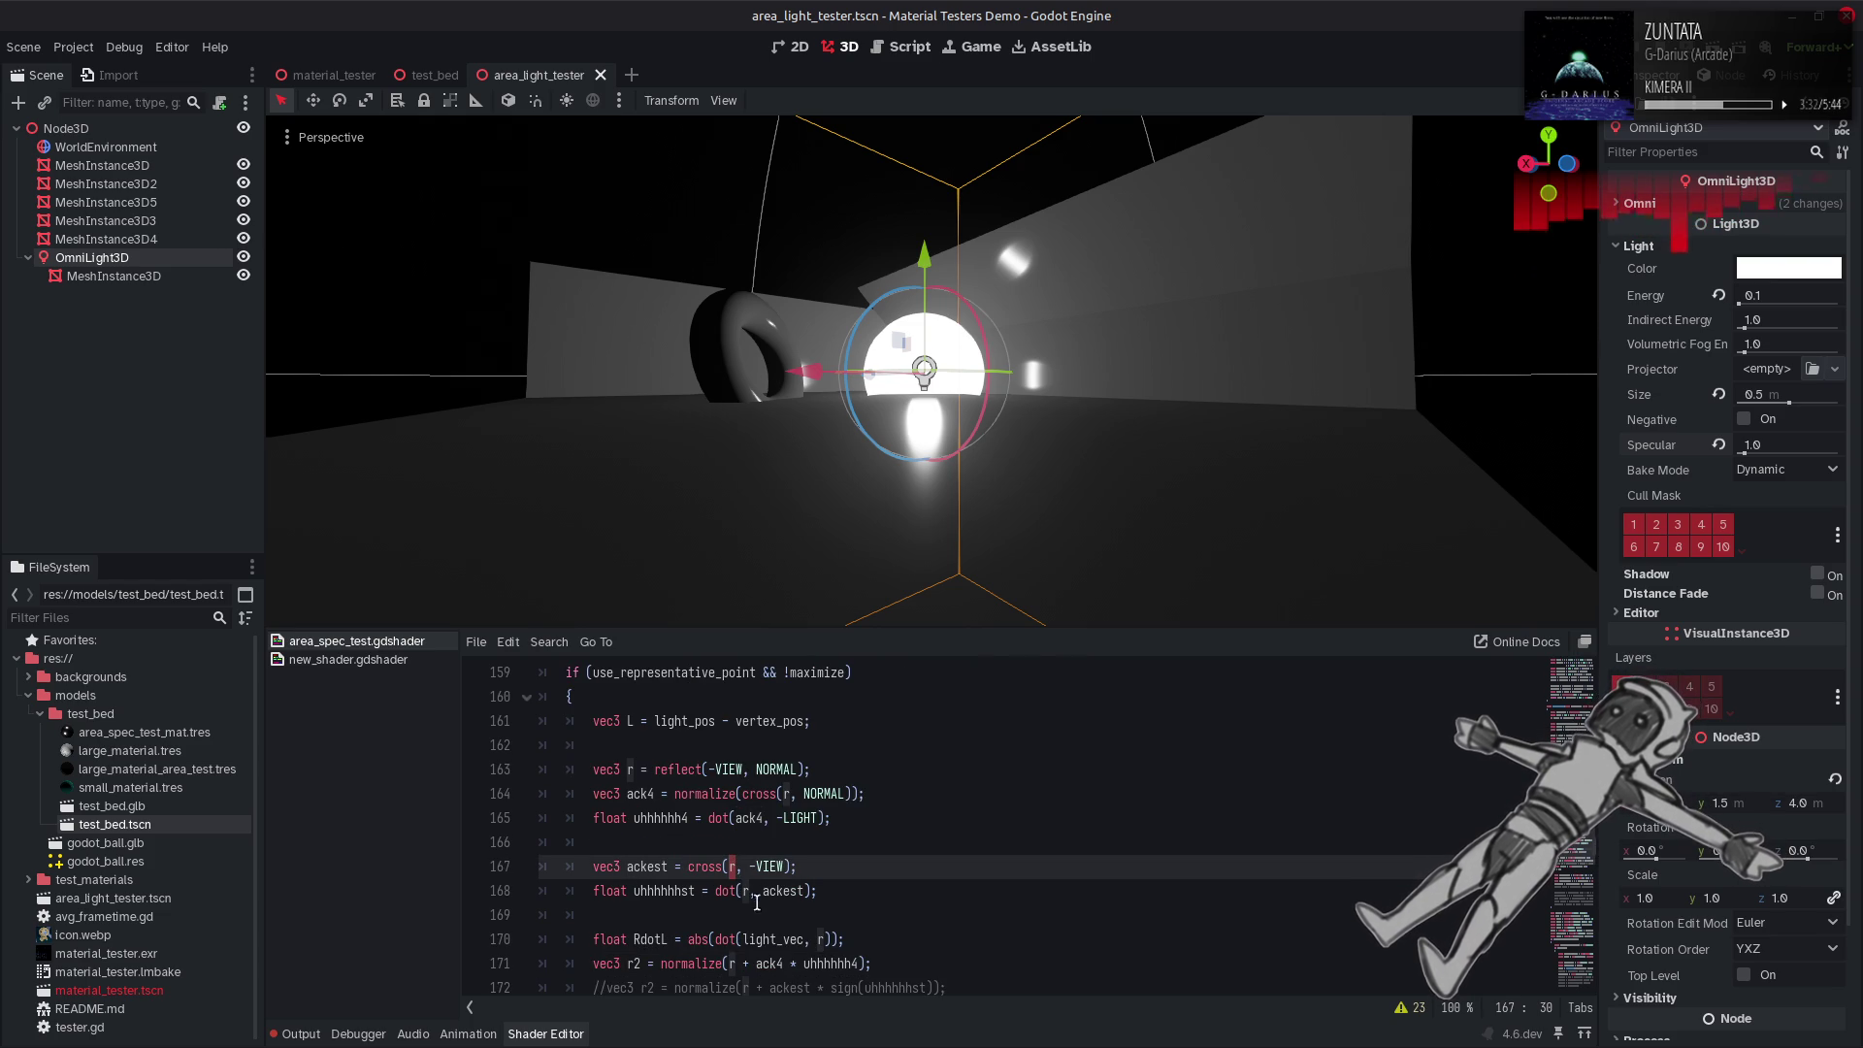
key(BackSpace)
text(ack4)
drag(767, 867, 810, 866)
text(r)
key(End)
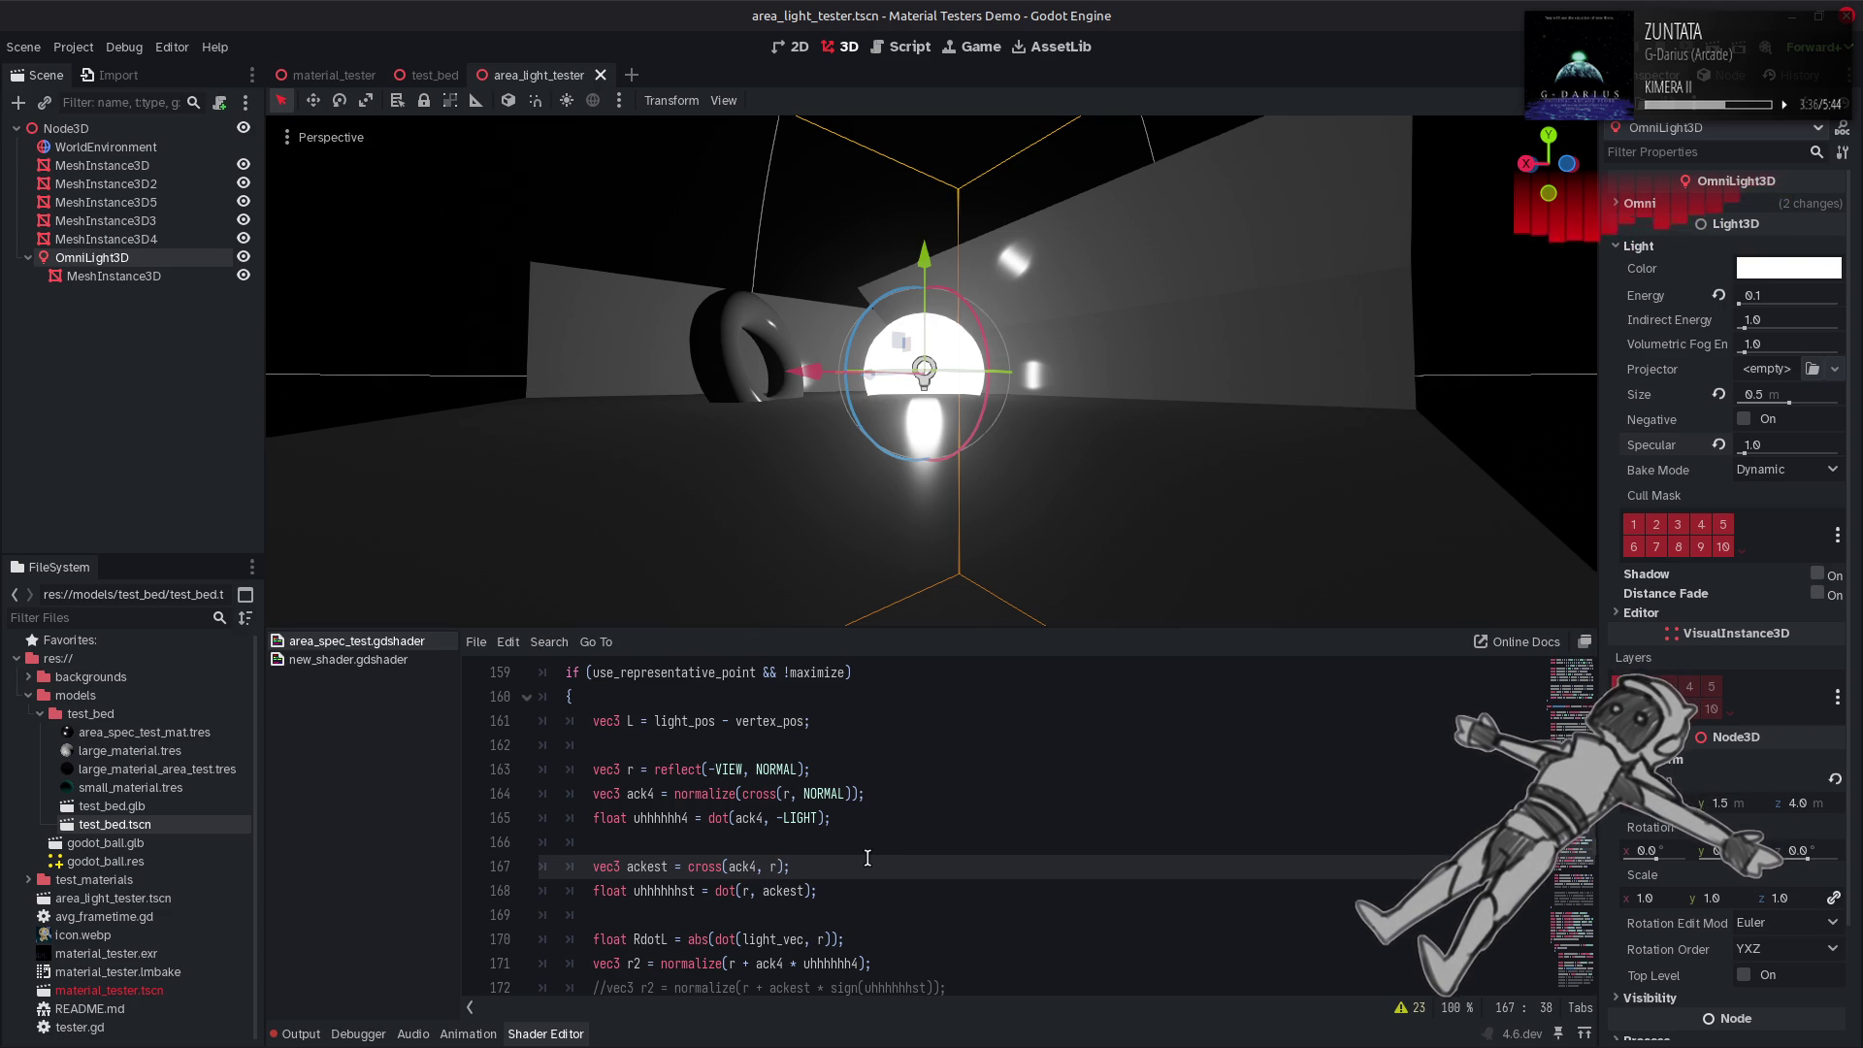
Look up the uhhhhhhst variable defined on line 168.
scroll(868, 857, down, 2)
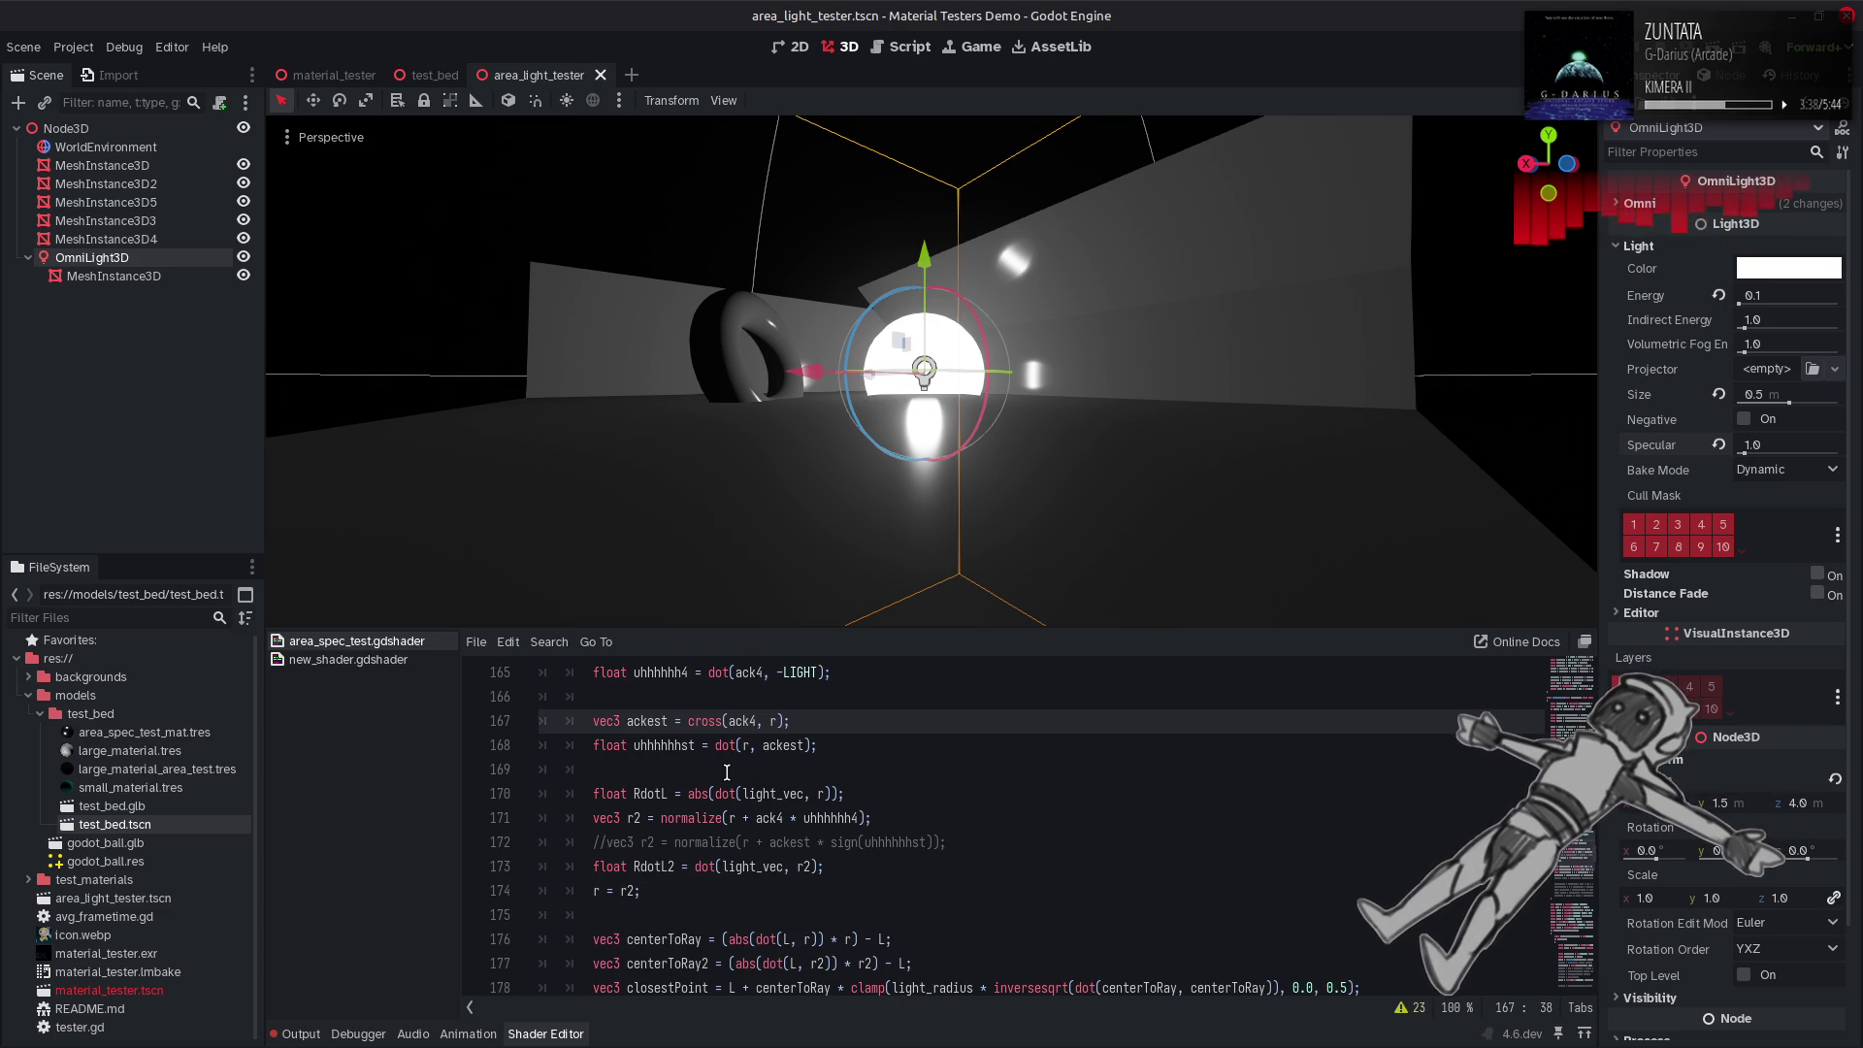
scroll(727, 772, up, 7)
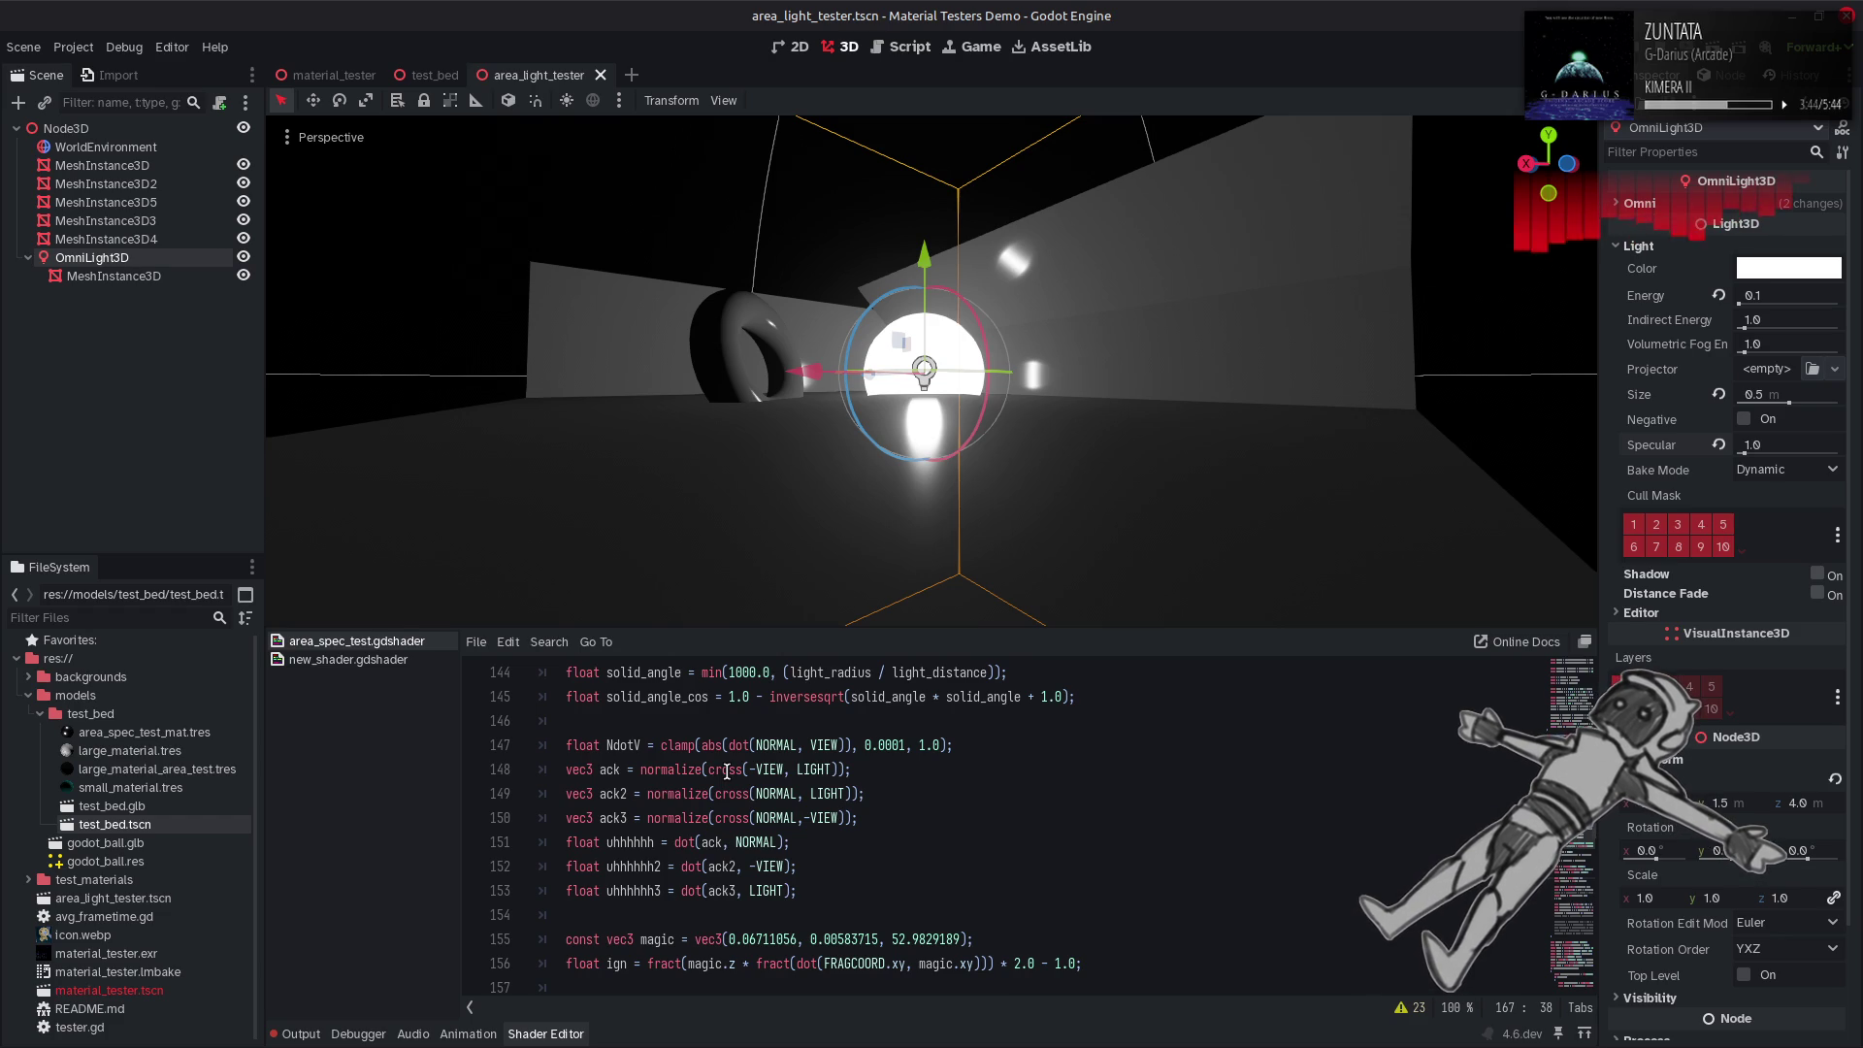
scroll(727, 771, down, 7)
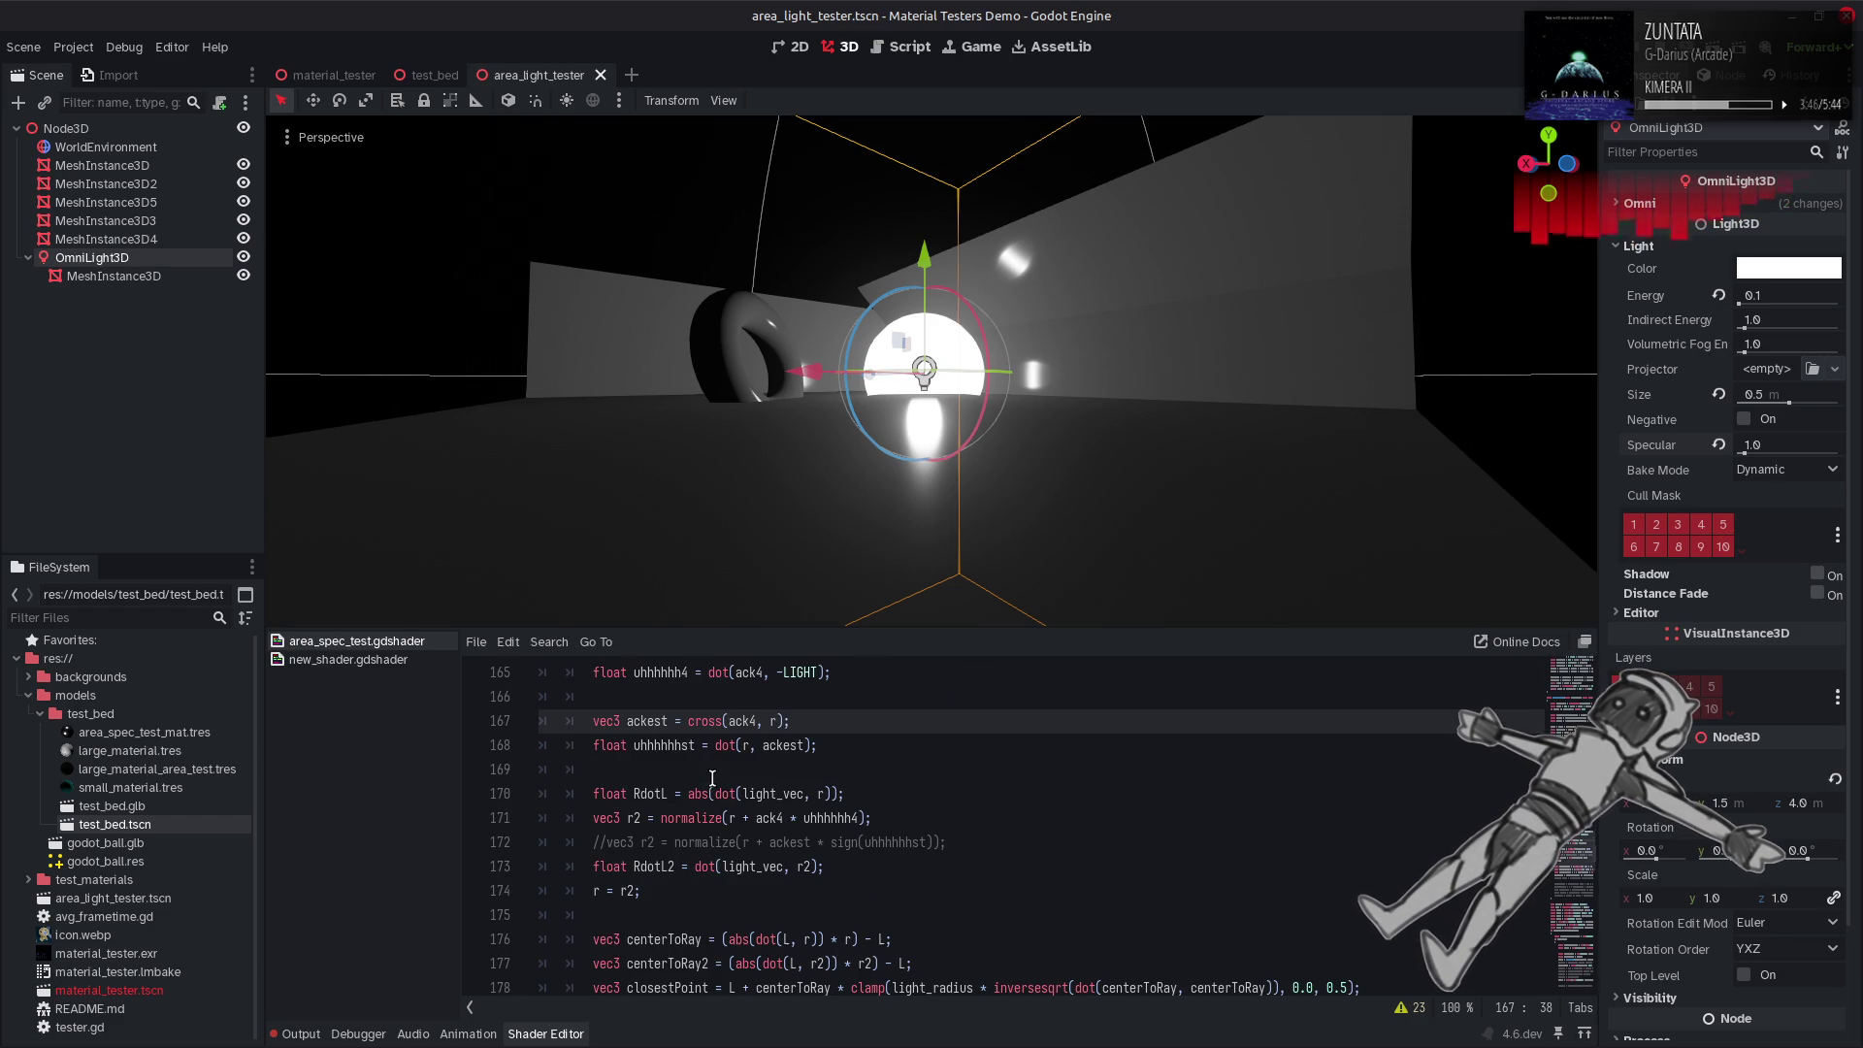
double_click(664, 744)
scroll(664, 744, down, 1)
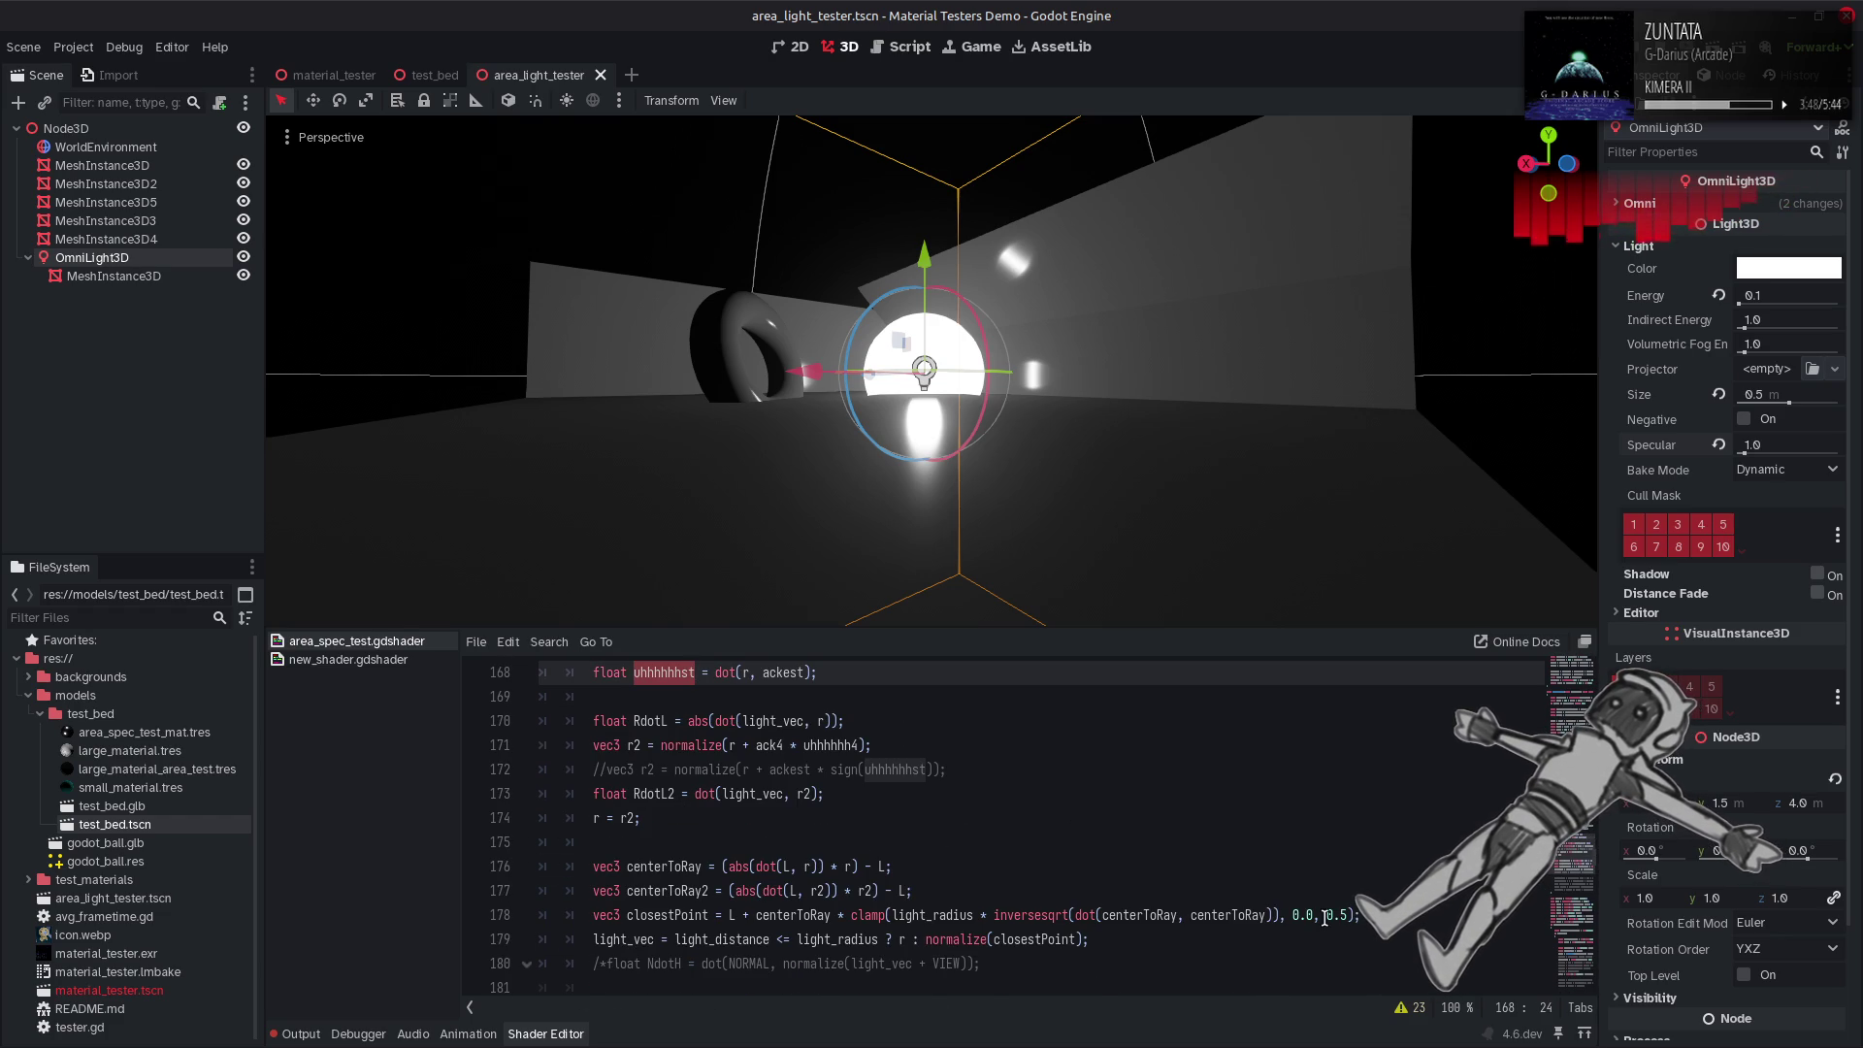
Replace line 178's 0.5 clamp upper limit with abs(uhhhhhhst) and save.
drag(1324, 918, 1351, 915)
text(ab)
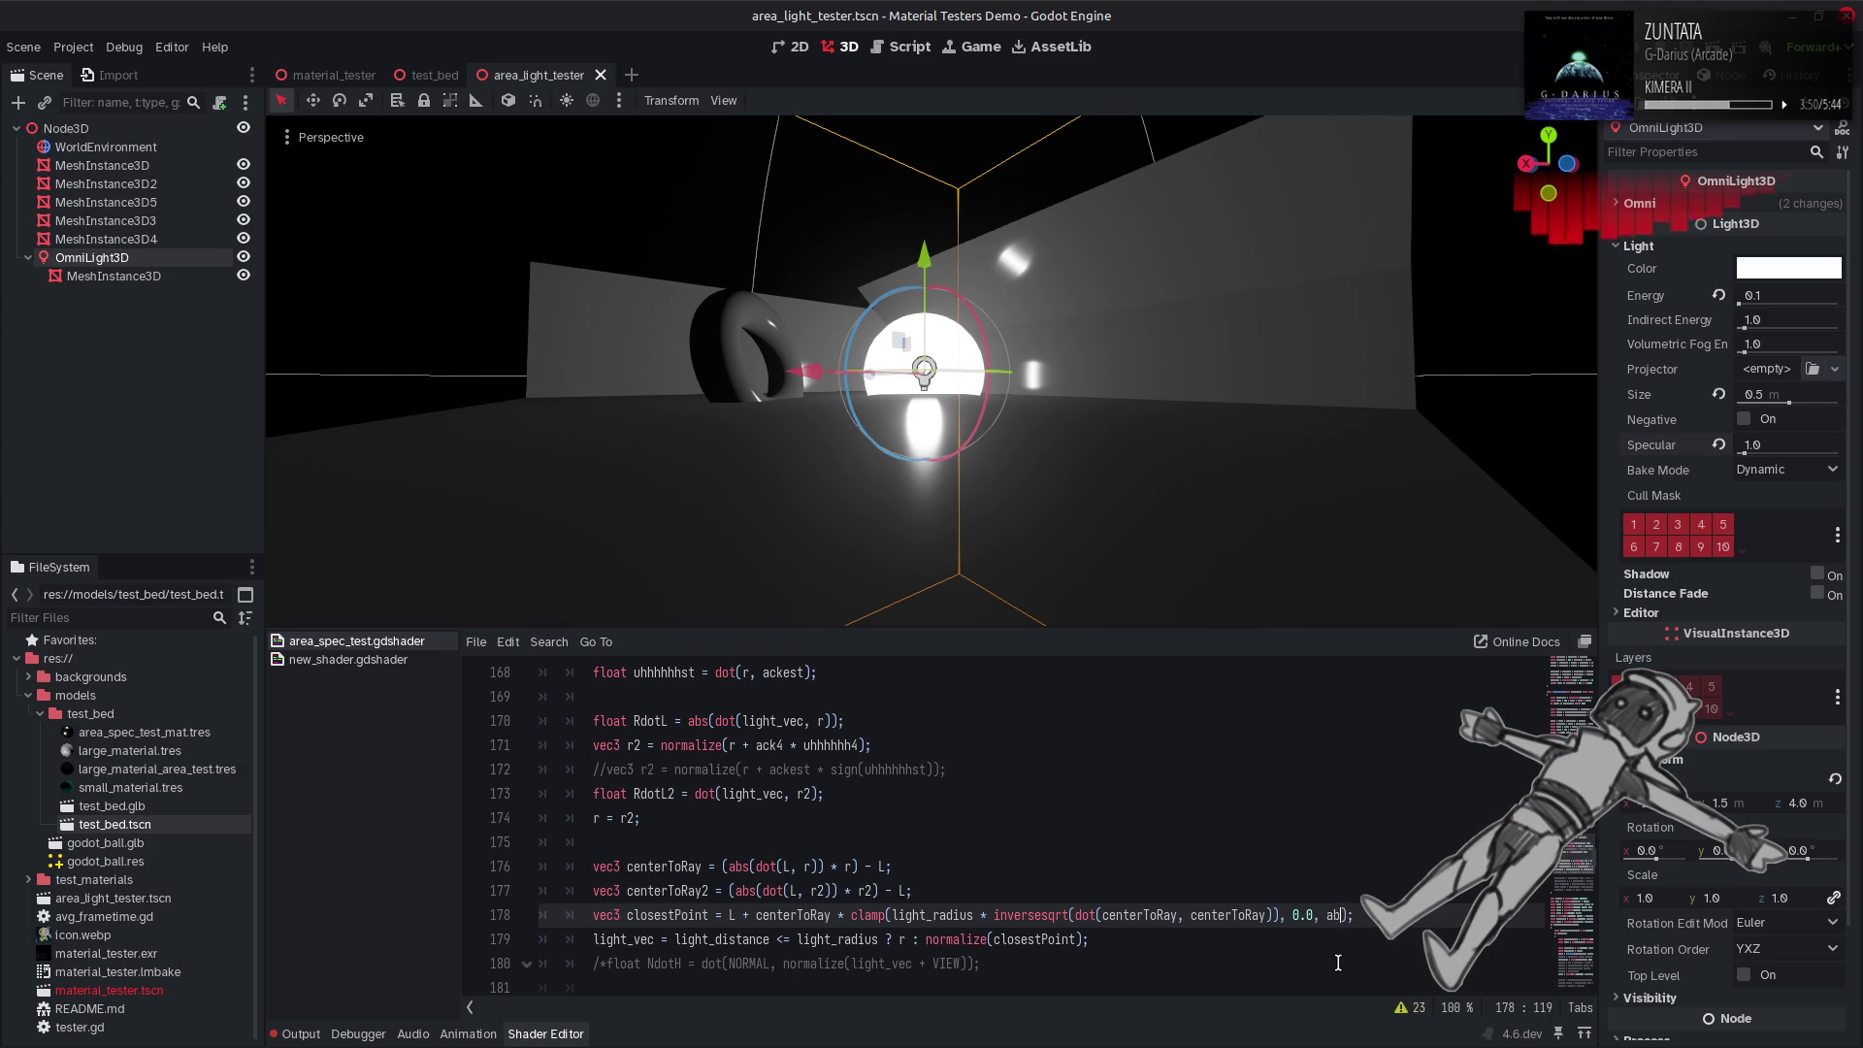
text(s(uhhhhhhst)
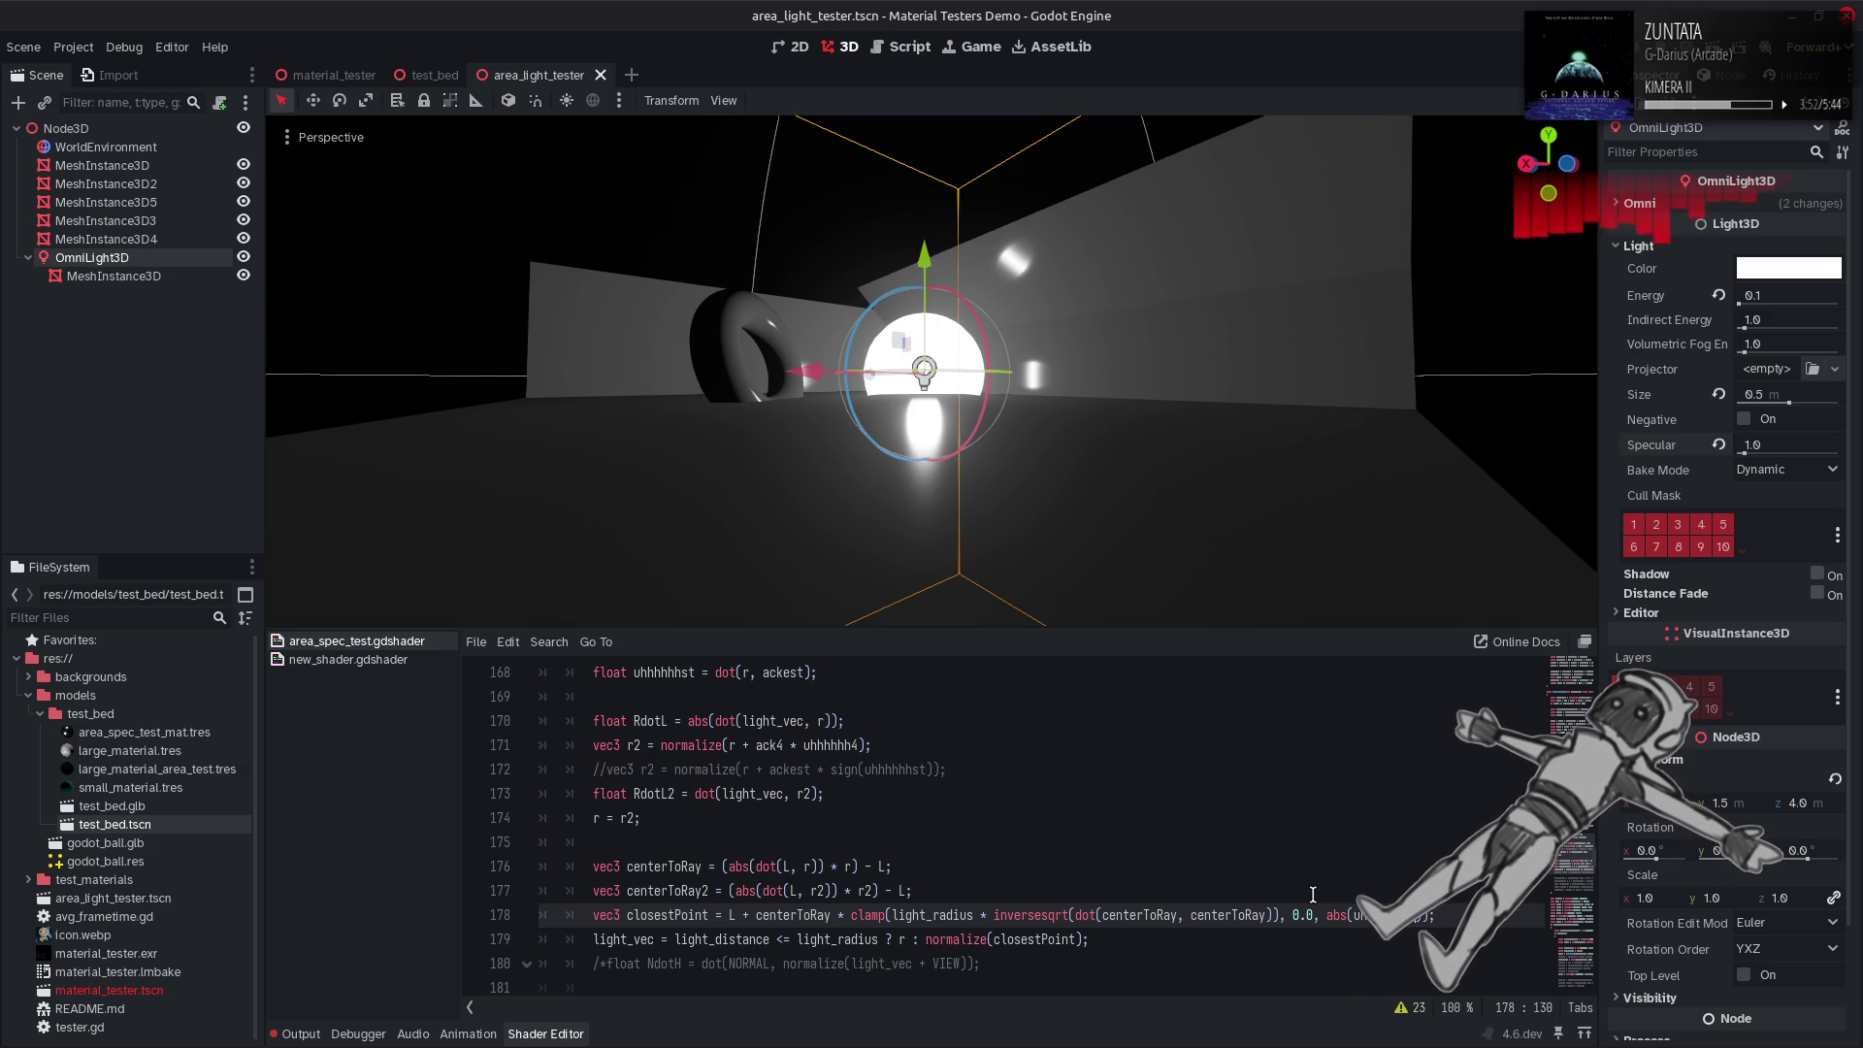
key(ctrl+s)
text(1.0 -)
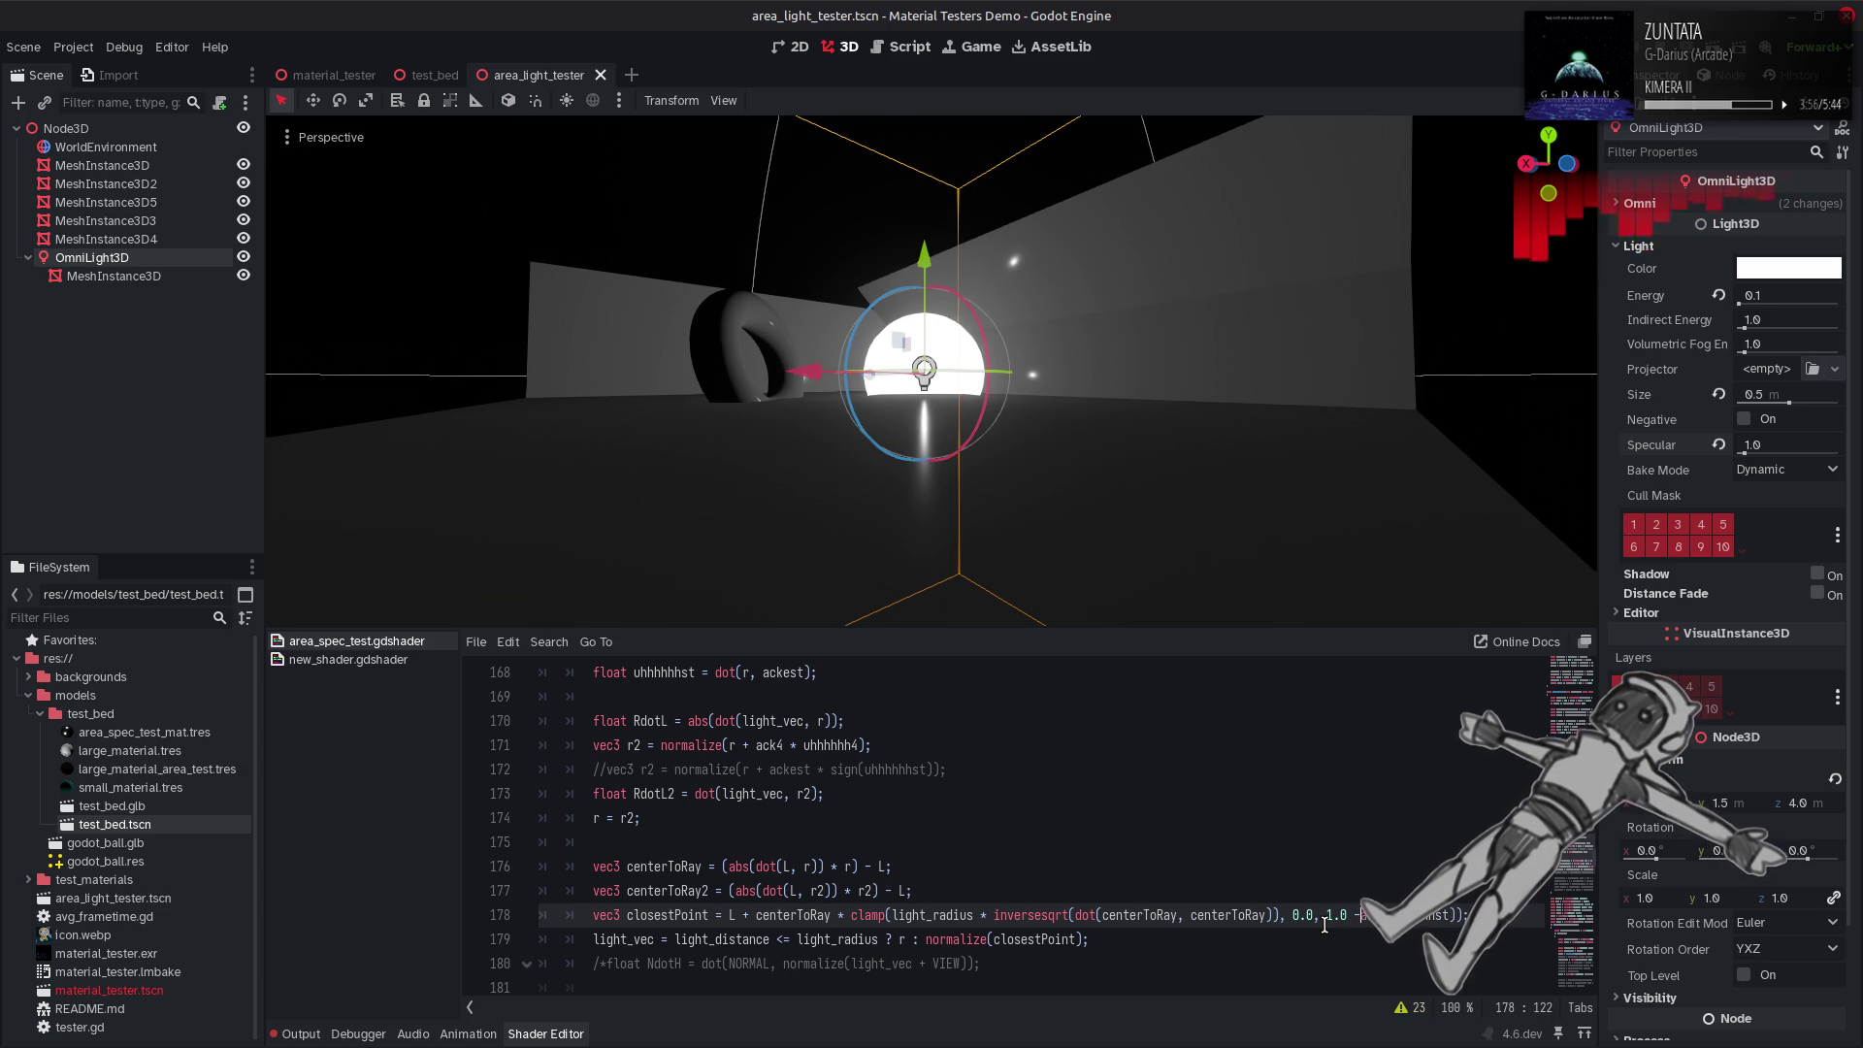
key(ctrl+s)
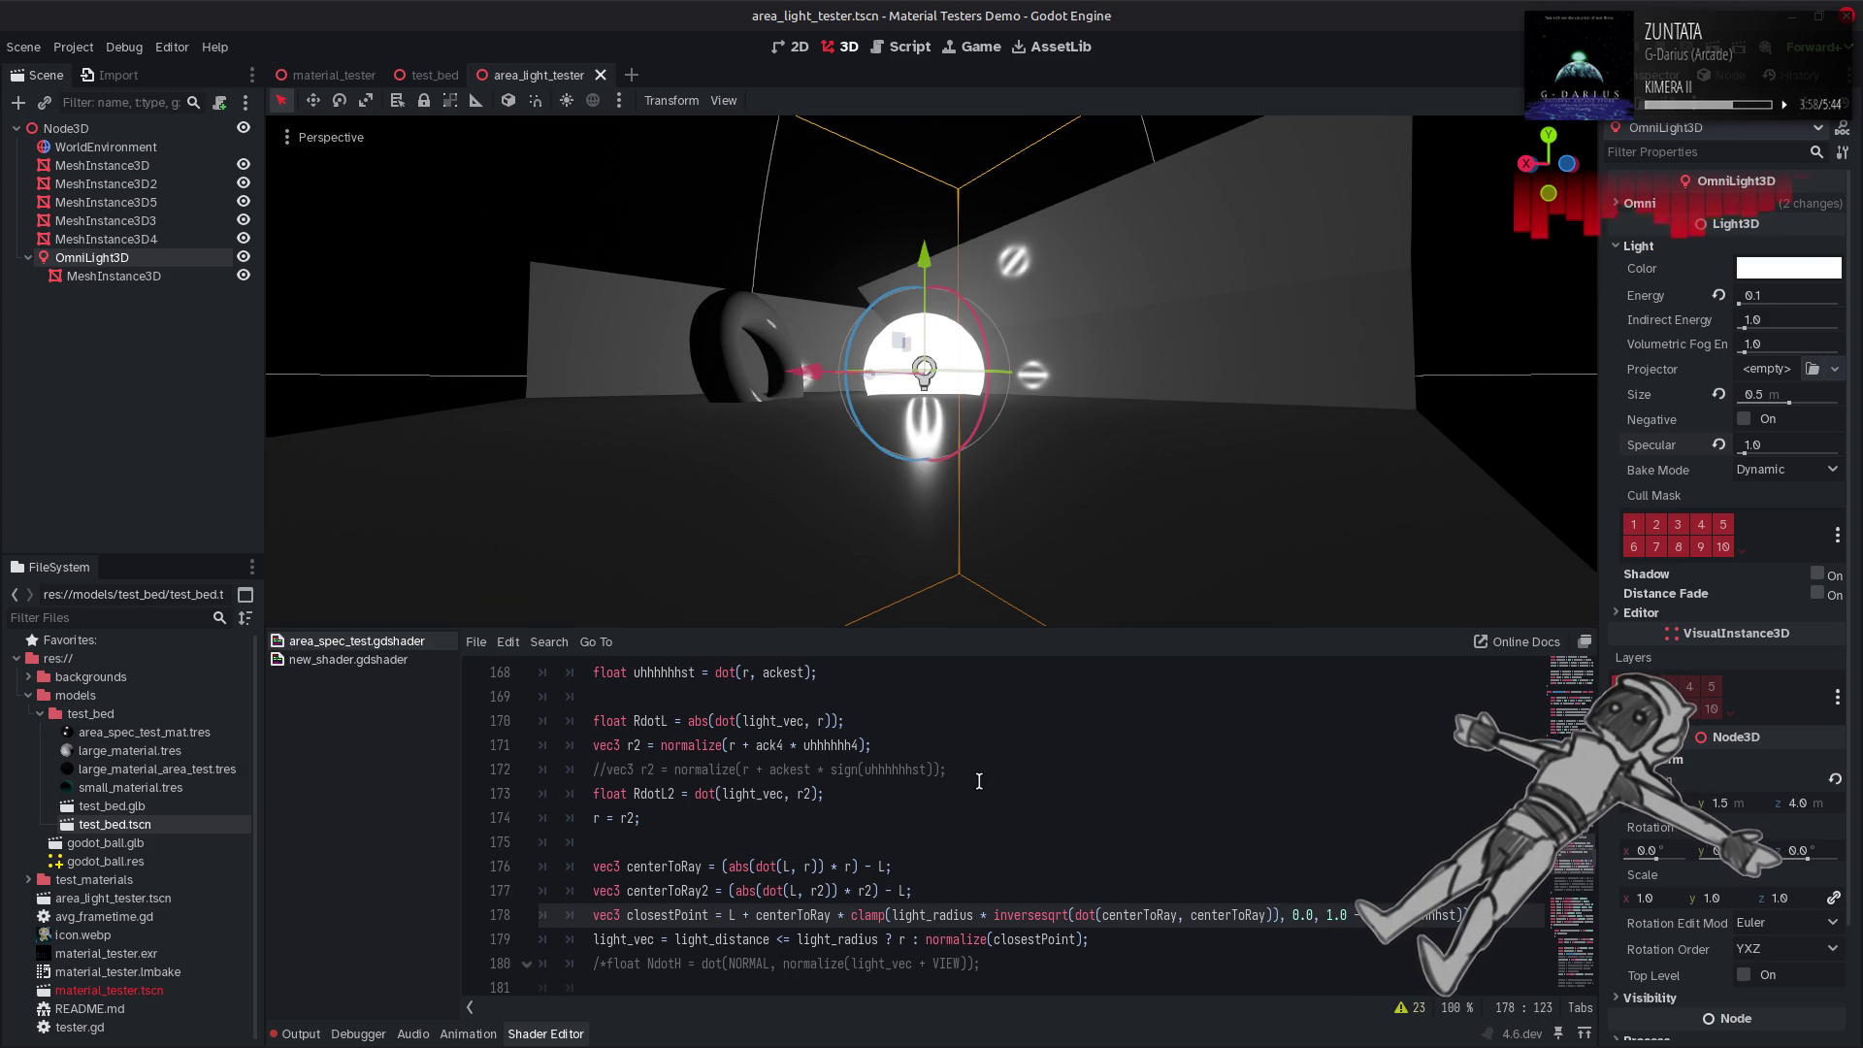
scroll(979, 781, up, 1)
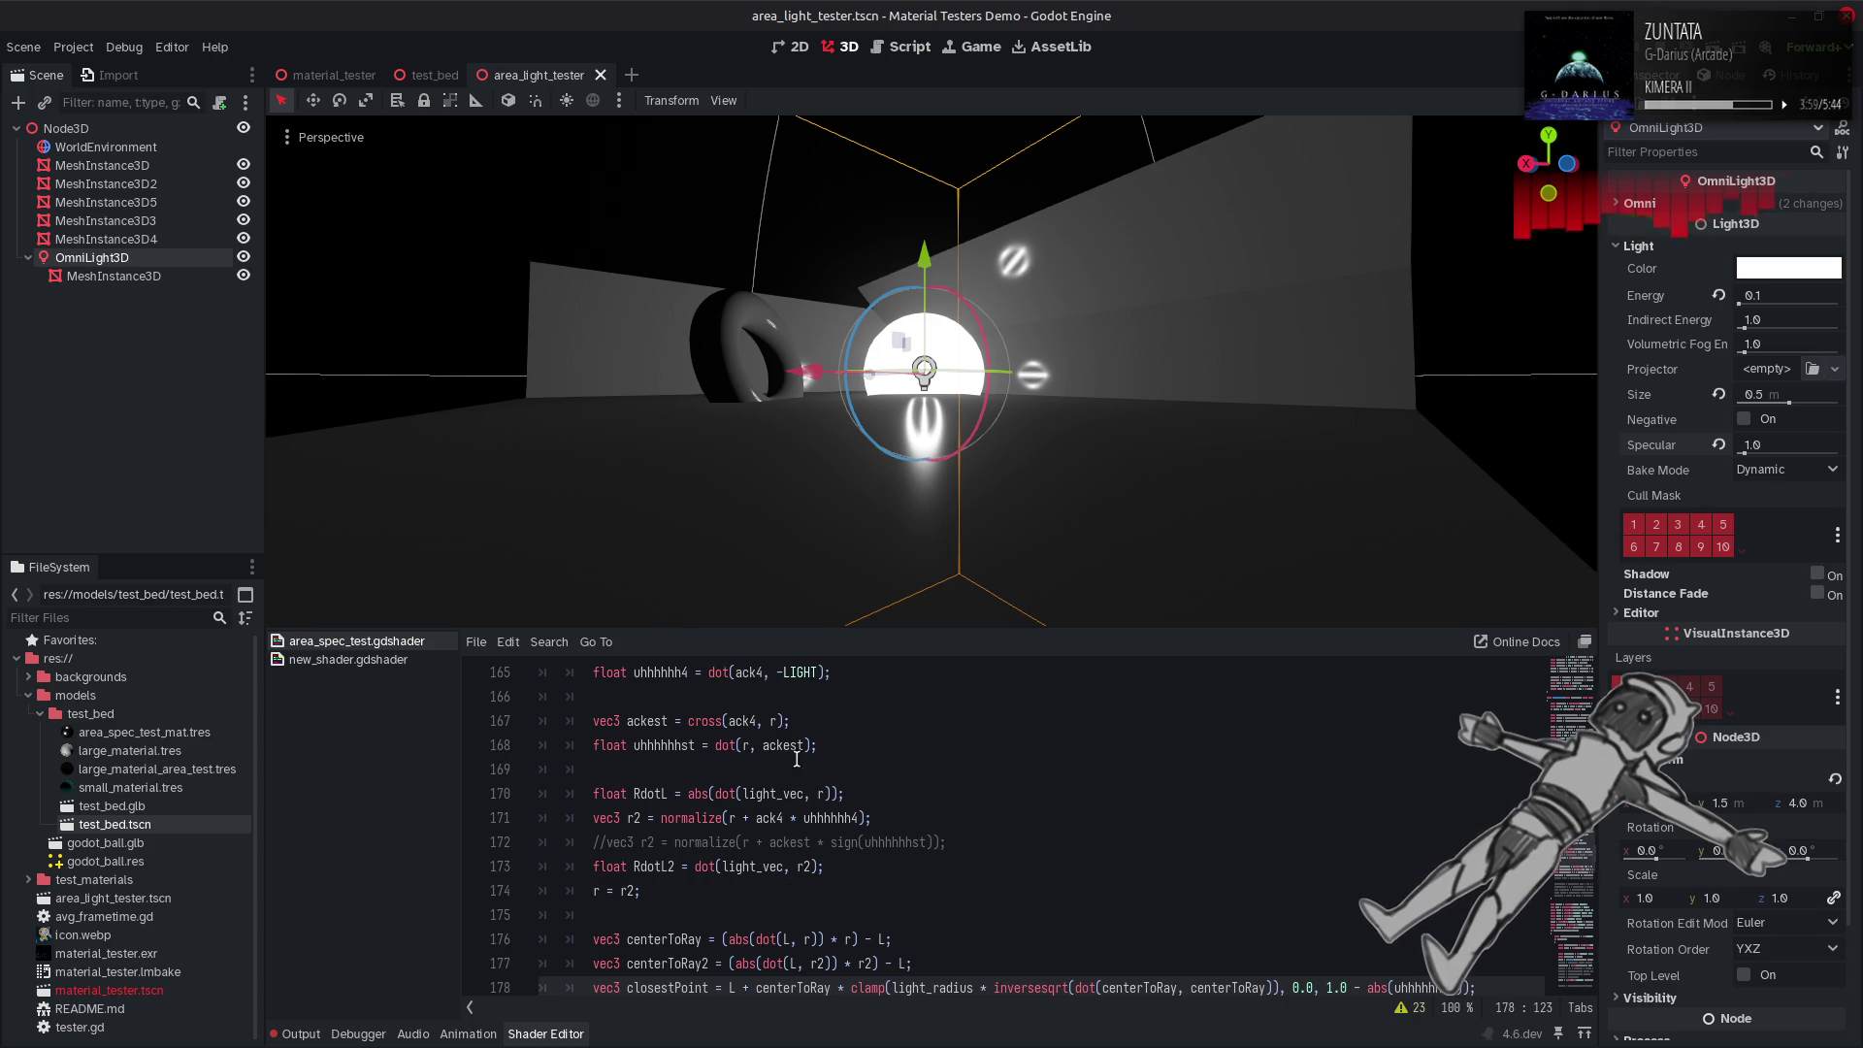
text(uhhhhhhst)
key(ctrl+s)
click(686, 723)
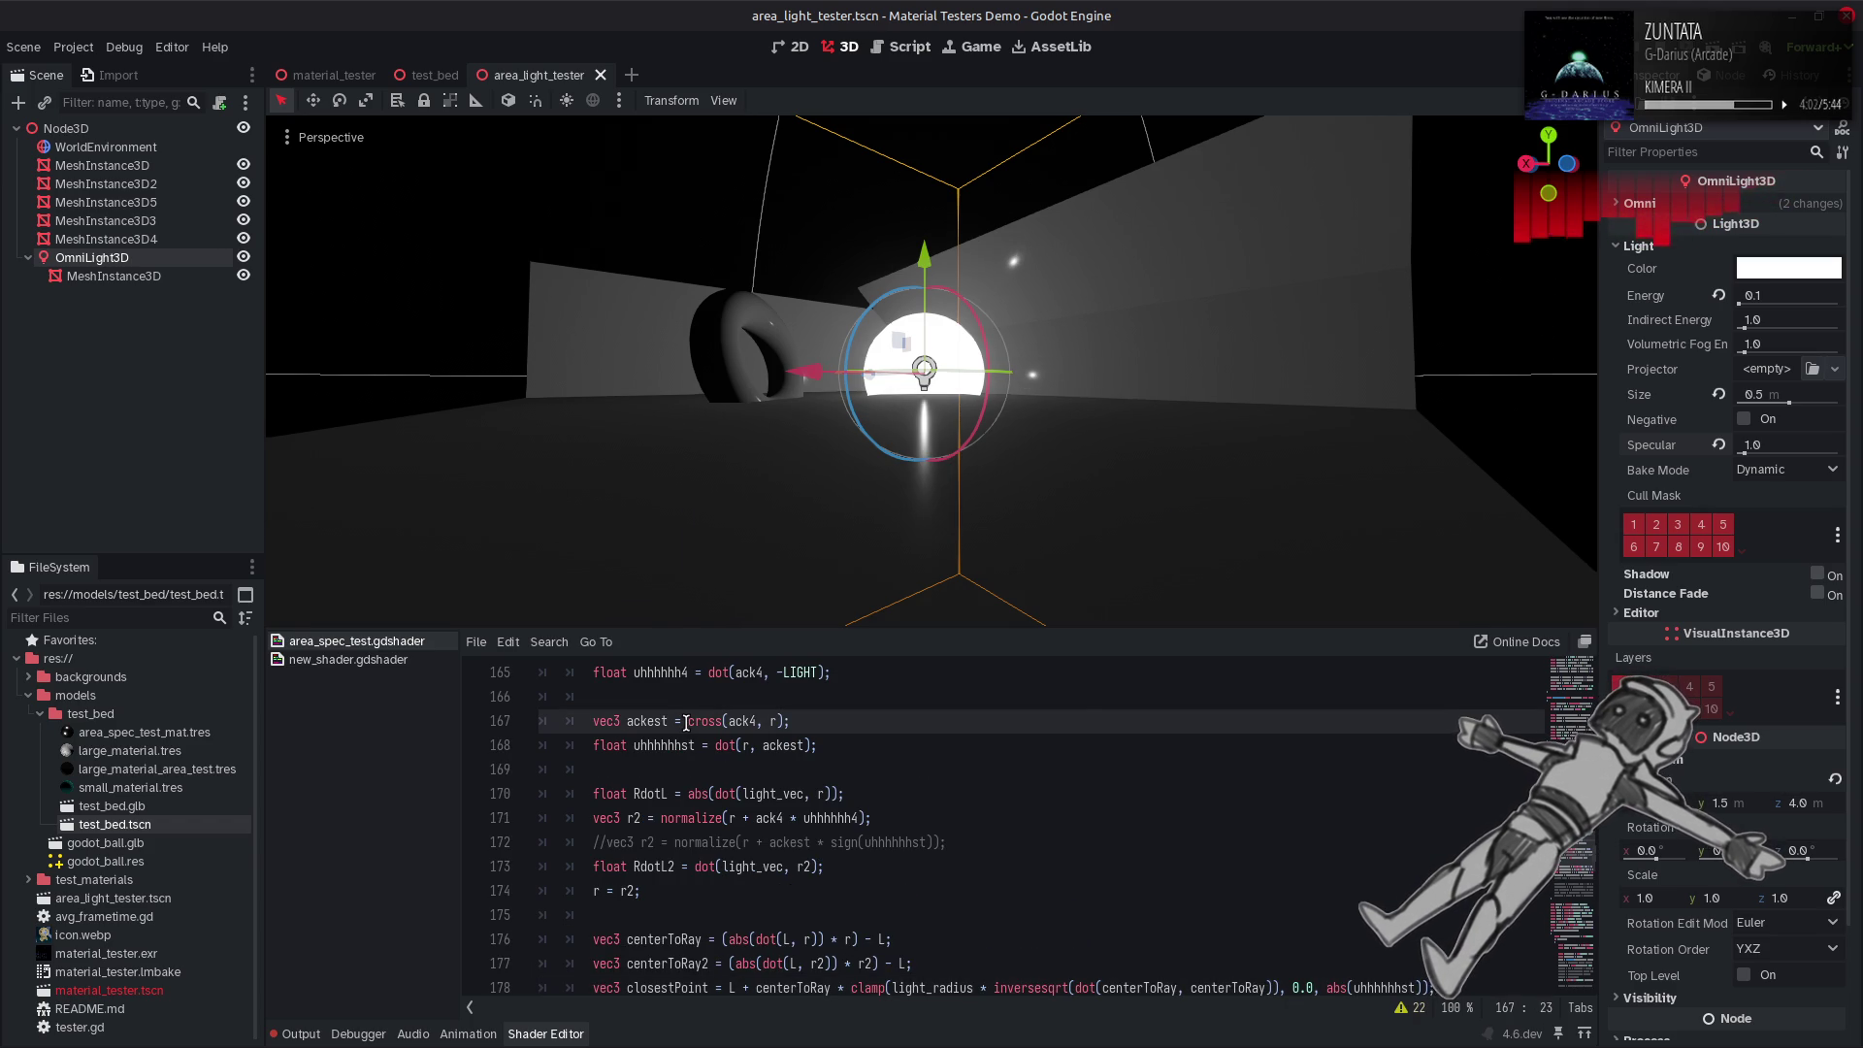
scroll(686, 723, up, 1)
Wrap line 167's cross(ack4, r) in normalize() and save the shader.
double_click(699, 722)
key(ctrl+c)
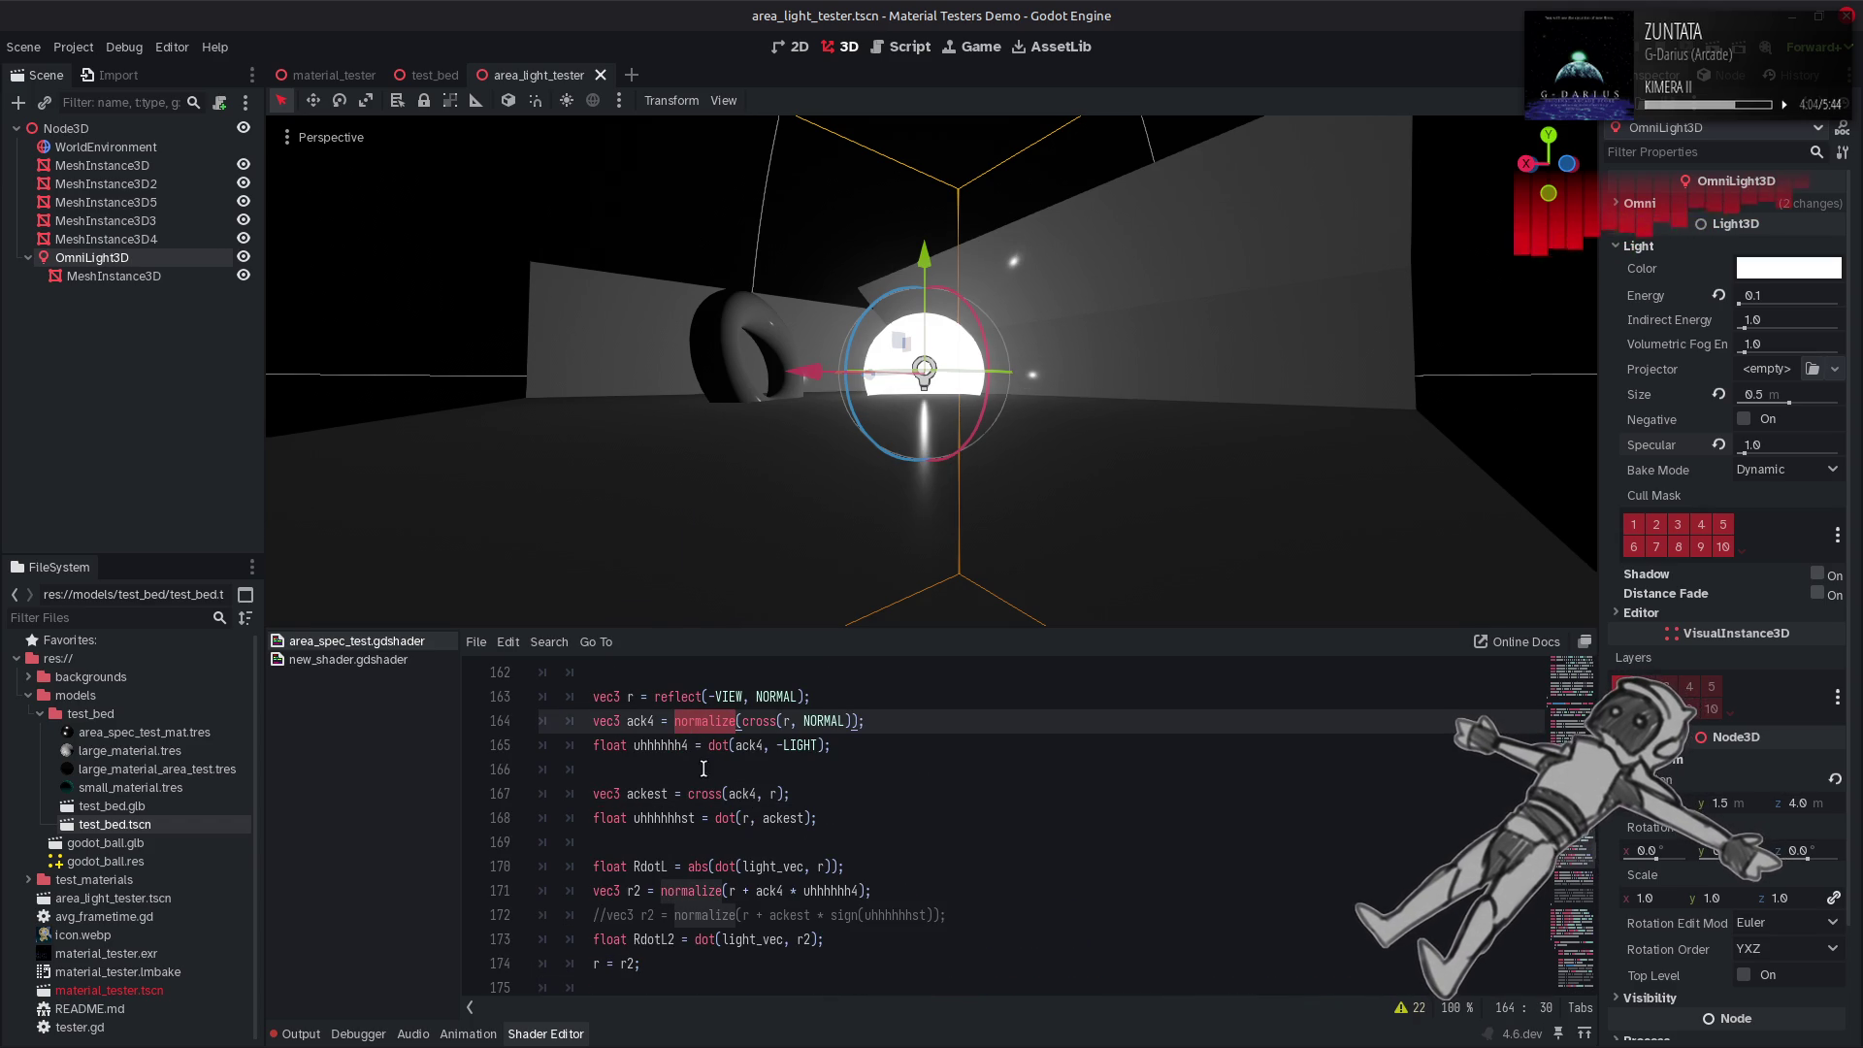
click(688, 792)
key(ctrl+v)
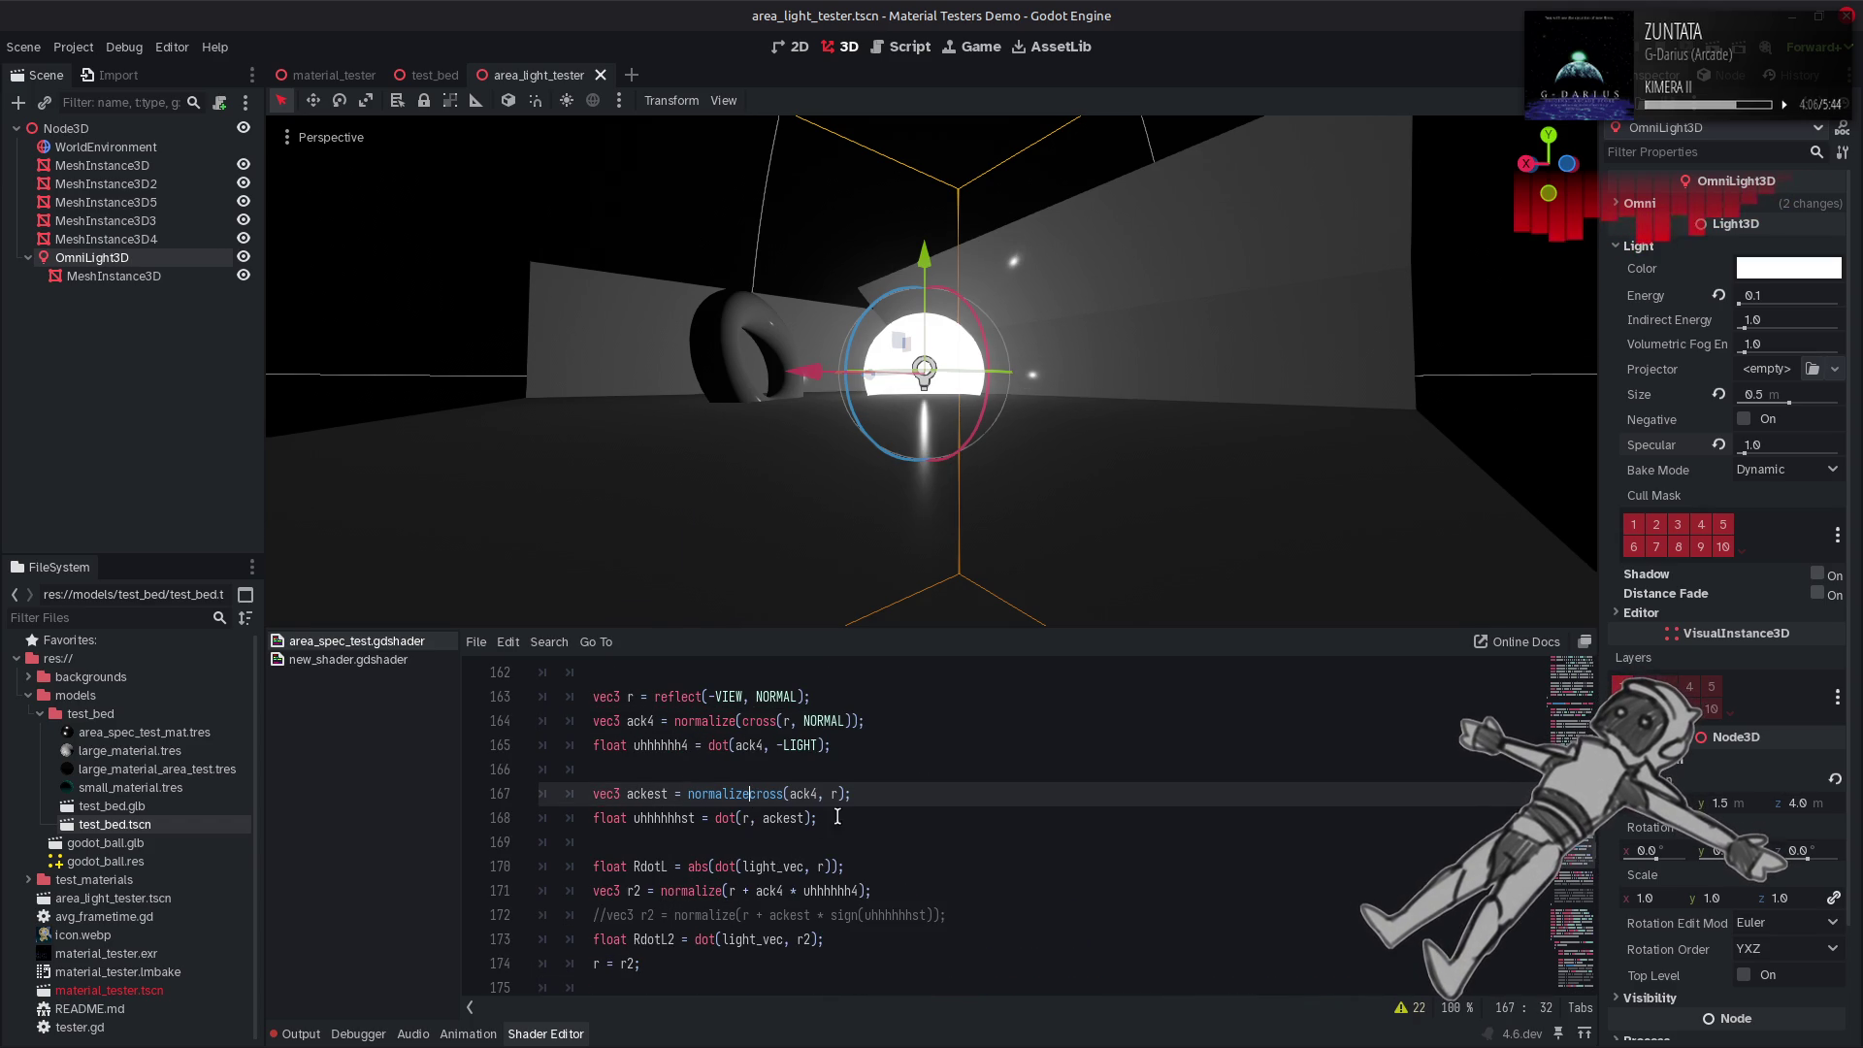
text(()
key(End)
key(Left)
text())
key(ctrl+s)
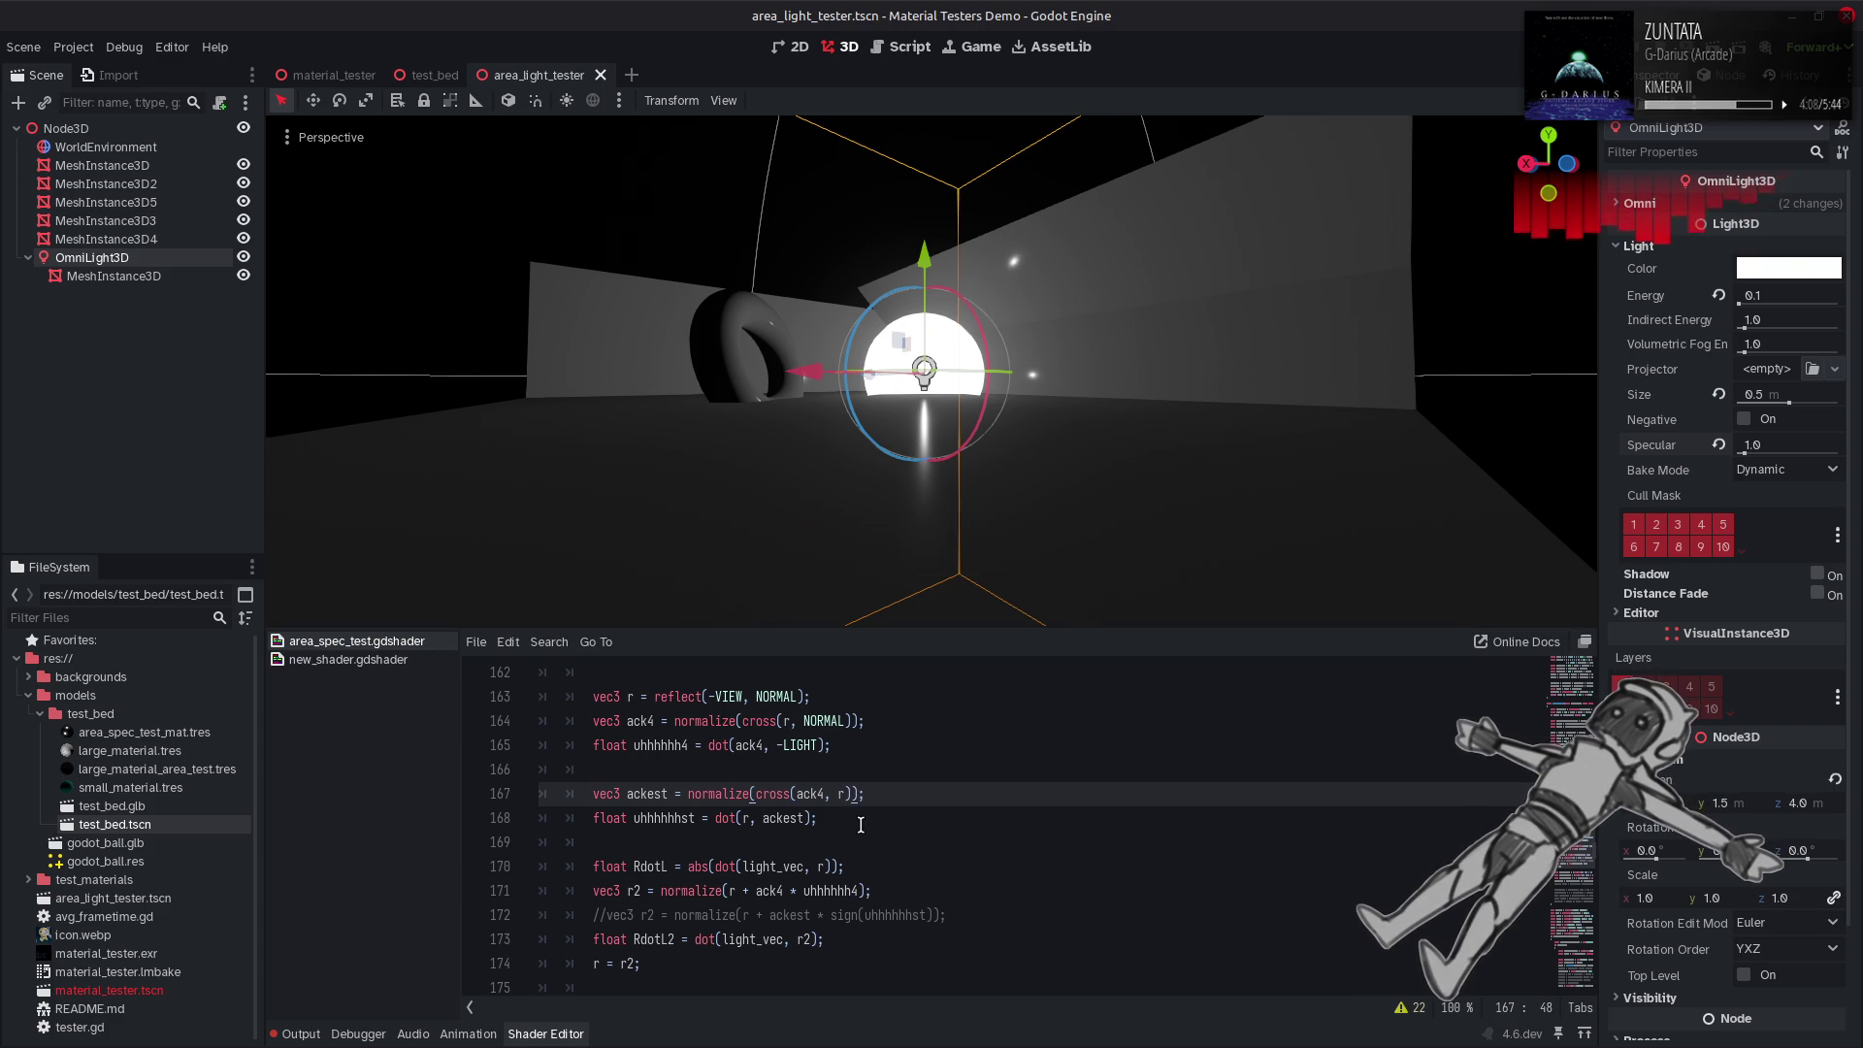
scroll(861, 824, down, 1)
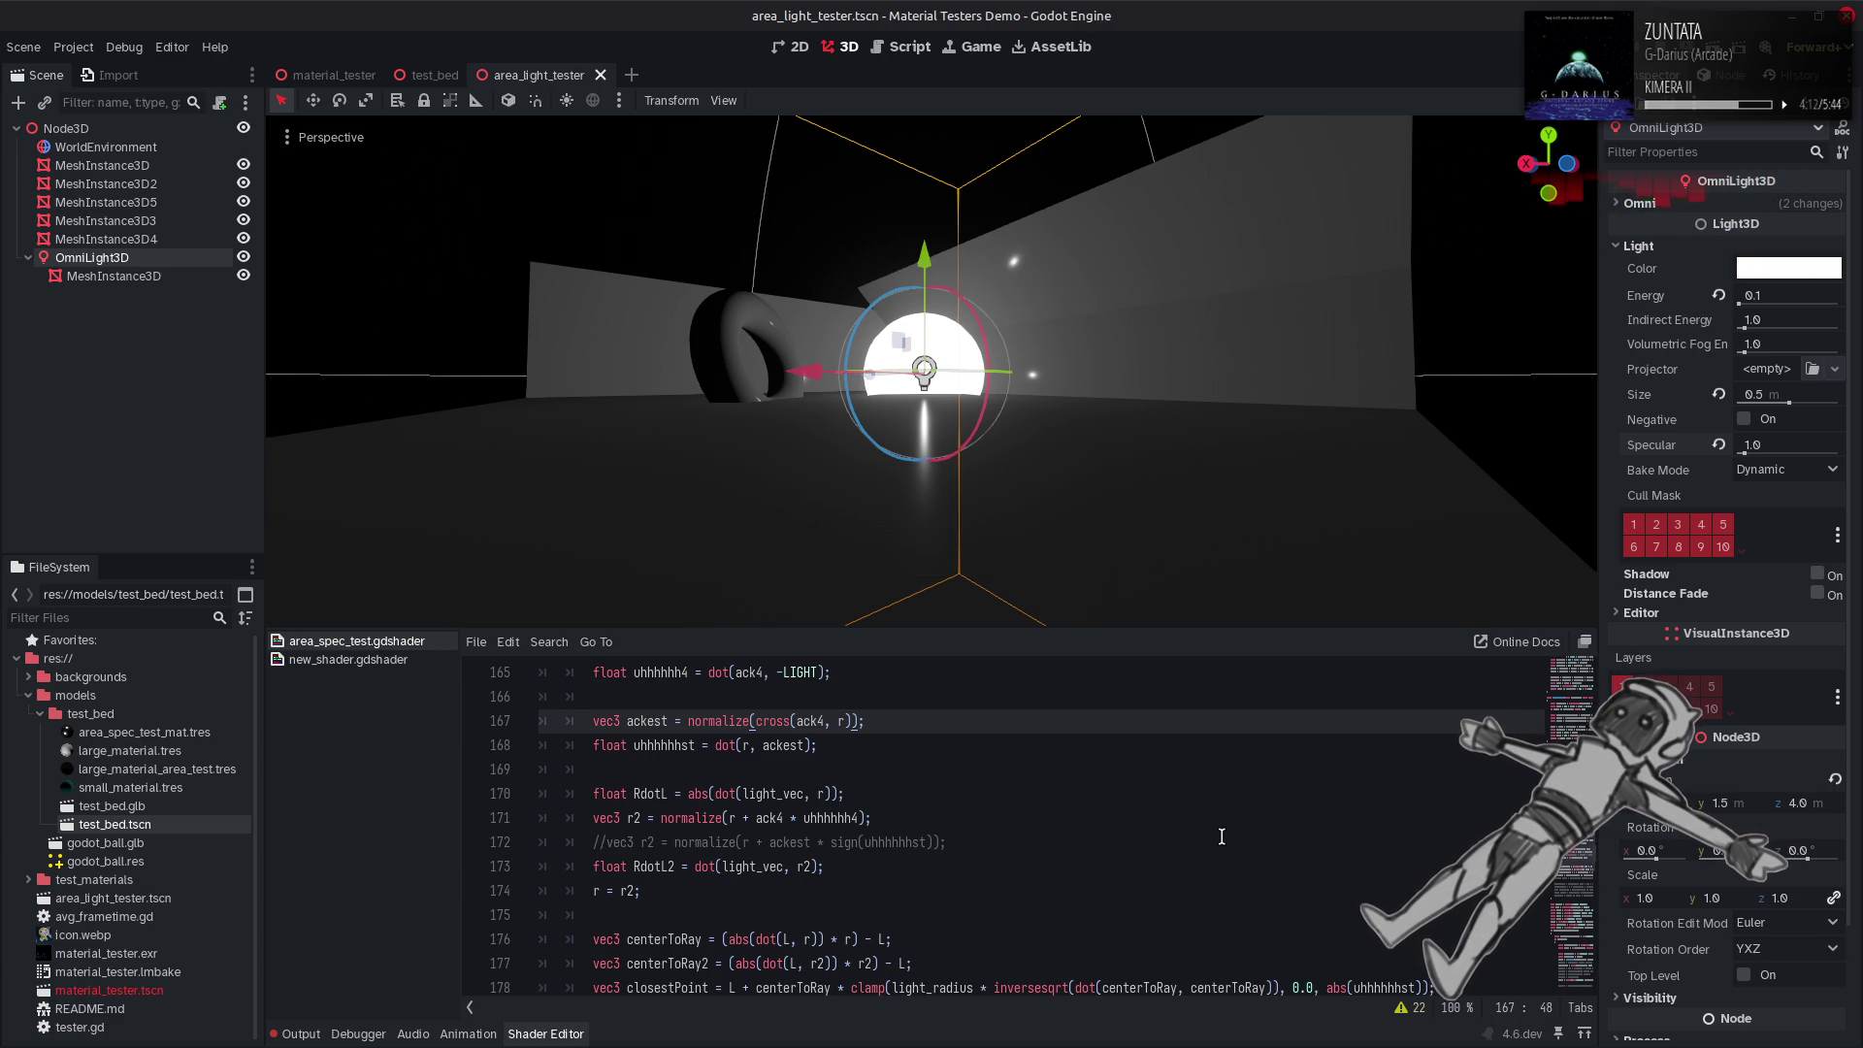
scroll(1222, 837, down, 1)
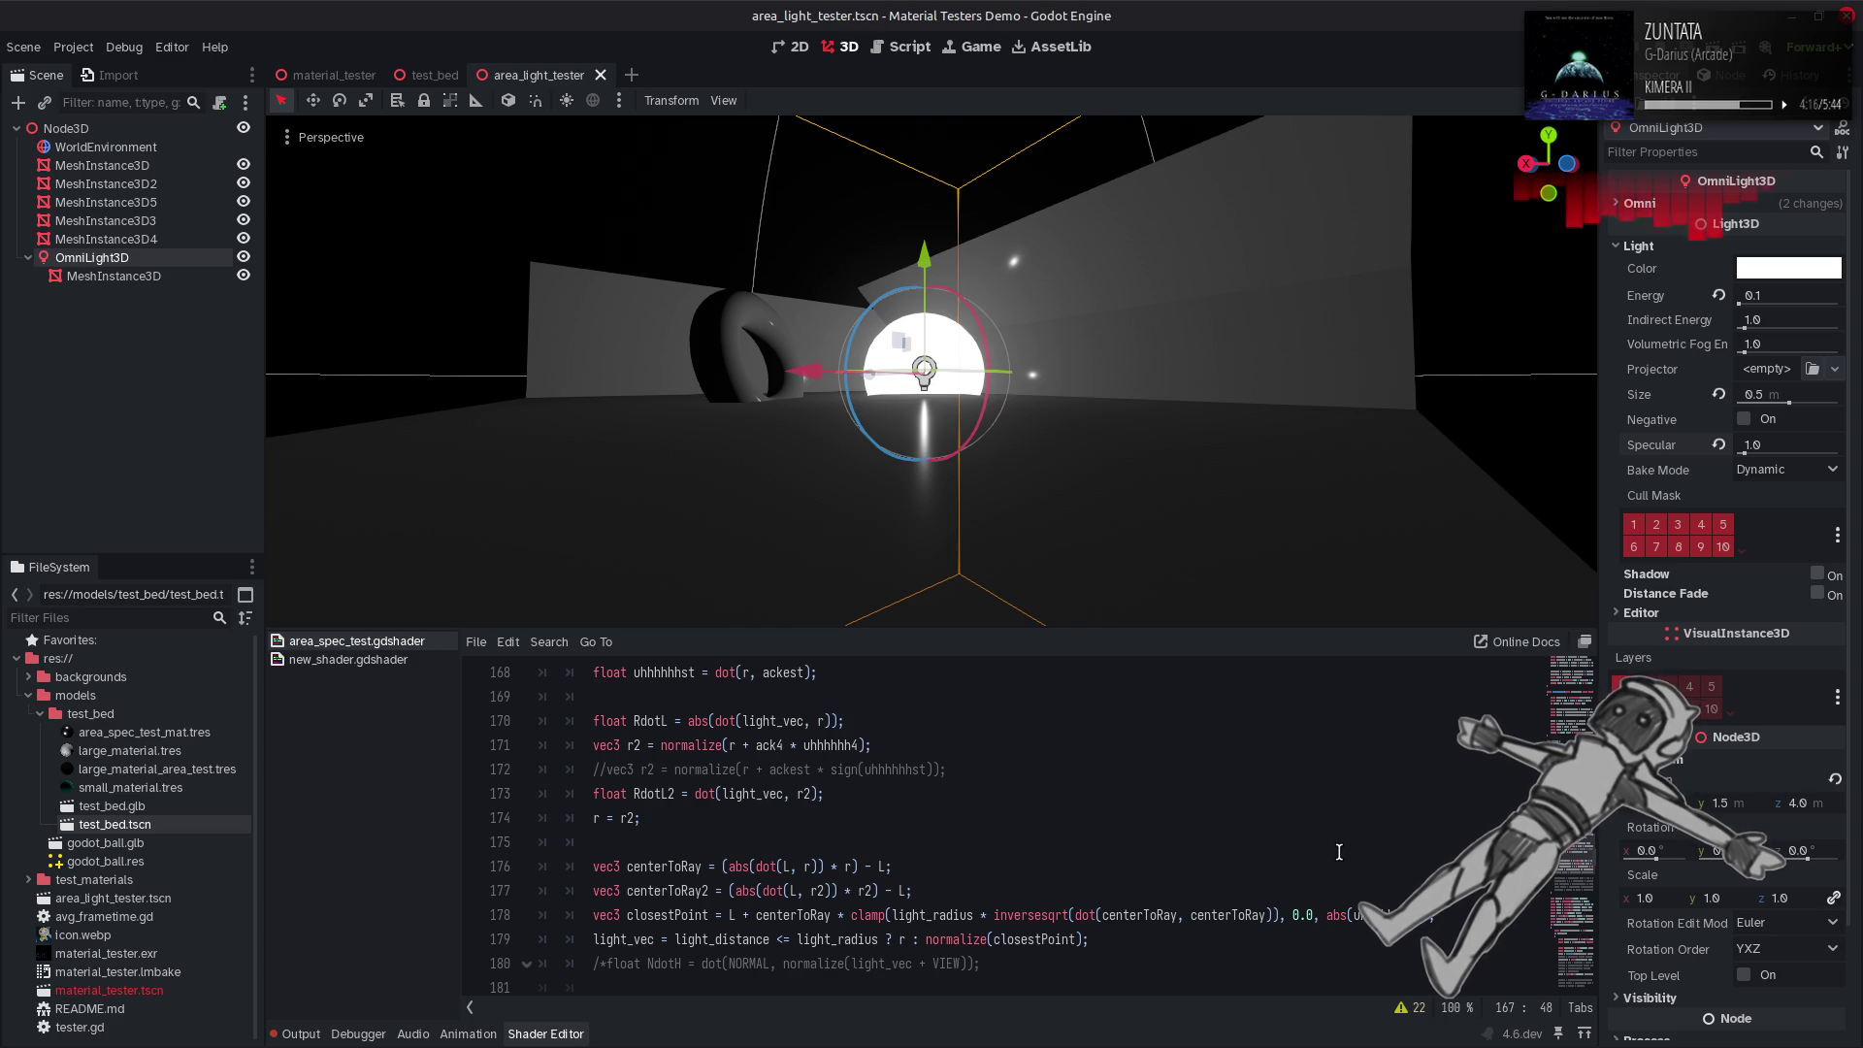
scroll(1339, 852, up, 1)
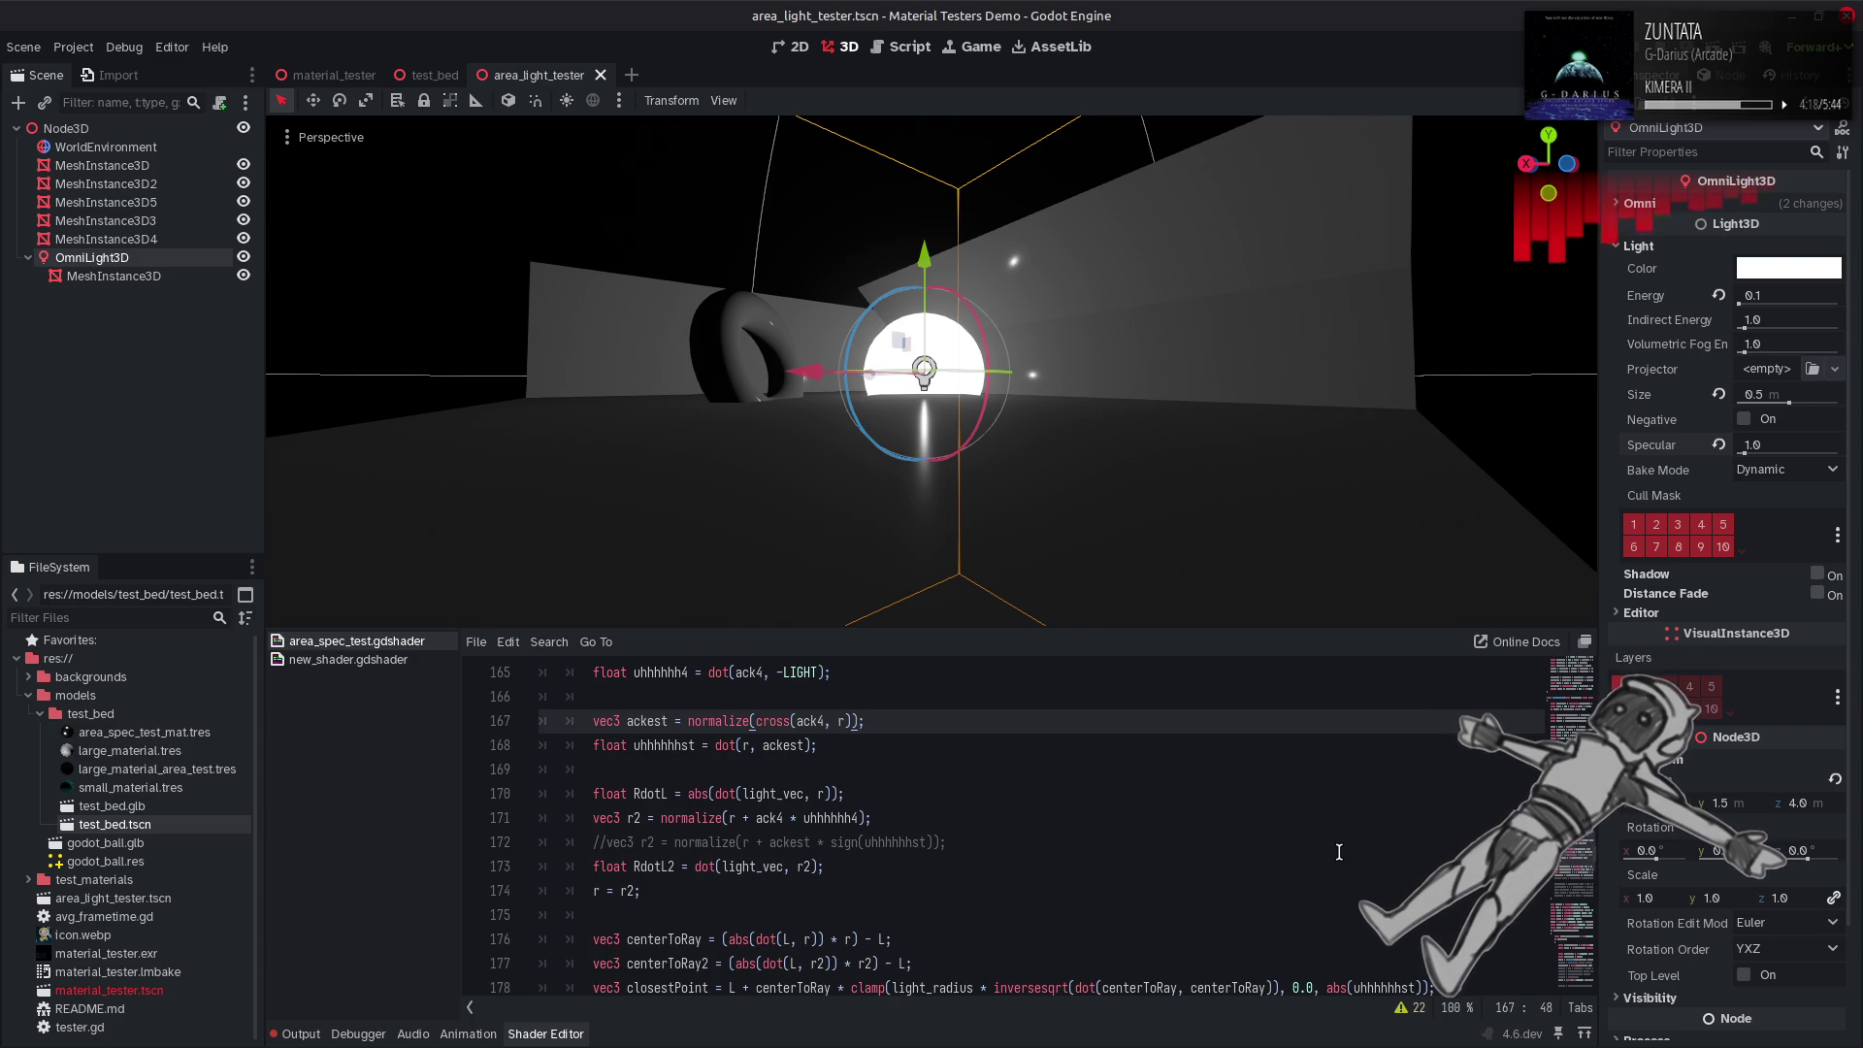
scroll(1339, 852, up, 1)
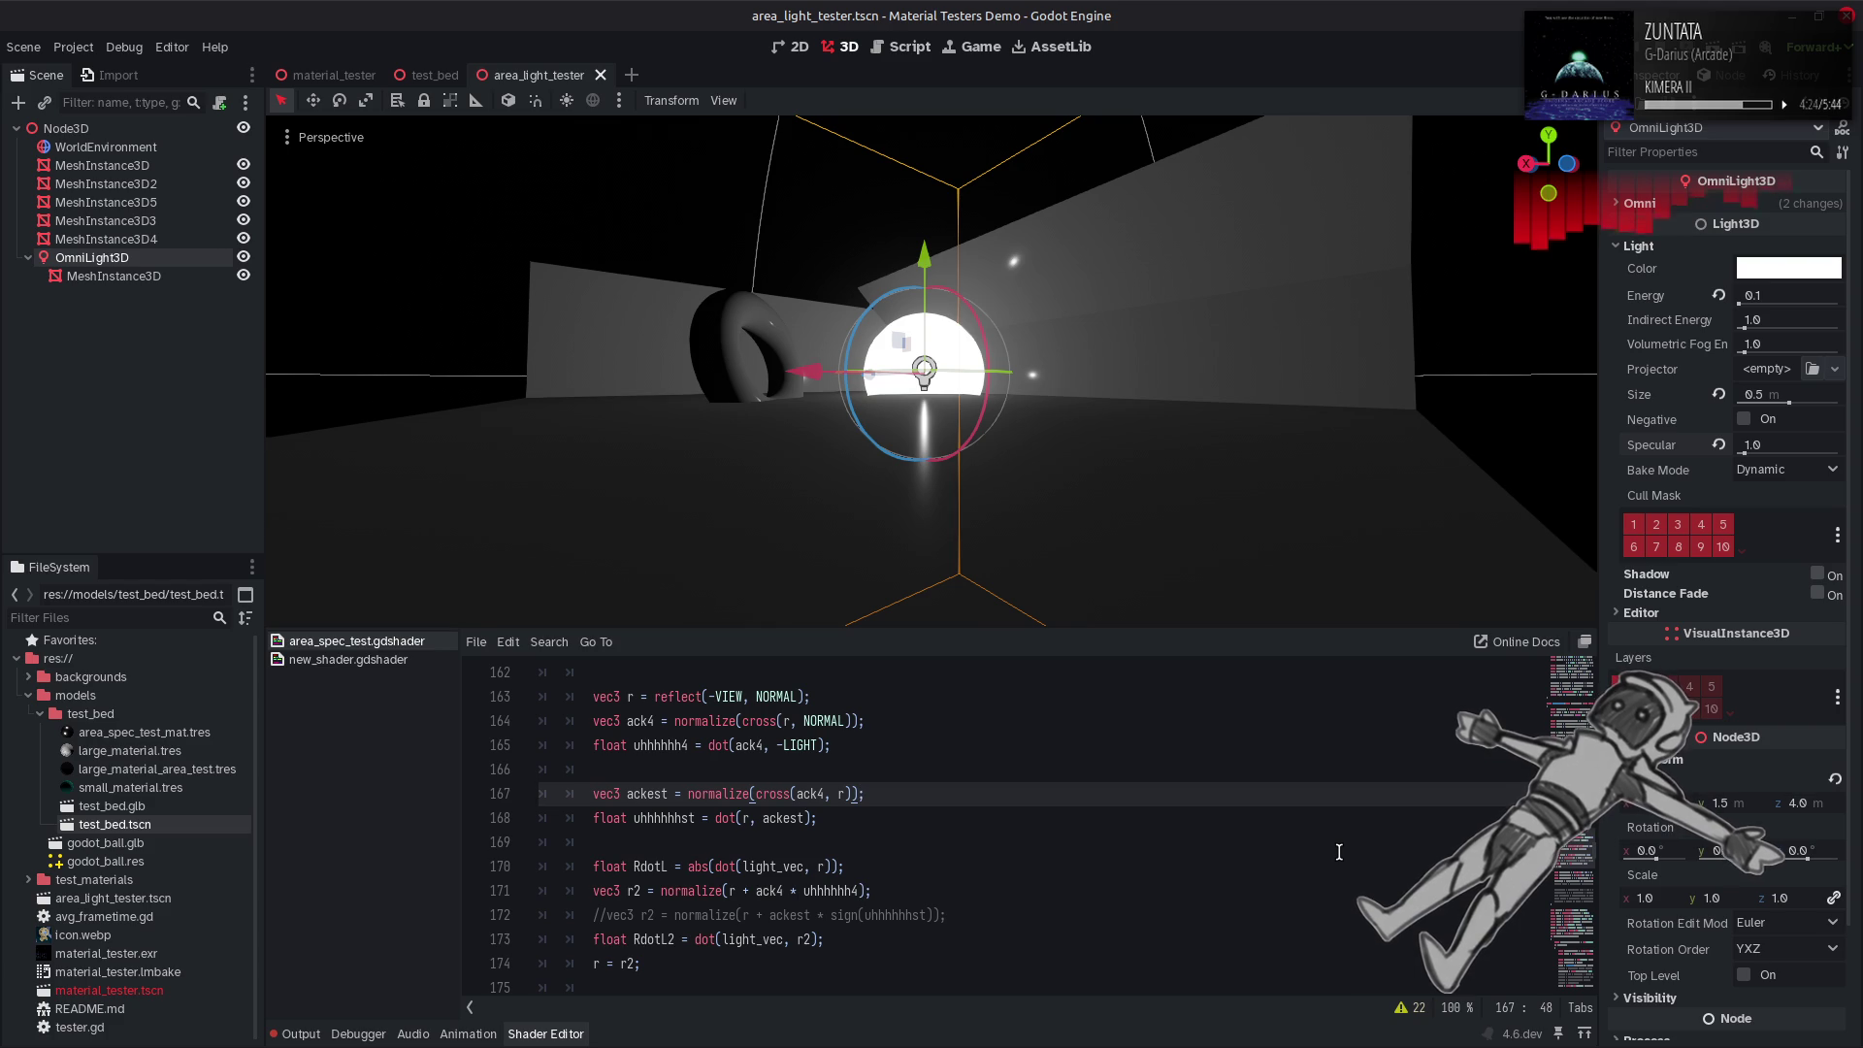
scroll(1100, 837, down, 2)
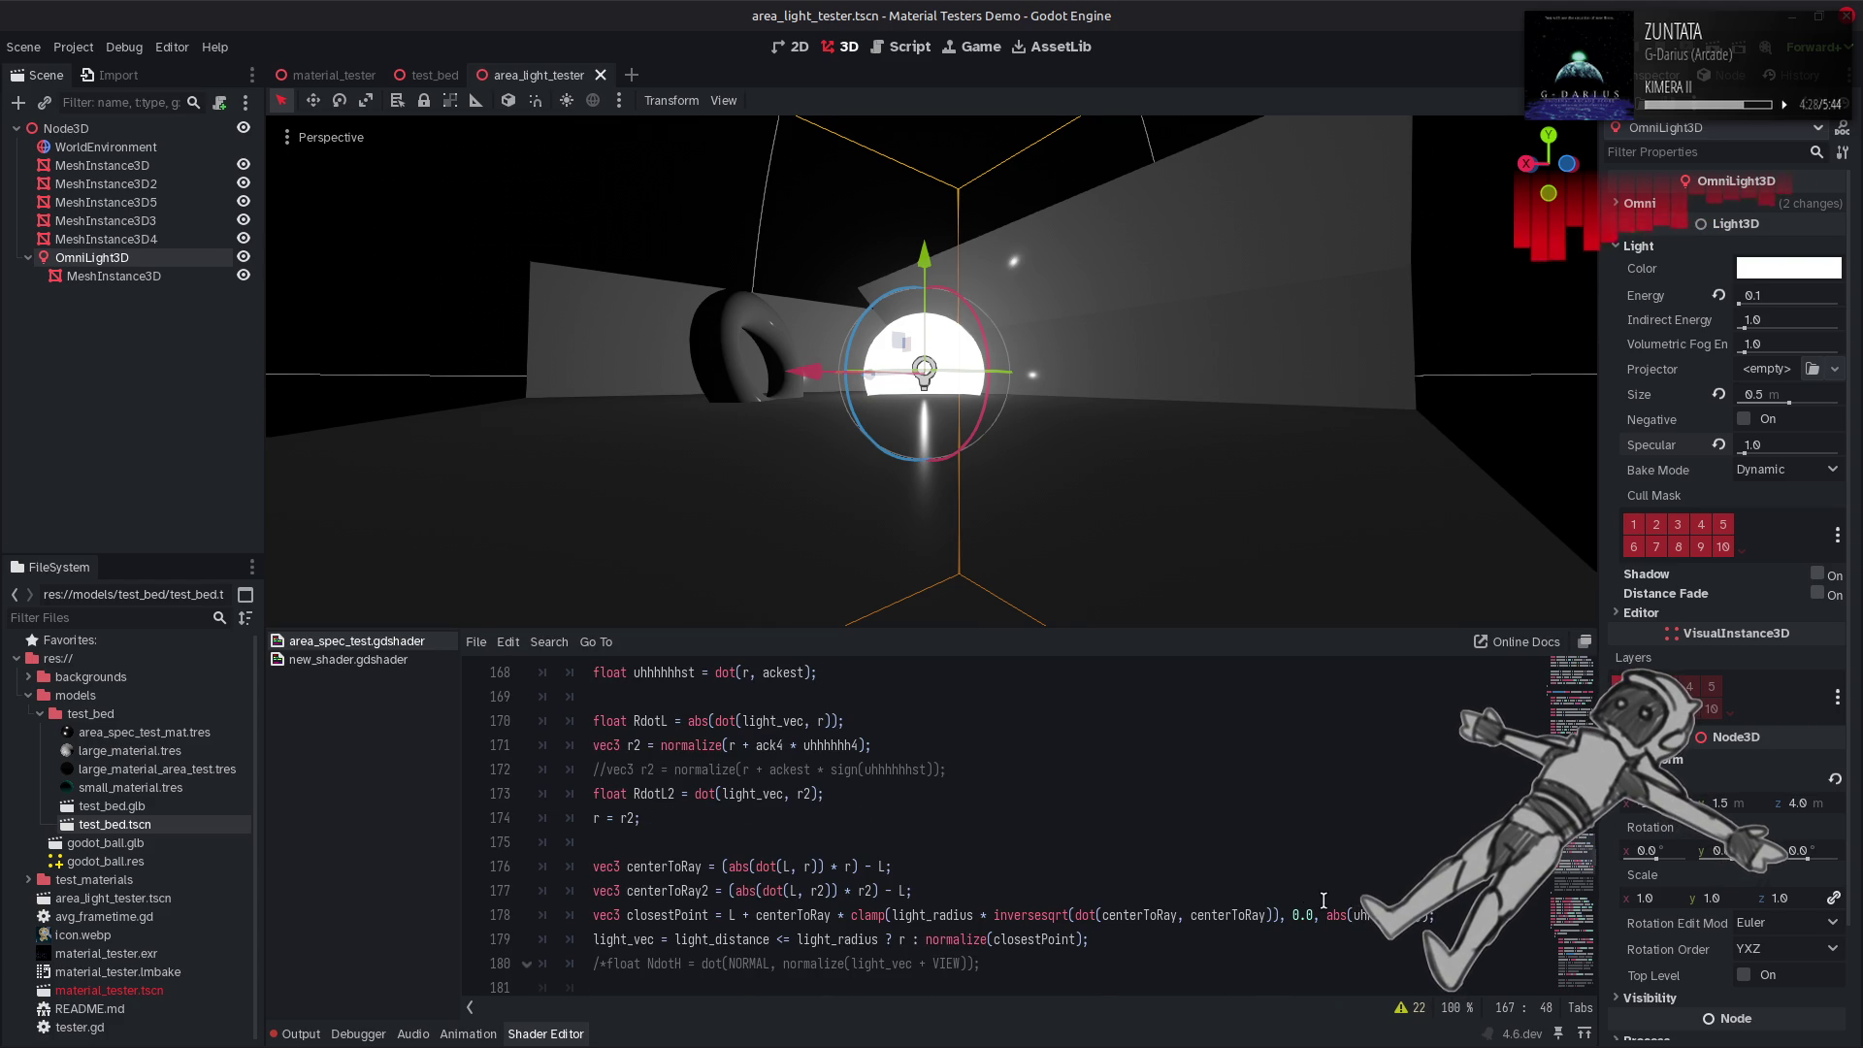
Scale abs(uhhhhhhst) by 0.5 on line 178, save, and check then clear the Output log.
click(1326, 914)
text(0.5 )
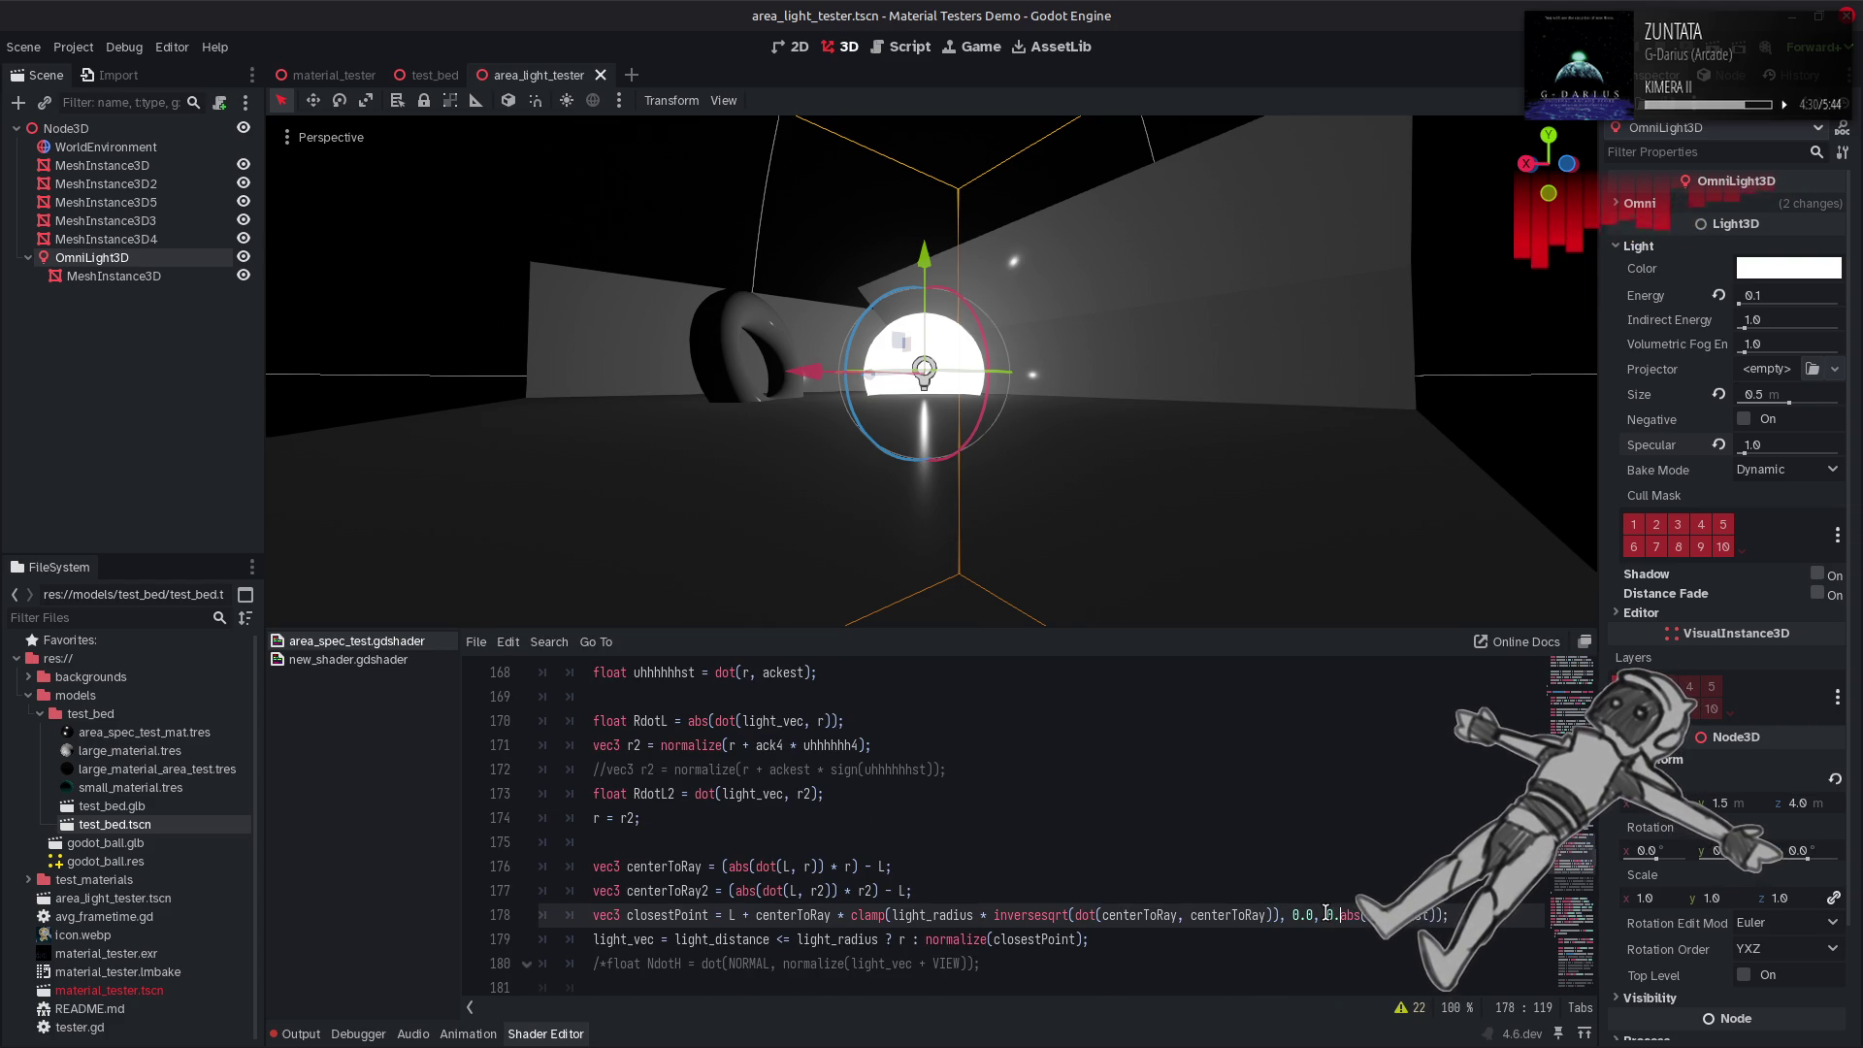
text(*)
key(ctrl+s)
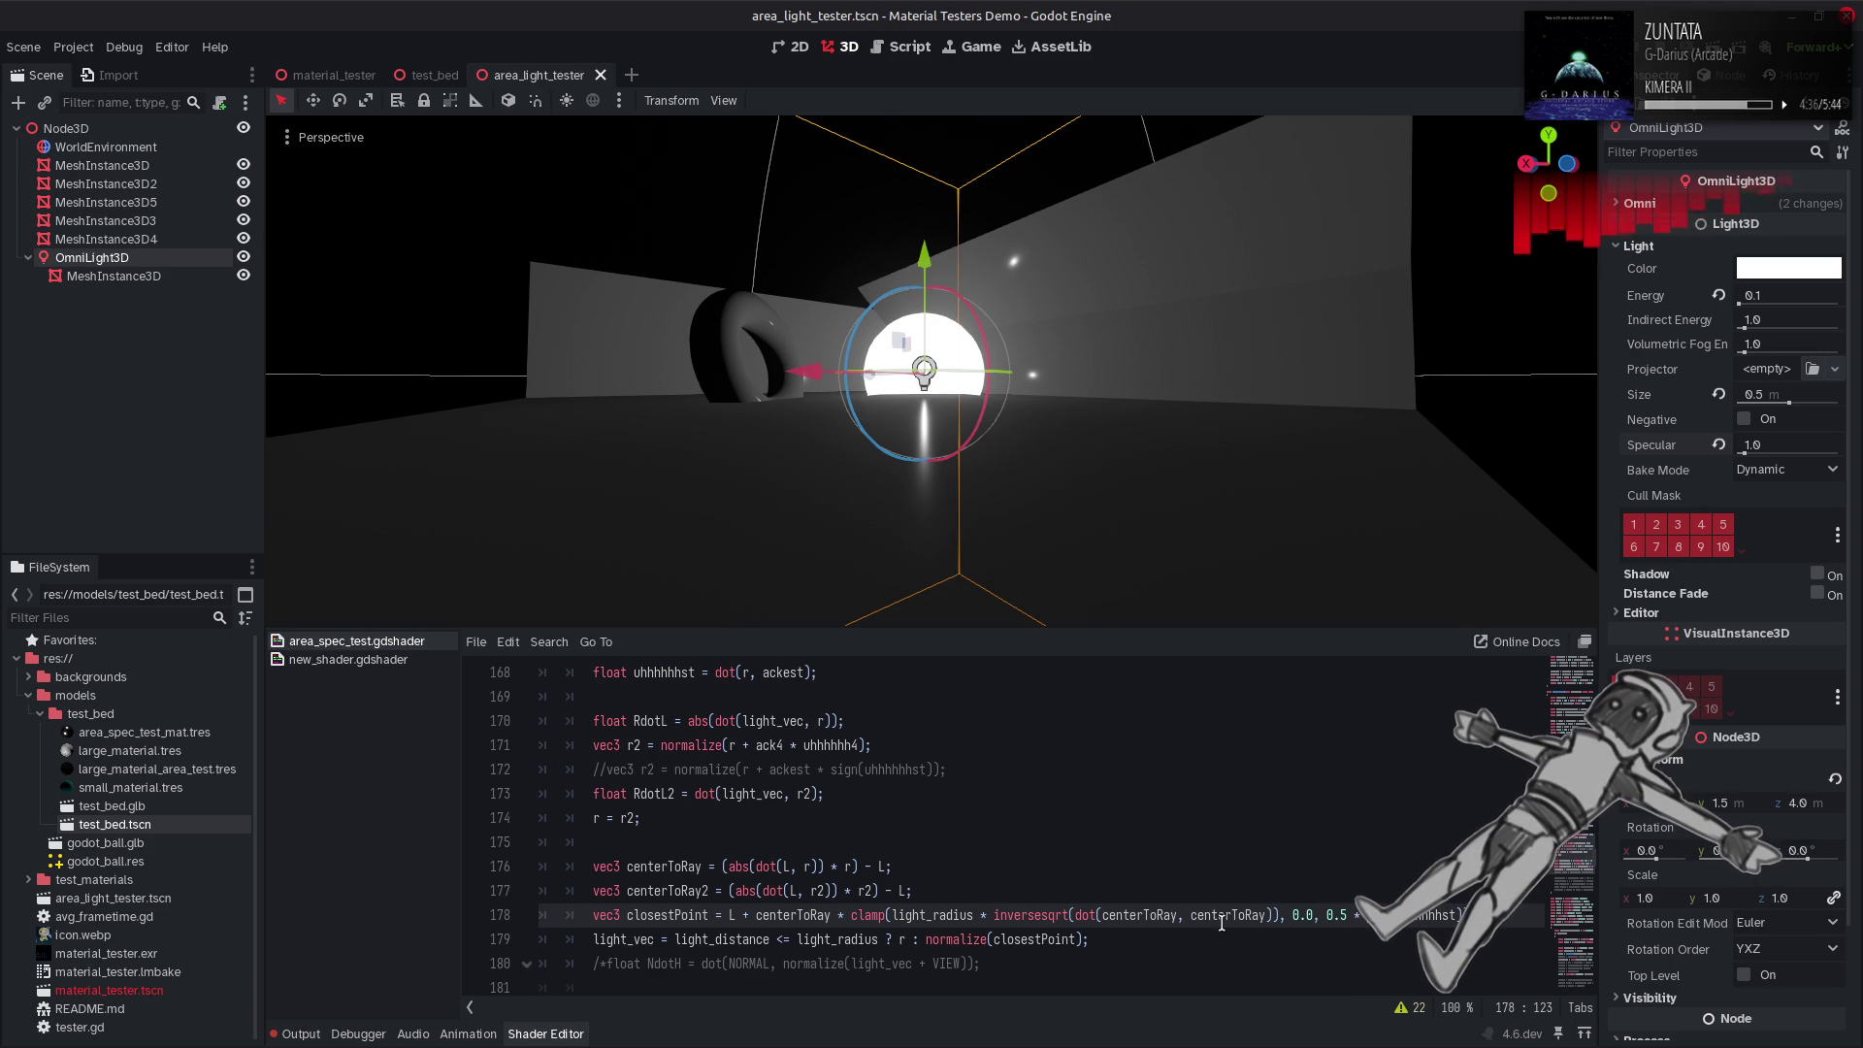
click(301, 1034)
click(1558, 641)
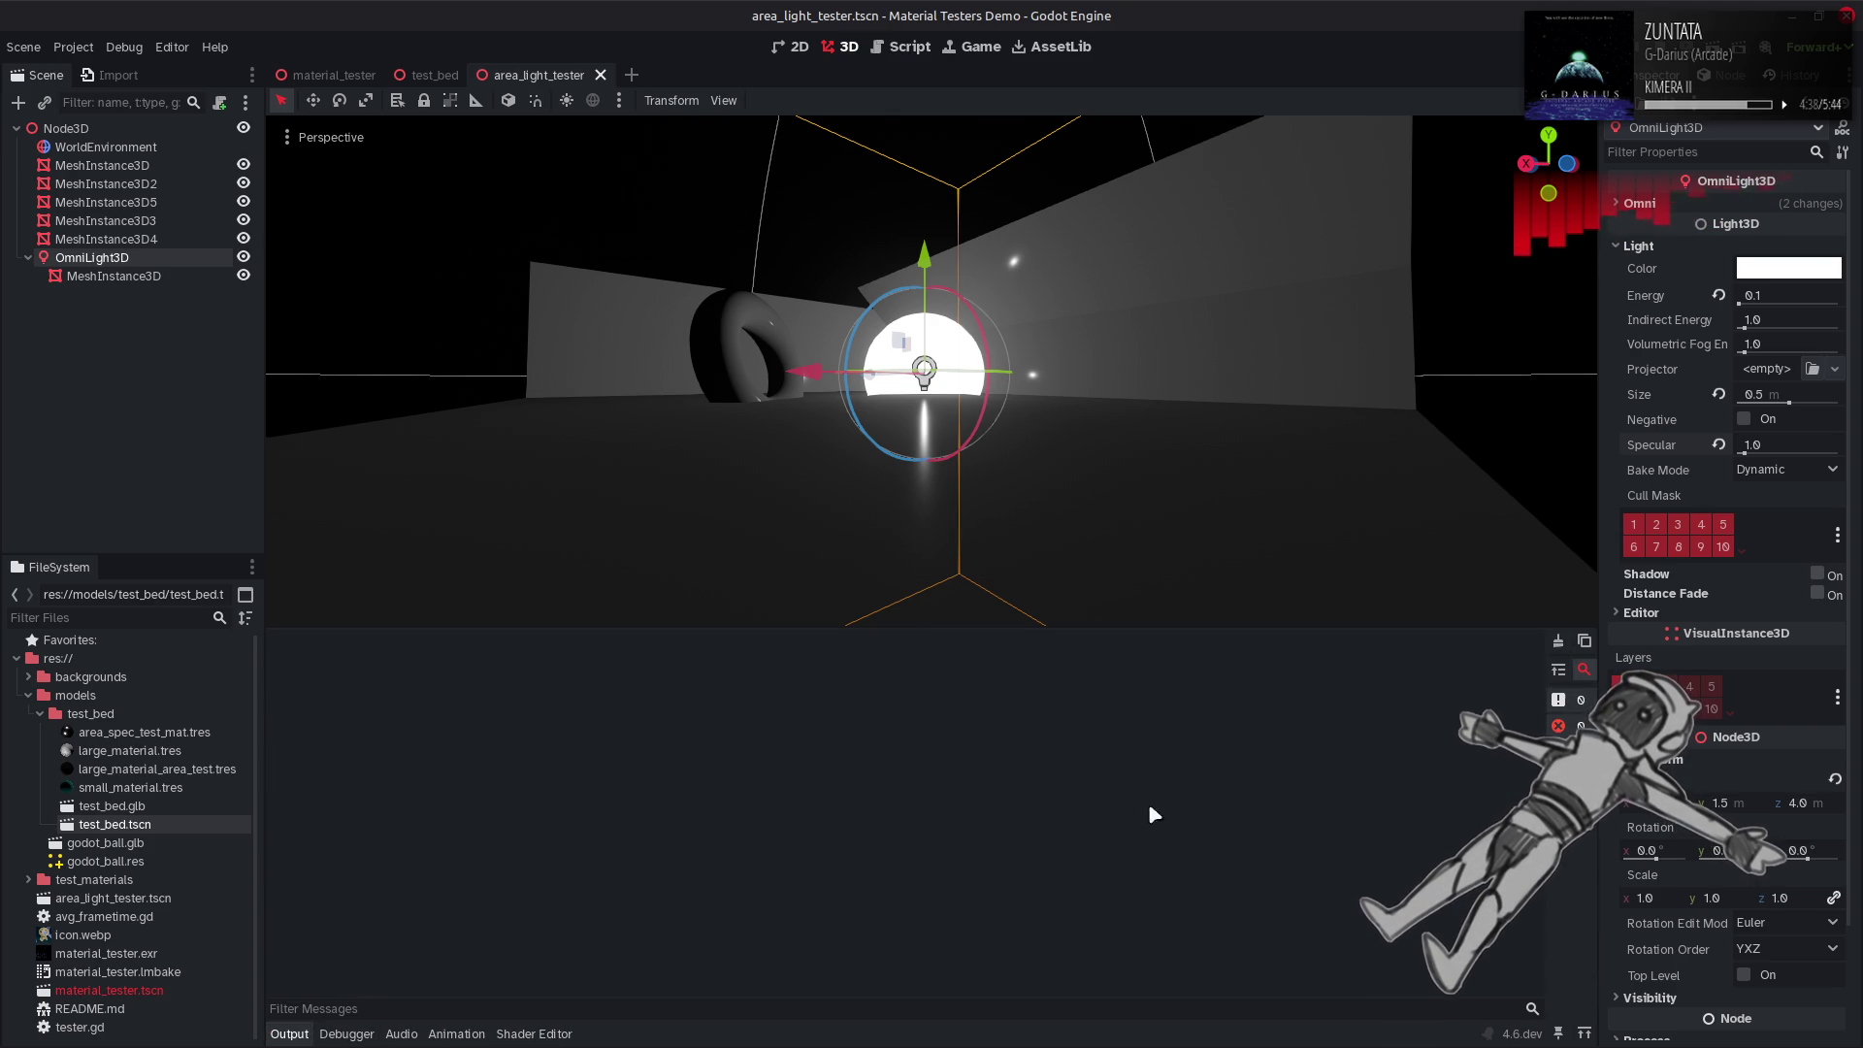
click(534, 1035)
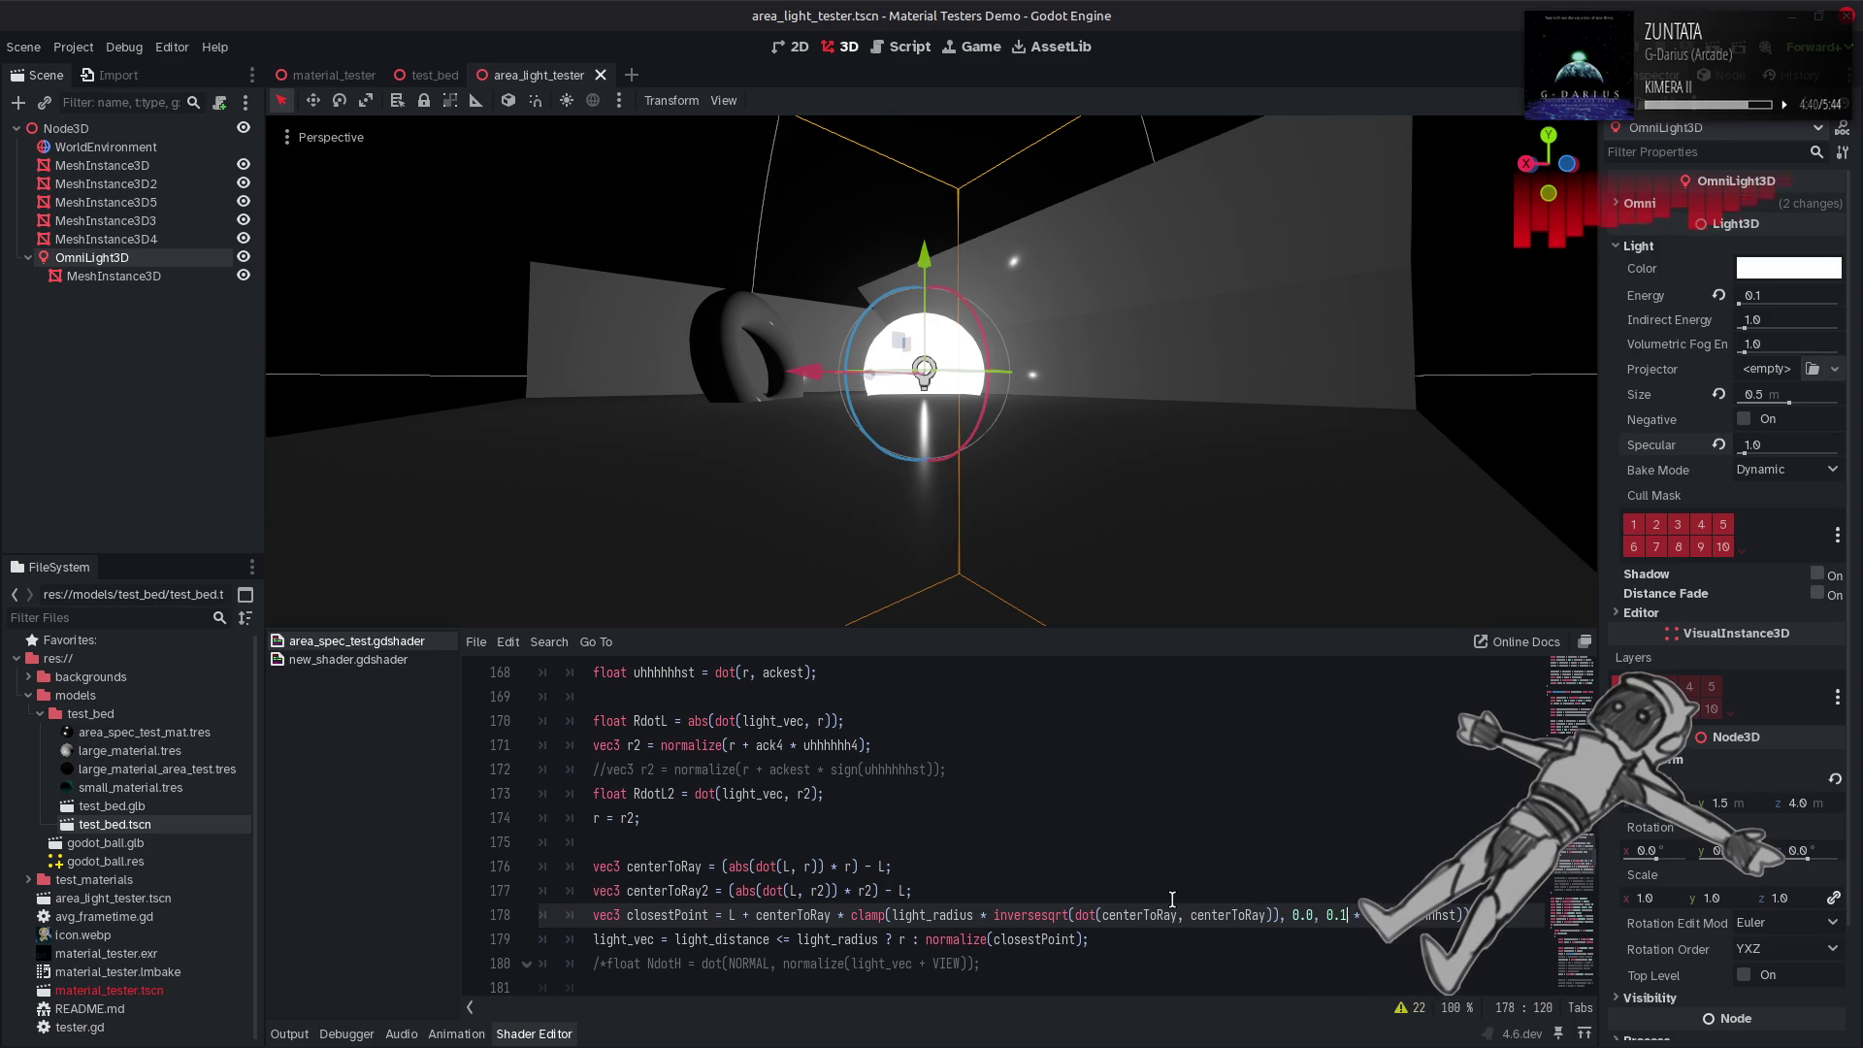
Try a 0.1 factor, then make the upper limit 1.0 - abs(uhhhhhhst) and save.
key(ctrl+z)
key(ctrl+s)
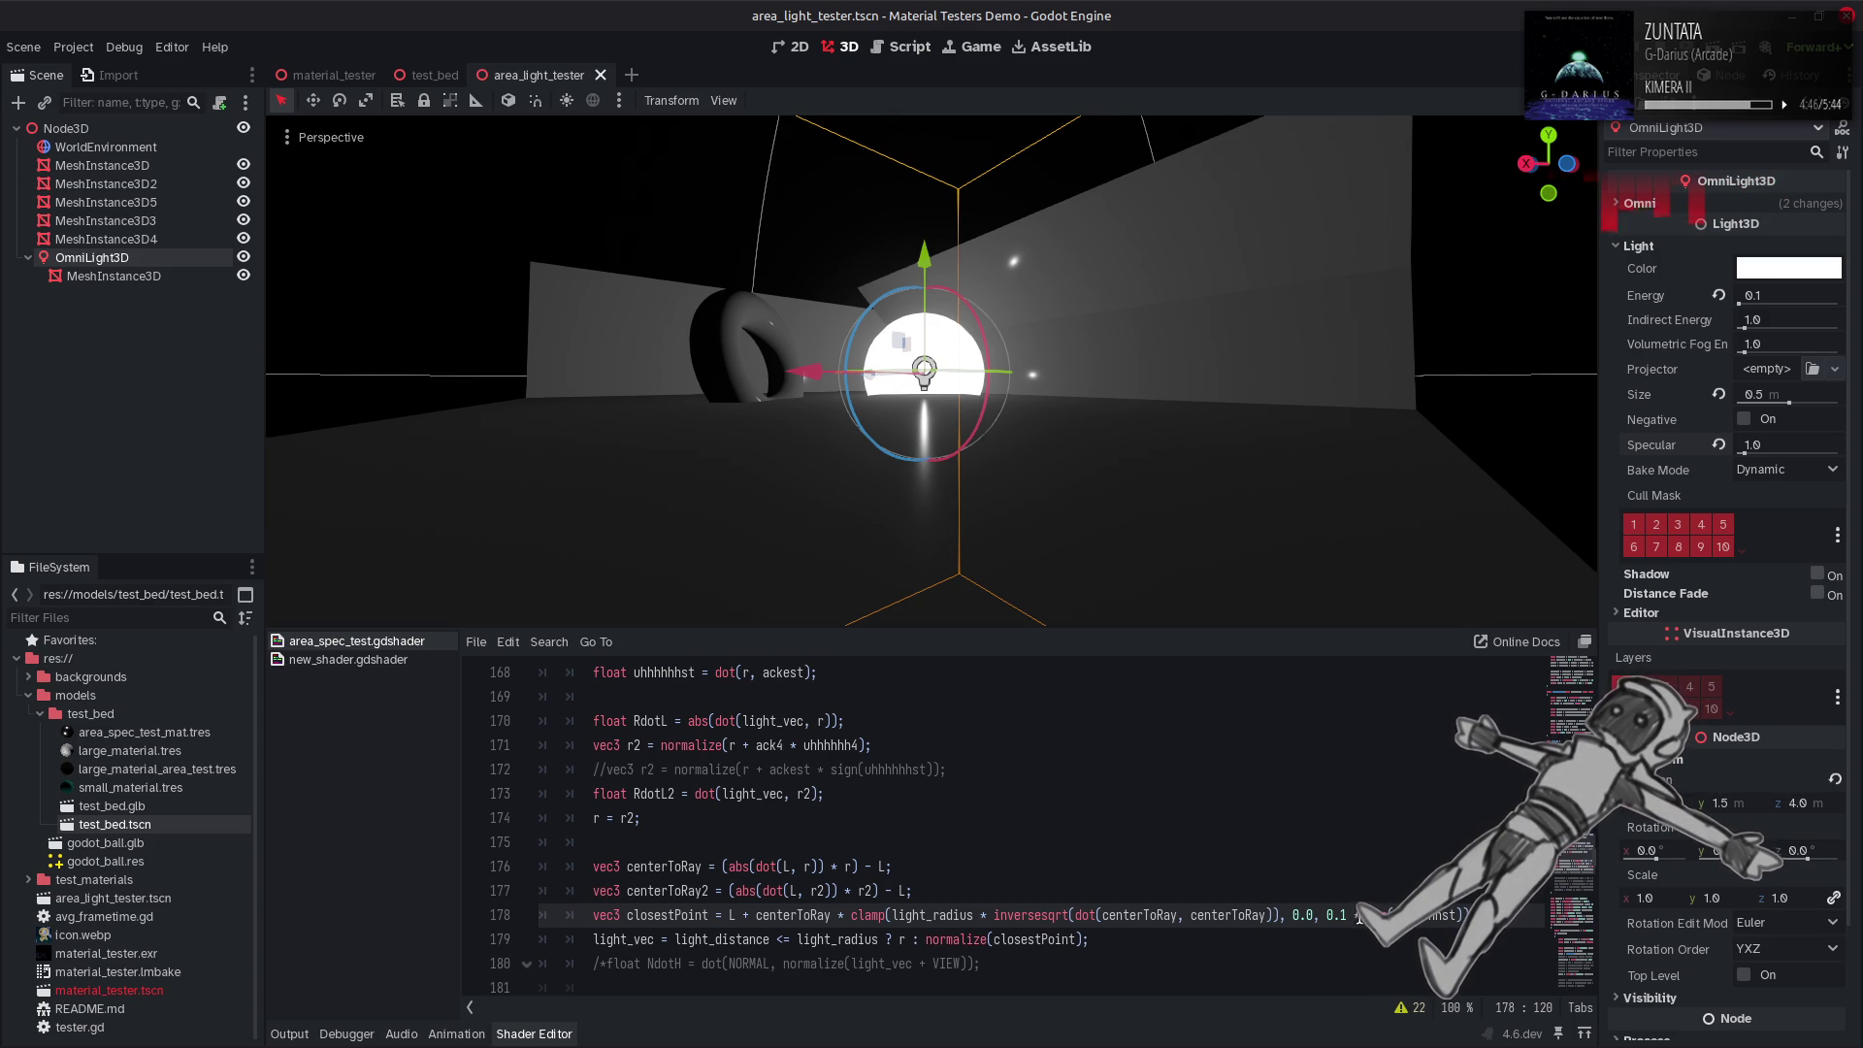
drag(1363, 915, 1328, 917)
text(1.0 -)
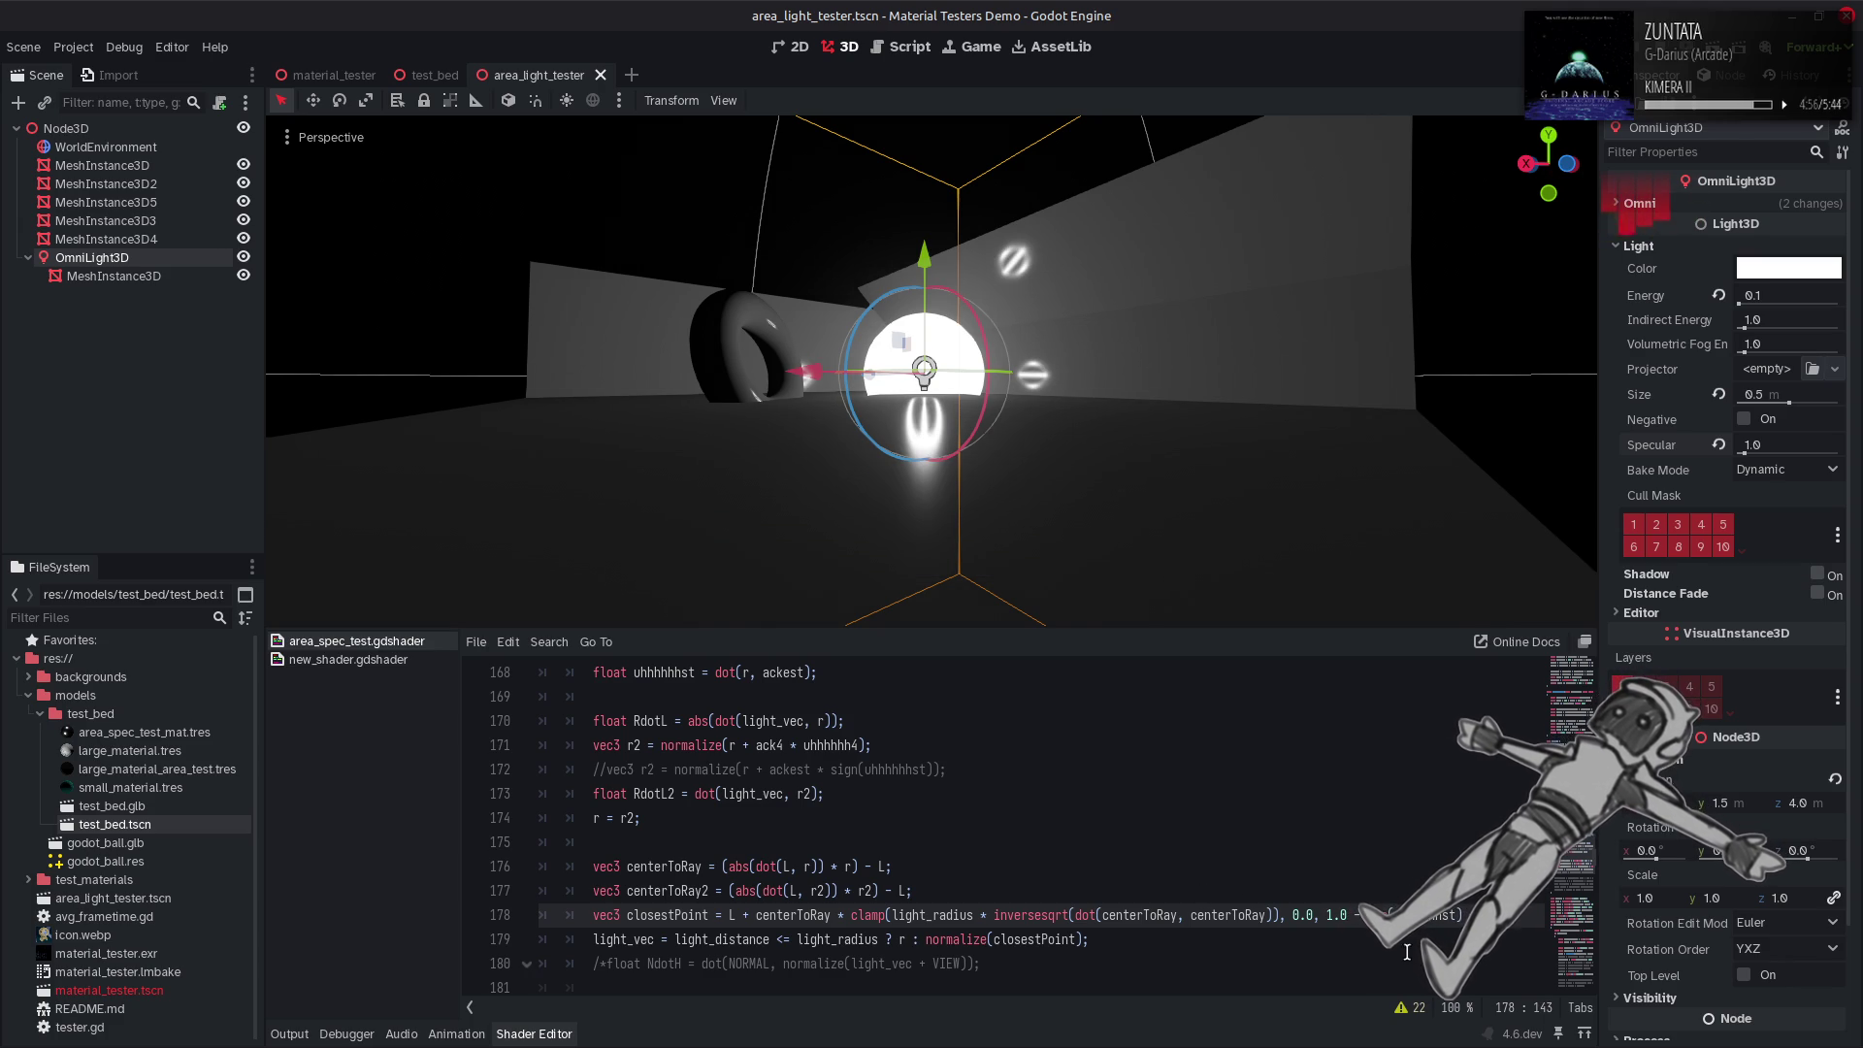
key(ctrl+s)
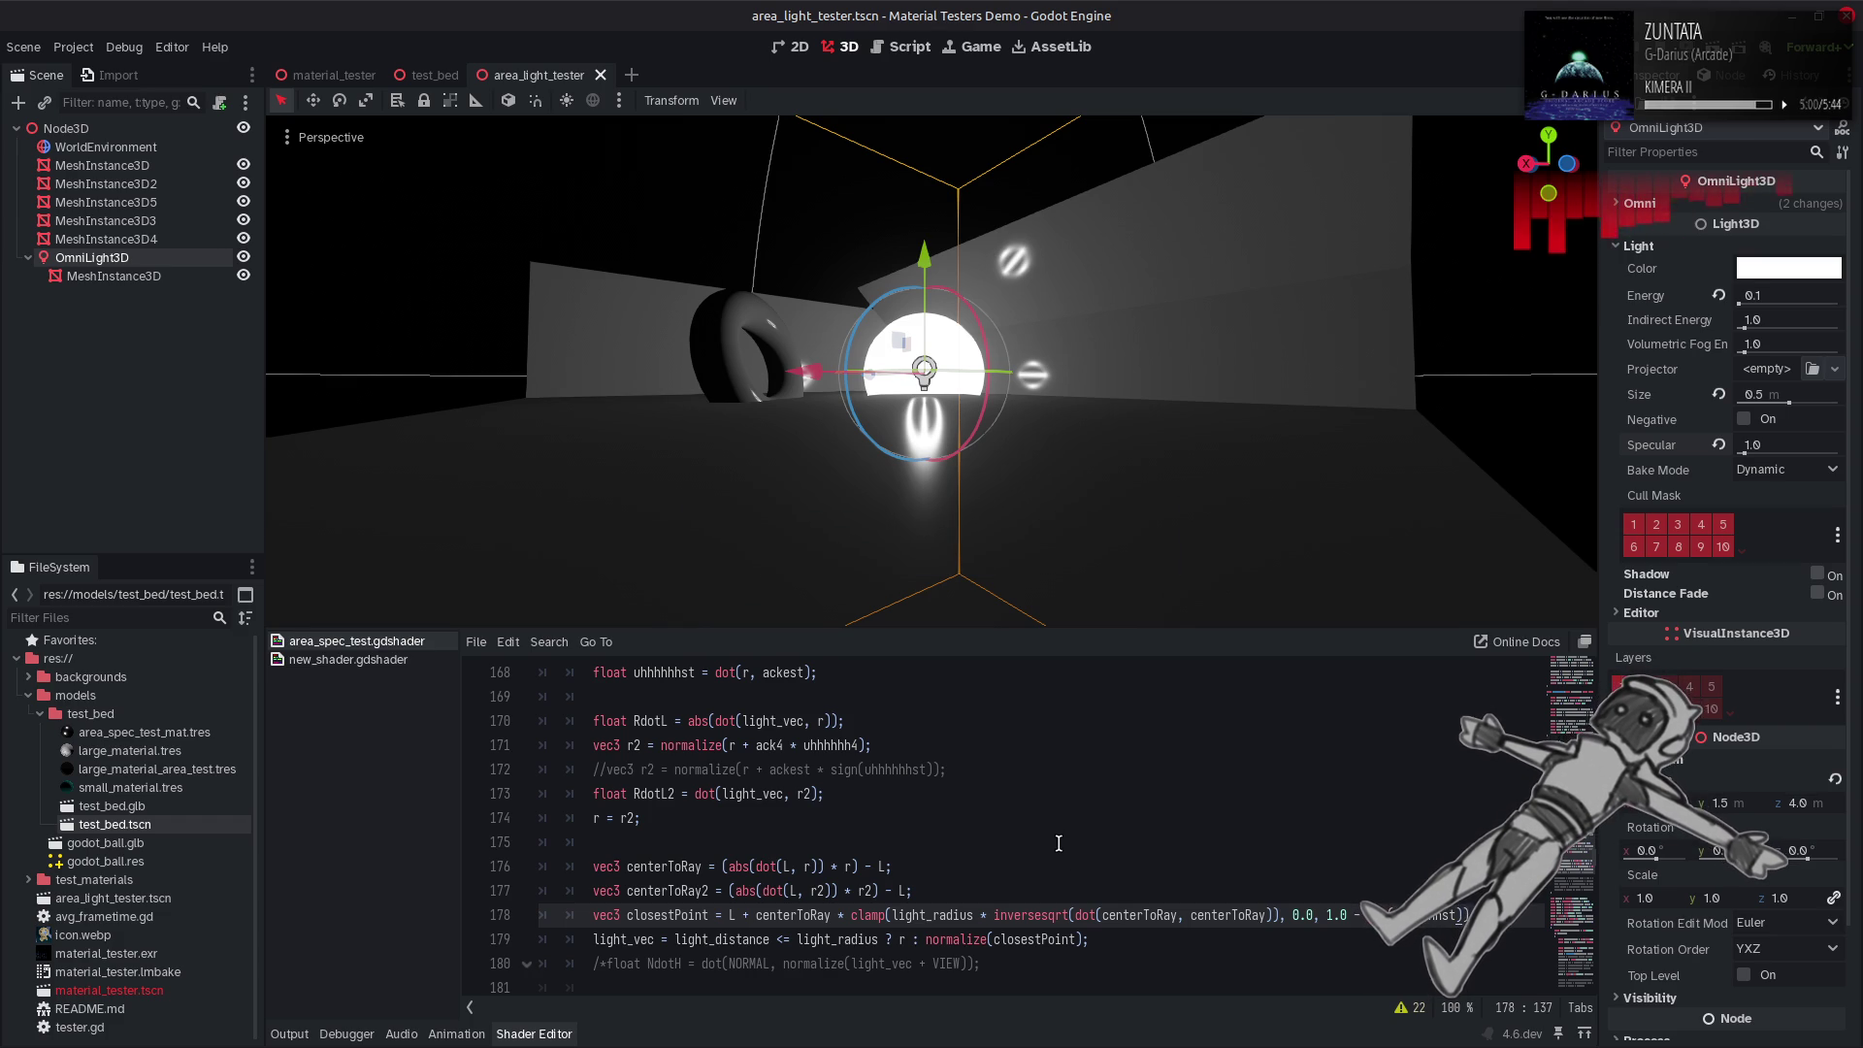
scroll(1058, 845, up, 3)
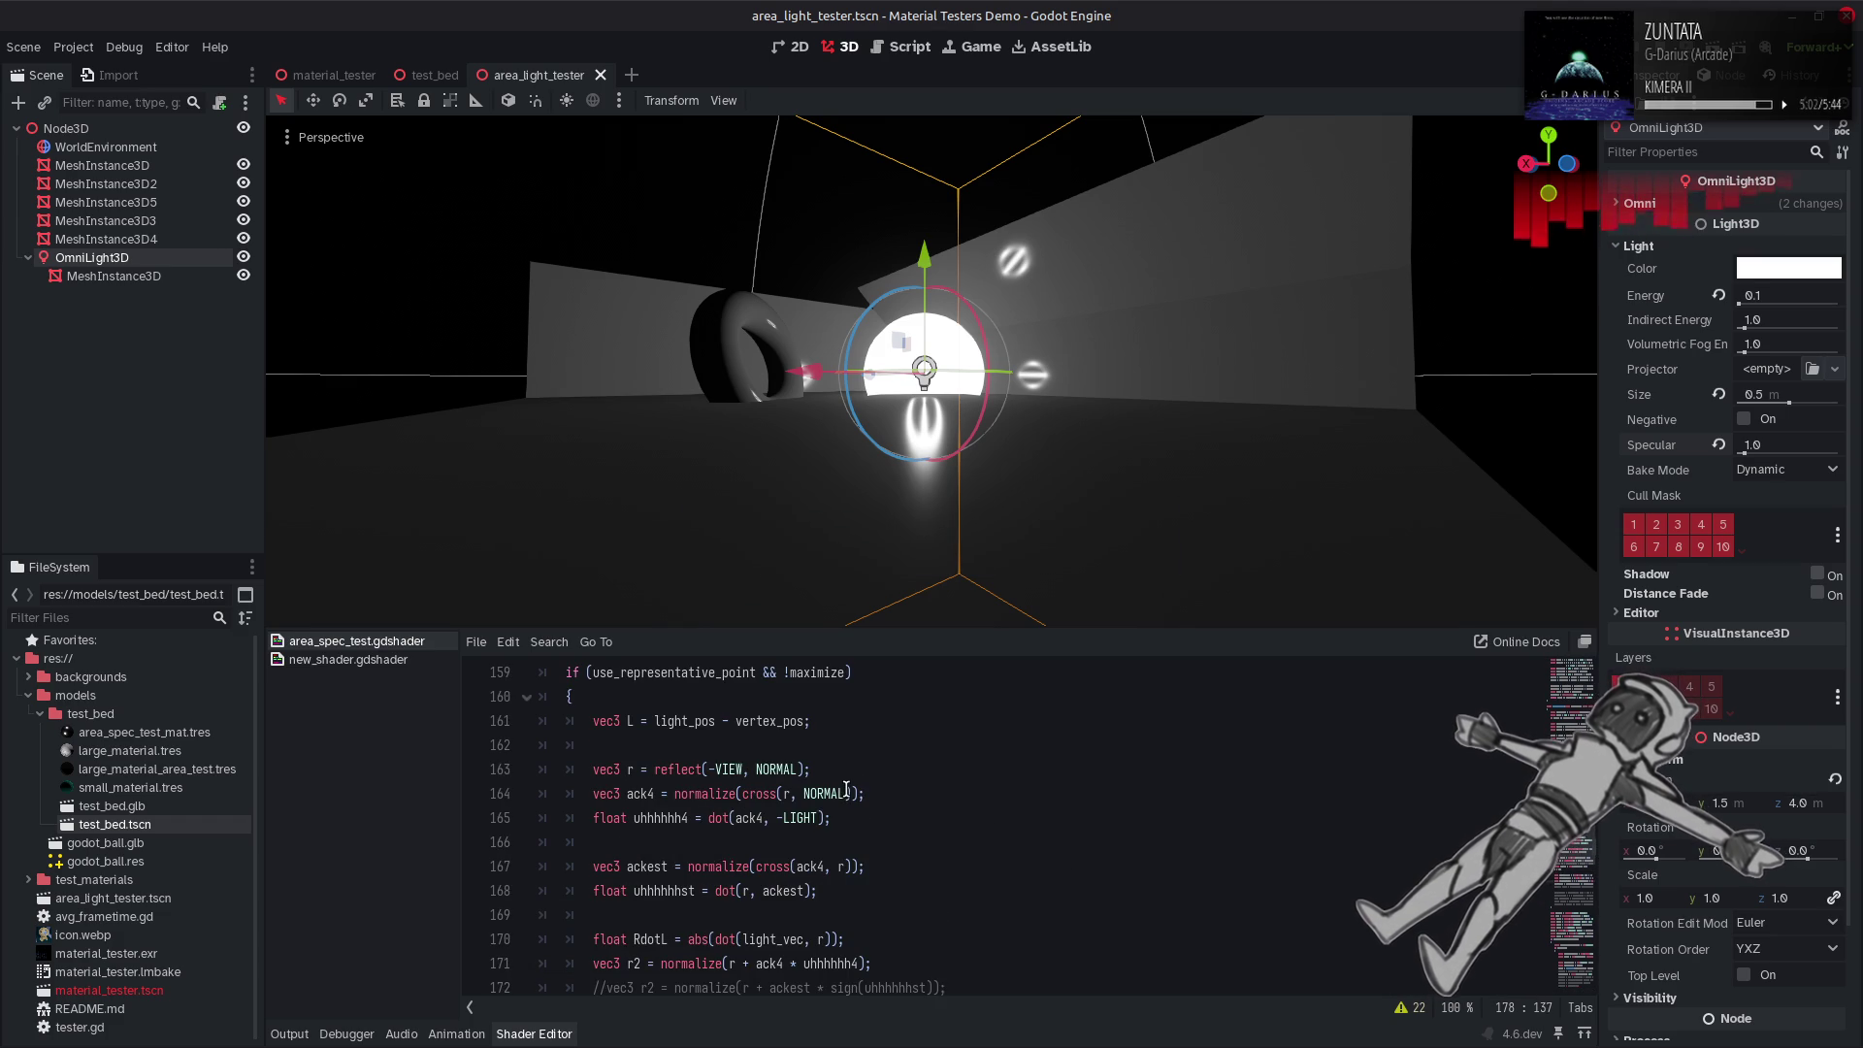
scroll(846, 789, down, 2)
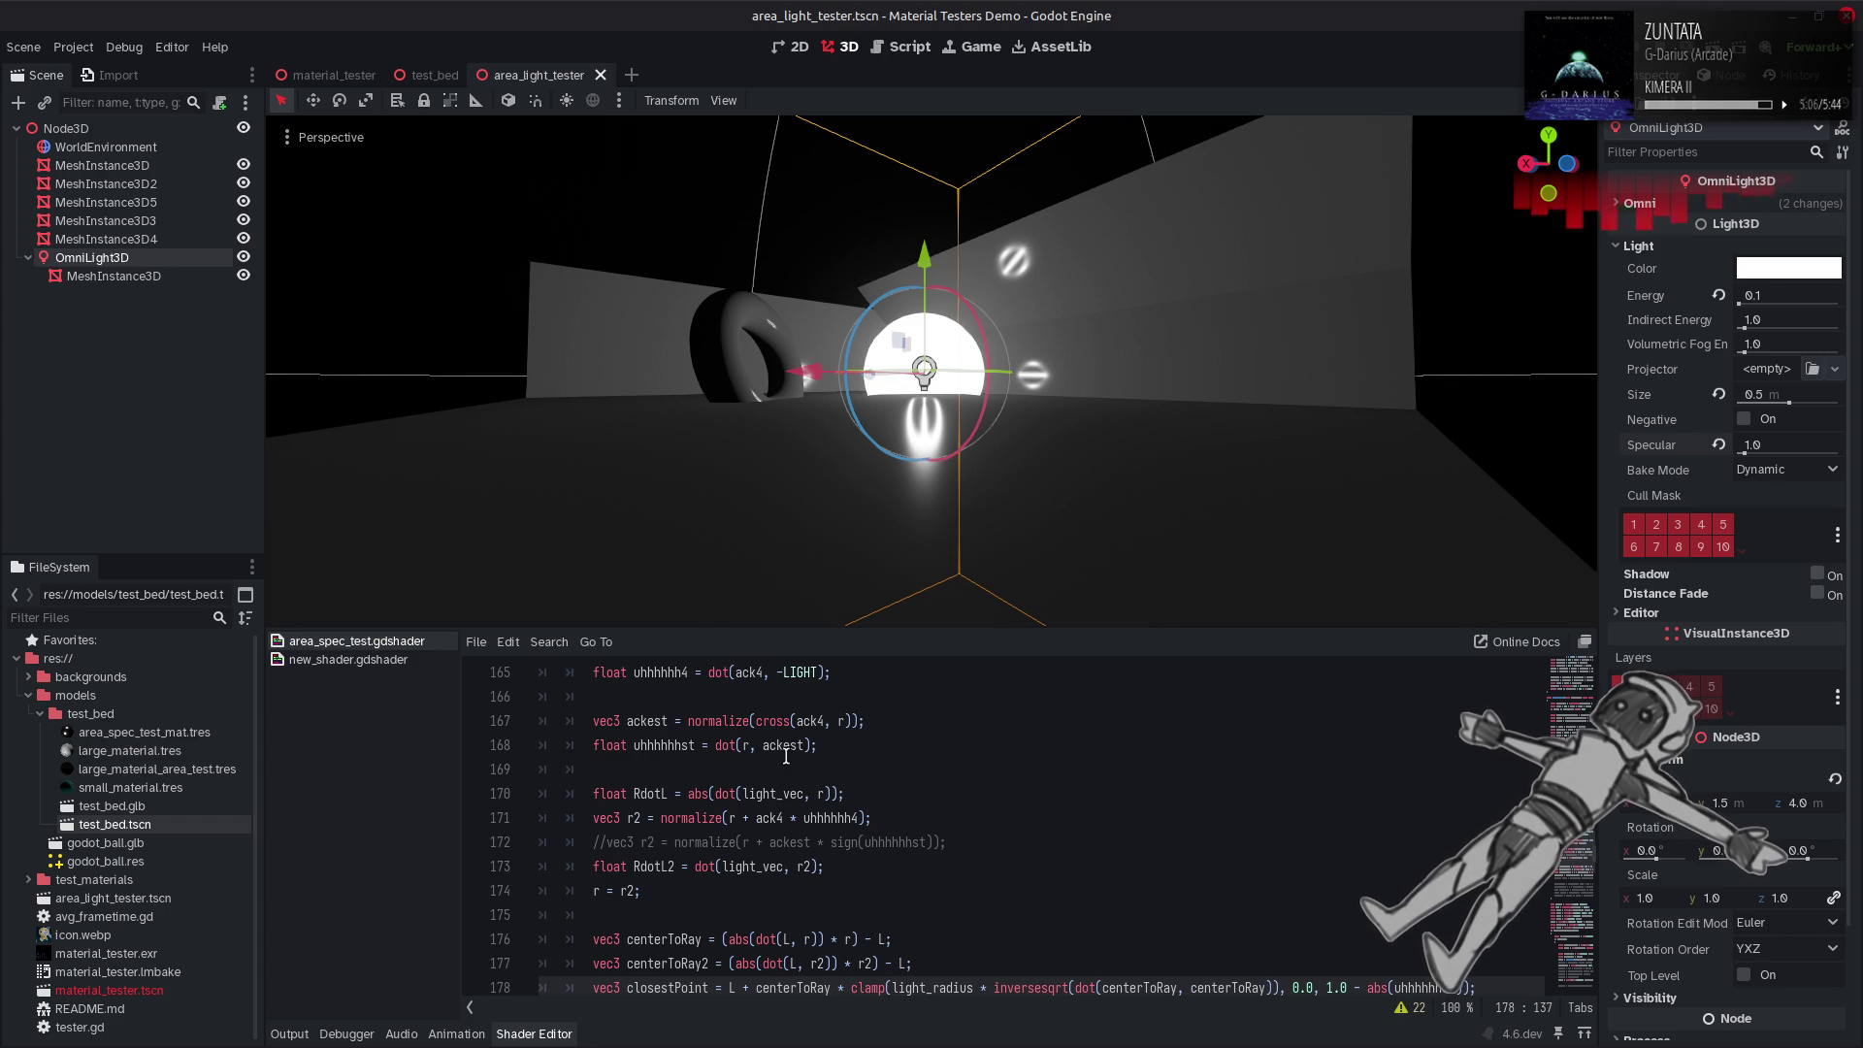
scroll(784, 757, up, 3)
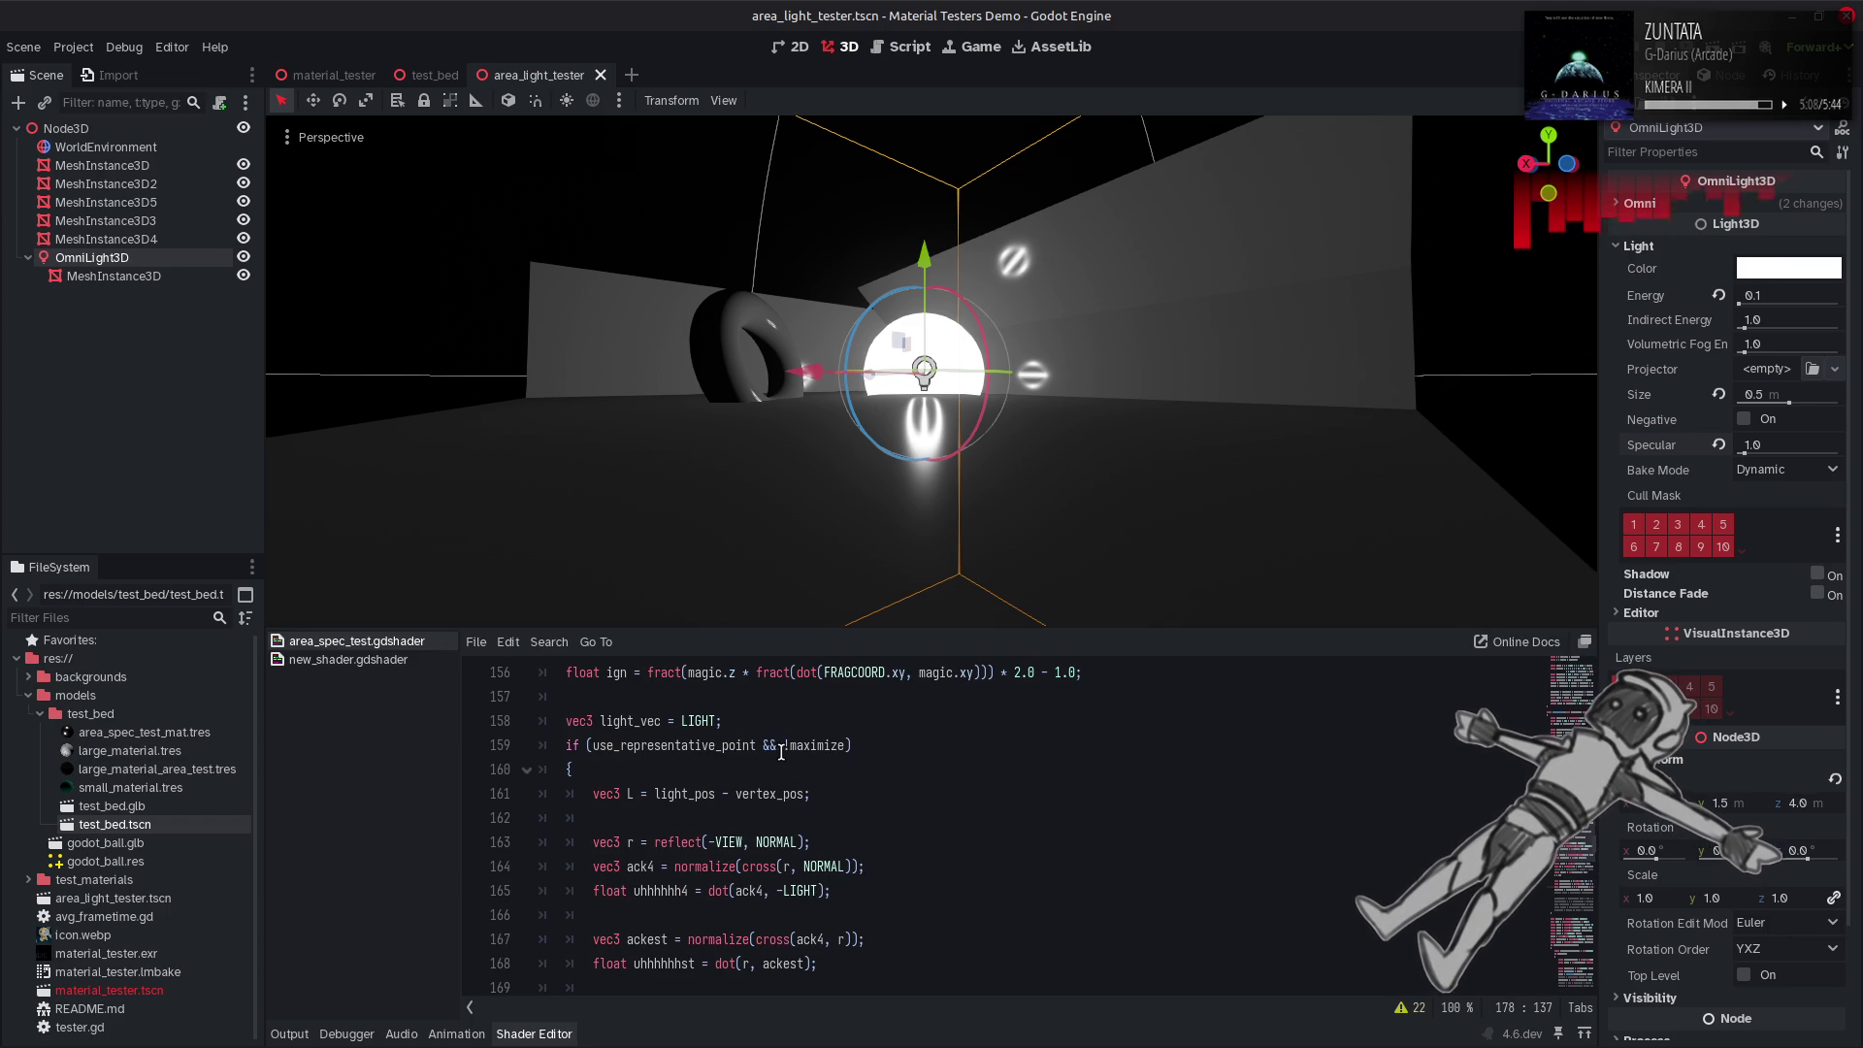
Replace r with NORMAL from line 163 in line 168's dot product and save.
double_click(780, 842)
key(ctrl+c)
scroll(782, 844, down, 2)
double_click(751, 818)
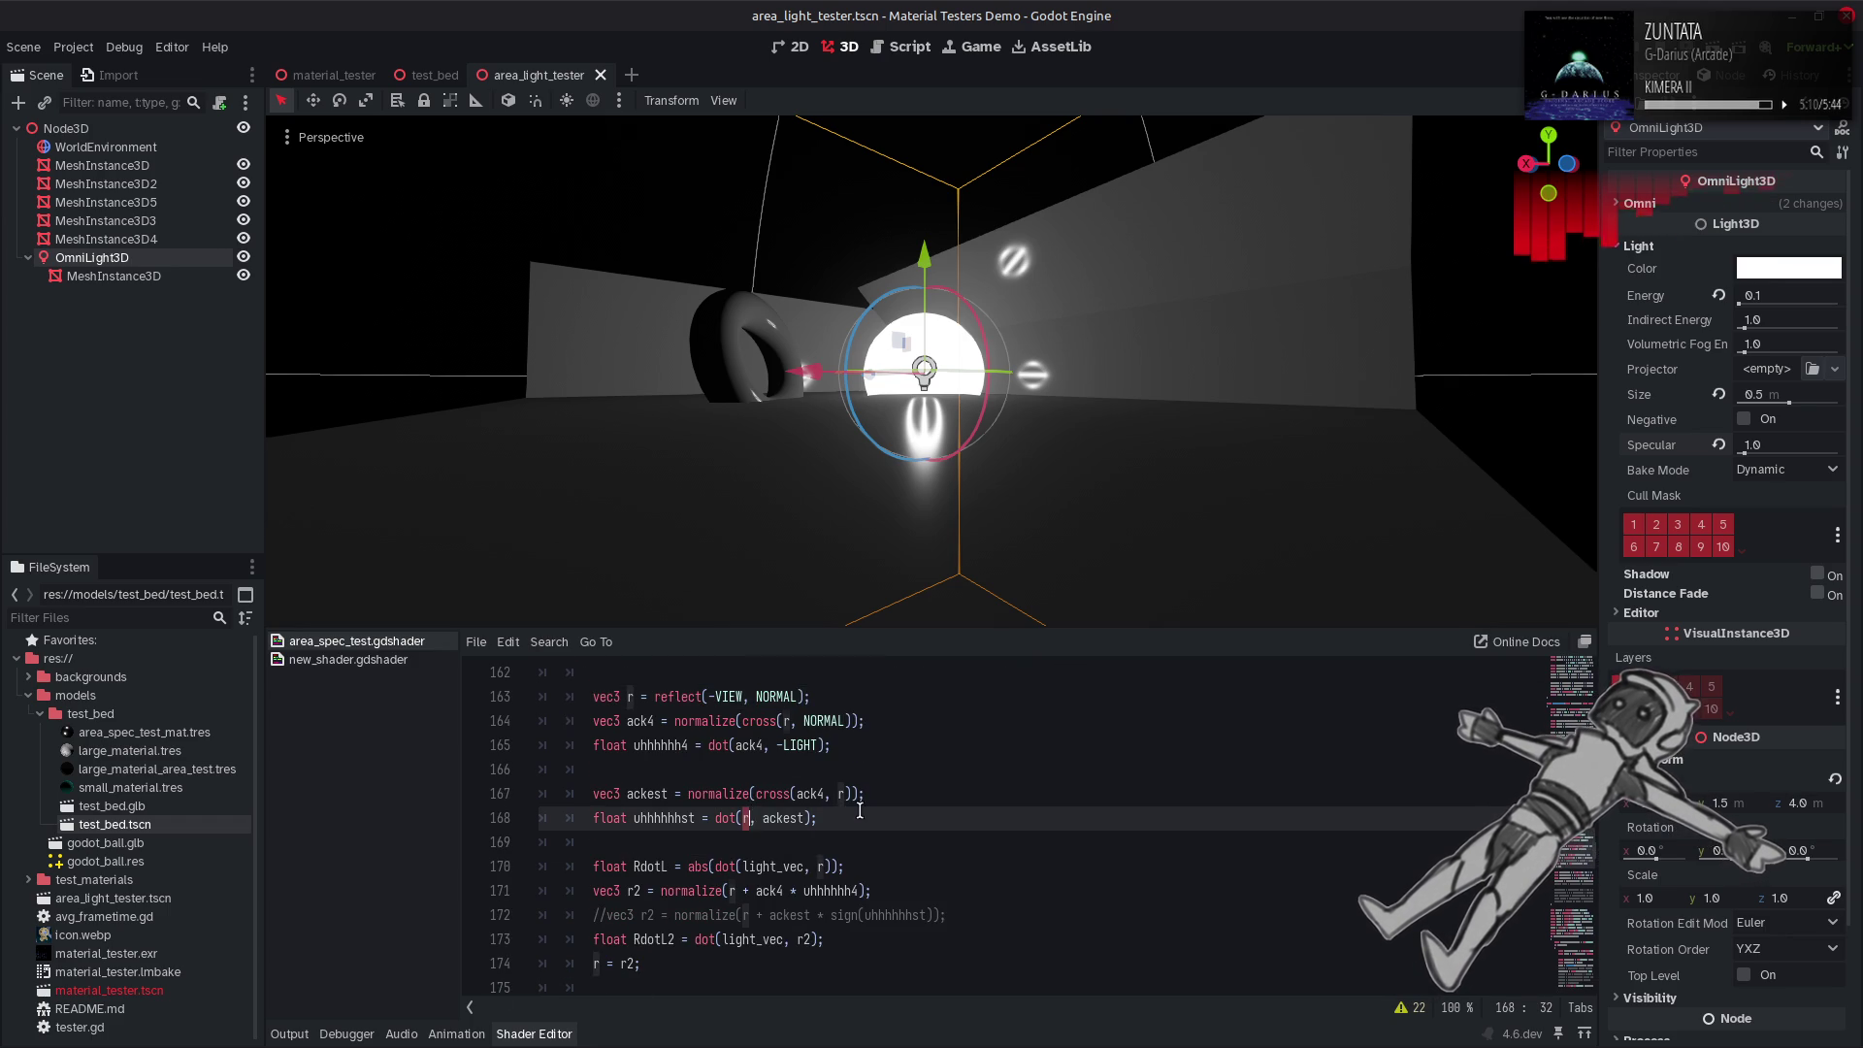
key(ctrl+v)
key(ctrl+s)
Replace the '1.0 -' before abs(uhhhhhhst) on line 178 with a '0.5 +' offset and save.
scroll(958, 801, down, 1)
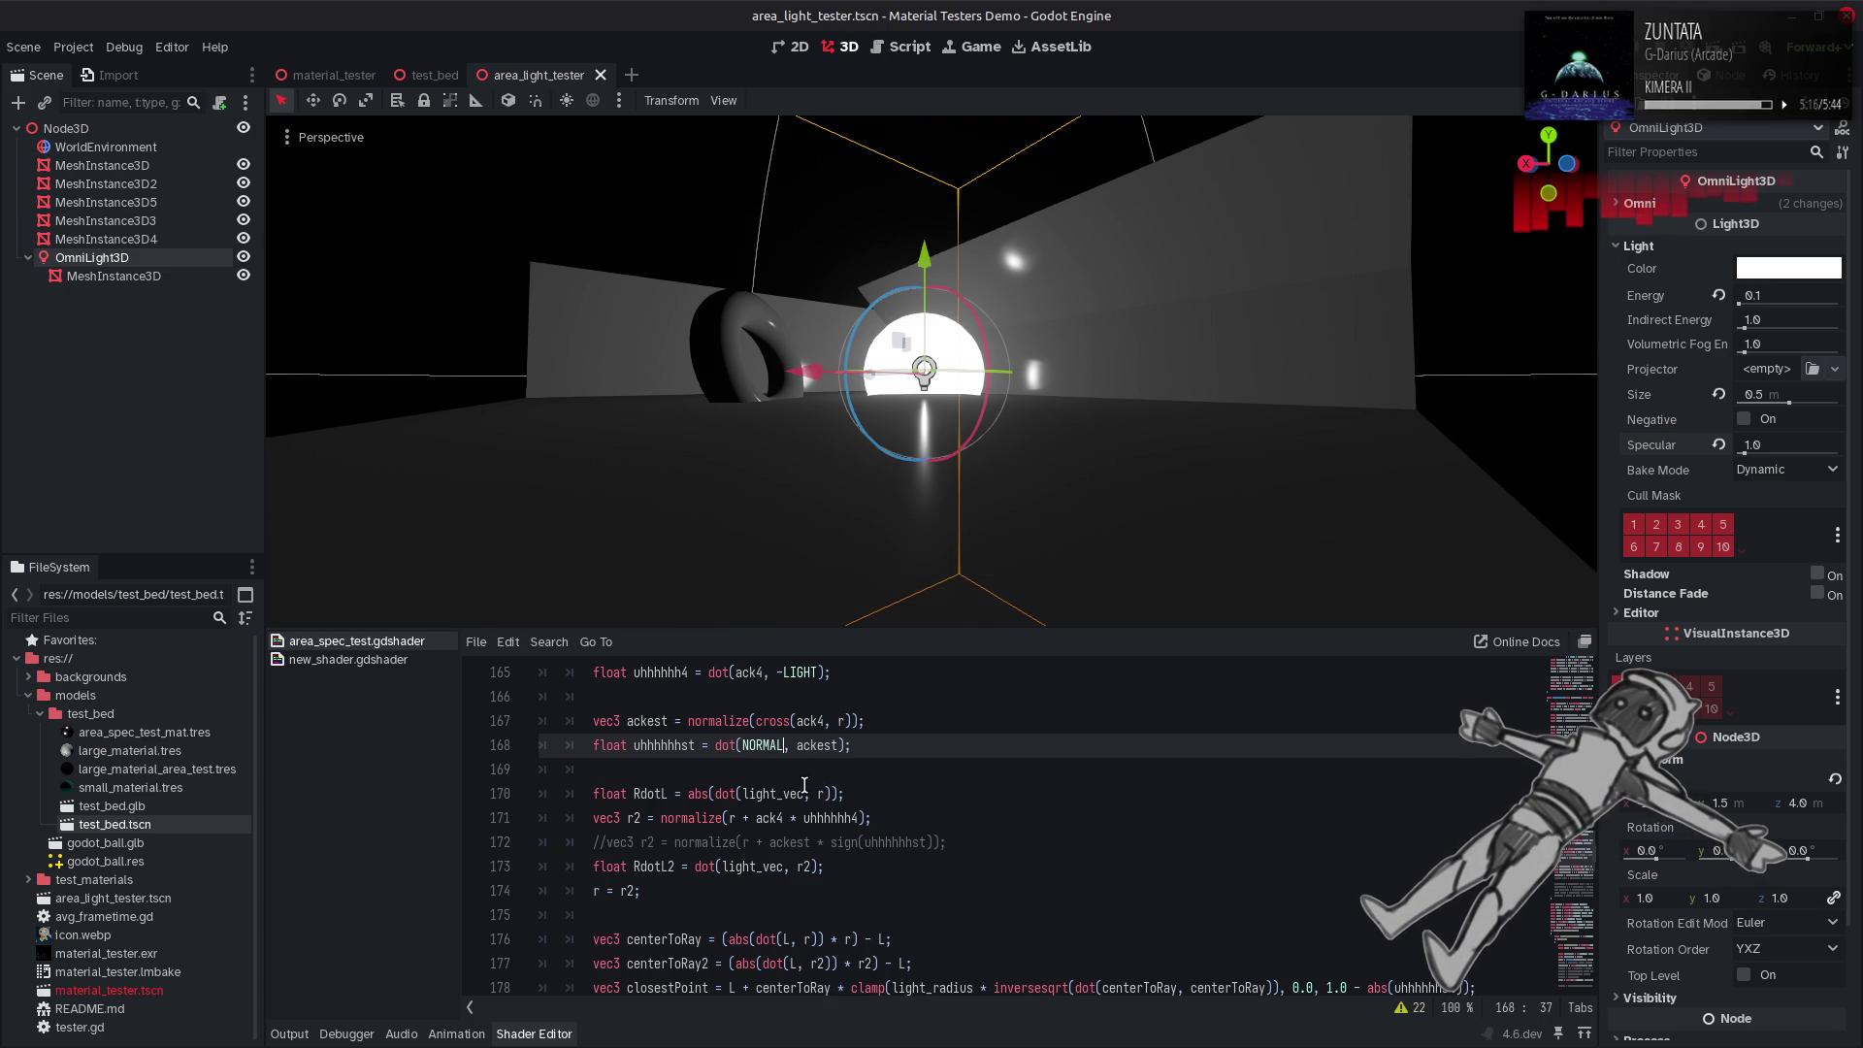
scroll(970, 812, down, 1)
click(1360, 915)
key(BackSpace)
key(BackSpace)
key(BackSpace)
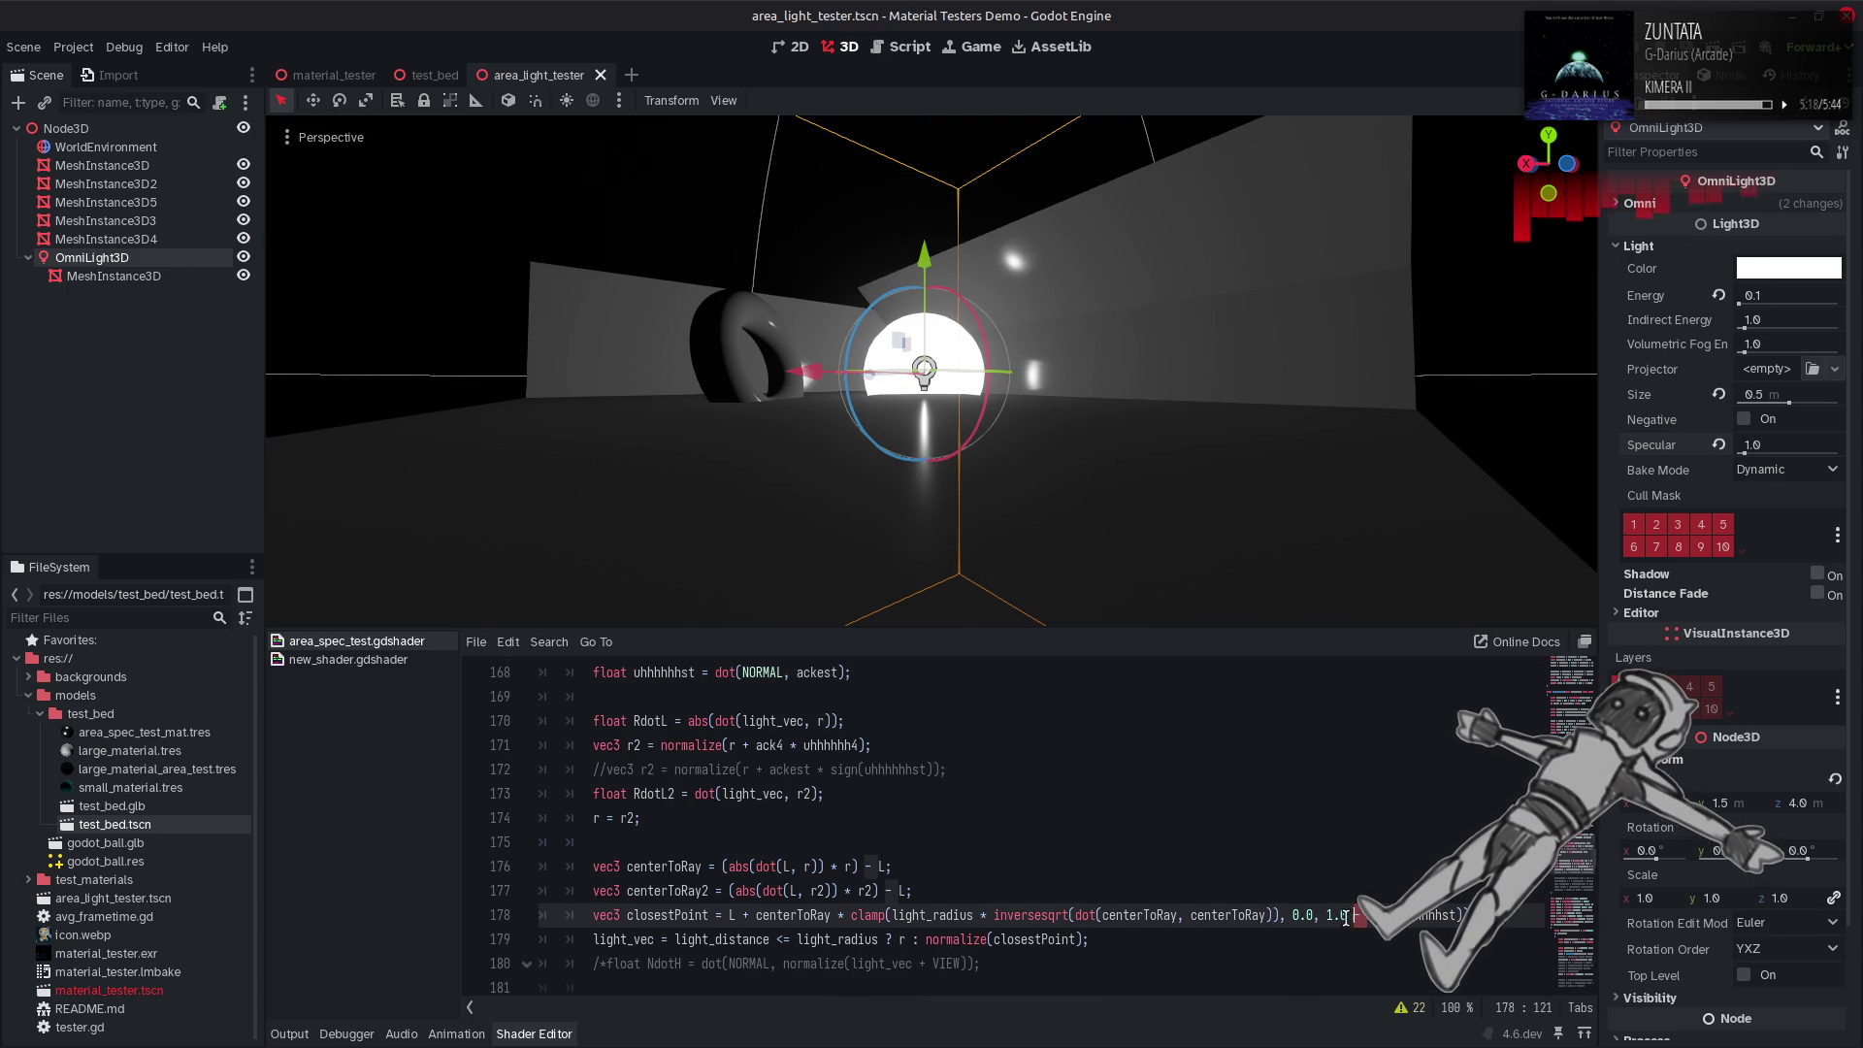
key(ctrl+s)
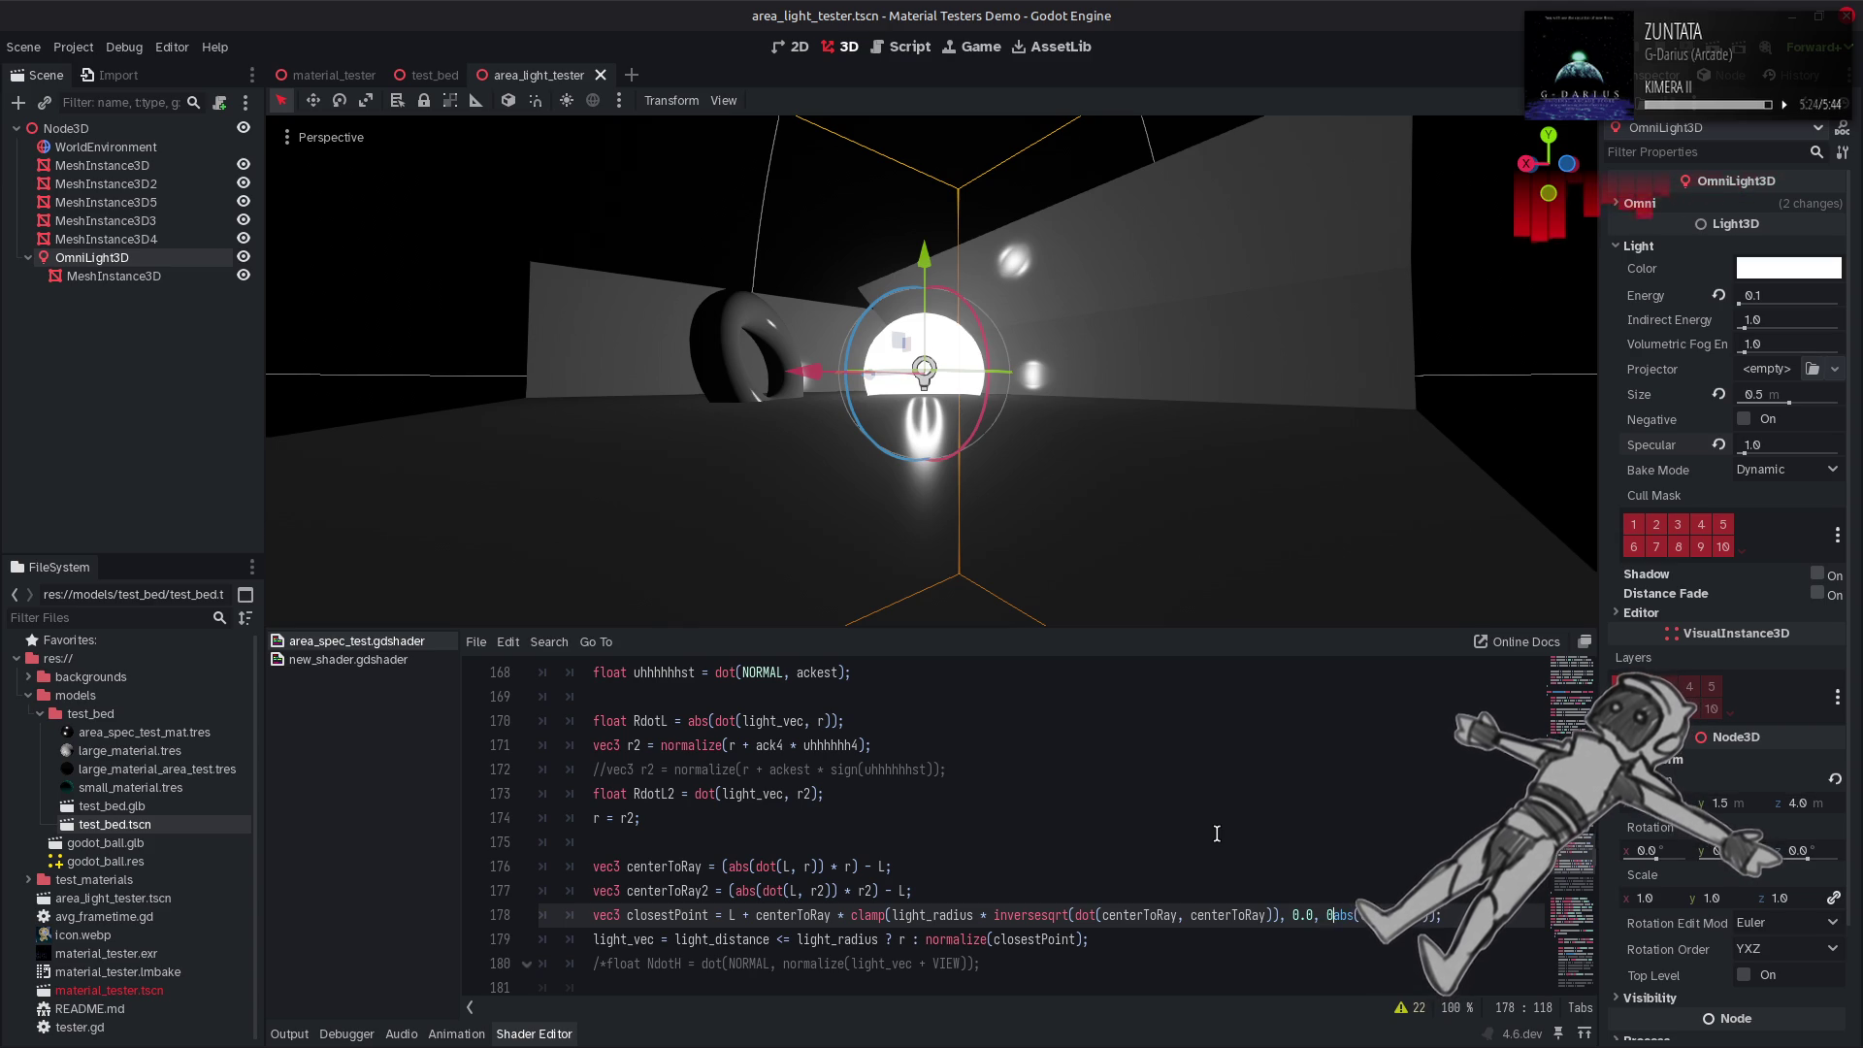
text(0.5 +)
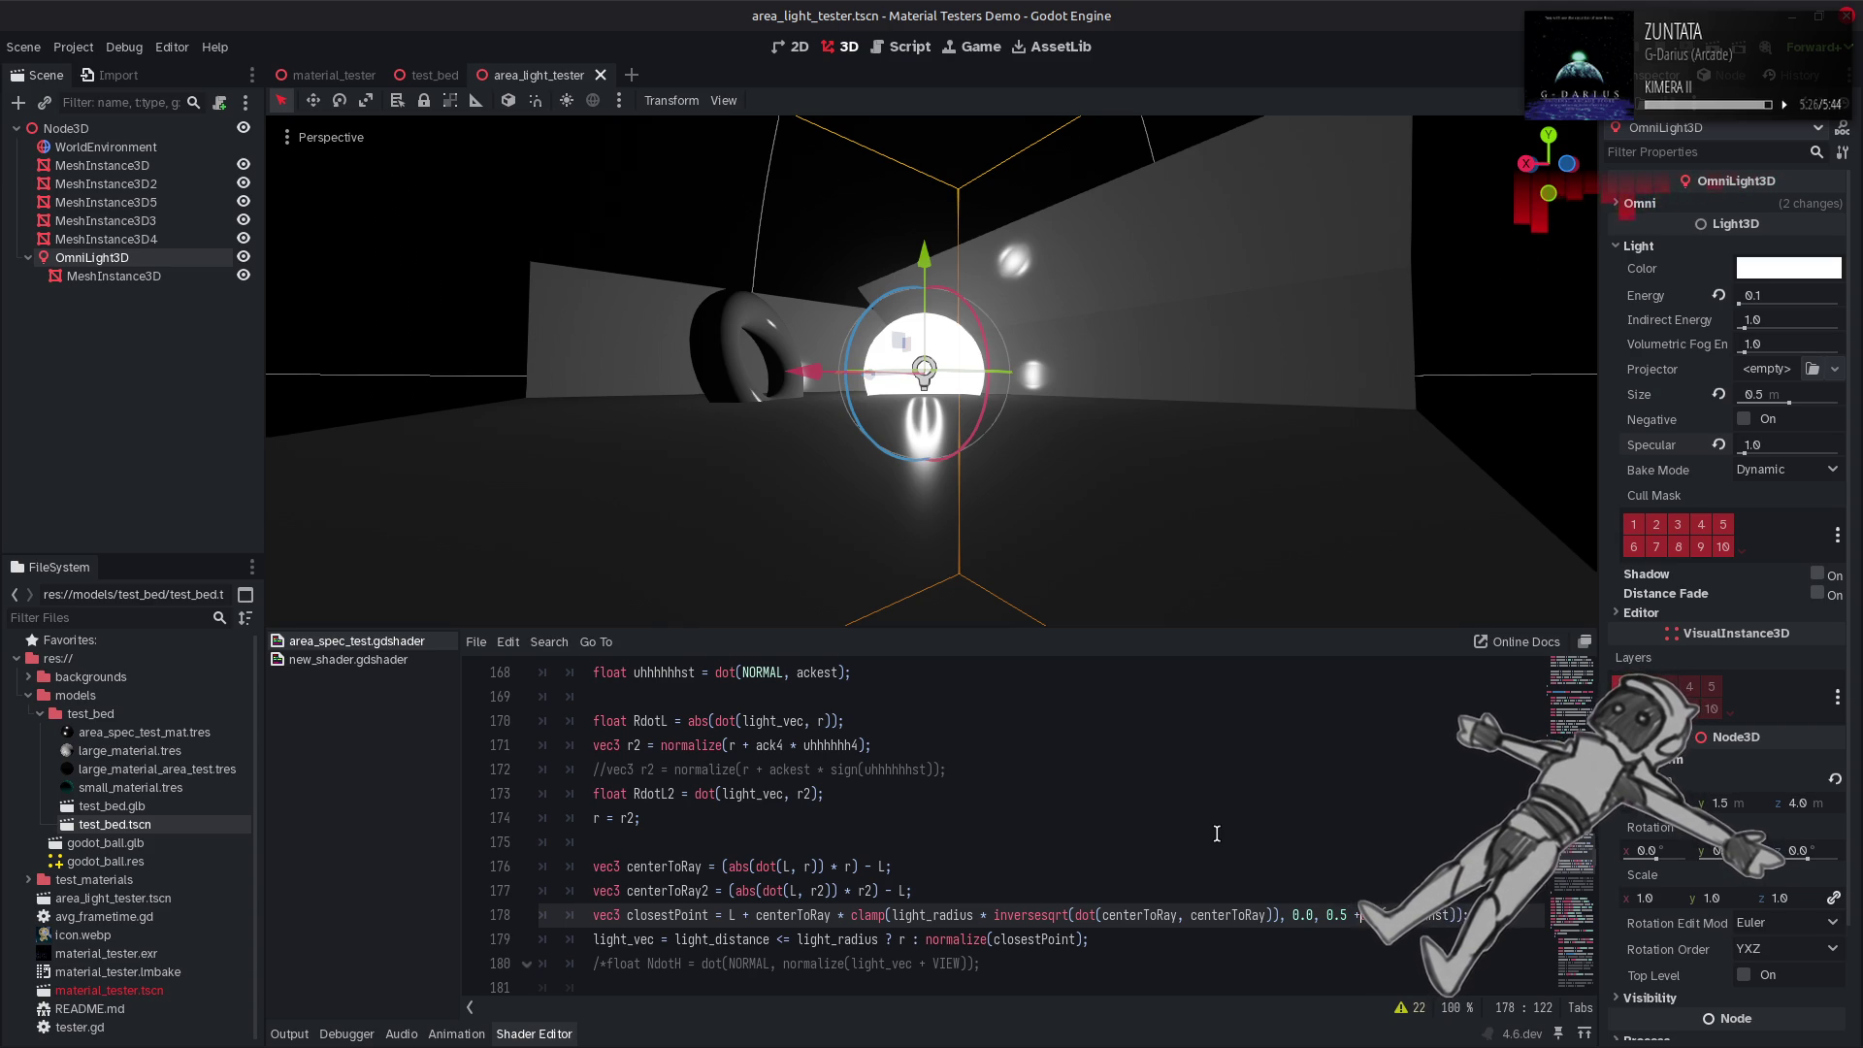
key(ctrl+s)
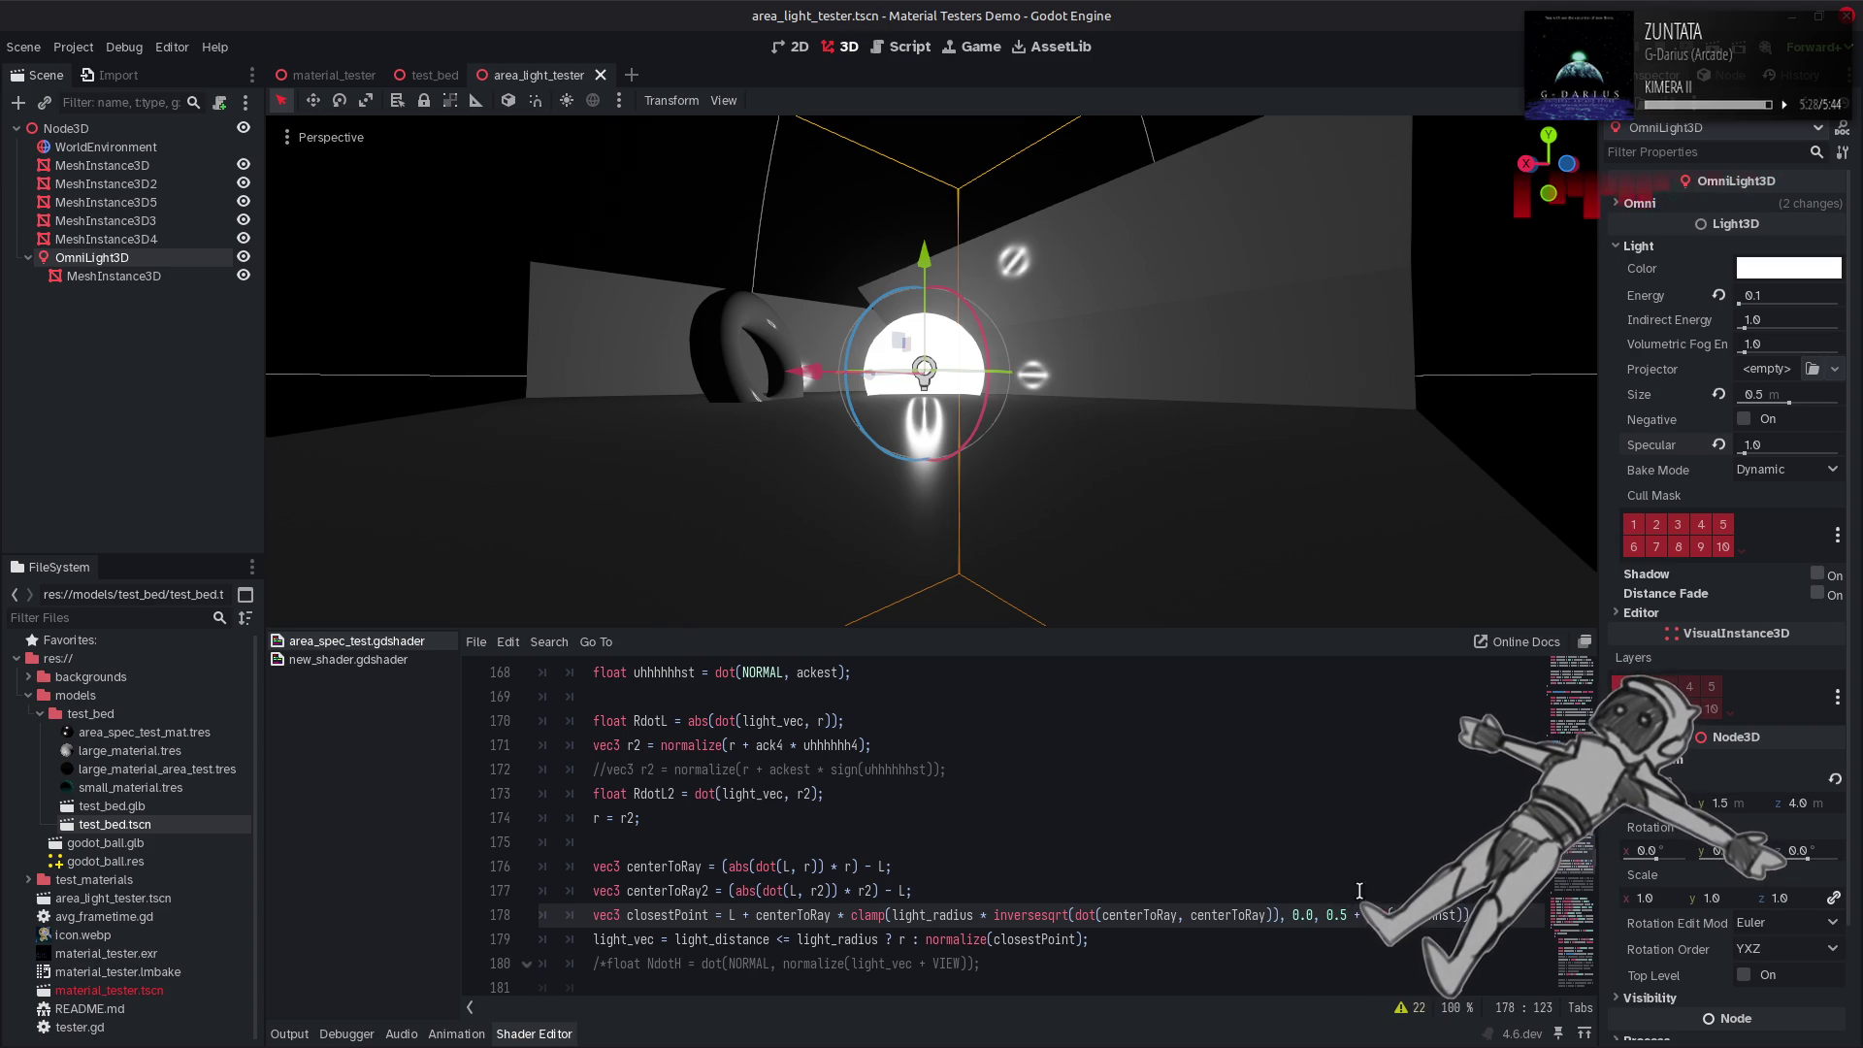
Try offsets of 0.25 and -0.5 in line 178's clamp term, saving each to preview.
text(2)
key(ctrl+s)
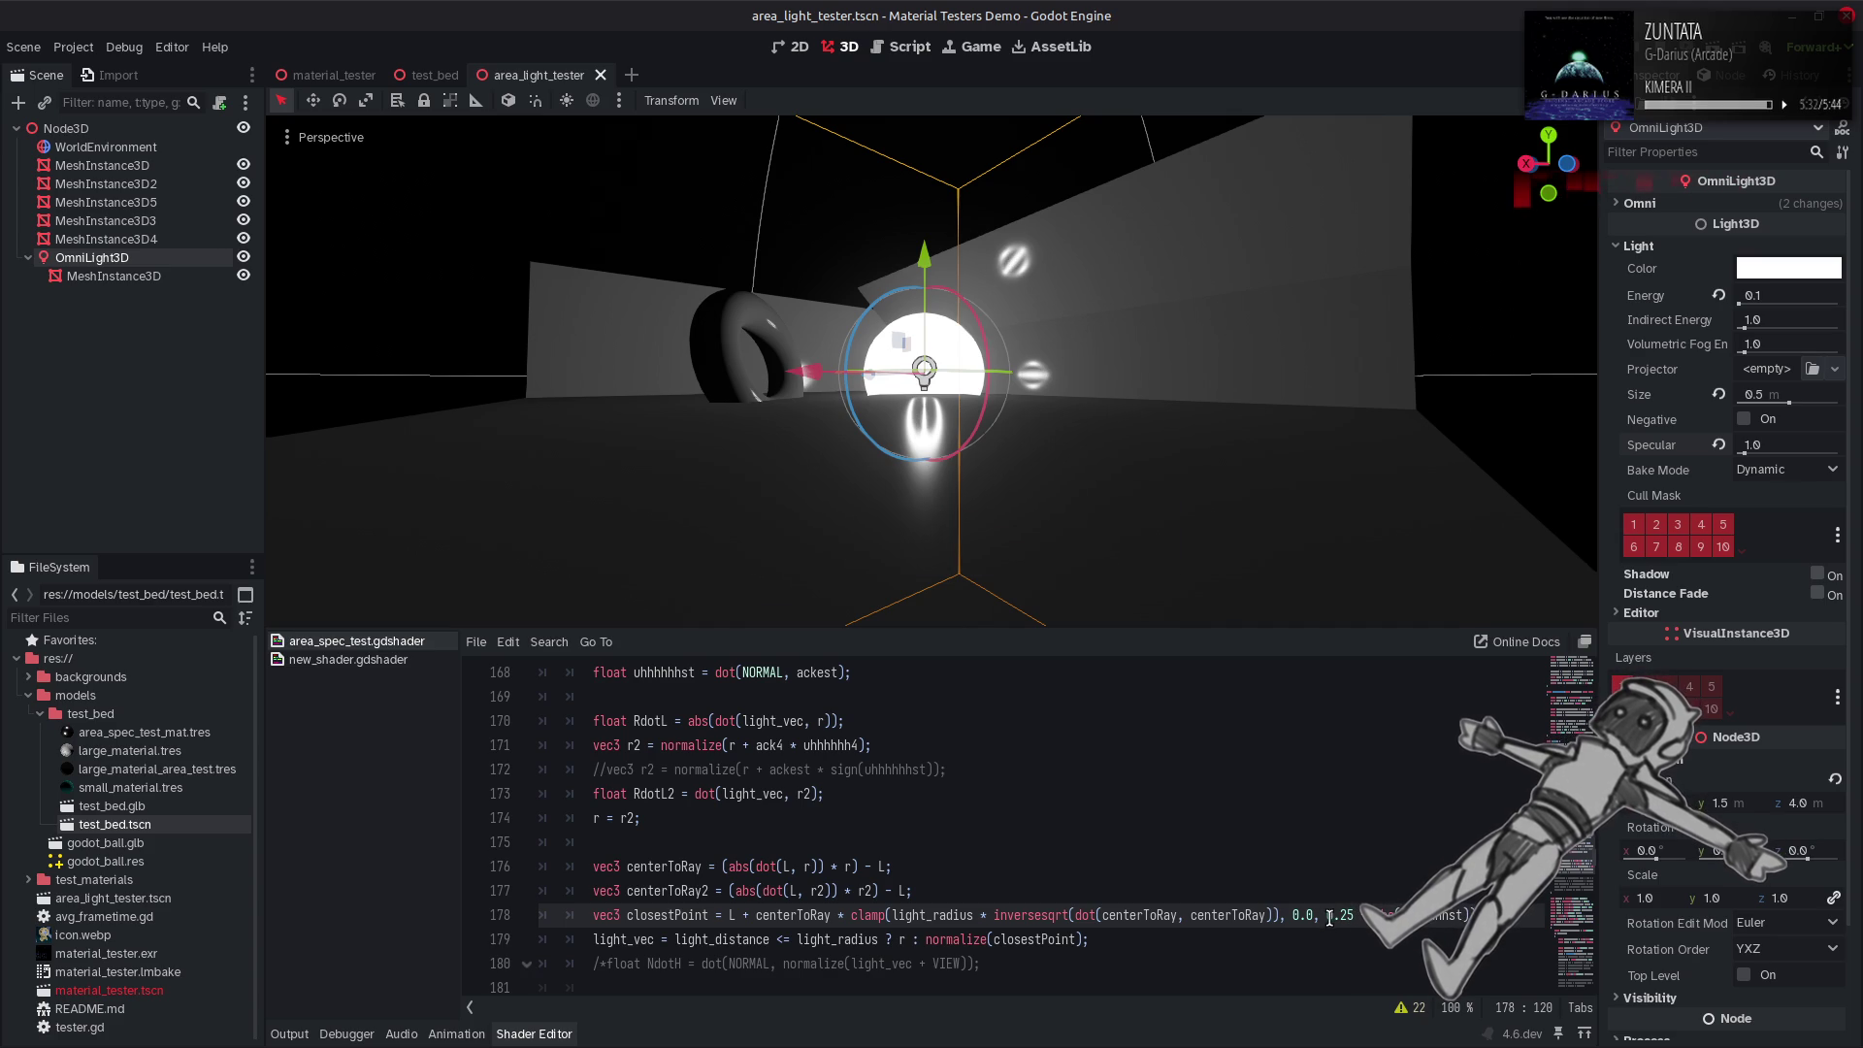
click(1328, 916)
text(-)
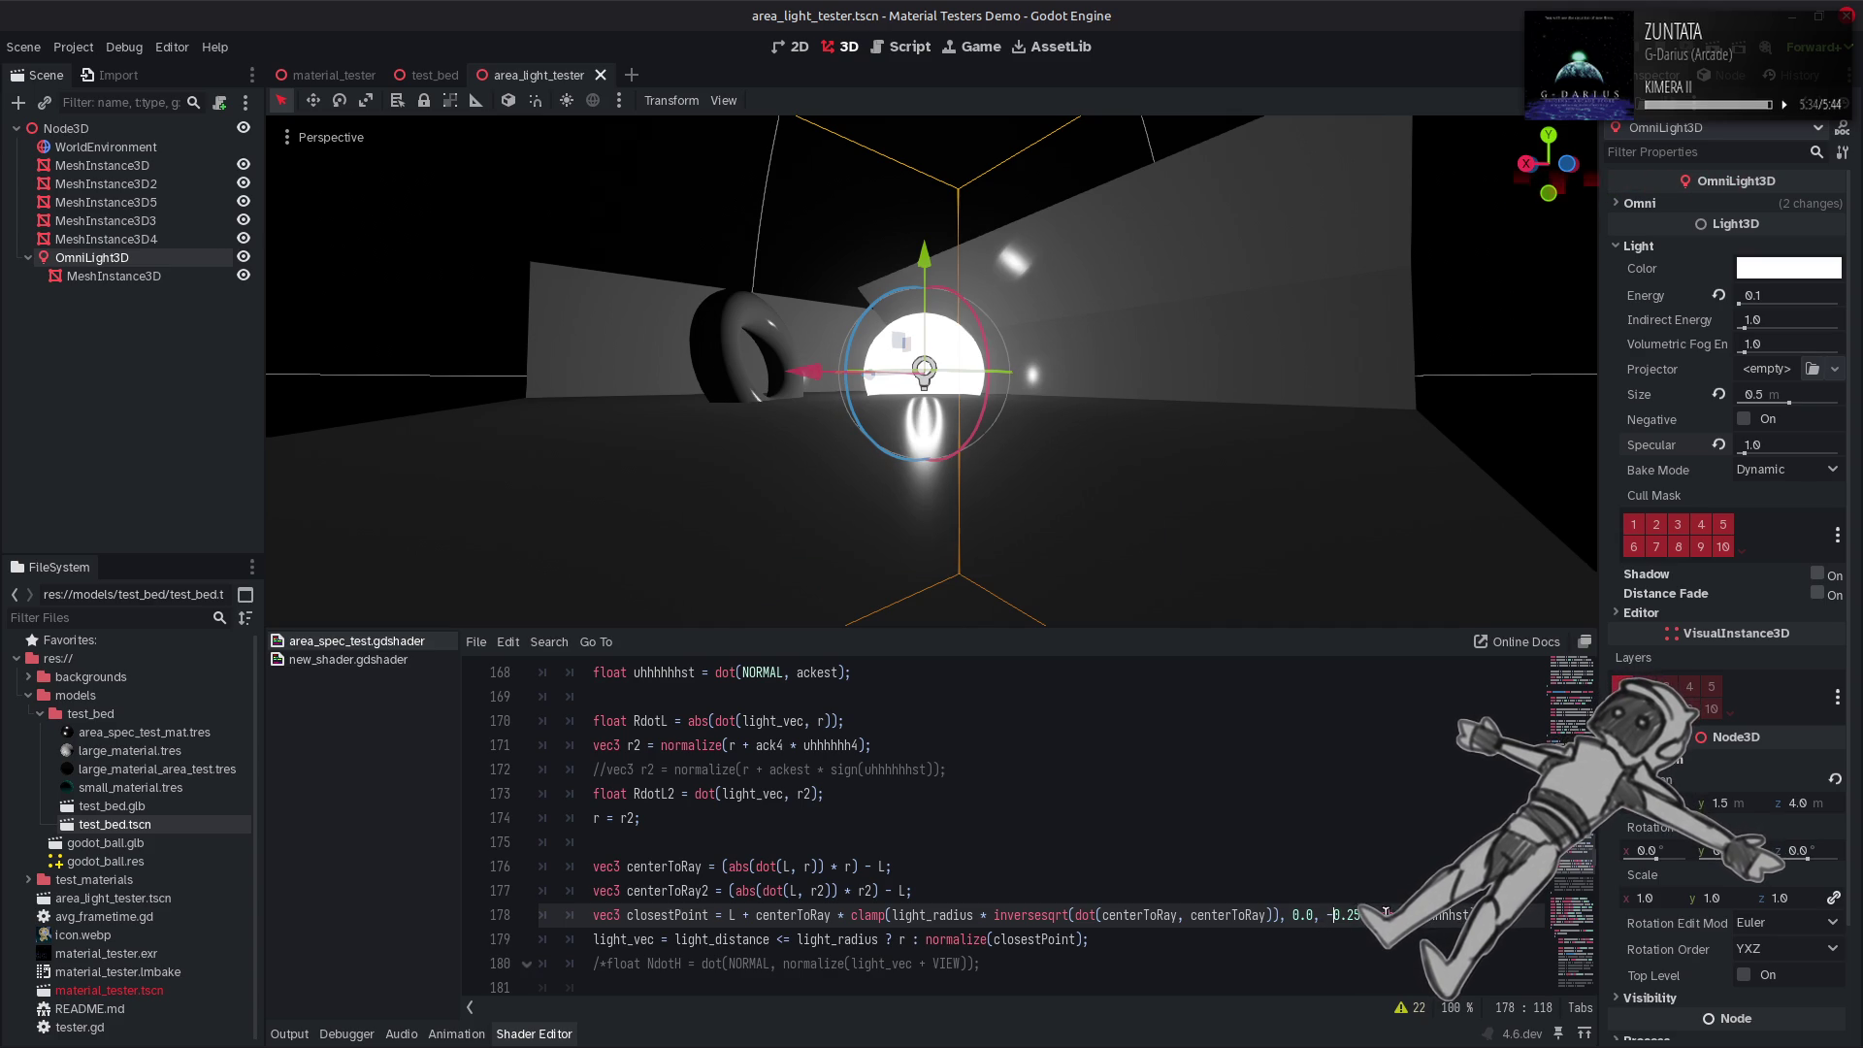
key(Delete)
key(Delete)
key(Delete)
text(0.5)
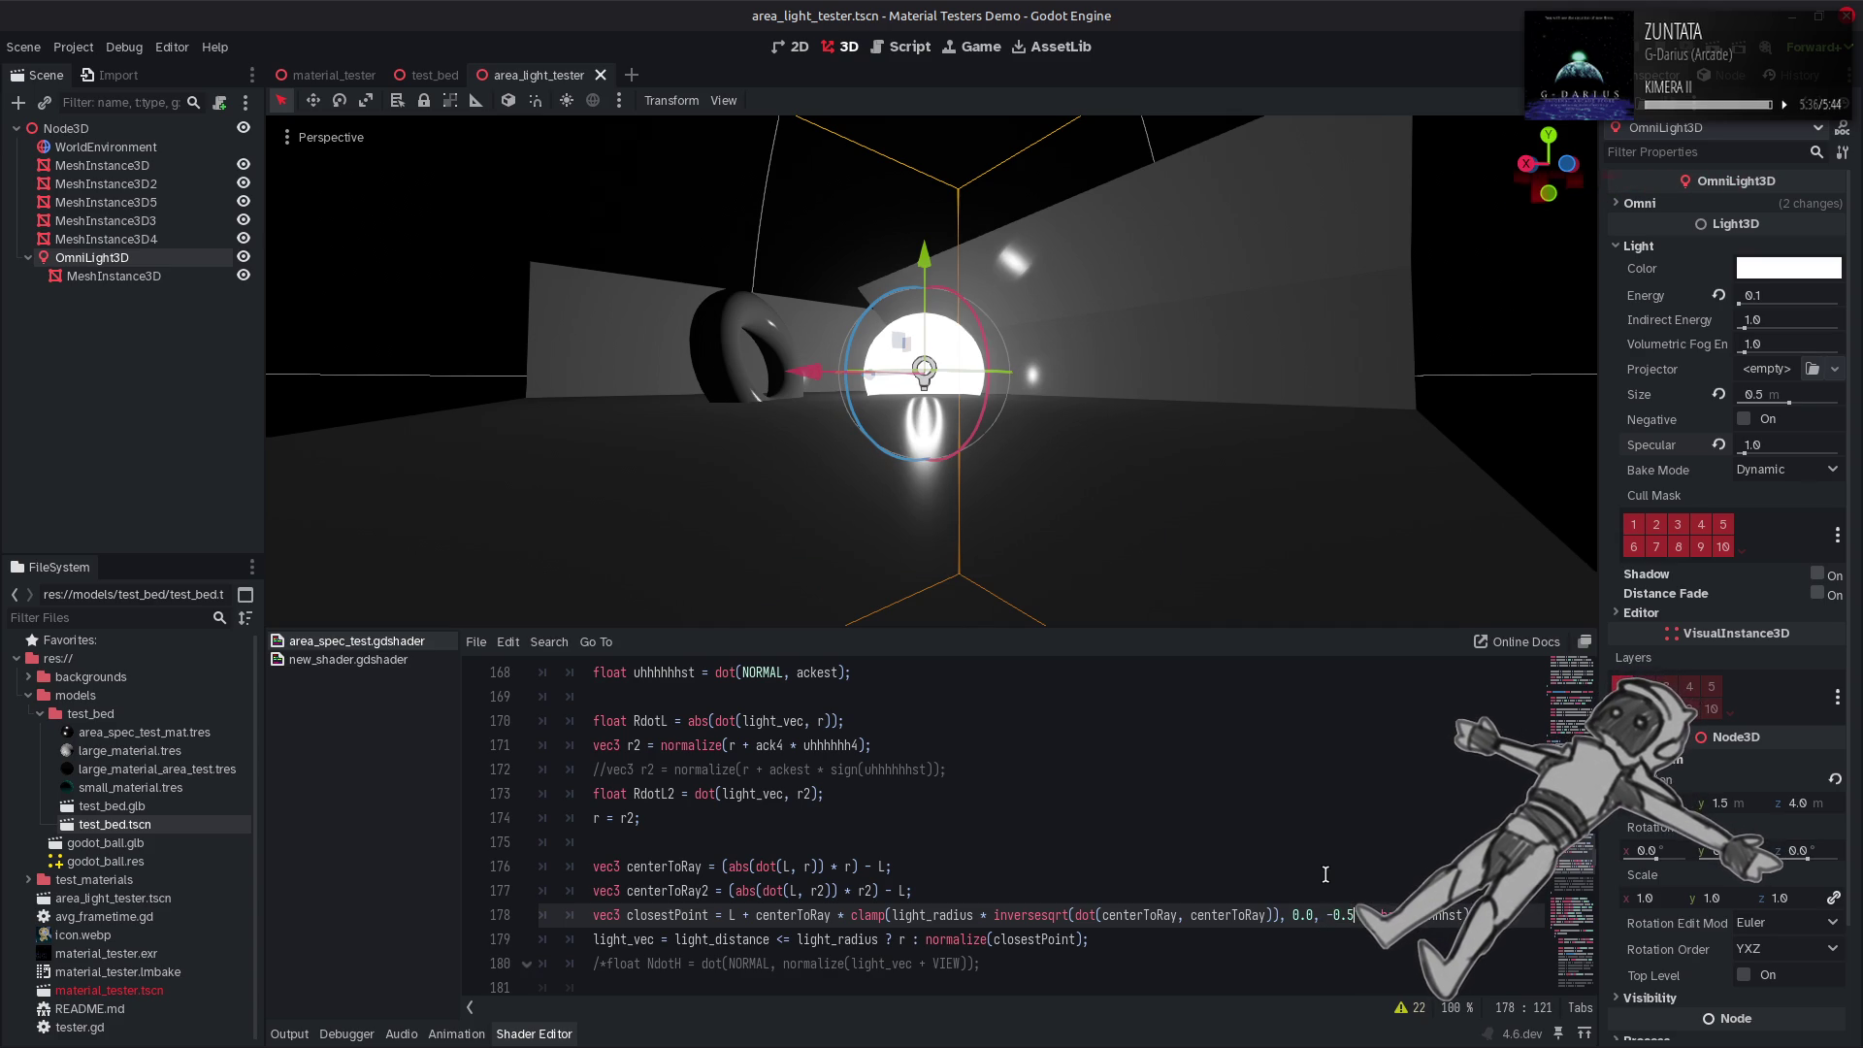
key(ctrl+s)
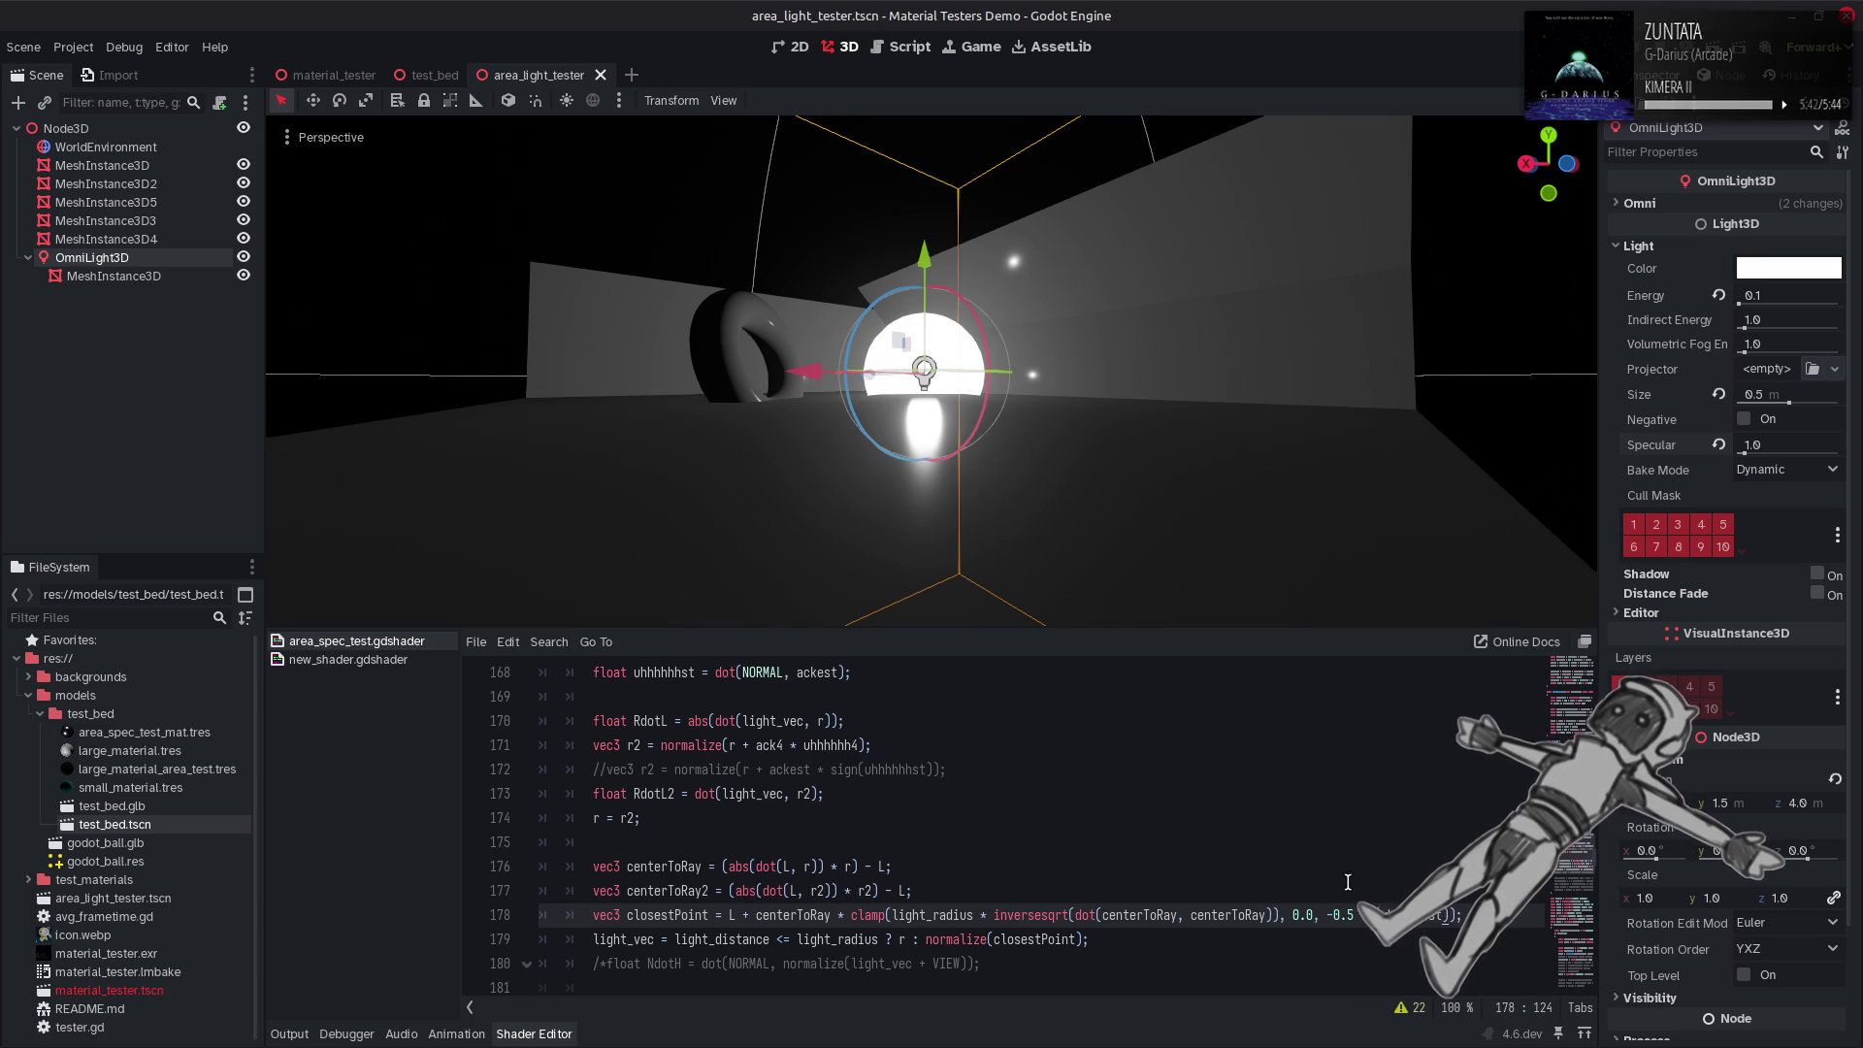
key(Left)
key(Left)
key(ctrl+s)
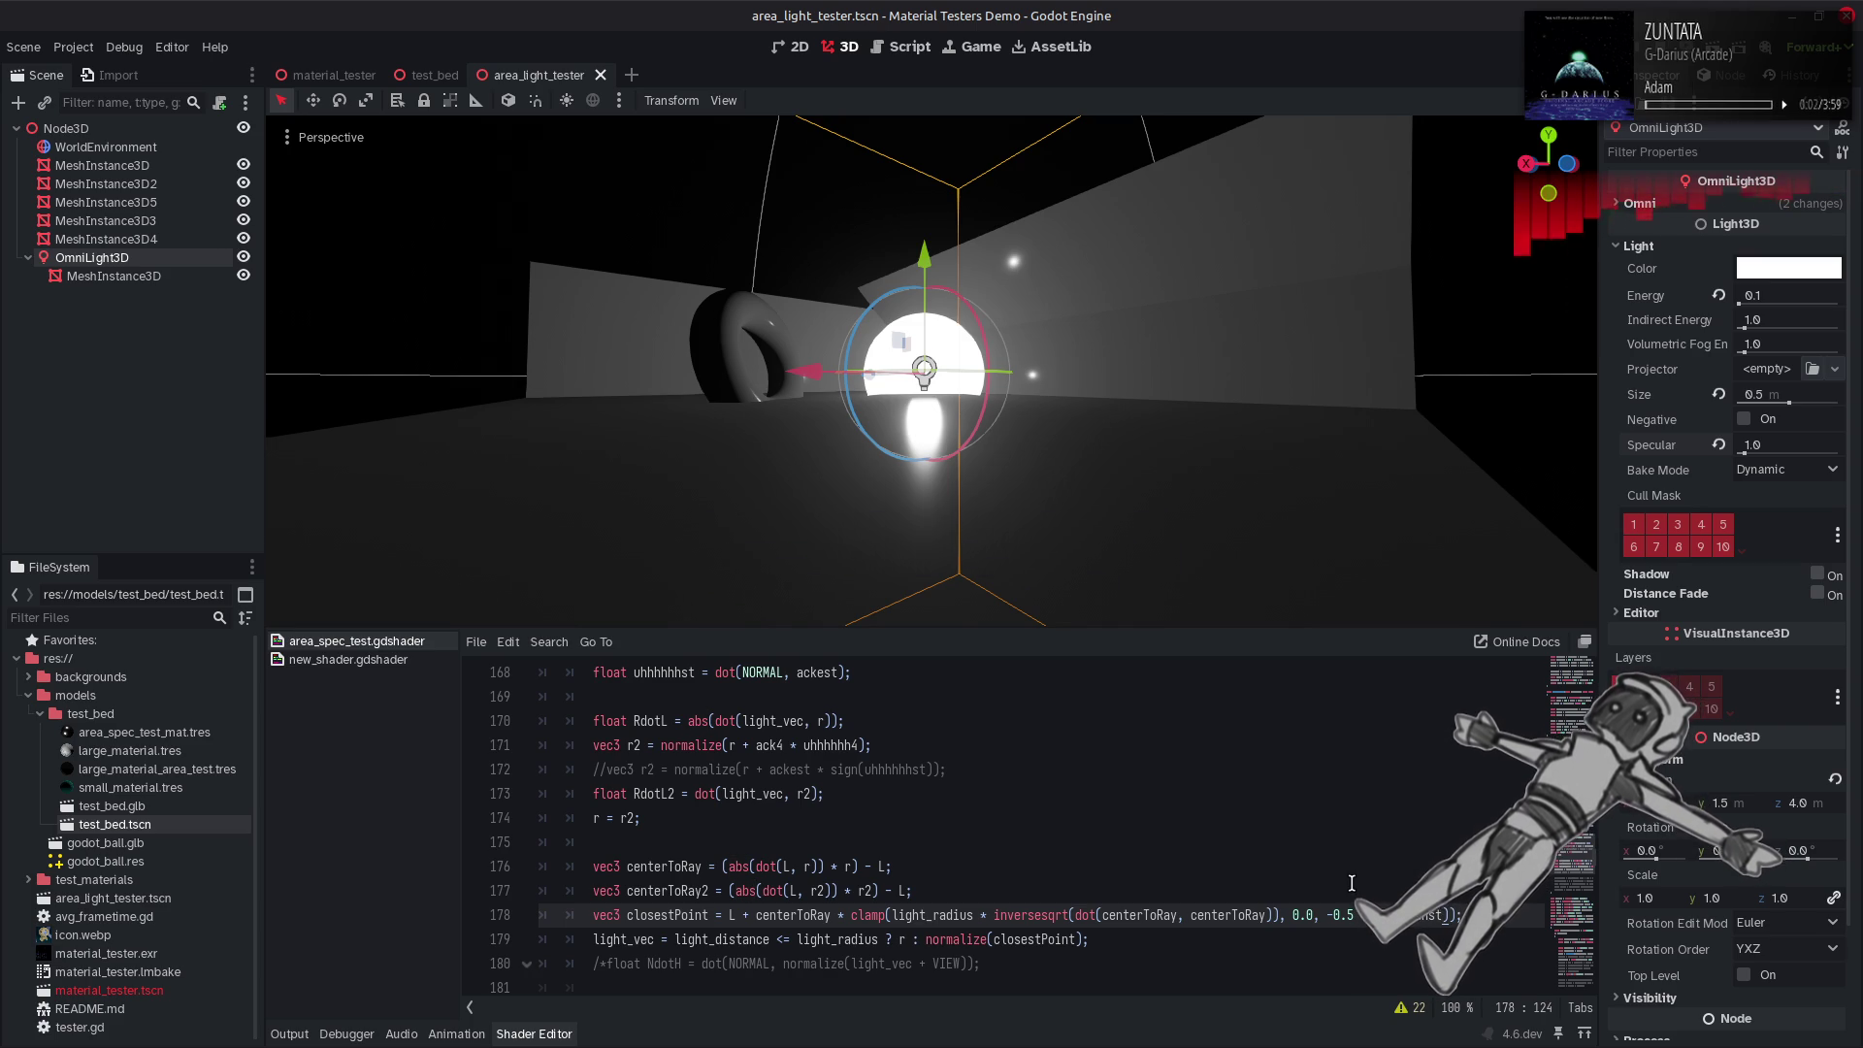
Undo and redo to compare NORMAL and r on line 168, ending on dot(r, ackest).
key(ctrl+z)
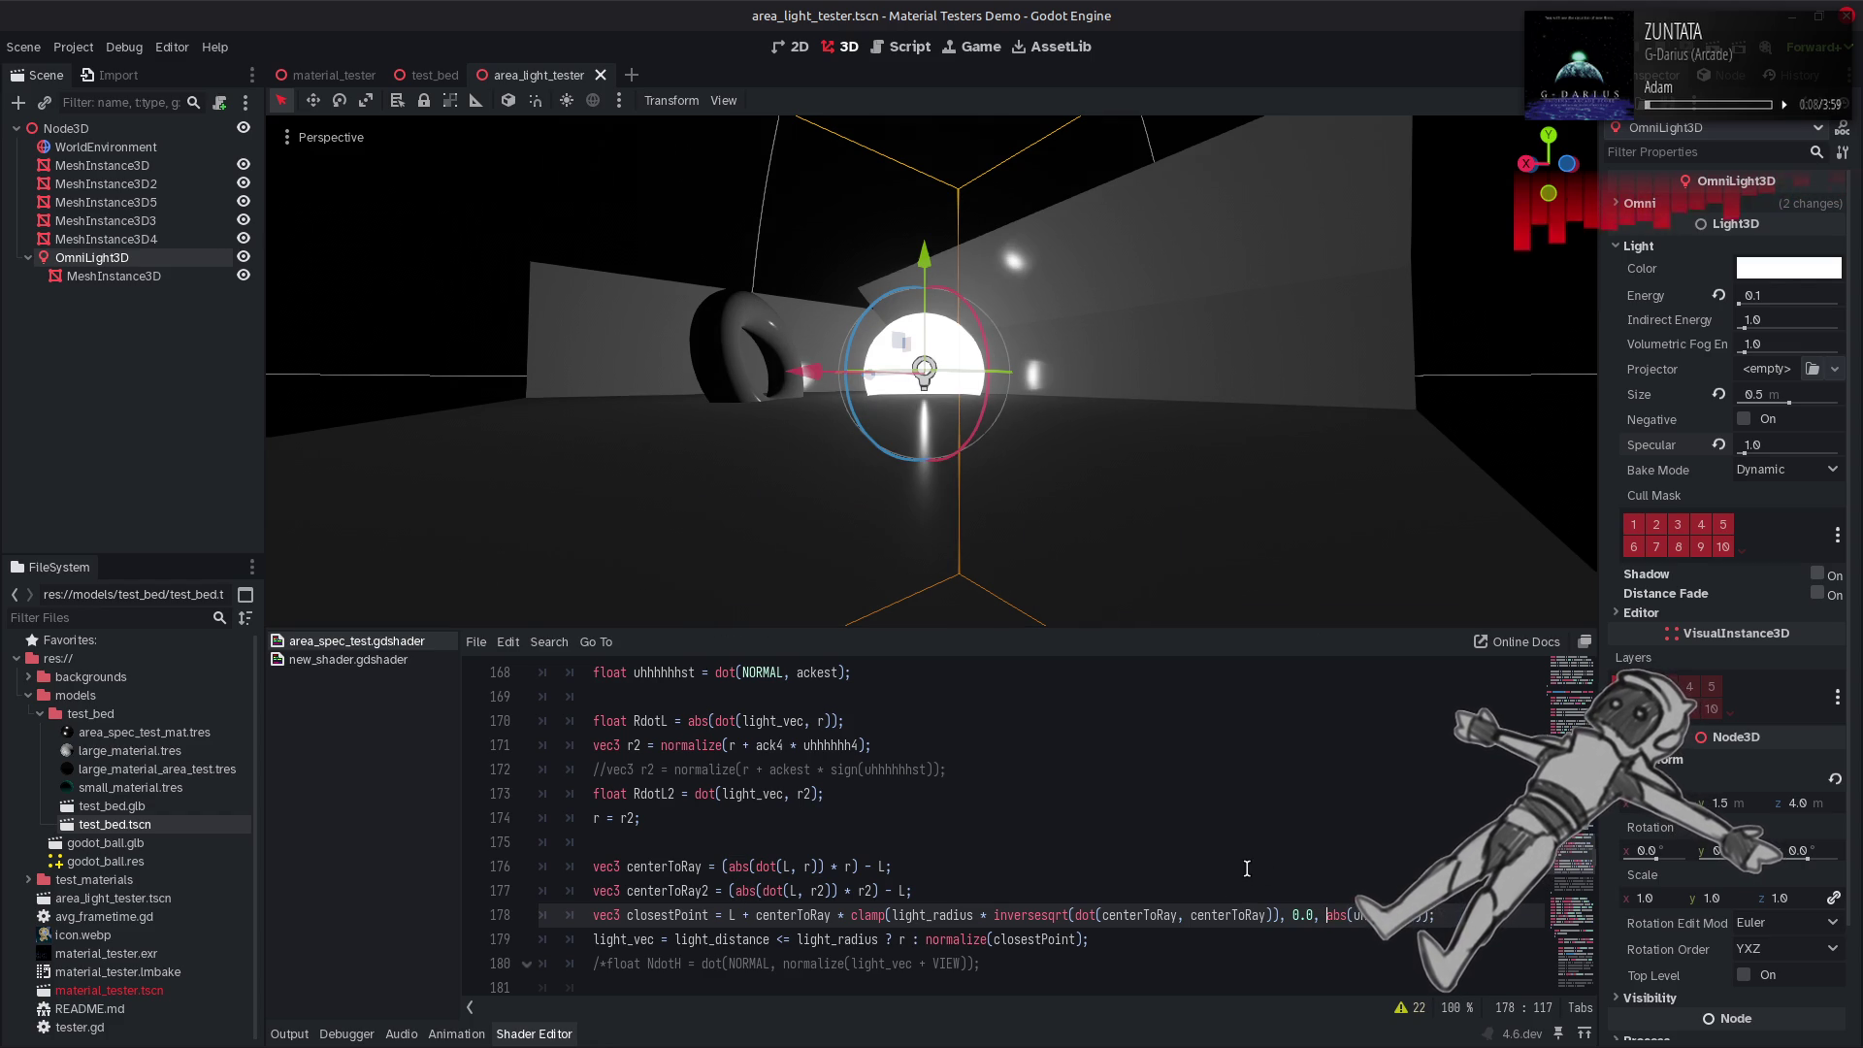
key(ctrl+z)
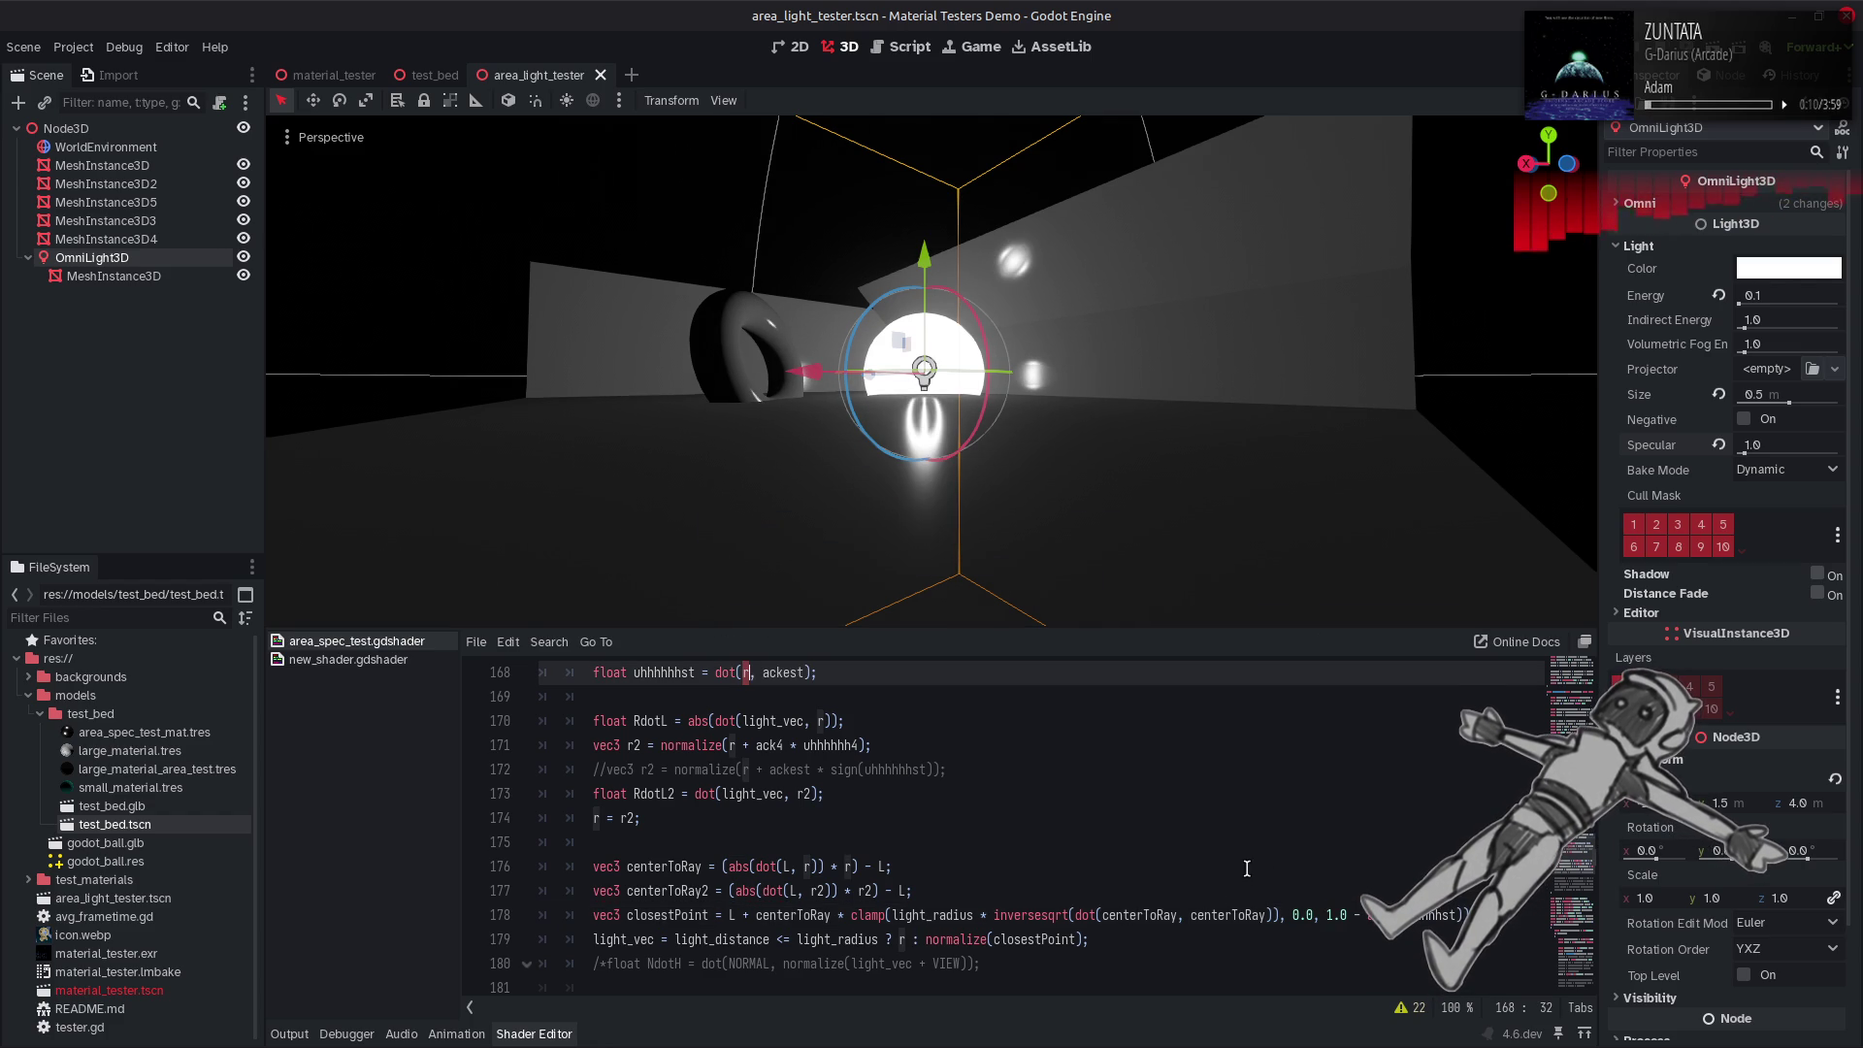
key(ctrl+shift+z)
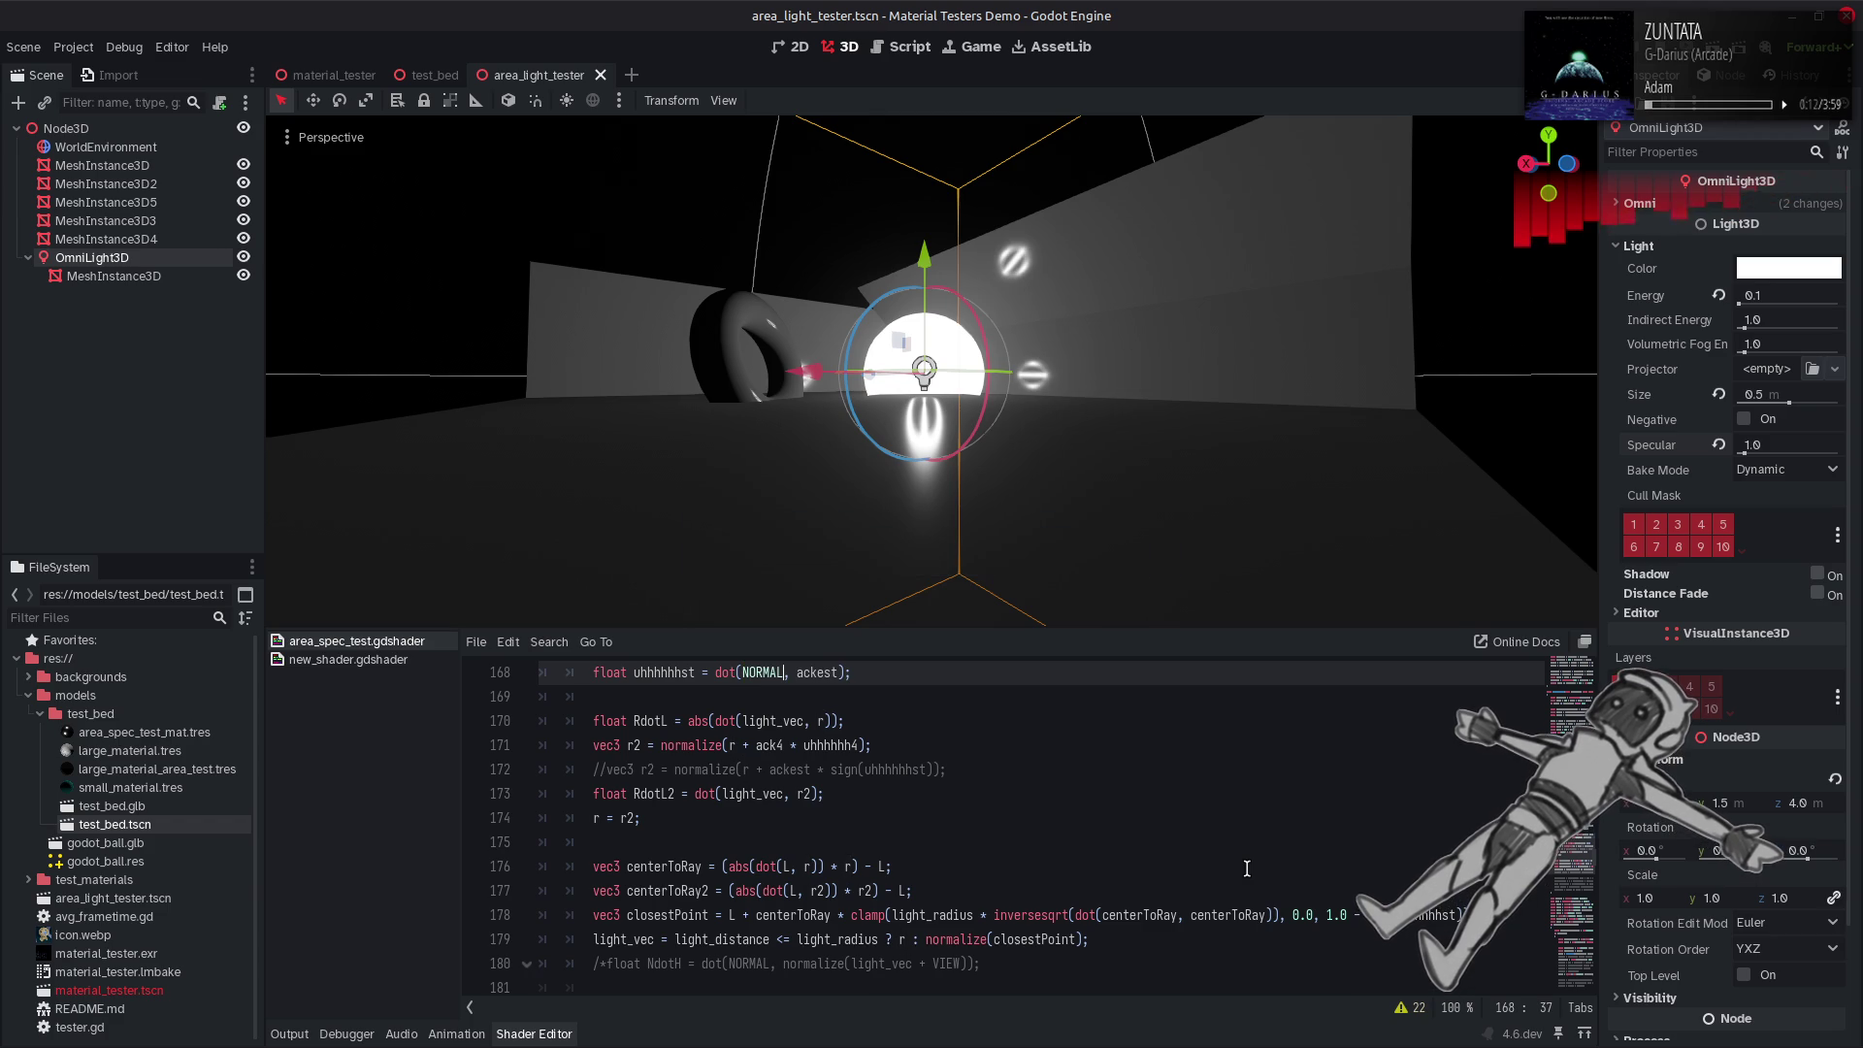
key(ctrl+z)
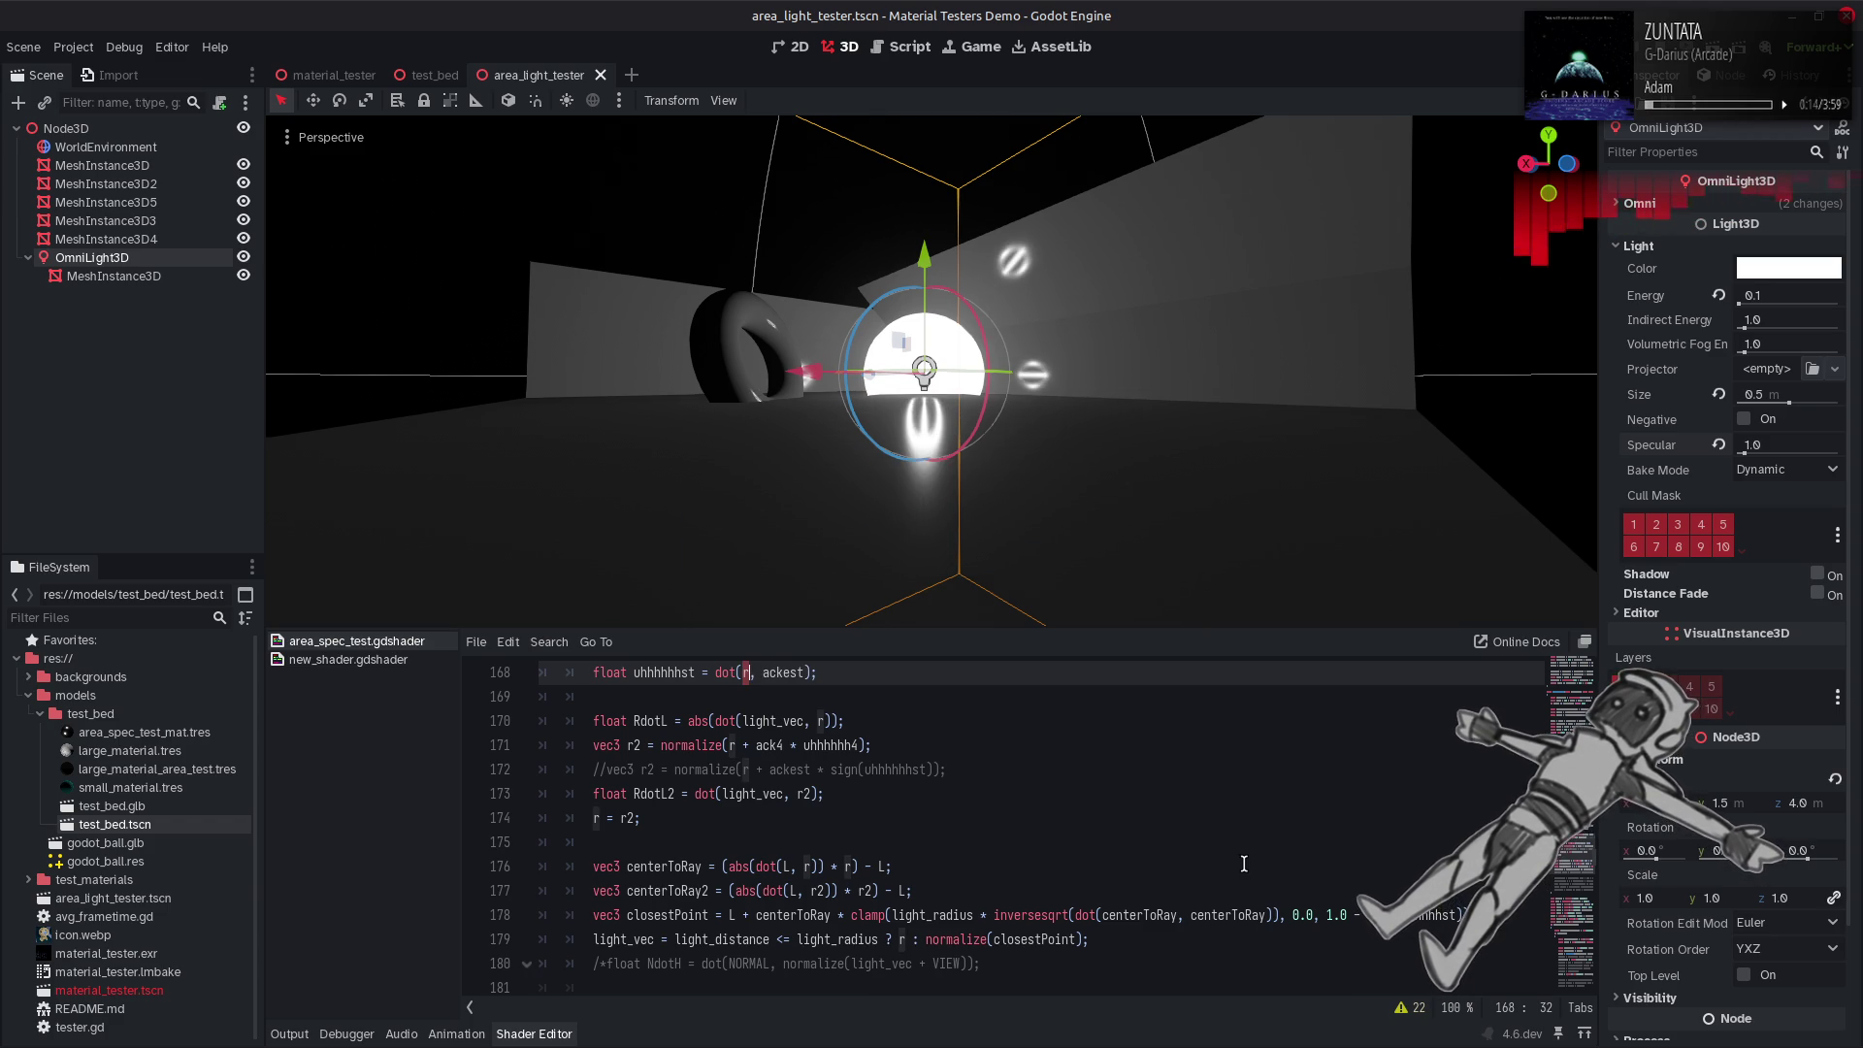
key(ctrl+shift+z)
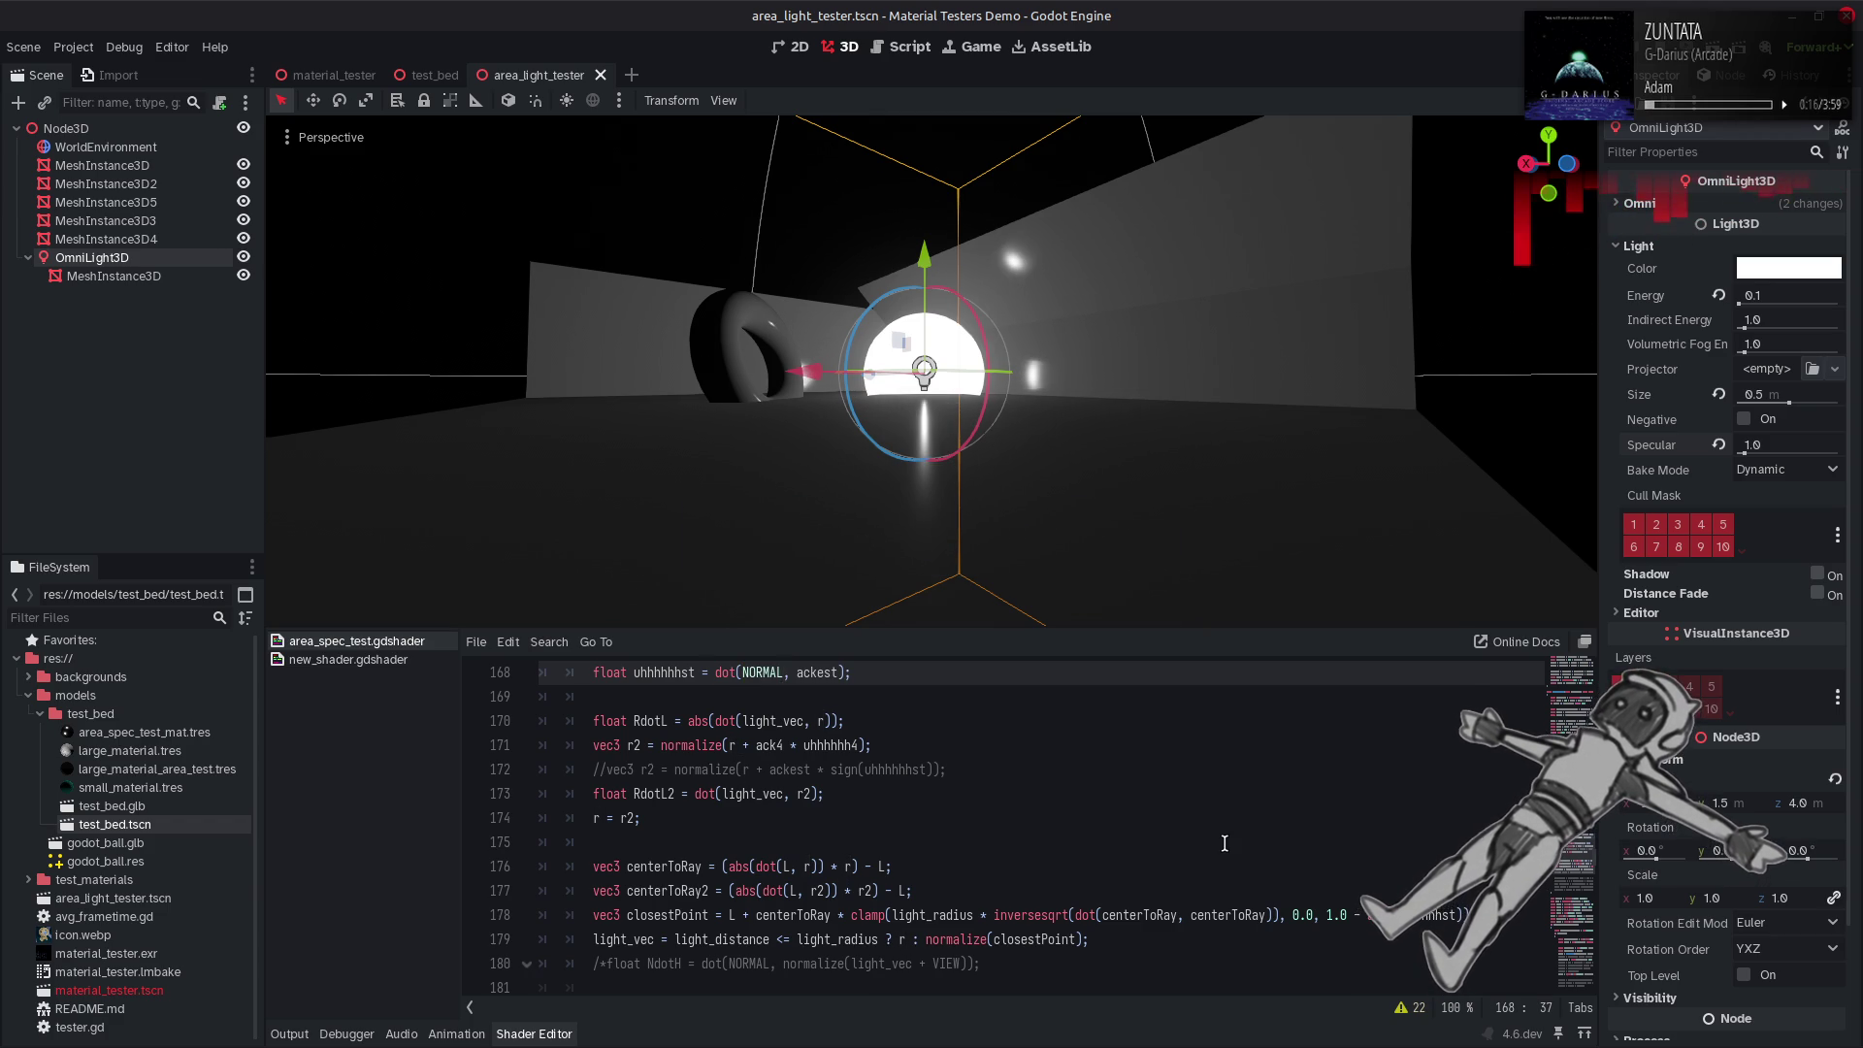
key(ctrl+z)
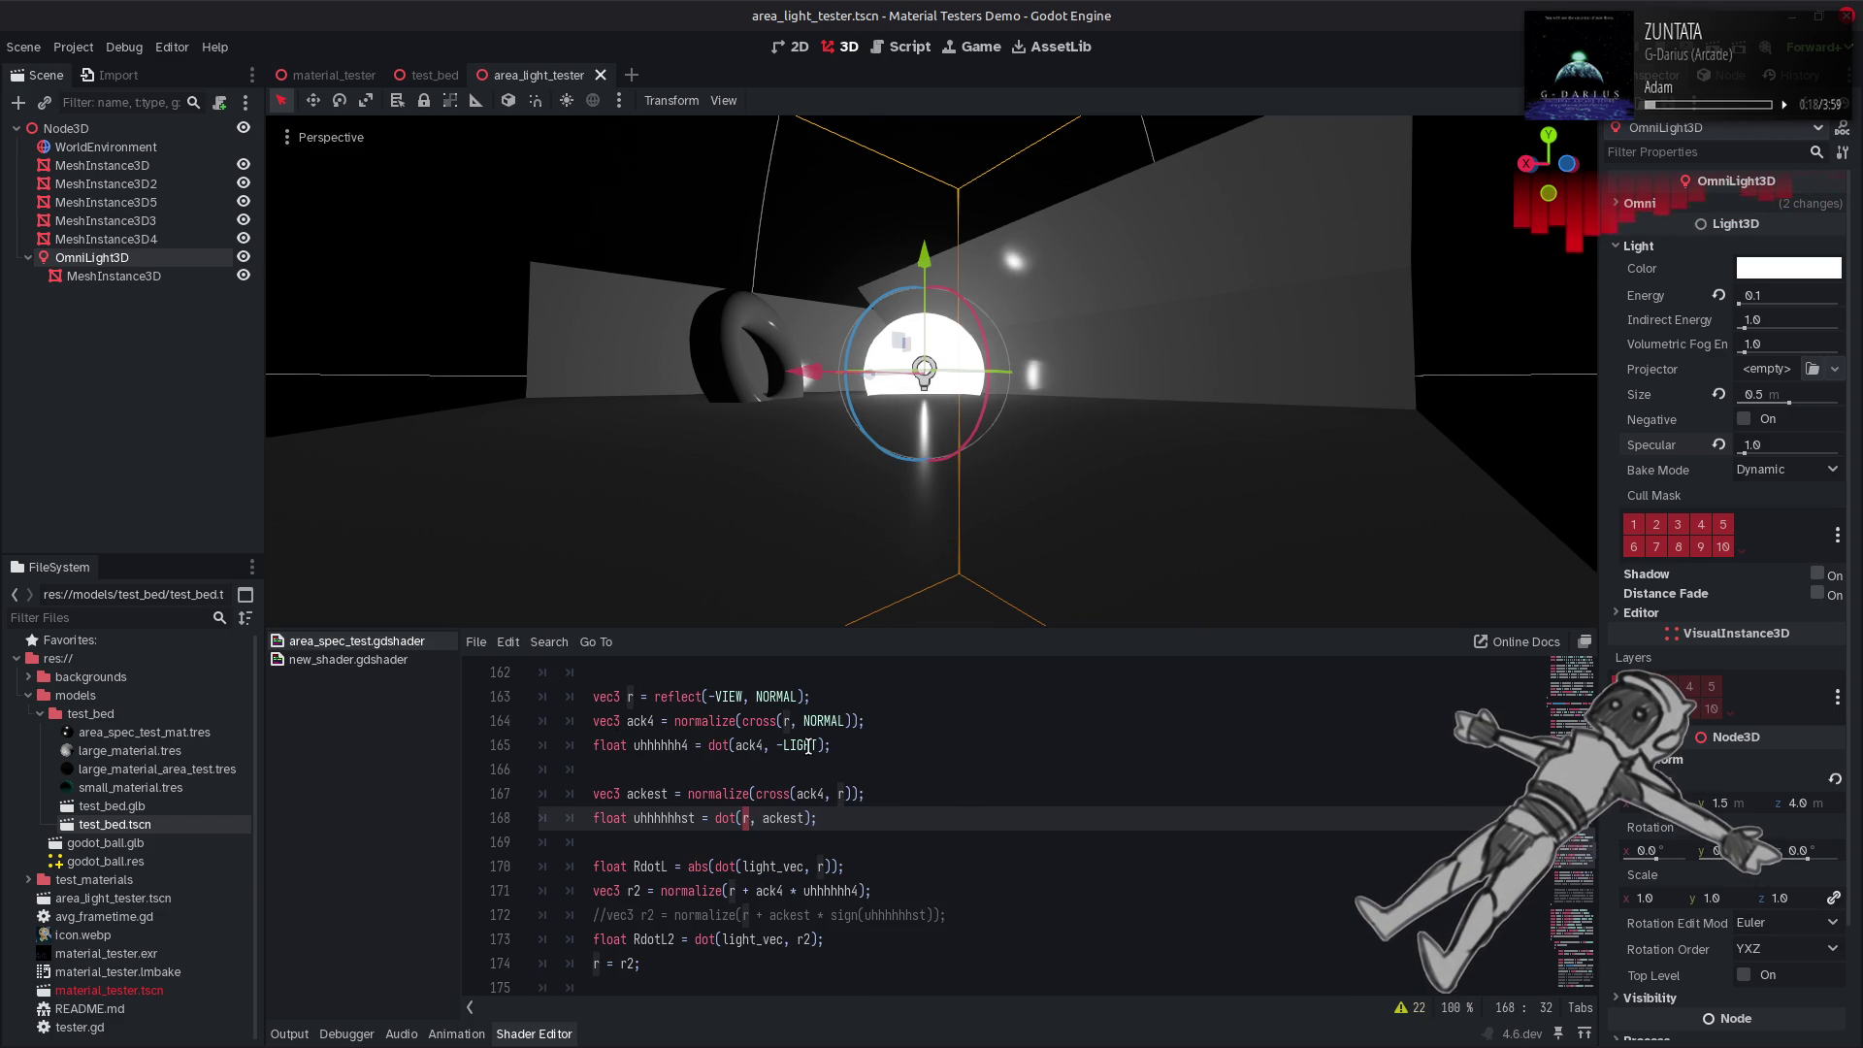
Try LIGHT, then -VIEW copied from line 163, in line 168's dot product, saving each.
key(ctrl+shift+z)
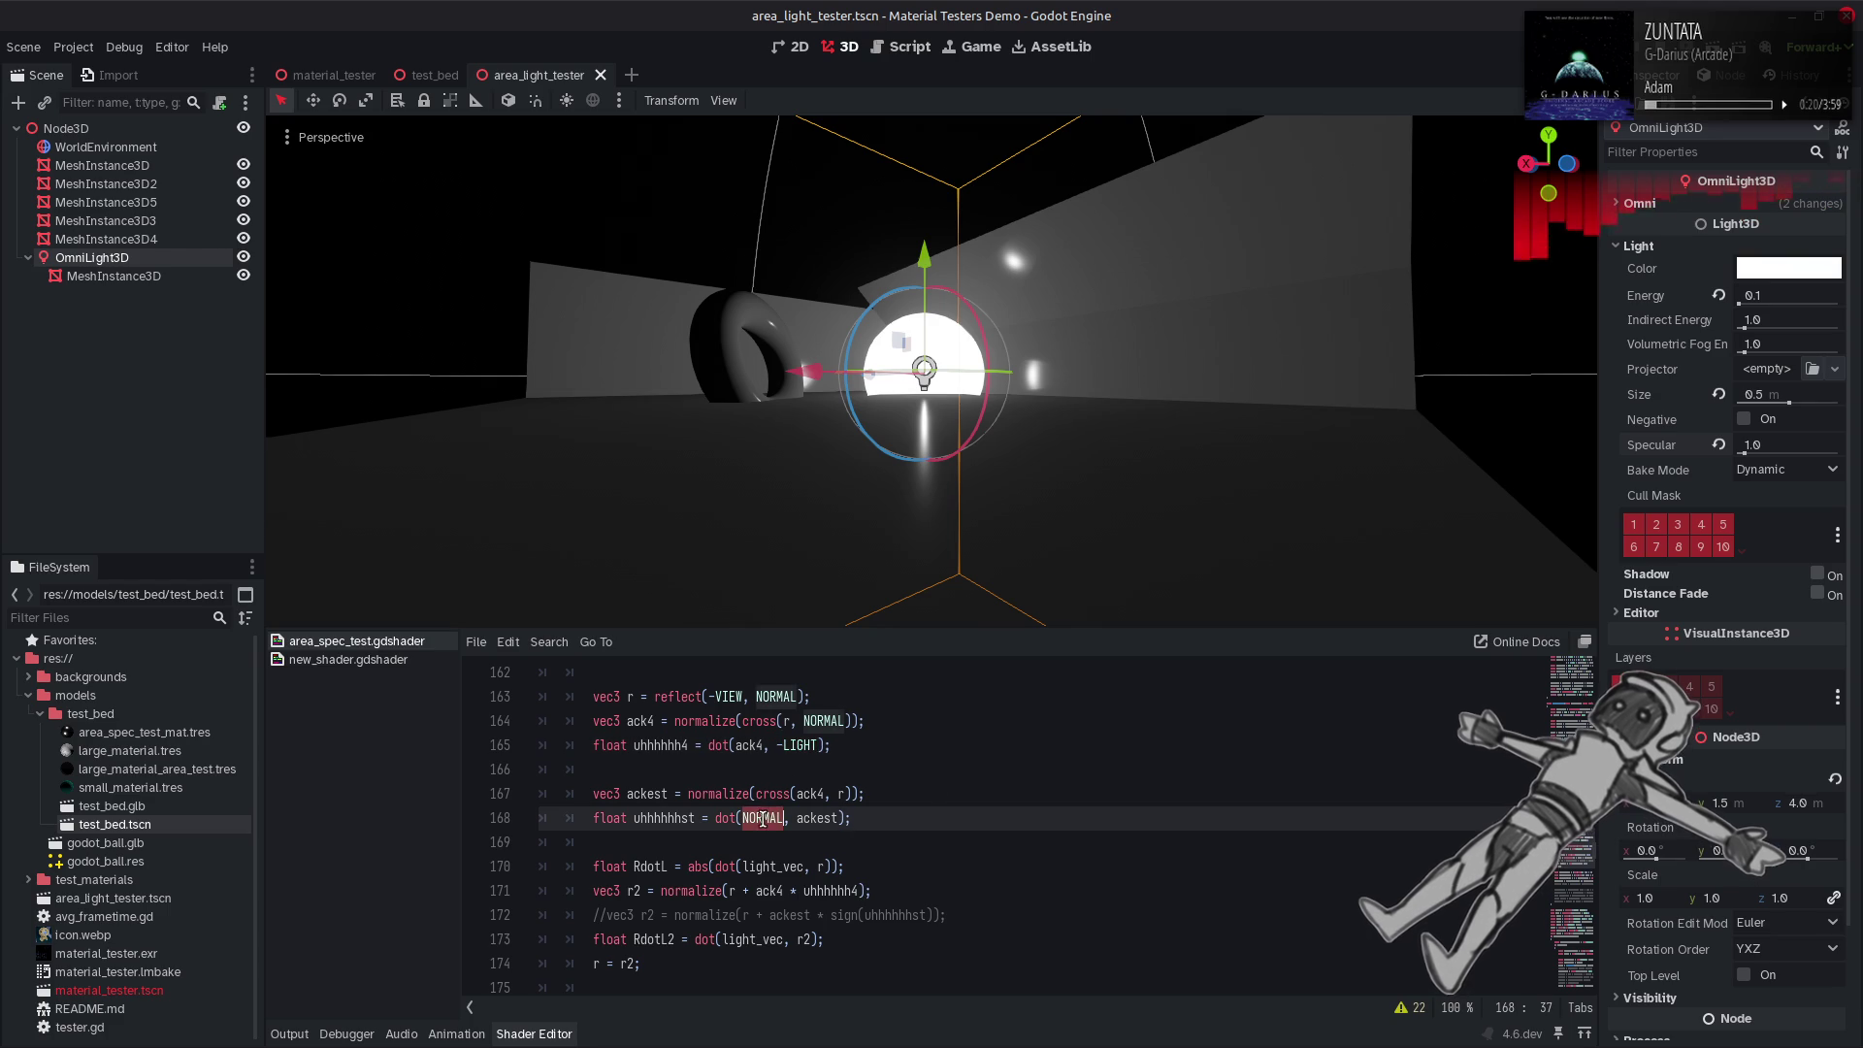
text(LIGHT)
key(ctrl+s)
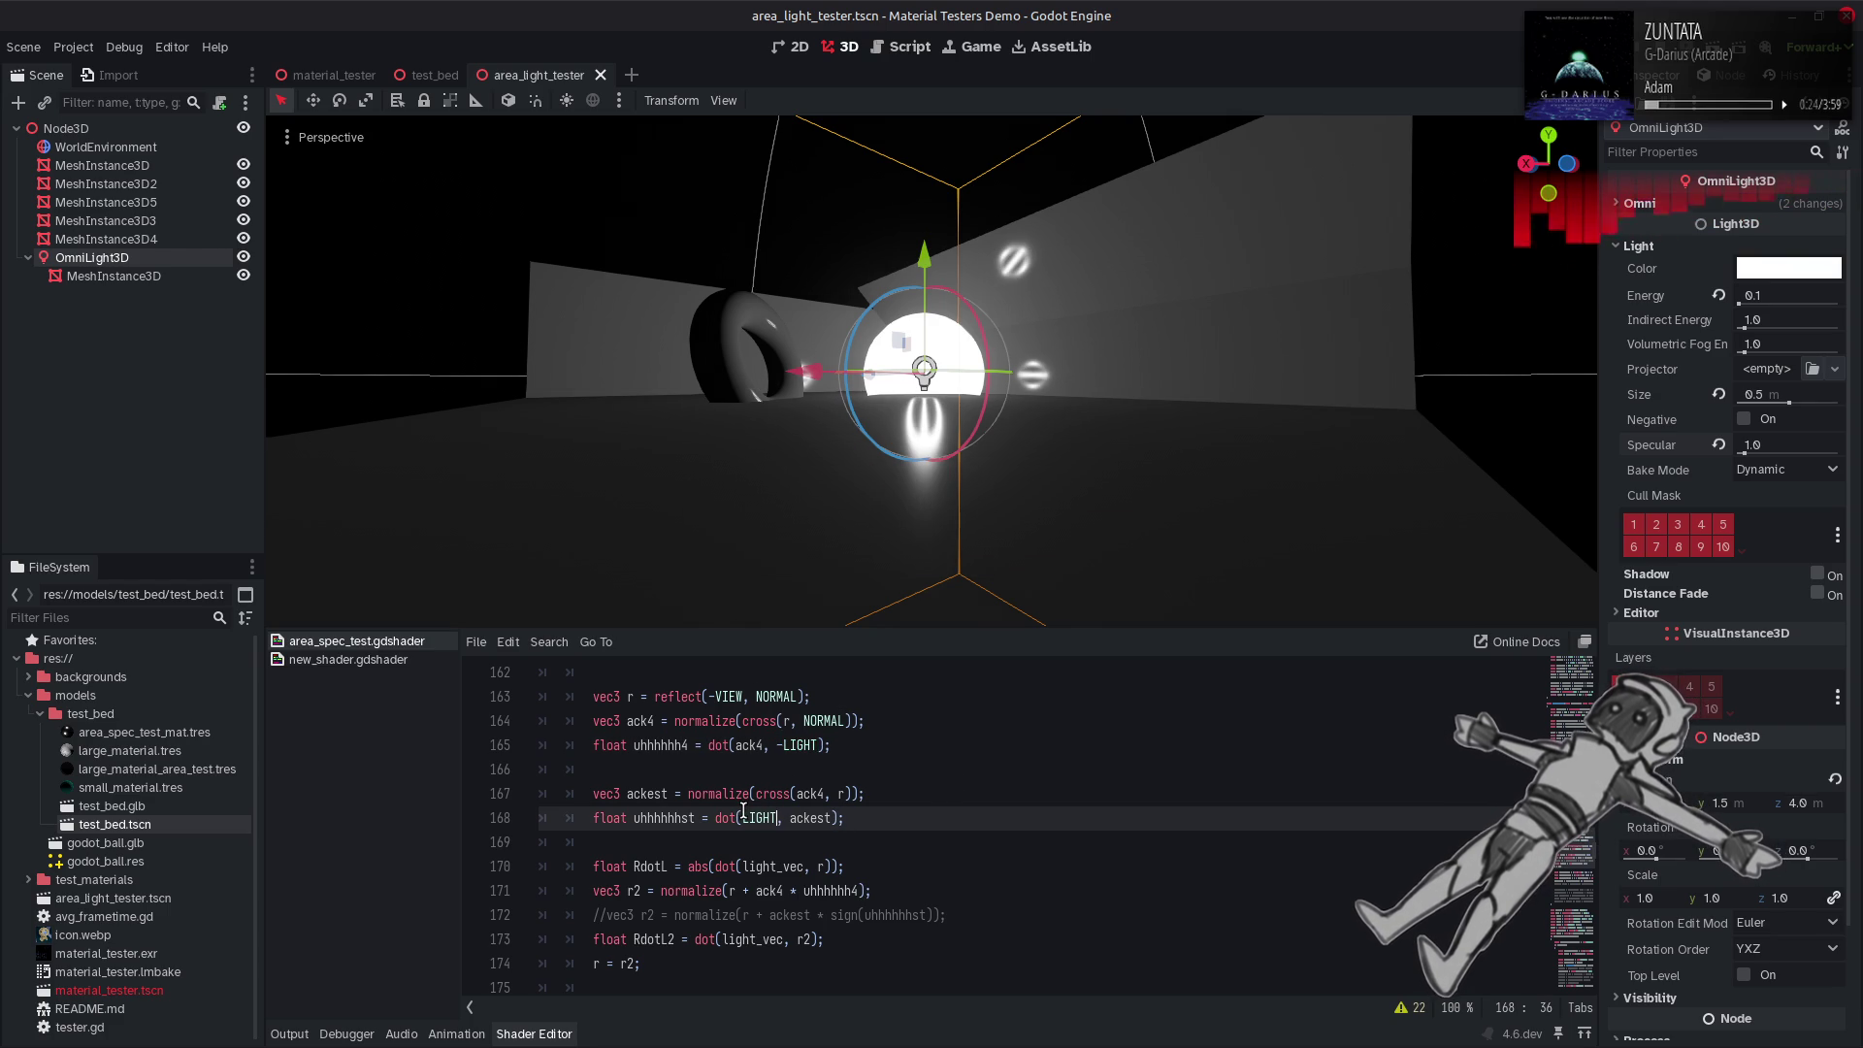
click(710, 697)
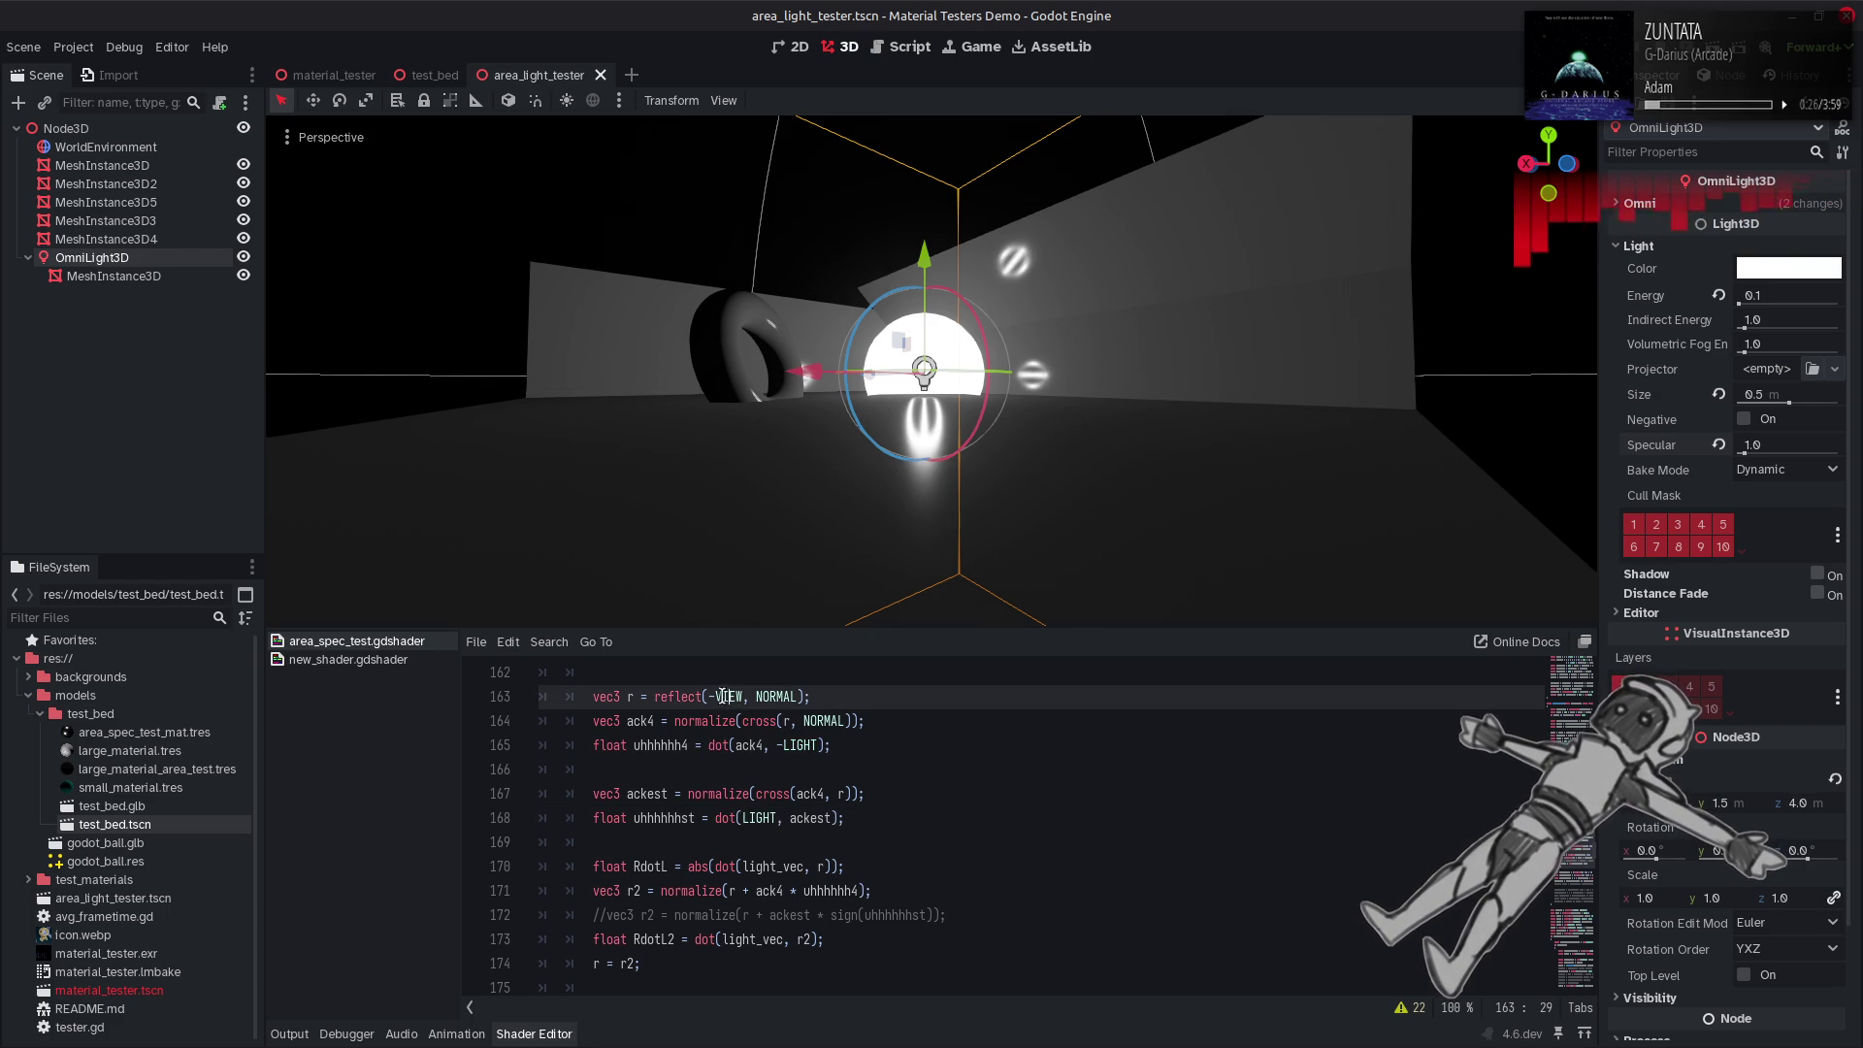
text(-)
drag(709, 697, 746, 697)
key(ctrl+c)
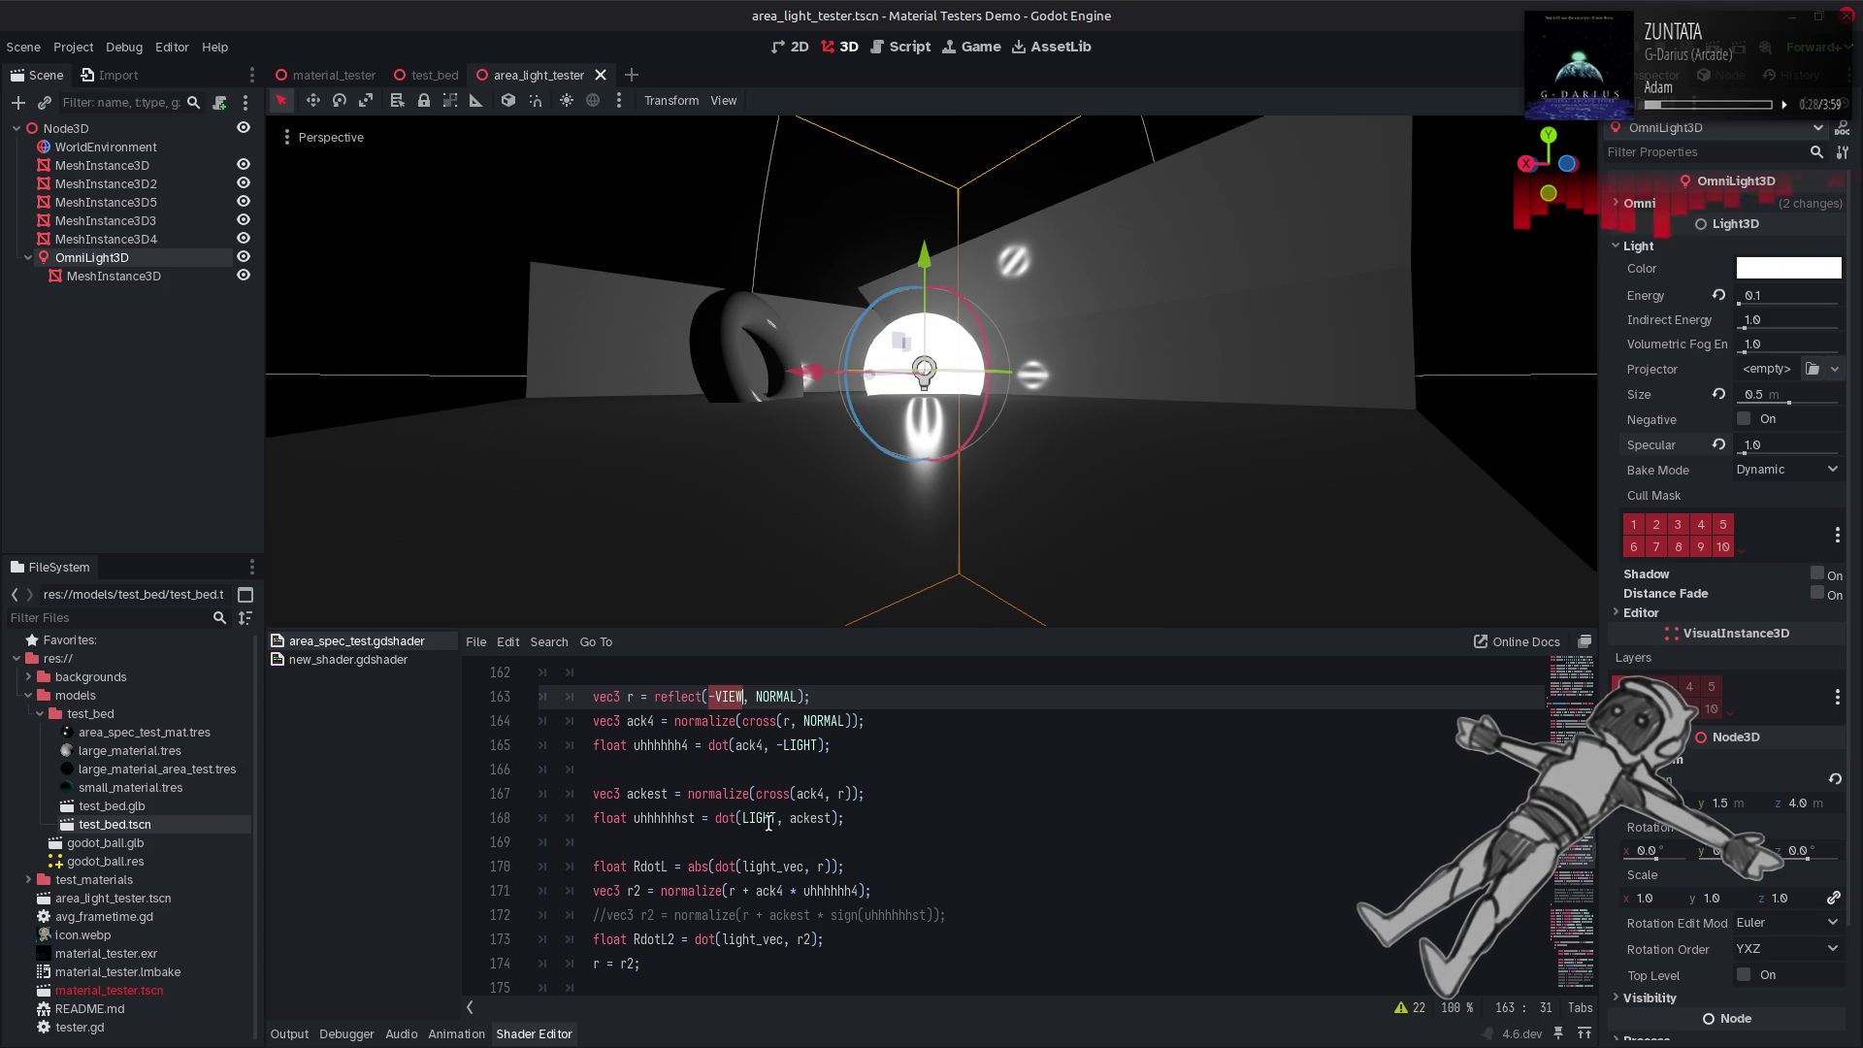
double_click(735, 818)
key(ctrl+v)
key(ctrl+s)
Select line 178's '1.0 -' clamp term, recompile to compare highlights, then undo line 168 back to r.
scroll(990, 821, down, 2)
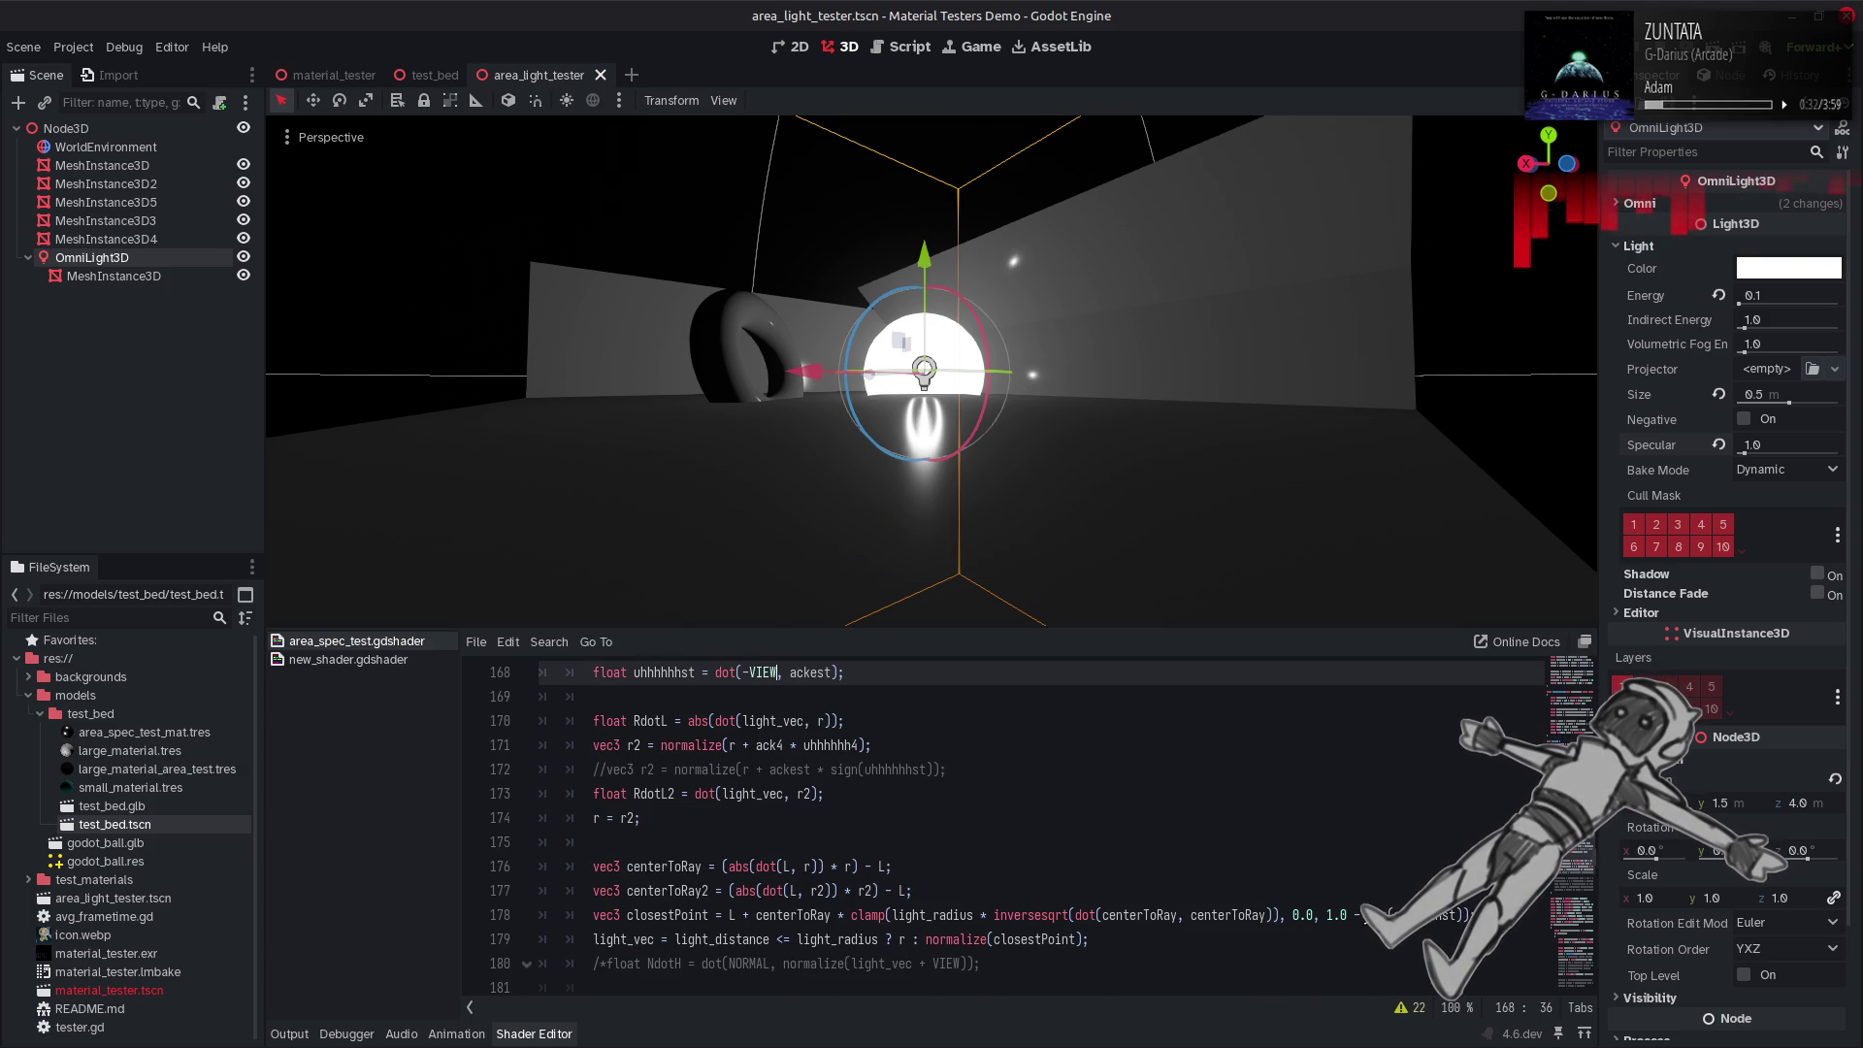
drag(1366, 915, 1330, 915)
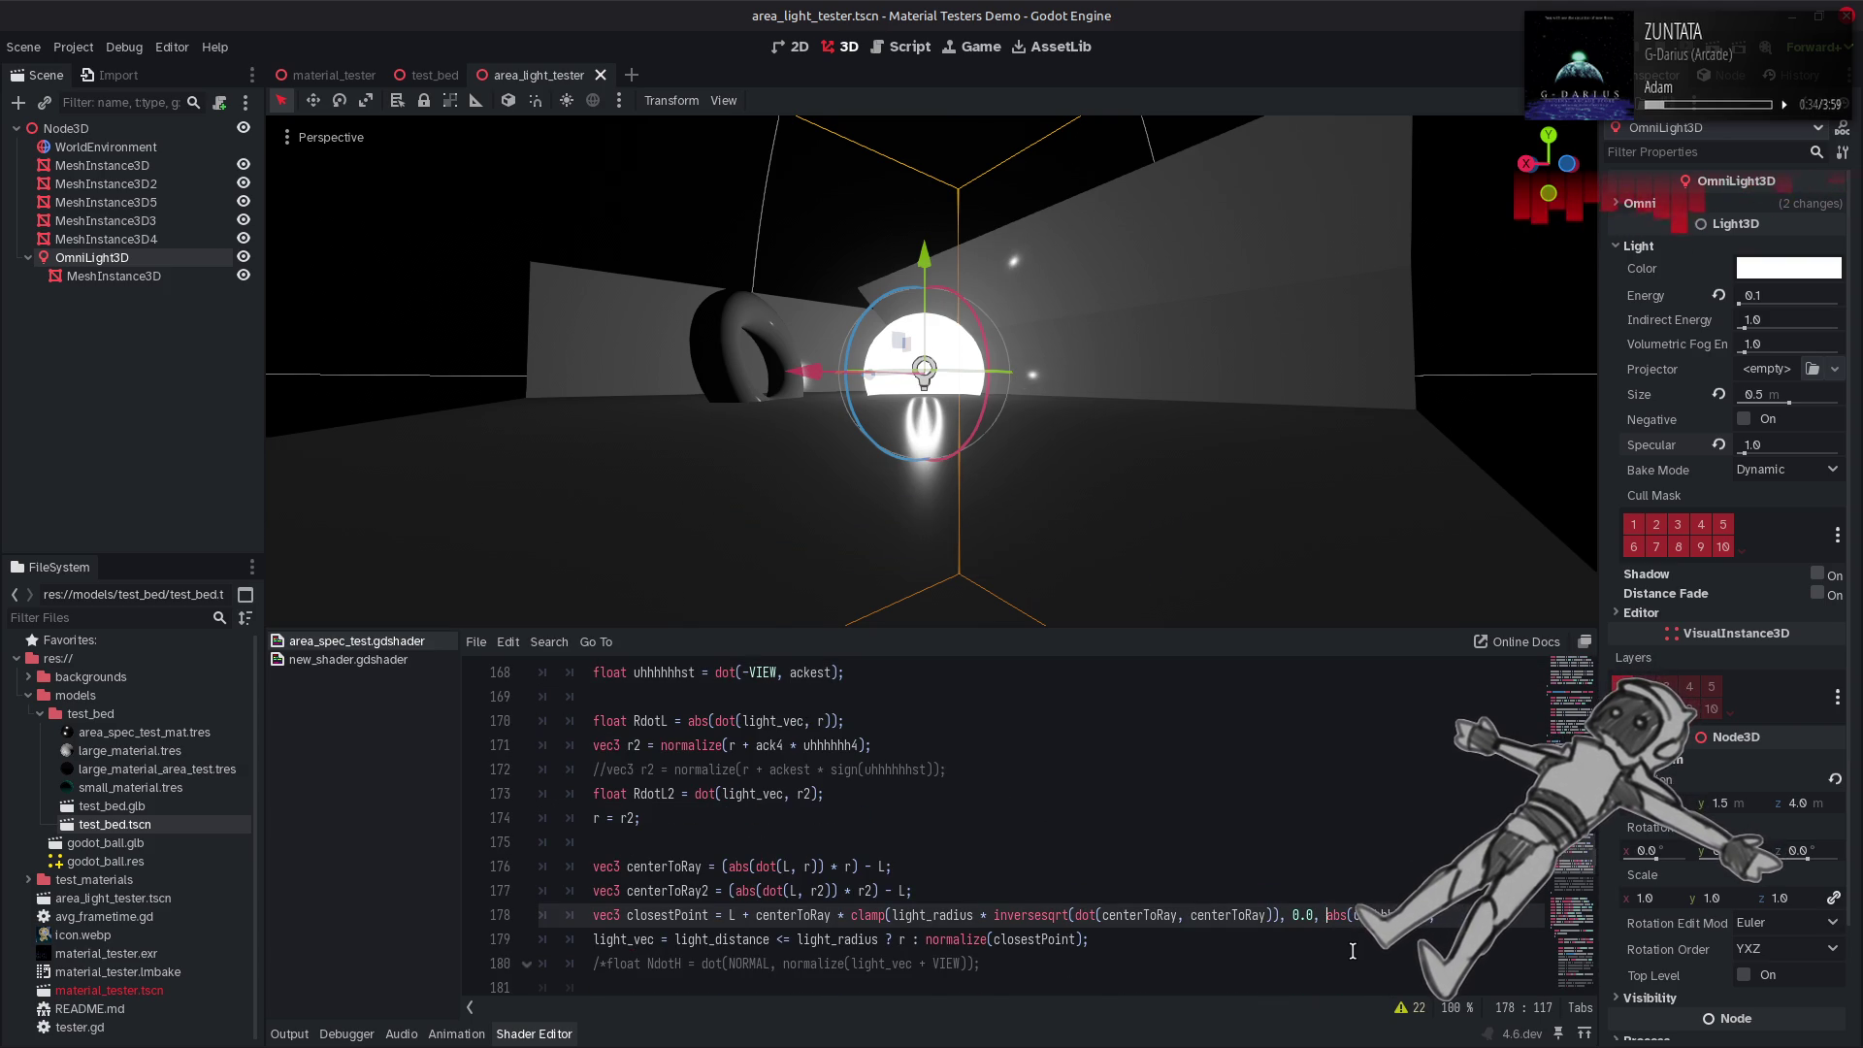
key(ctrl+s)
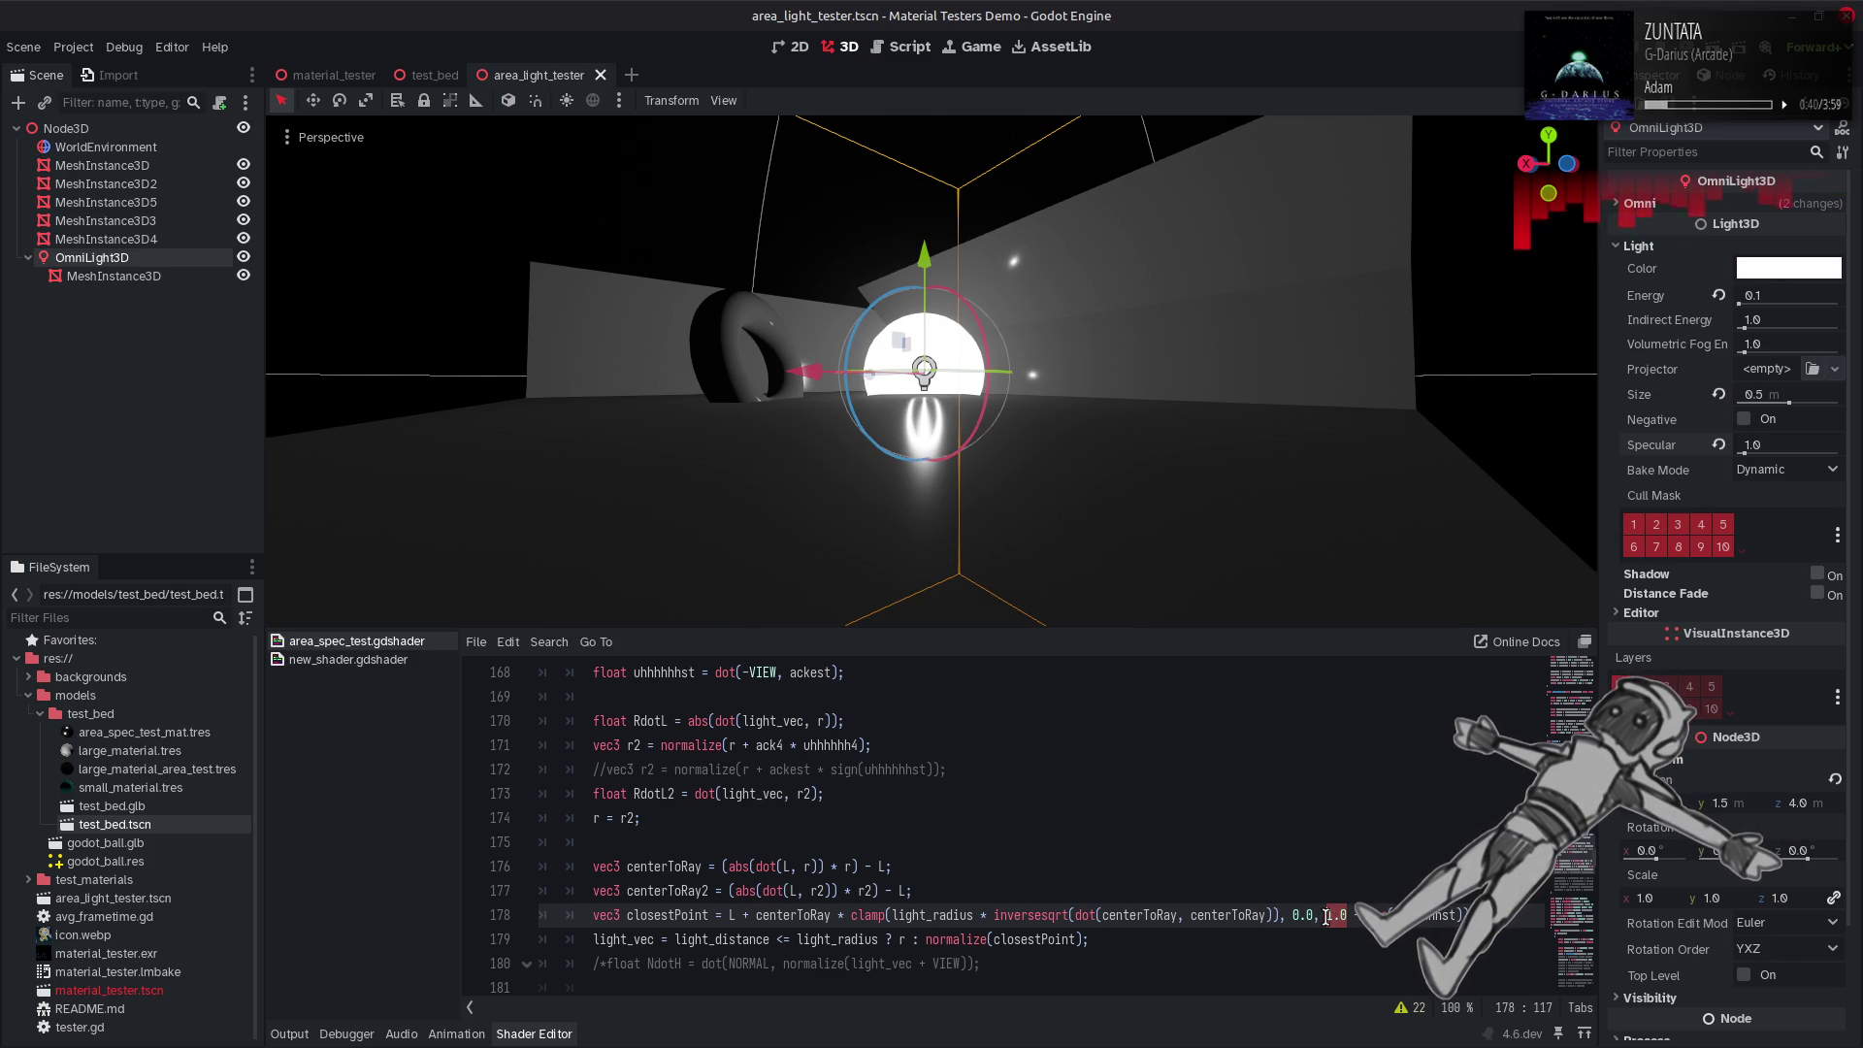
key(ctrl+s)
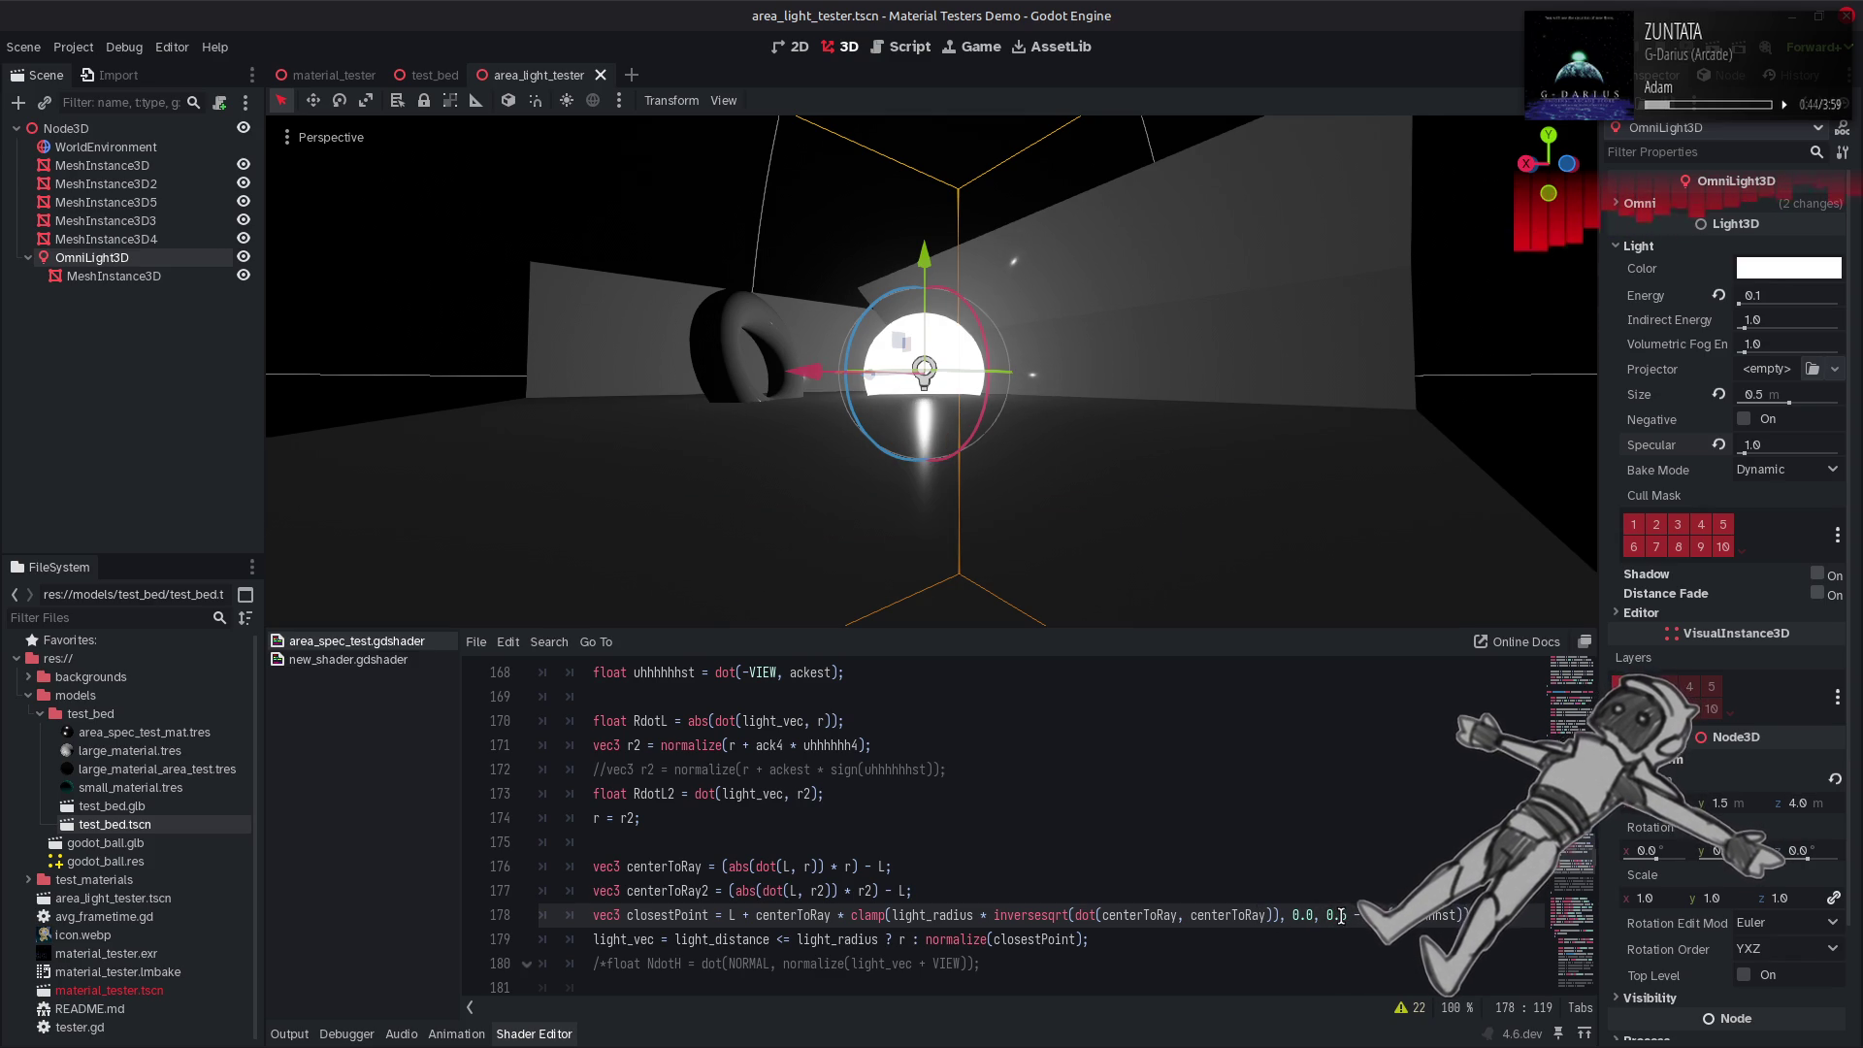
key(ctrl+s)
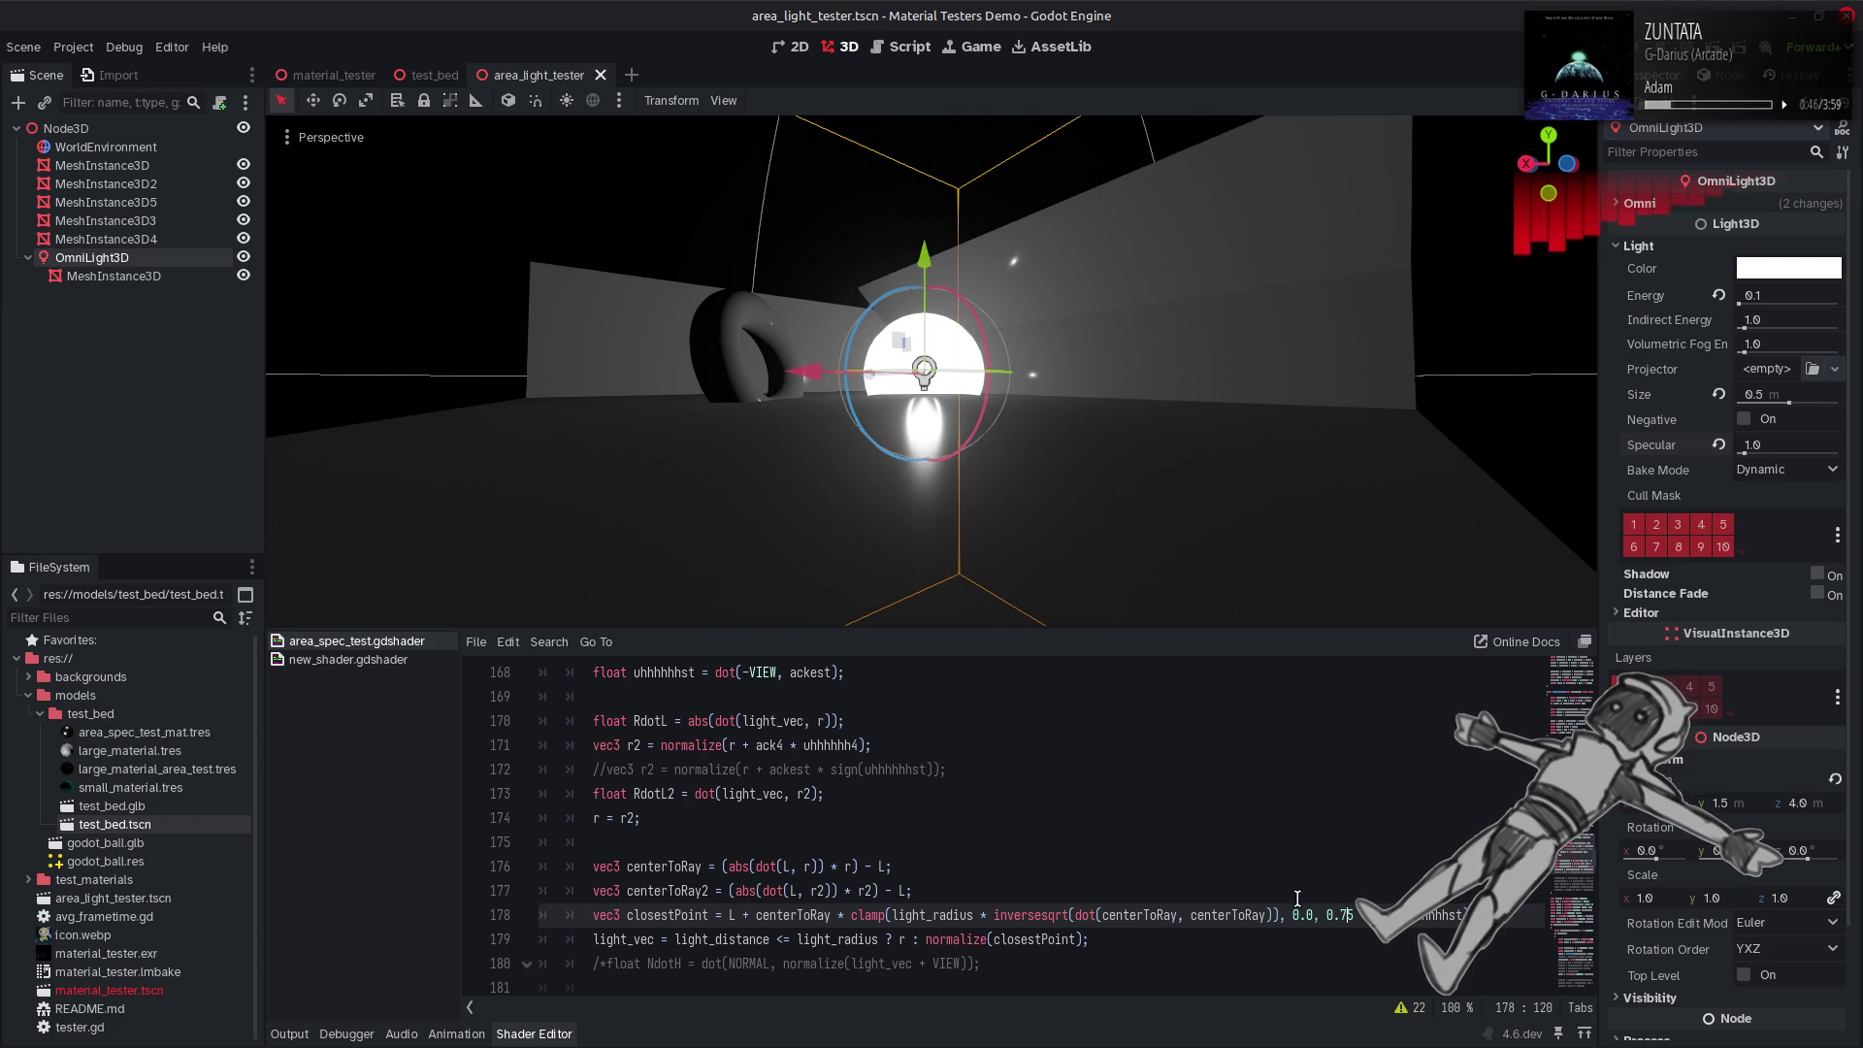
key(ctrl+z)
key(ctrl+z)
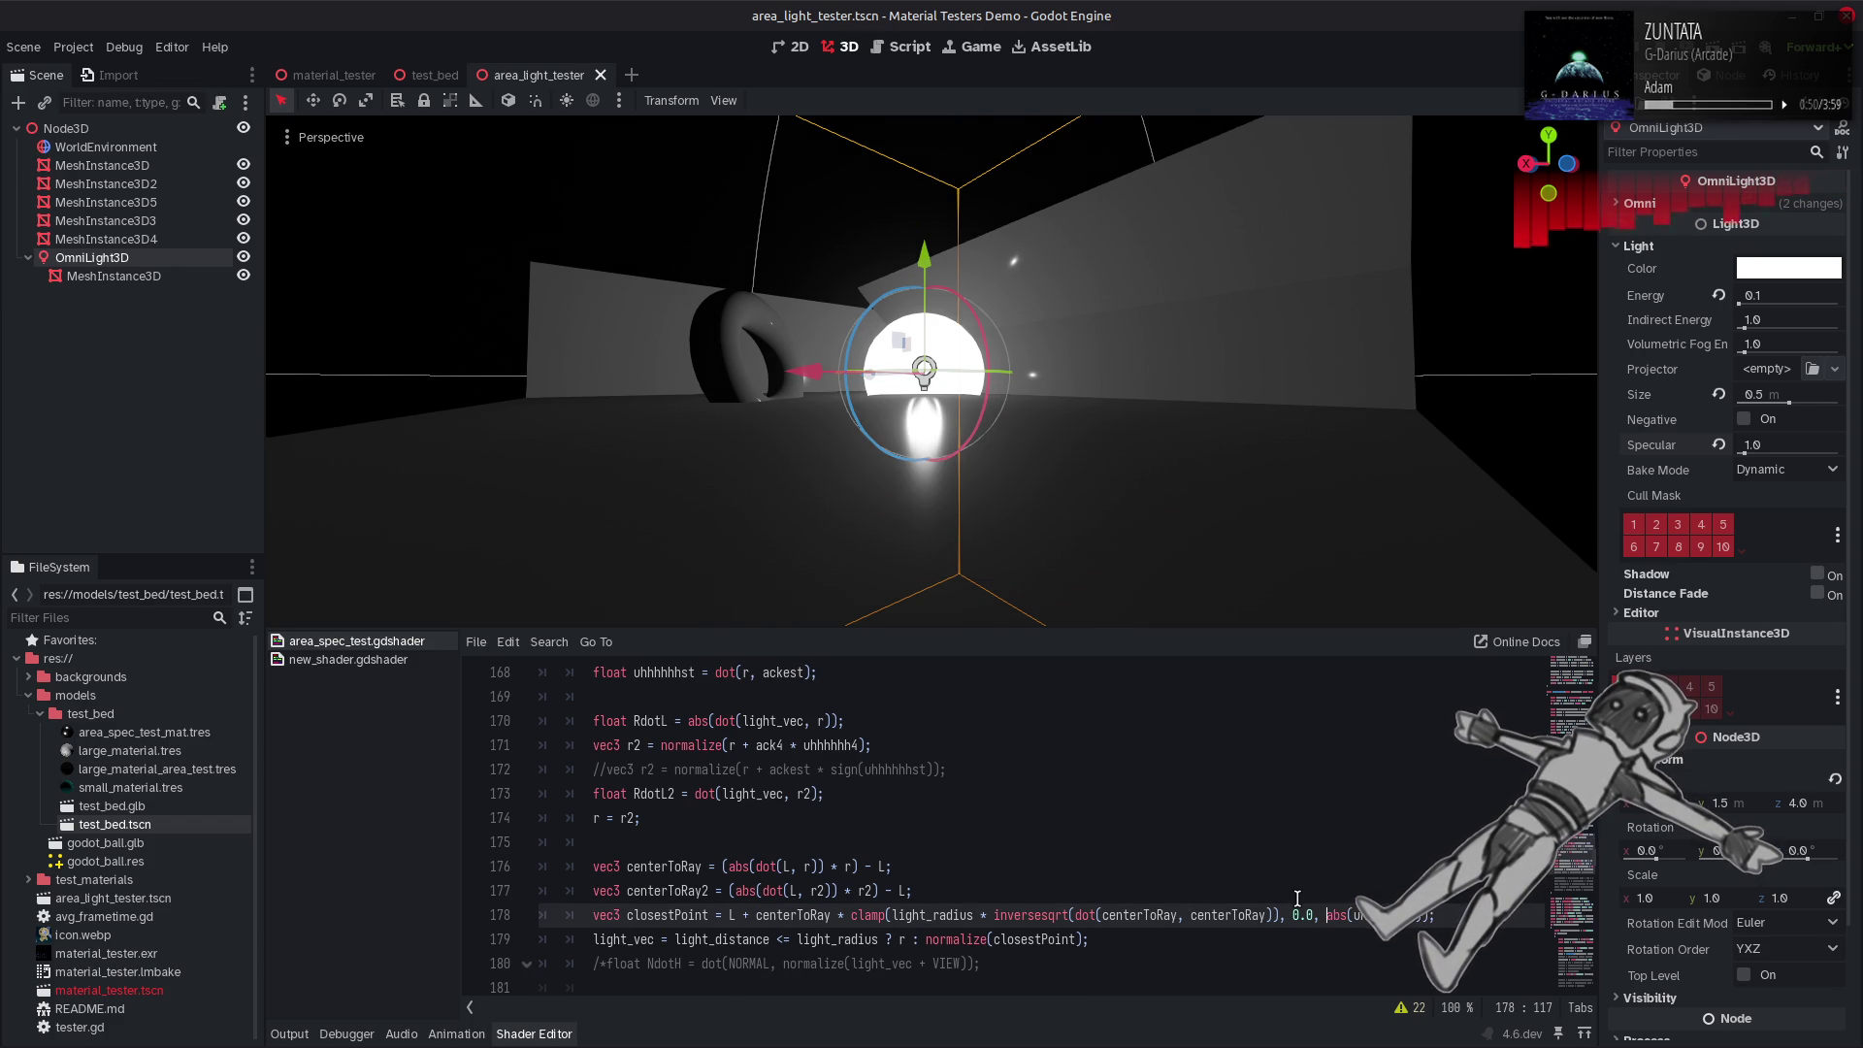
key(ctrl+z)
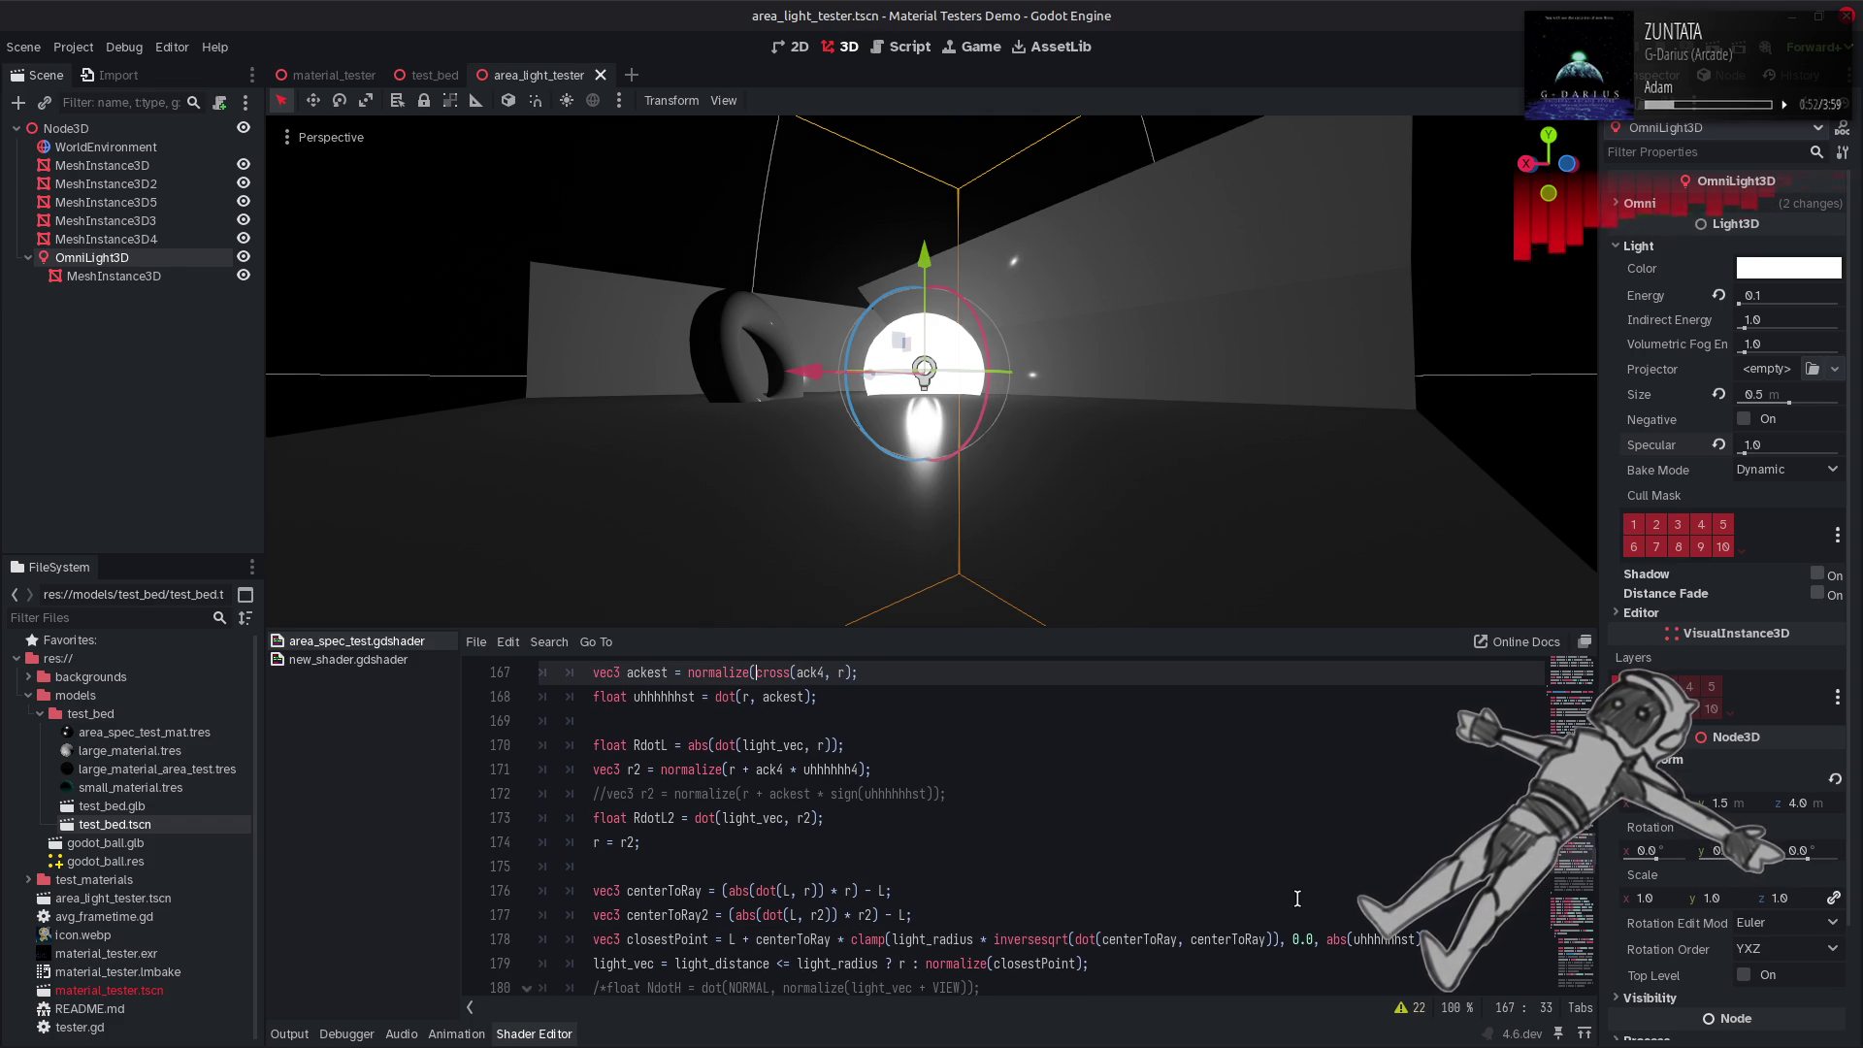
key(ctrl+shift+z)
key(ctrl+shift+z)
Make line 178 clamp between 0.0 and 1.0 times 0.5, then set the omni light to Negative.
key(BackSpace)
key(BackSpace)
key(BackSpace)
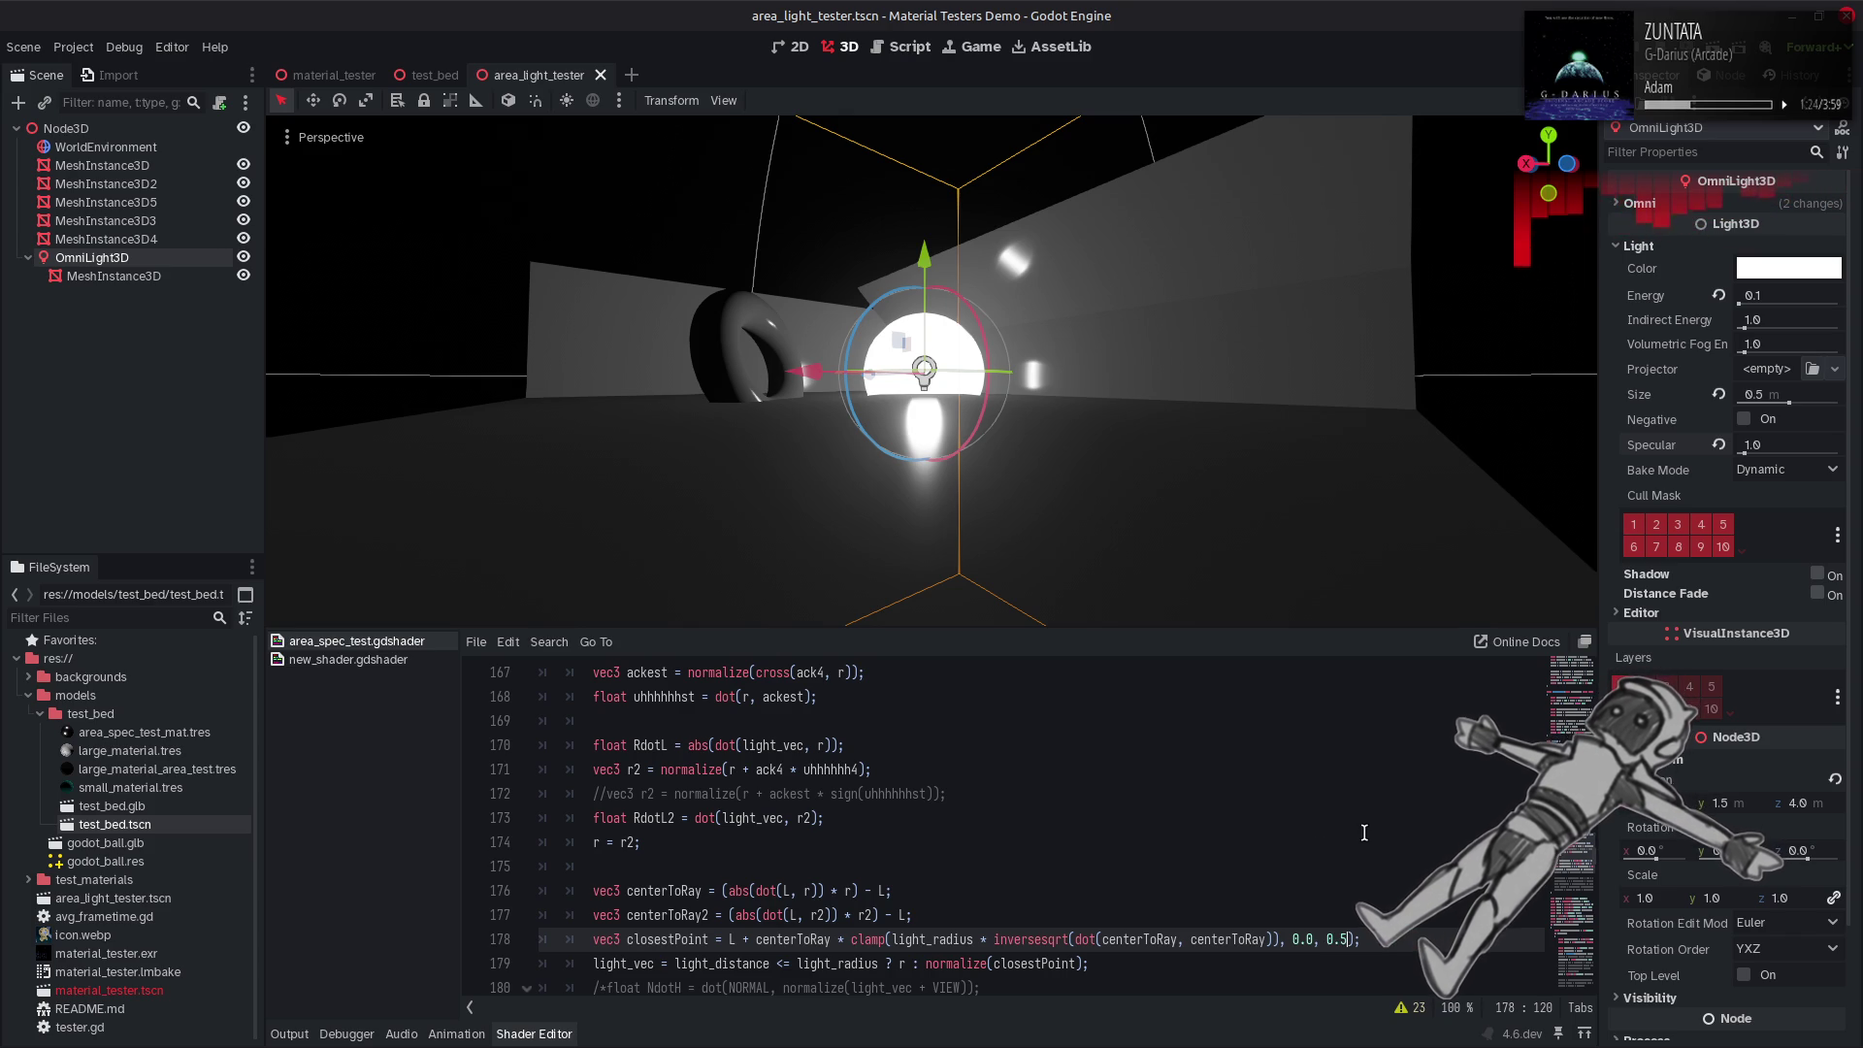
click(1329, 939)
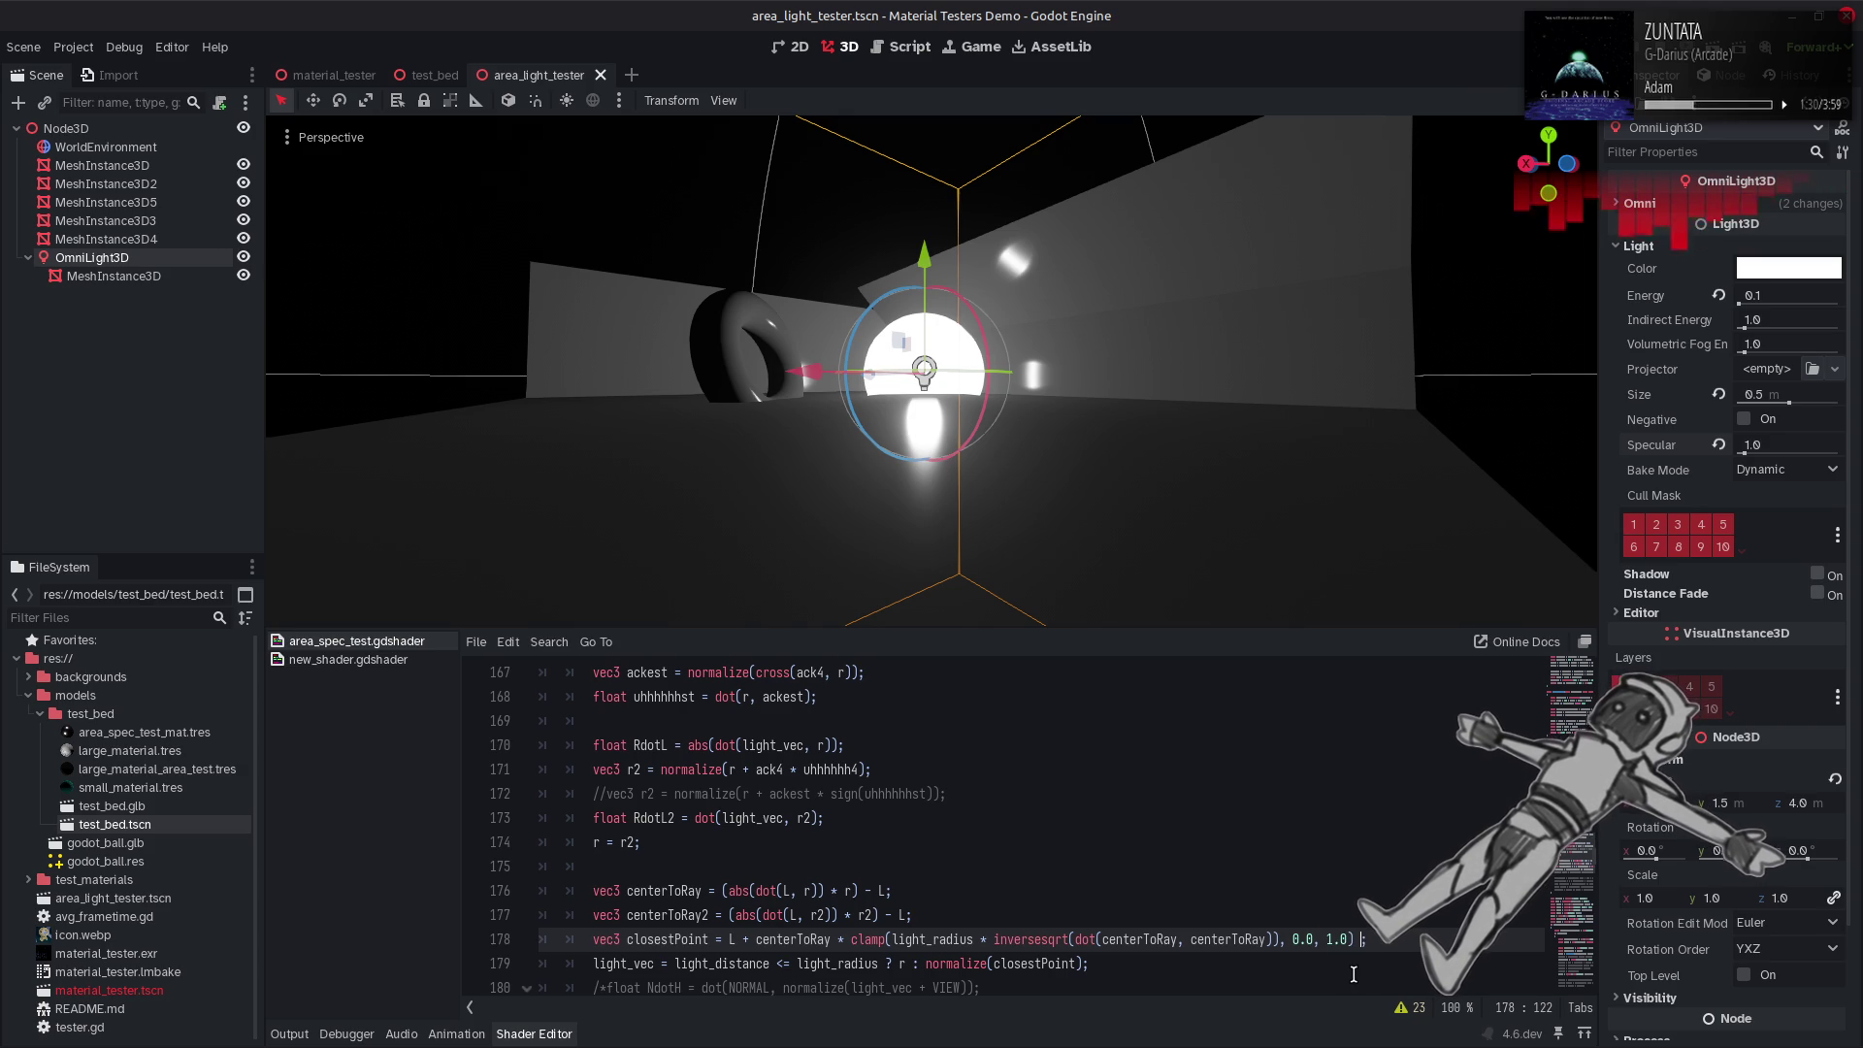
text(* 0.5)
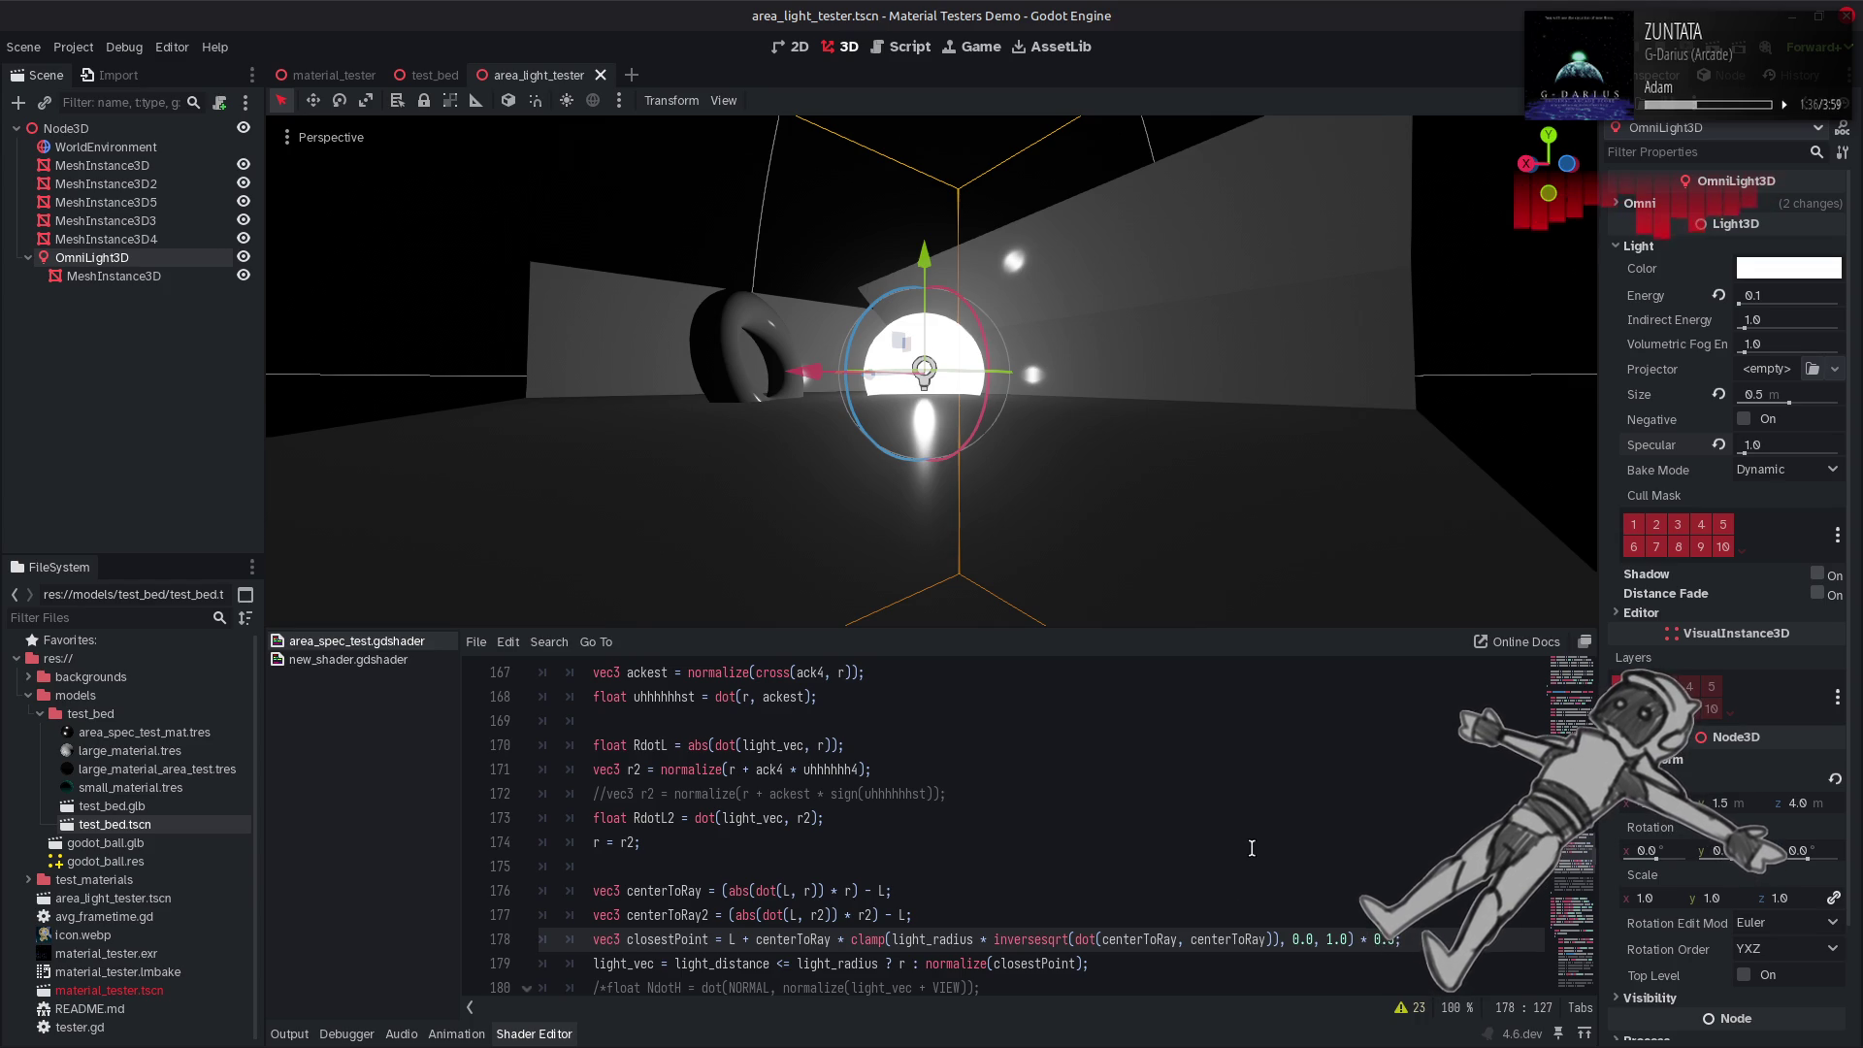
click(1754, 424)
Set the omni light back to positive and compare the 0.5-bound clamp with the 1.0 × 0.5 version.
click(1755, 424)
scroll(965, 811, up, 5)
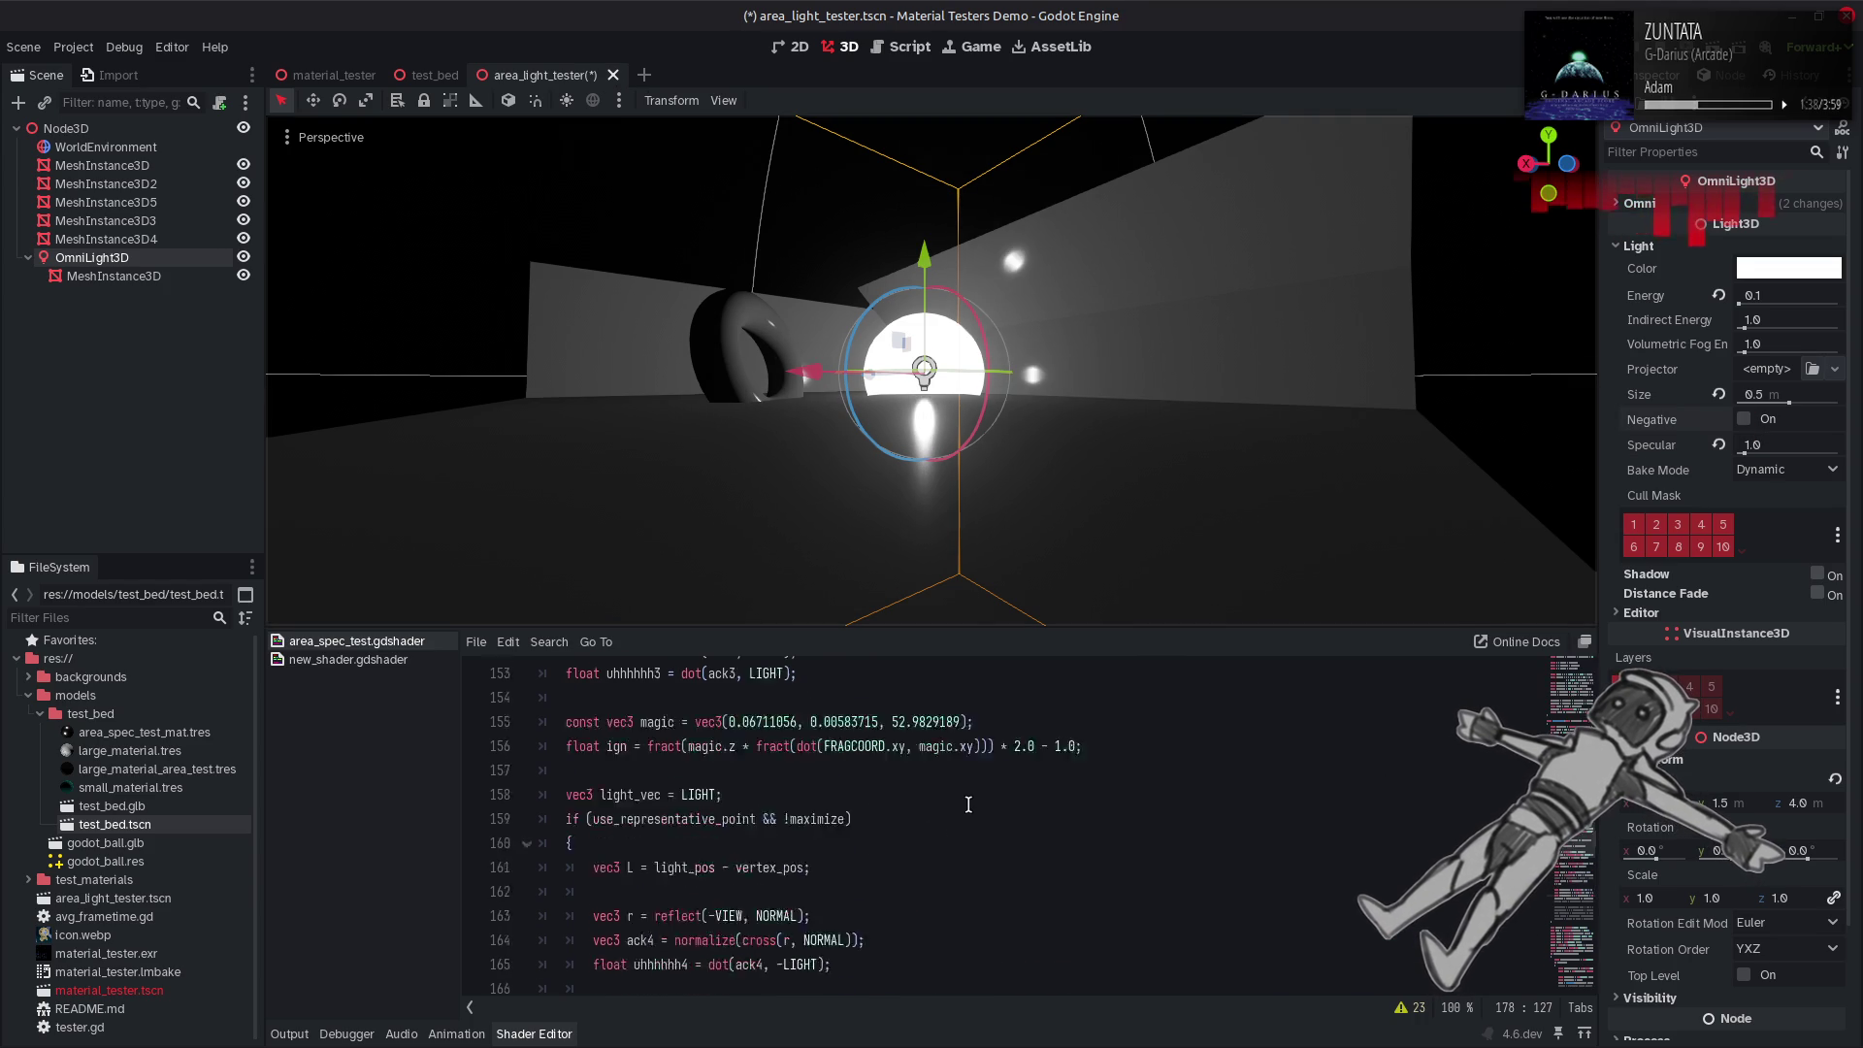
scroll(966, 810, down, 8)
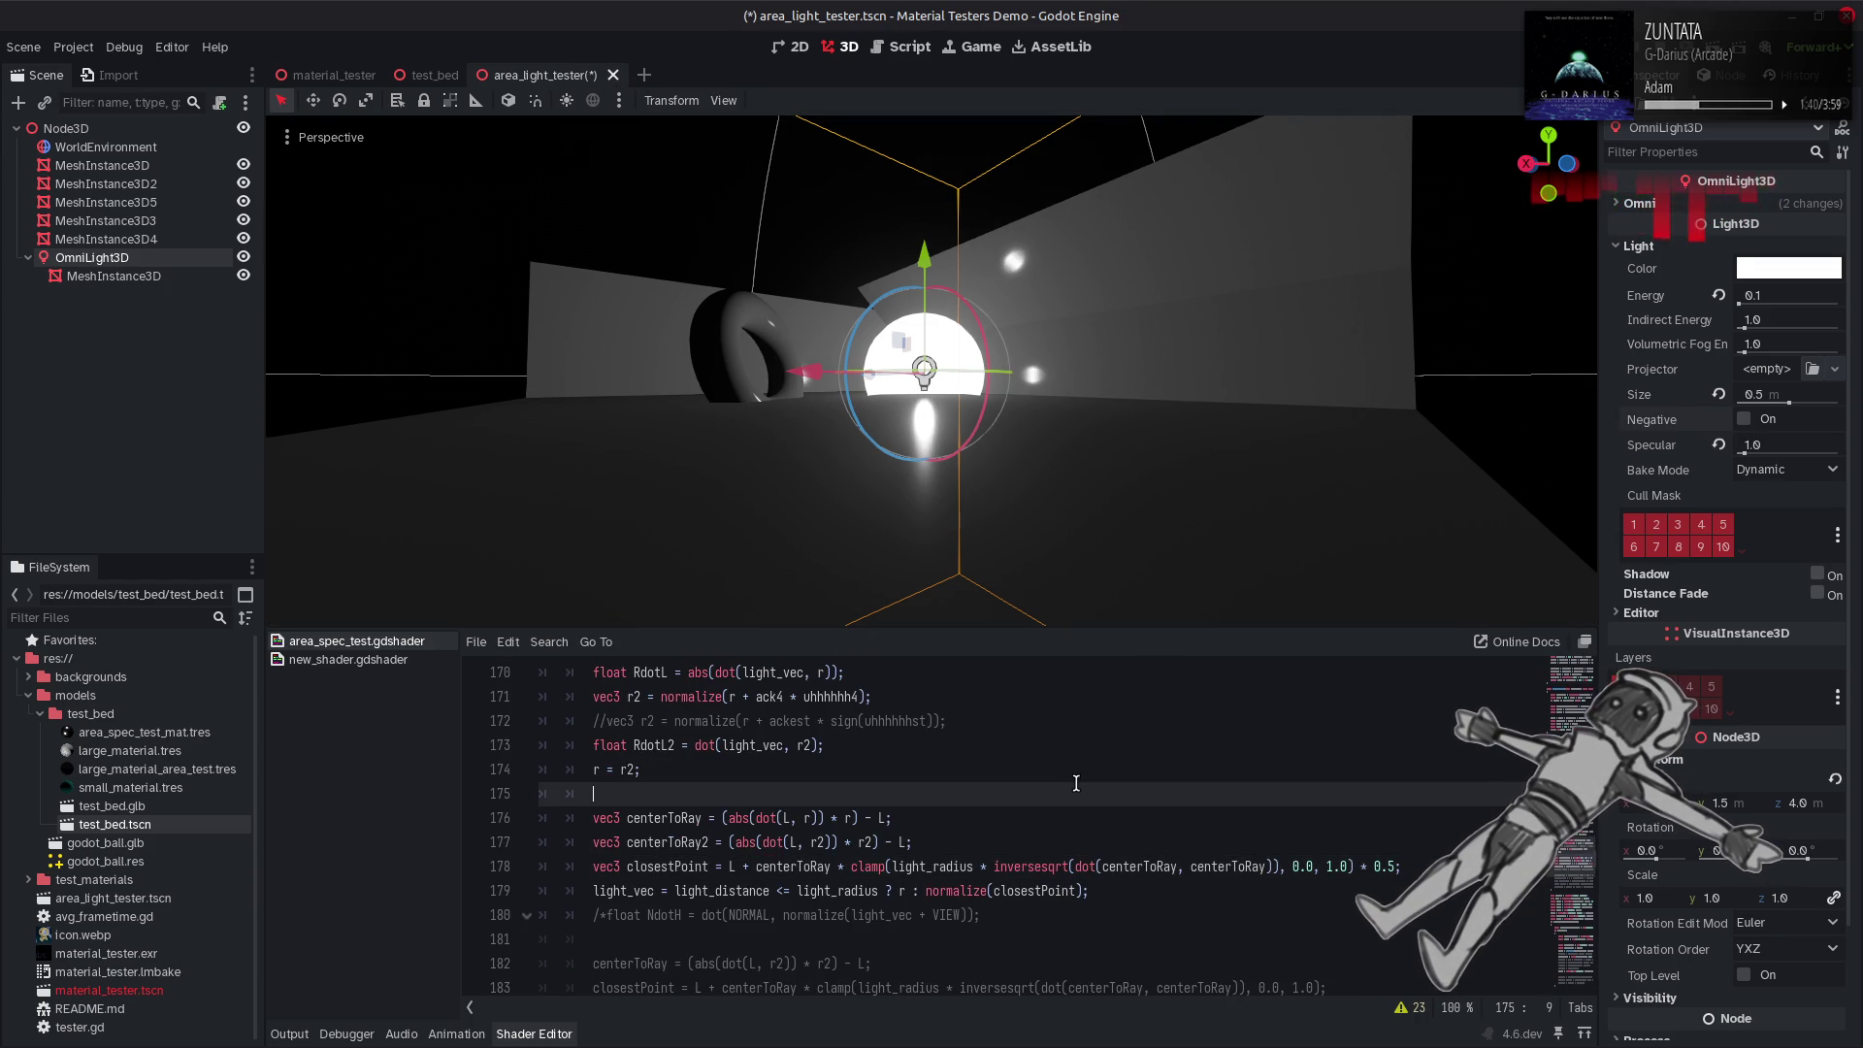
key(ctrl+z)
key(ctrl+s)
key(ctrl+shift+z)
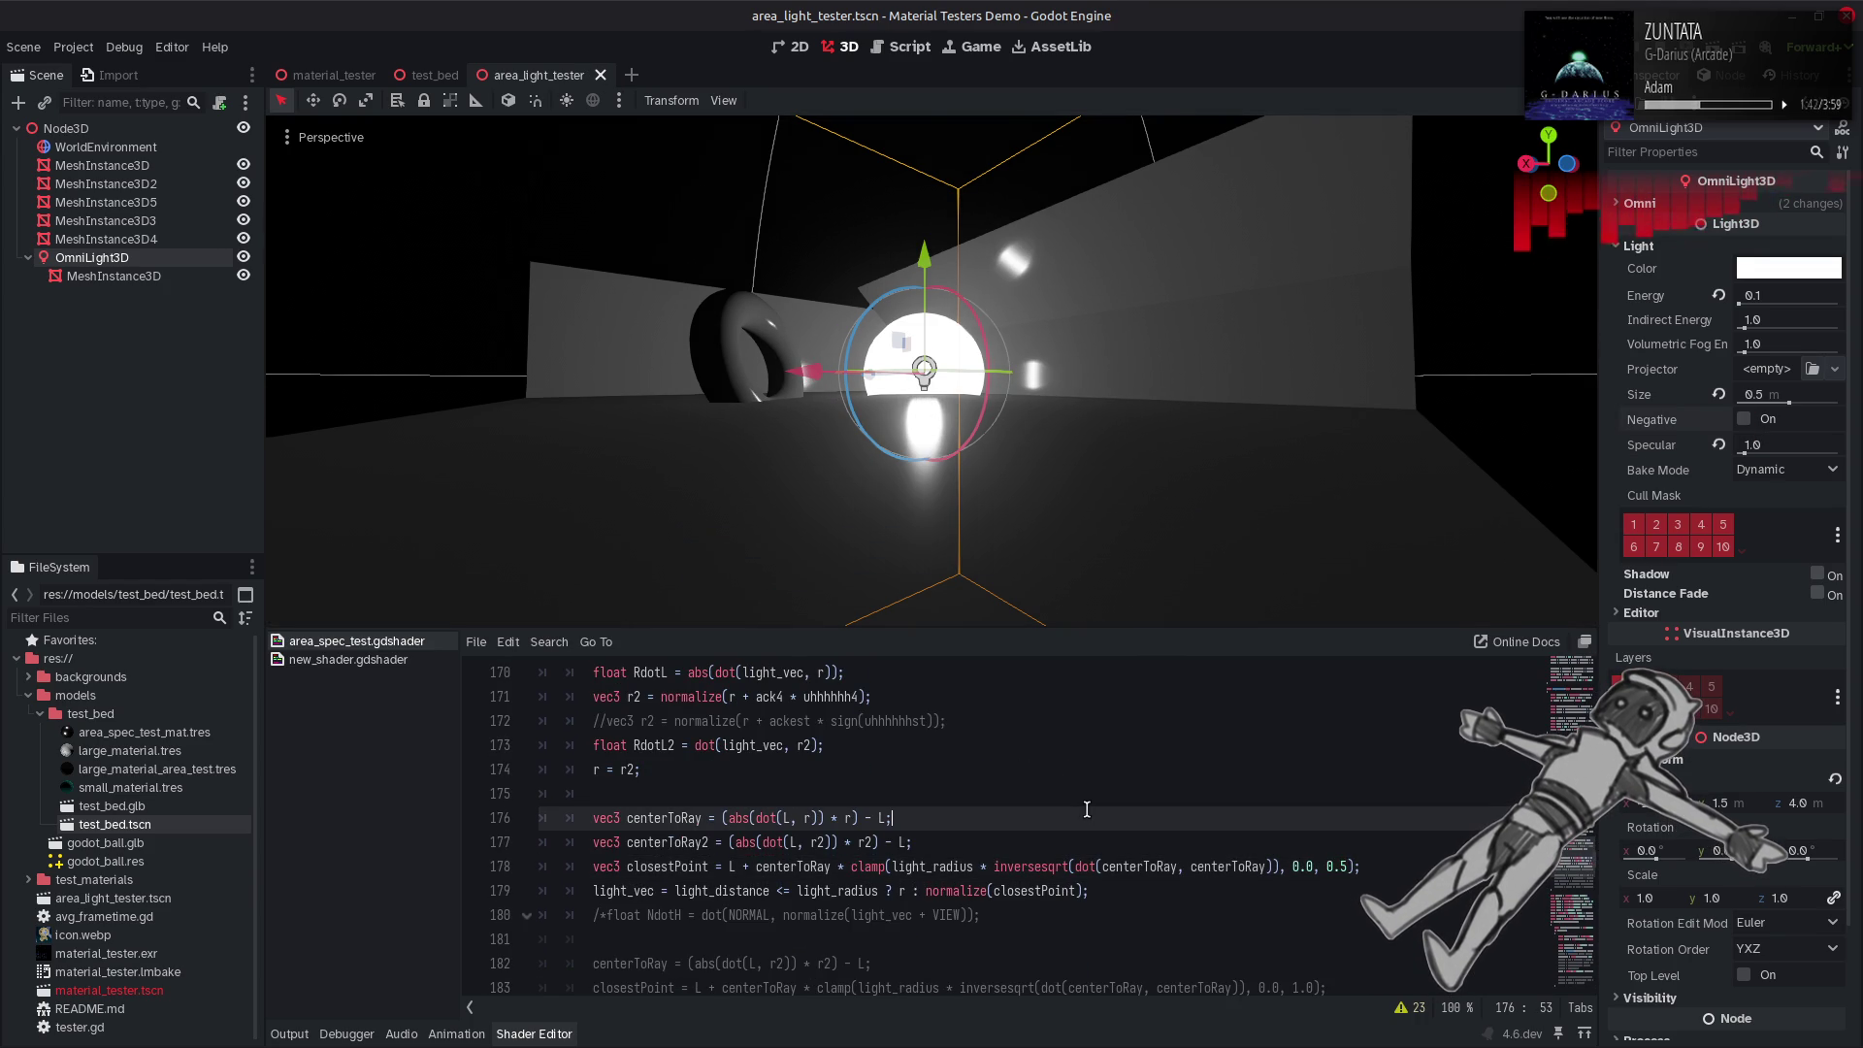
key(ctrl+s)
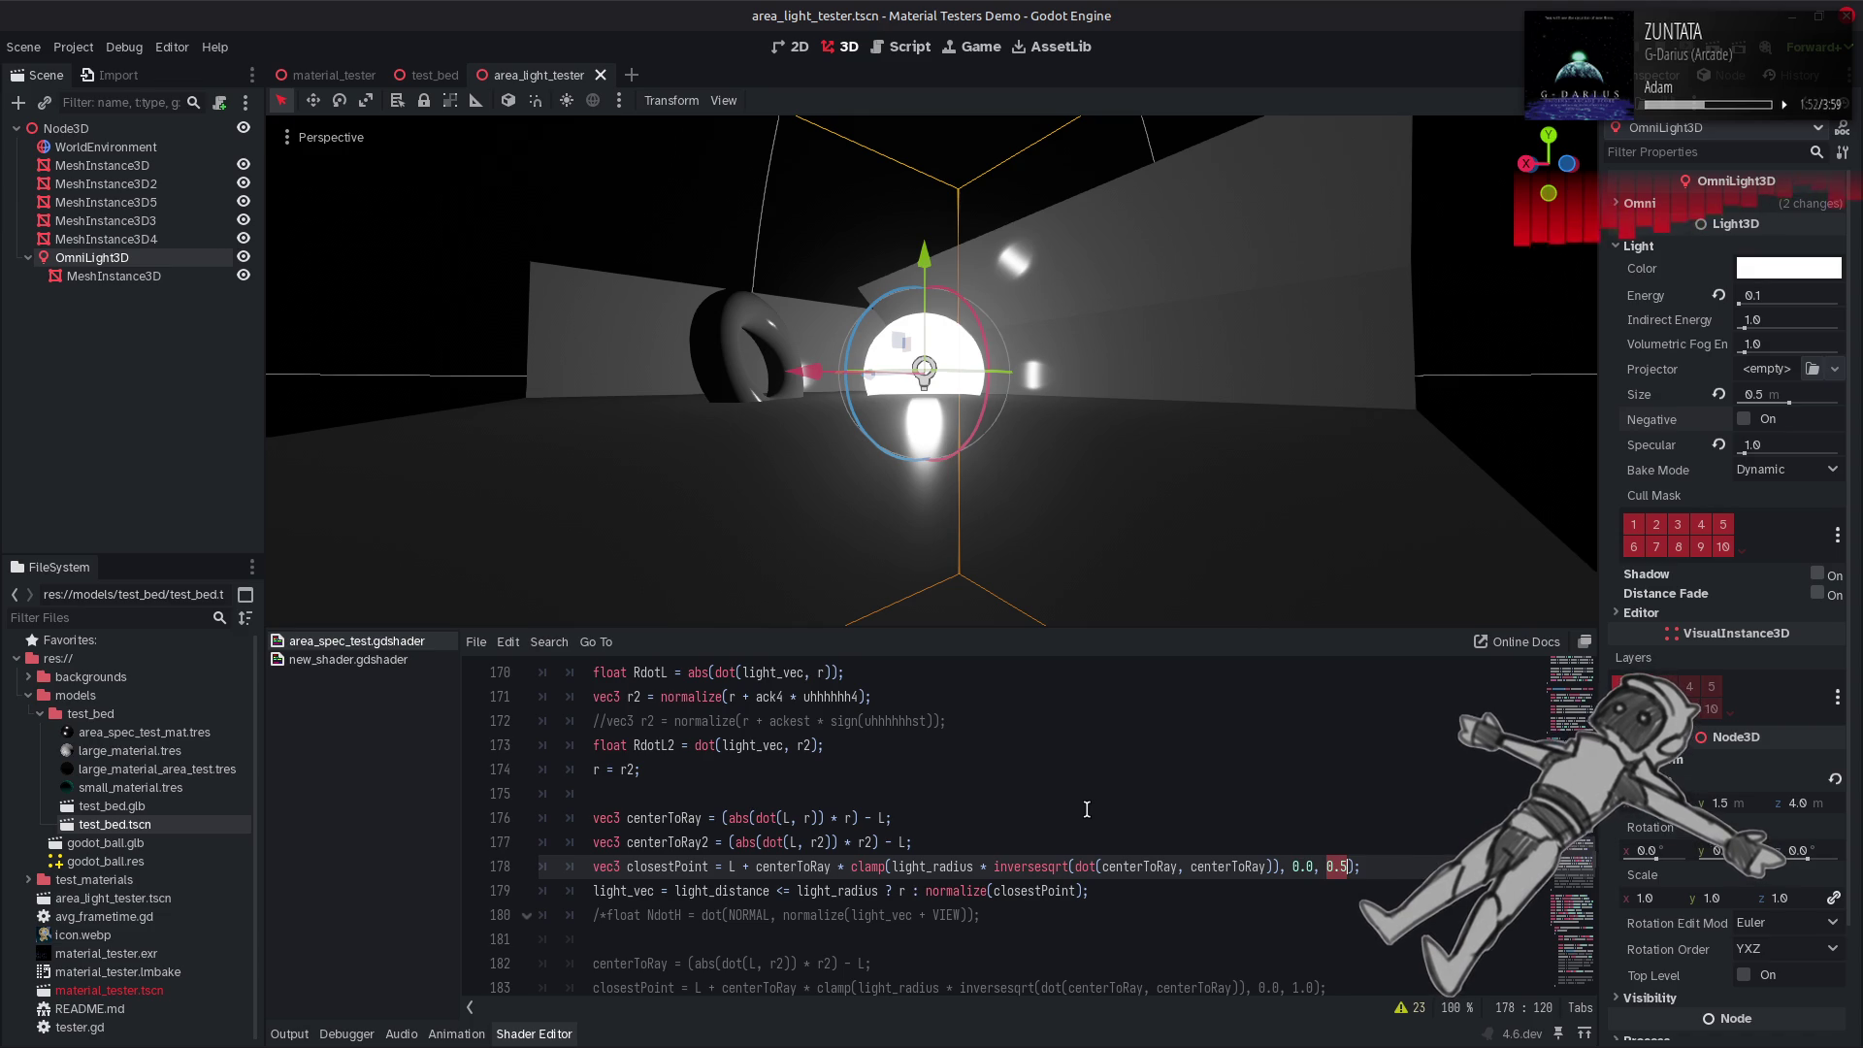
Delete the centerToRay2 line below centerToRay.
click(1137, 841)
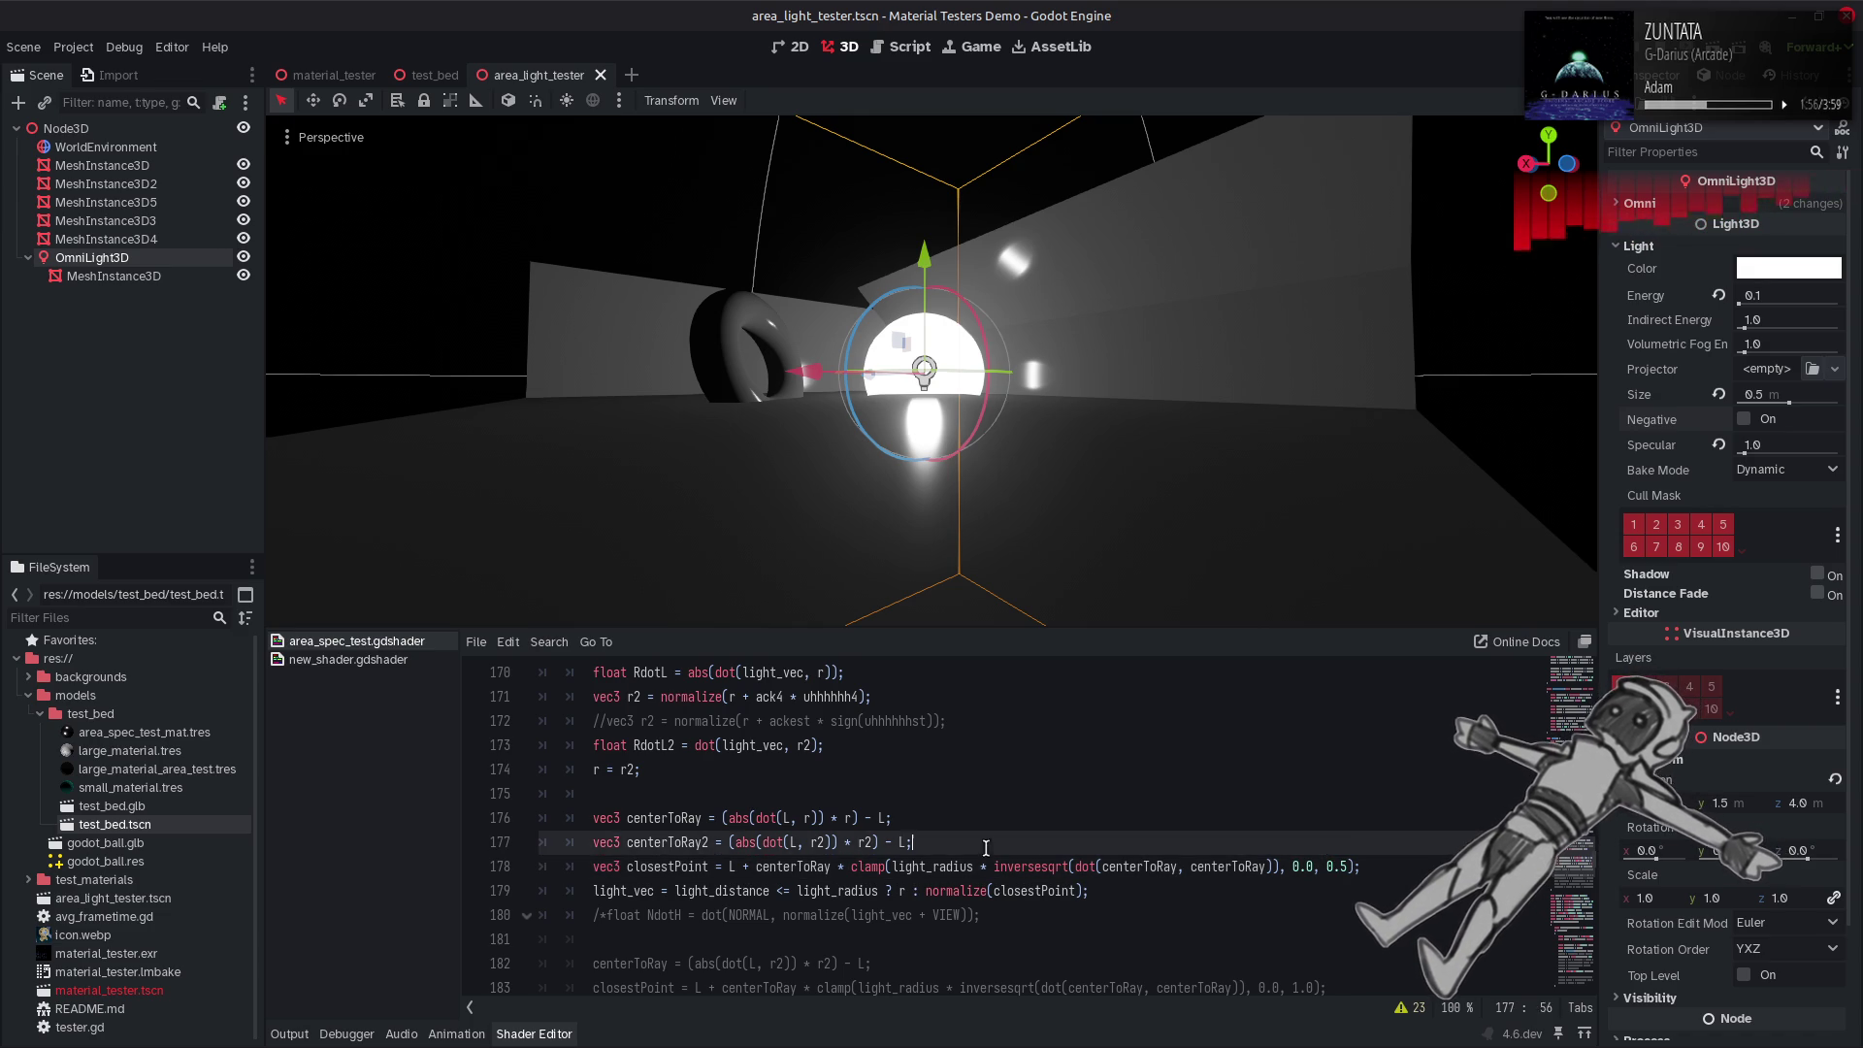
key(shift+Home)
key(BackSpace)
key(BackSpace)
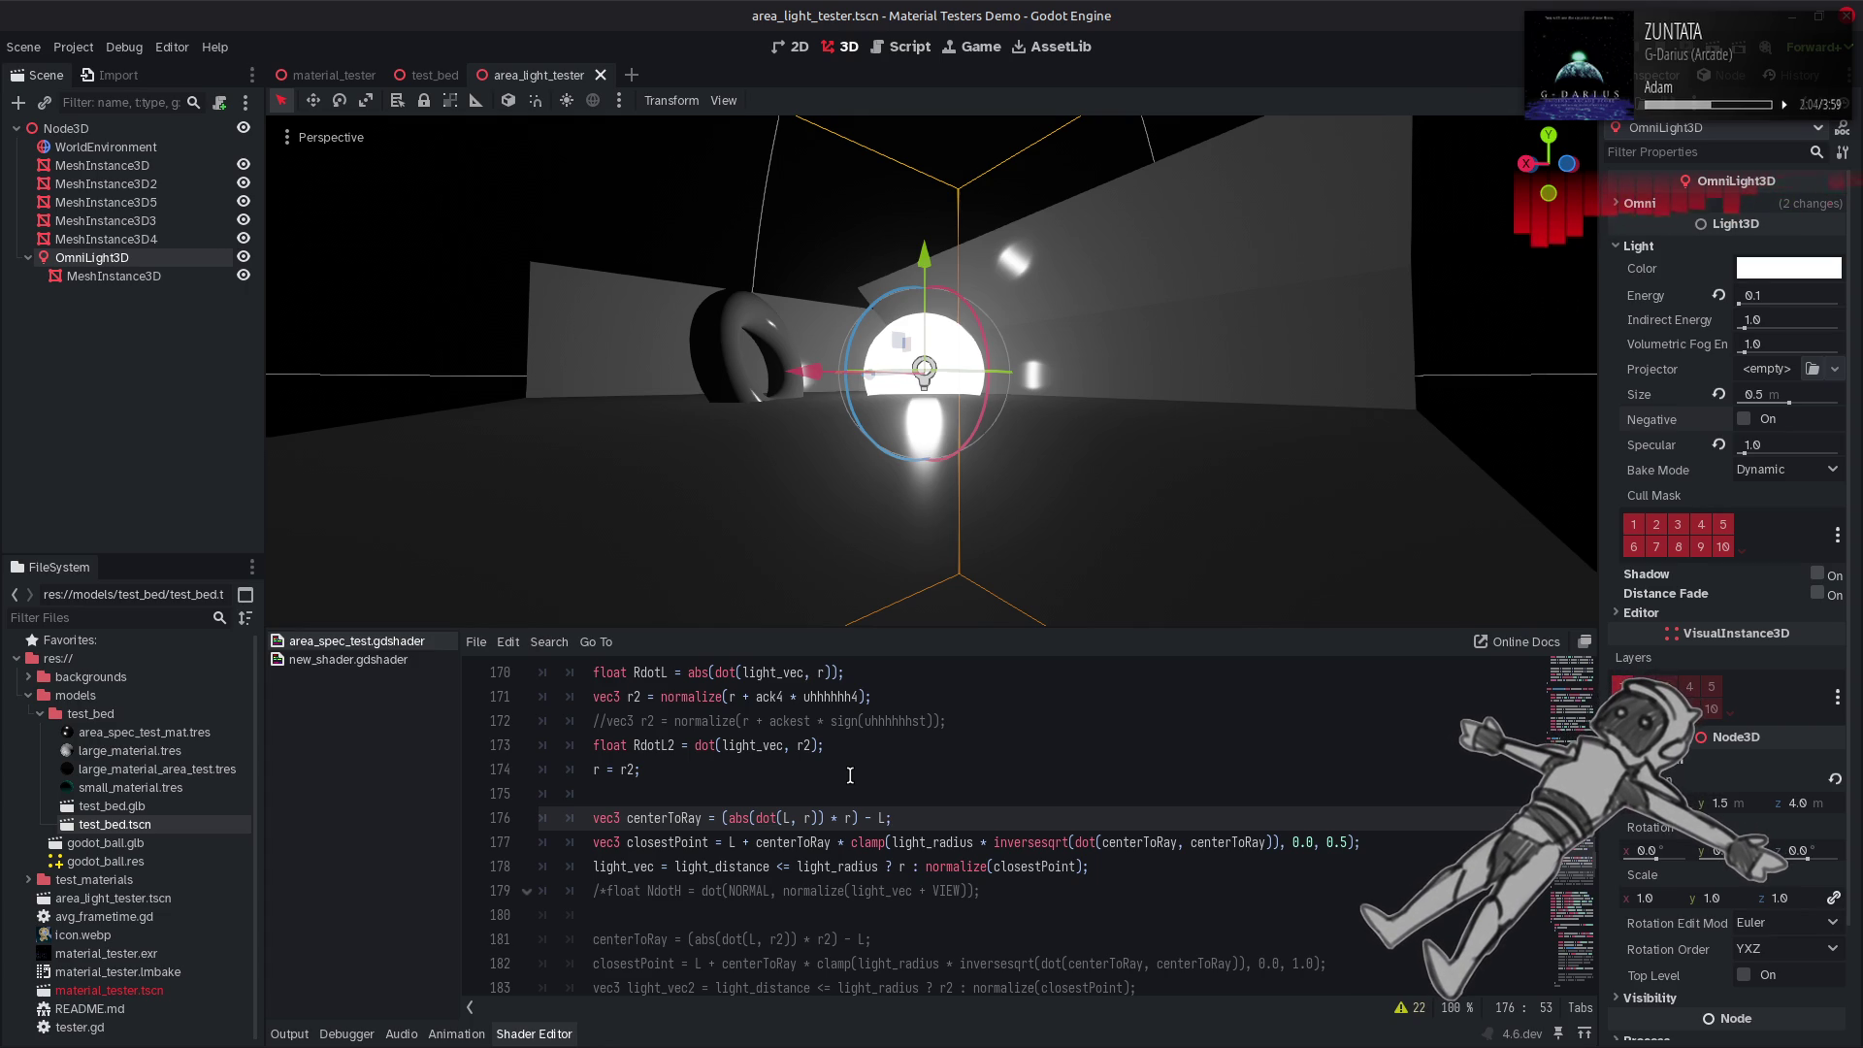
Raise the clamp's upper bound to 1.0 and delete the uhhhhhh4 multiplier from r2 on line 171.
scroll(1115, 595, up, 5)
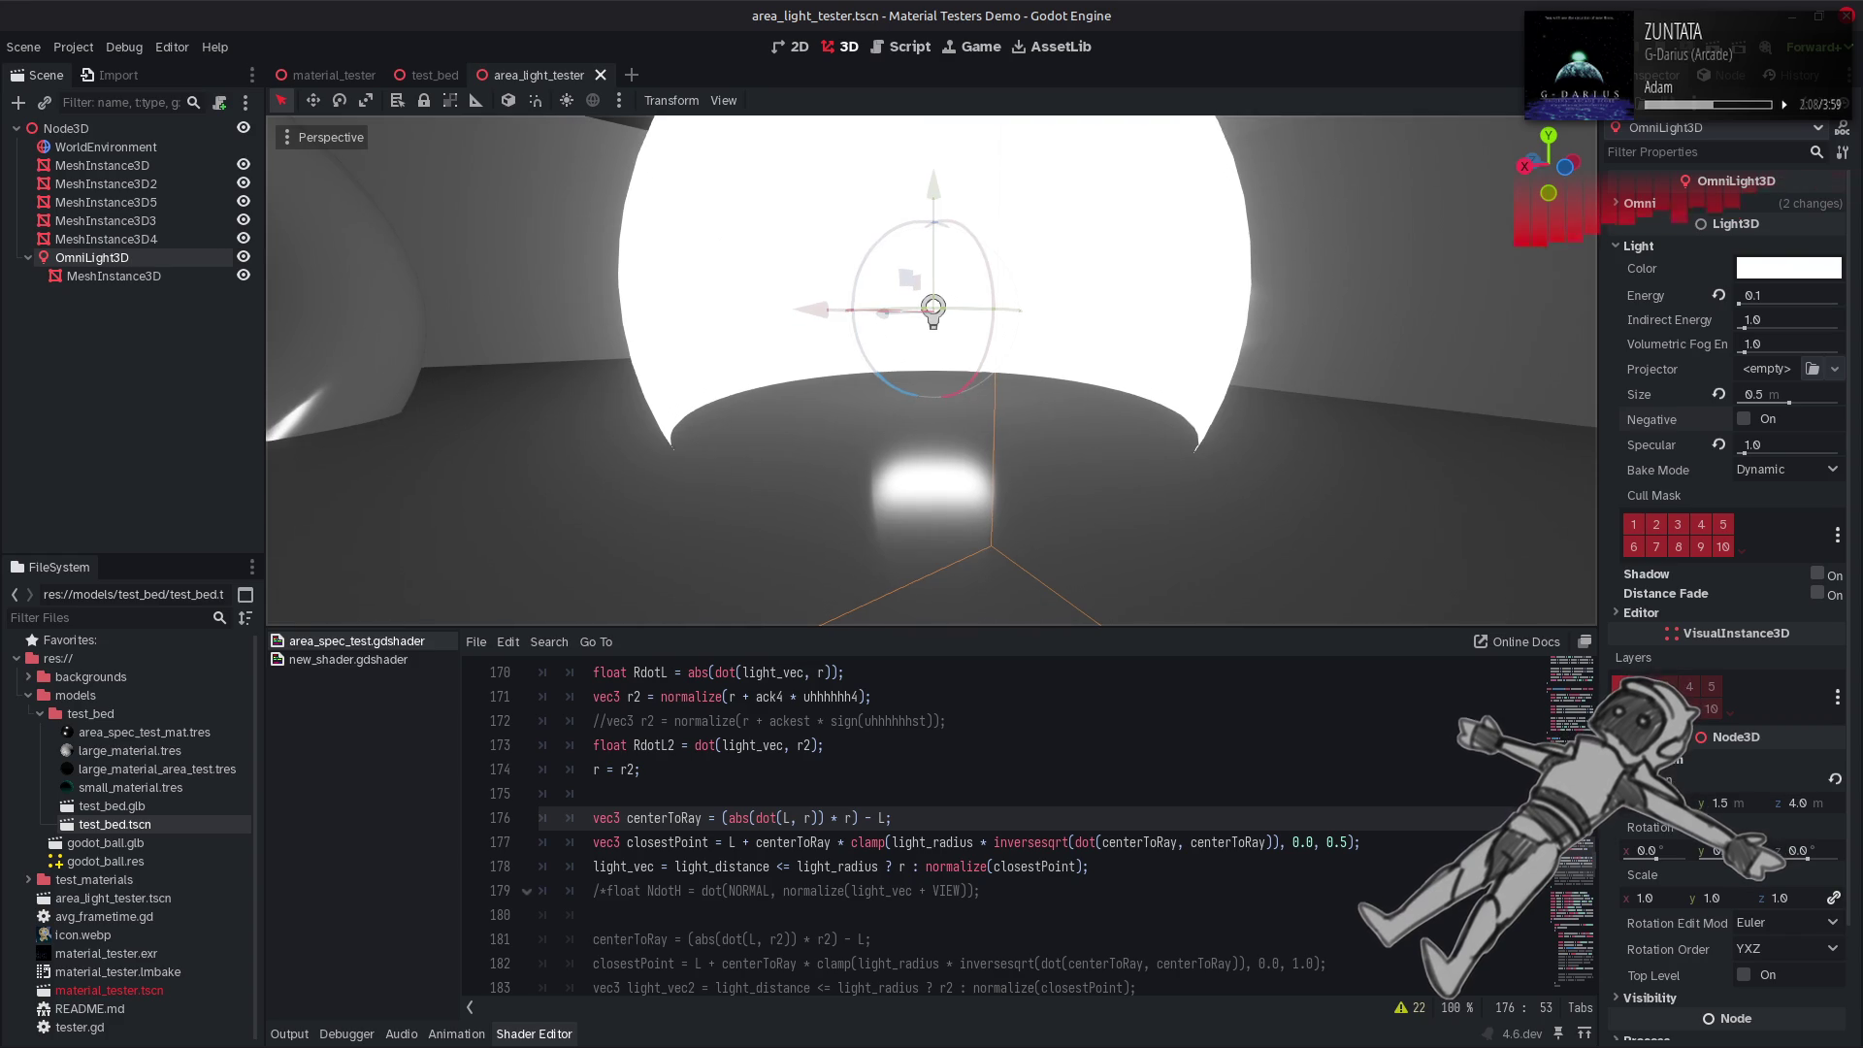
click(1311, 735)
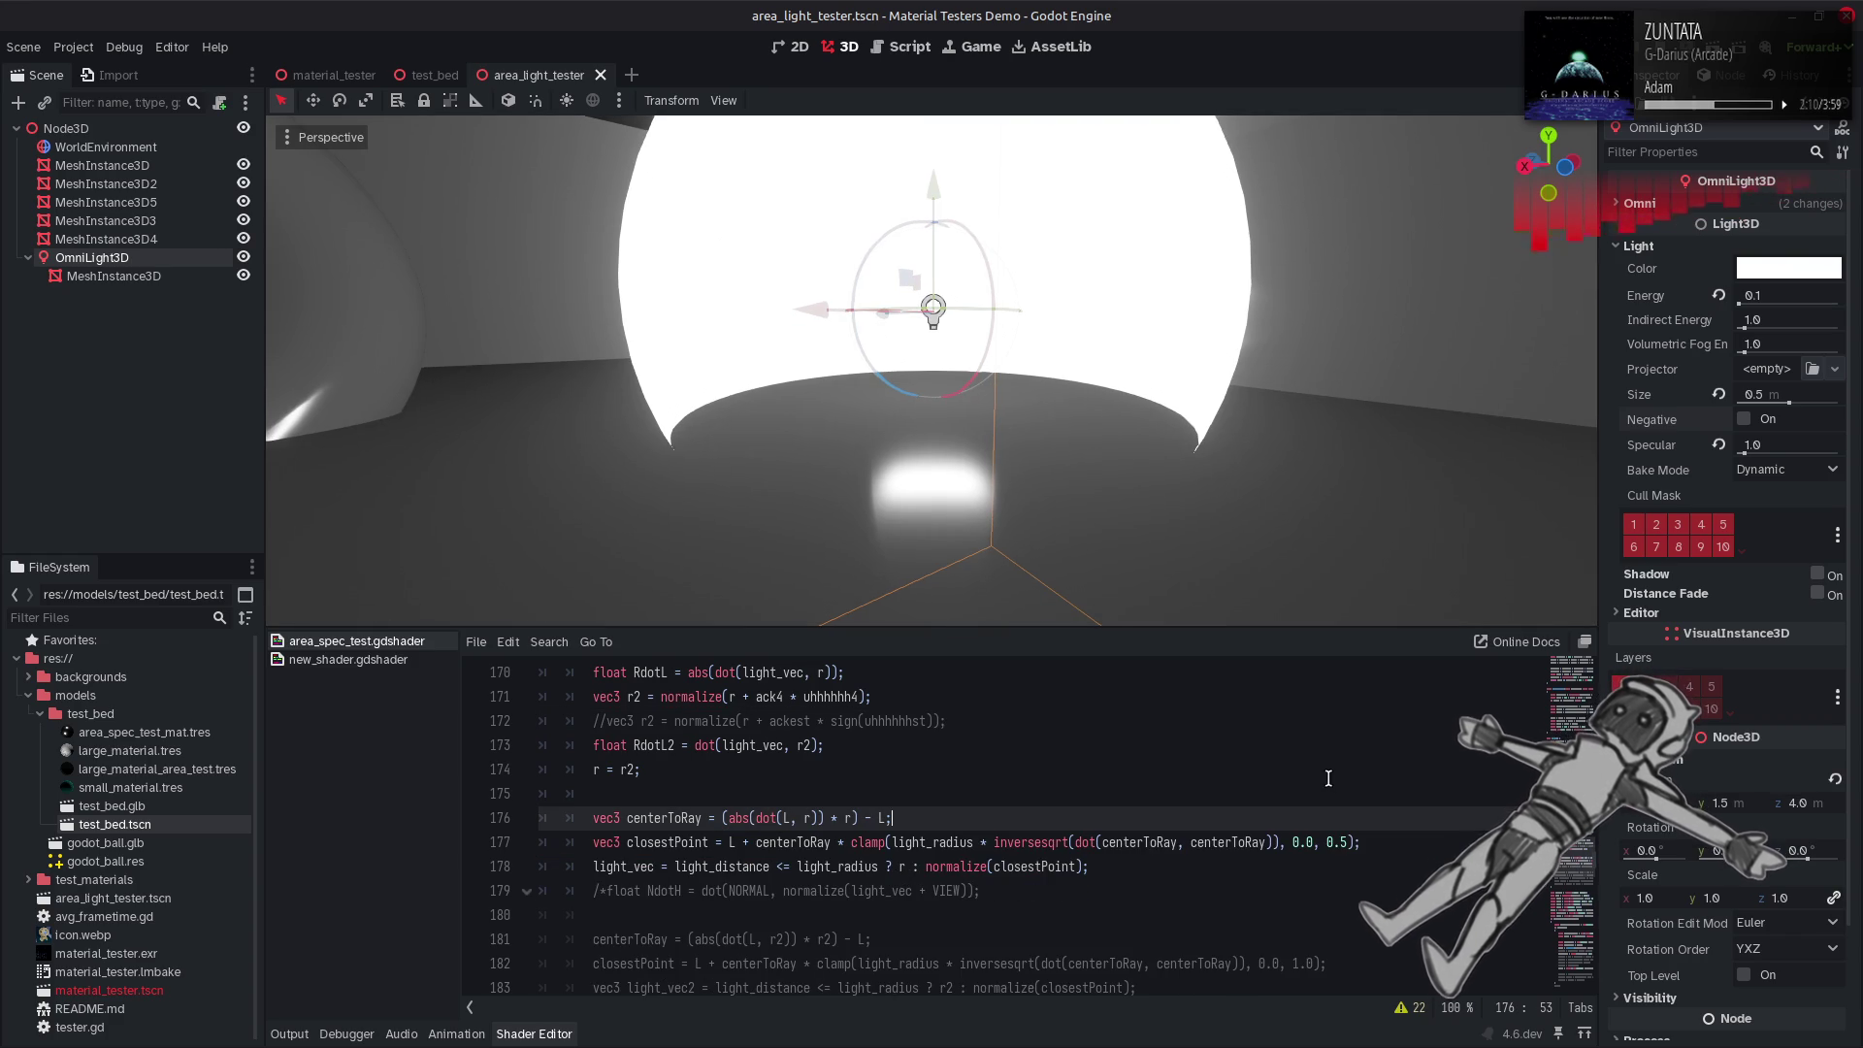
drag(1327, 843, 1347, 844)
text(1.0)
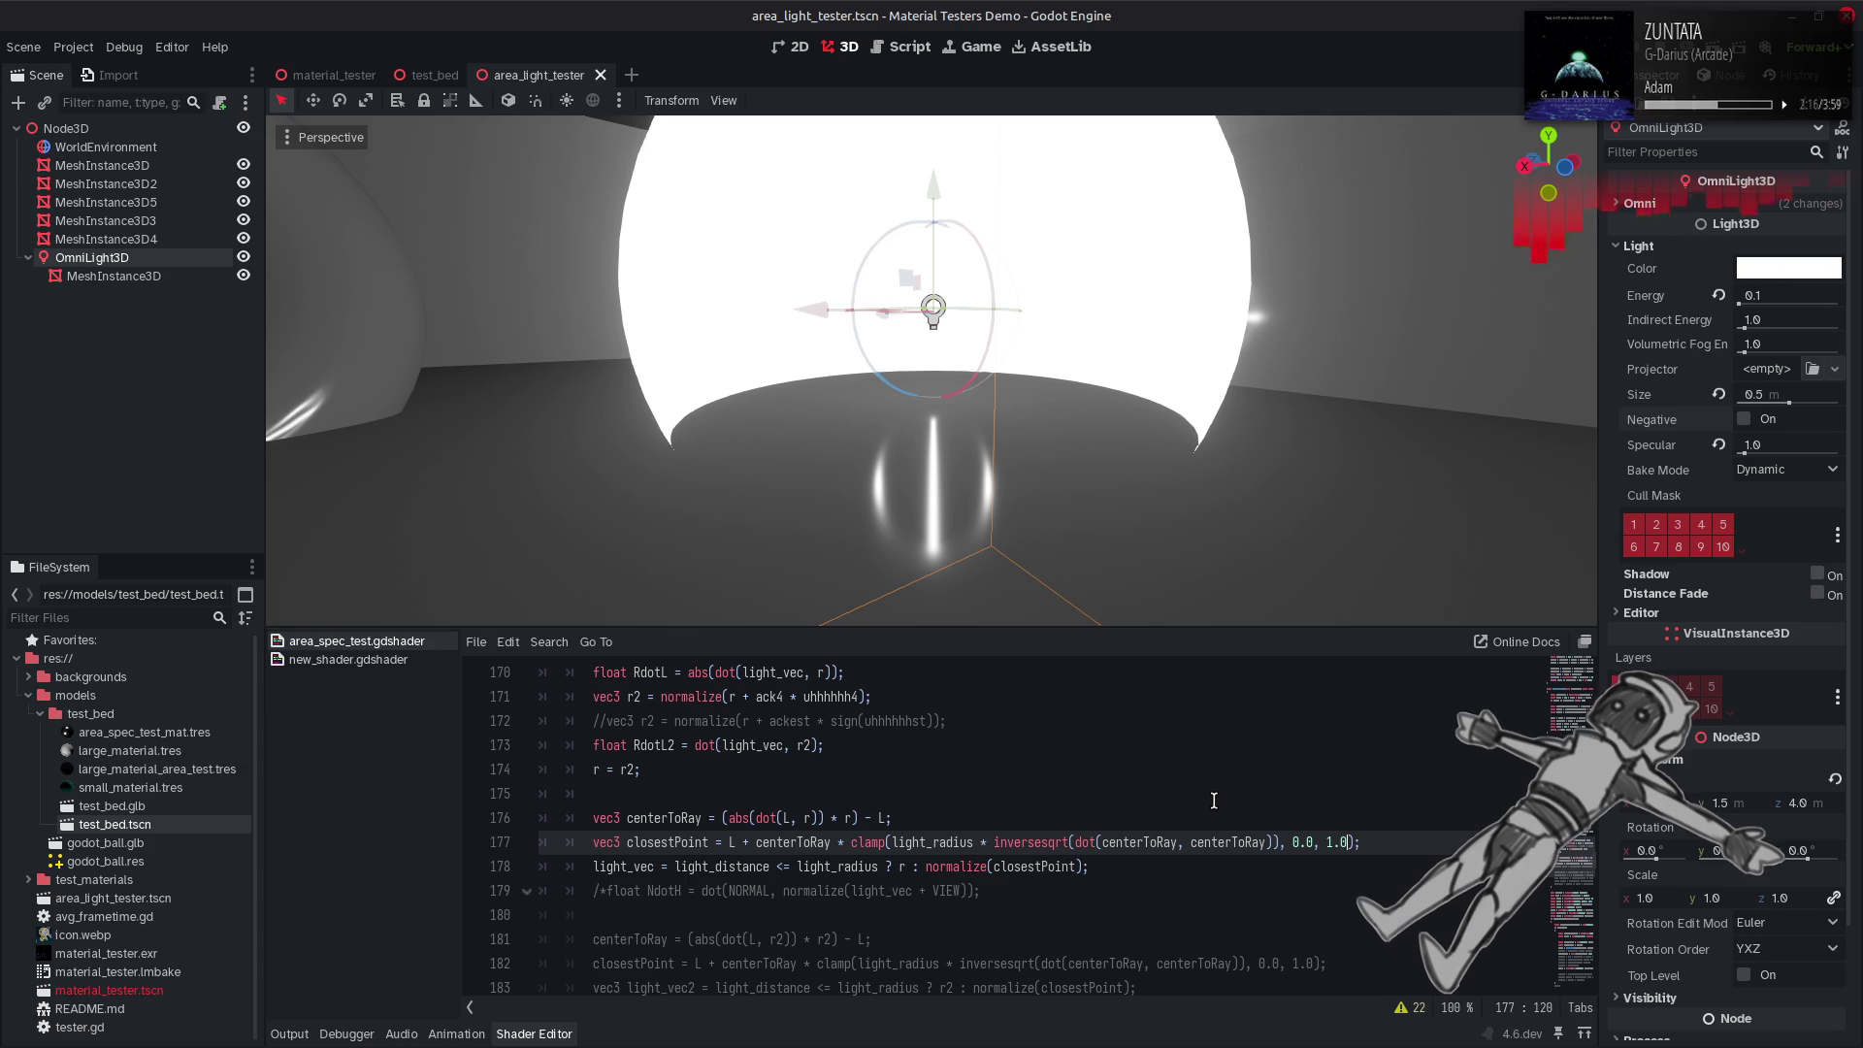
double_click(848, 695)
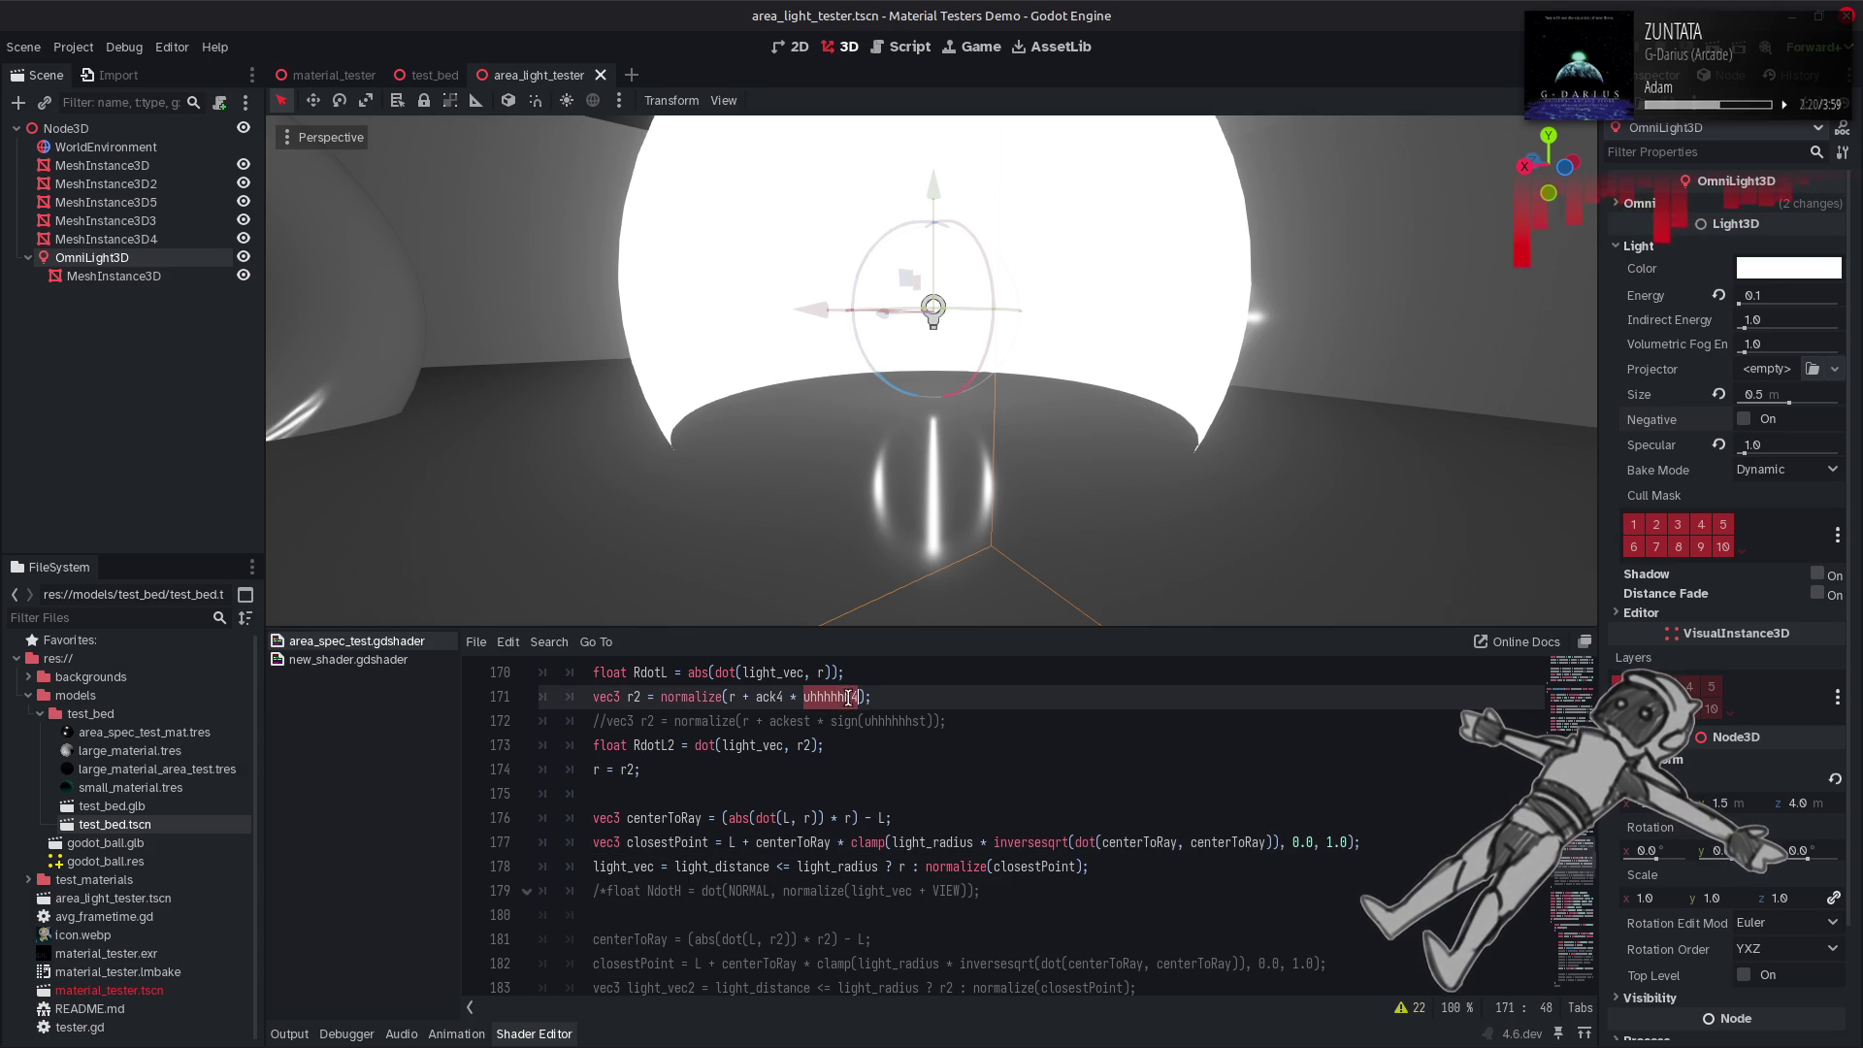
key(BackSpace)
key(BackSpace)
key(BackSpace)
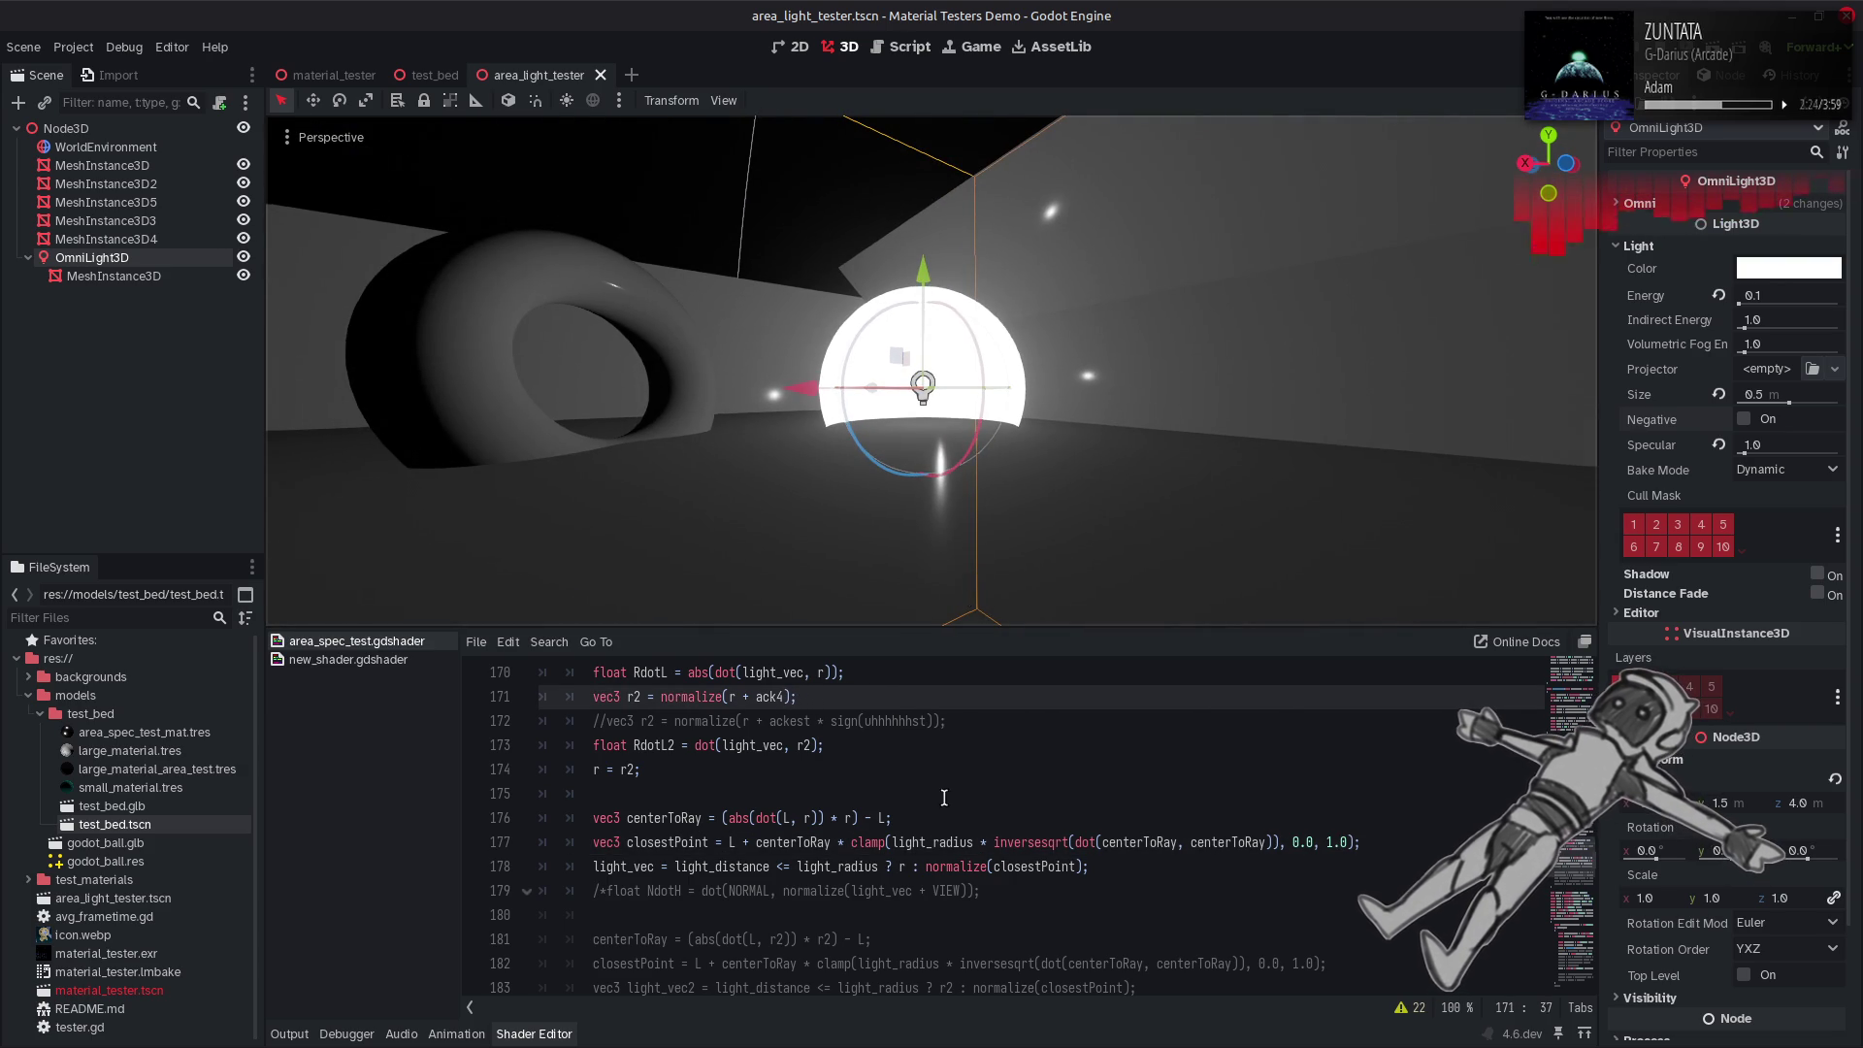
click(932, 813)
scroll(932, 813, up, 1)
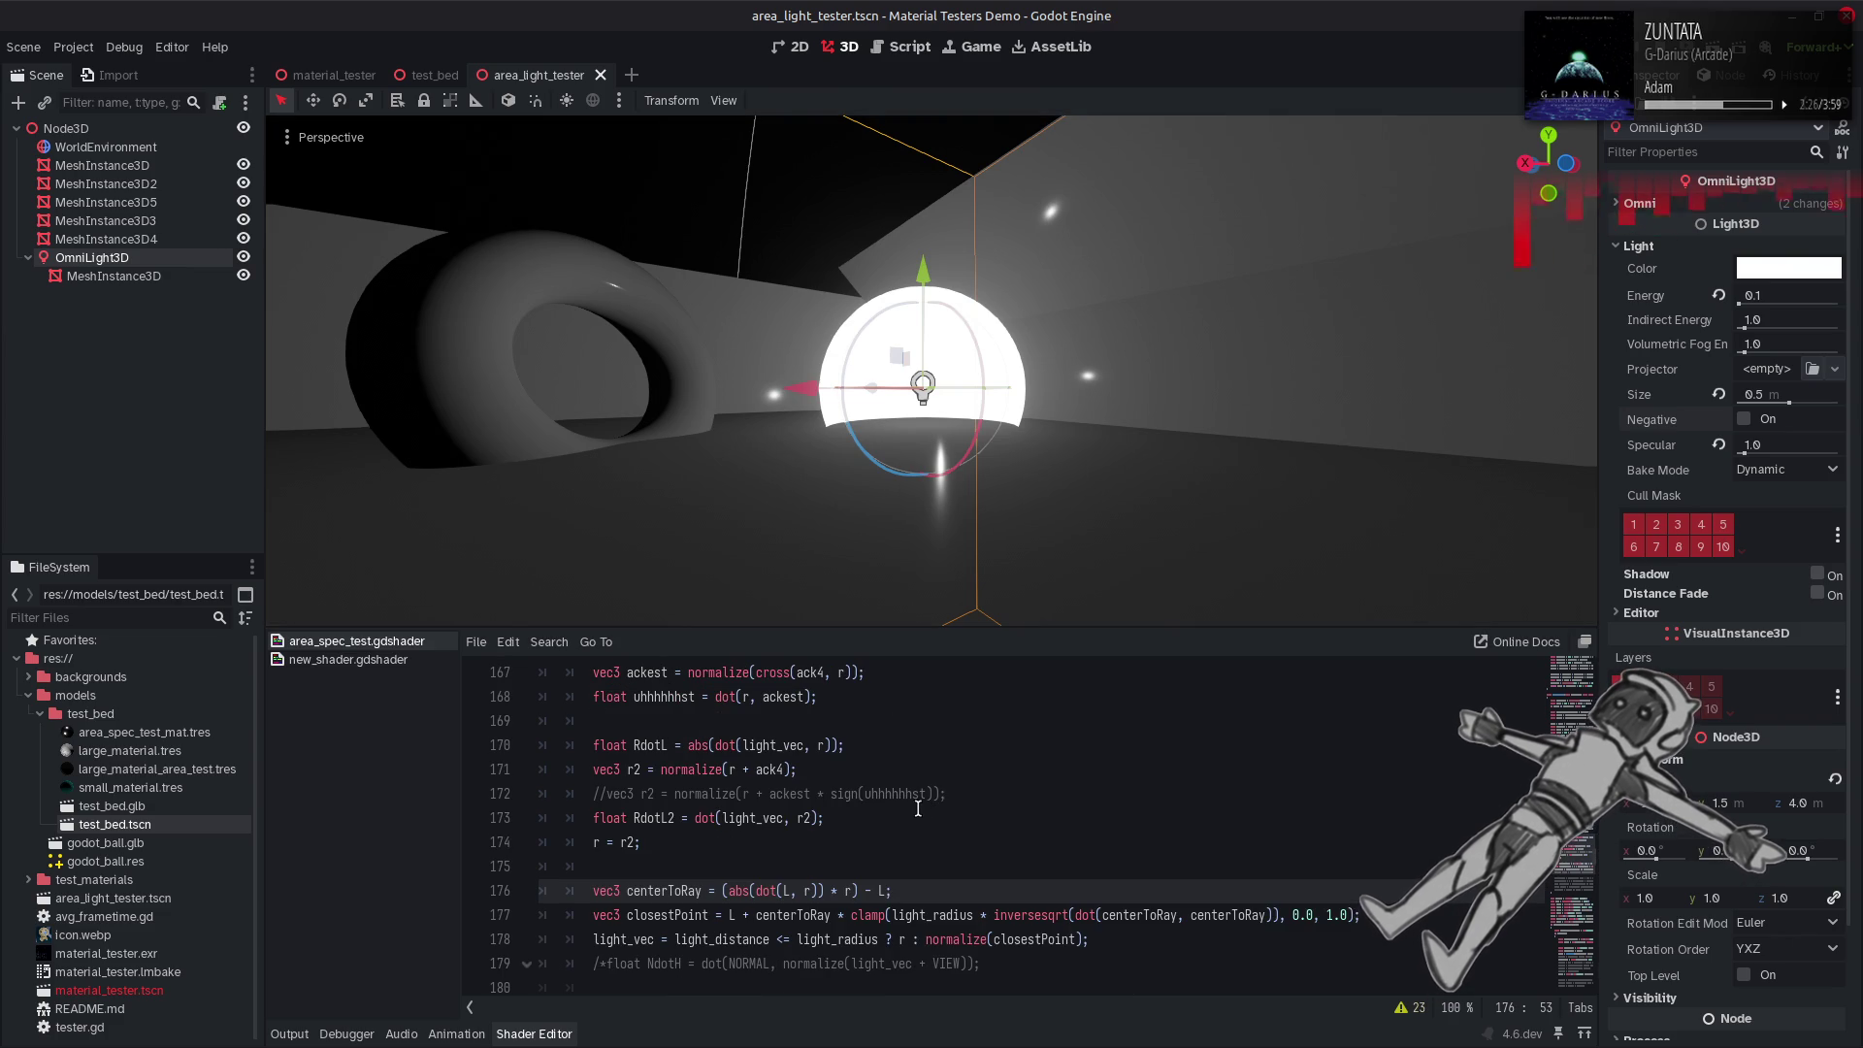
scroll(807, 757, up, 1)
click(726, 679)
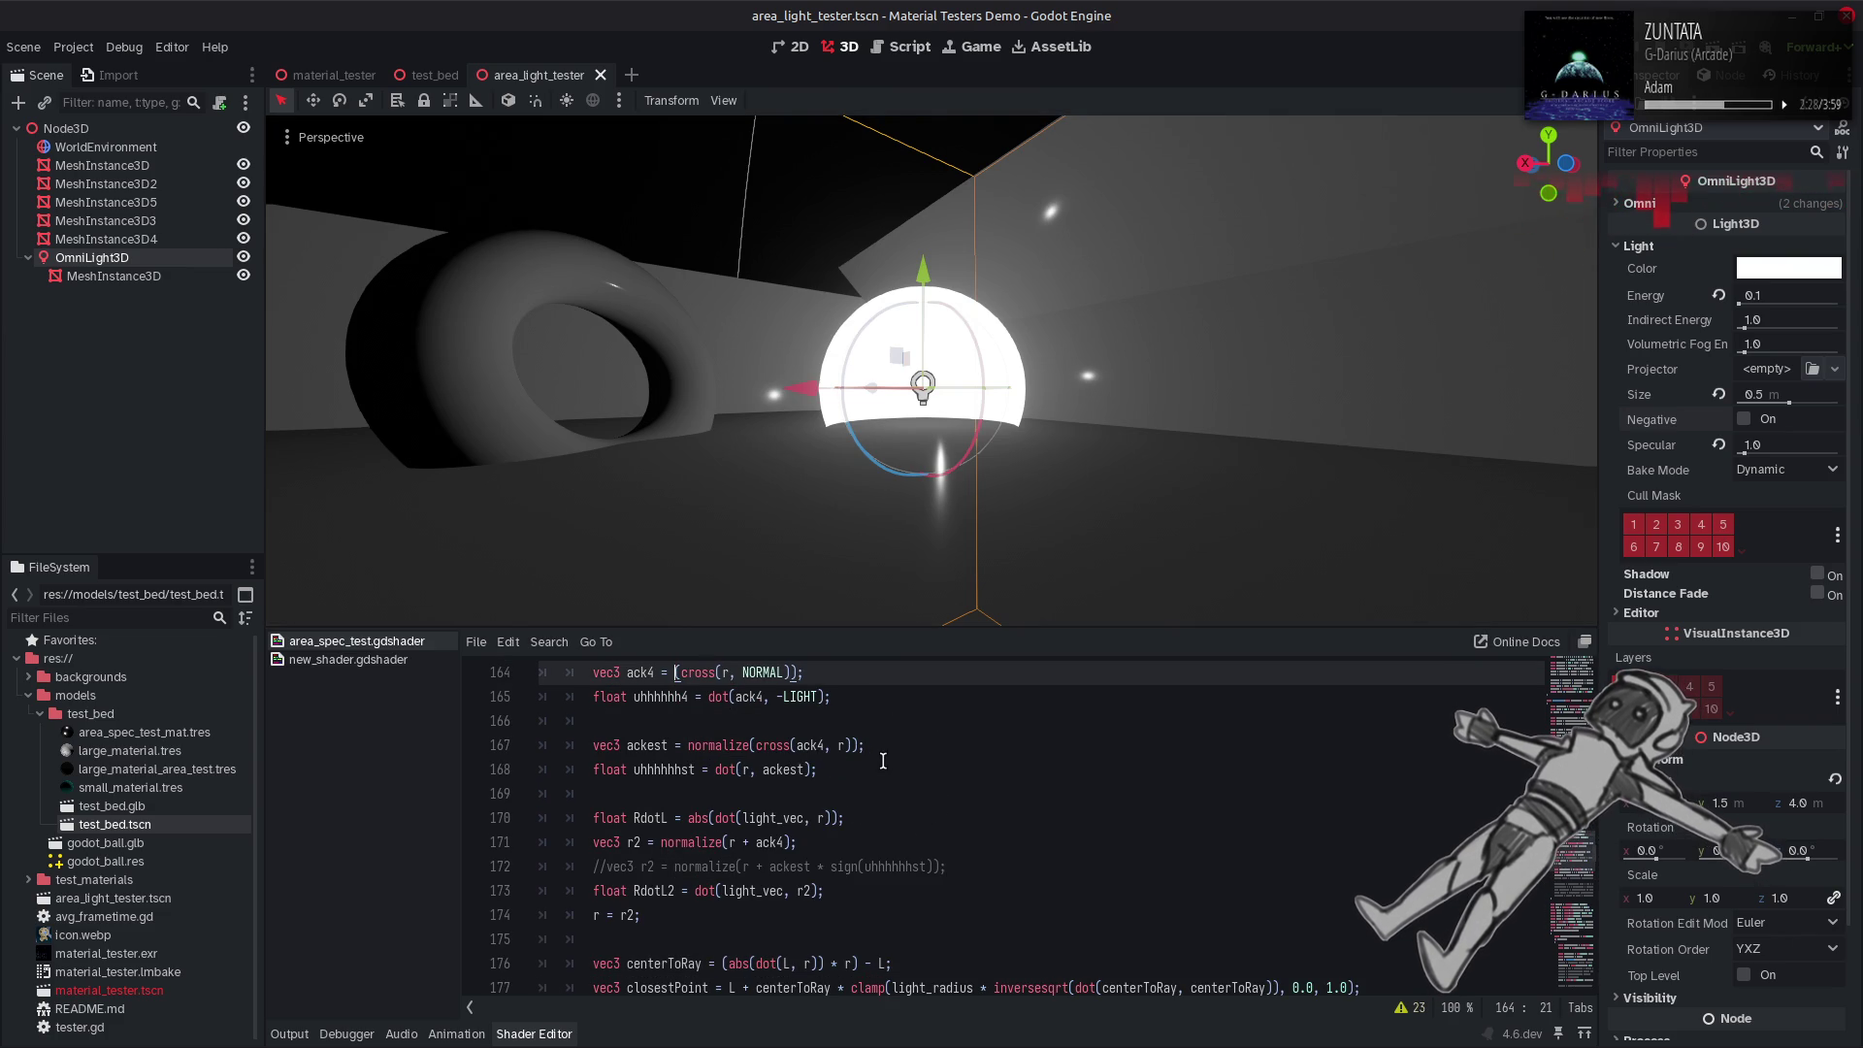
key(ctrl+s)
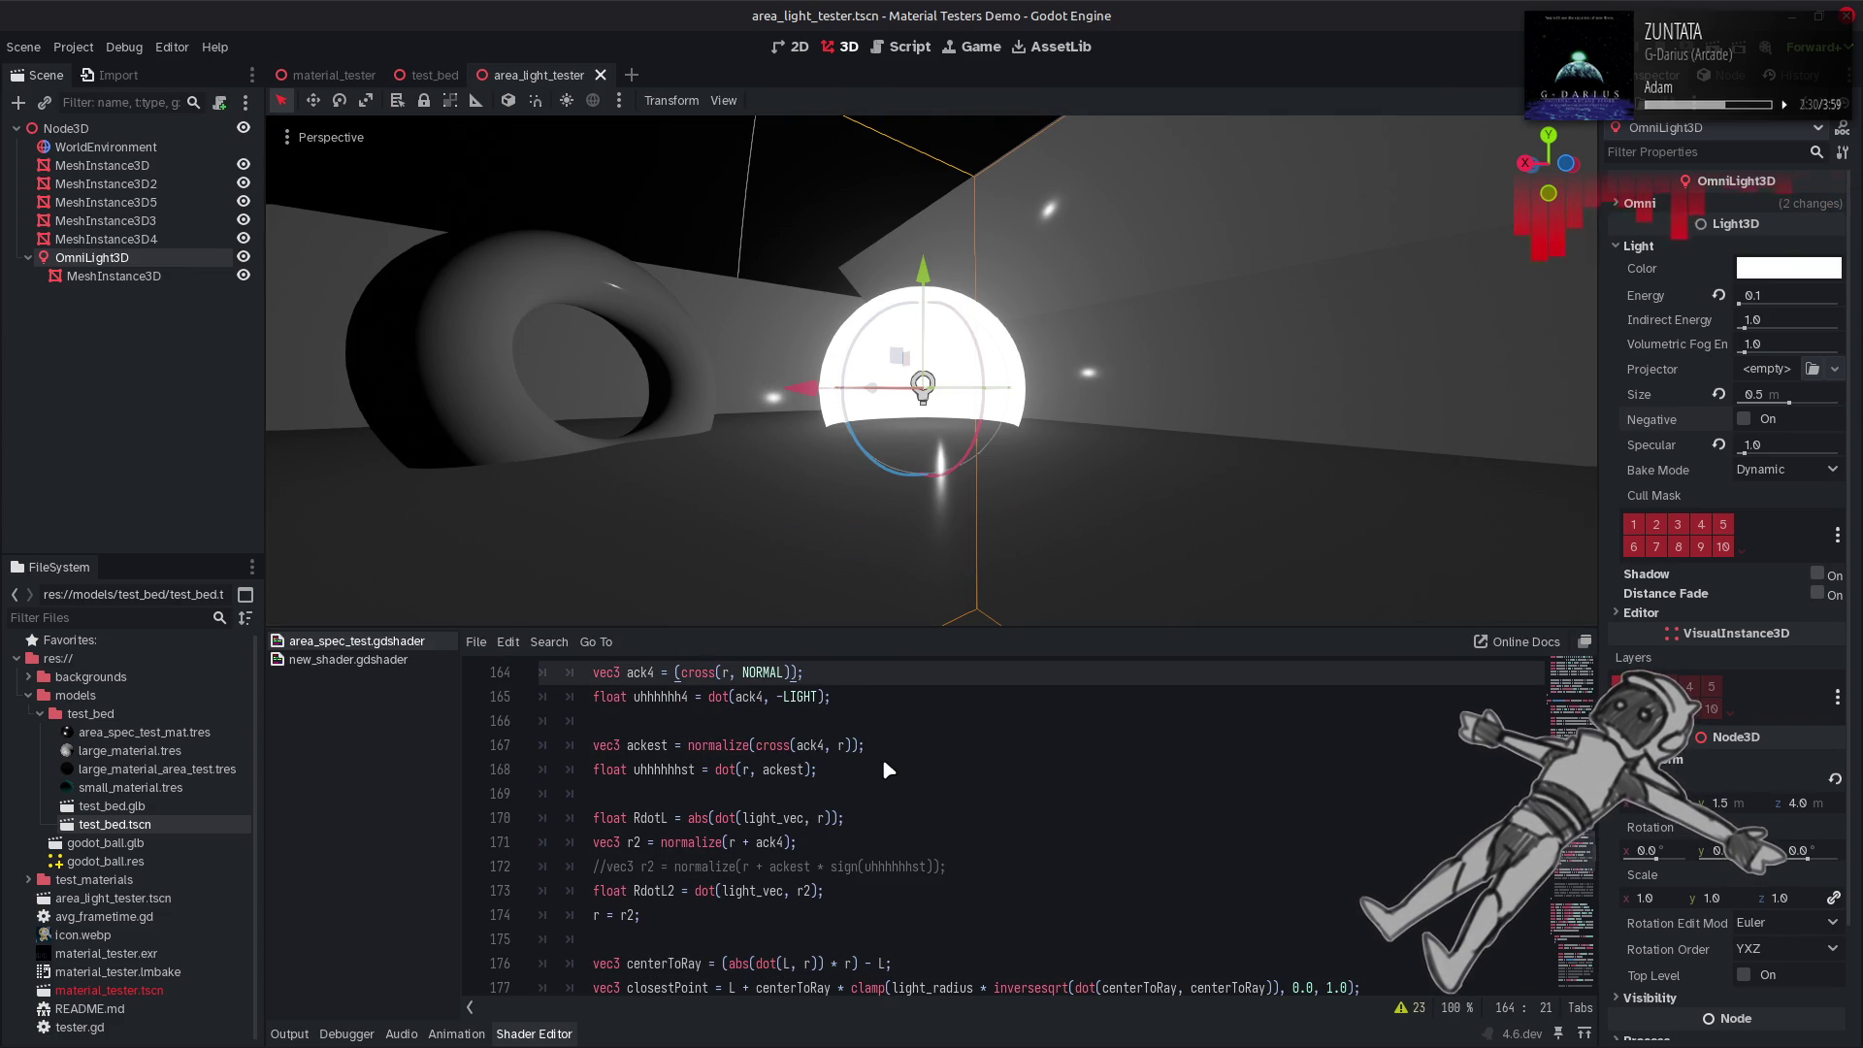
key(ctrl+z)
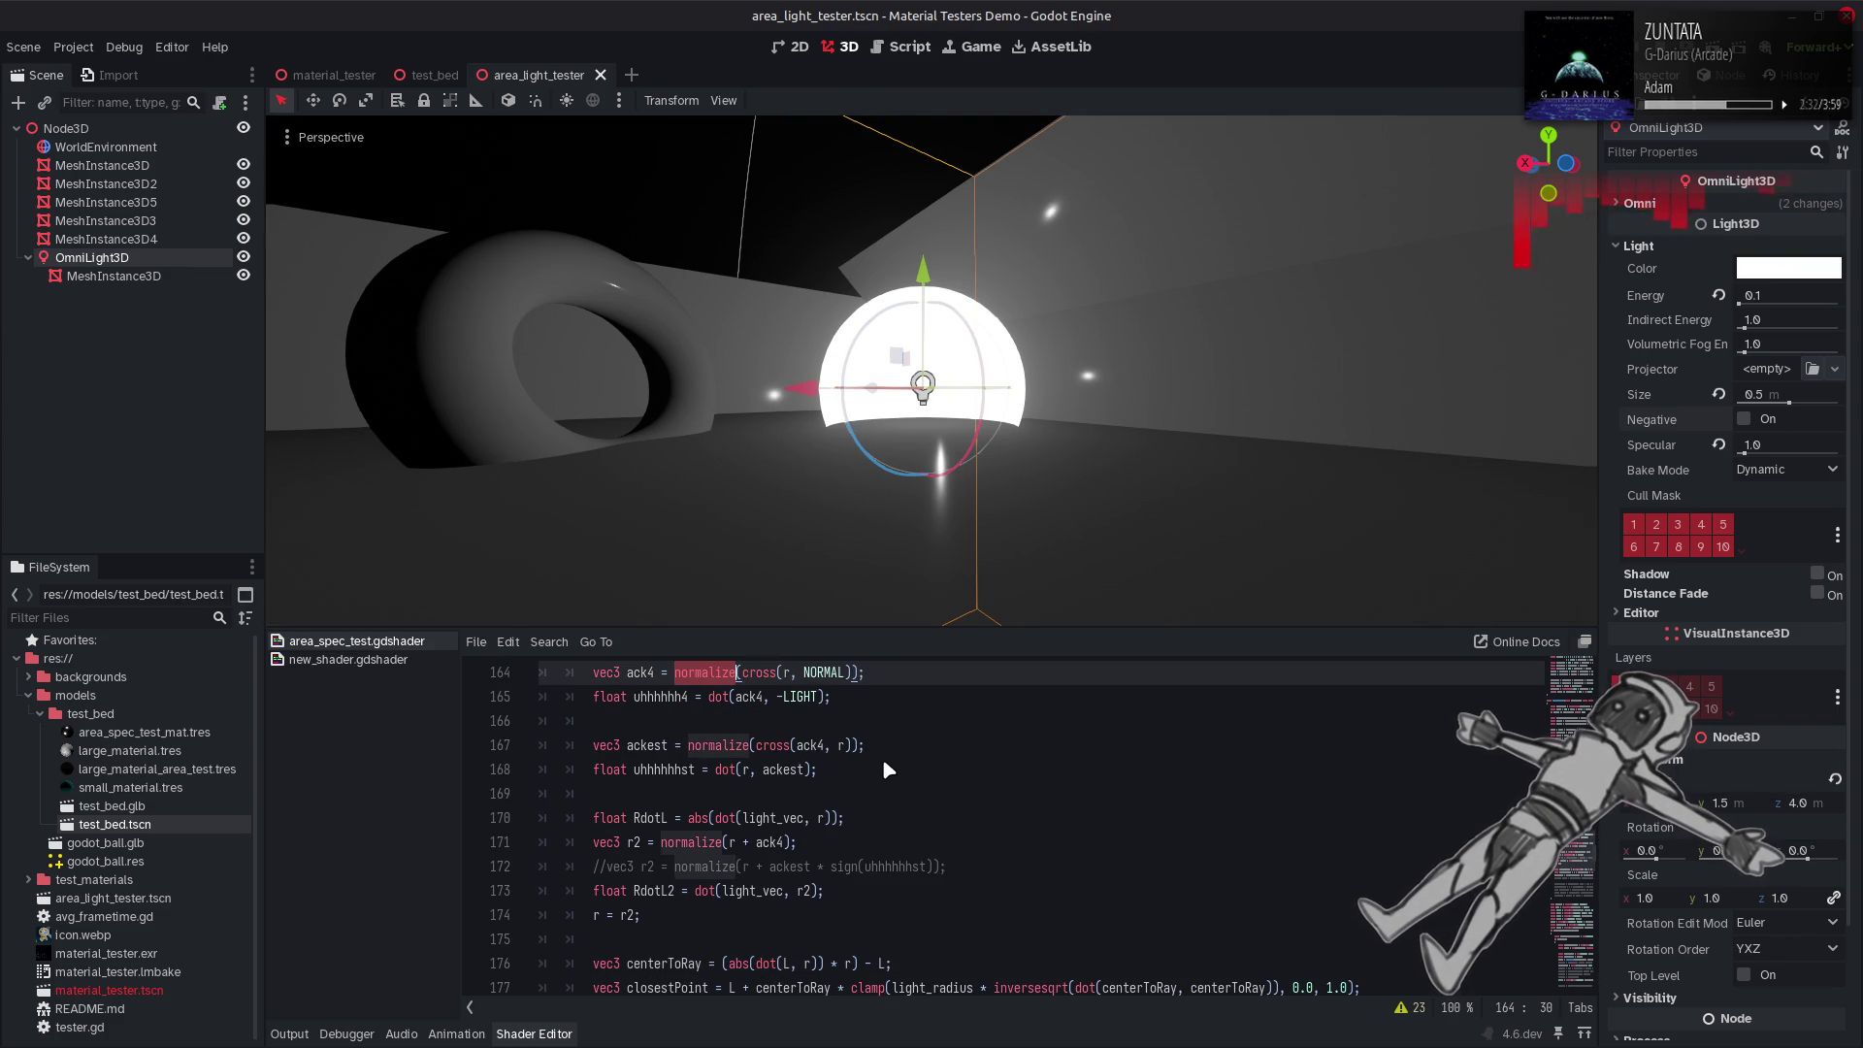
key(ctrl+z)
key(ctrl+shift+z)
key(ctrl+shift+z)
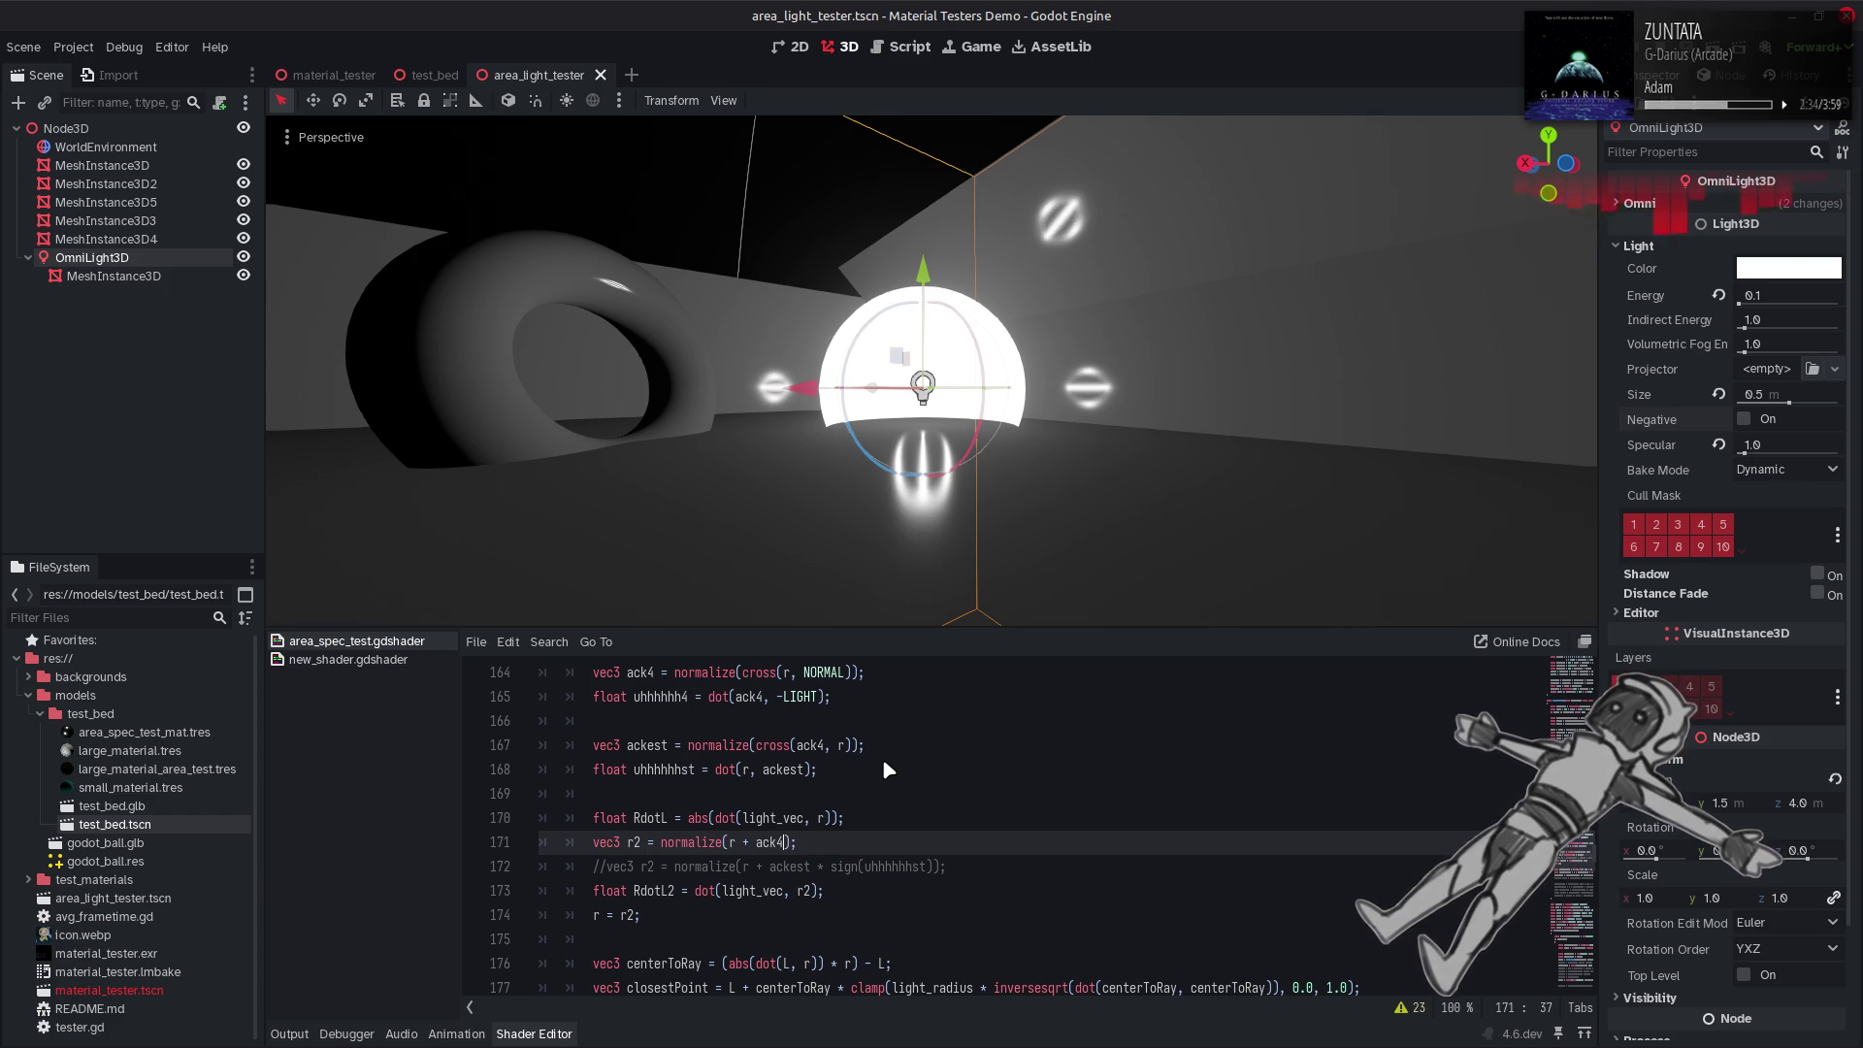
key(ctrl+z)
key(ctrl+s)
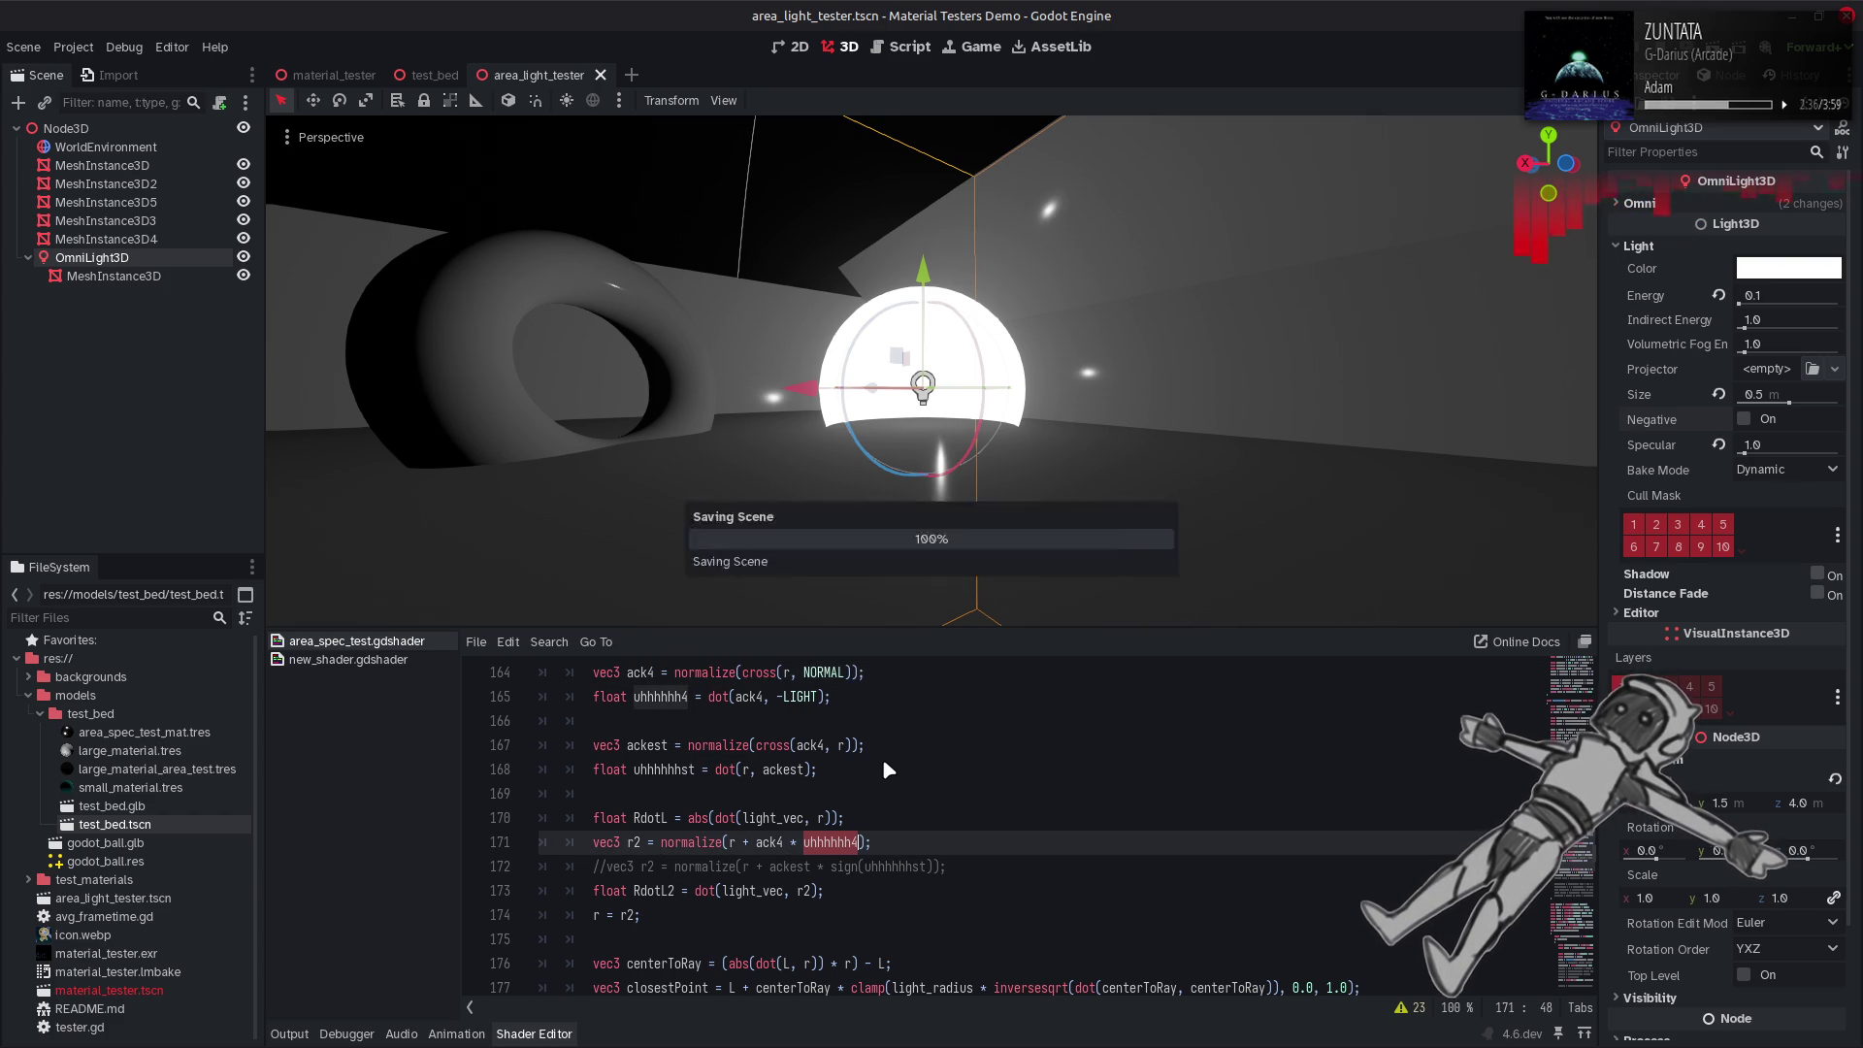
key(ctrl+shift+z)
key(ctrl+shift+z)
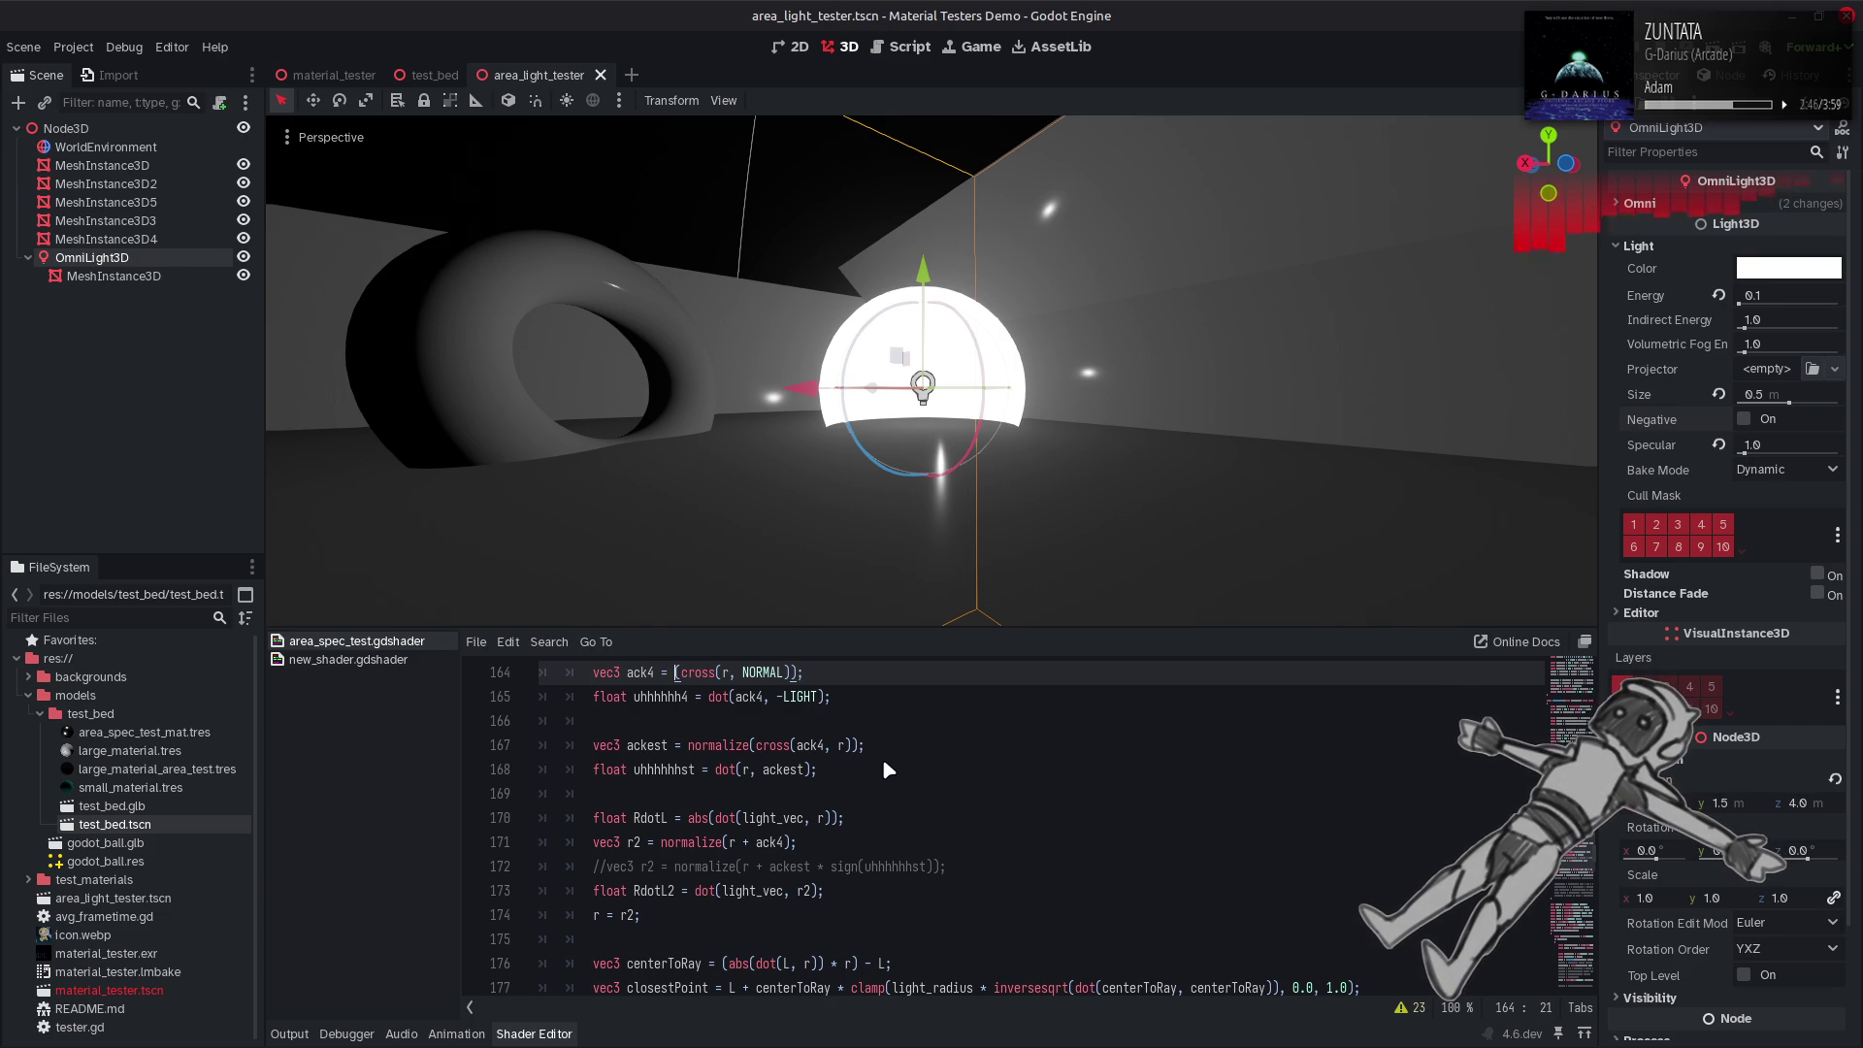
key(Down)
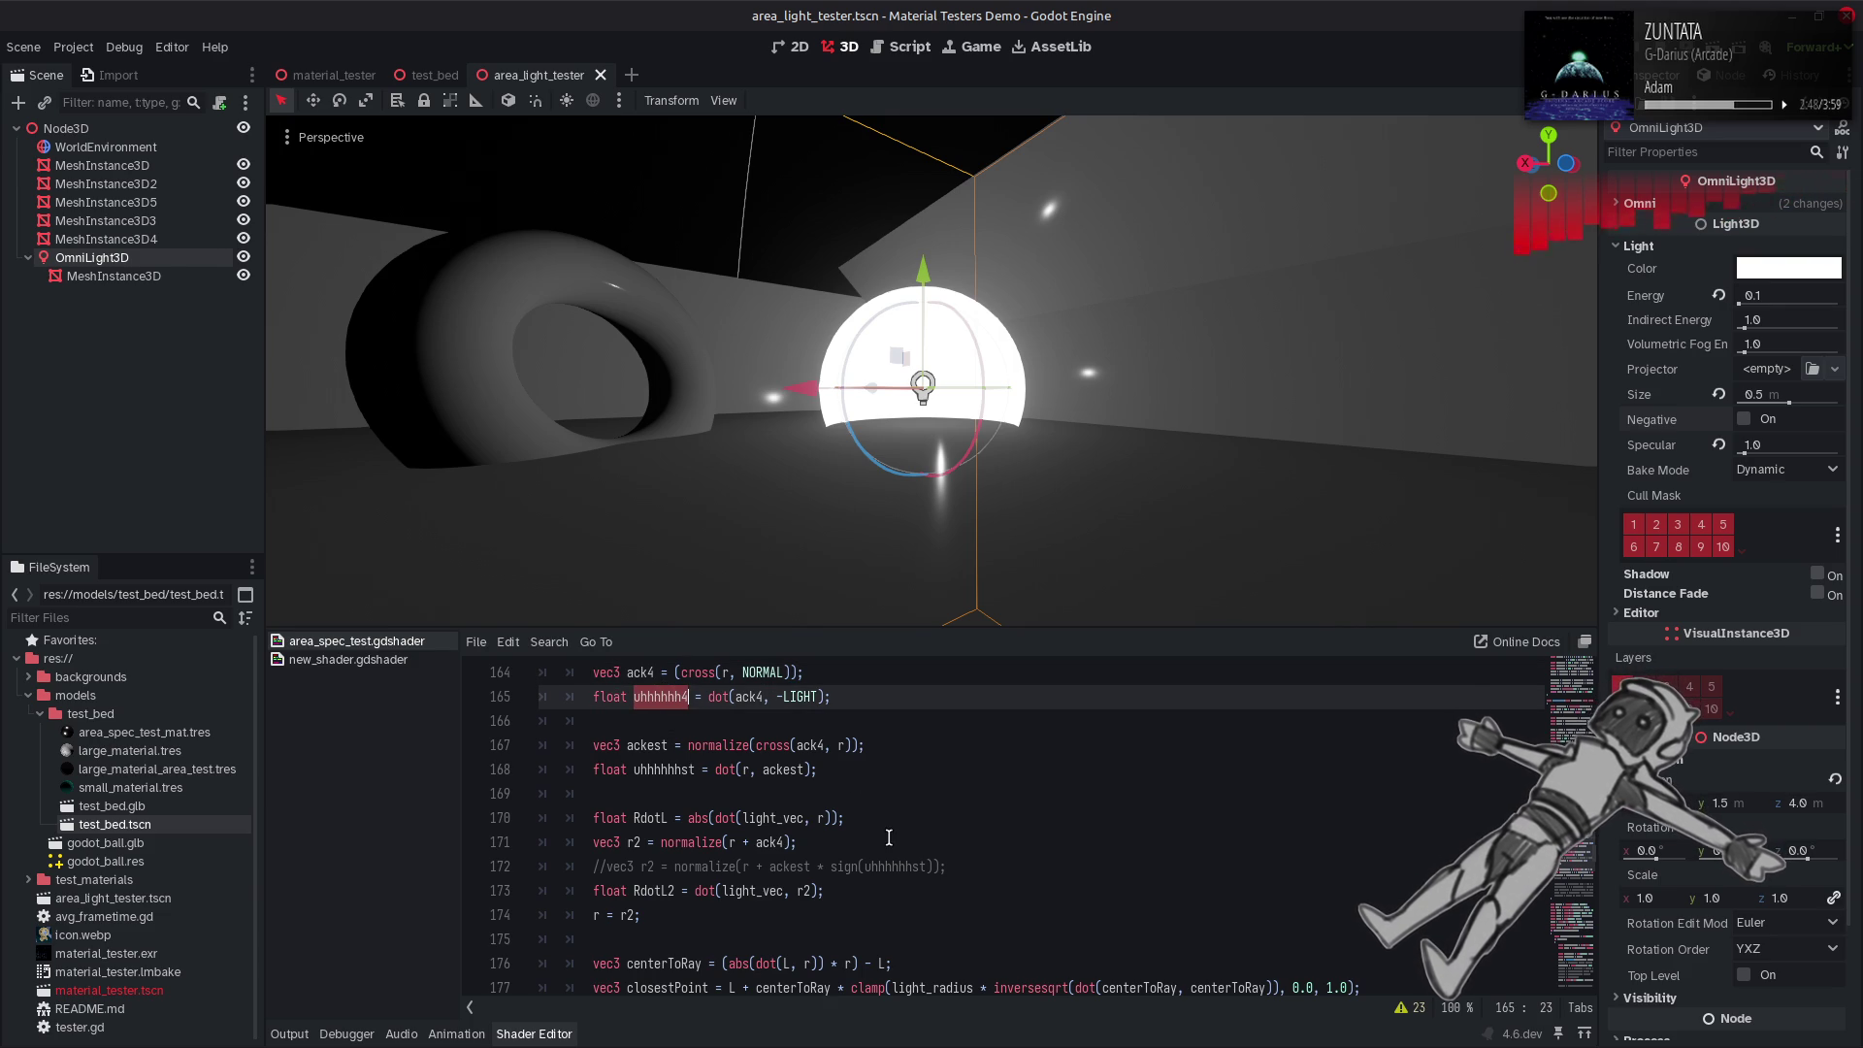
Multiply ack4 by sign(uhhhhhh4) inside r2 on line 171 and save.
click(786, 843)
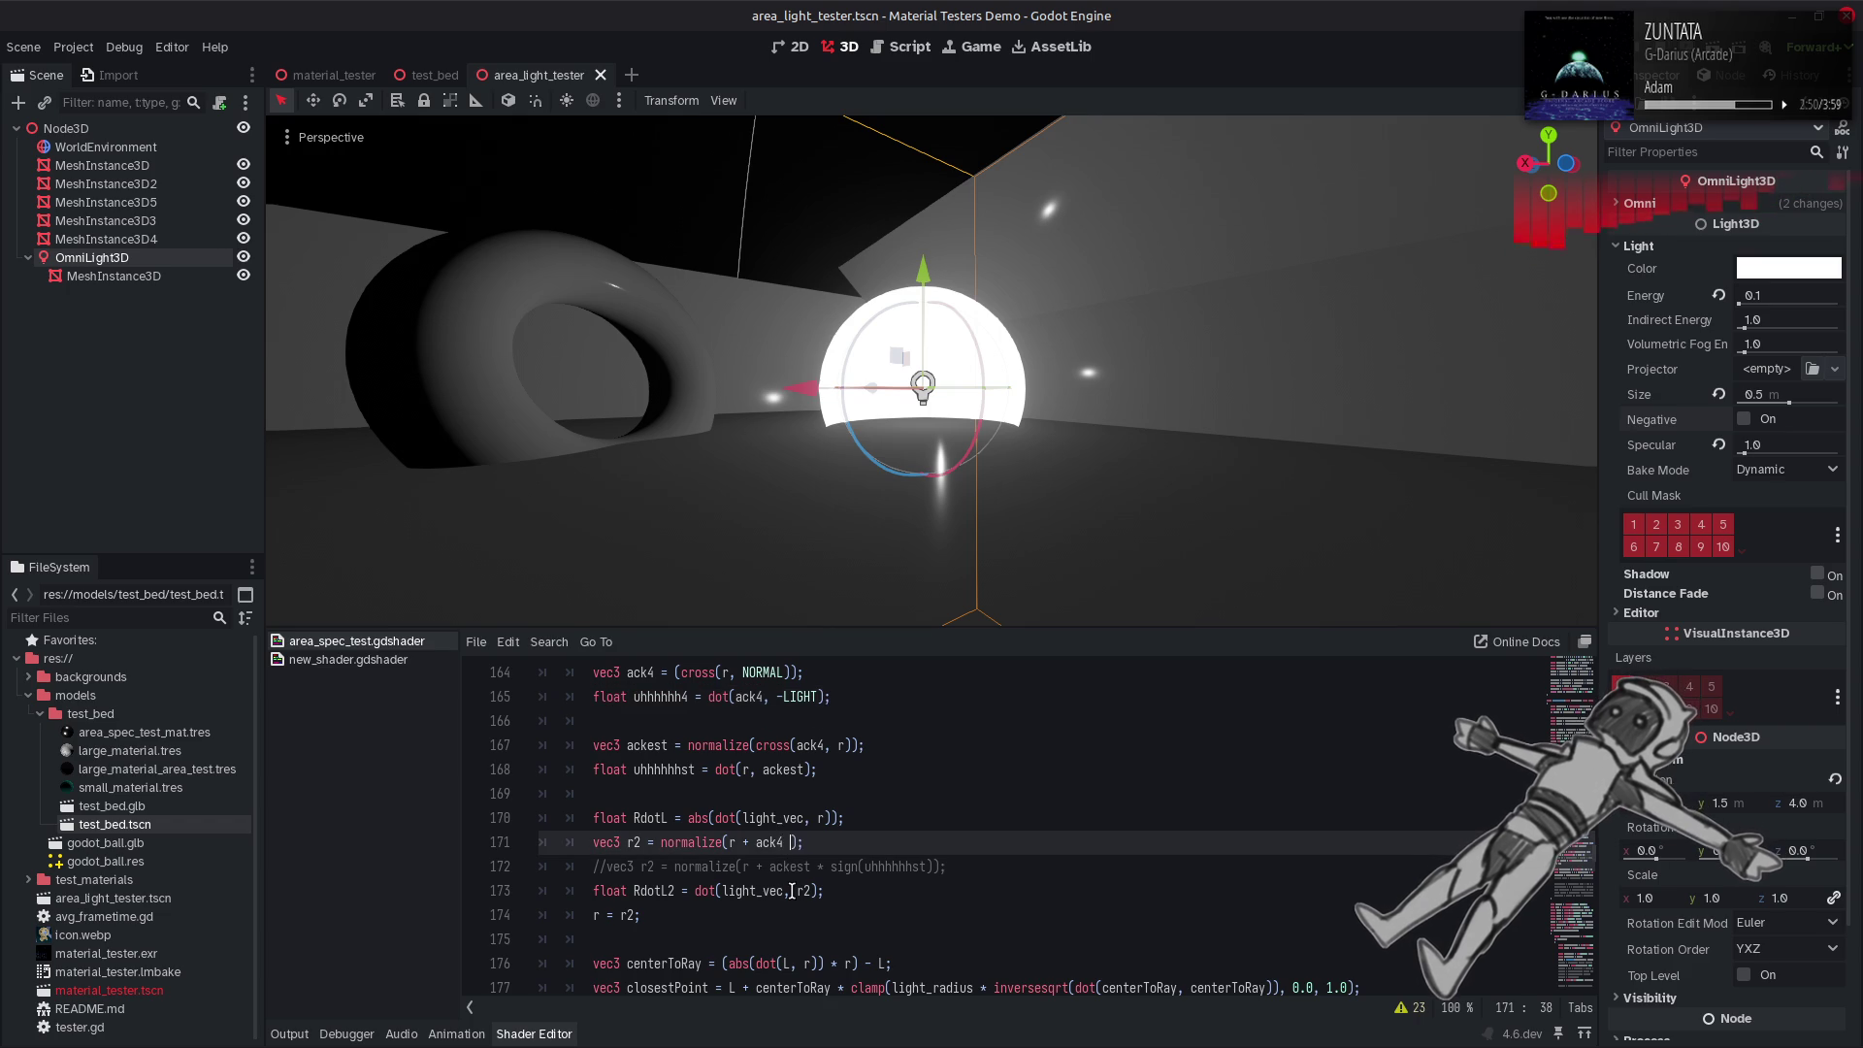
text(* sign)
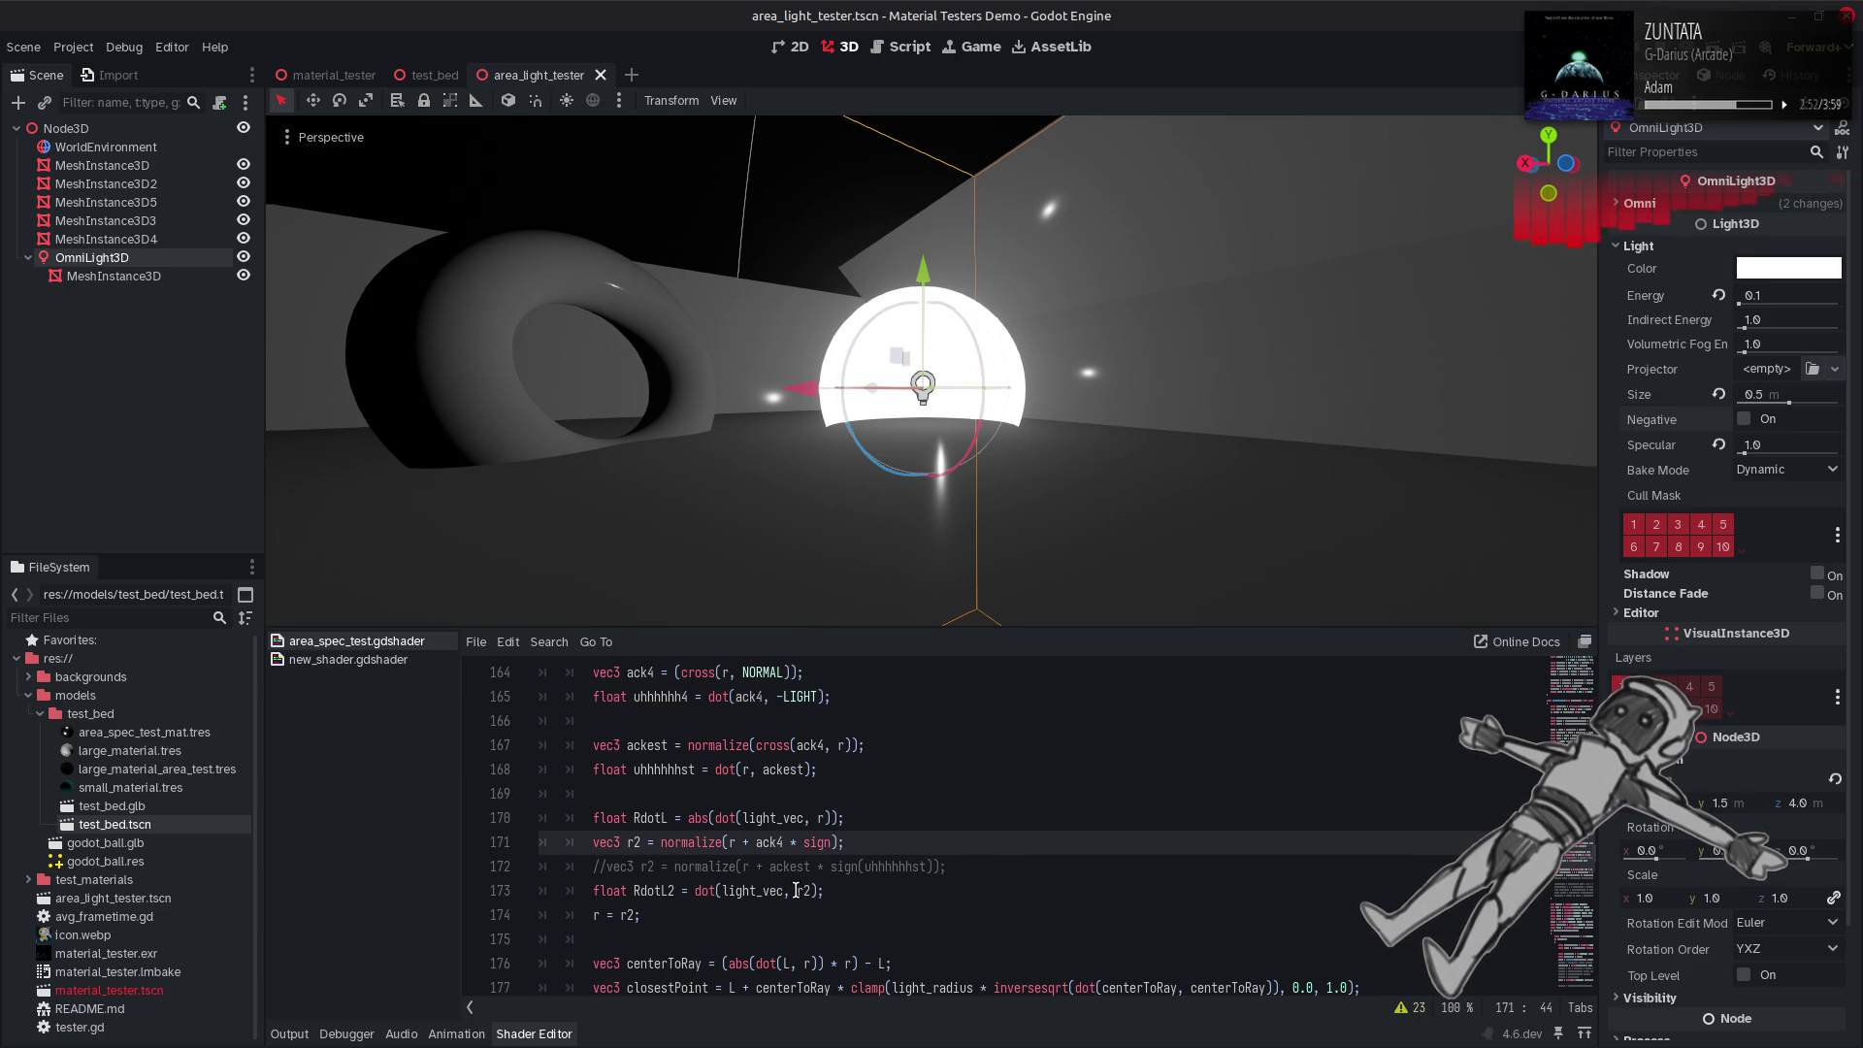
text((uhhhhhh4)
key(ctrl+s)
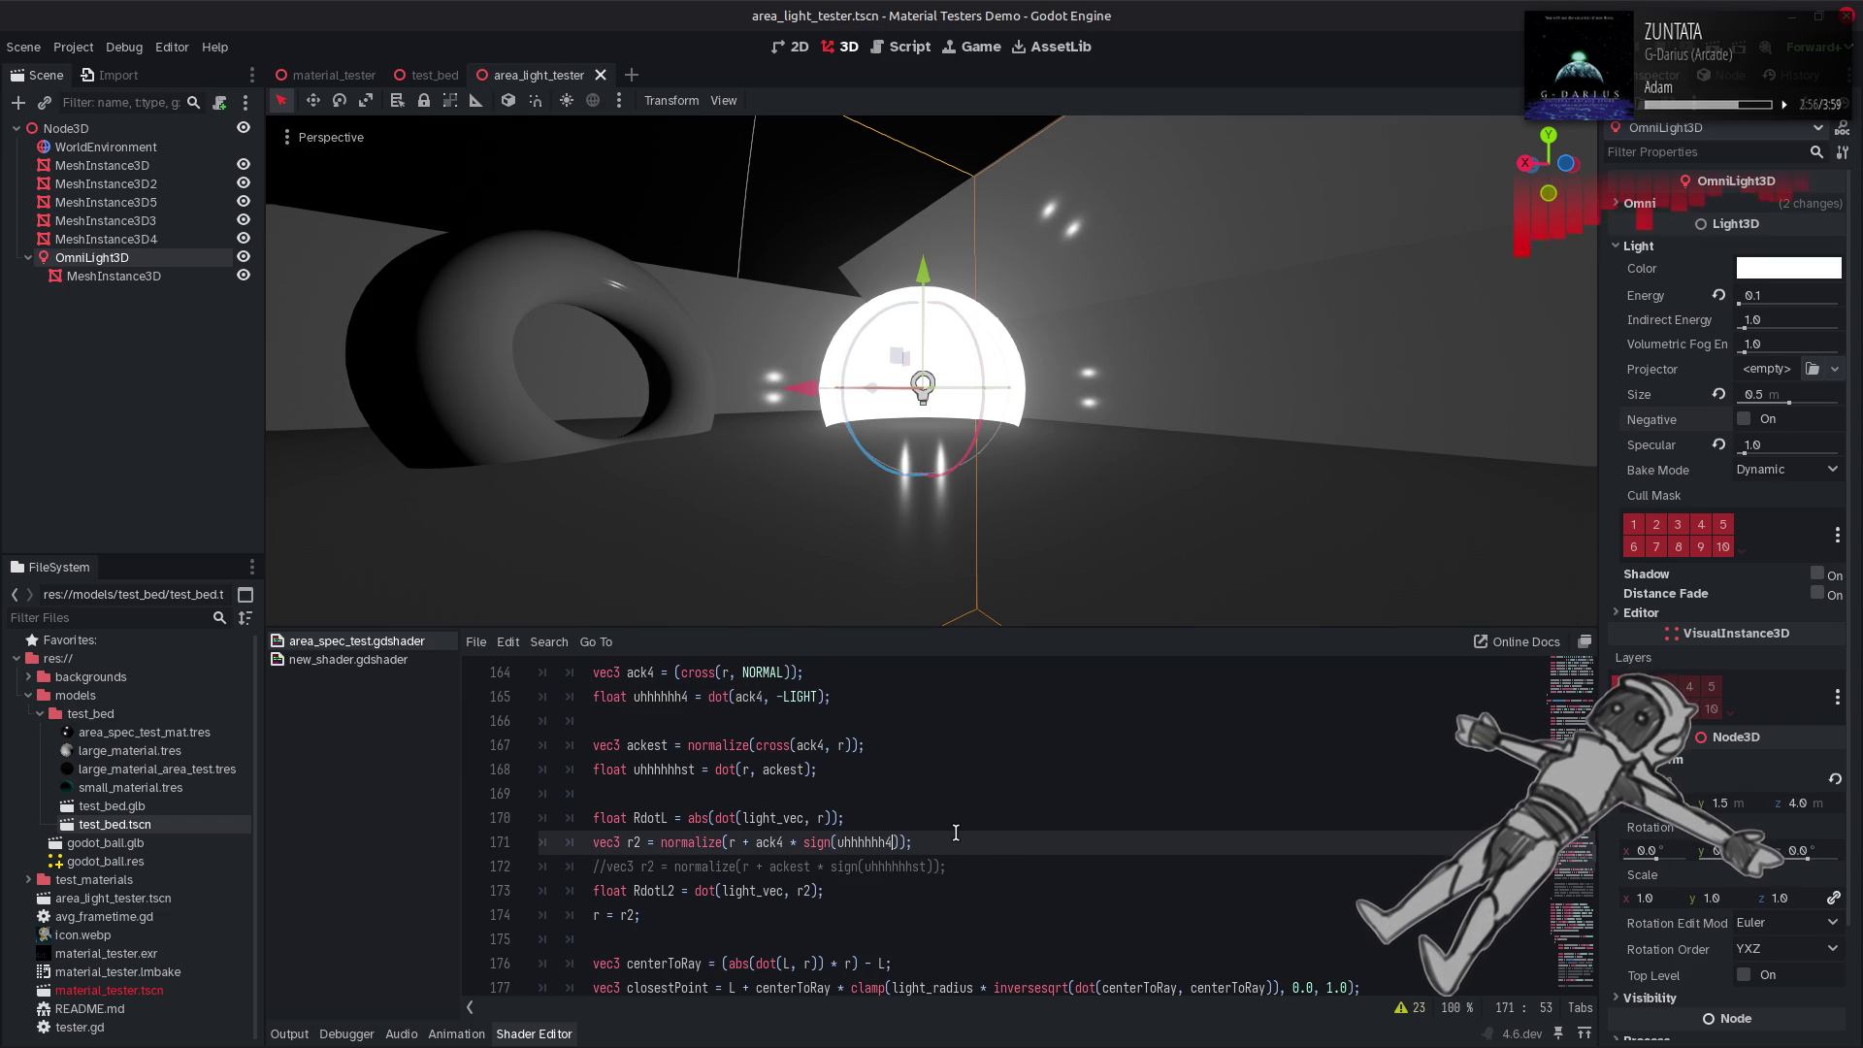
scroll(1098, 847, down, 1)
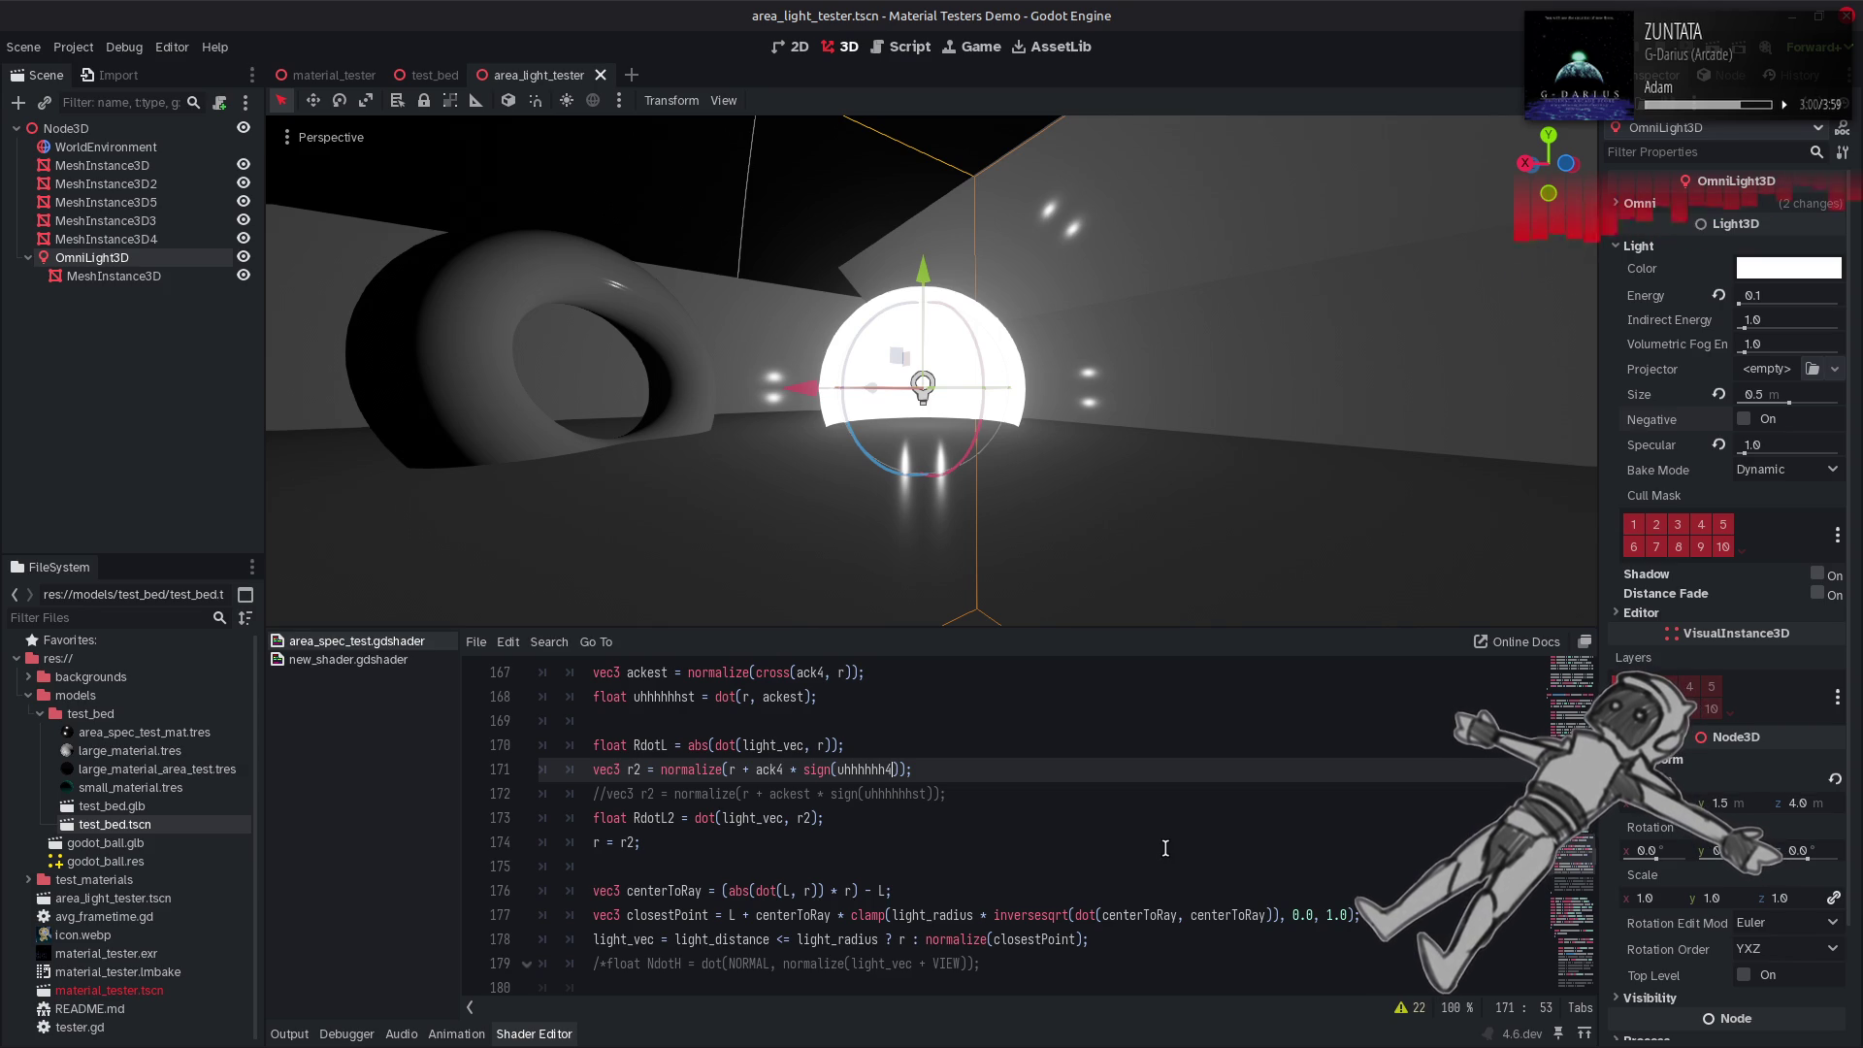
scroll(1165, 848, up, 2)
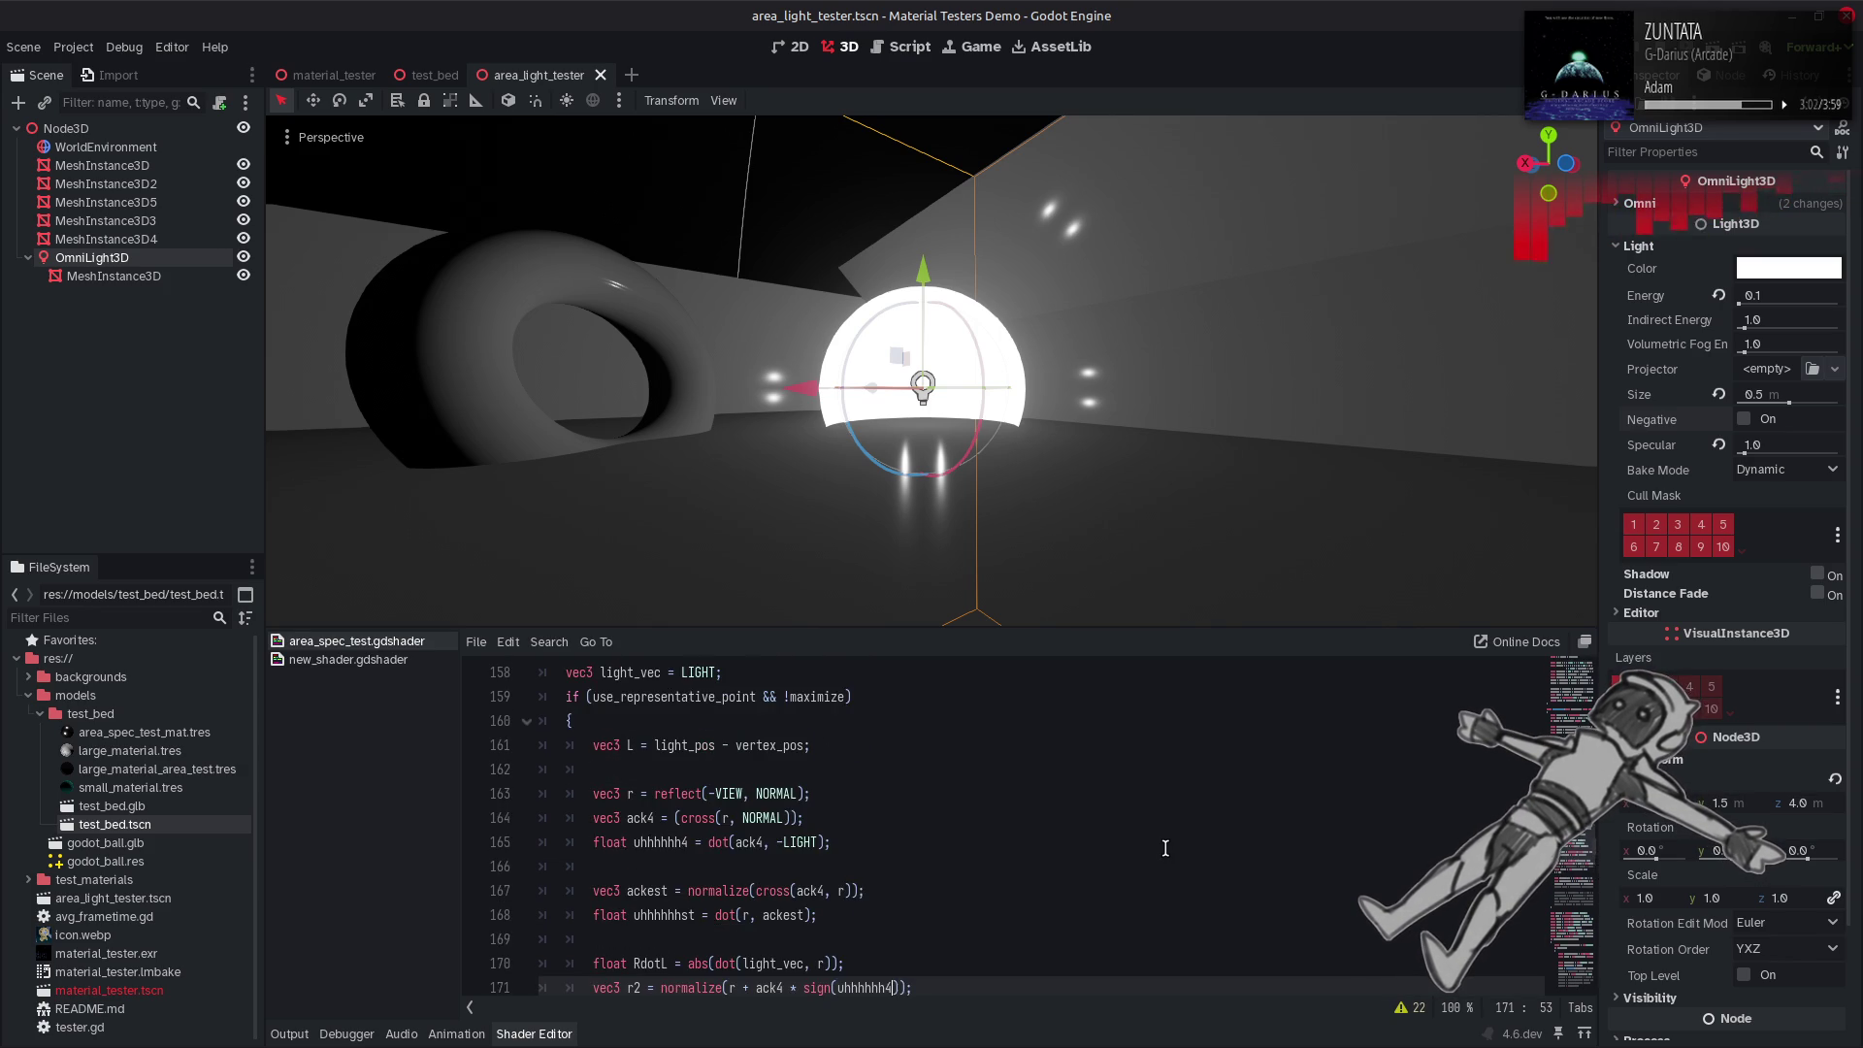
scroll(1164, 848, down, 2)
Lower line 177's clamp bound to 0.5, then 0.125, previewing each, then undo the experiments.
double_click(1344, 915)
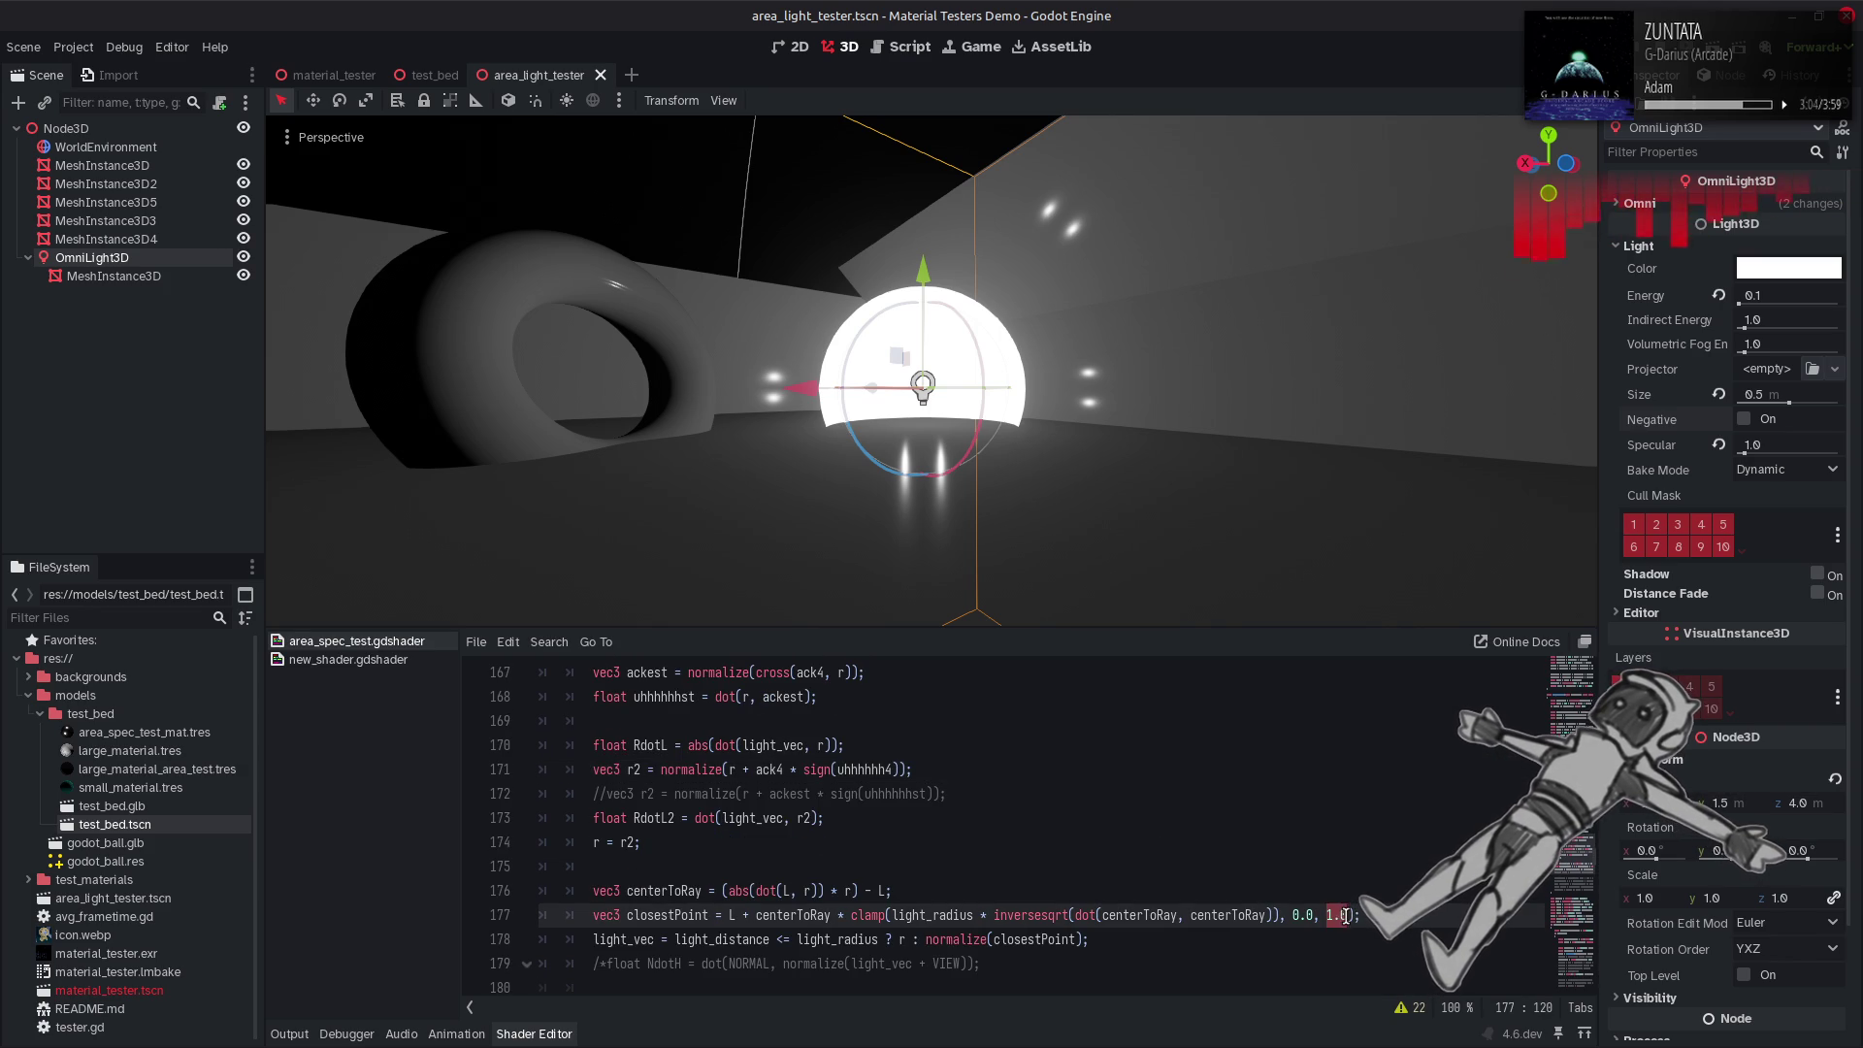
text(5)
key(ctrl+s)
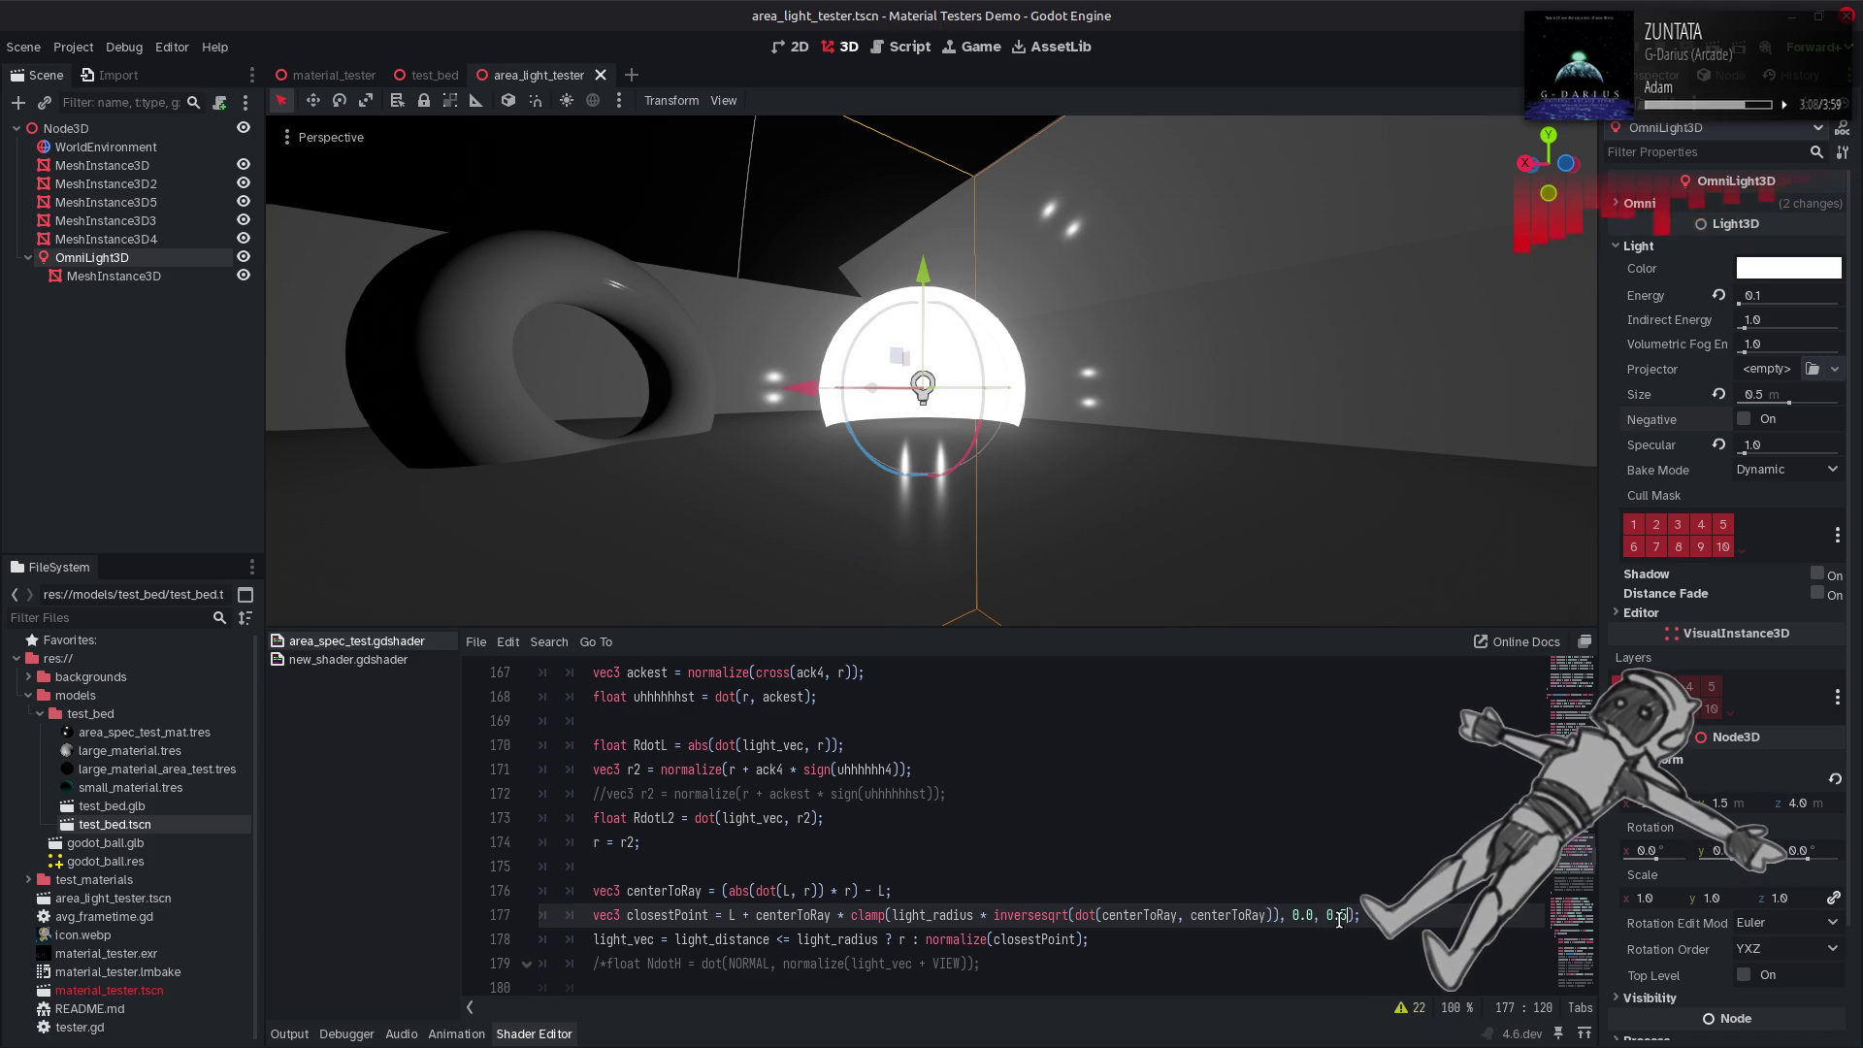
key(ctrl+s)
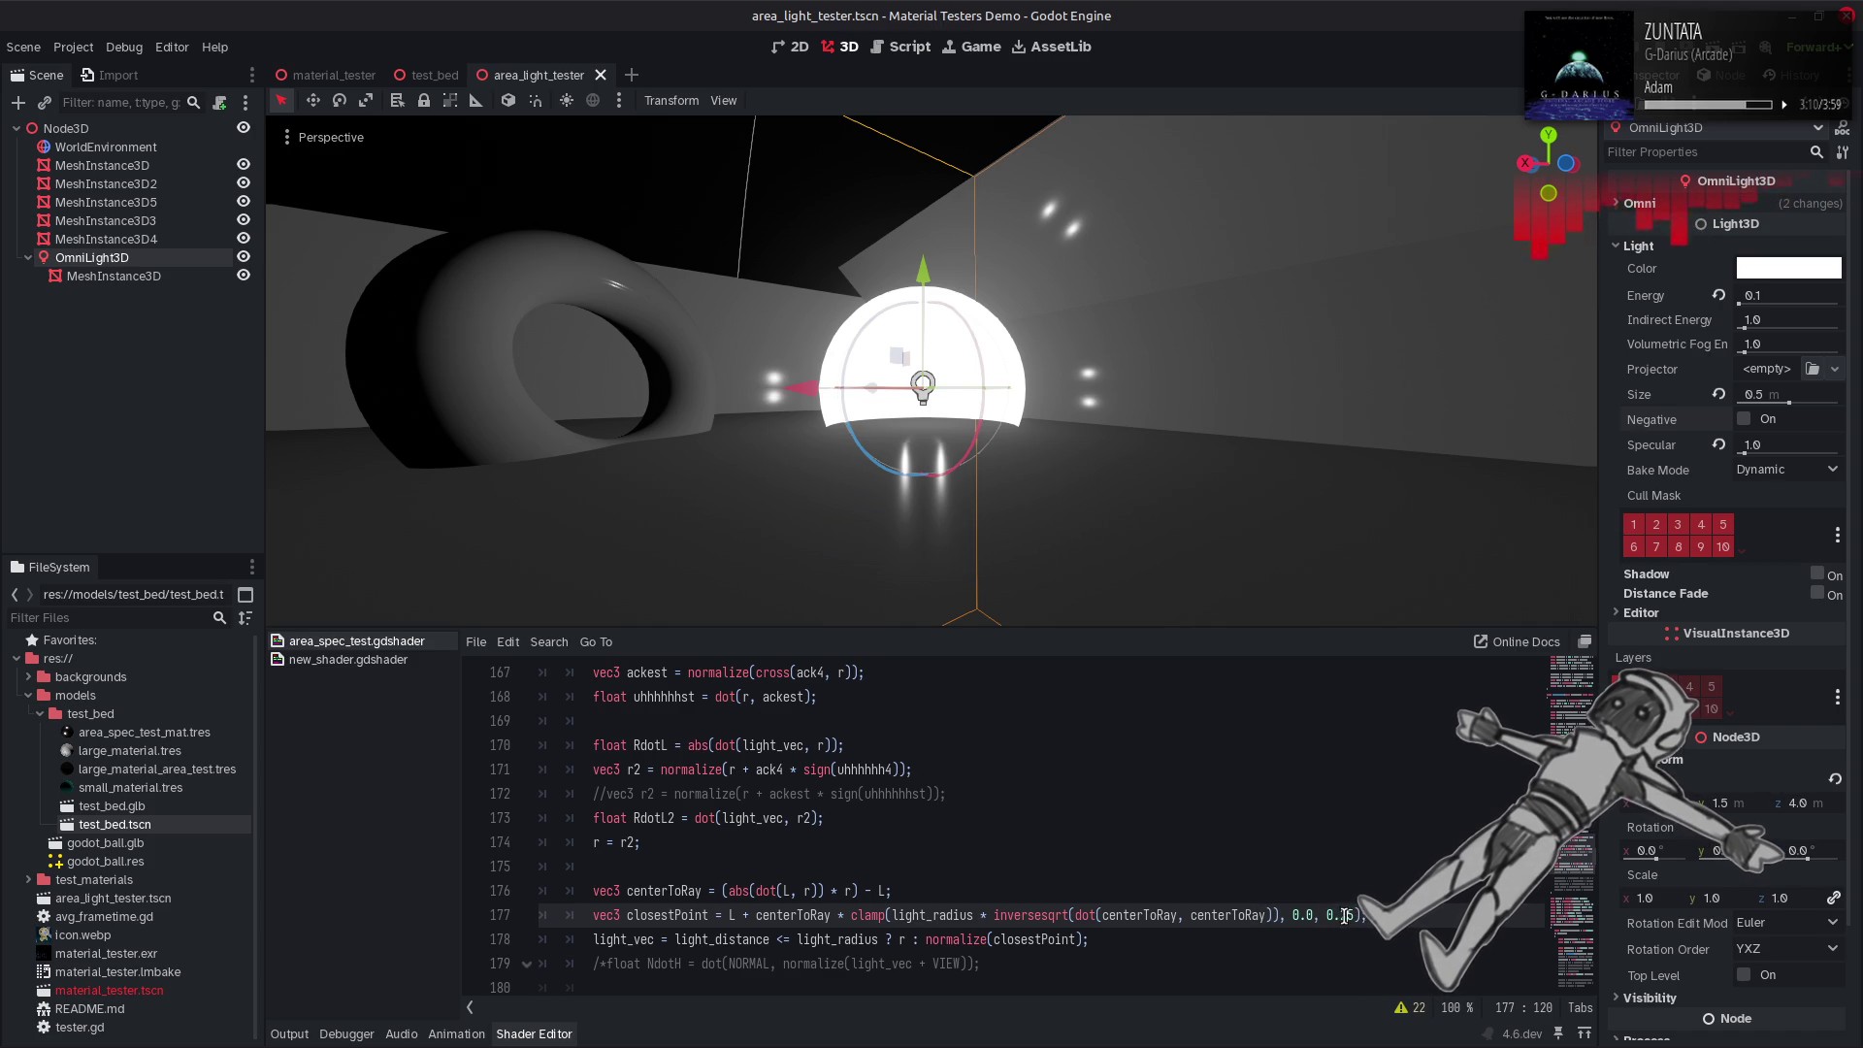
text(1)
key(ctrl+s)
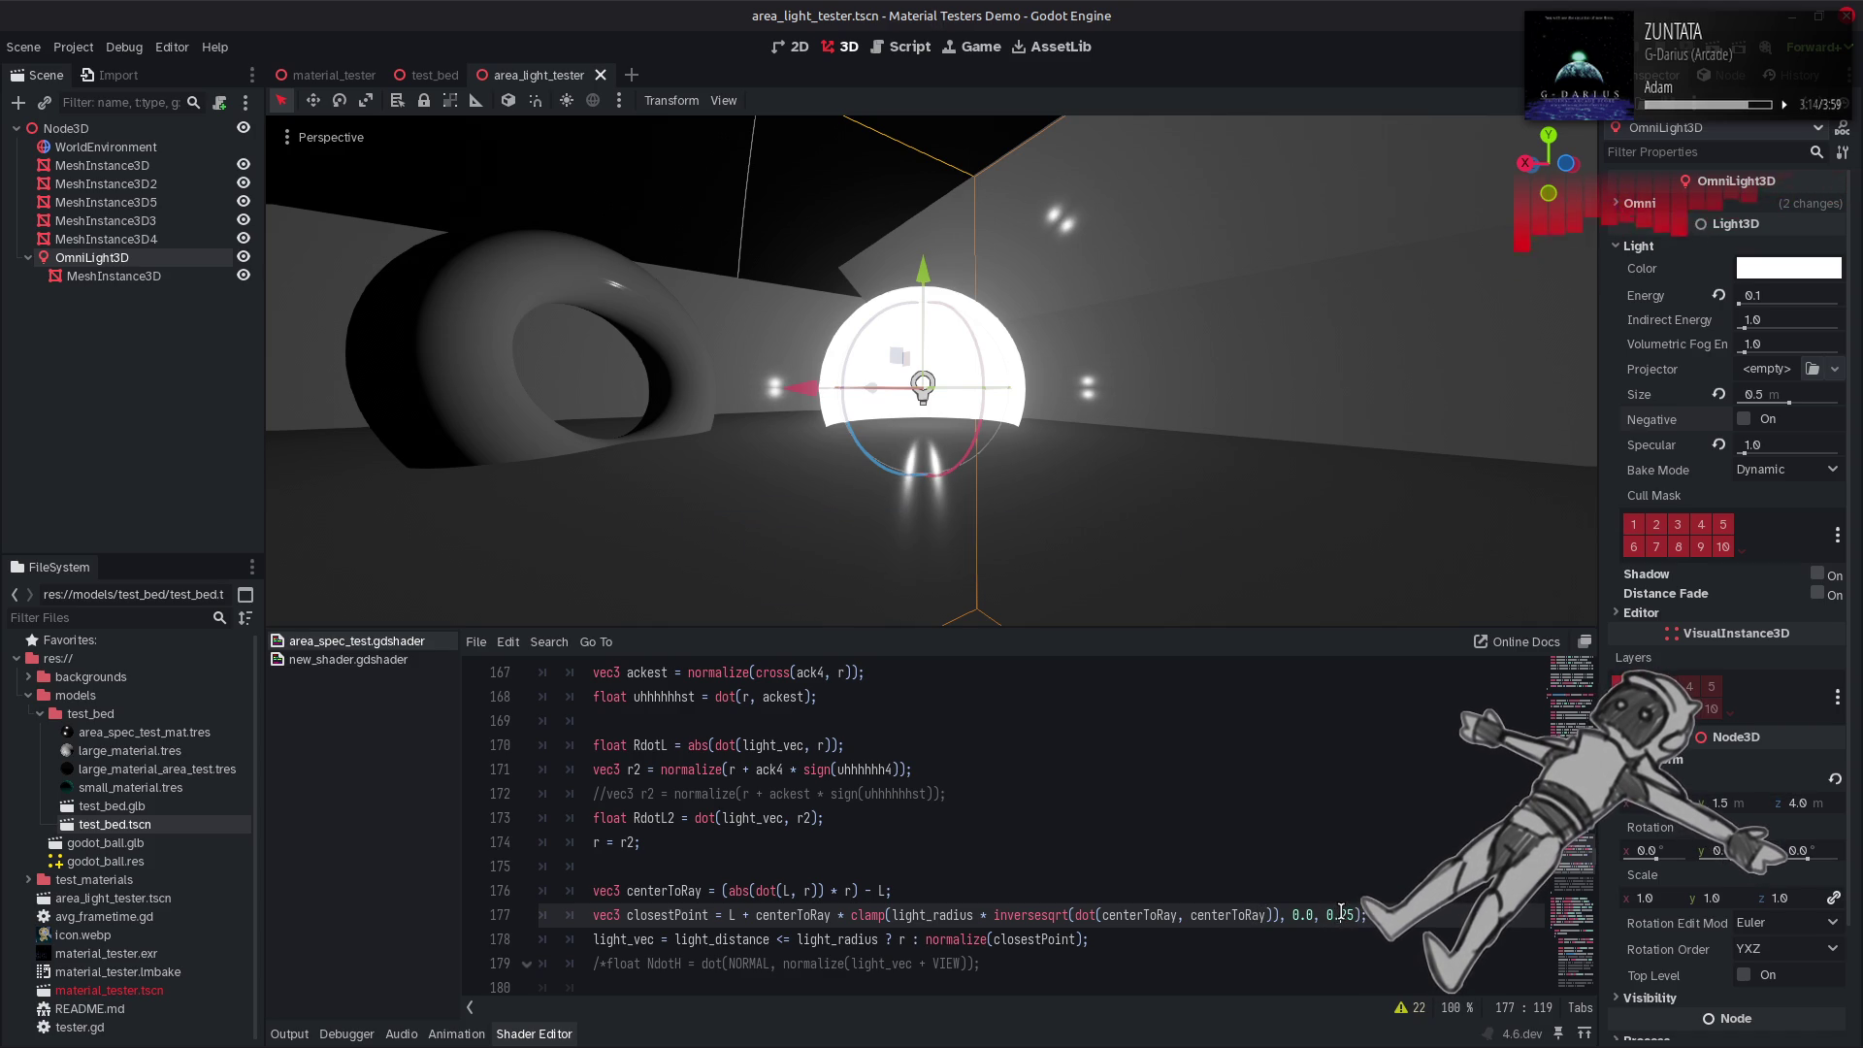
key(ctrl+s)
text(1.)
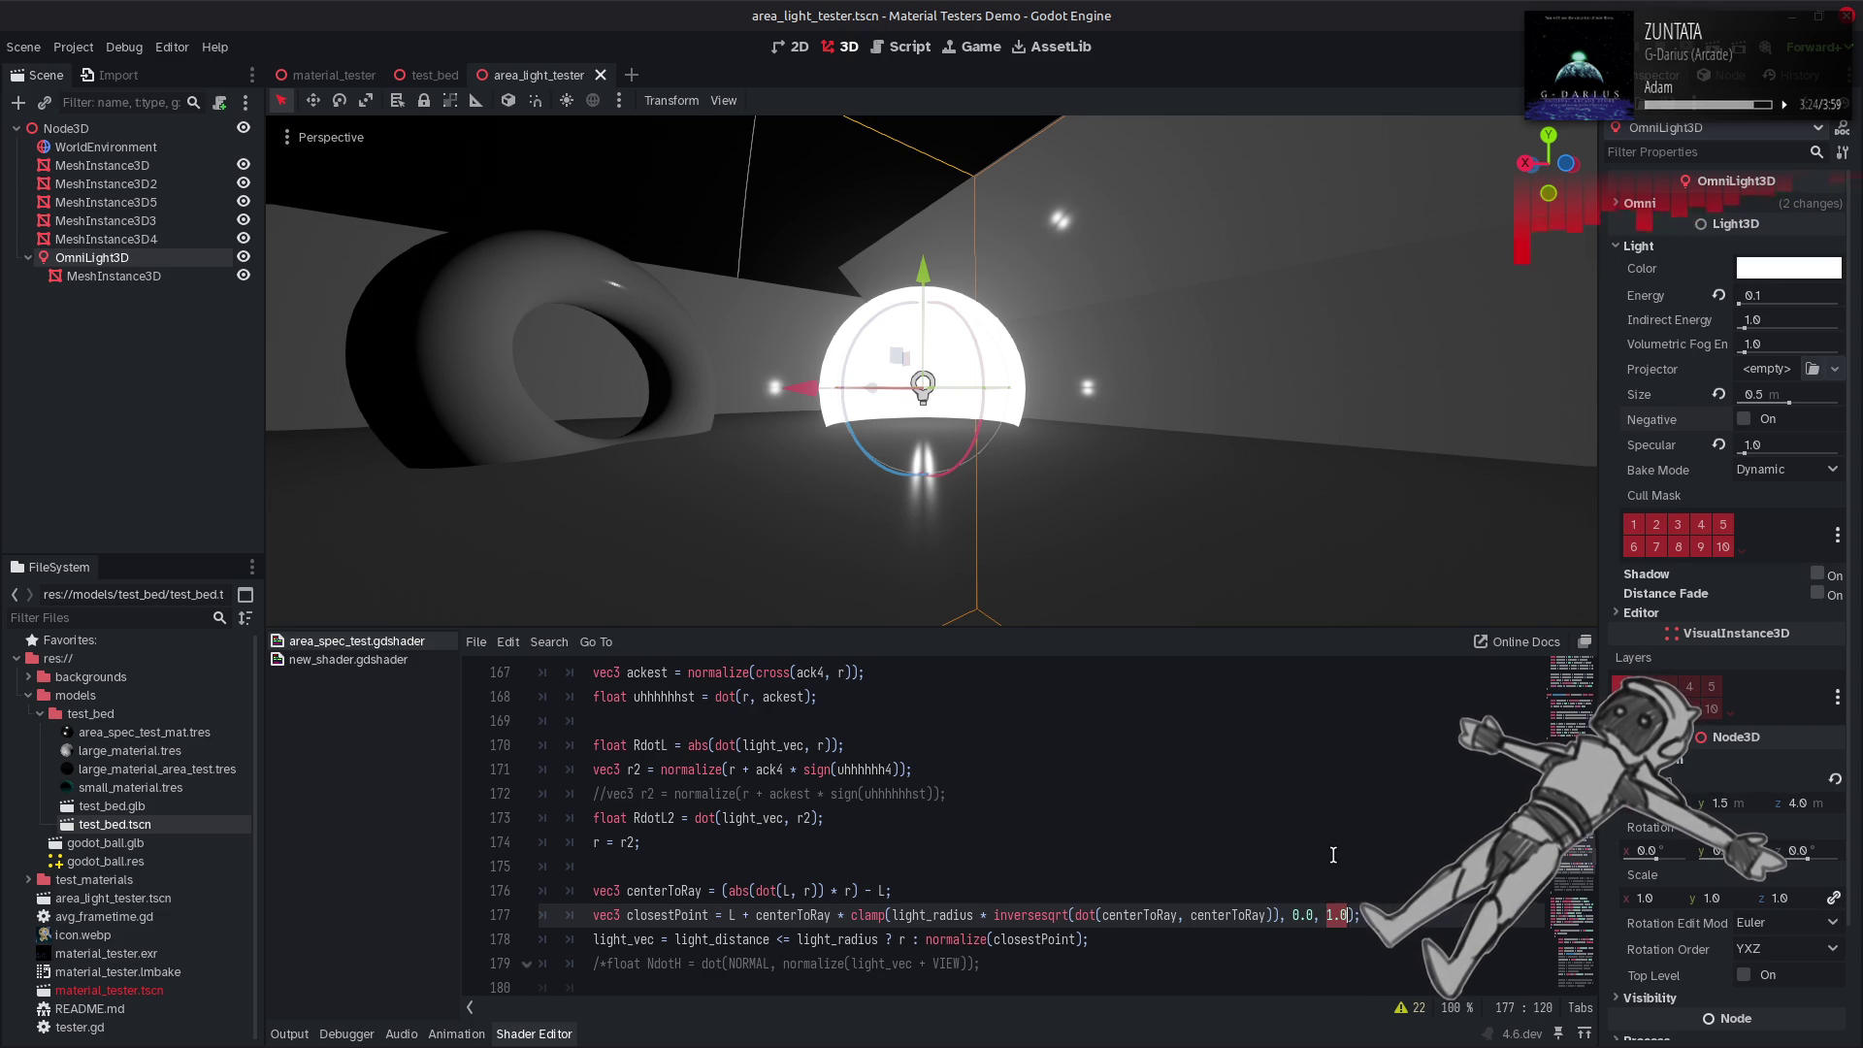
key(ctrl+z)
key(ctrl+z)
Multiply ack4 by uhhhhhh4 in line 171's r2, tidy the parentheses, and save.
text(* (uhhhhhh4))
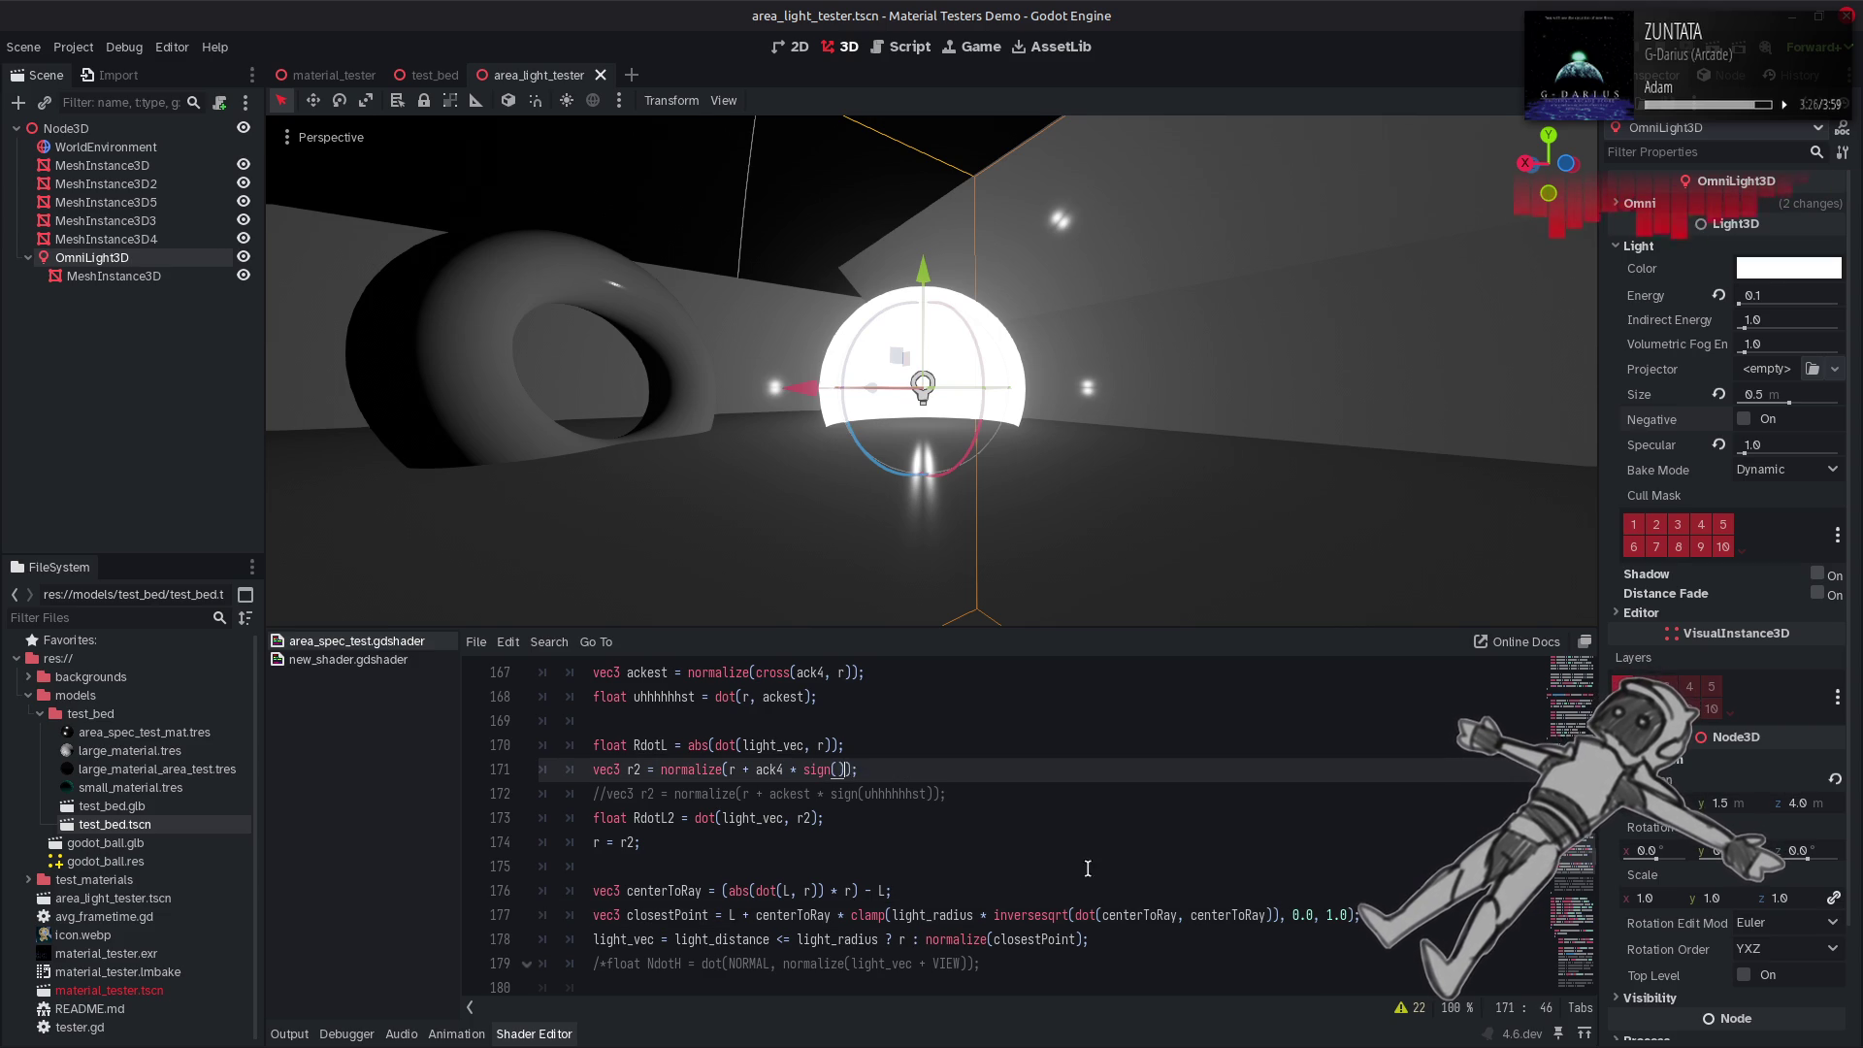
key(BackSpace)
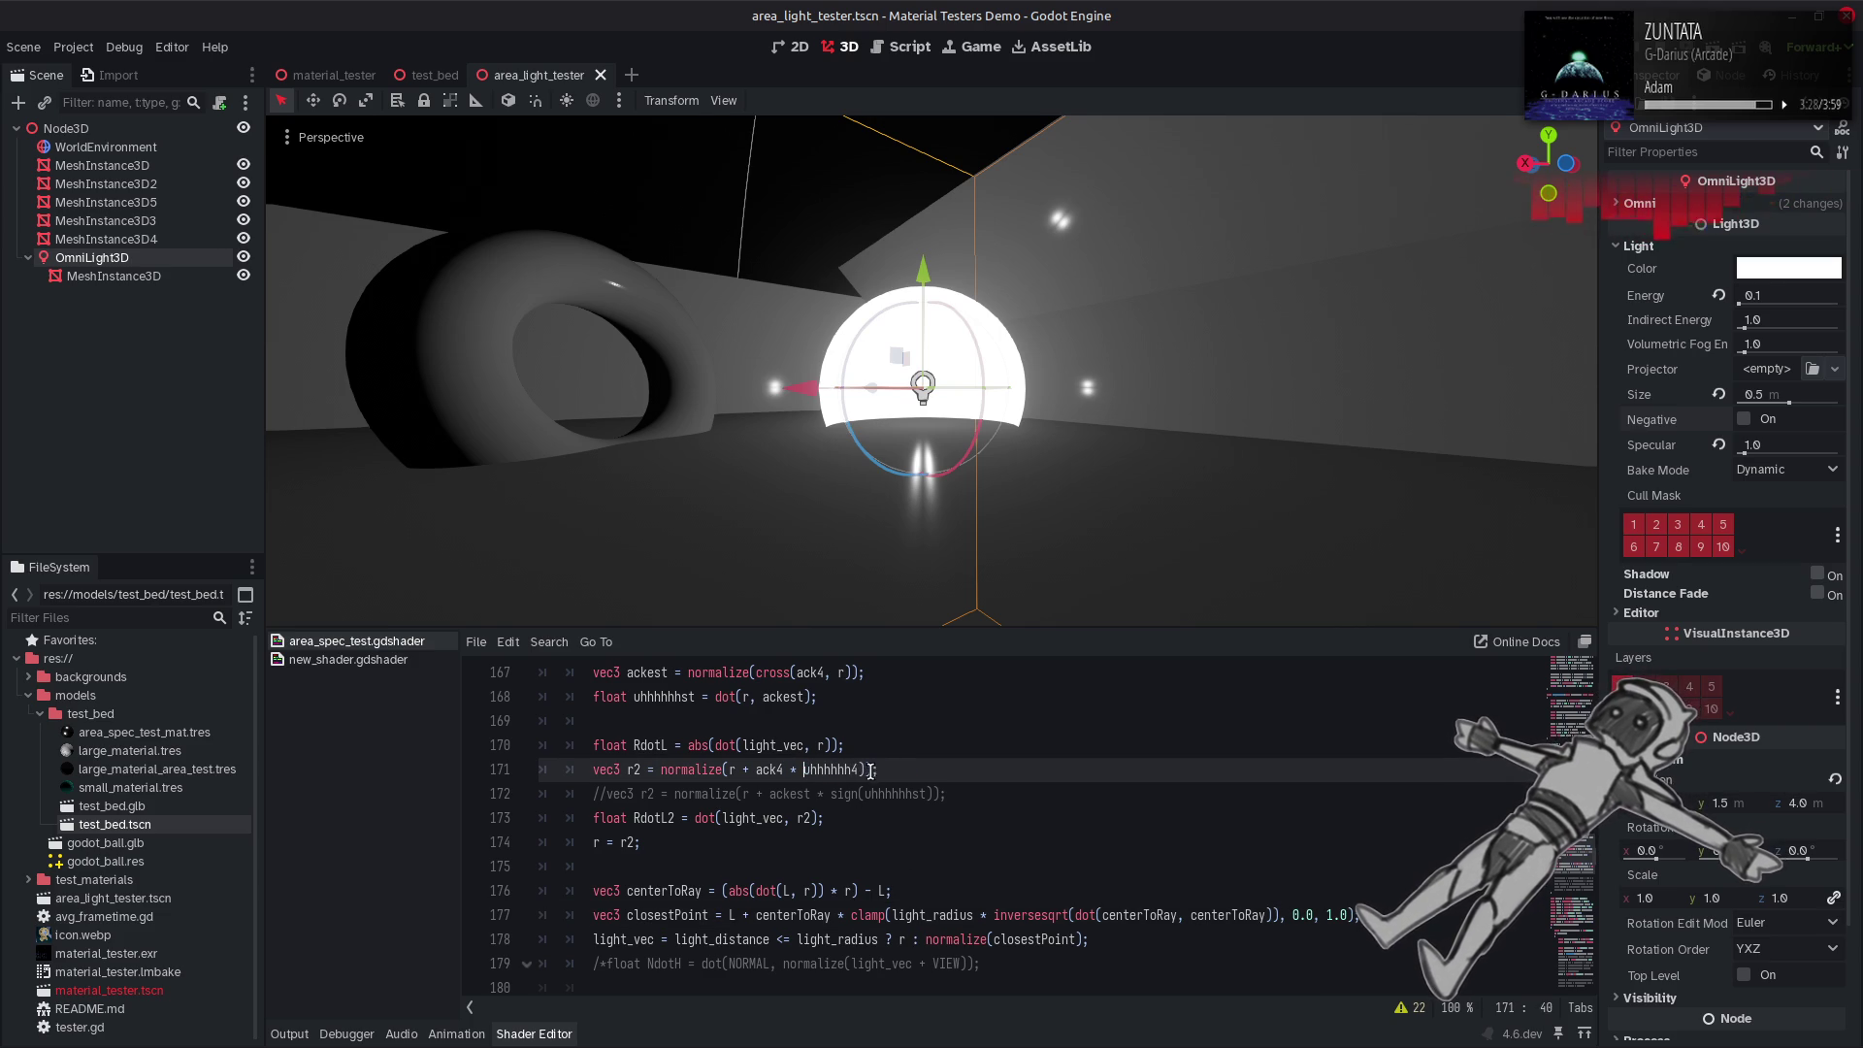
key(ctrl+Right)
key(Delete)
key(ctrl+s)
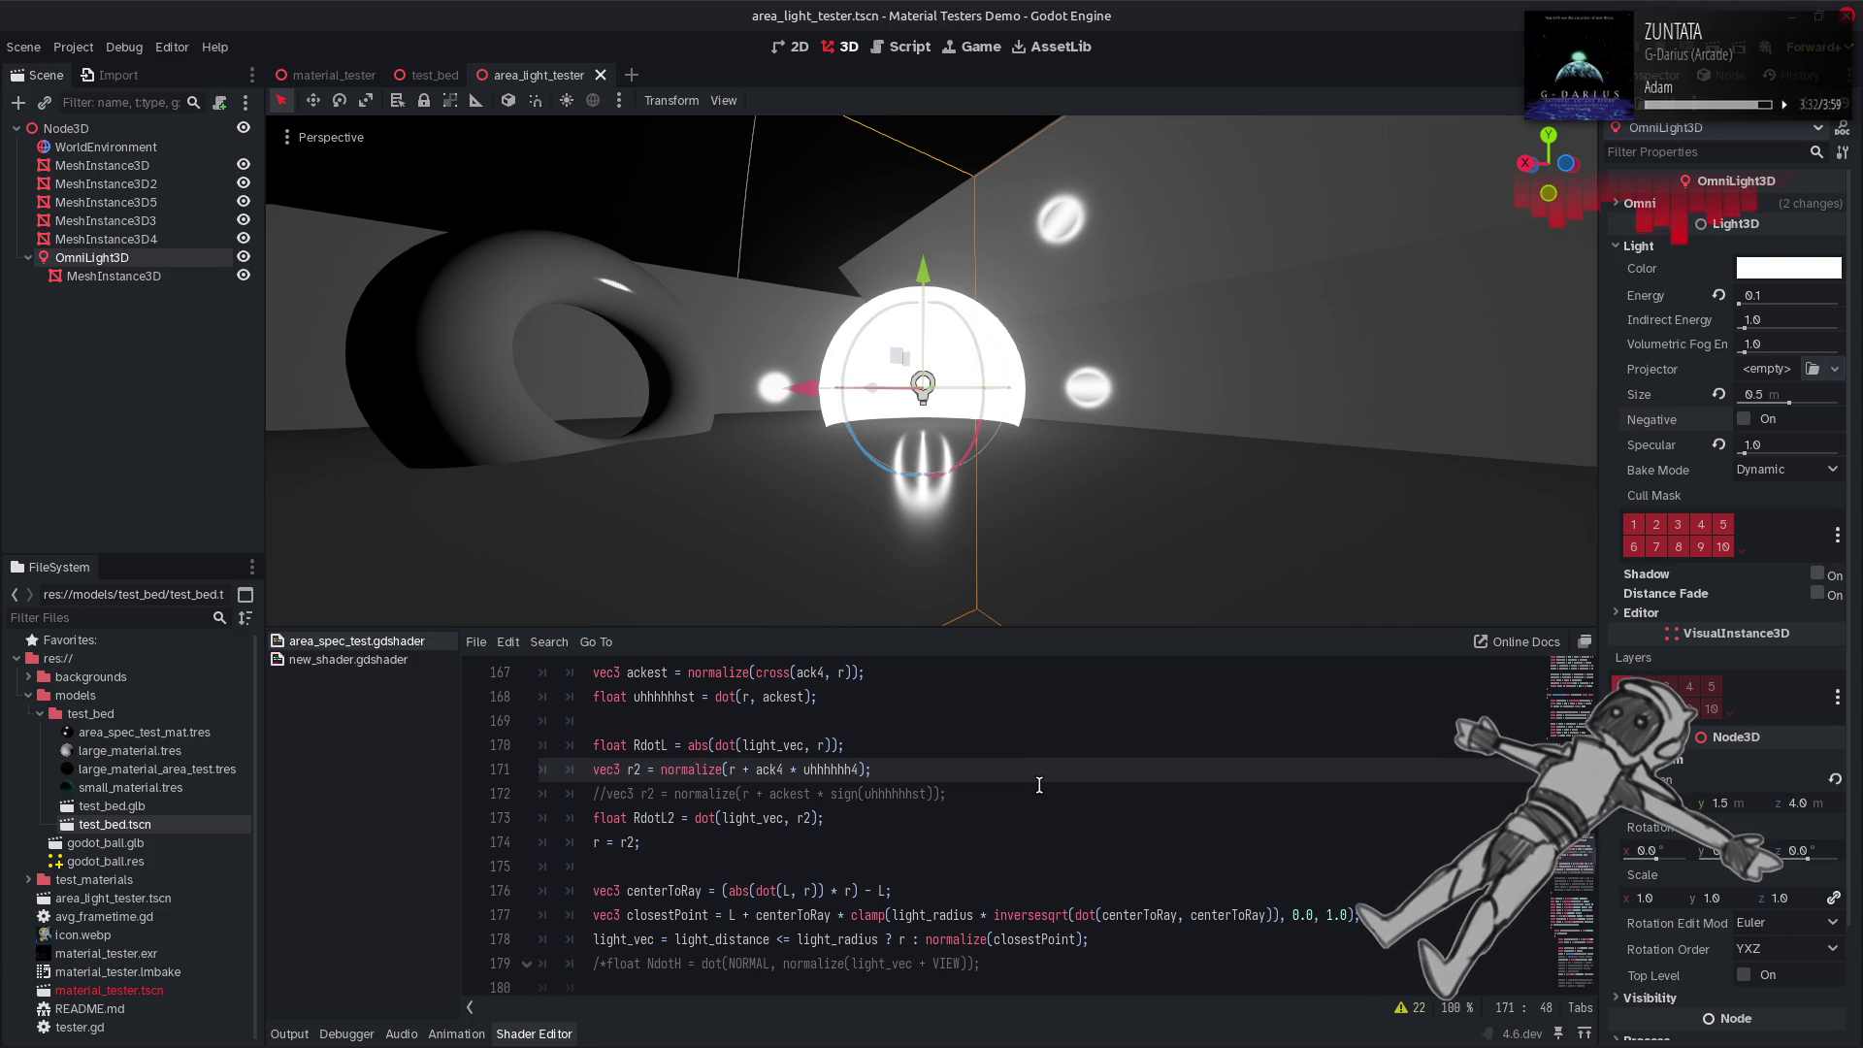
Try normalizing line 164's ack4 cross product, undo it, and set line 177's clamp bound to 0.5.
scroll(1039, 785, up, 2)
click(754, 818)
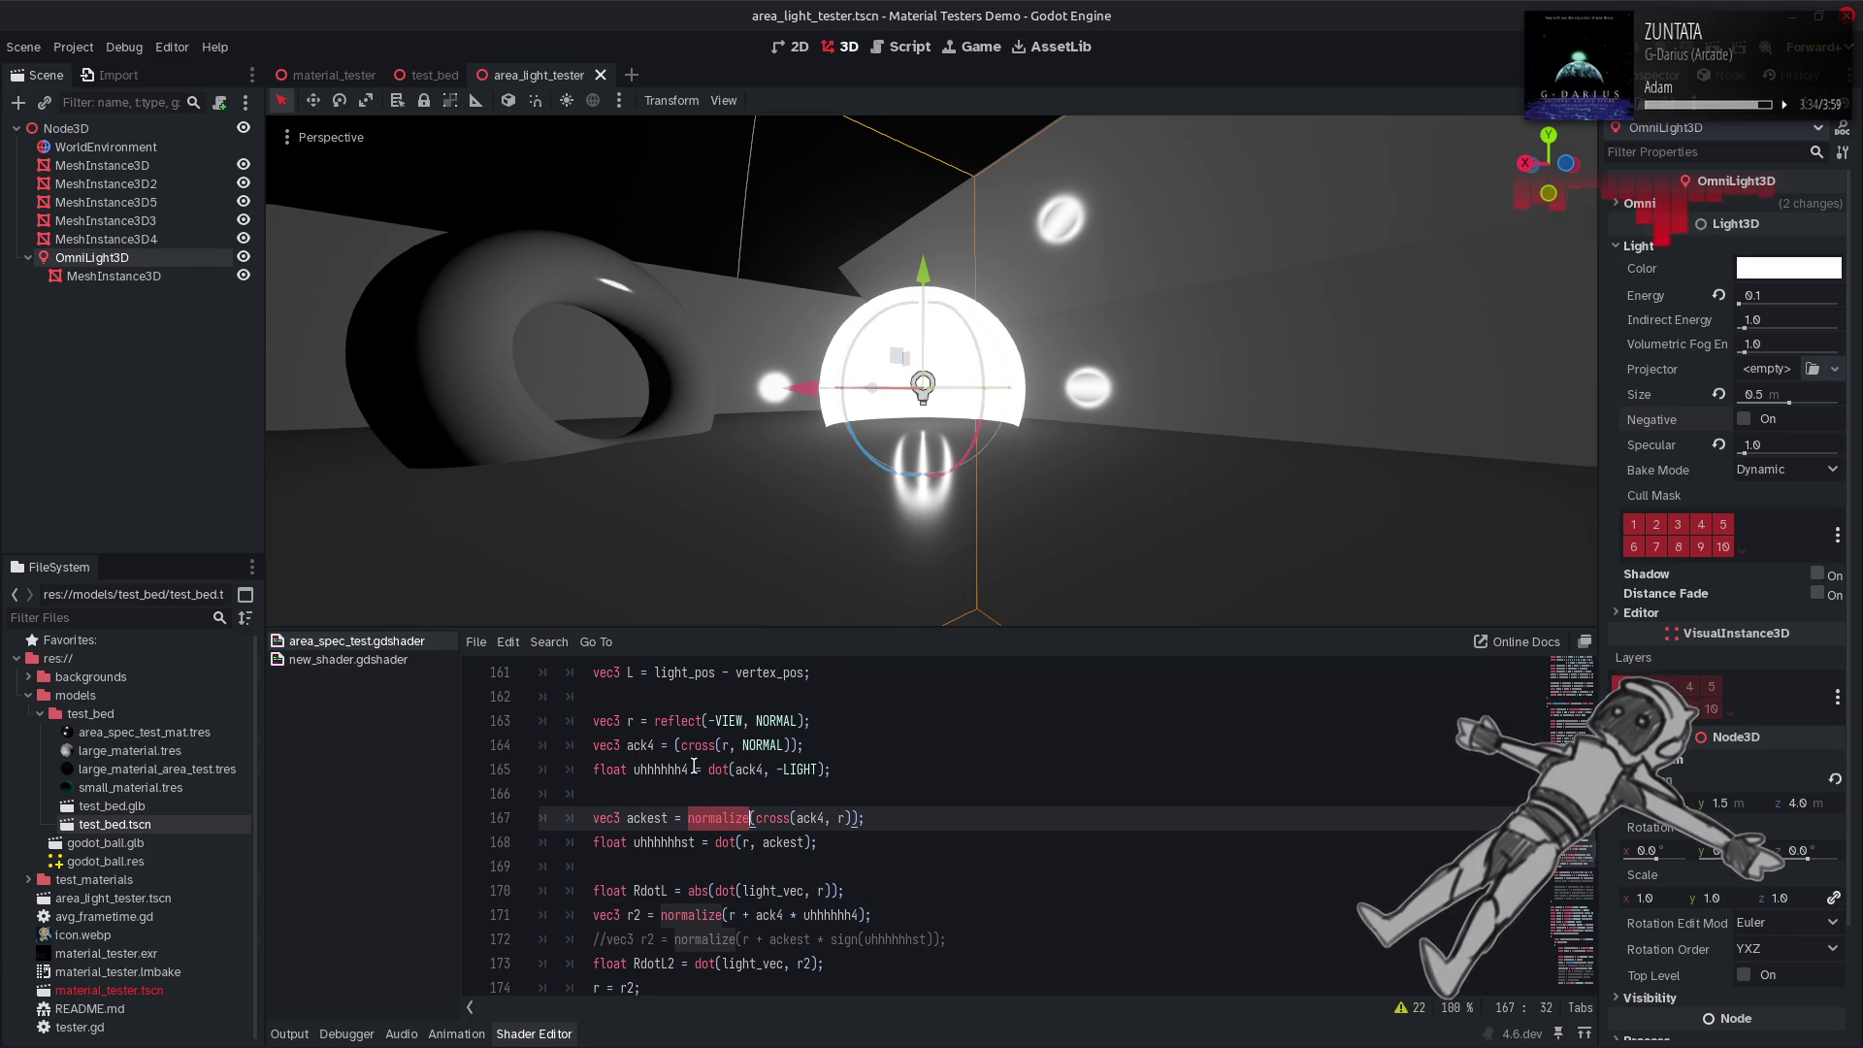
click(672, 744)
text(normalize)
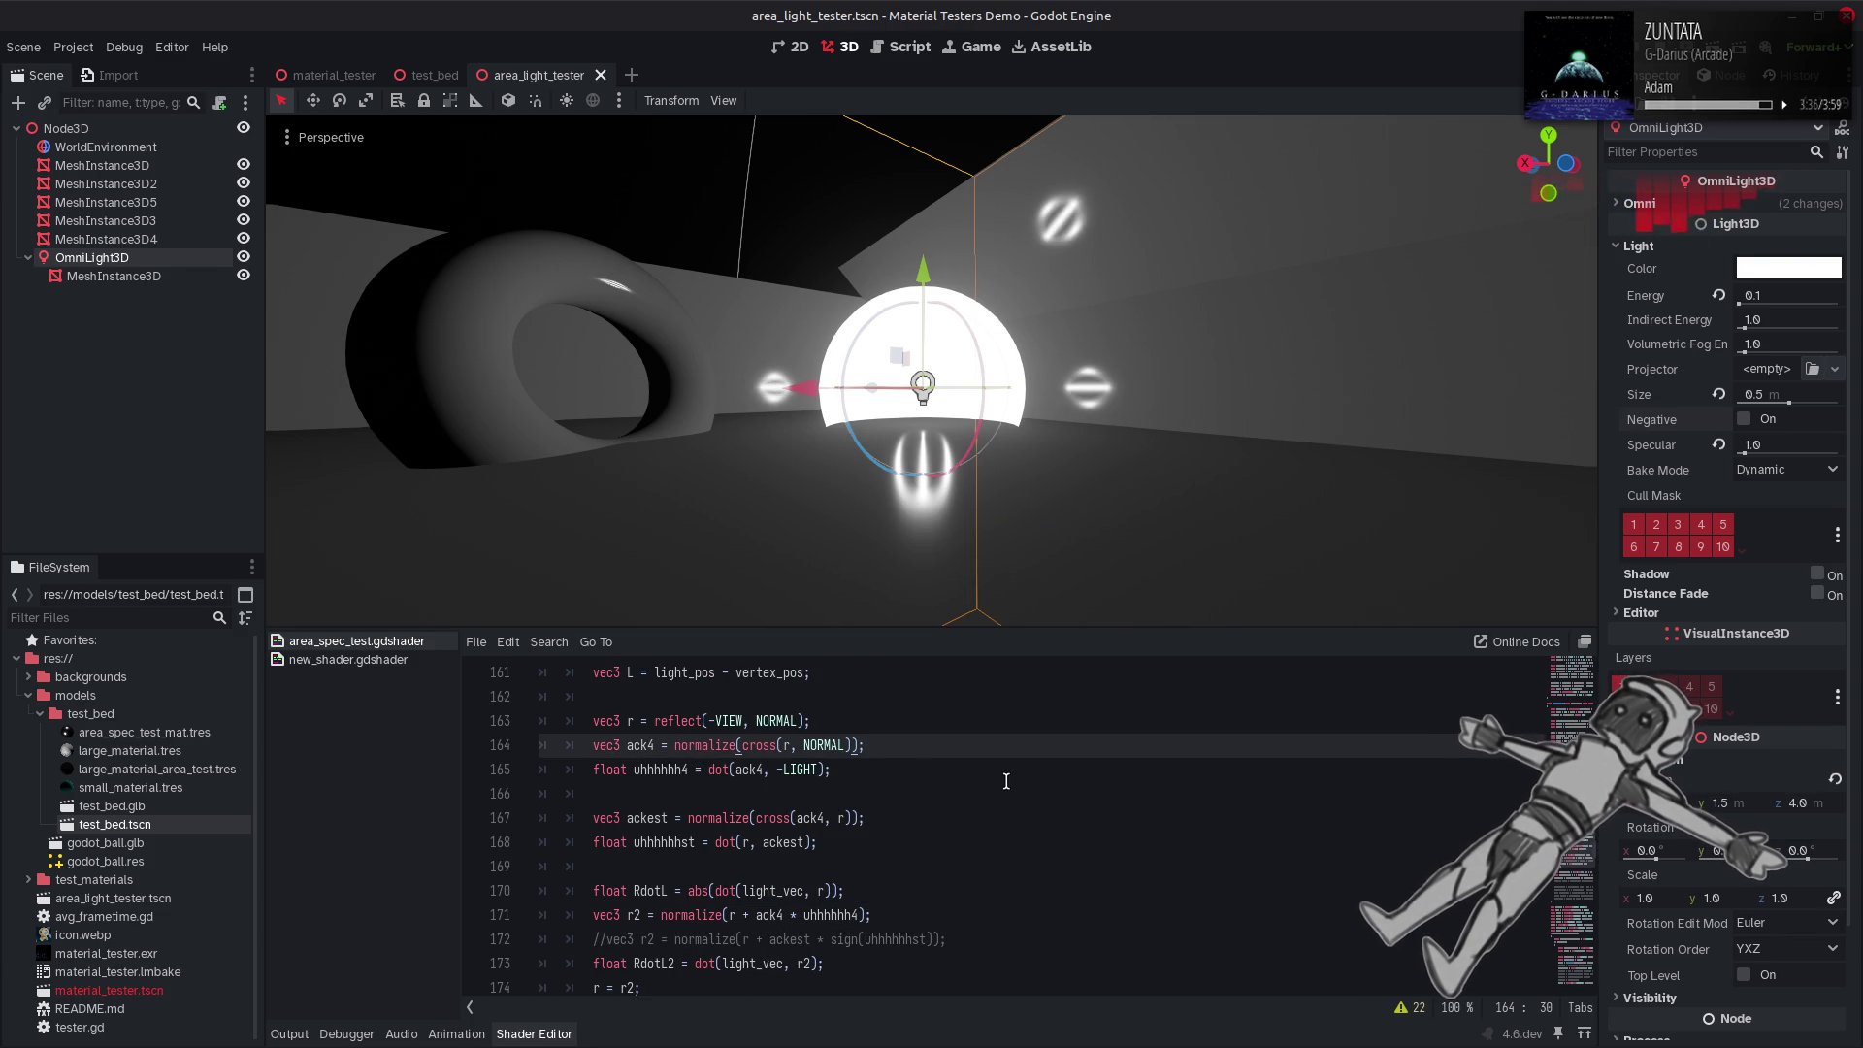
key(ctrl+z)
key(ctrl+s)
scroll(1006, 781, down, 3)
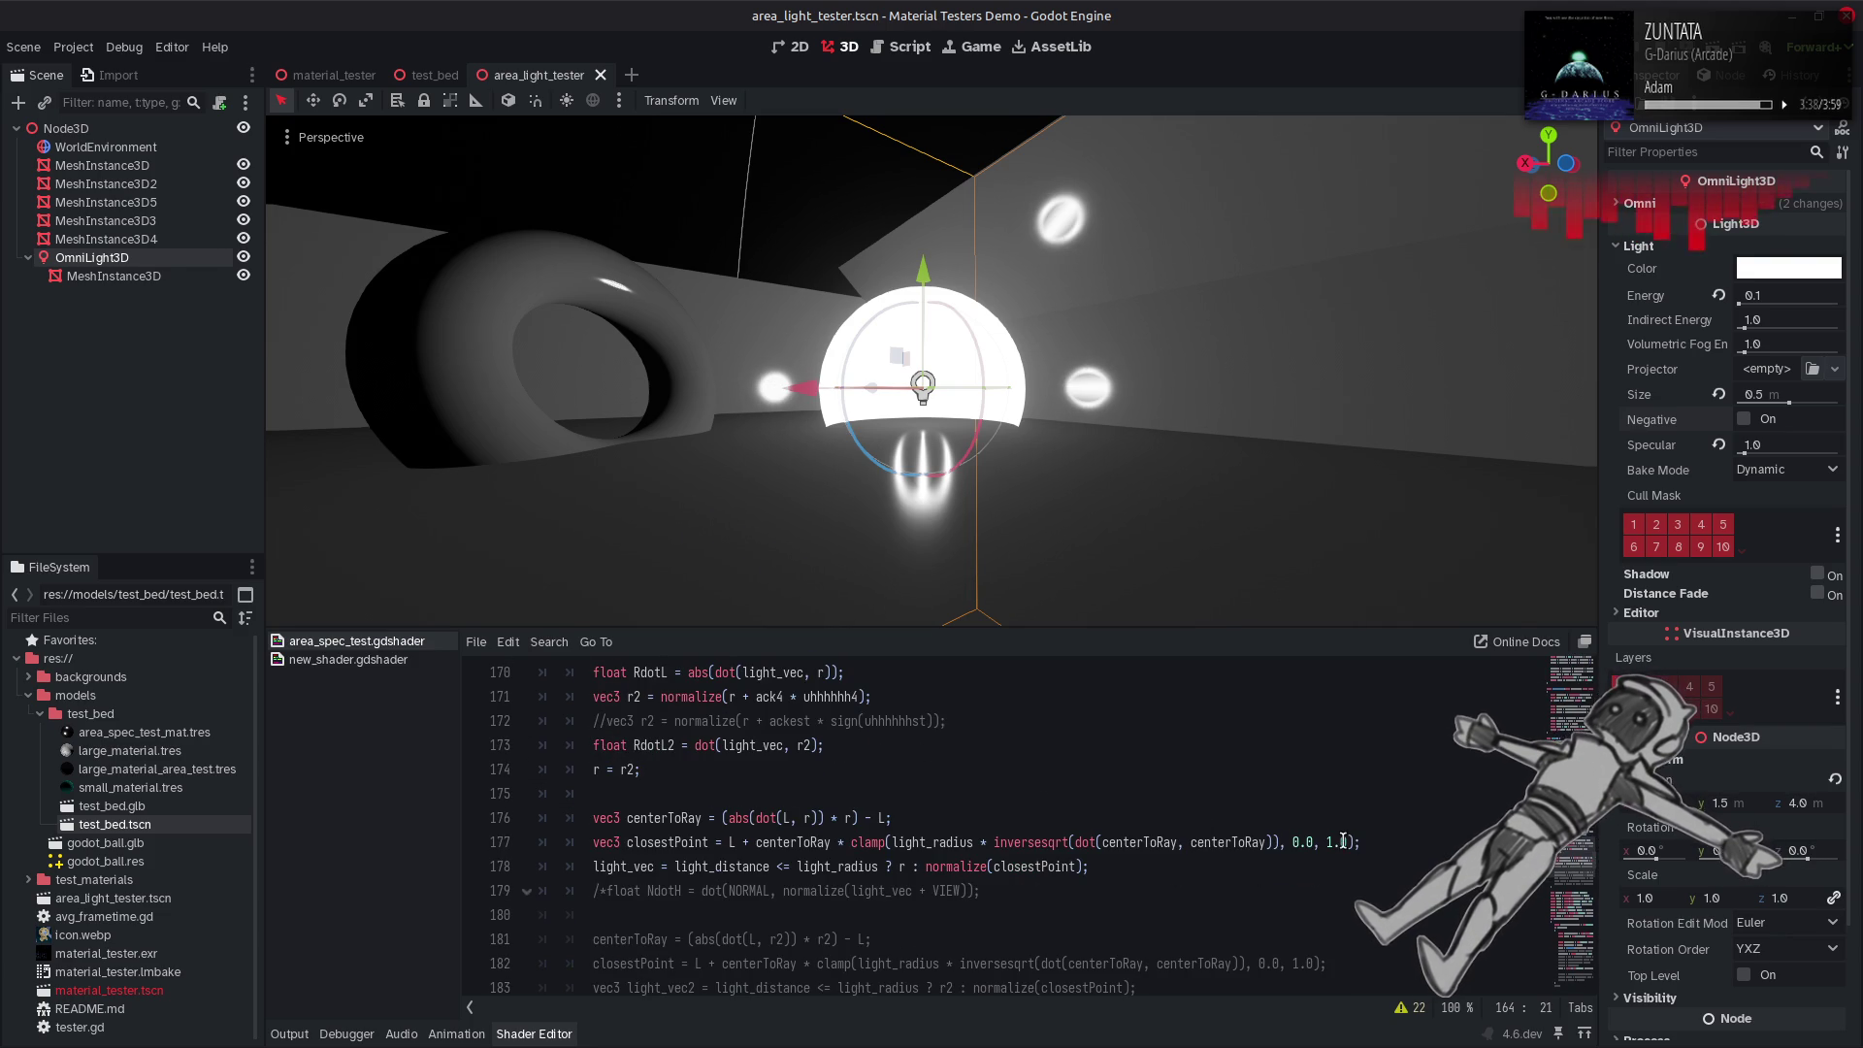
click(1343, 840)
key(BackSpace)
key(BackSpace)
key(BackSpace)
text(0.5)
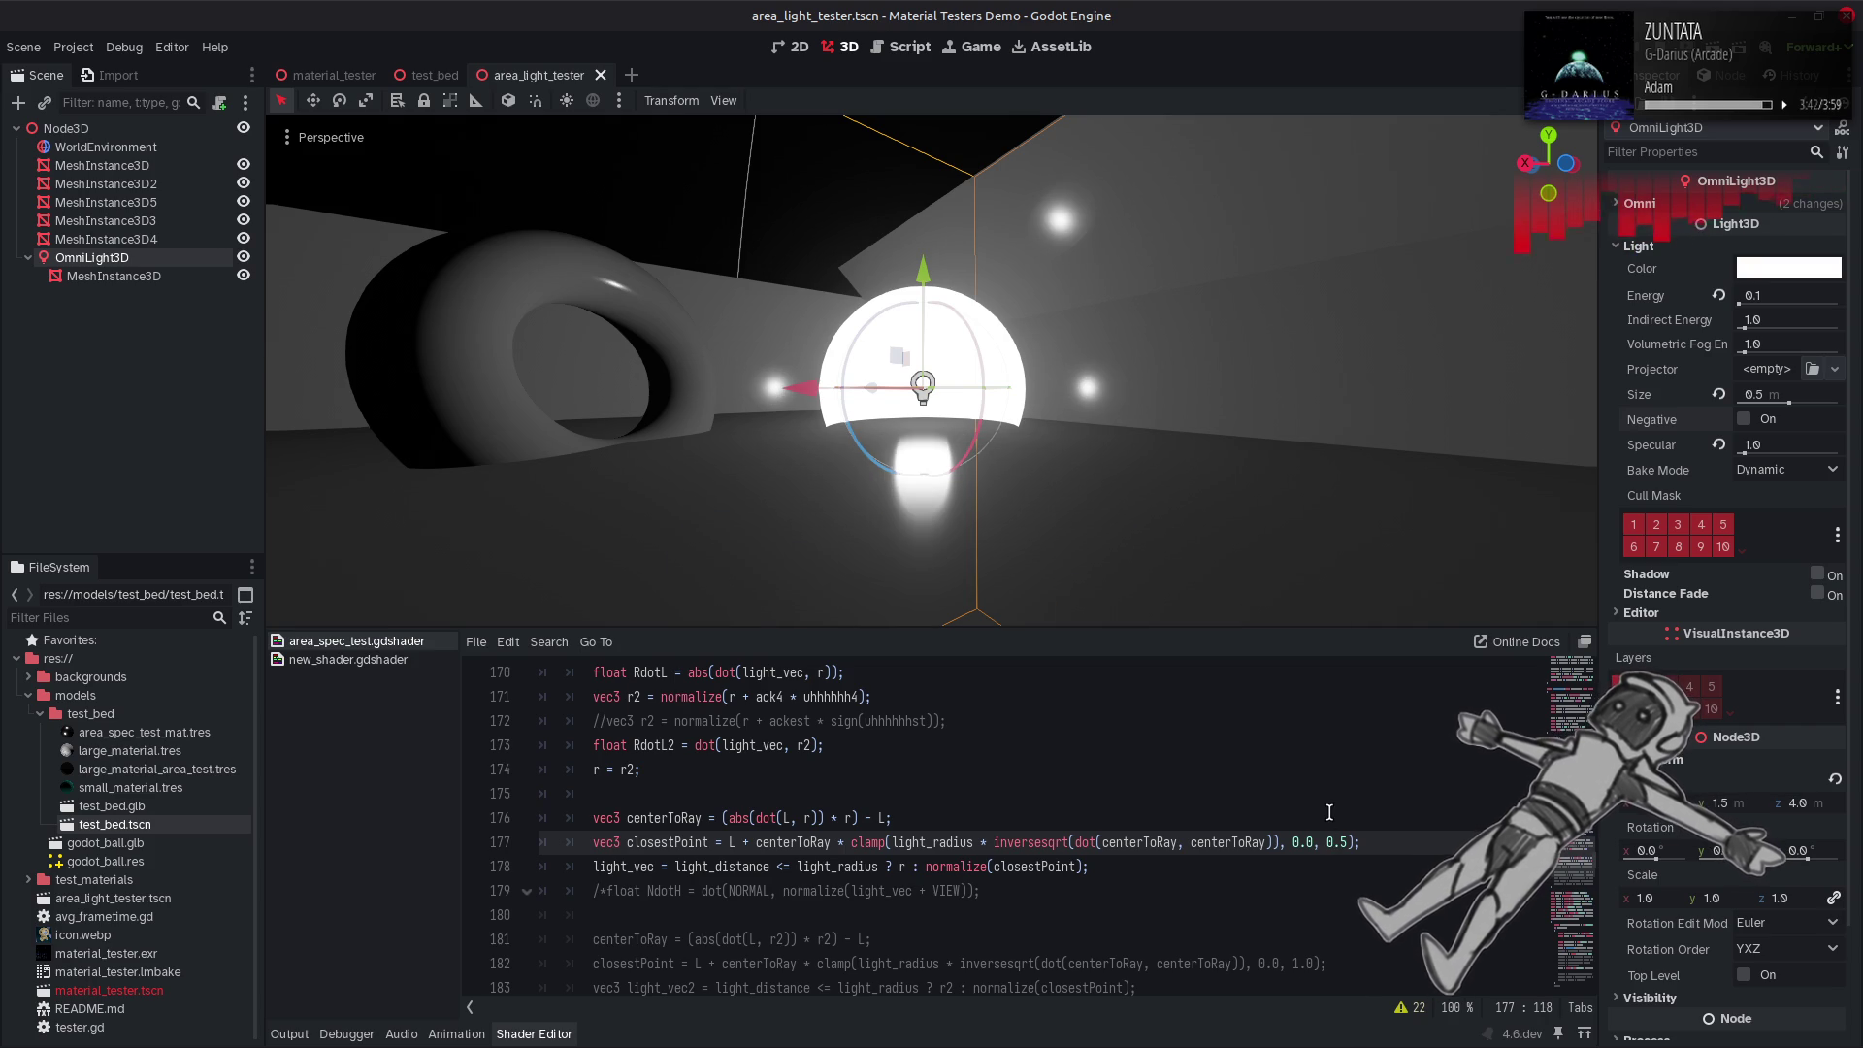
Wrap ack4's cross product in normalize copied from line 167, preview, then undo it and save.
scroll(1026, 824, up, 2)
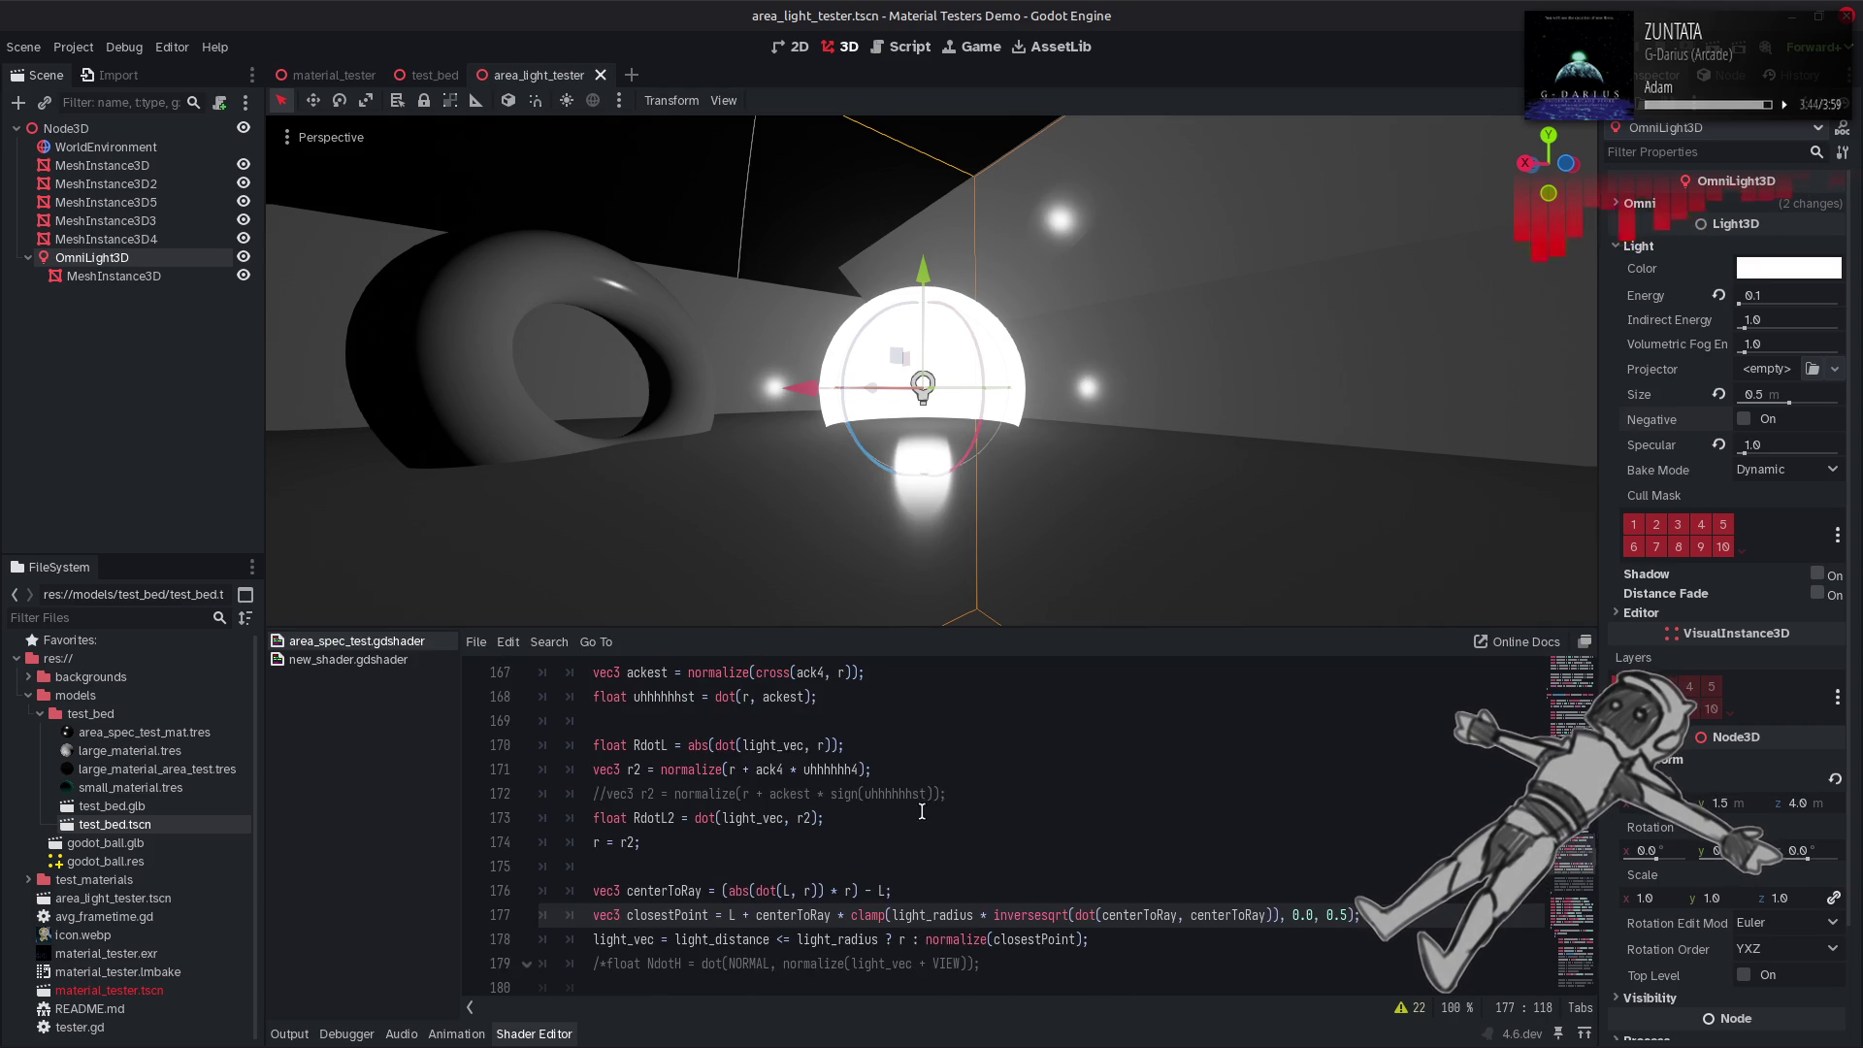
click(708, 745)
double_click(708, 745)
key(ctrl+c)
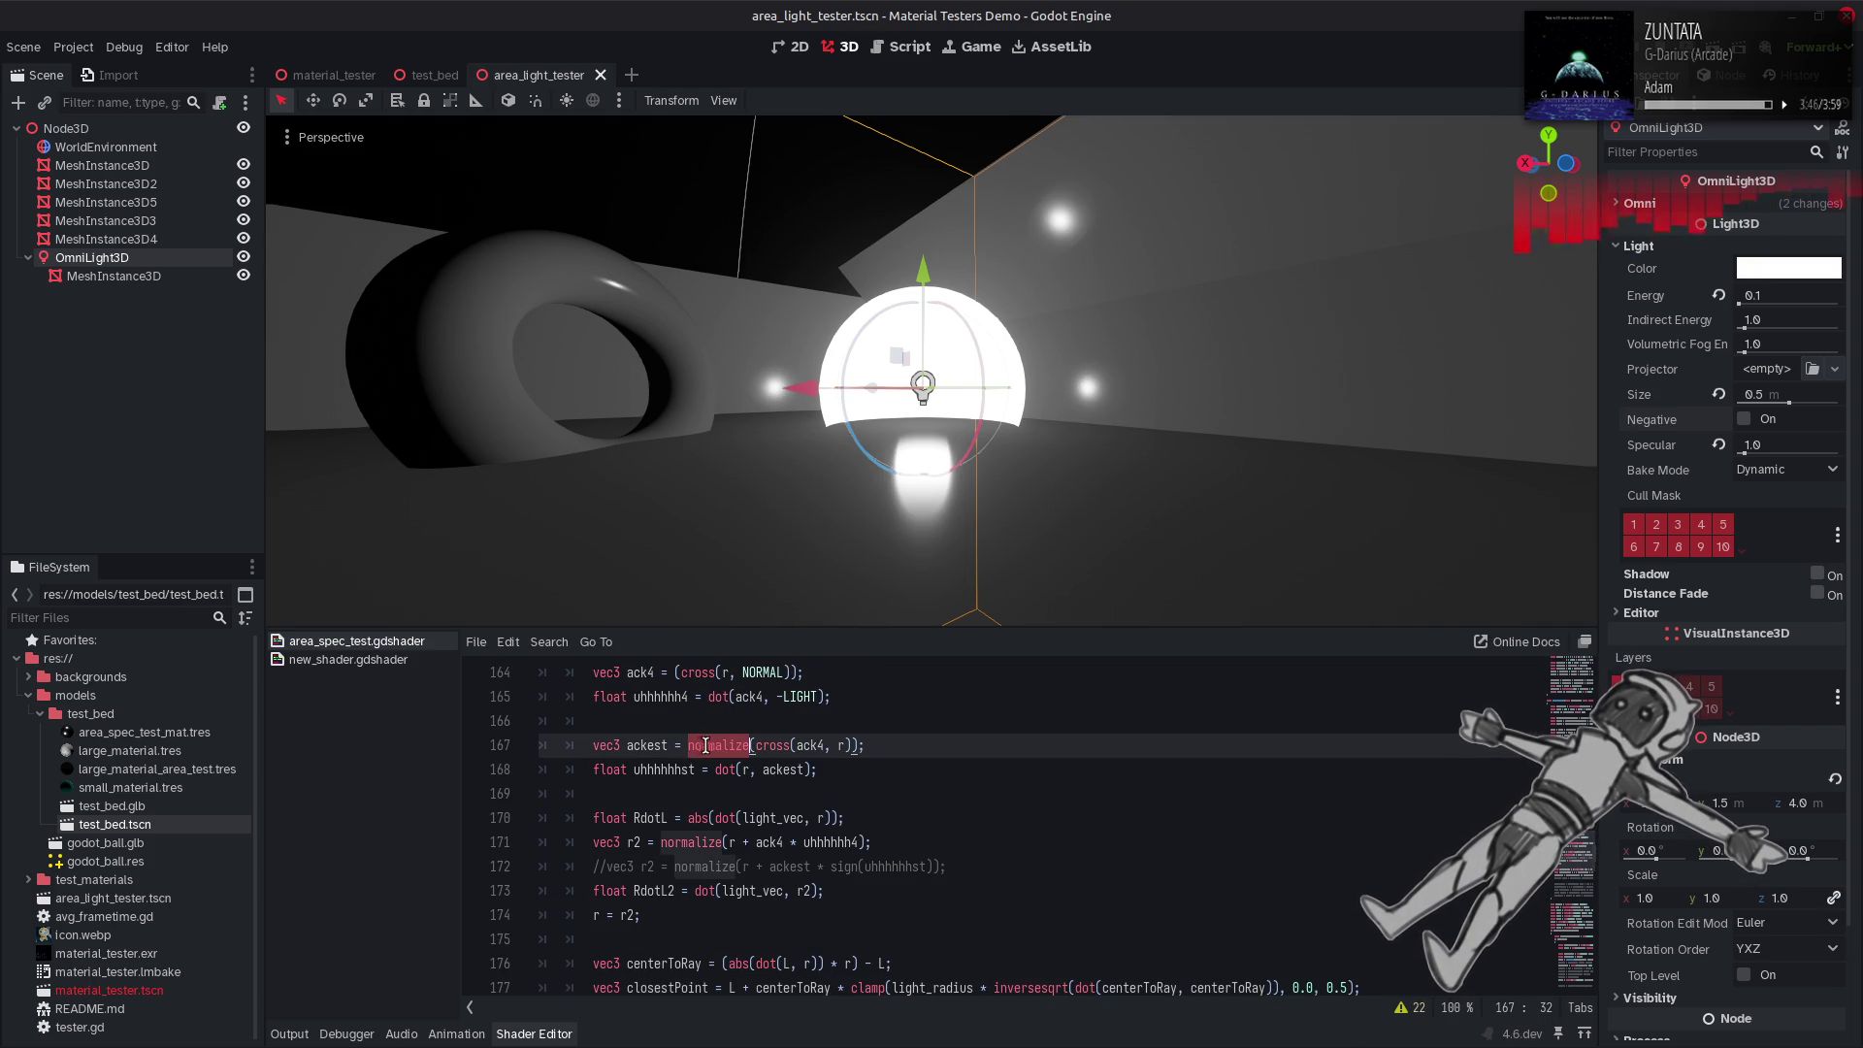
scroll(708, 745, up, 1)
click(676, 744)
key(ctrl+v)
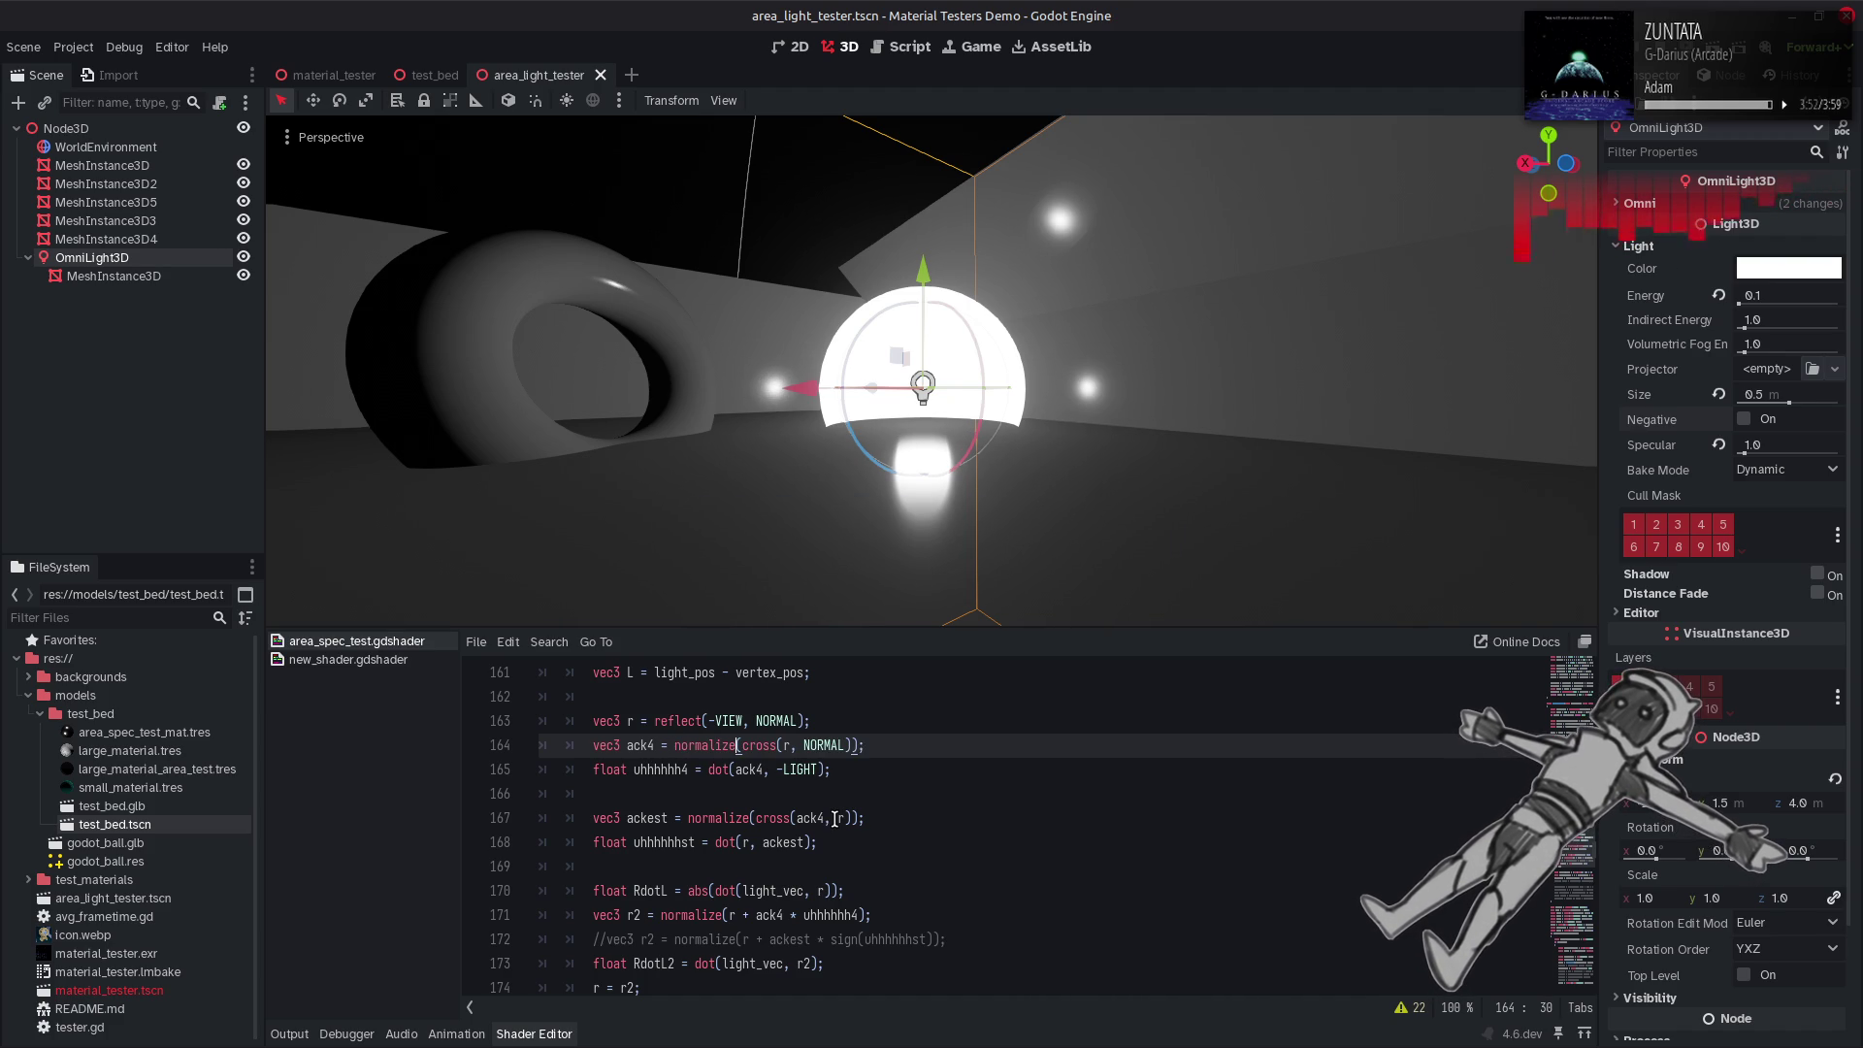
key(ctrl+s)
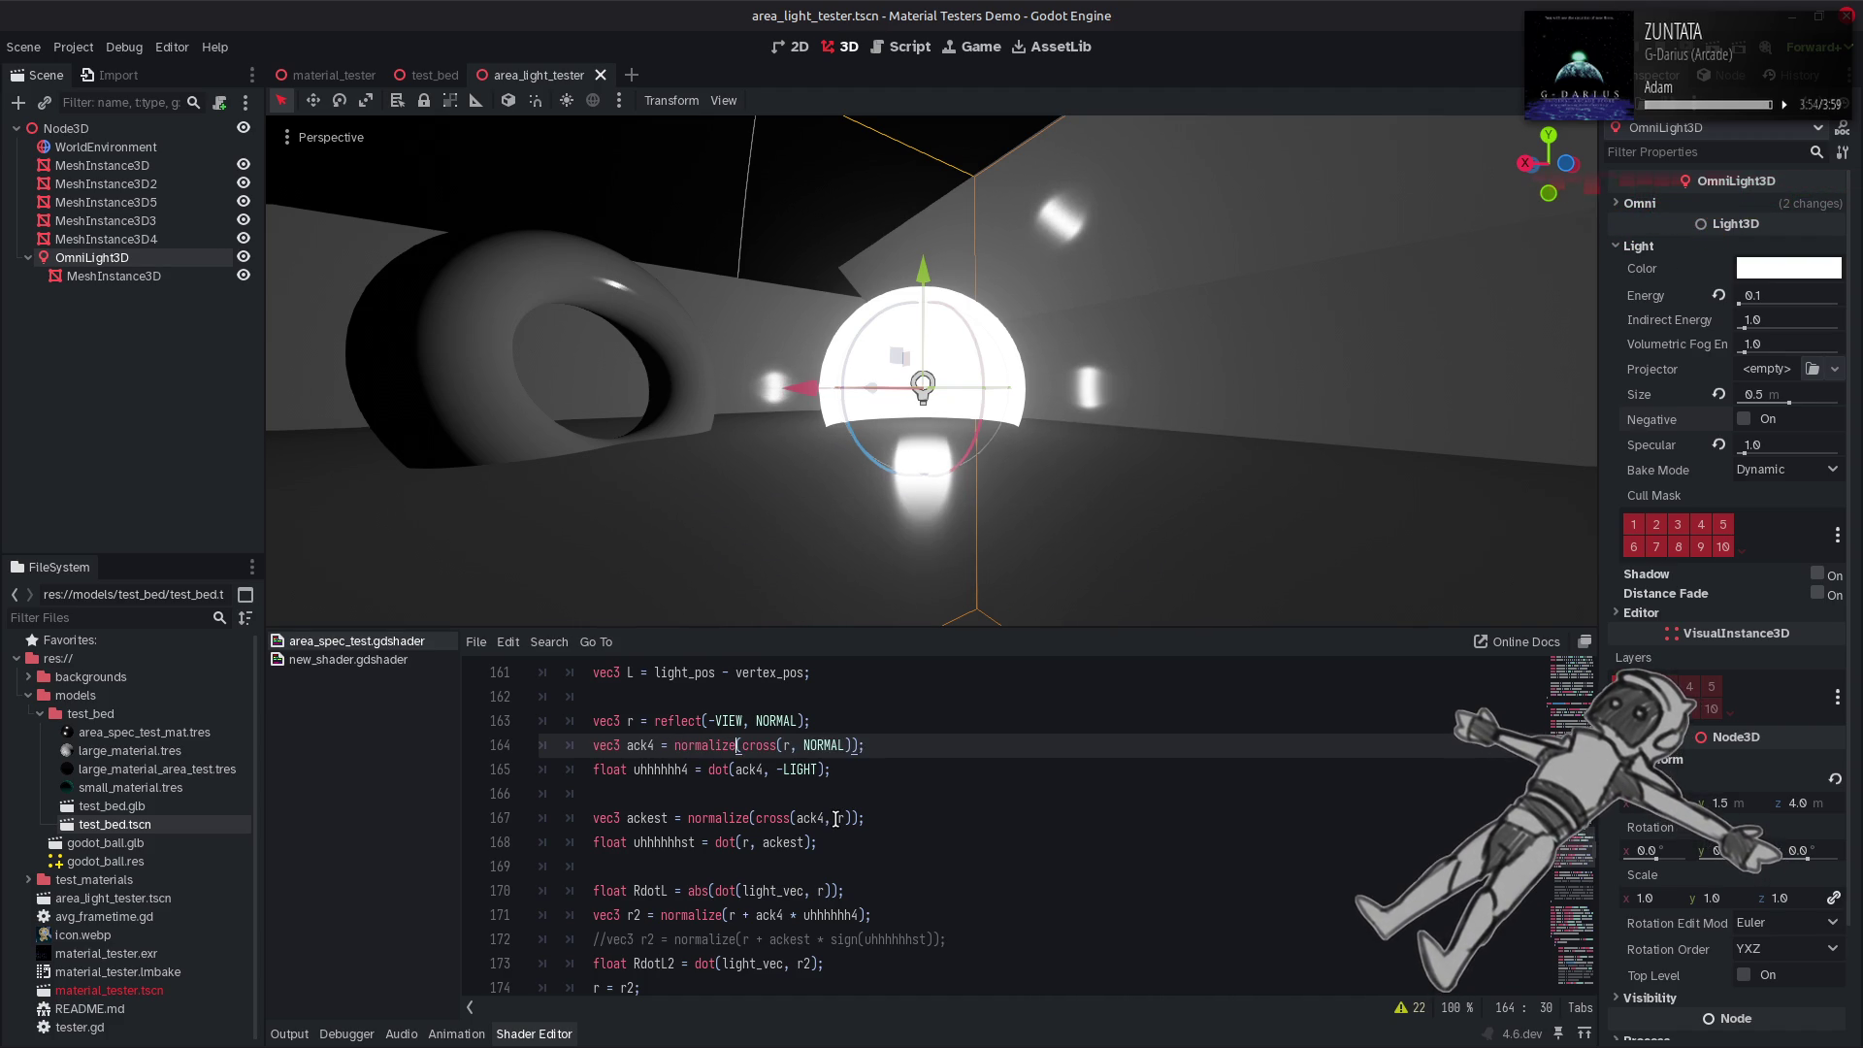
key(ctrl+z)
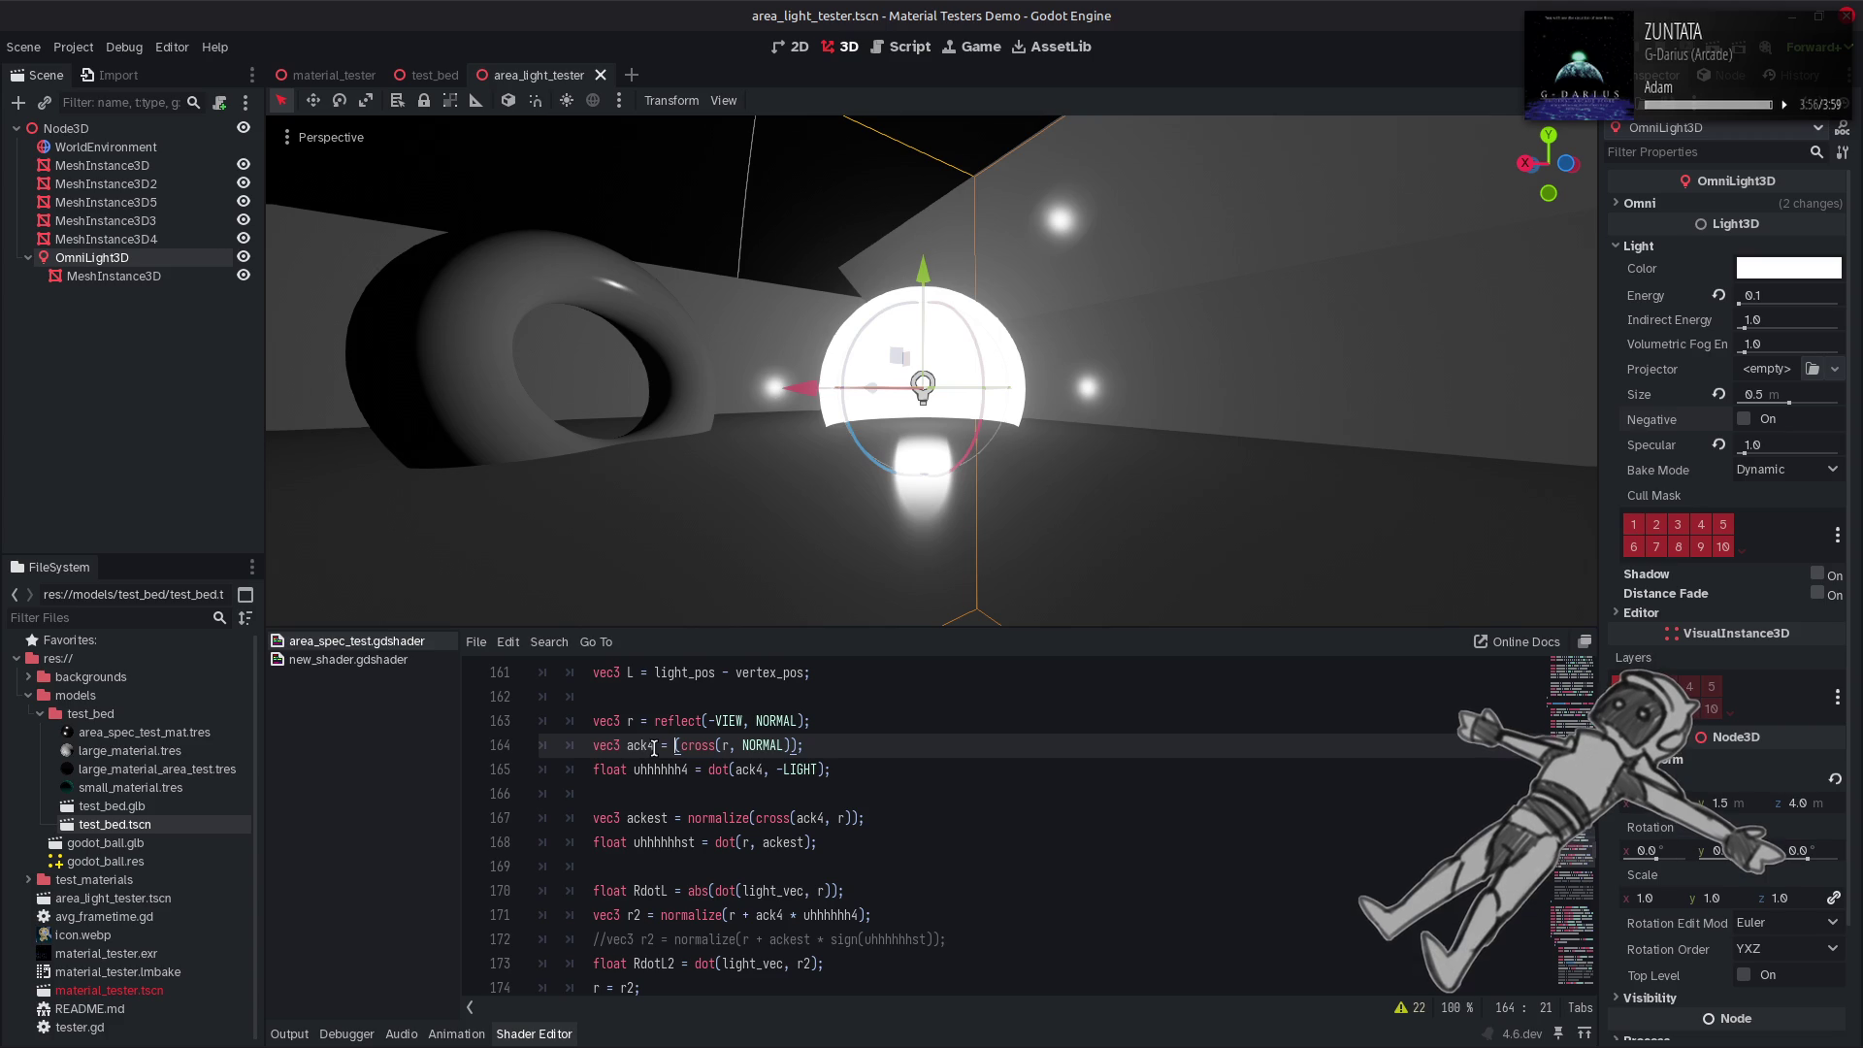
key(ctrl+s)
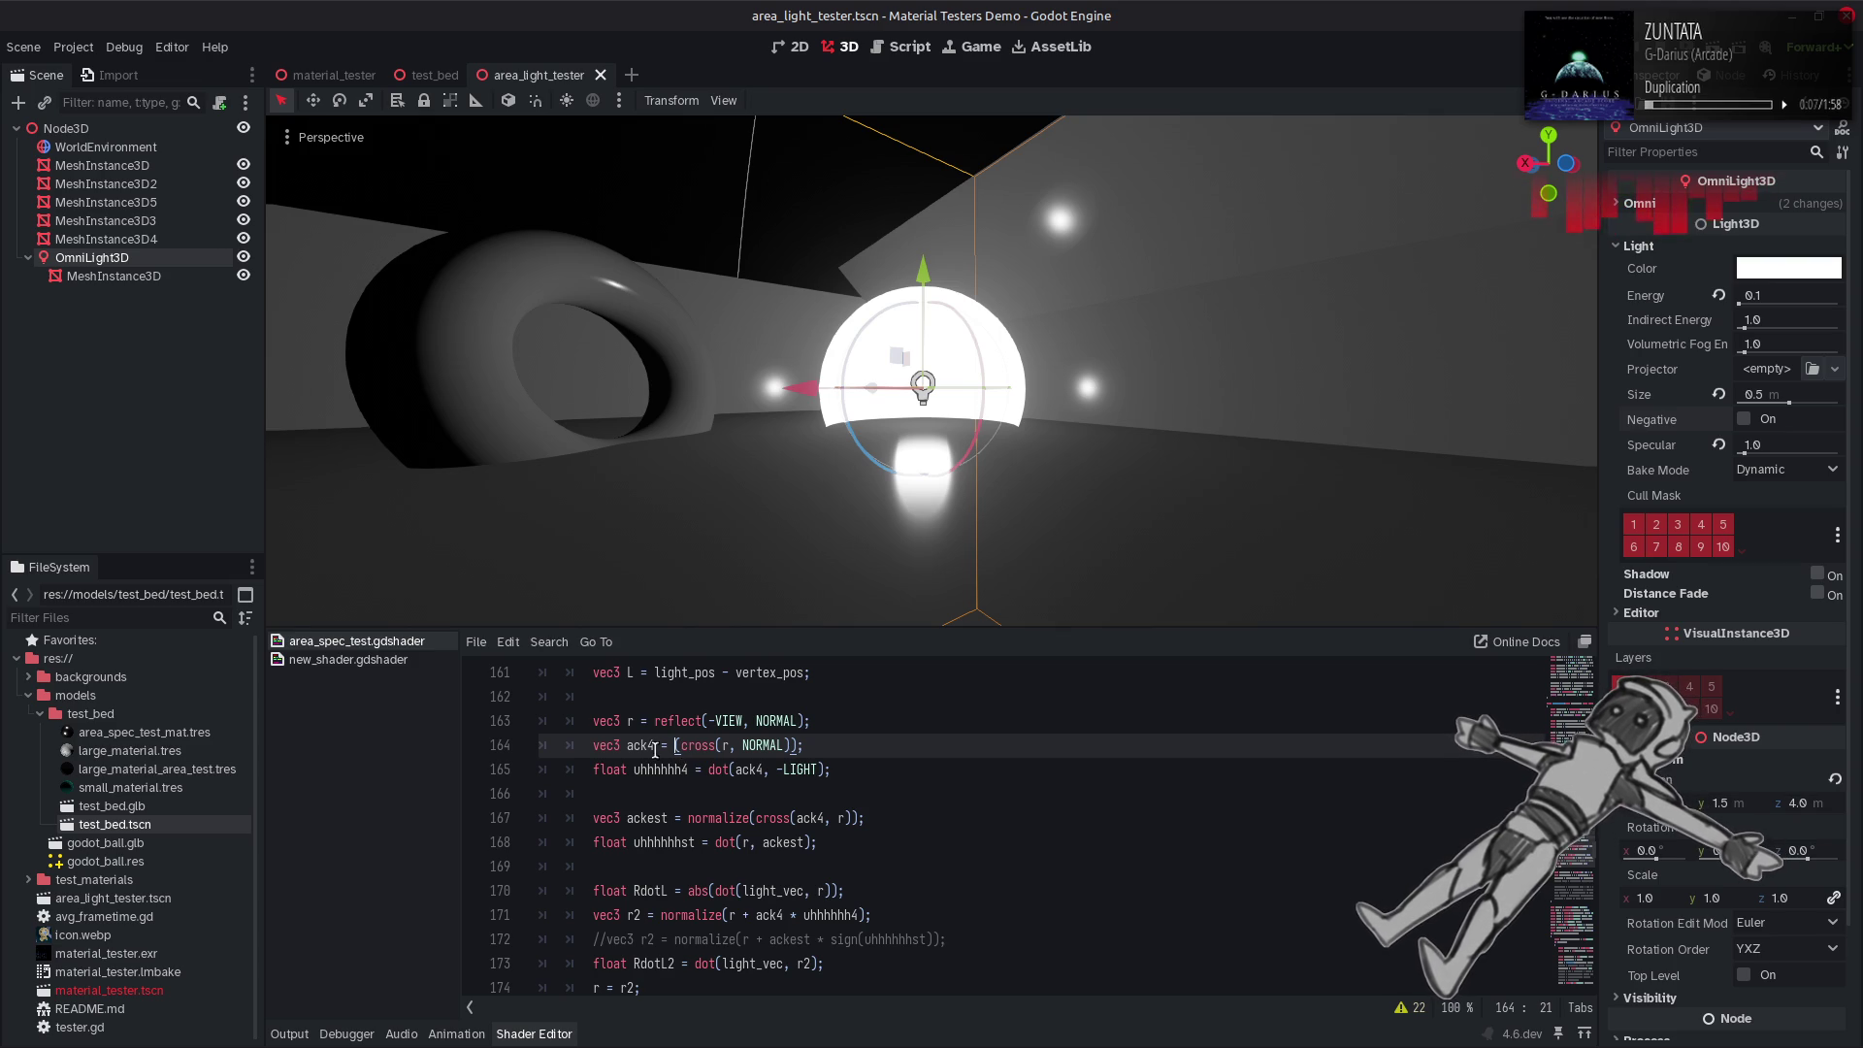
double_click(649, 746)
scroll(721, 757, down, 2)
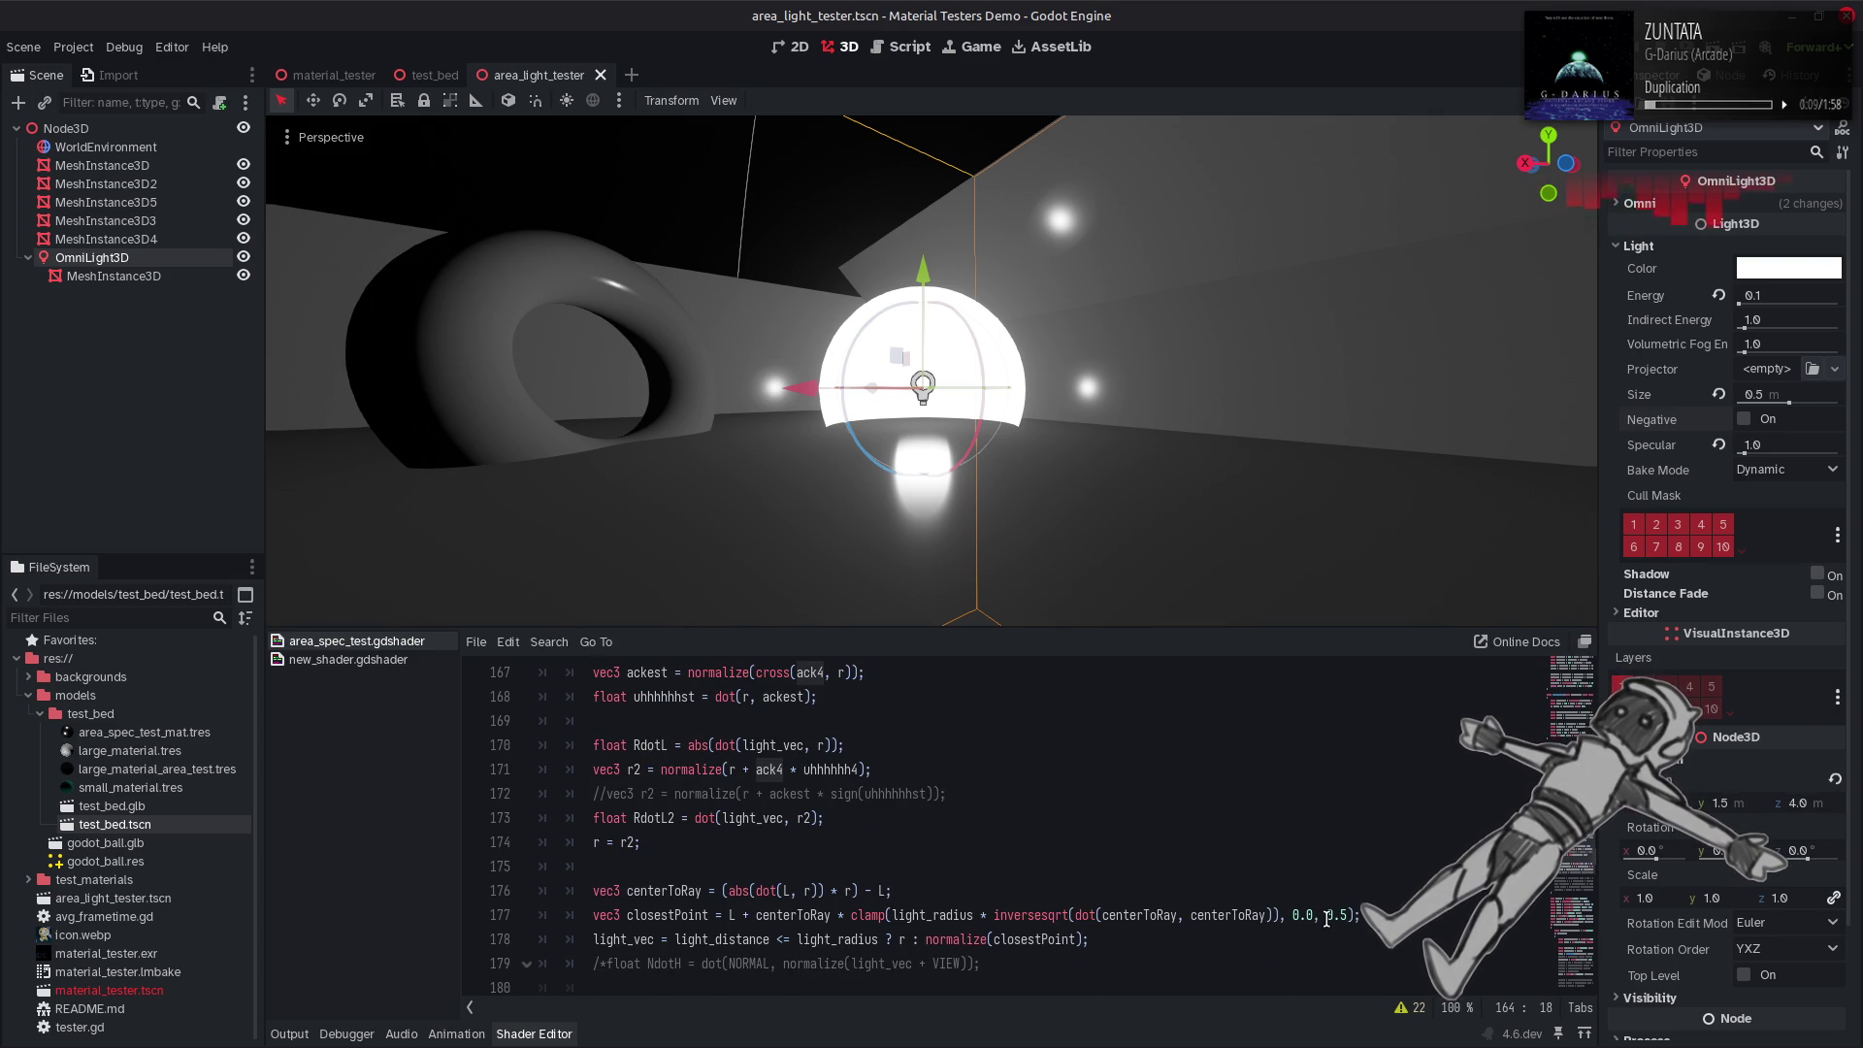
double_click(1338, 915)
text(engt)
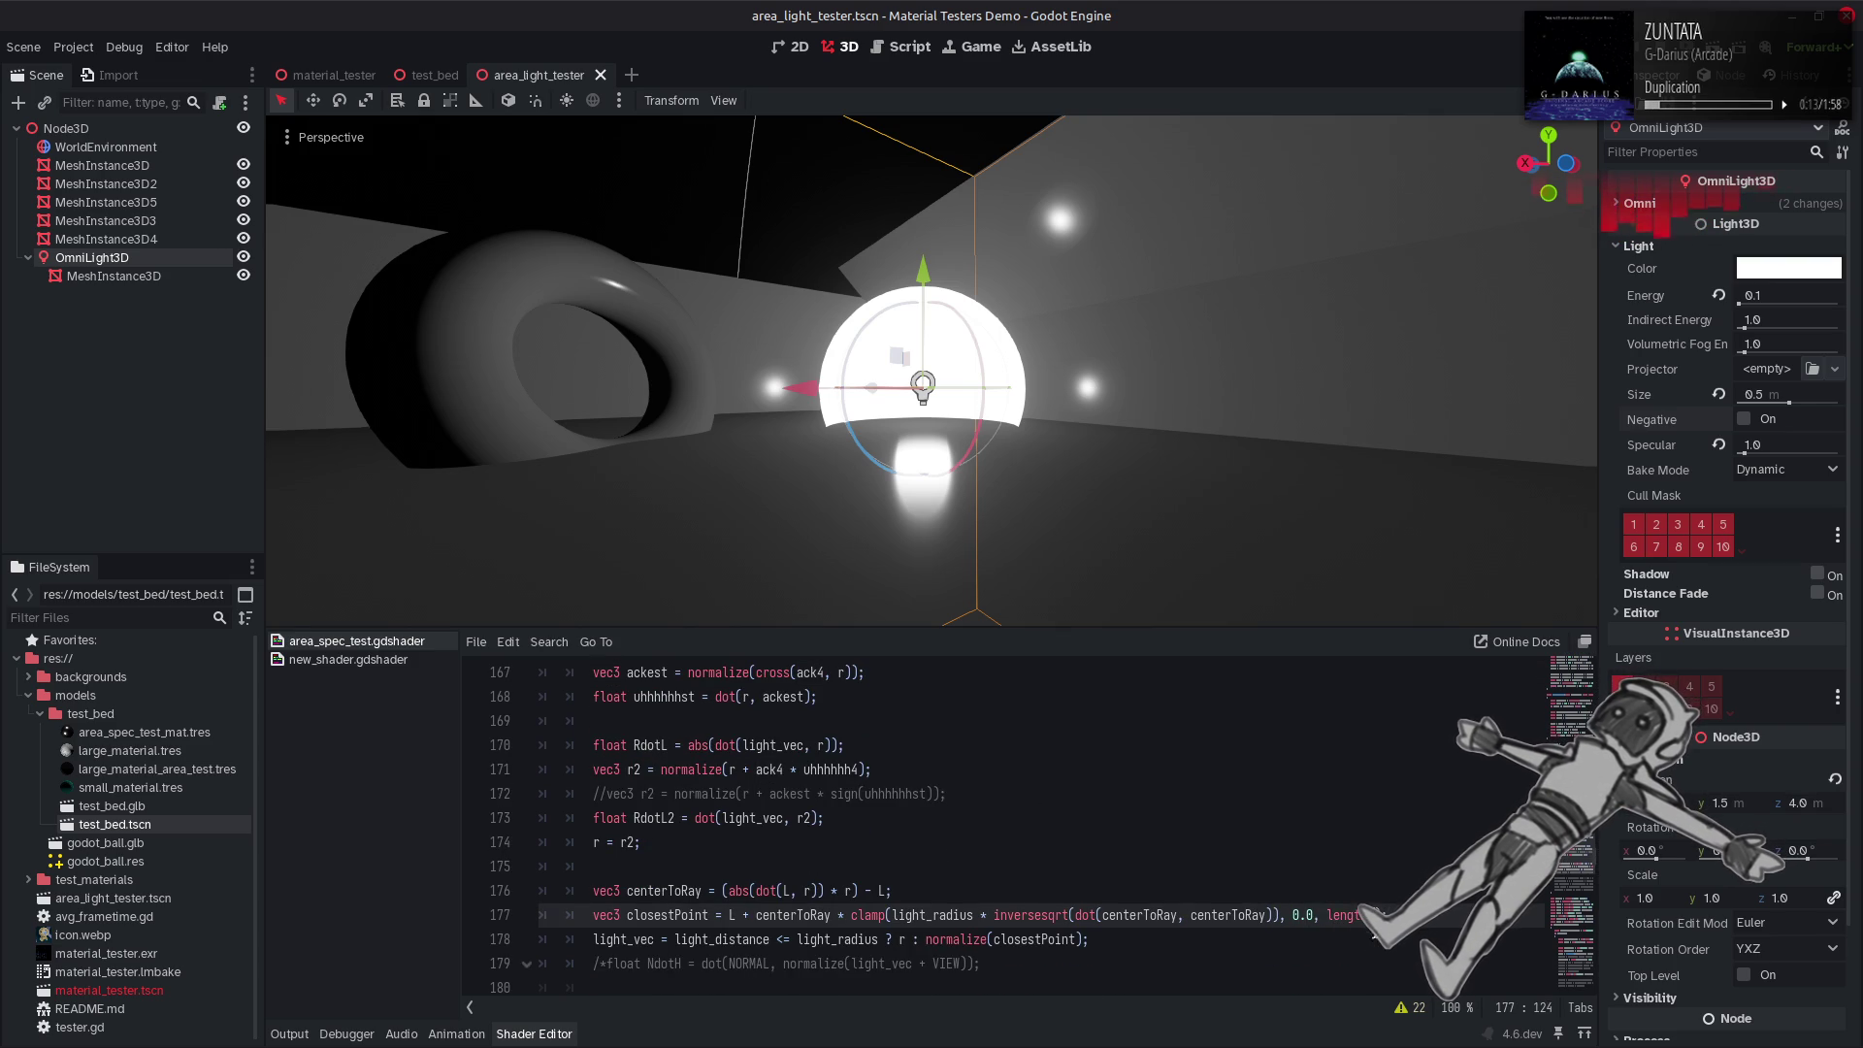
key(ctrl+s)
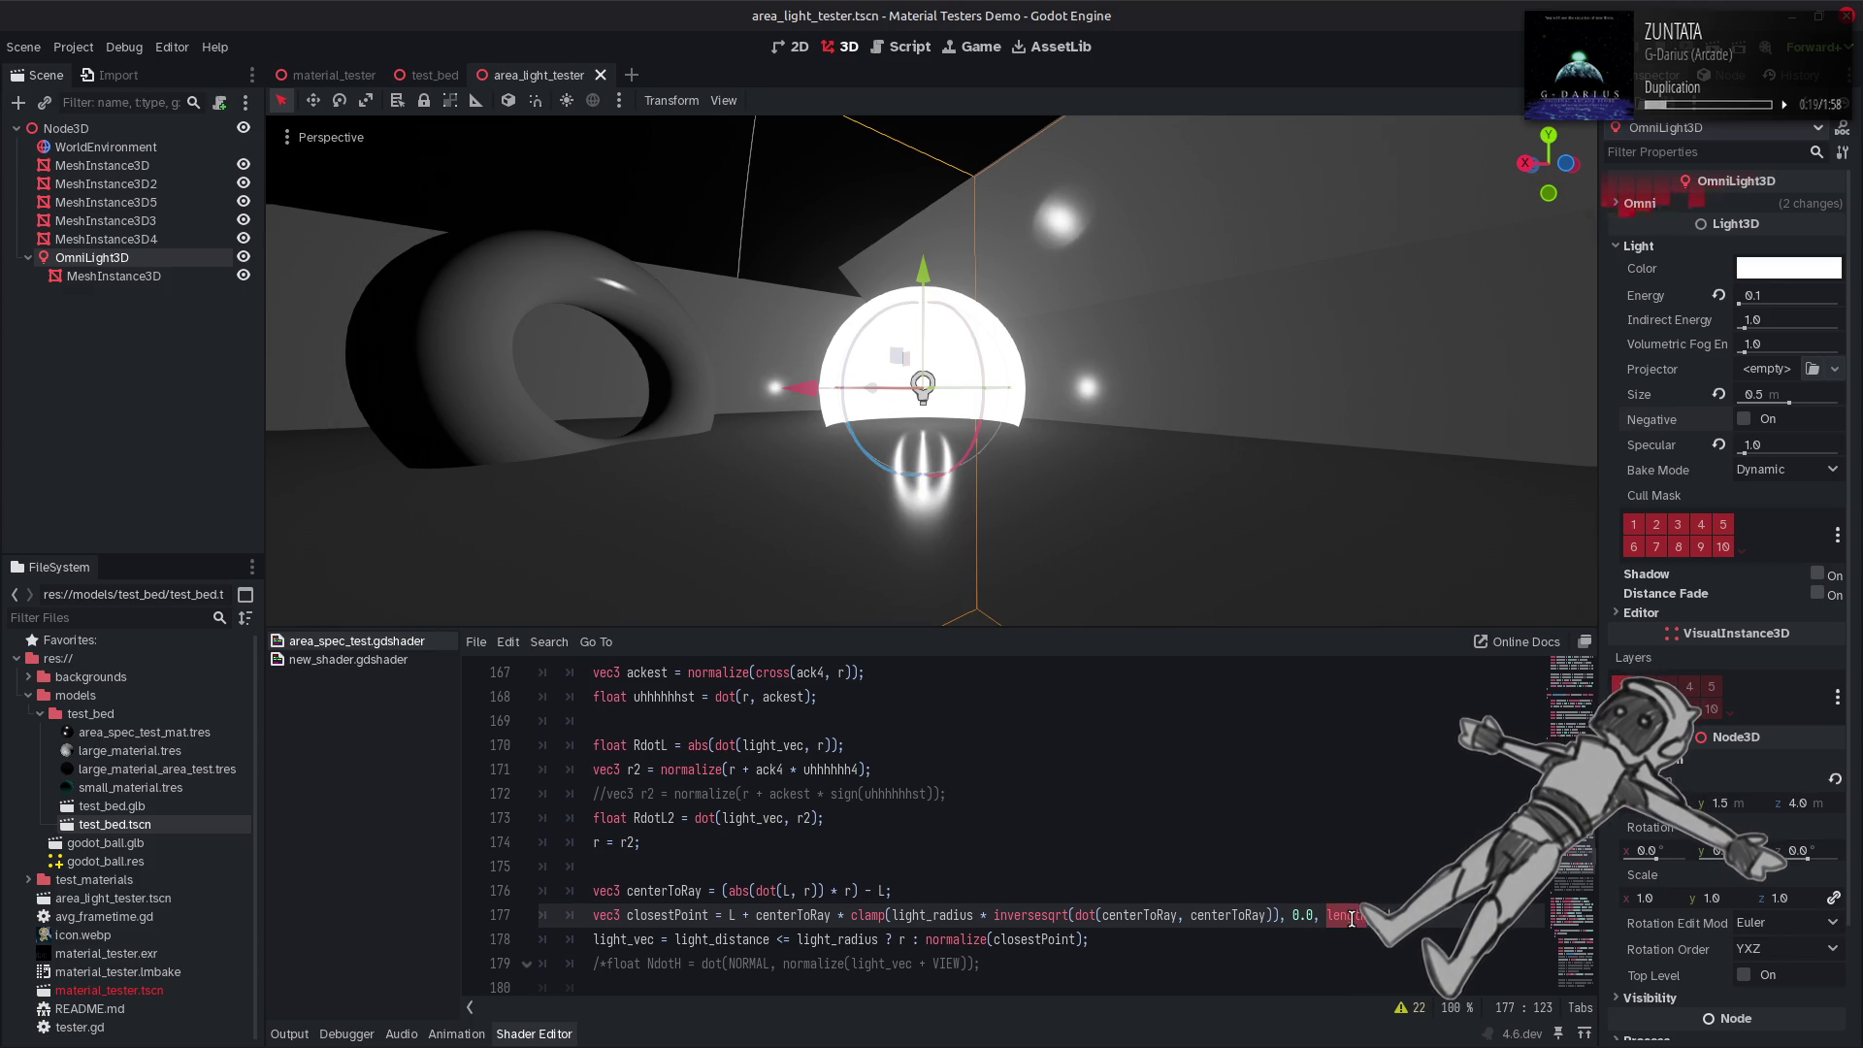
key(ctrl+z)
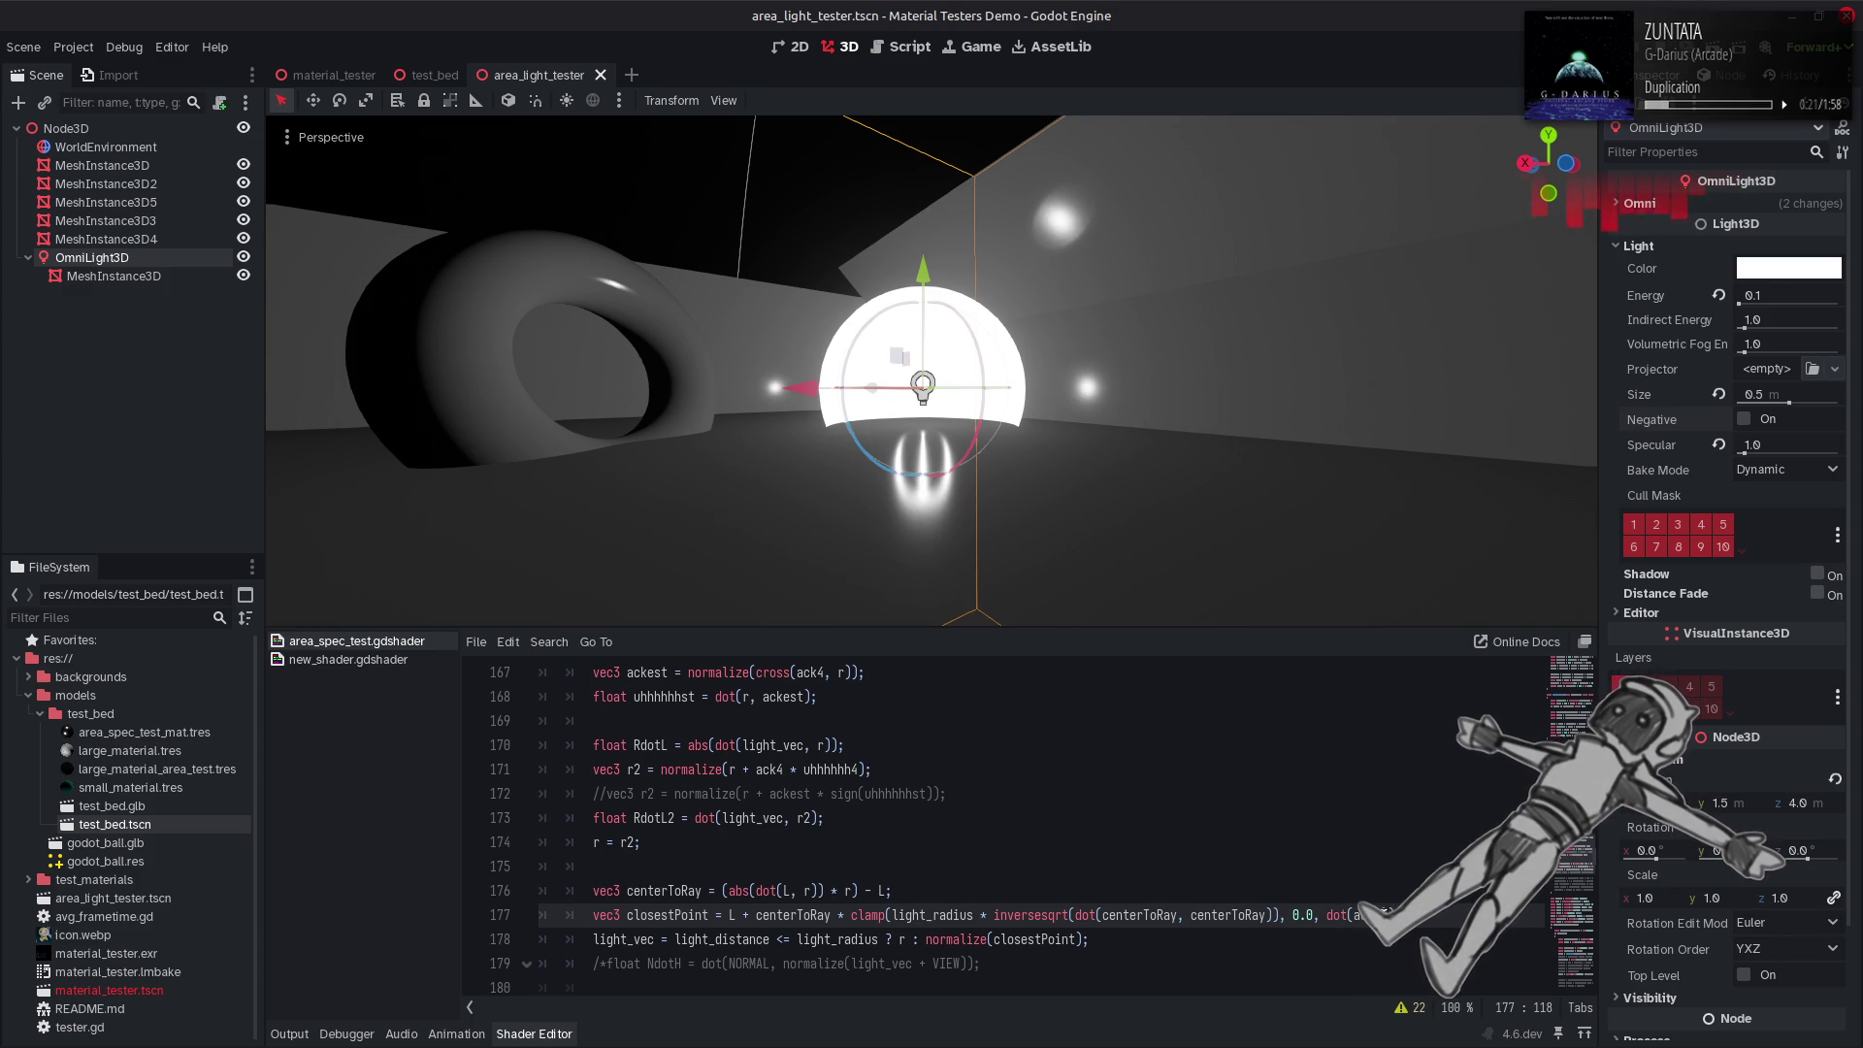
key(ctrl+z)
key(ctrl+s)
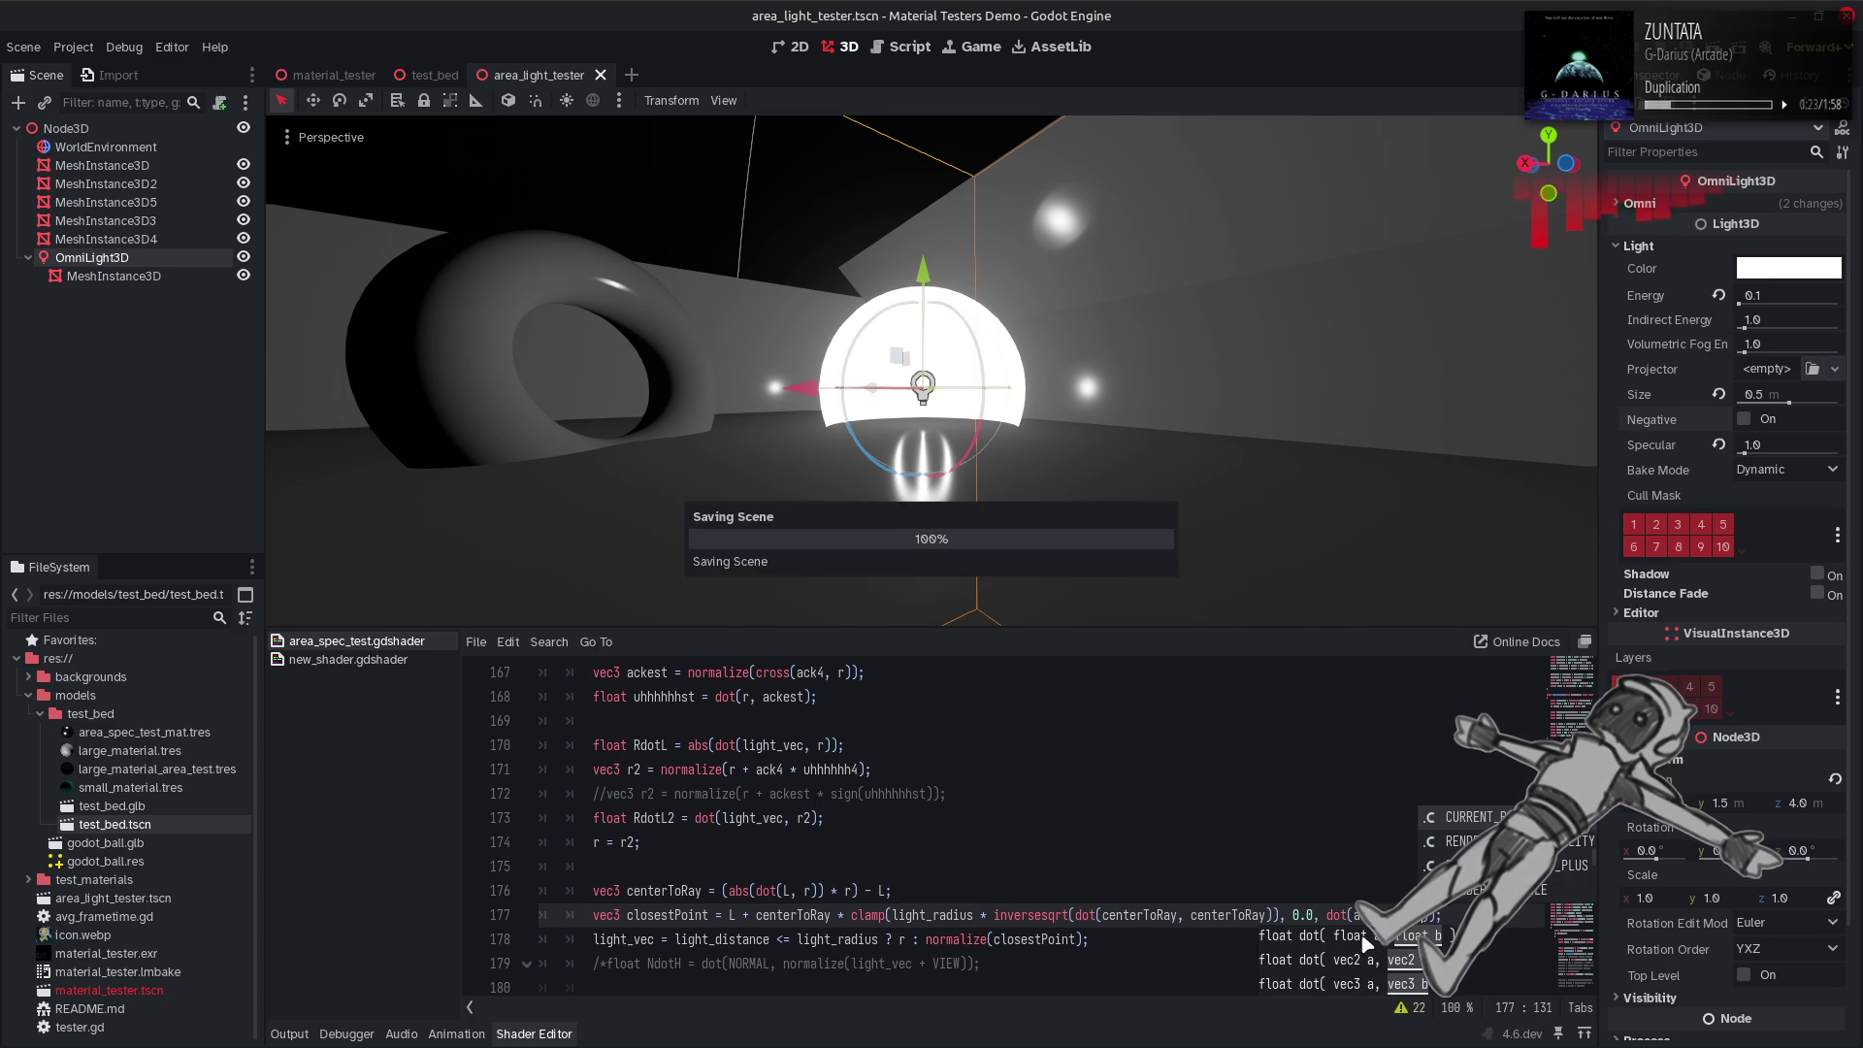
text(1.0 - ack4)
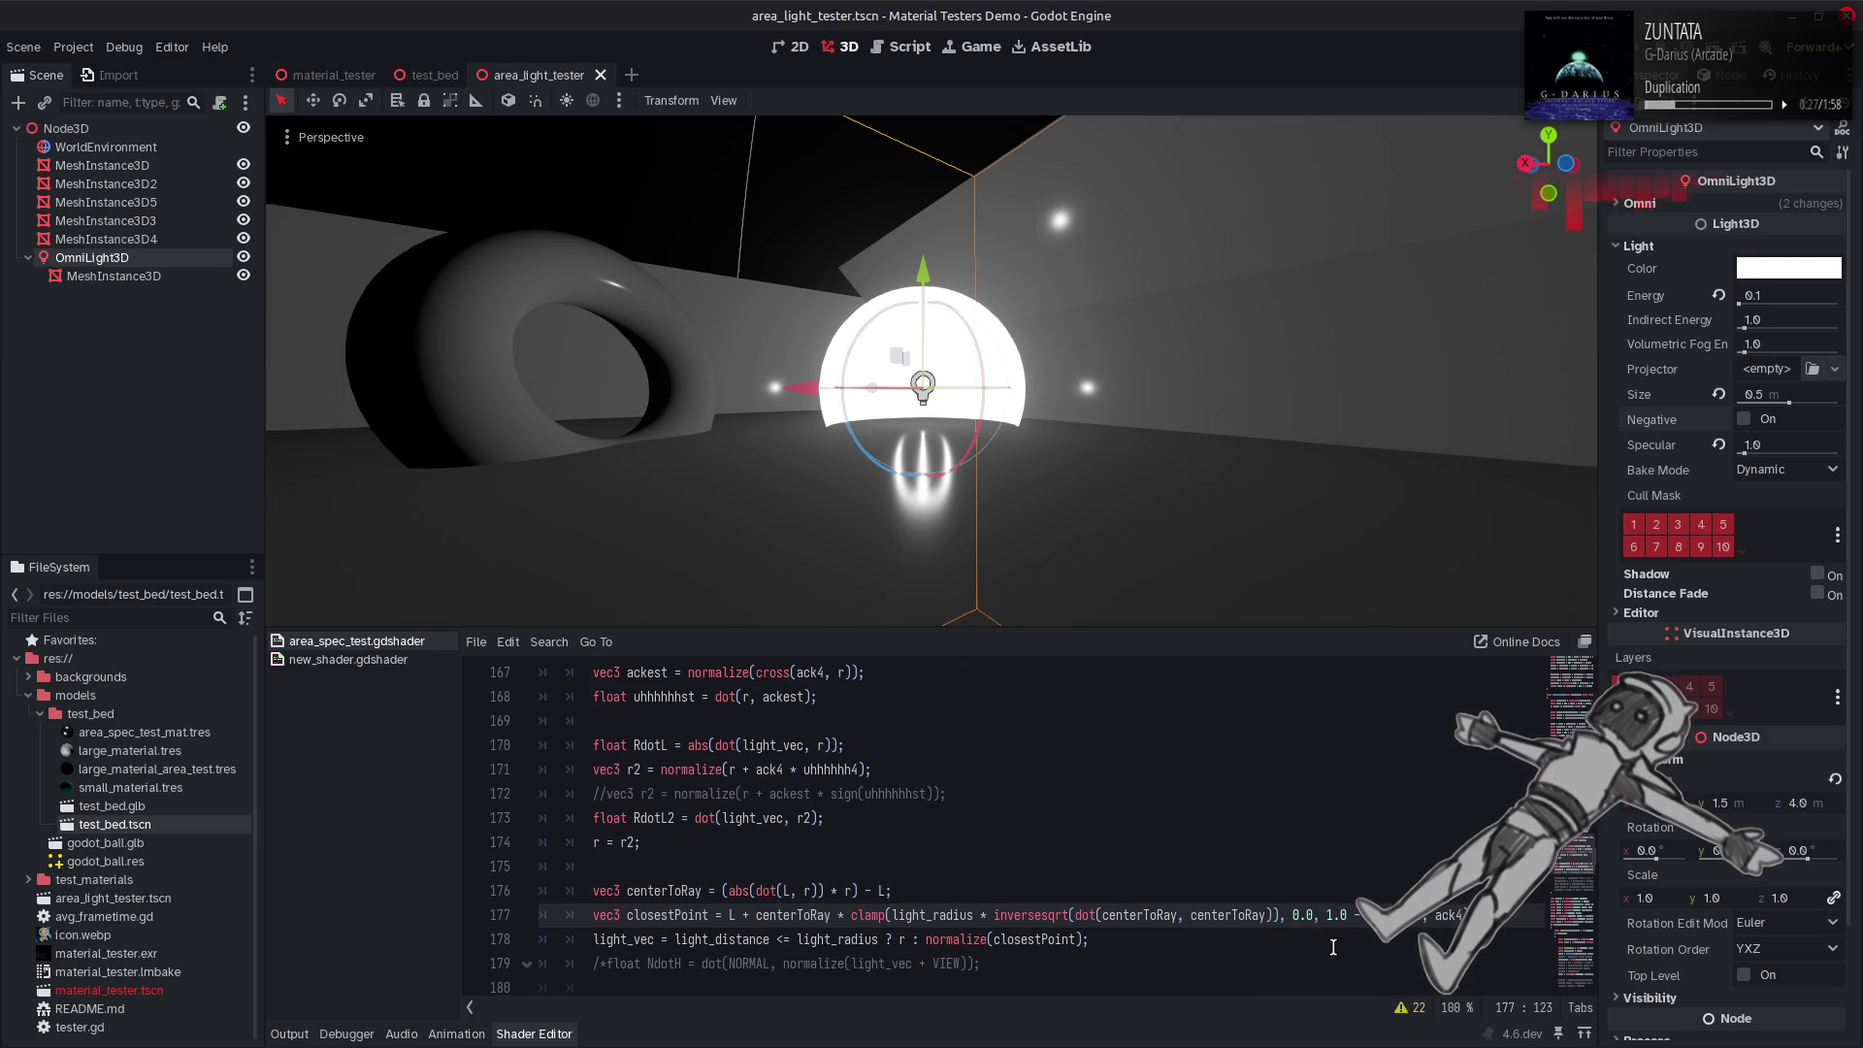
key(ctrl+s)
text(sqrt)
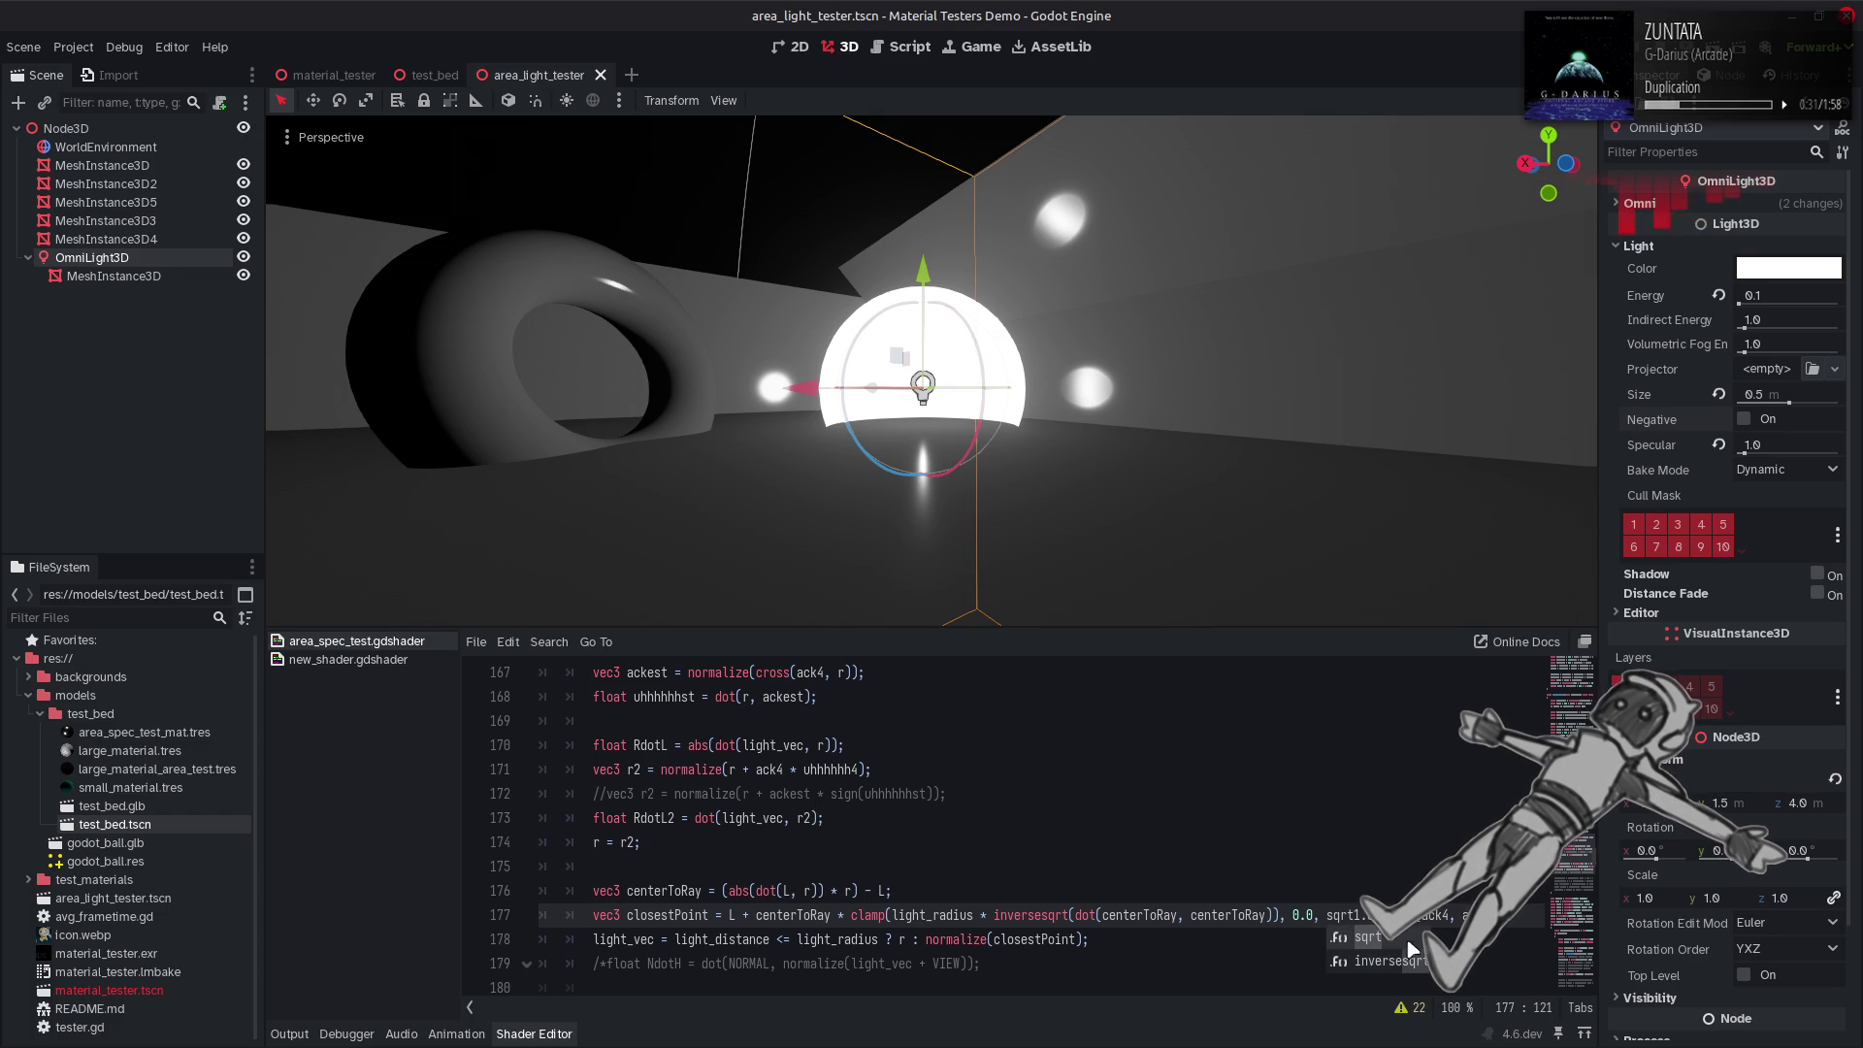
click(1410, 939)
key(ctrl+s)
text(0.75);)
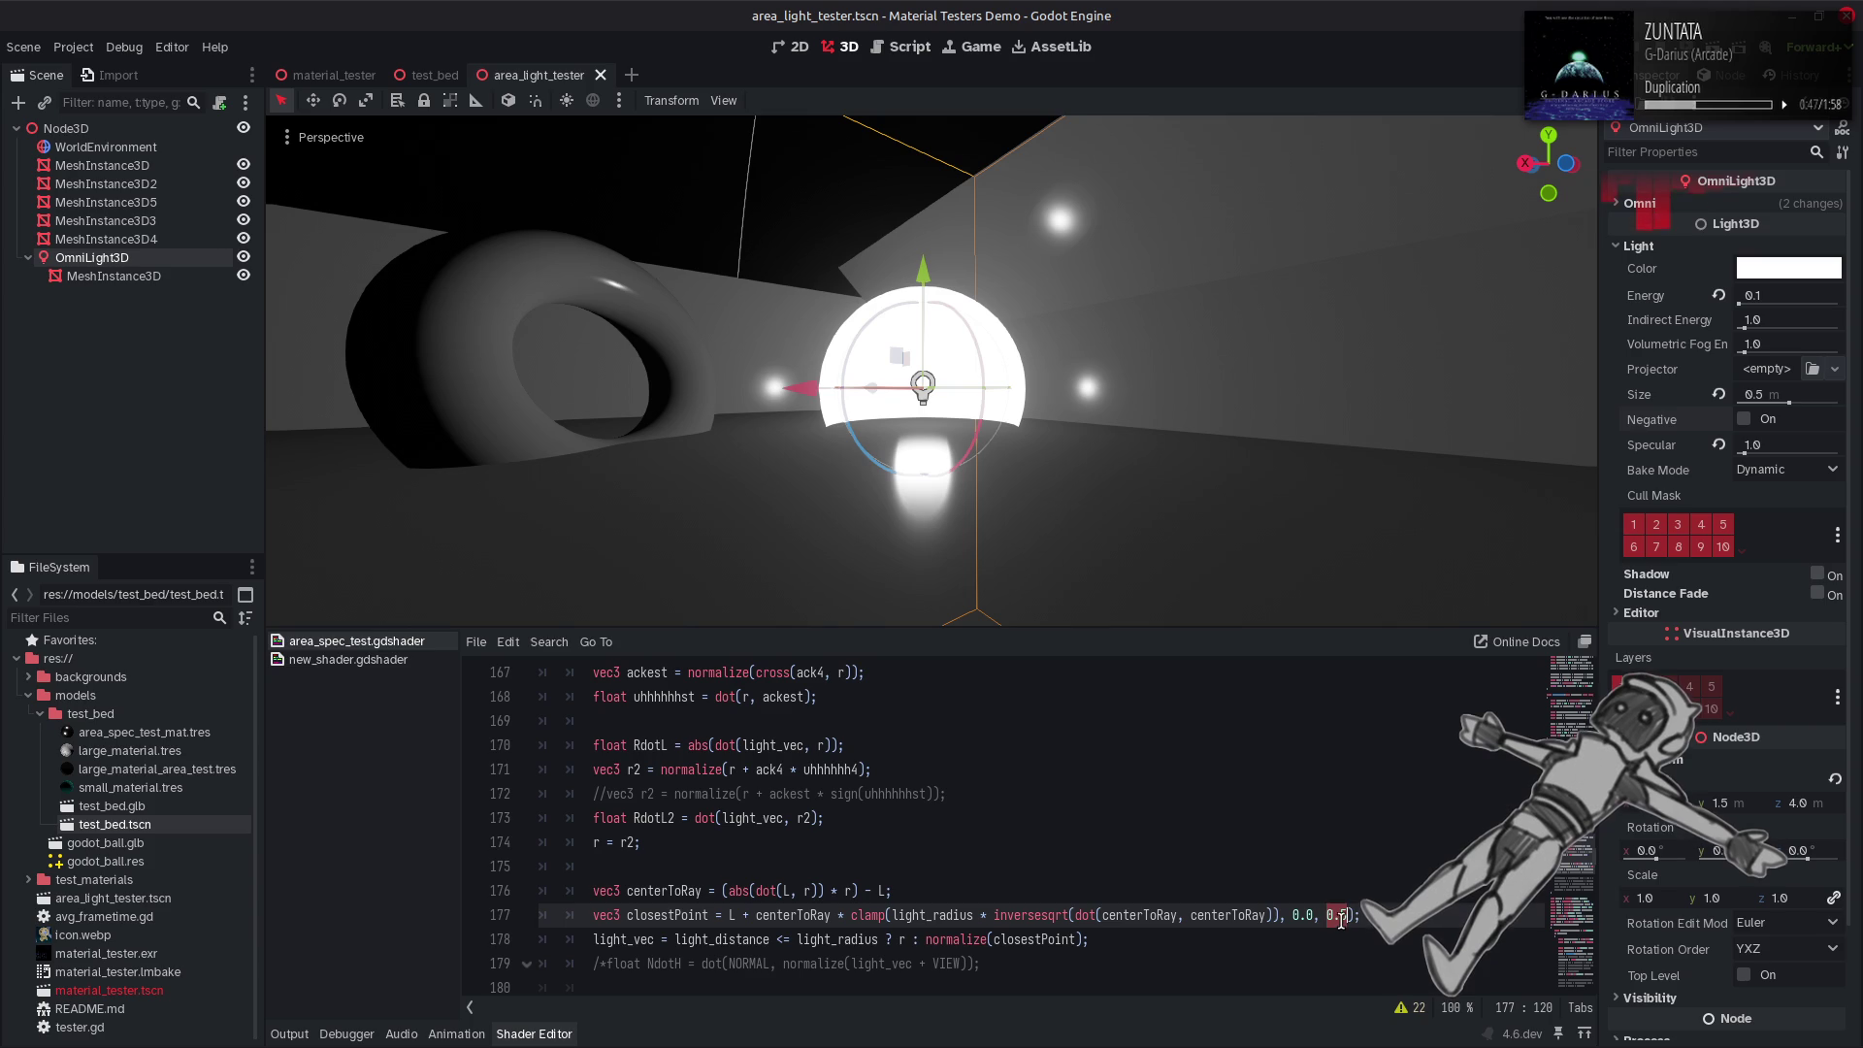
key(ctrl+s)
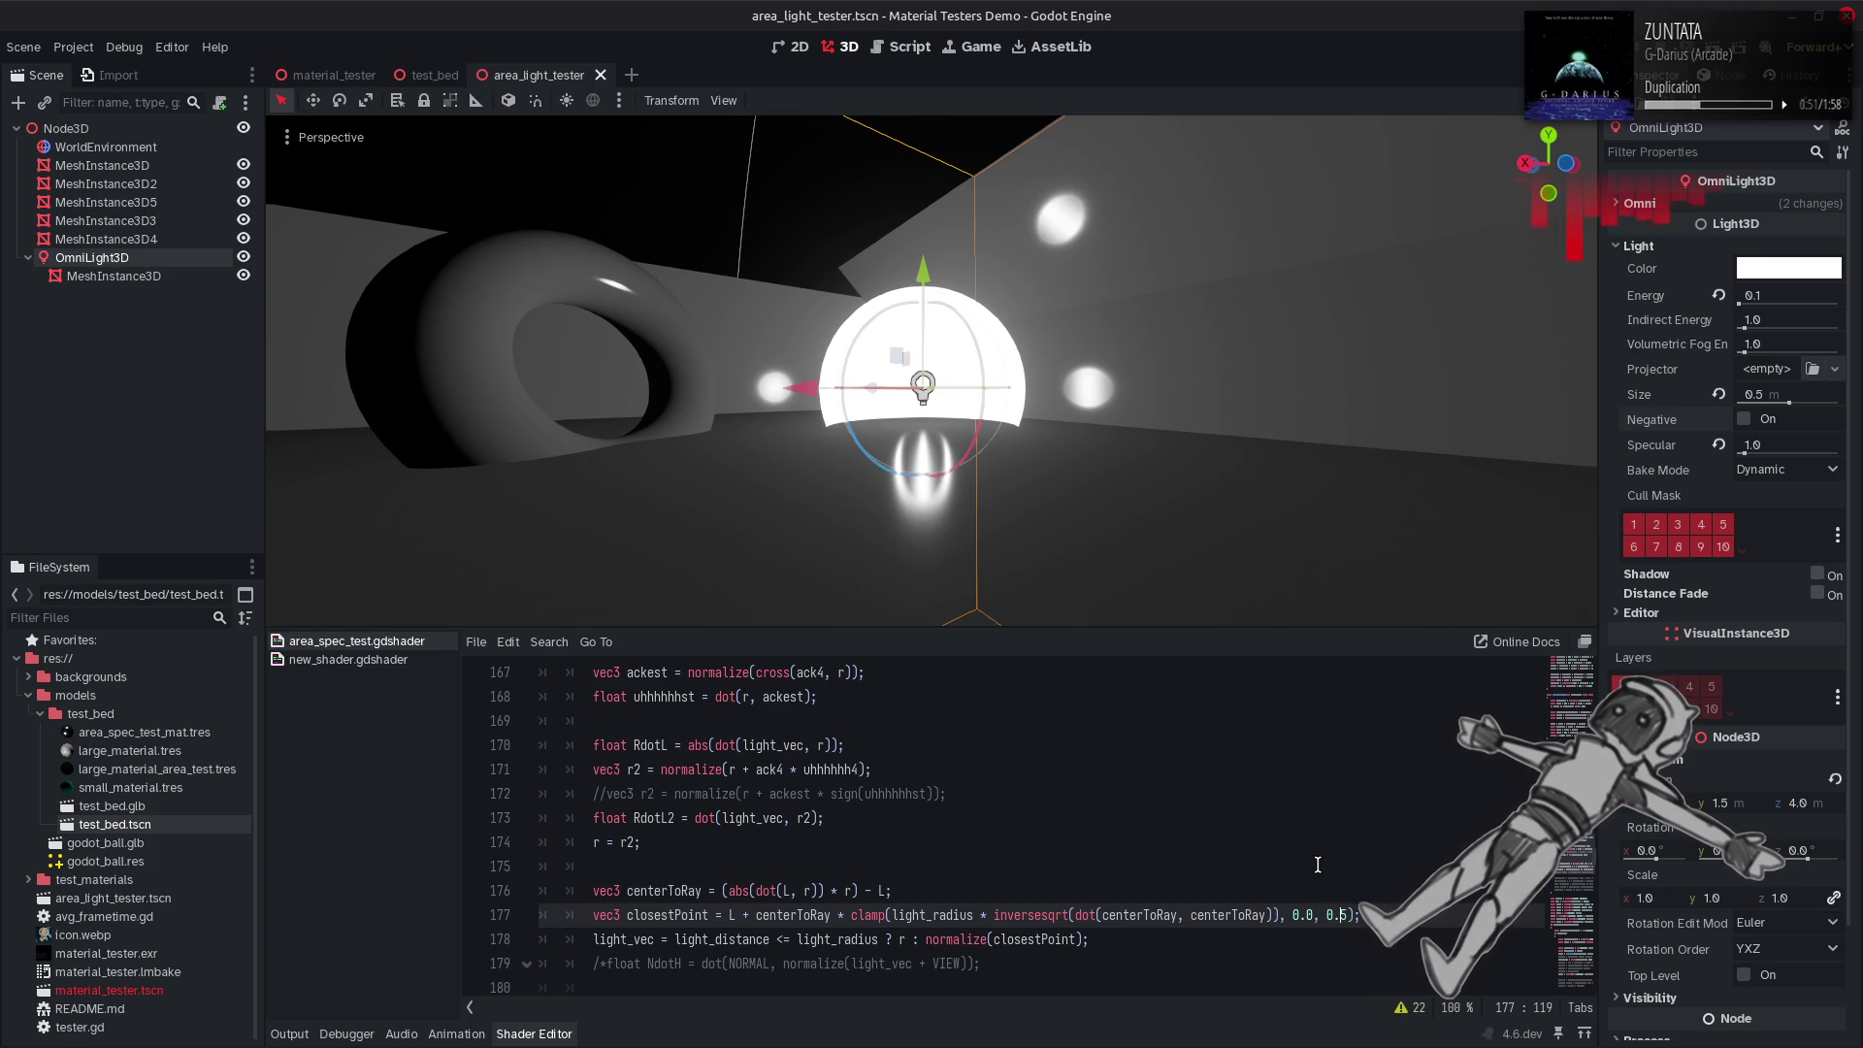
scroll(1317, 864, up, 2)
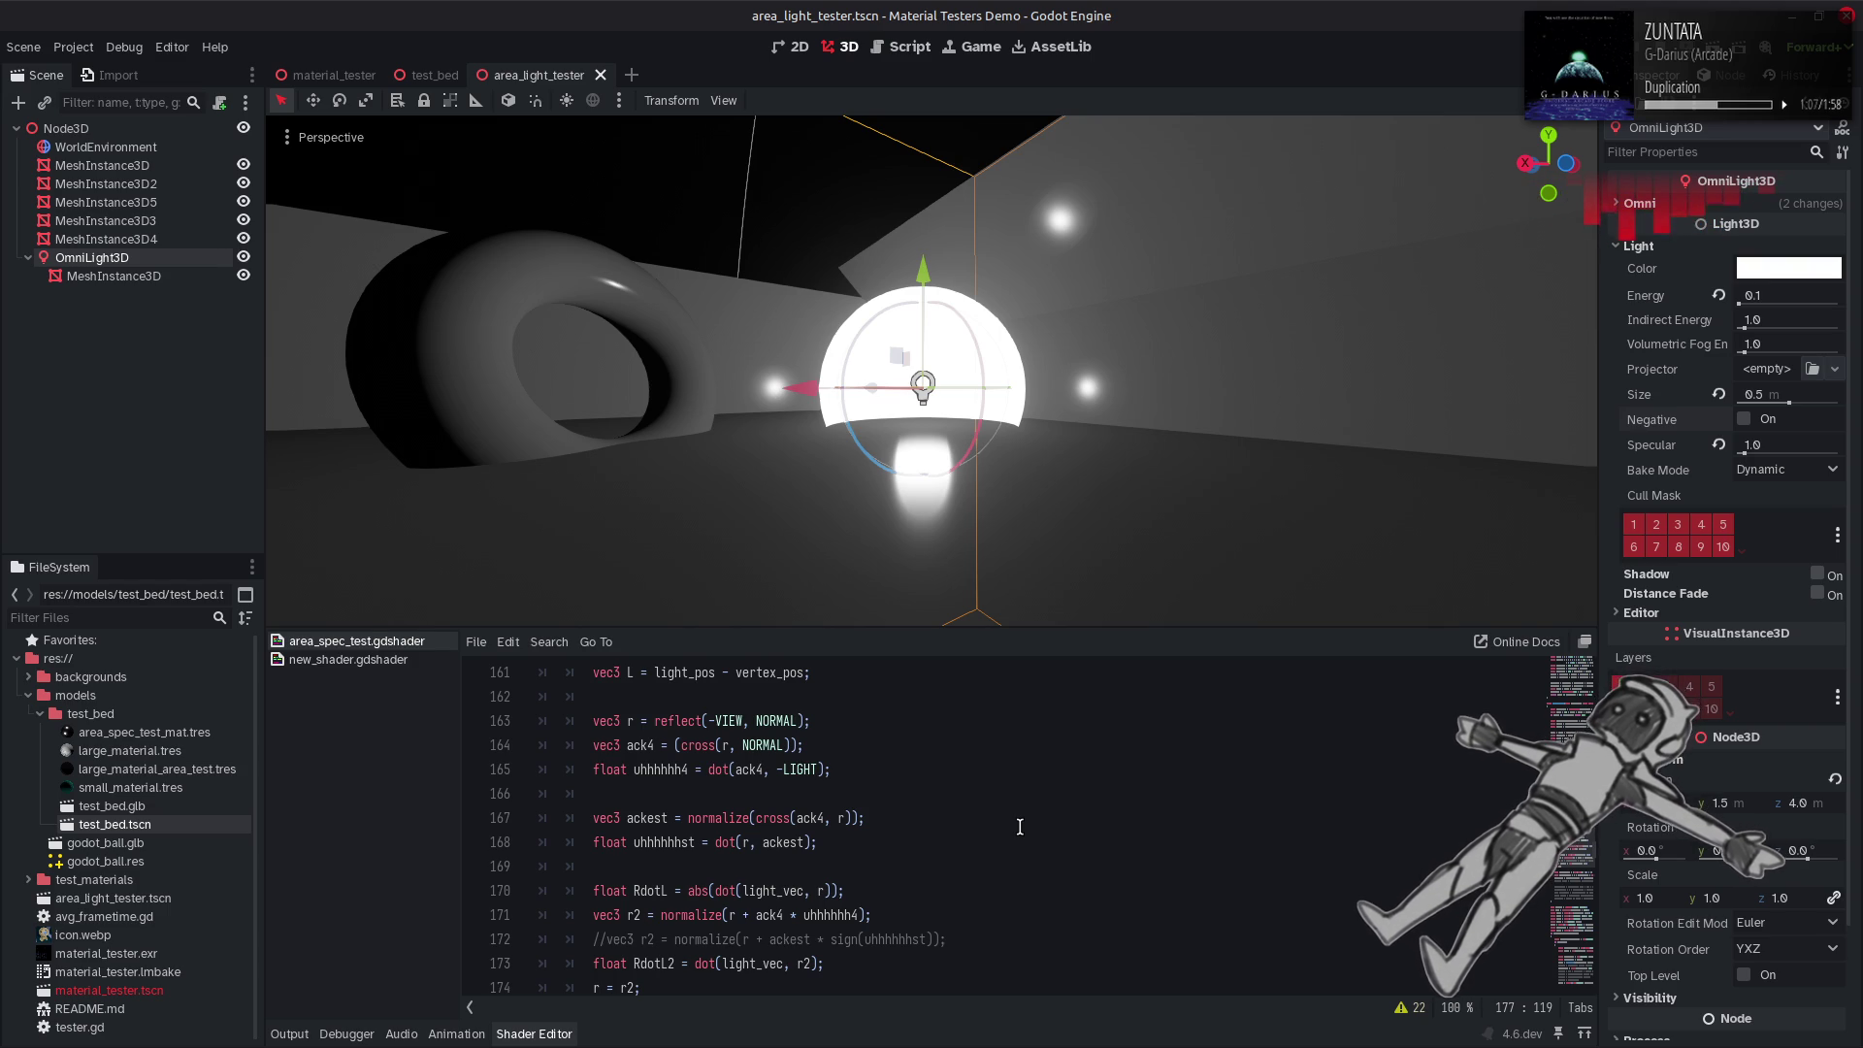
Replace line 177's 0.5 limit with a nested clamp of the dot expression up to 1.0.
click(710, 772)
drag(709, 772, 830, 772)
scroll(1318, 909, down, 2)
double_click(1335, 915)
key(ctrl+v)
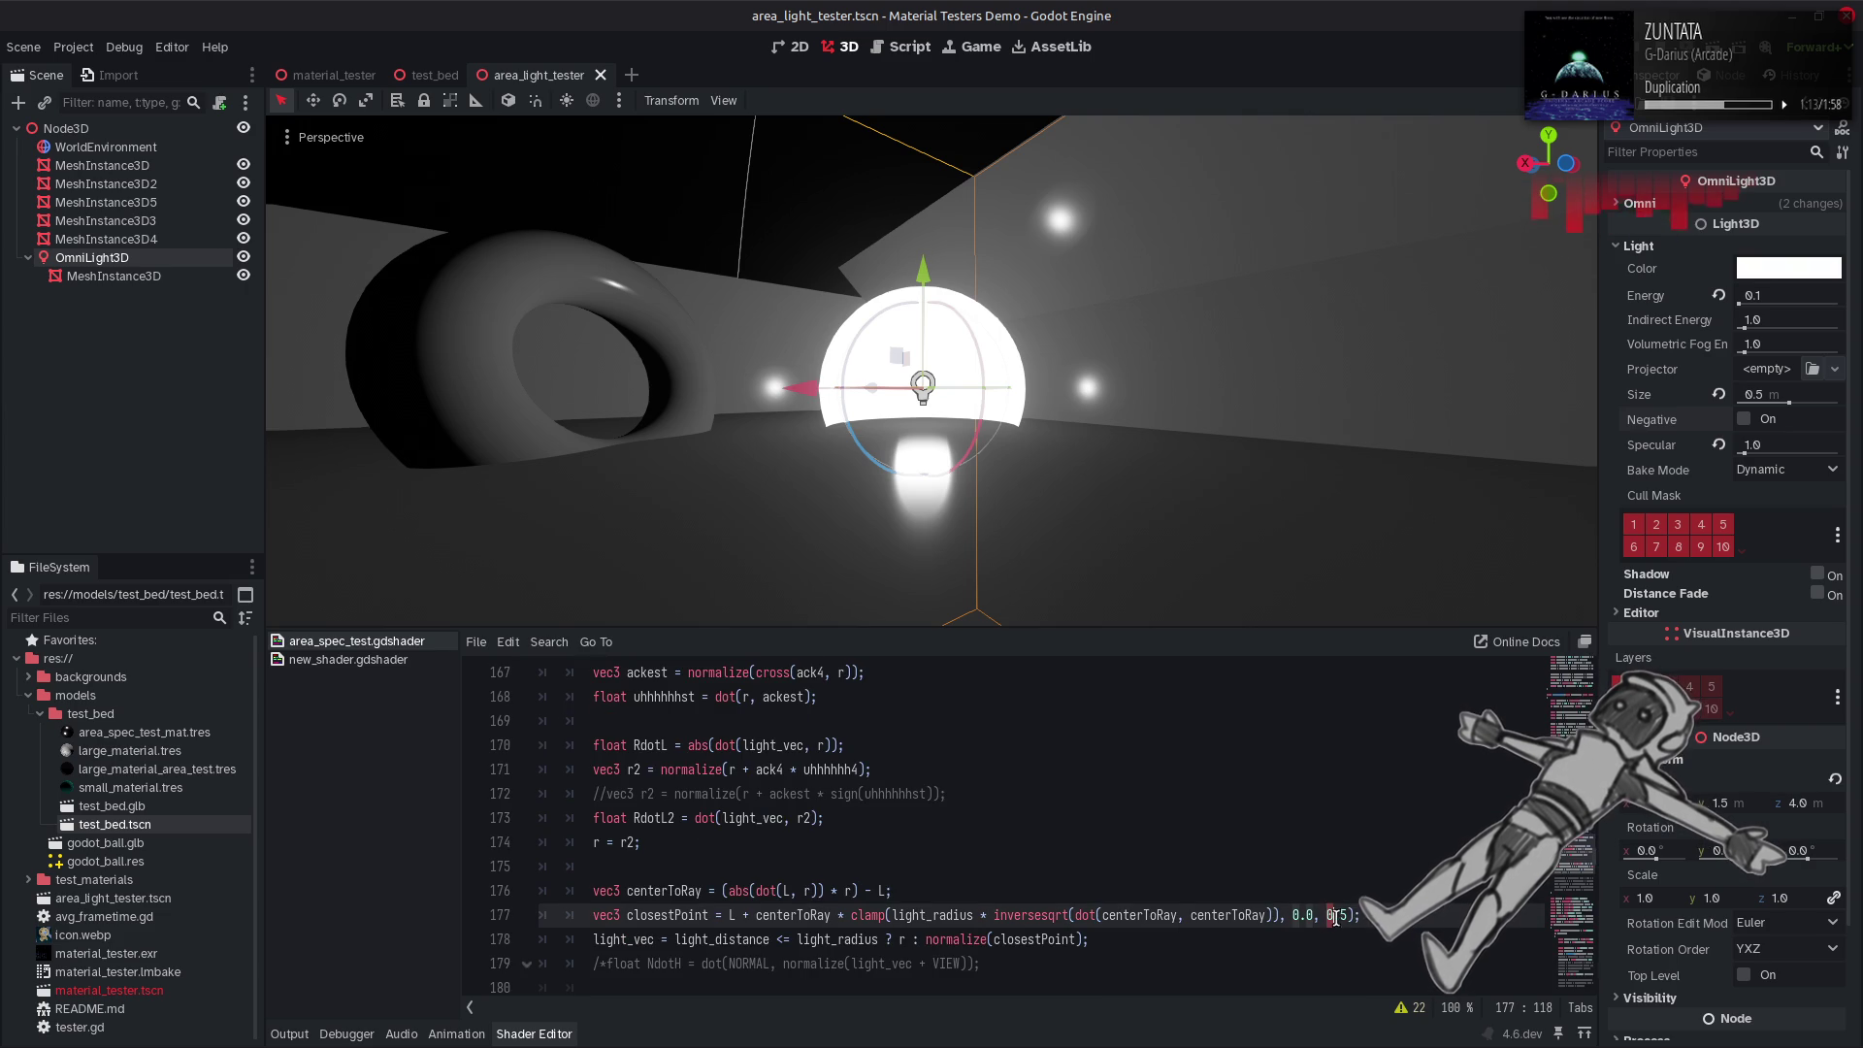
click(1330, 915)
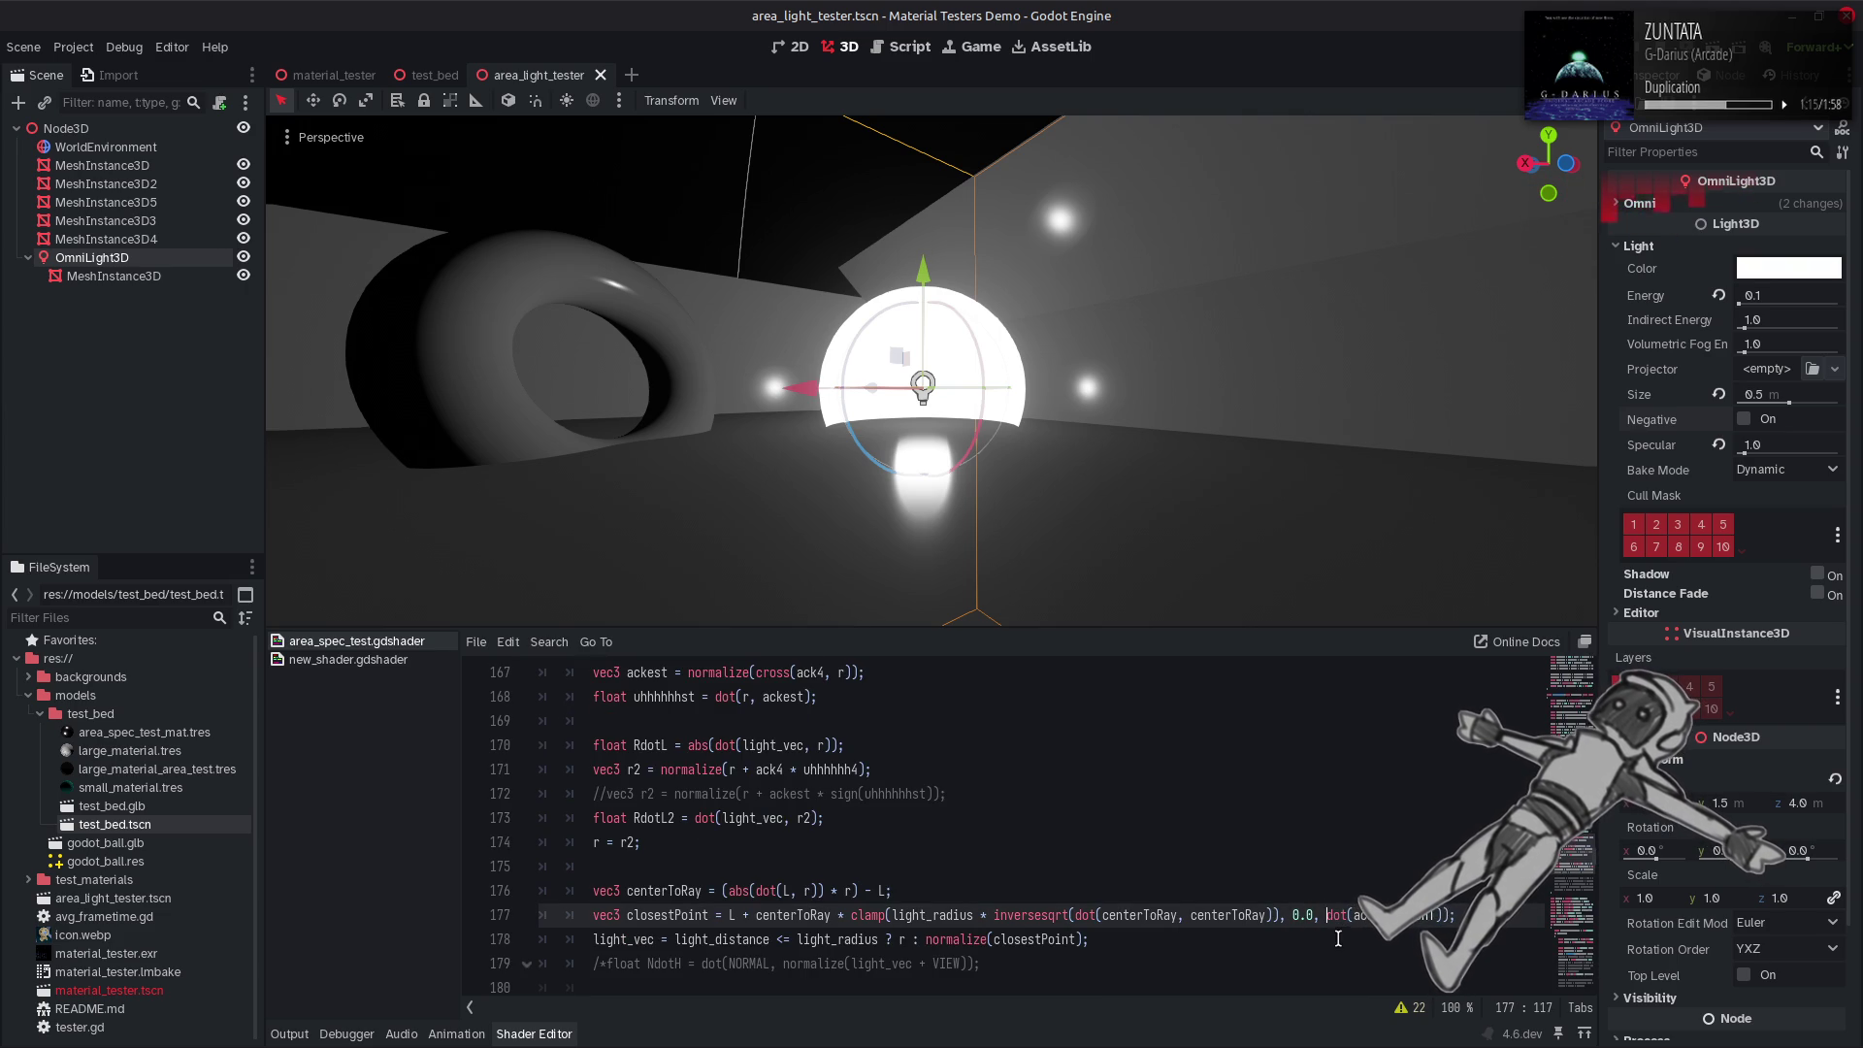
text(abs)
key(BackSpace)
key(BackSpace)
key(BackSpace)
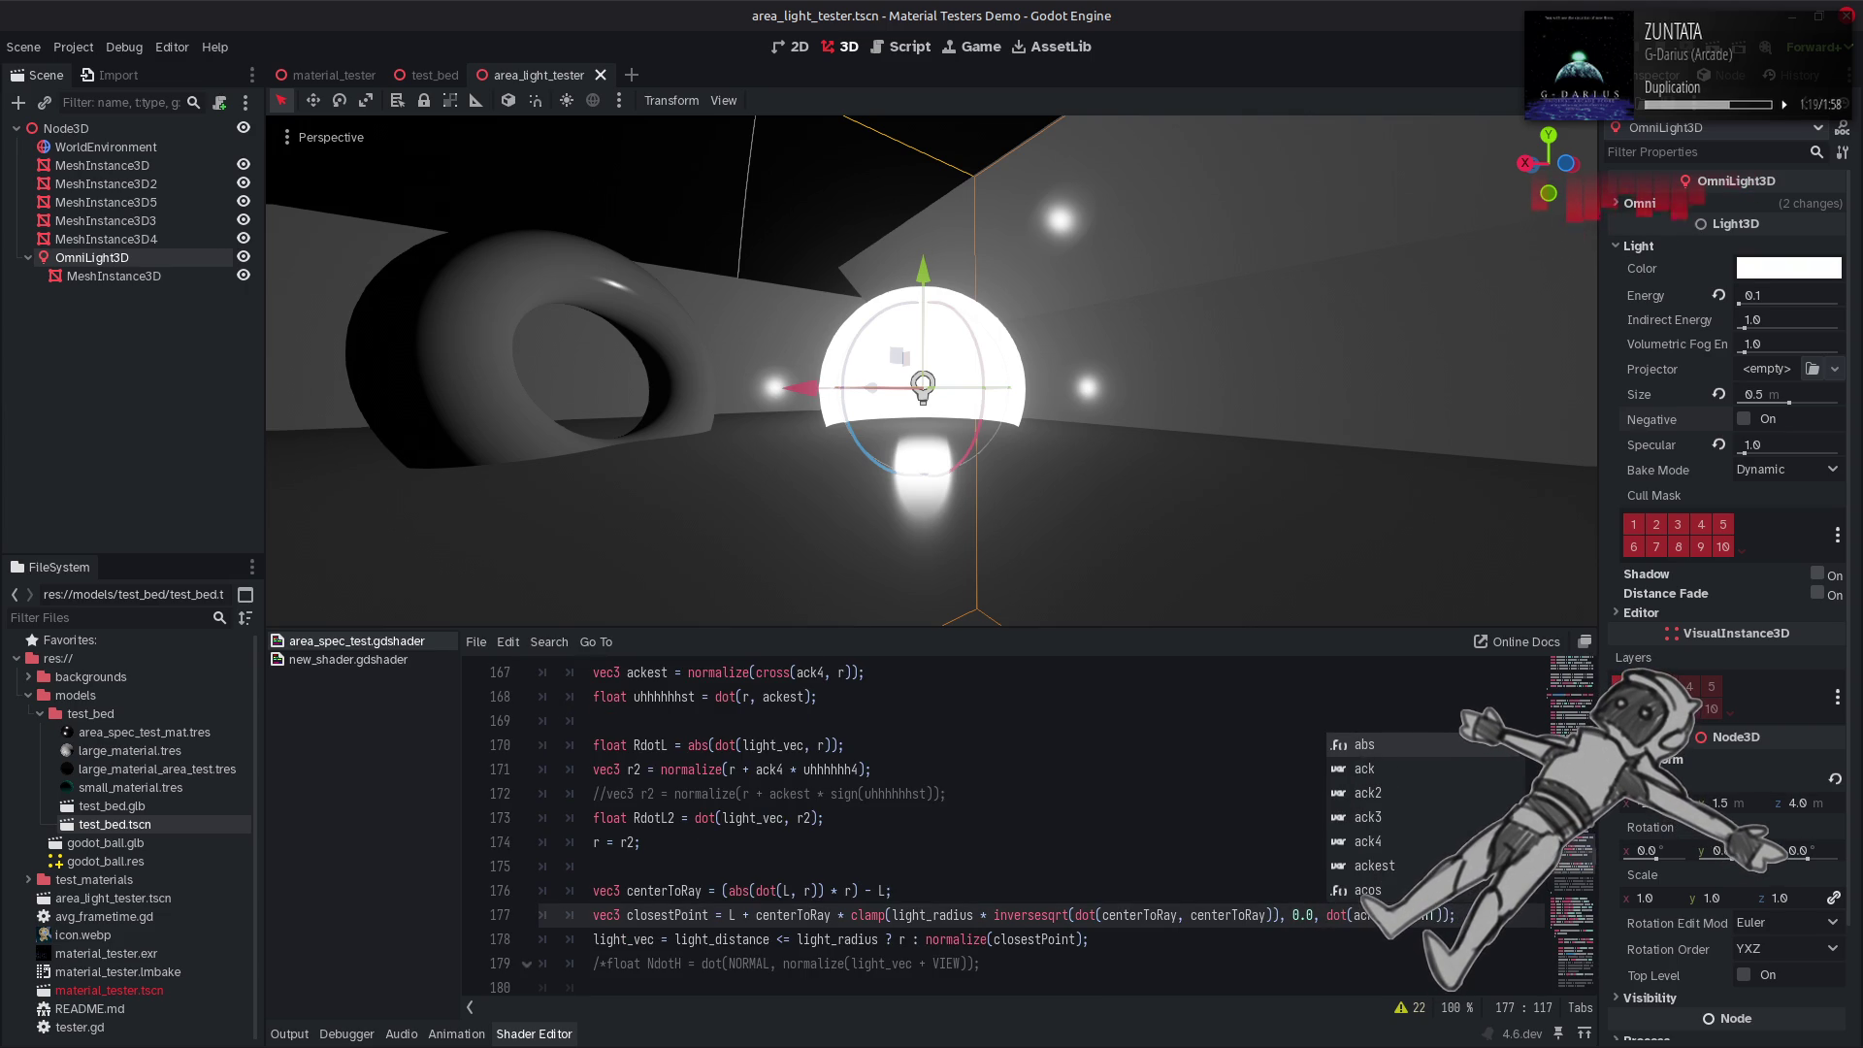
text(clamp)
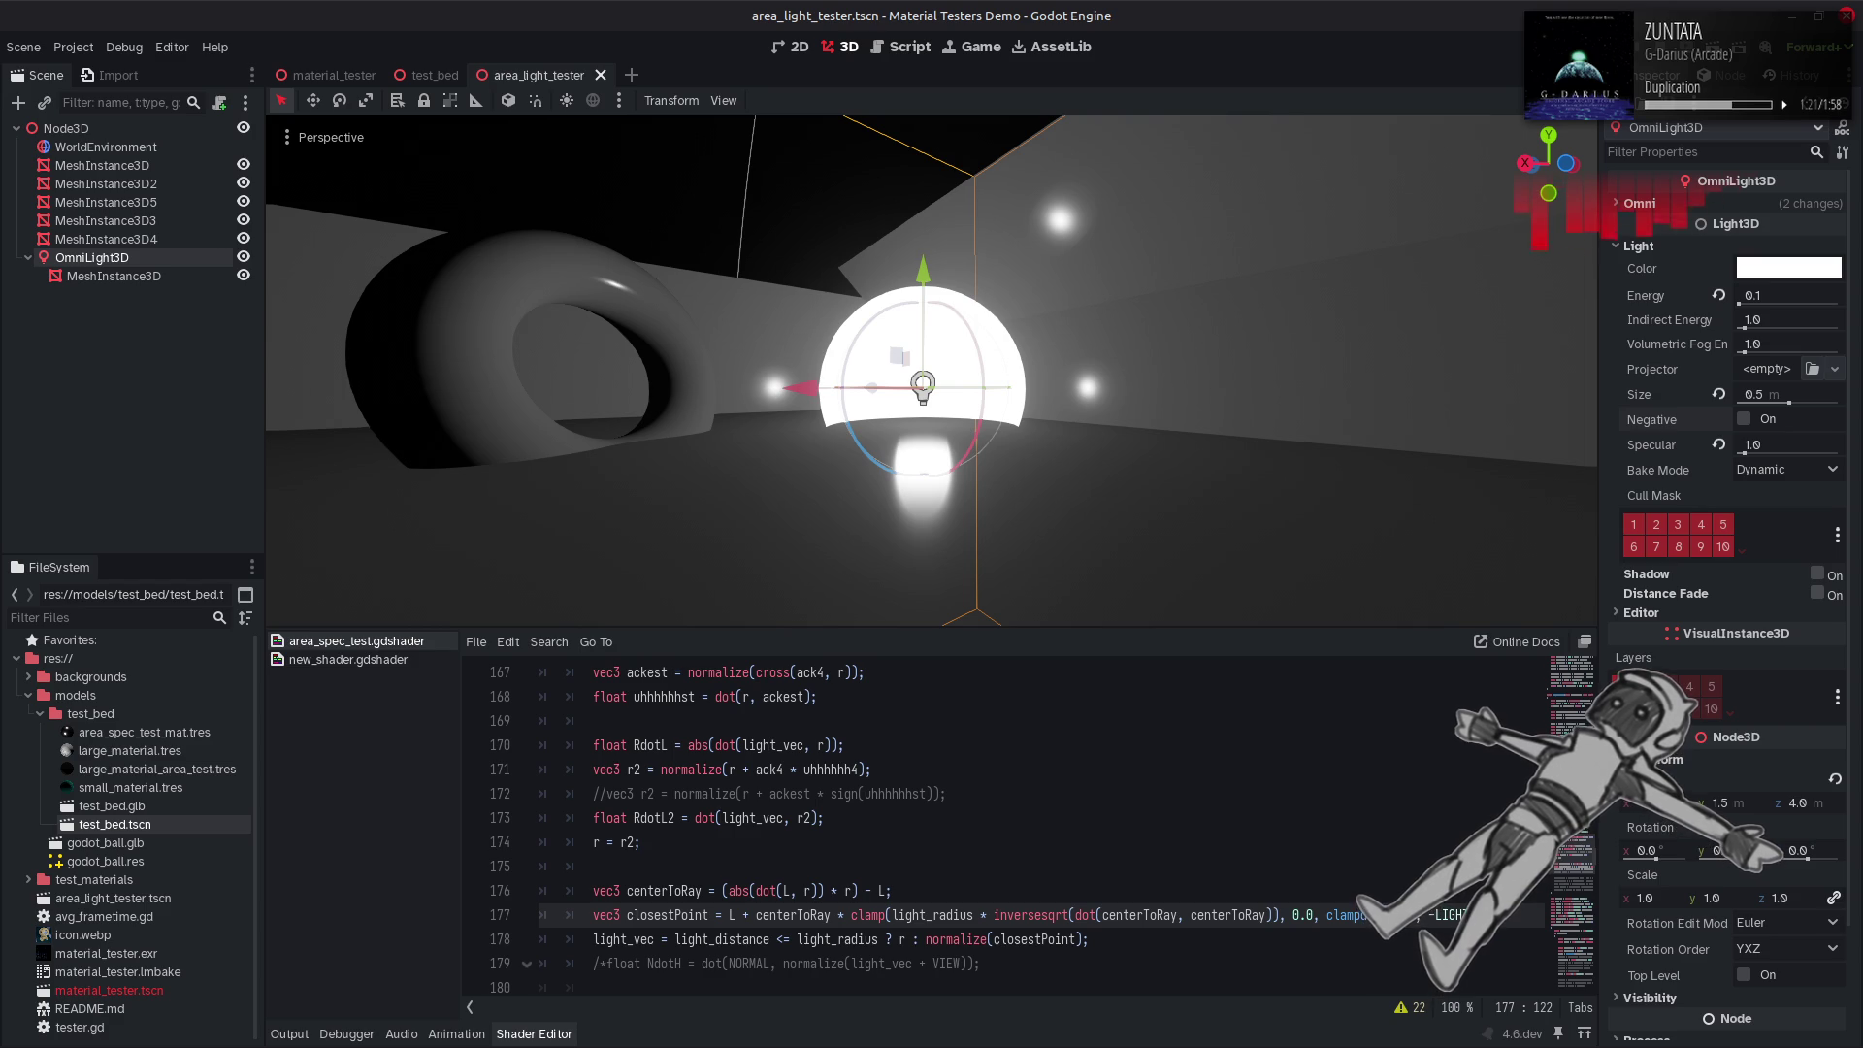
click(1536, 916)
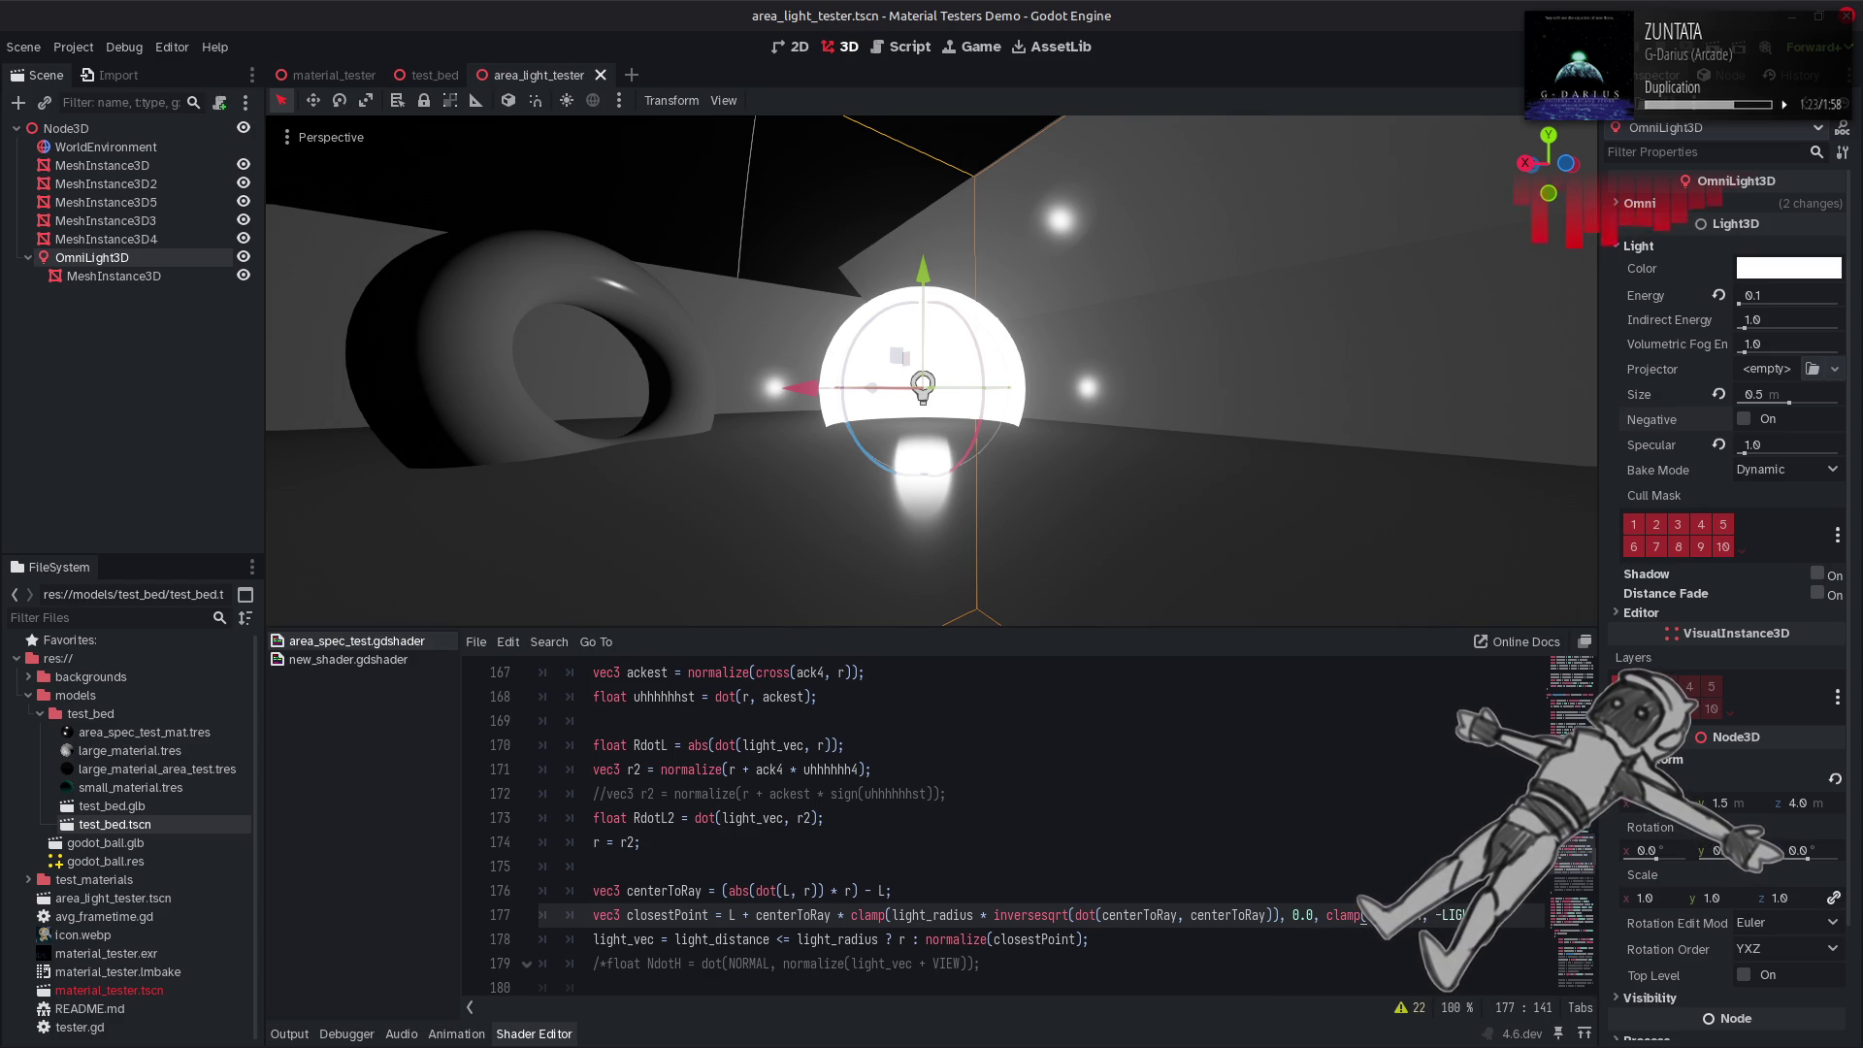
text());, 1.0))
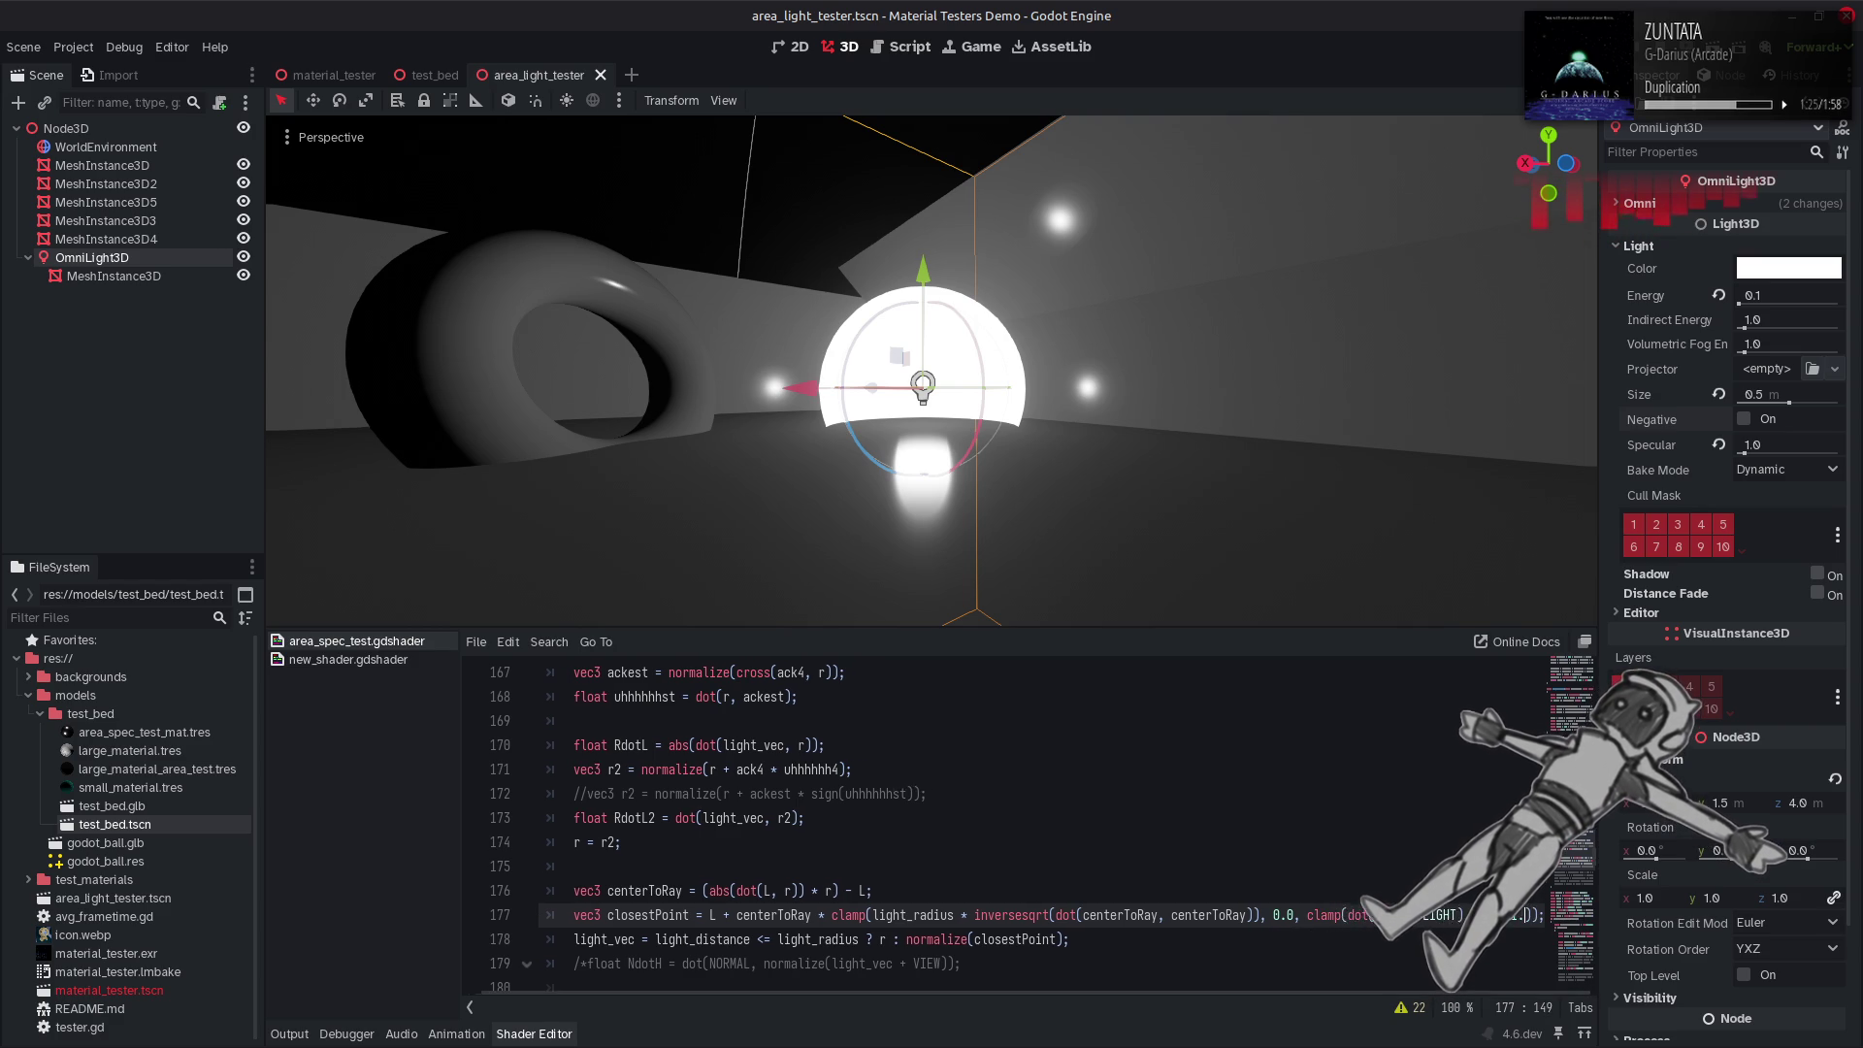
key(ctrl+s)
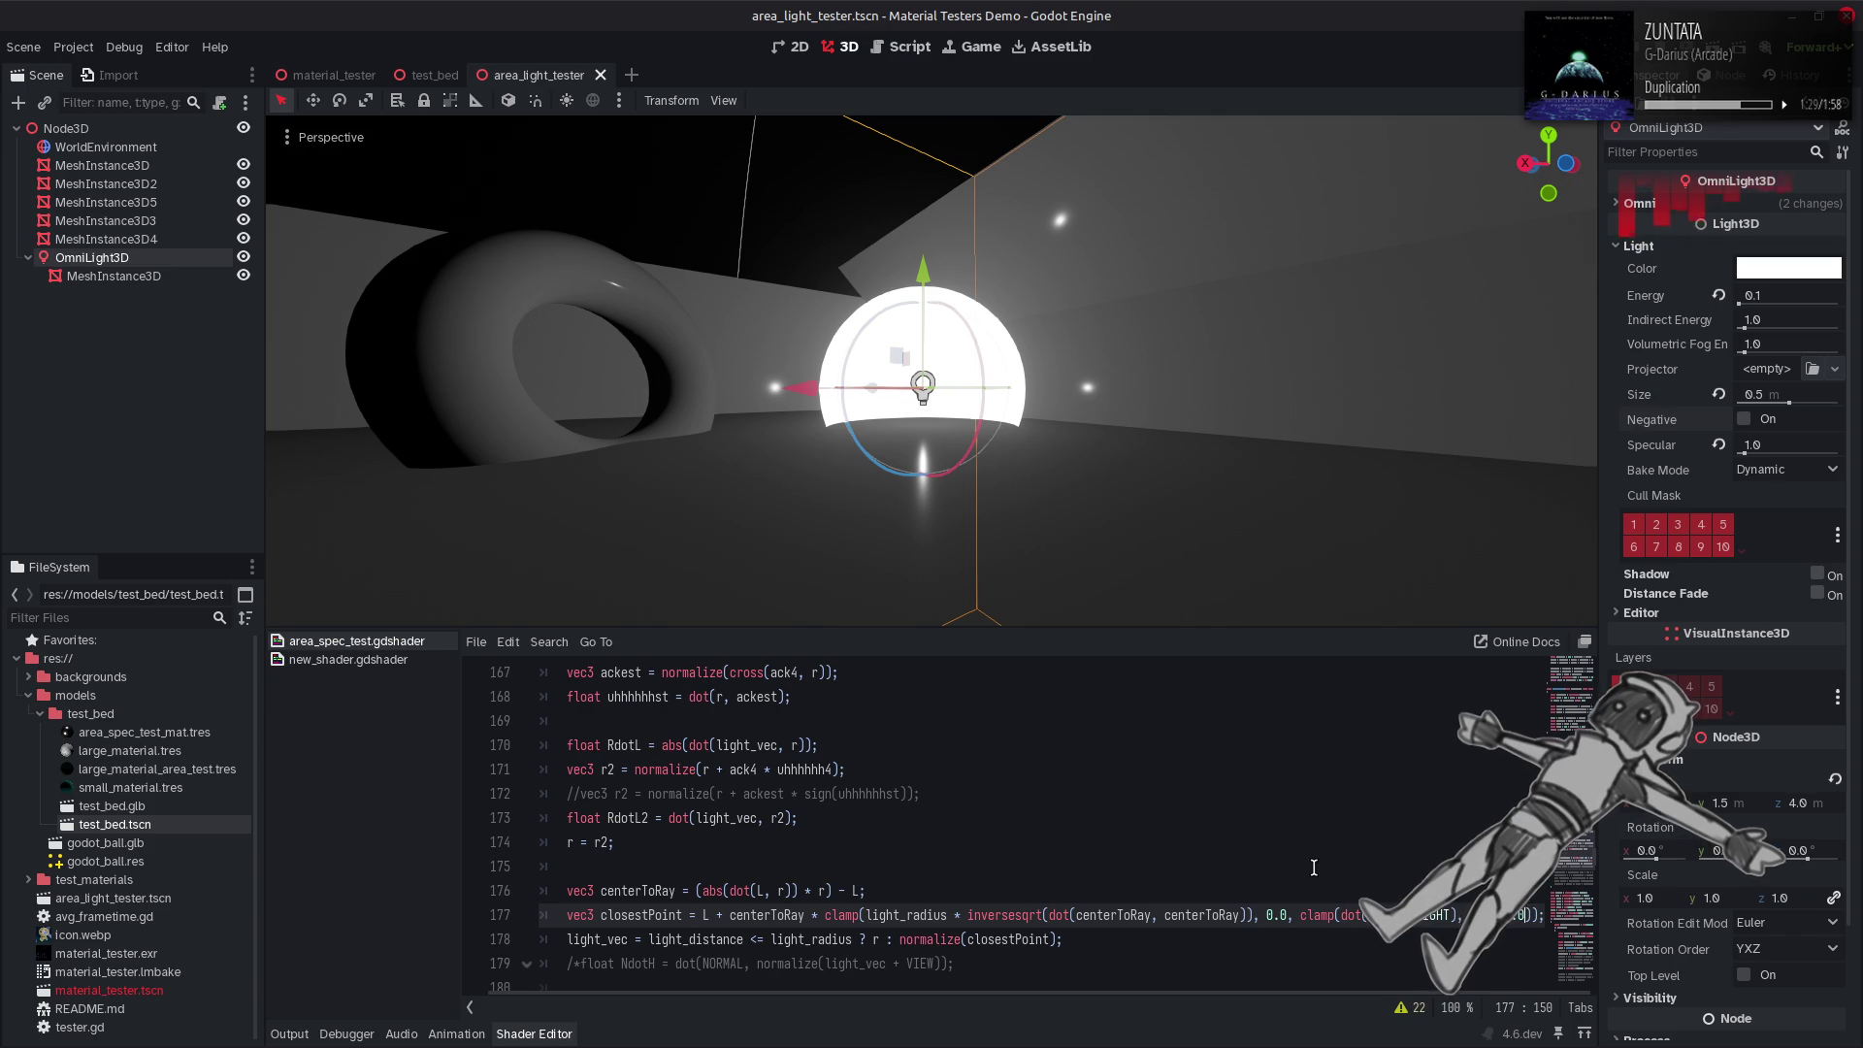
Try '1.0 -' before the inner clamp on line 177, add normalize(r, and save.
click(1299, 915)
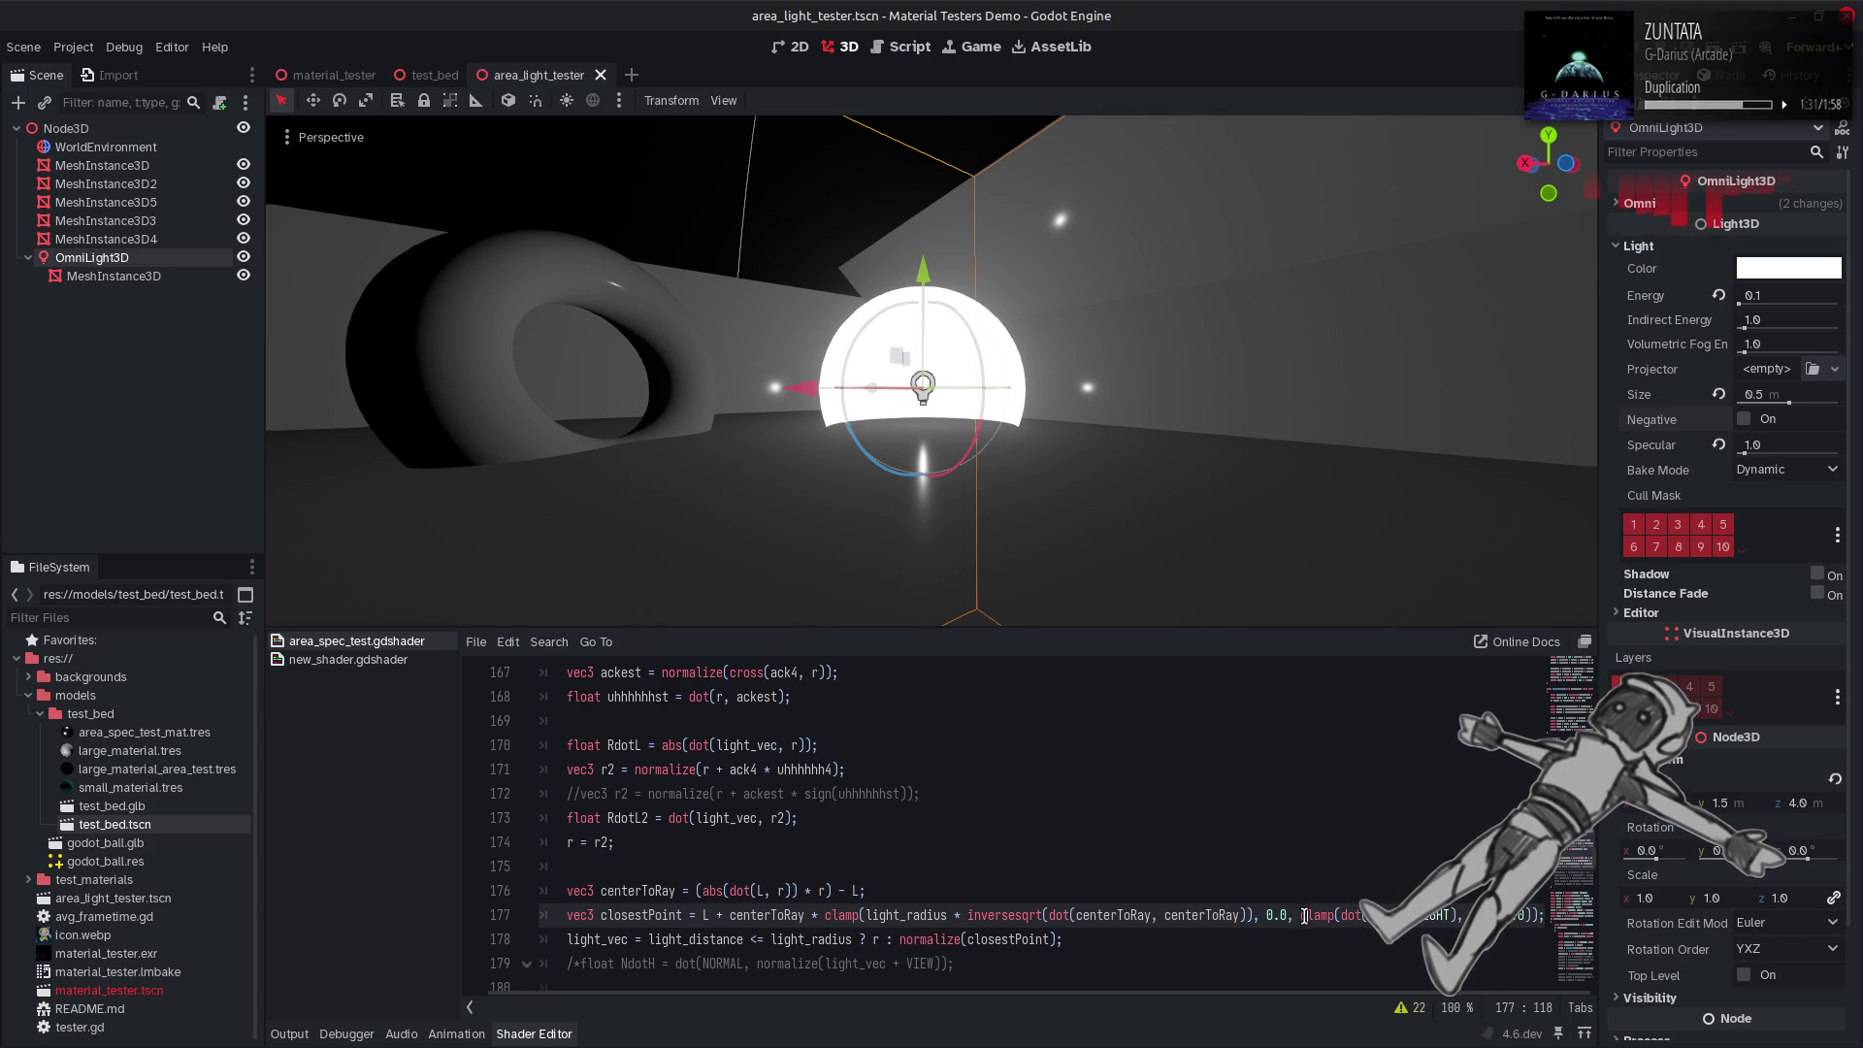
text(1.0 -)
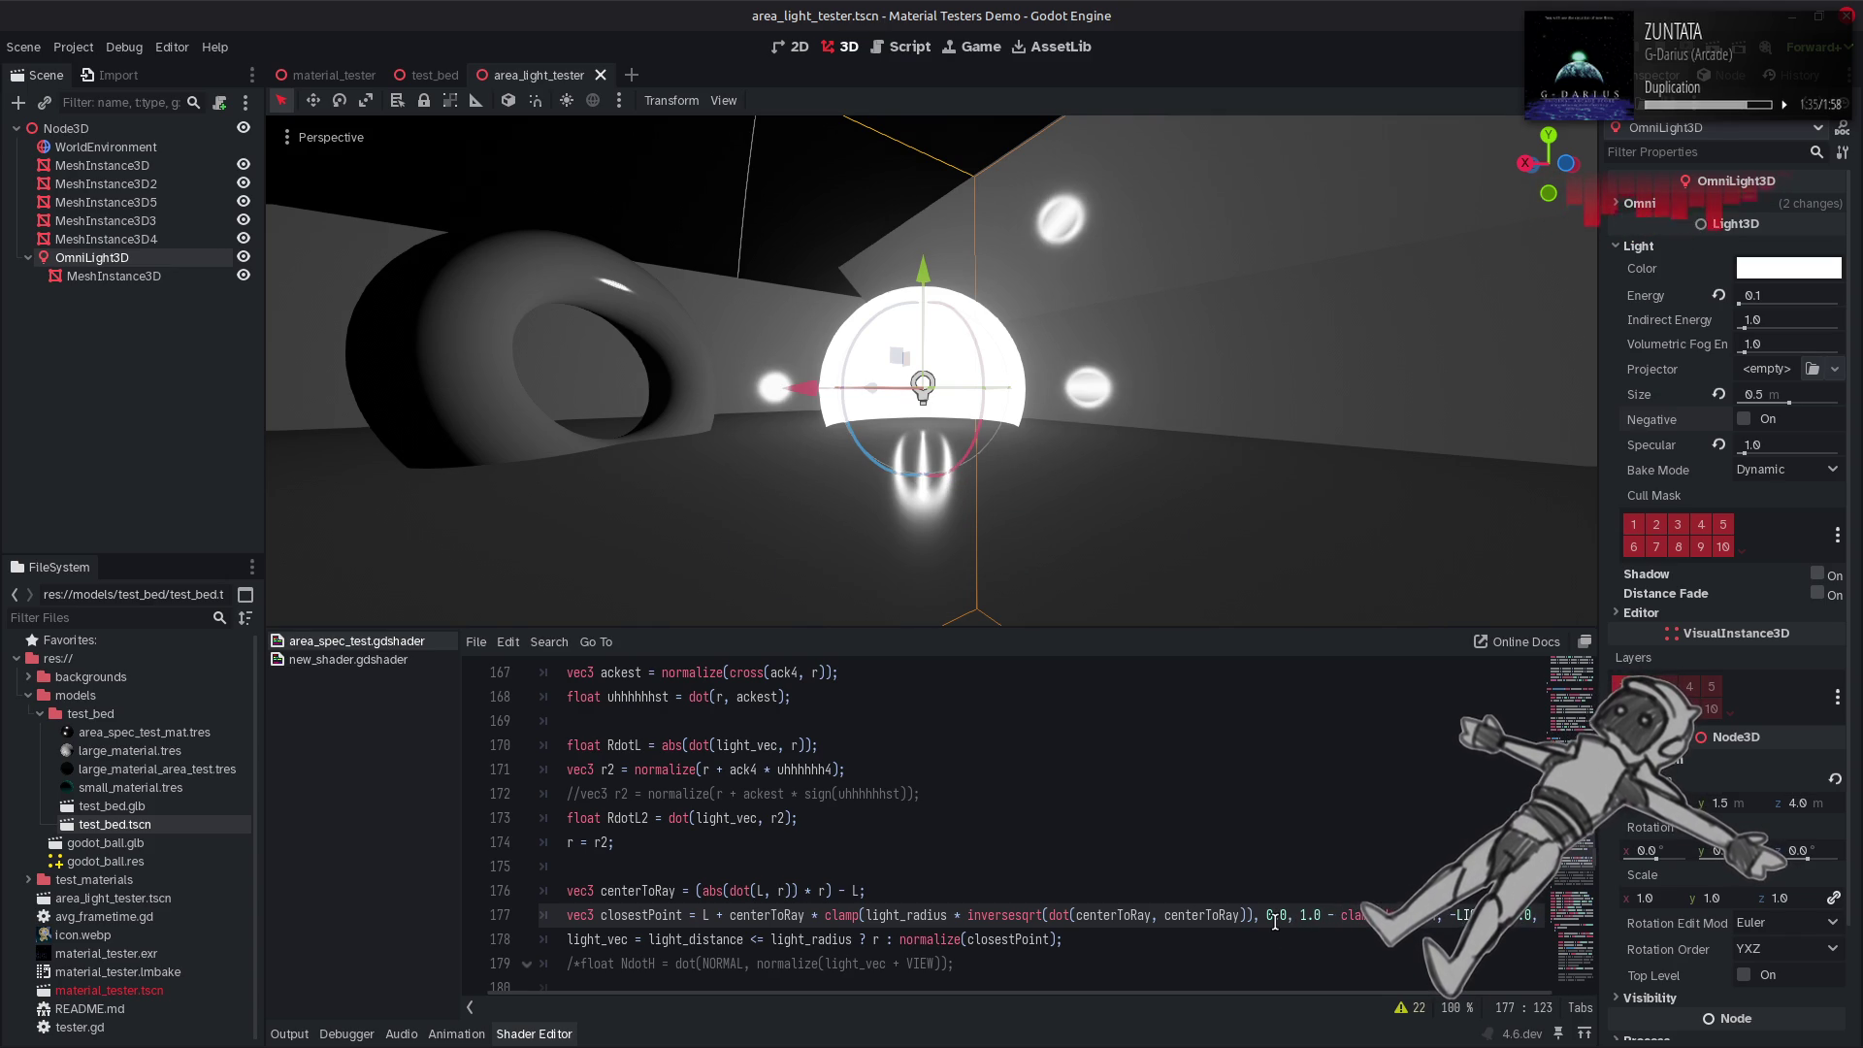
key(BackSpace)
key(BackSpace)
key(BackSpace)
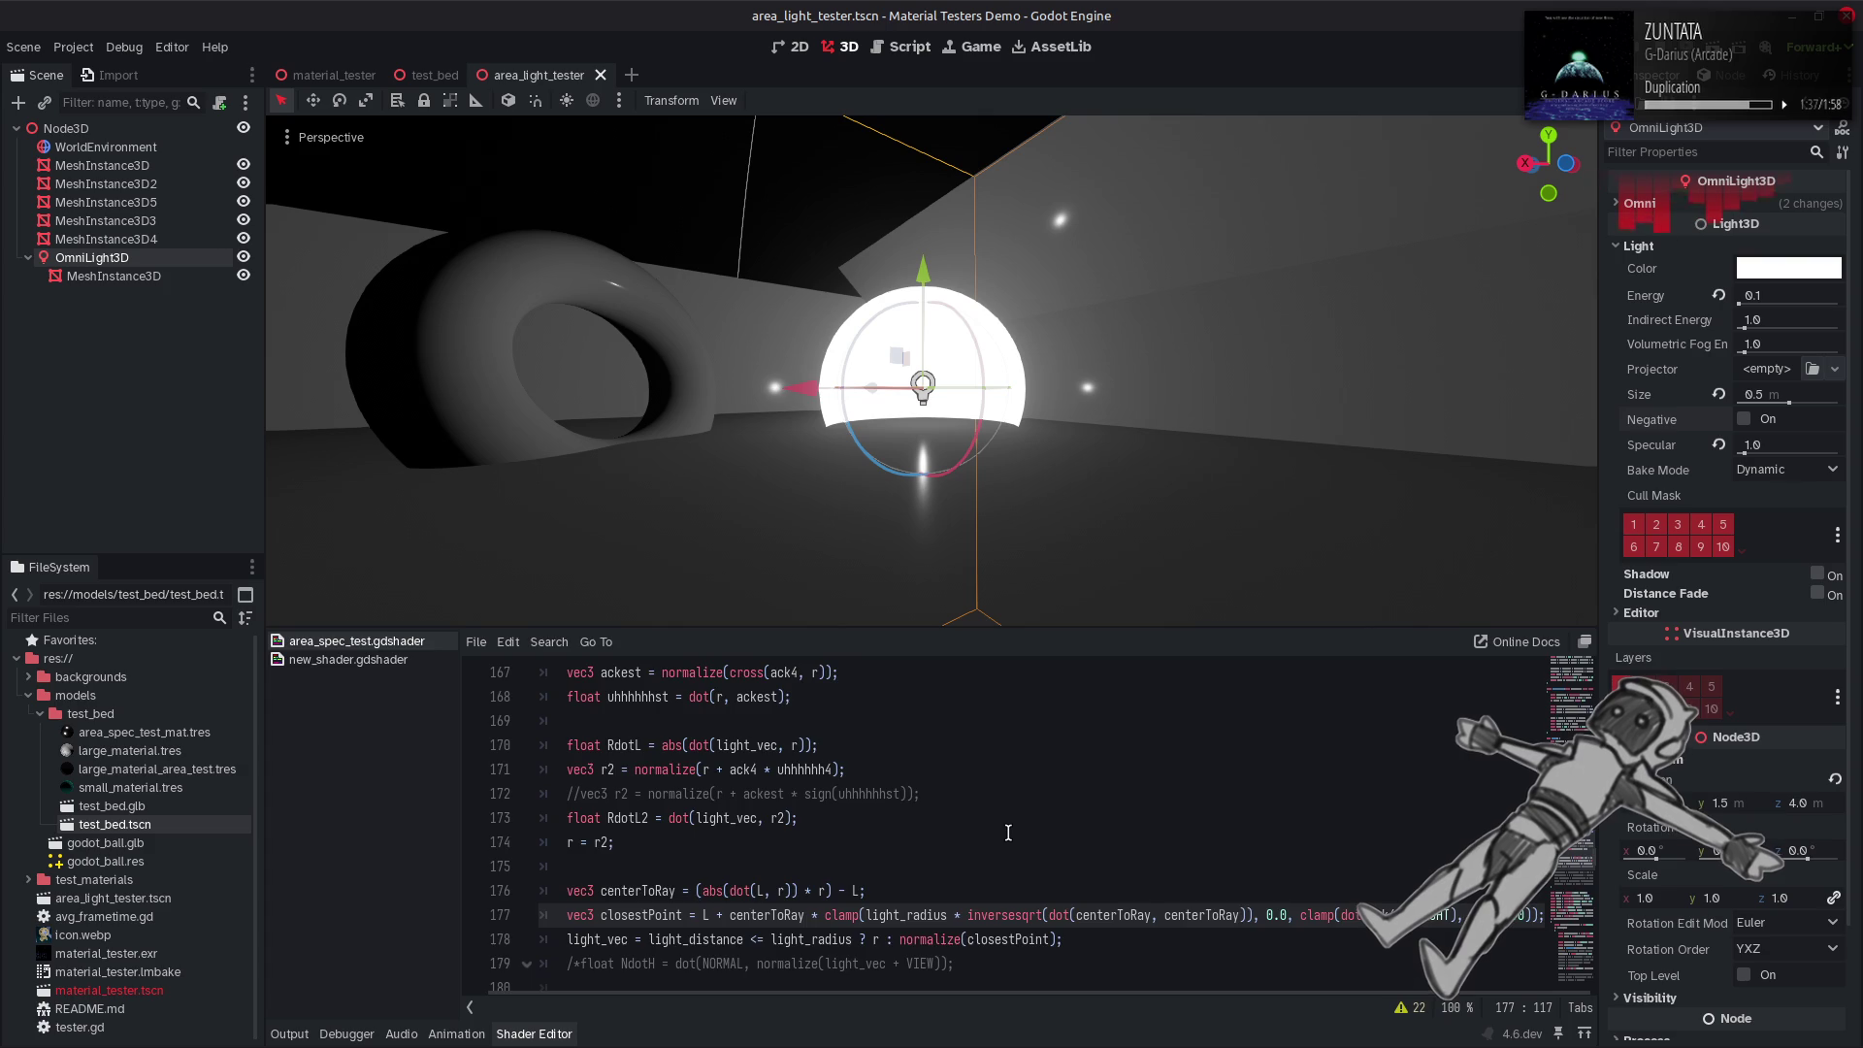
scroll(1009, 832, up, 6)
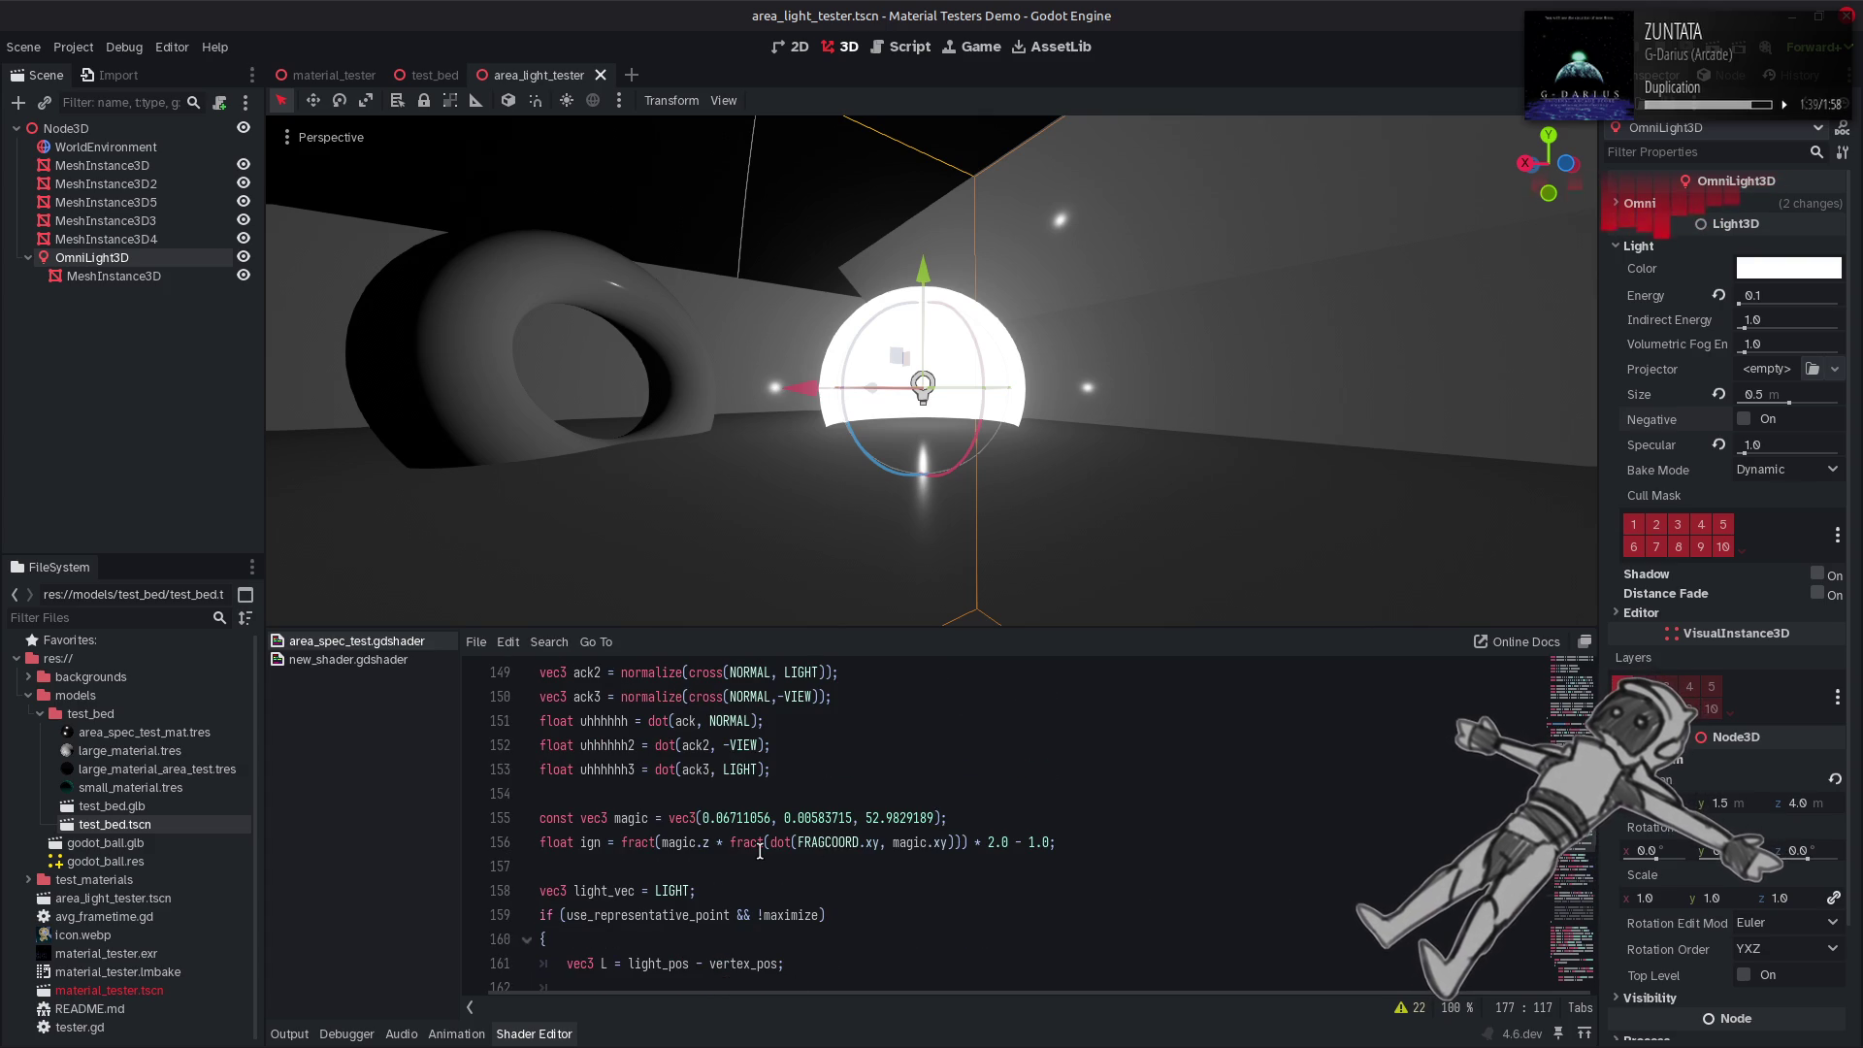
scroll(777, 850, down, 2)
scroll(767, 850, up, 2)
scroll(760, 850, down, 3)
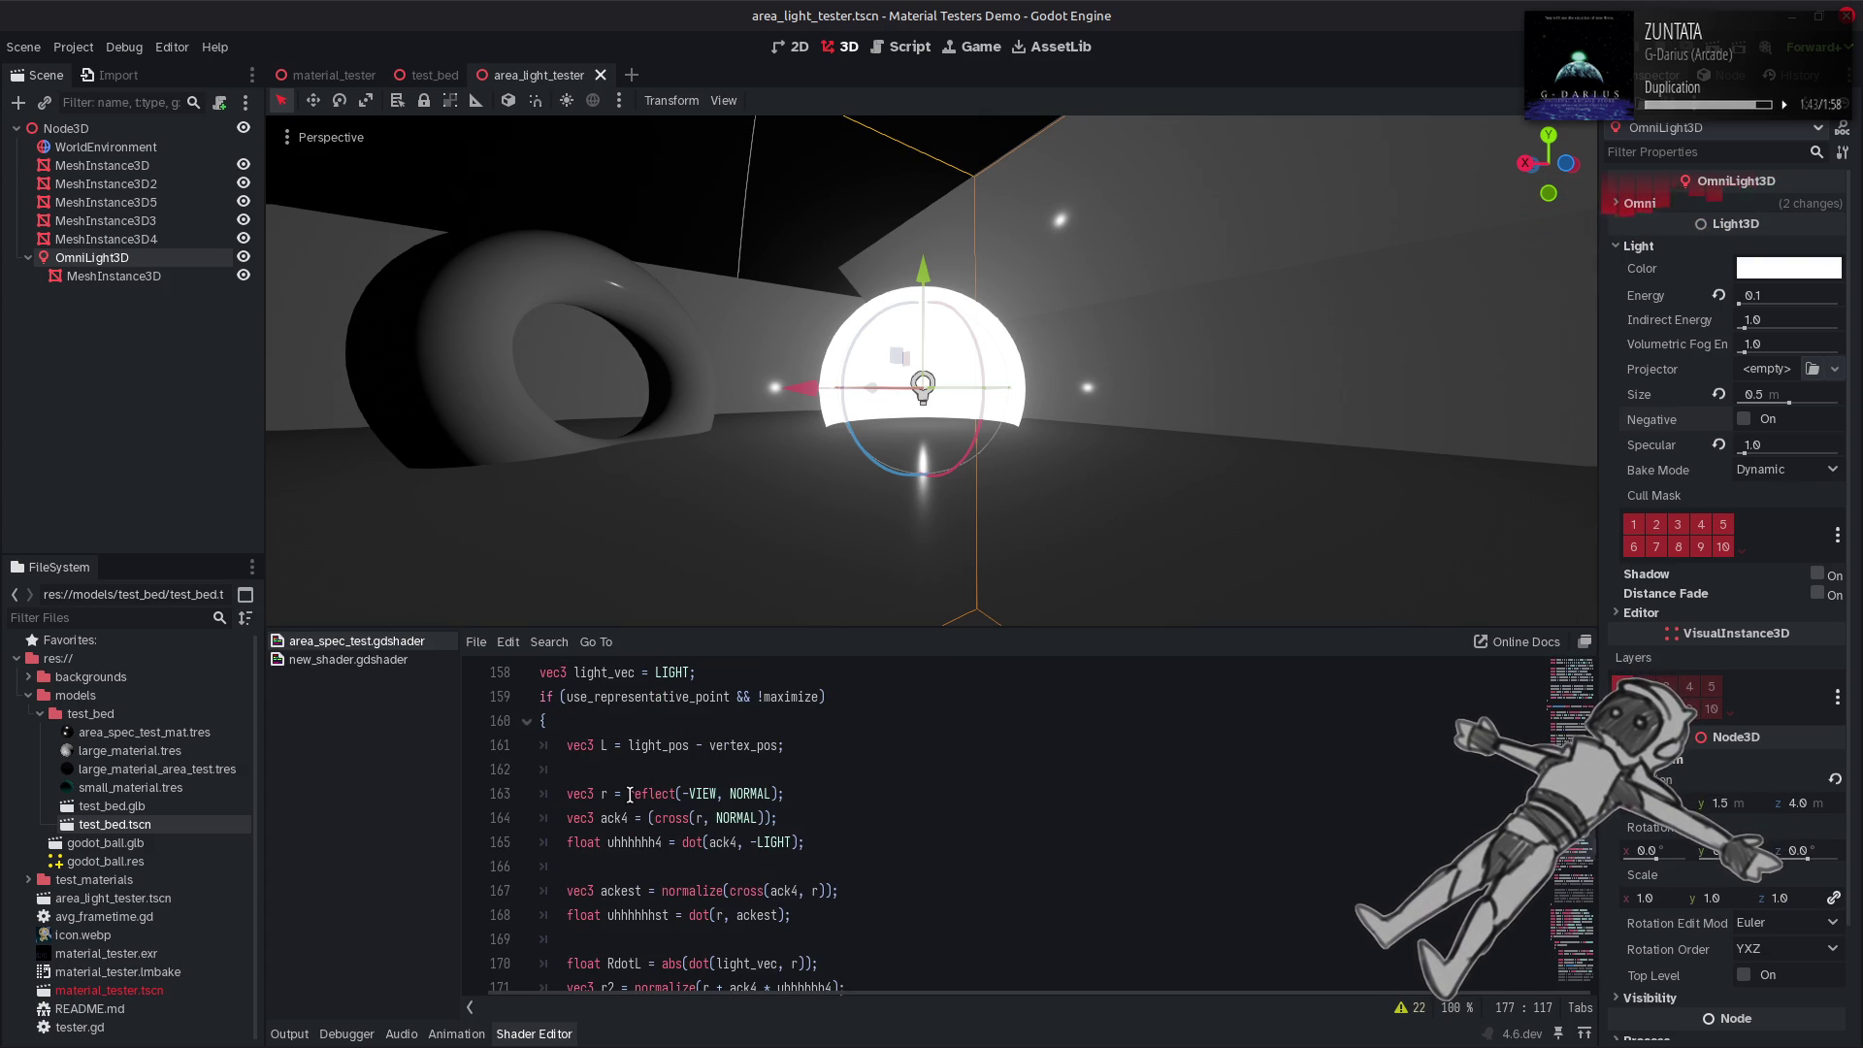
scroll(630, 795, down, 3)
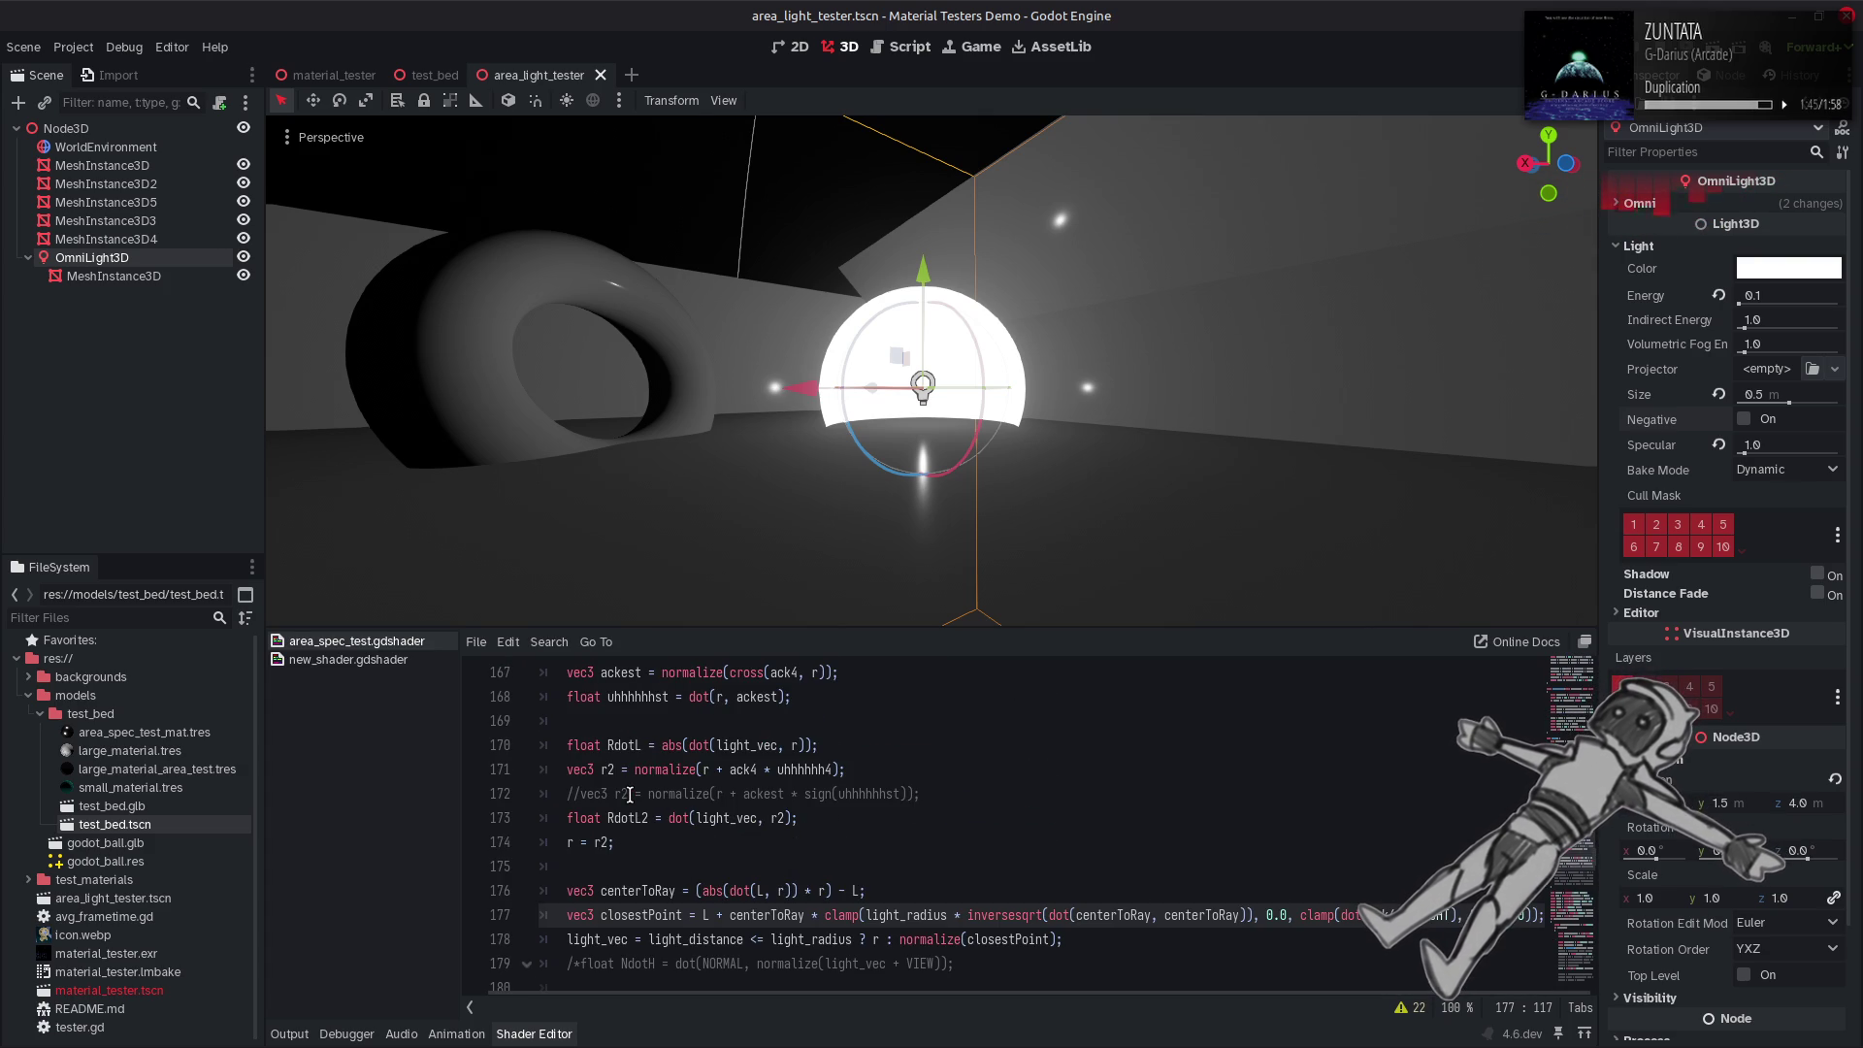
text(normalize(r)
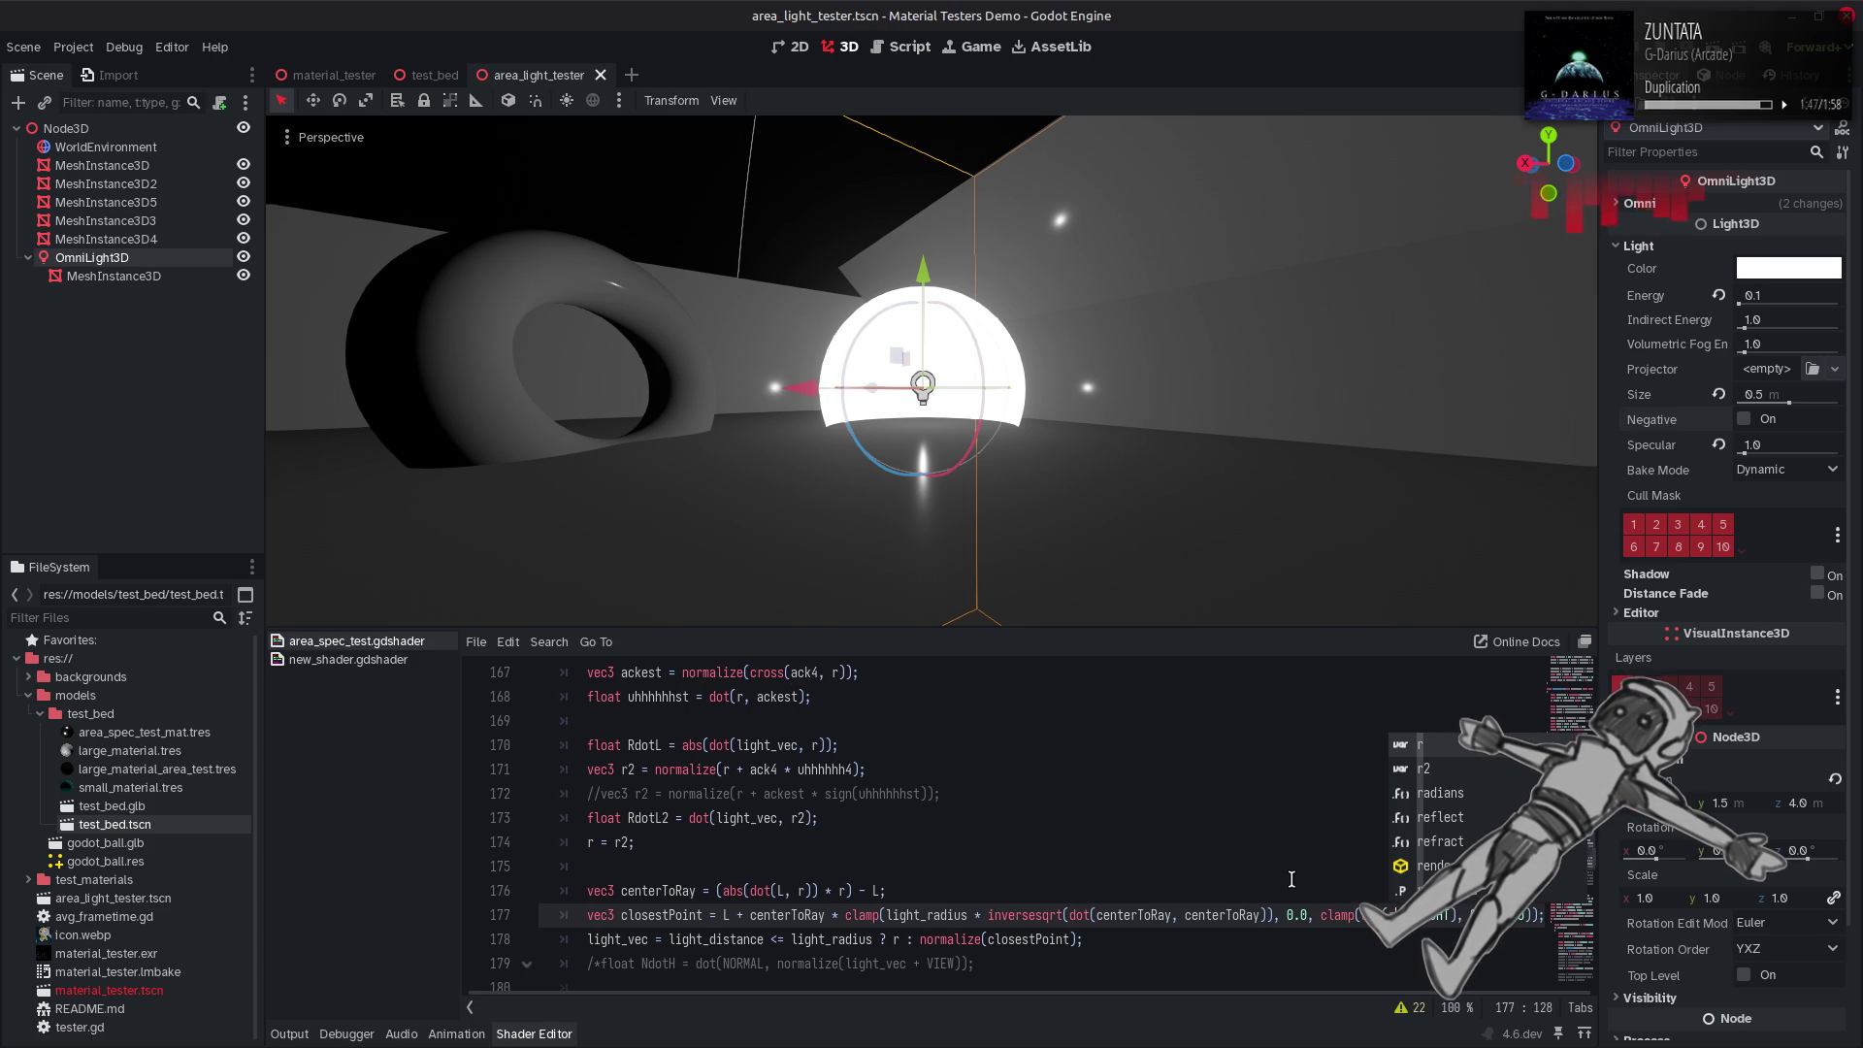
key(ctrl+s)
Replace LIGHT with NORMAL in line 177's inner clamp and save.
click(1292, 877)
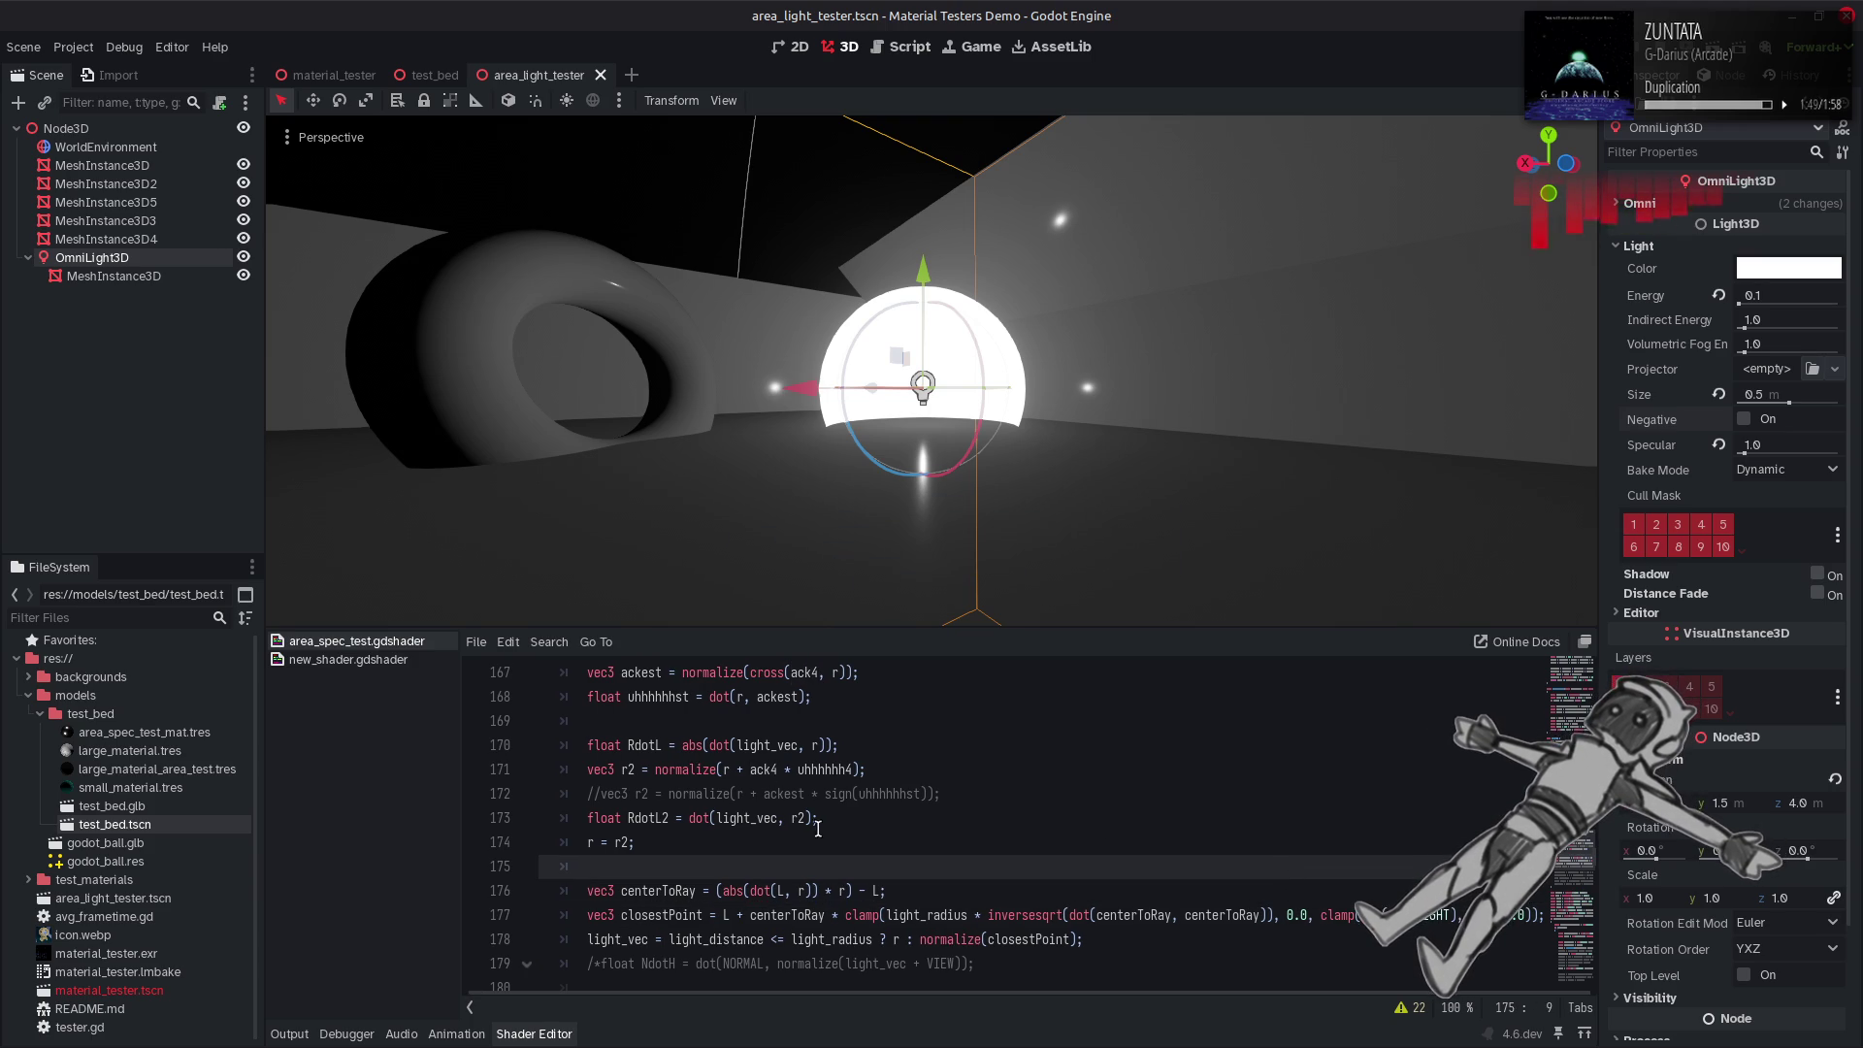
scroll(694, 752, up, 2)
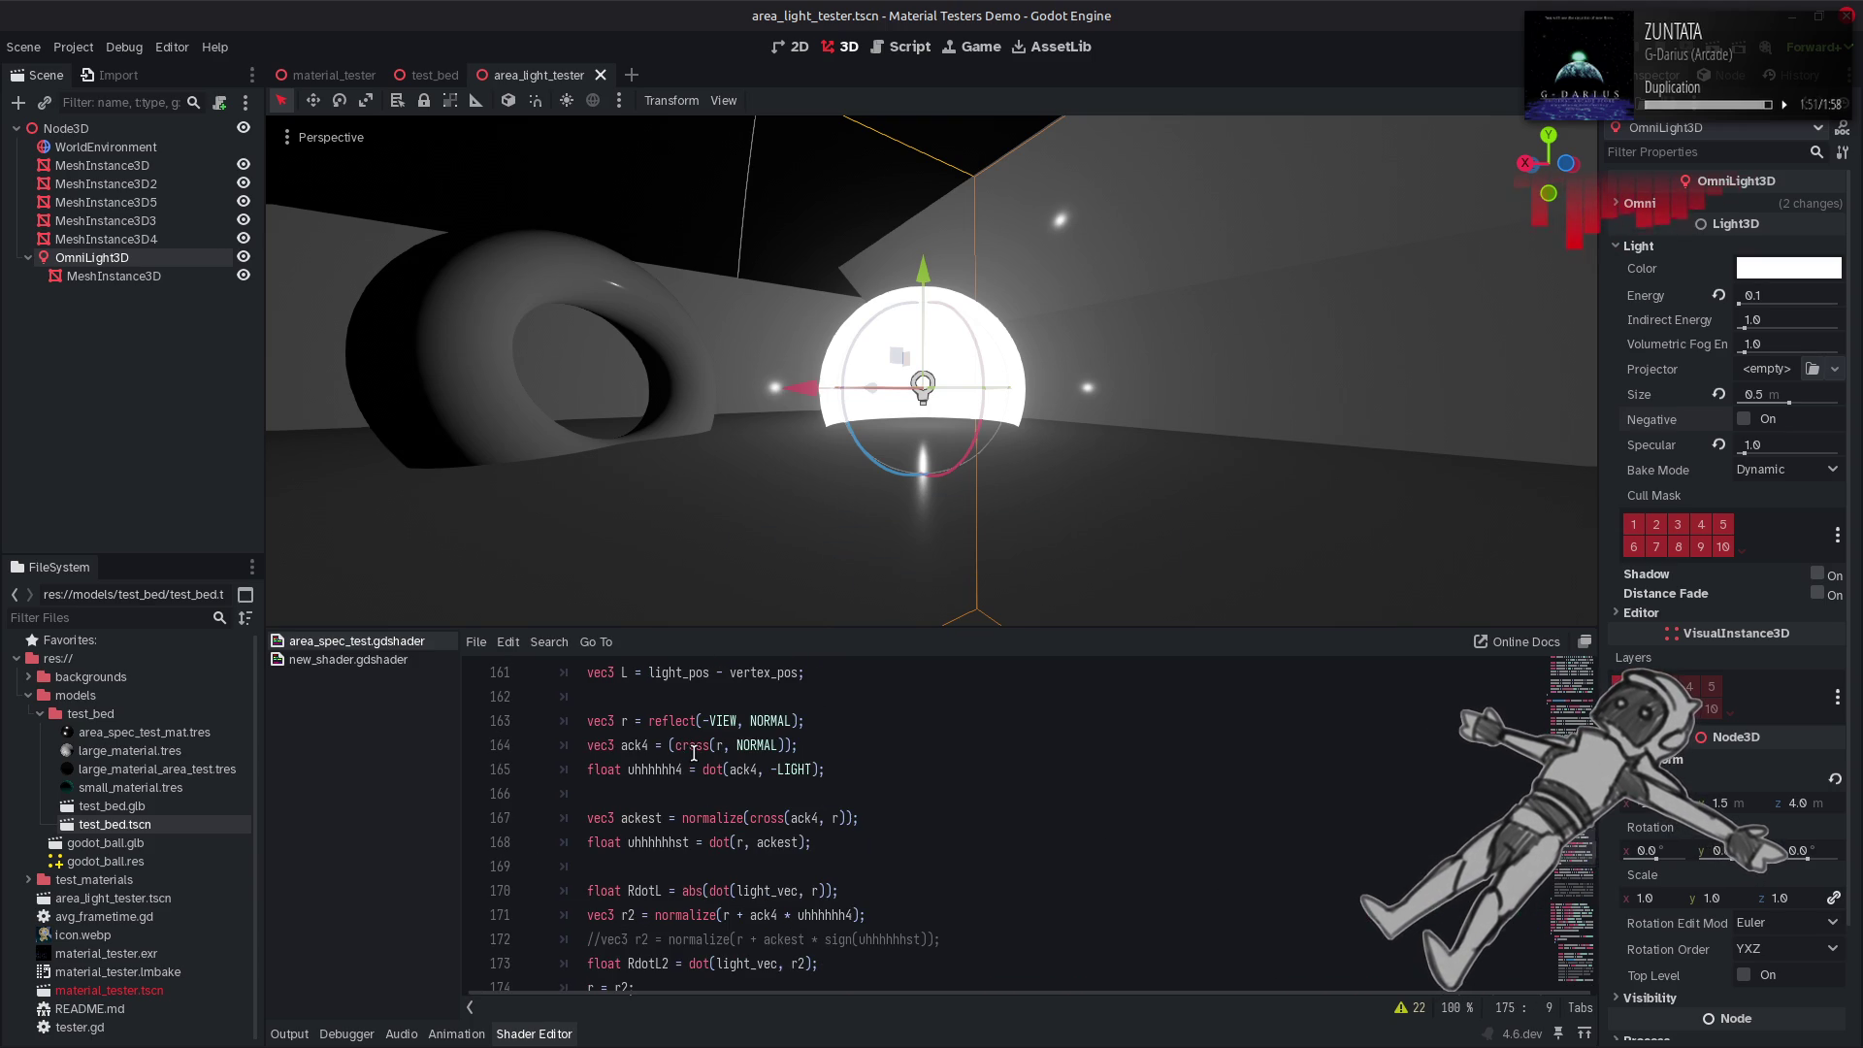
double_click(772, 721)
scroll(1142, 885, down, 3)
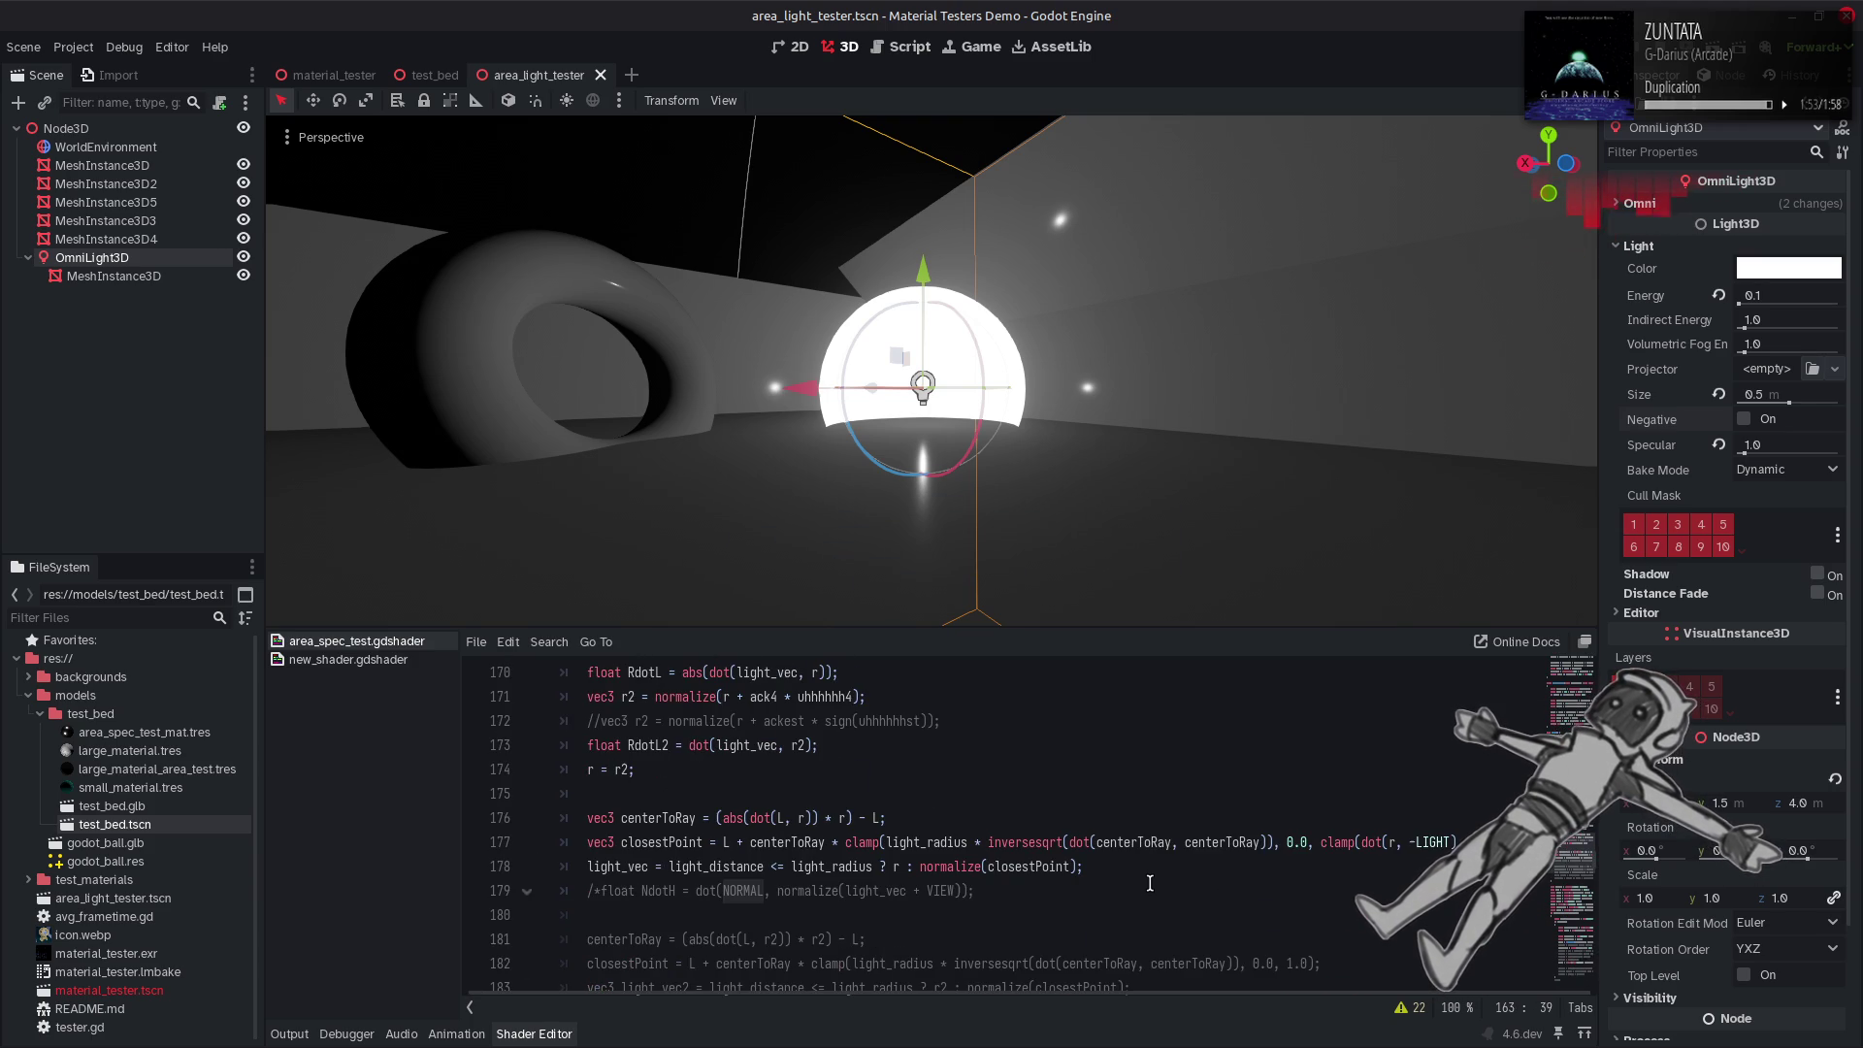
double_click(1419, 842)
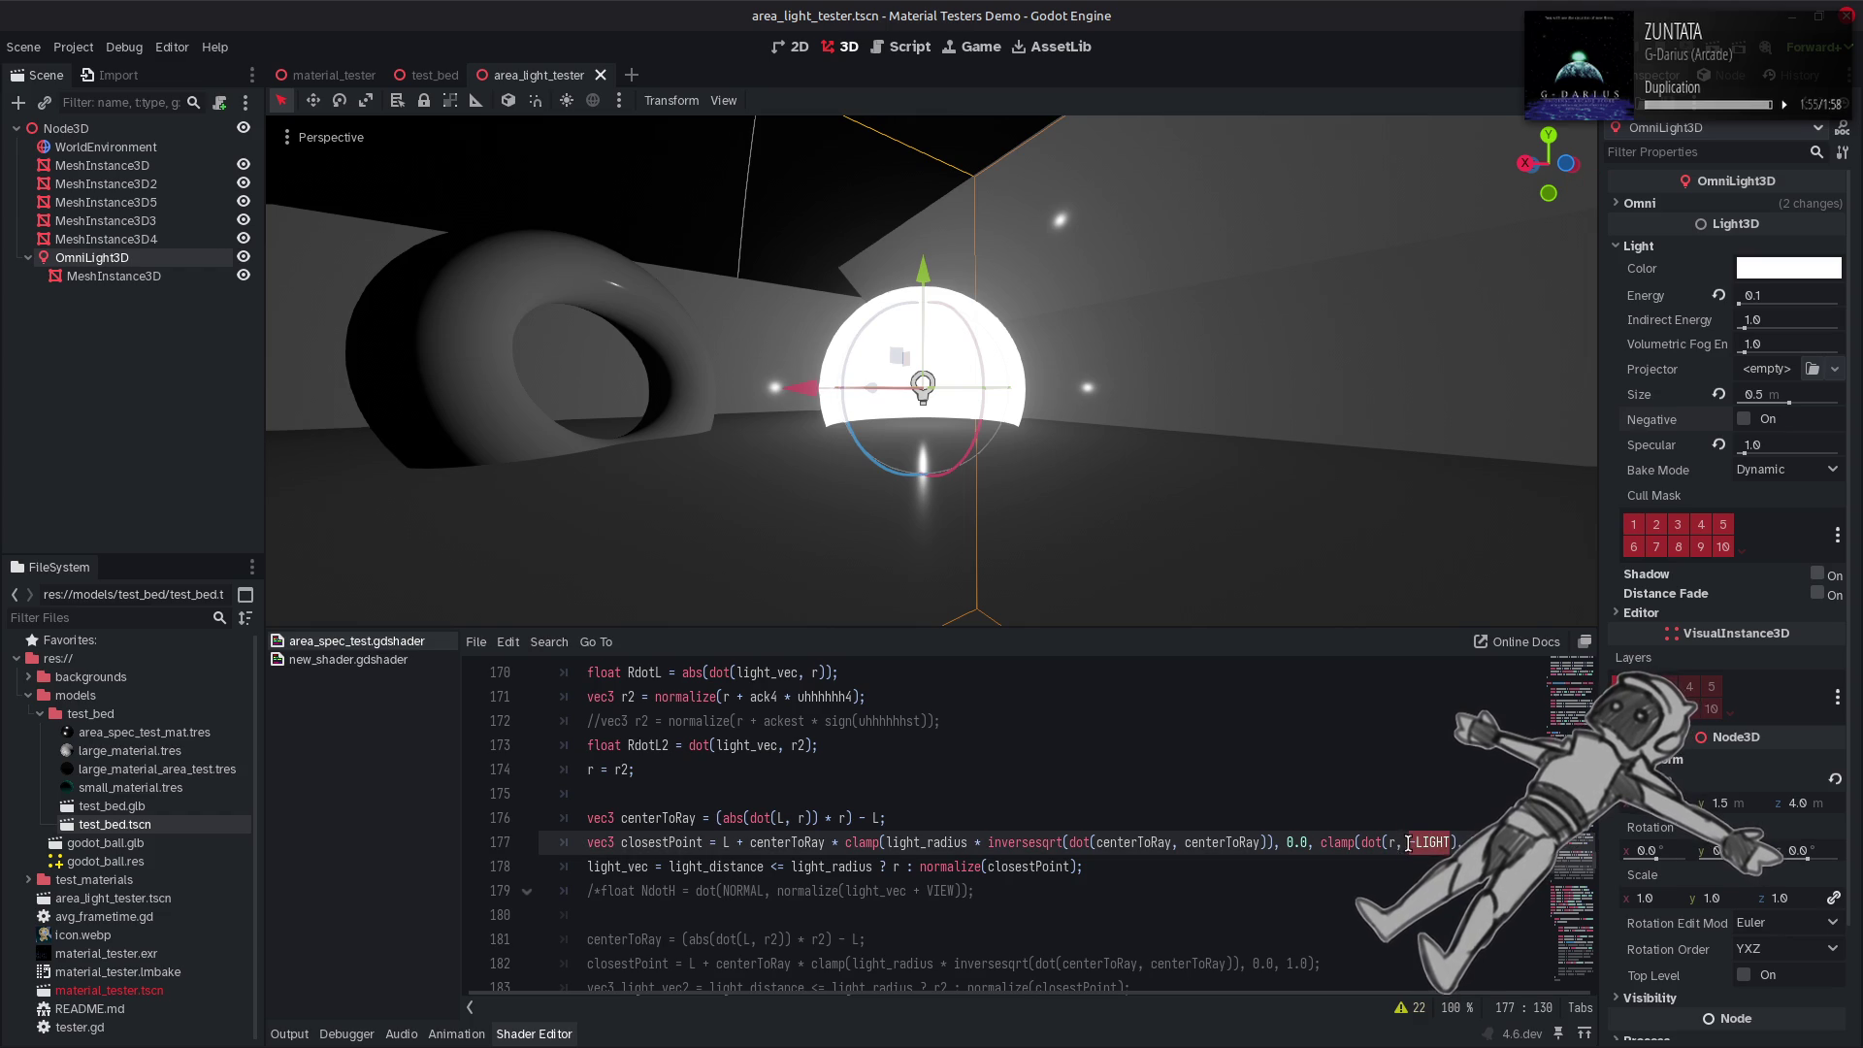
text(NORMA)
key(ctrl+s)
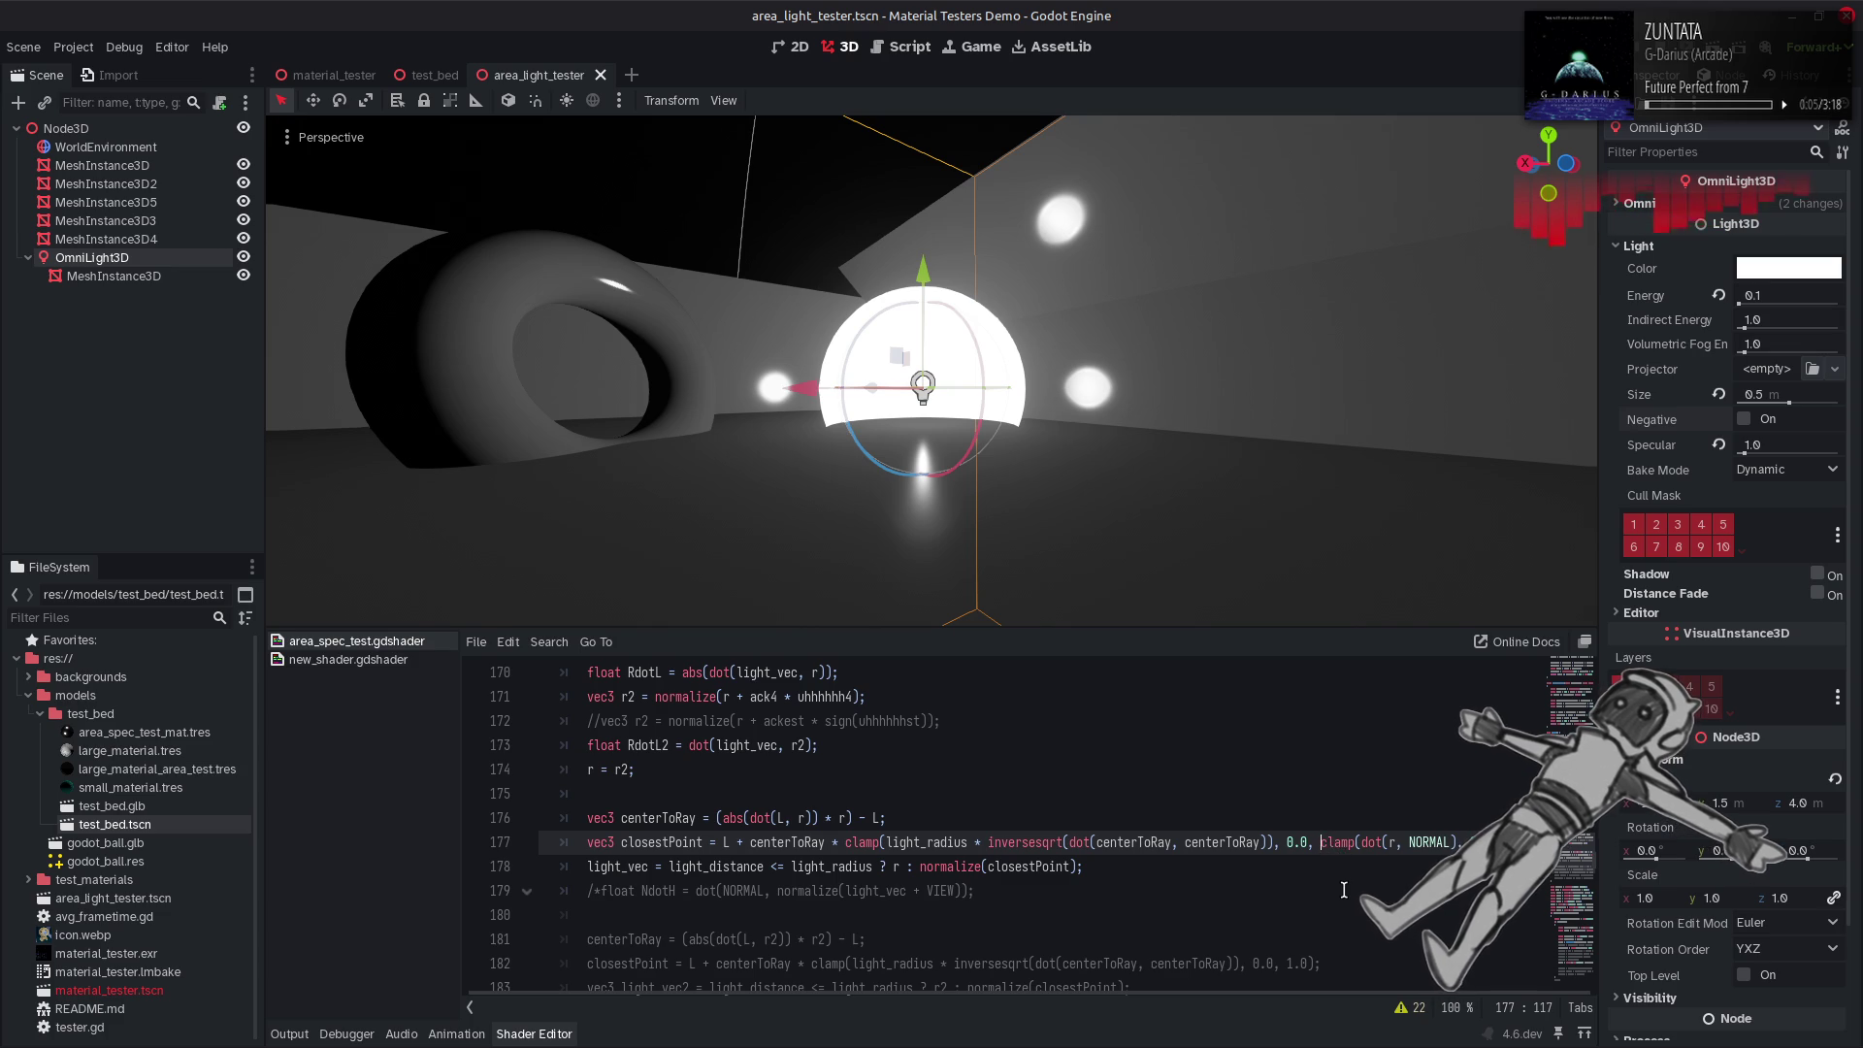
Add a minus sign before line 177's inner clamp and recompile to compare.
scroll(1354, 873, up, 2)
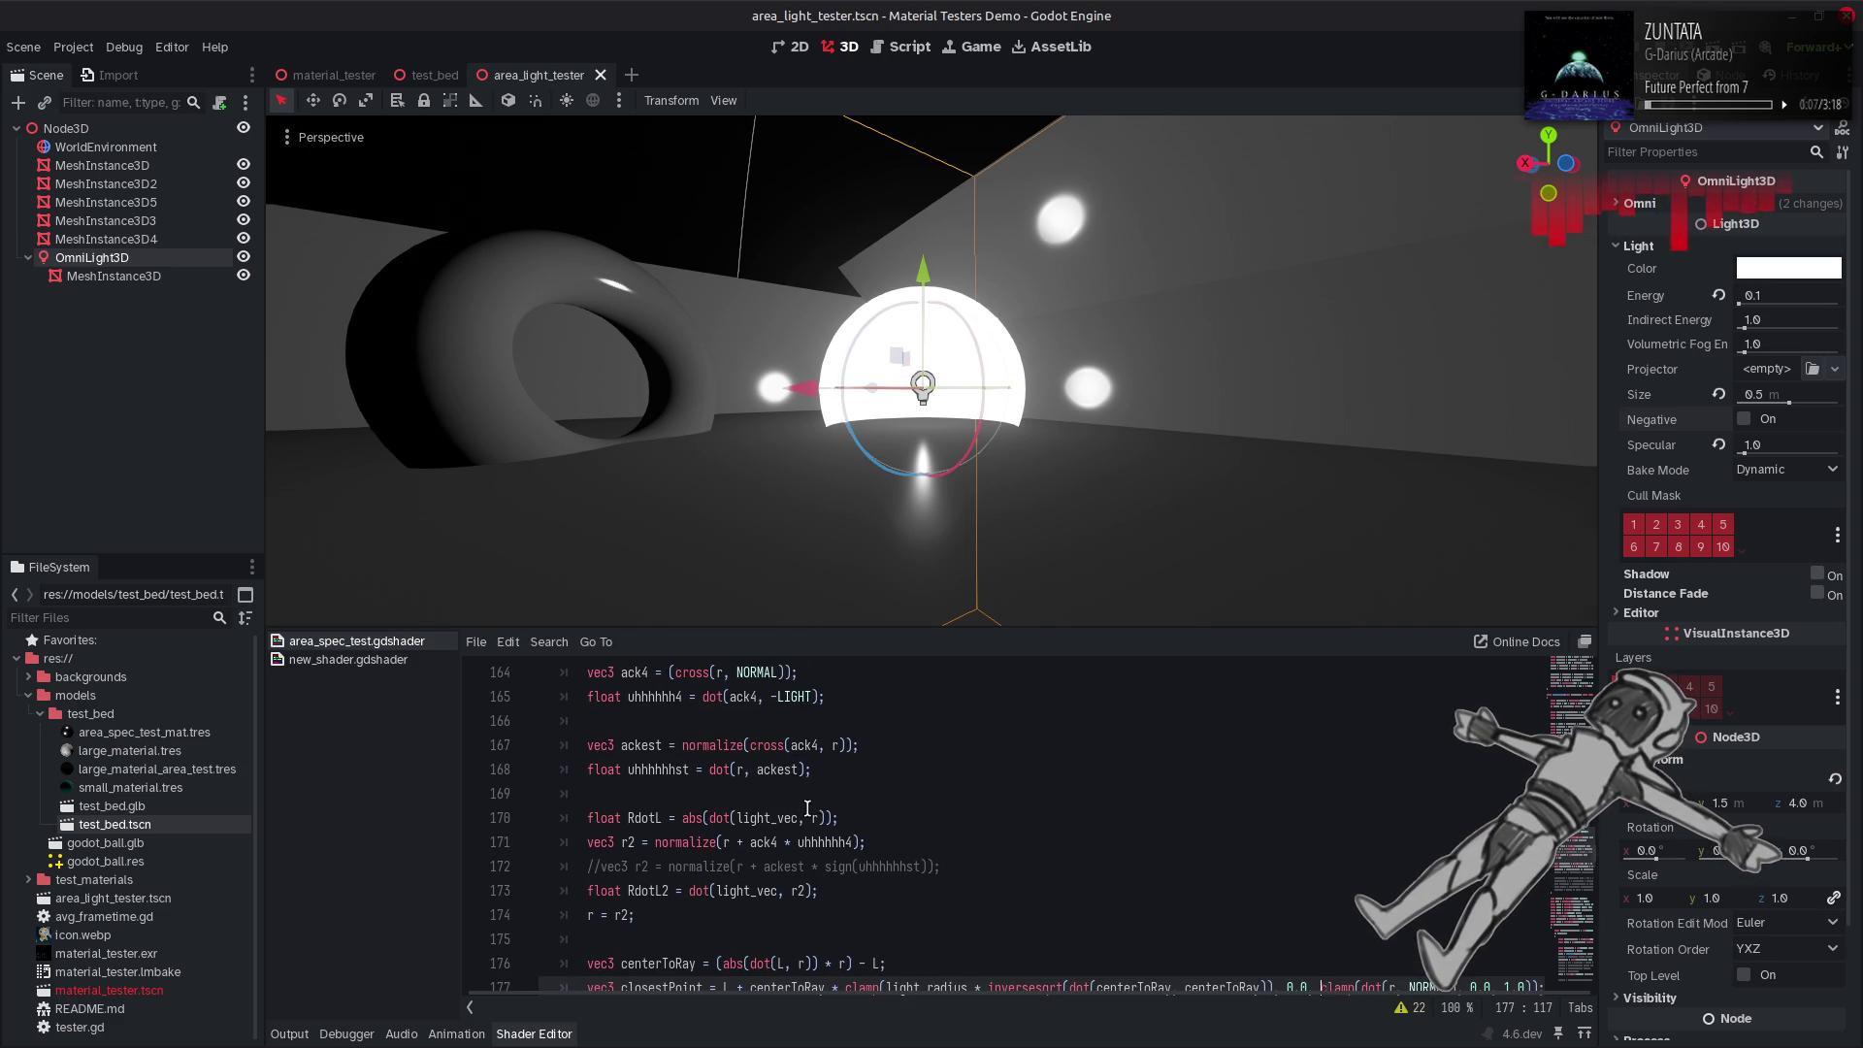
click(637, 672)
scroll(971, 825, down, 1)
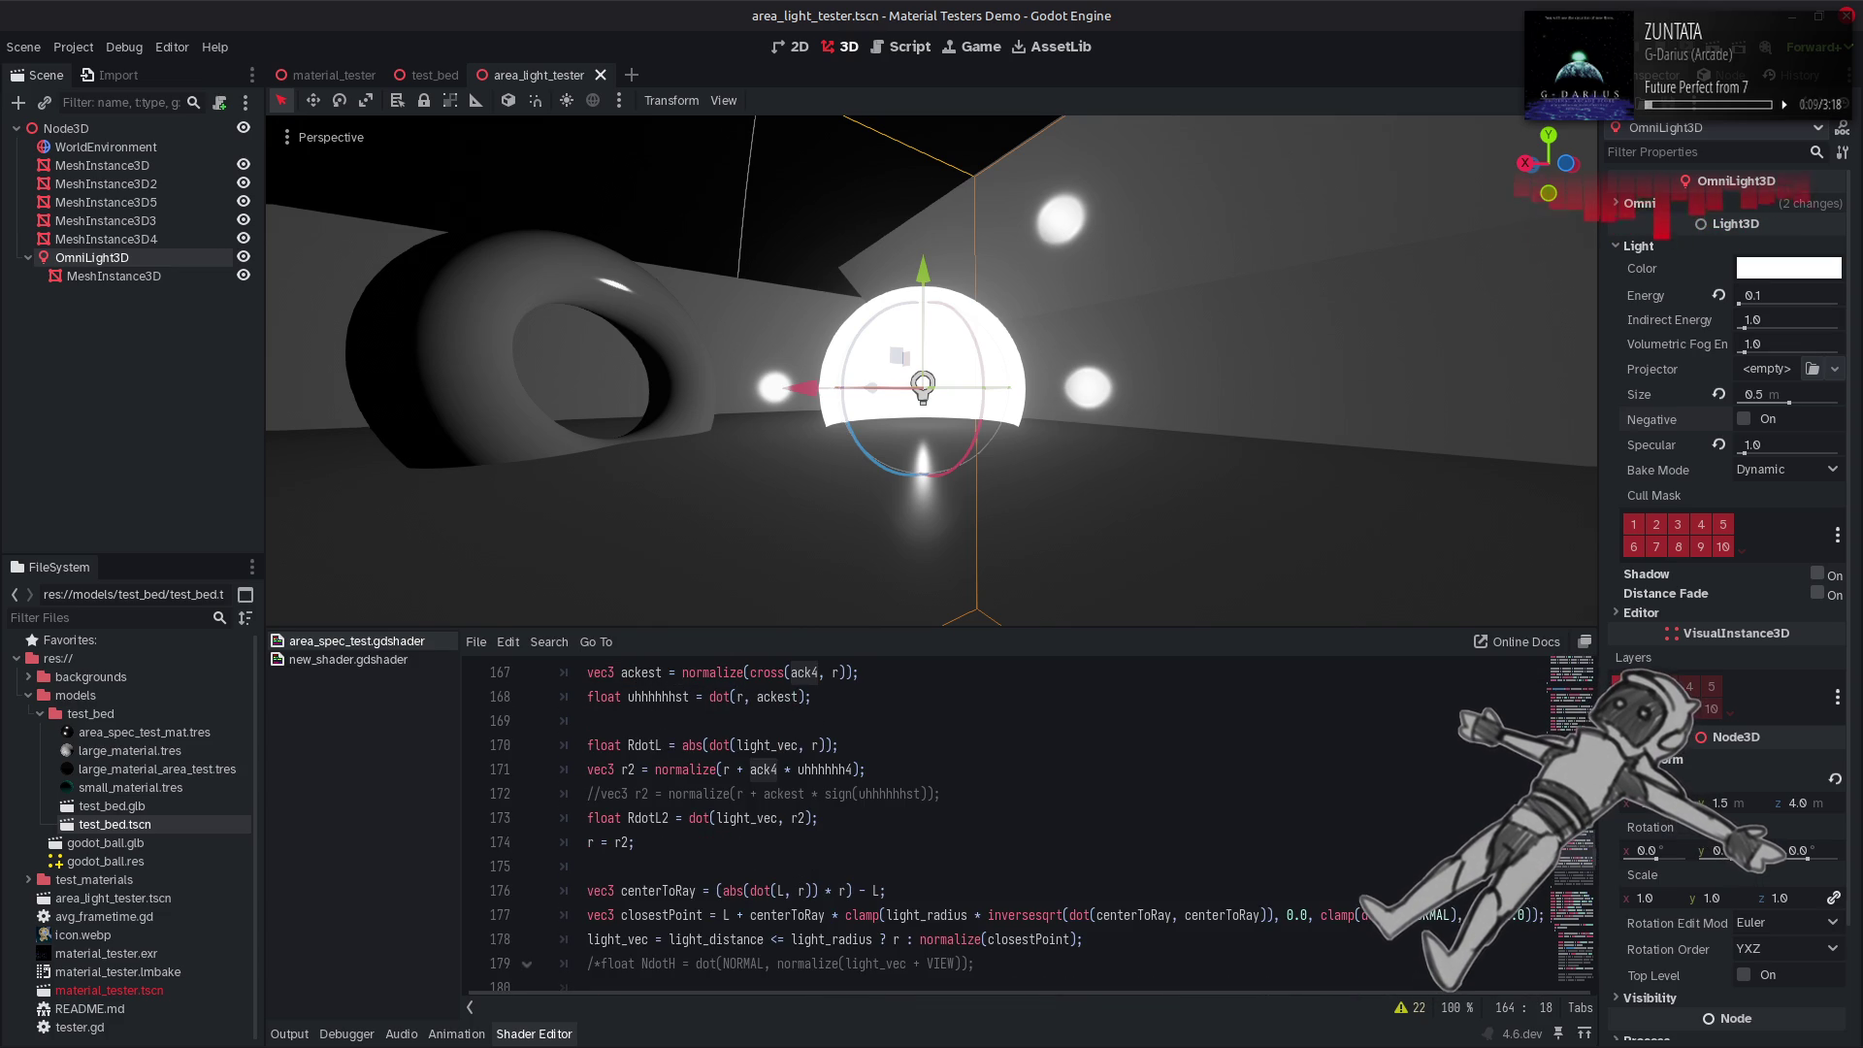
click(1212, 912)
key(ctrl+s)
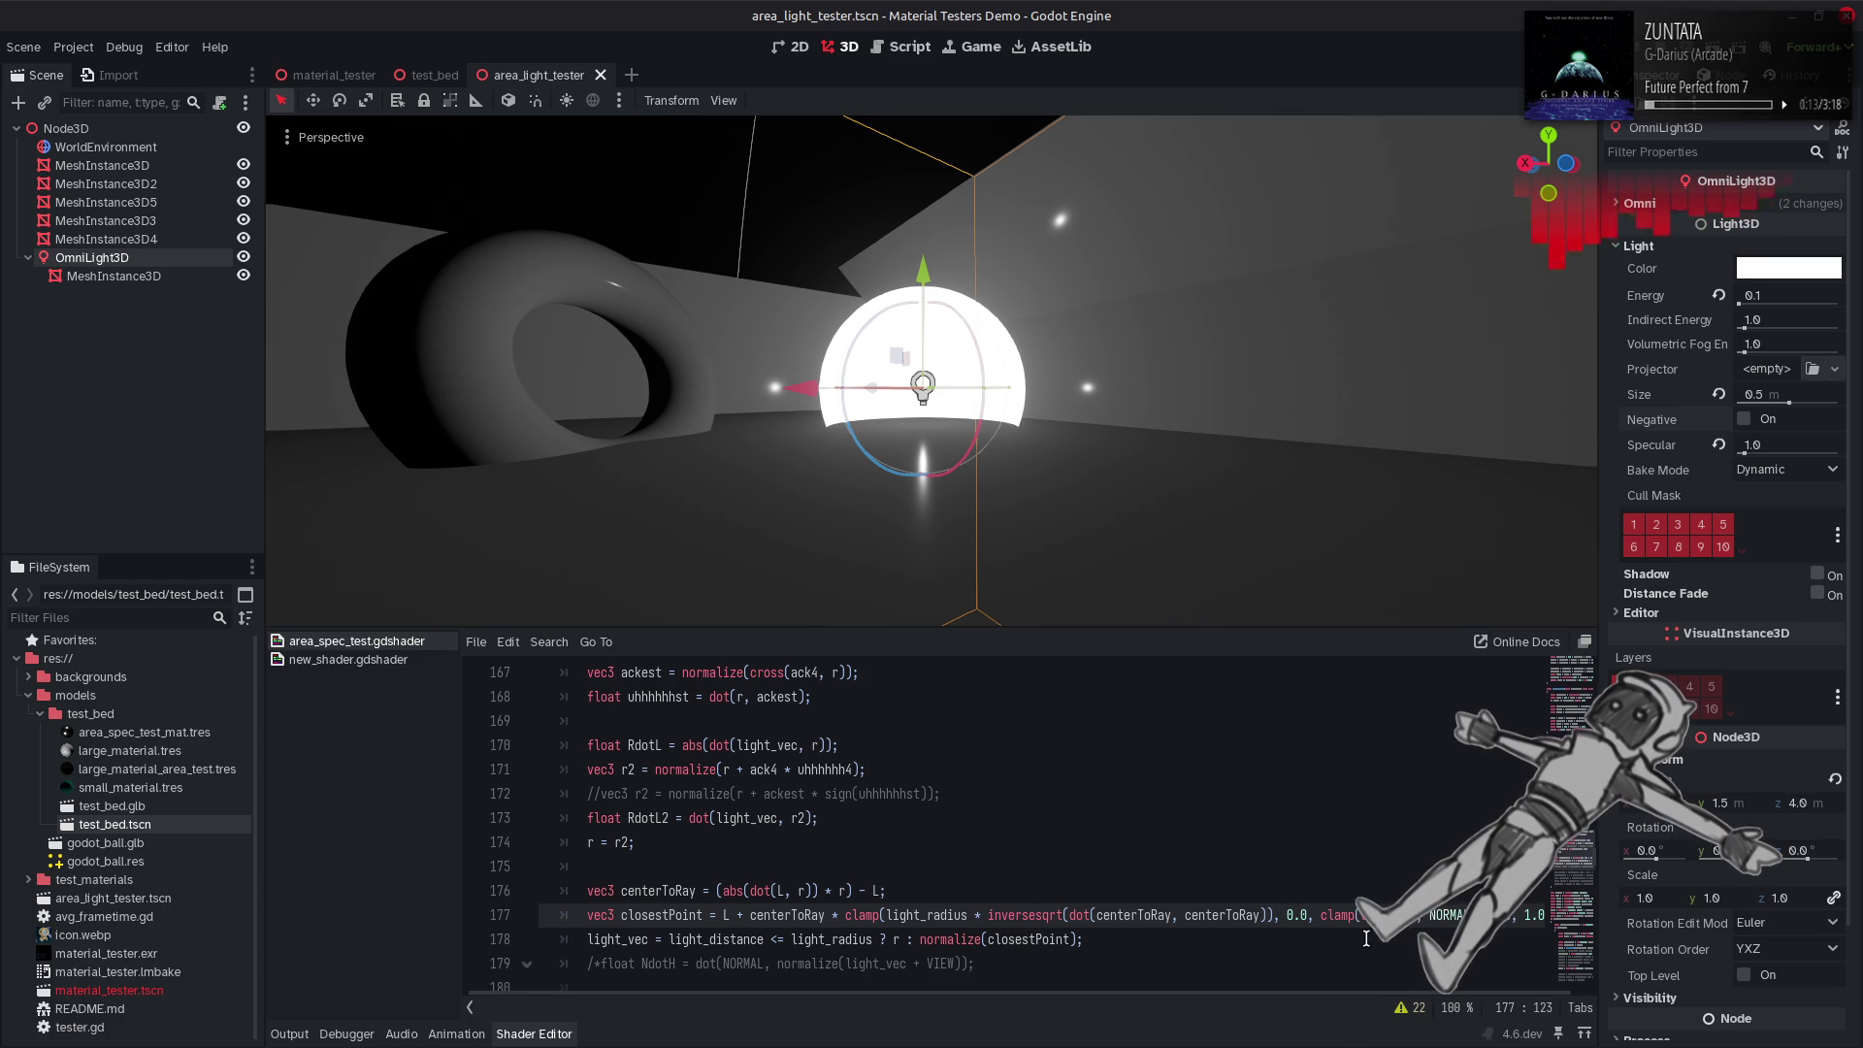
text(-)
key(ctrl+s)
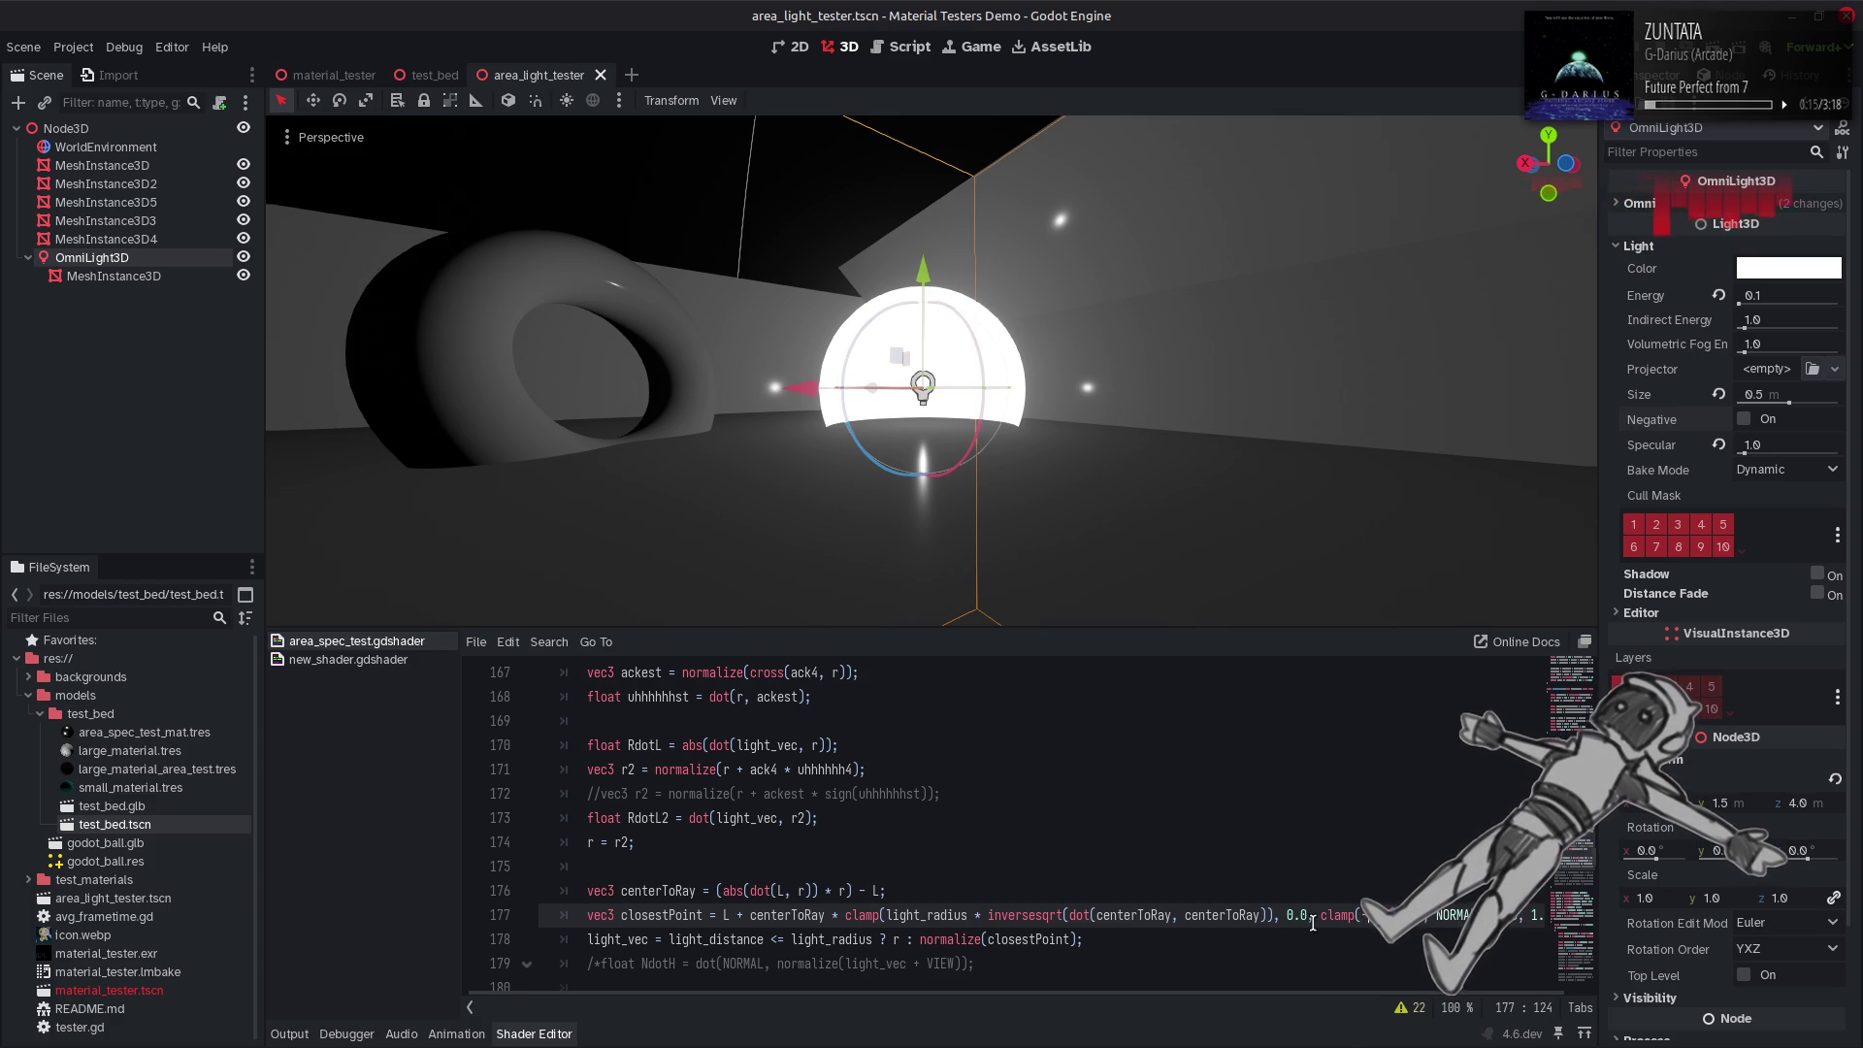
click(1318, 919)
text(1.0 -)
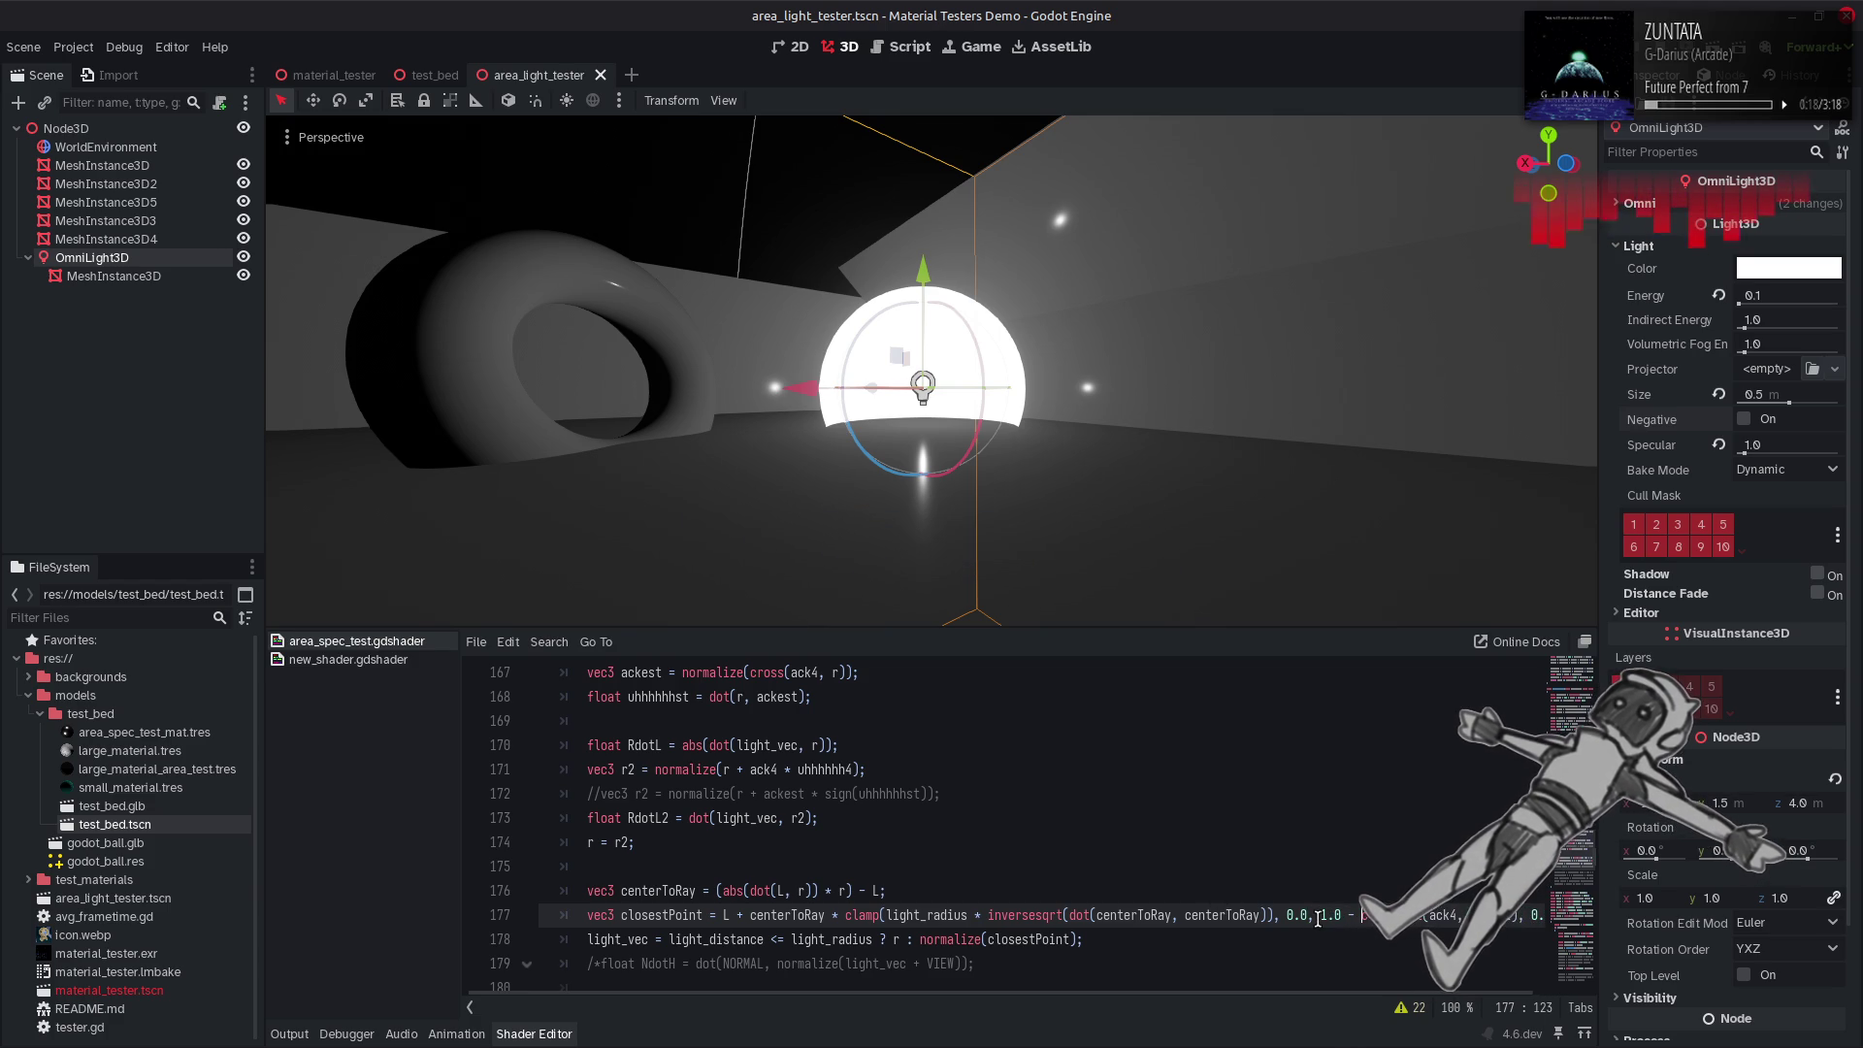
key(ctrl+s)
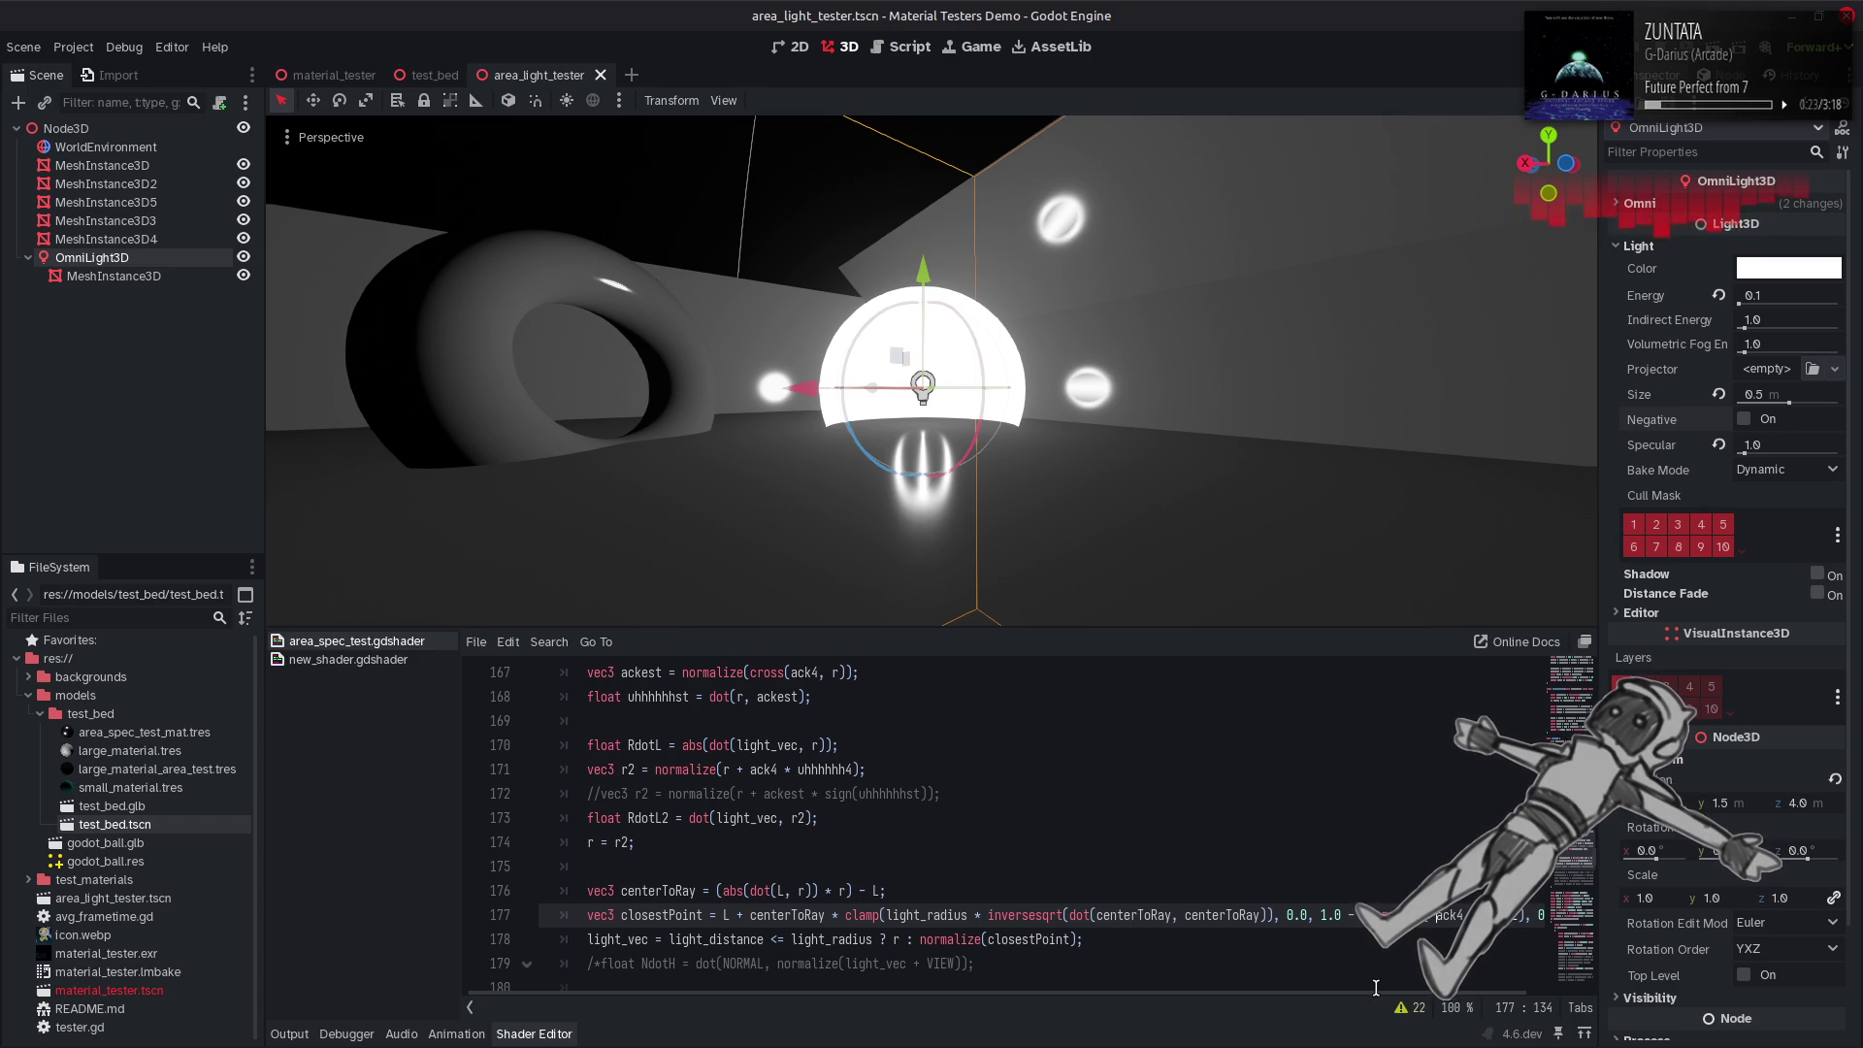
Delete the '1.0 -' before the inner clamp and save, restoring the plain clamp.
scroll(1376, 988, right, 2)
key(Left)
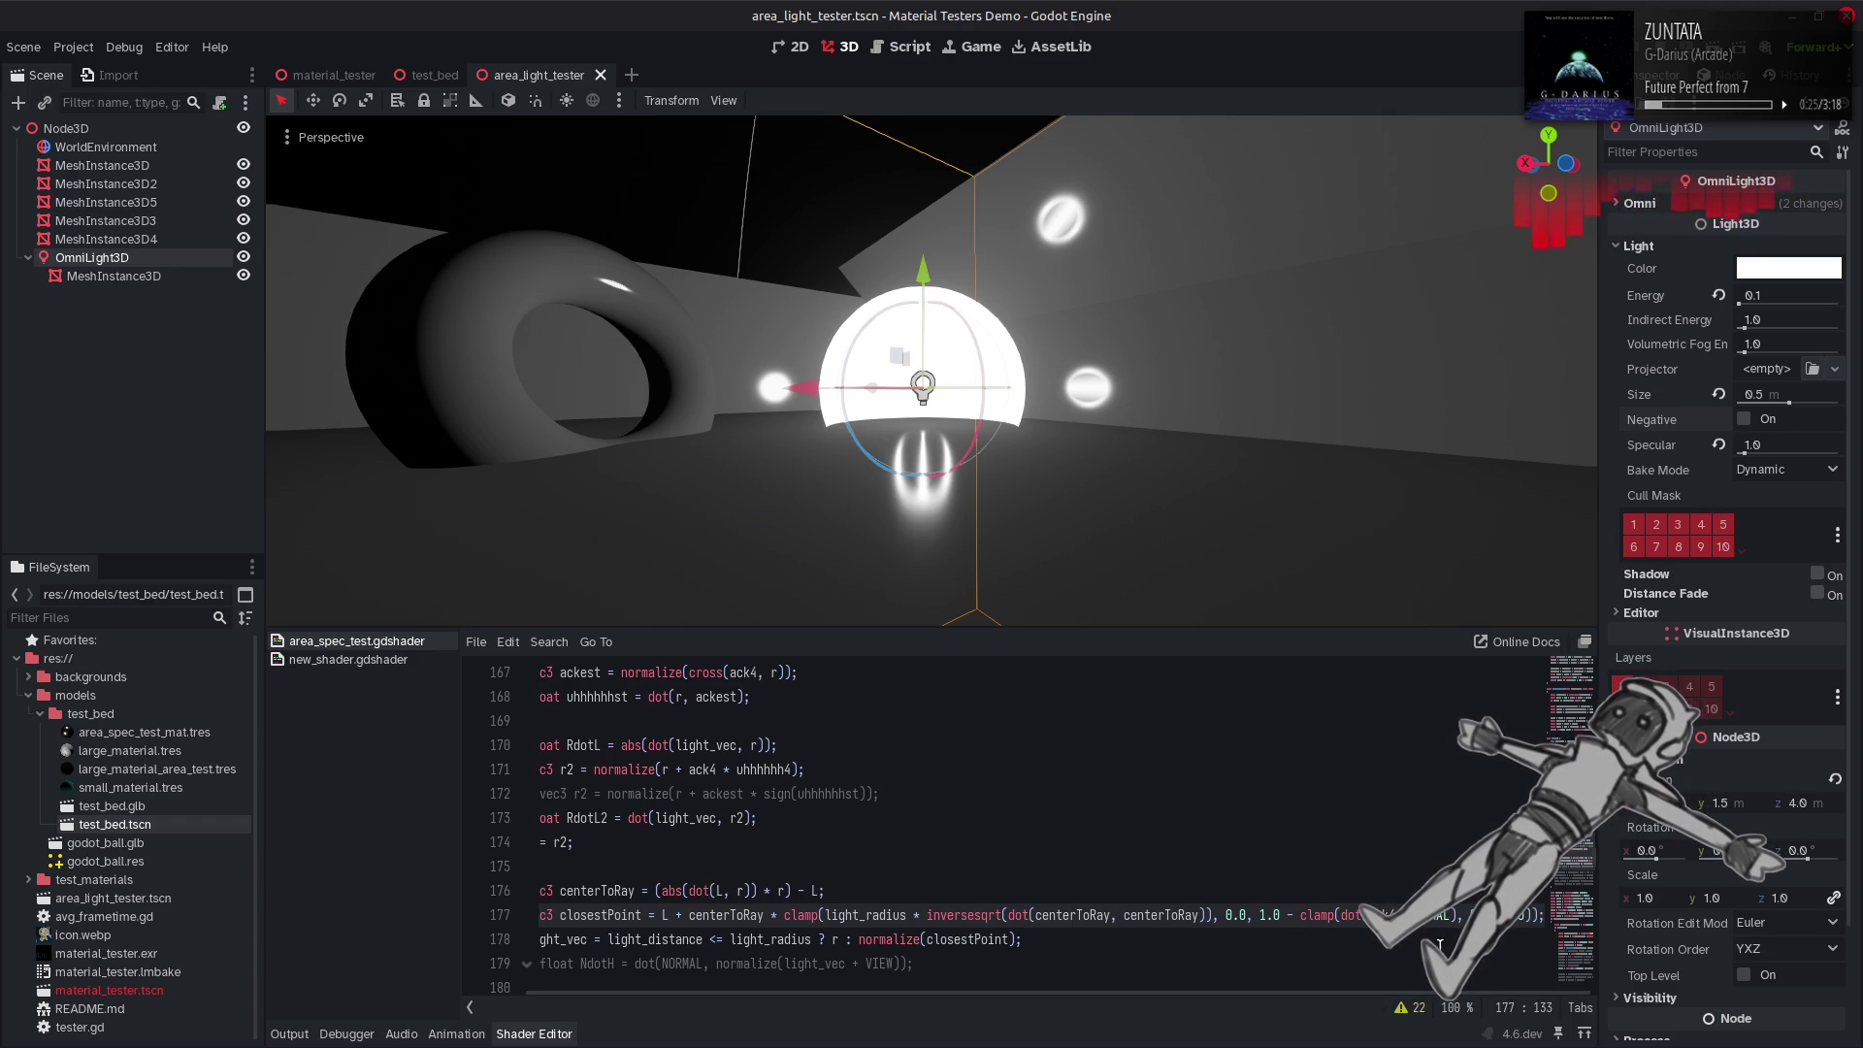
key(Left)
key(Left)
key(Left)
key(BackSpace)
key(BackSpace)
key(BackSpace)
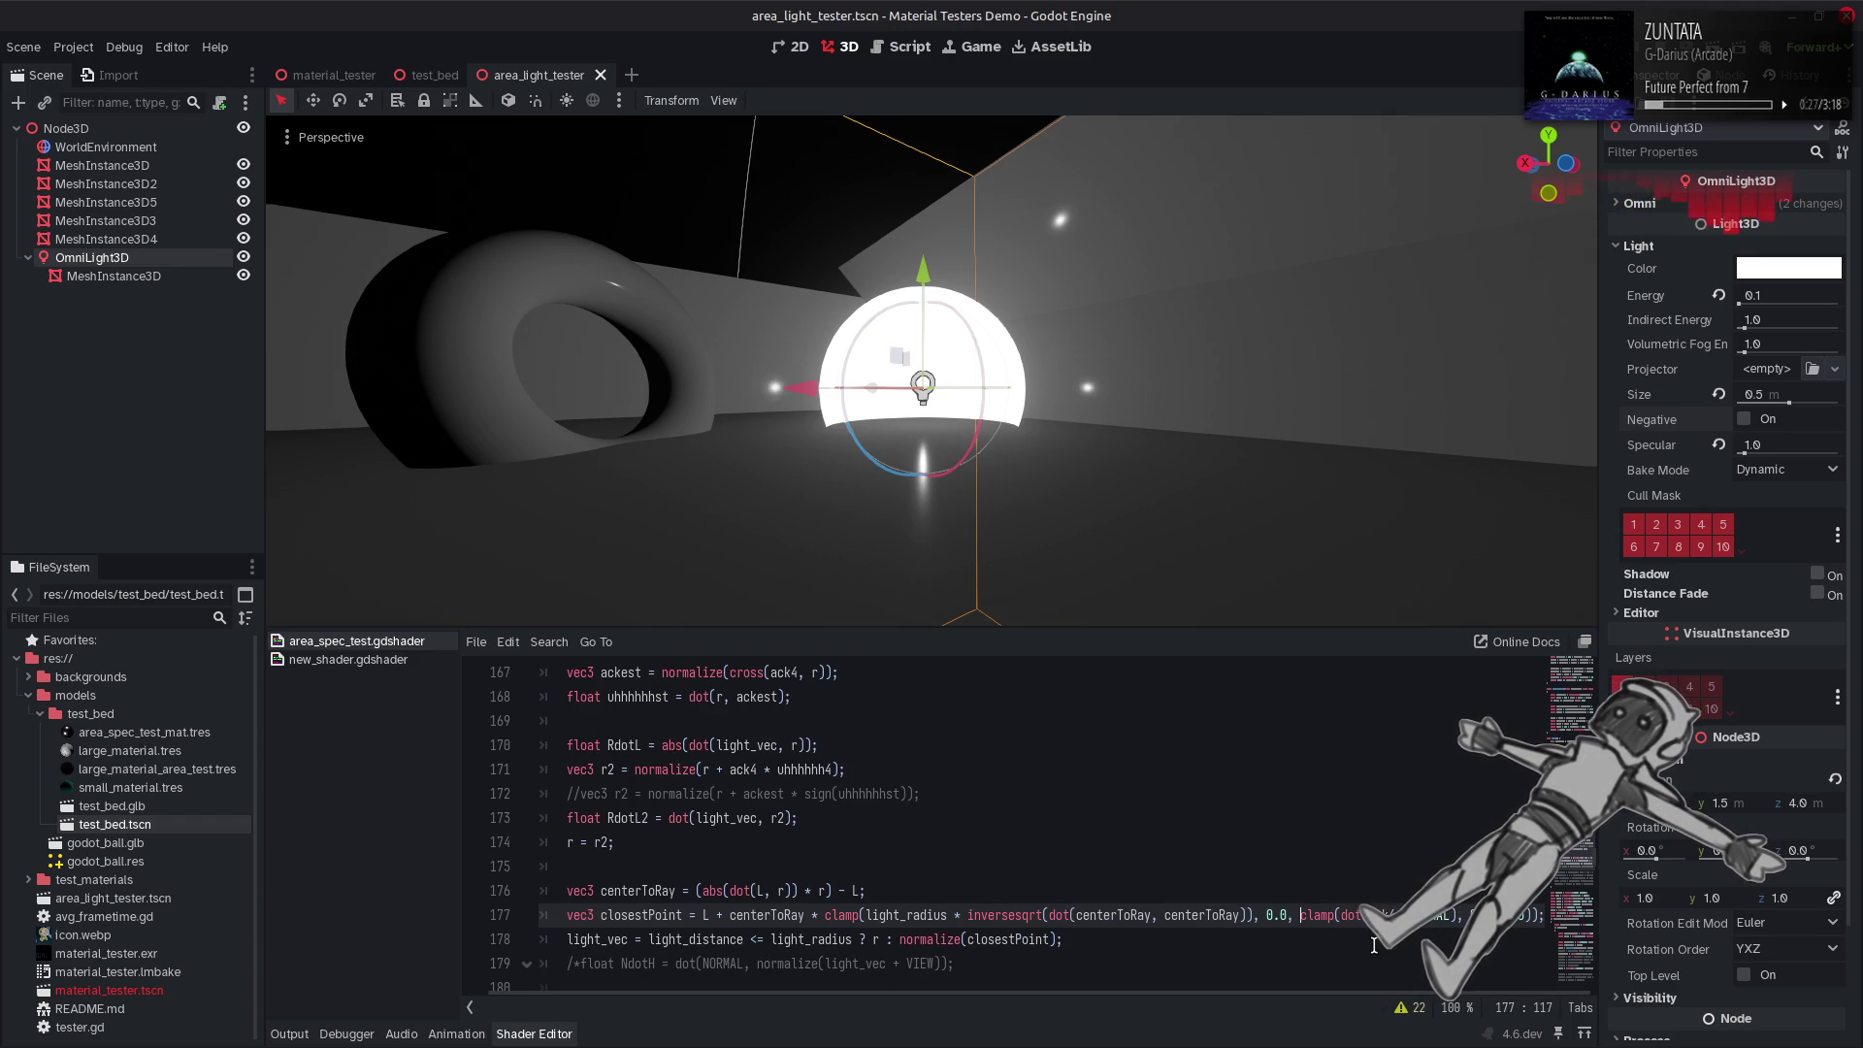
key(Right)
key(Right)
key(Right)
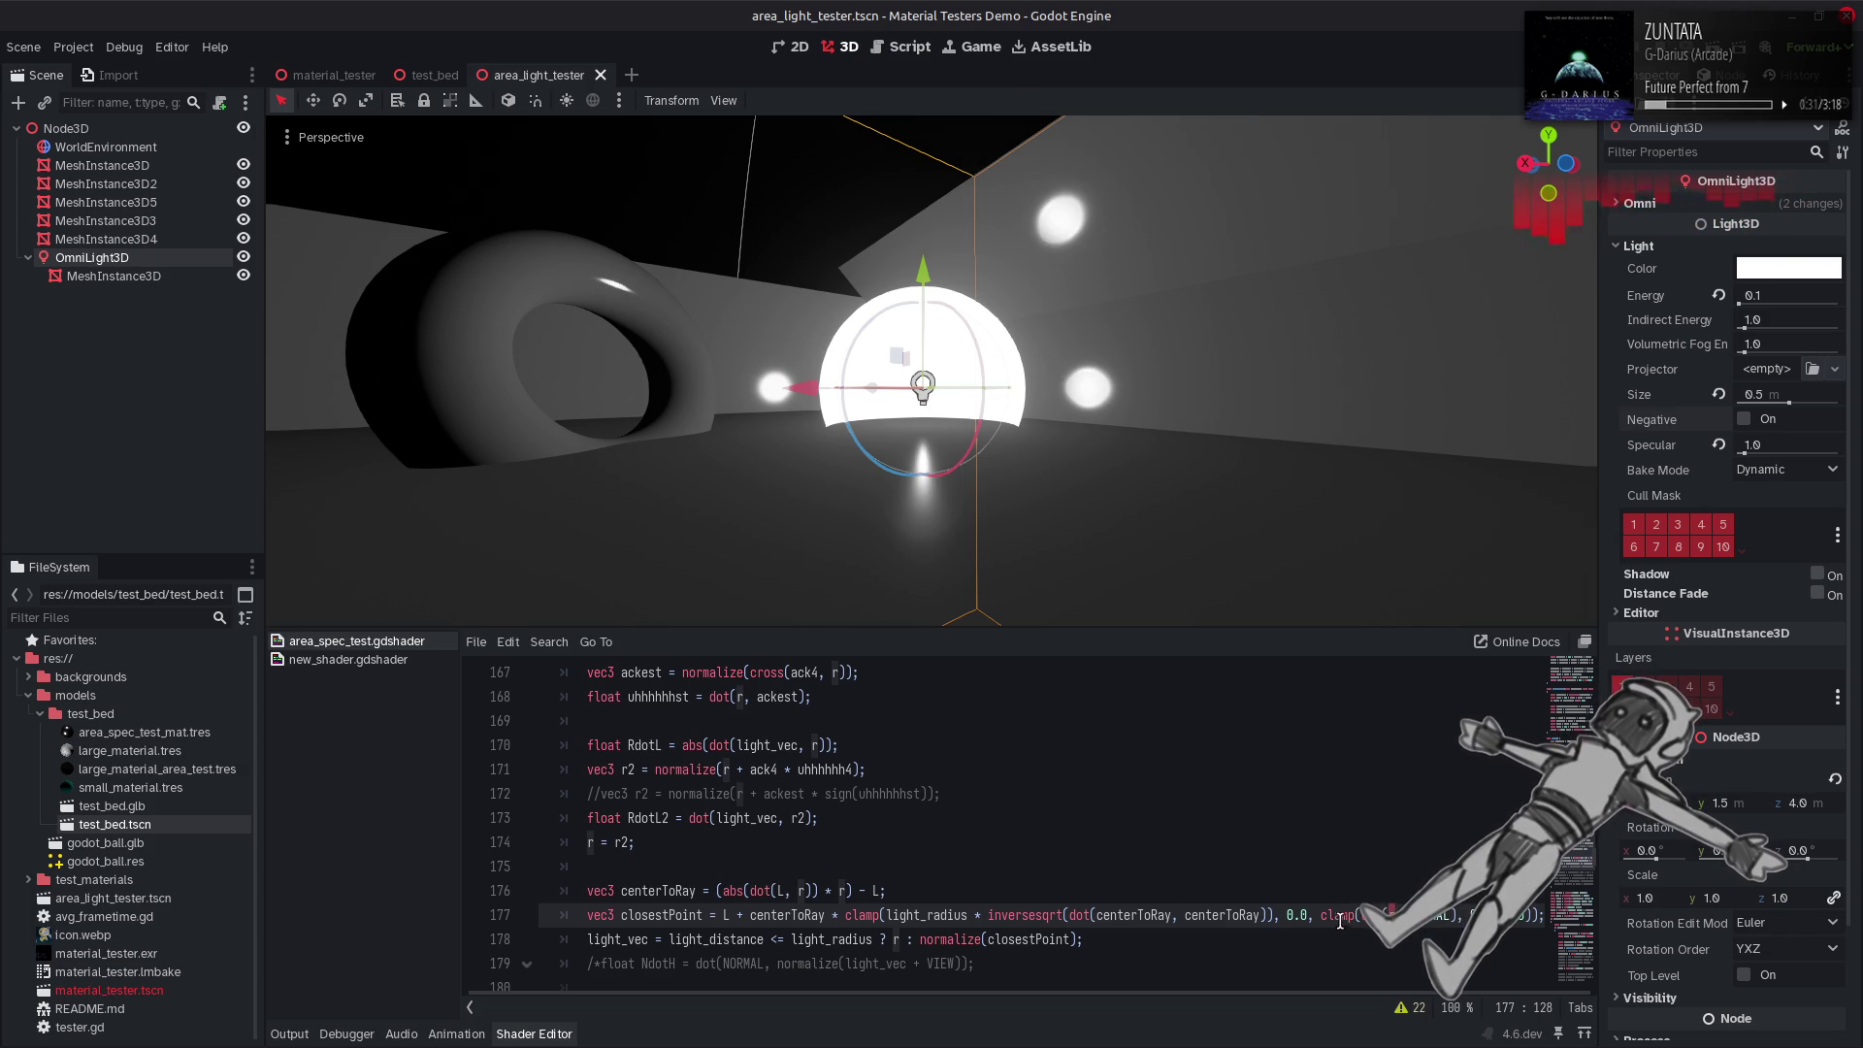
click(1520, 916)
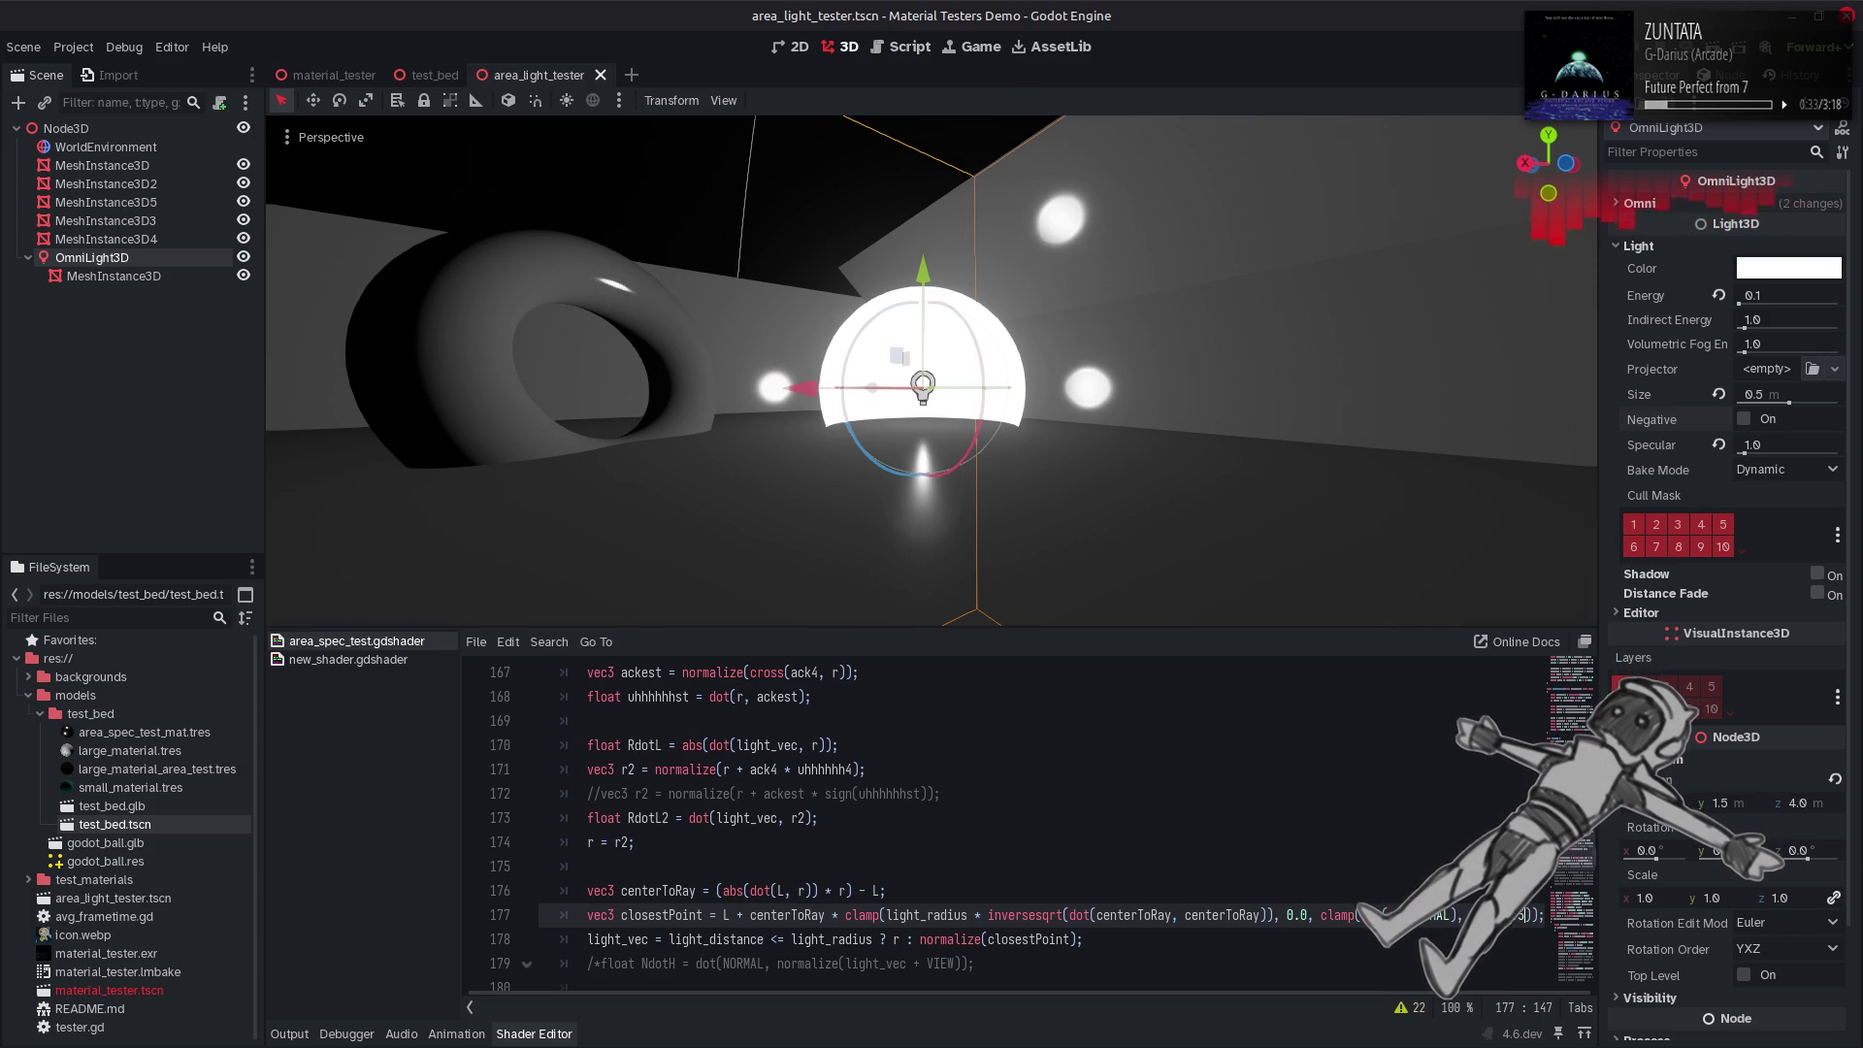
key(ctrl+s)
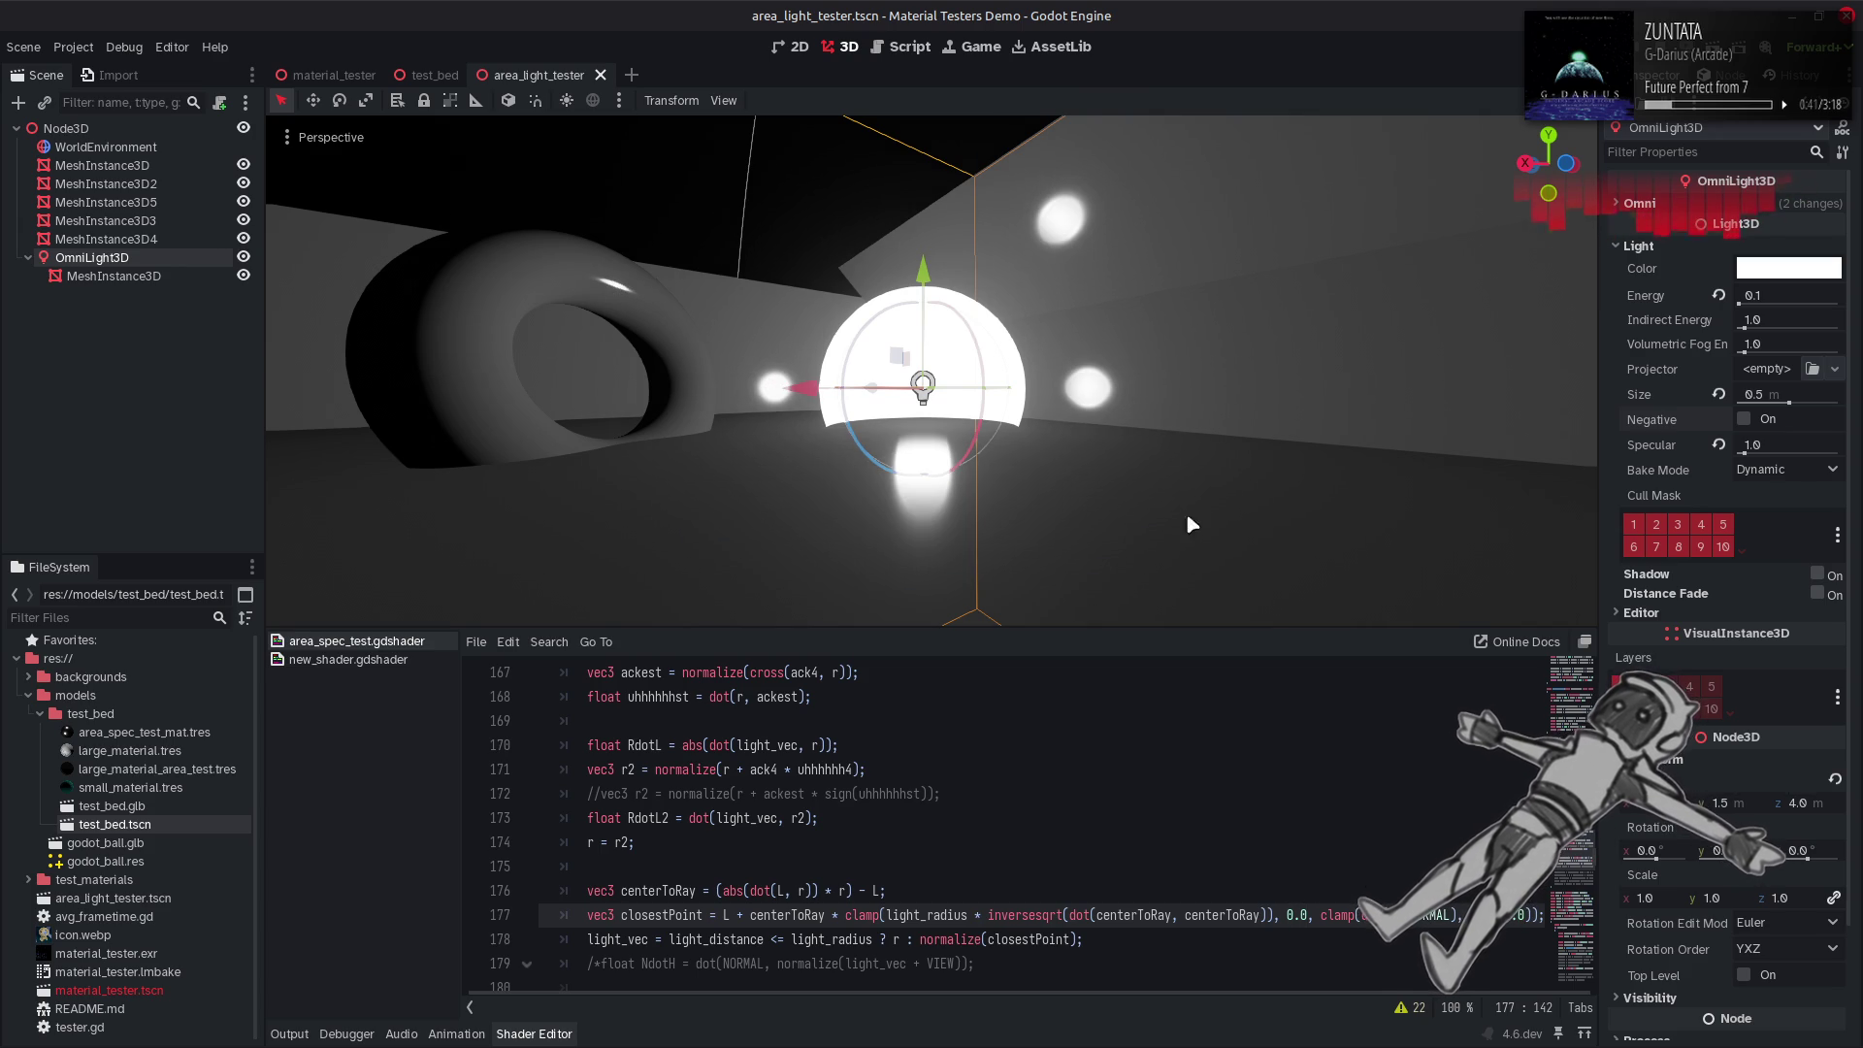
scroll(1194, 525, down, 5)
scroll(931, 369, up, 5)
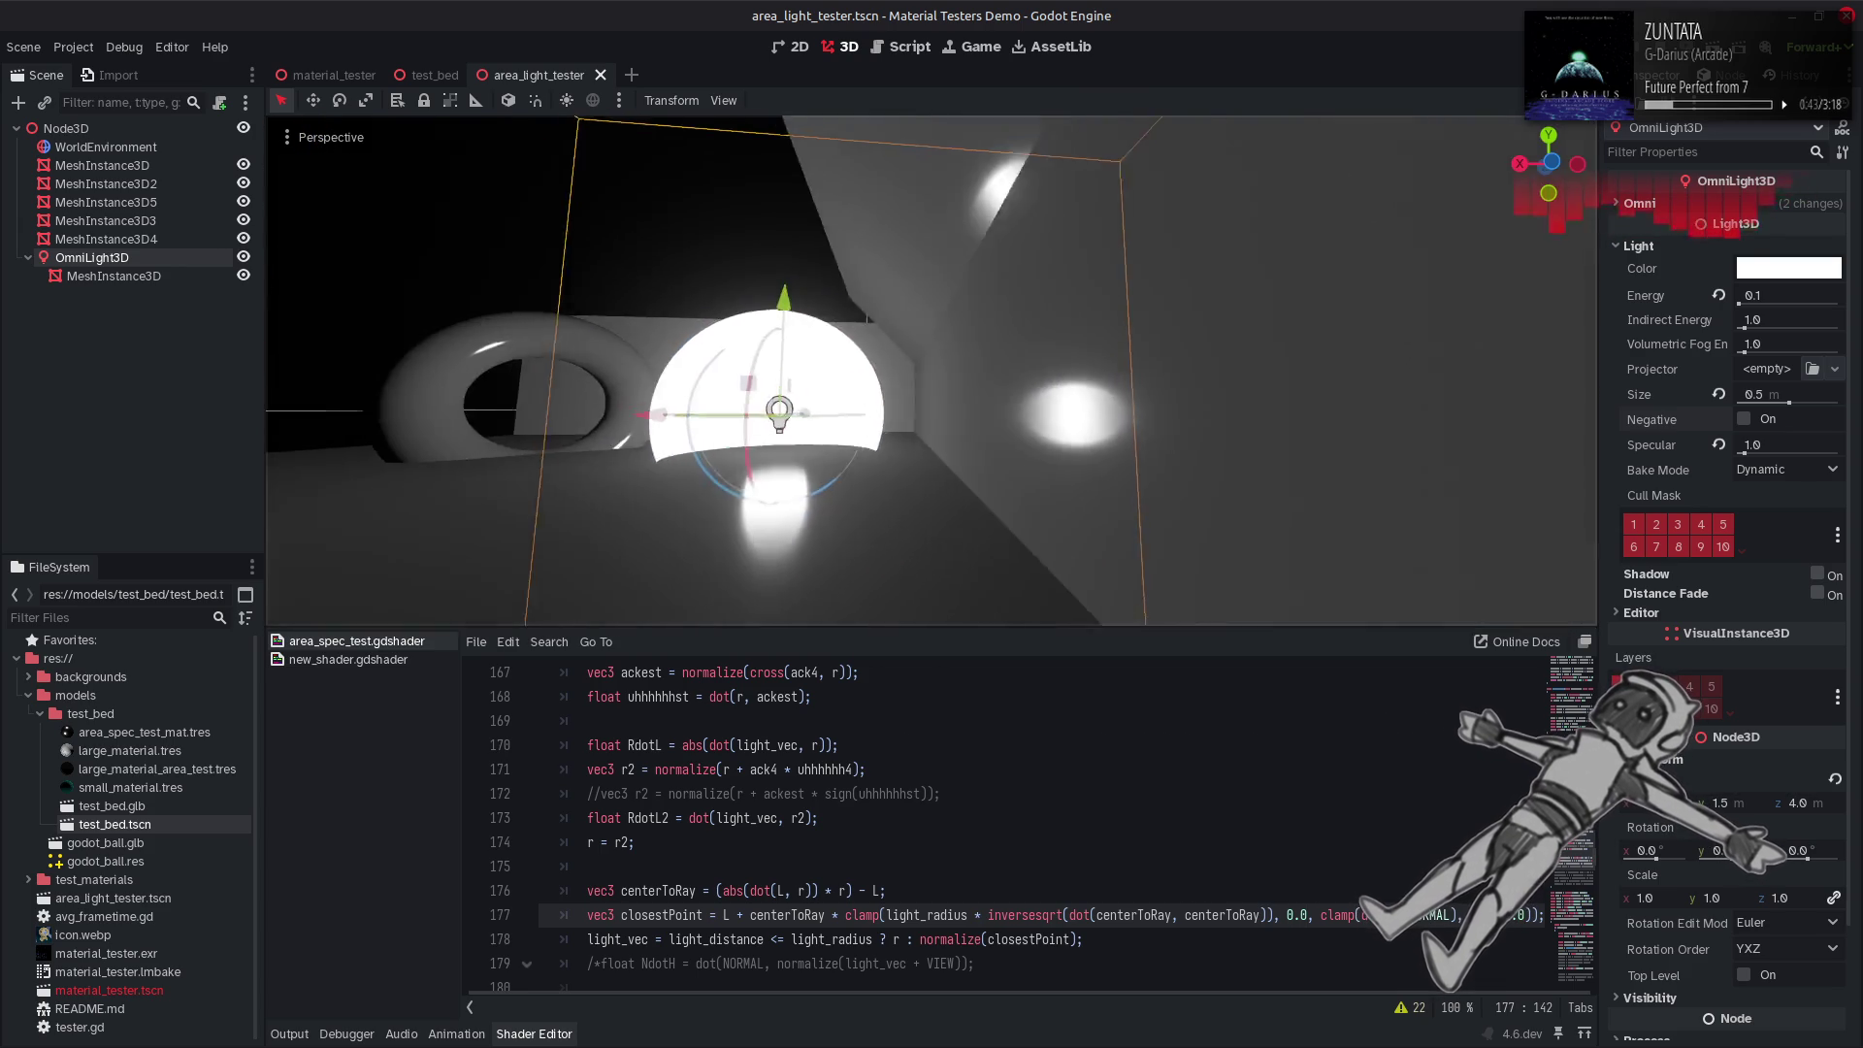
key(a)
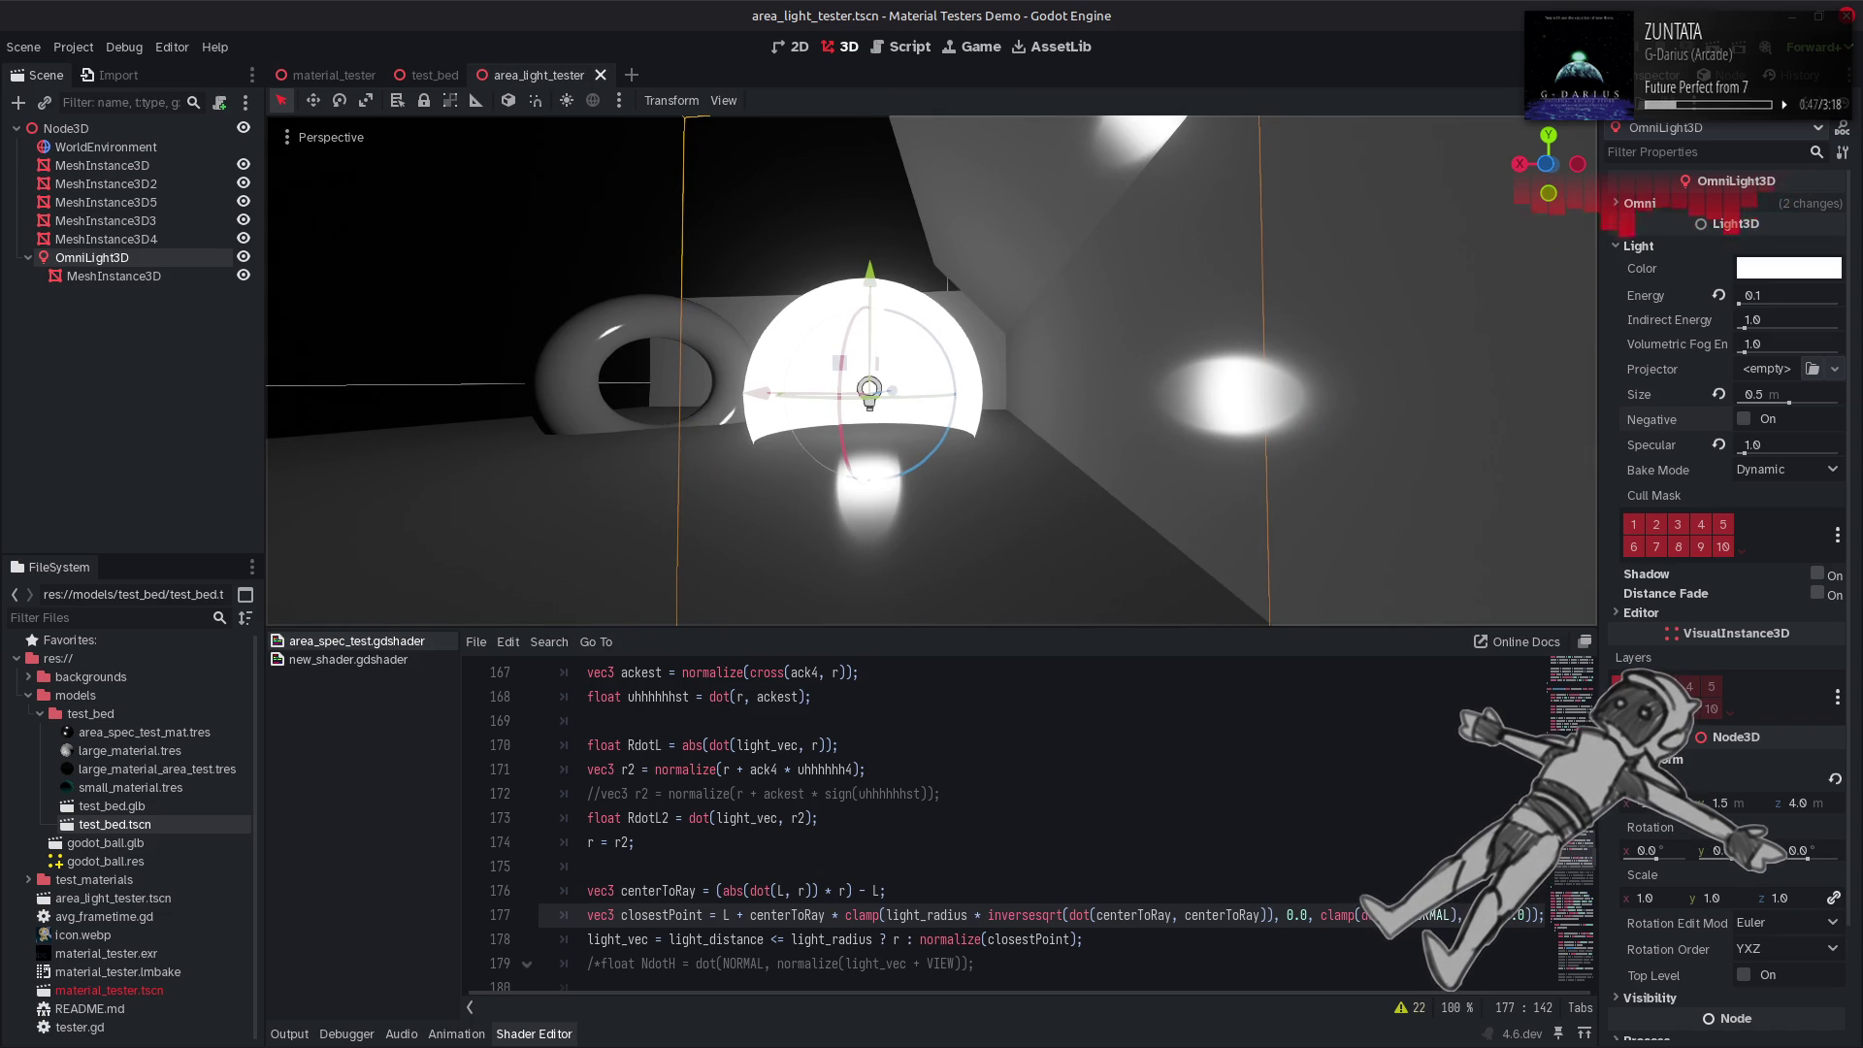
click(1511, 916)
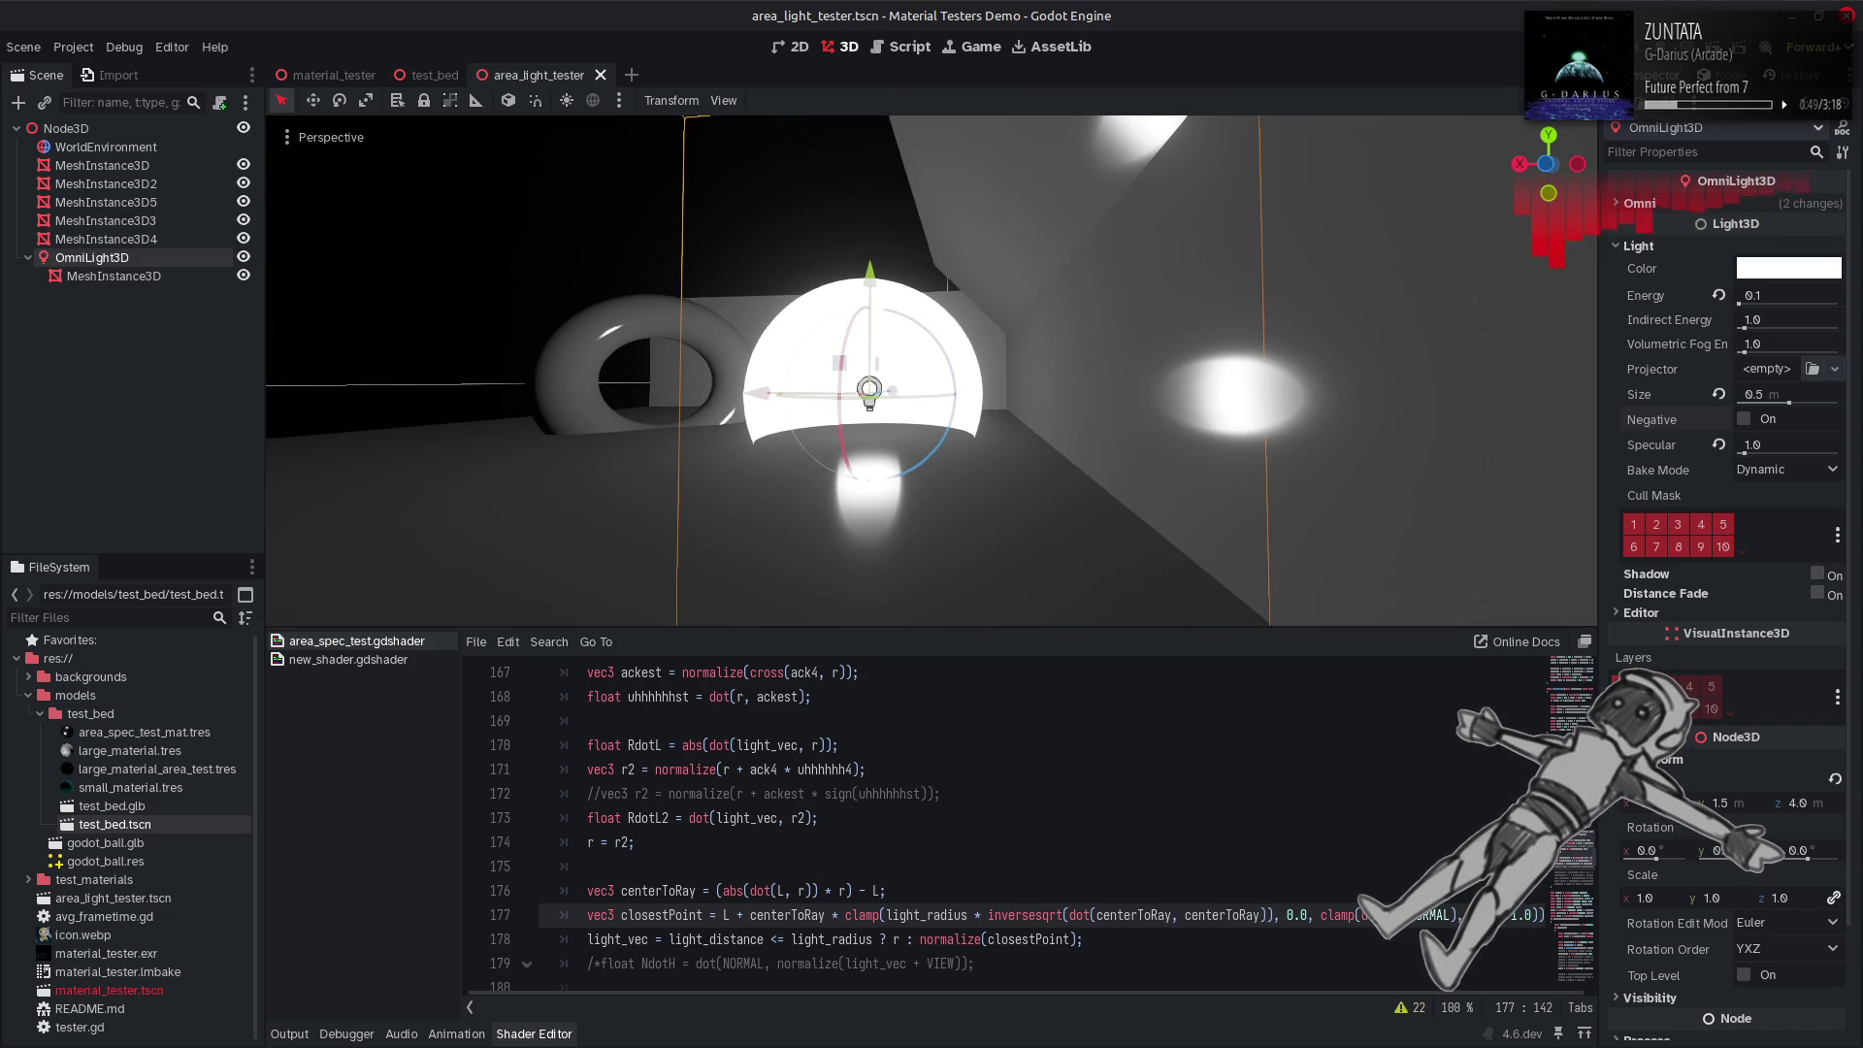
key(ctrl+s)
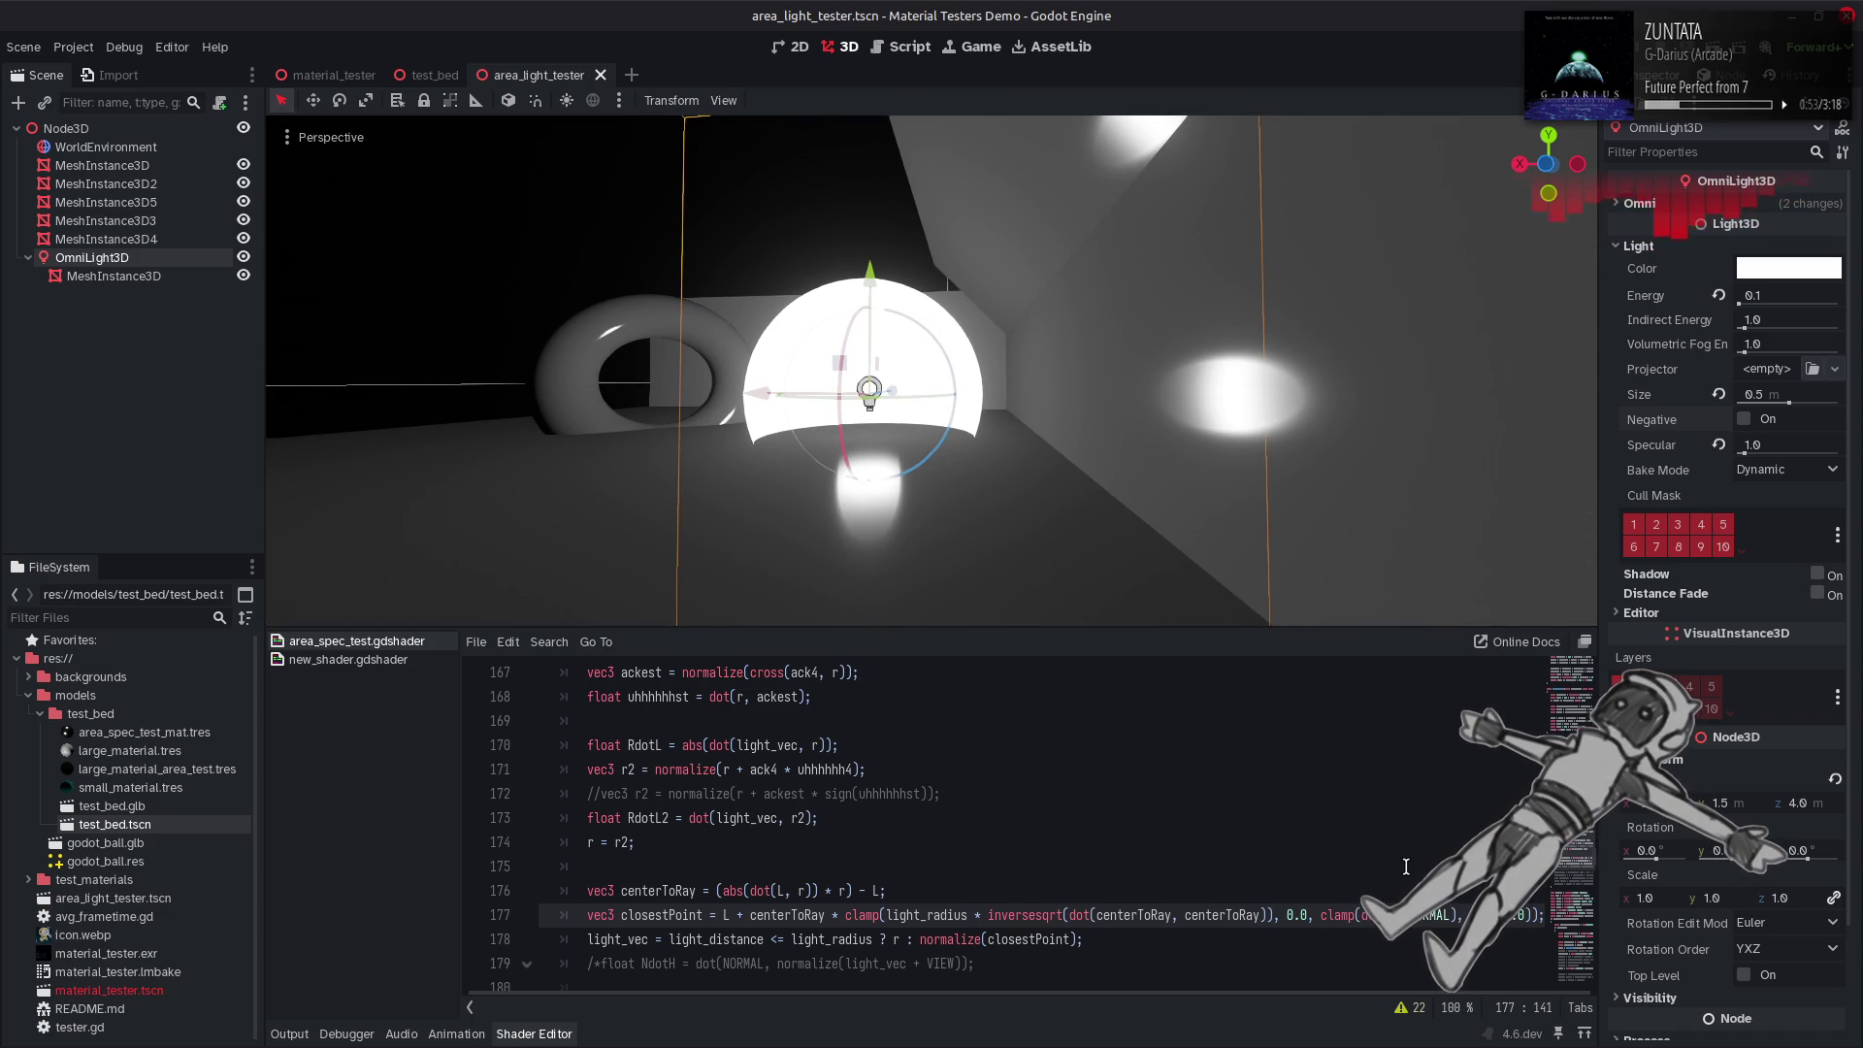
scroll(1336, 915, up, 3)
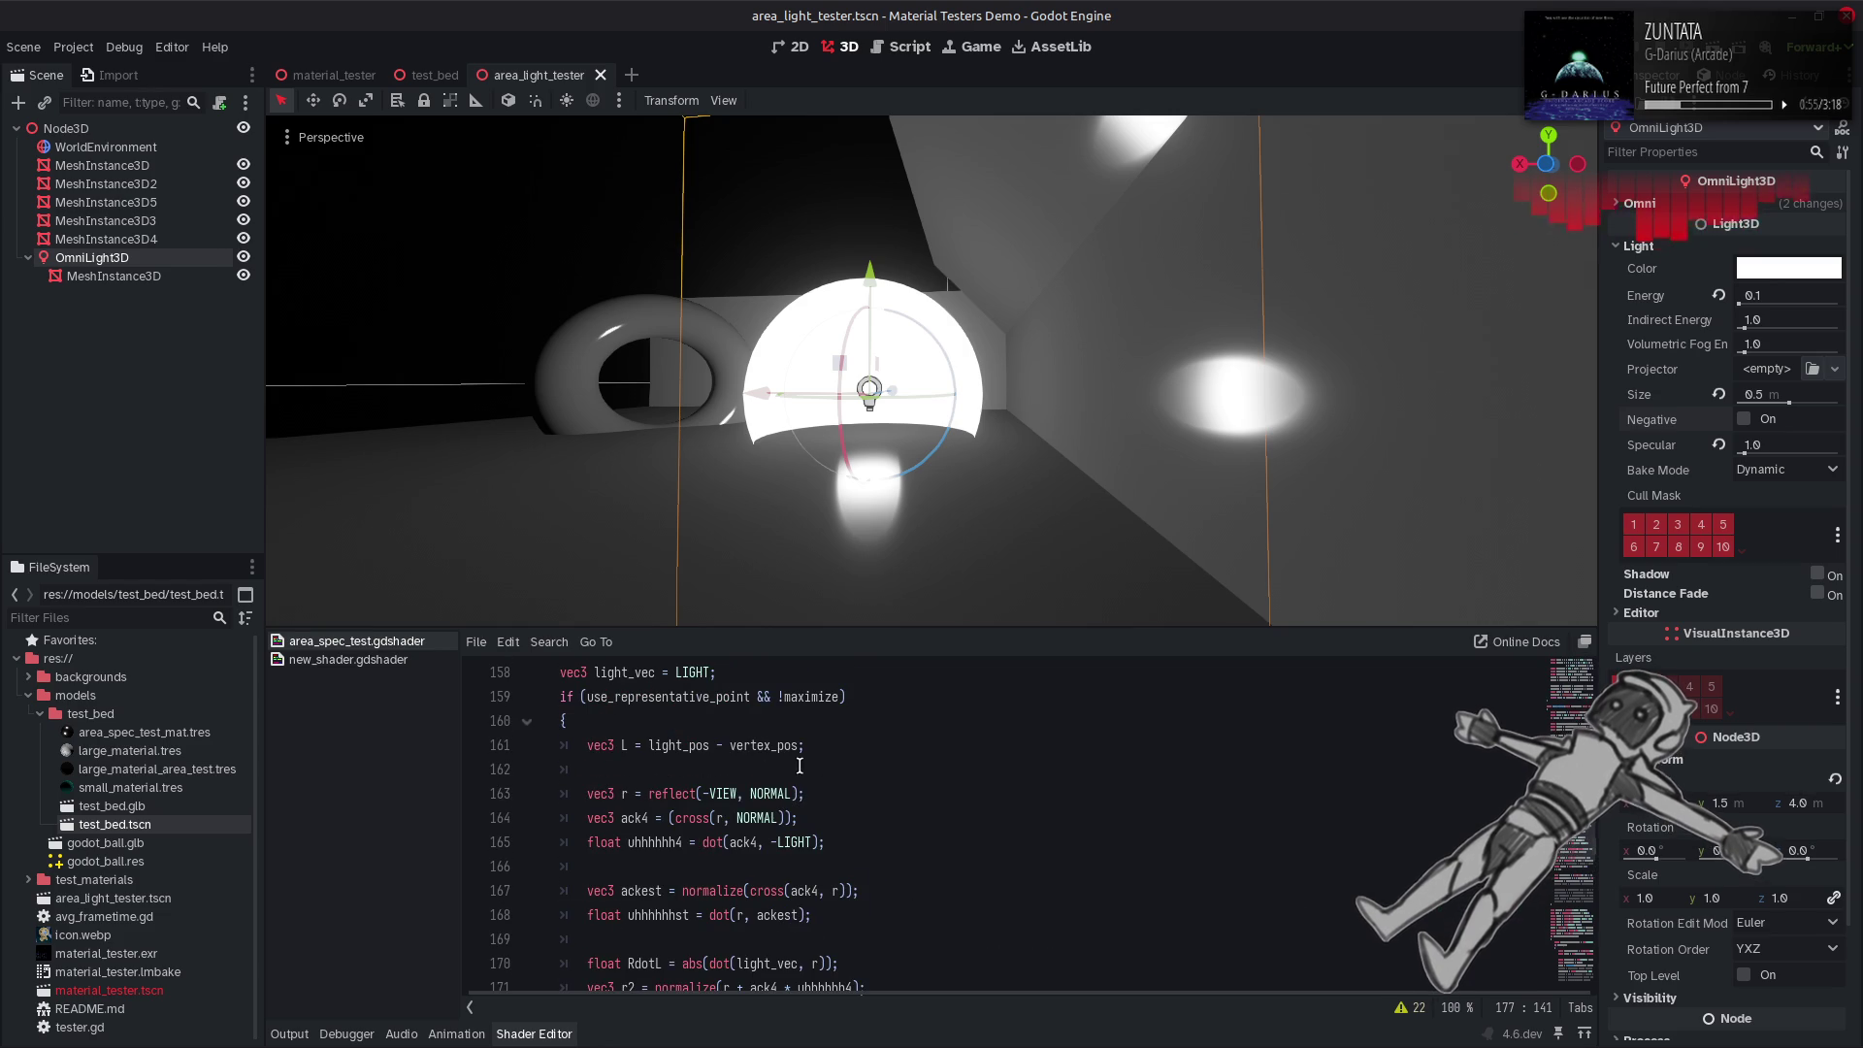
double_click(713, 891)
key(ctrl+c)
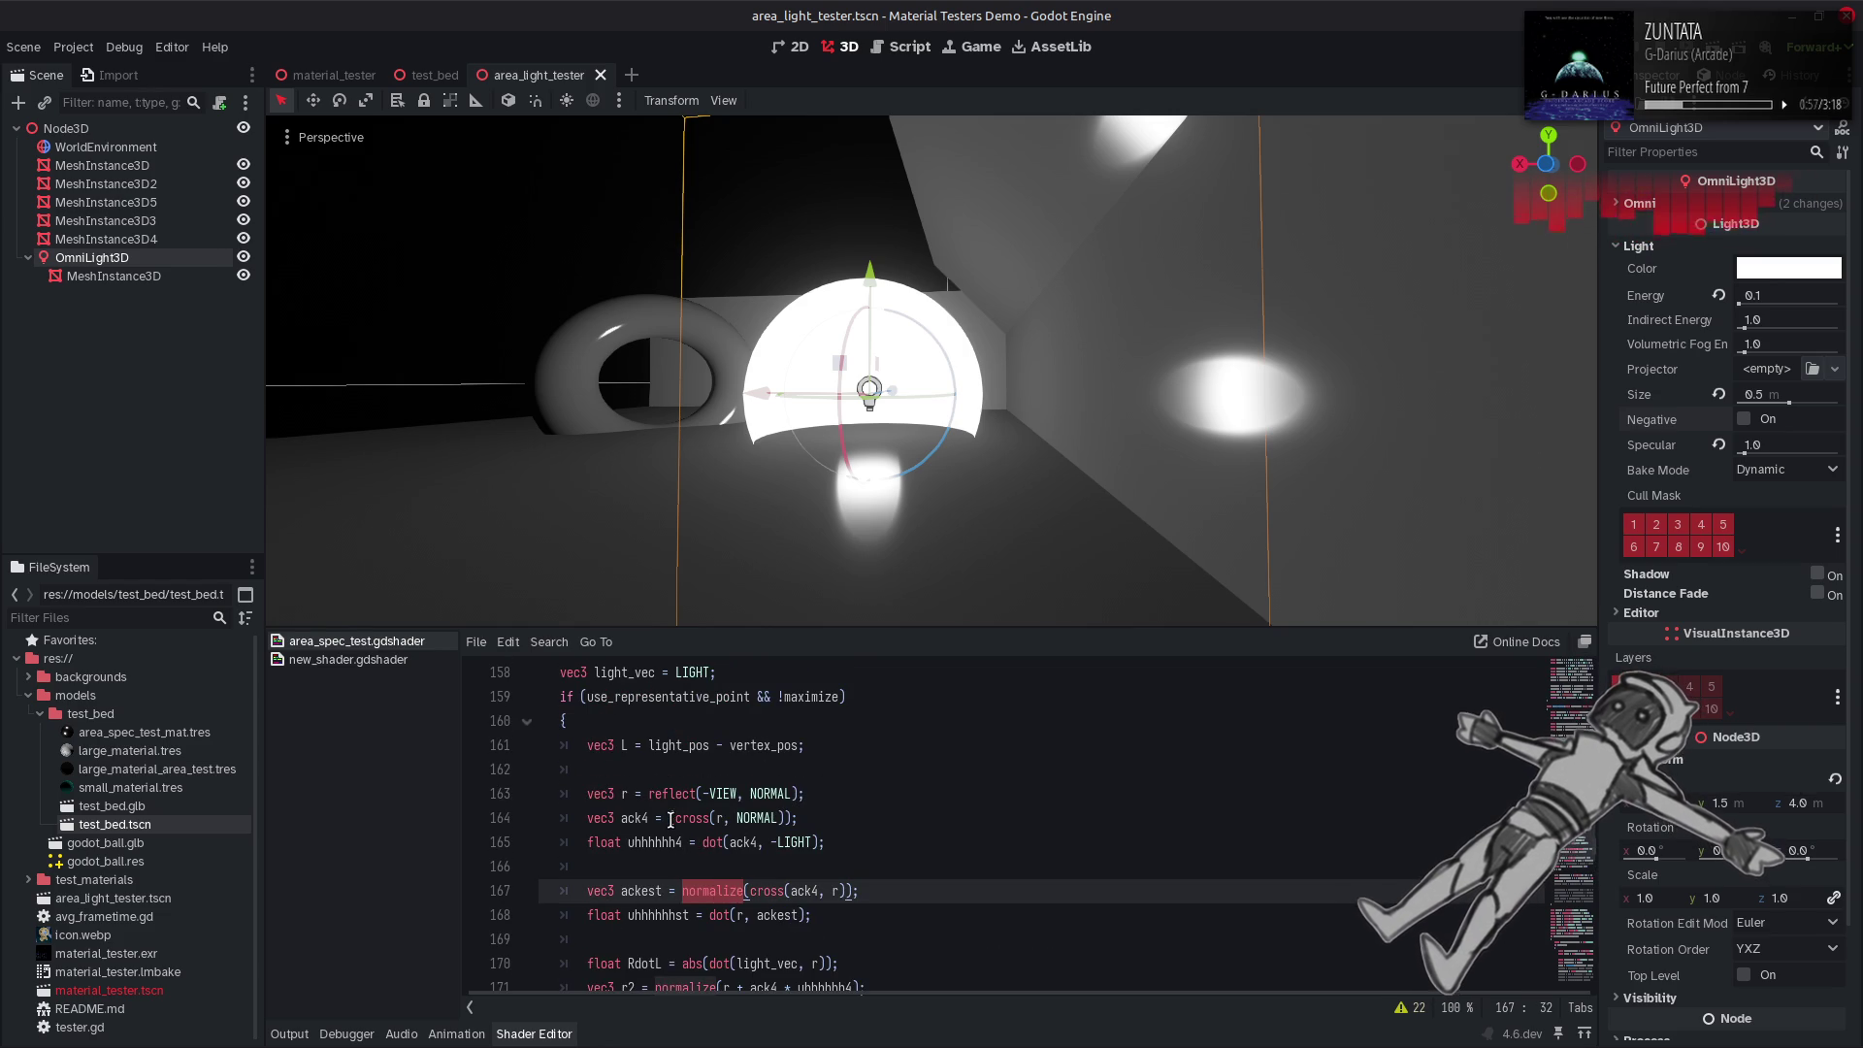
click(673, 818)
key(ctrl+v)
key(ctrl+s)
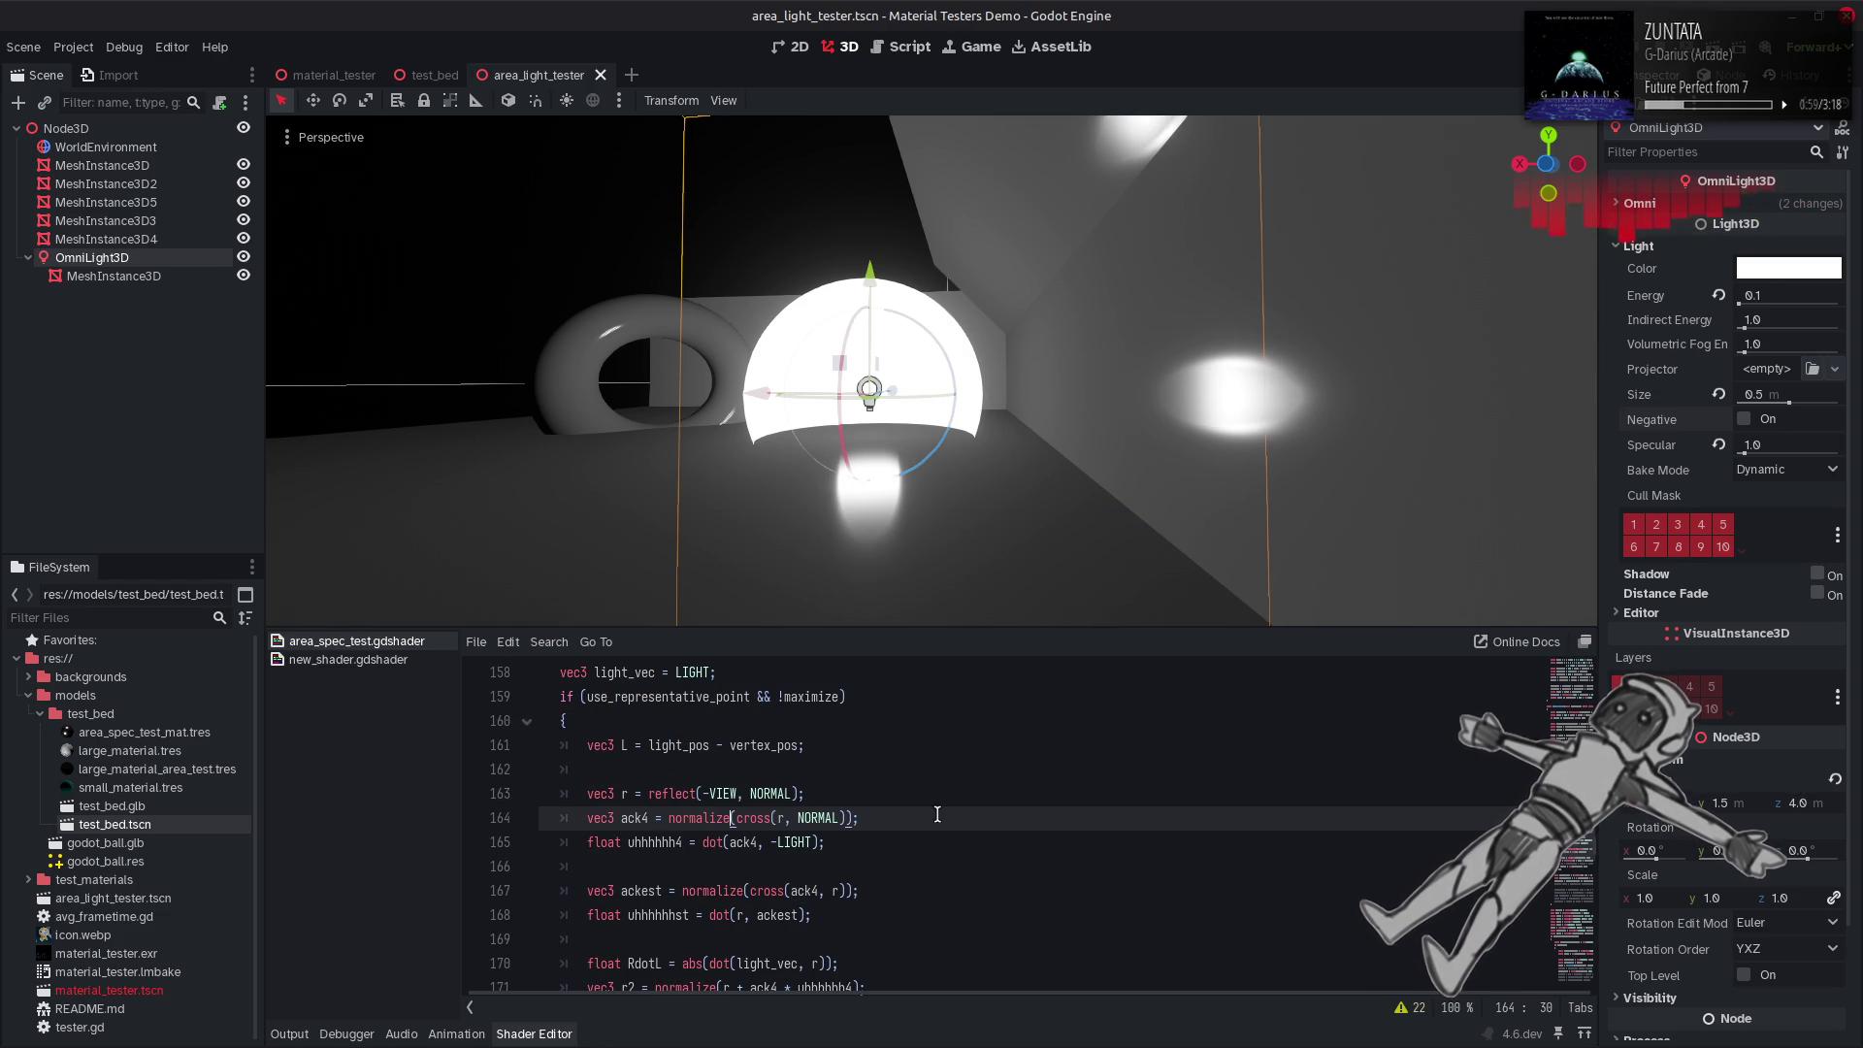
mouse_move(874, 436)
mouse_down()
mouse_move(825, 418)
mouse_move(912, 374)
mouse_move(864, 388)
mouse_move(951, 398)
mouse_move(918, 383)
mouse_move(967, 267)
mouse_move(990, 585)
mouse_up()
key(ctrl+z)
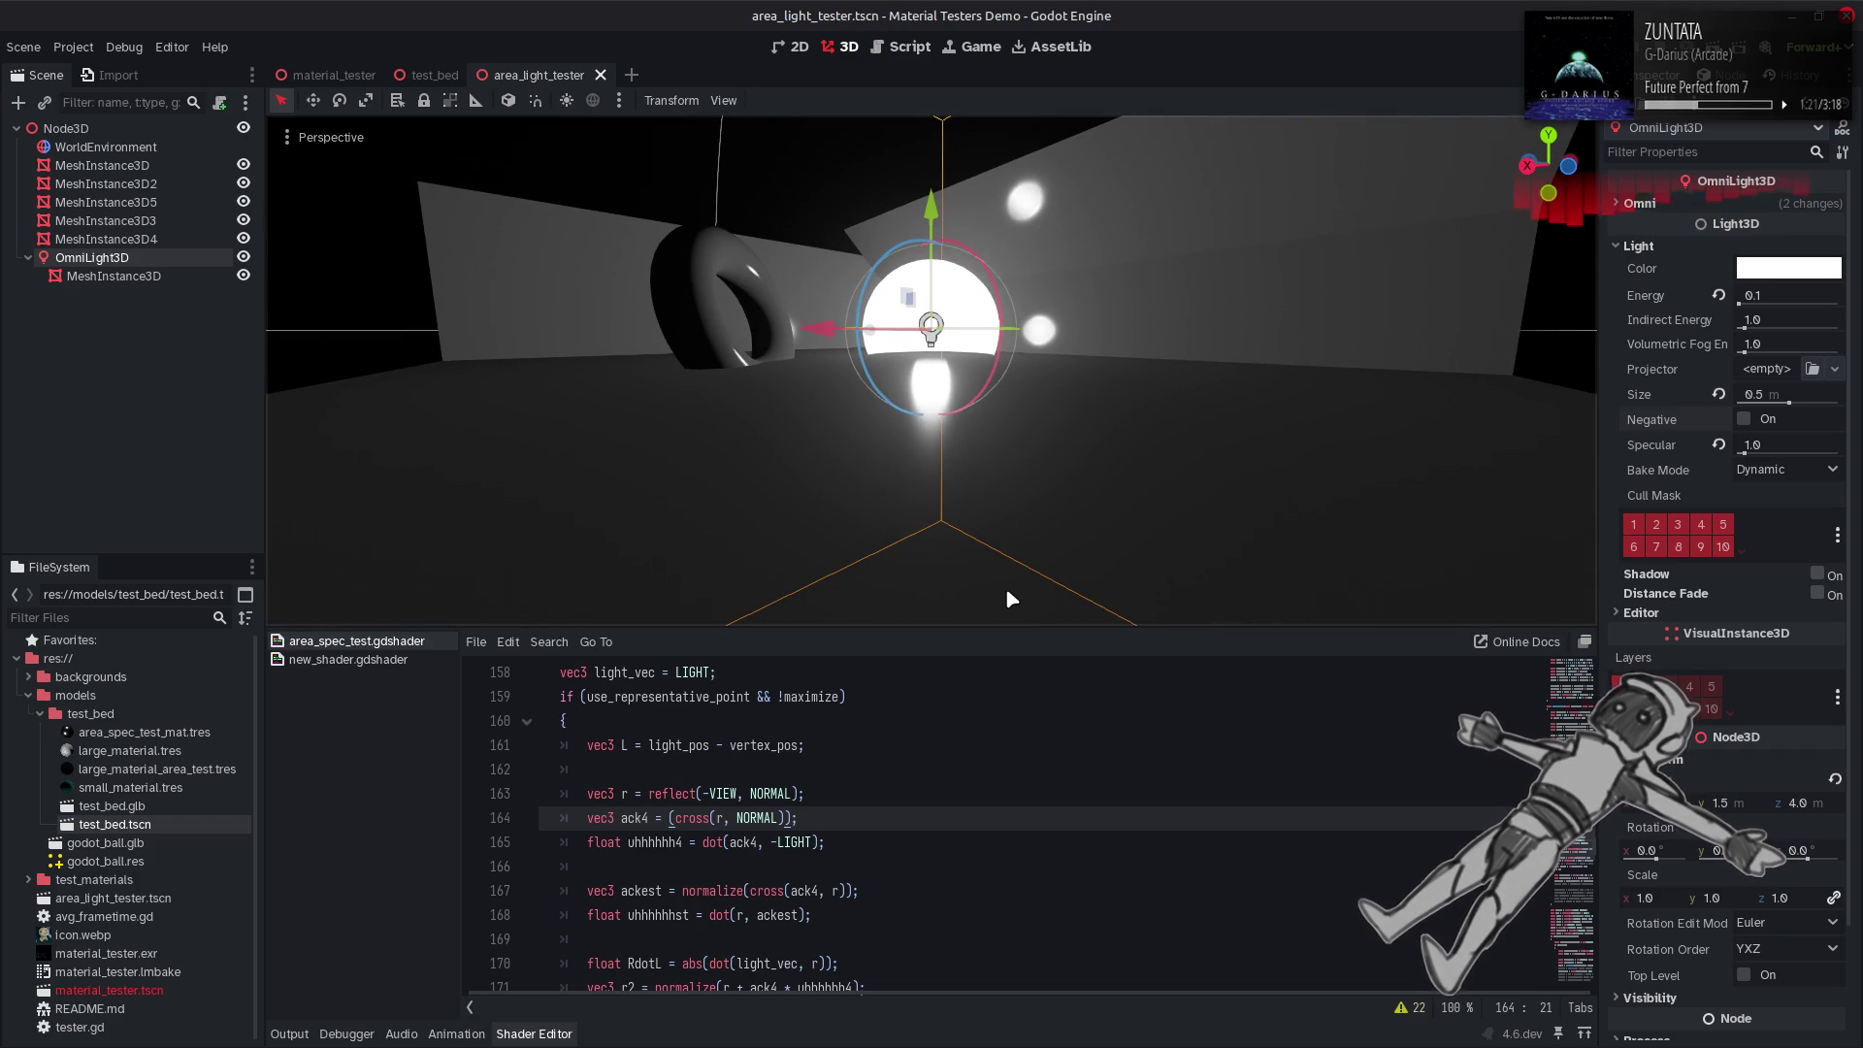
scroll(1240, 750, down, 5)
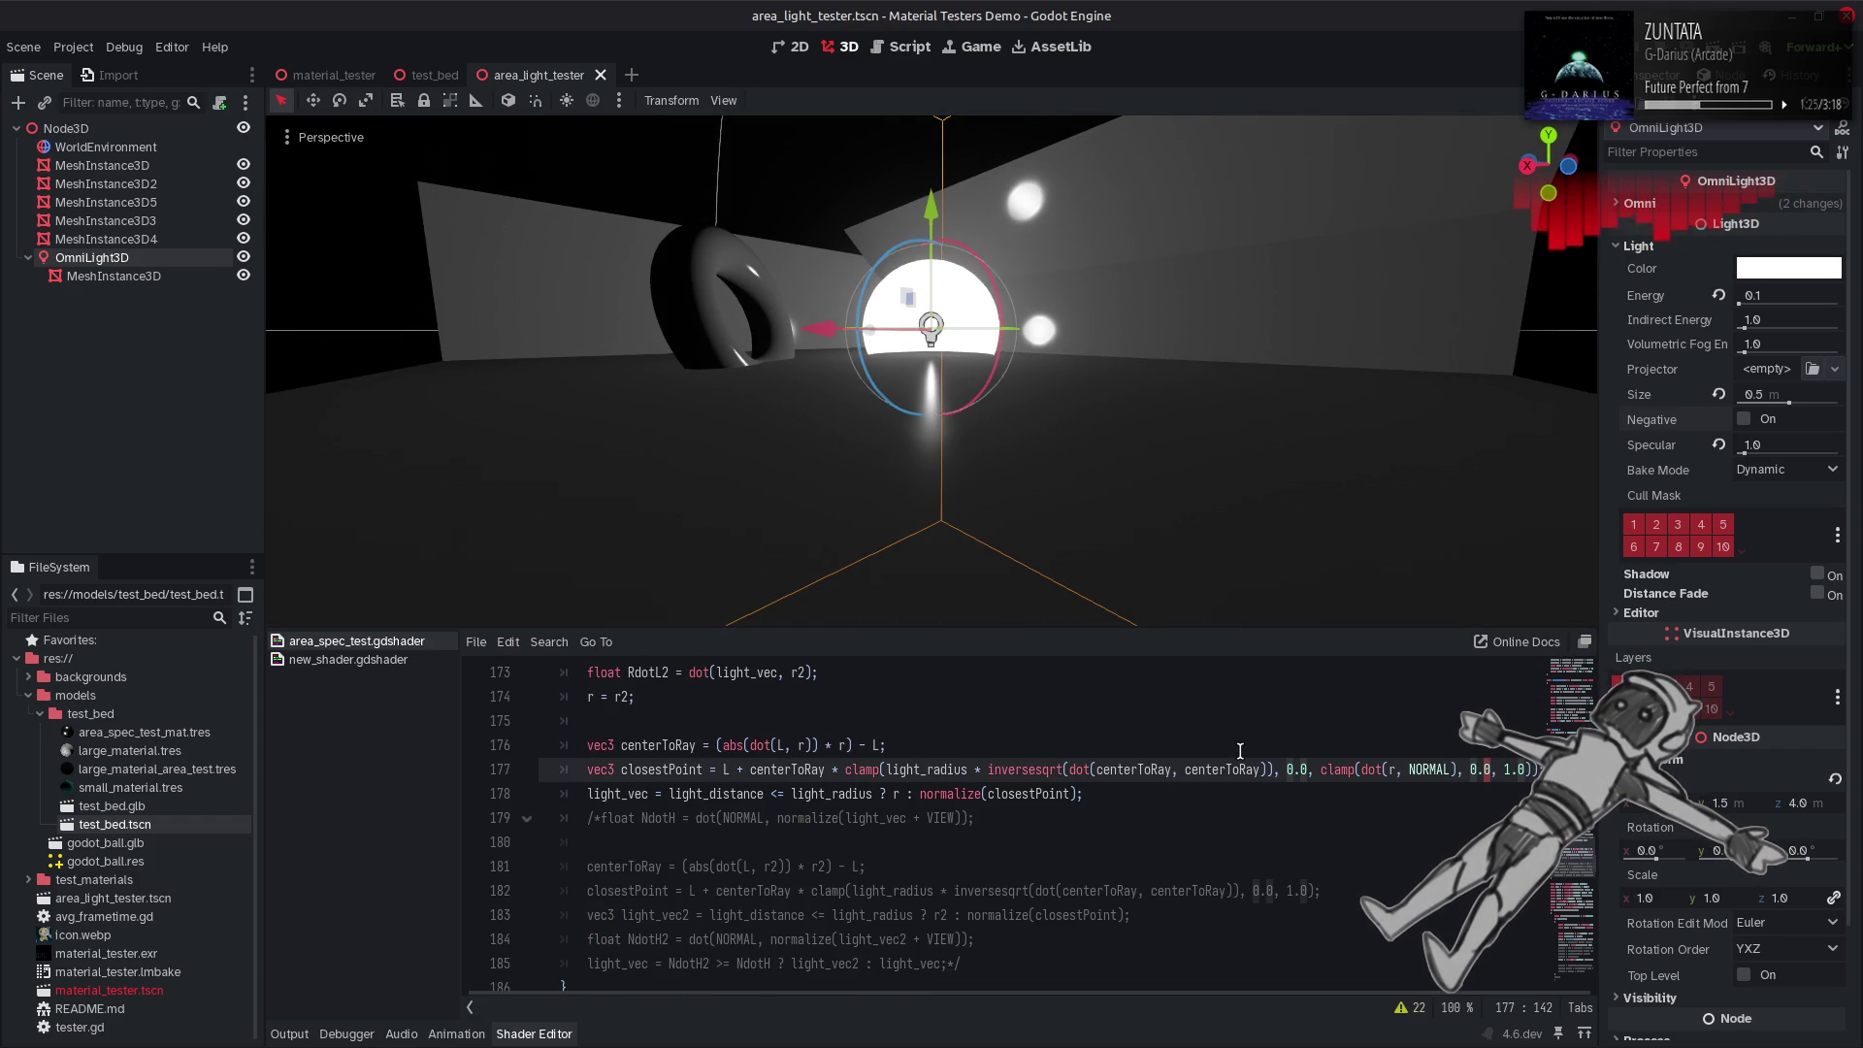
Multiply dot(r, NORMAL) in line 177's inner clamp by 0.5 and recompile.
mouse_move(1167, 447)
mouse_down()
mouse_move(1117, 563)
mouse_move(1072, 419)
mouse_up()
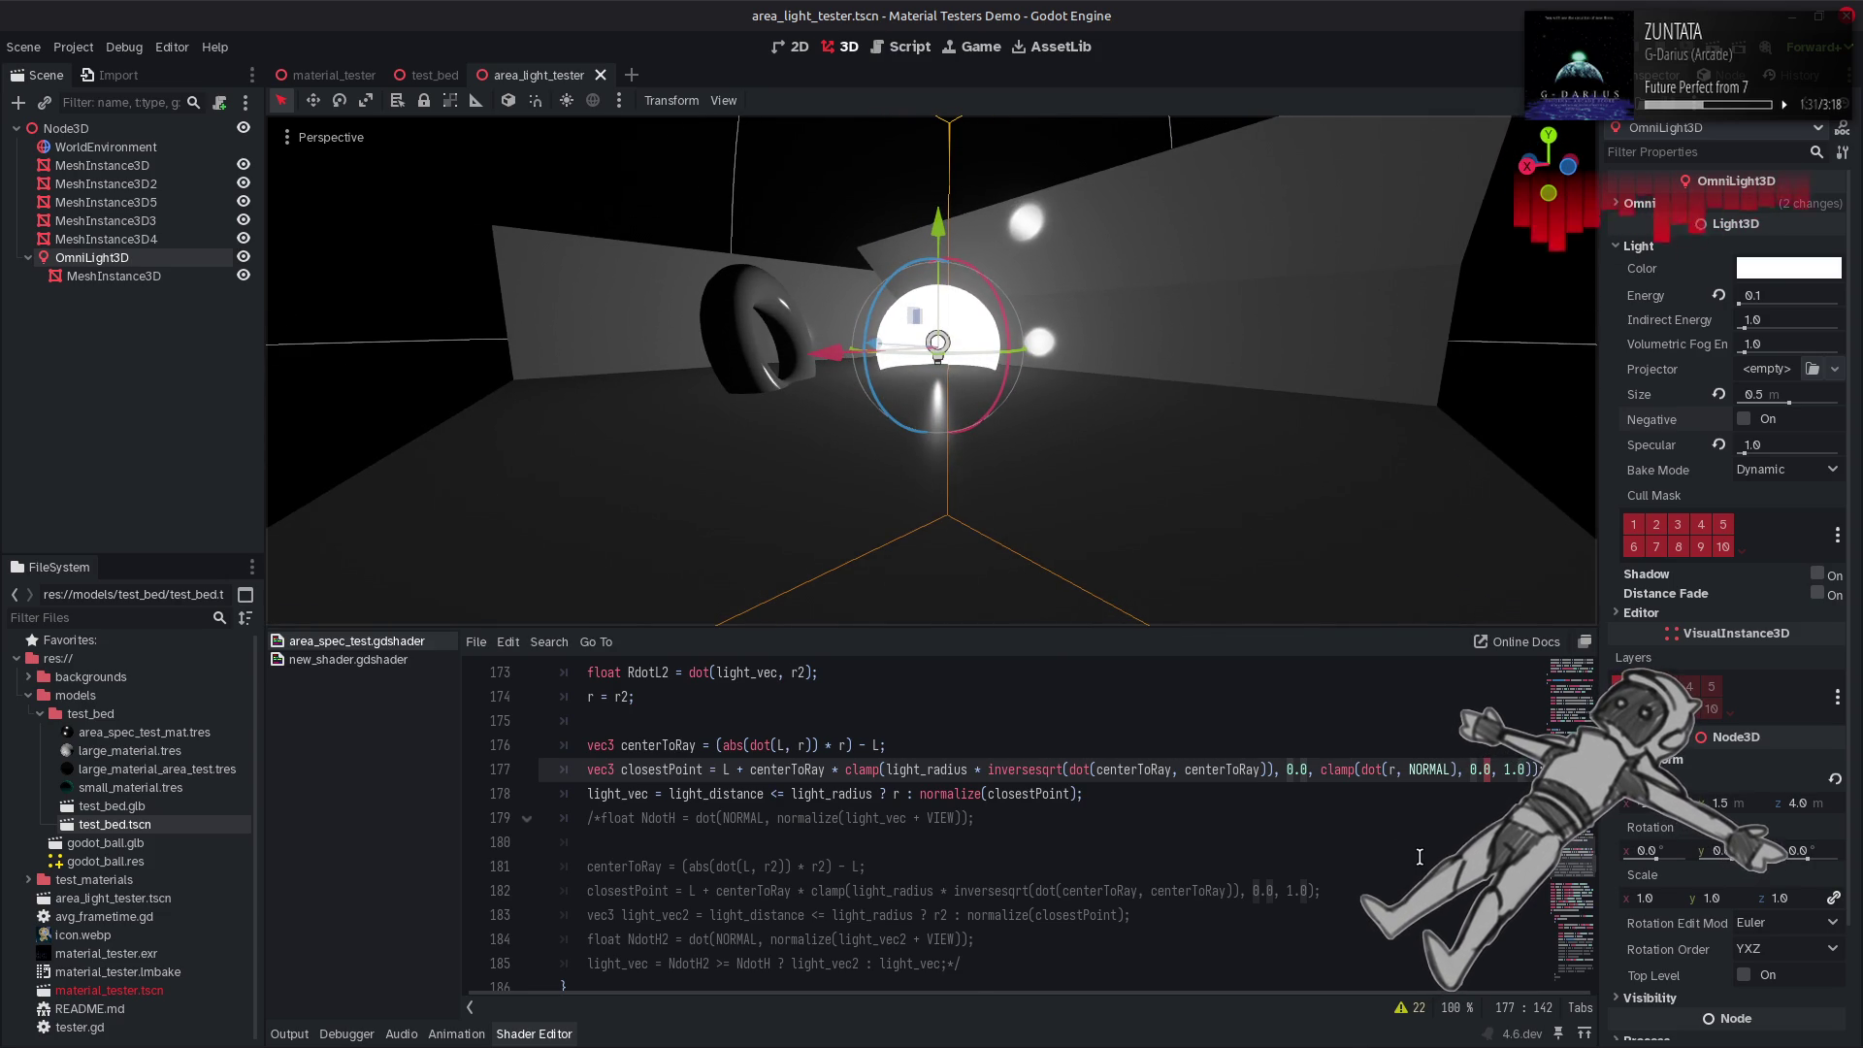
scroll(1135, 771, up, 3)
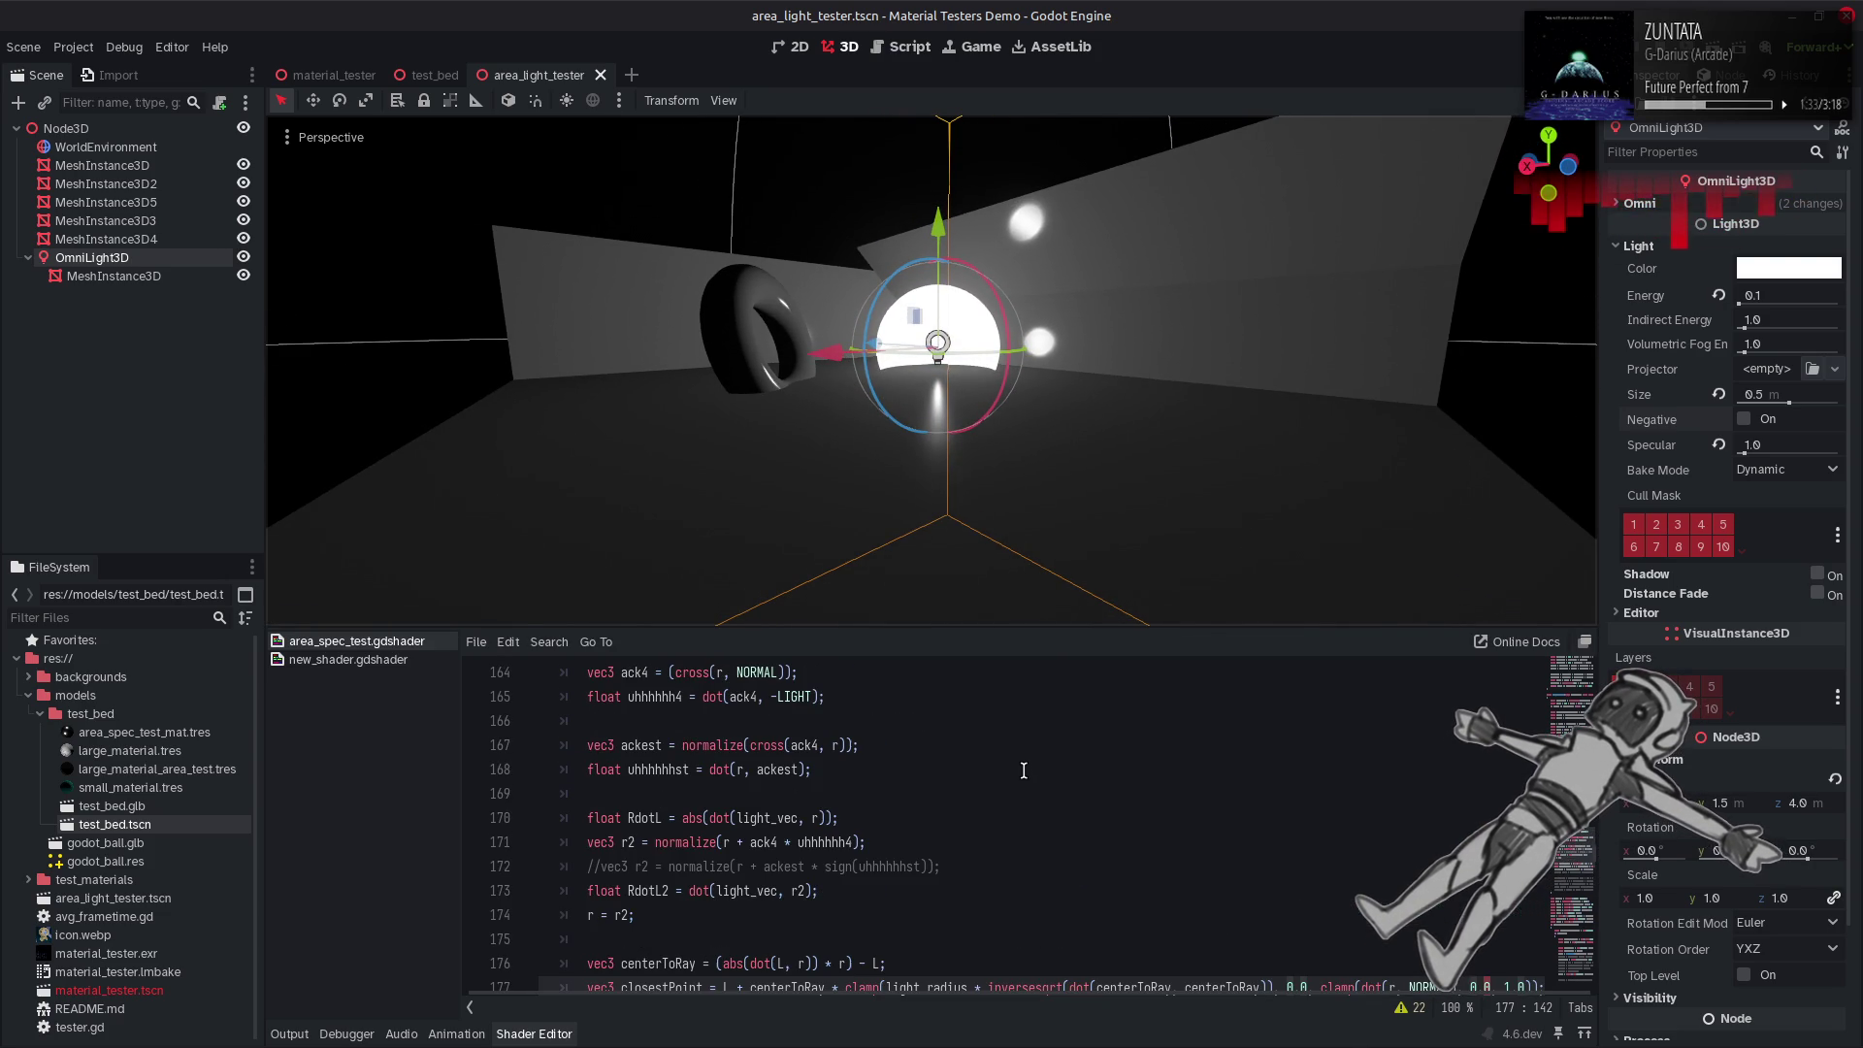
scroll(1024, 771, up, 7)
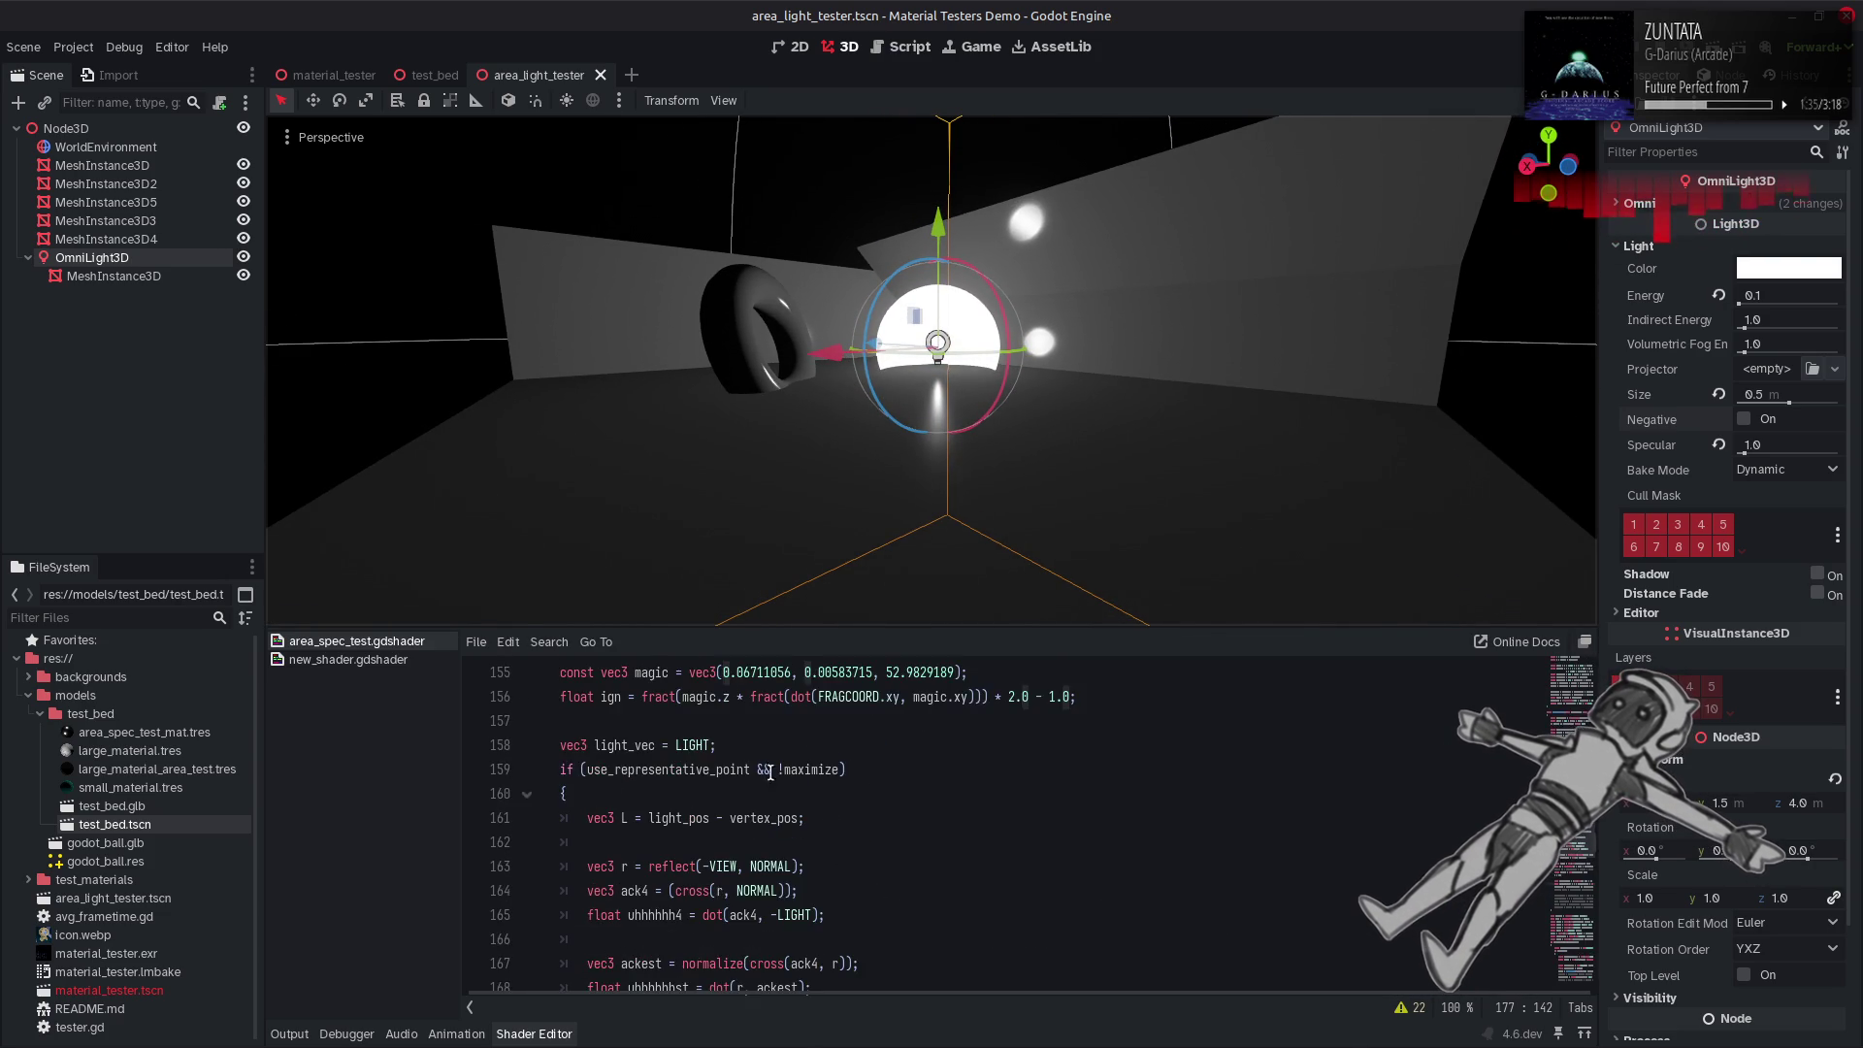
double_click(633, 769)
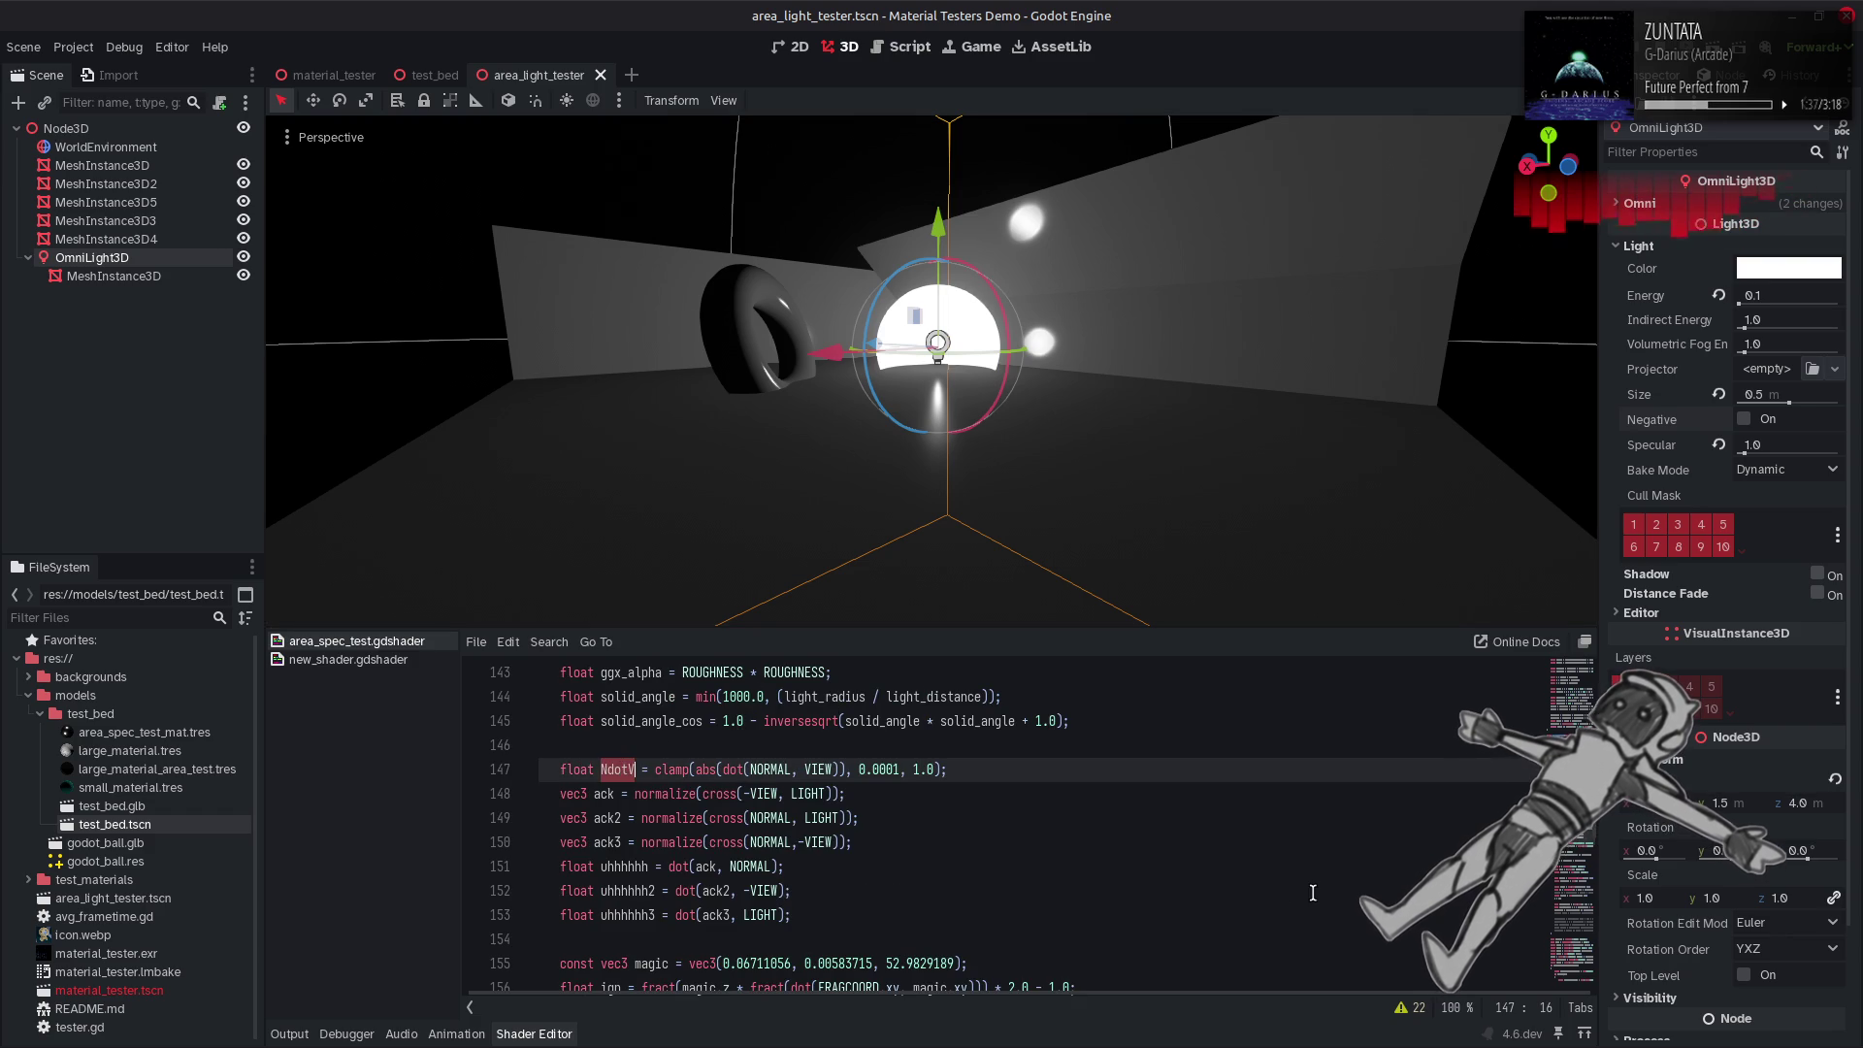
scroll(1314, 893, down, 7)
scroll(1386, 869, down, 2)
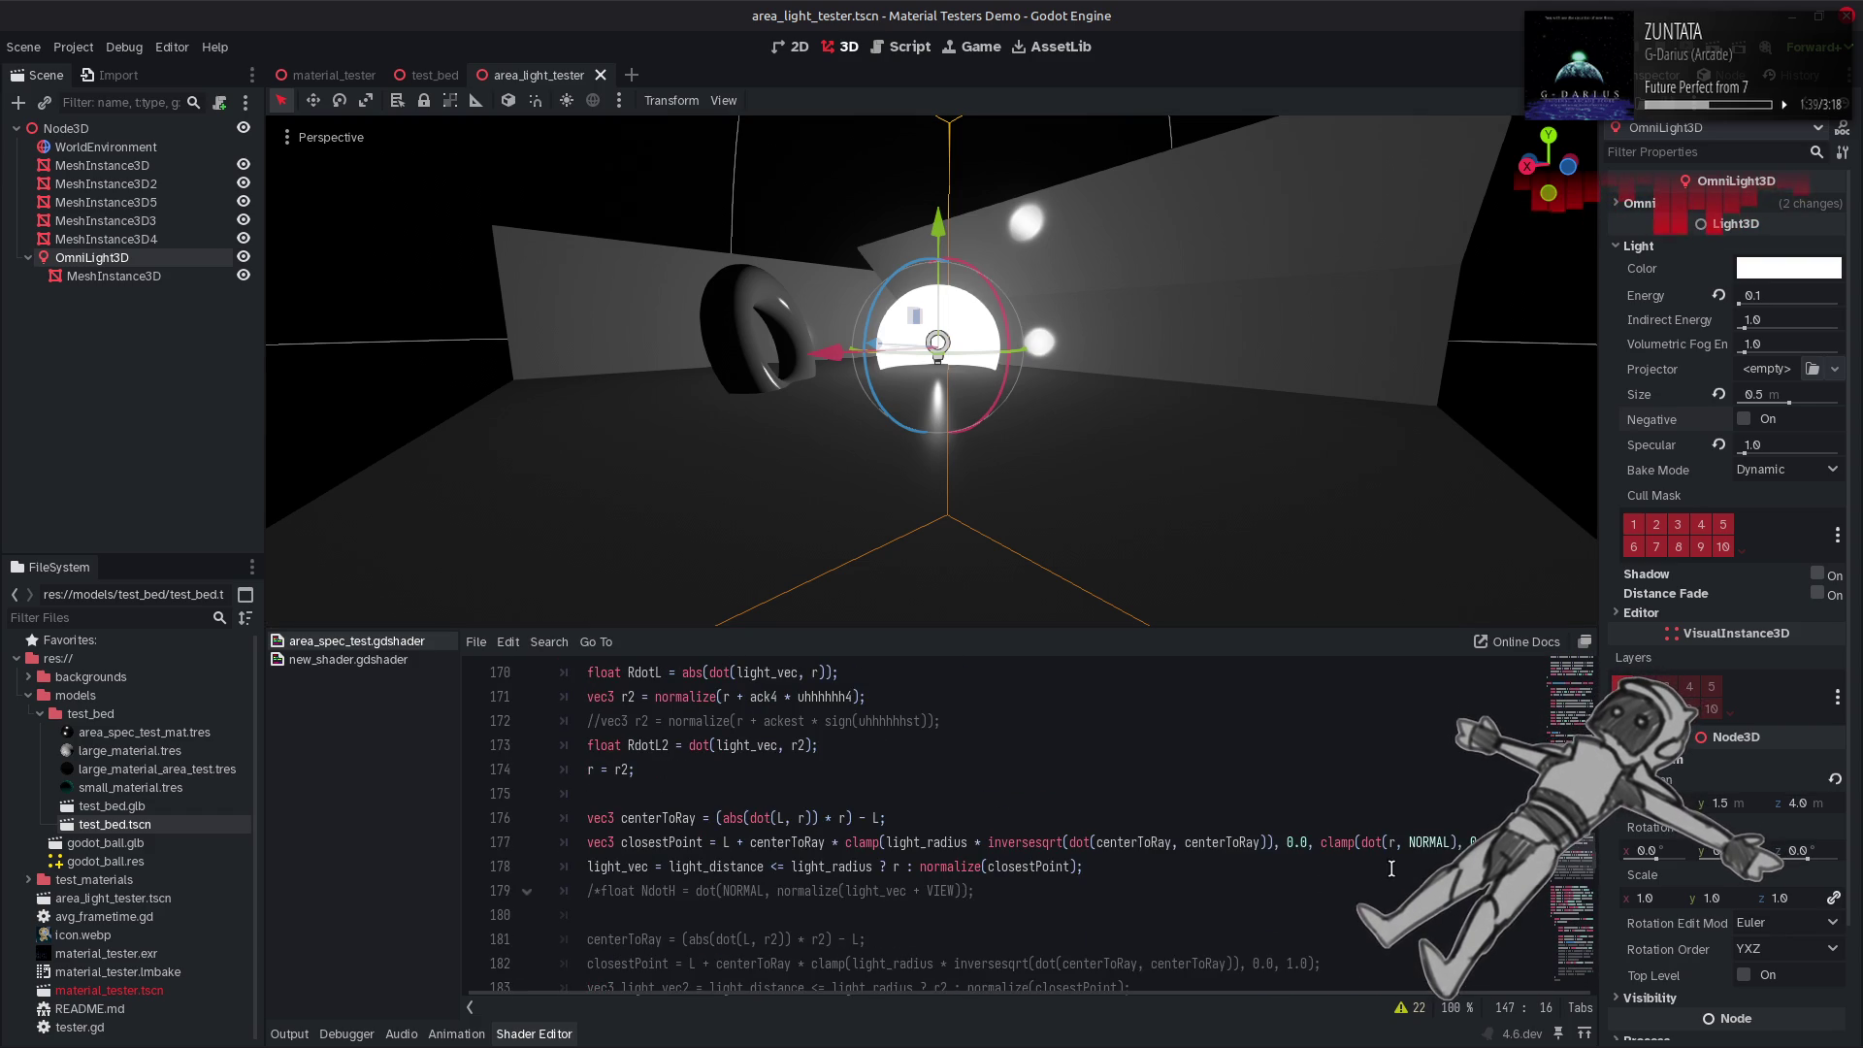
click(1463, 842)
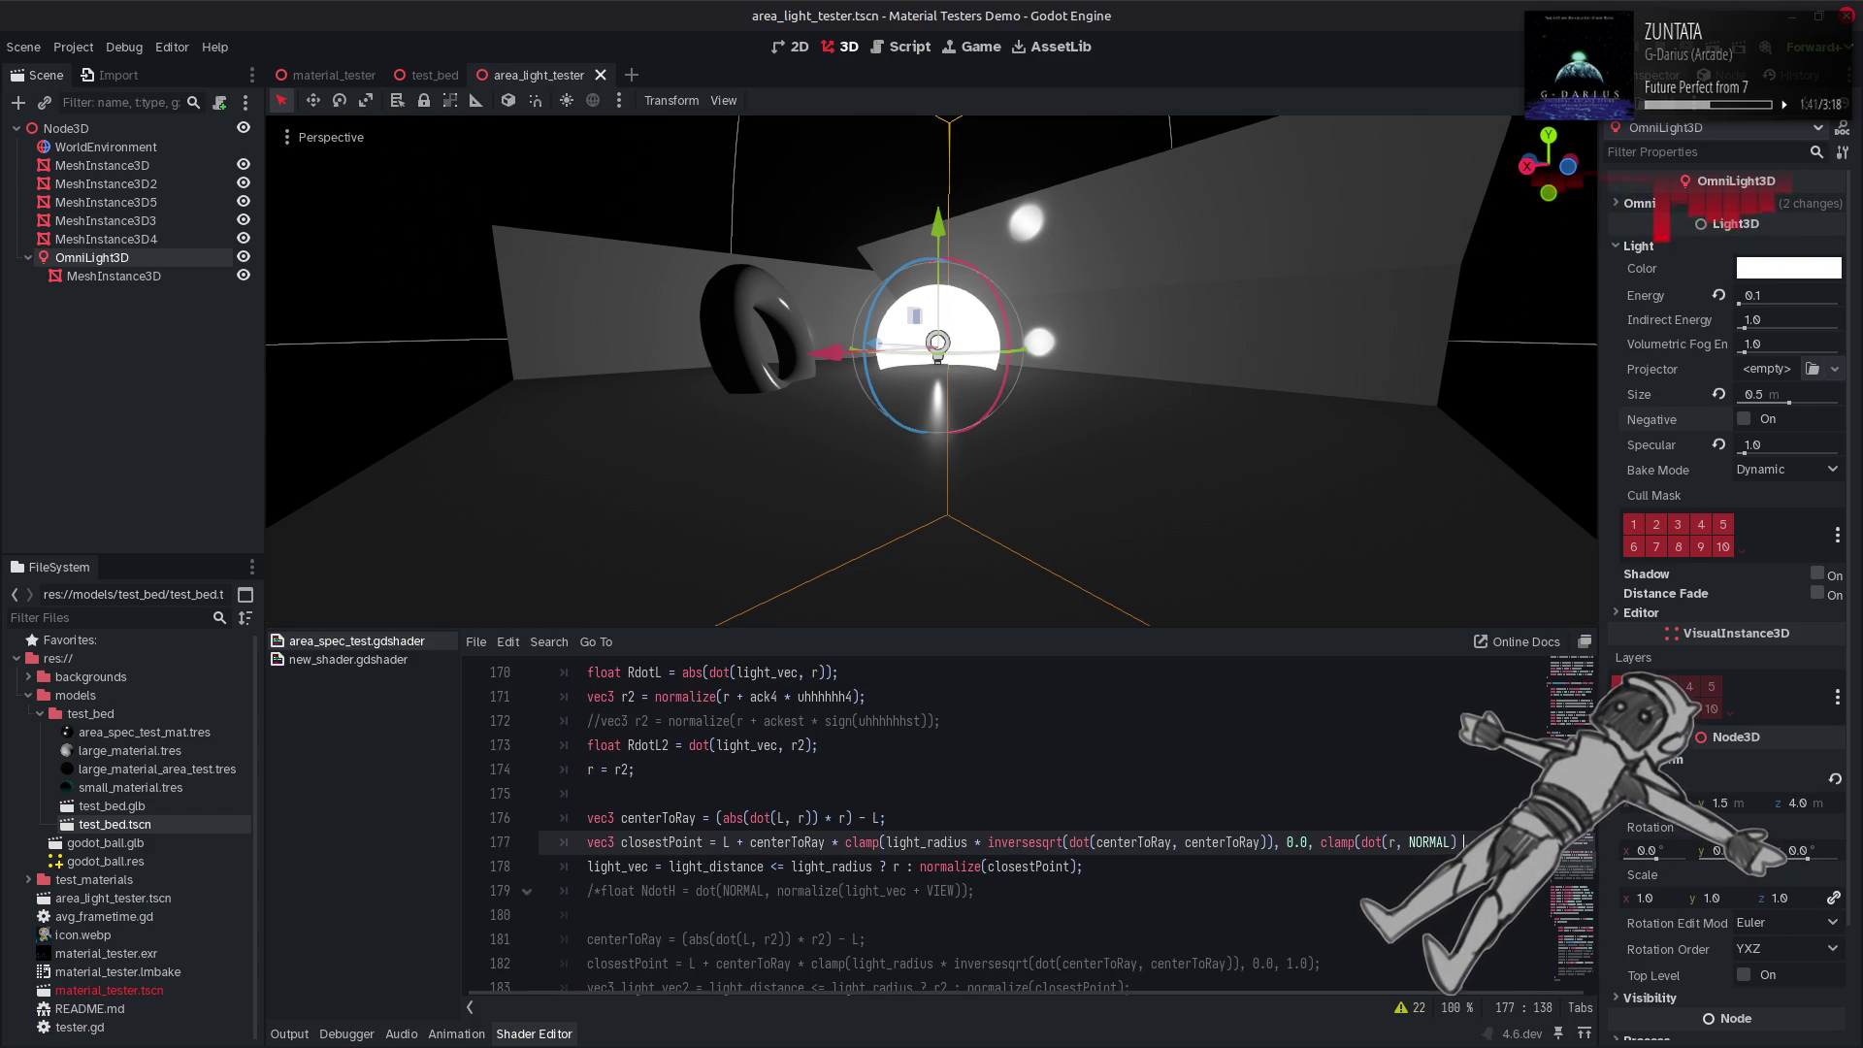
text(0.5)
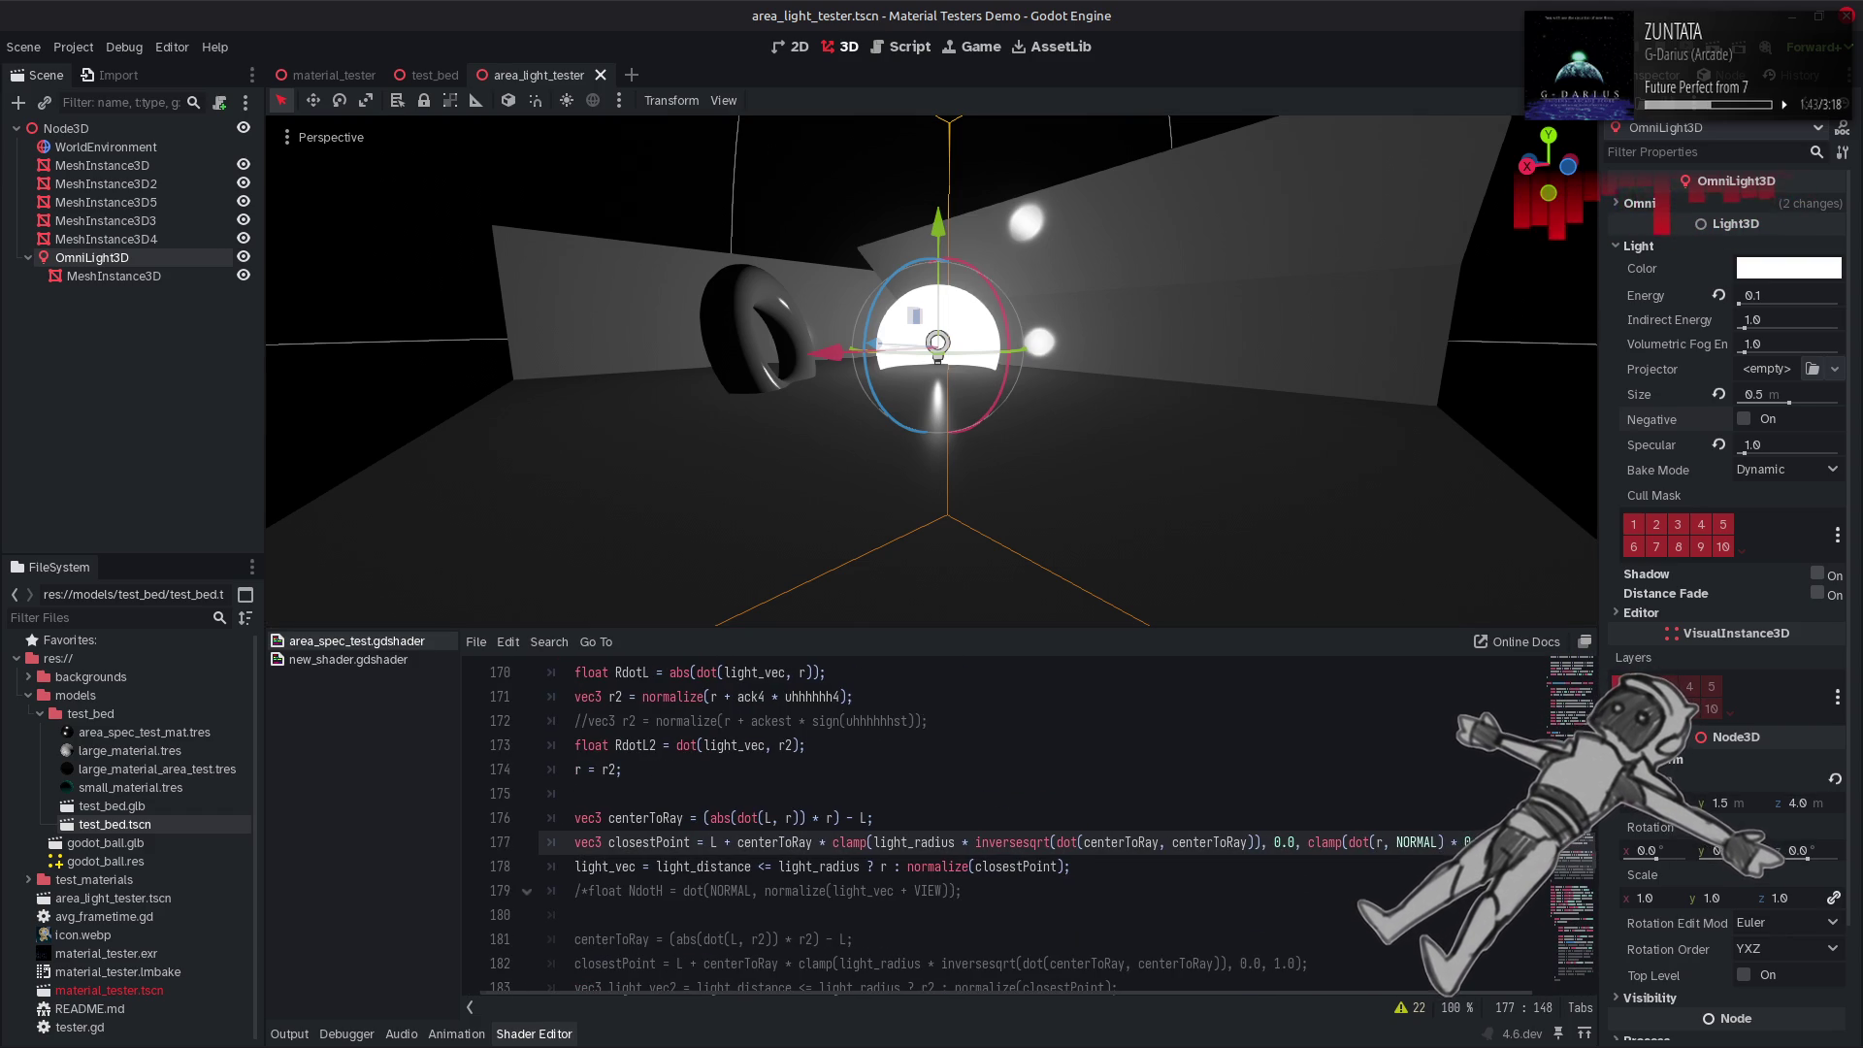
key(ctrl+s)
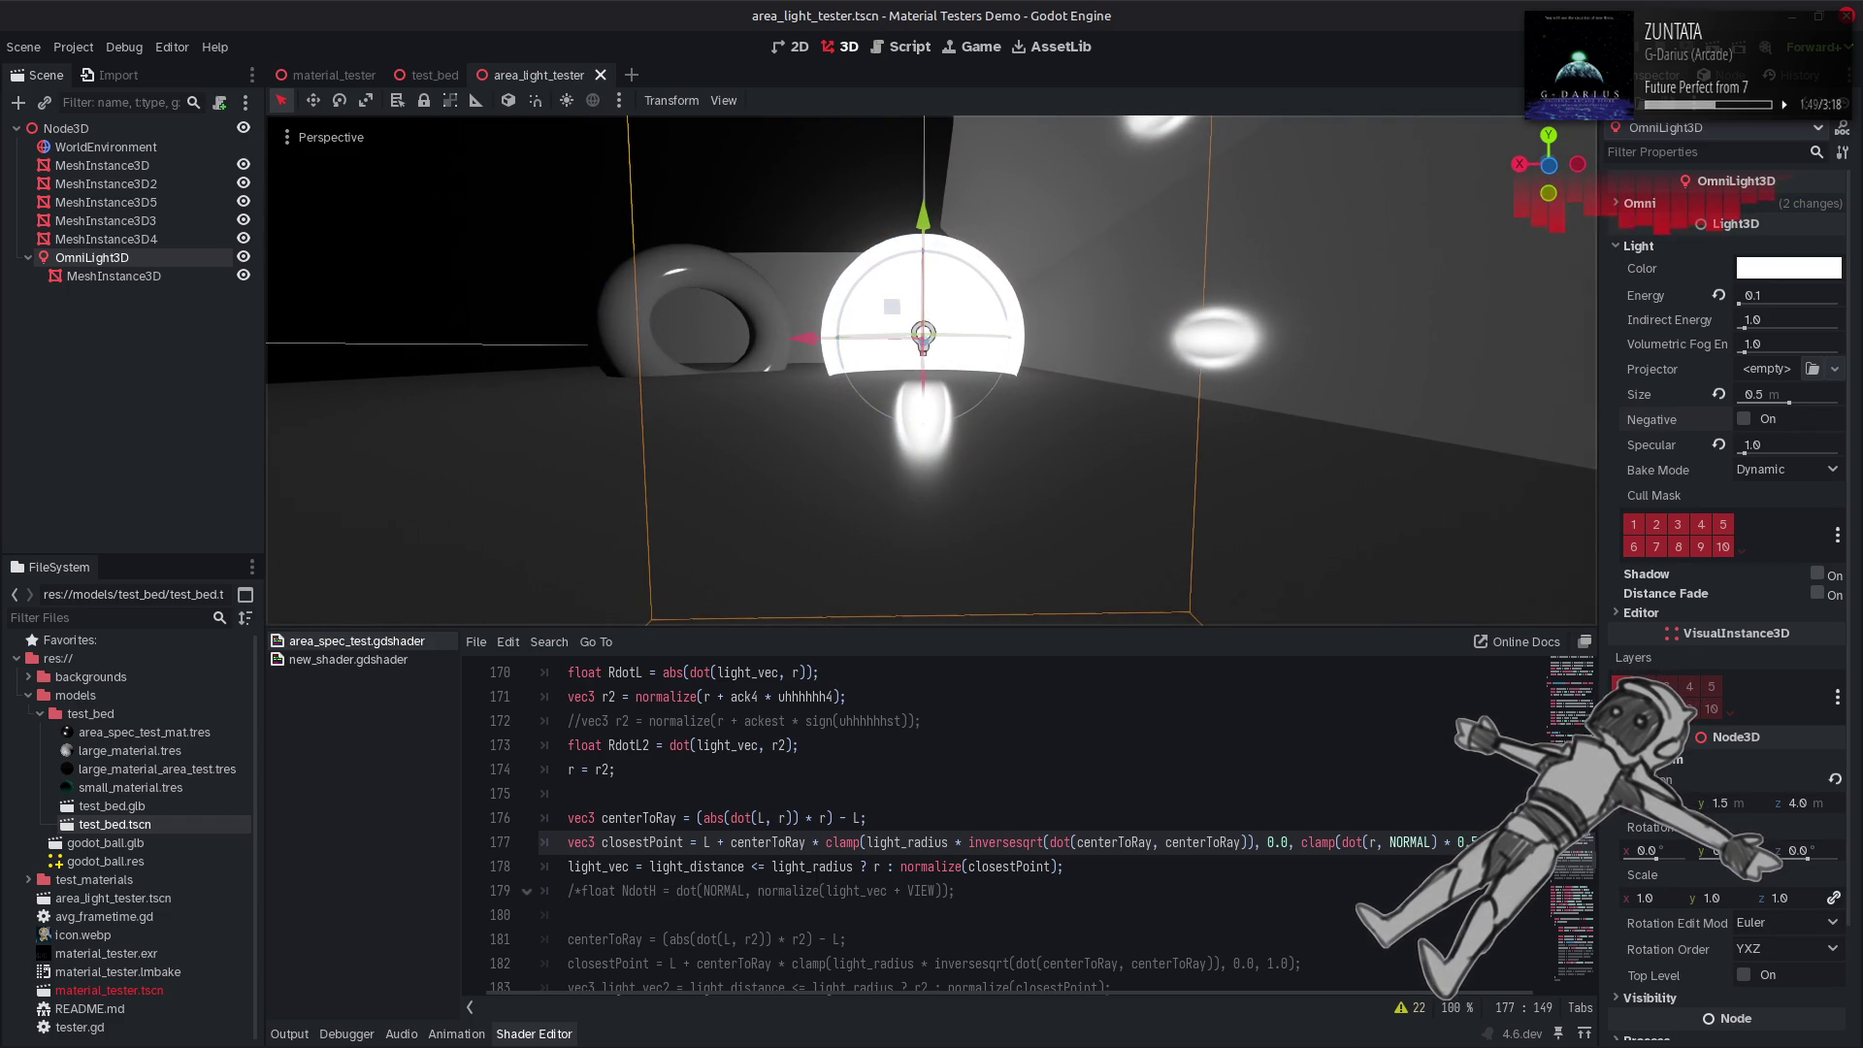
scroll(1294, 997, right, 1)
key(End)
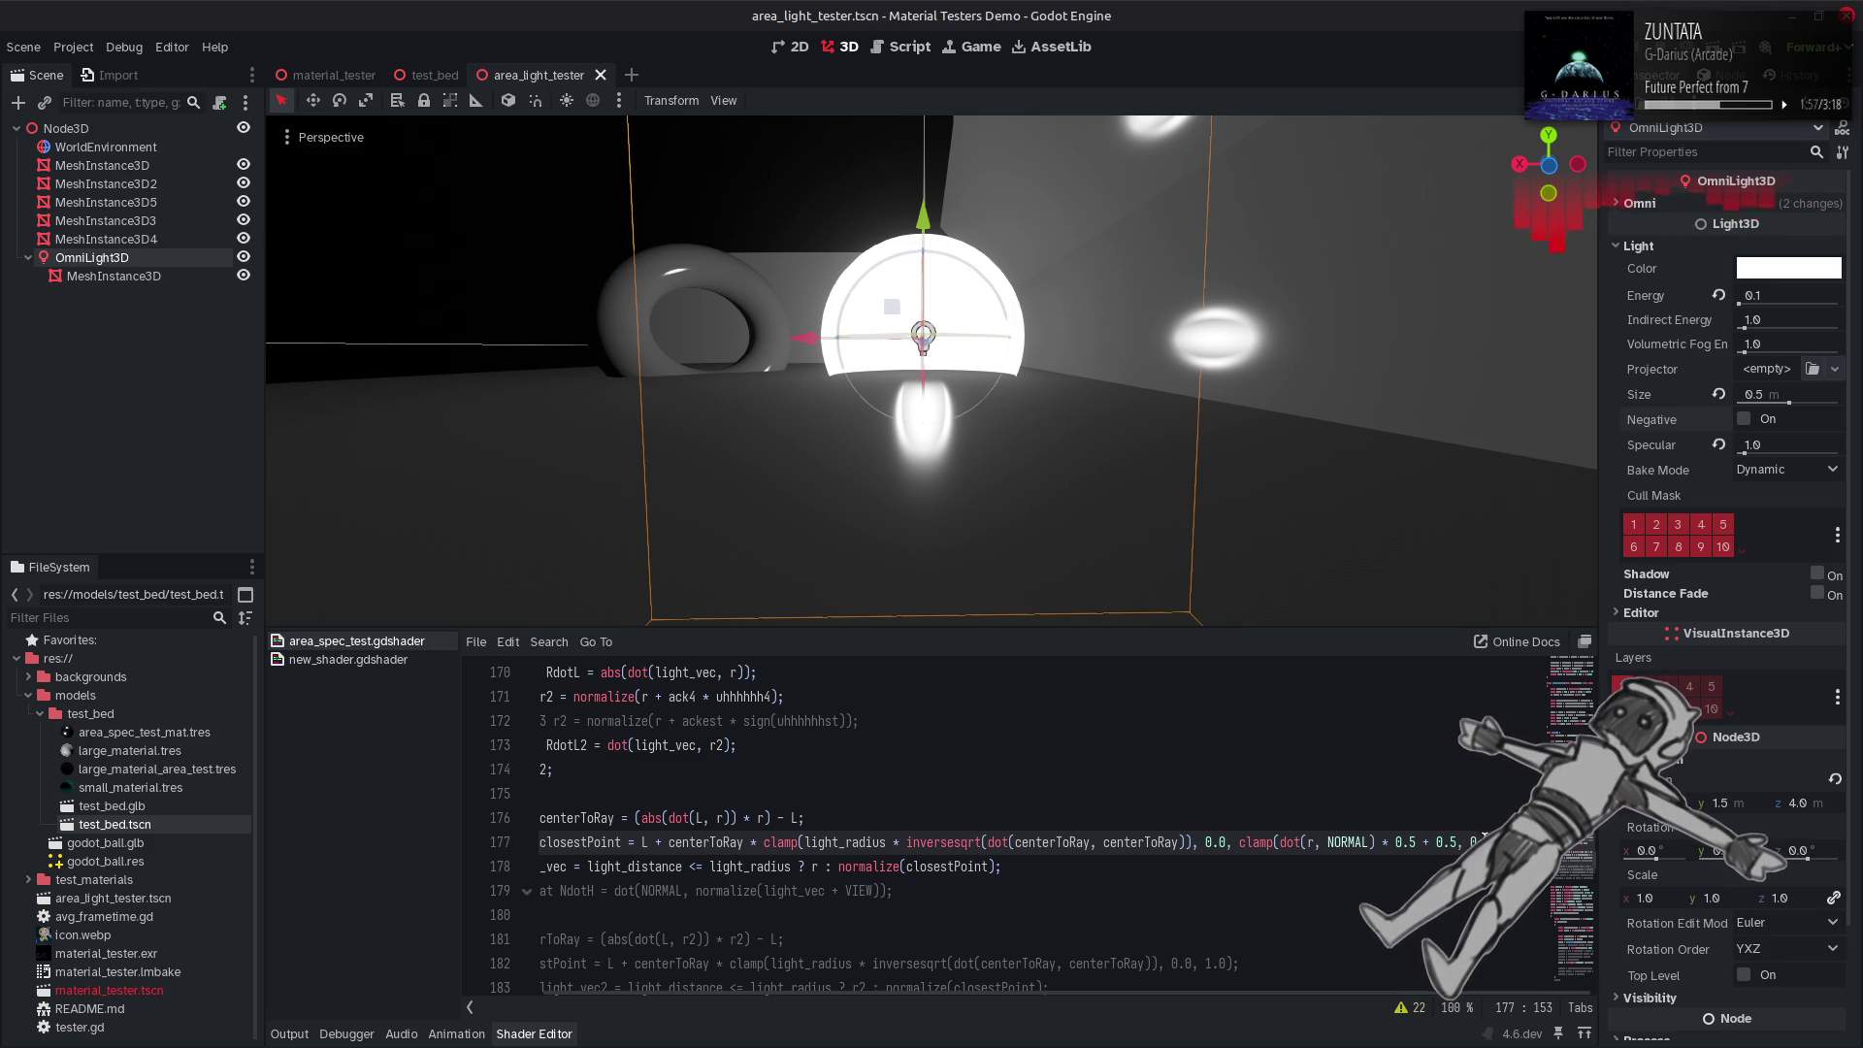
key(ctrl+s)
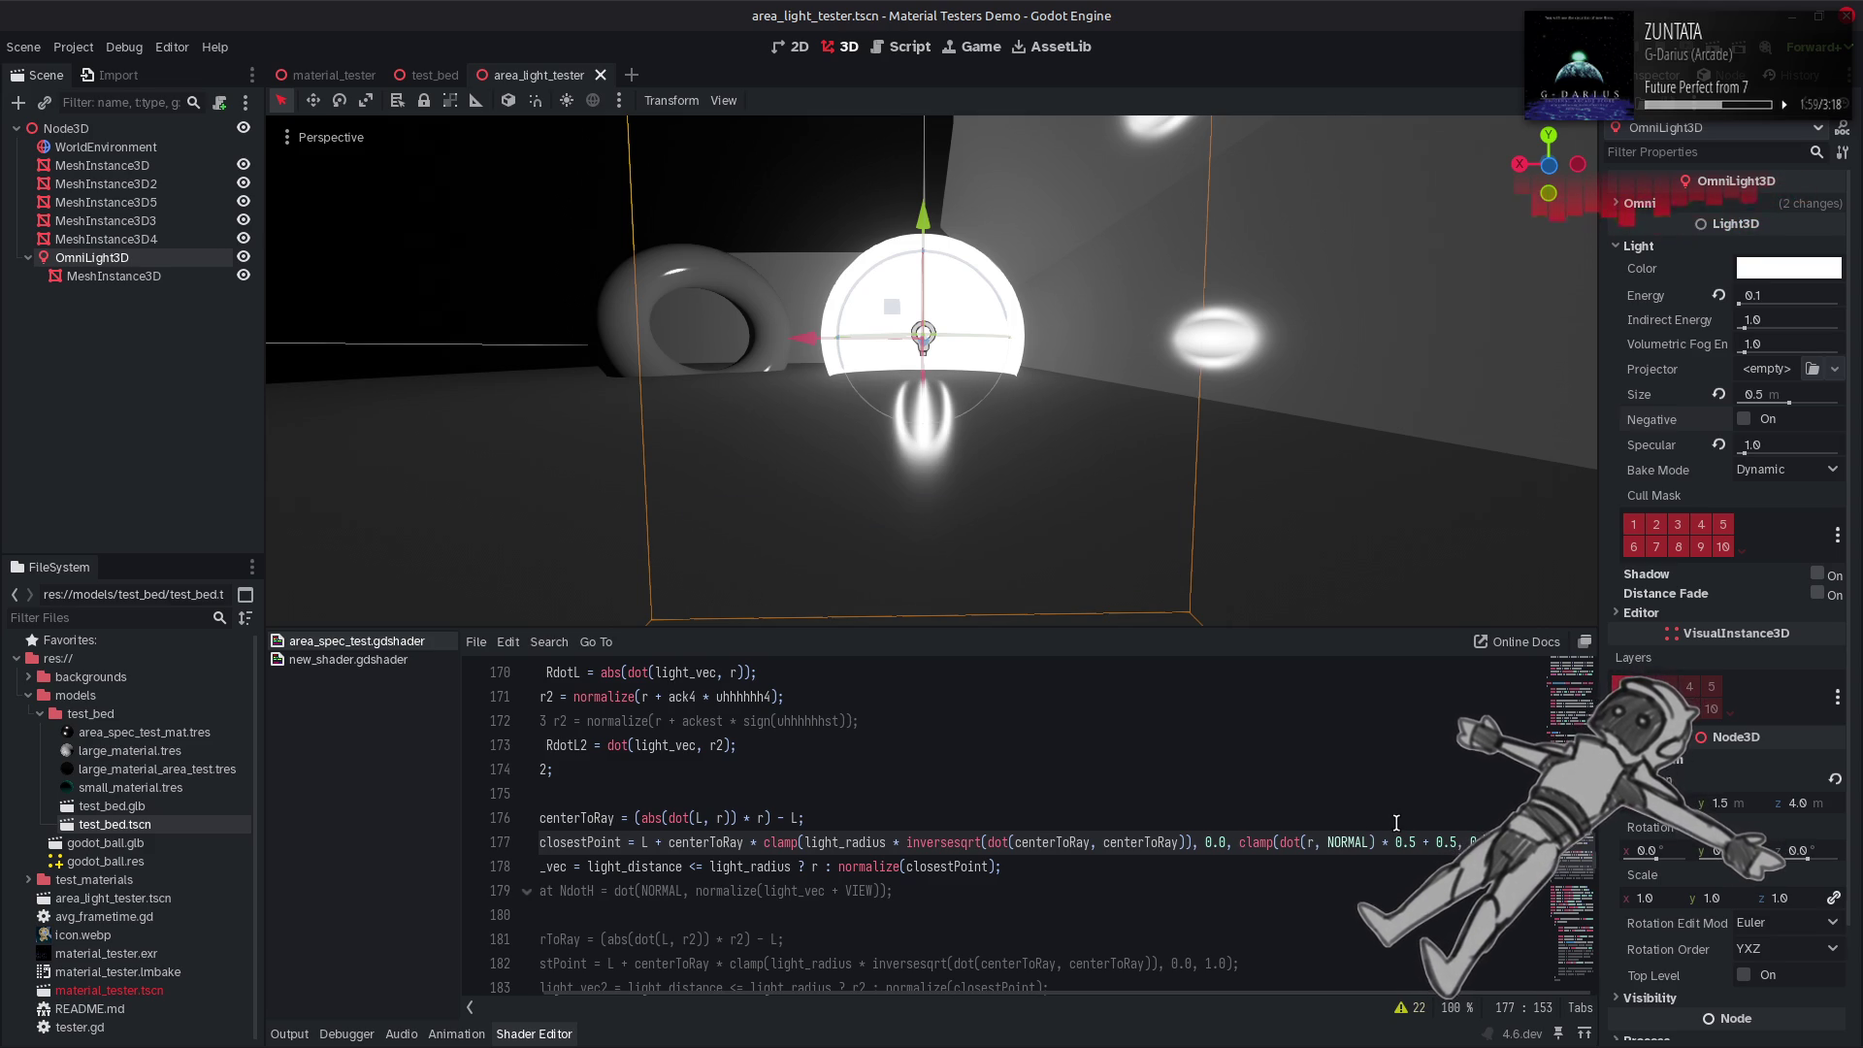
key(Right)
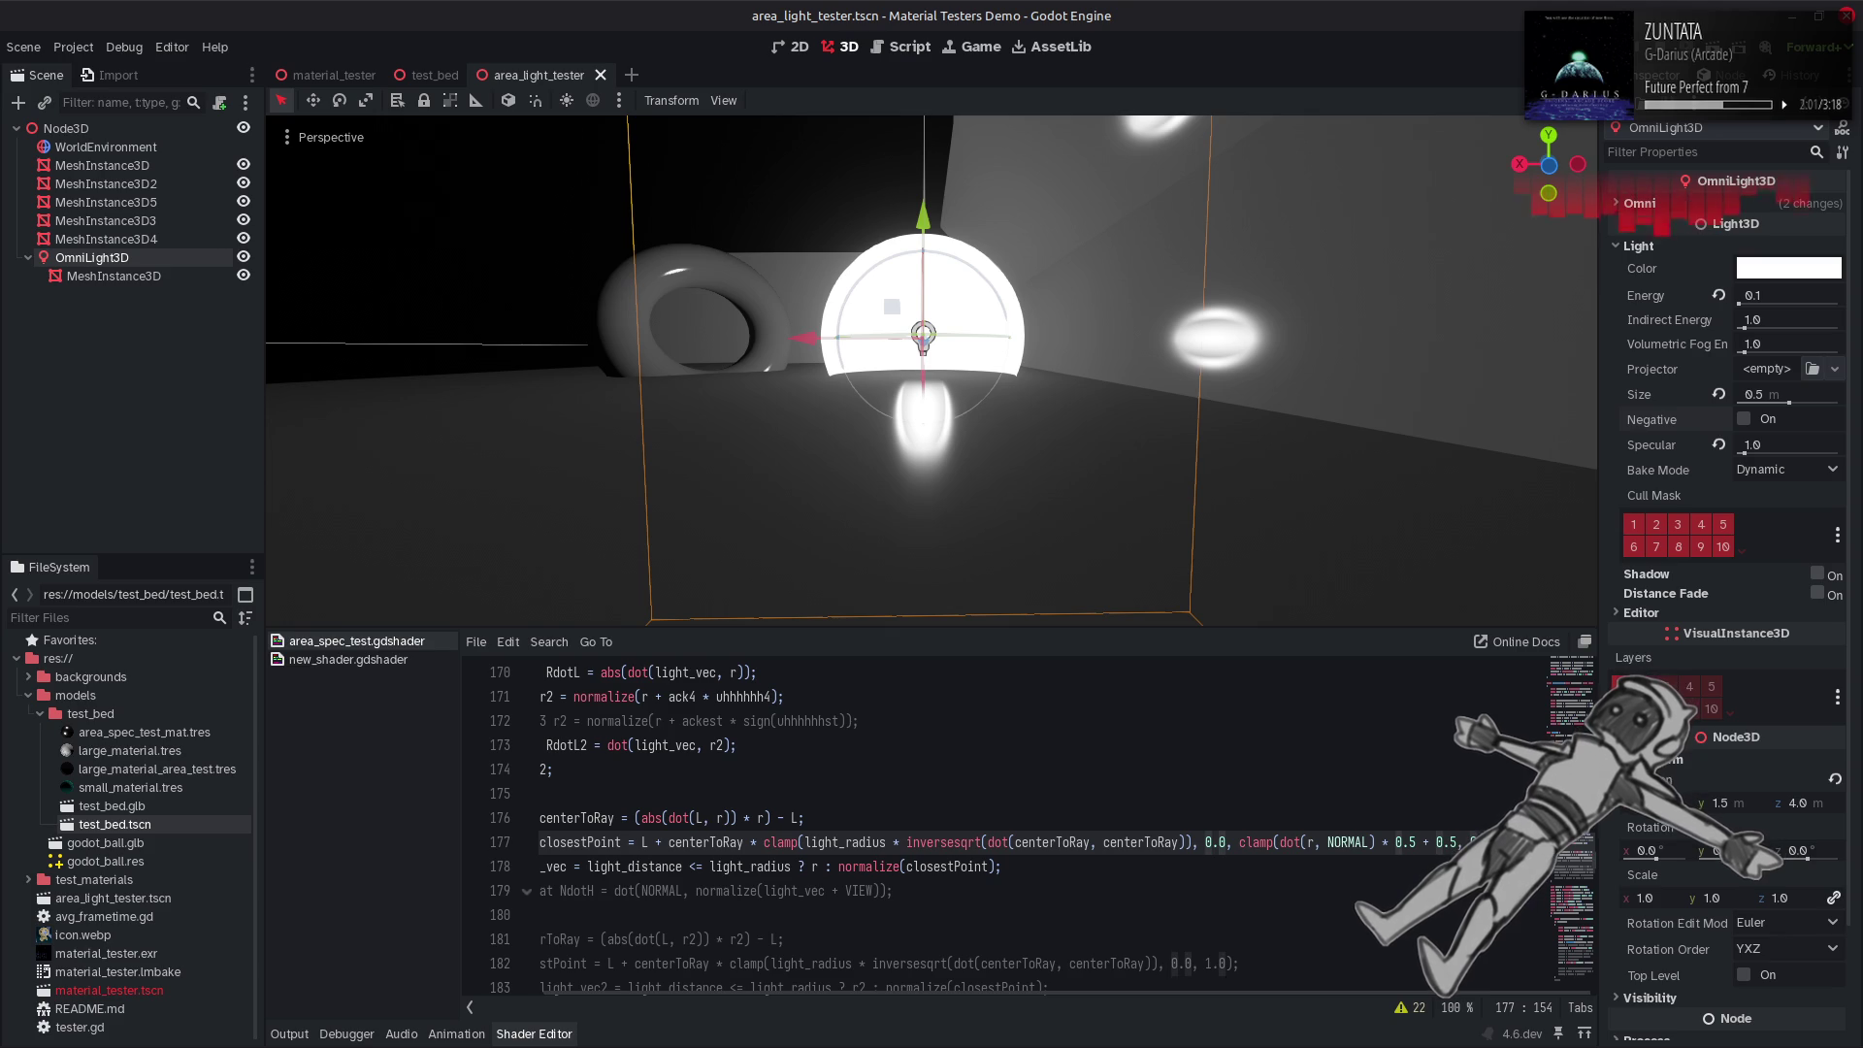
key(Right)
key(Right)
key(Right)
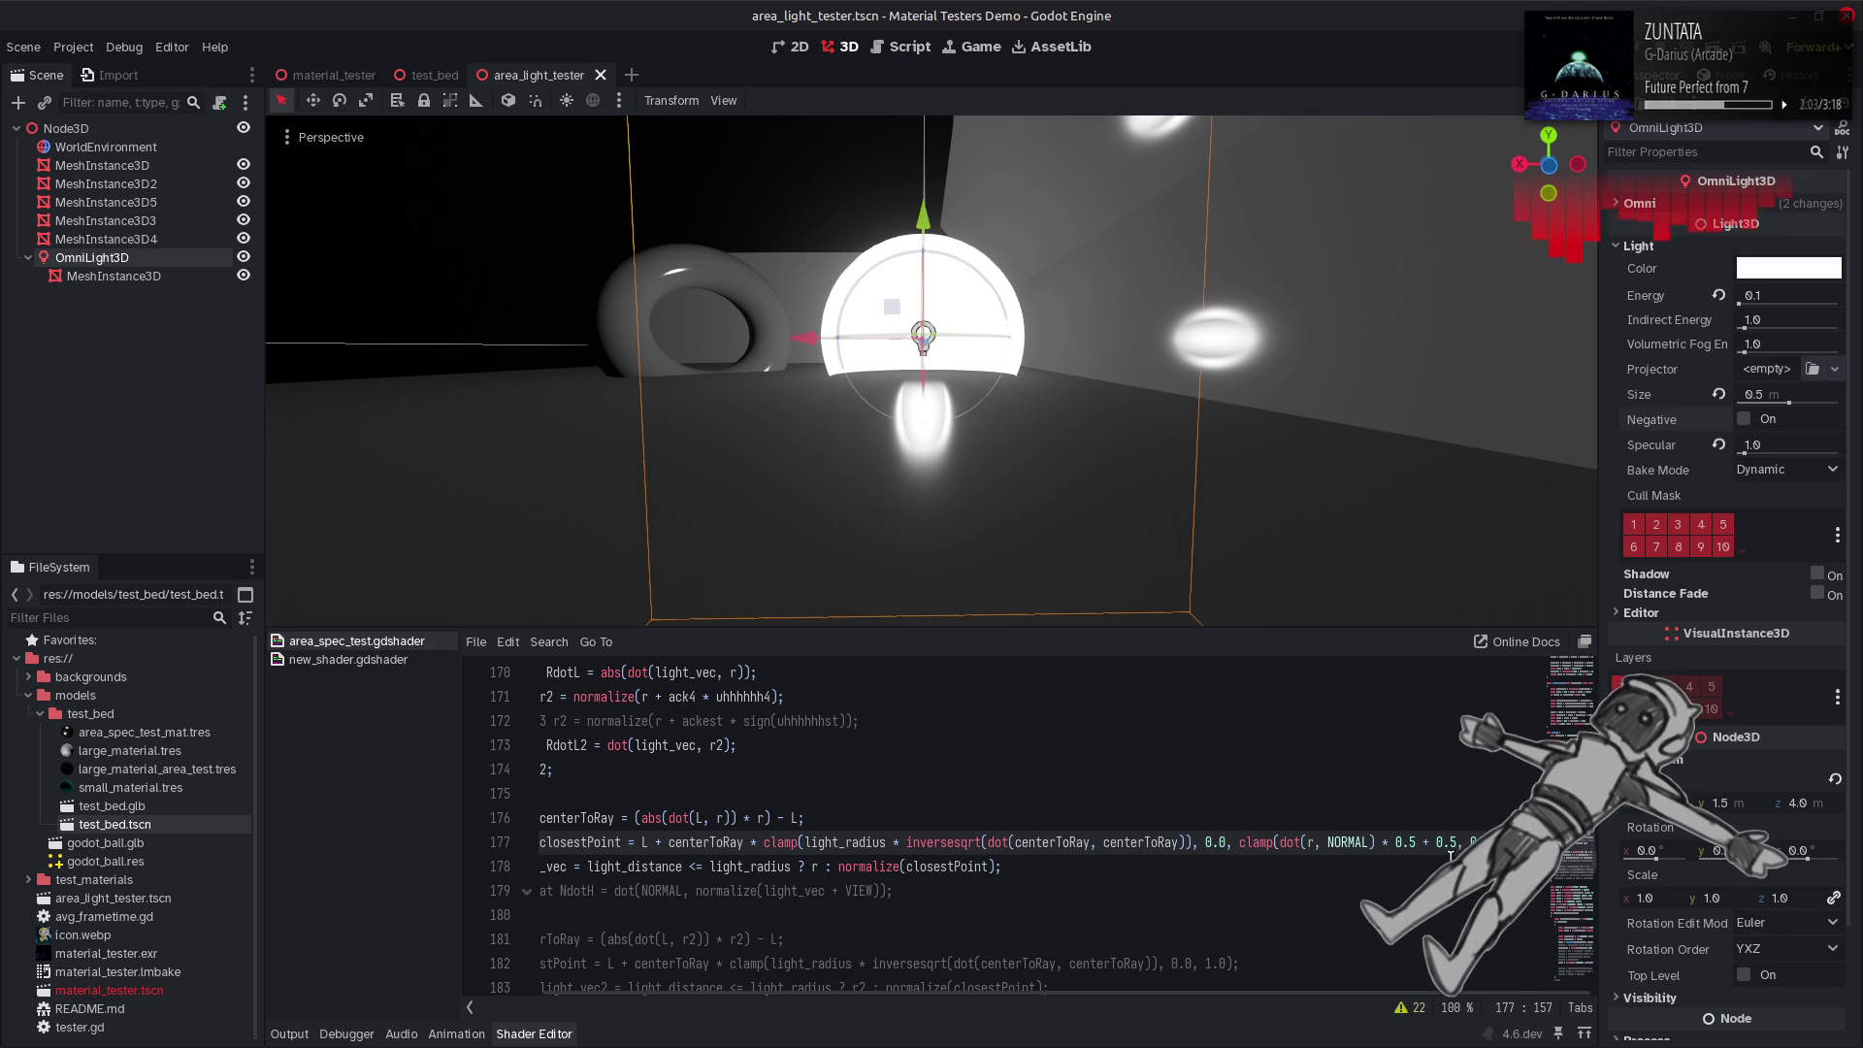
drag(1058, 470, 1140, 469)
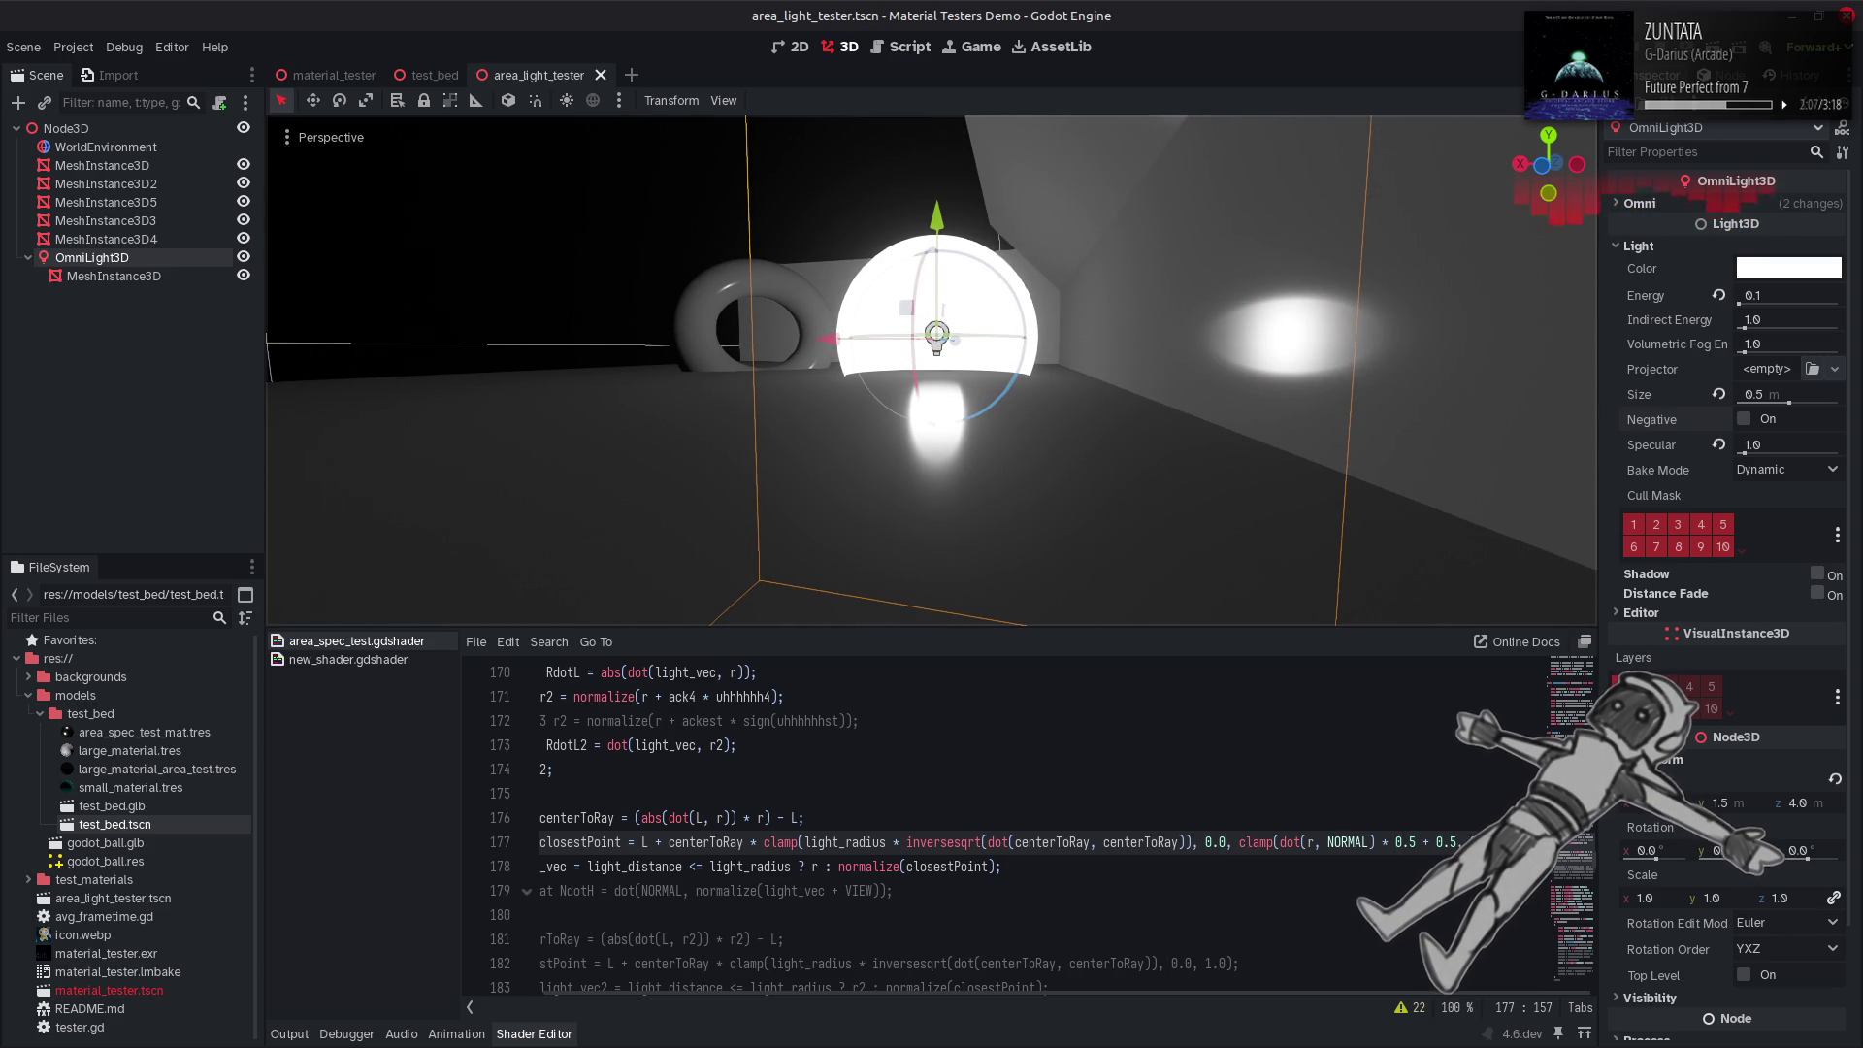
key(Right)
key(Right)
key(Right)
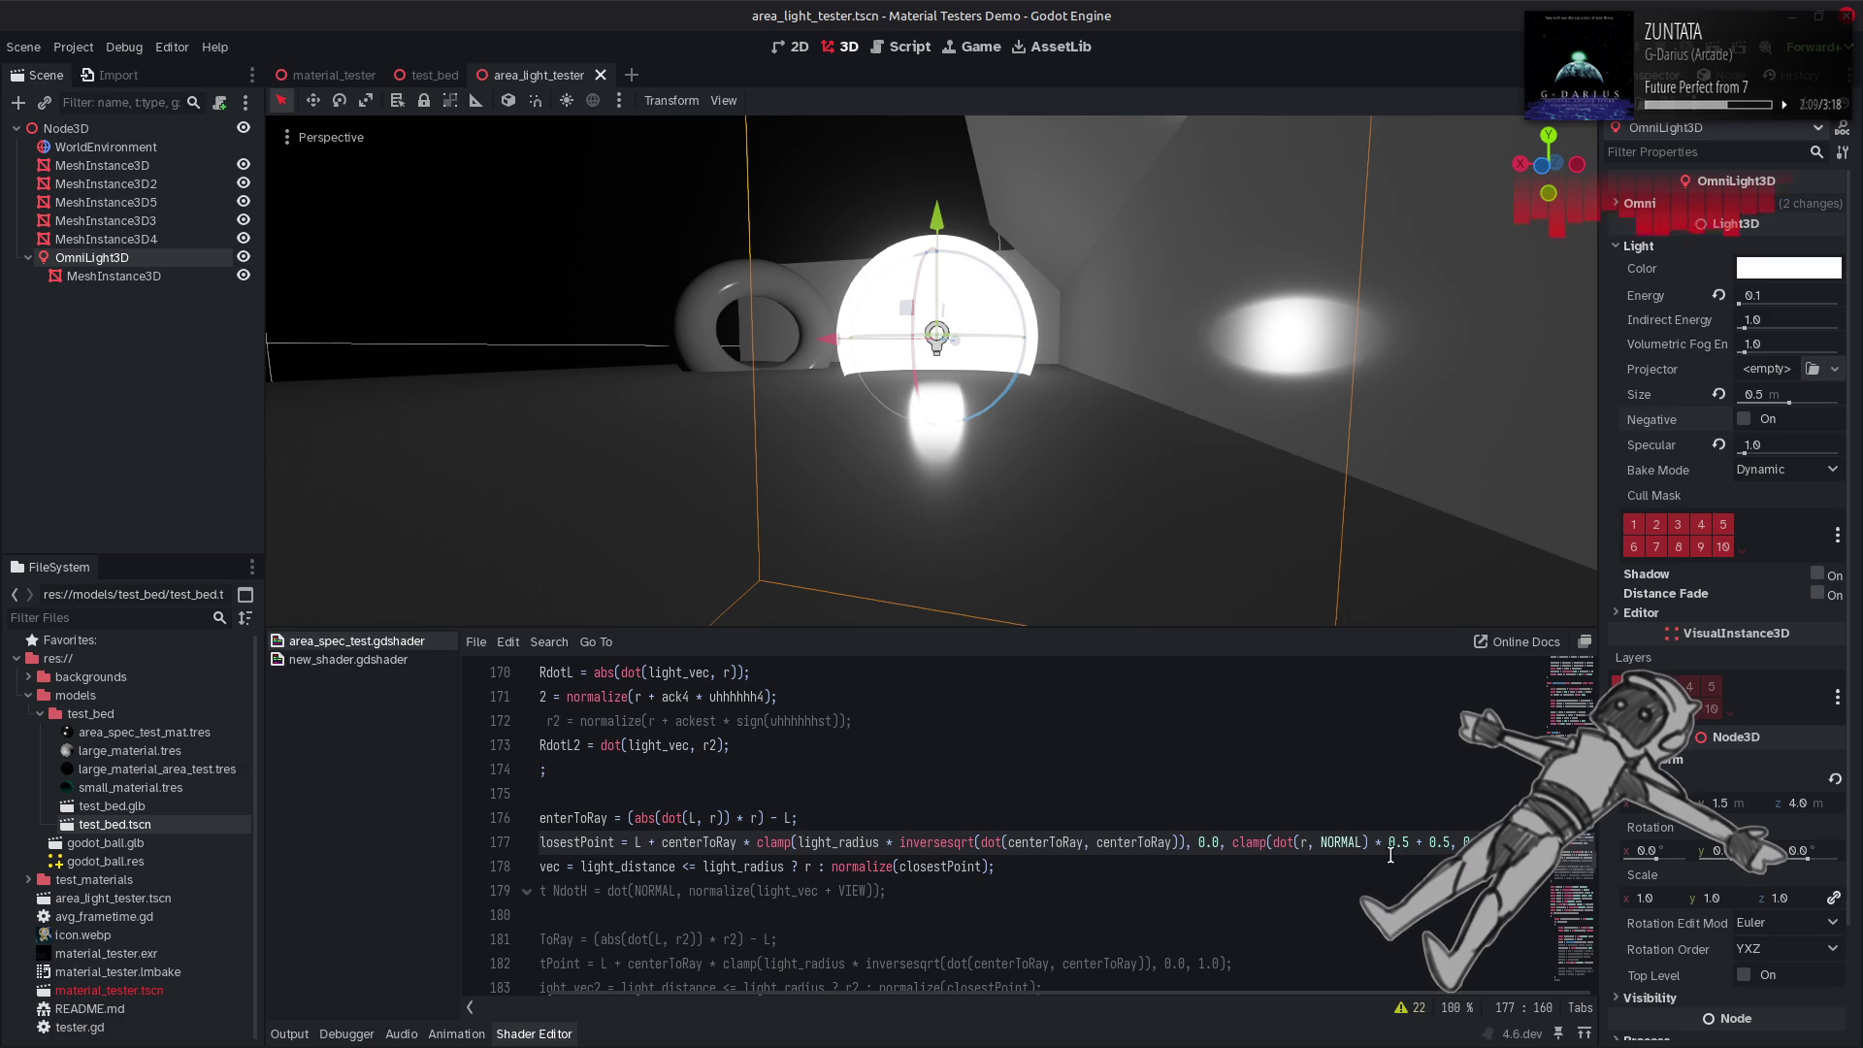
key(ctrl+s)
key(Left)
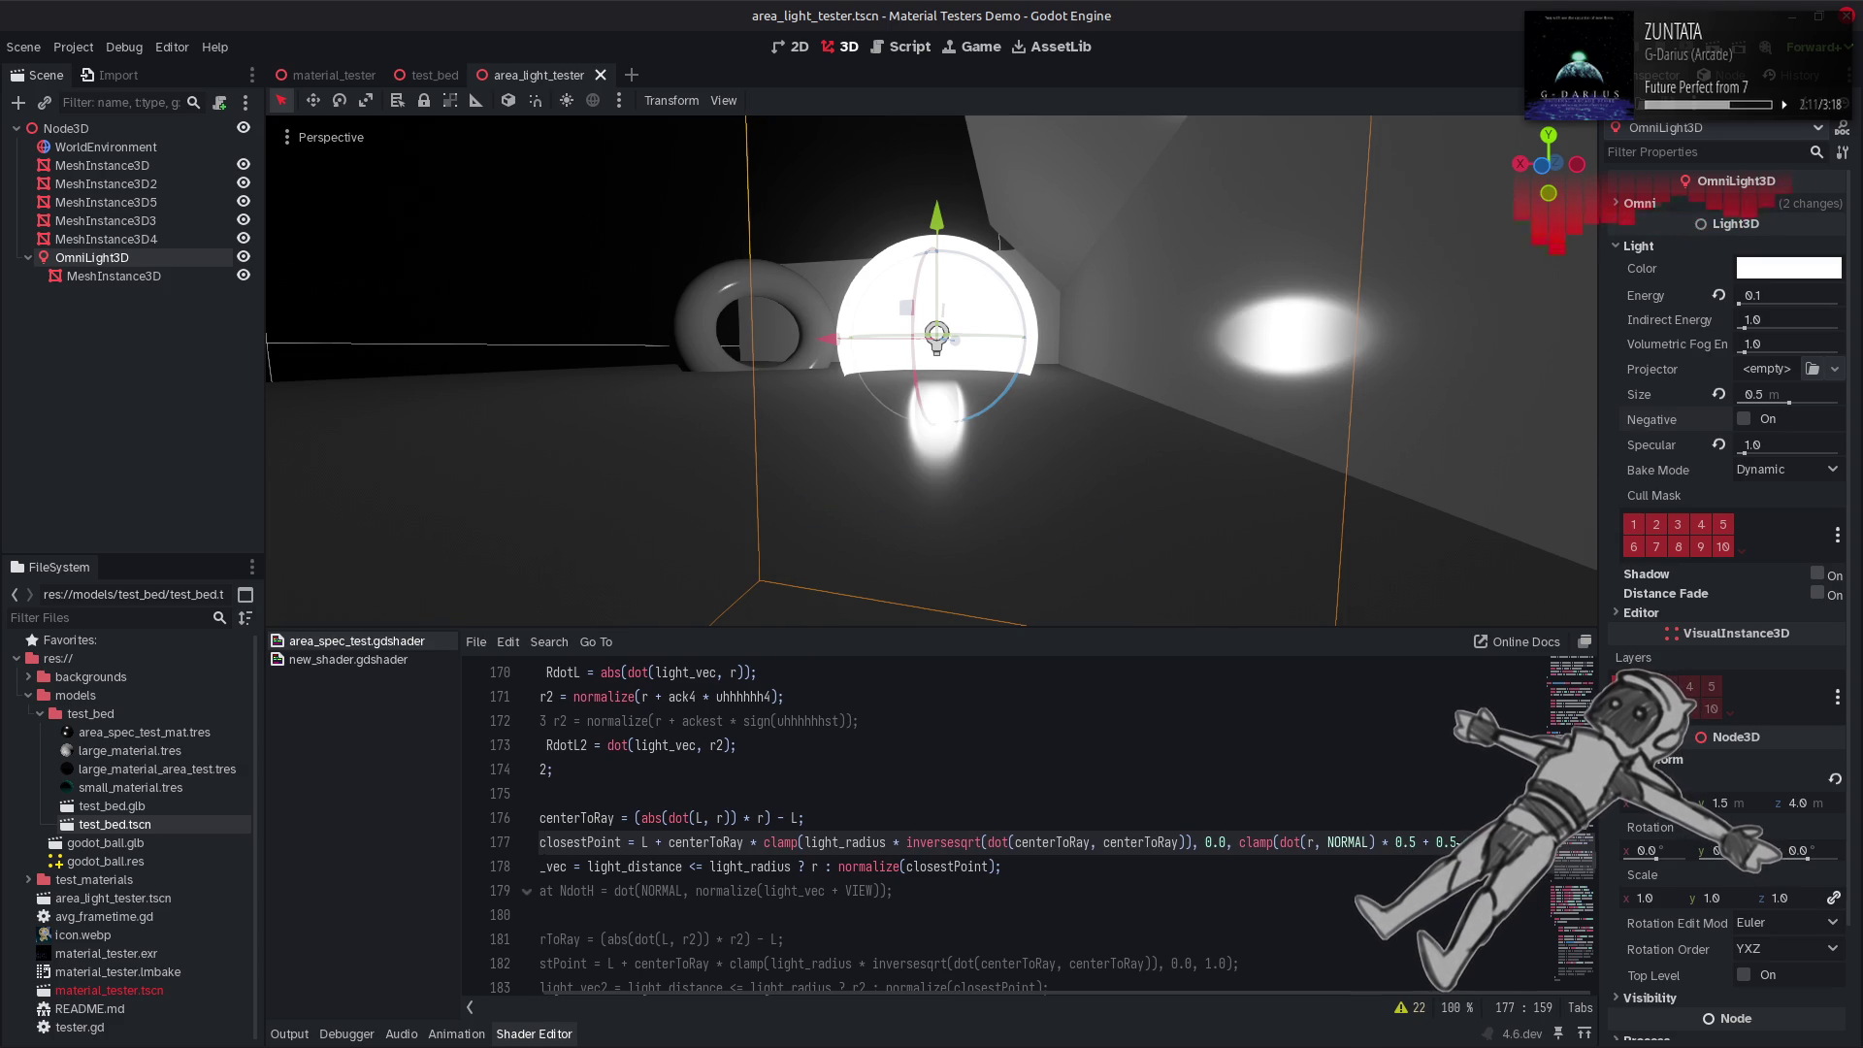
mouse_move(1102, 457)
mouse_down()
mouse_move(1165, 458)
mouse_move(1098, 454)
mouse_up()
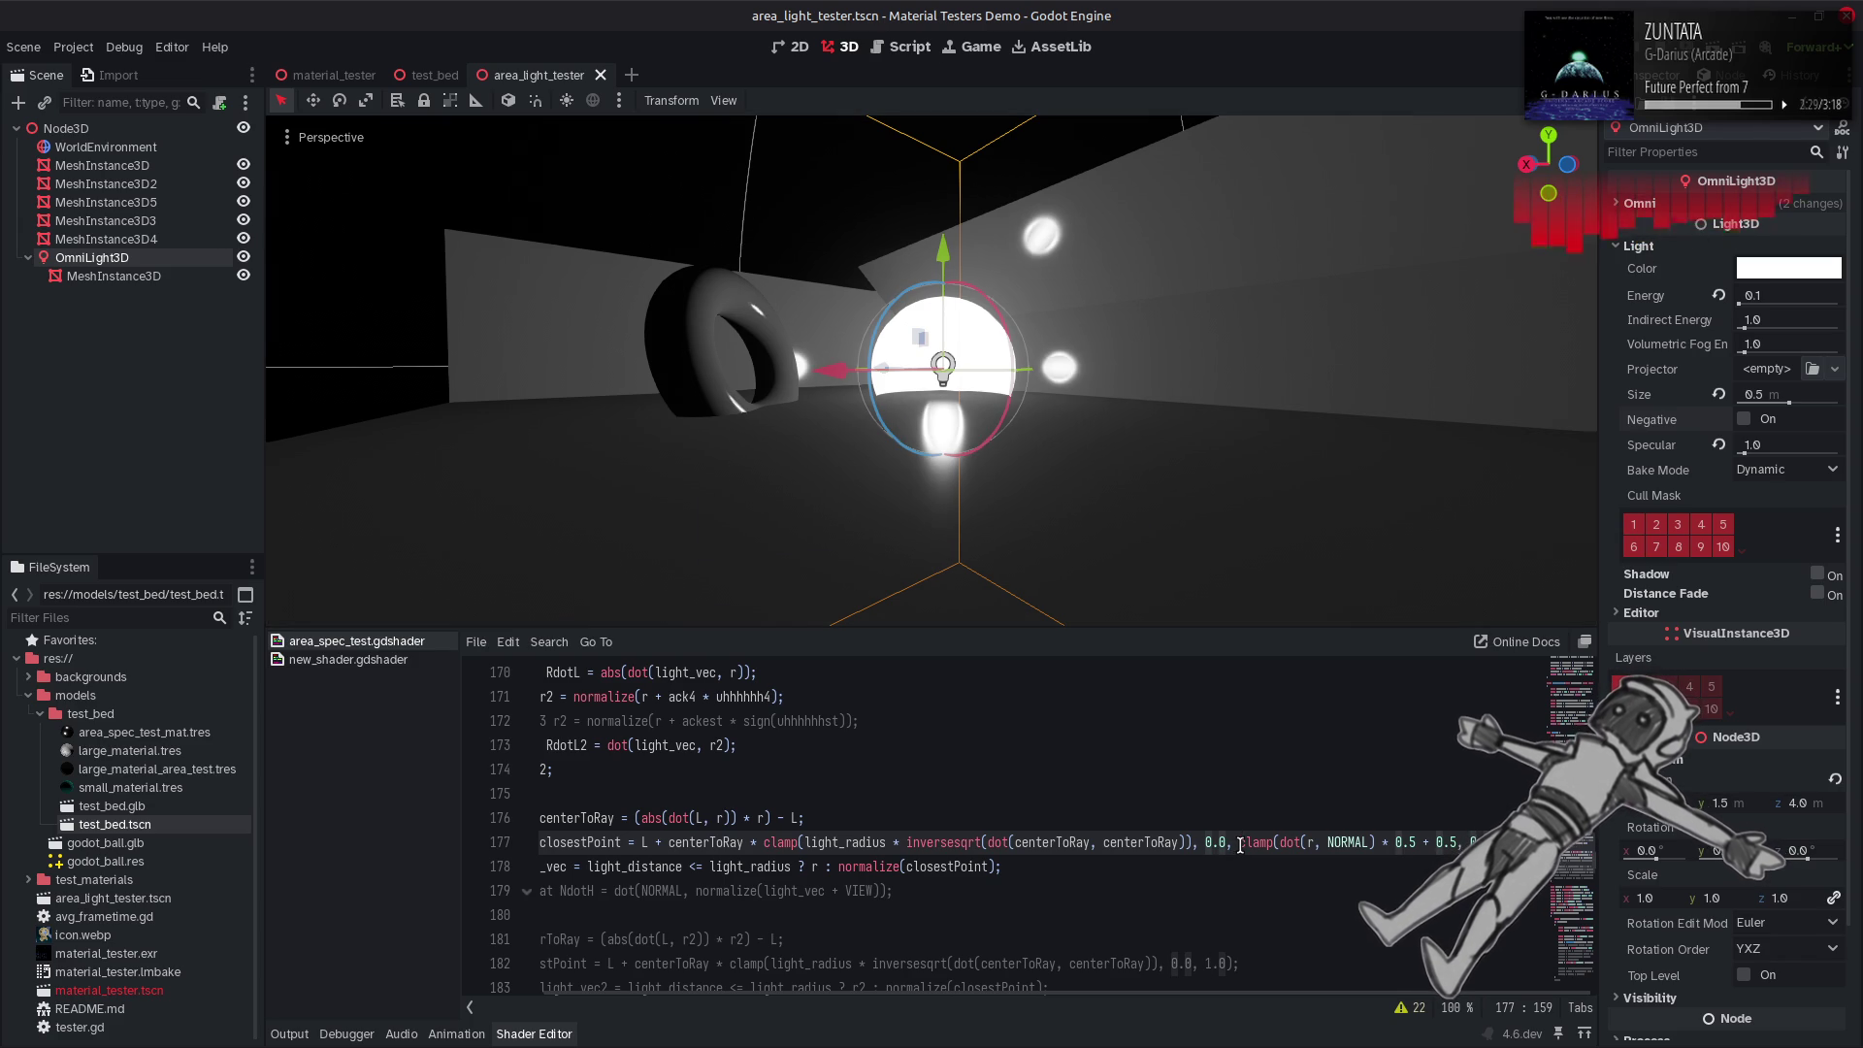
Replace line 177's clamp upper bound with NdotV and recompile to compare.
key(Right)
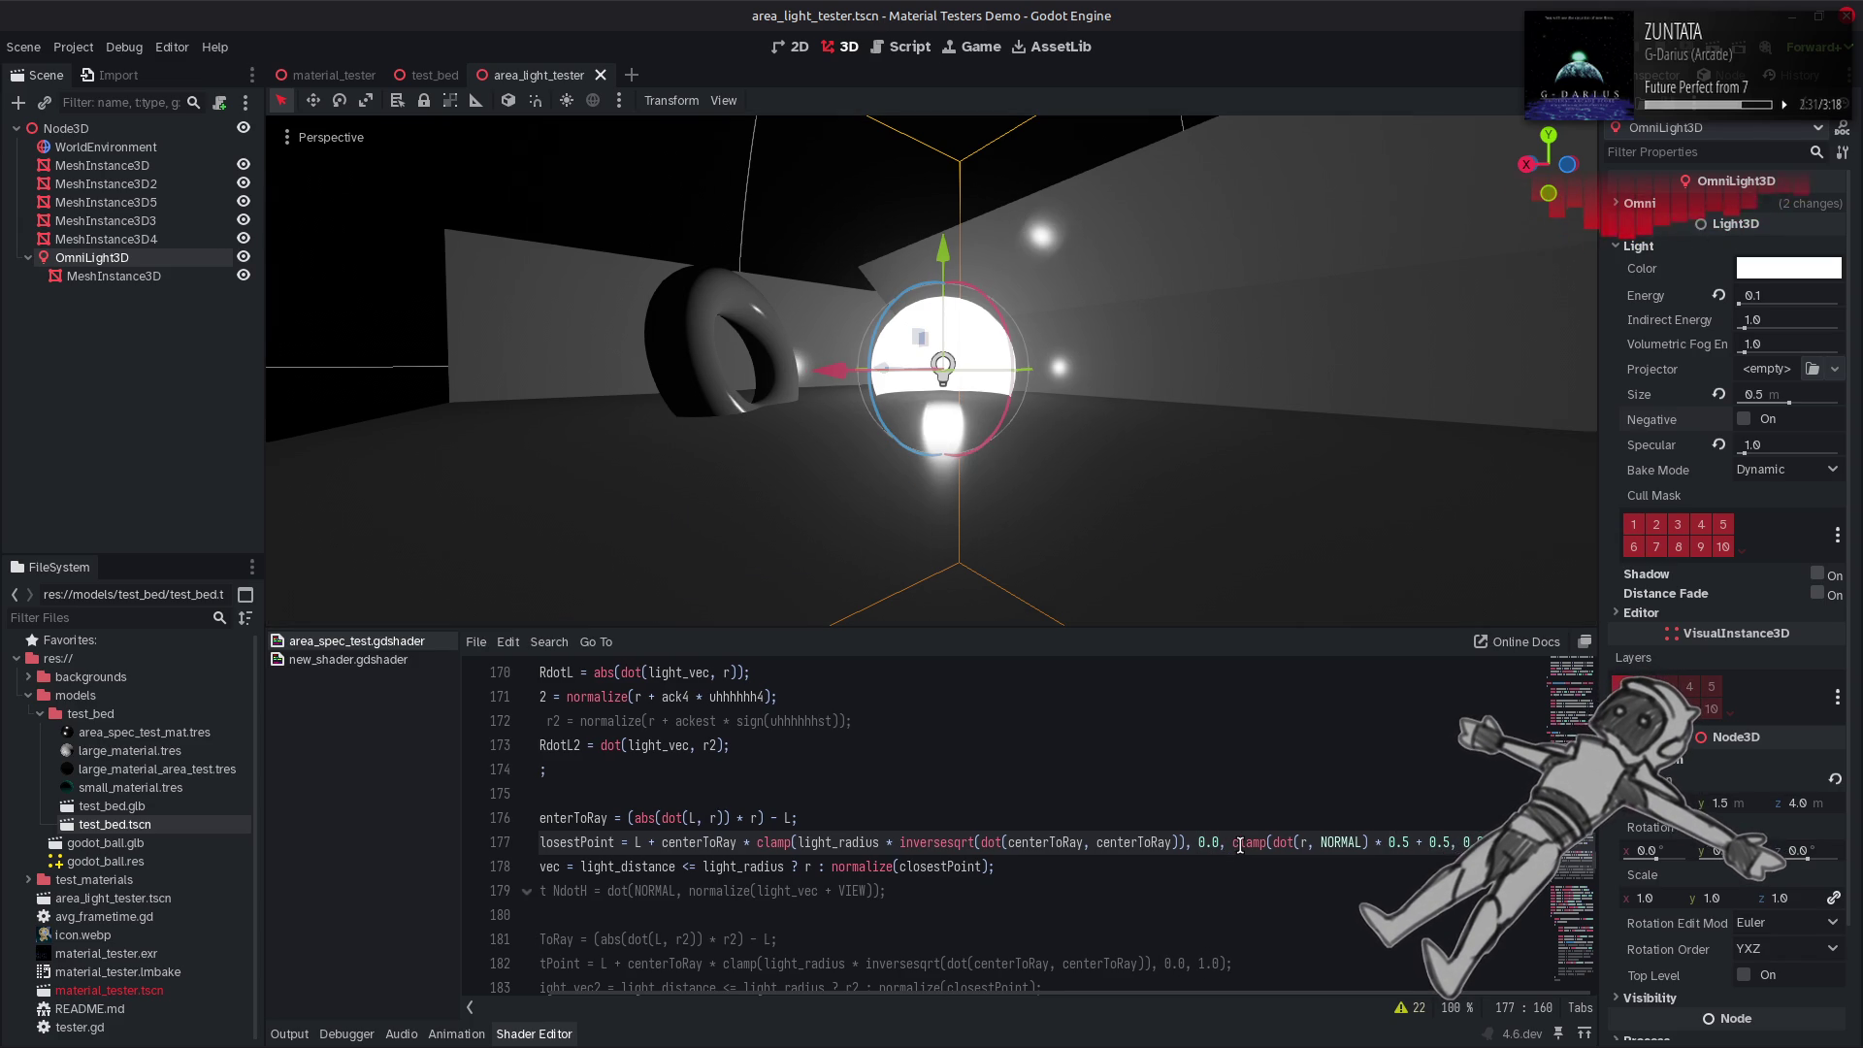
key(Left)
key(Left)
key(Left)
key(Left)
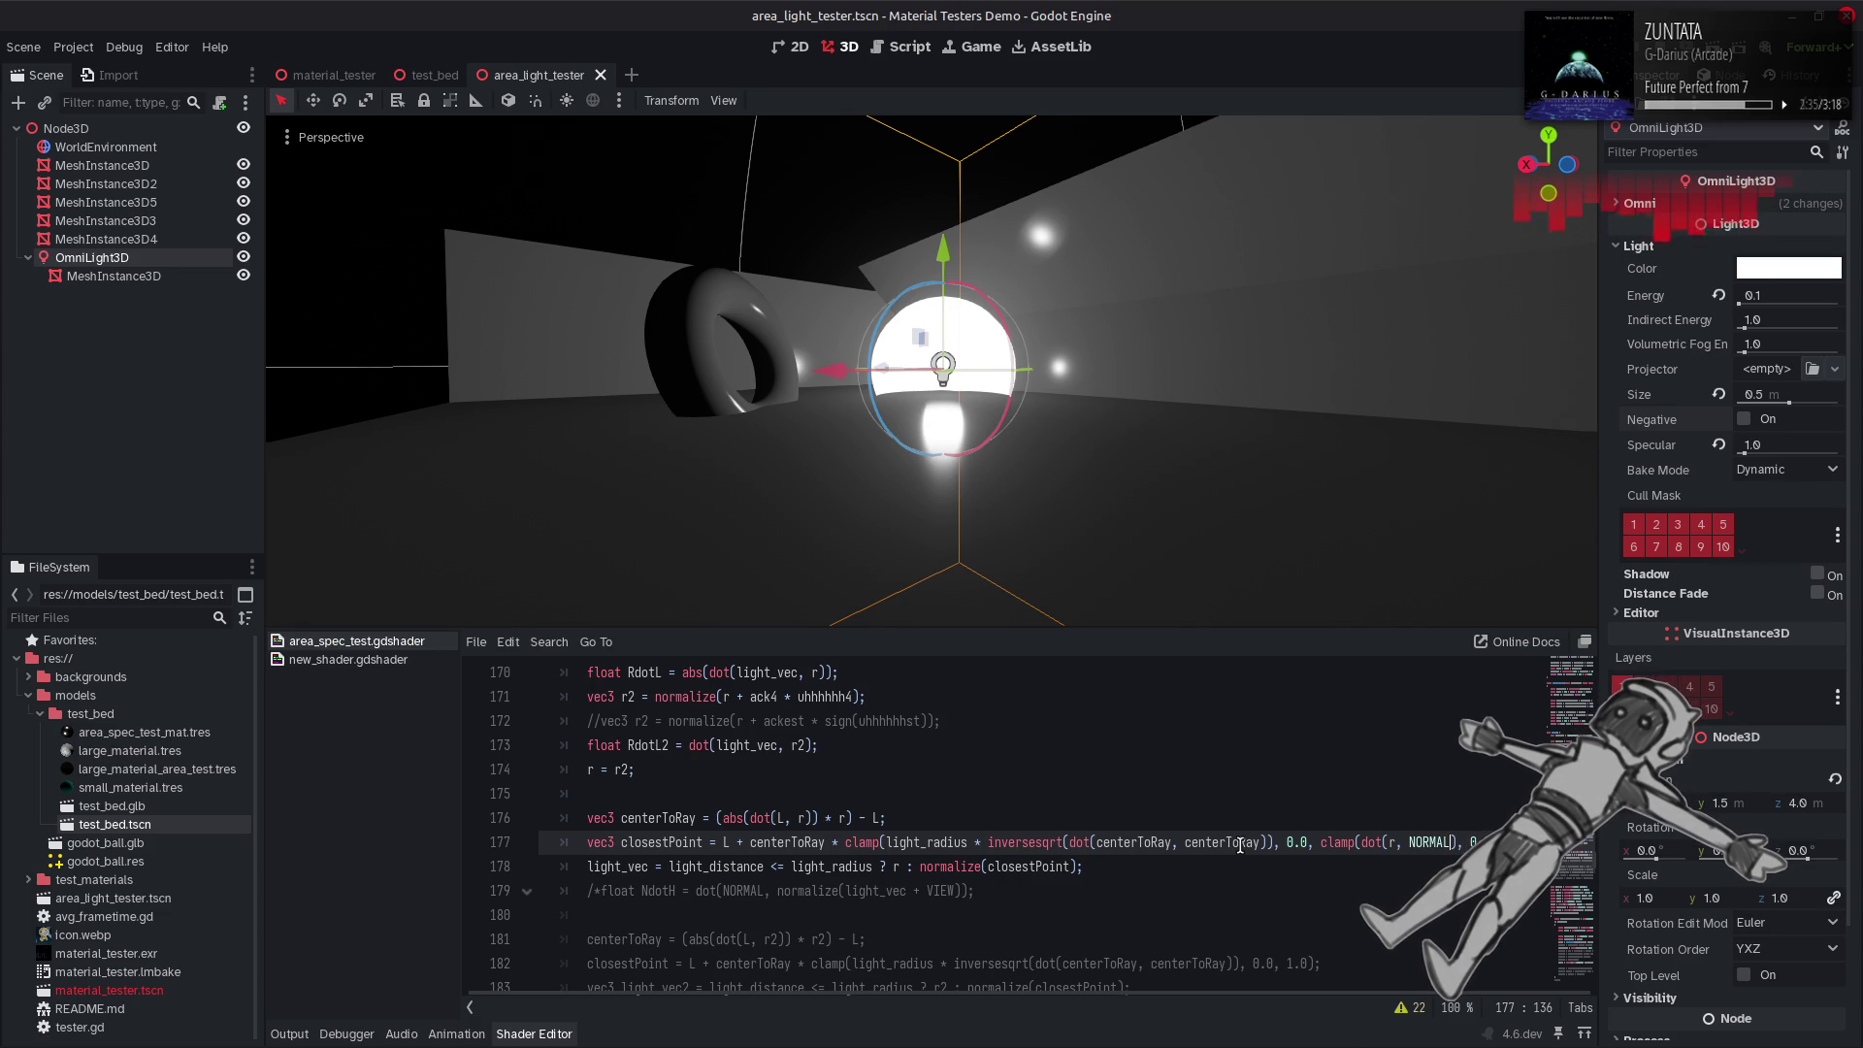
key(ctrl+s)
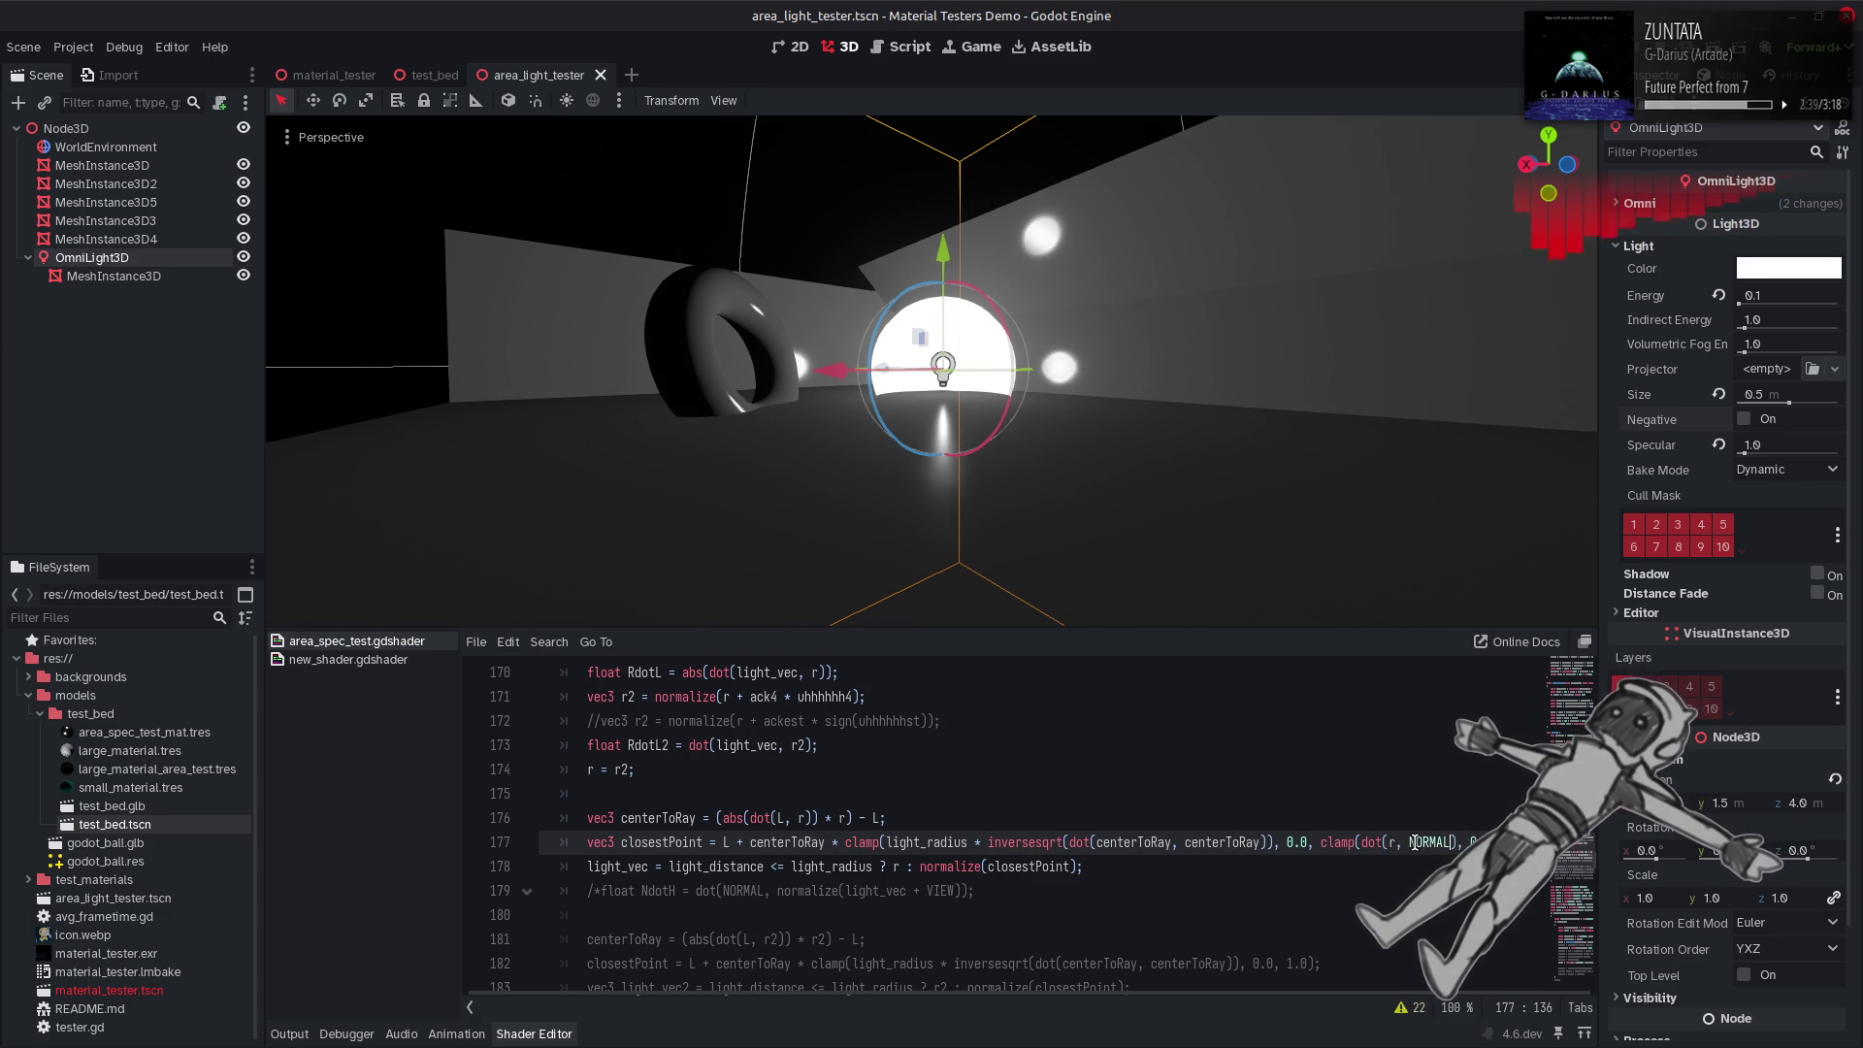
scroll(649, 744, up, 7)
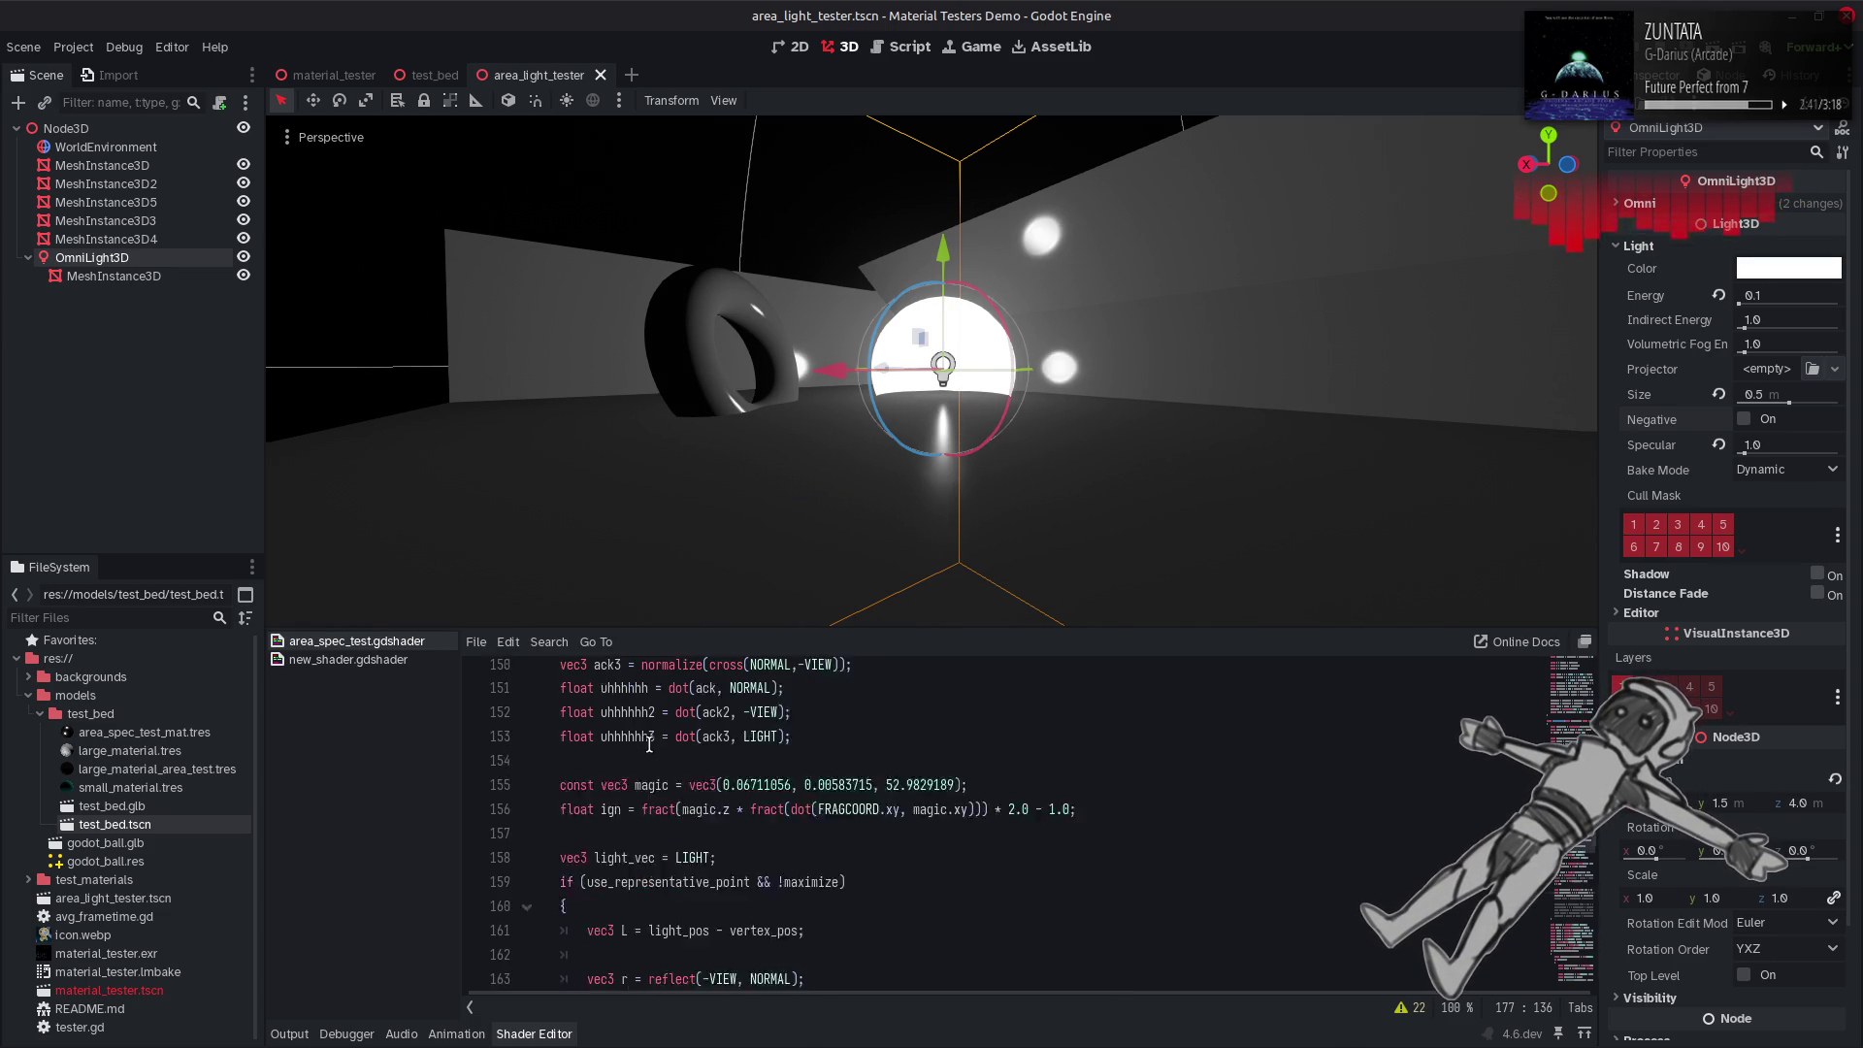
scroll(649, 744, up, 2)
double_click(621, 769)
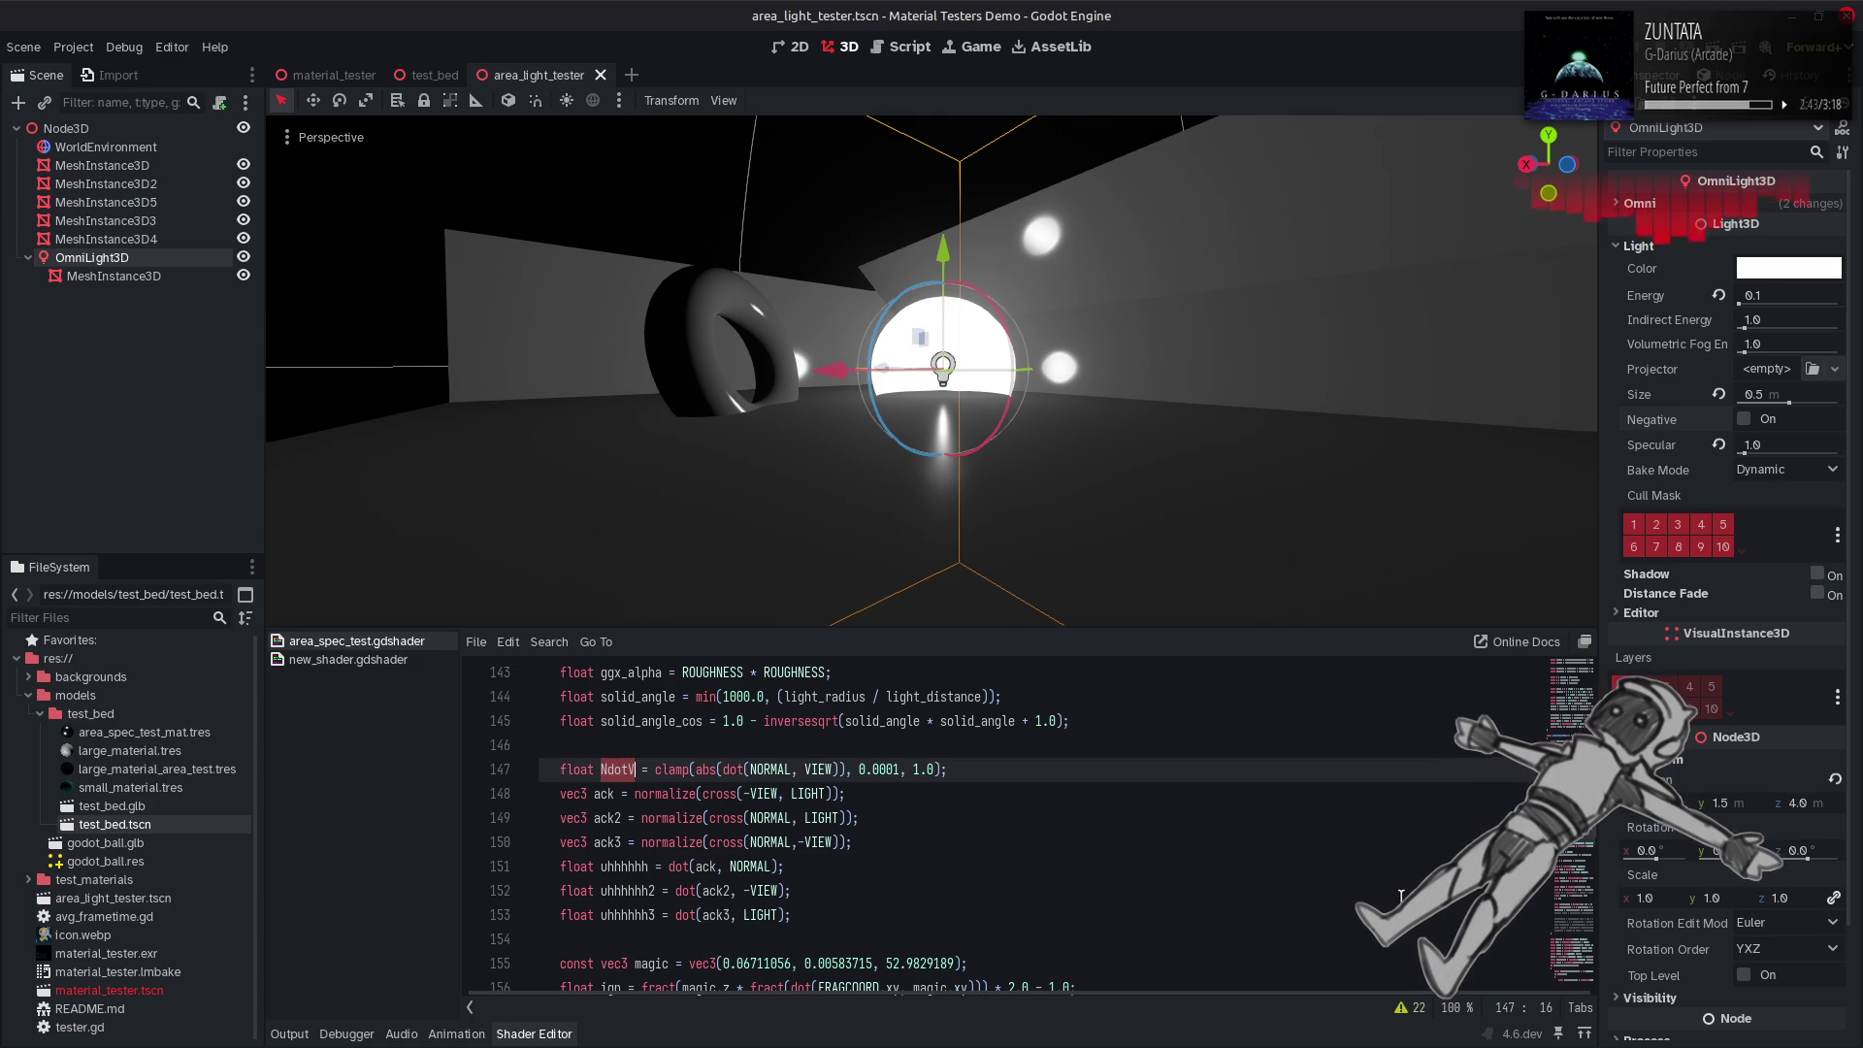
scroll(1405, 891, down, 5)
scroll(1404, 891, down, 4)
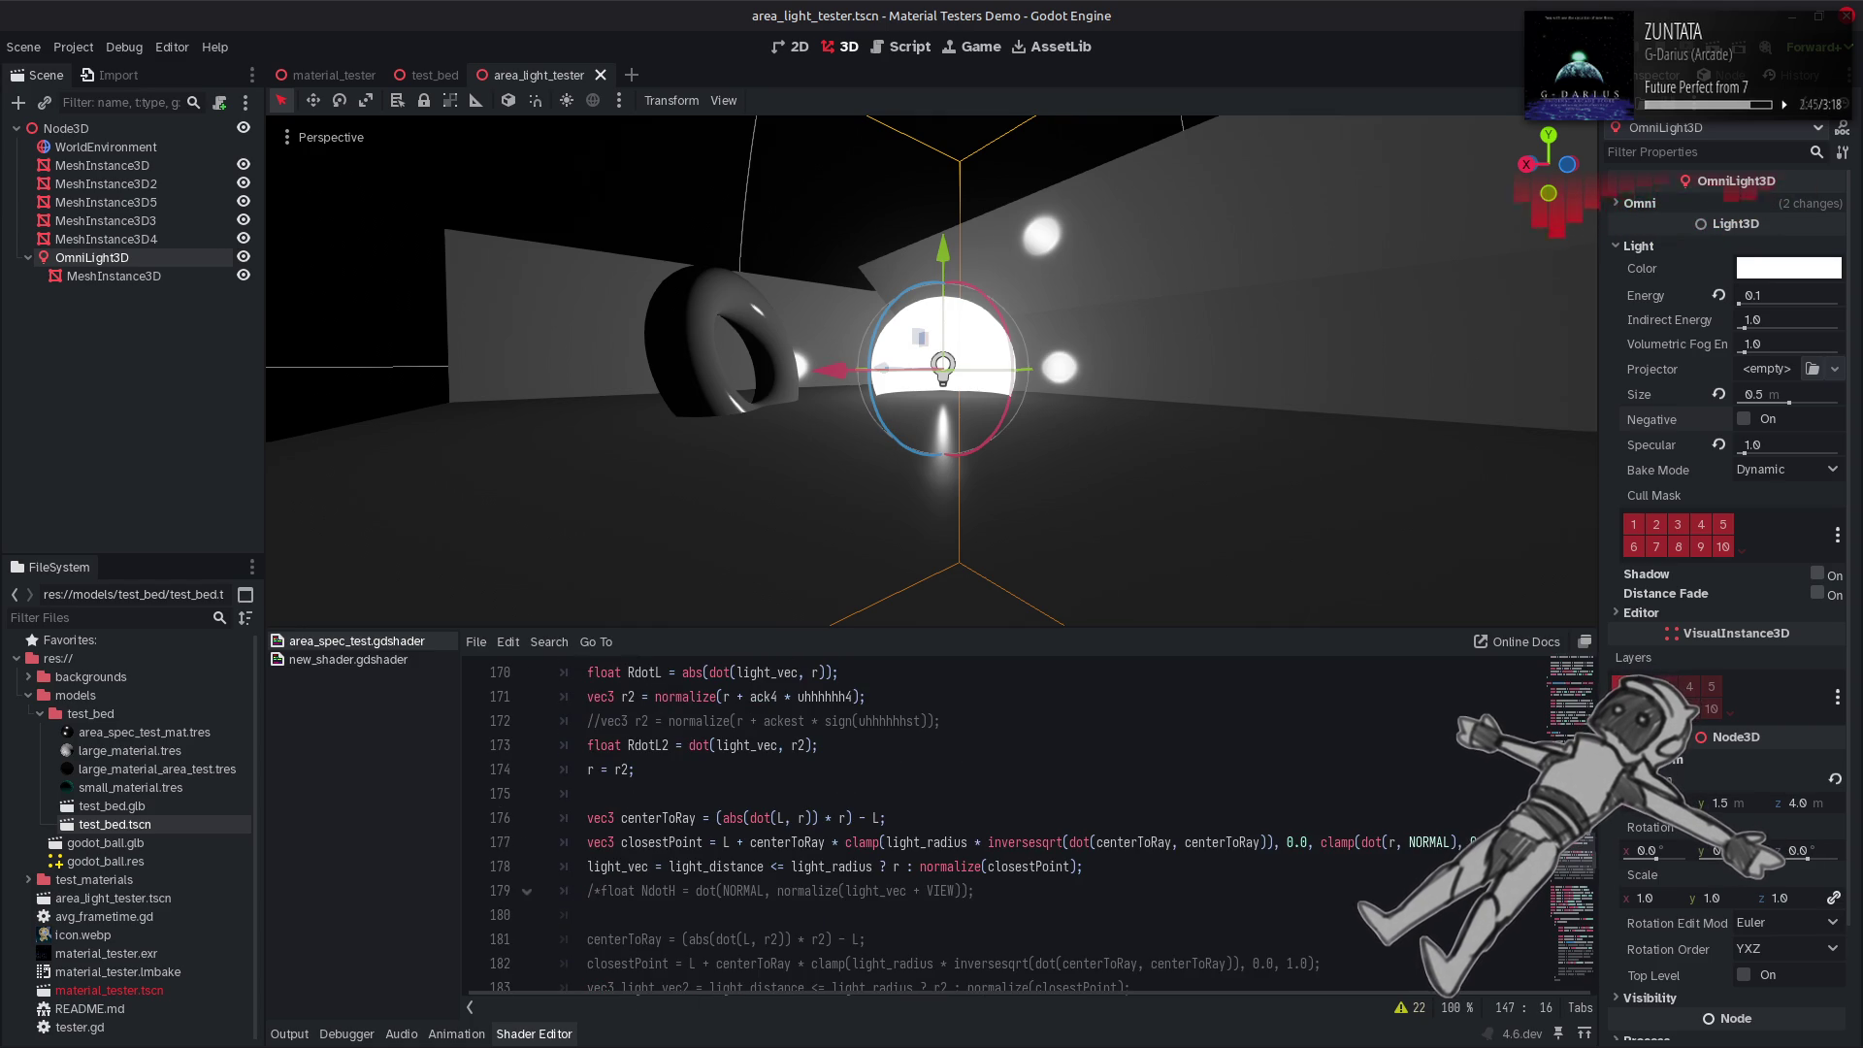
click(1357, 842)
drag(1356, 842, 1319, 842)
text(NdotV)
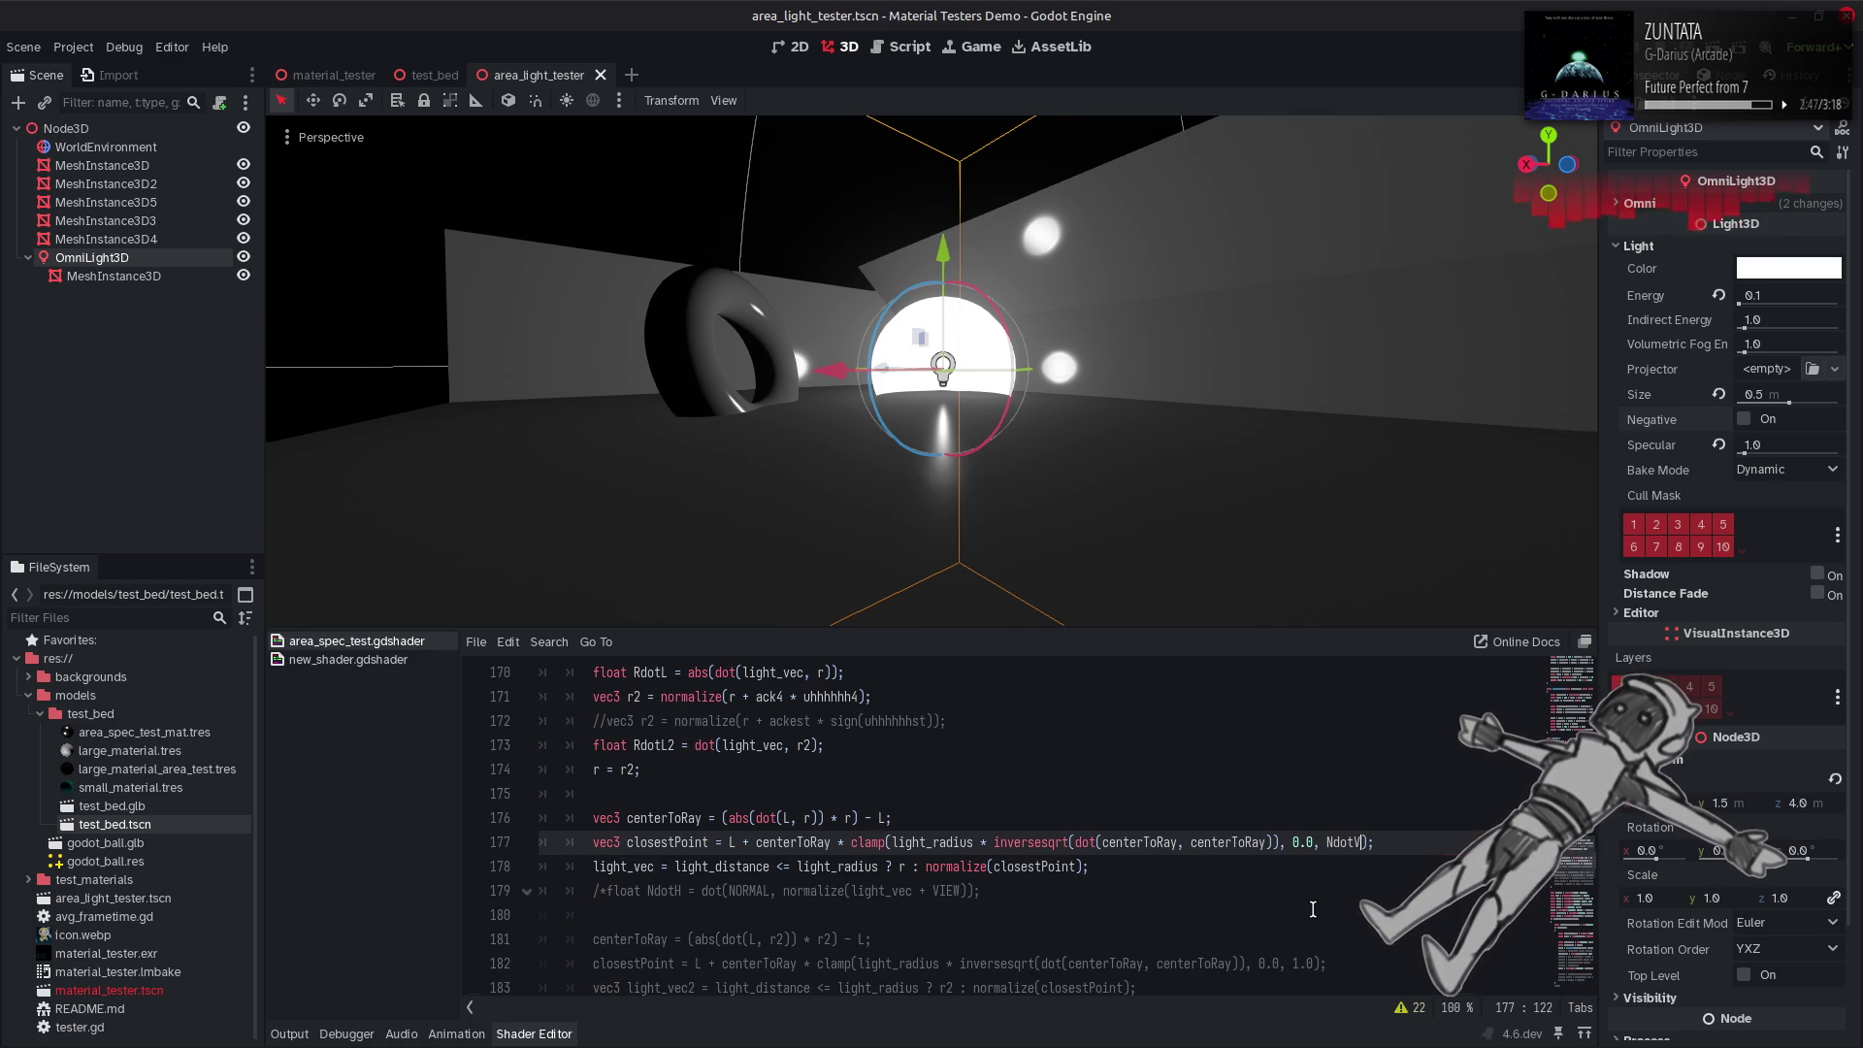
key(ctrl+s)
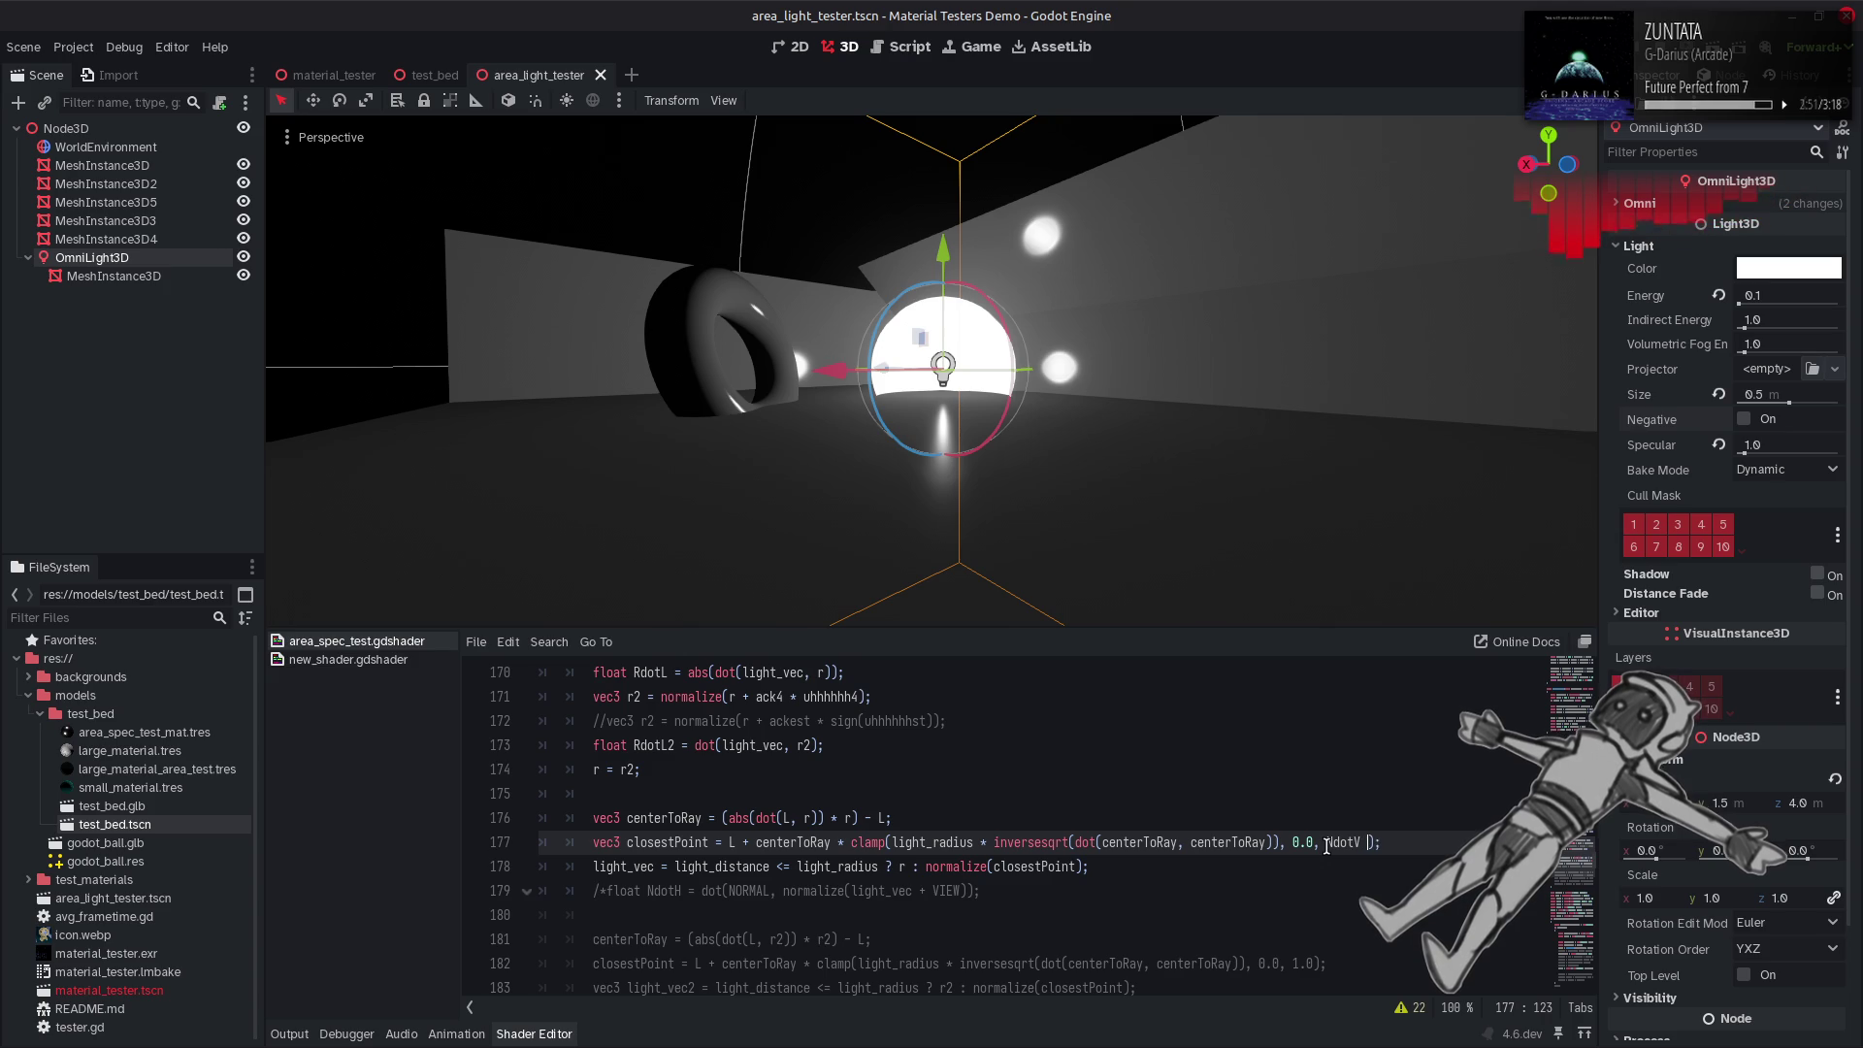
text(* 0.5)
key(ctrl+s)
text(1.0 -)
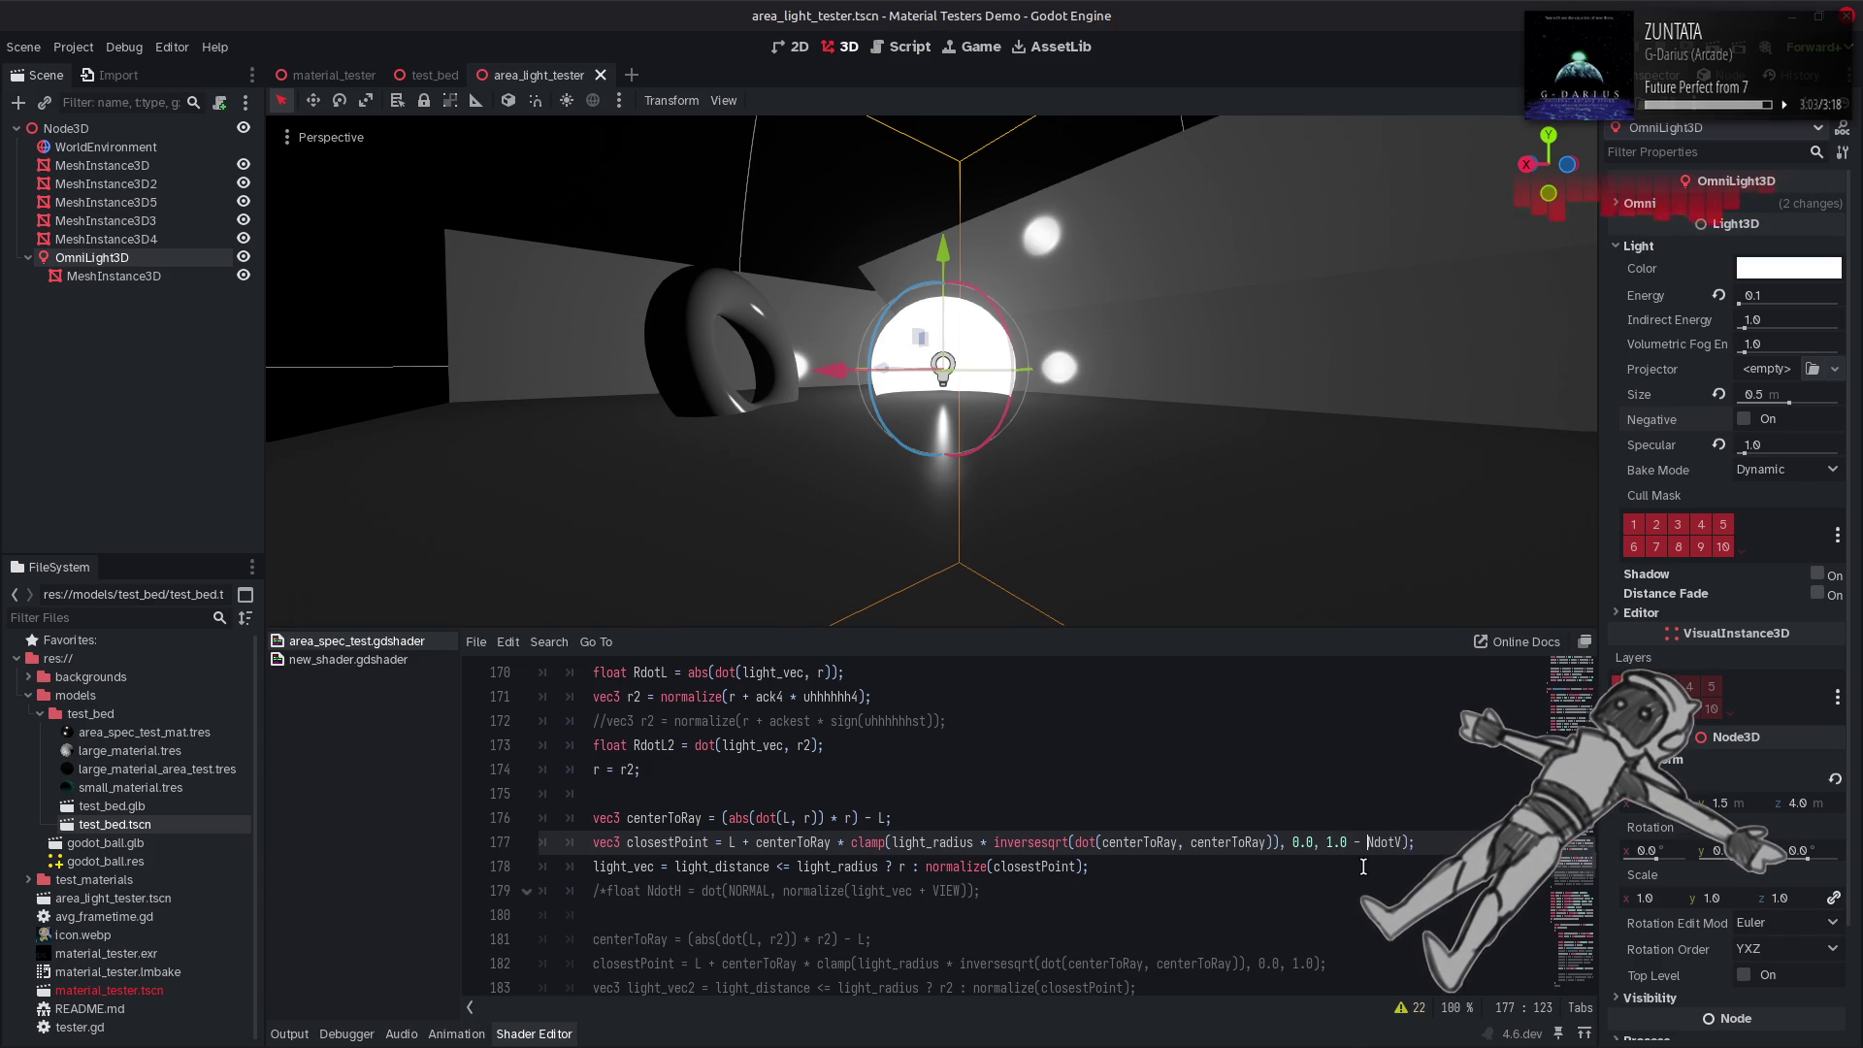
key(ctrl+s)
text(sqrt)
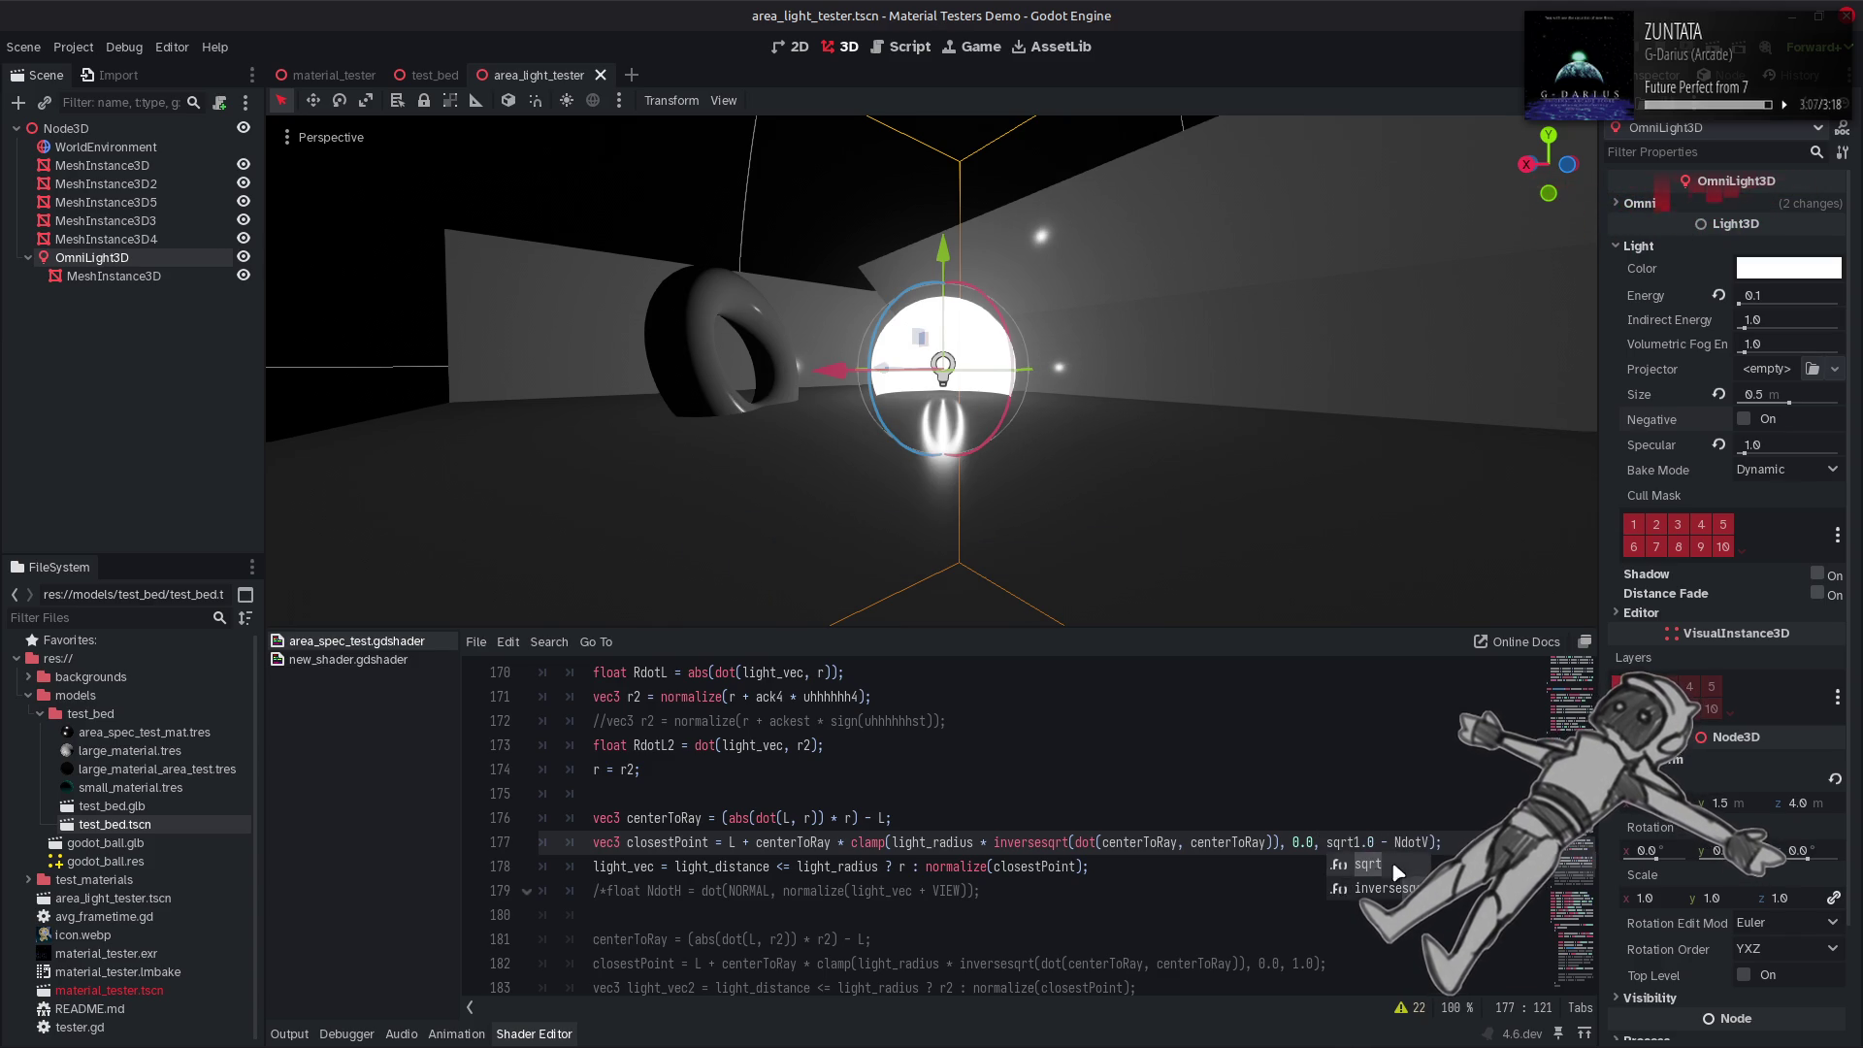
Try wrapping the 1.0 - NdotV bound in sqrt, then remove the wrapper.
text(()
key(End)
key(Left)
key(Left)
text())
key(ctrl+s)
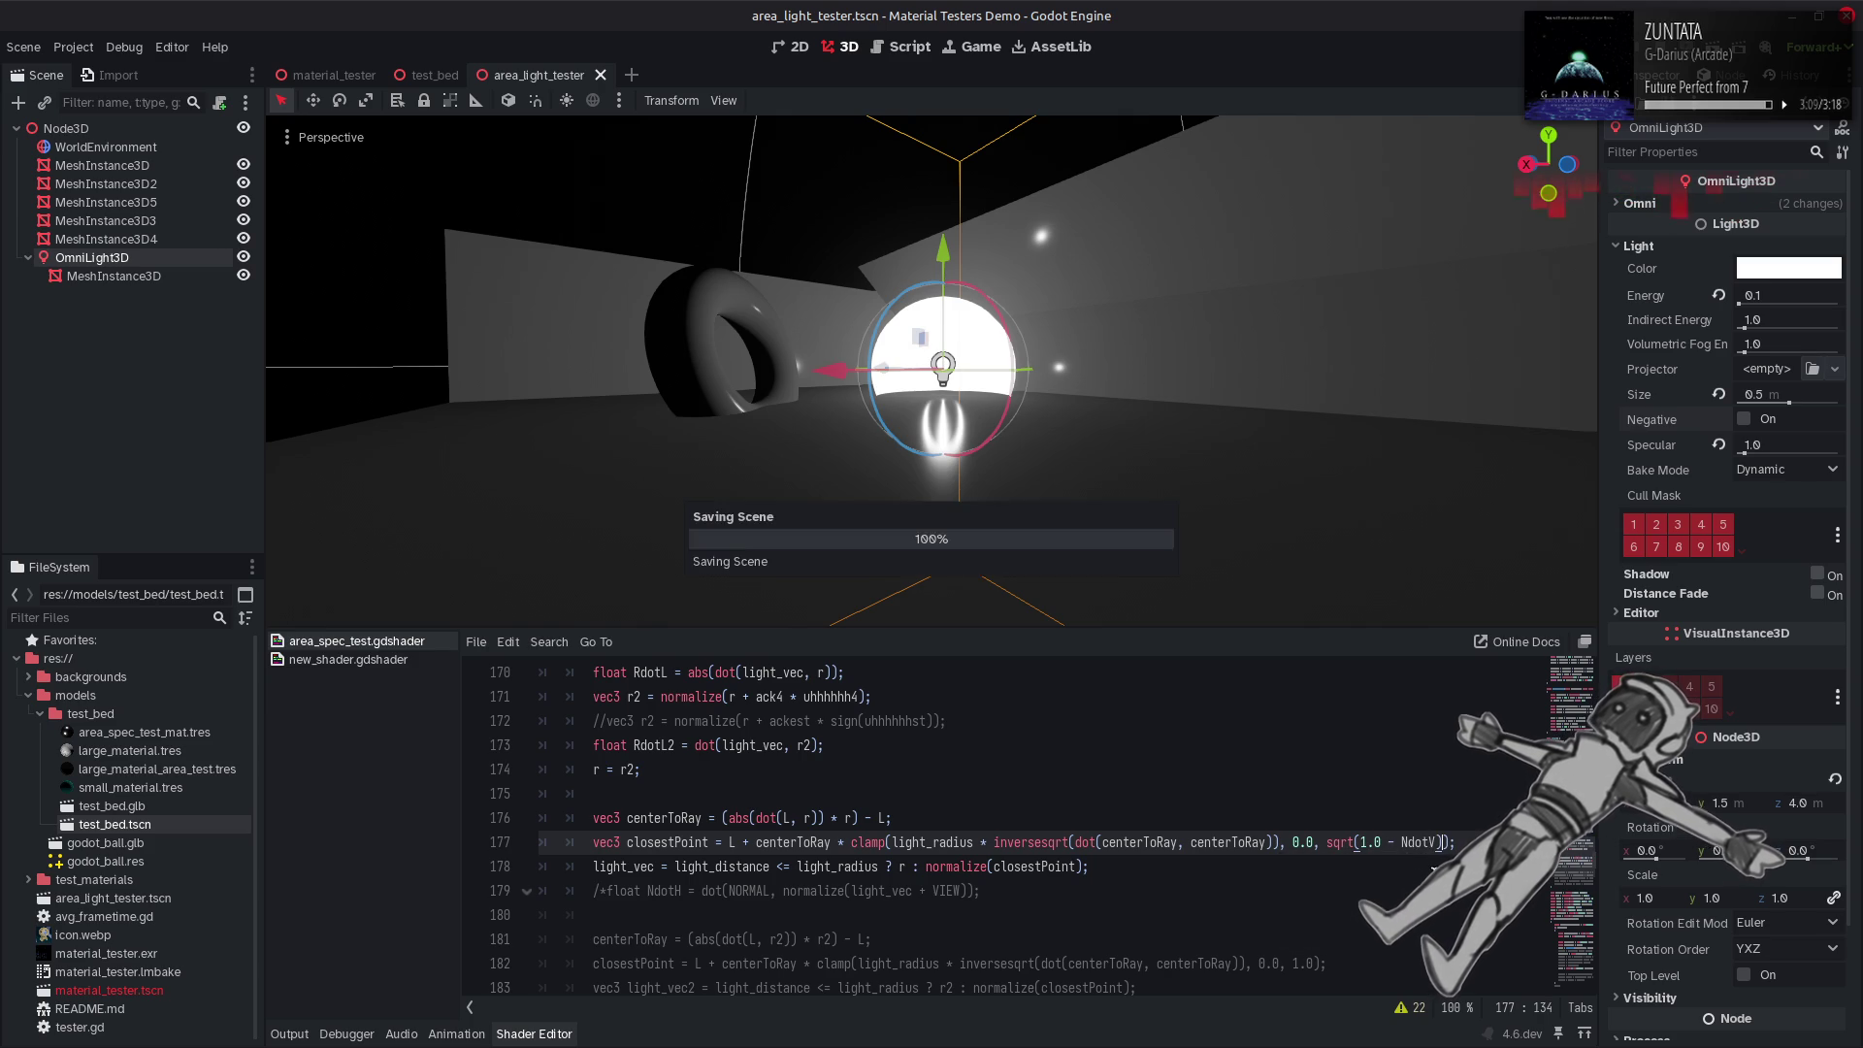
click(1432, 843)
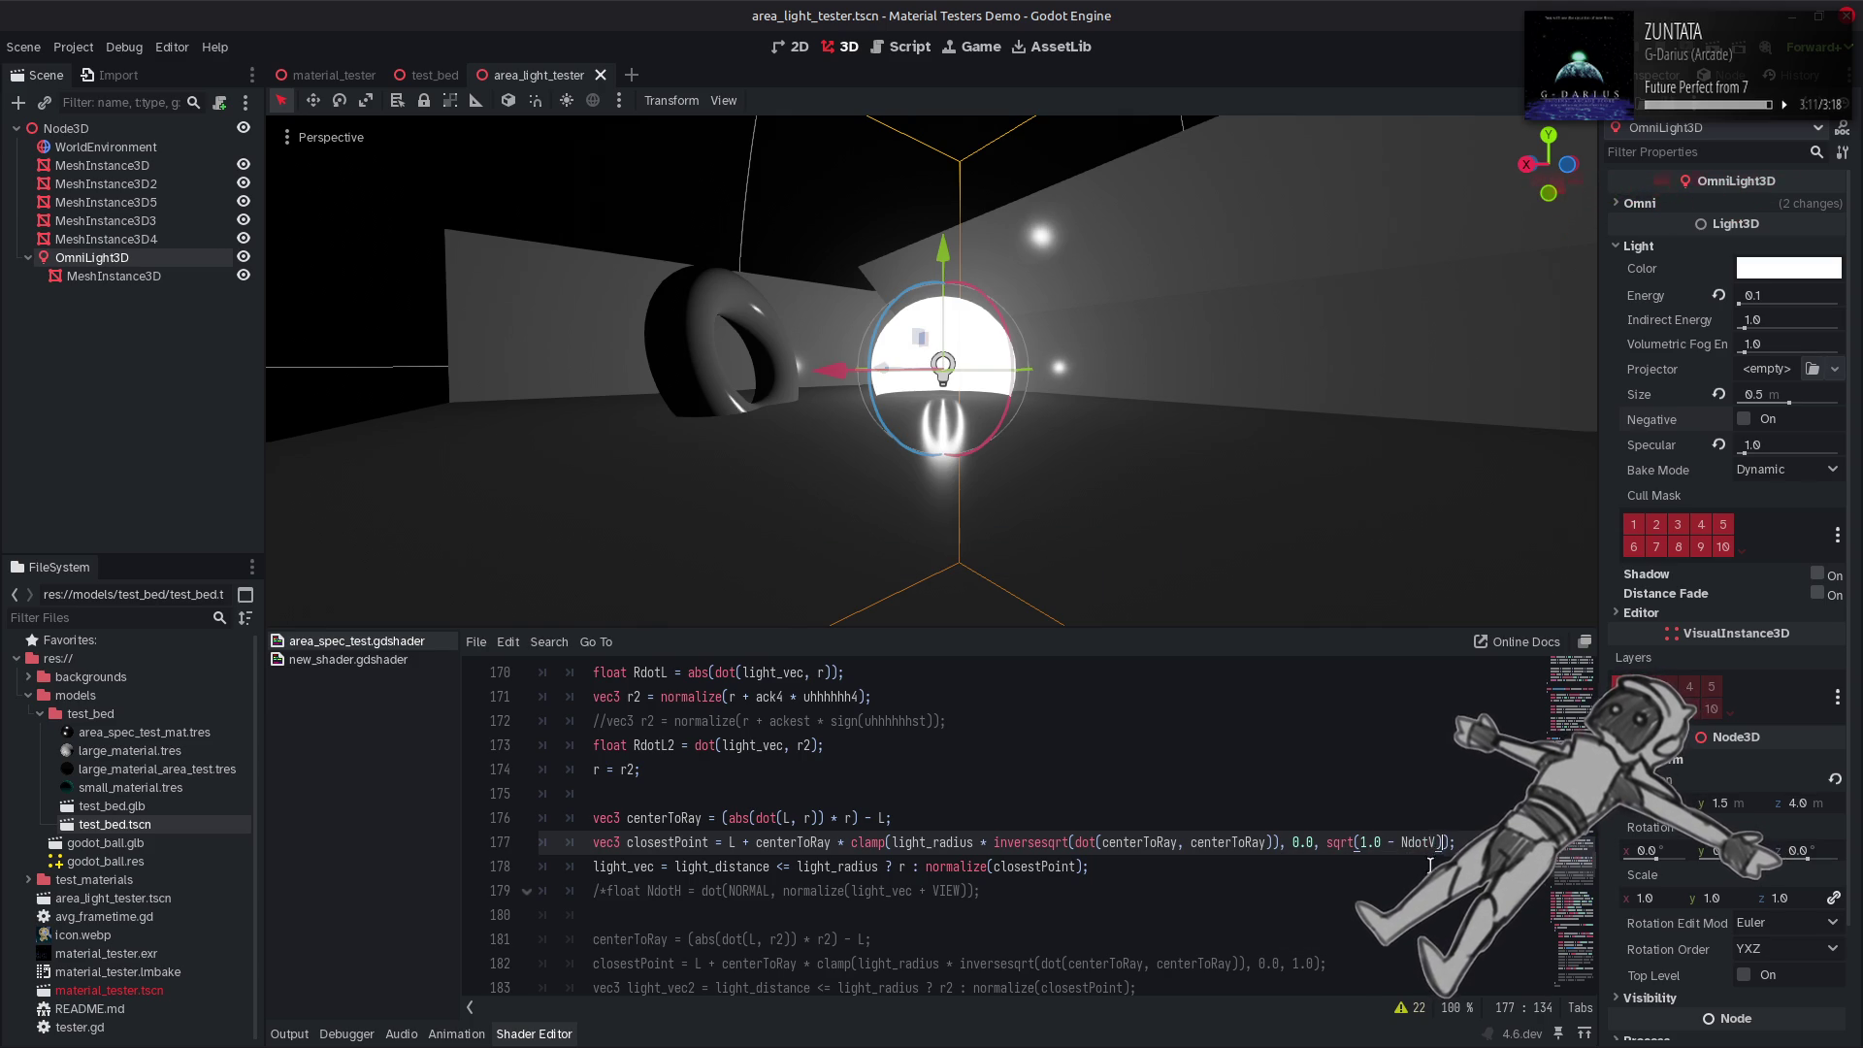
click(1436, 836)
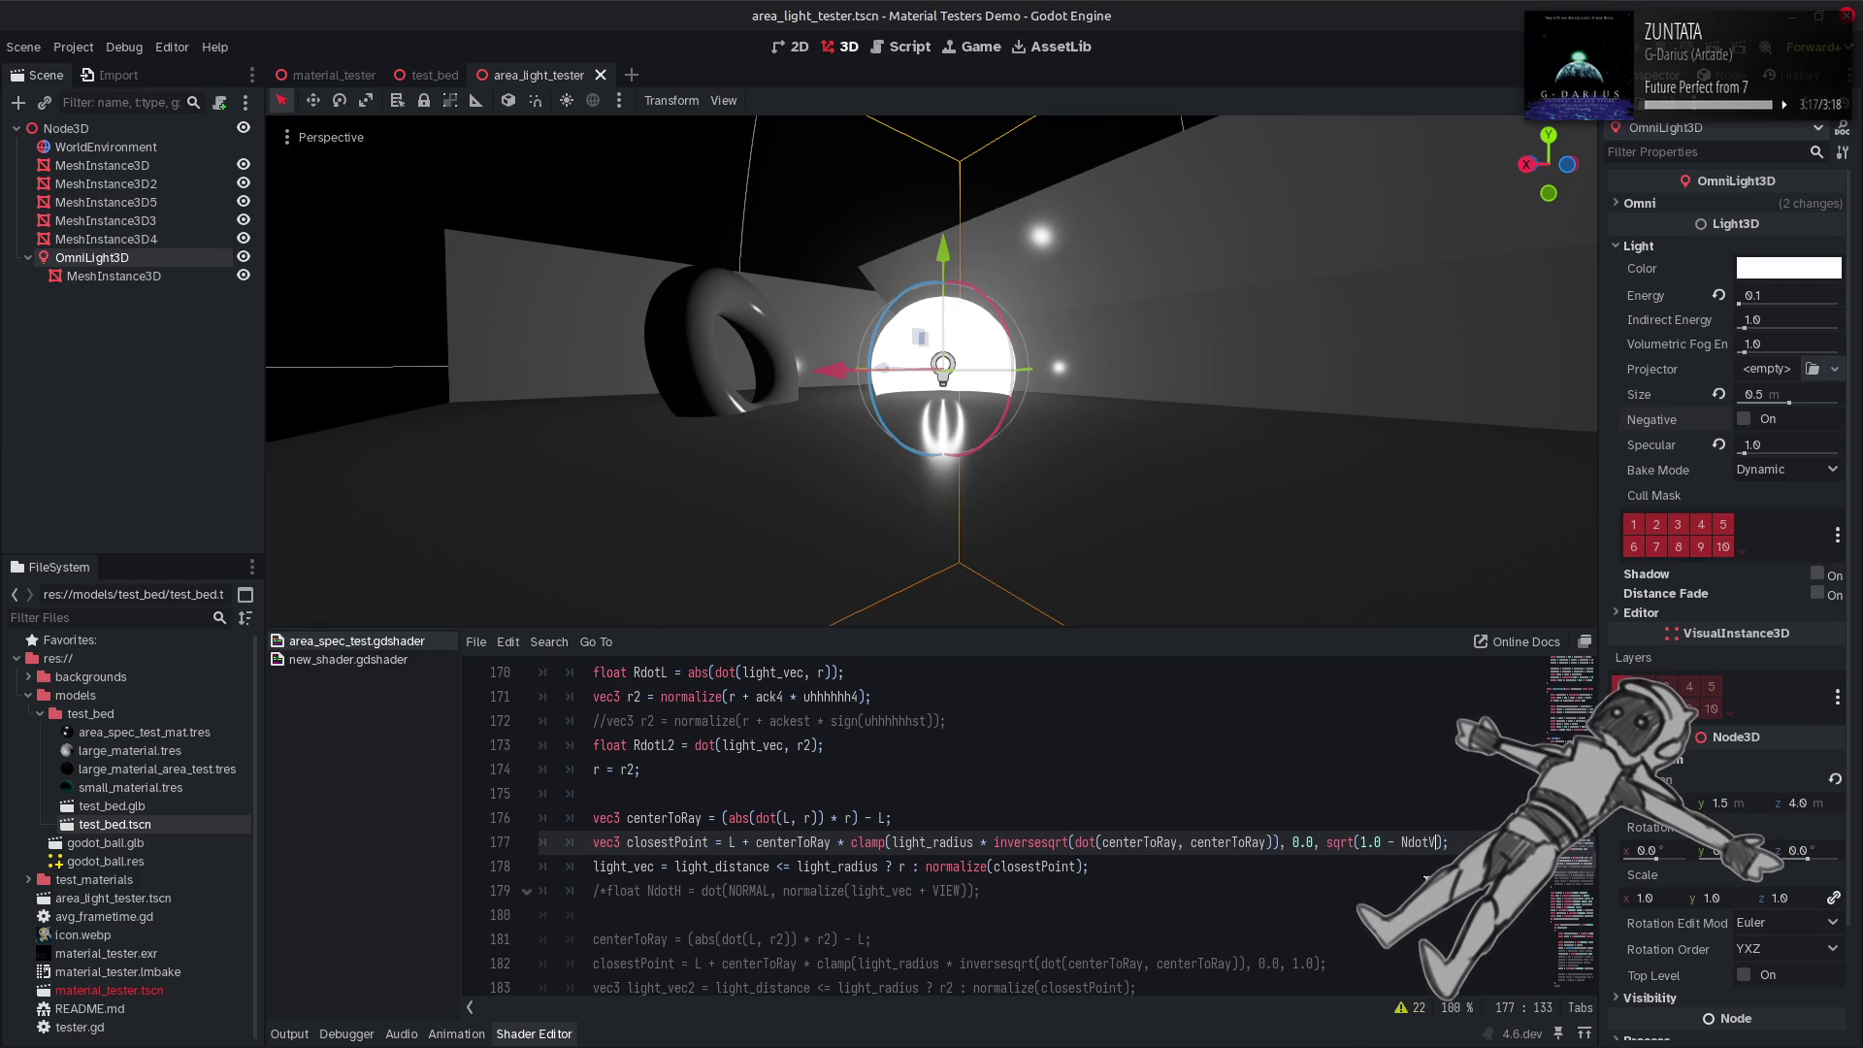
drag(1363, 842, 1327, 842)
key(BackSpace)
key(ctrl+z)
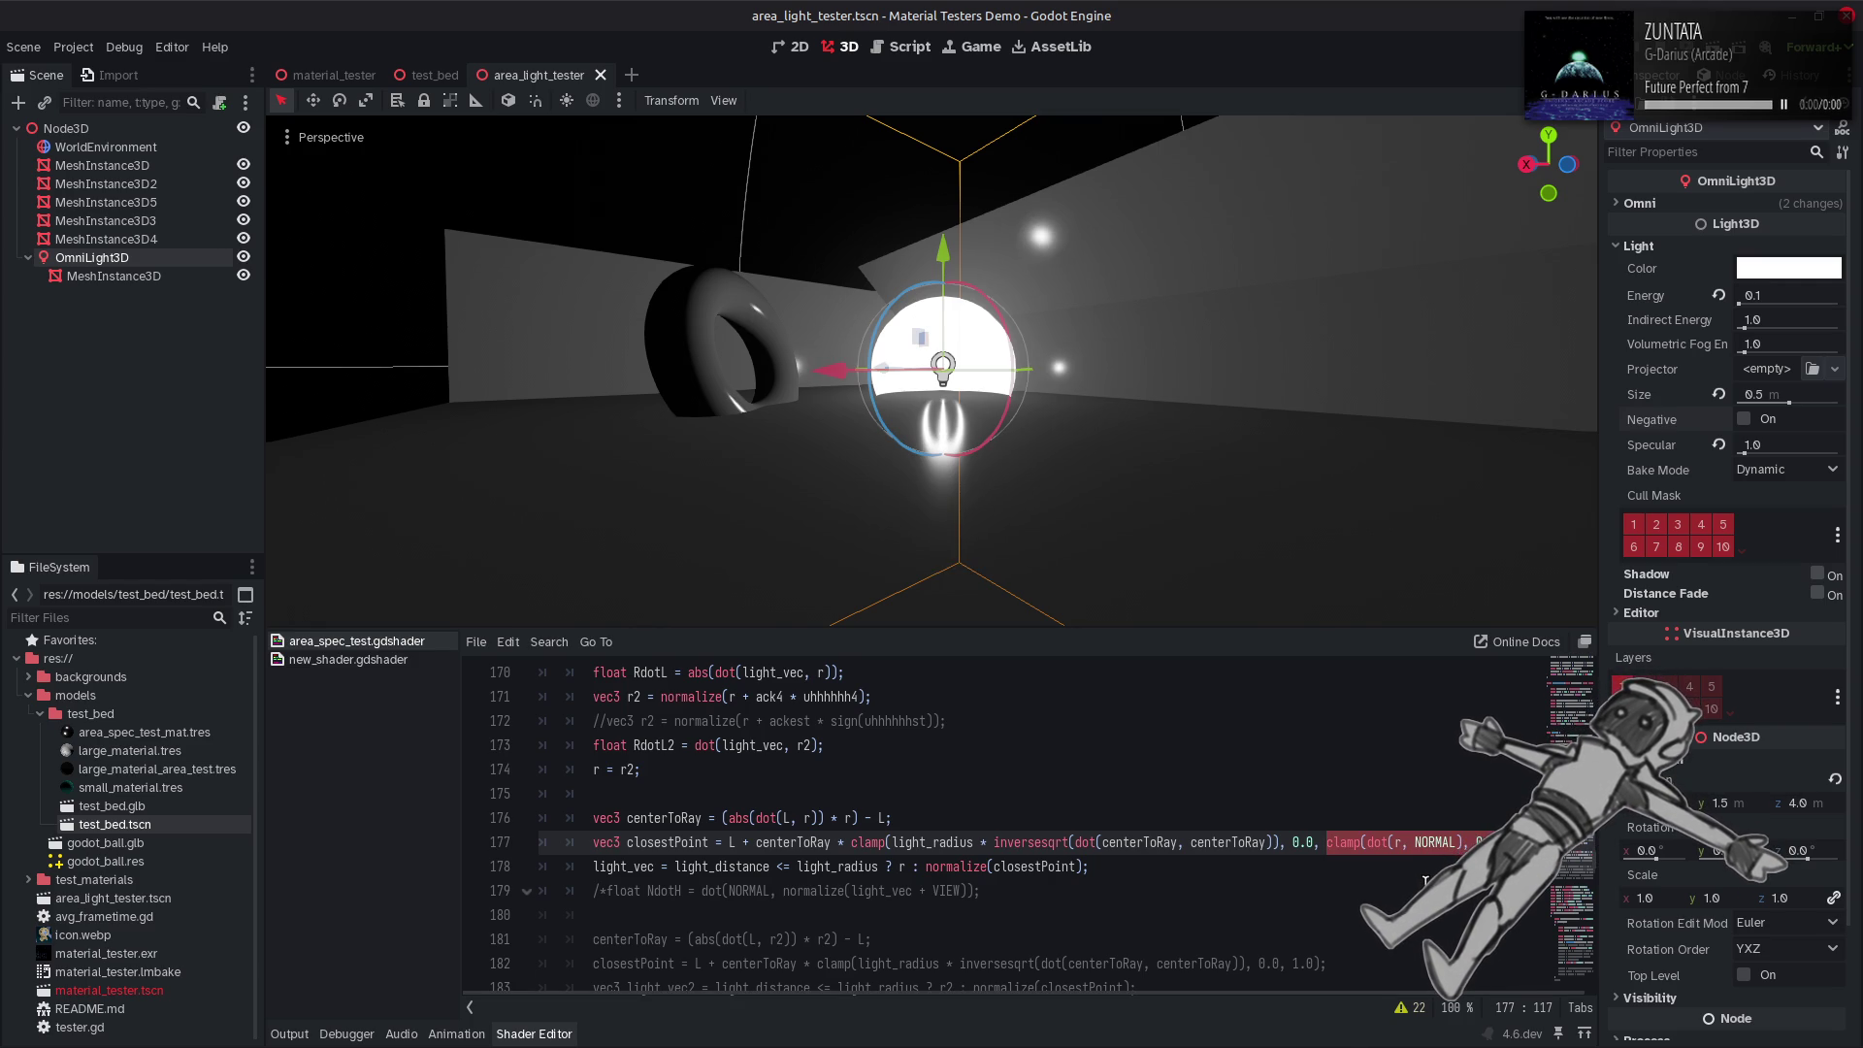
Set the clamp's upper bound to a plain 0.5, dropping the NdotV term.
text(NdotV)
double_click(1346, 843)
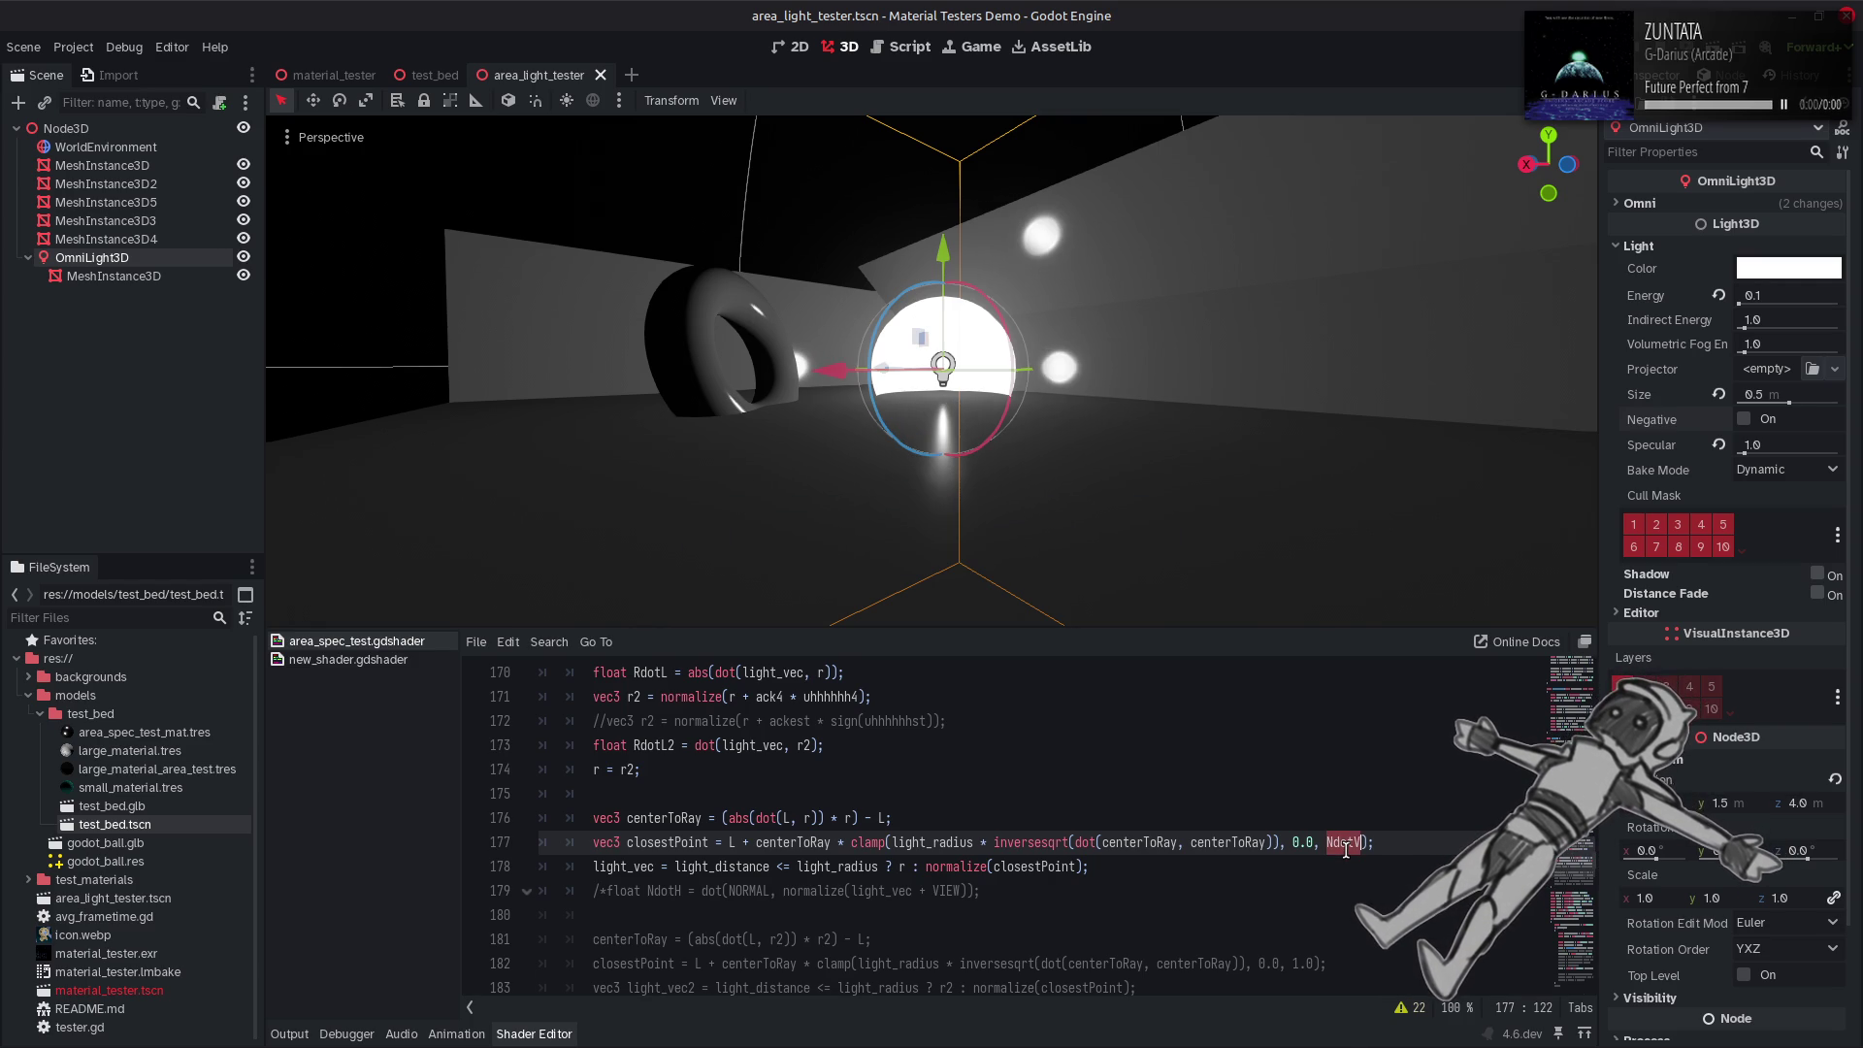
text(0.5 *)
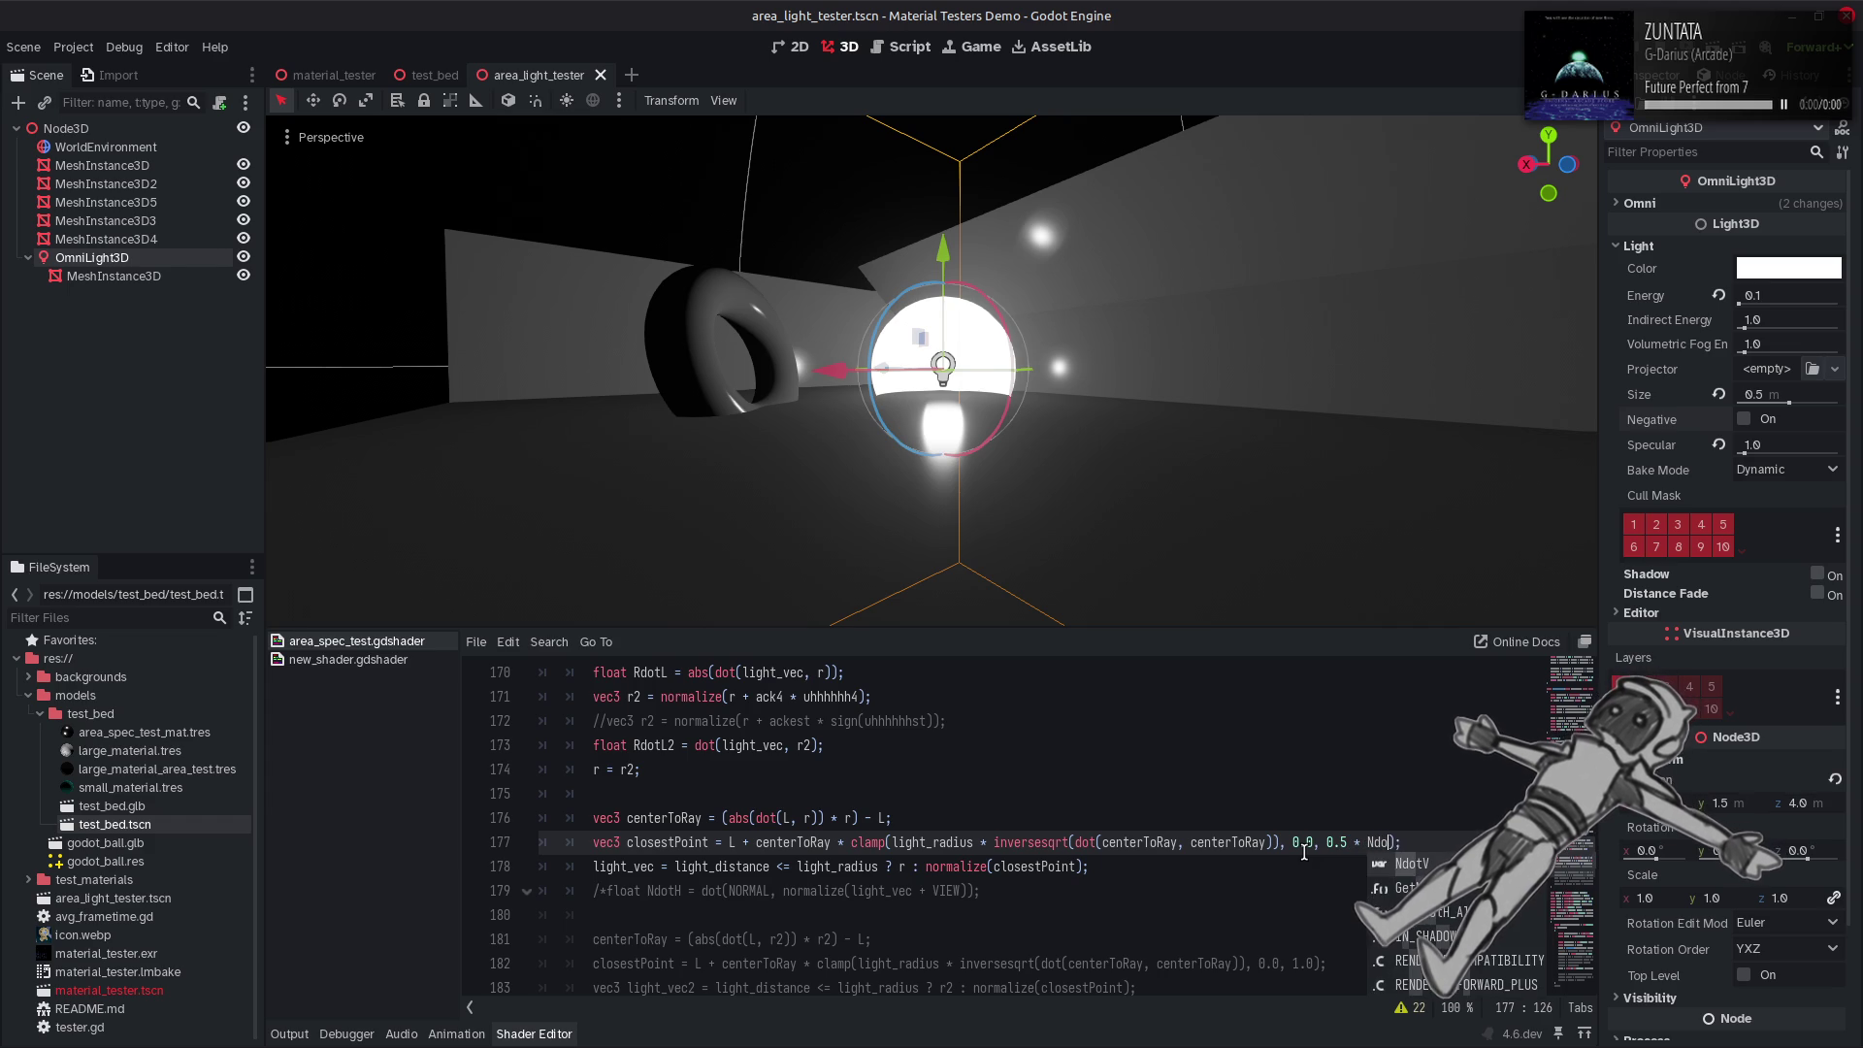
text(tV)
key(ctrl+s)
click(1312, 847)
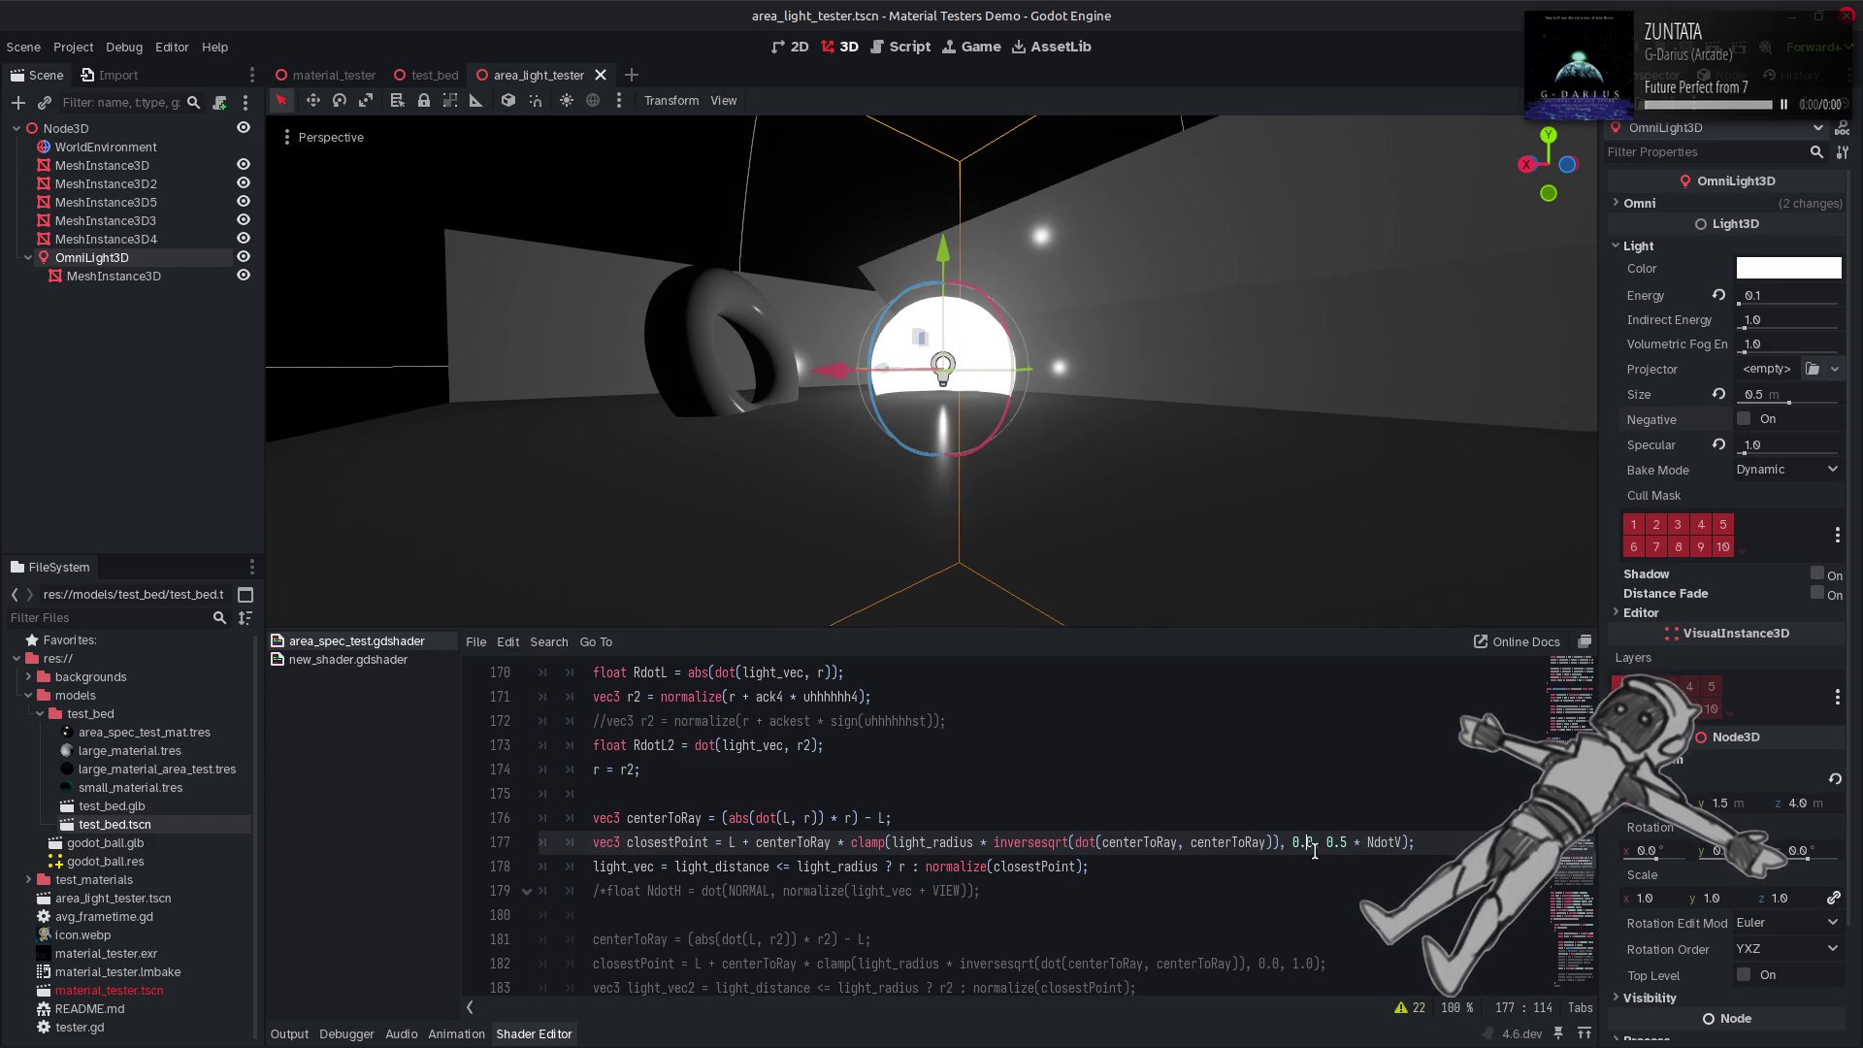
click(1361, 842)
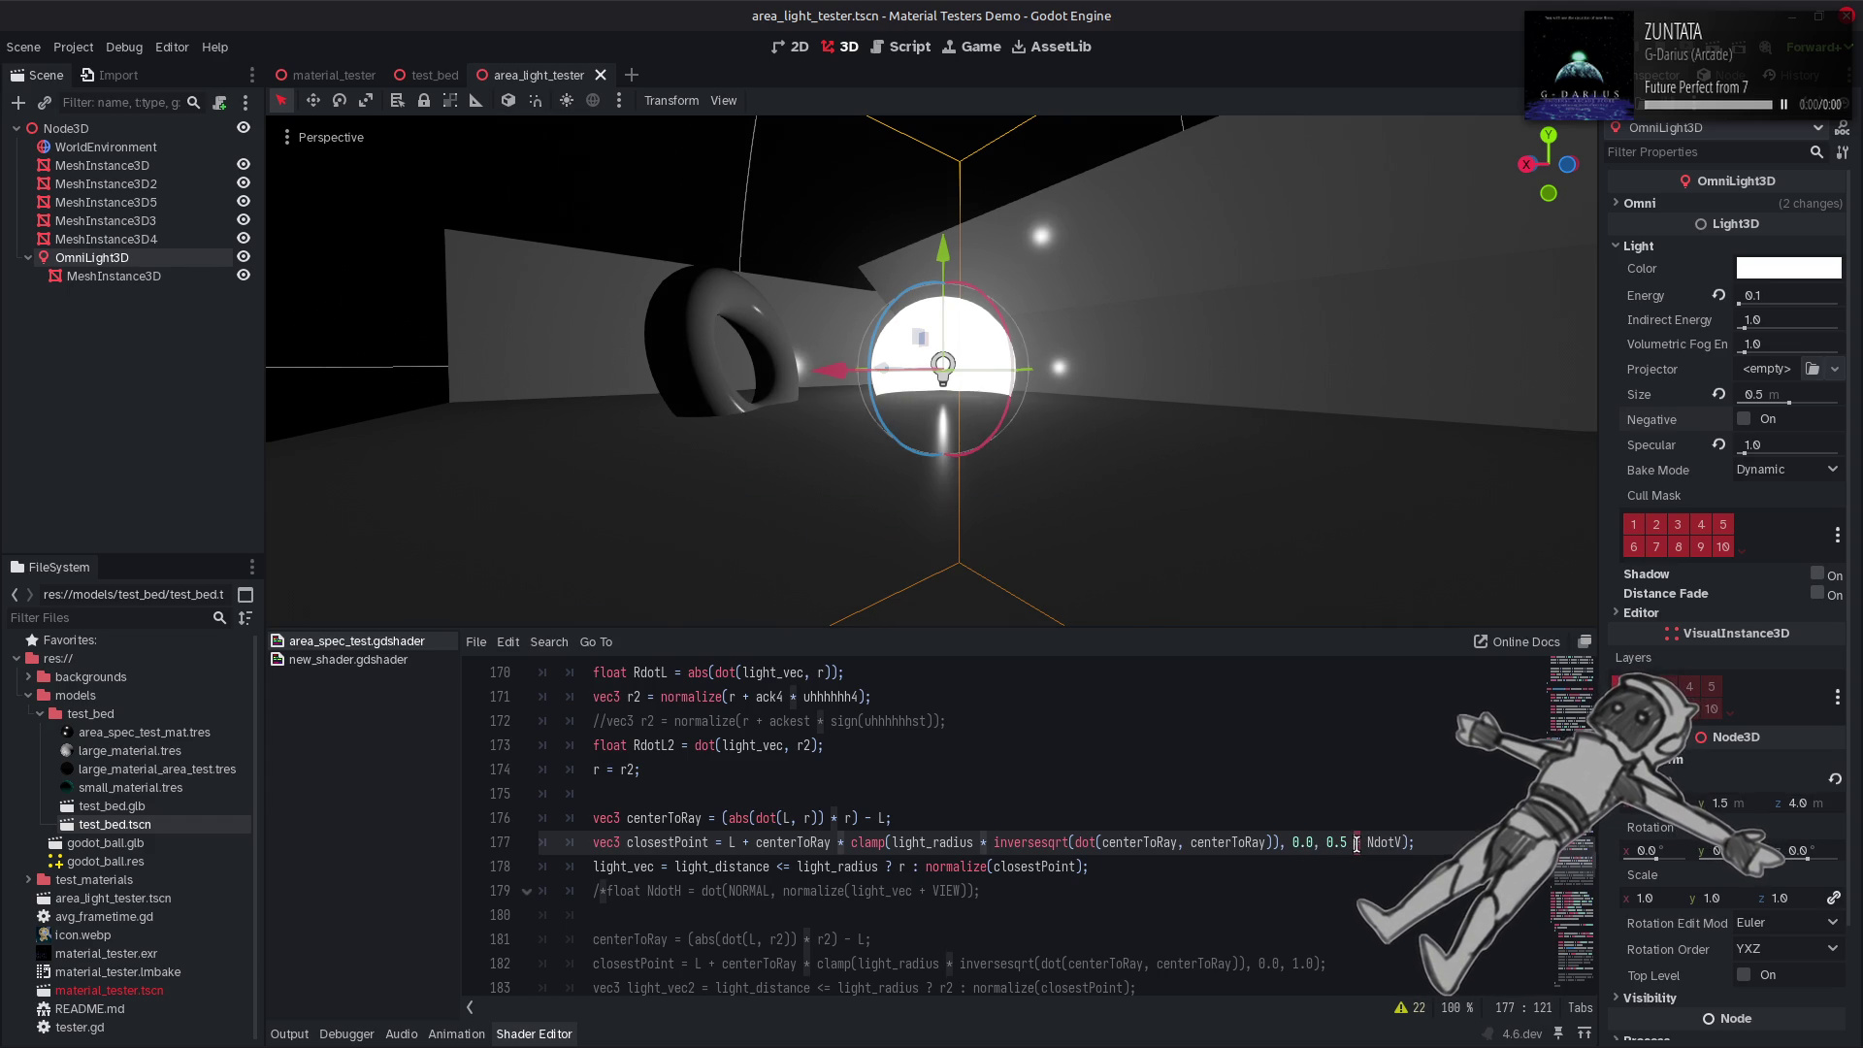
text(-)
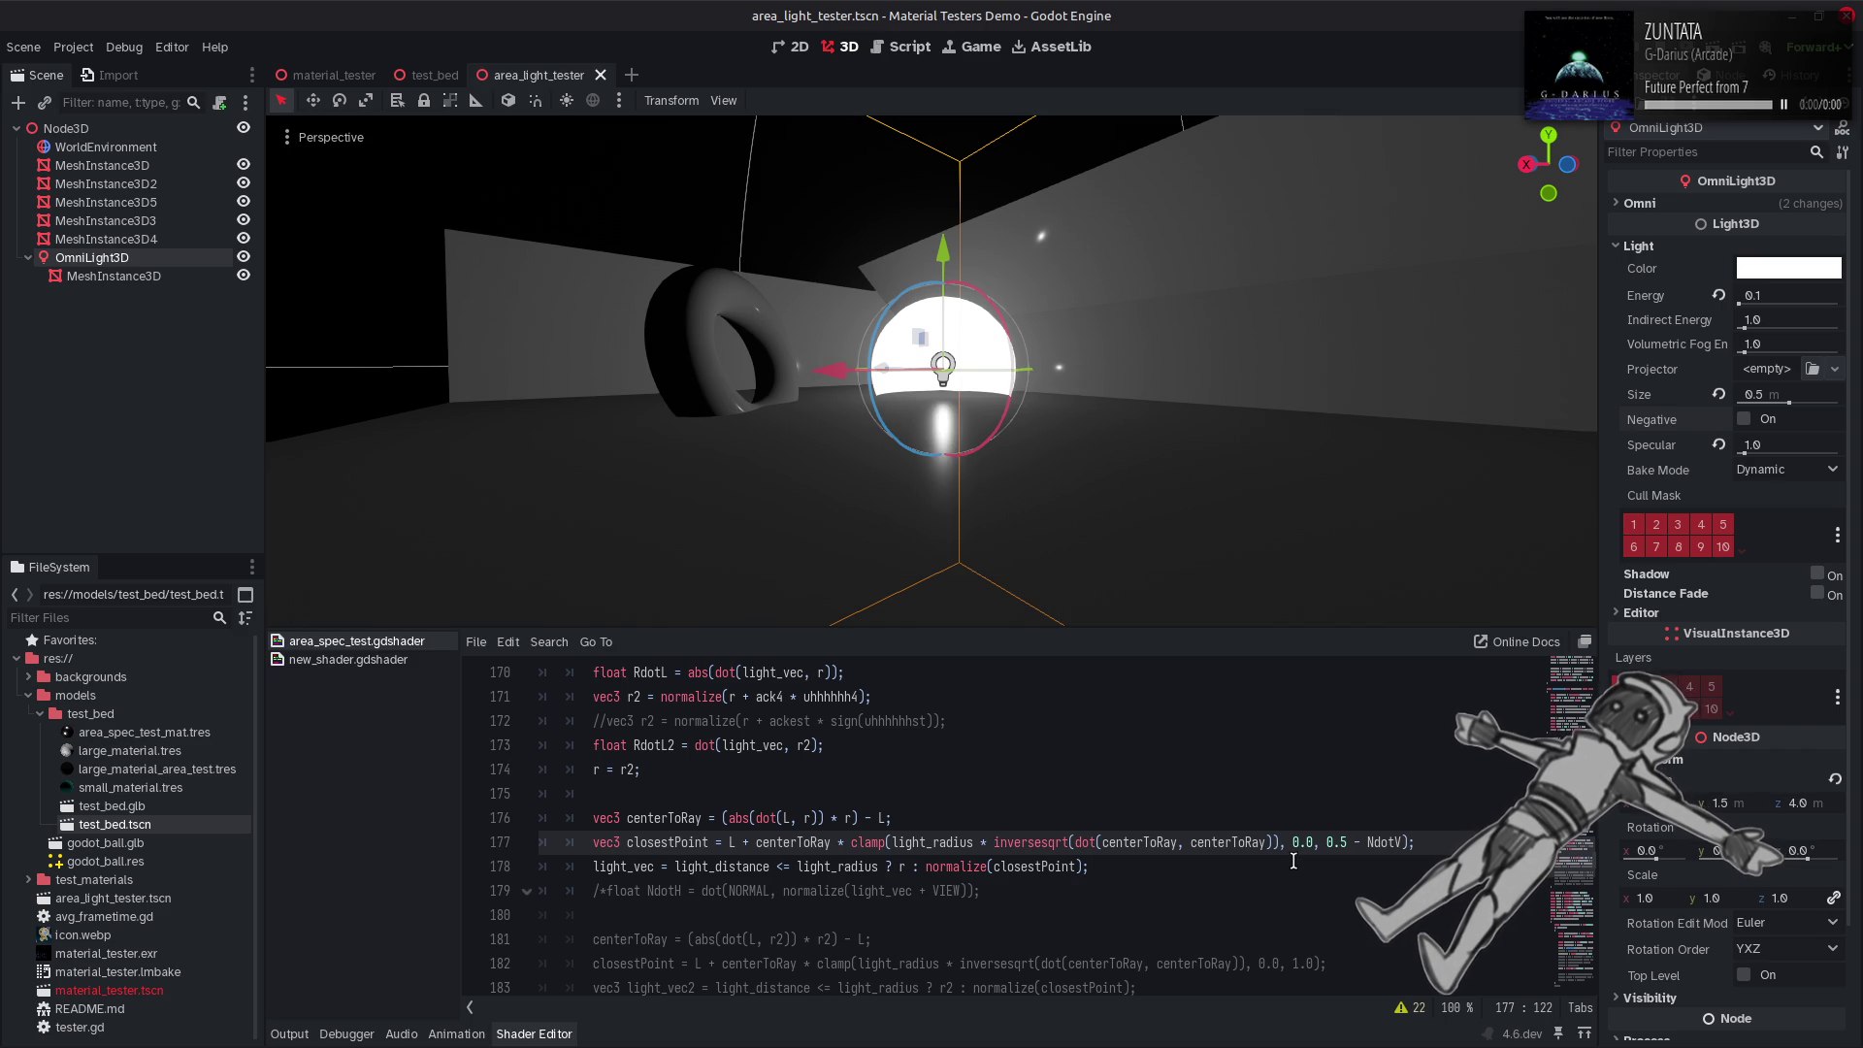
drag(1329, 846, 1345, 842)
text(* 0.5)
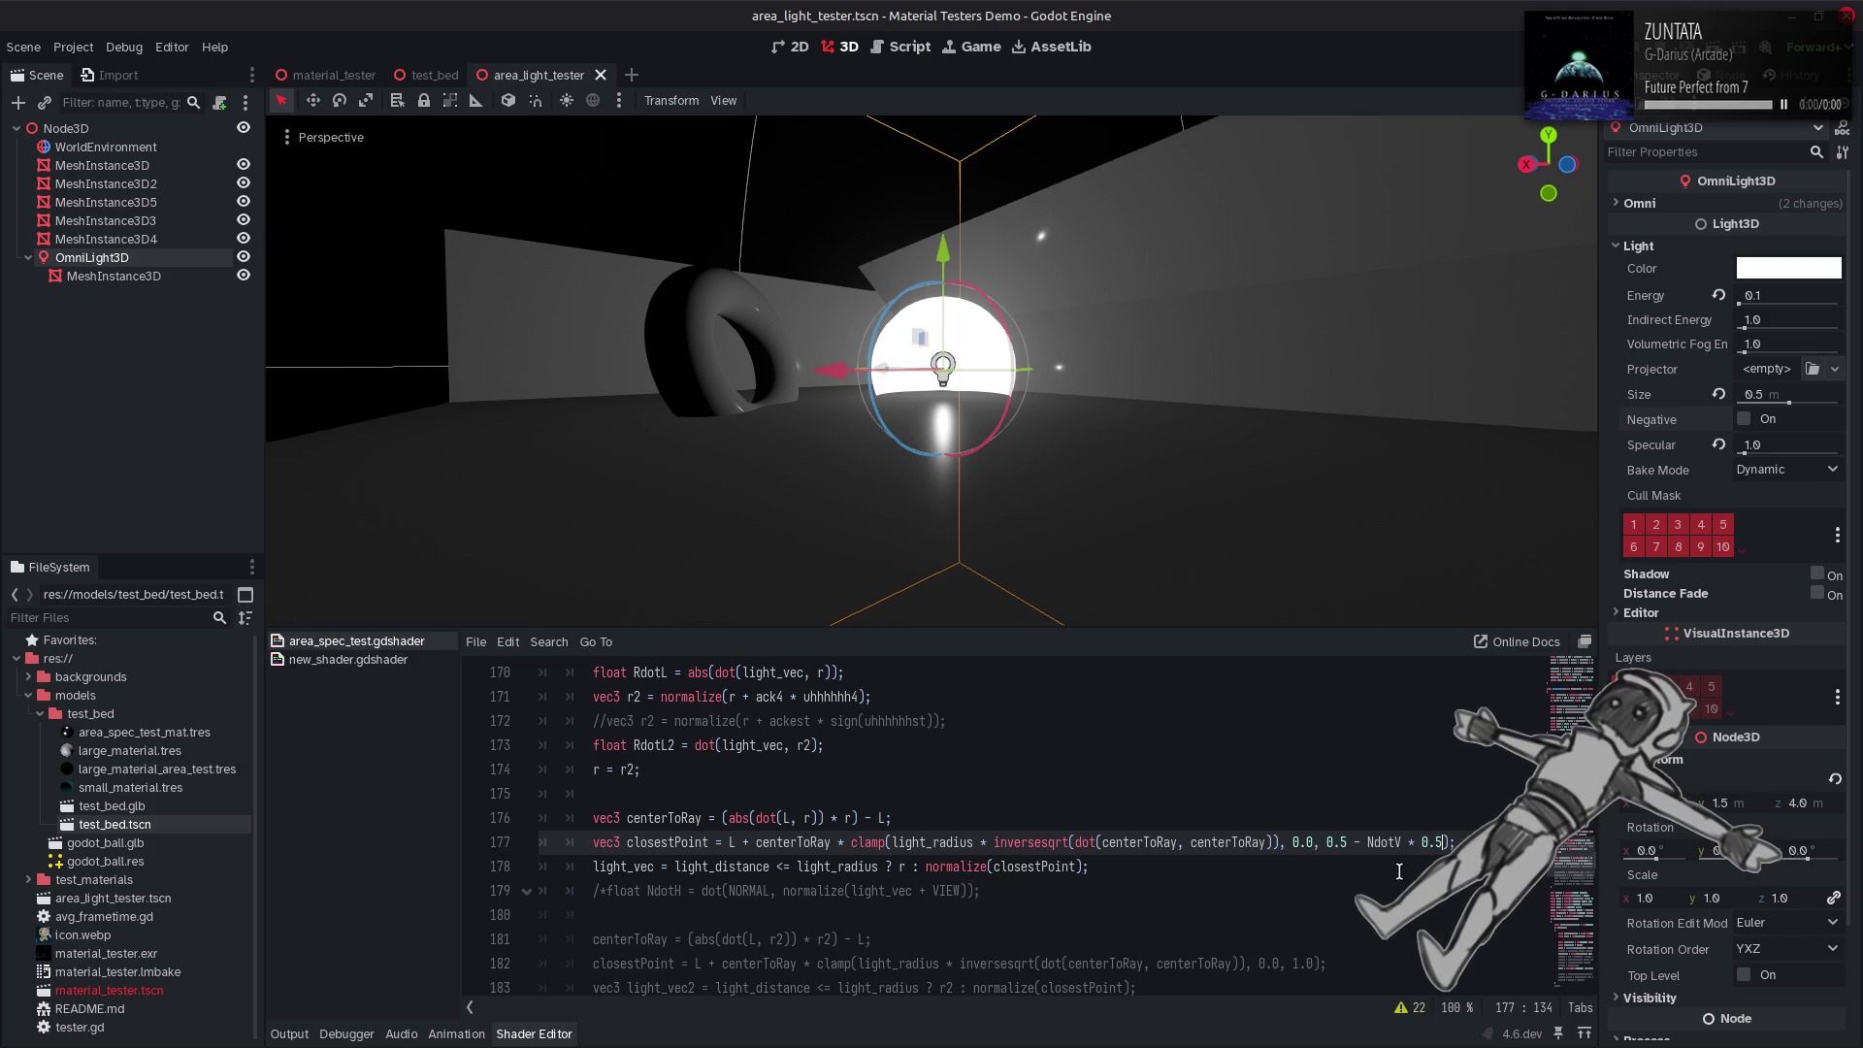
key(ctrl+s)
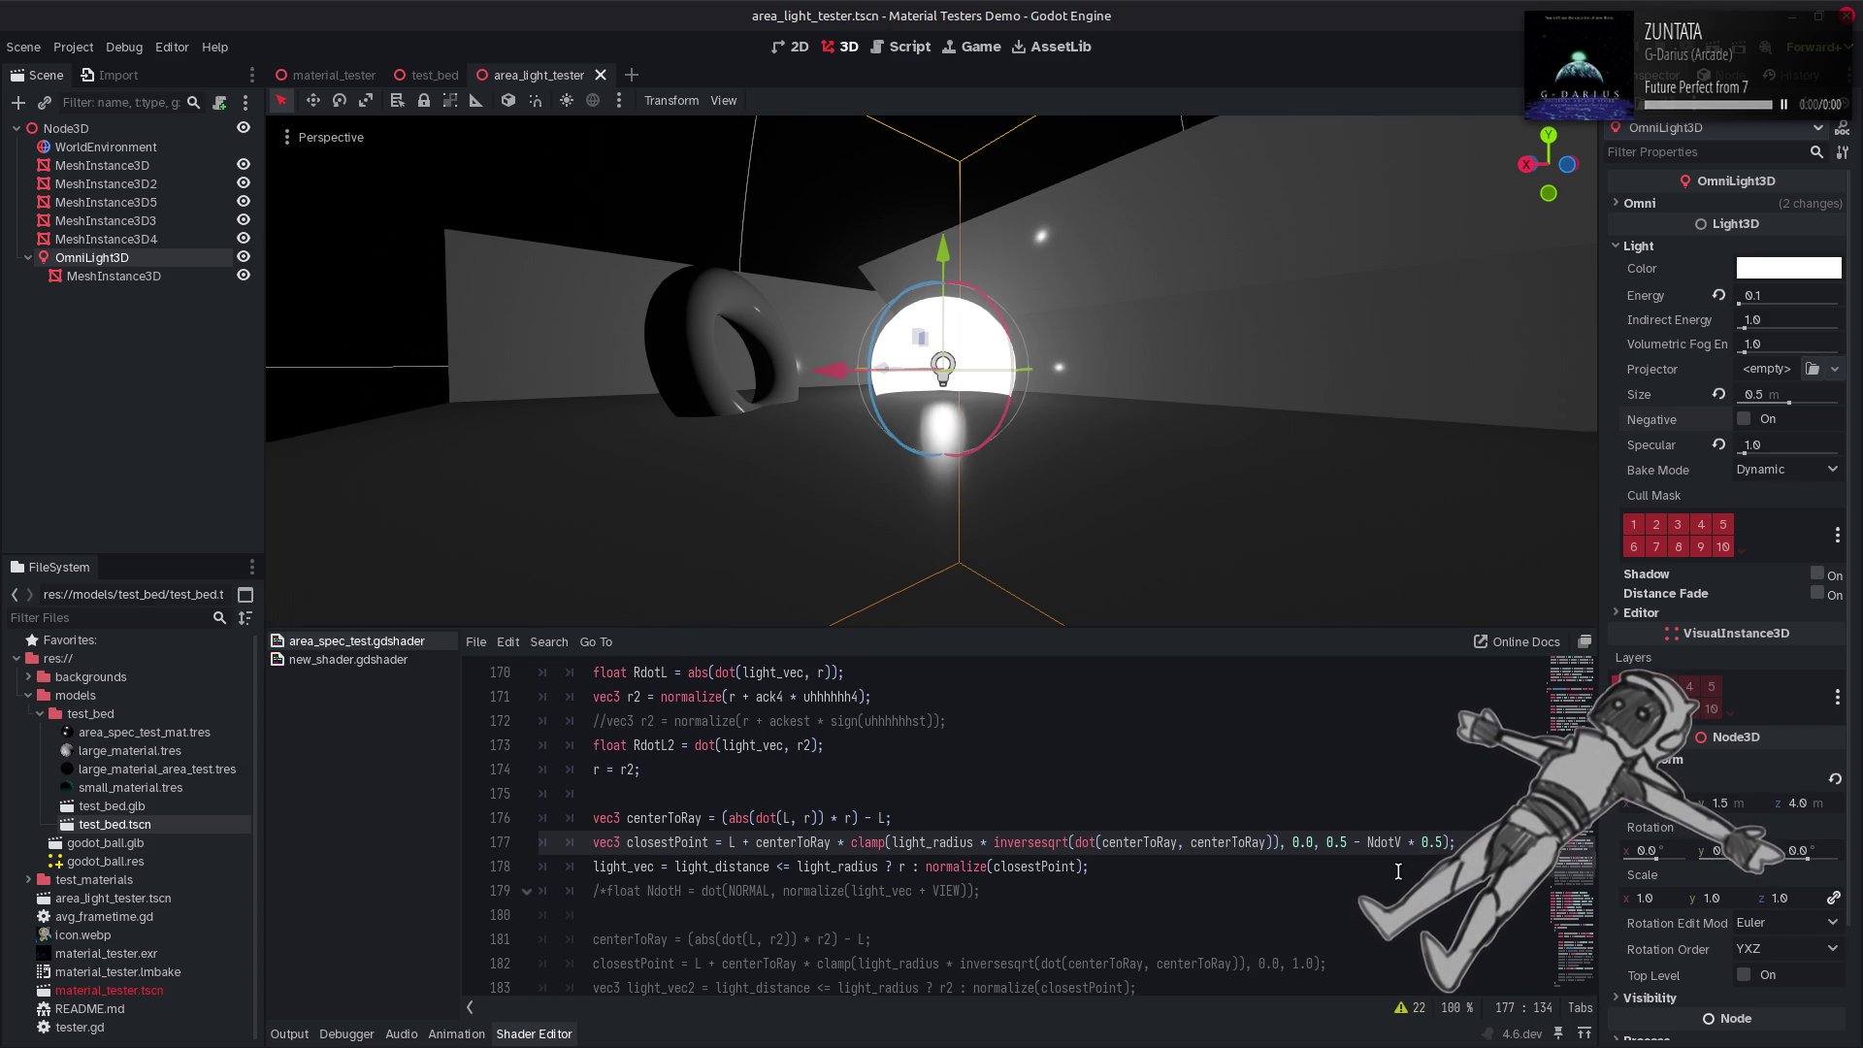
key(BackSpace)
key(BackSpace)
key(BackSpace)
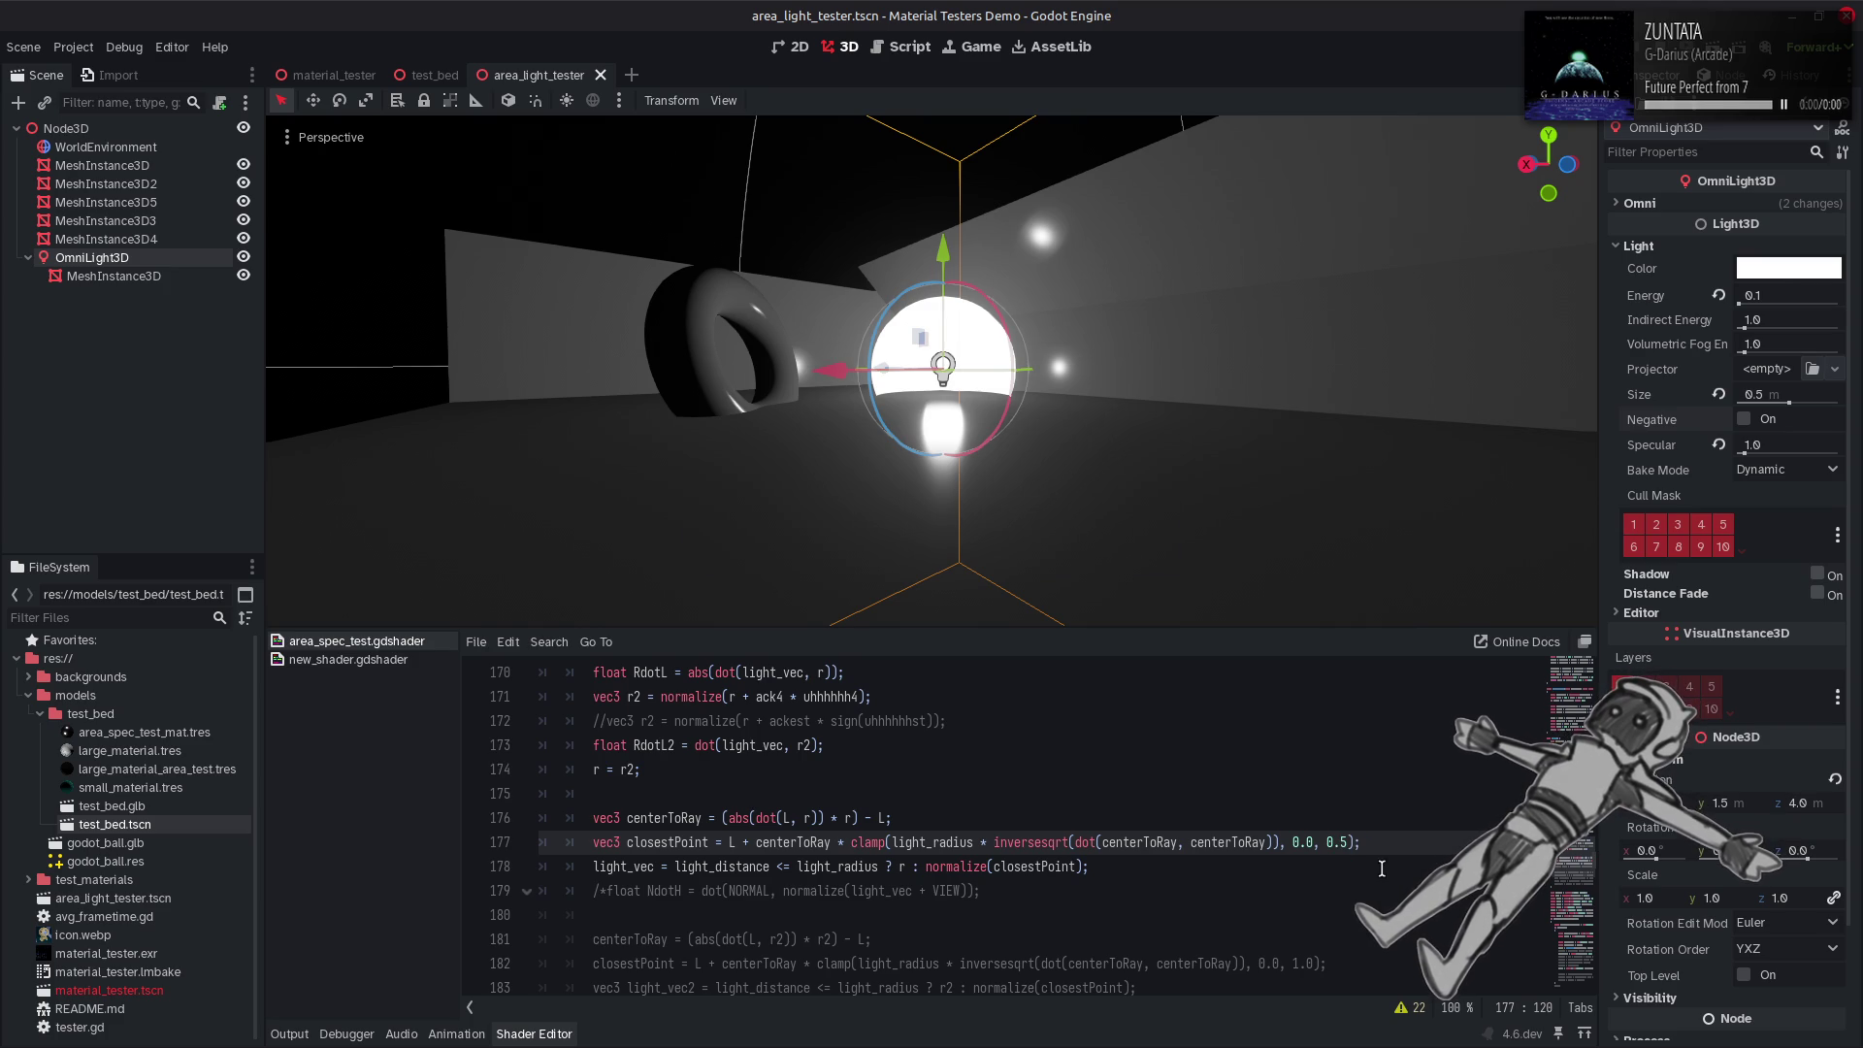
Change line 171's r2 terms to ack3 and uhhhhhh3 and recompile.
scroll(854, 796, up, 1)
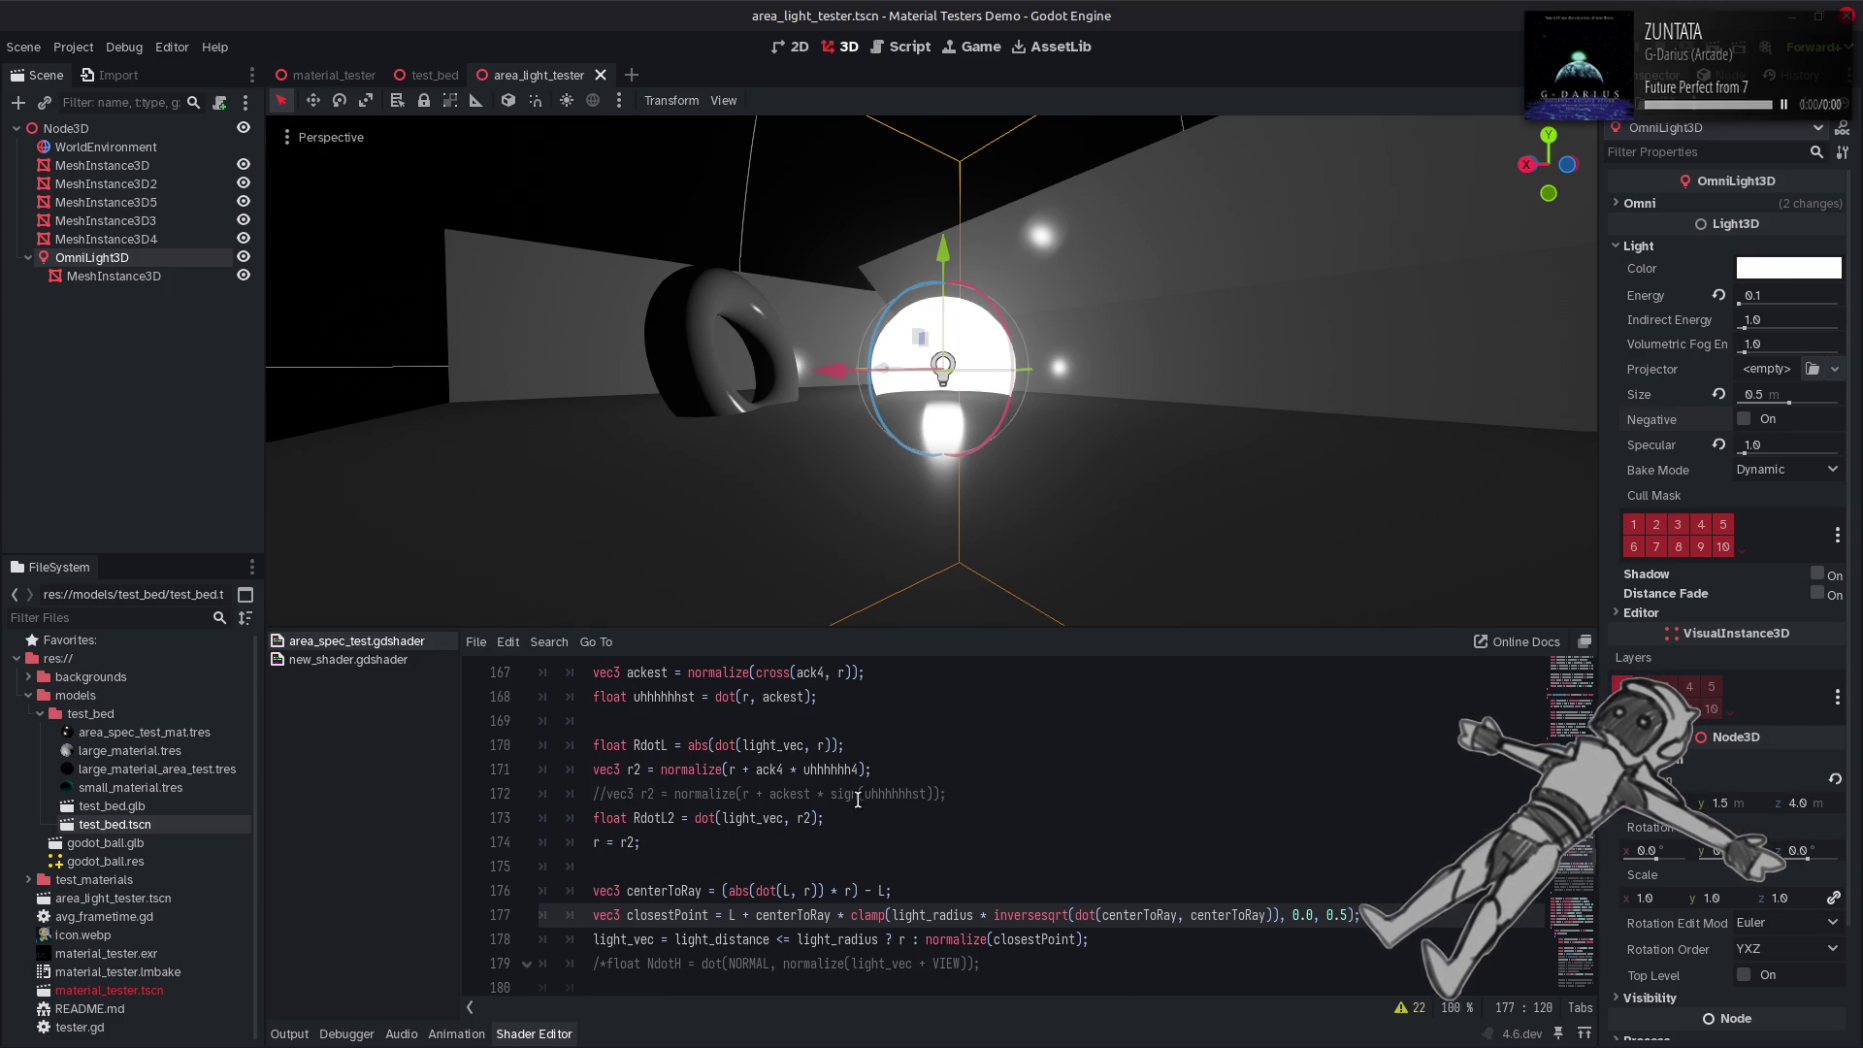
click(785, 769)
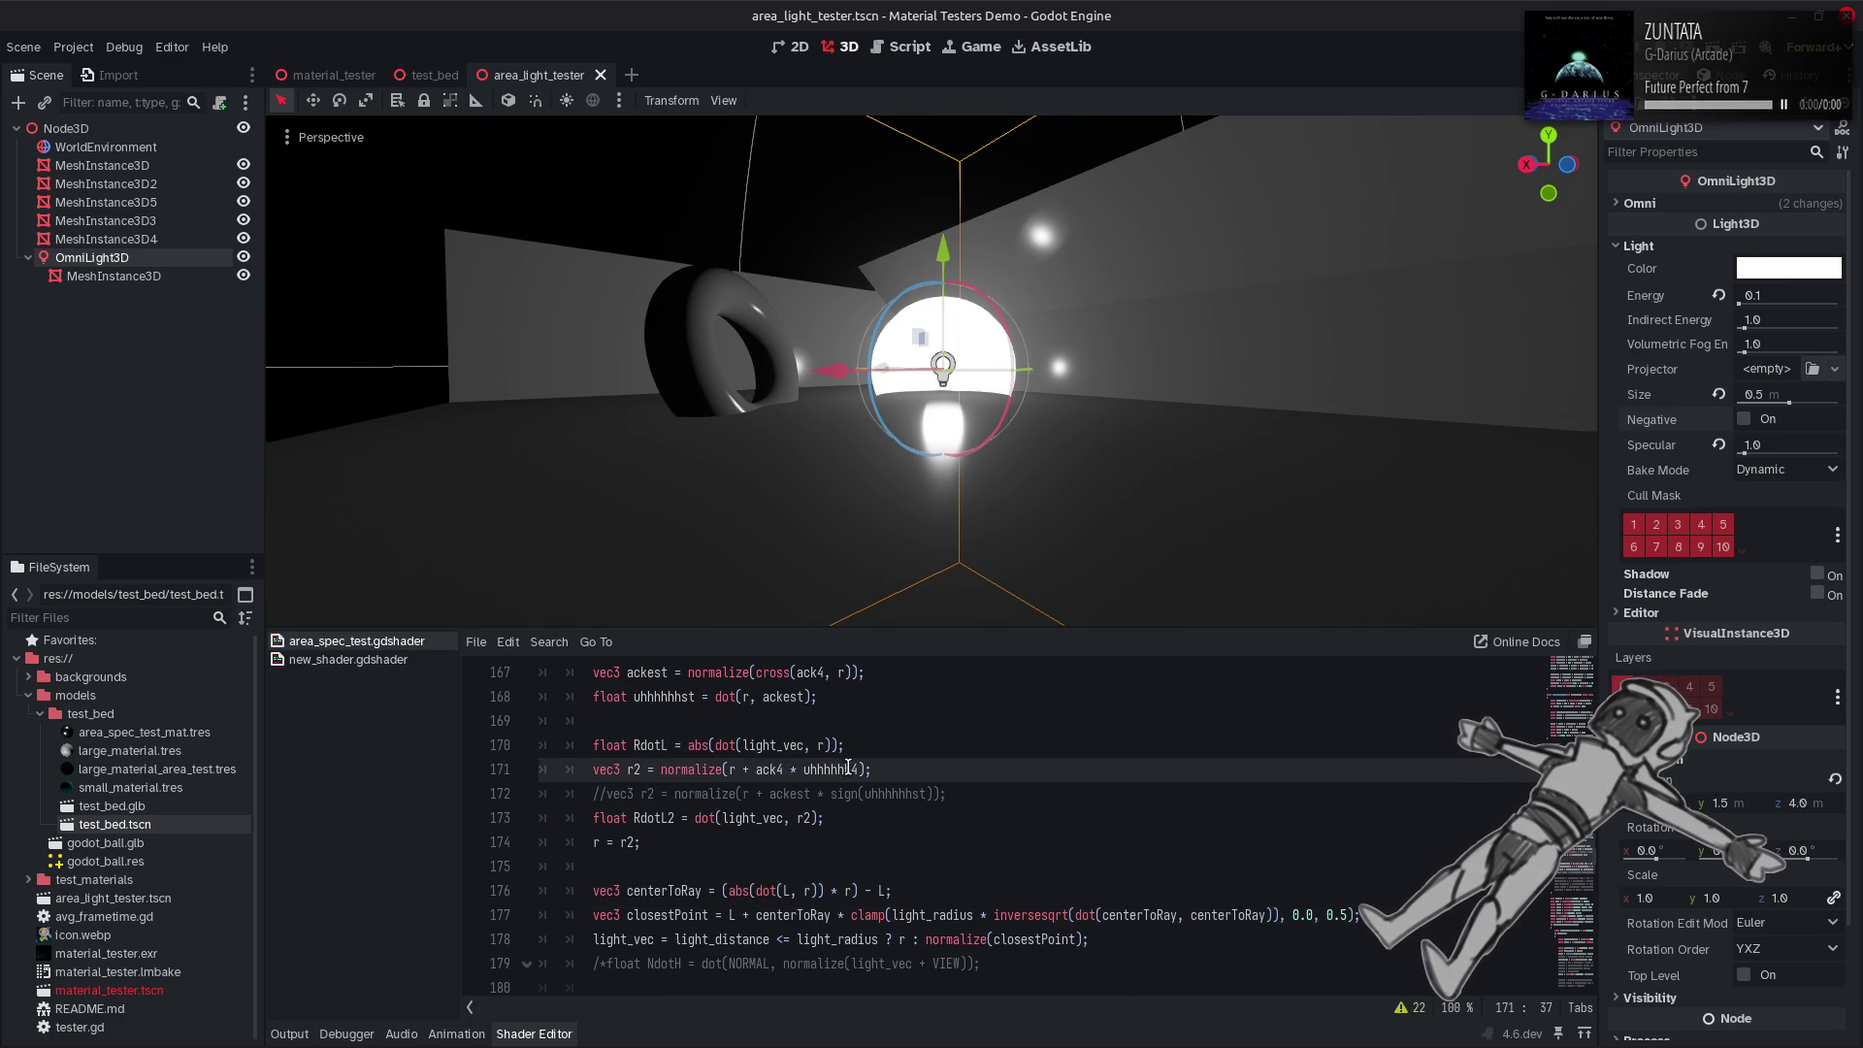
key(BackSpace)
click(851, 770)
key(BackSpace)
text(23)
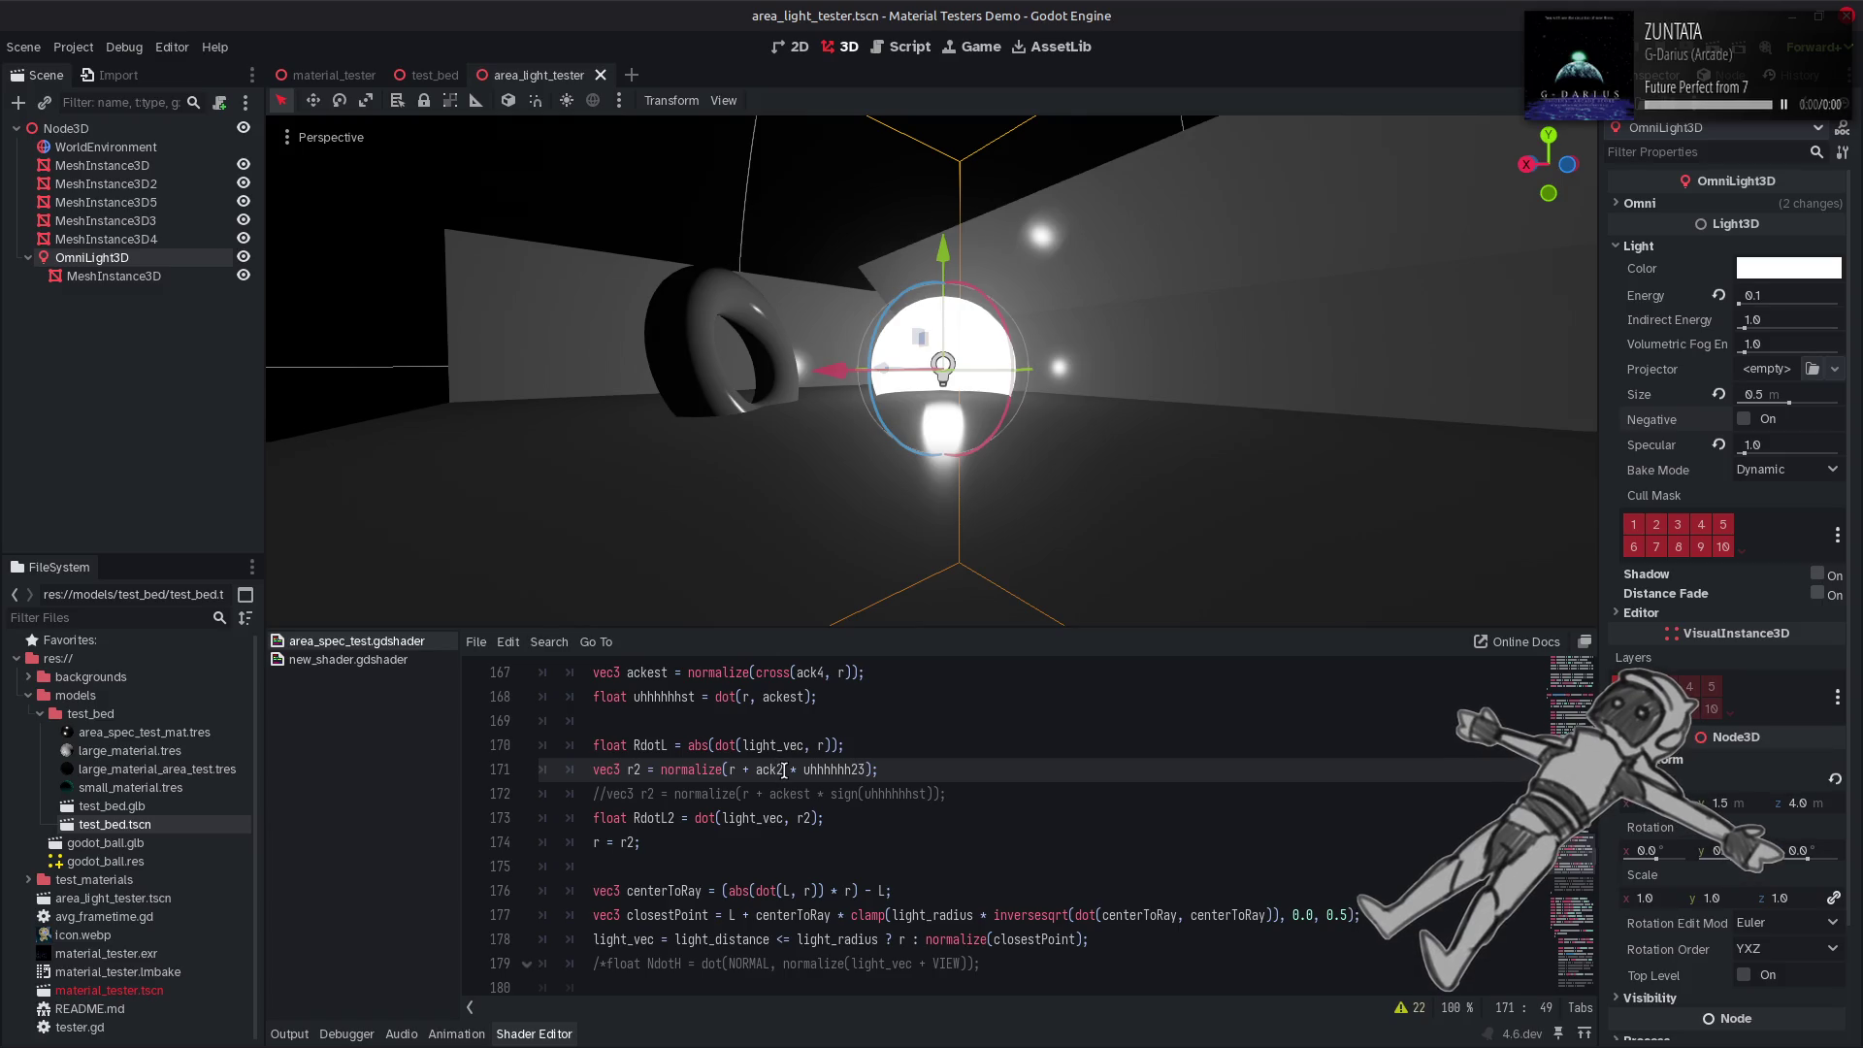
key(BackSpace)
click(784, 769)
key(BackSpace)
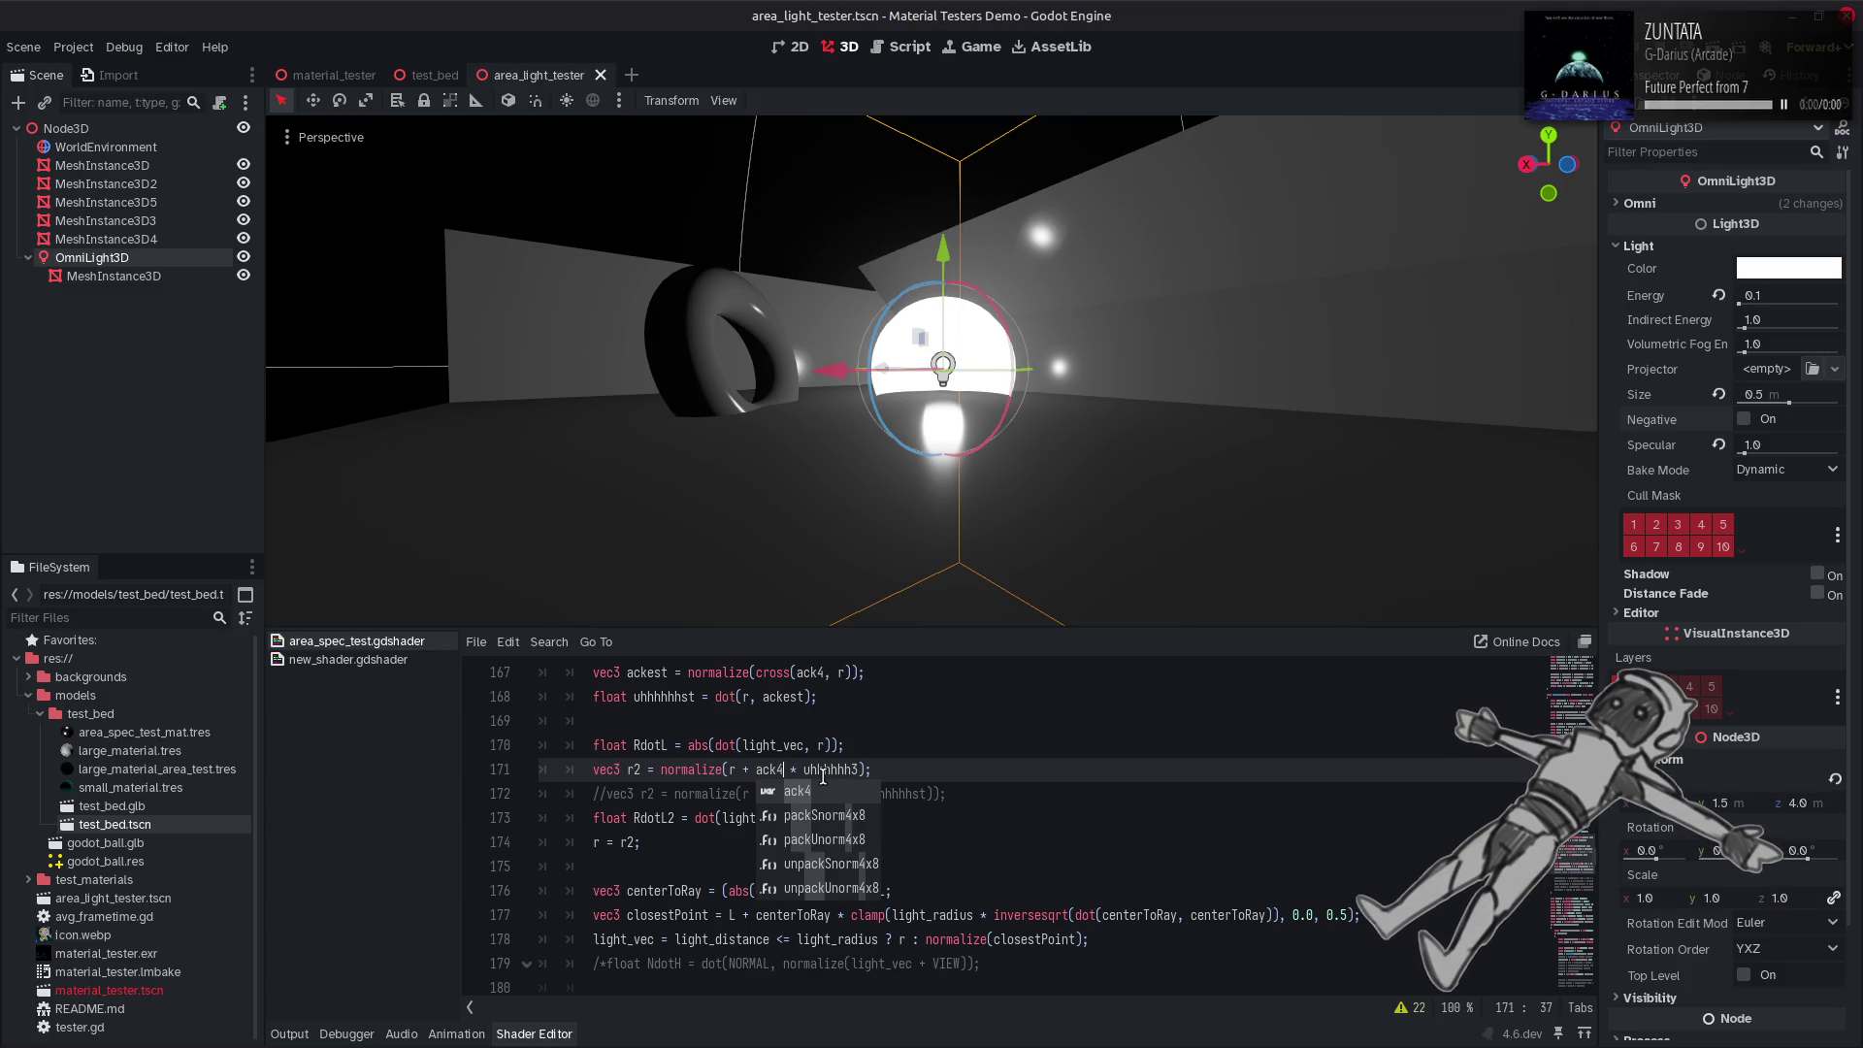
text(3)
key(ctrl+s)
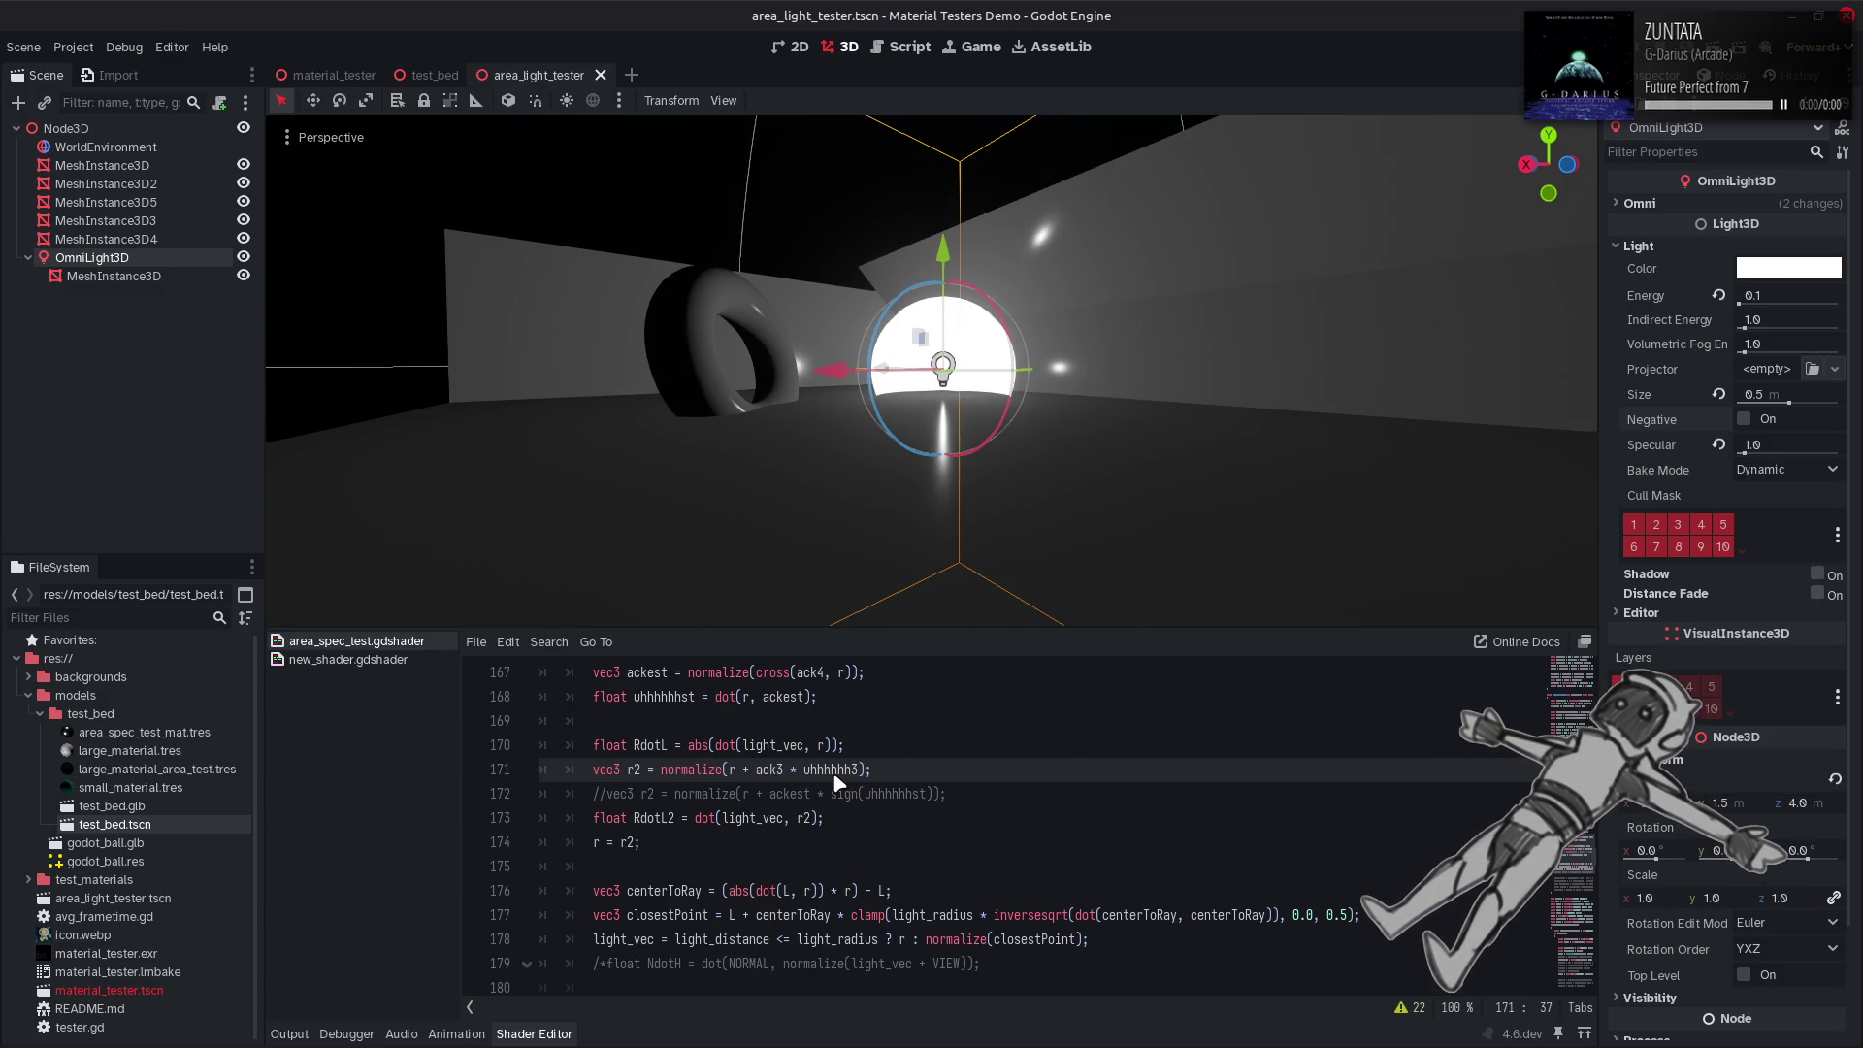
Try a negated uhhhhhh term and an ack4 variant on line 171, recompiling each.
click(807, 769)
text(-)
key(ctrl+s)
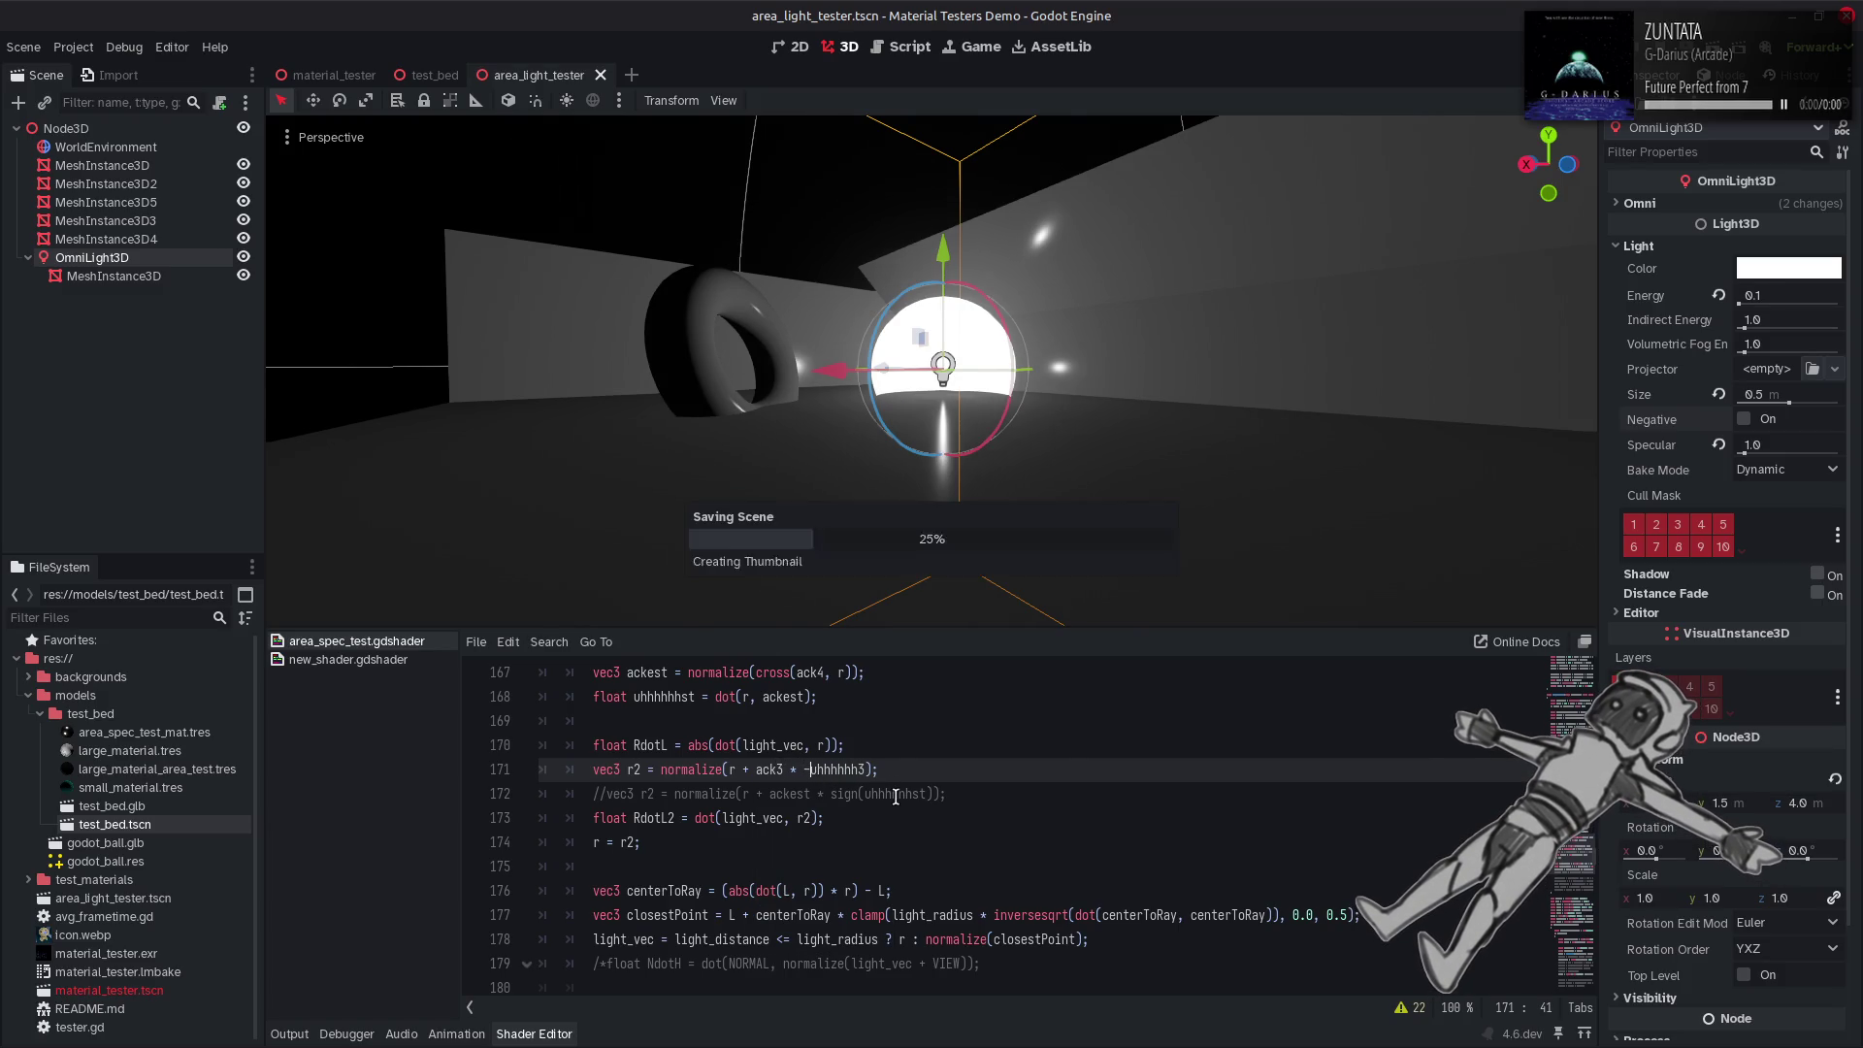
click(866, 769)
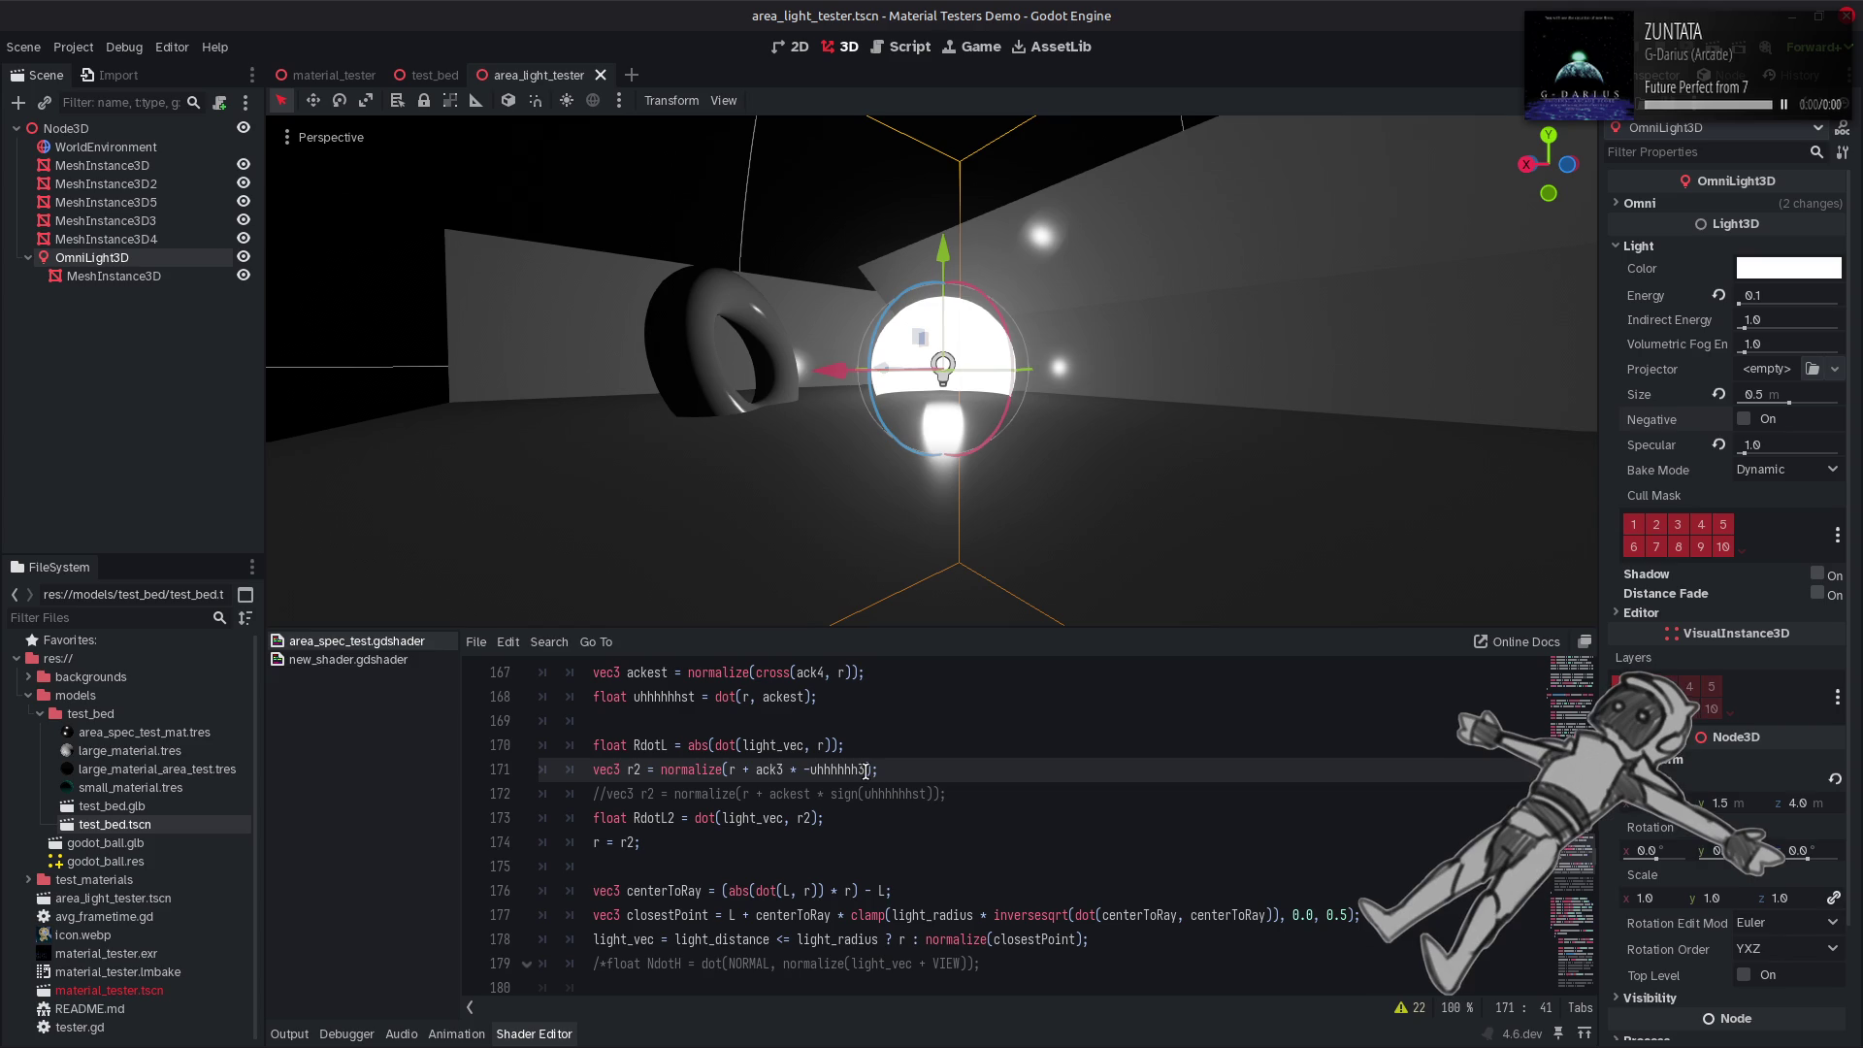
key(BackSpace)
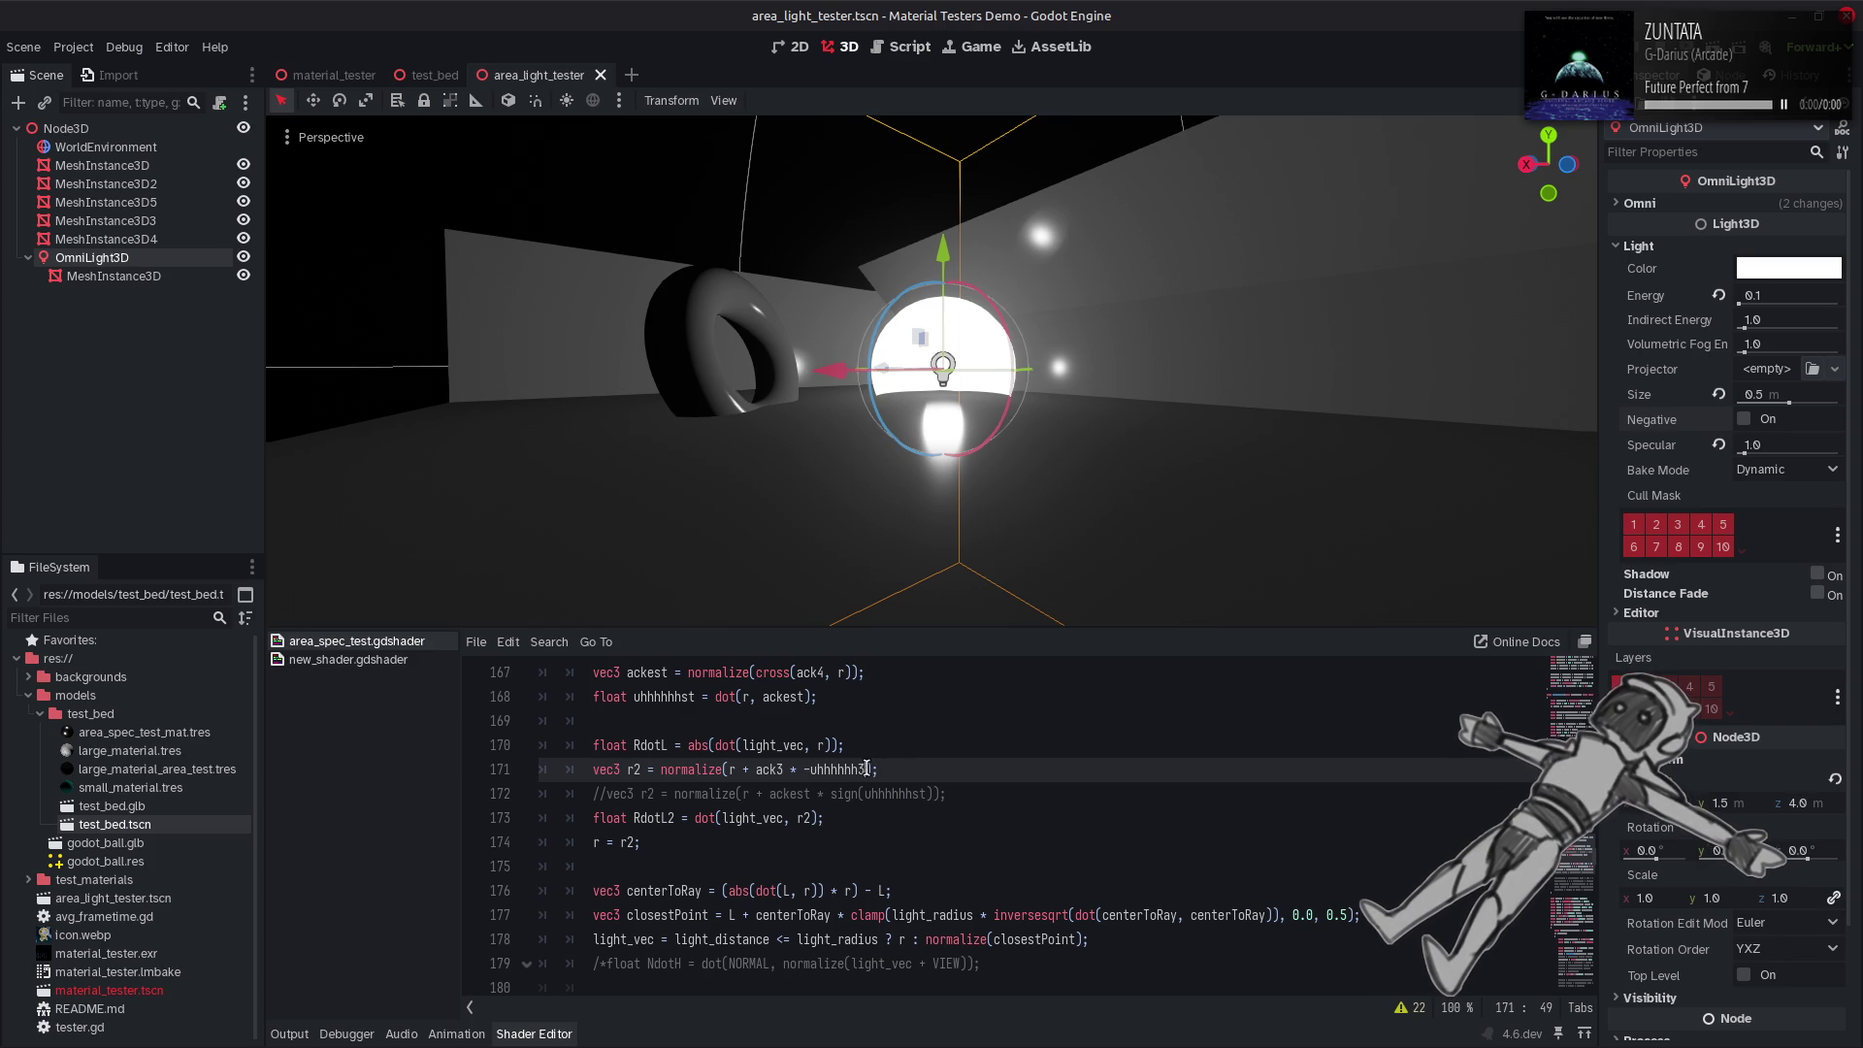
click(783, 769)
key(BackSpace)
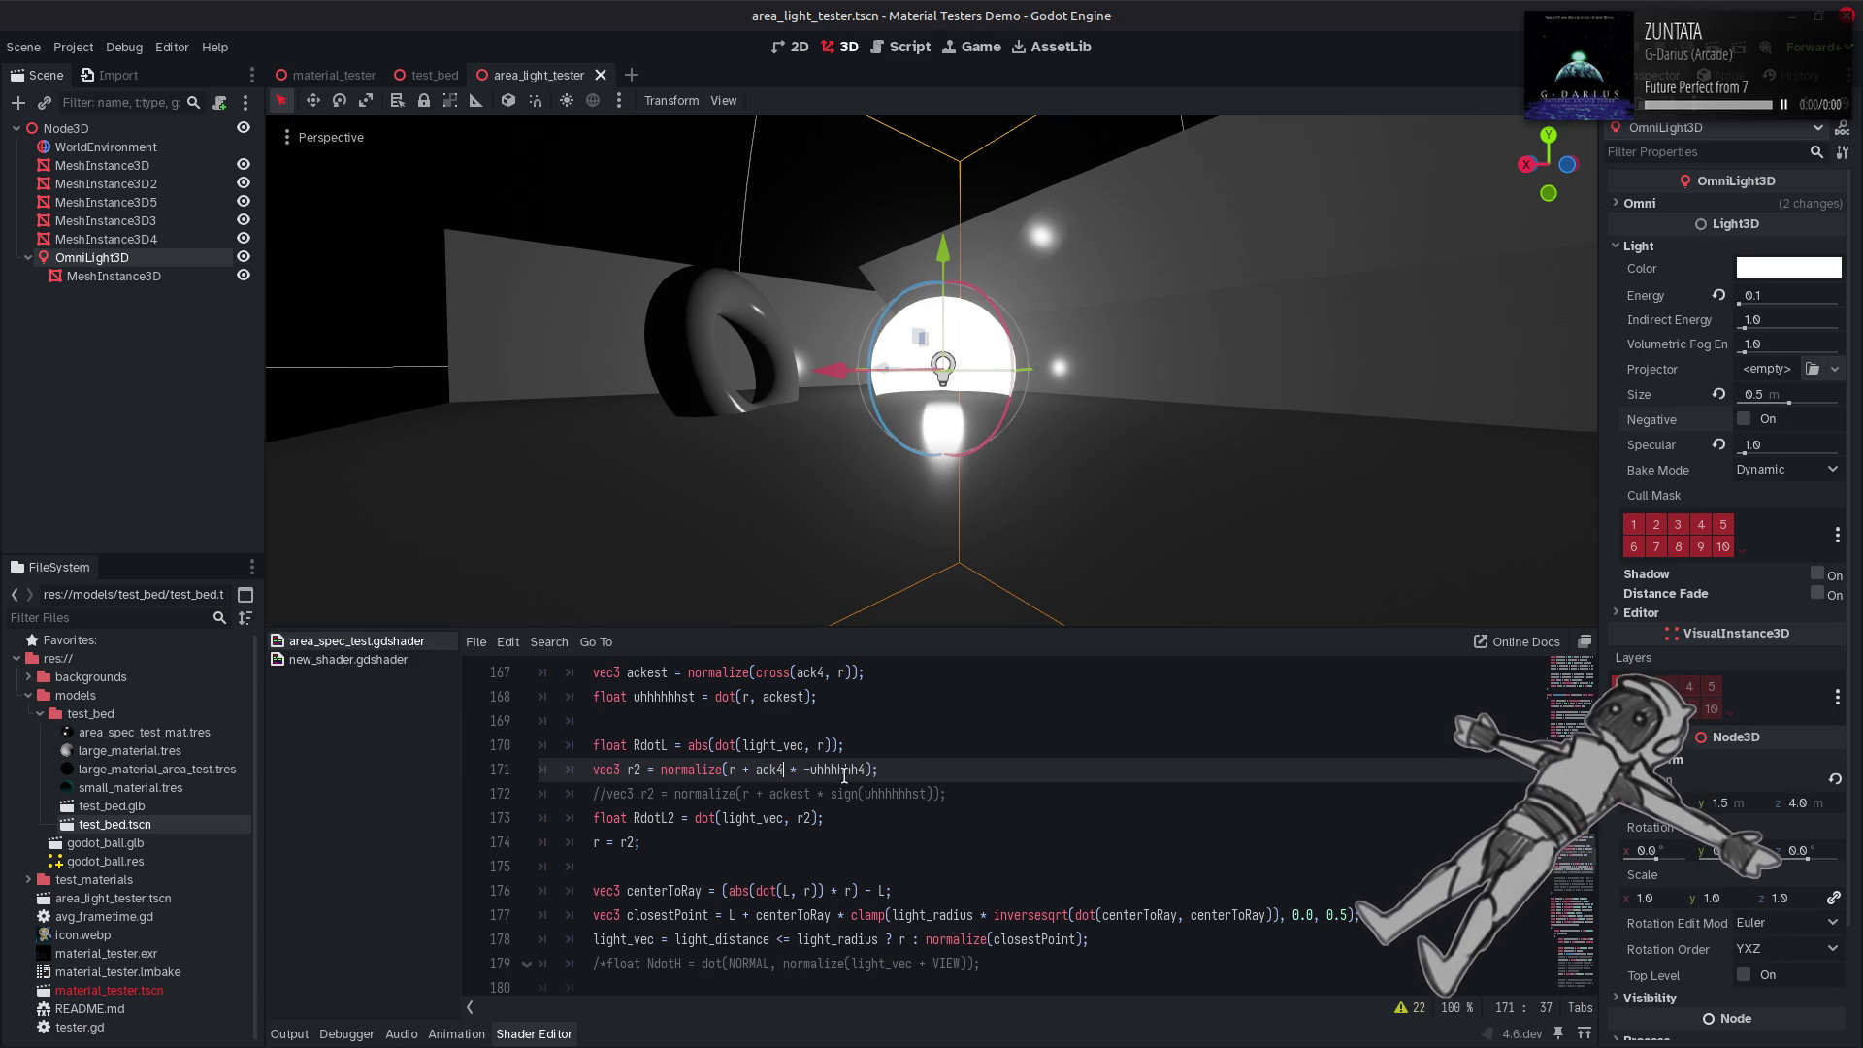
text(4)
key(ctrl+s)
key(Right)
key(Right)
key(Right)
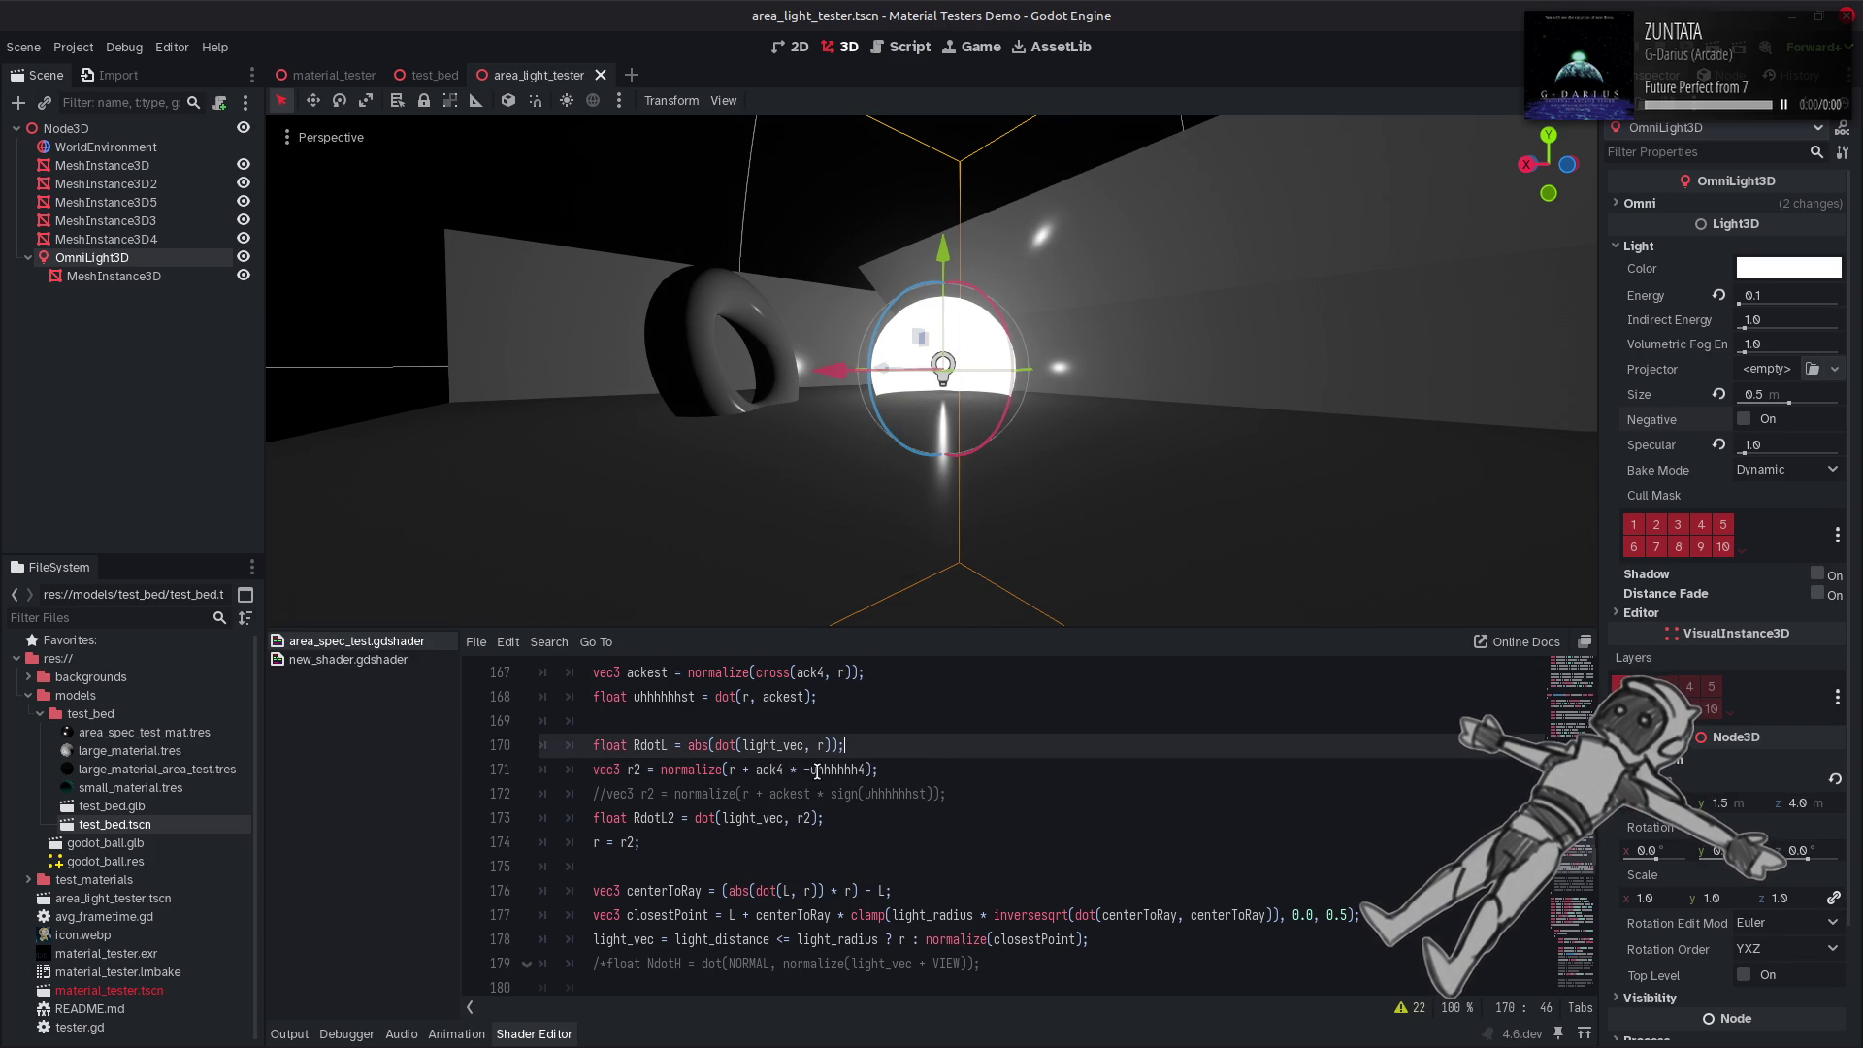
key(Delete)
key(ctrl+s)
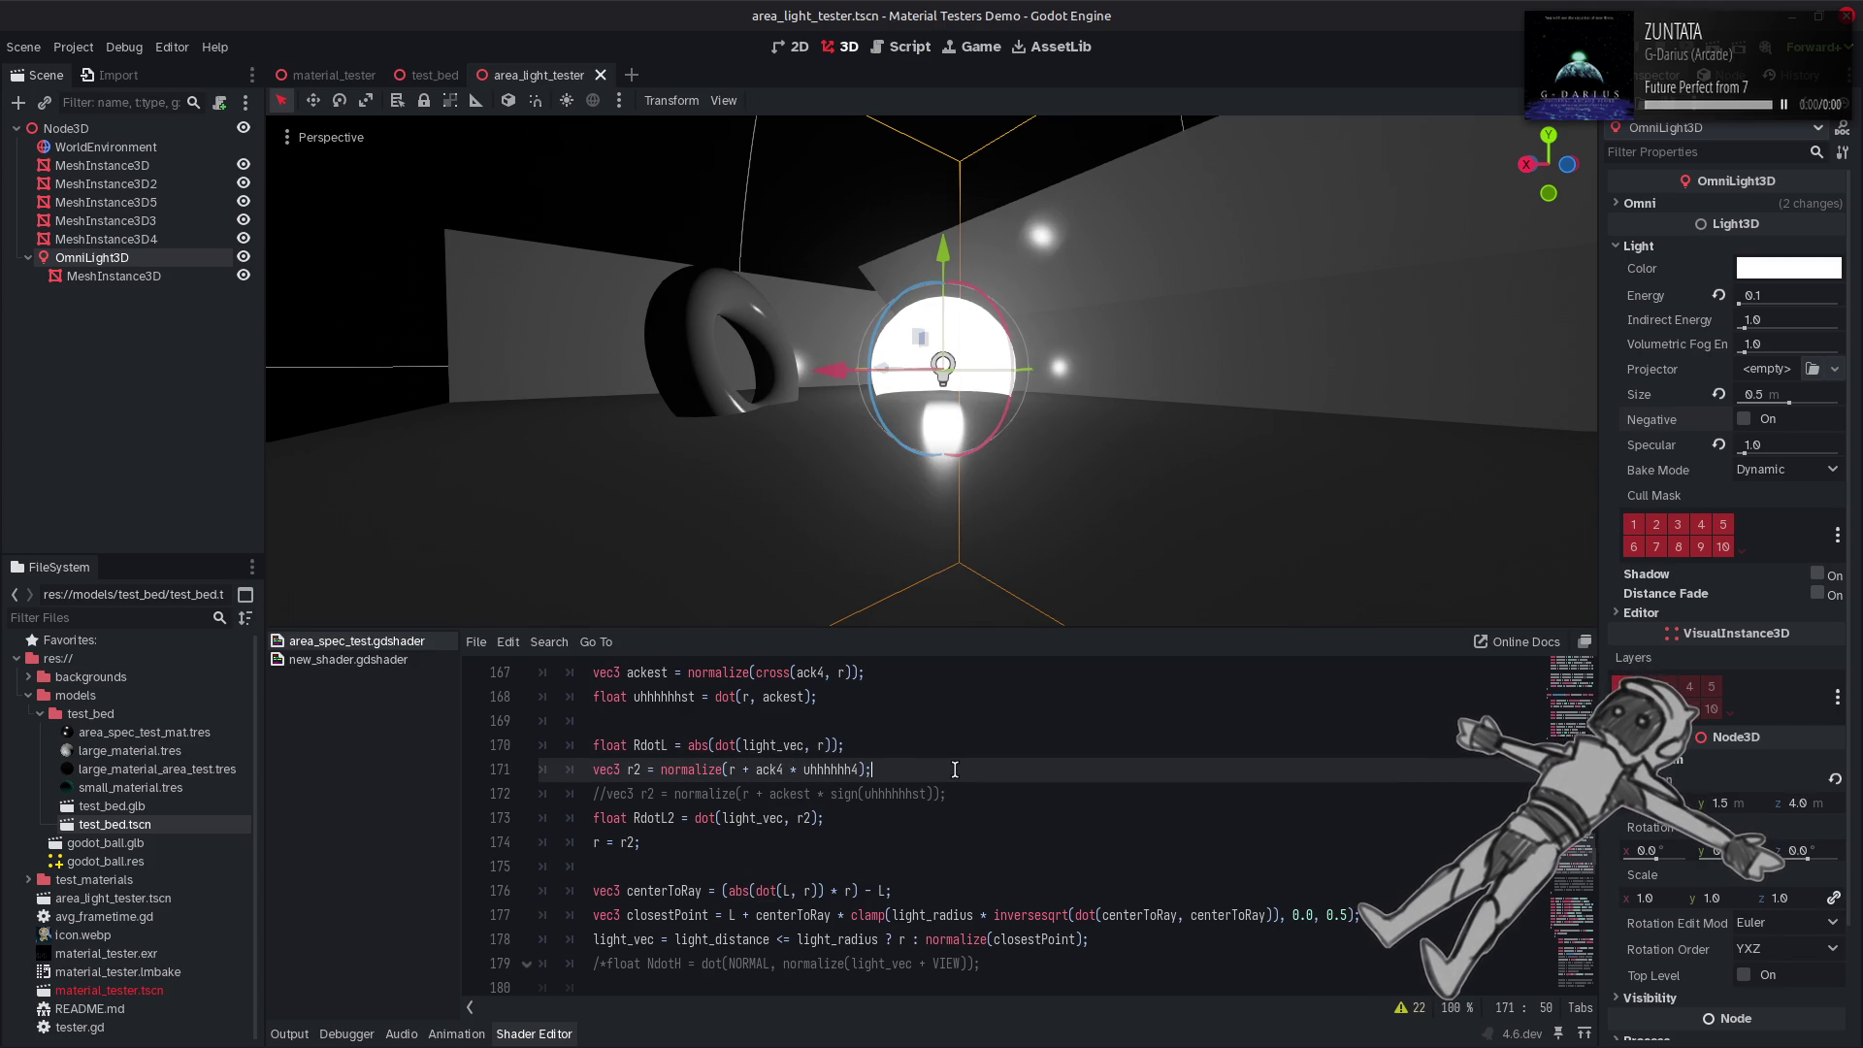
Undo through the edit history back to normalize(r + ack * uhhhhhh).
key(ctrl+z)
key(ctrl+z)
key(ctrl+z)
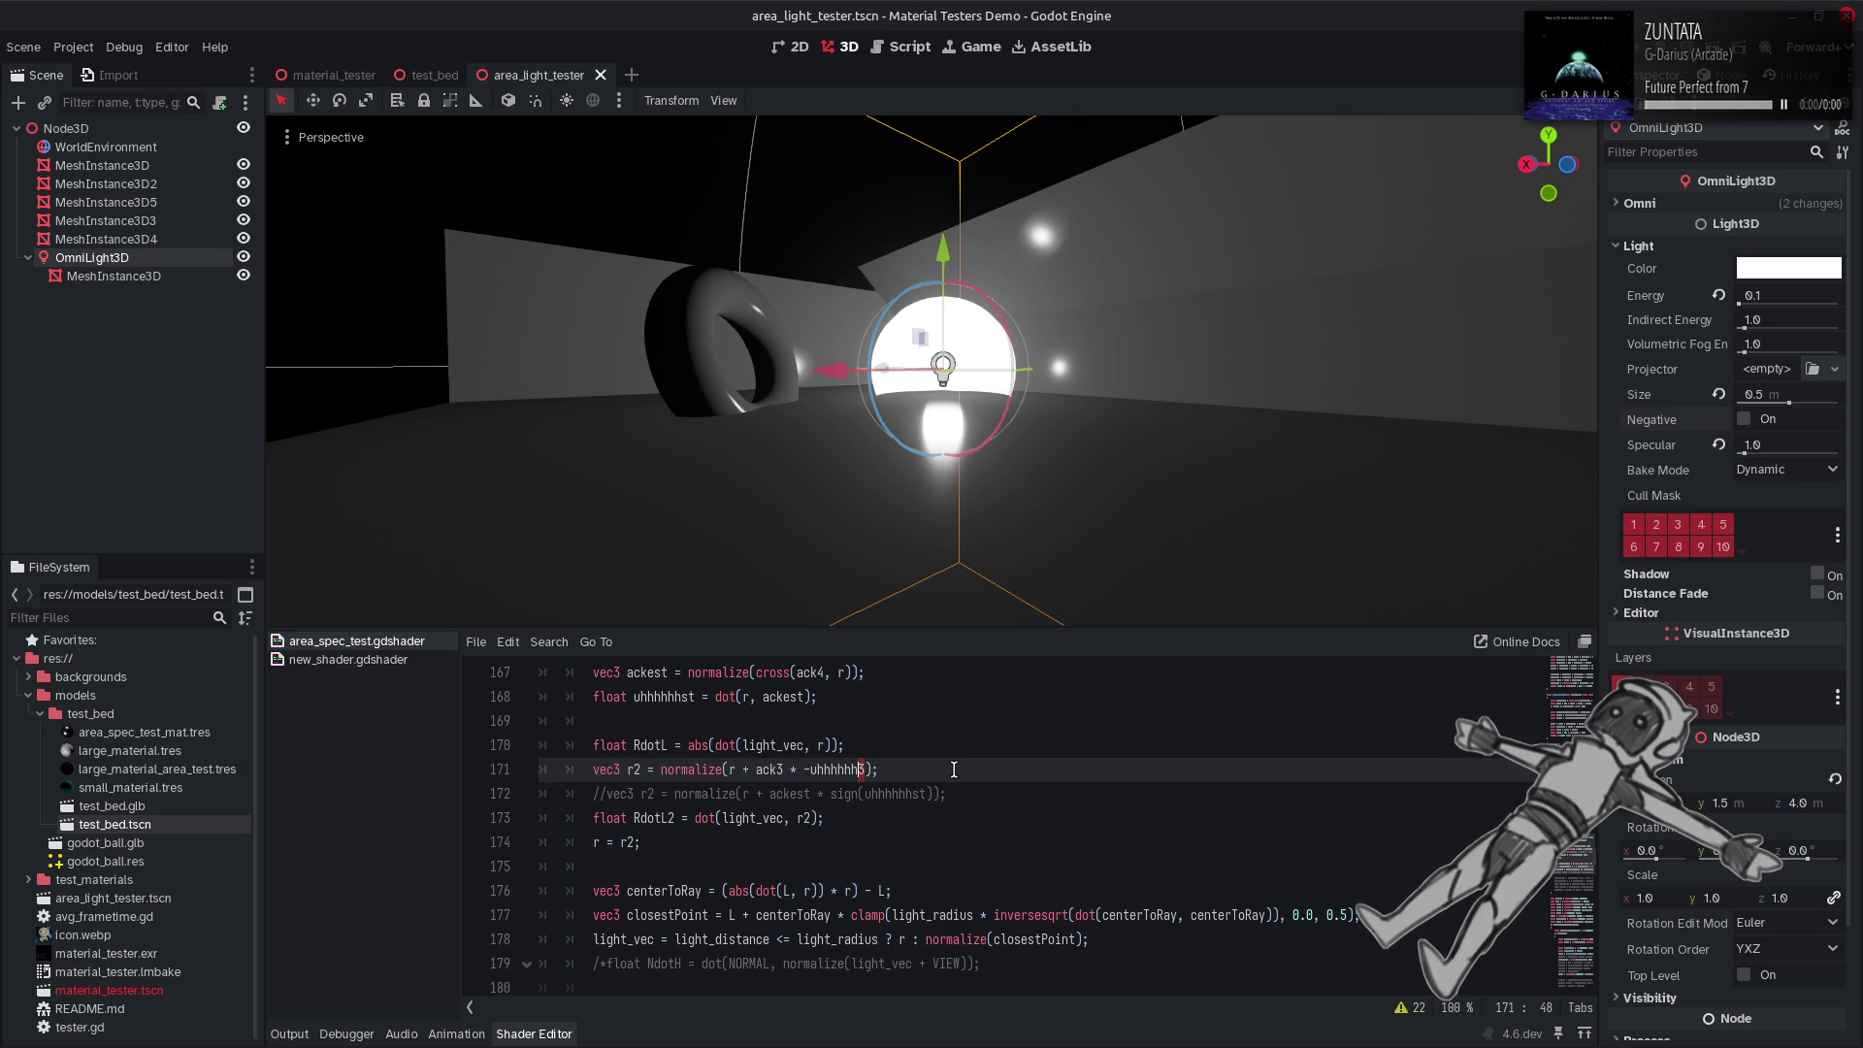
key(ctrl+y)
key(ctrl+y)
key(ctrl+y)
key(ctrl+z)
key(ctrl+z)
key(ctrl+z)
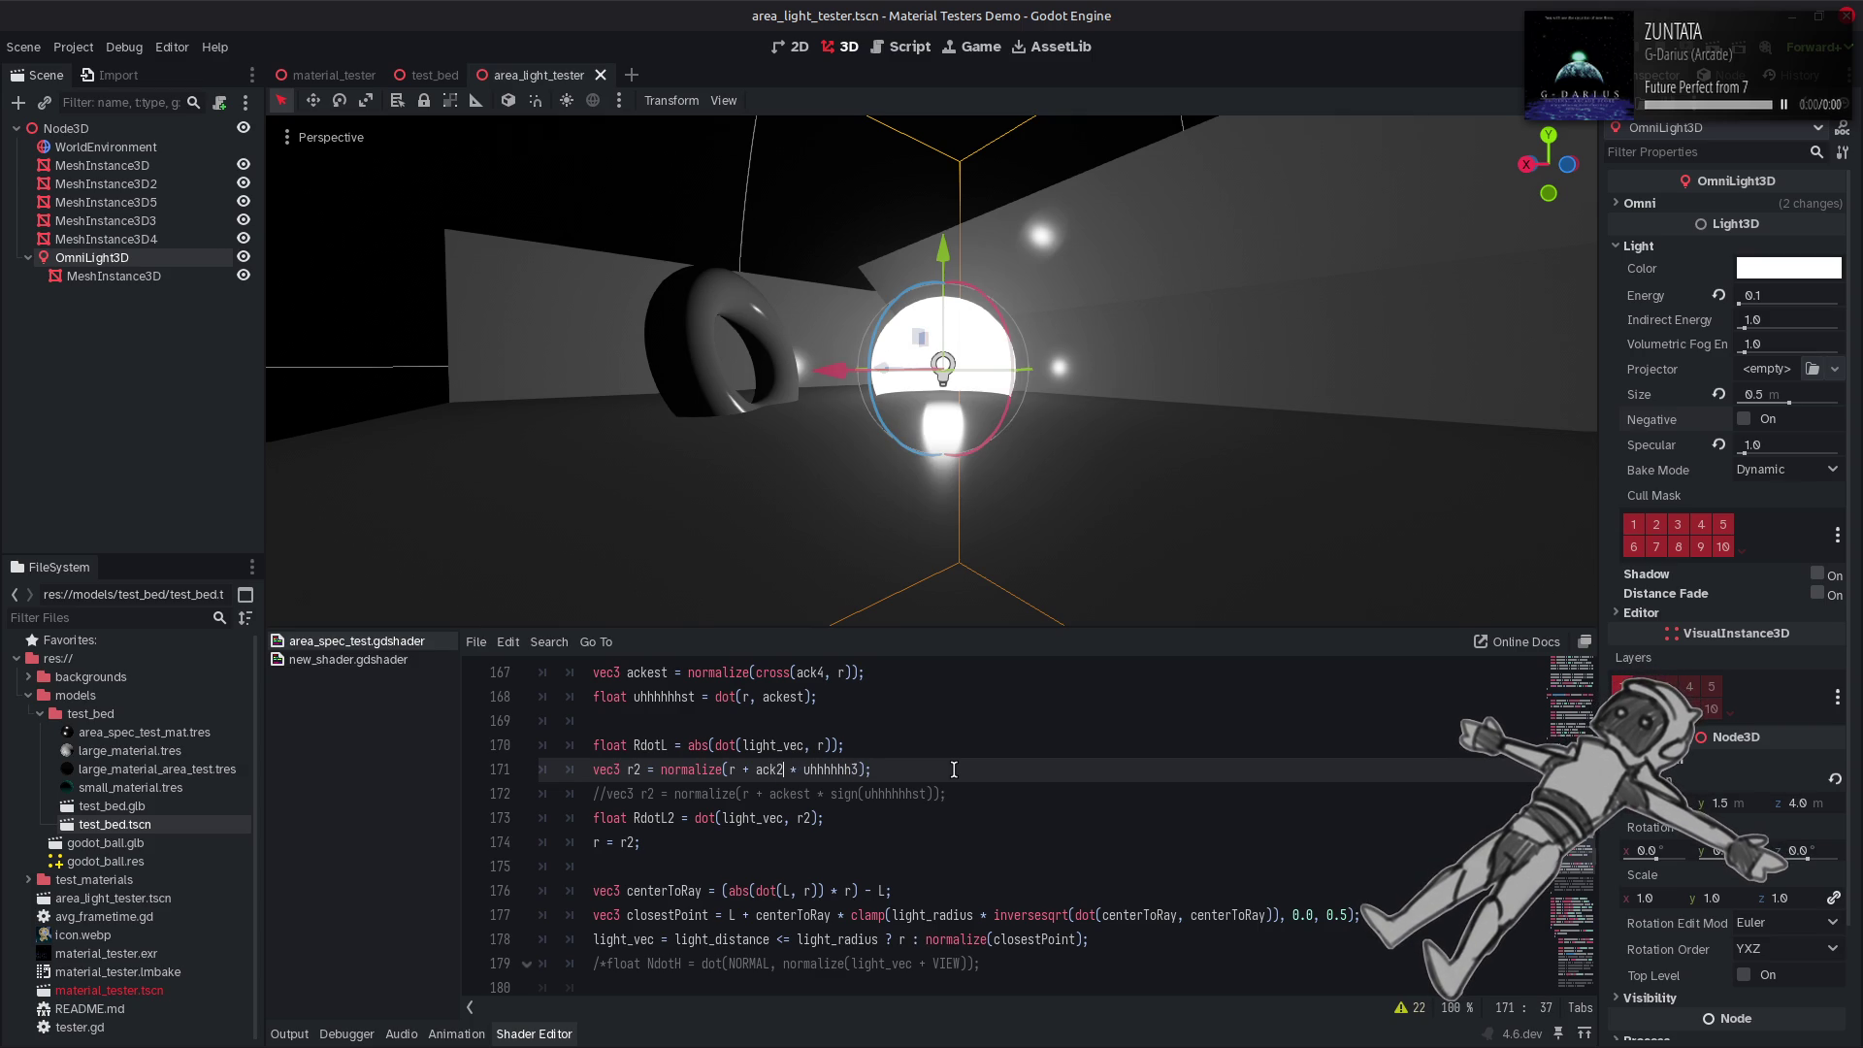
key(ctrl+z)
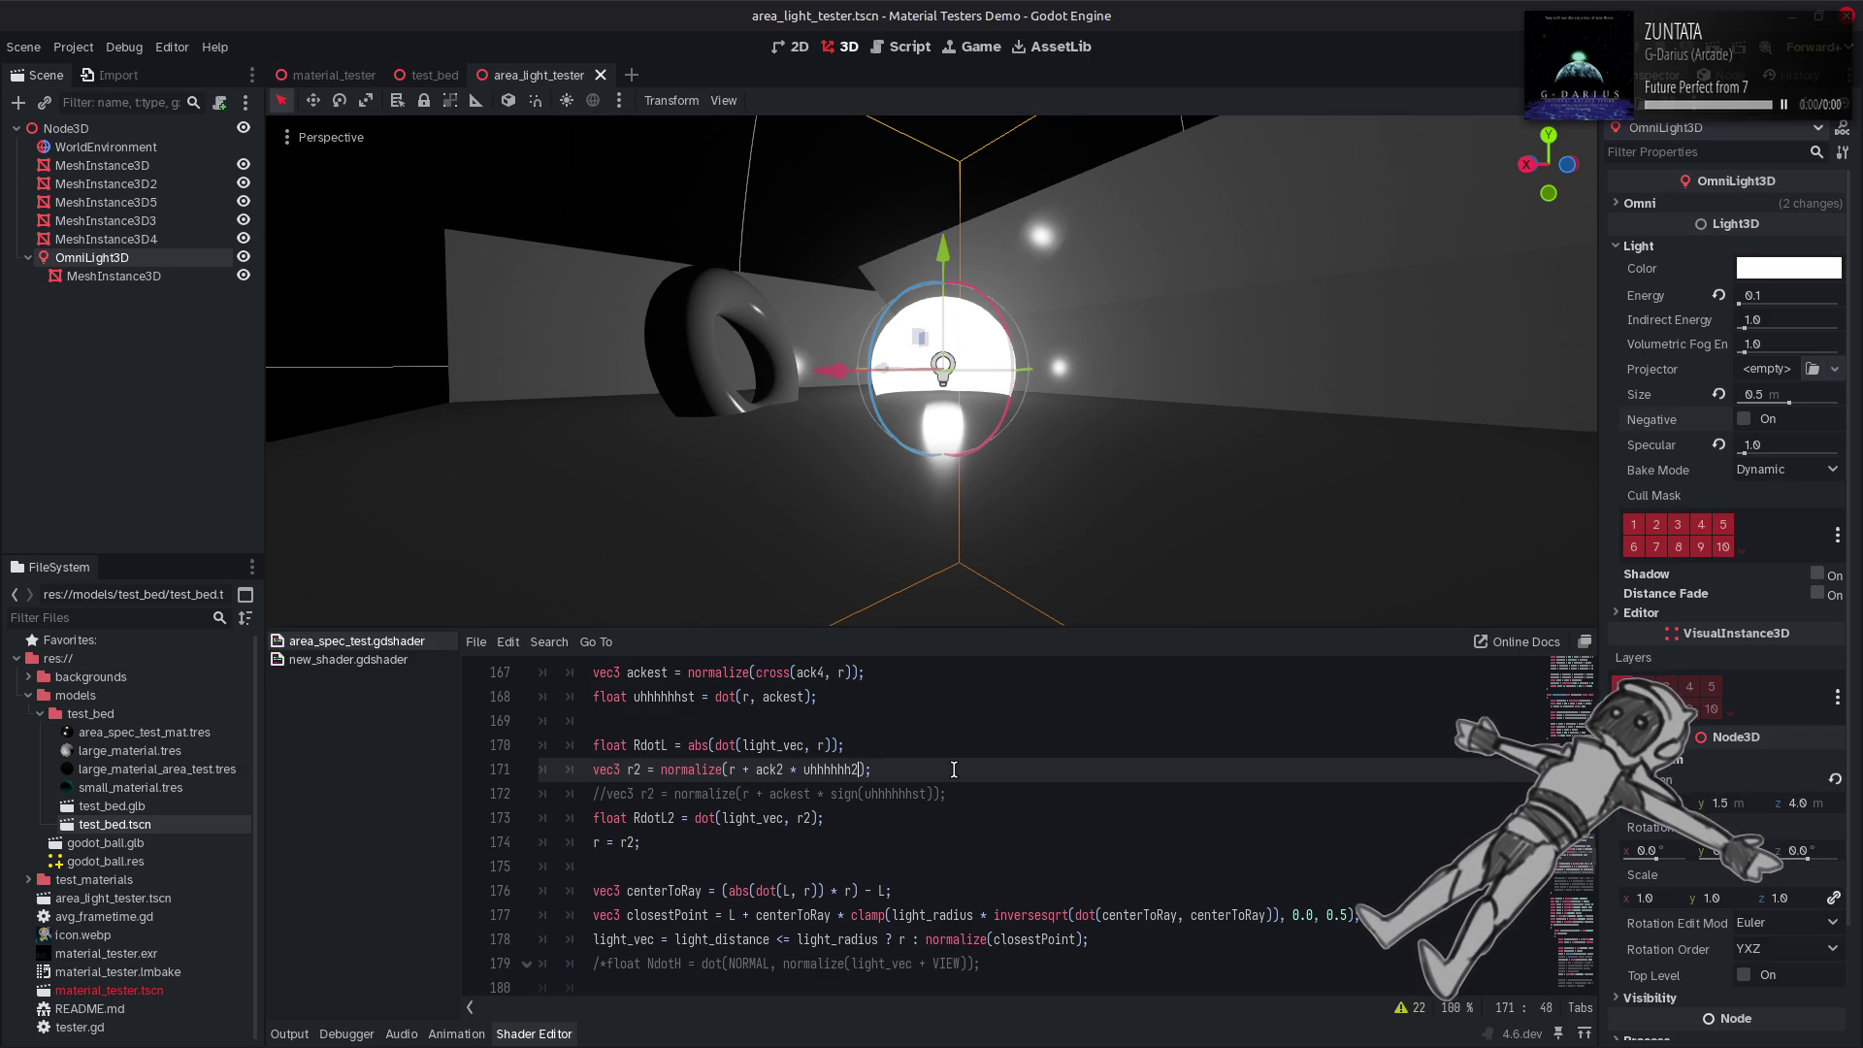
key(ctrl+z)
key(ctrl+z)
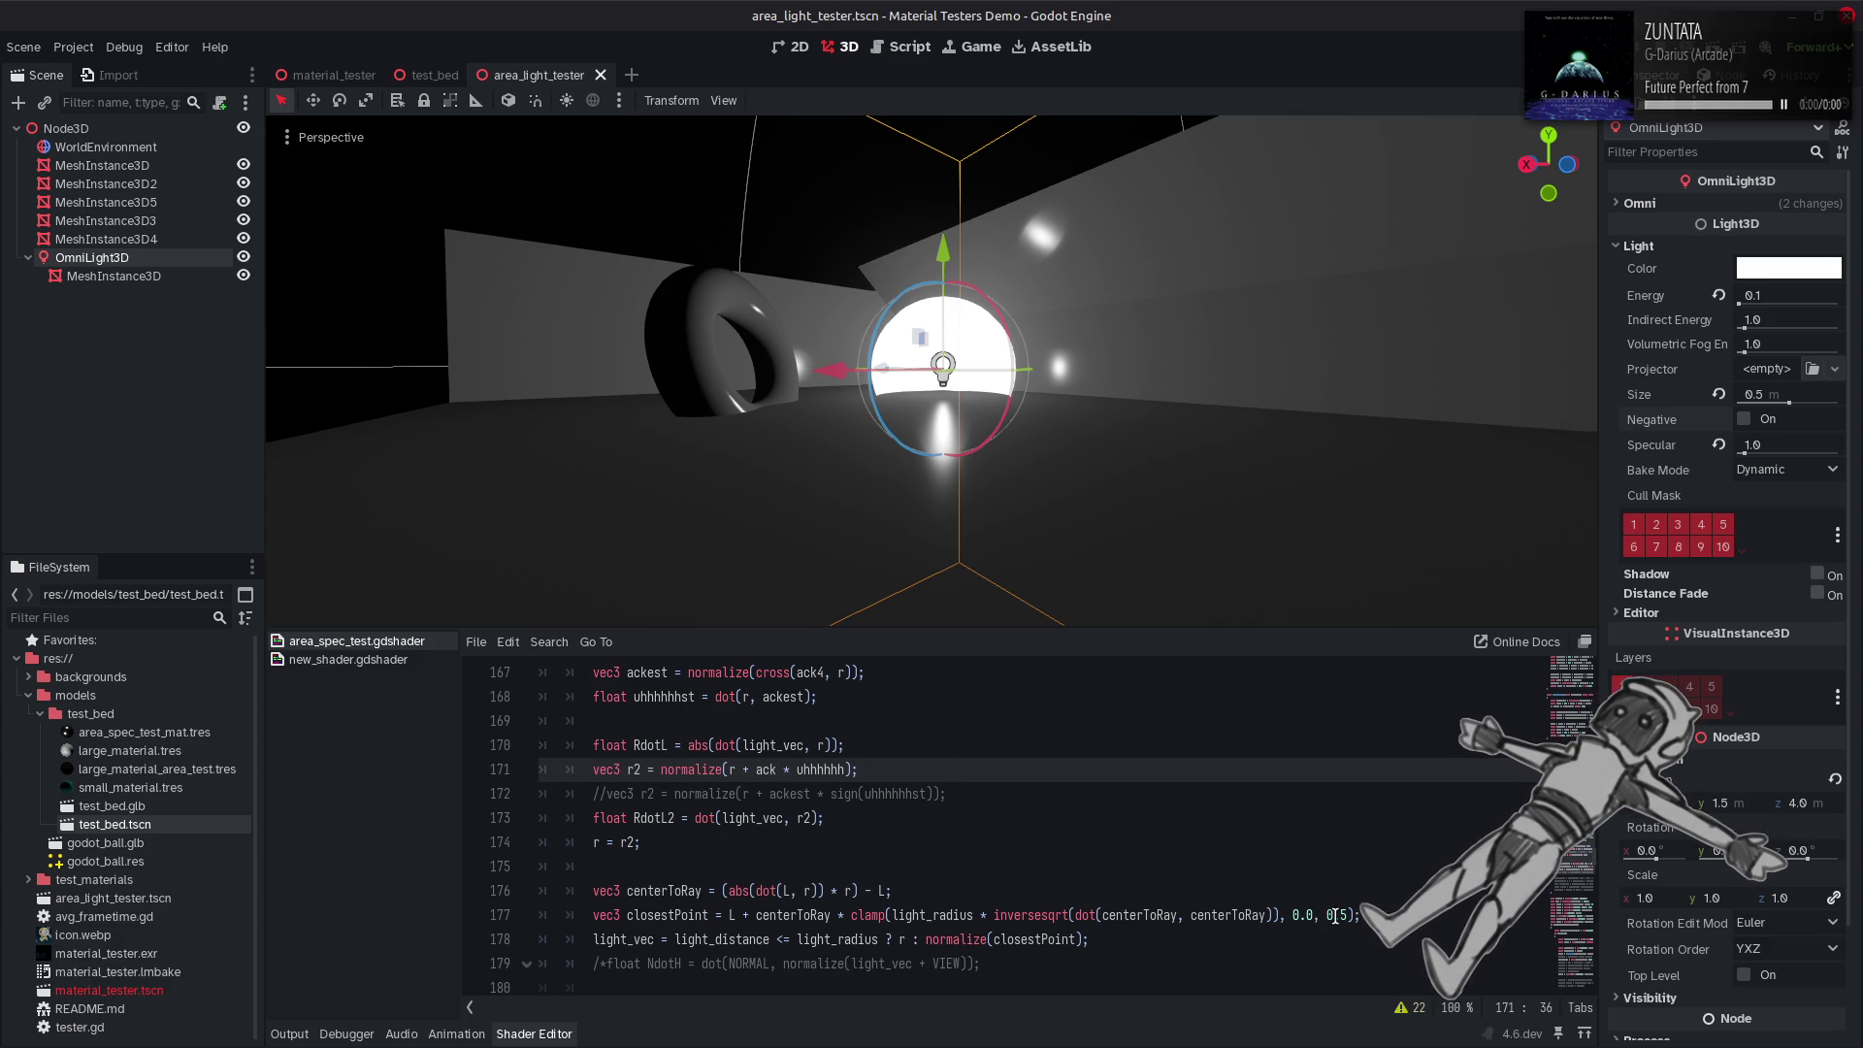
Try 0.25, 0.75 and 1.0 as line 177's clamp limit, keeping 0.75.
click(1336, 915)
text(2)
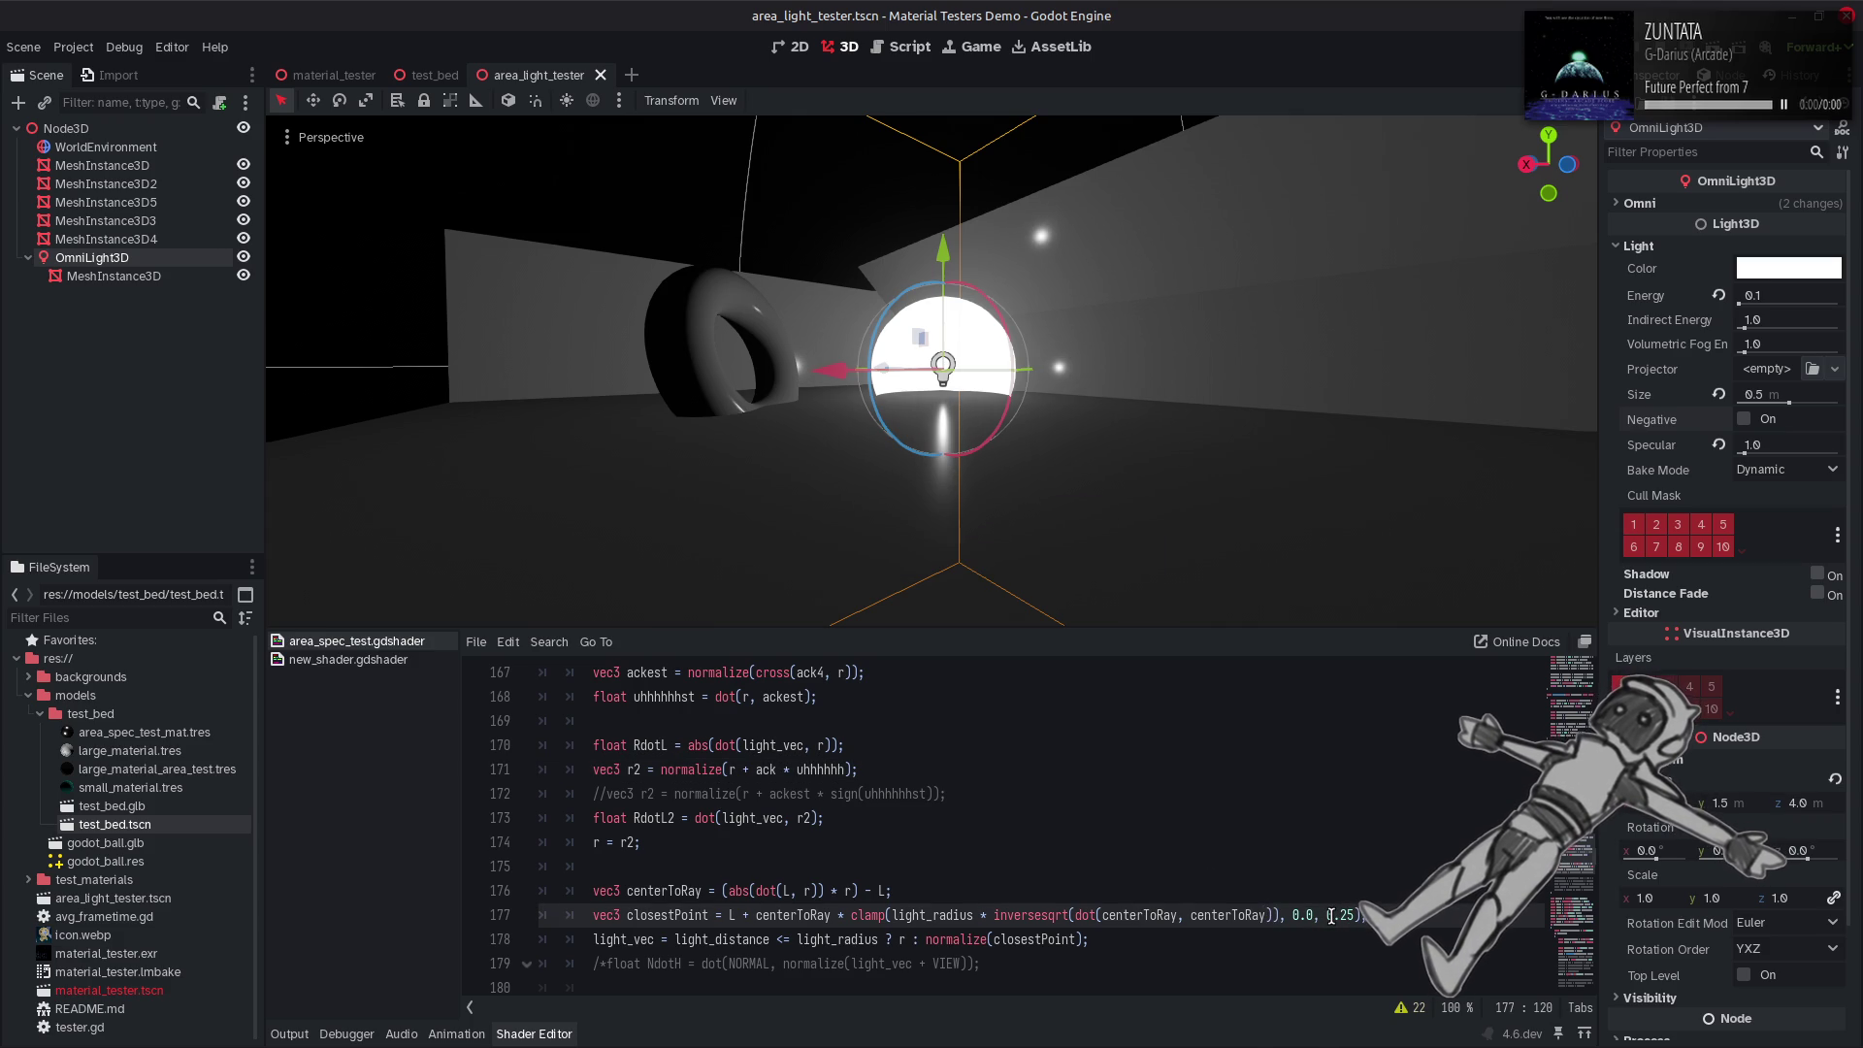
key(ctrl+s)
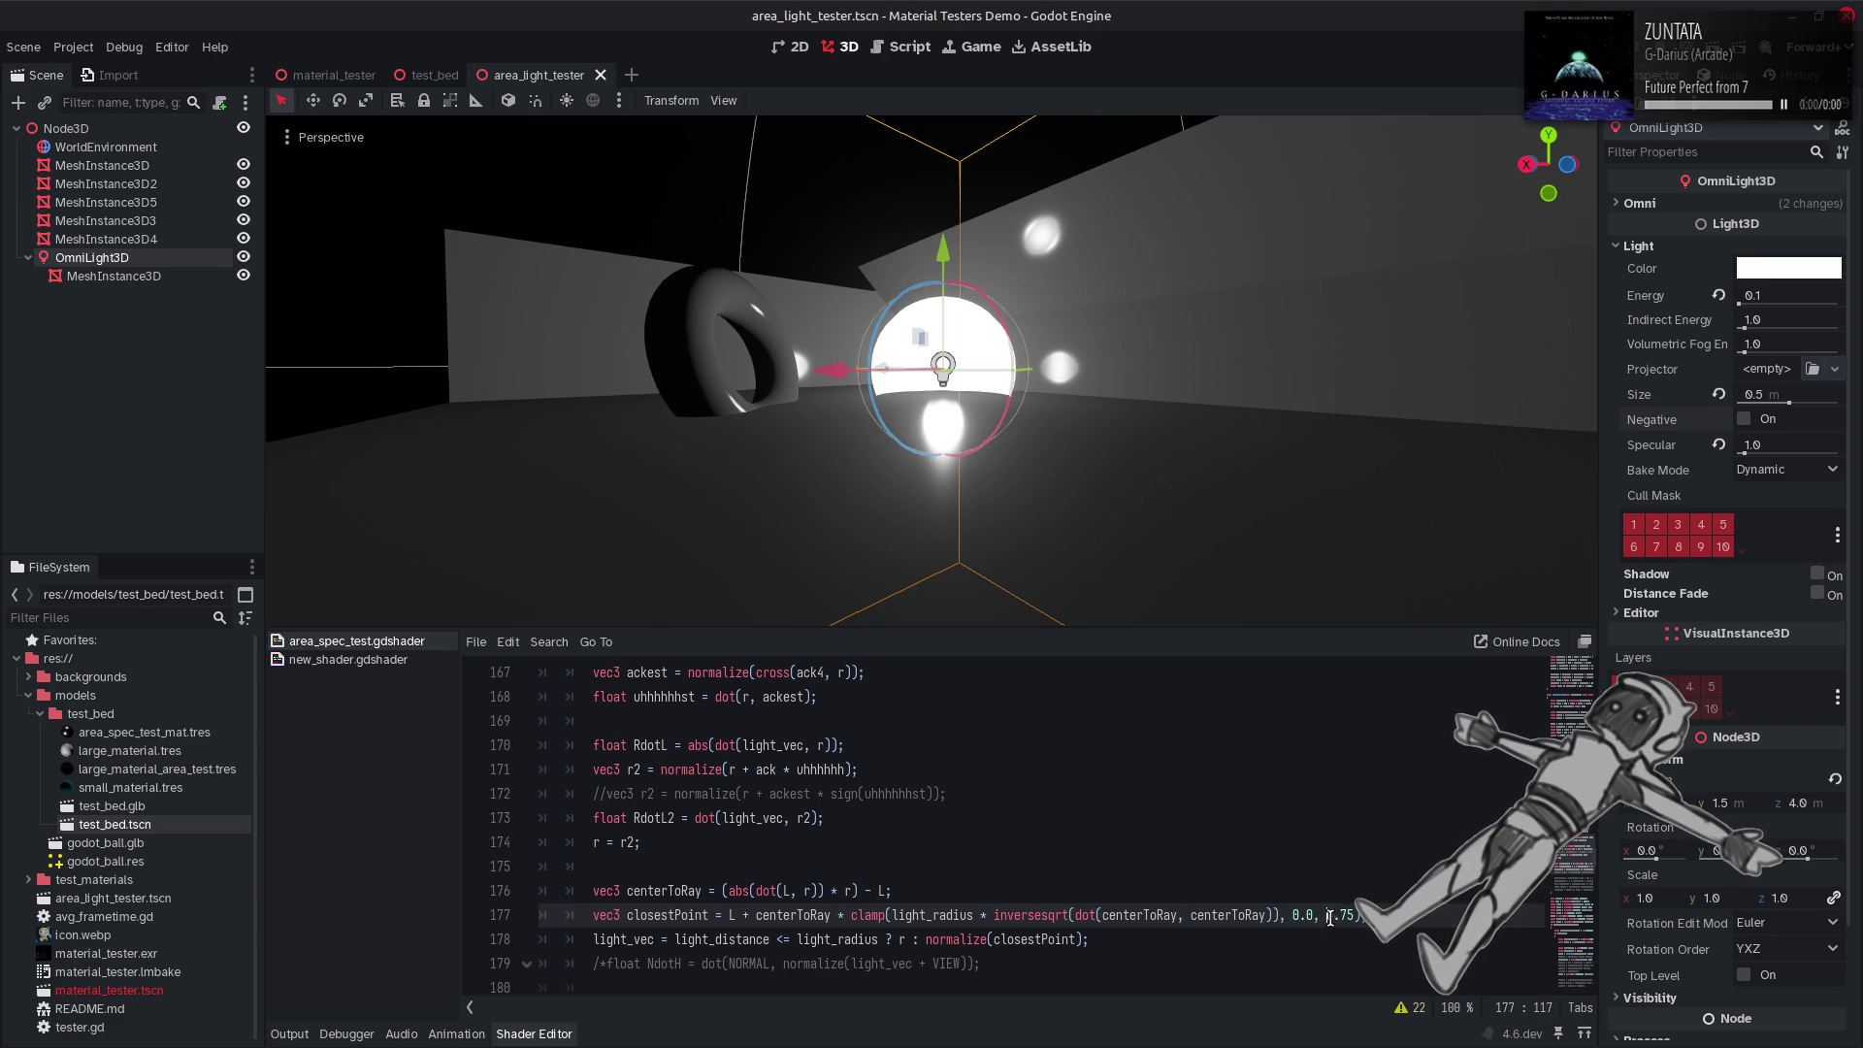
key(ctrl+s)
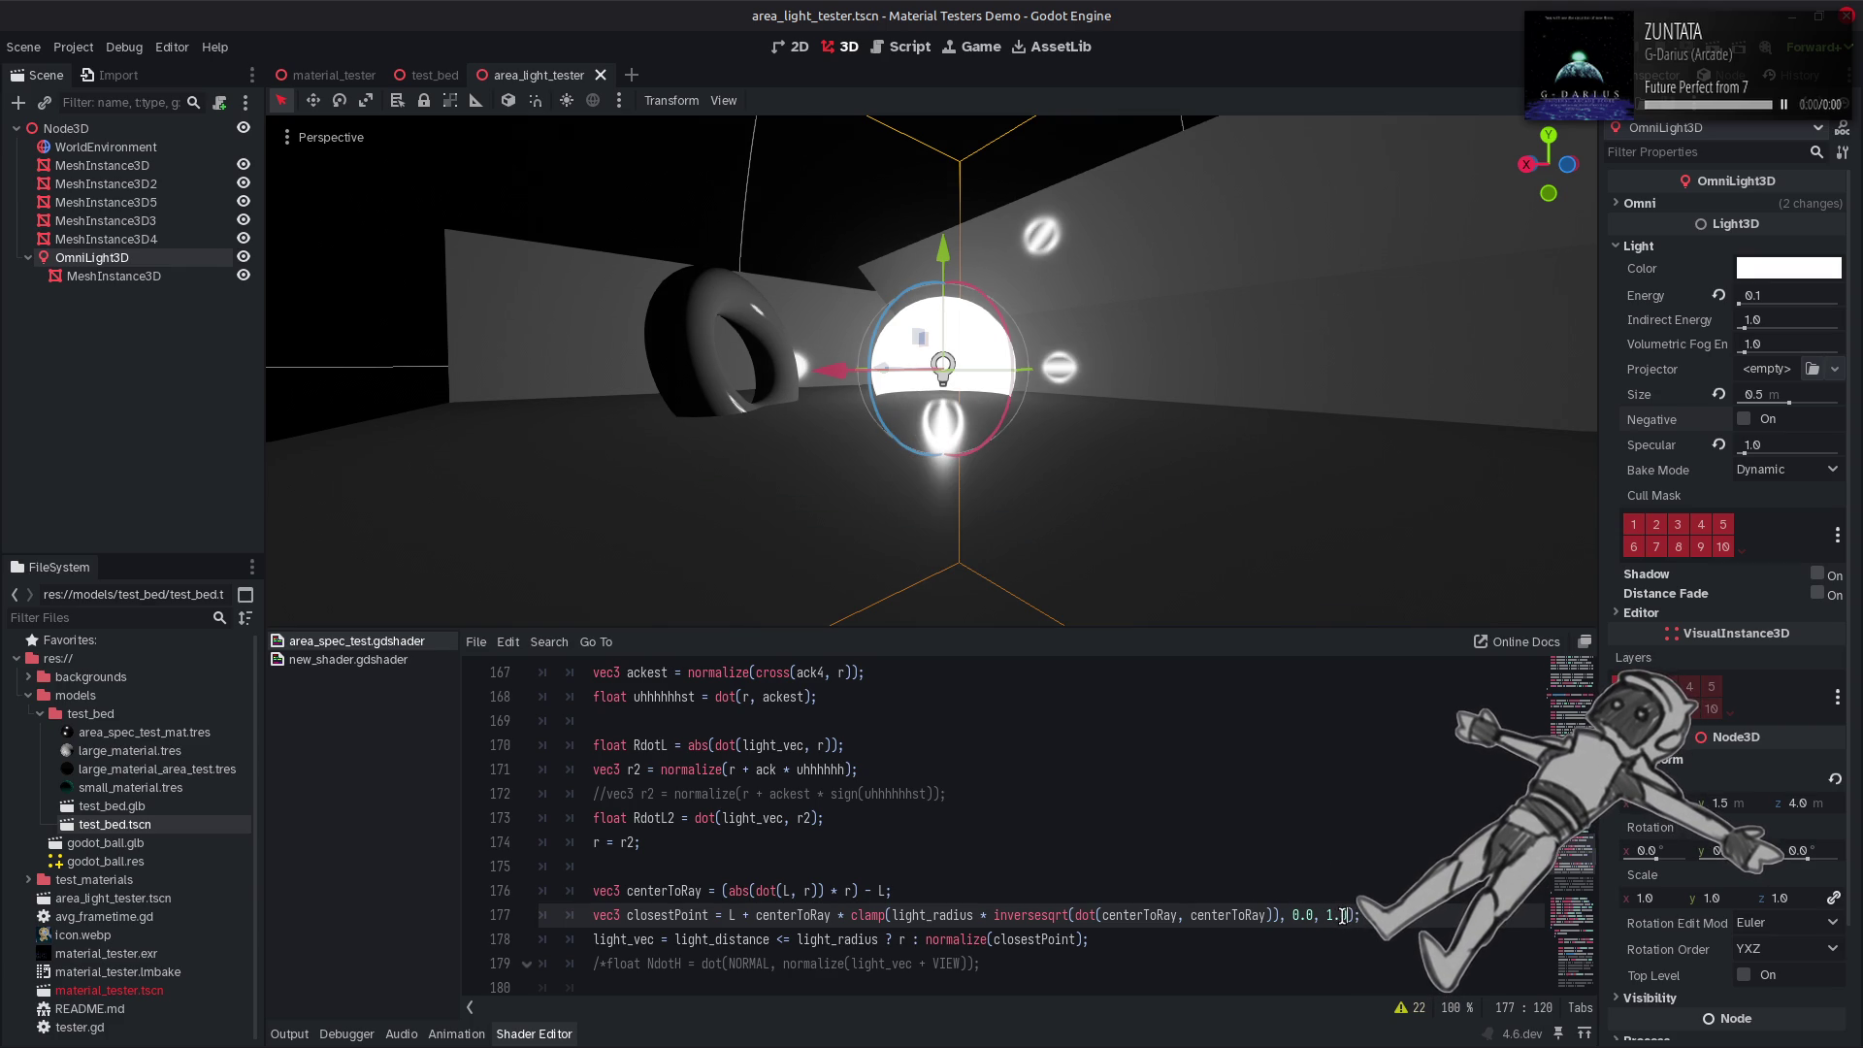
key(ctrl+s)
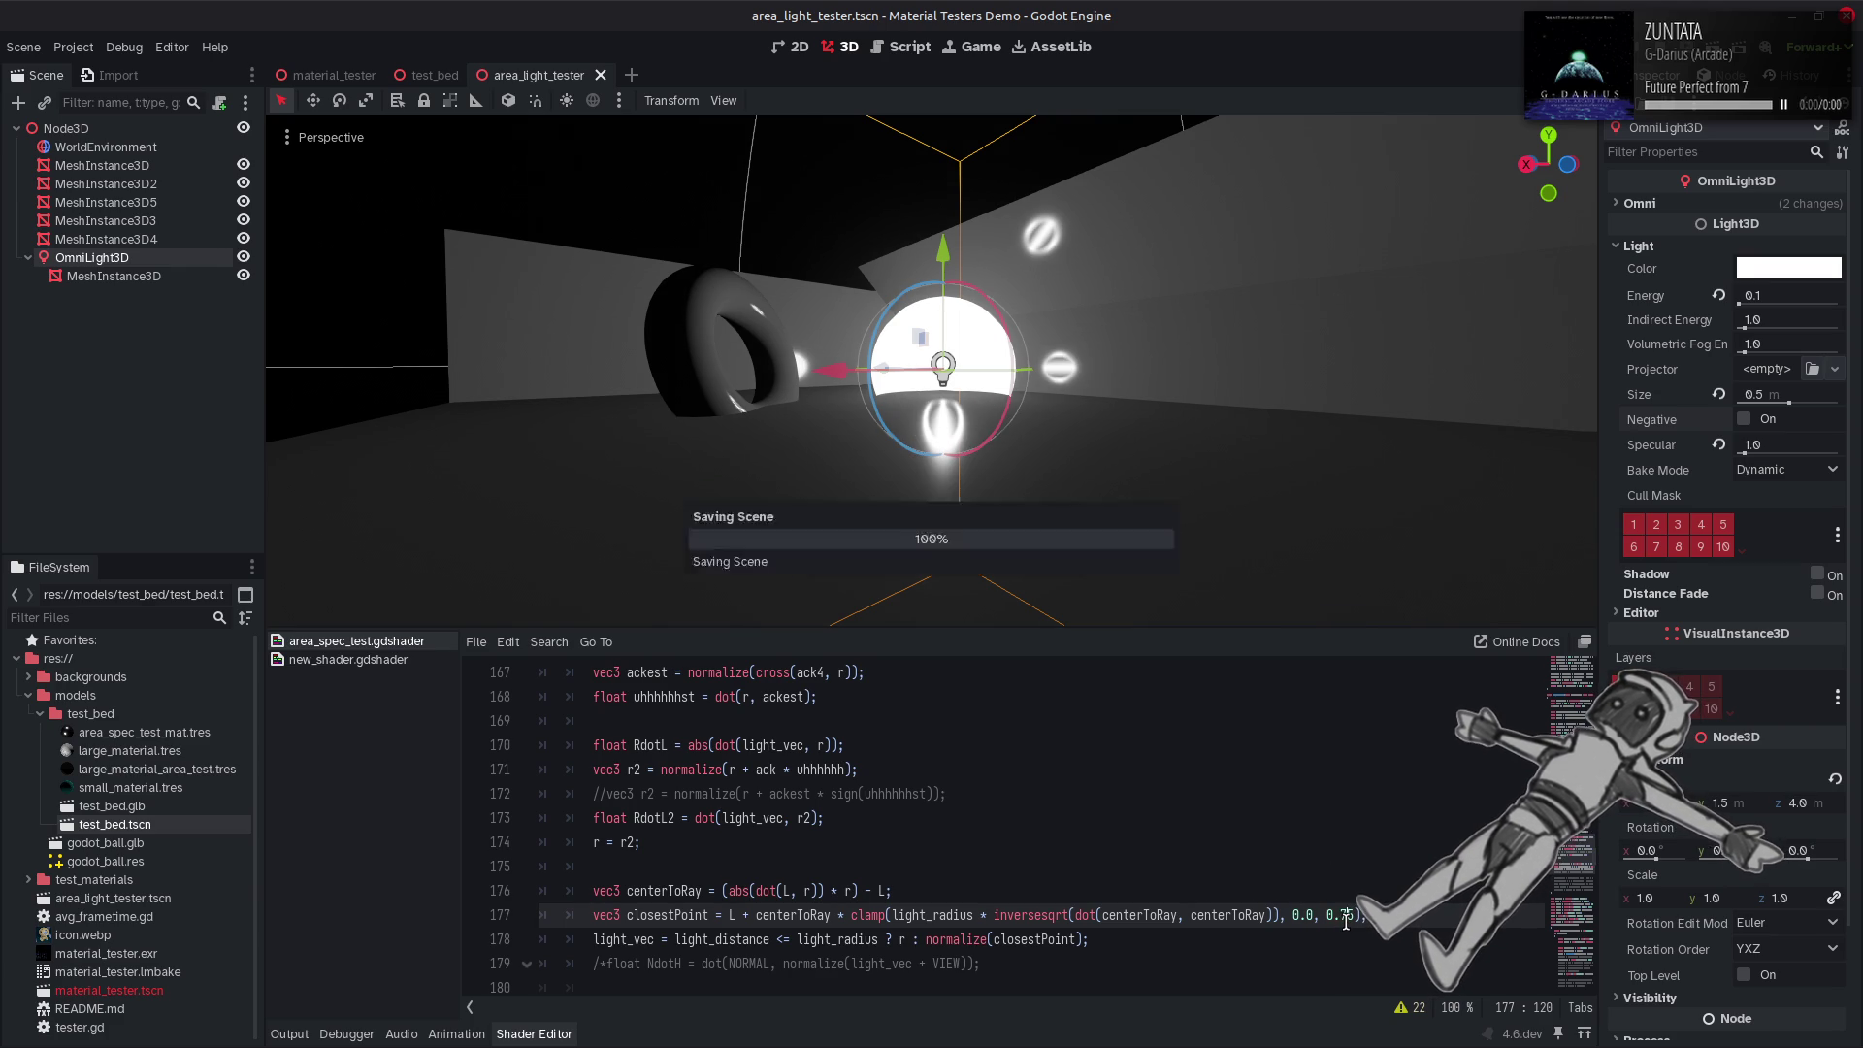
Bring the camera closer to the light, then select dot(NORMAL, VIEW) and the 0.75 limit.
mouse_move(932, 368)
mouse_down()
mouse_move(931, 466)
mouse_move(971, 505)
mouse_move(1165, 586)
mouse_up()
scroll(1077, 828, up, 5)
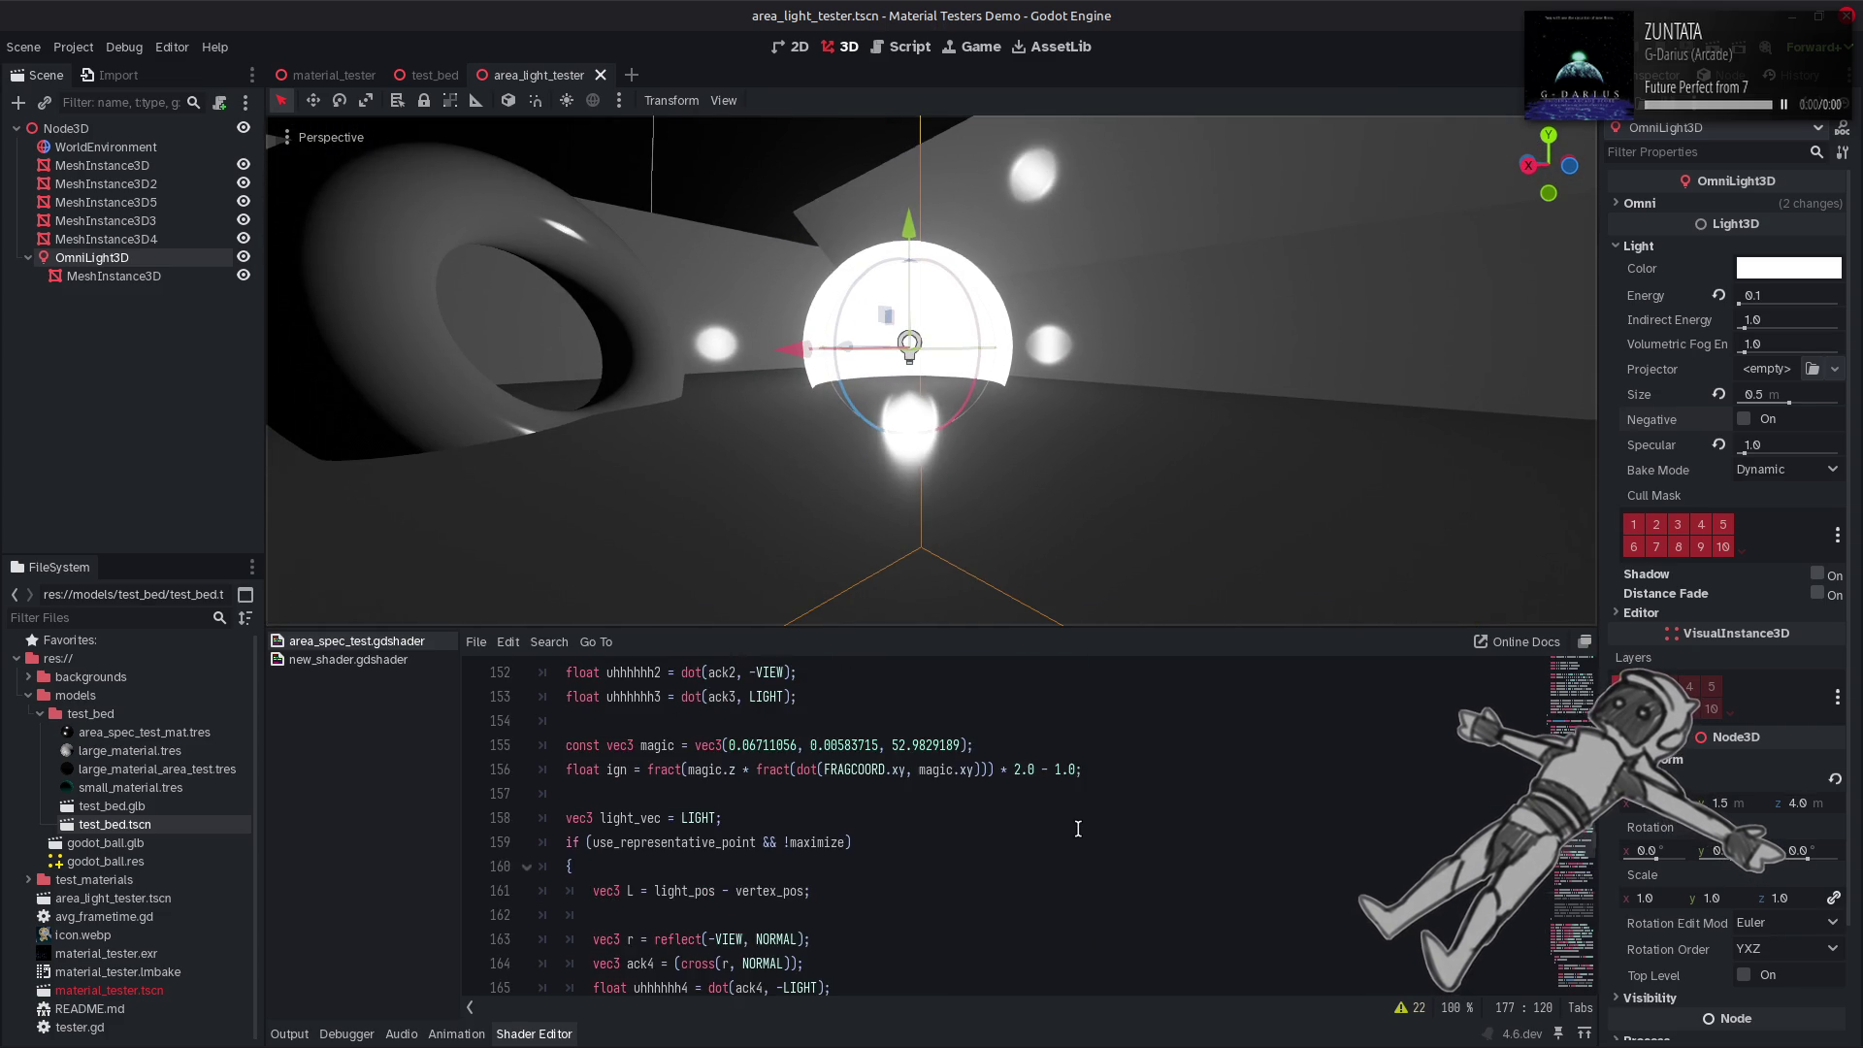
scroll(1077, 828, up, 2)
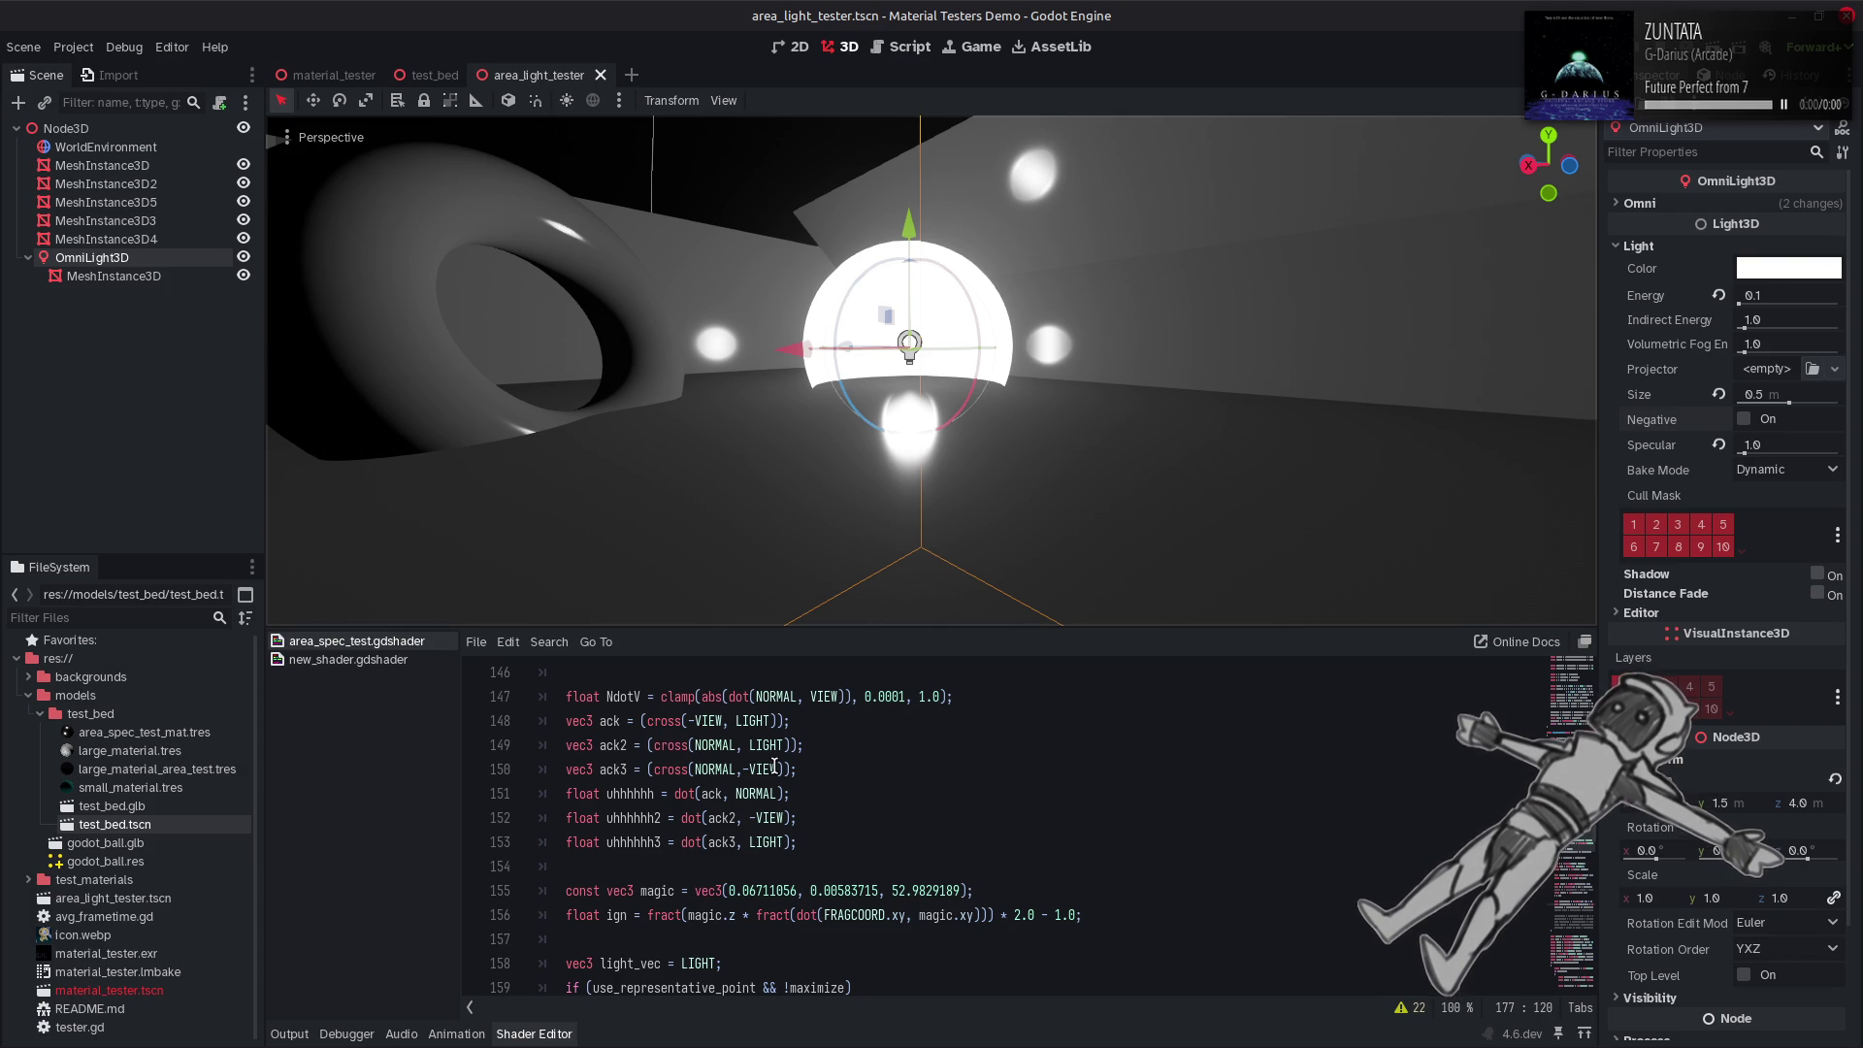
drag(729, 696, 865, 707)
key(ctrl+c)
scroll(1259, 907, down, 5)
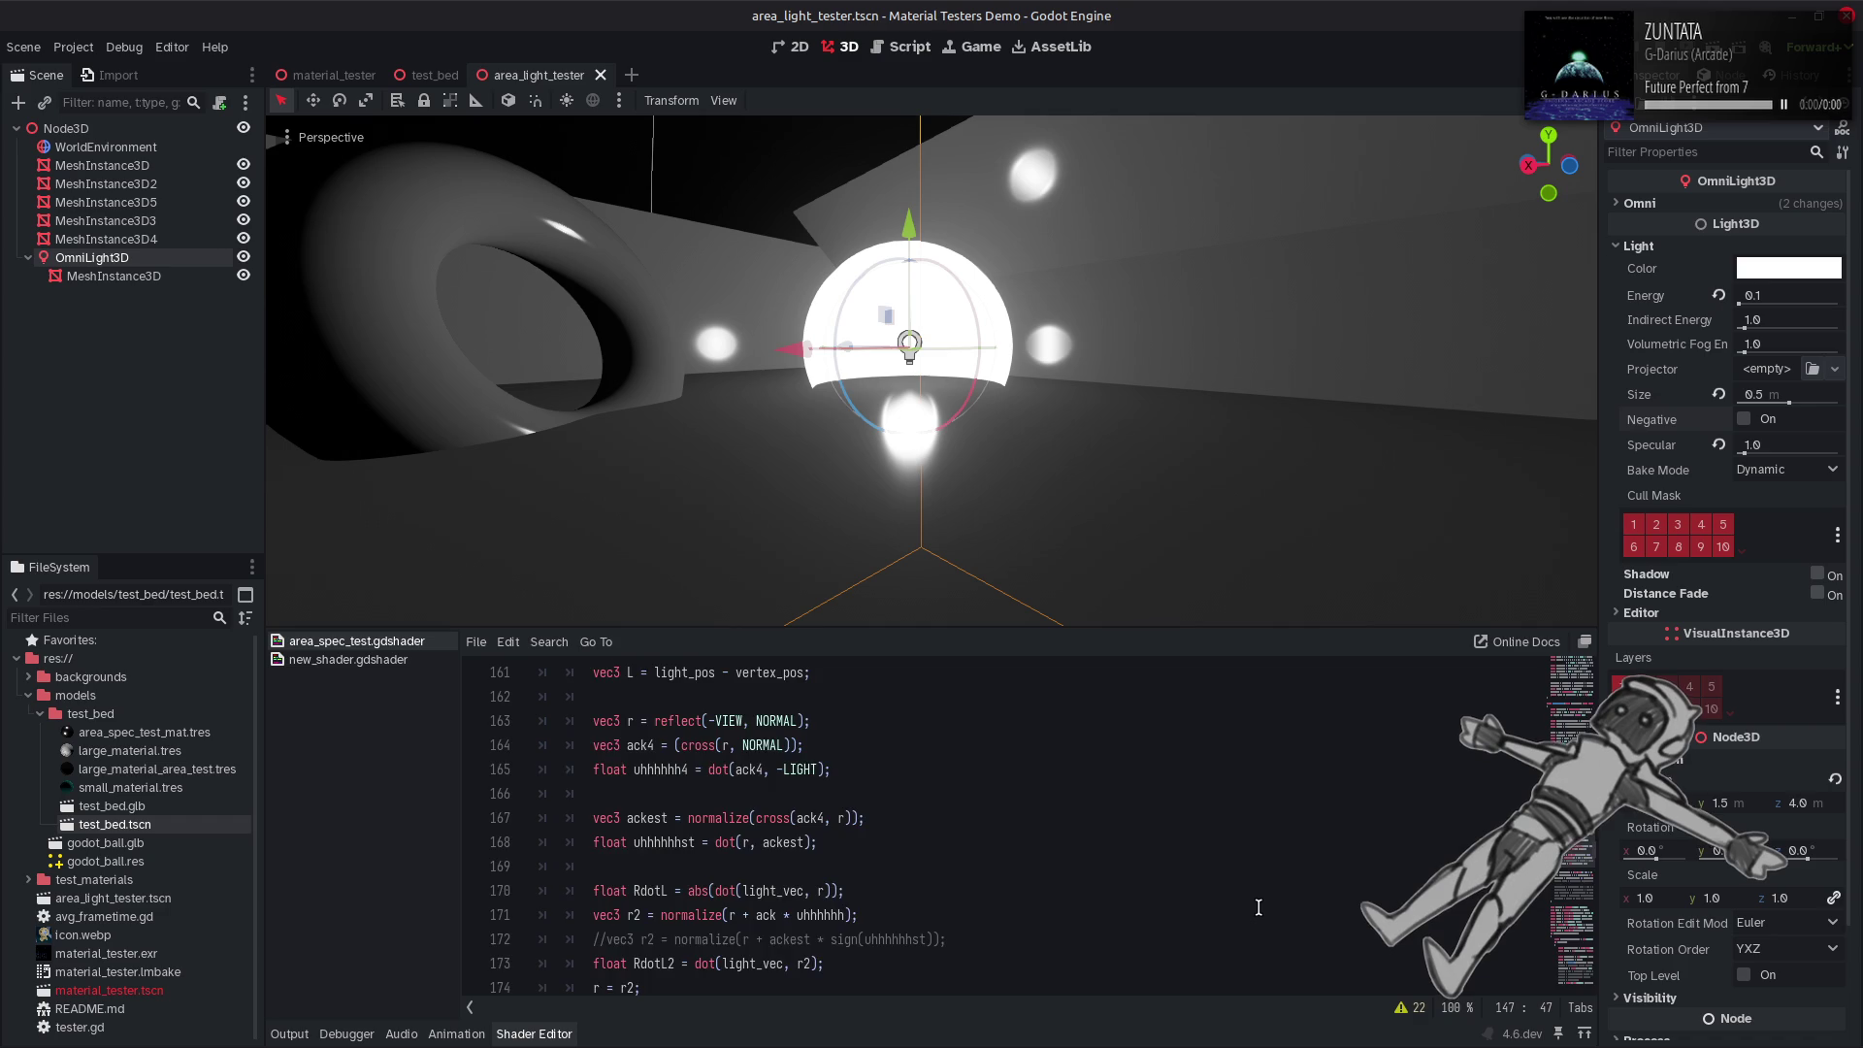
scroll(1271, 903, down, 3)
drag(1324, 843, 1355, 843)
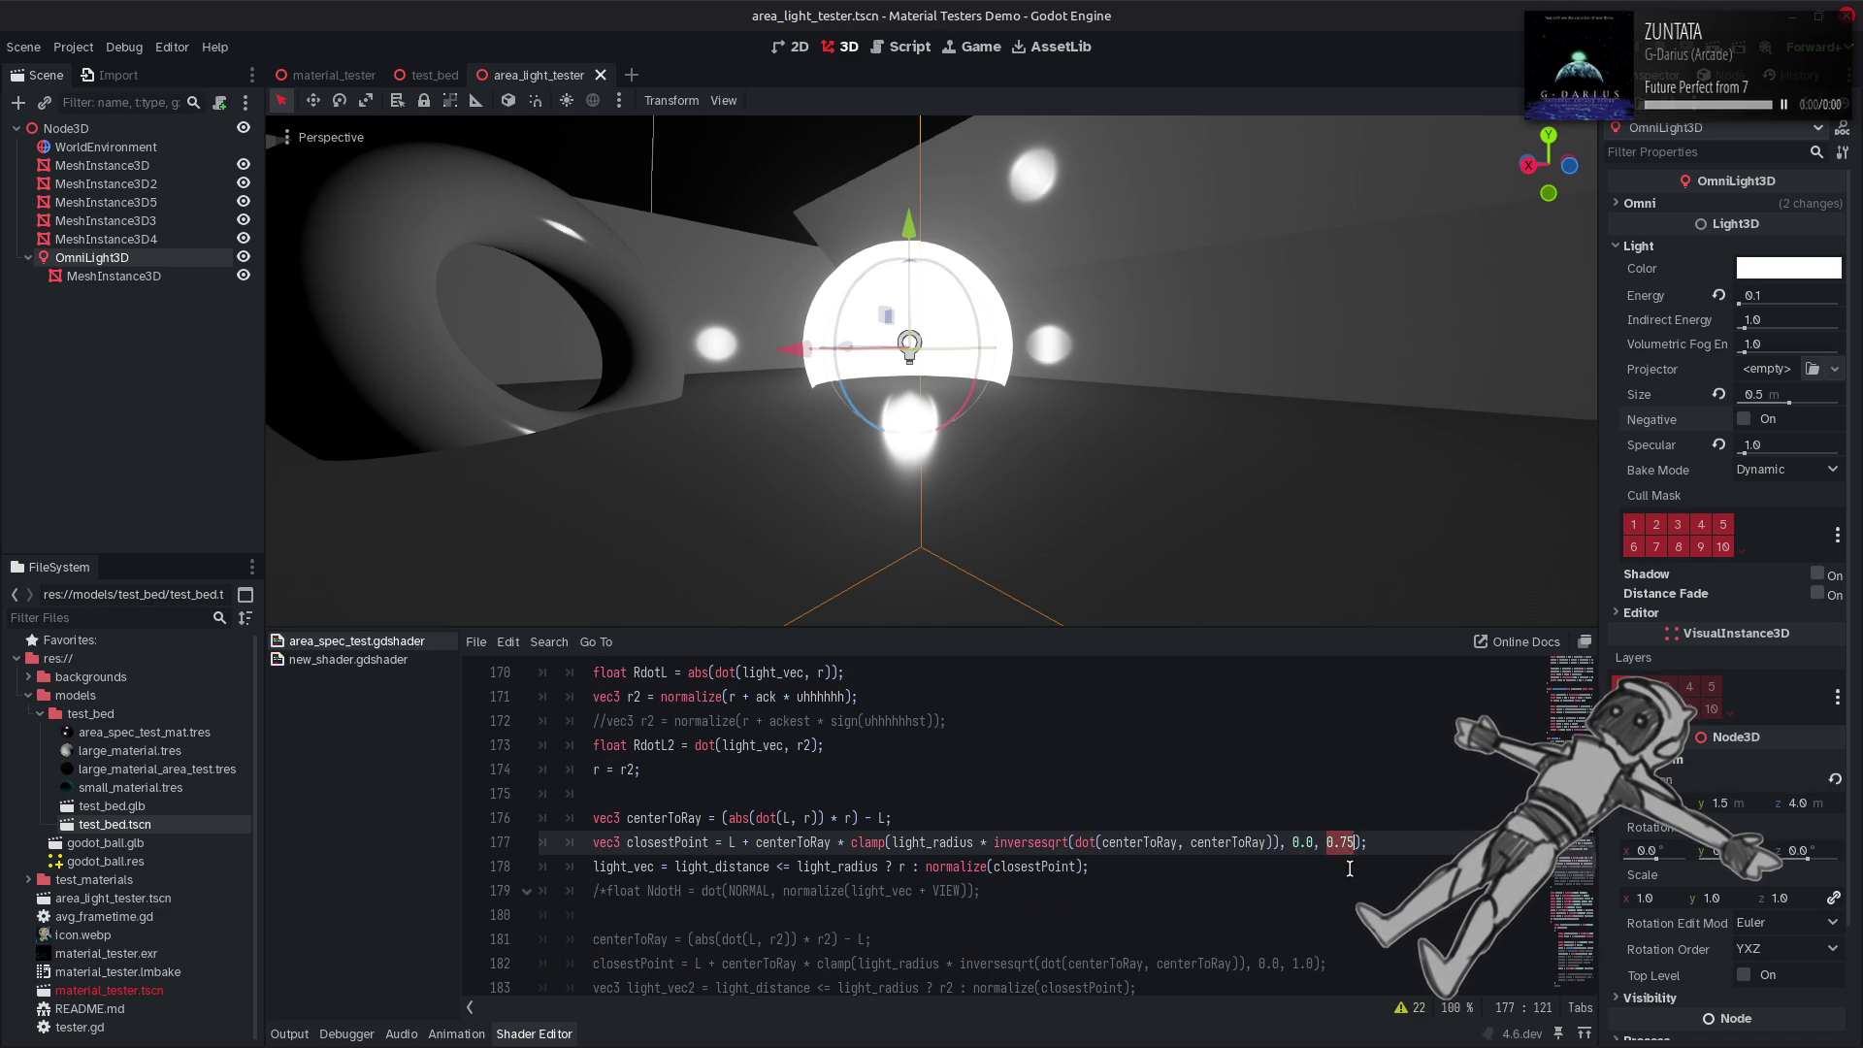
Set the line 177 clamp limit to dot(LIGHT, VIEW) and recompile.
key(ctrl+v)
double_click(1422, 843)
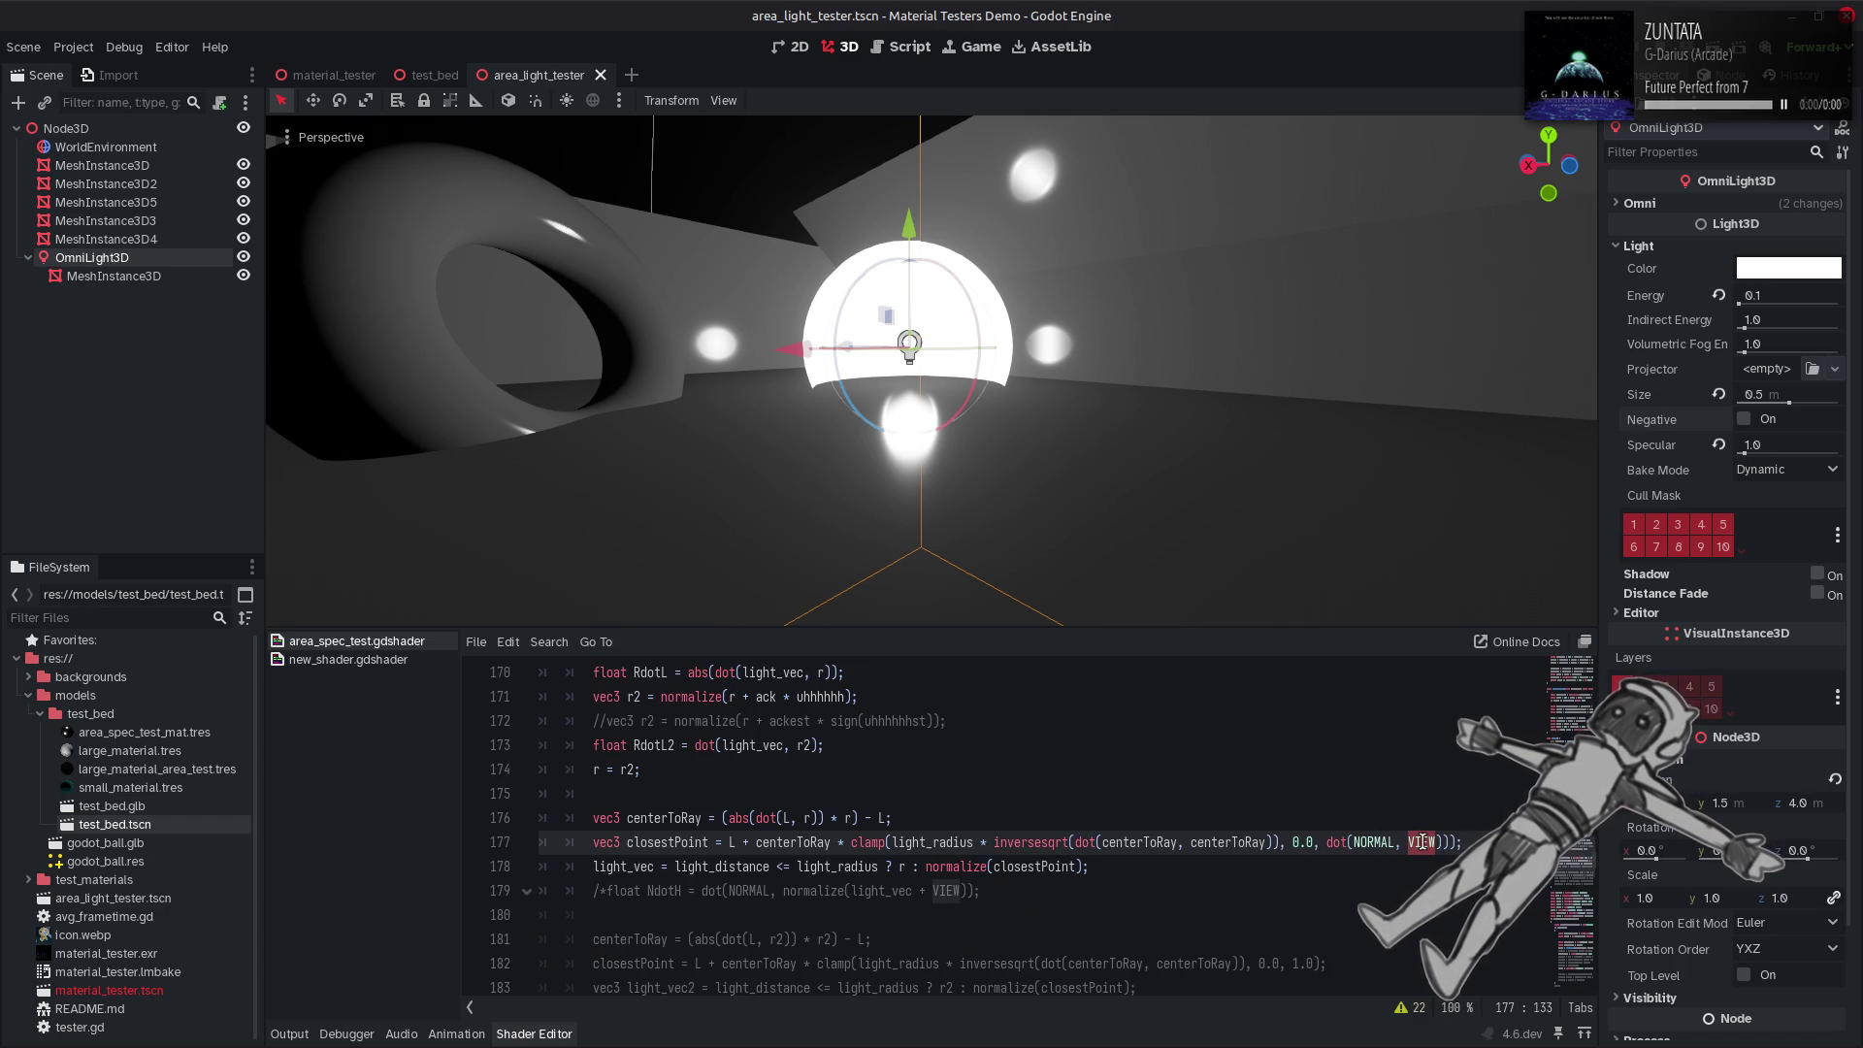
double_click(1374, 842)
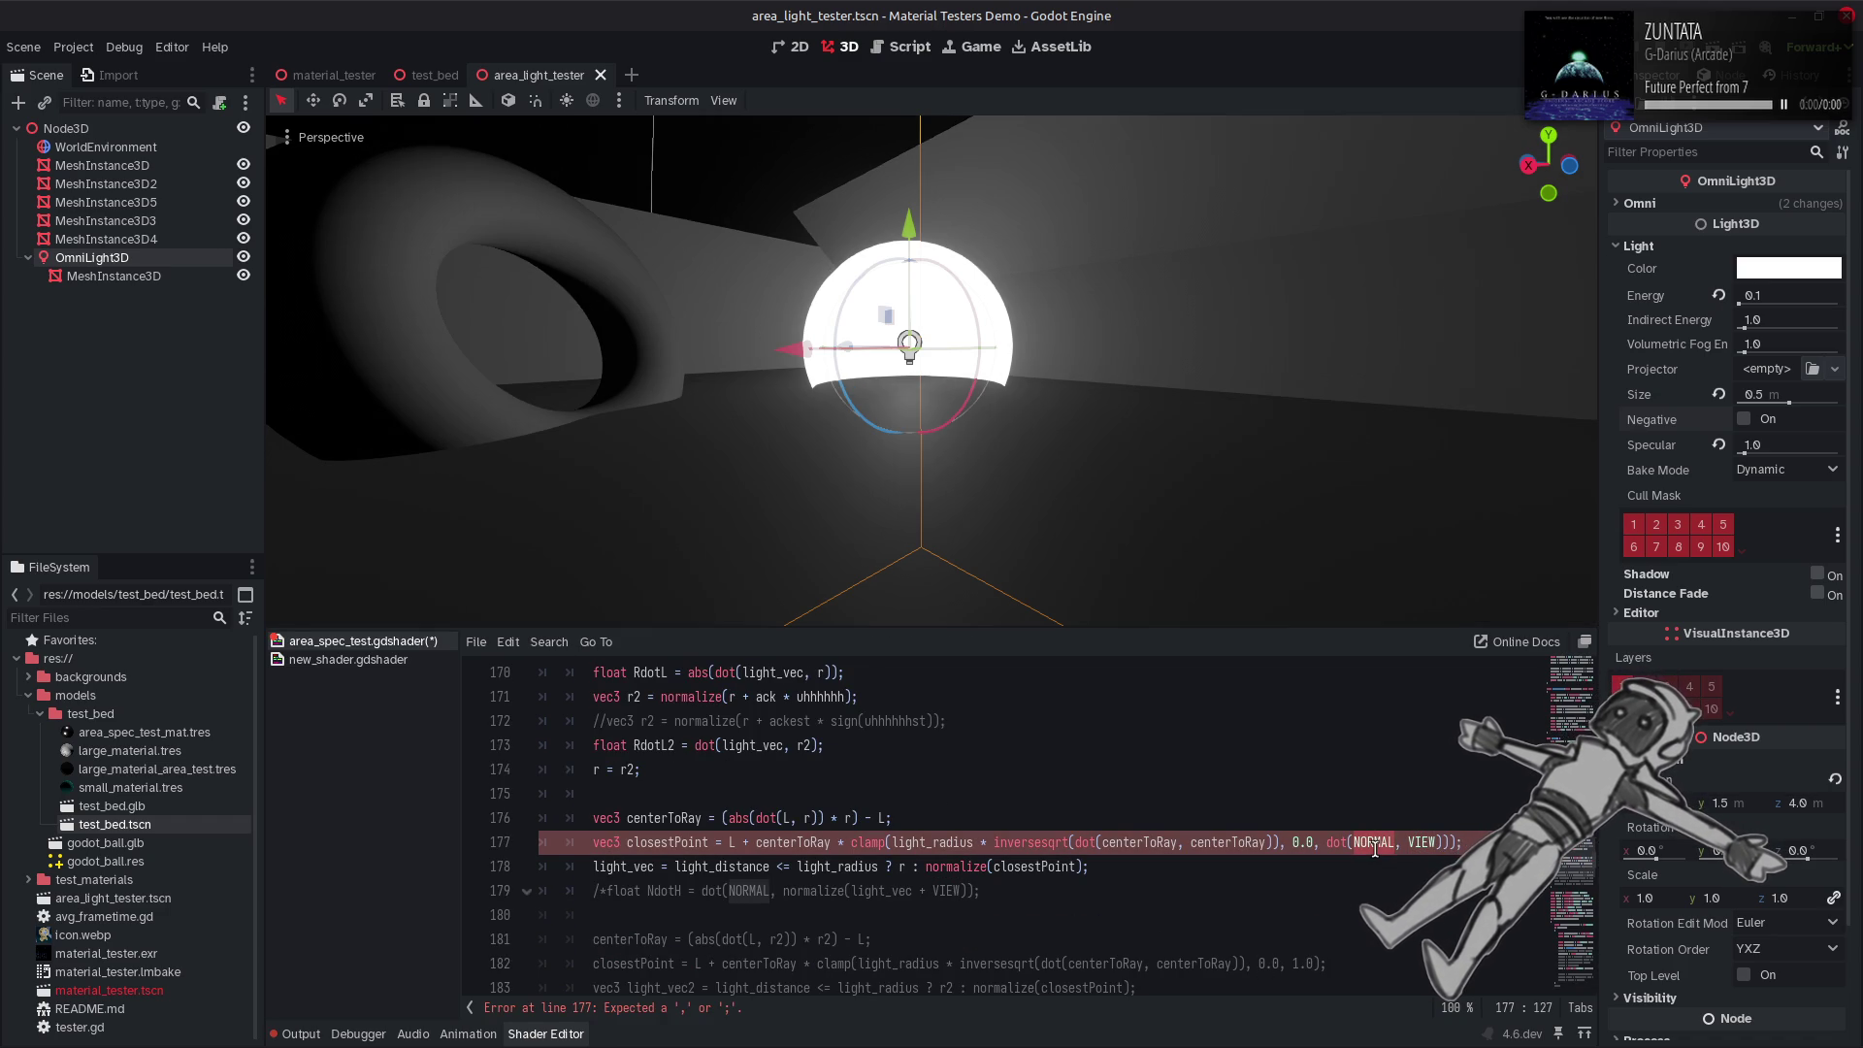
text(LIGHT)
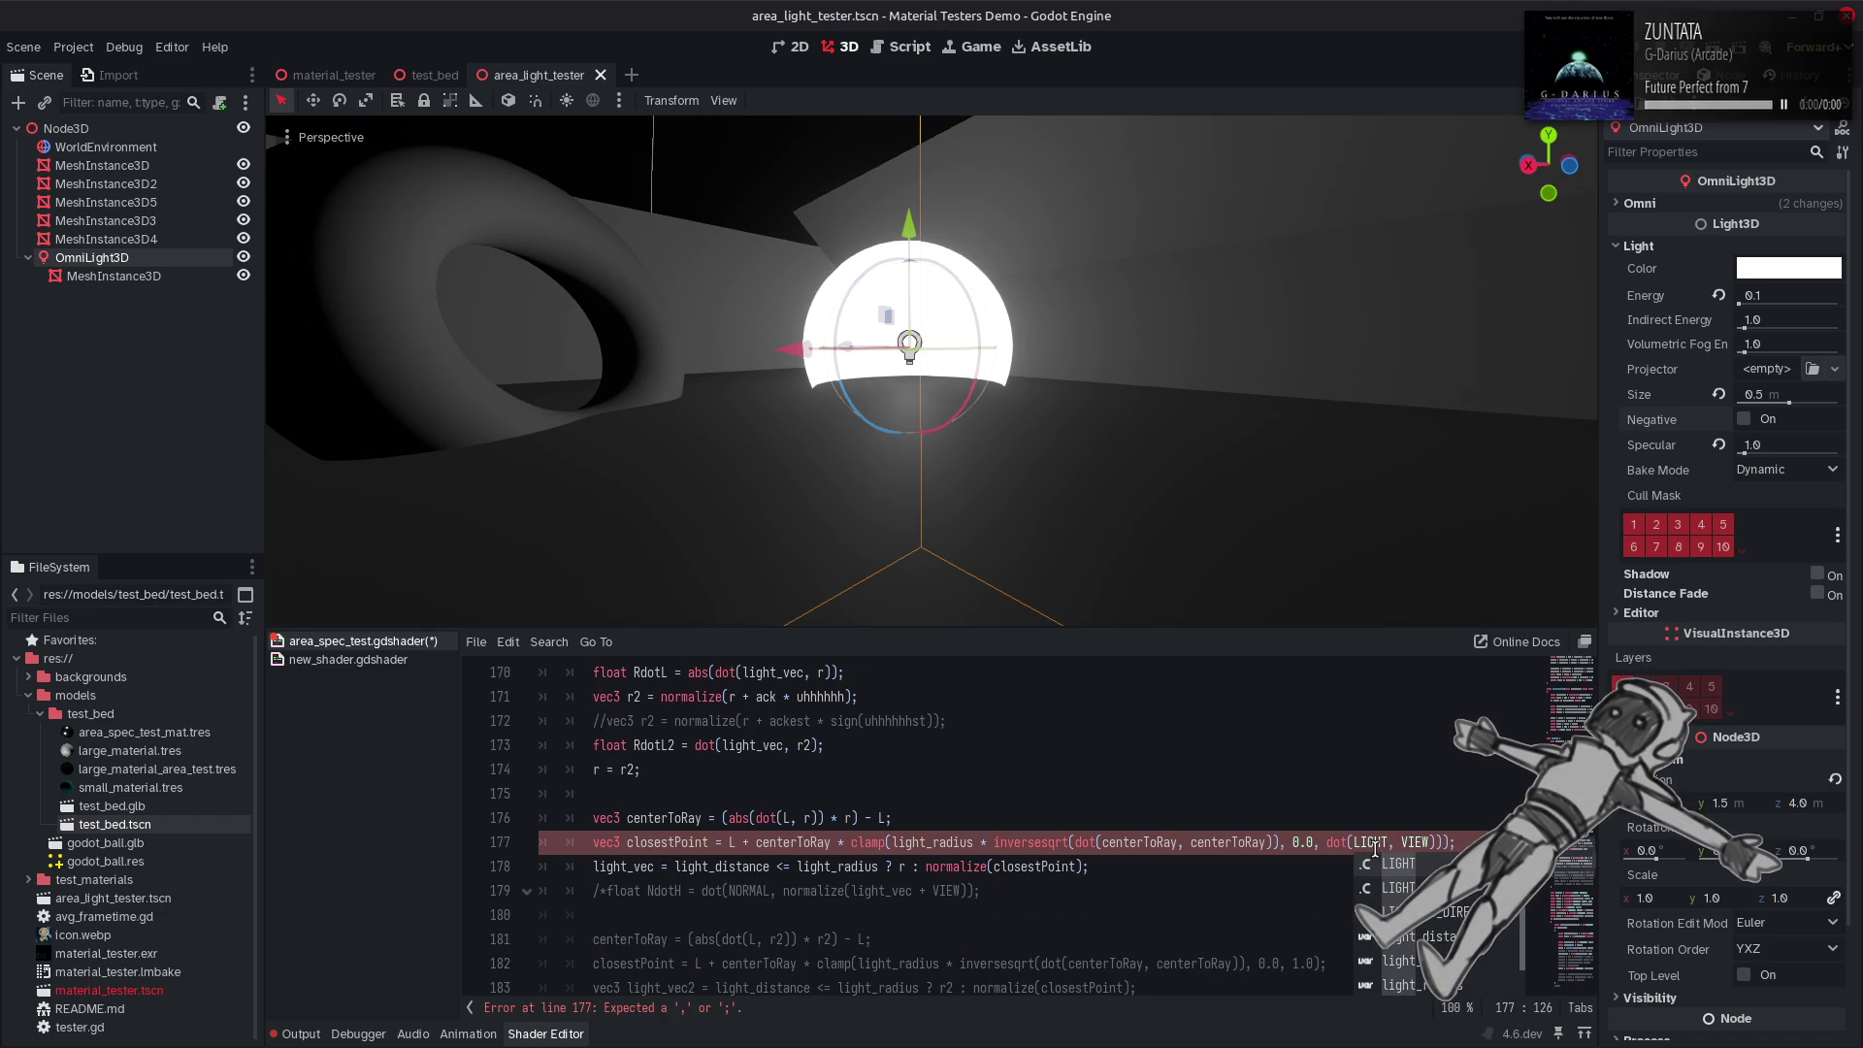
key(ctrl+s)
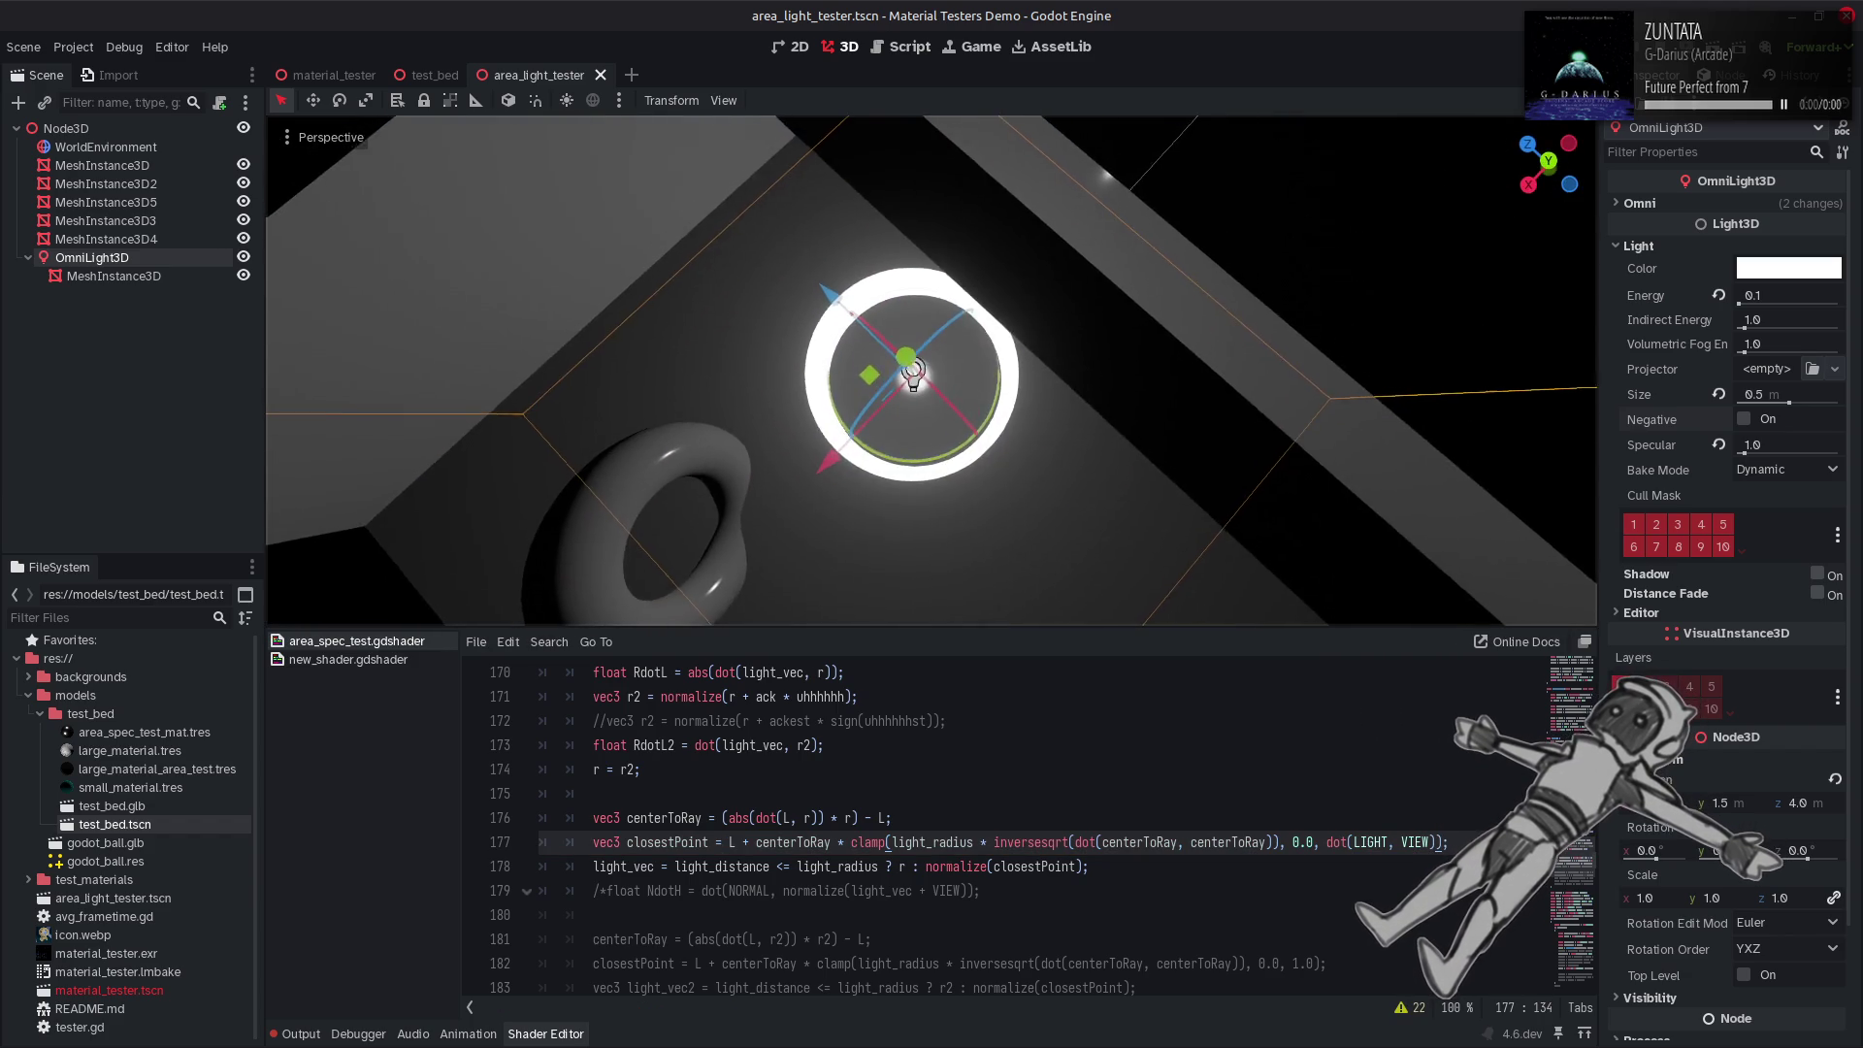
Wrap the clamp limit in abs() and recompile to compare the highlights.
click(1327, 841)
text(abs()
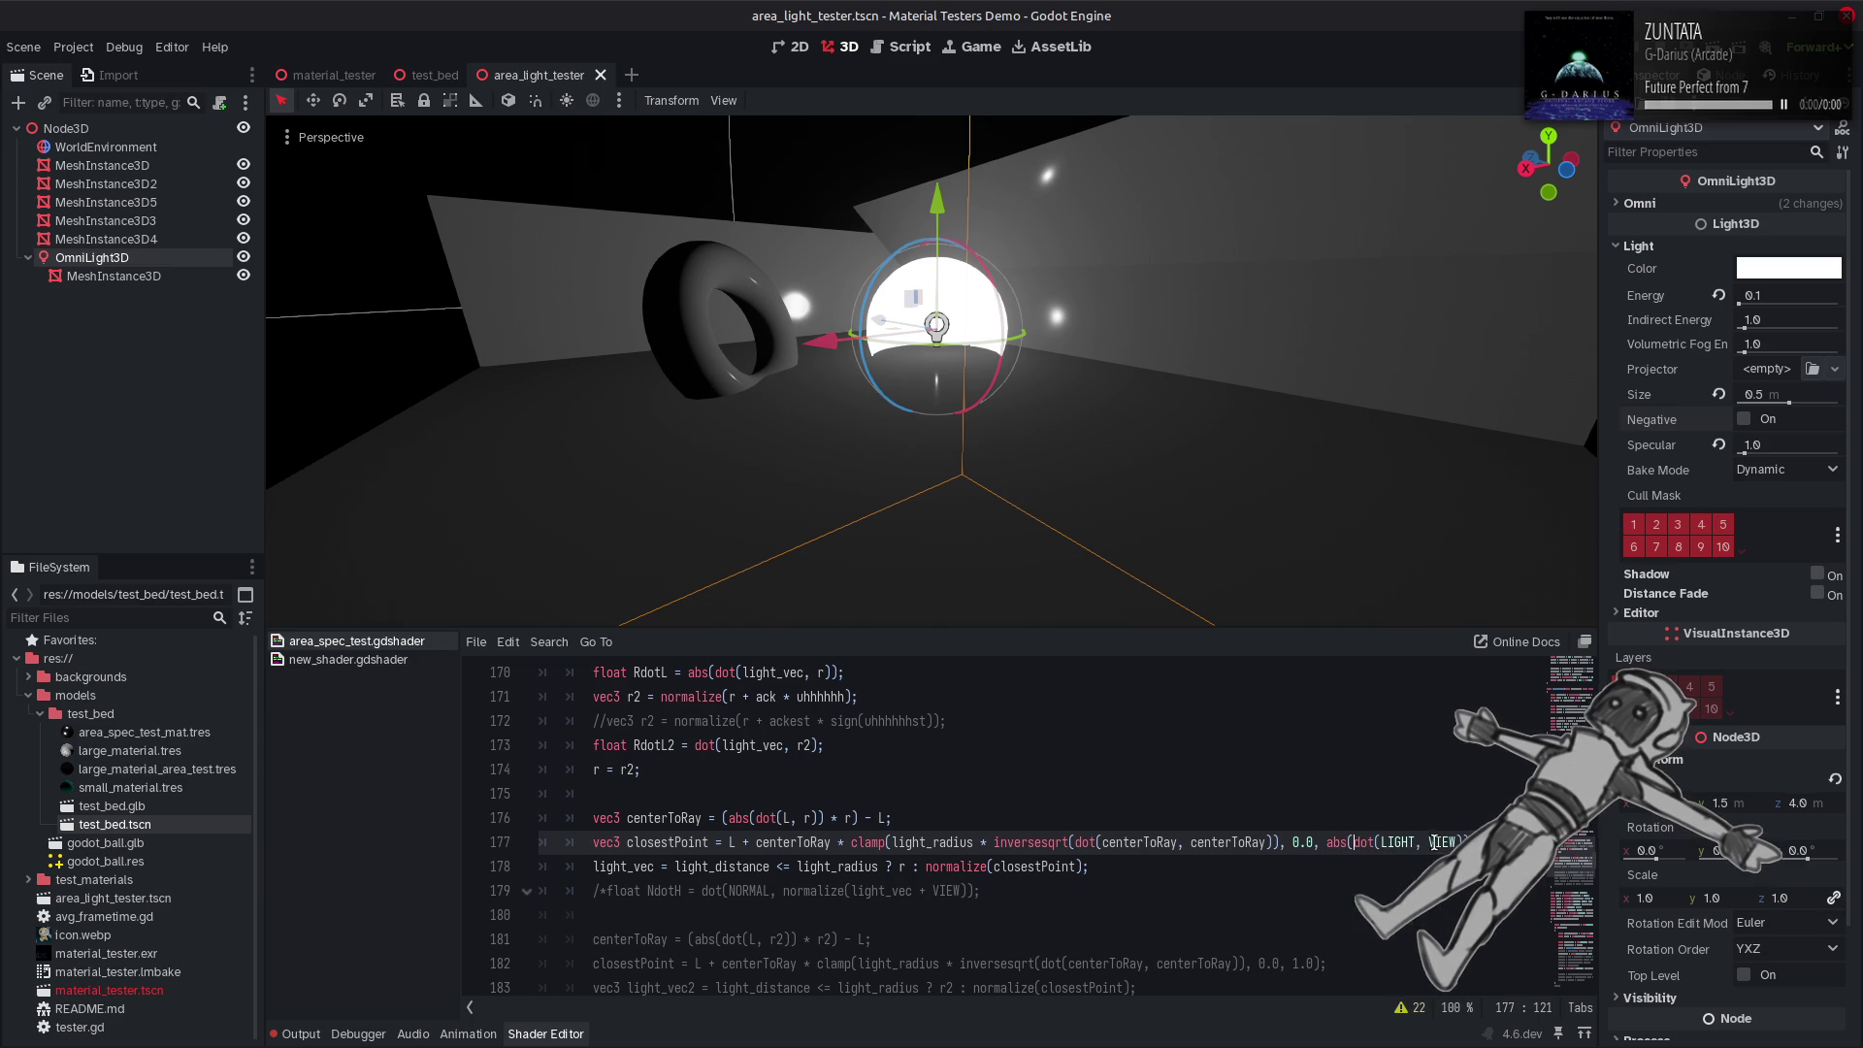
text(bs()
click(1453, 851)
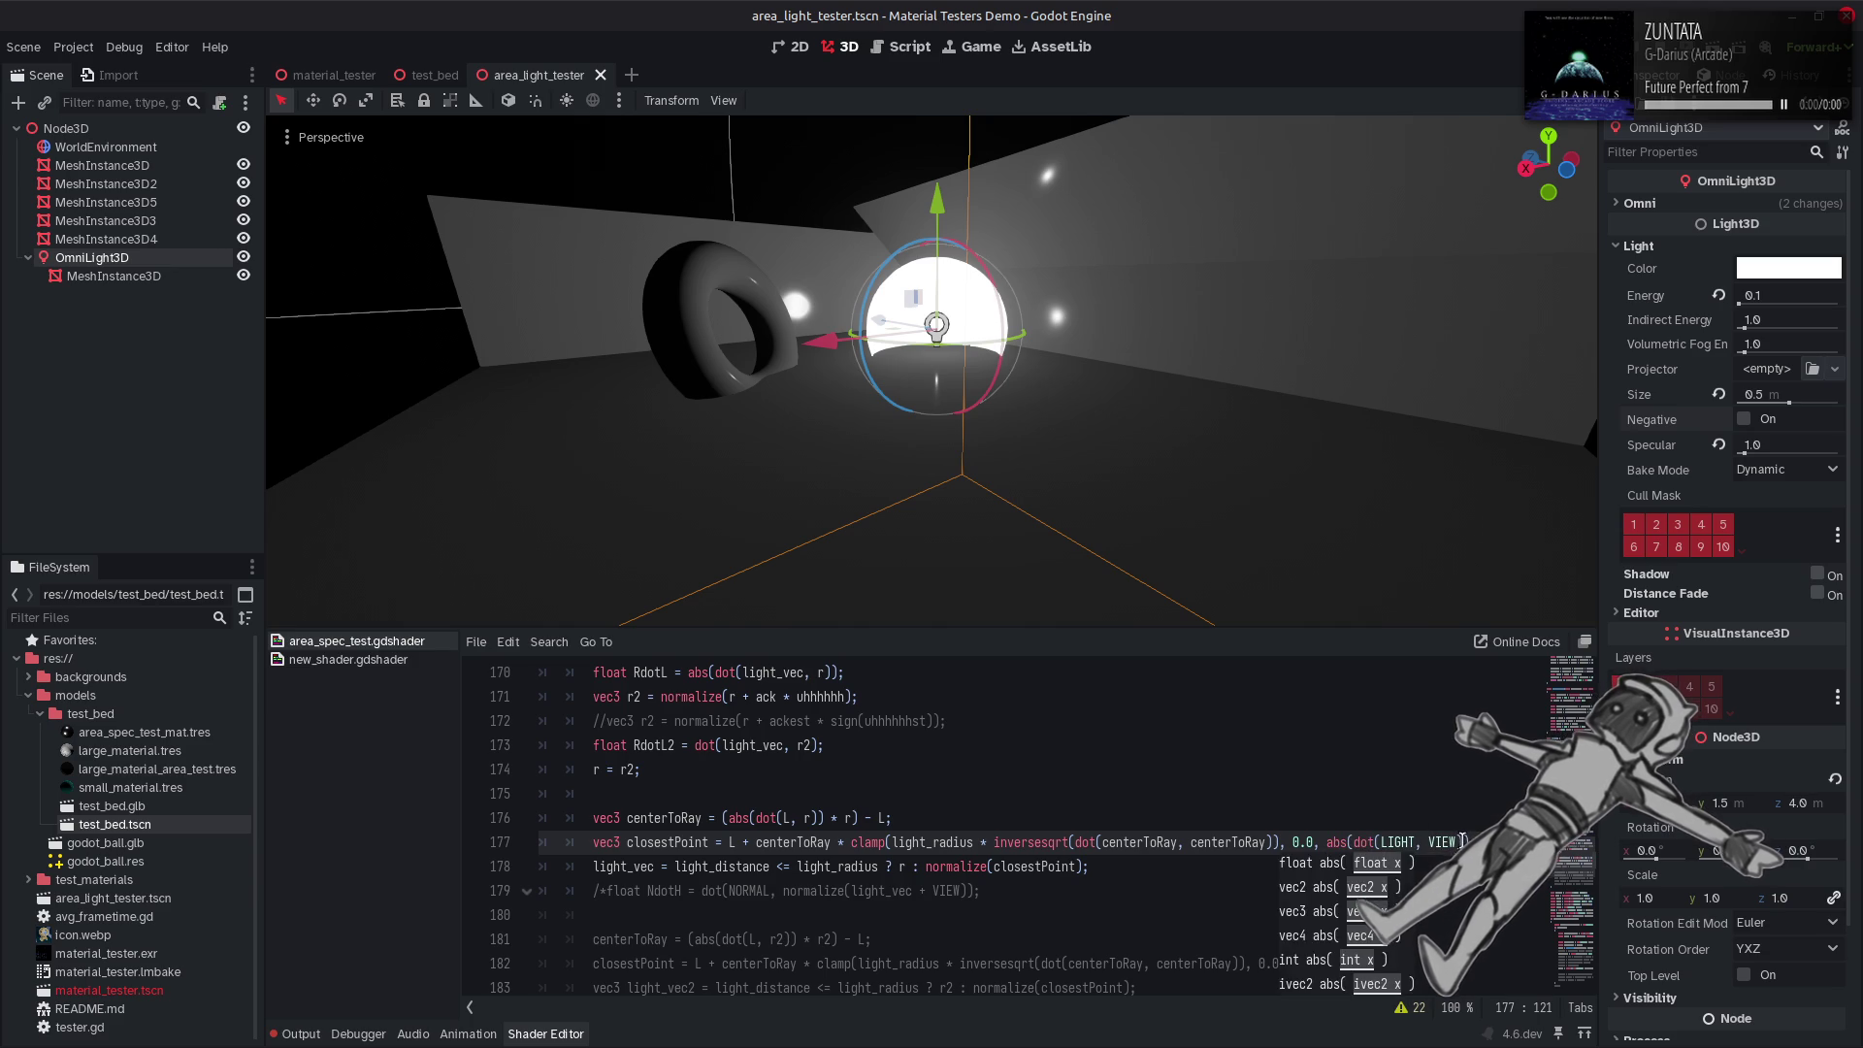
key(ctrl+s)
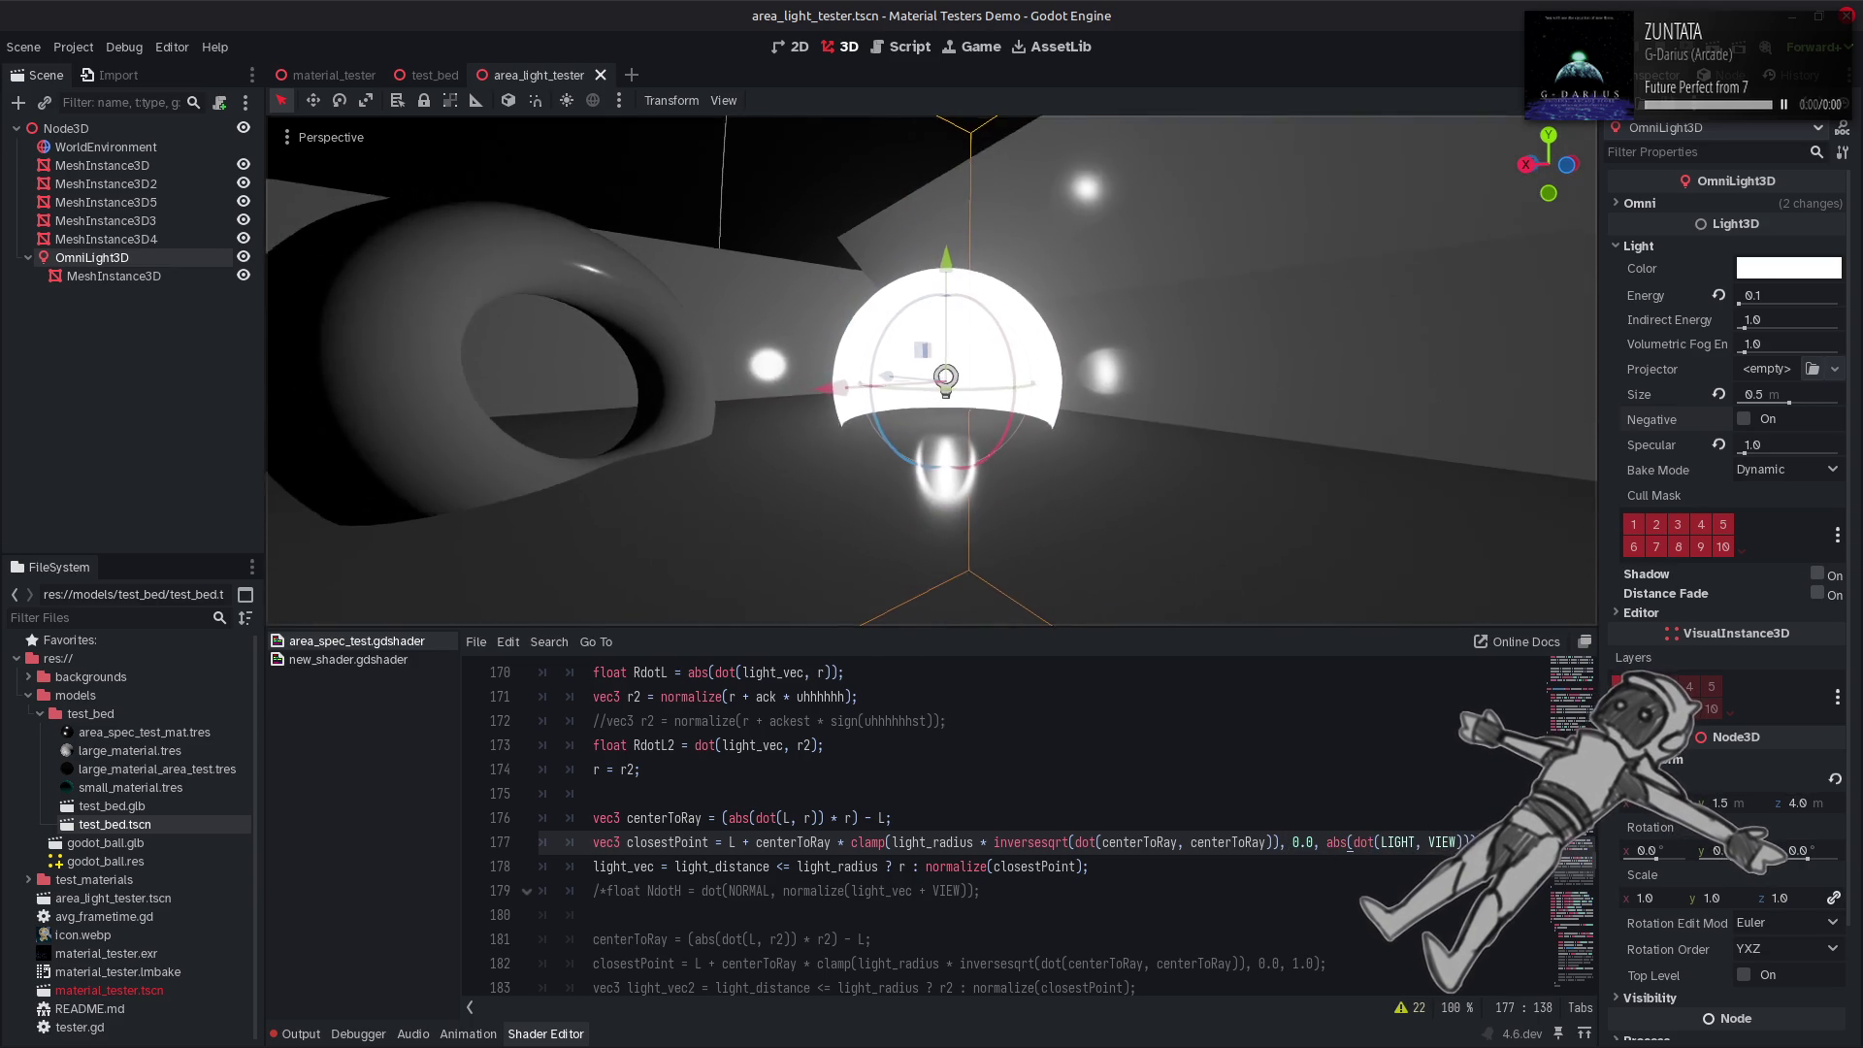
click(1325, 846)
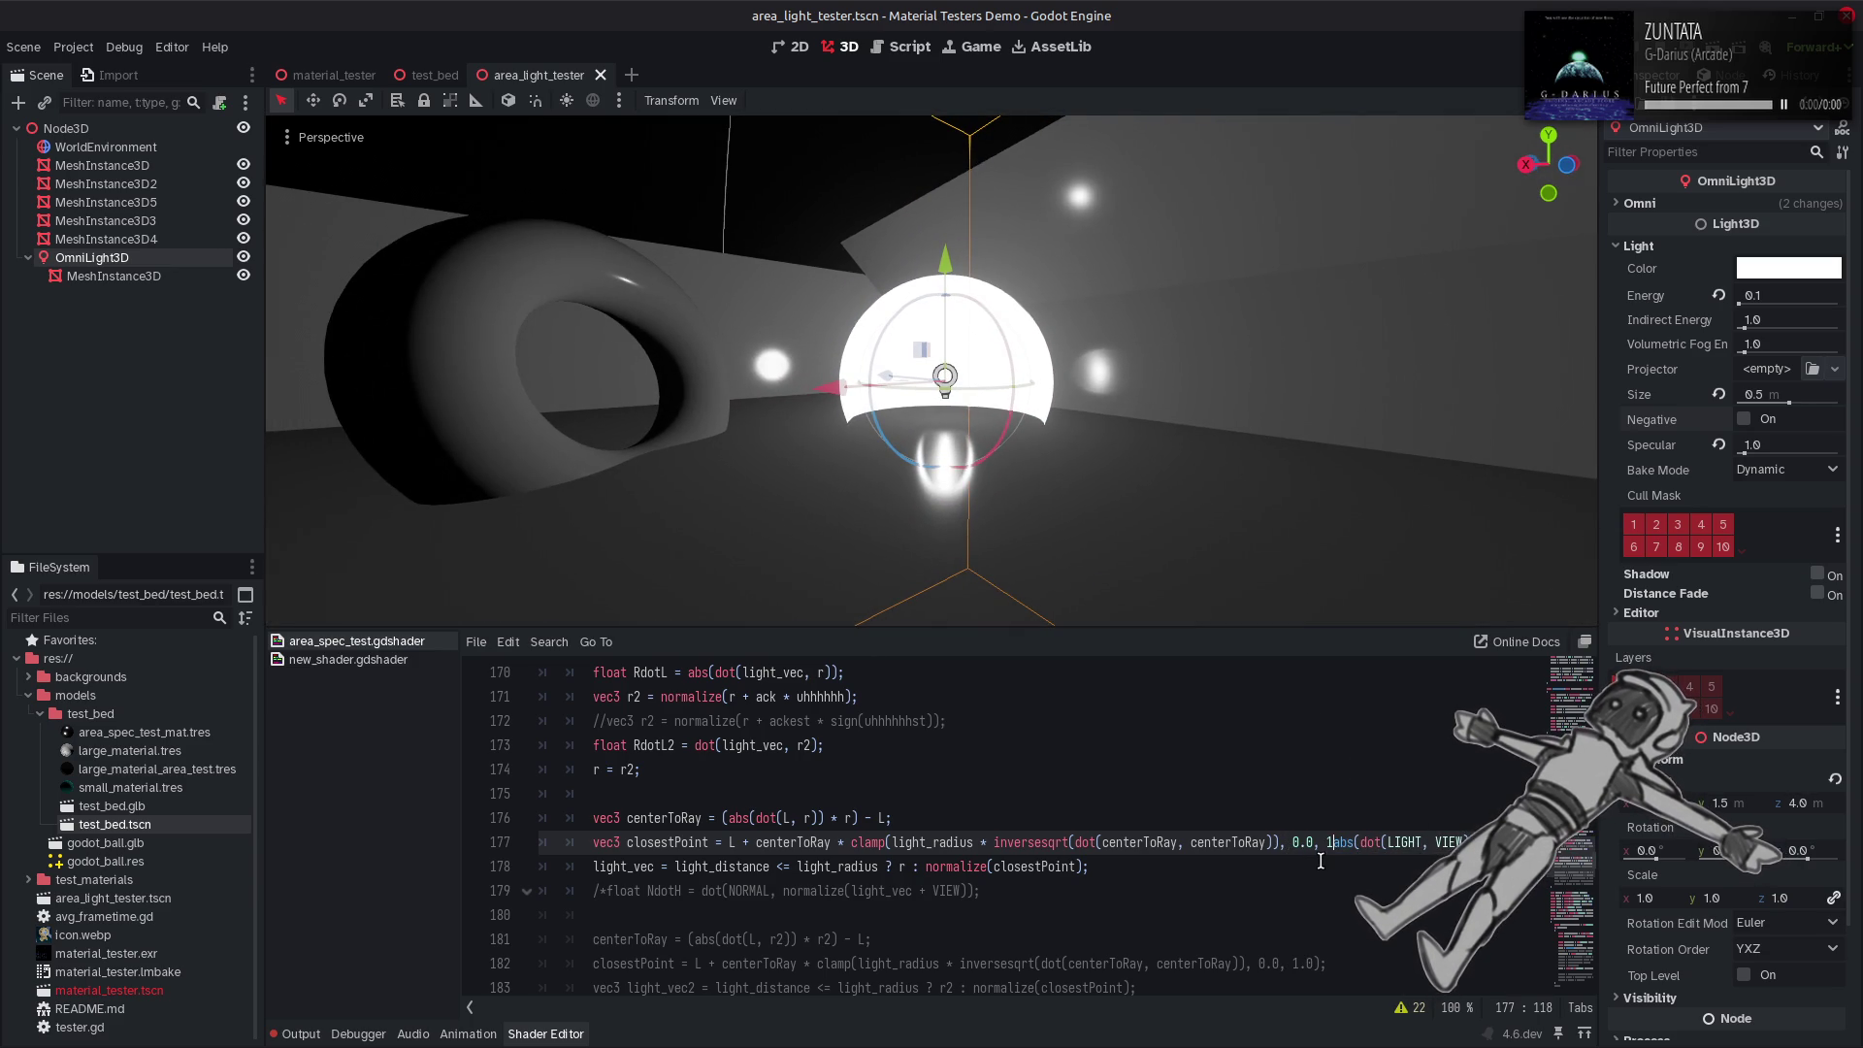
key(ctrl+s)
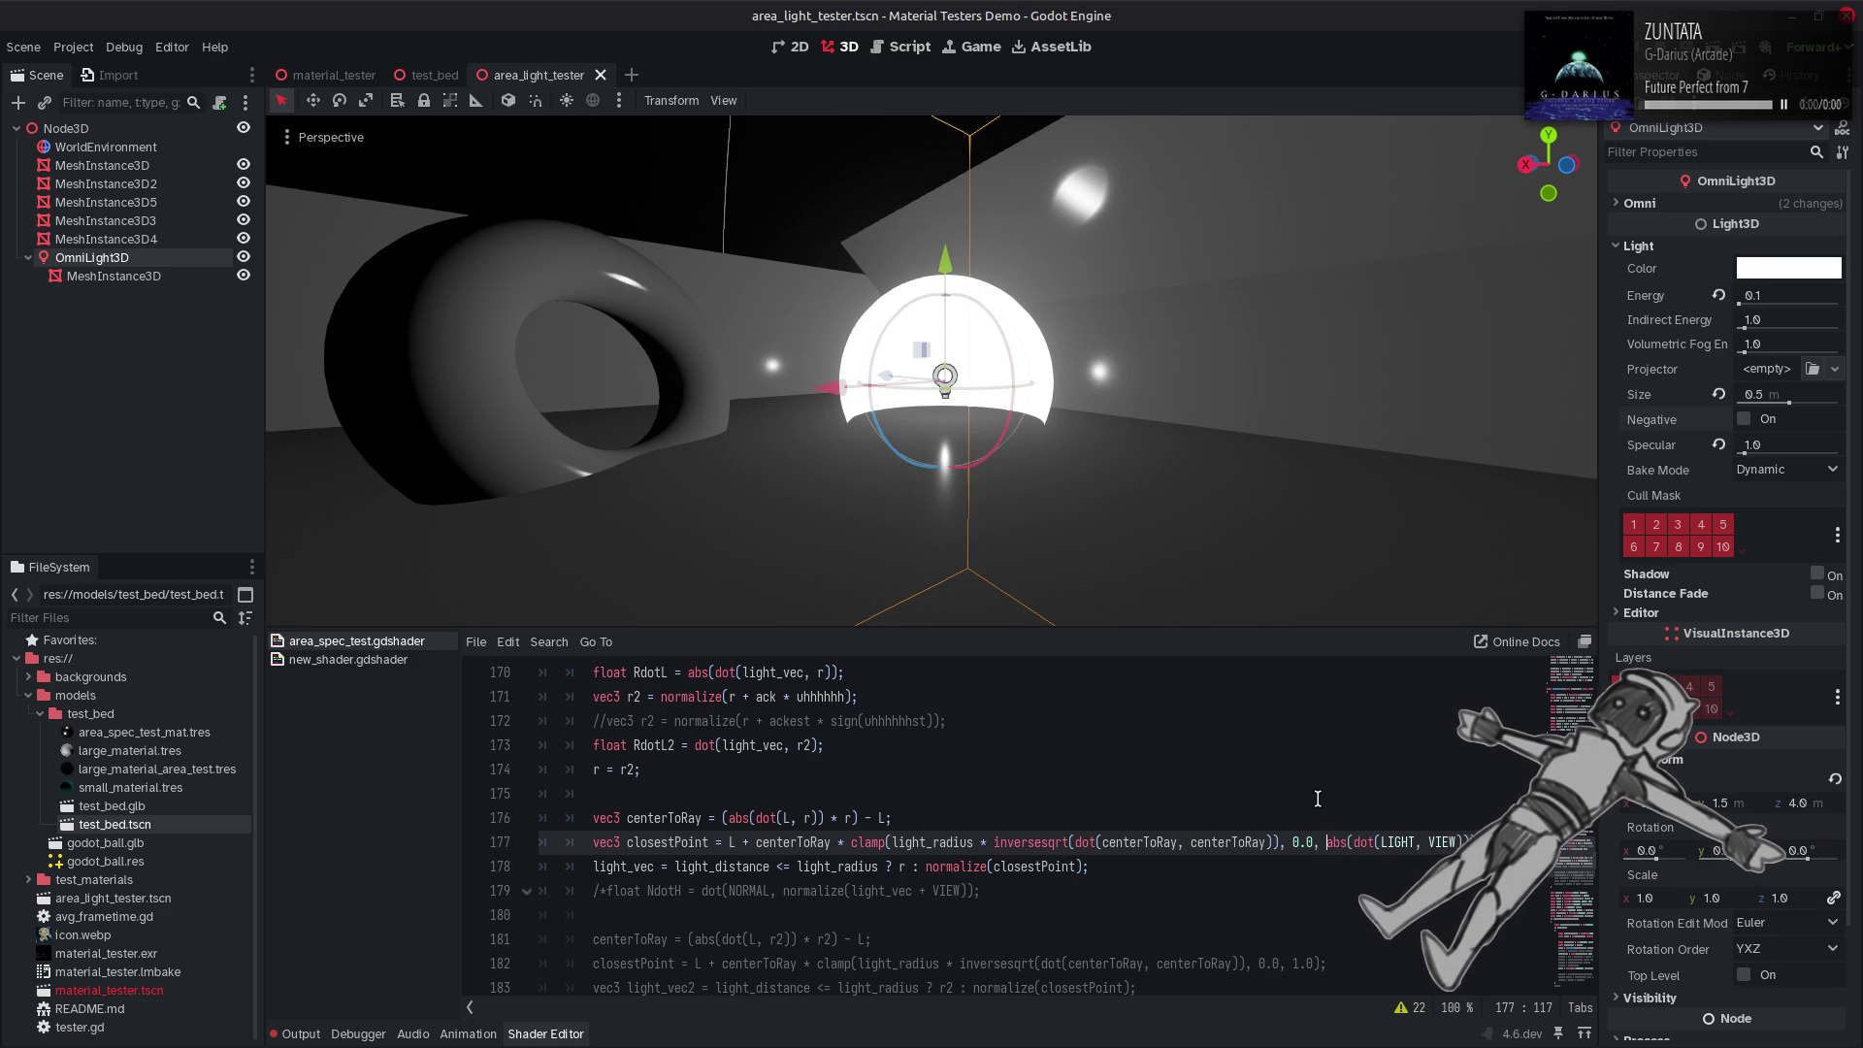
Make line 171's r2 use ack4 * uhhhhhh4.
key(Page_Up)
key(Page_Up)
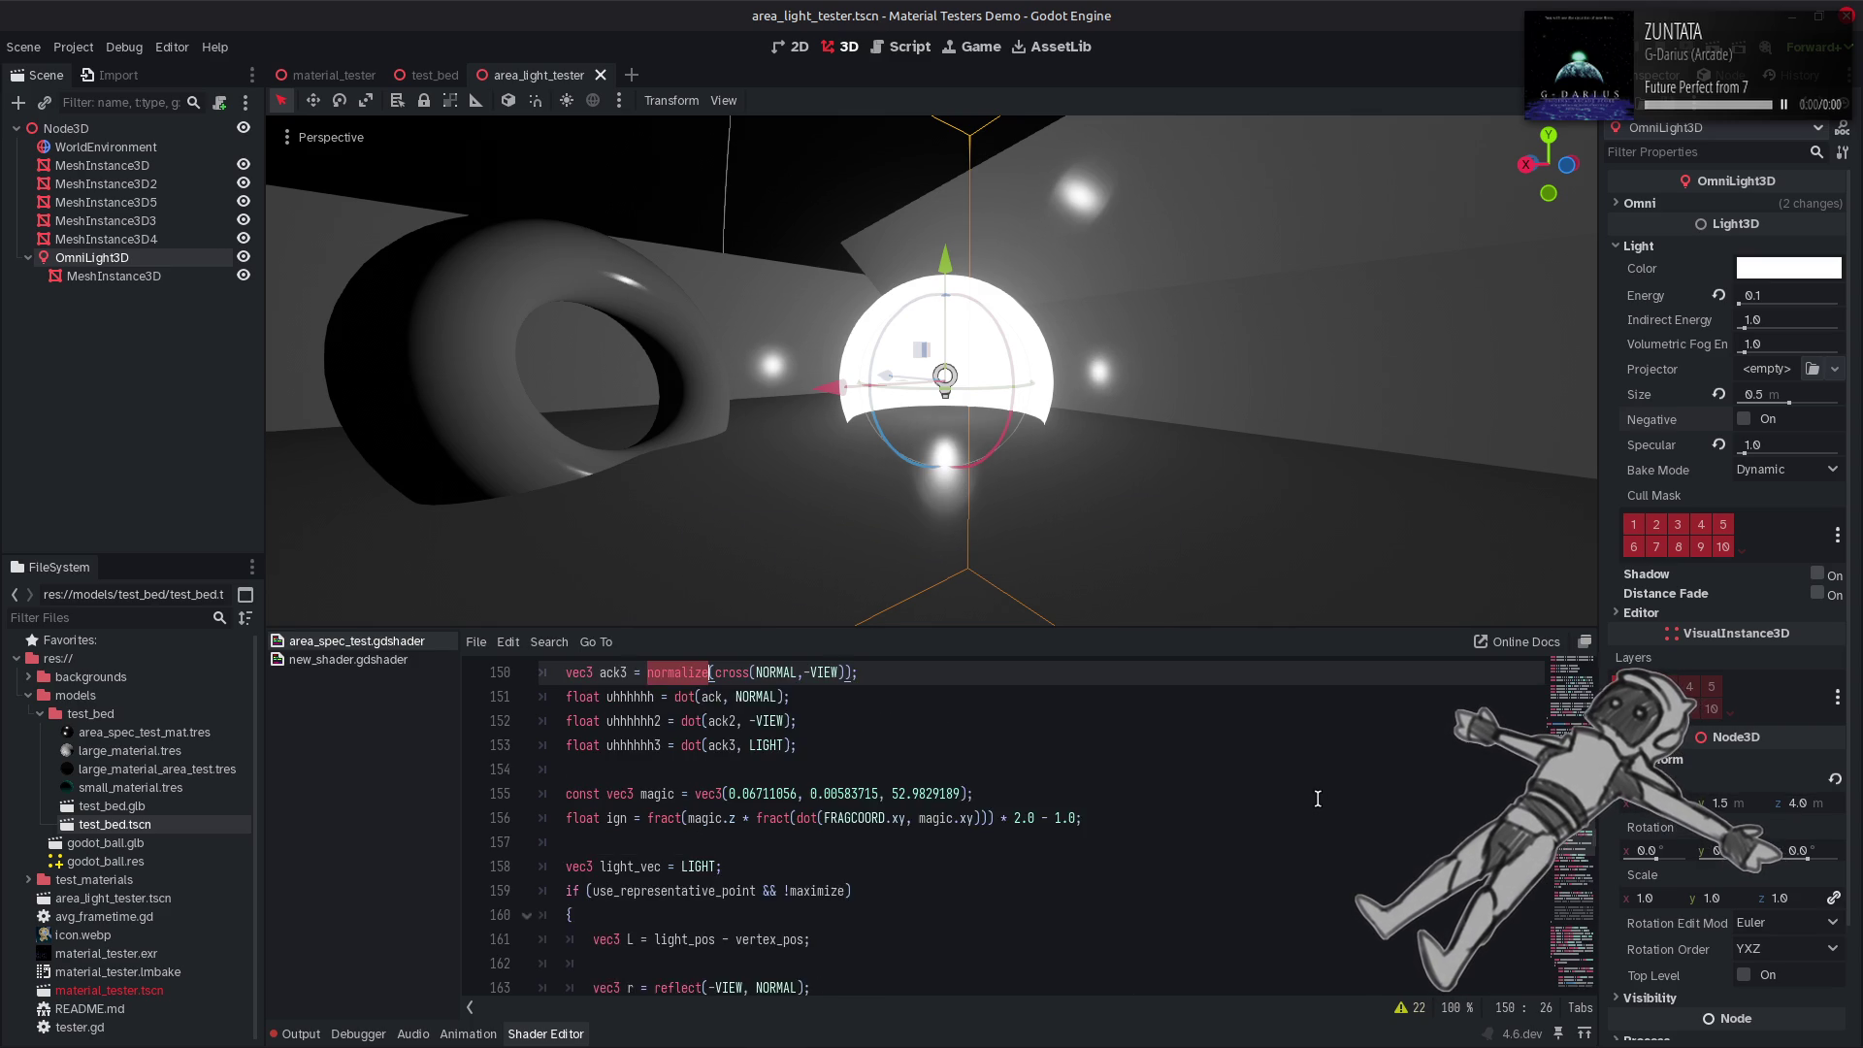
key(Page_Down)
key(Page_Down)
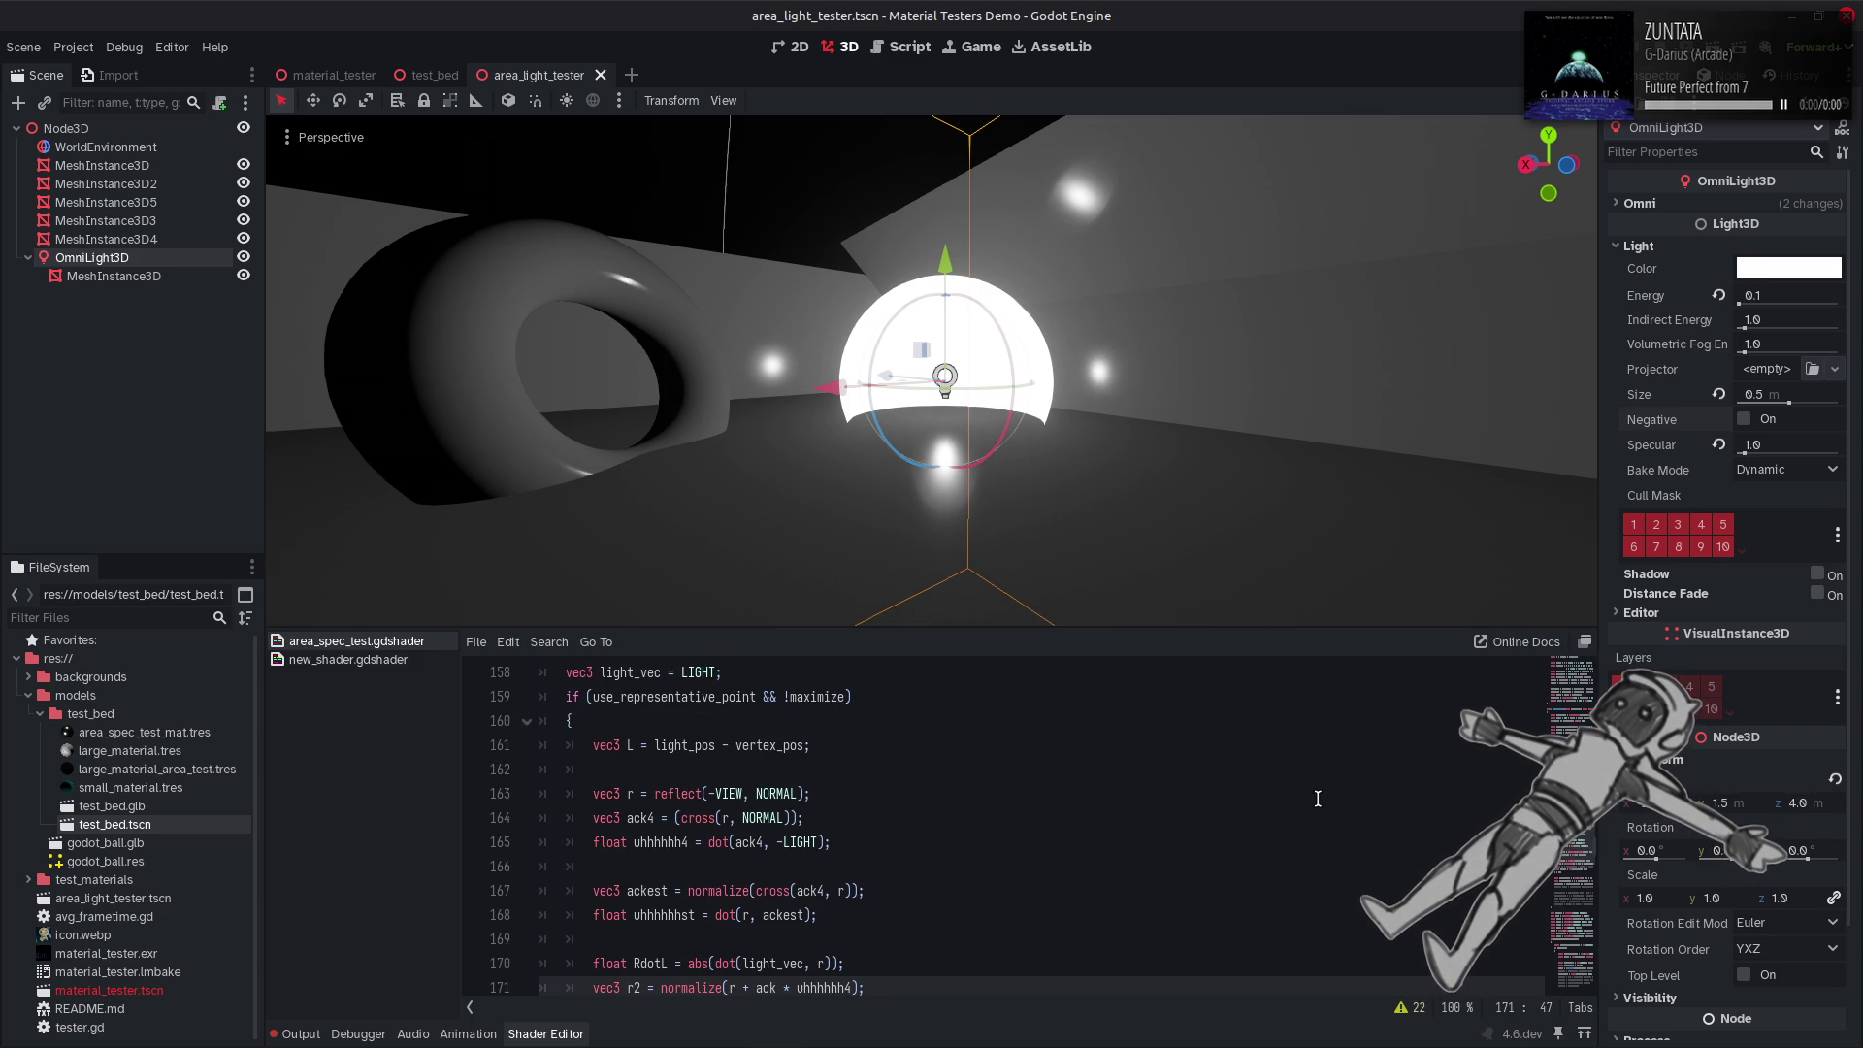
key(Left)
key(Left)
key(Left)
text(4)
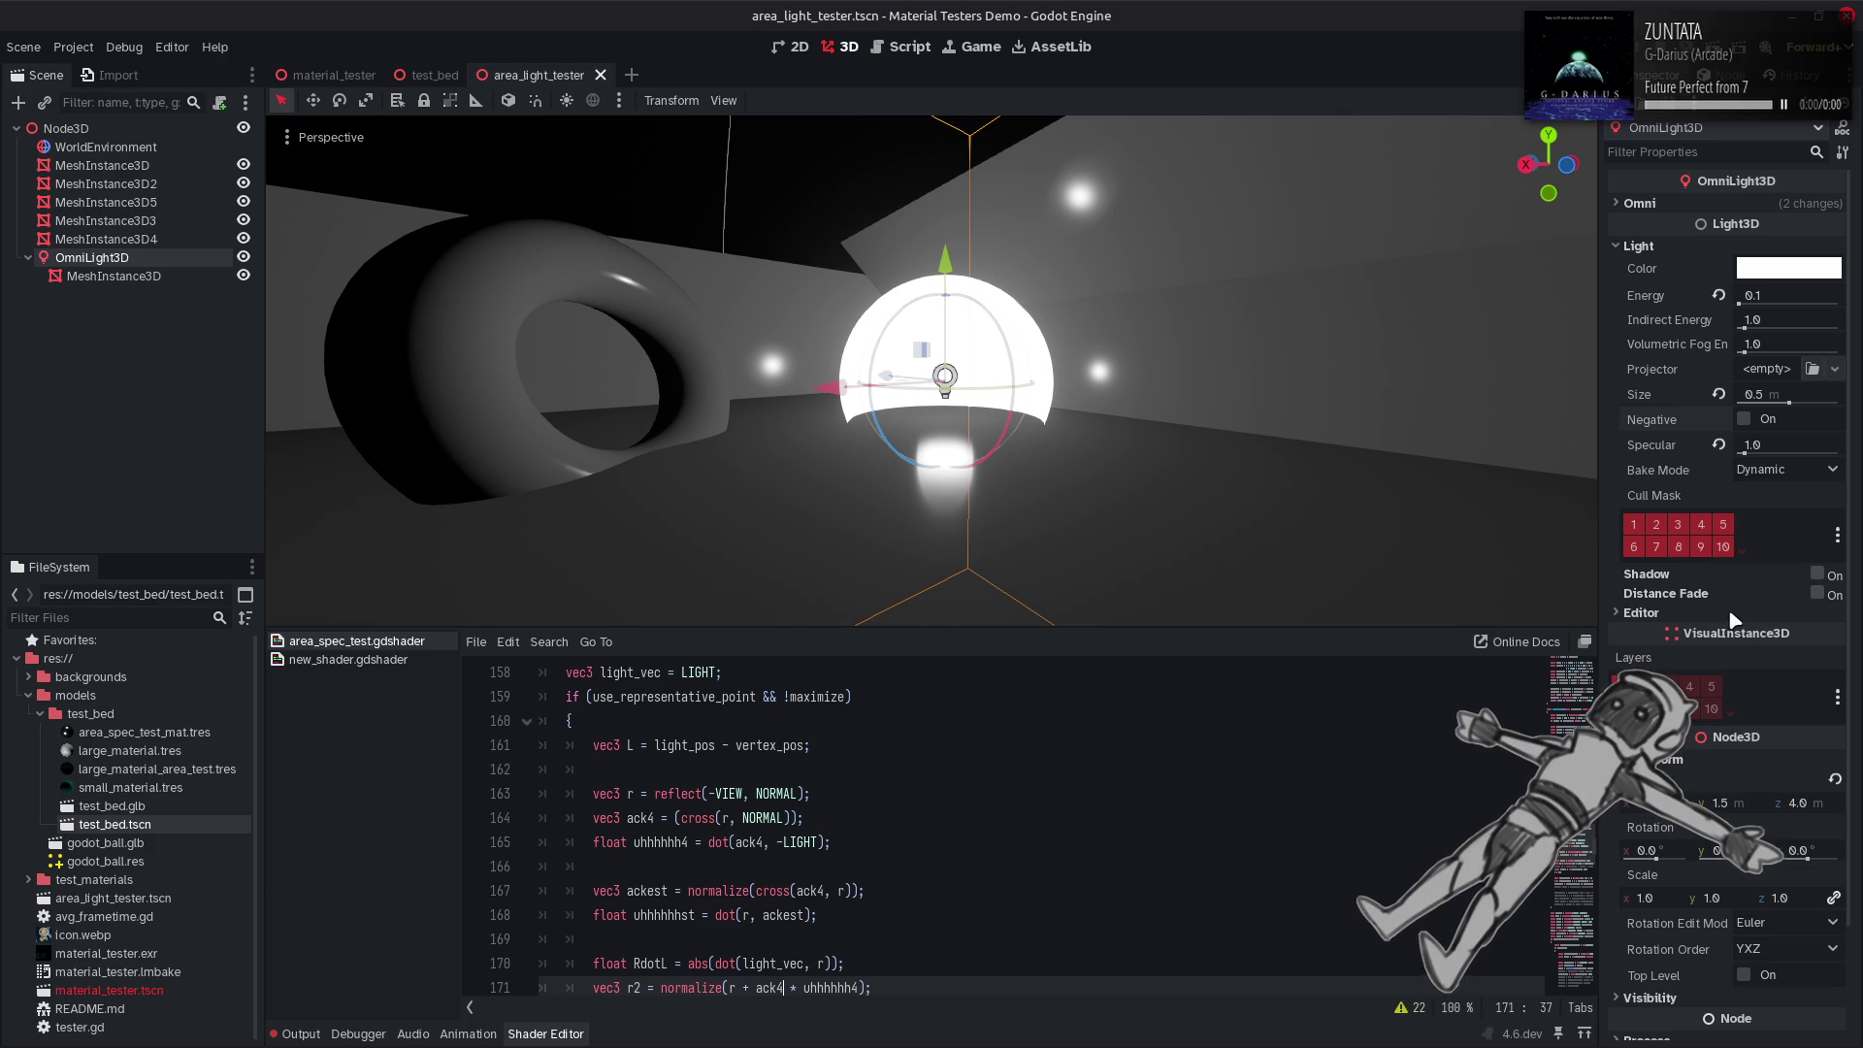
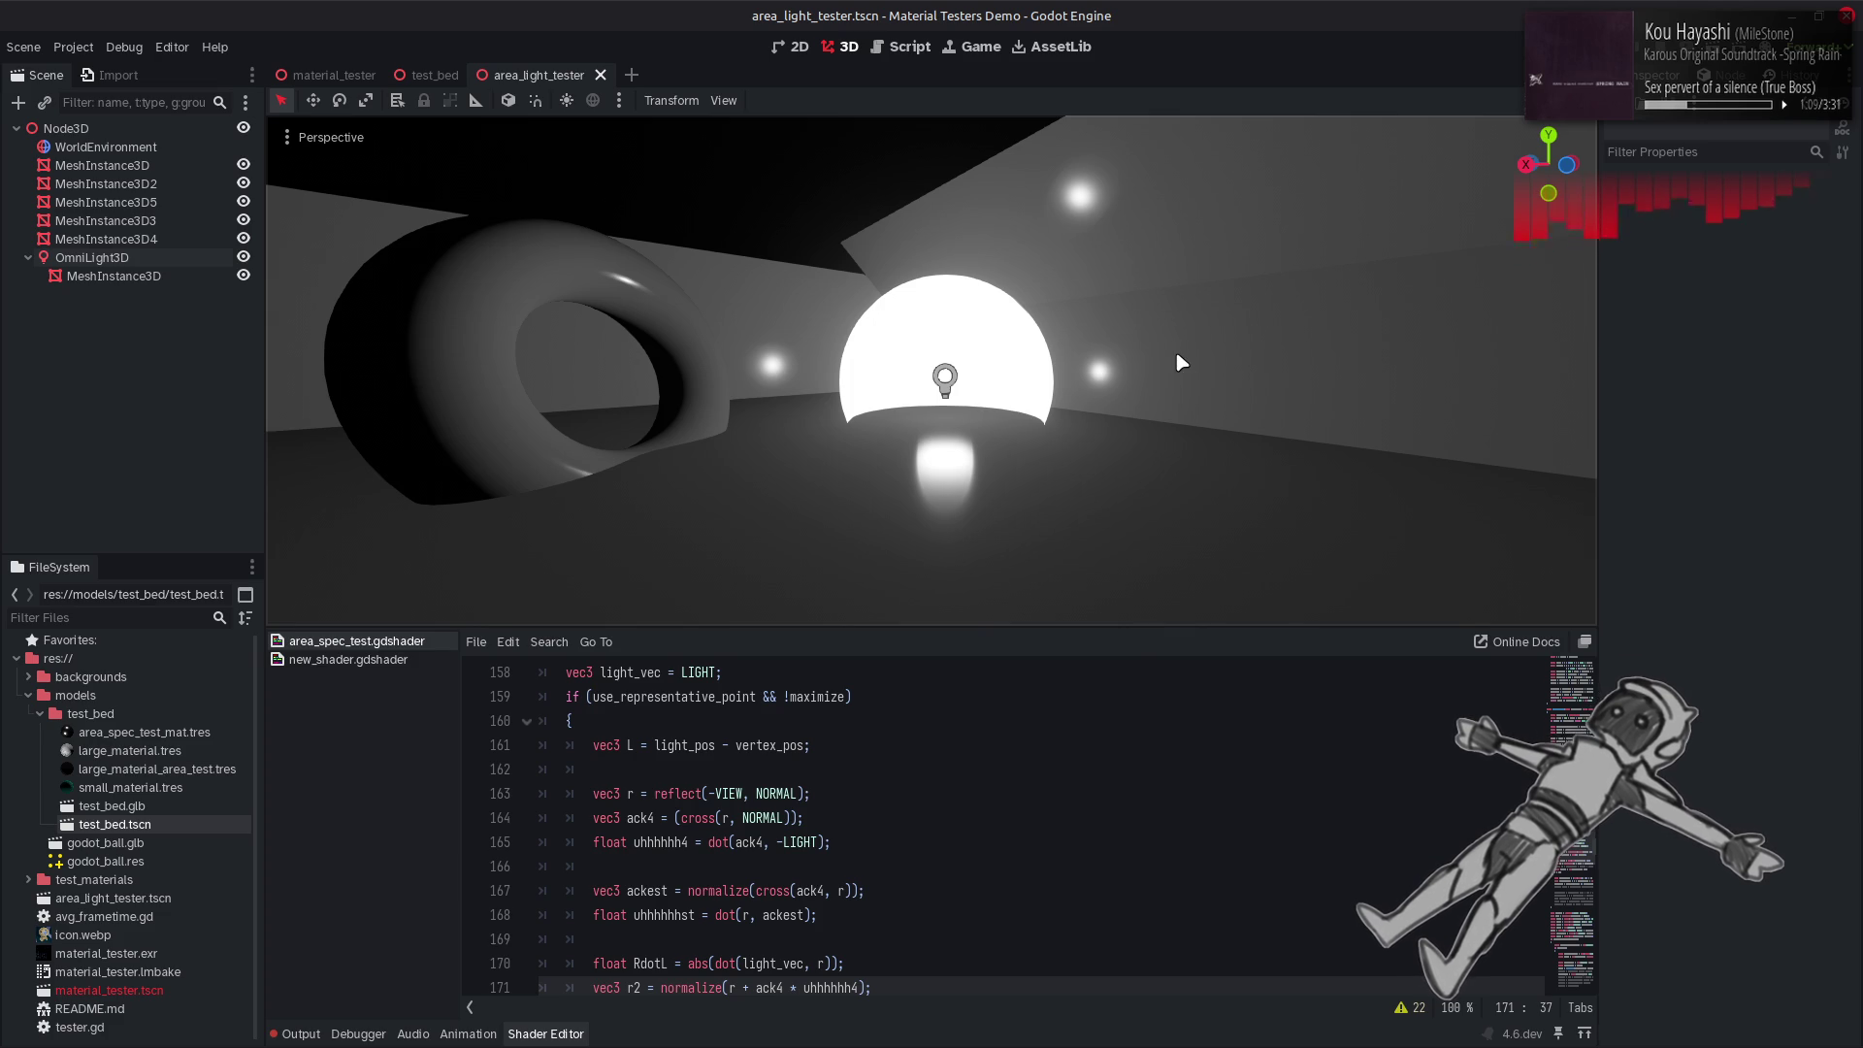
Replace the 0.5 clamp upper bound on line 177 with 1.0.
scroll(1181, 357, up, 5)
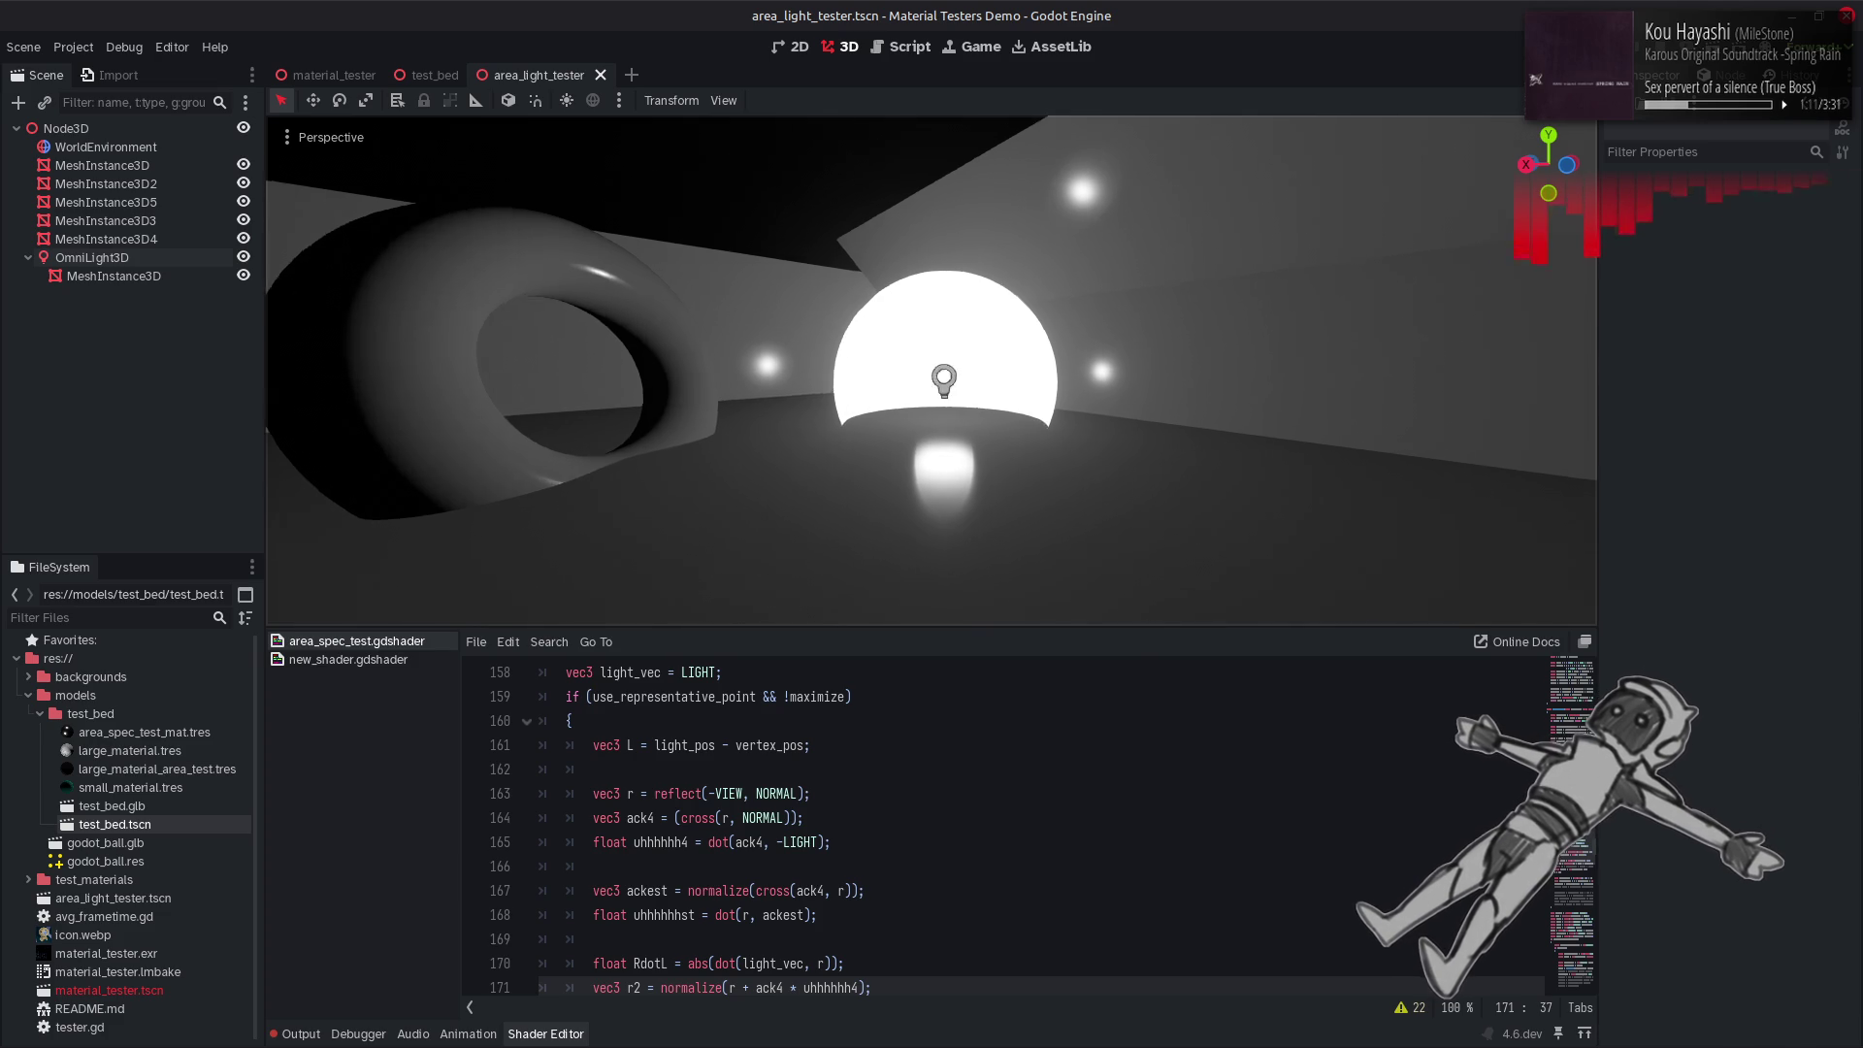
scroll(1181, 357, up, 2)
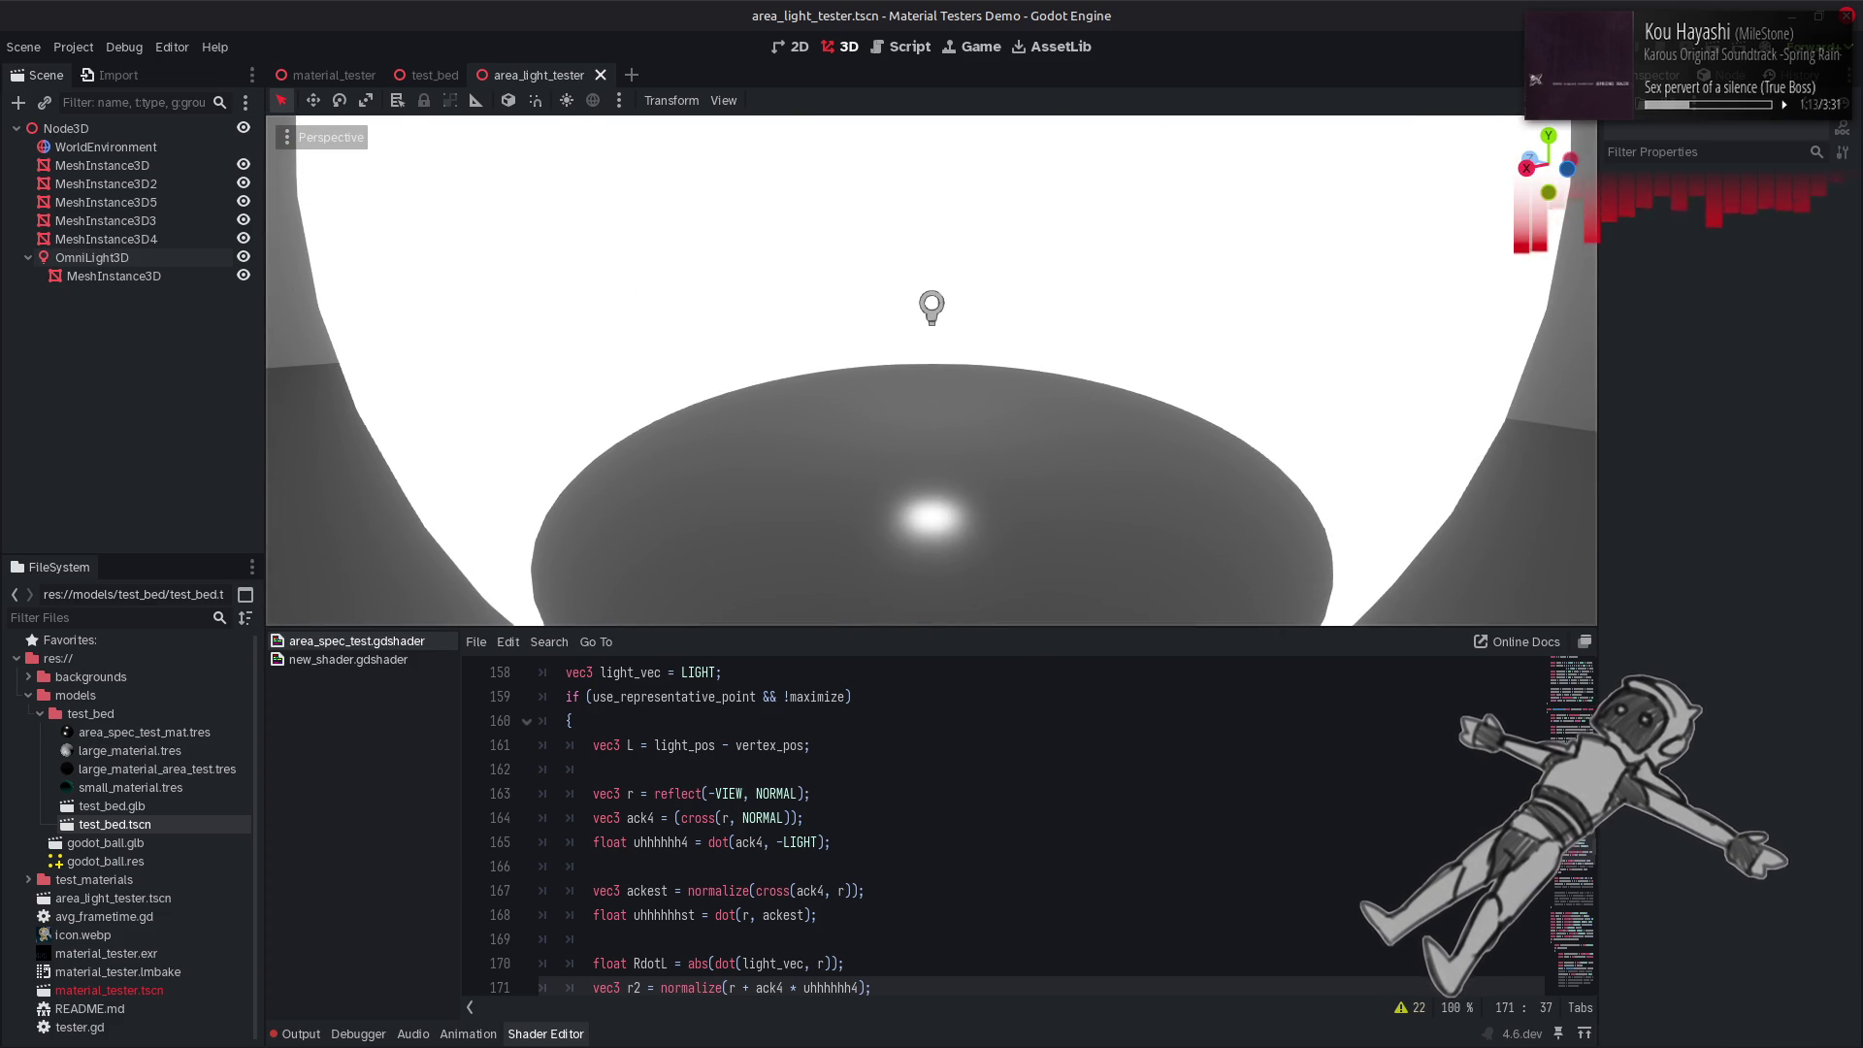
scroll(1181, 357, up, 4)
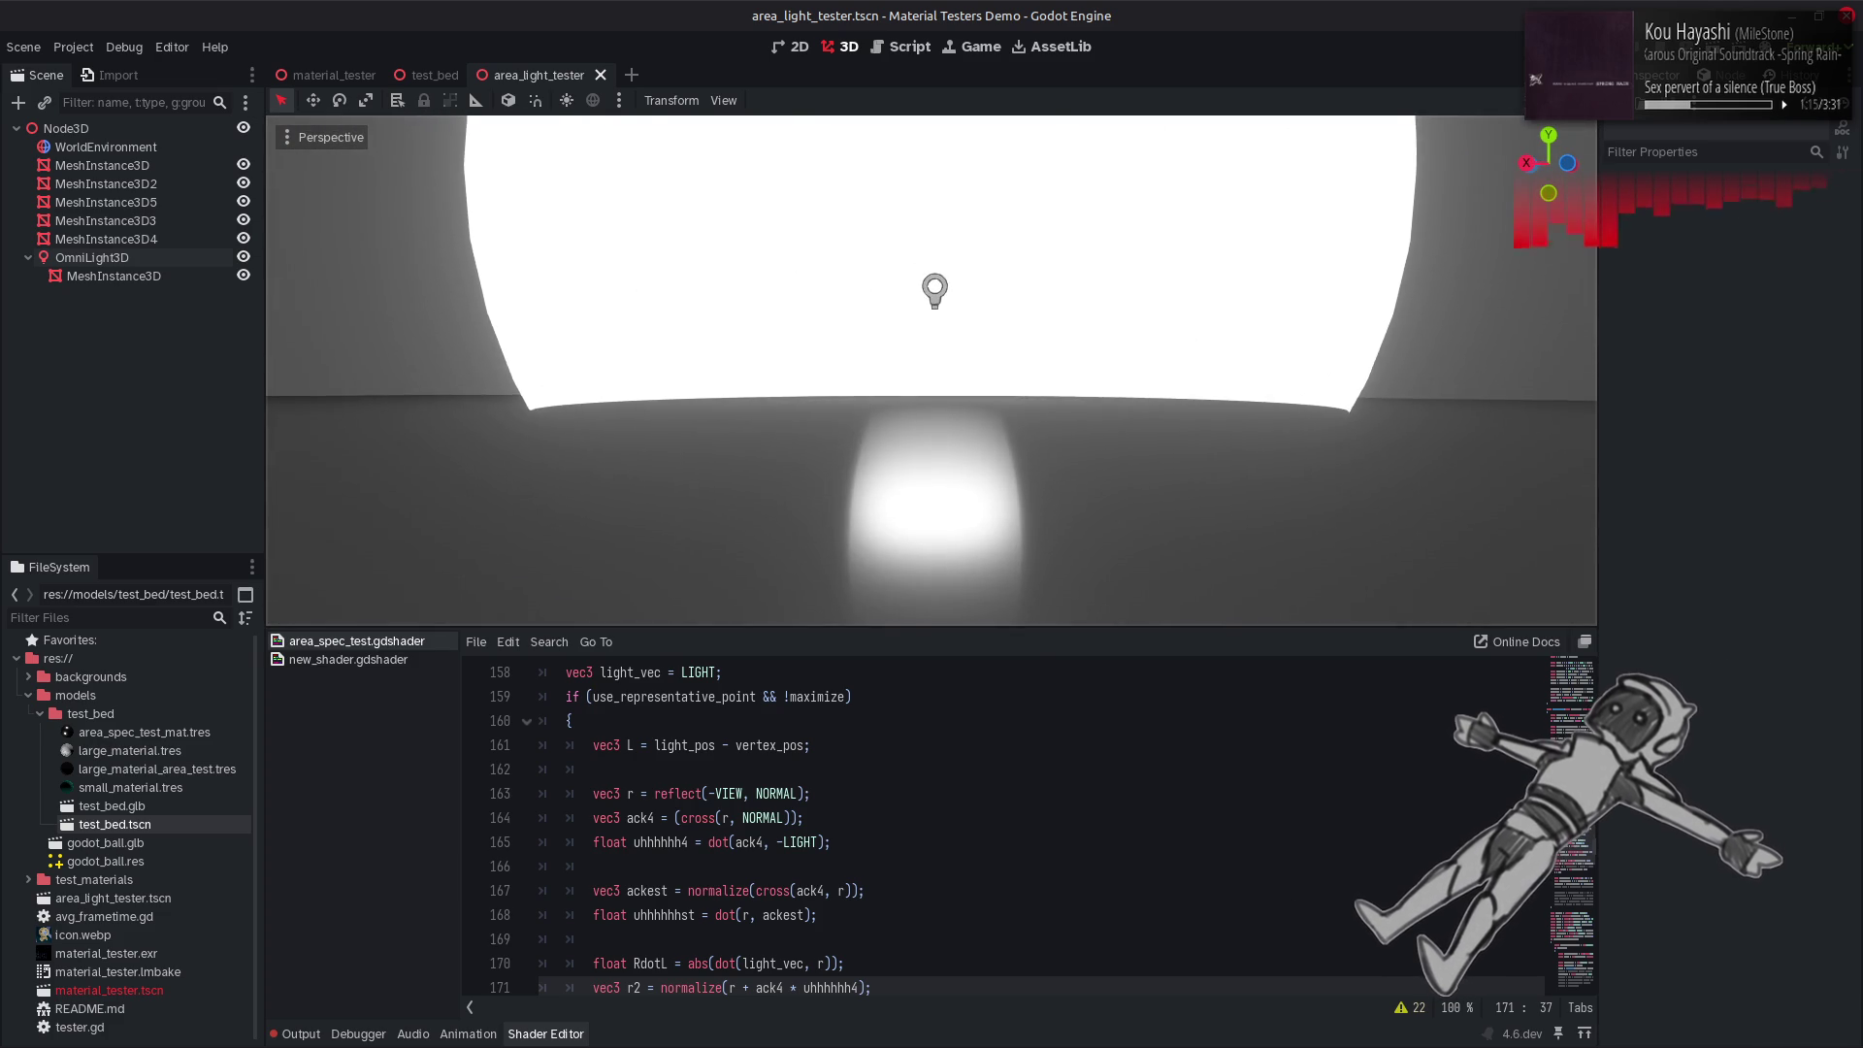
scroll(1181, 358, down, 1)
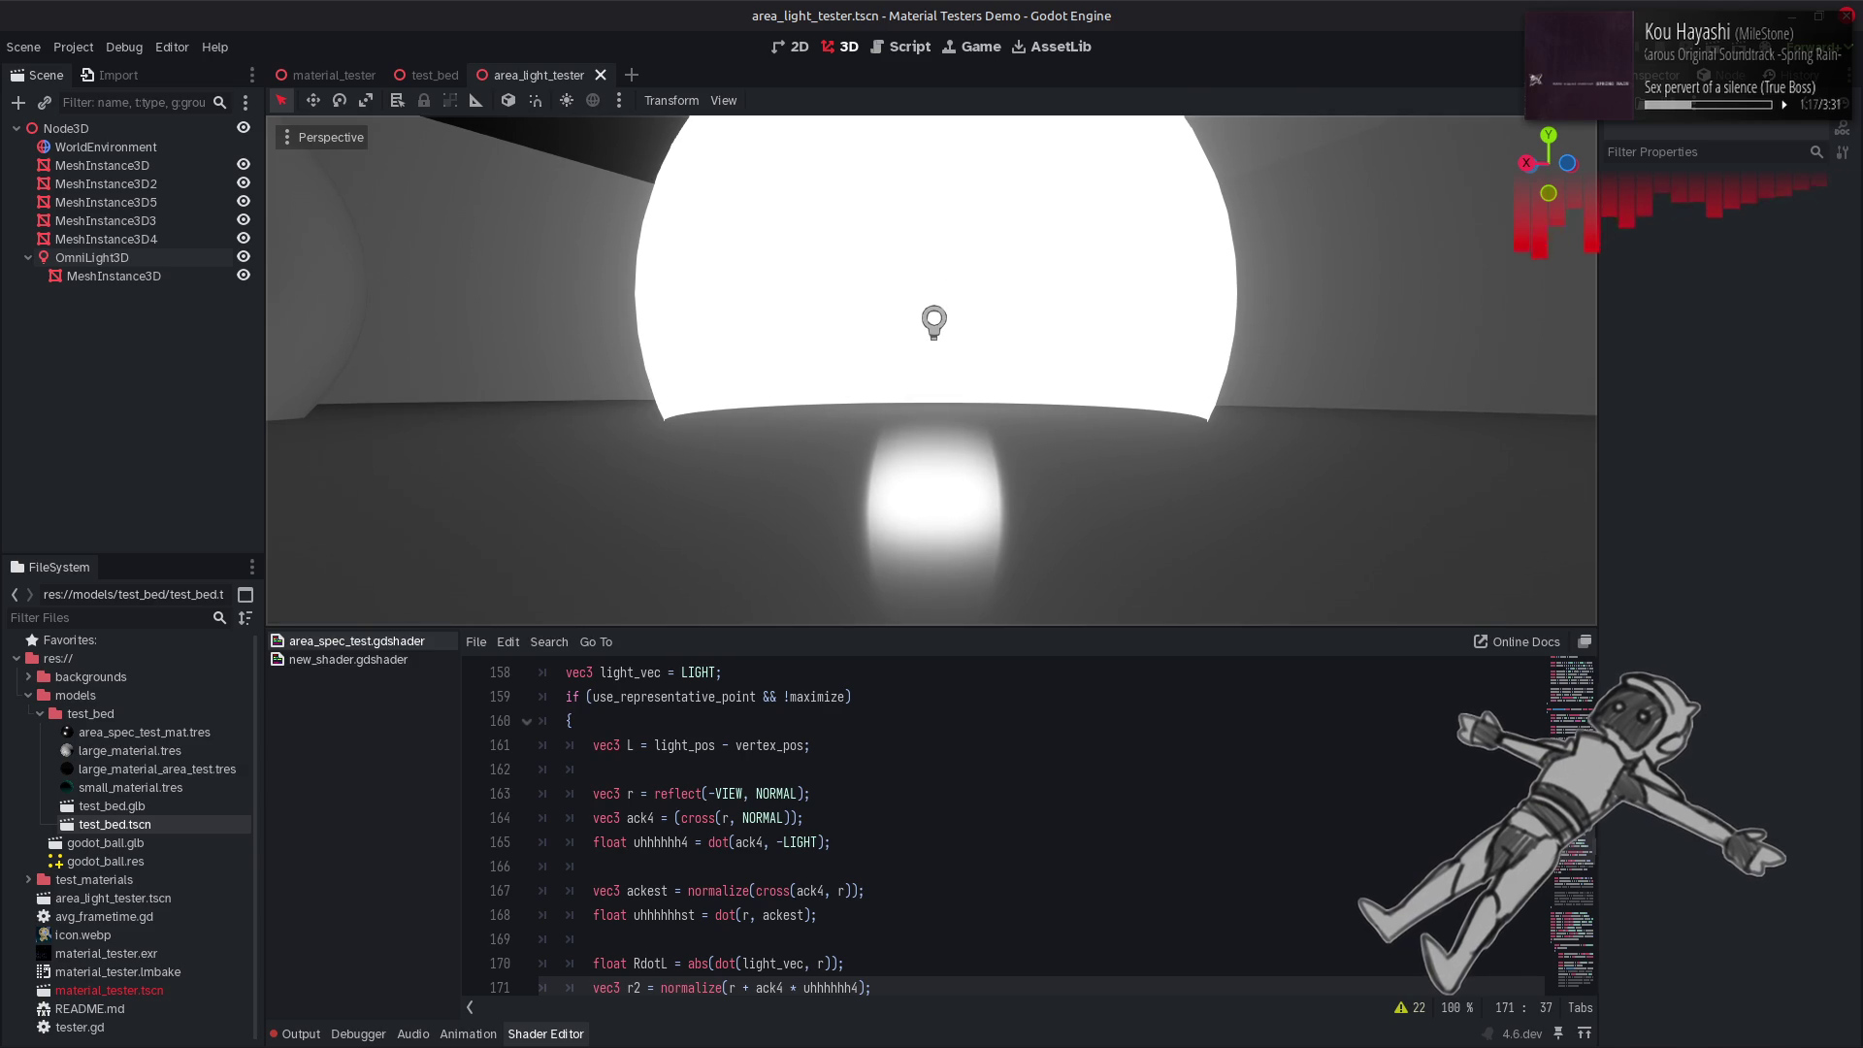
scroll(1181, 357, down, 3)
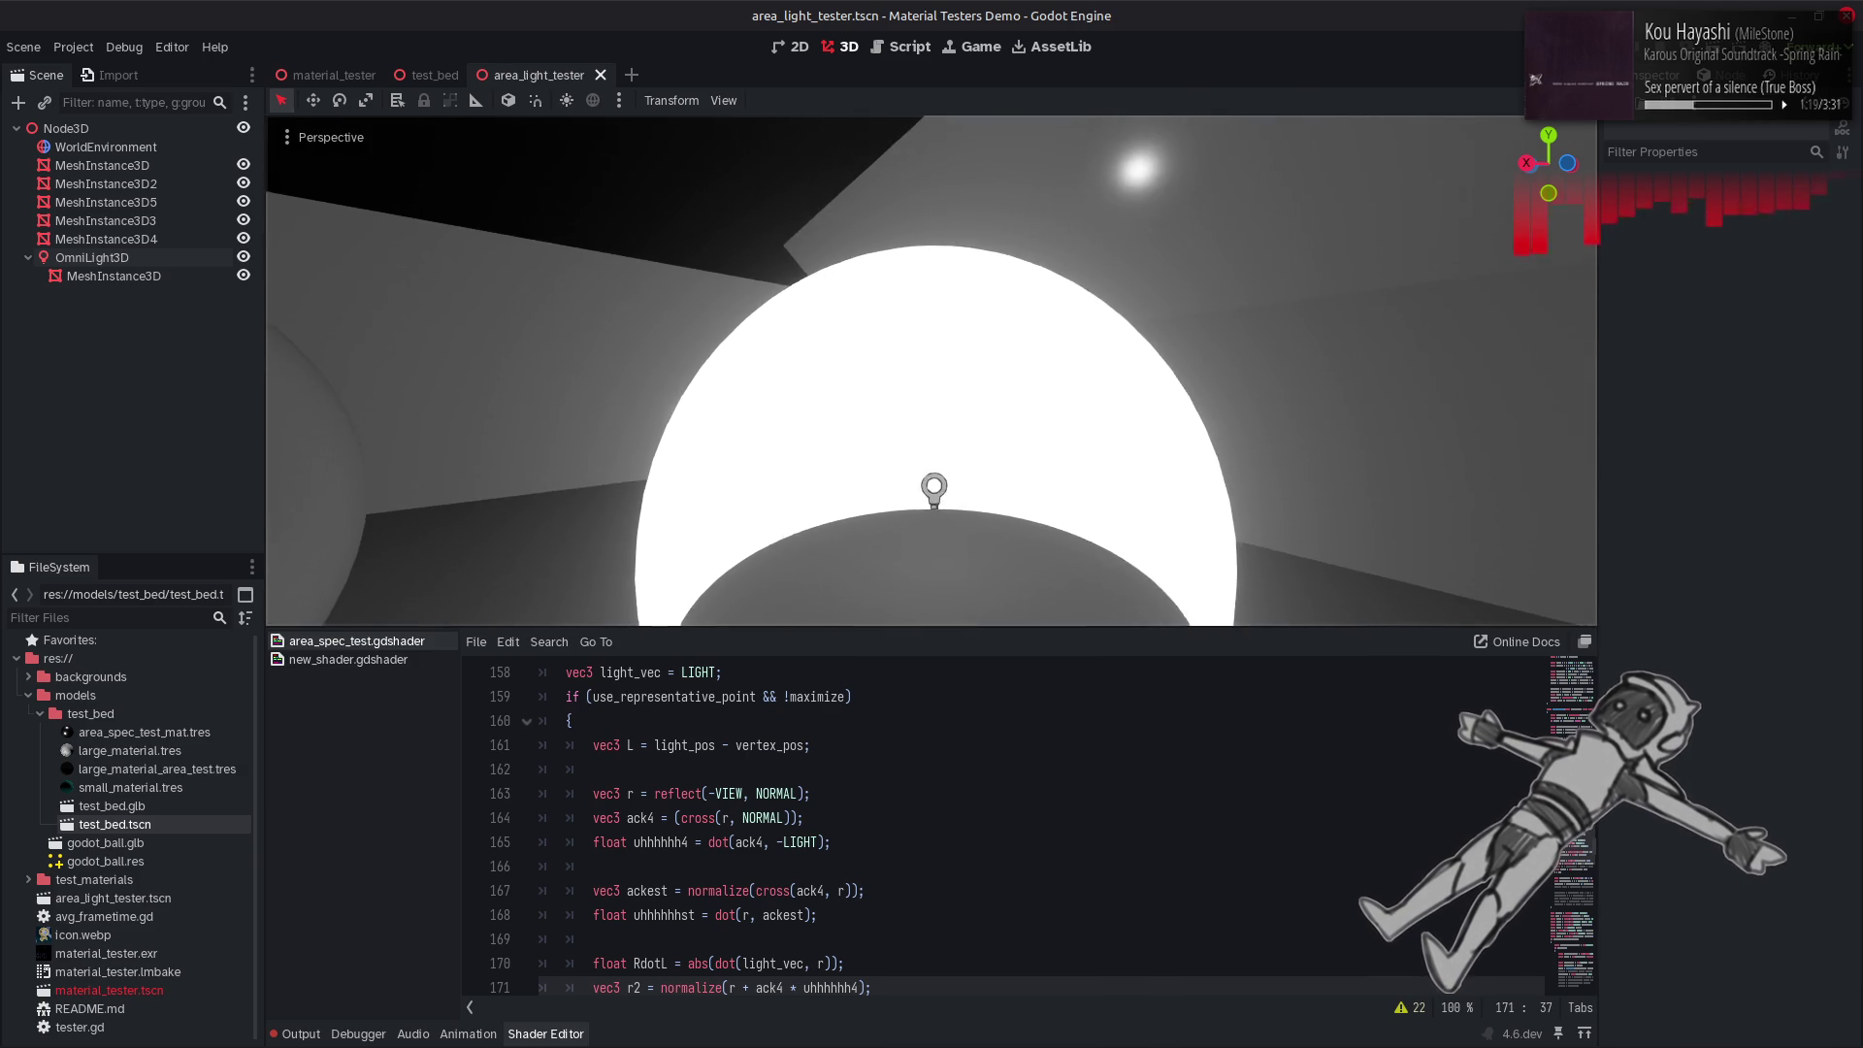
scroll(1181, 357, down, 4)
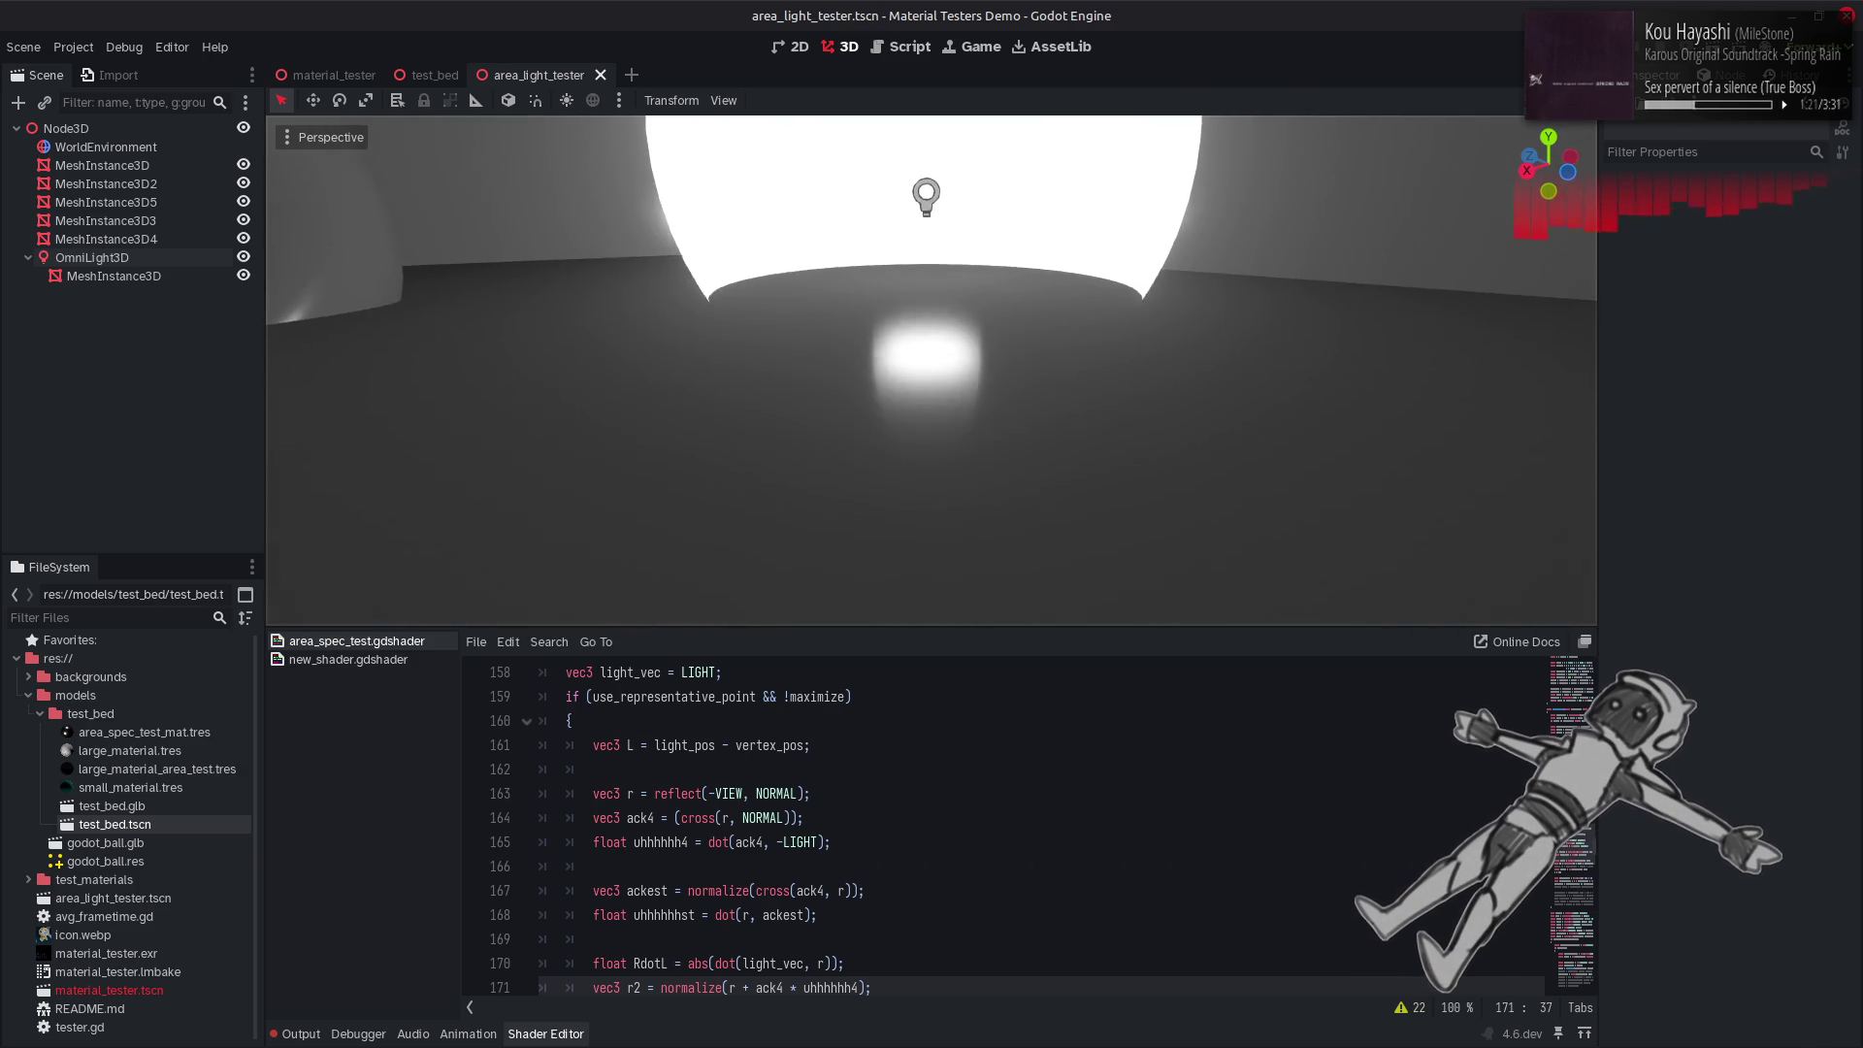
scroll(1188, 372, down, 3)
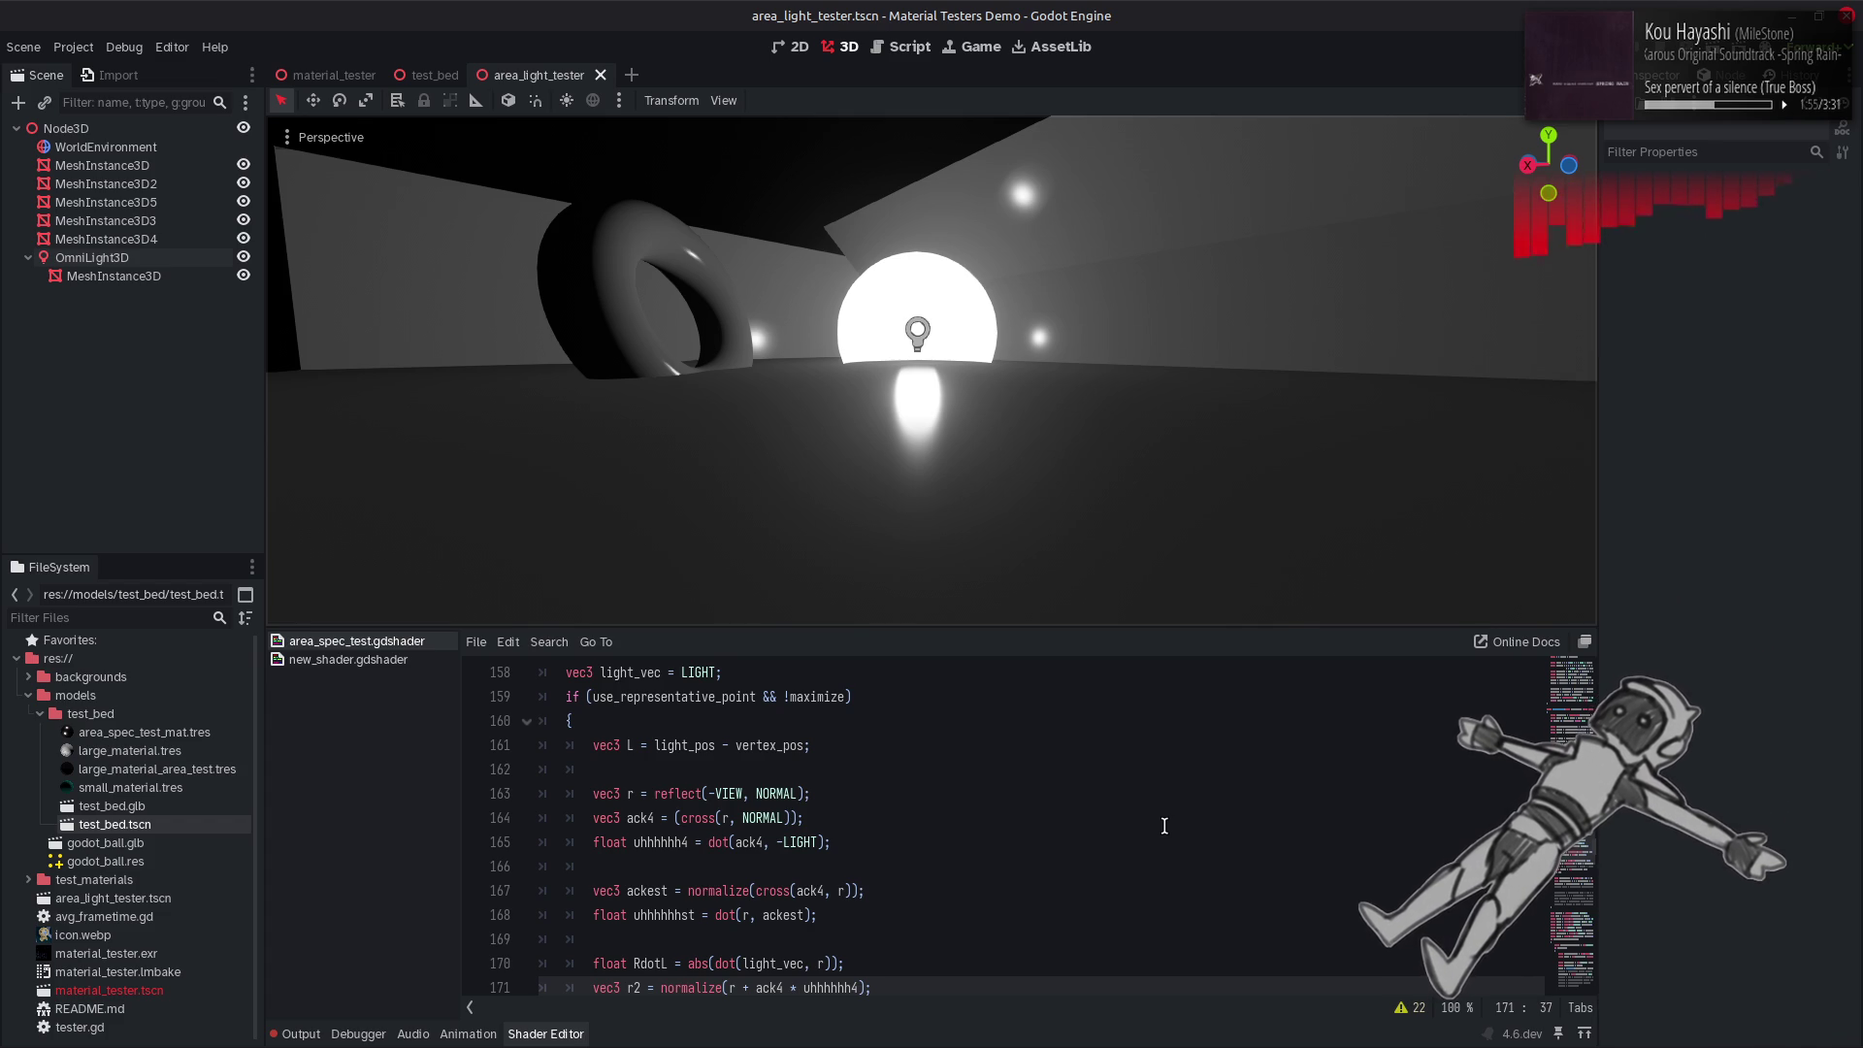
scroll(1164, 826, down, 5)
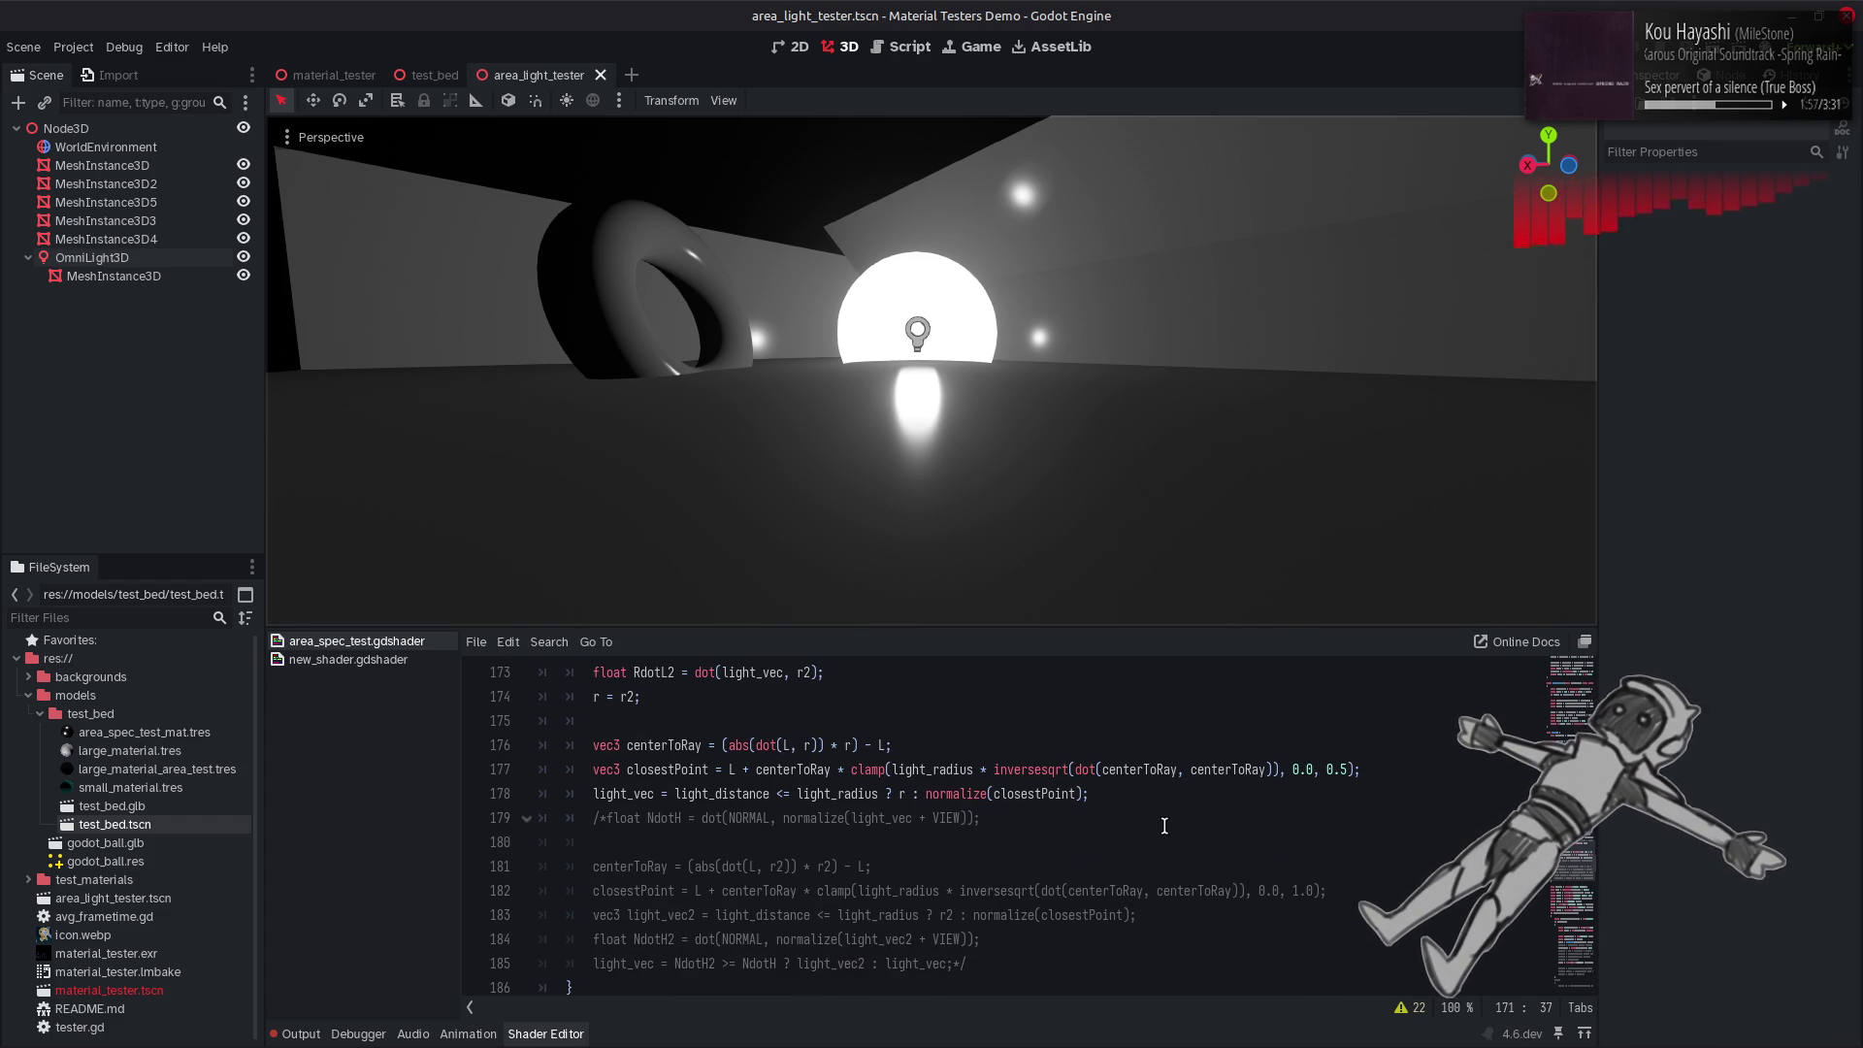
click(1332, 769)
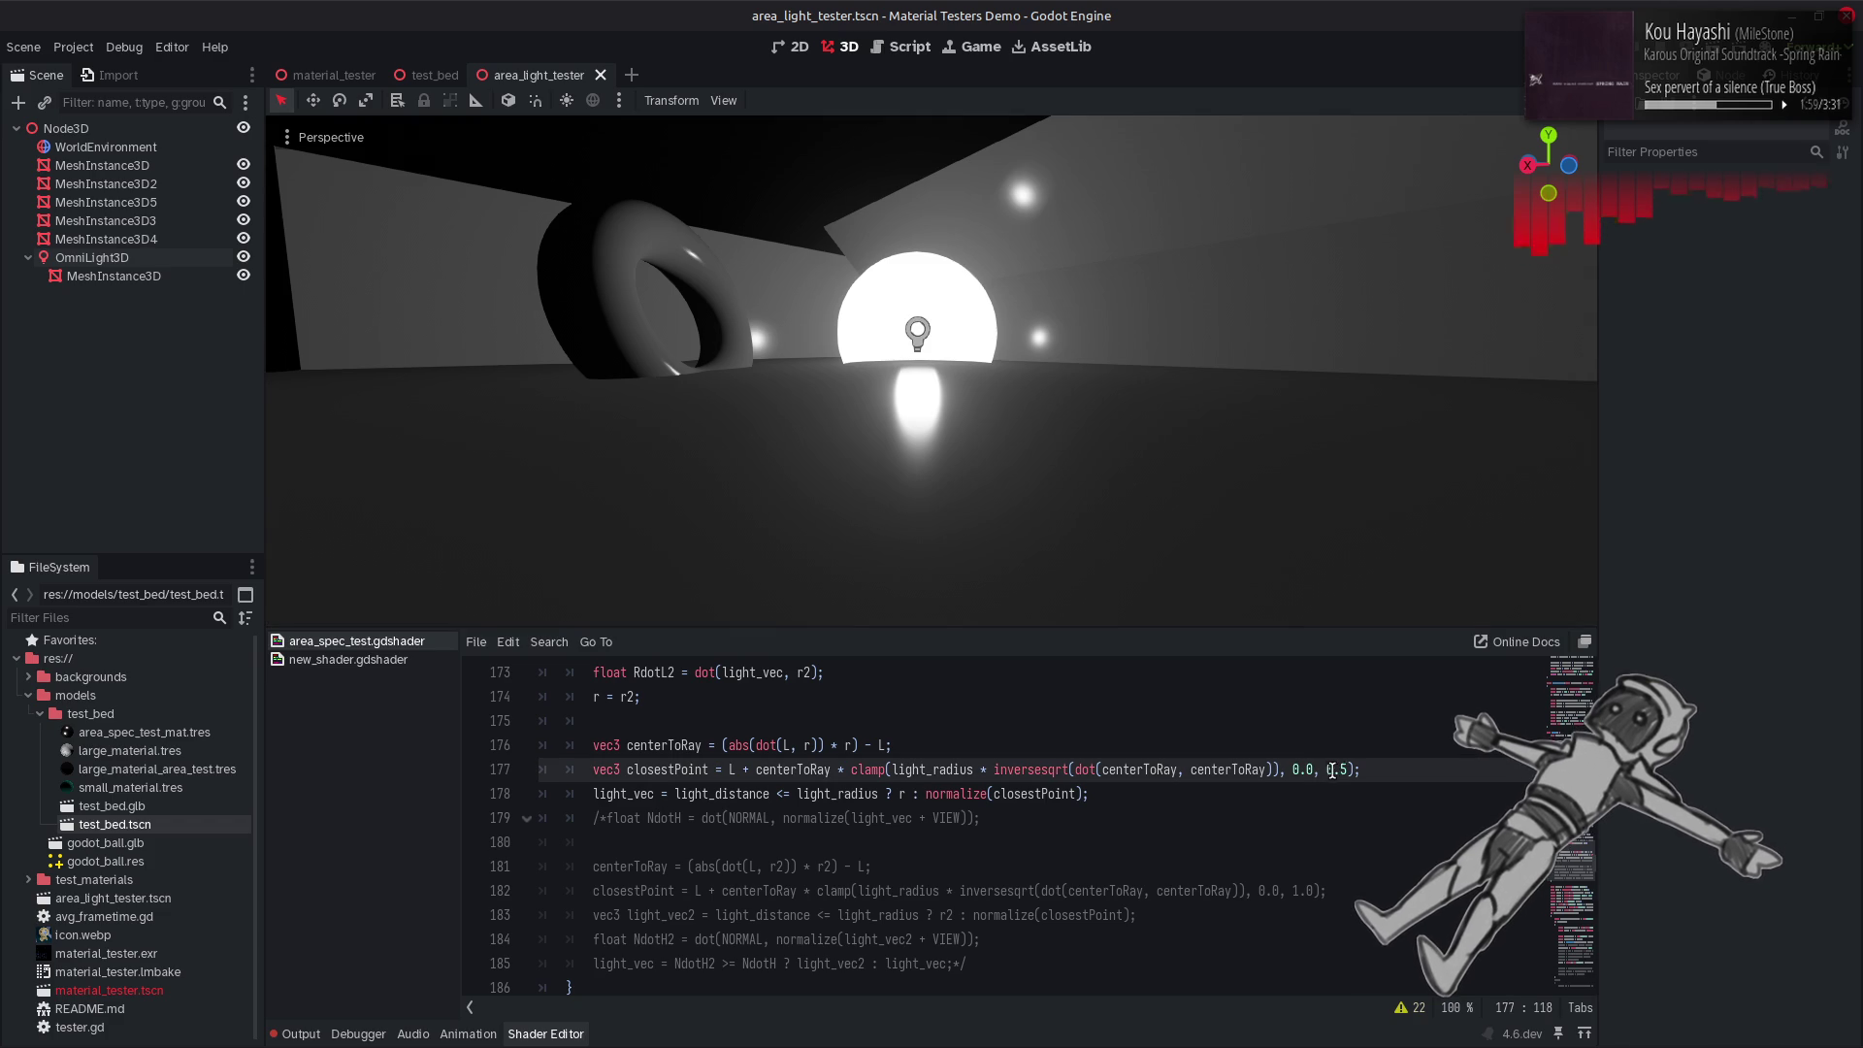
double_click(1332, 770)
text(1)
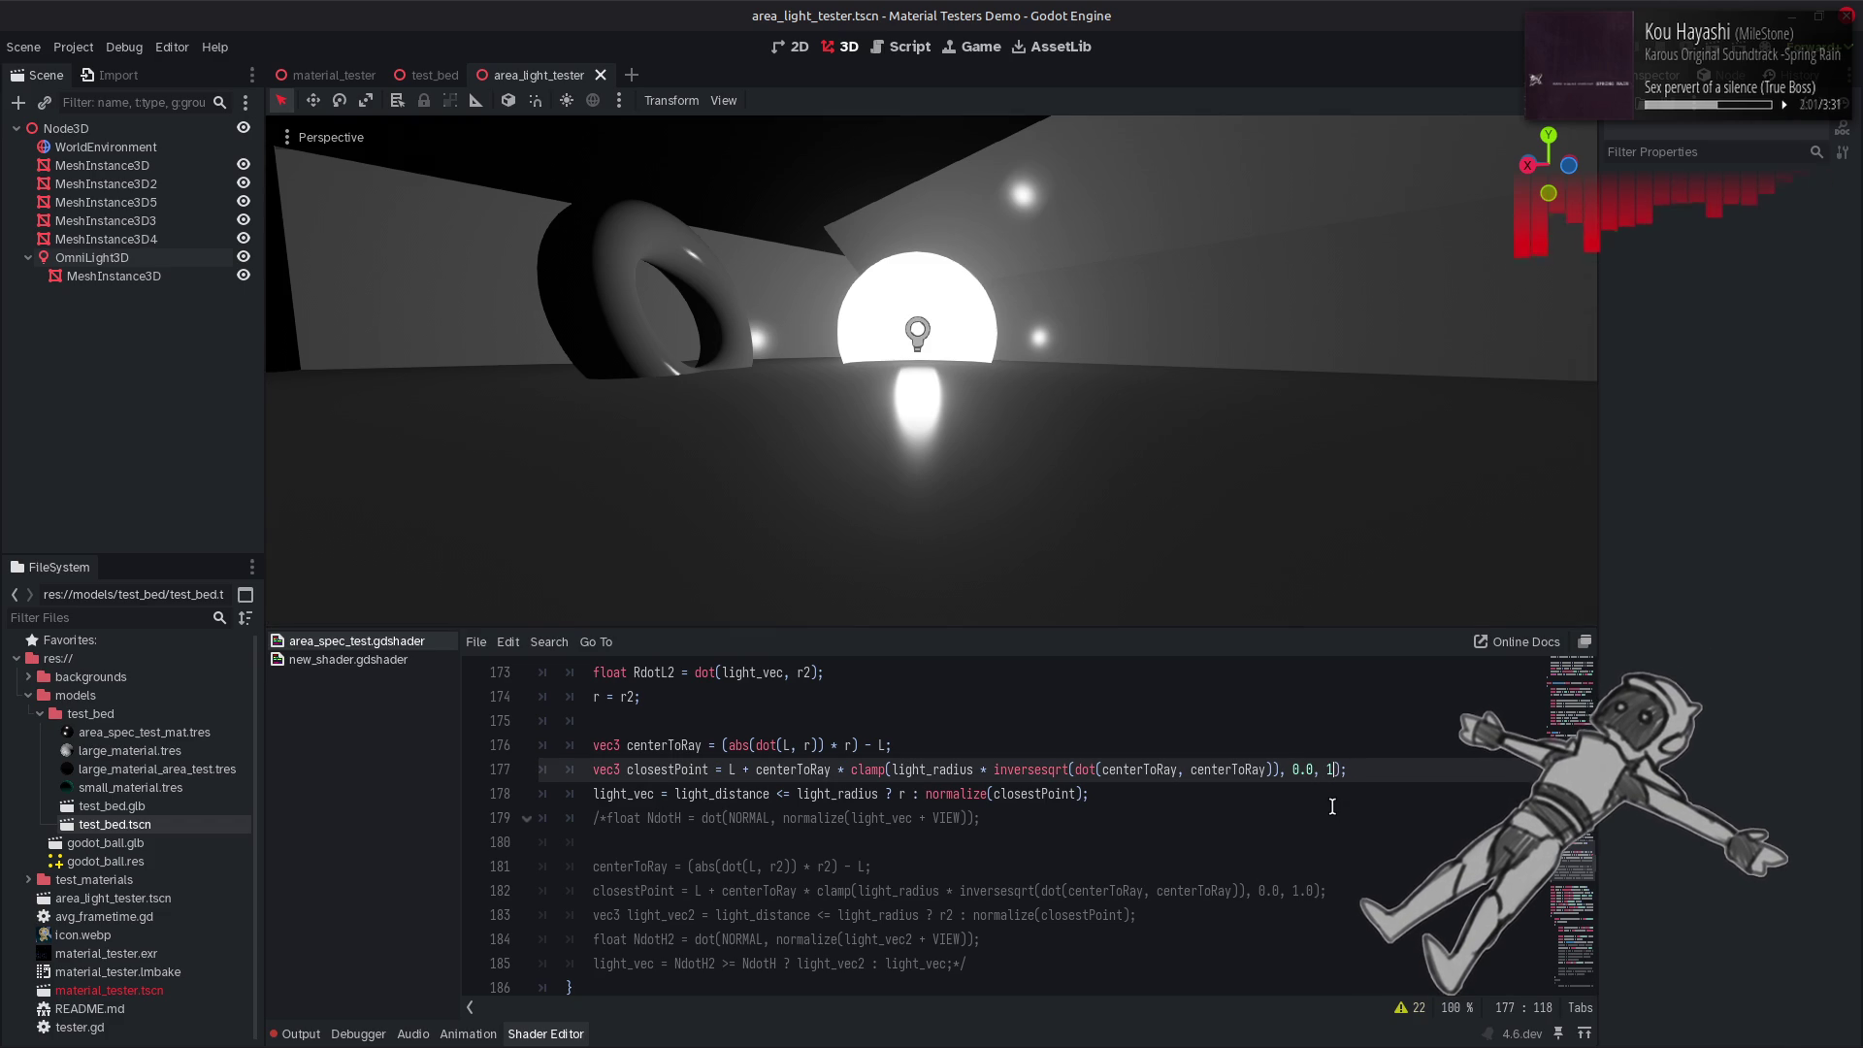
text(.0)
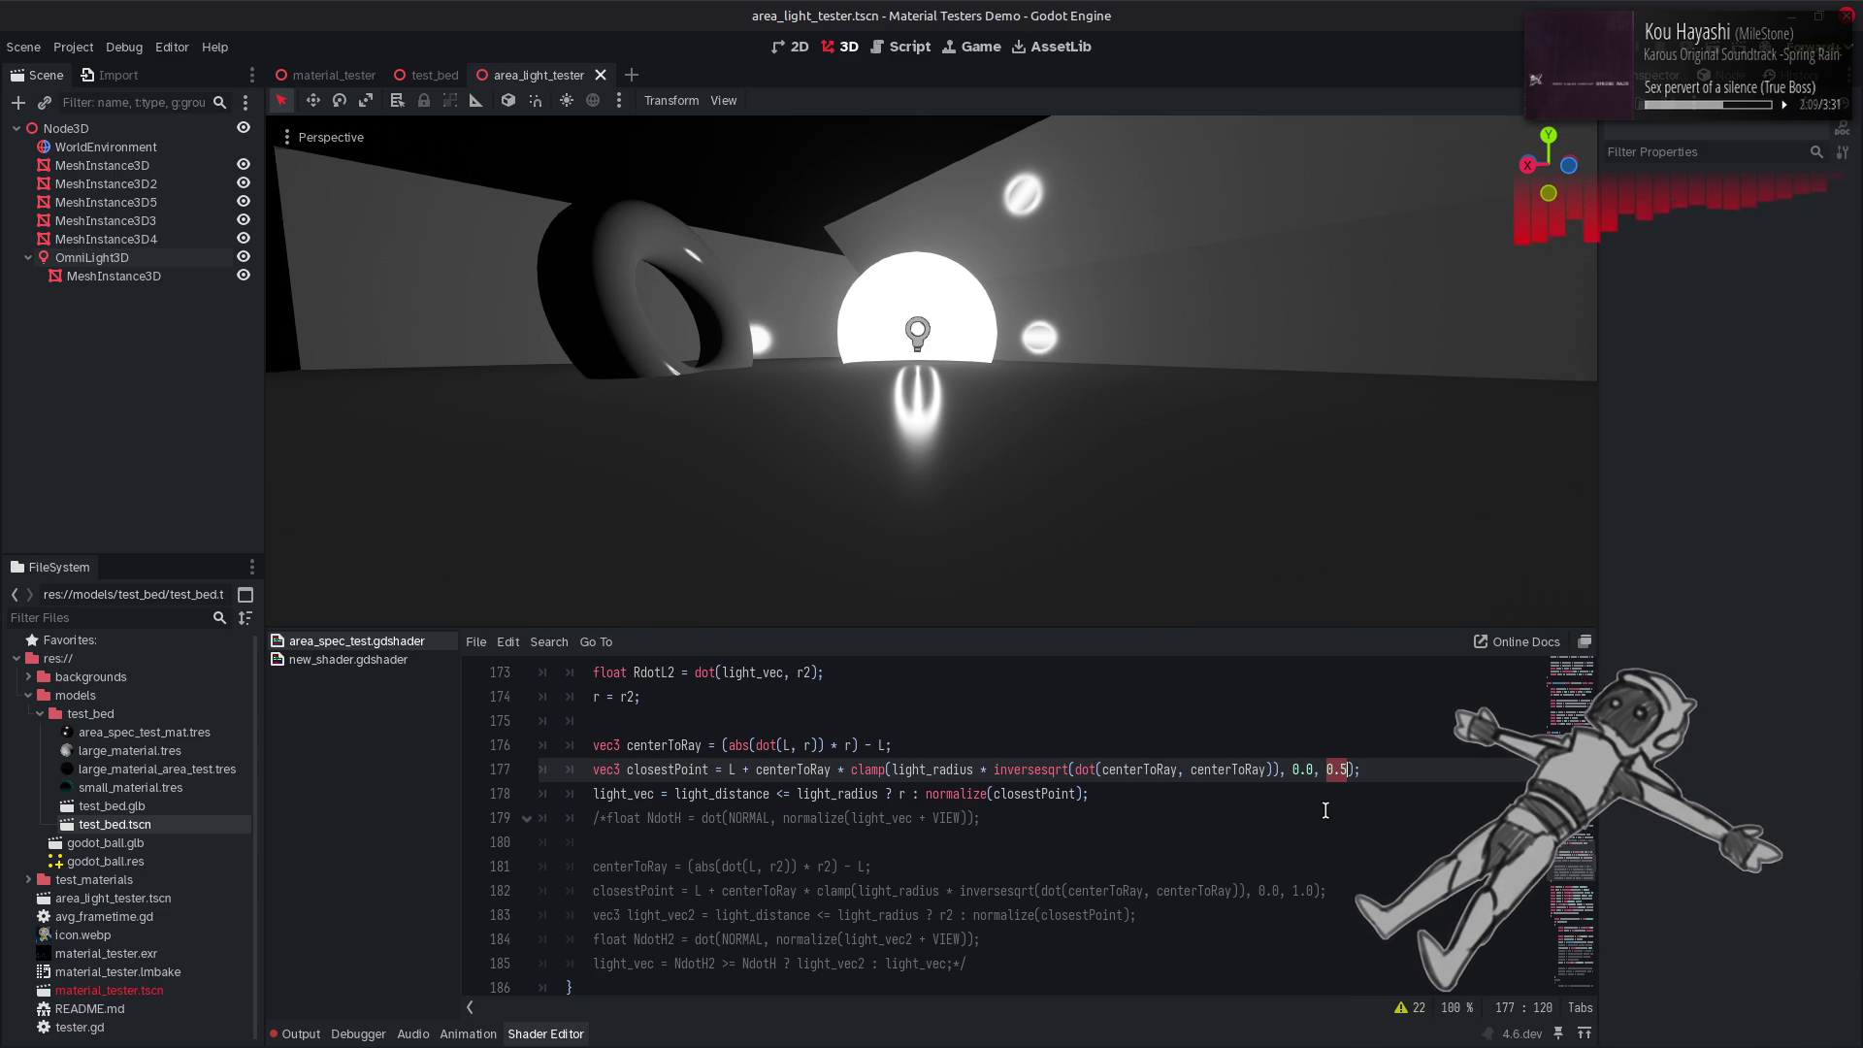
Try bounds of 0.875 and 0.75, saving to recompile, then return it to 0.5.
key(BackSpace)
key(BackSpace)
key(BackSpace)
text(0.5)
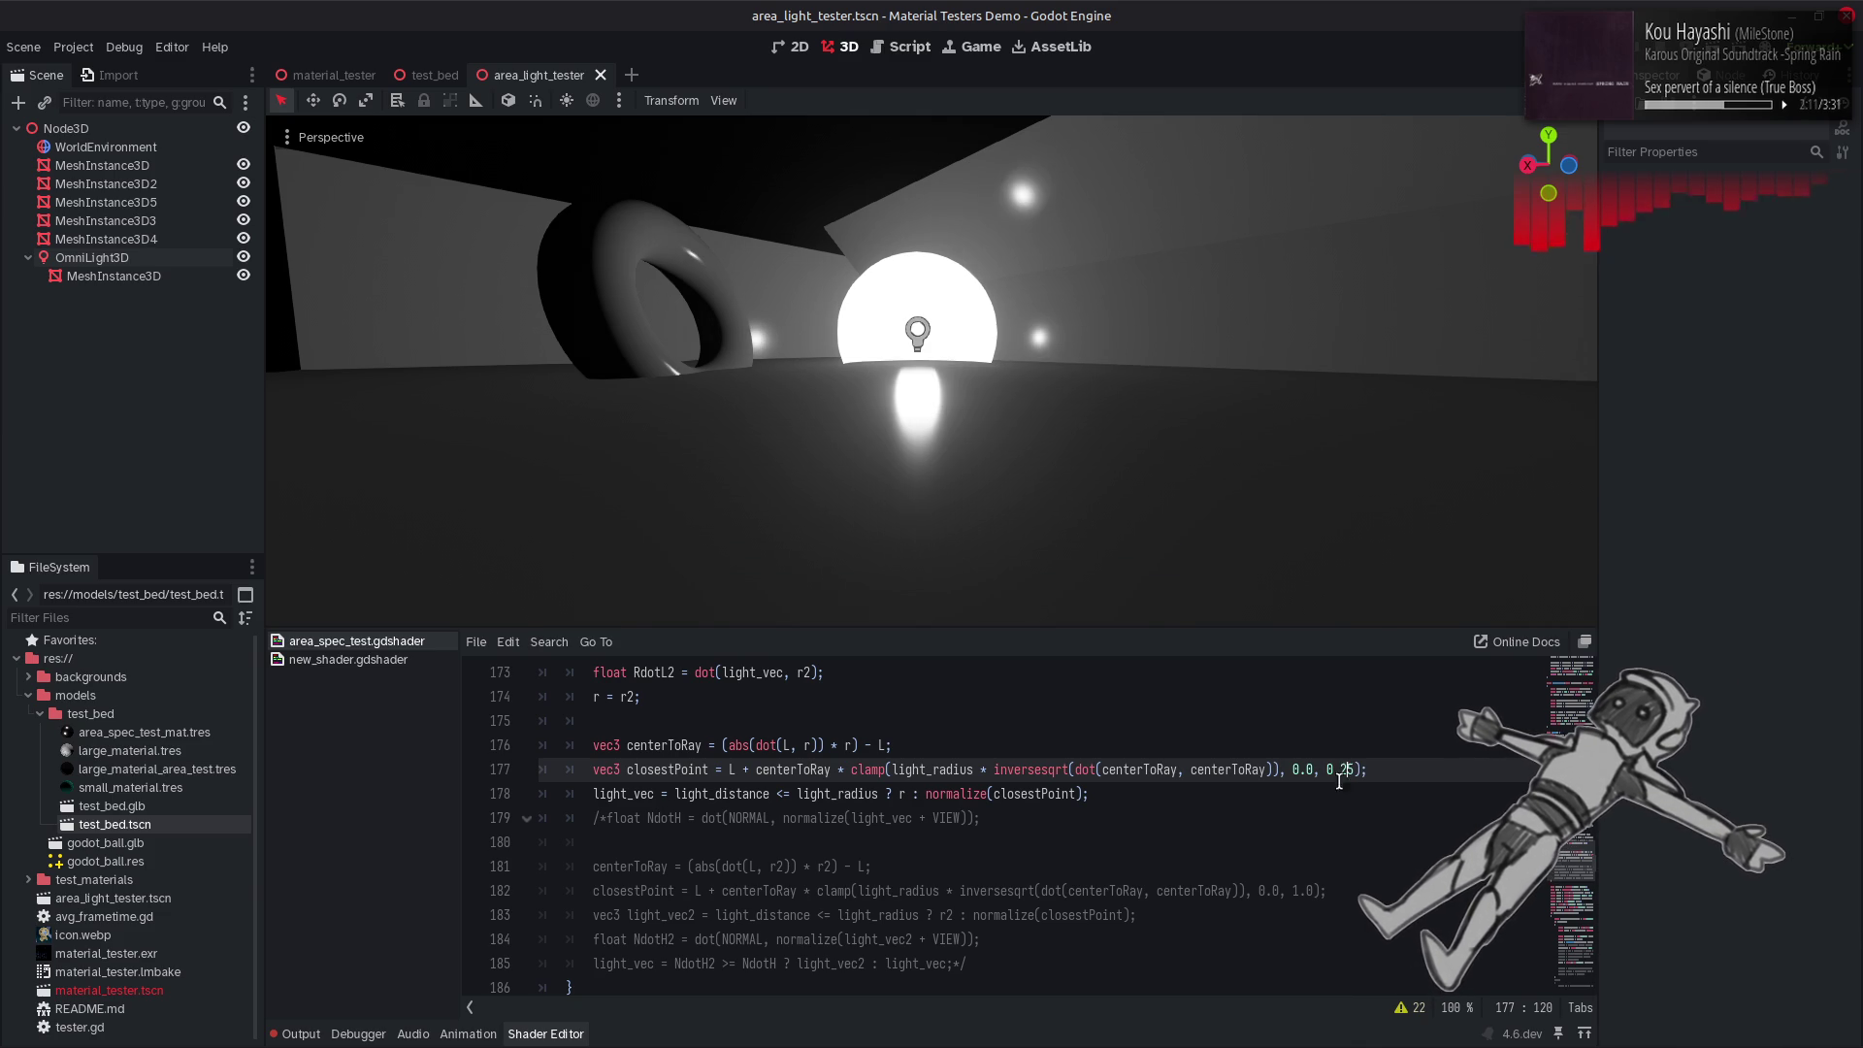
key(ctrl+s)
key(BackSpace)
key(ctrl+s)
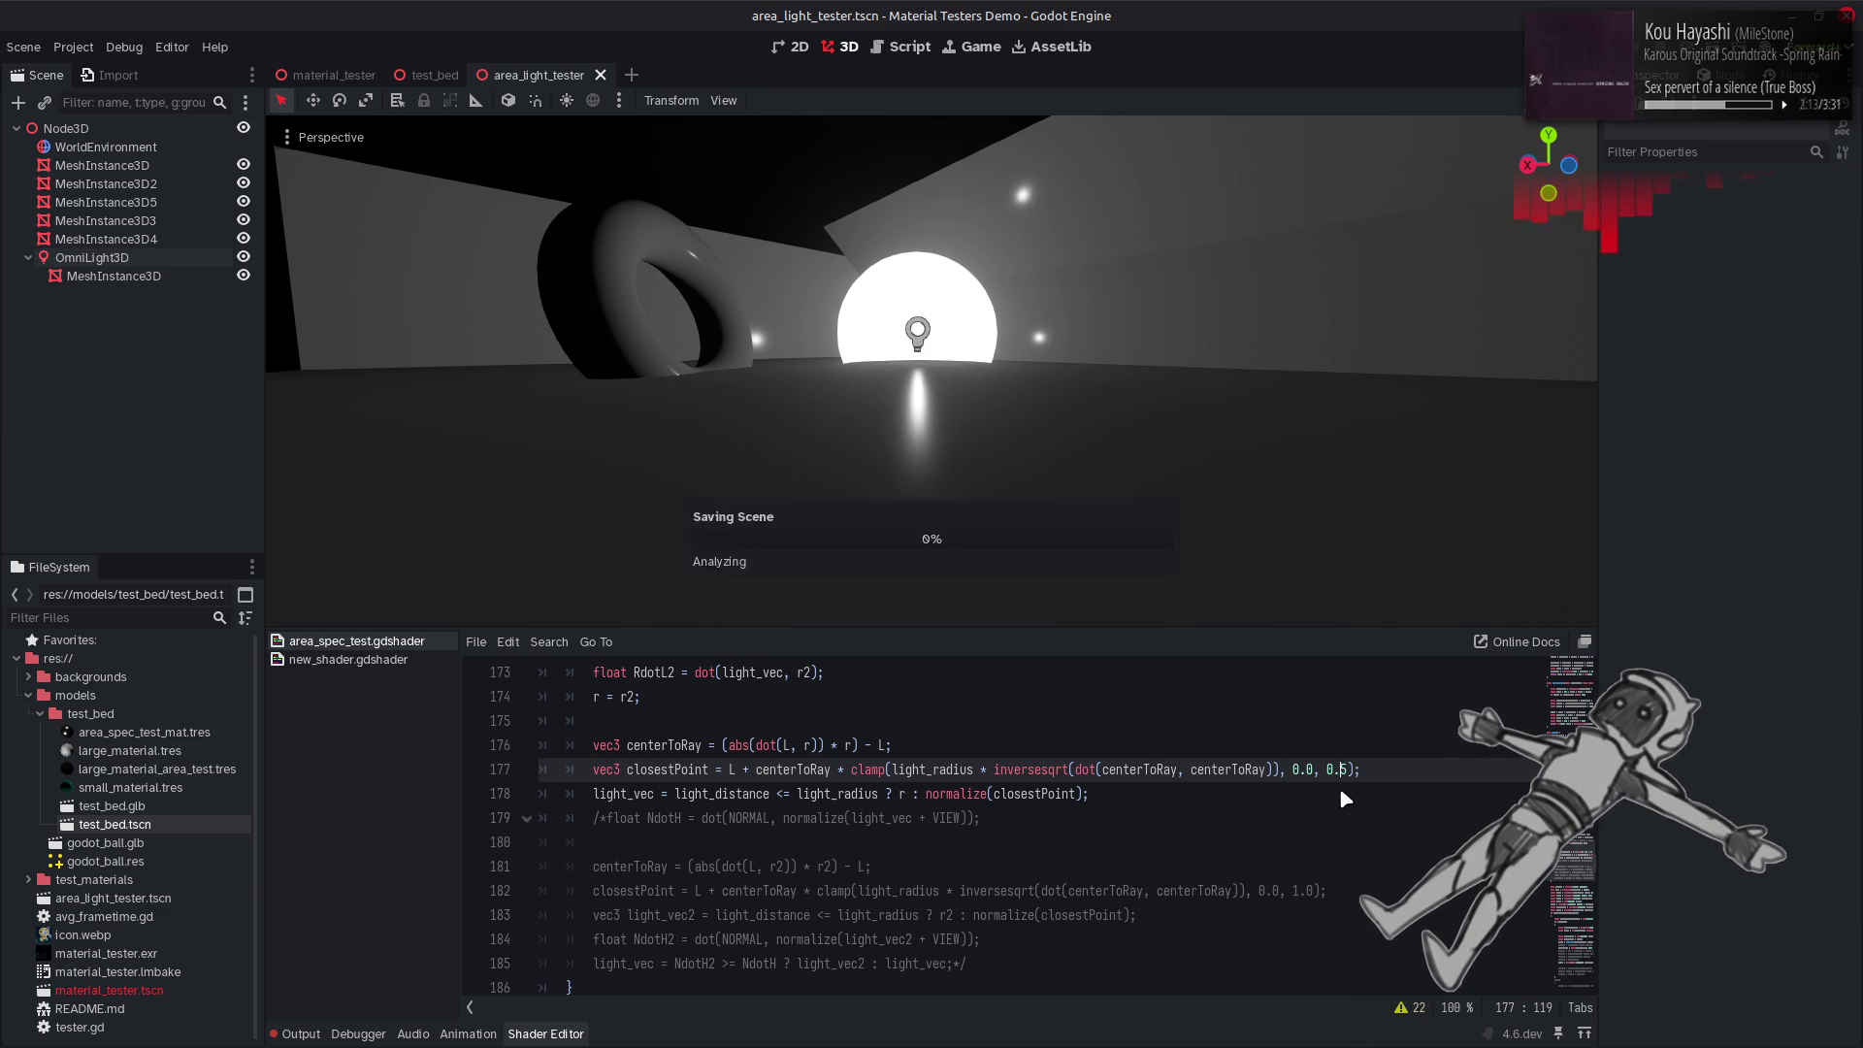
text(7)
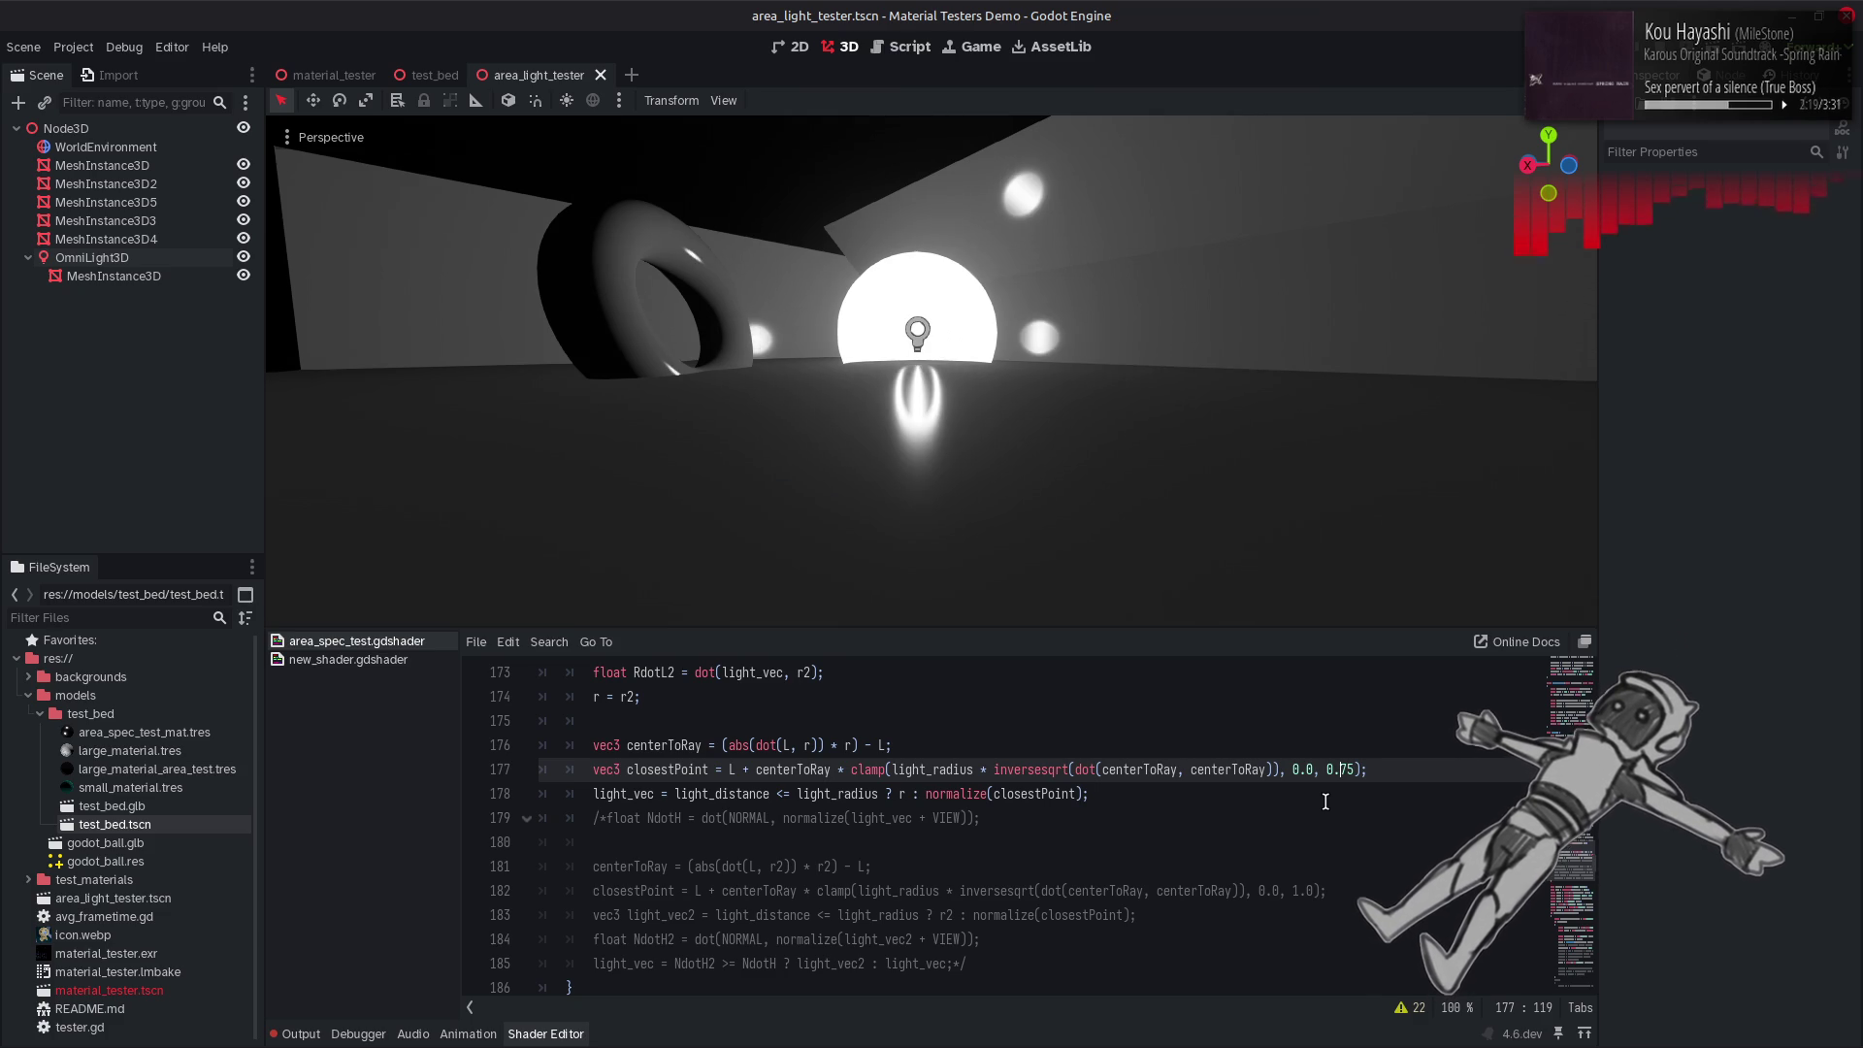
text(8)
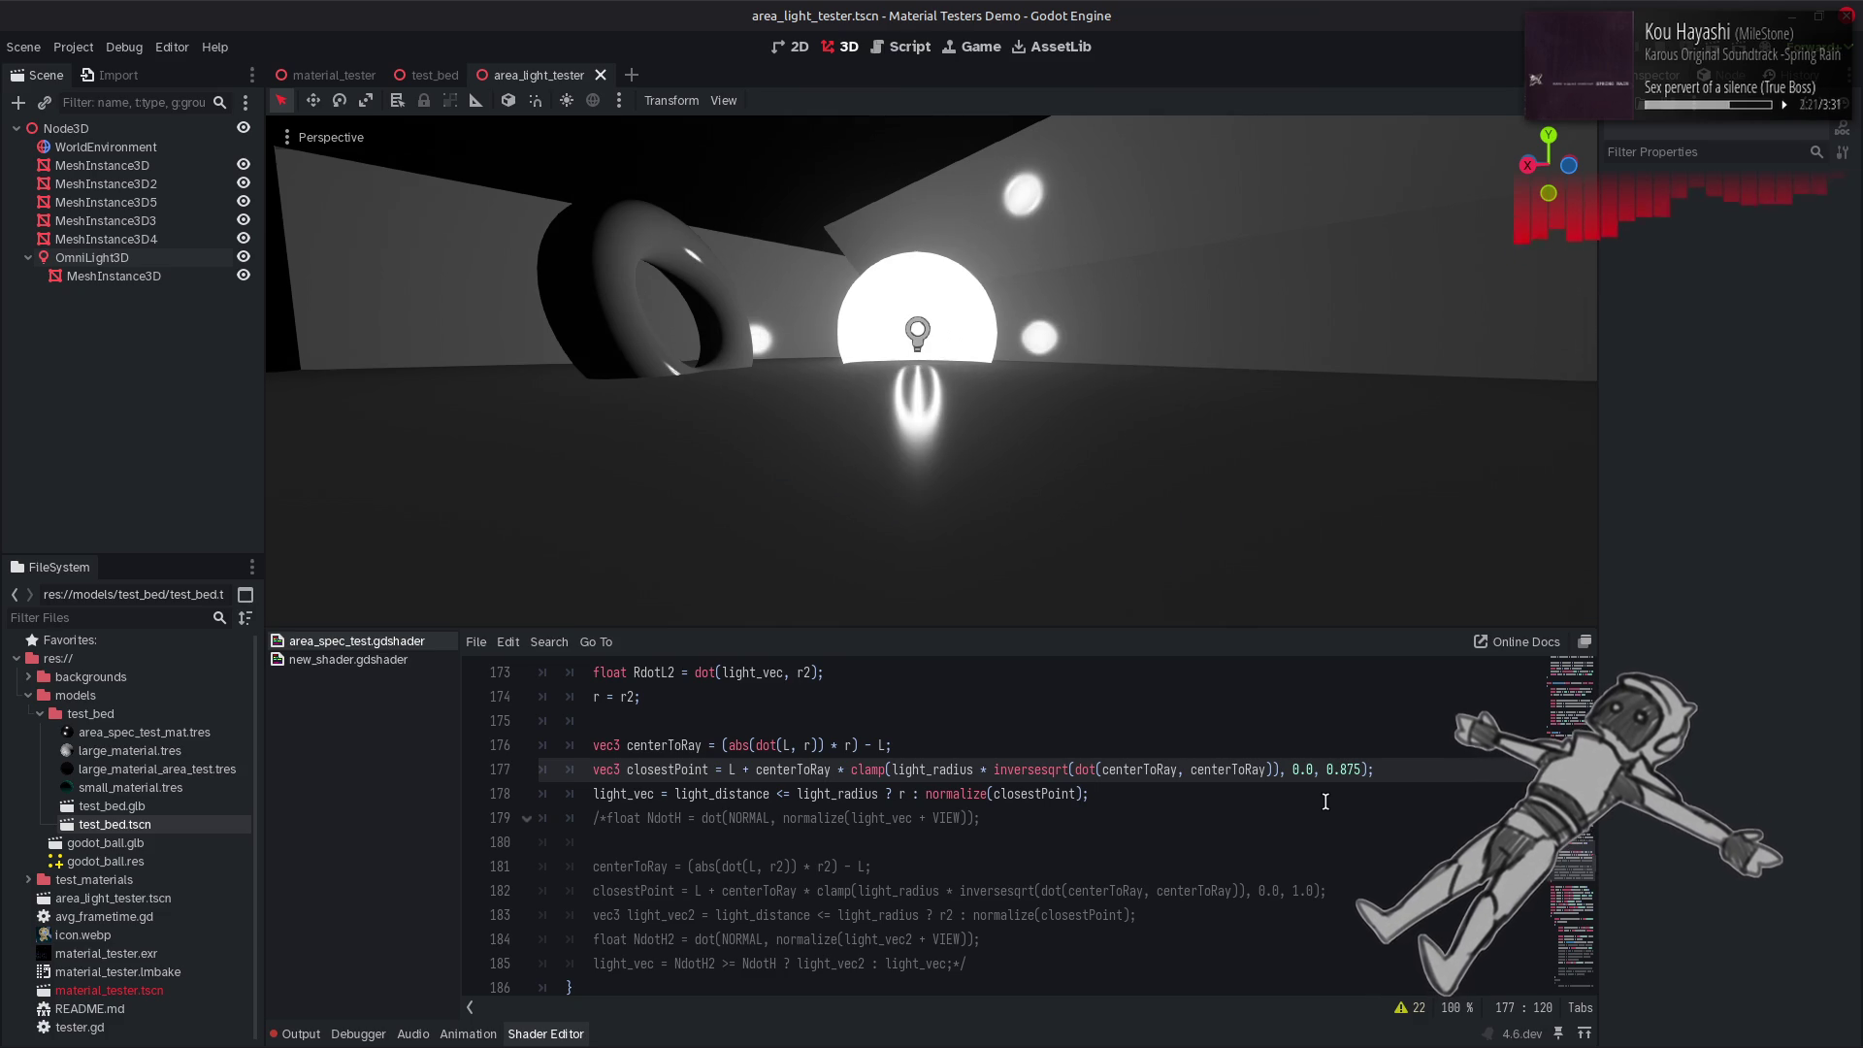
key(BackSpace)
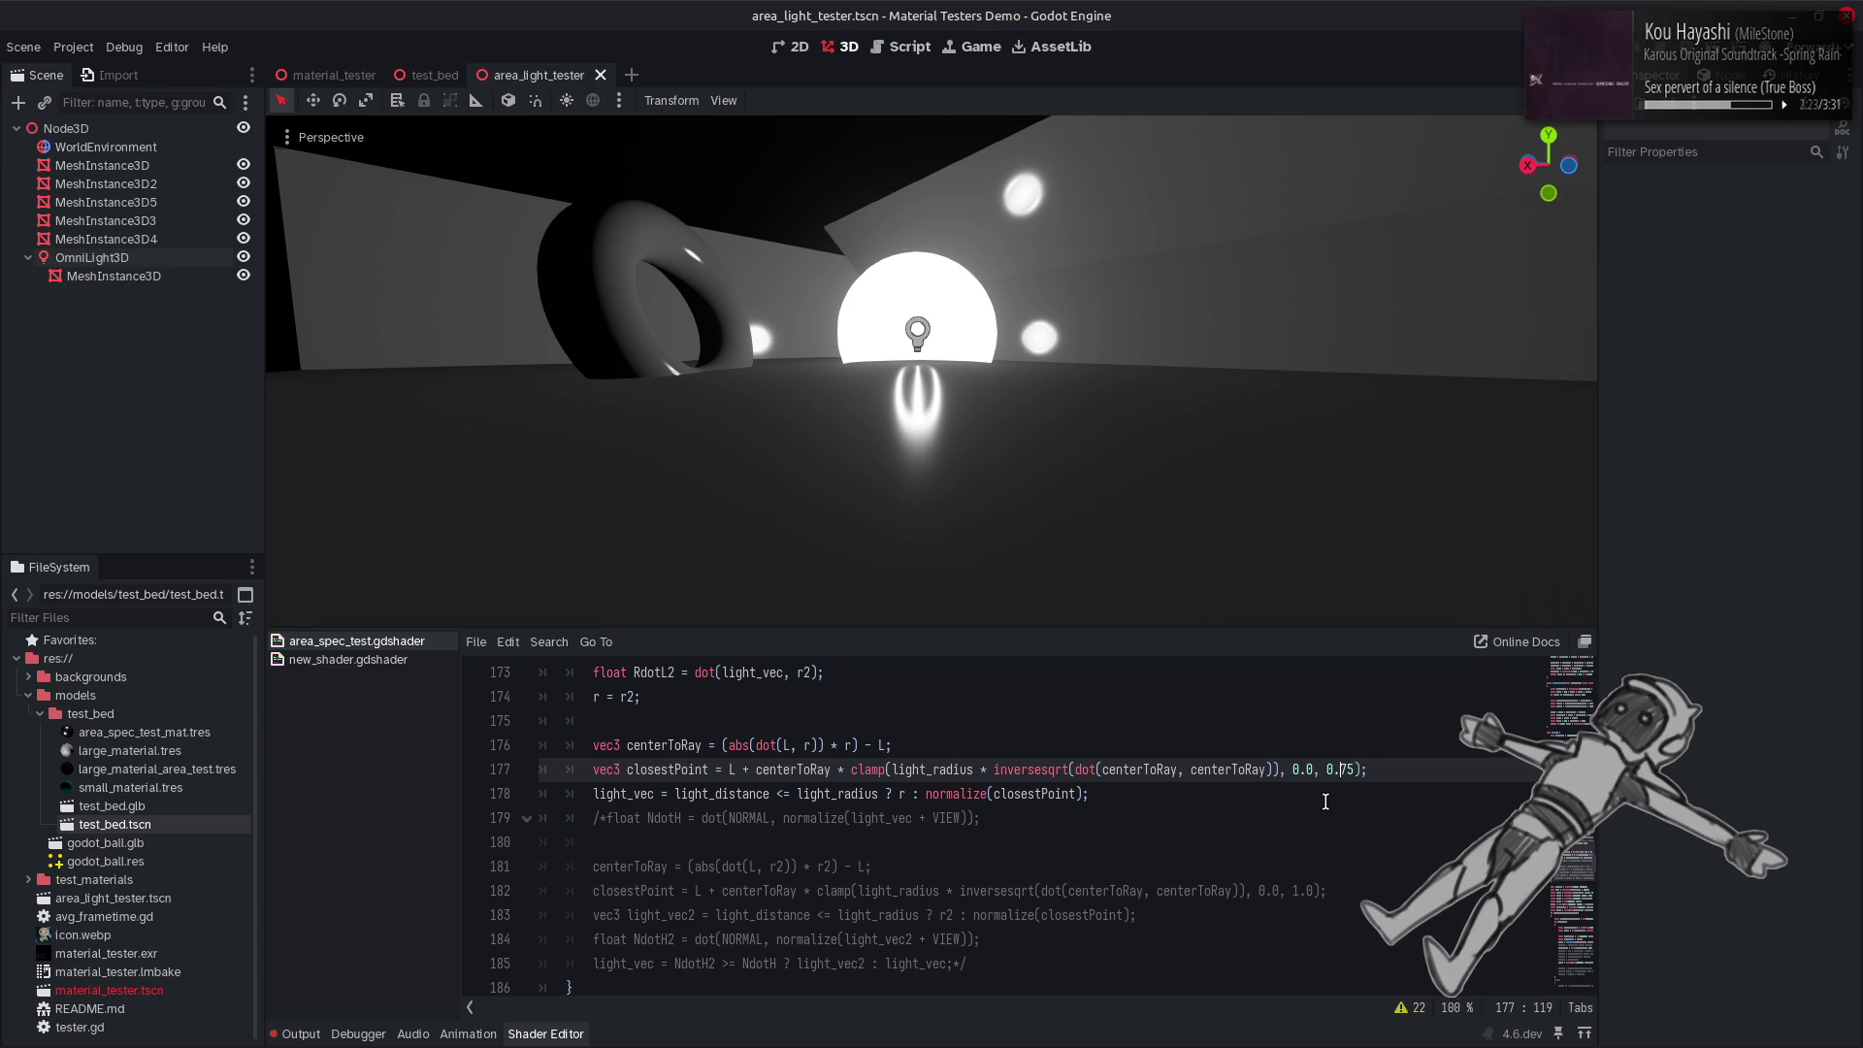
key(Delete)
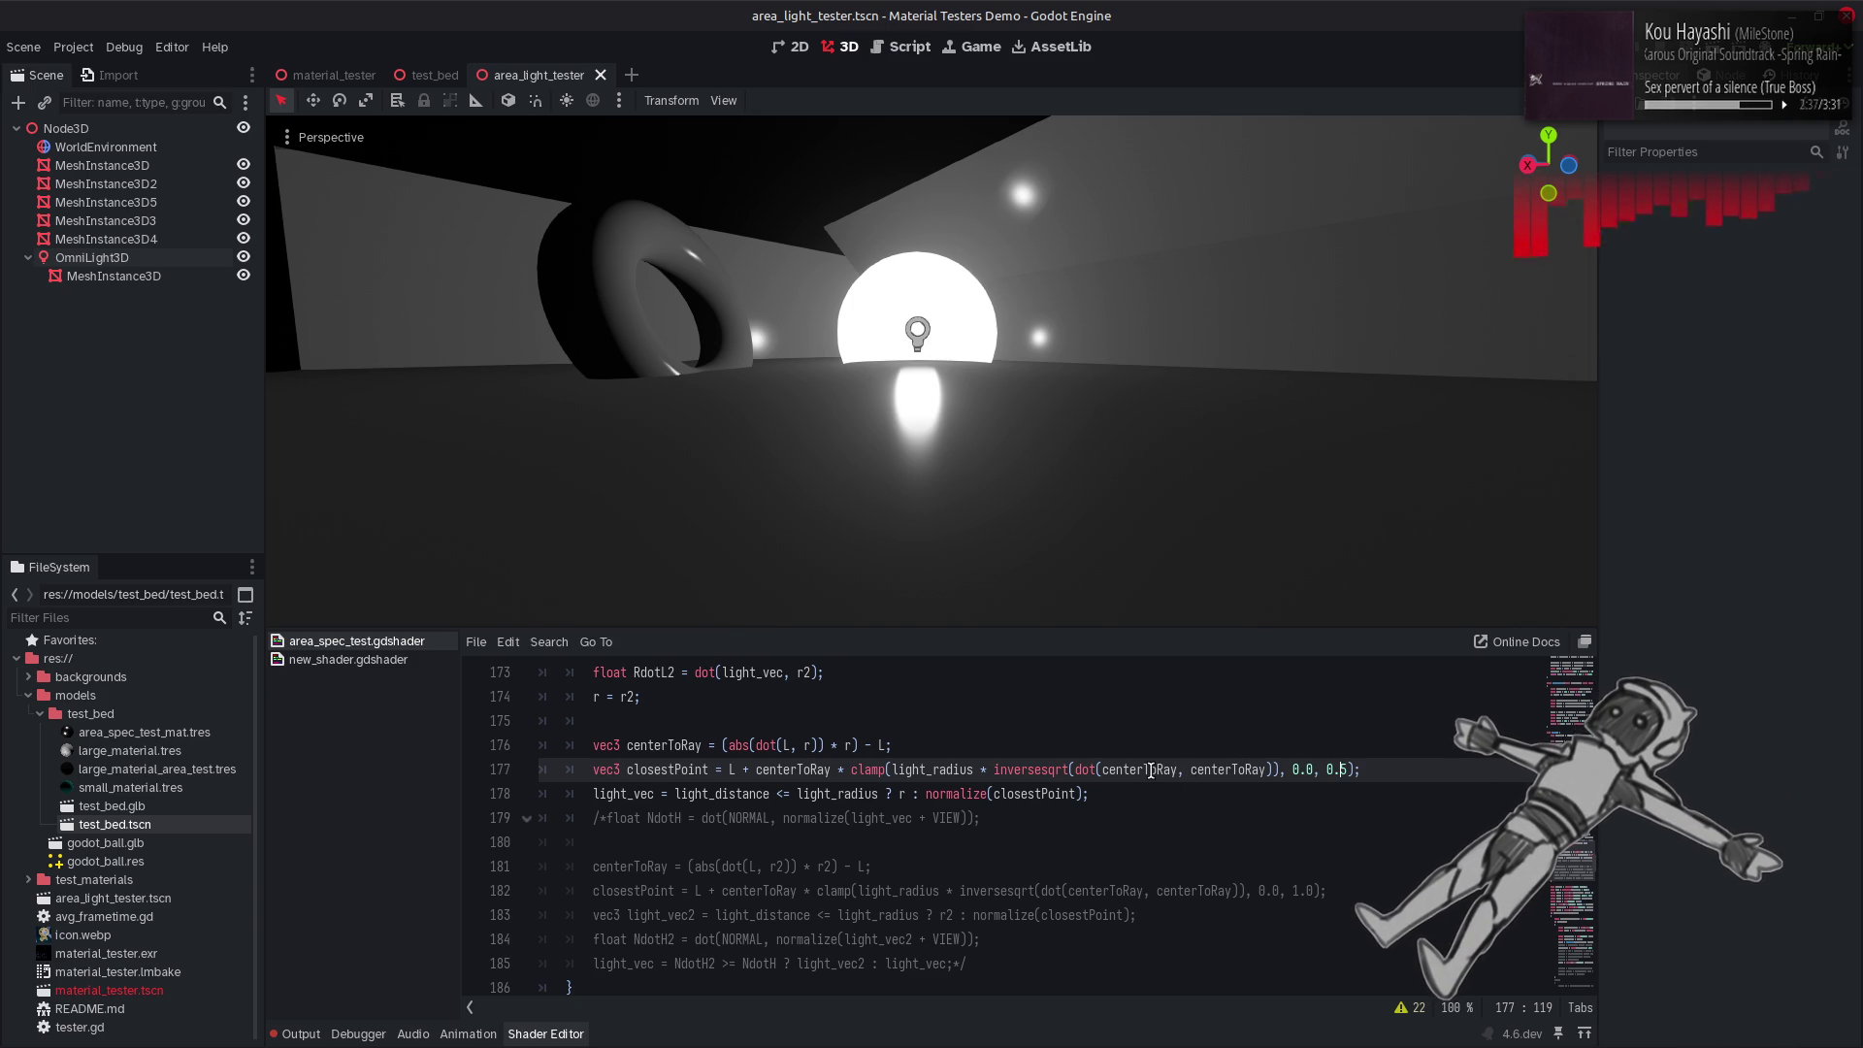
Make the bound '1.0 -' a term, after checking uhhhhhhst's uses, and save to recompile.
scroll(1151, 770, up, 2)
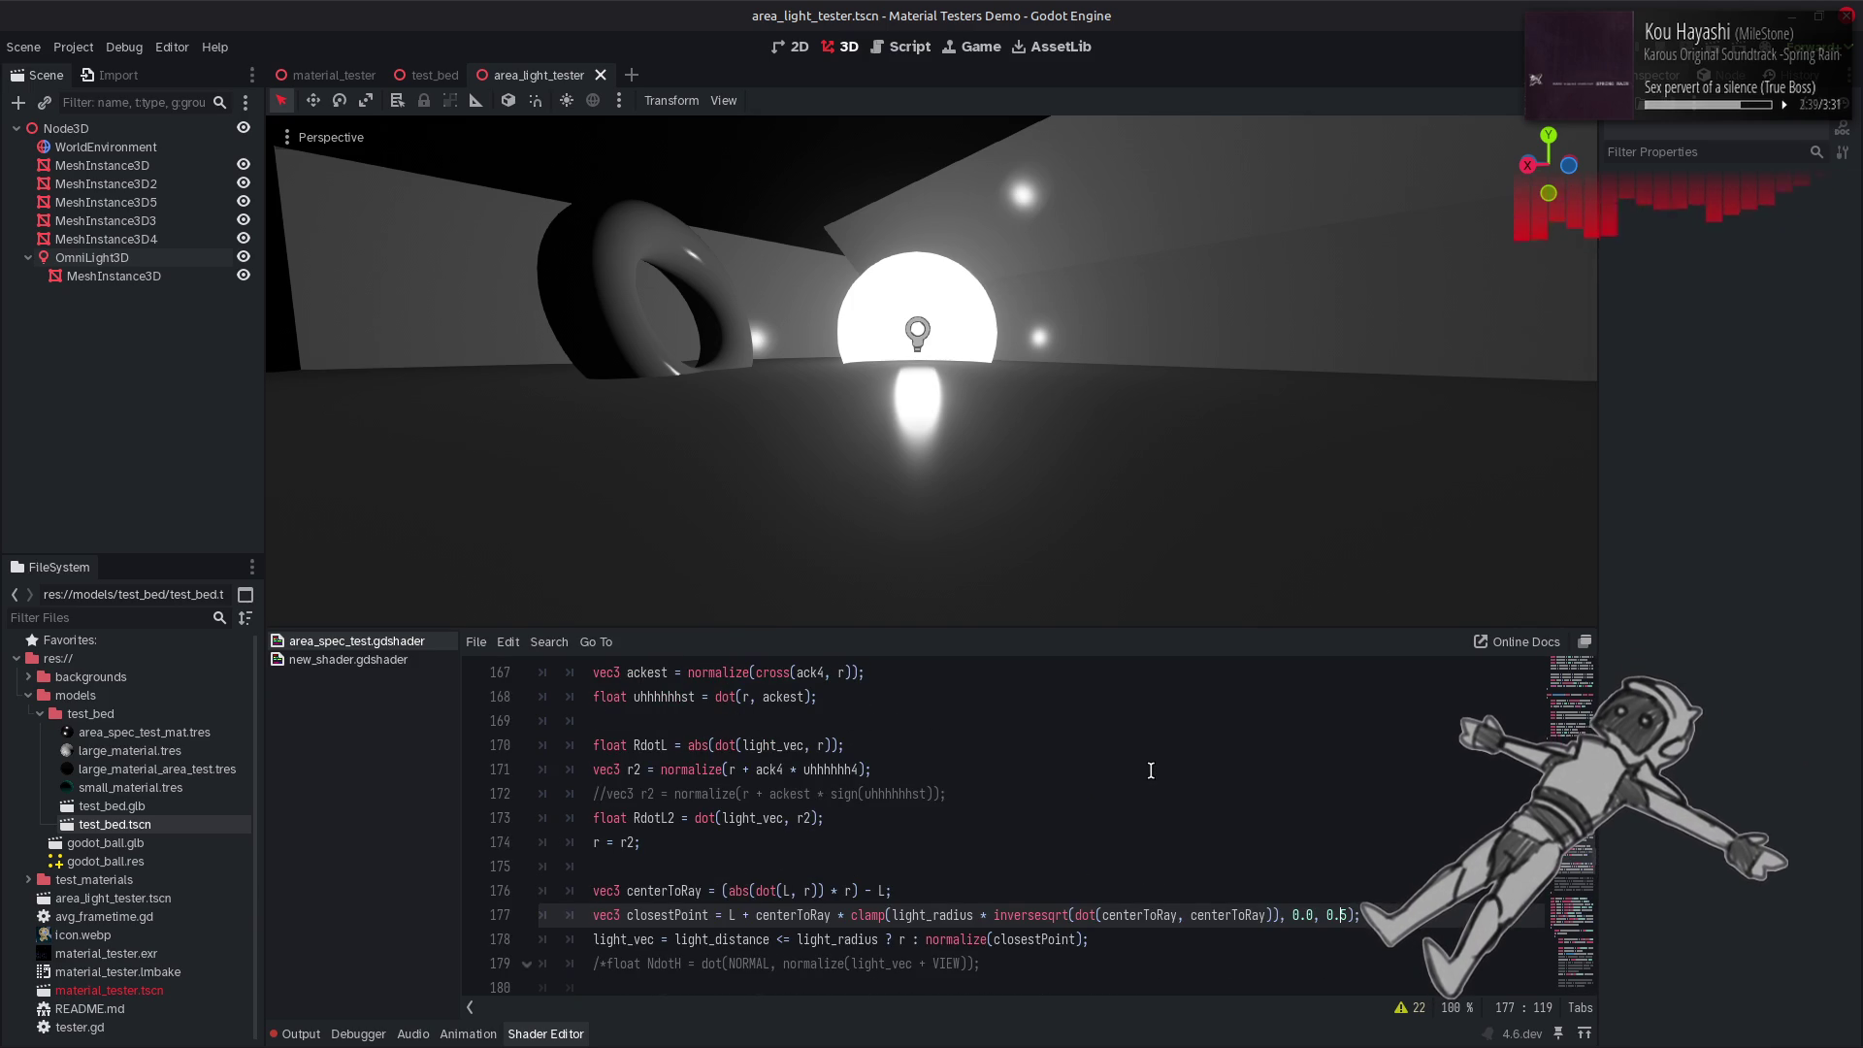
scroll(1151, 770, up, 1)
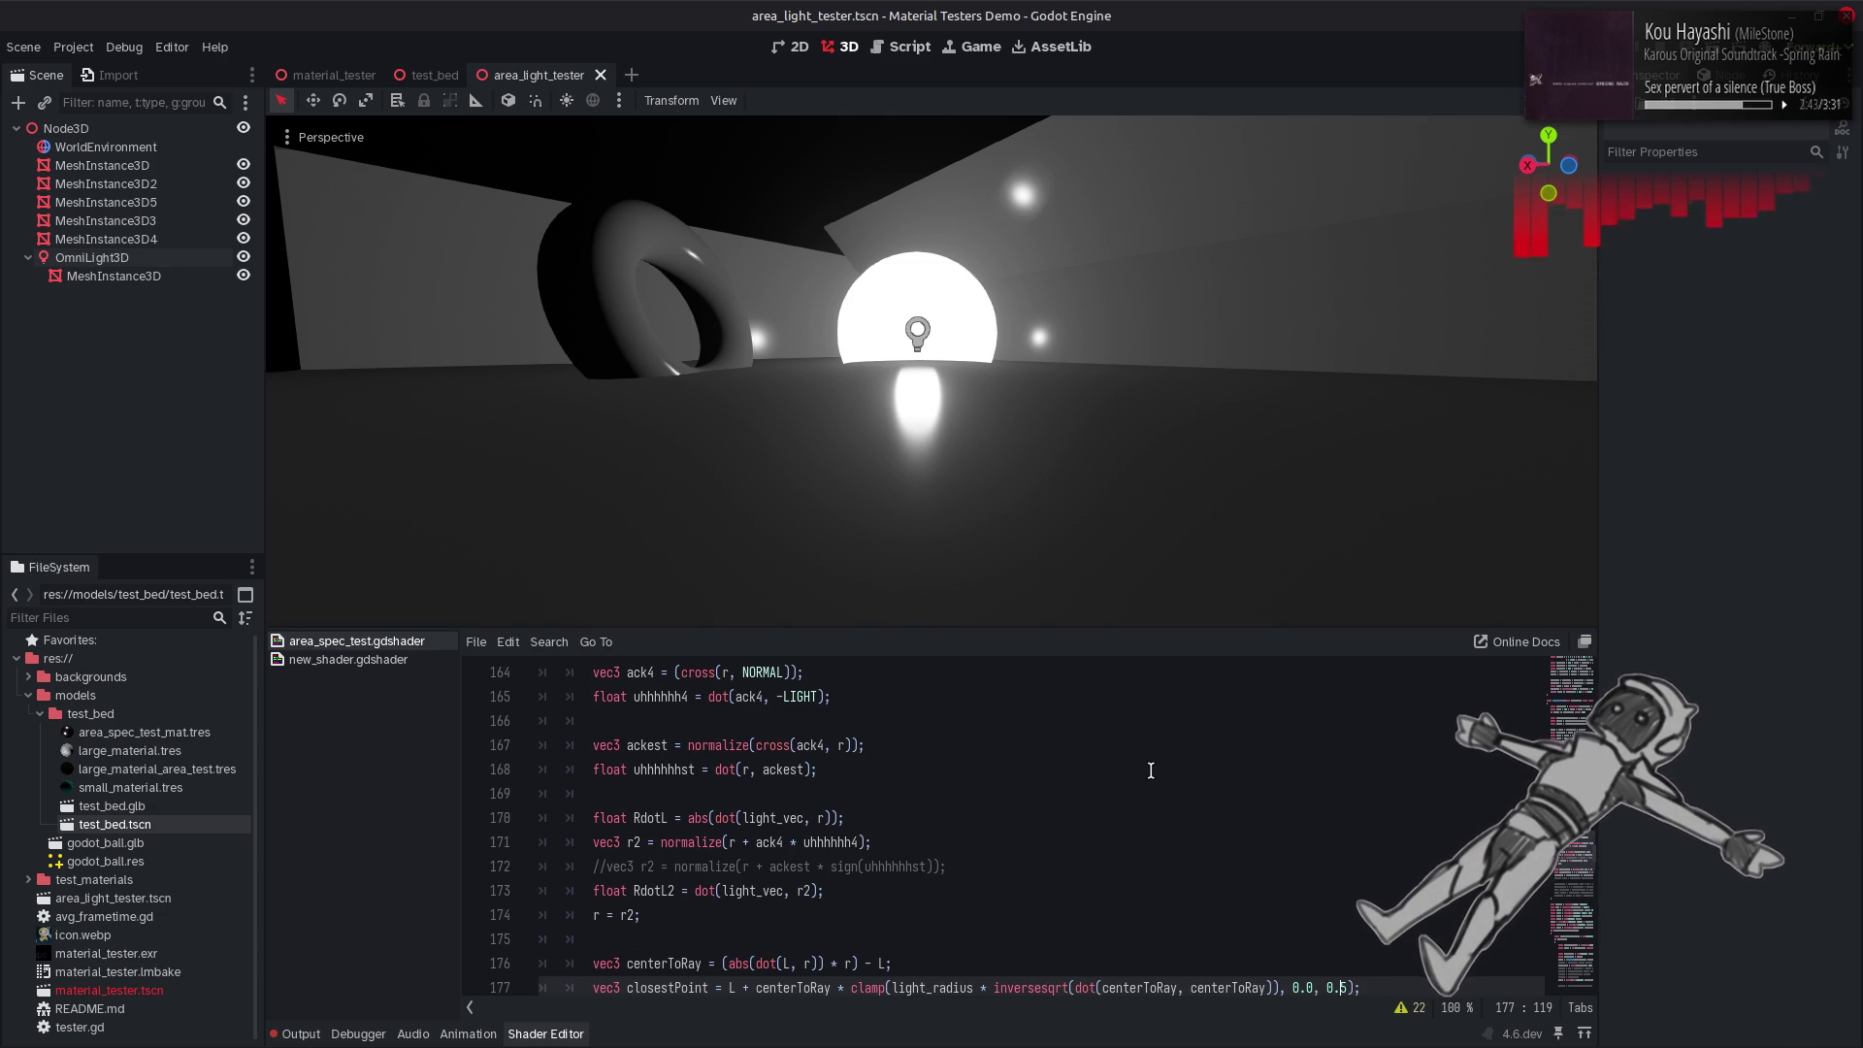
scroll(1083, 768, down, 1)
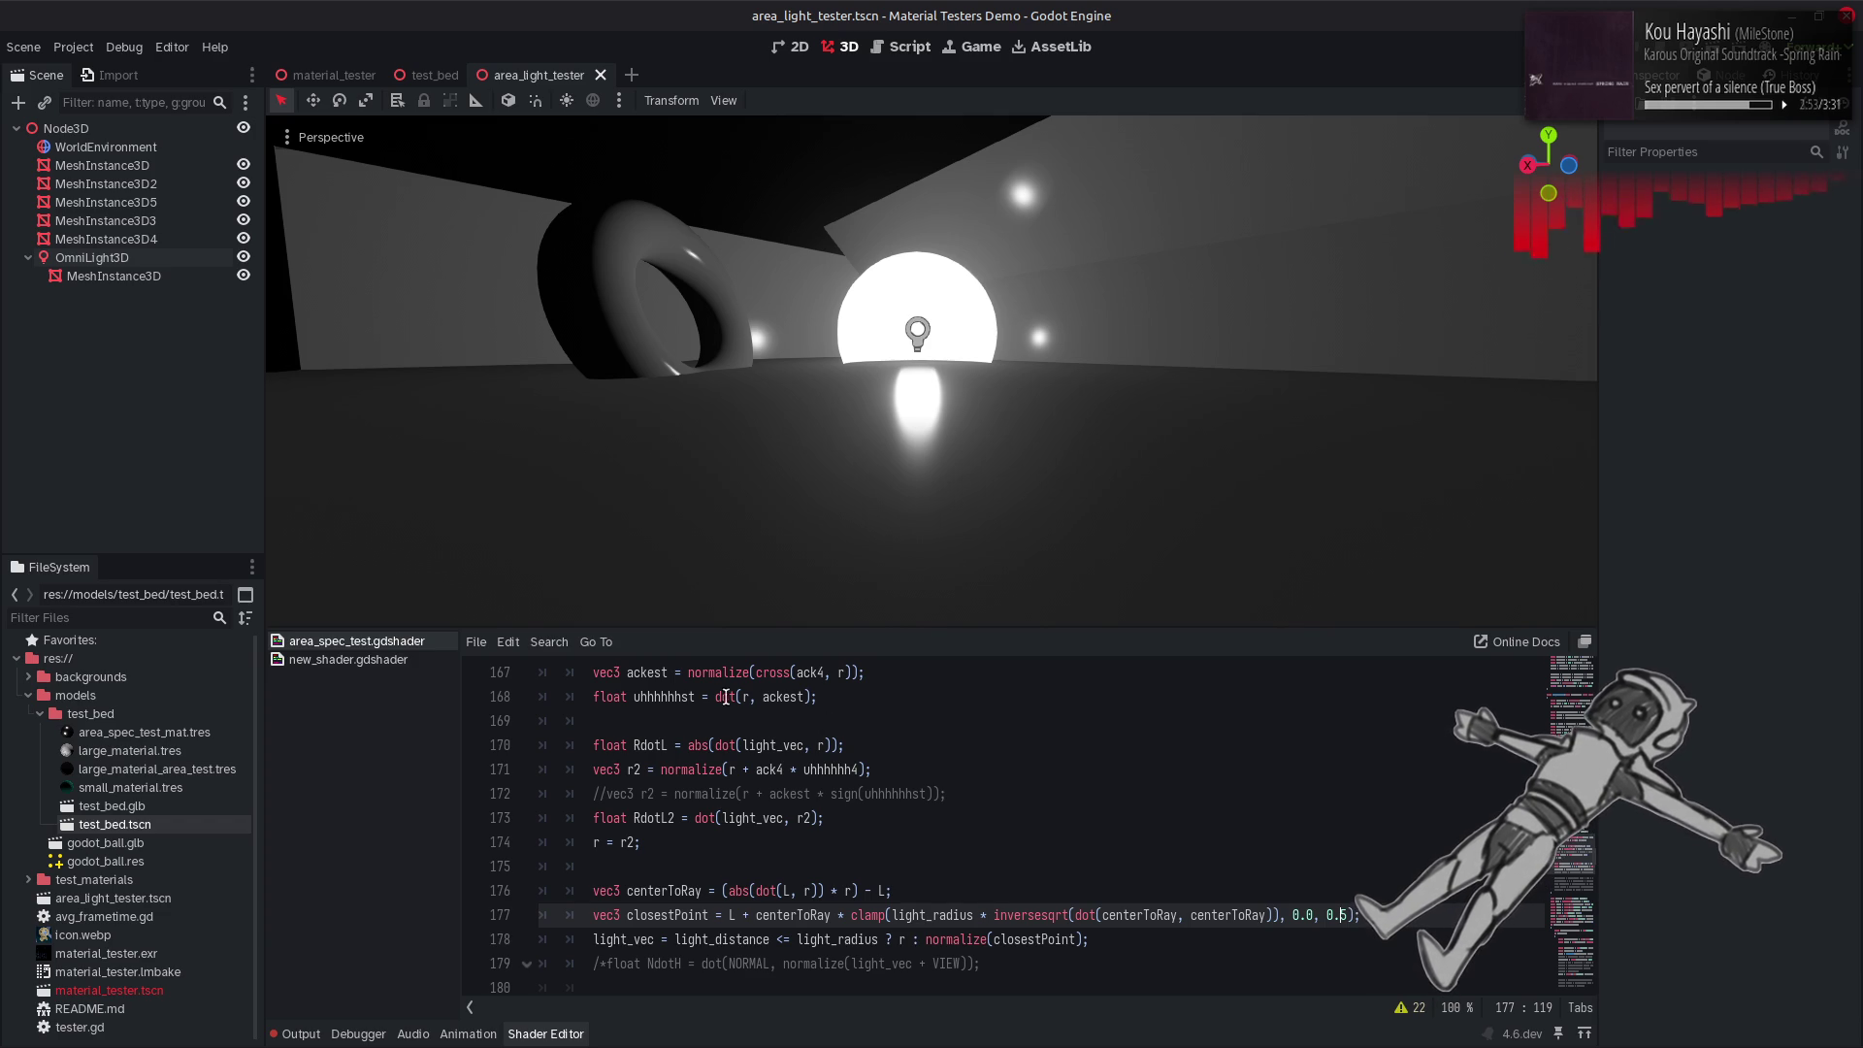
double_click(680, 697)
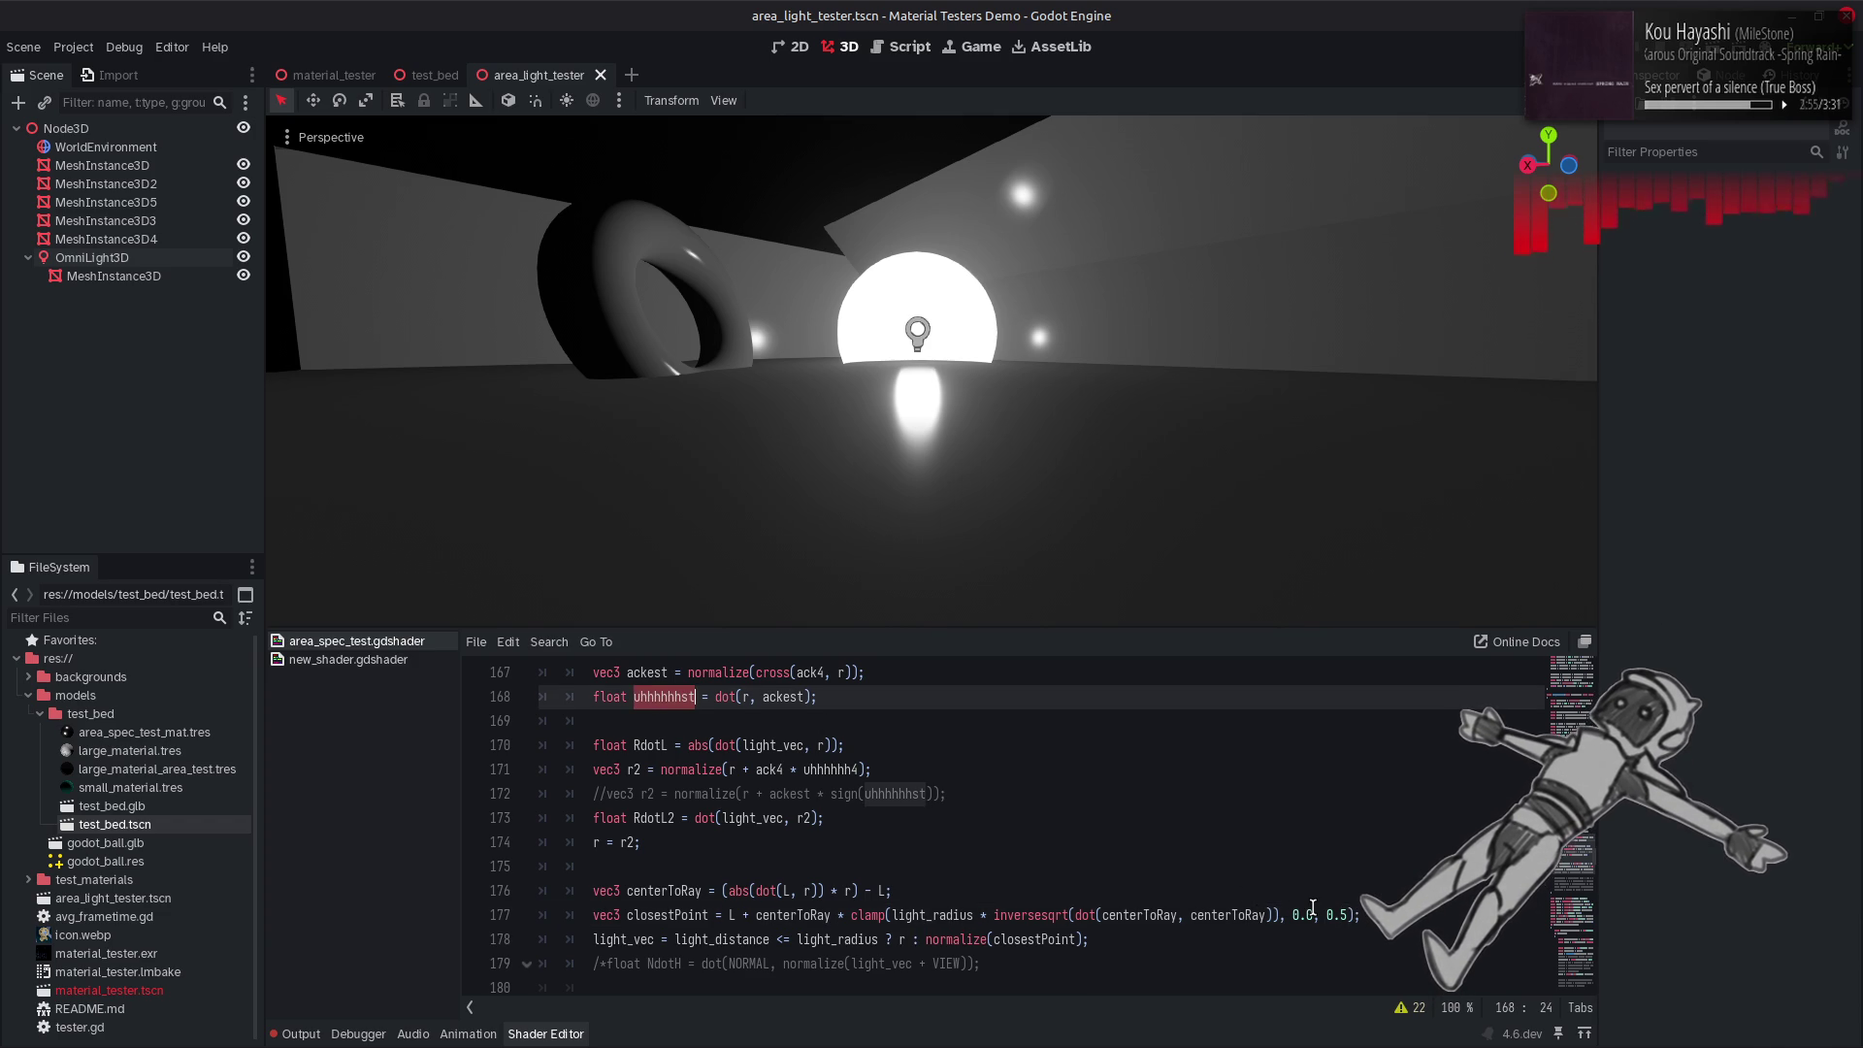
click(1344, 914)
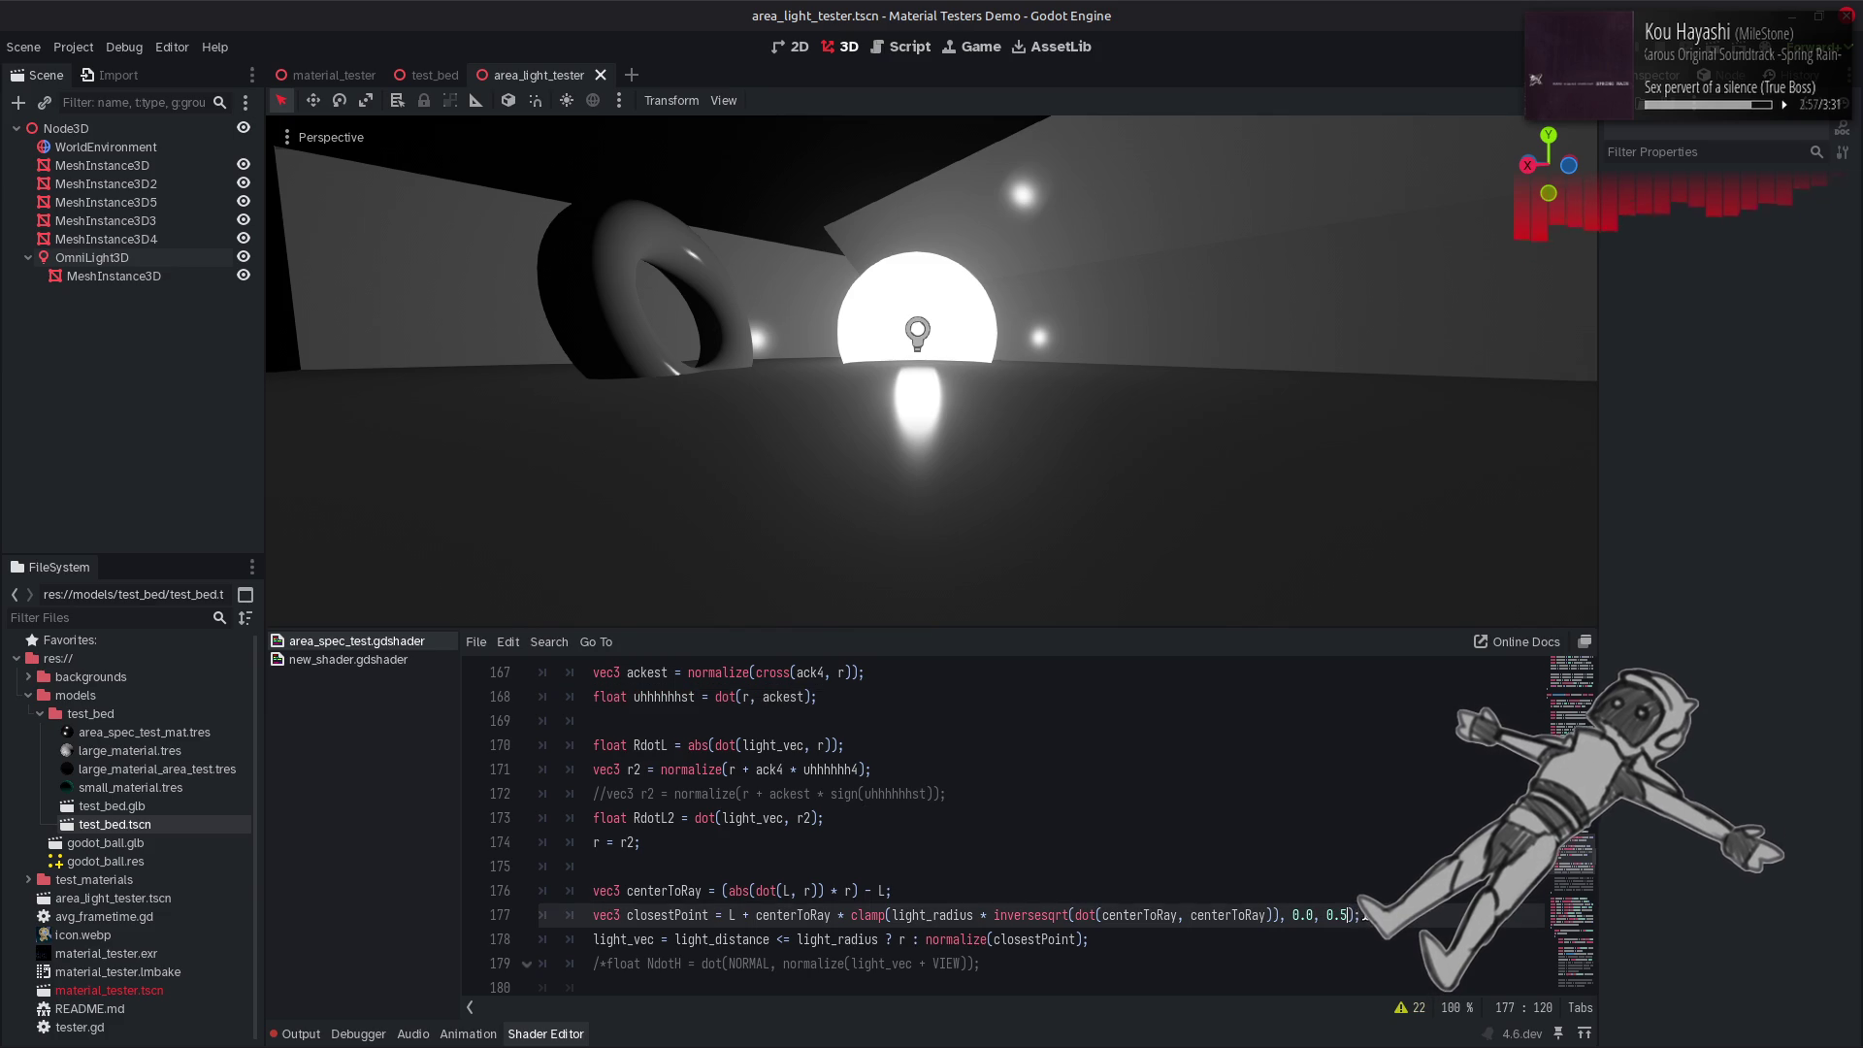
key(ctrl+s)
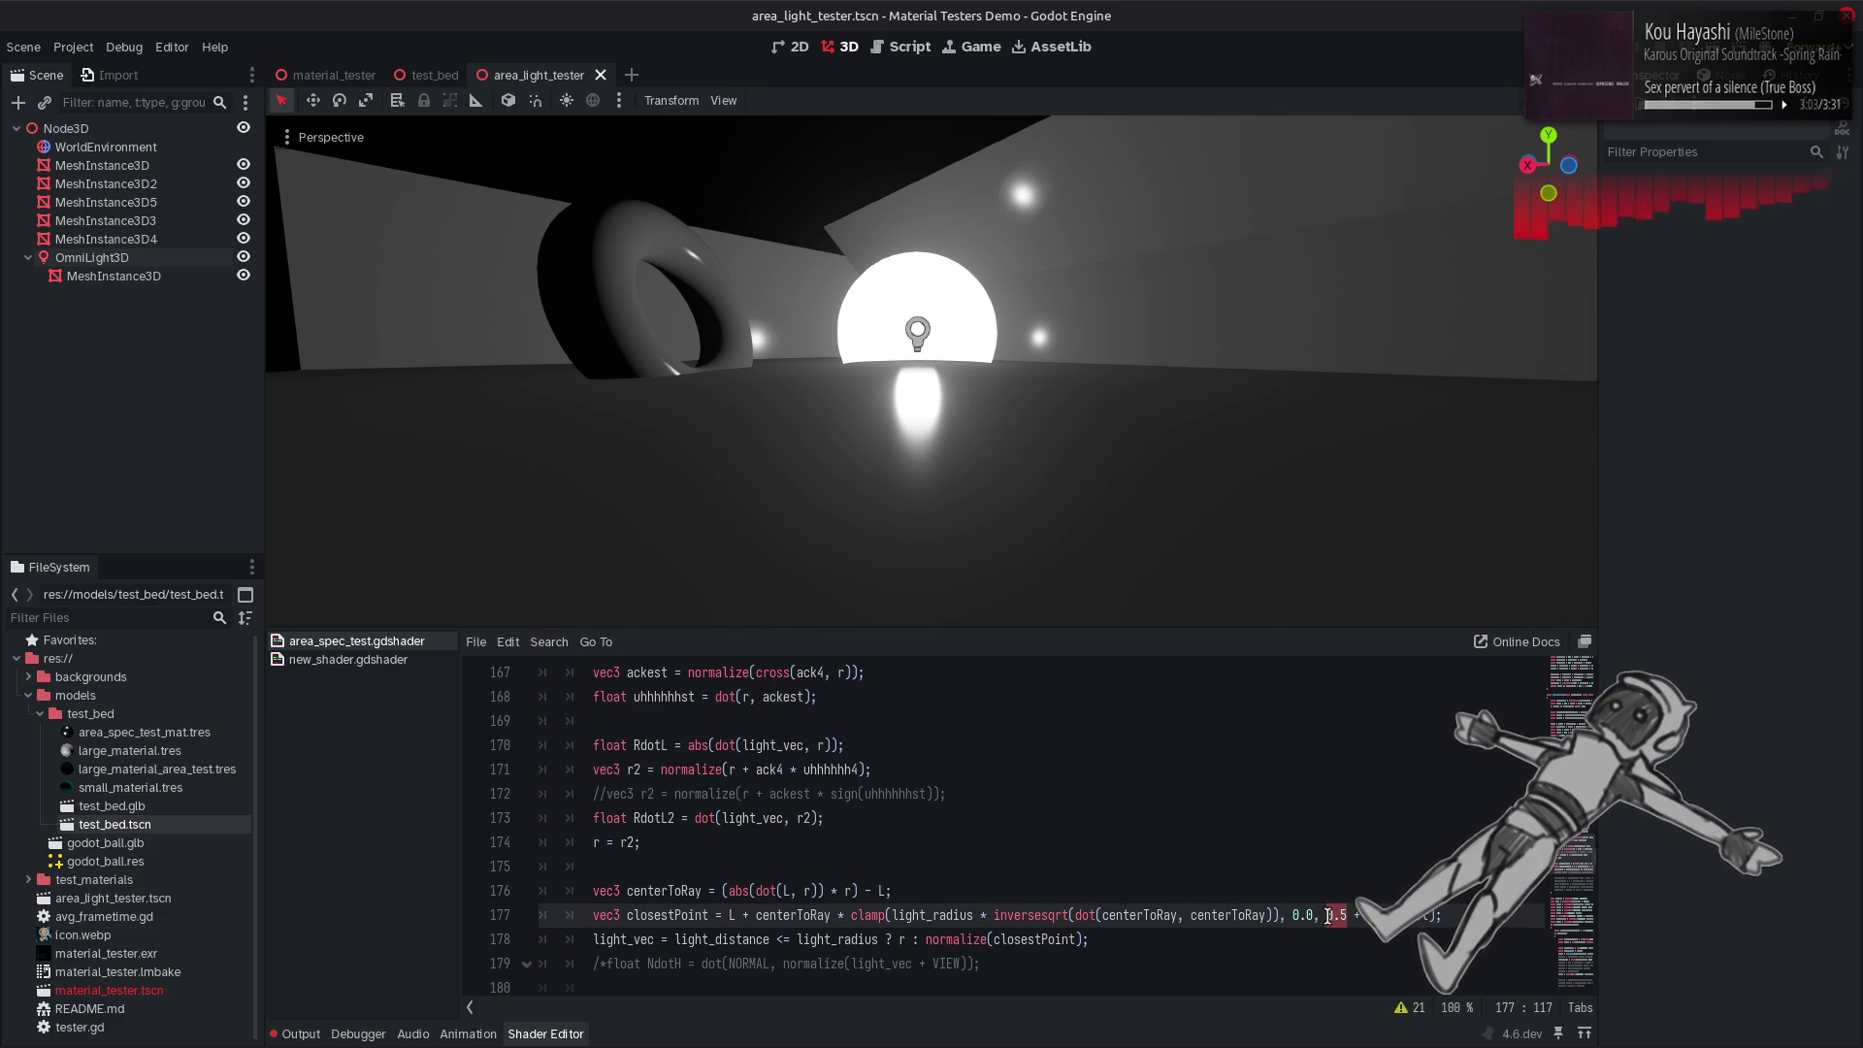
text(.0)
text( -)
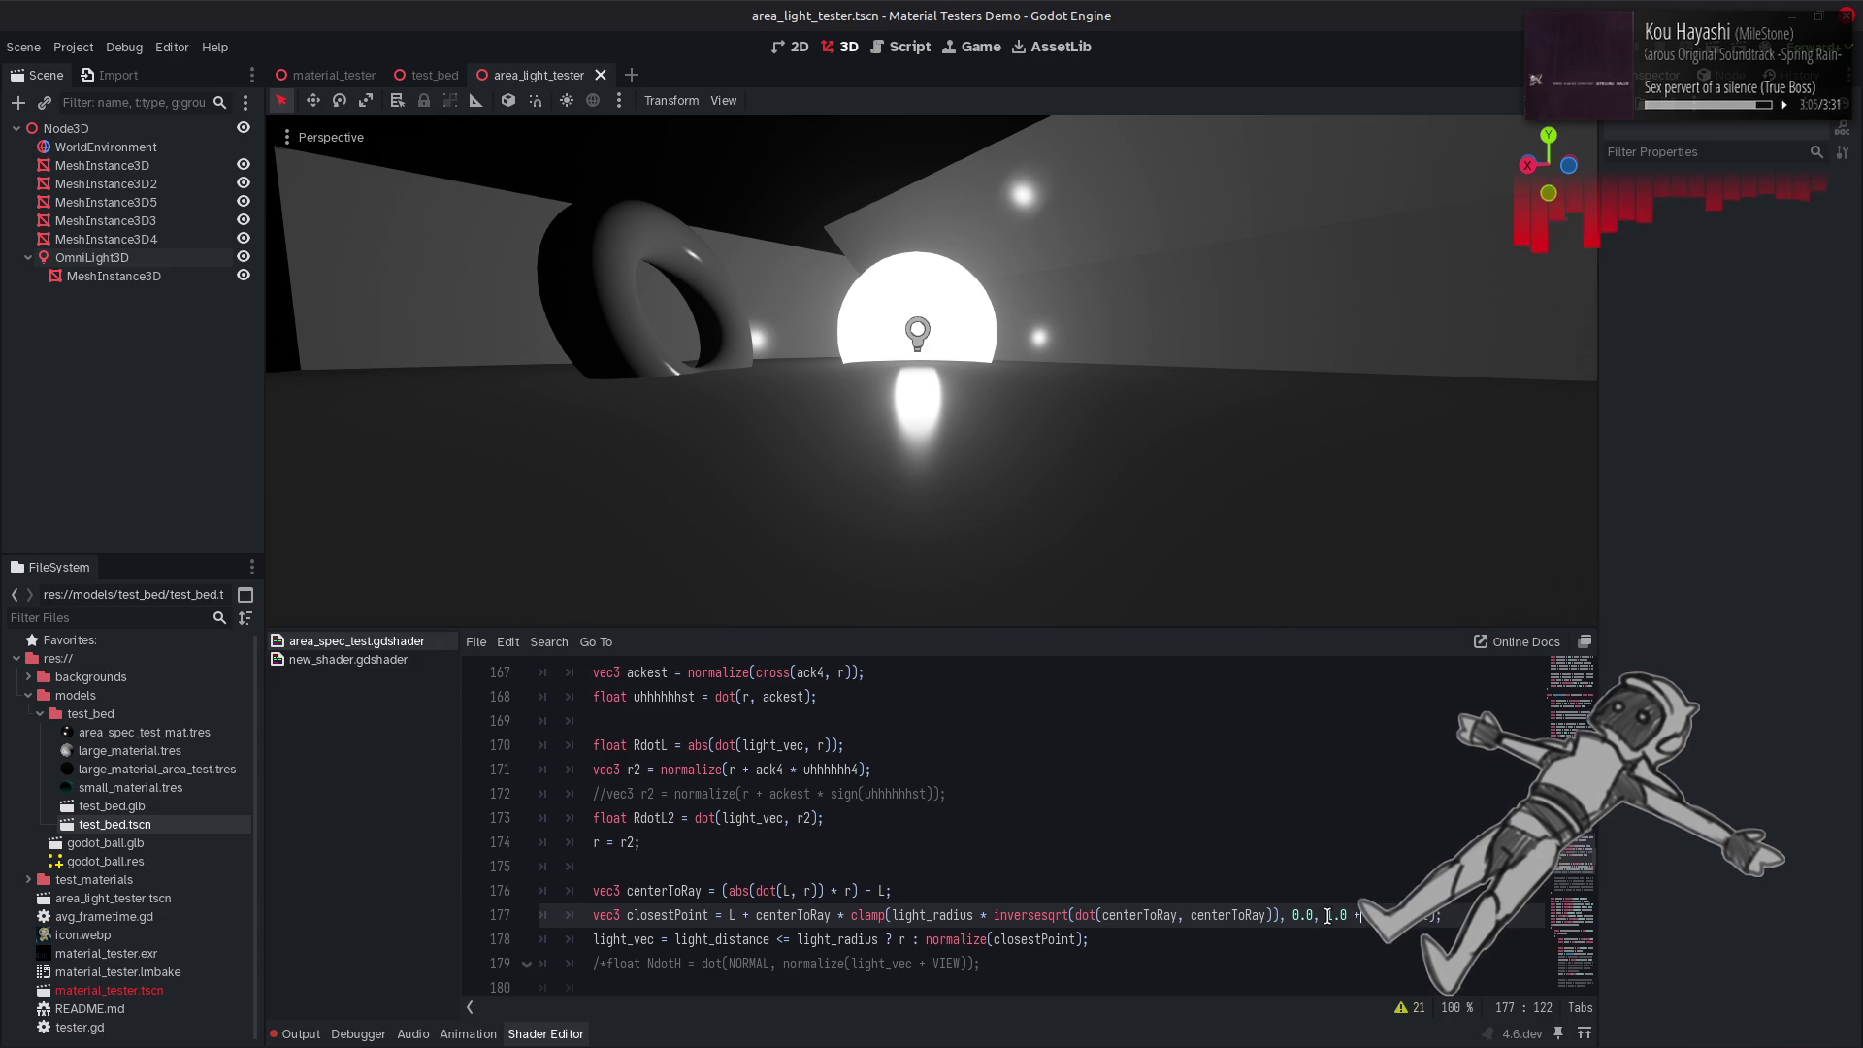
key(ctrl+s)
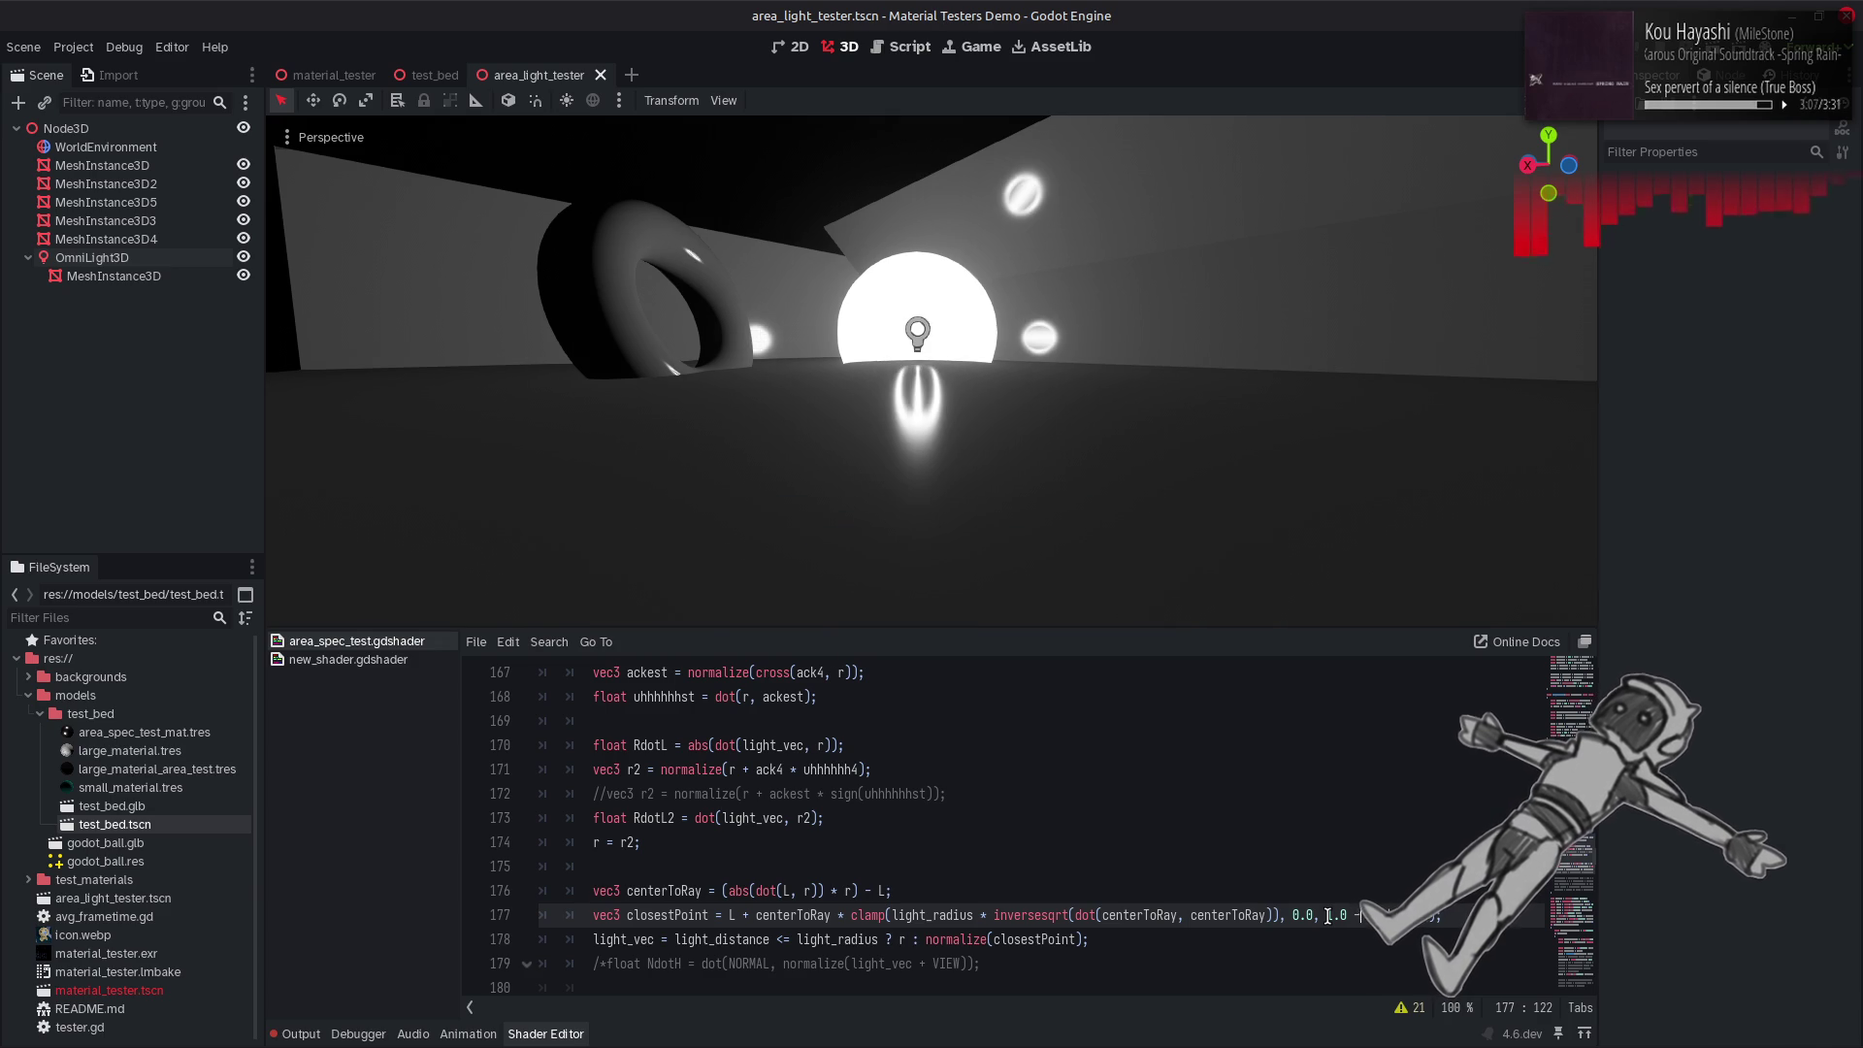
key(ctrl+s)
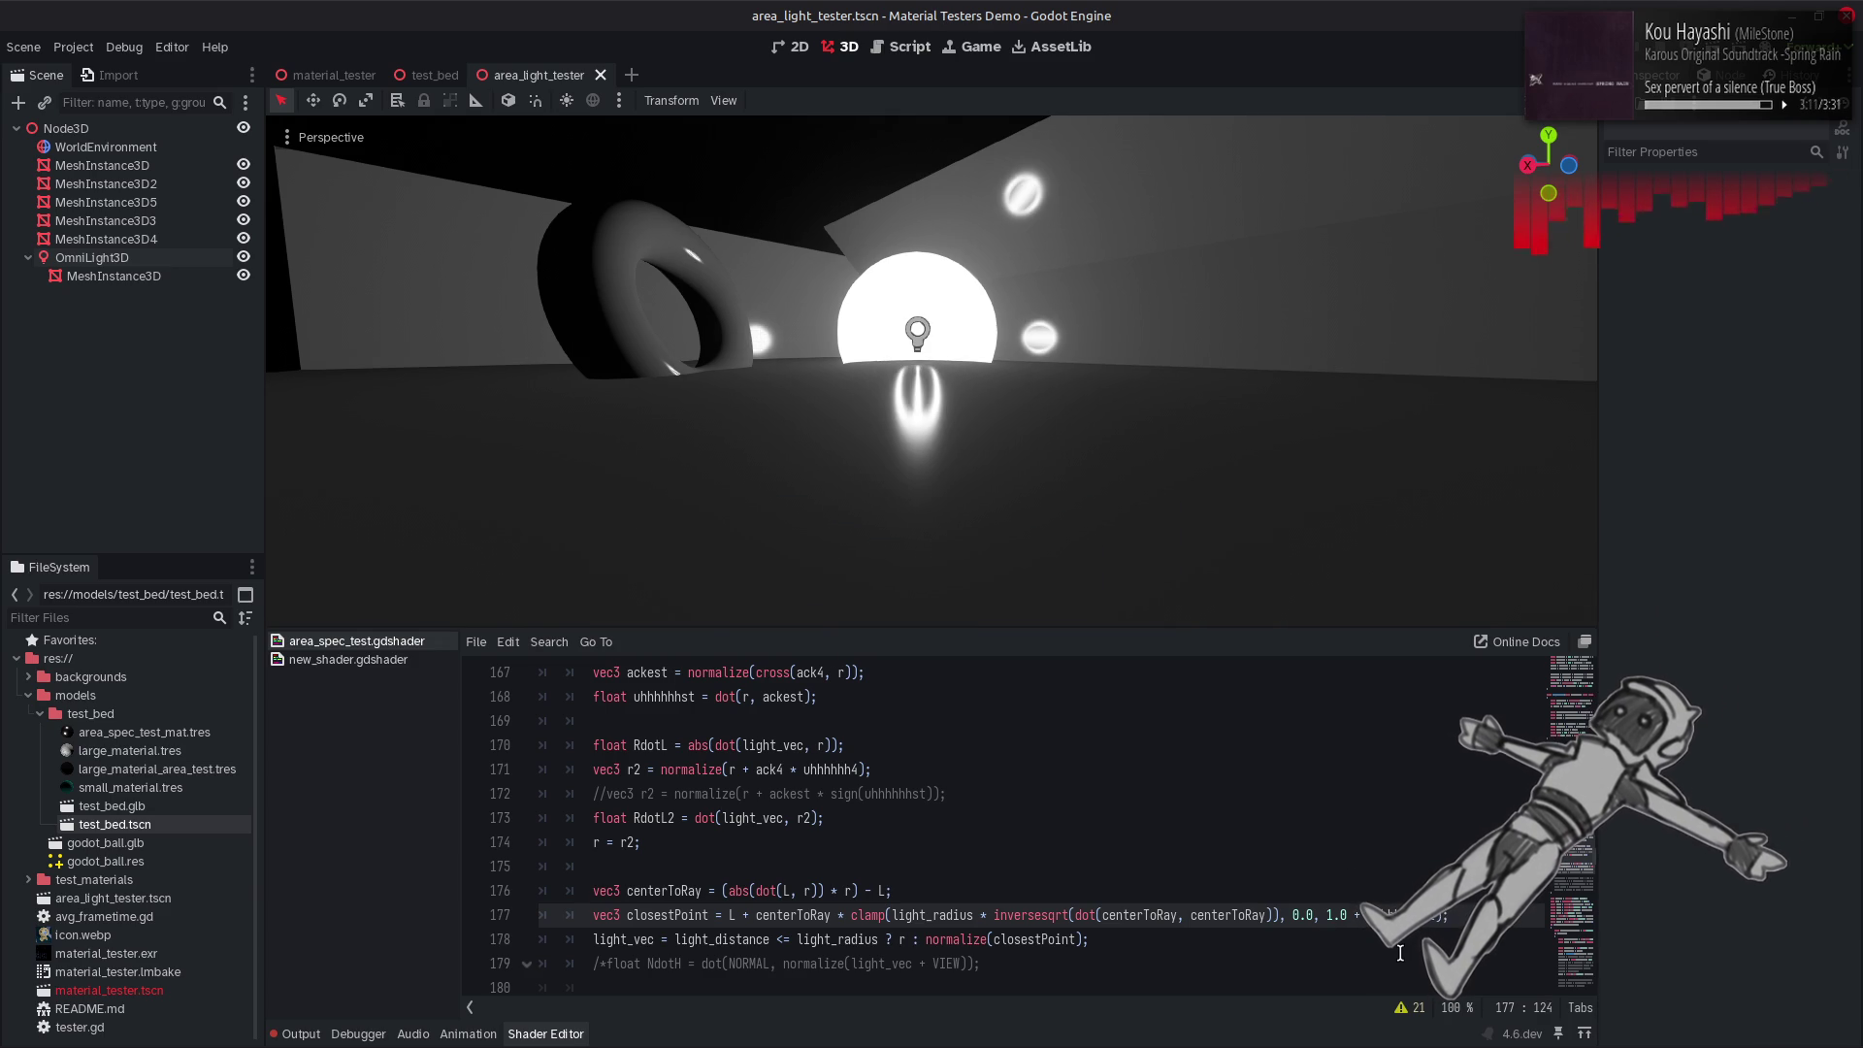
click(1452, 915)
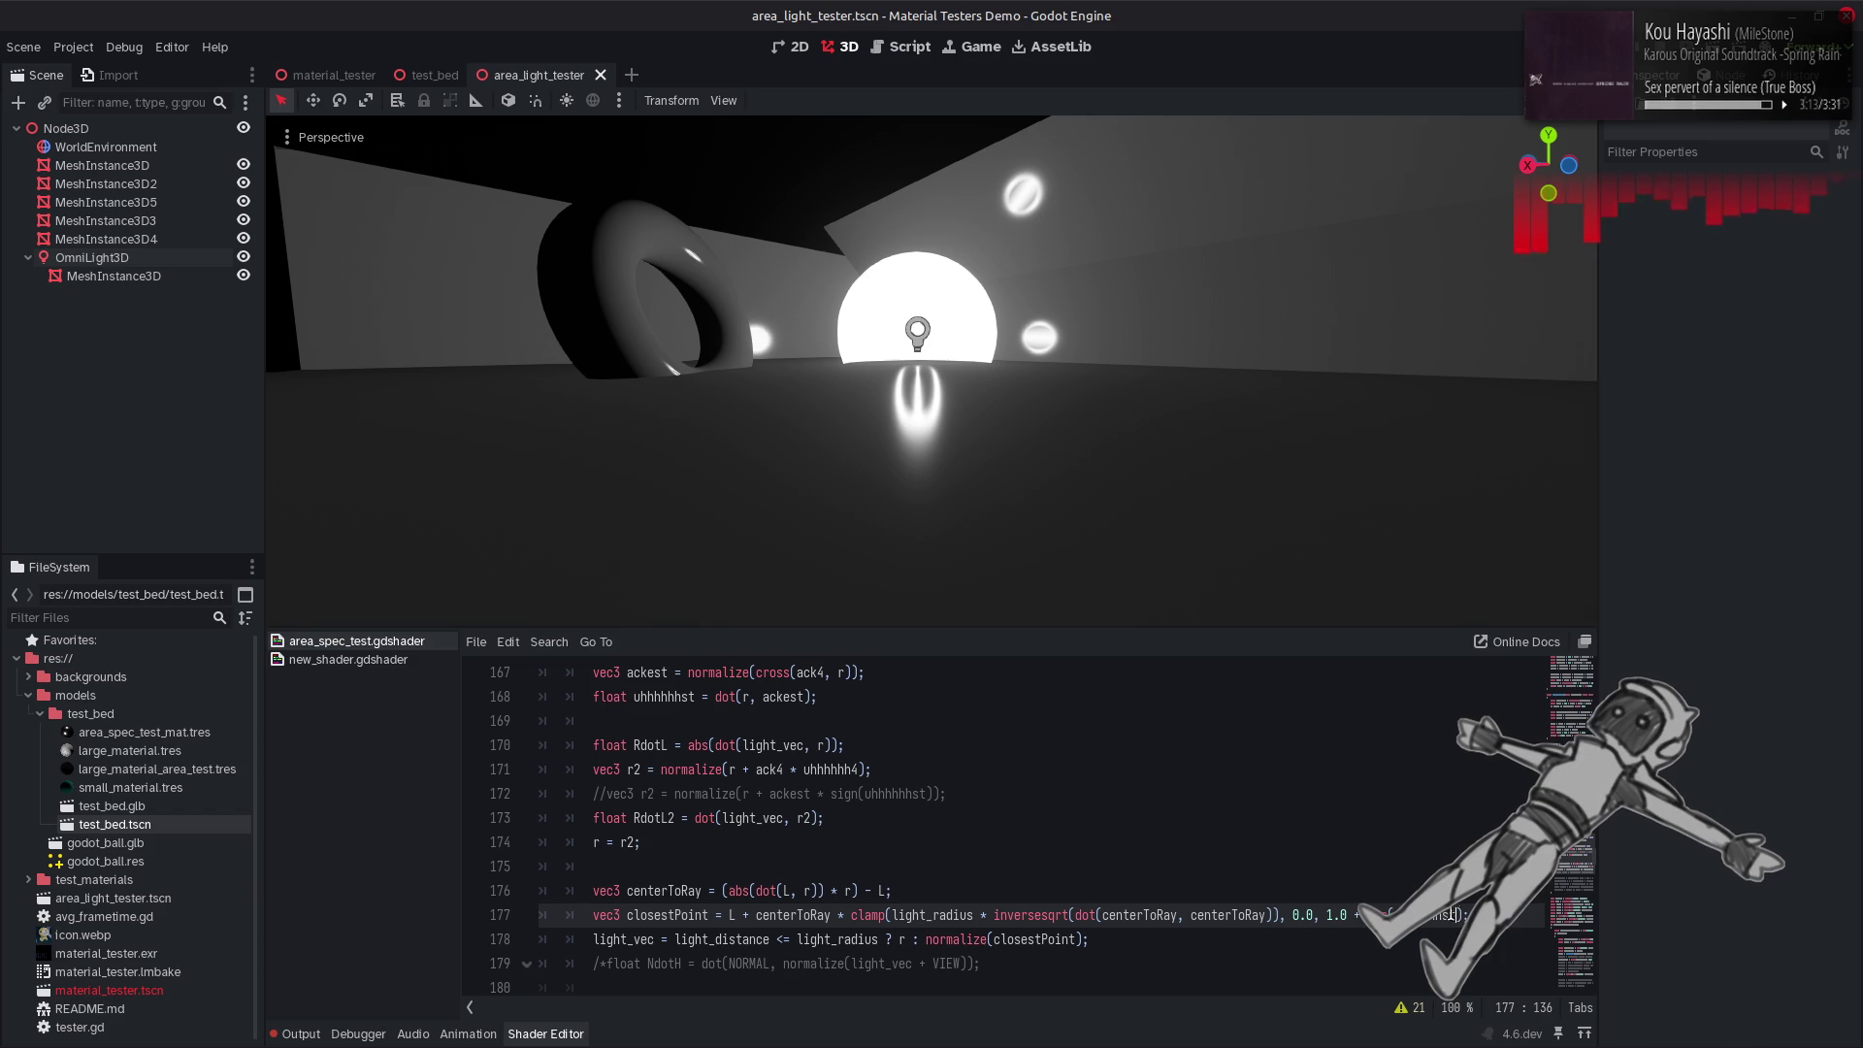
key(ctrl+s)
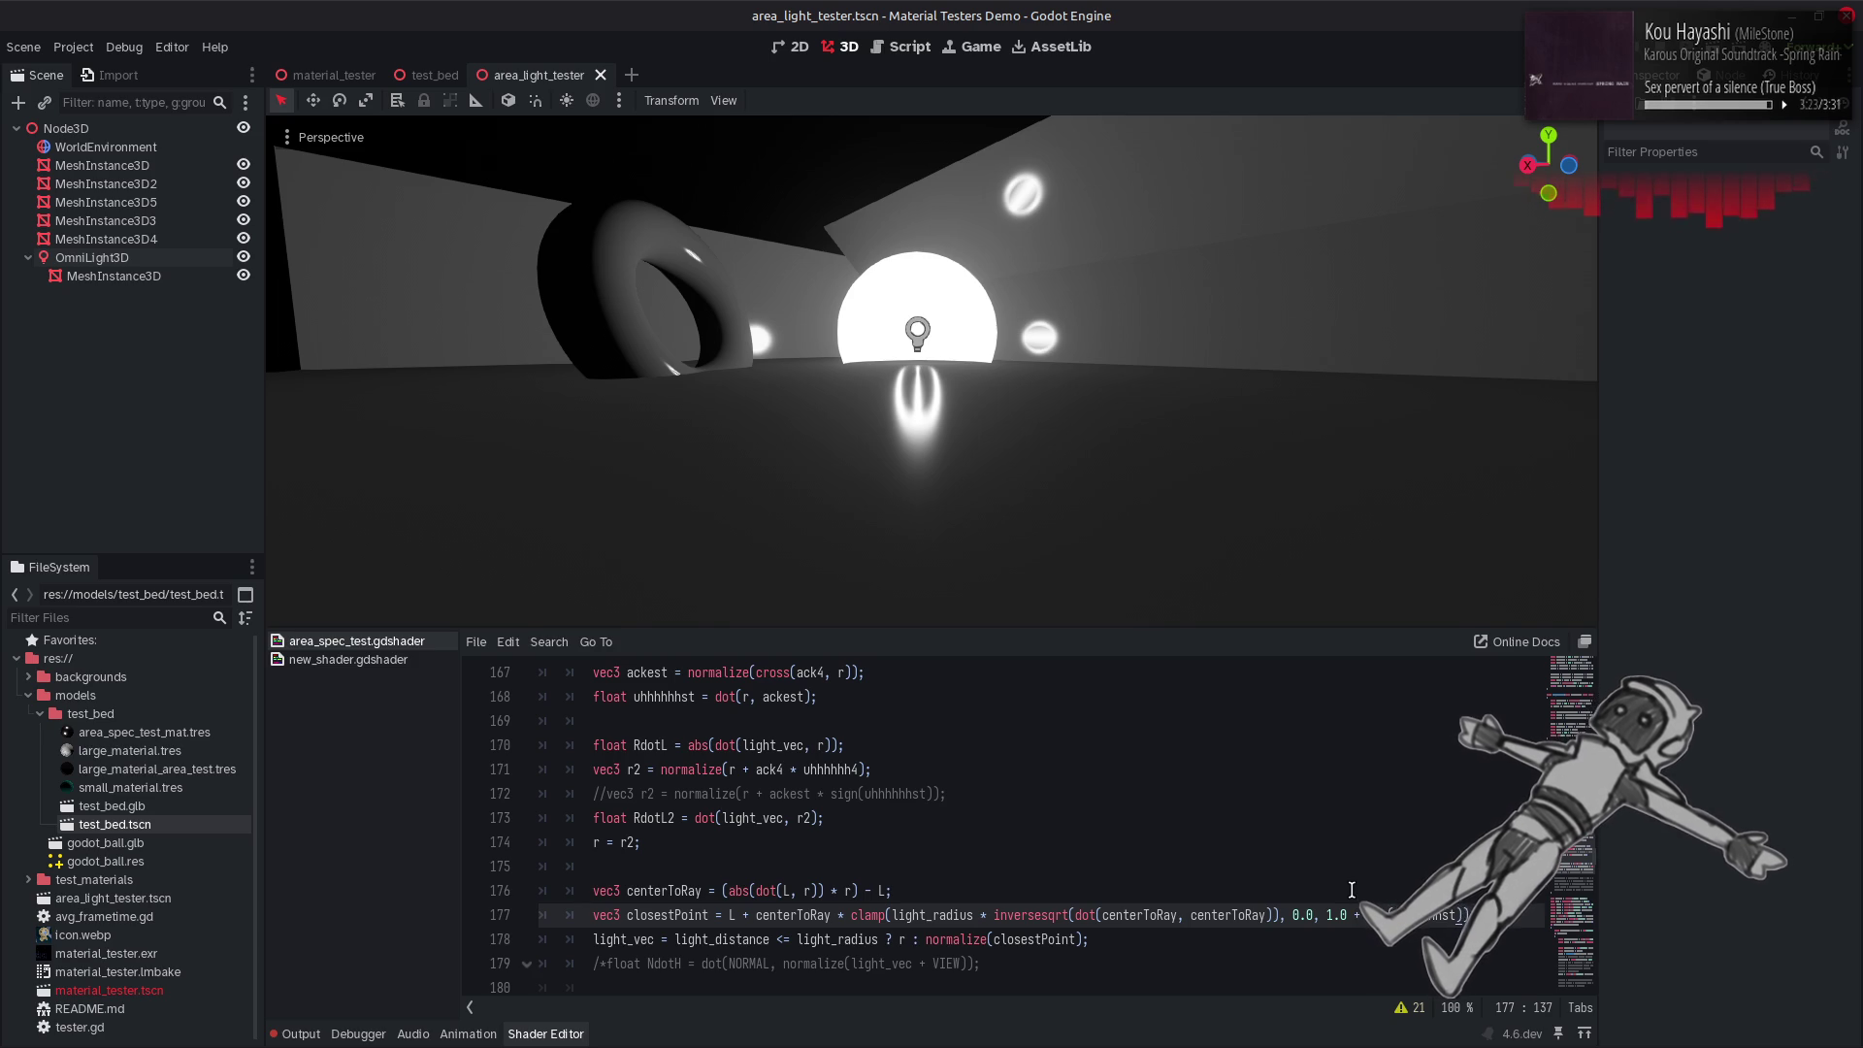
Replace the r argument in line 168's dot() with NORMAL copied from line 164.
scroll(1352, 890, up, 3)
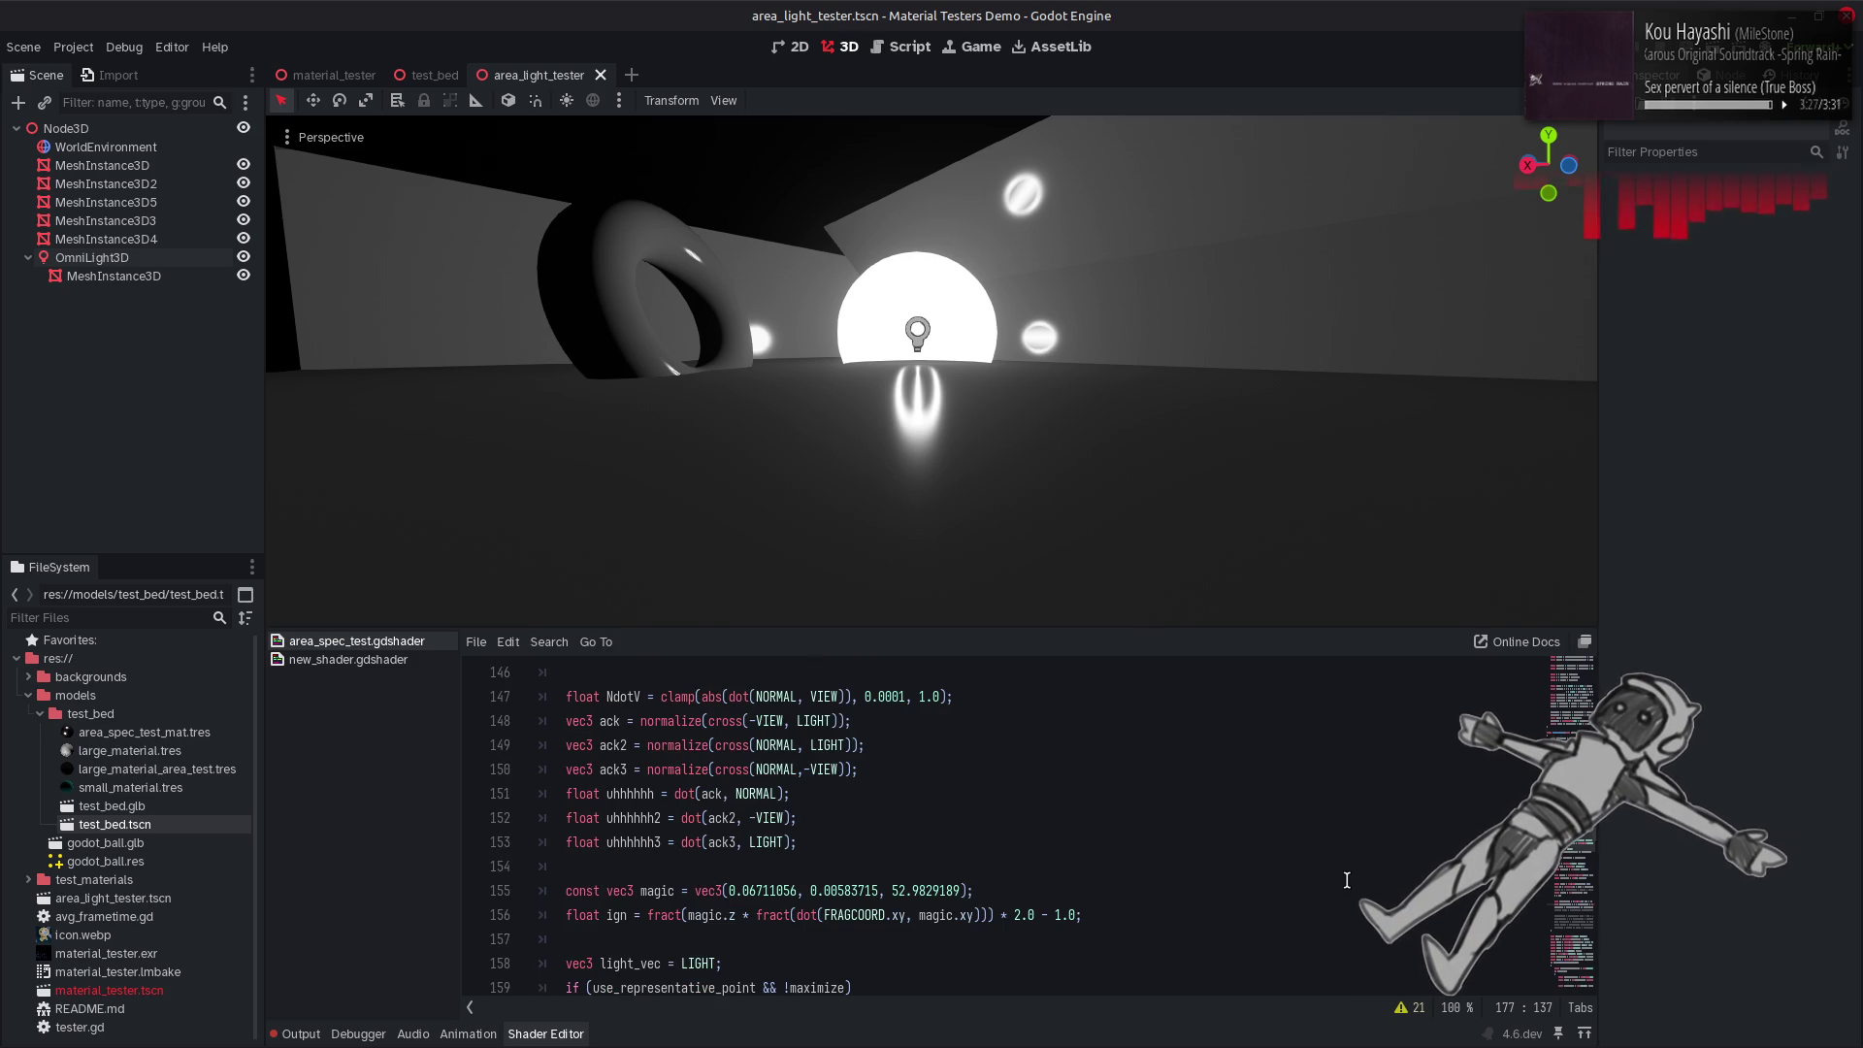
scroll(1347, 880, down, 6)
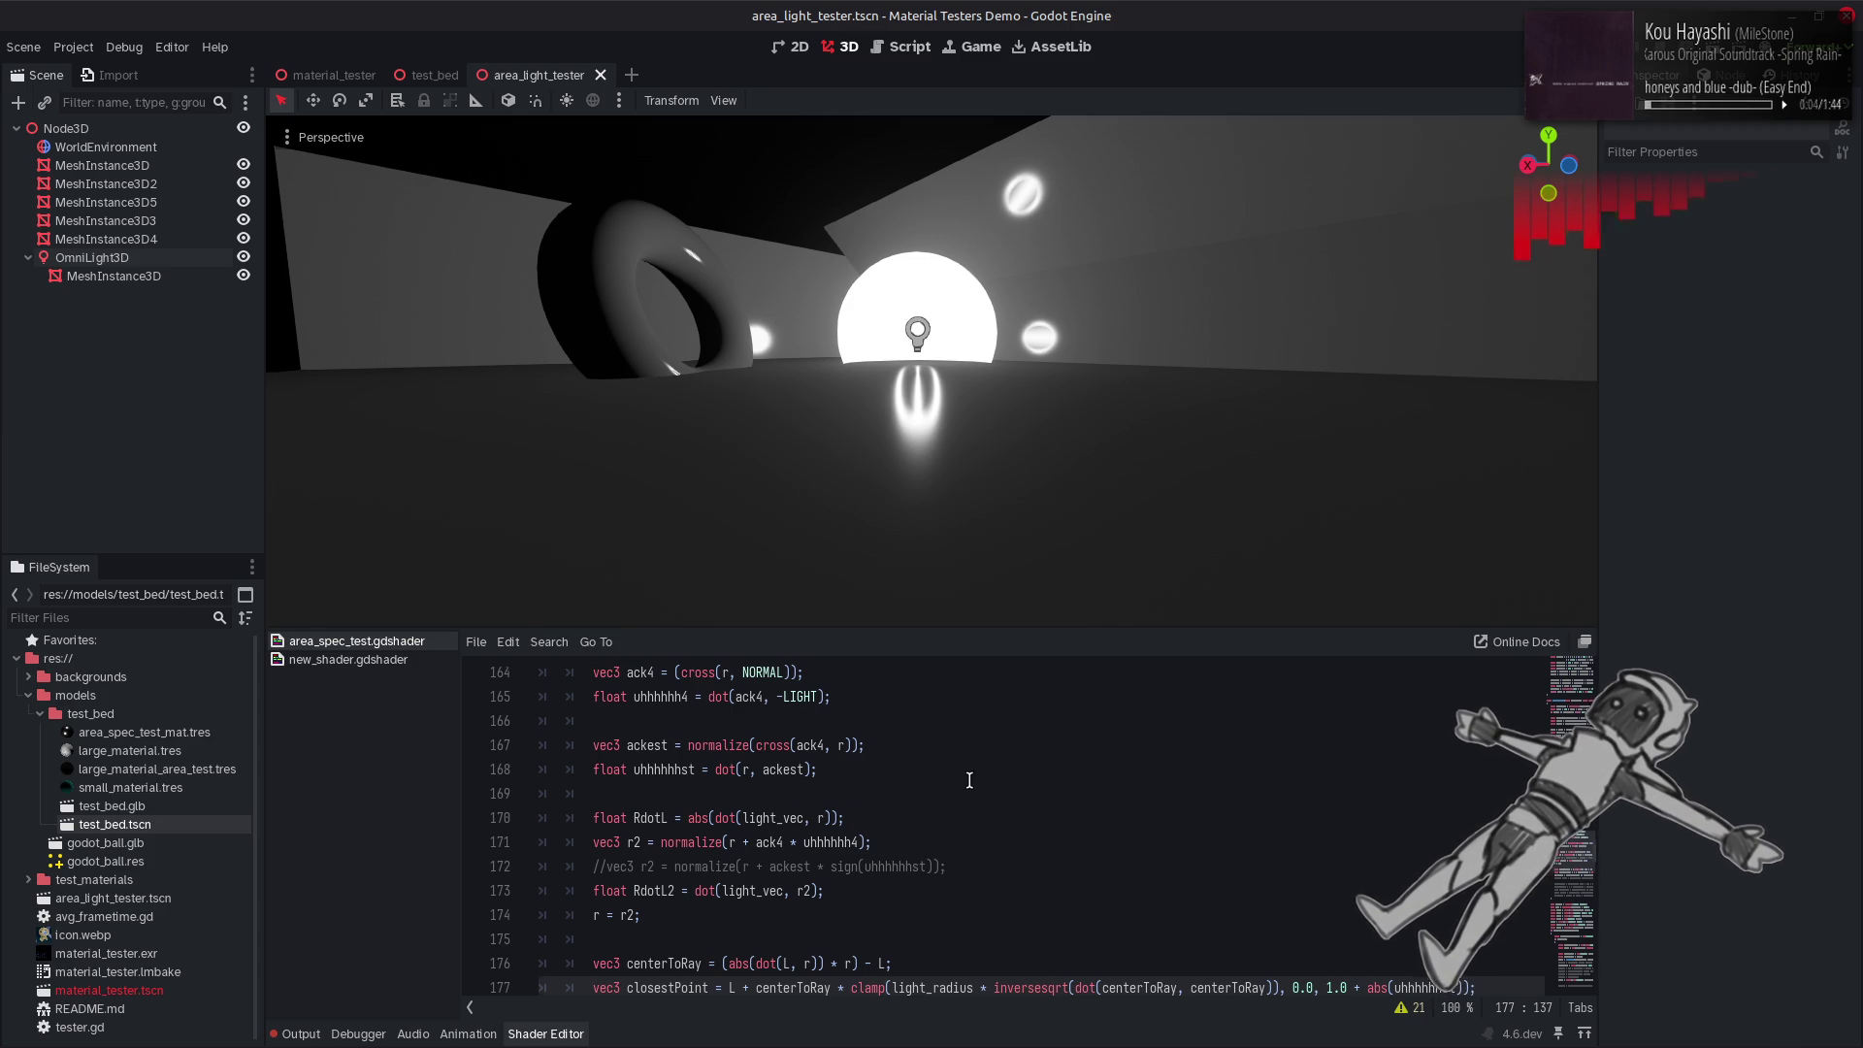
scroll(969, 781, up, 1)
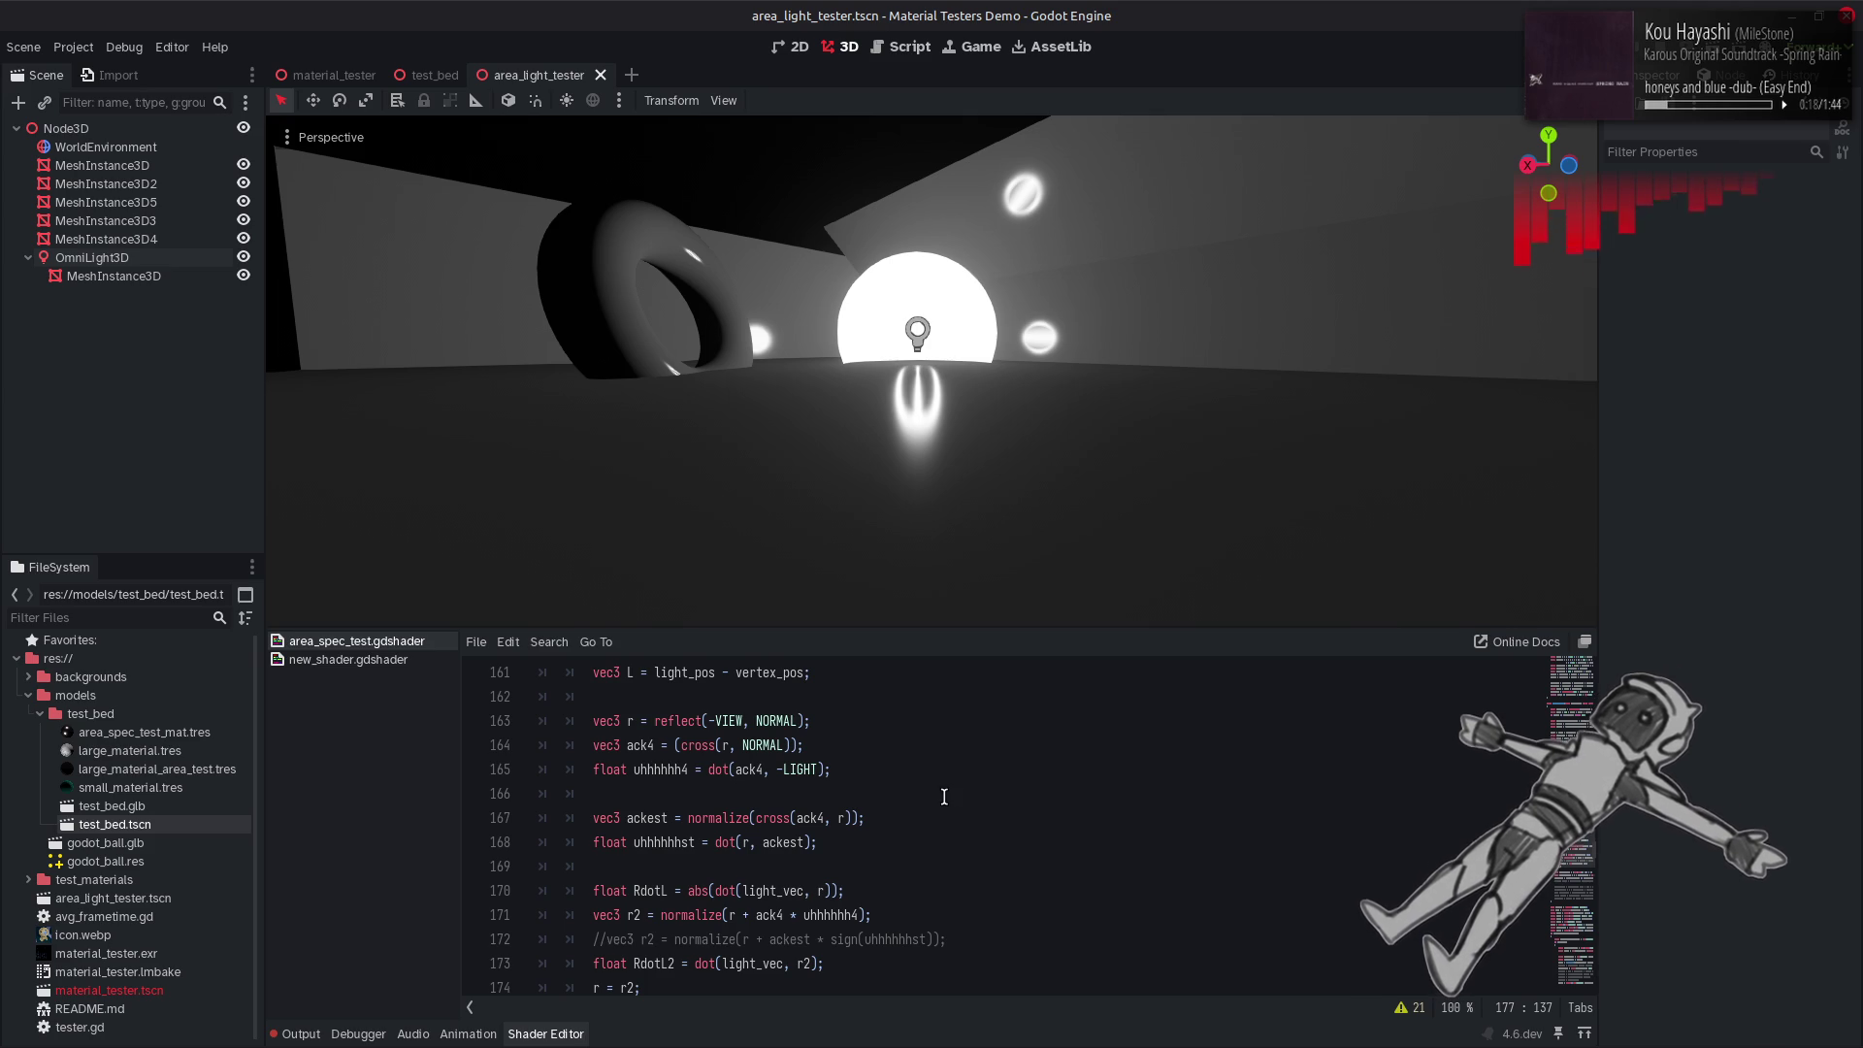
double_click(756, 744)
key(ctrl+c)
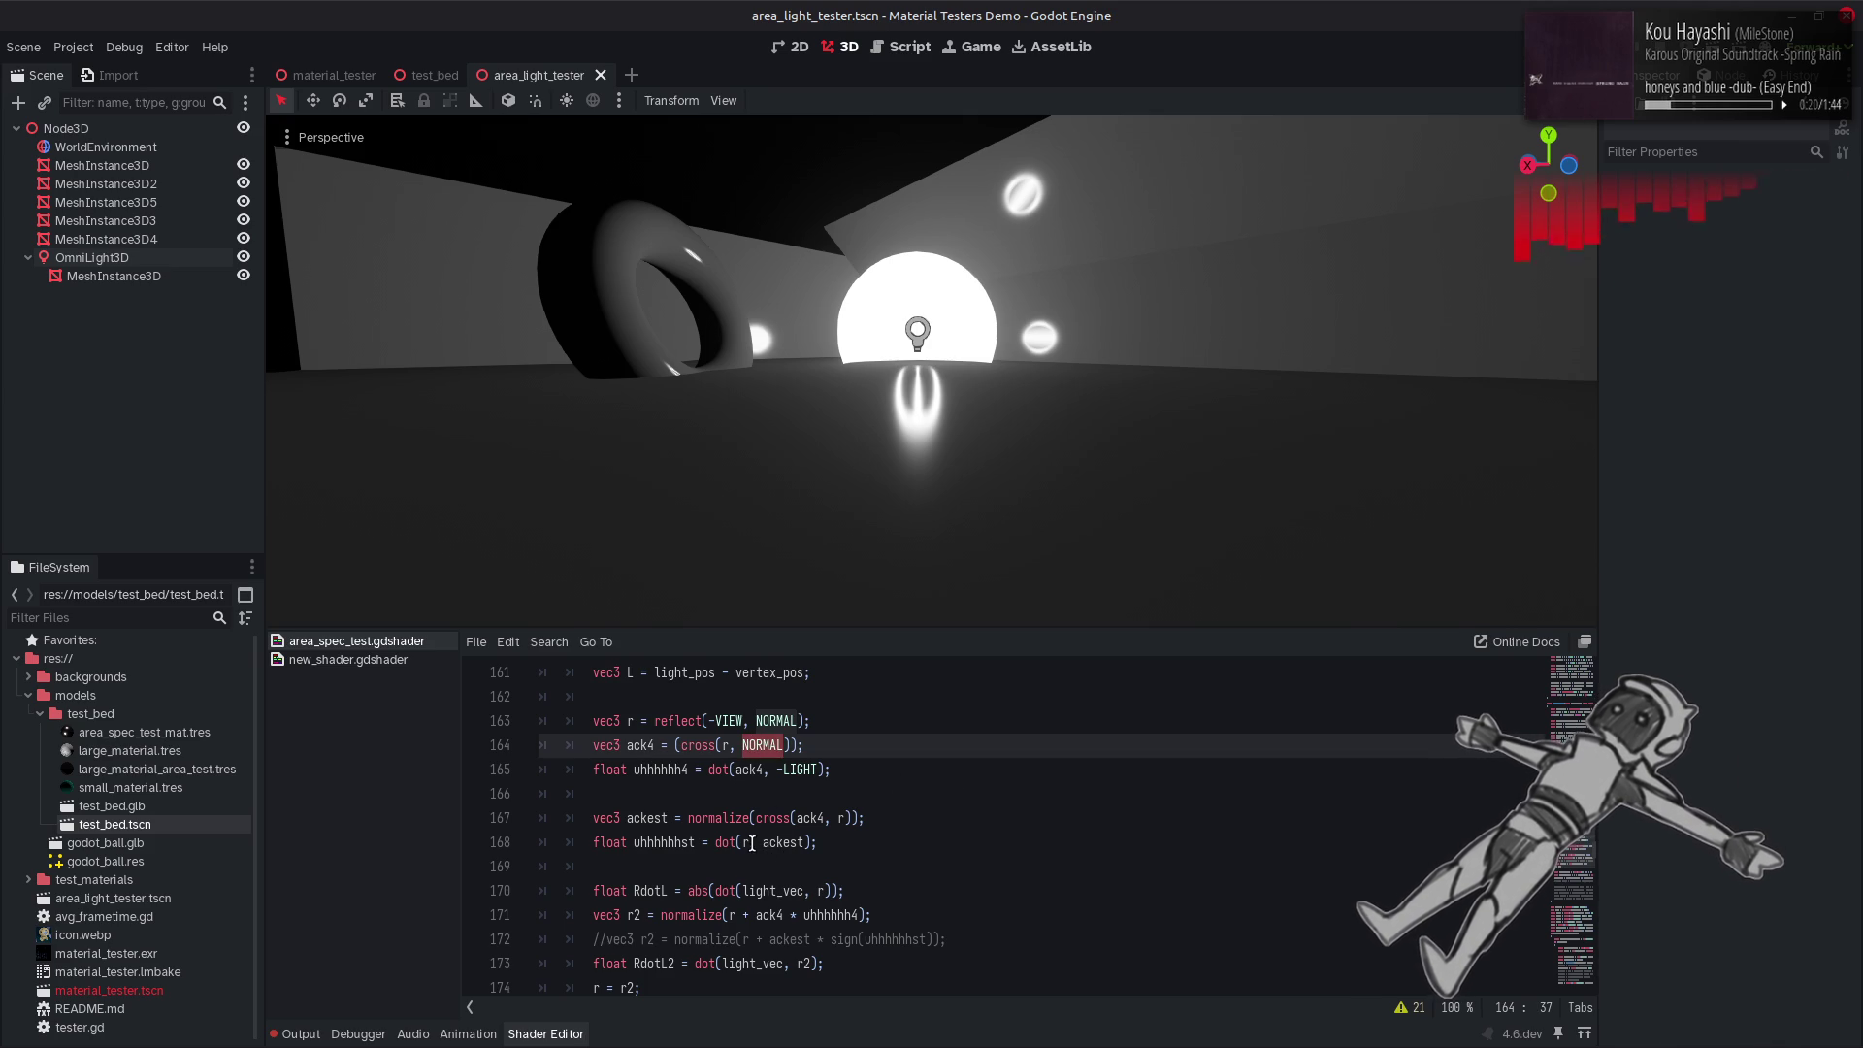
double_click(748, 842)
key(ctrl+v)
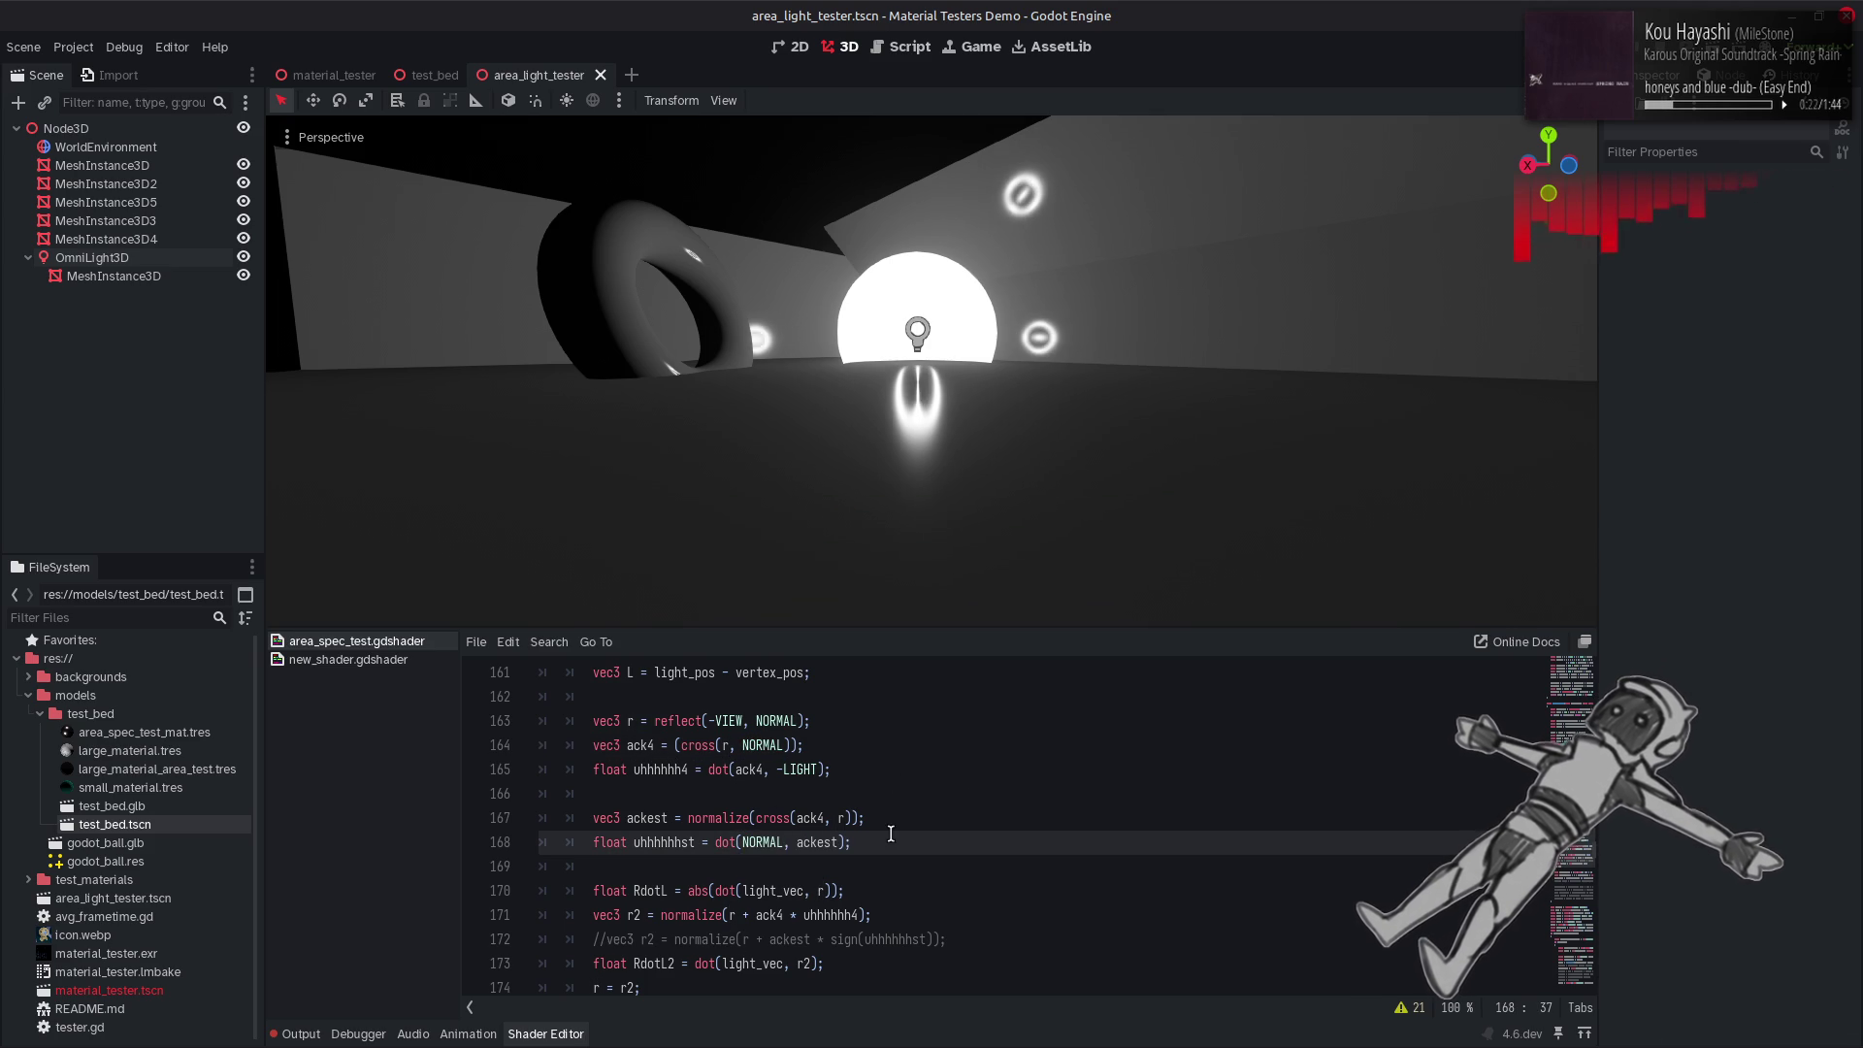
Set the clamp bound to 0.5, save, then delete the 0.25 numeric term before abs(uhhhhhhst).
scroll(891, 835, down, 3)
click(1356, 843)
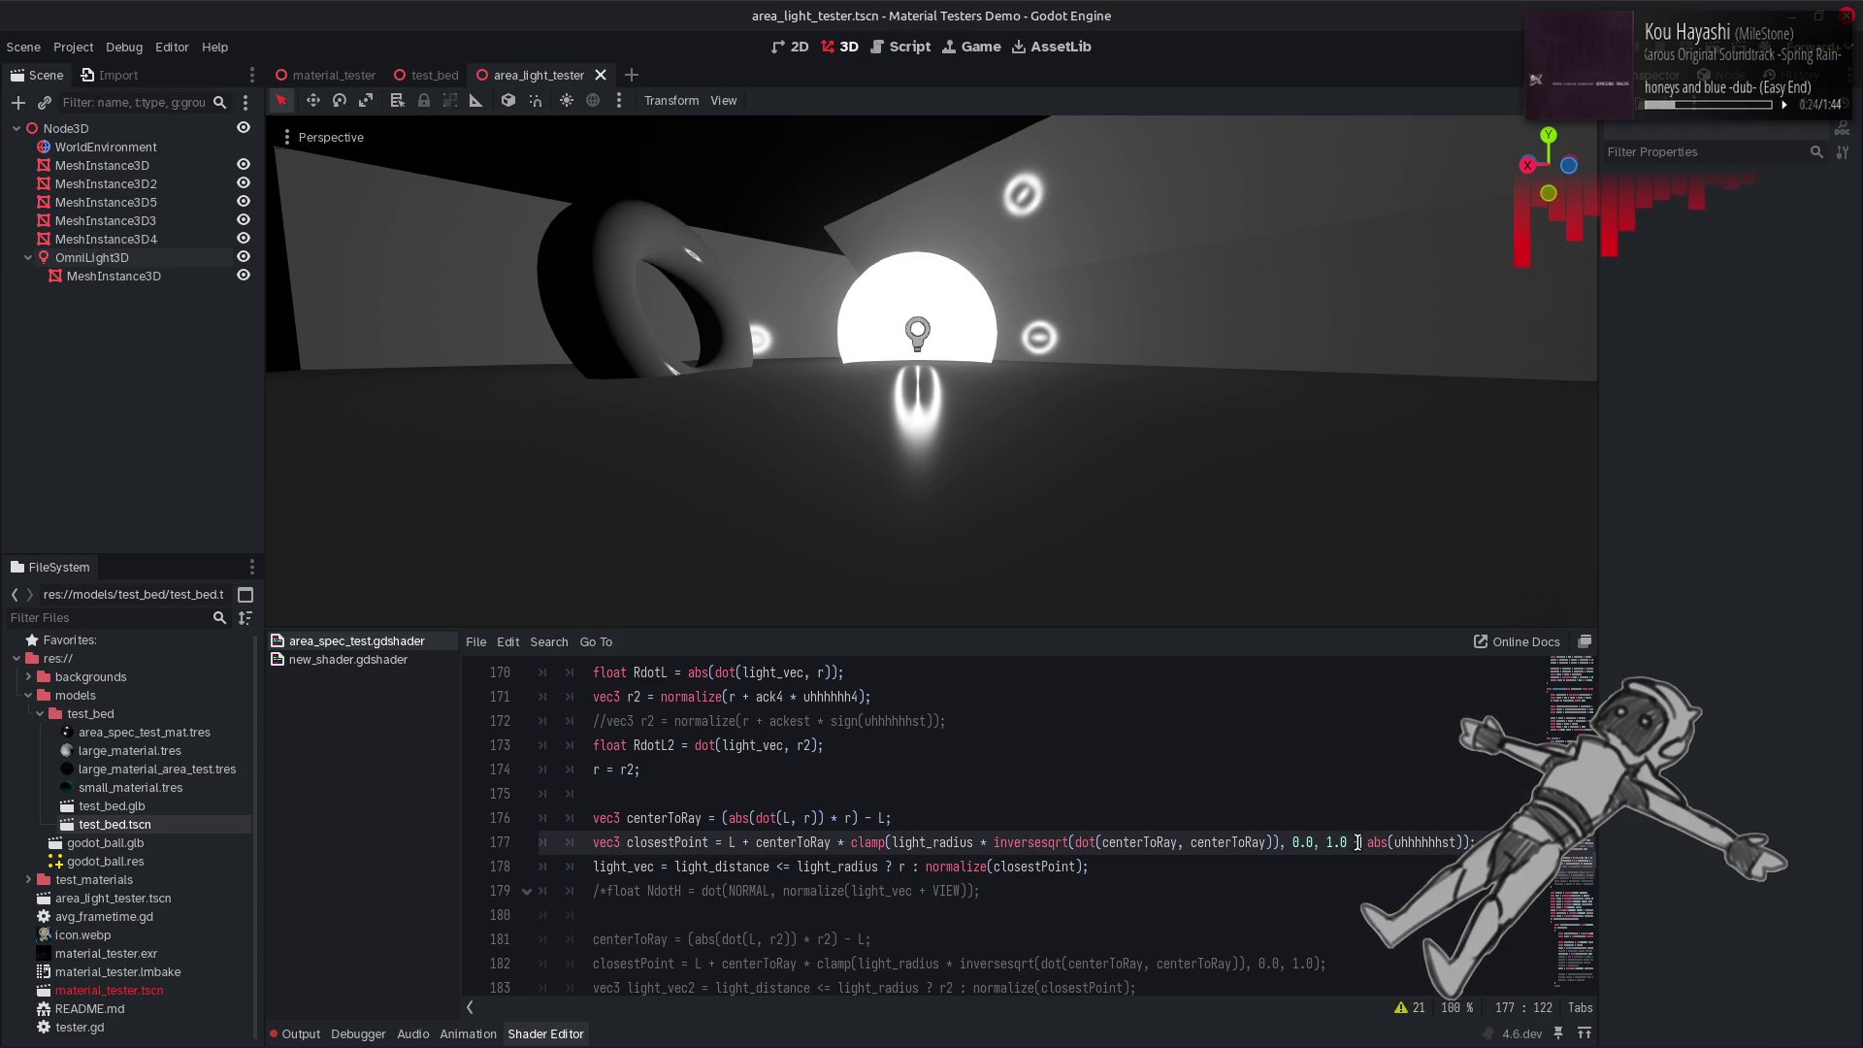
drag(1347, 843, 1330, 844)
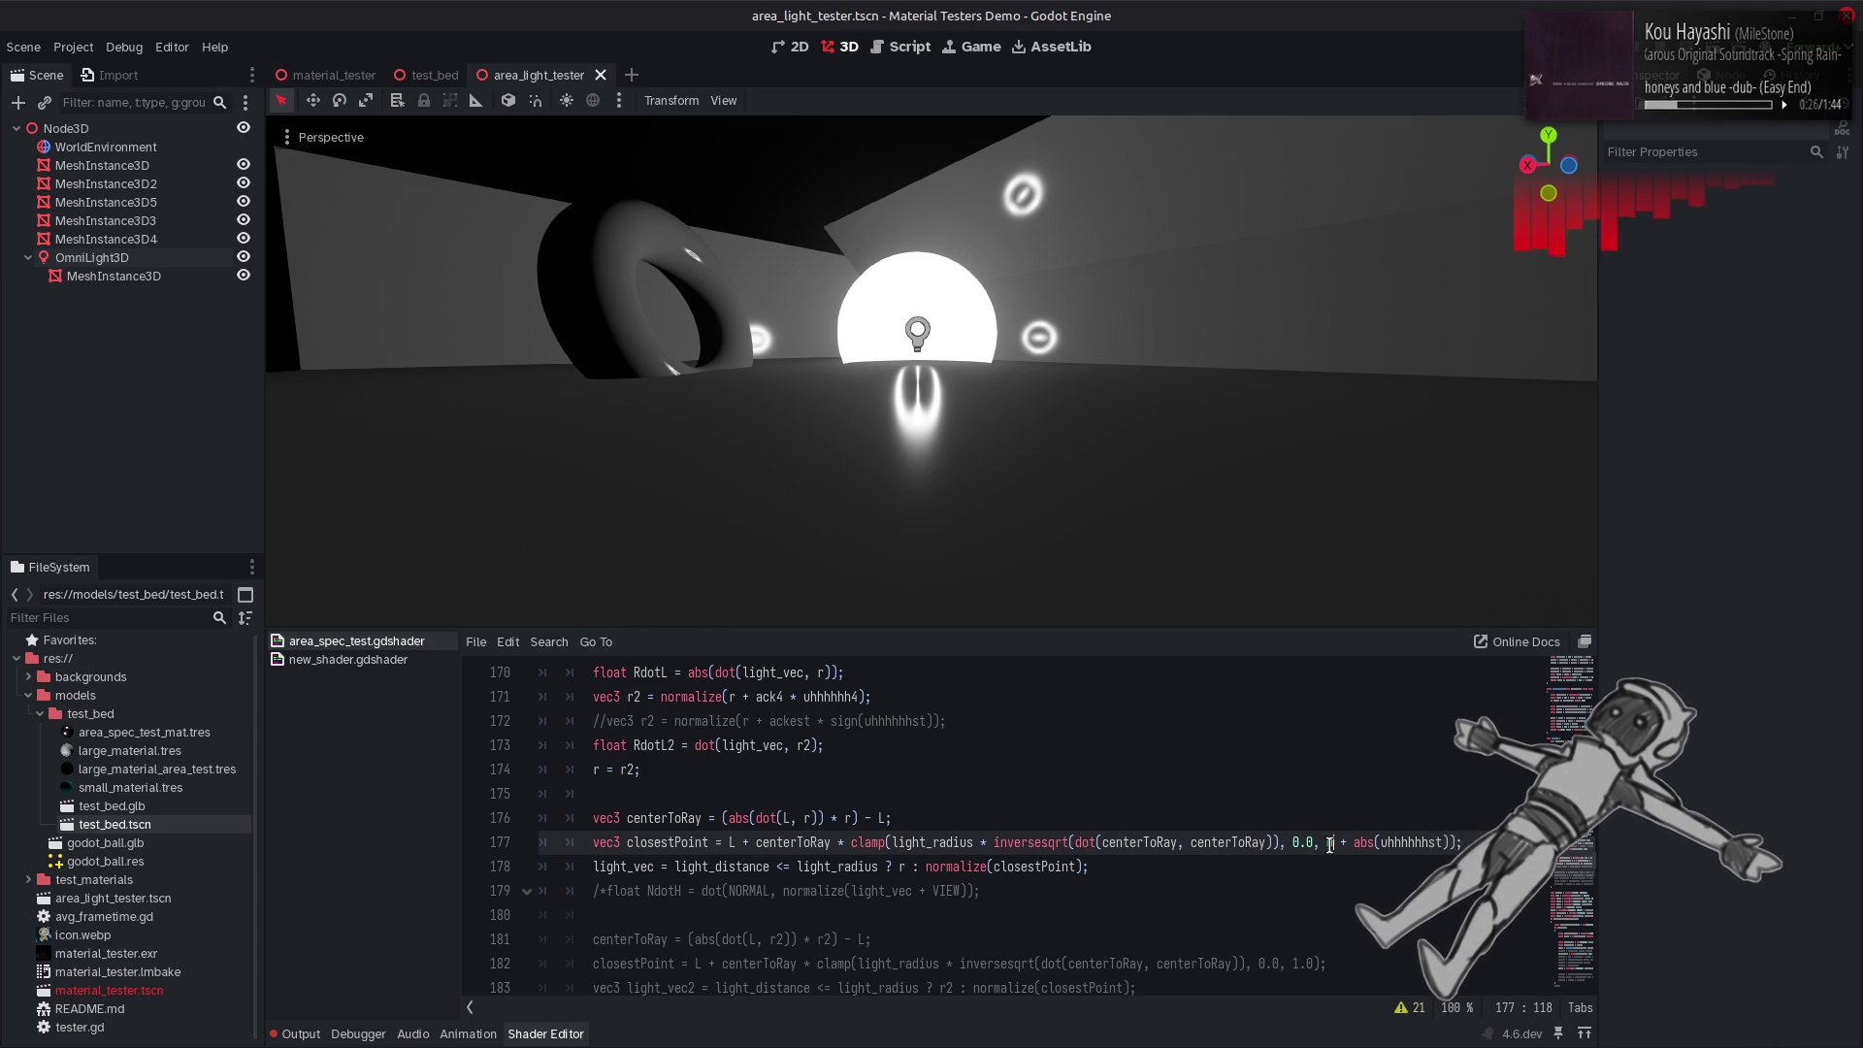
text(.5)
key(ctrl+s)
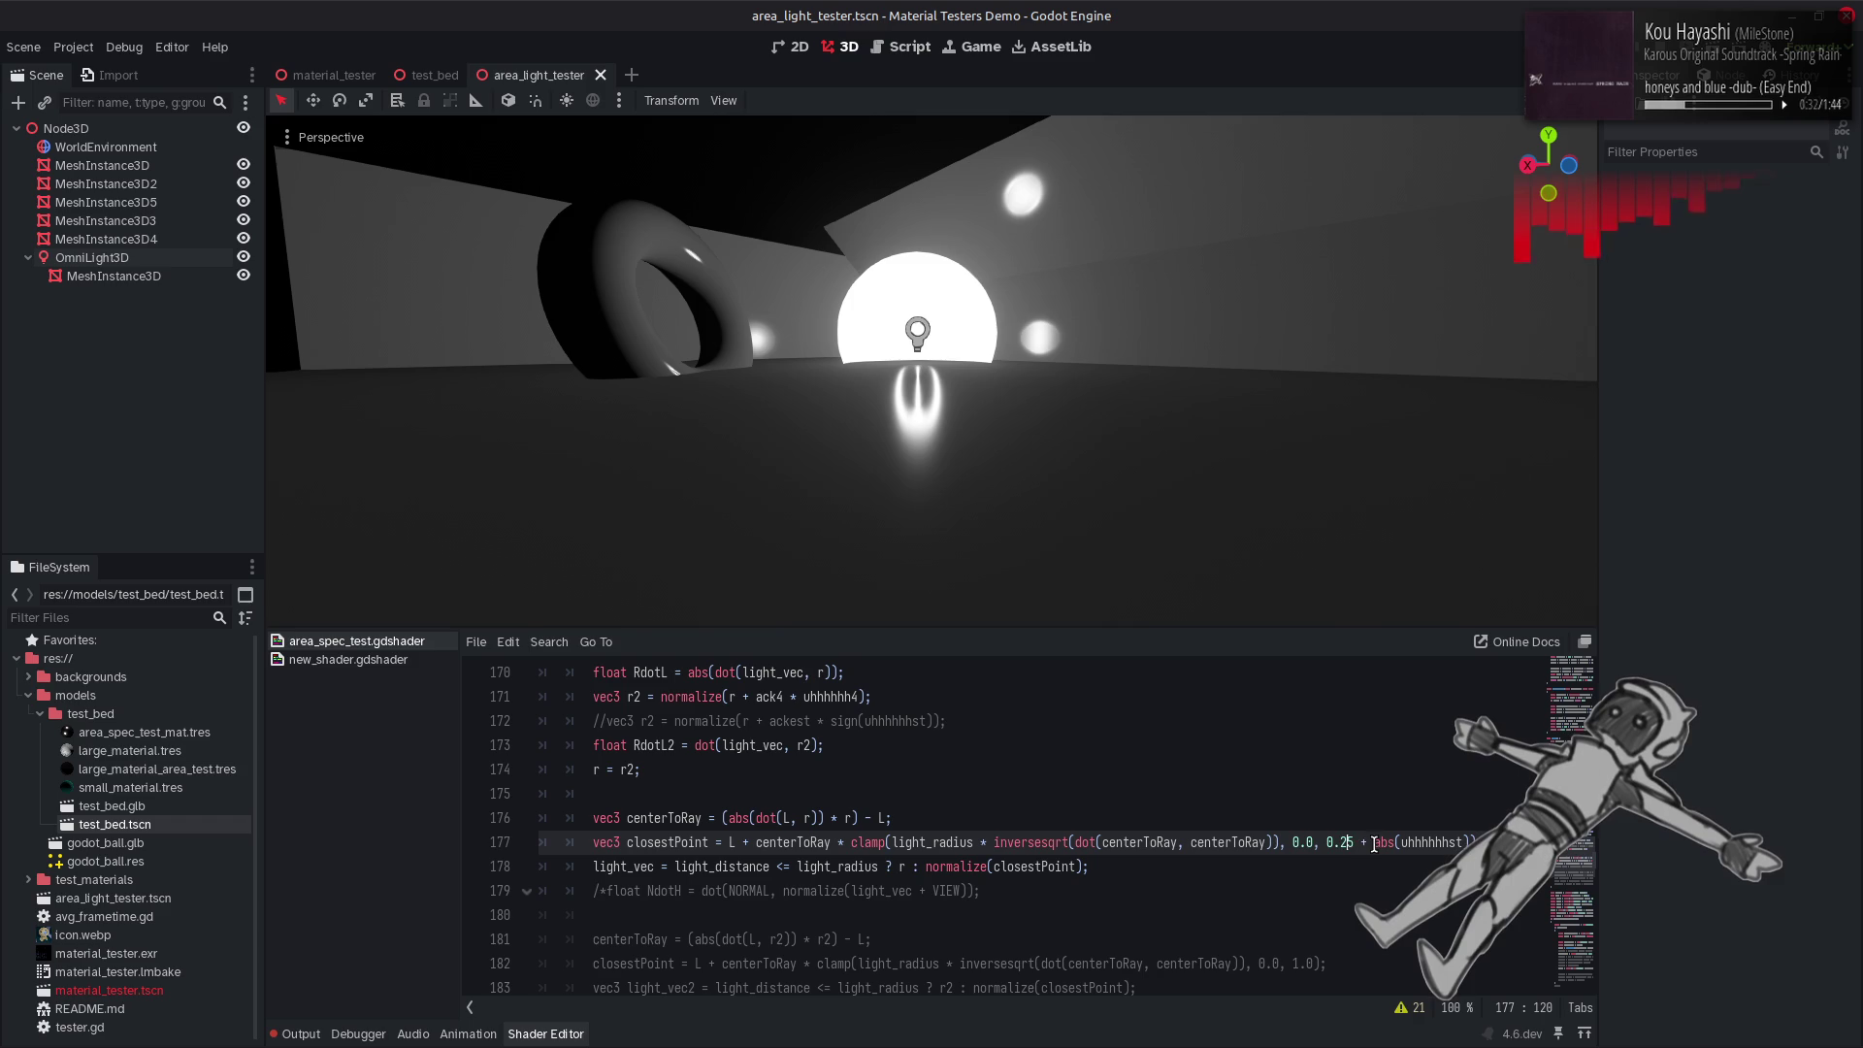
click(1329, 843)
key(BackSpace)
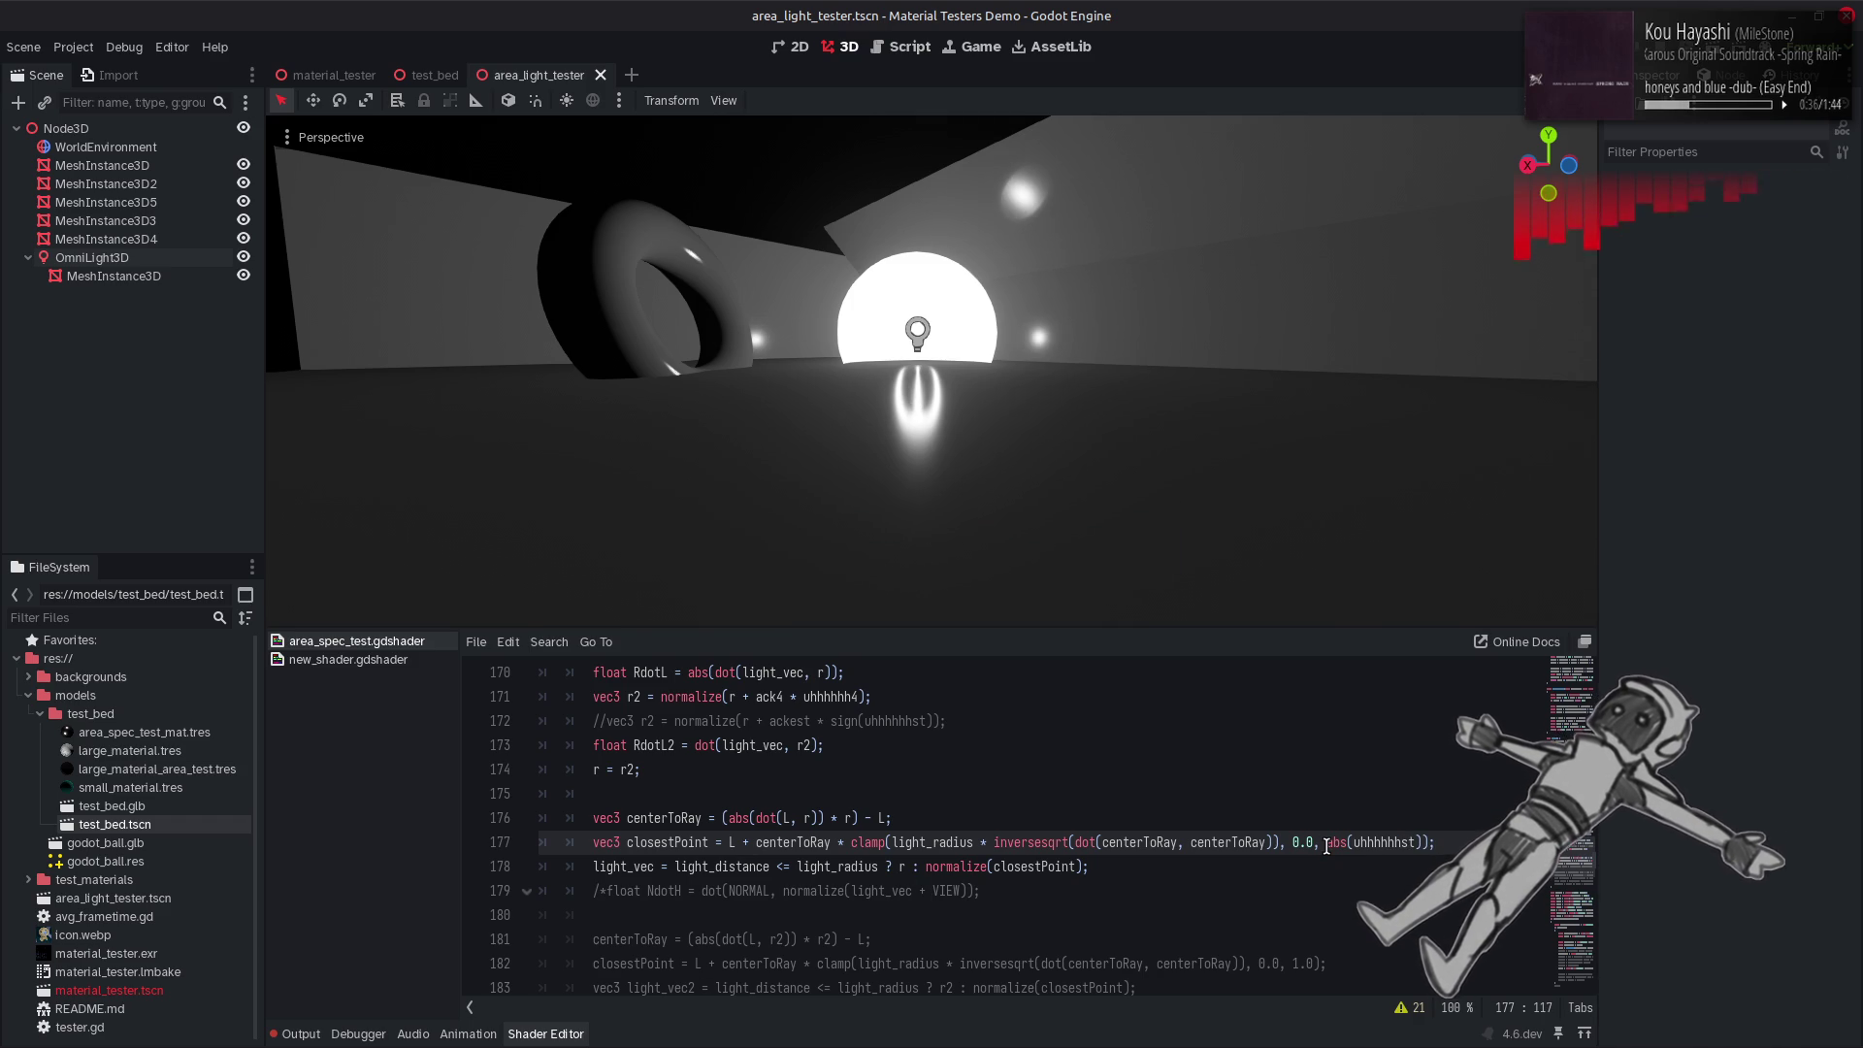
Swap NORMAL for LIGHT in line 168's dot() and save to recompile.
double_click(1393, 844)
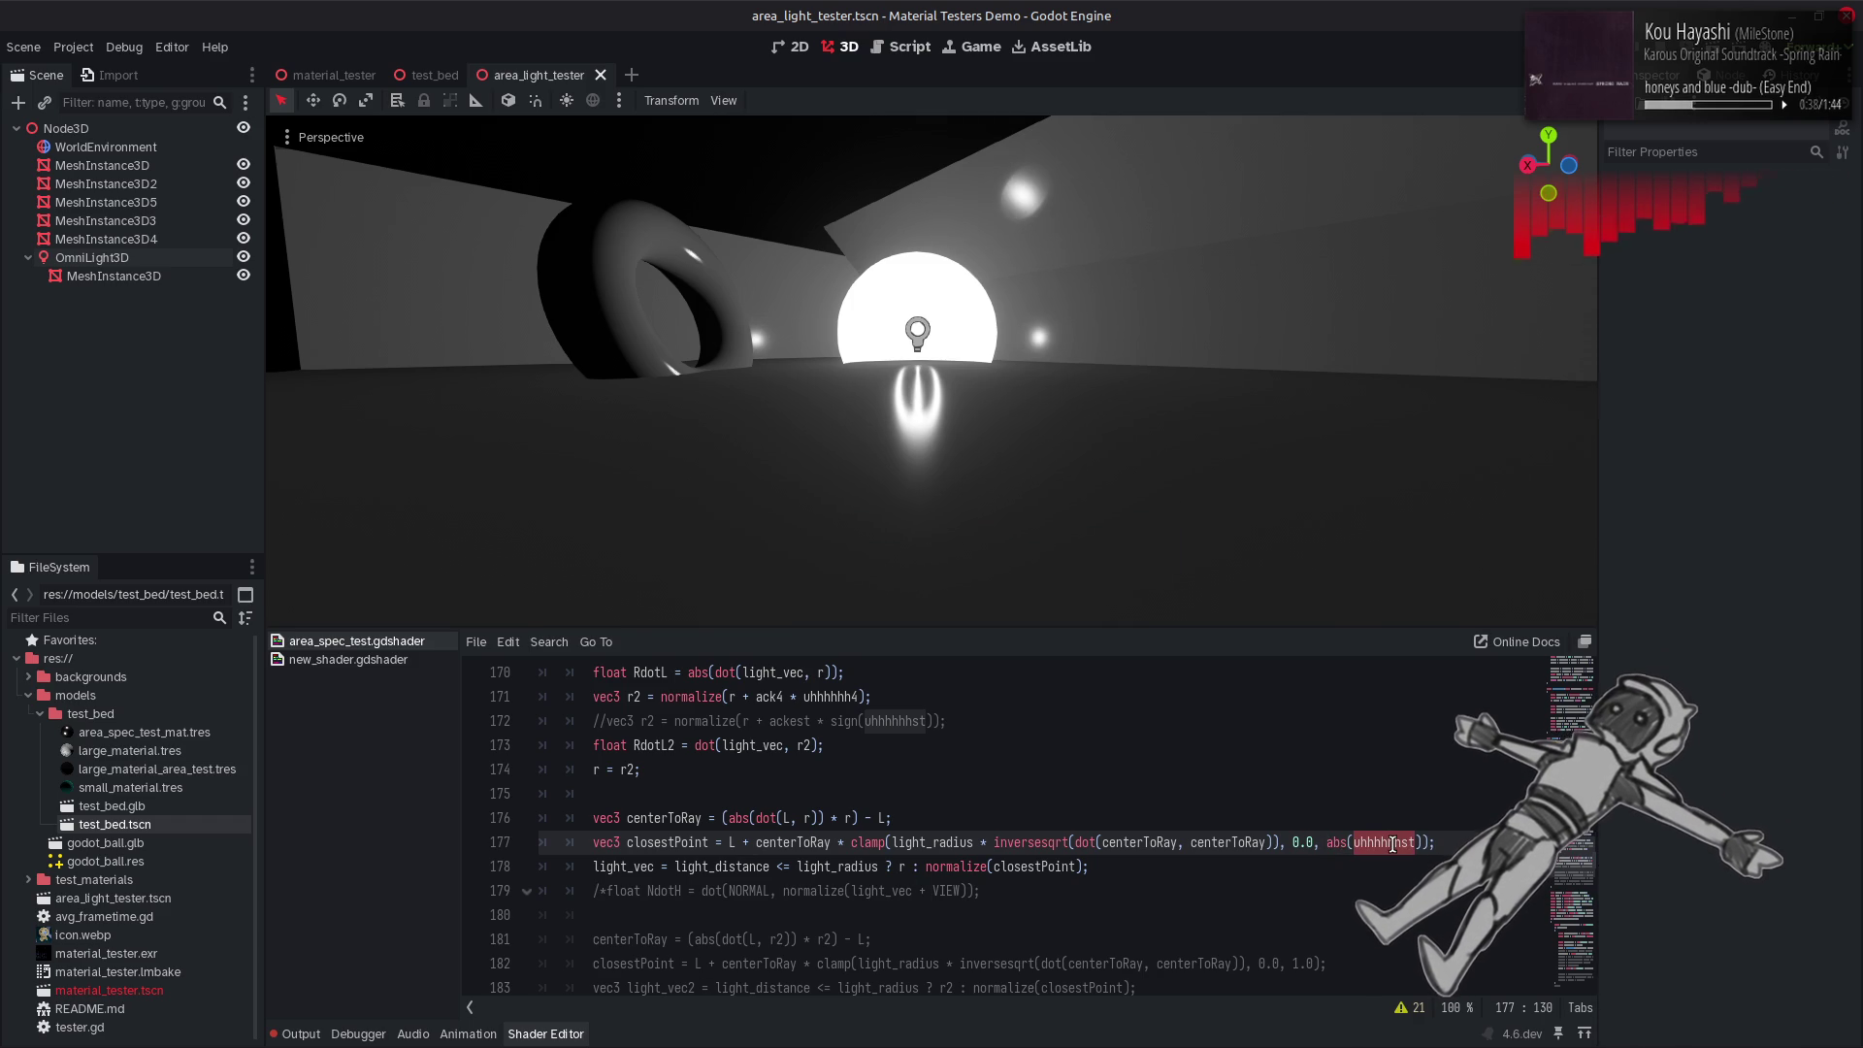
scroll(1262, 836, up, 3)
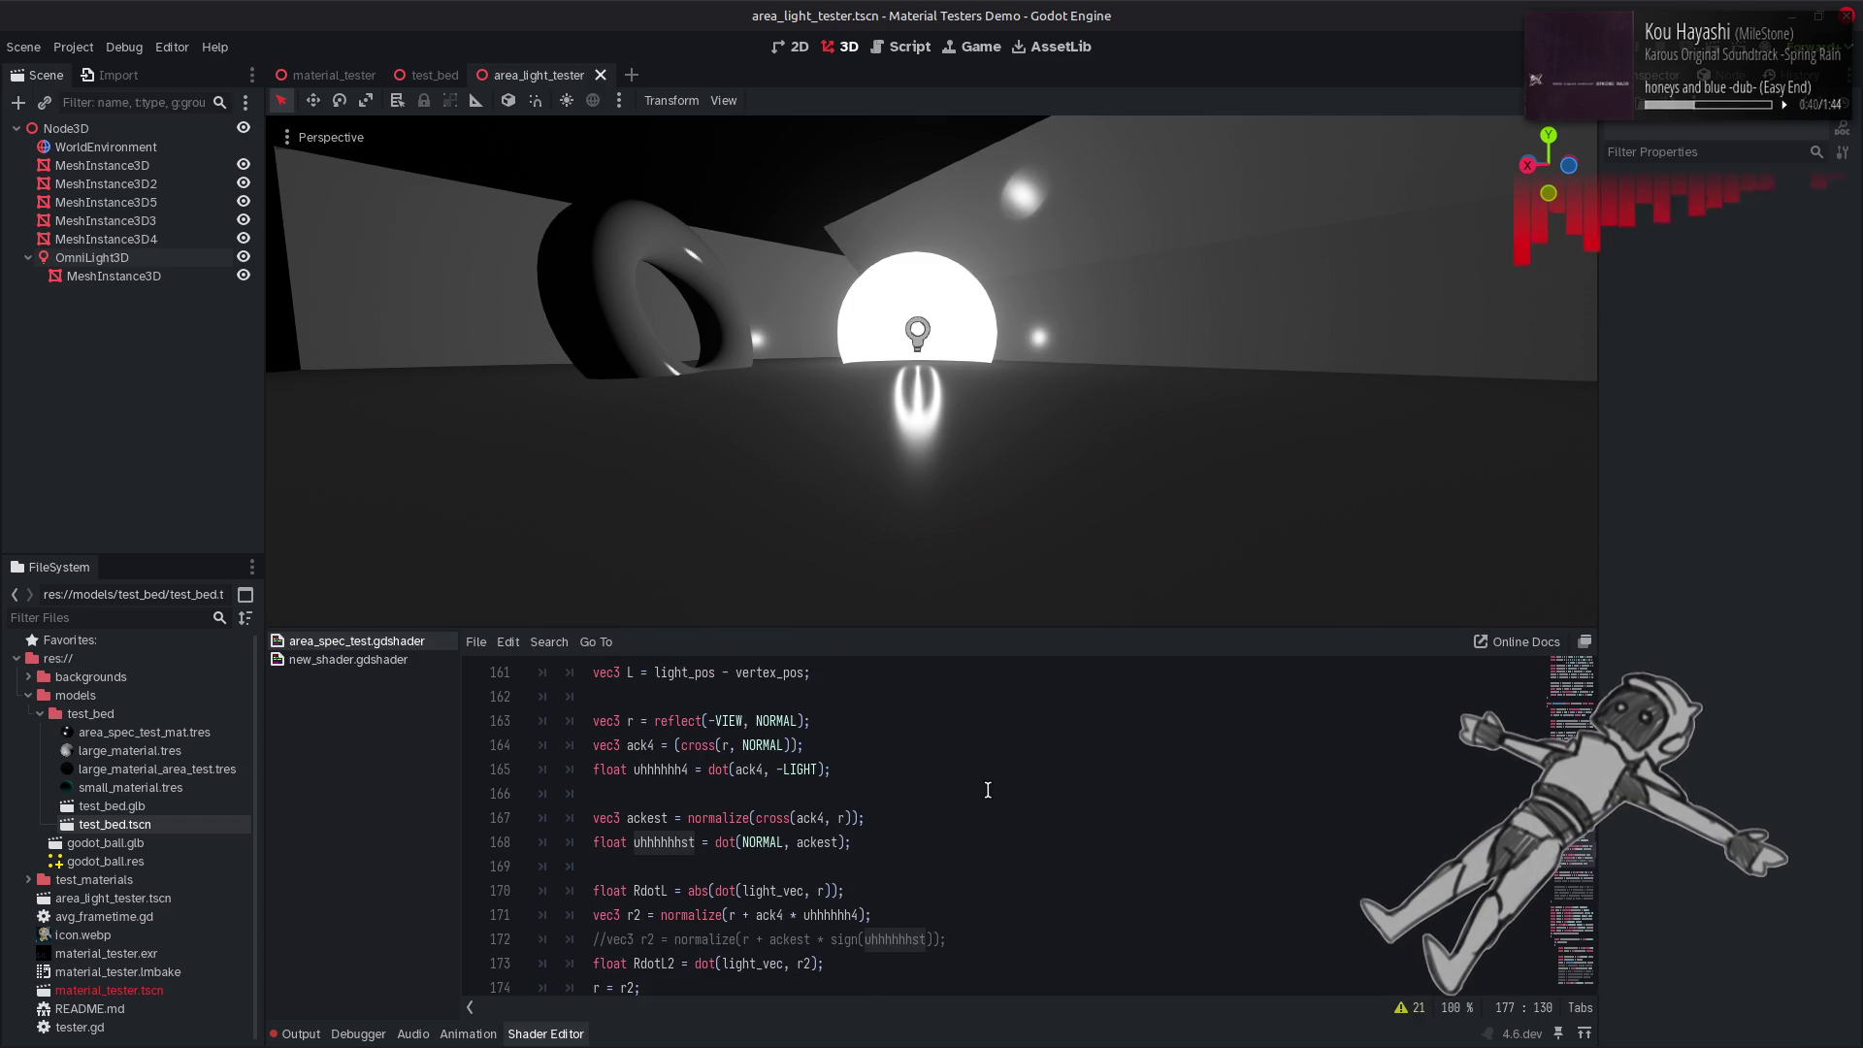
scroll(988, 790, up, 1)
scroll(988, 790, down, 1)
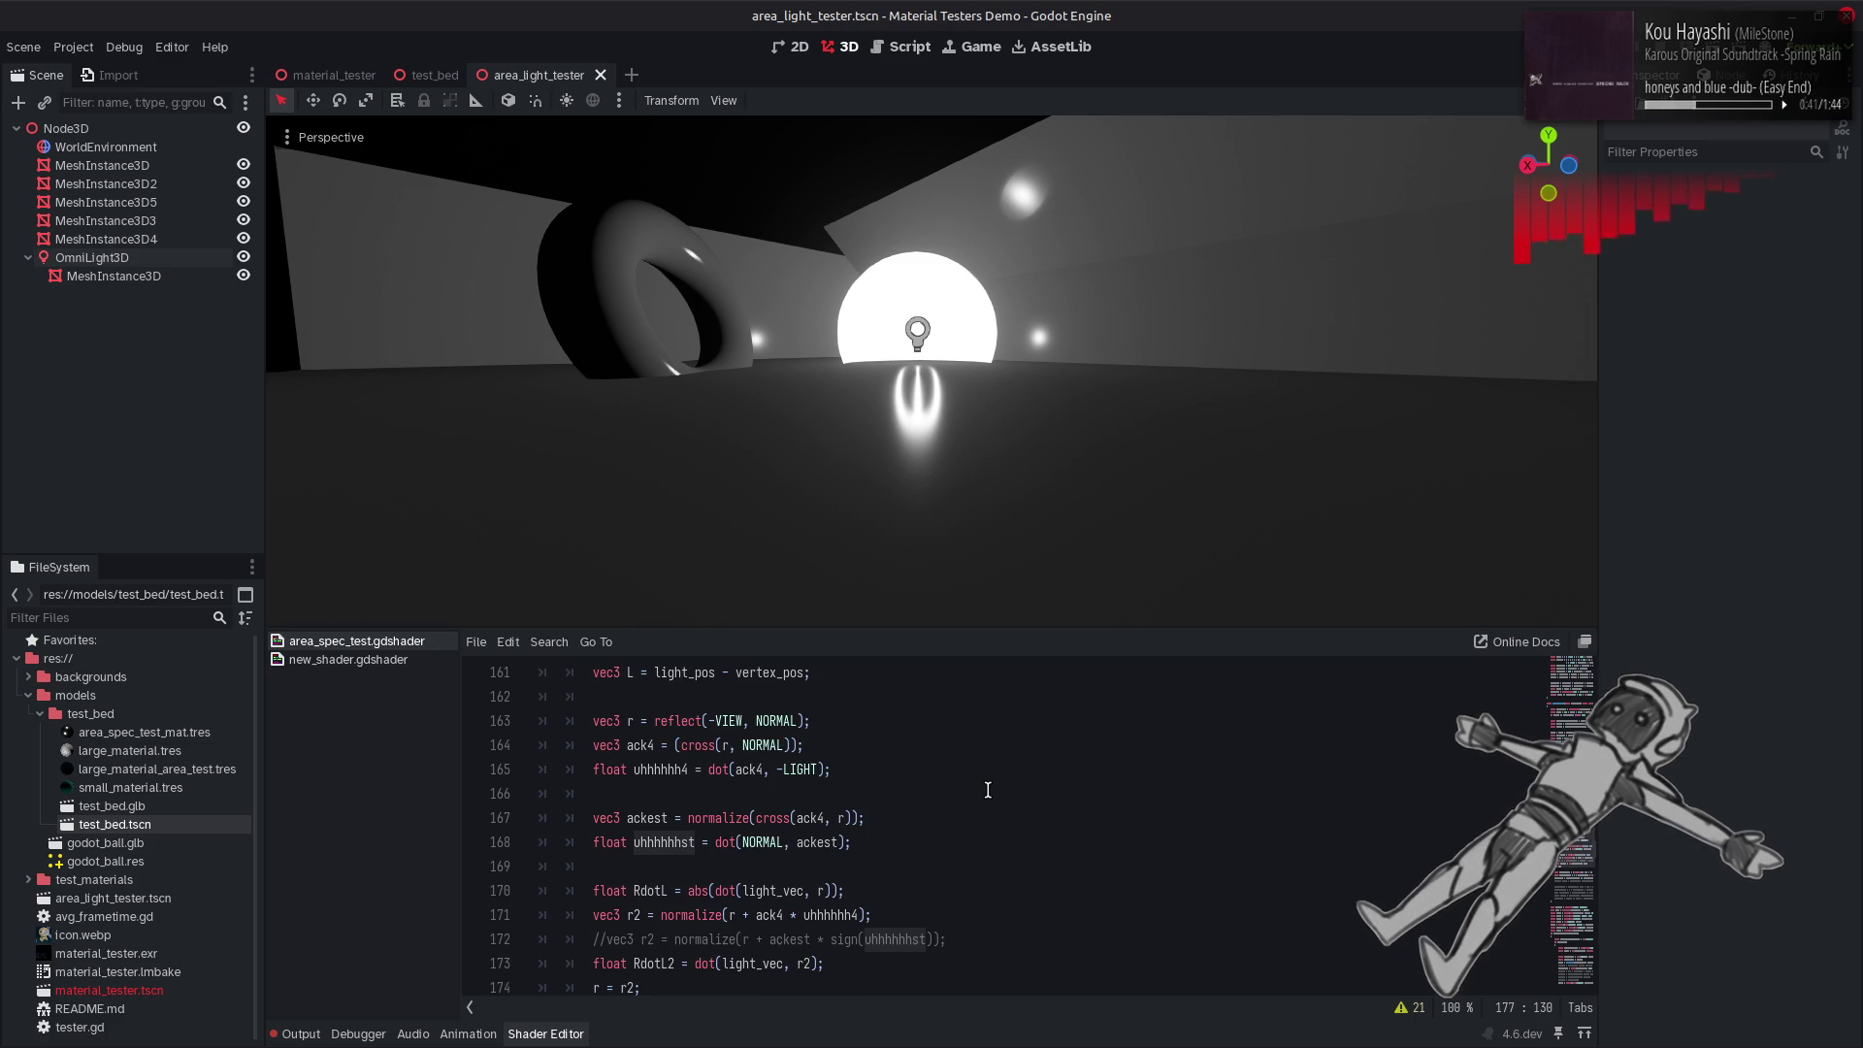
double_click(801, 770)
key(ctrl+c)
double_click(766, 842)
key(ctrl+v)
key(ctrl+s)
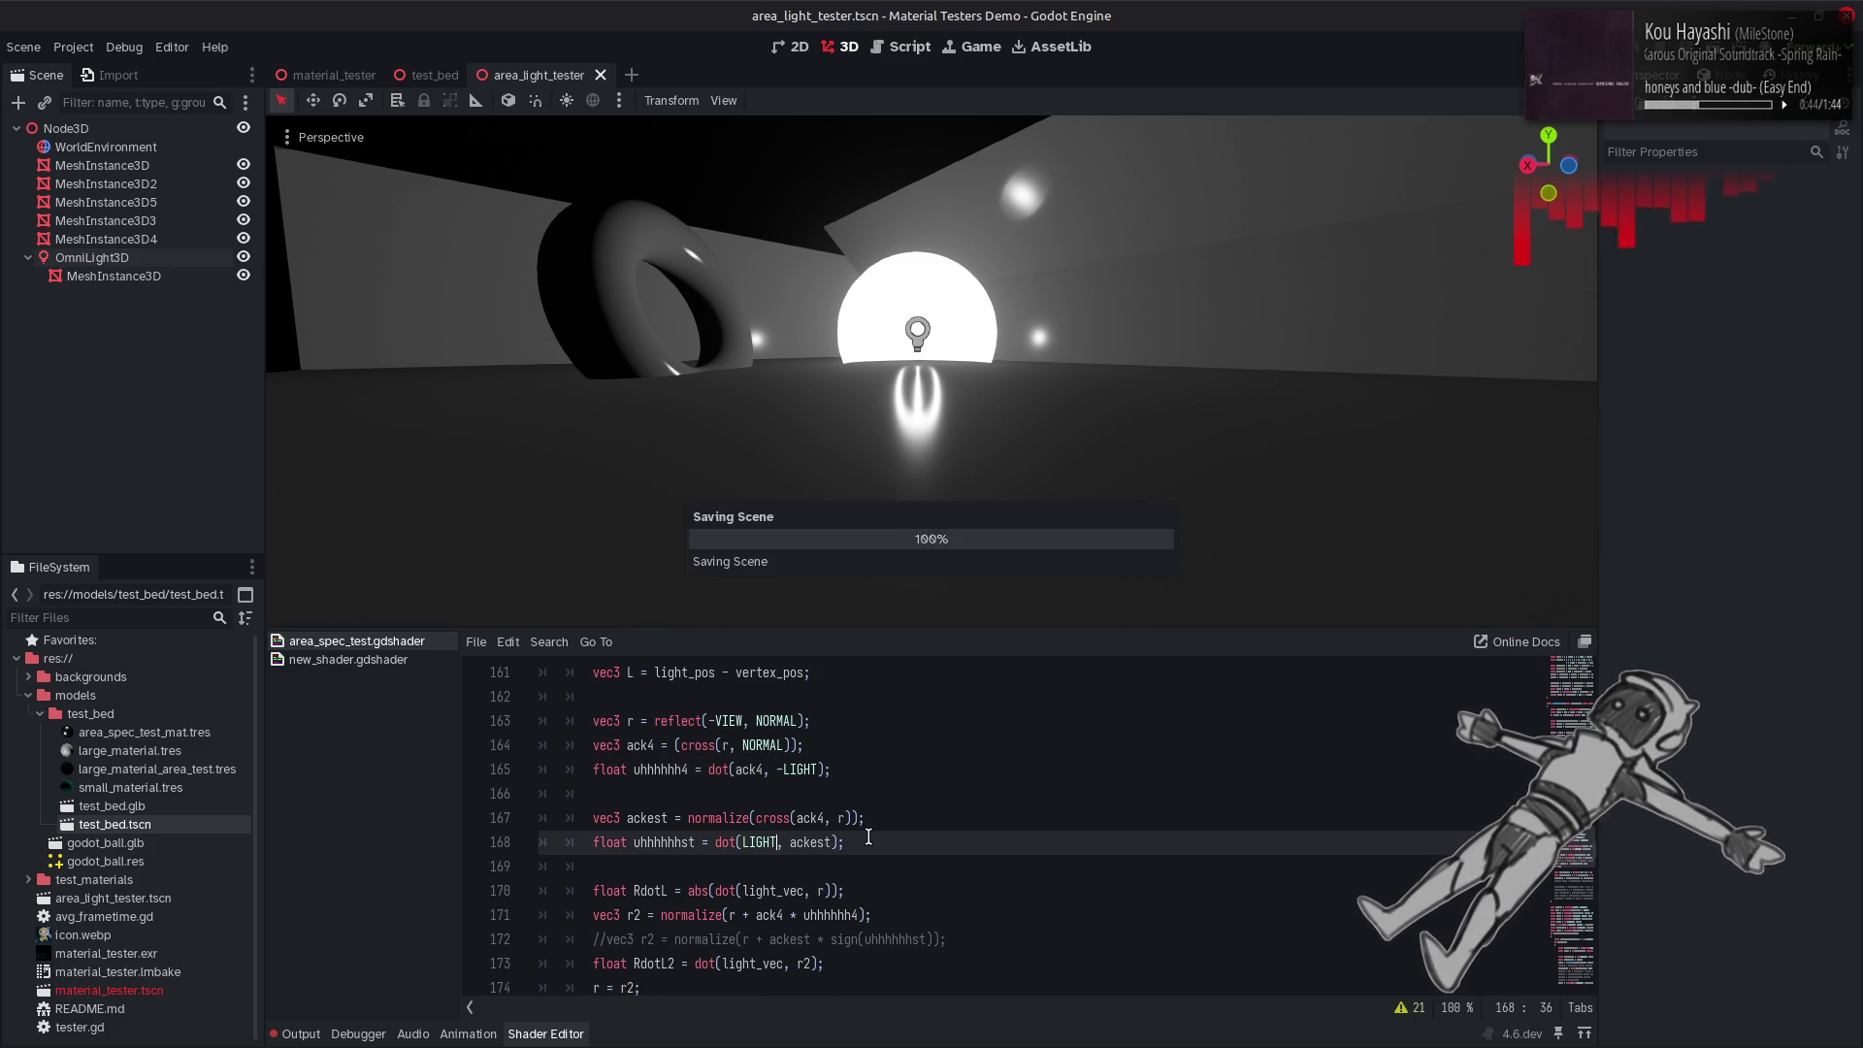
scroll(1242, 833, down, 2)
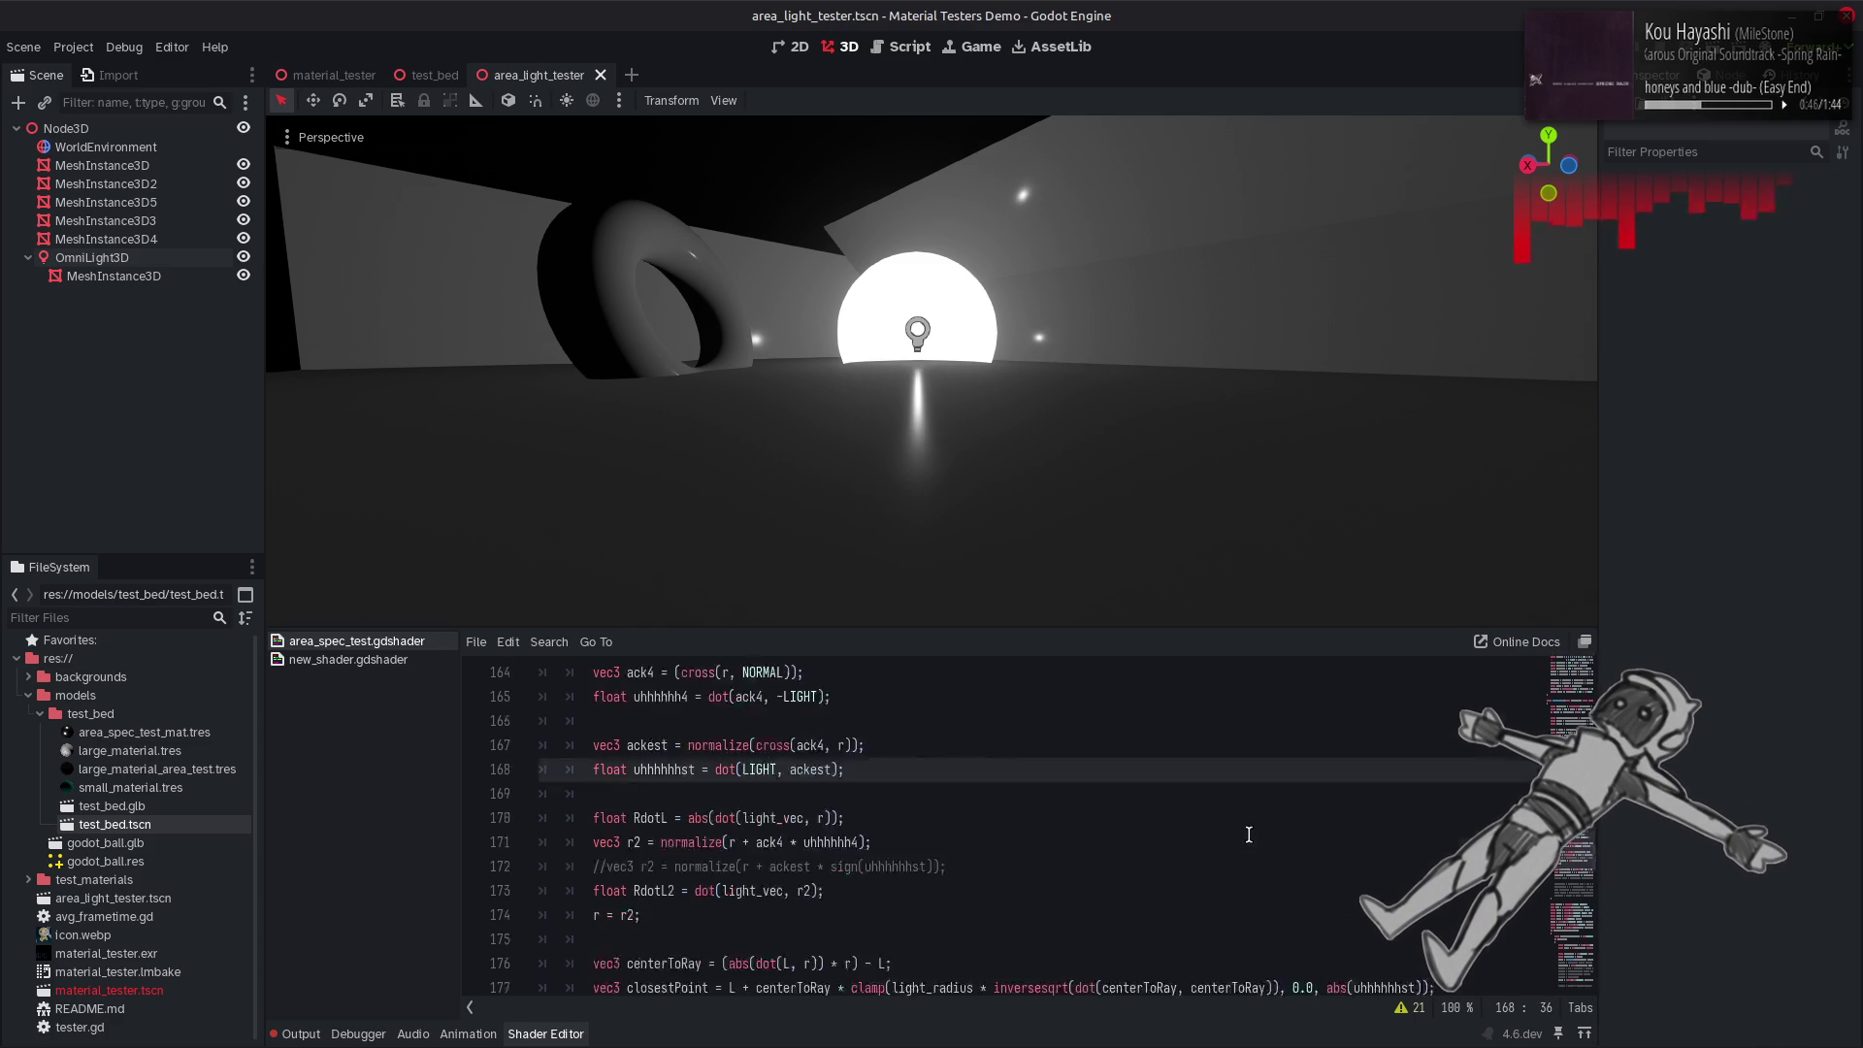
Try 1.0, 1.5, 0.75 and 0.5 variants of the clamp's upper bound on line 177.
click(1327, 915)
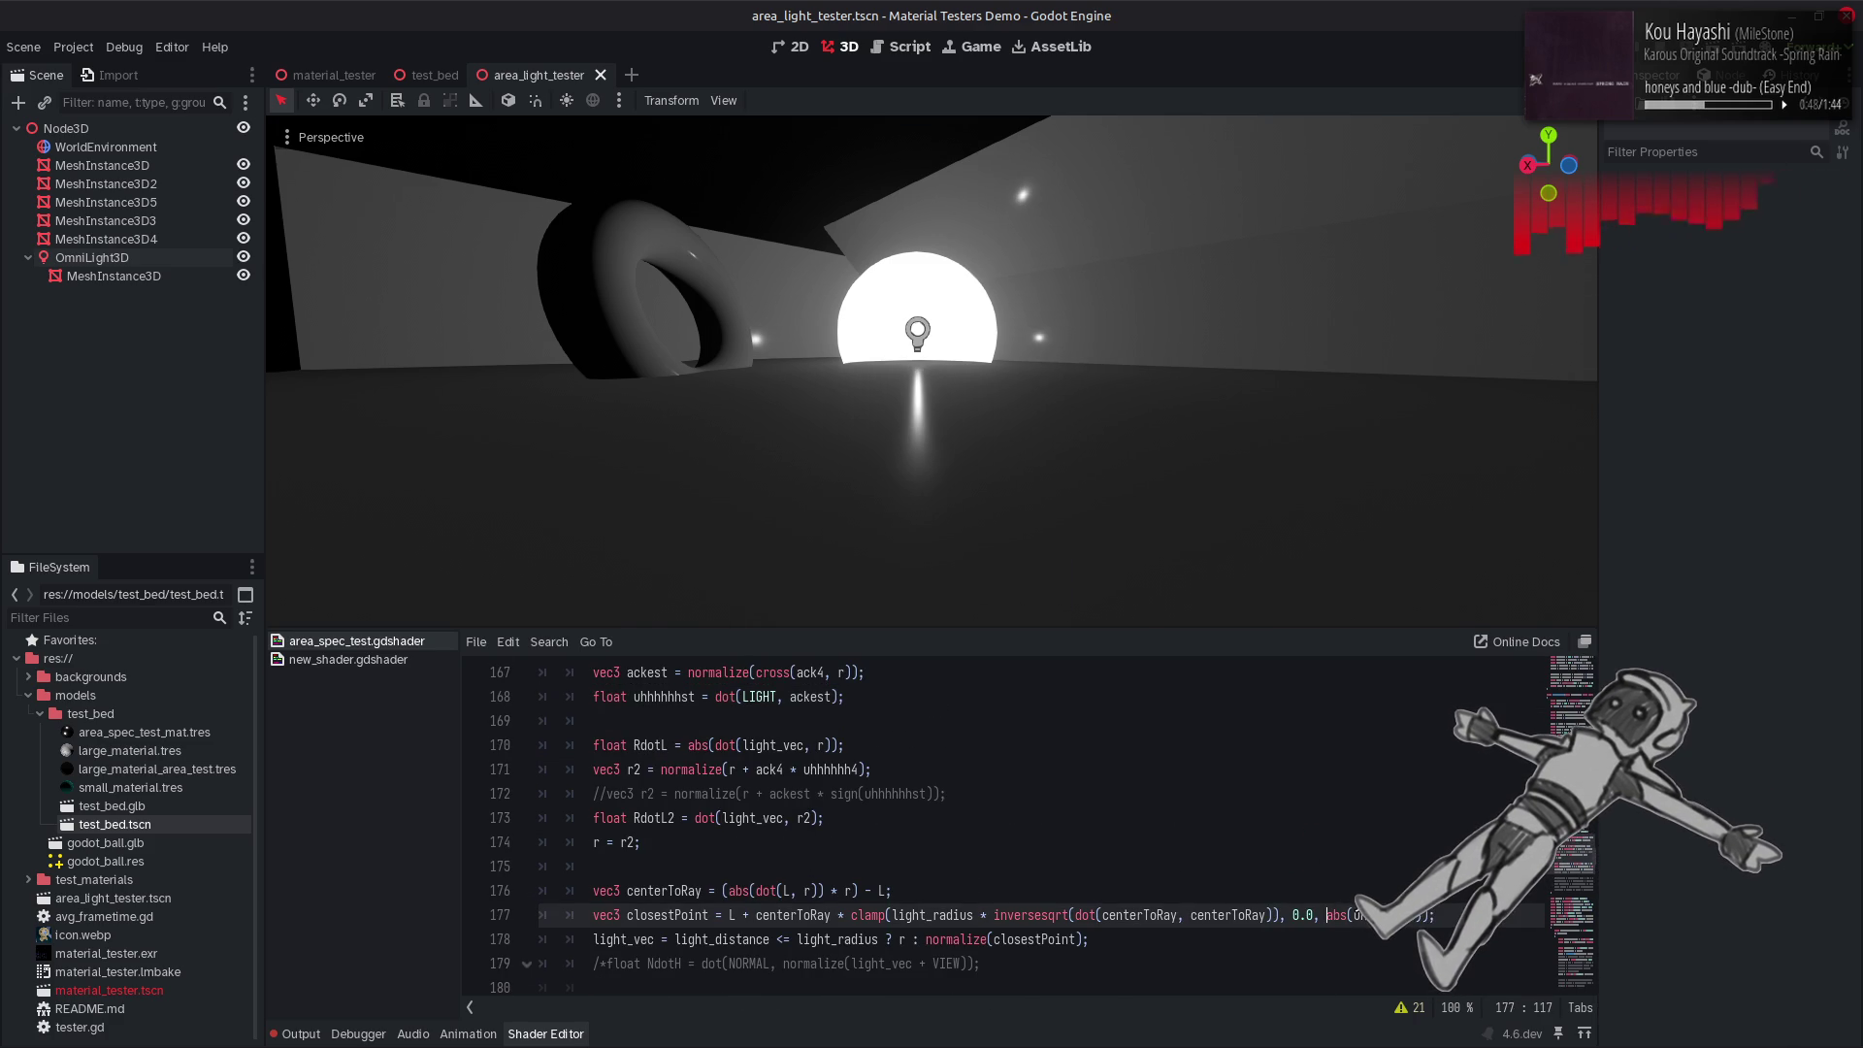
text(1.0 -)
key(ctrl+s)
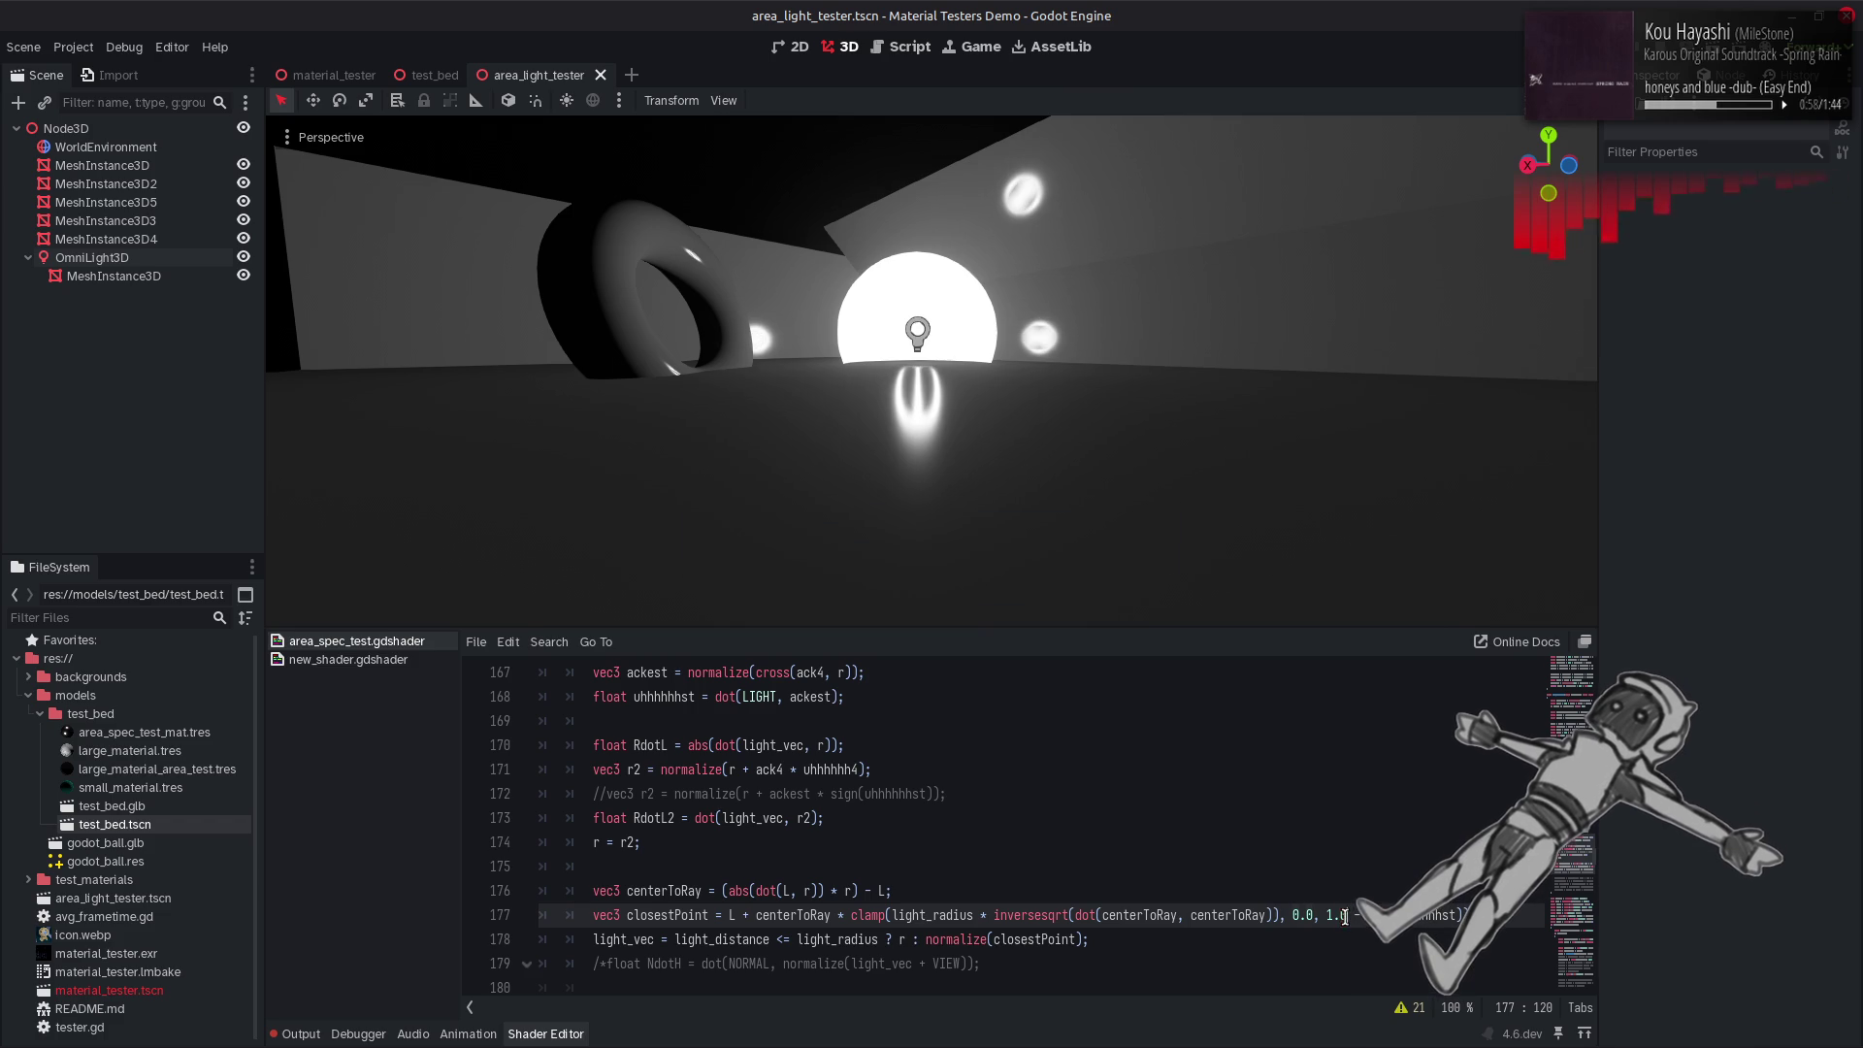
click(1332, 919)
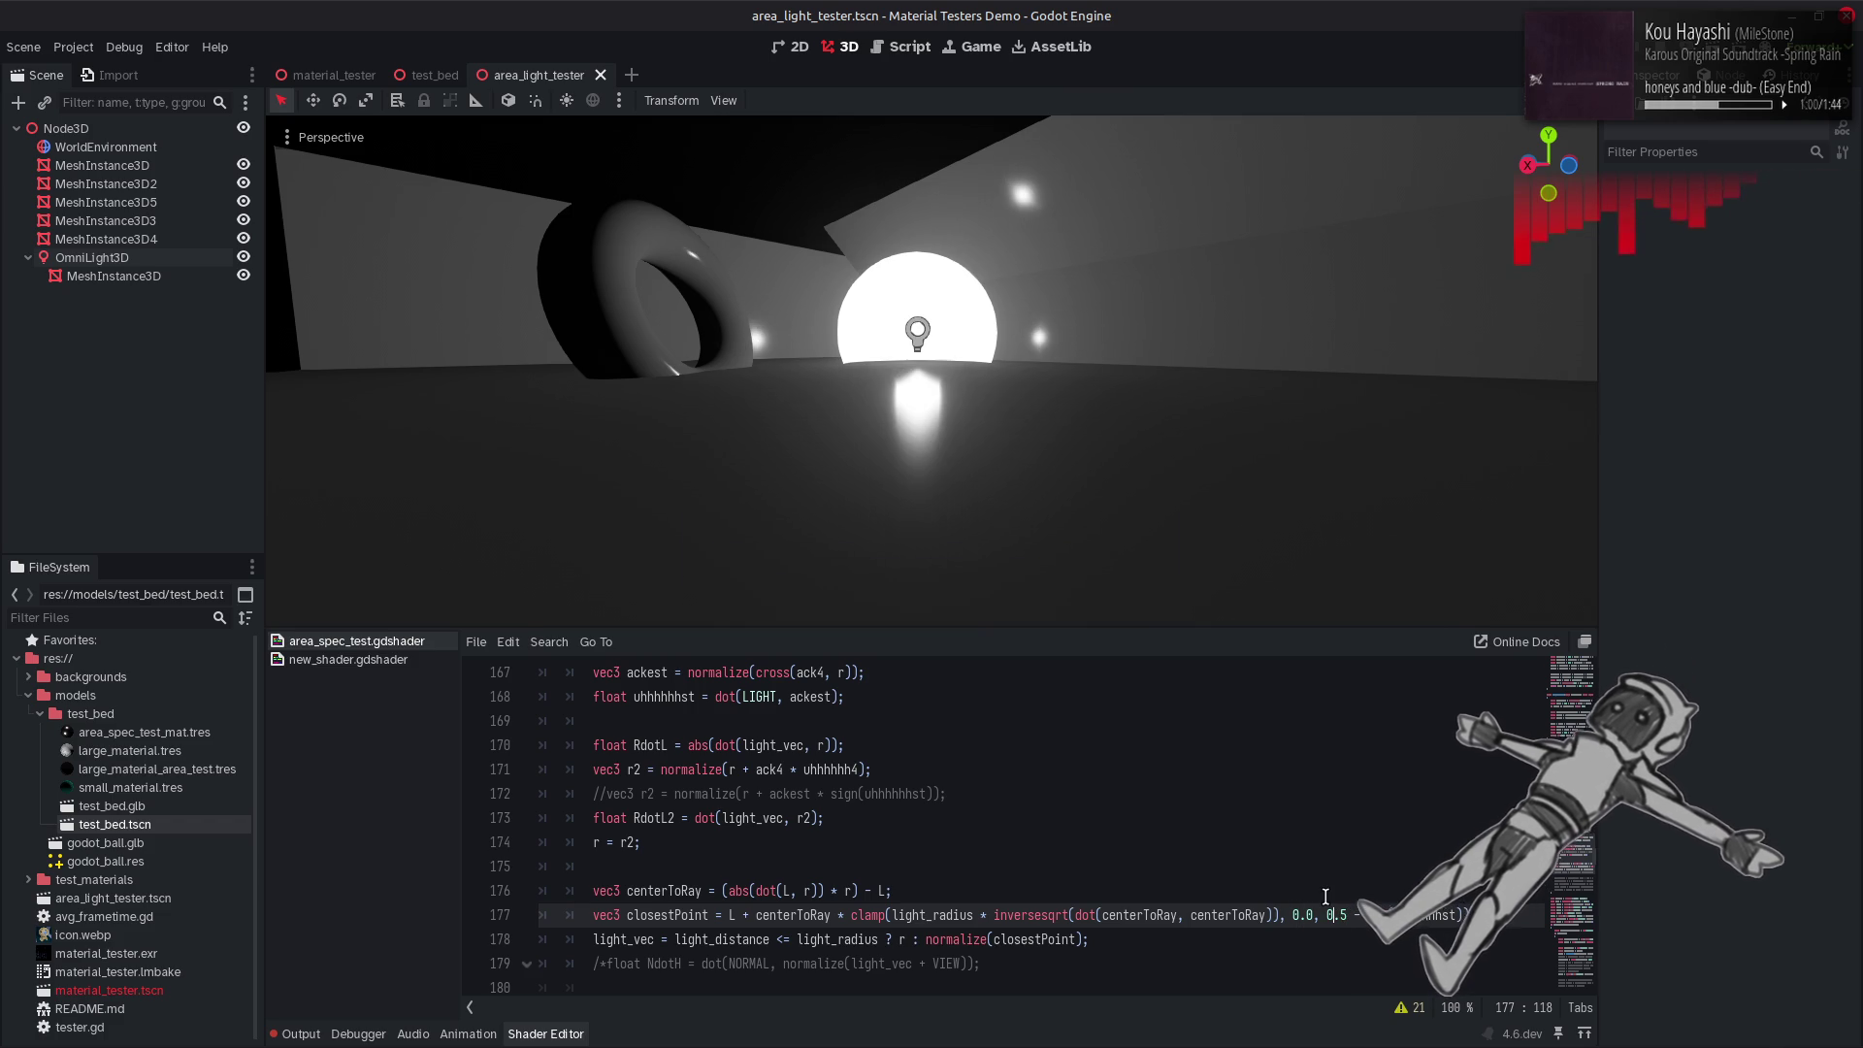
click(1343, 916)
text(7)
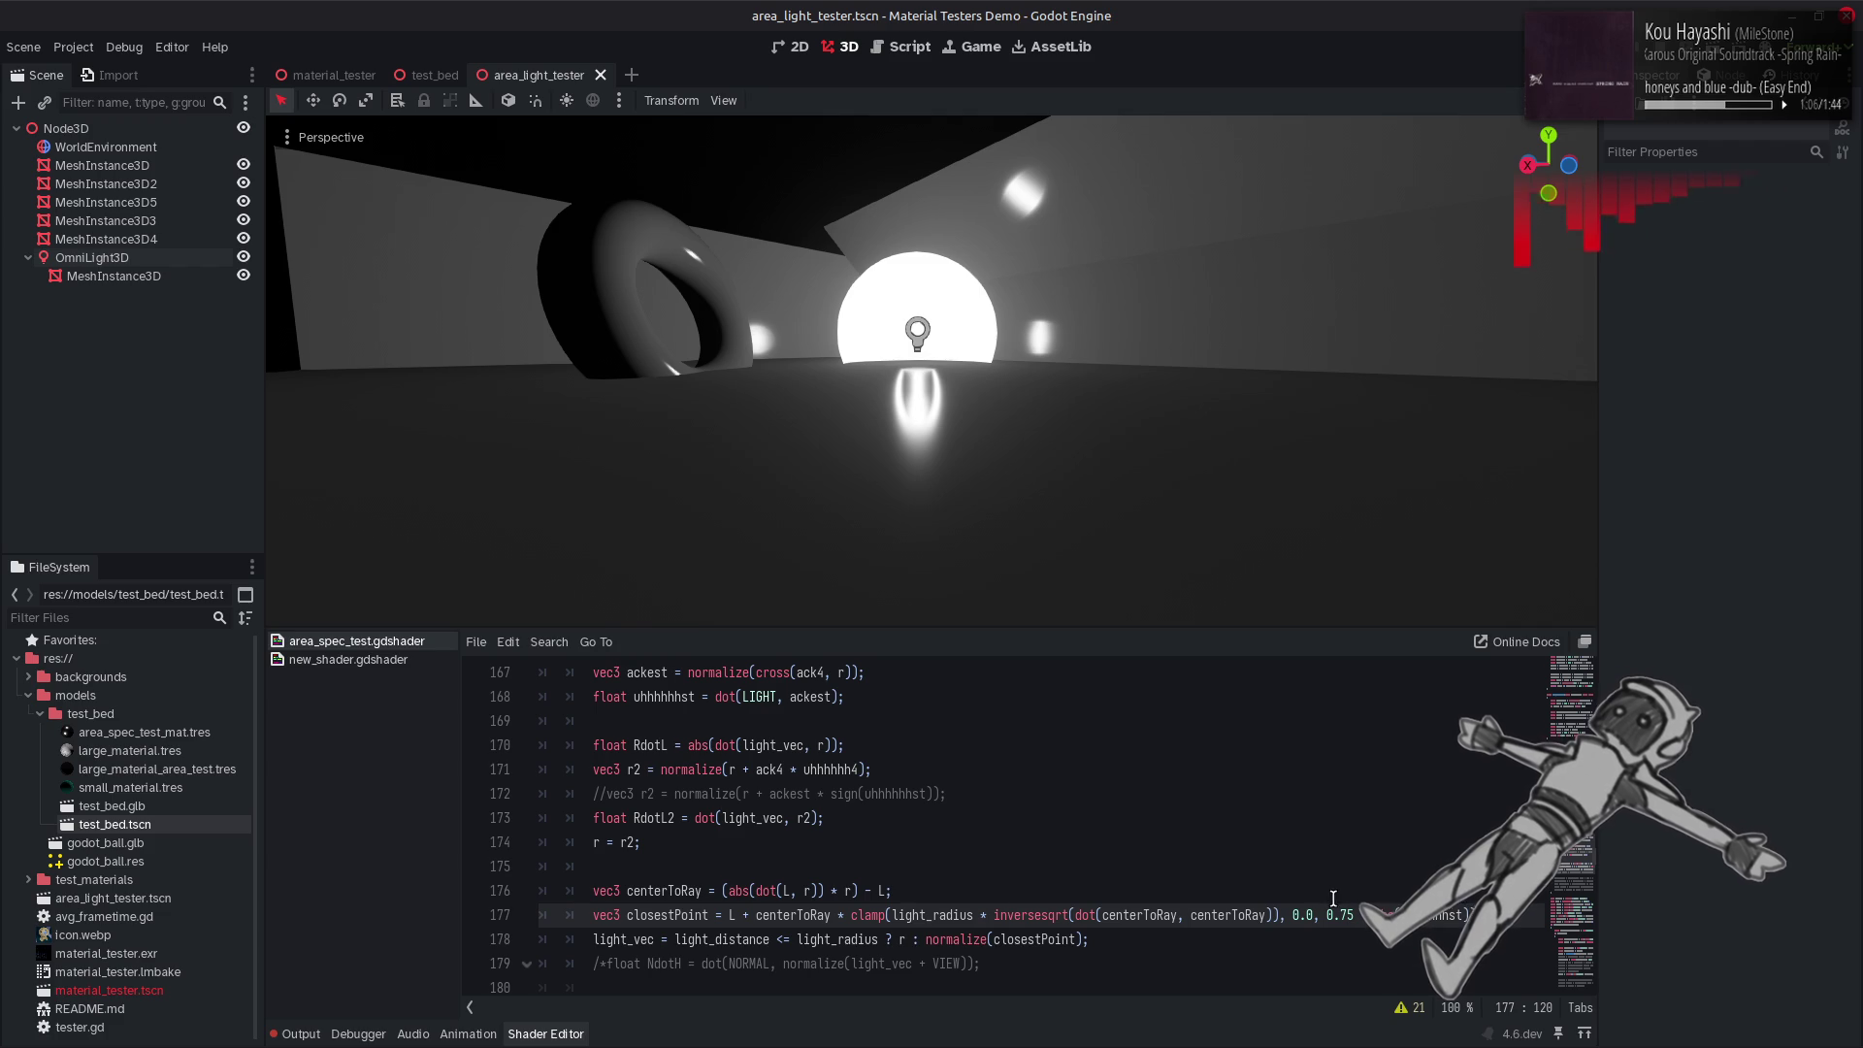
key(BackSpace)
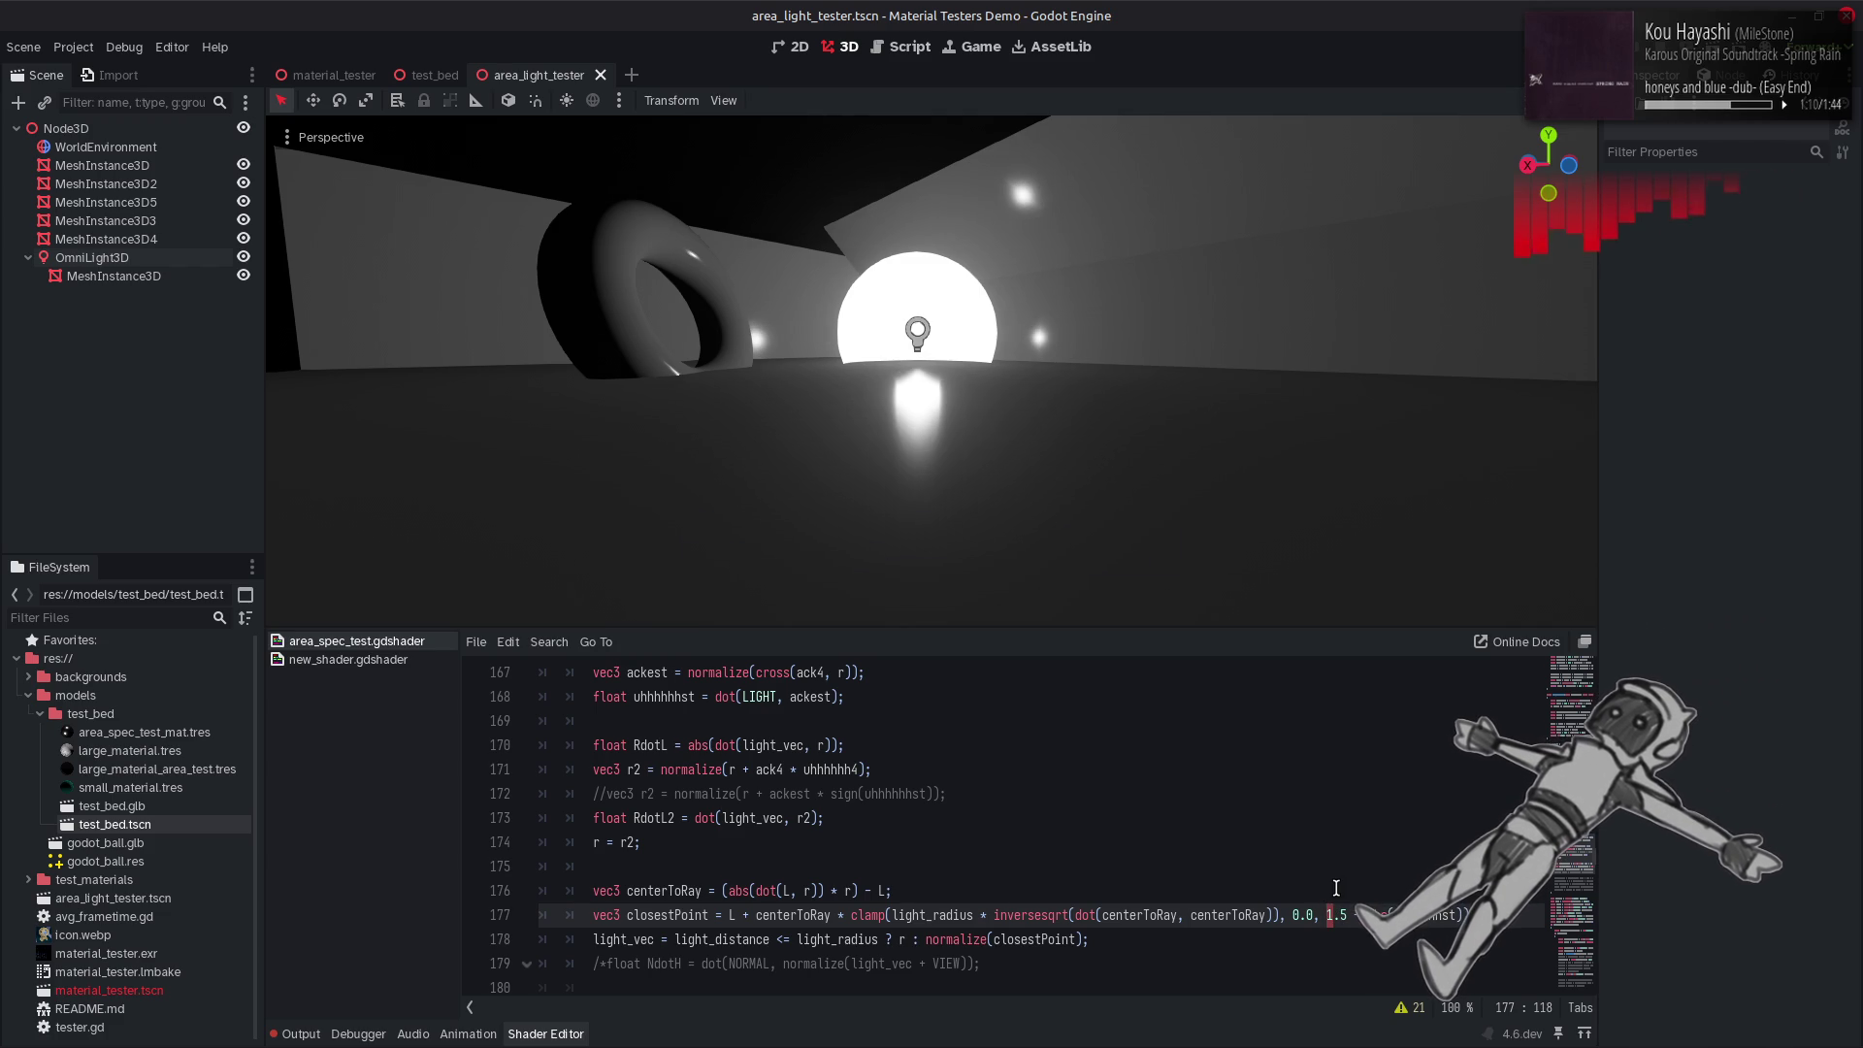
Undo back to NORMAL, then replace abs(uhhhhhhst) with a fixed 0.5 bound.
key(ctrl+z)
key(ctrl+z)
key(ctrl+z)
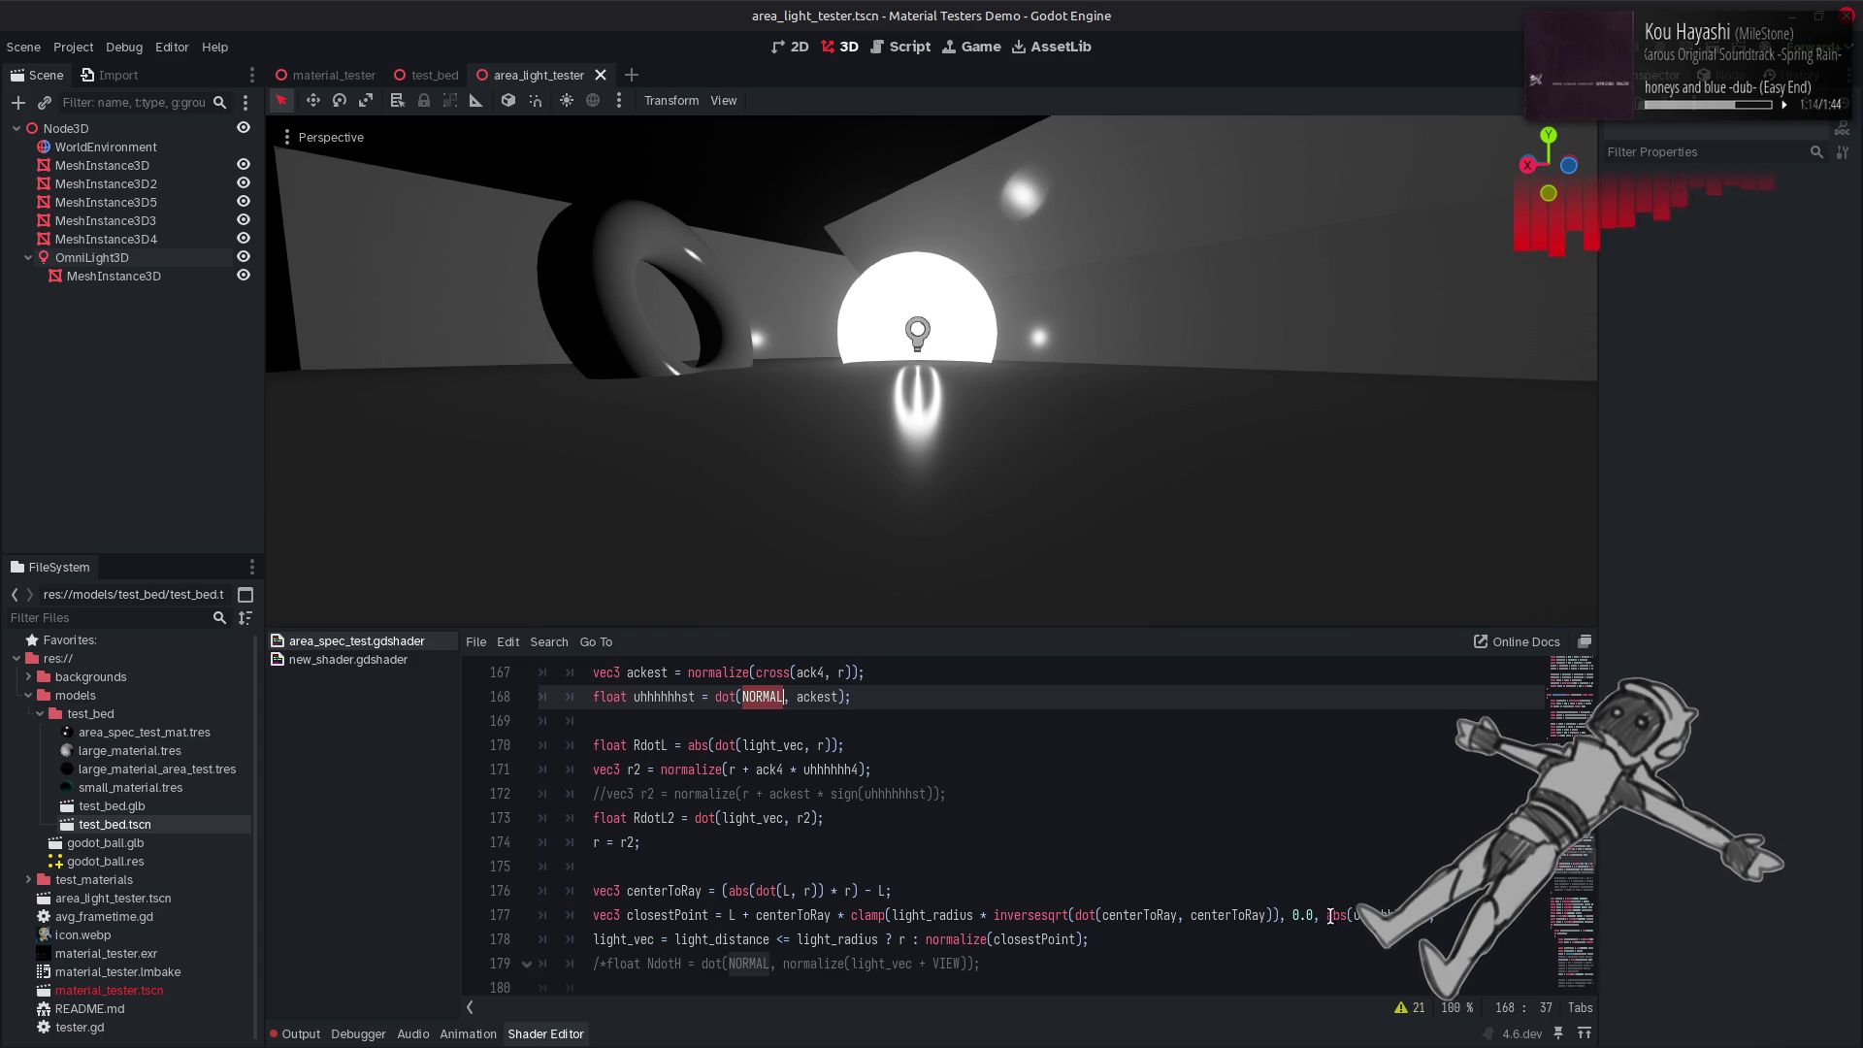
drag(1326, 914, 1386, 908)
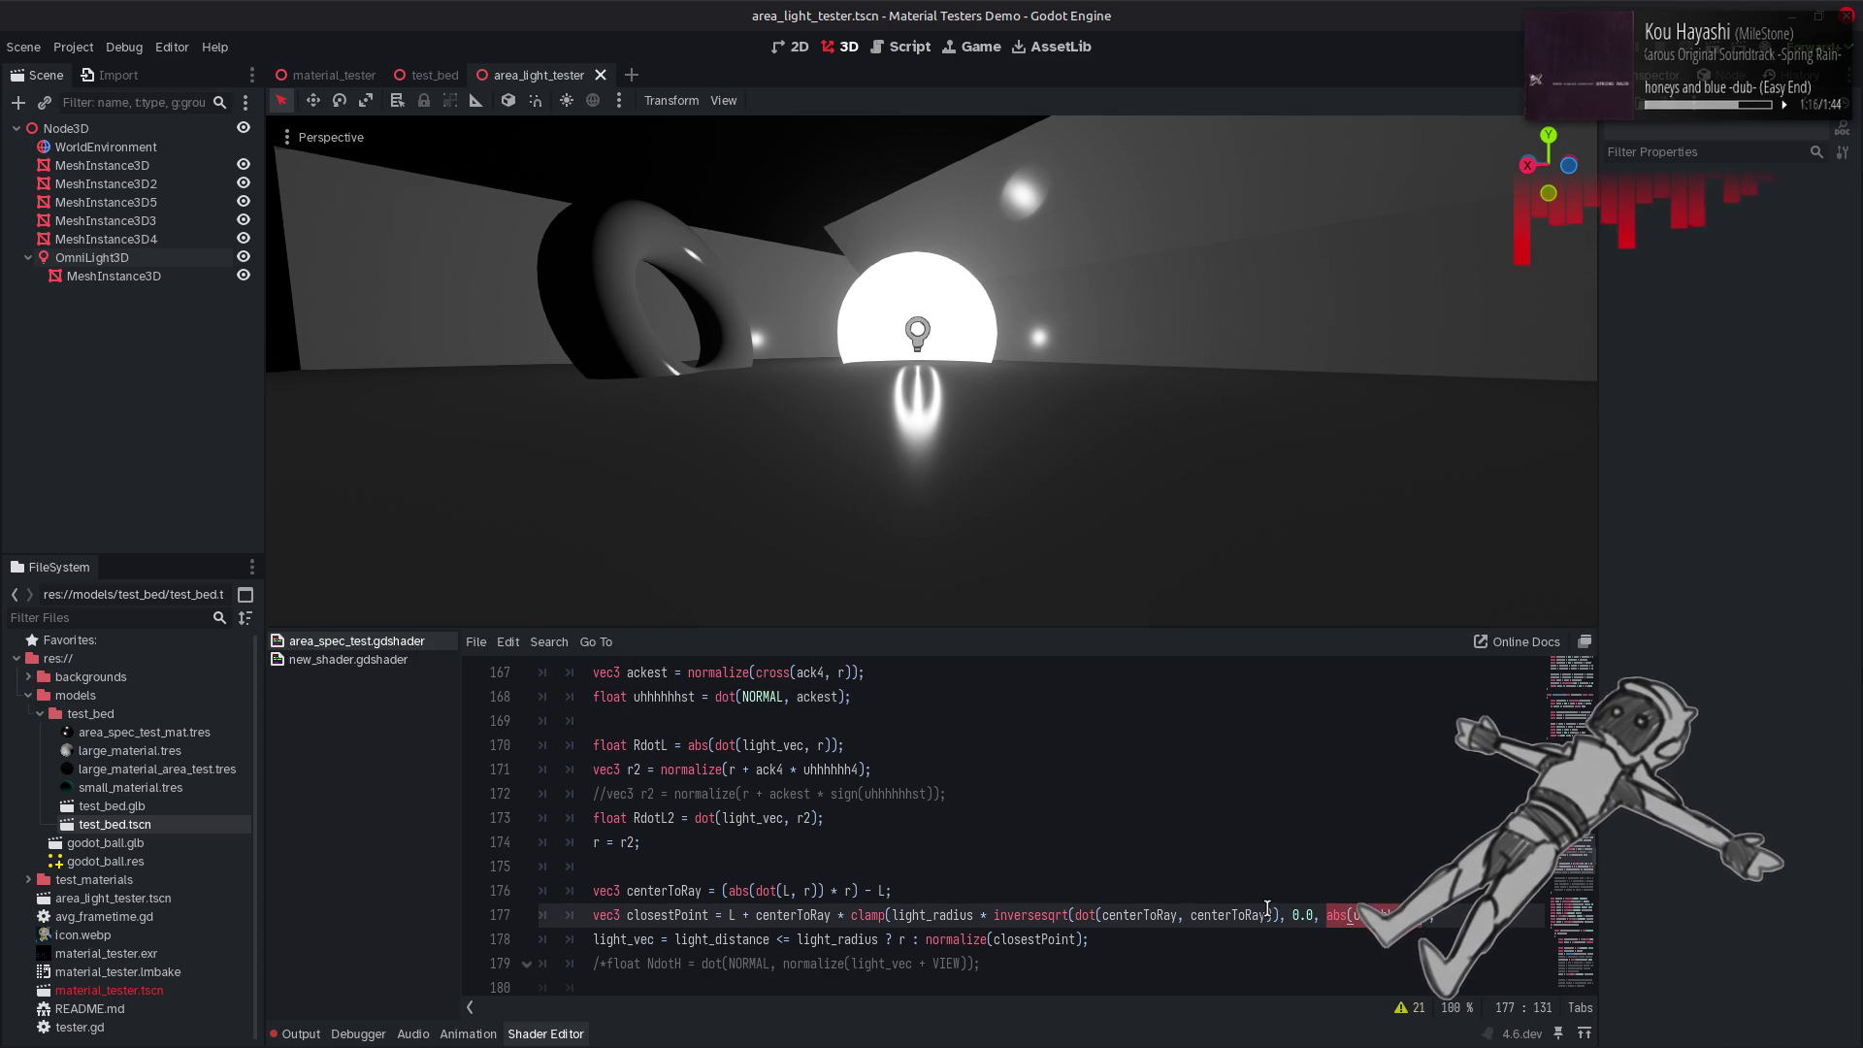
text(0.5);)
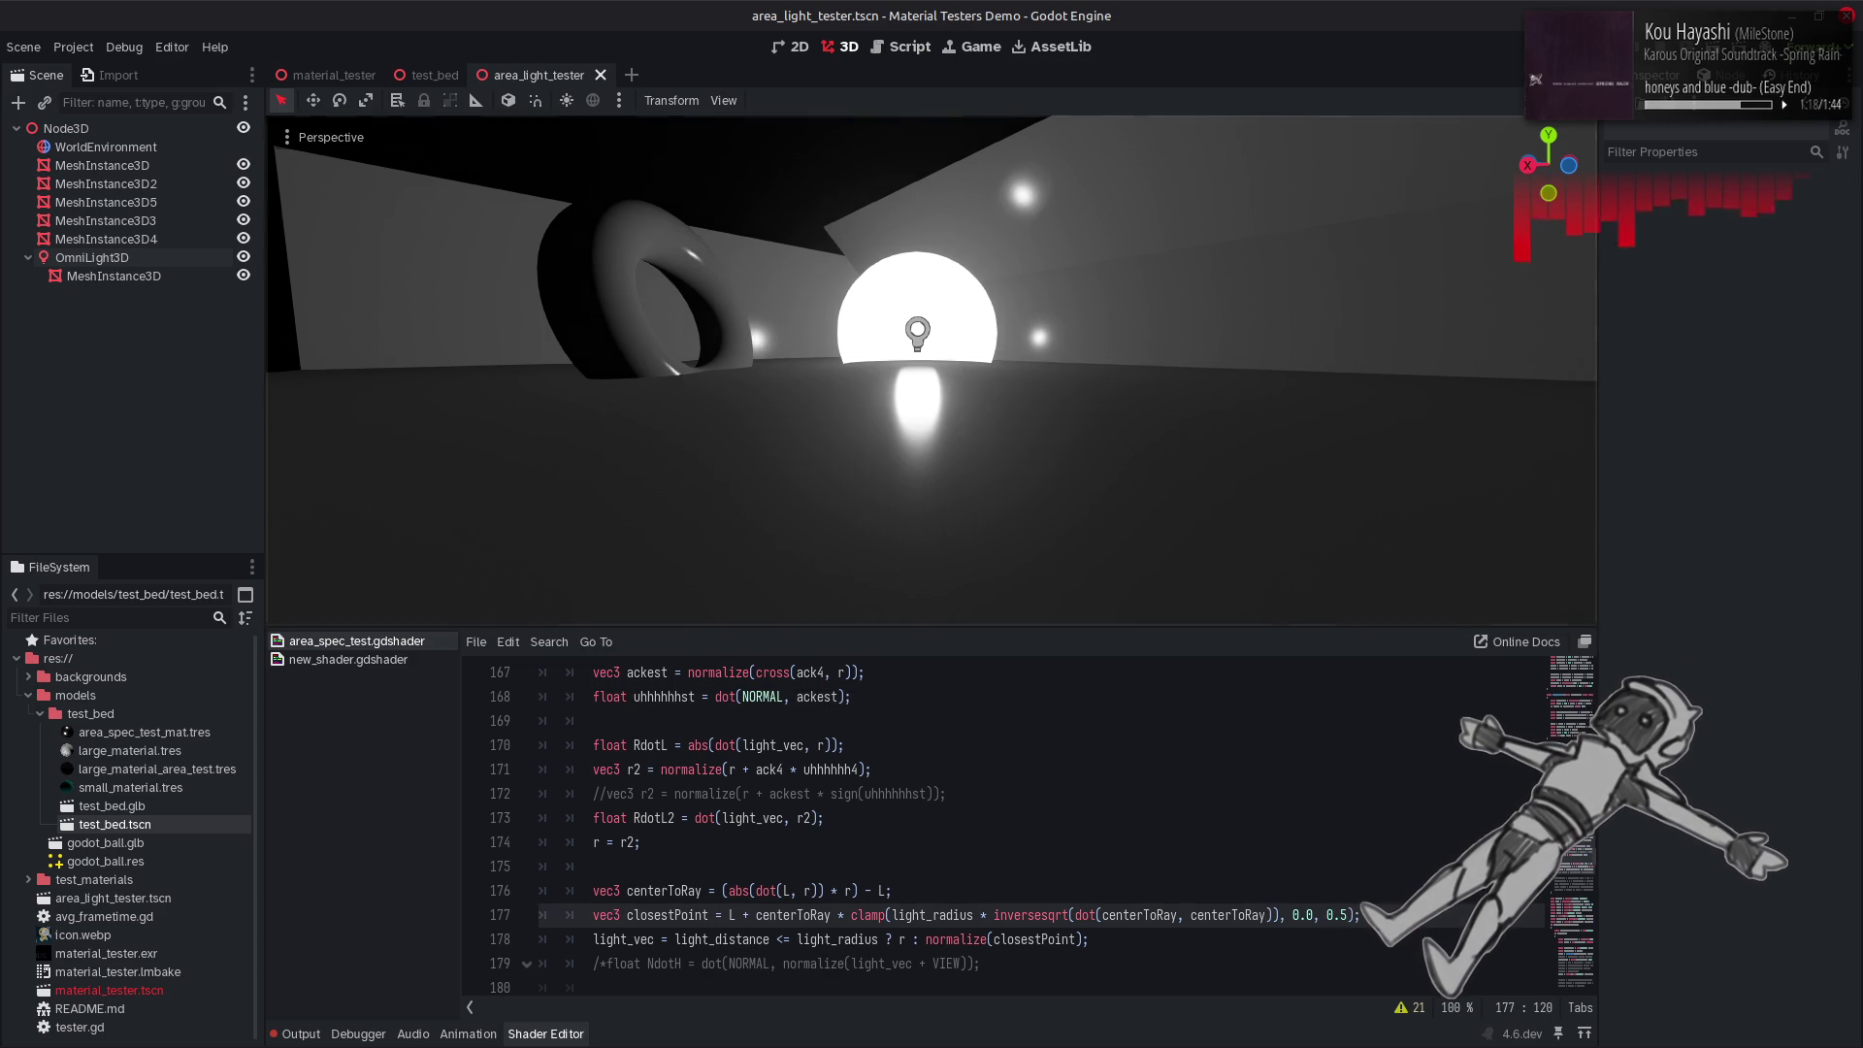
scroll(931, 368, down, 3)
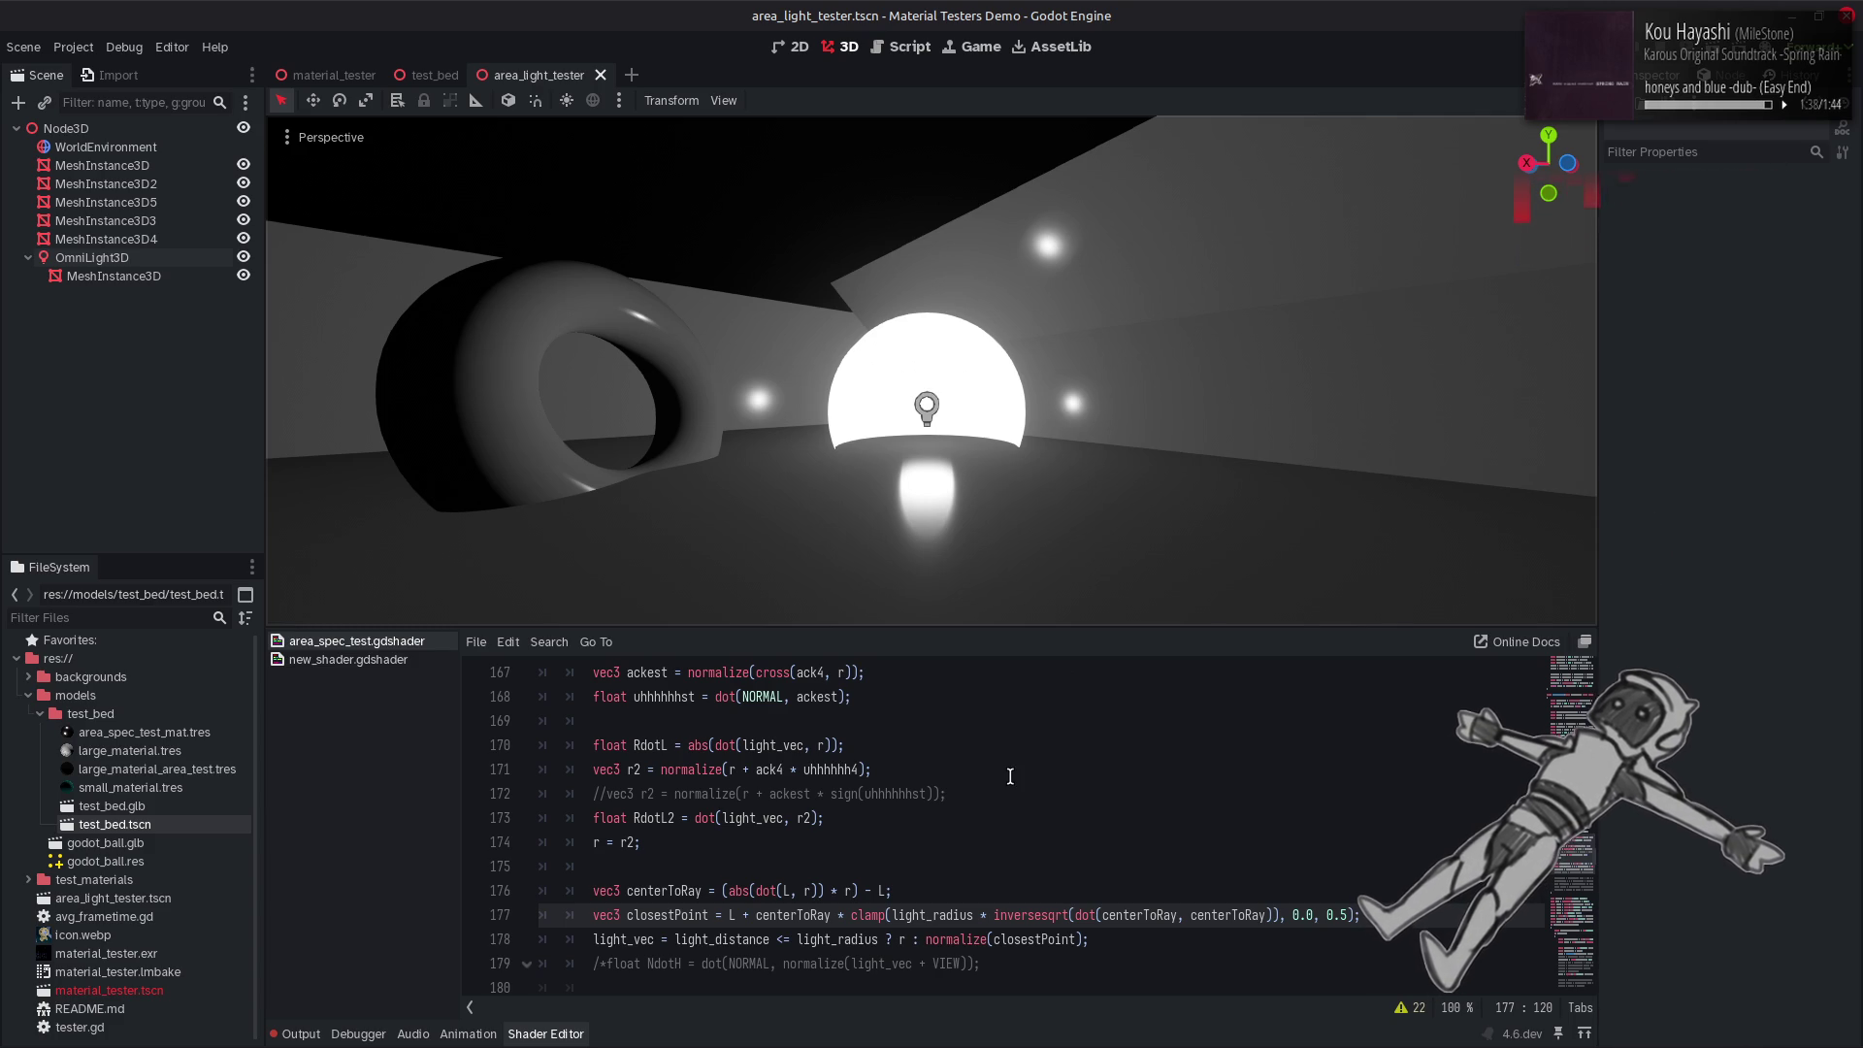
Set the clamp bound to 0.75, save, and orbit to view the light's underside.
mouse_move(990, 362)
mouse_down()
mouse_move(931, 362)
mouse_move(990, 375)
mouse_up()
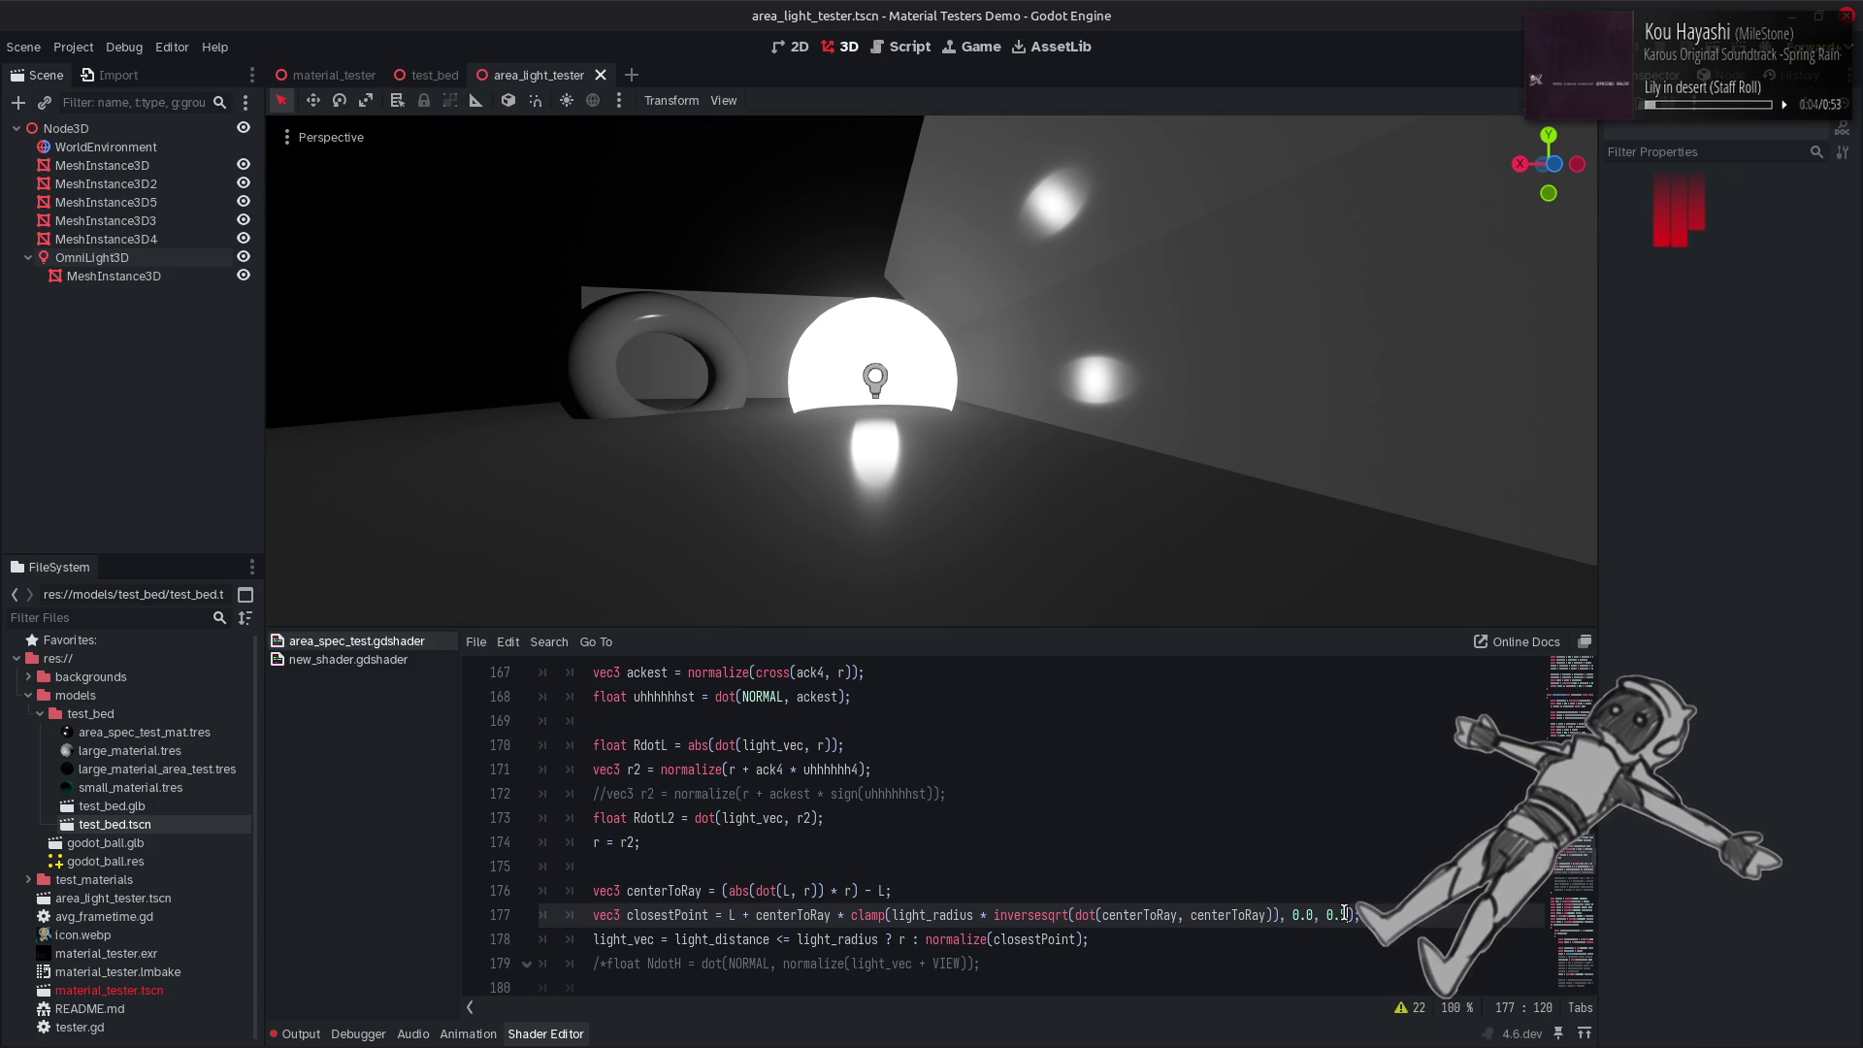
key(Left)
text(7)
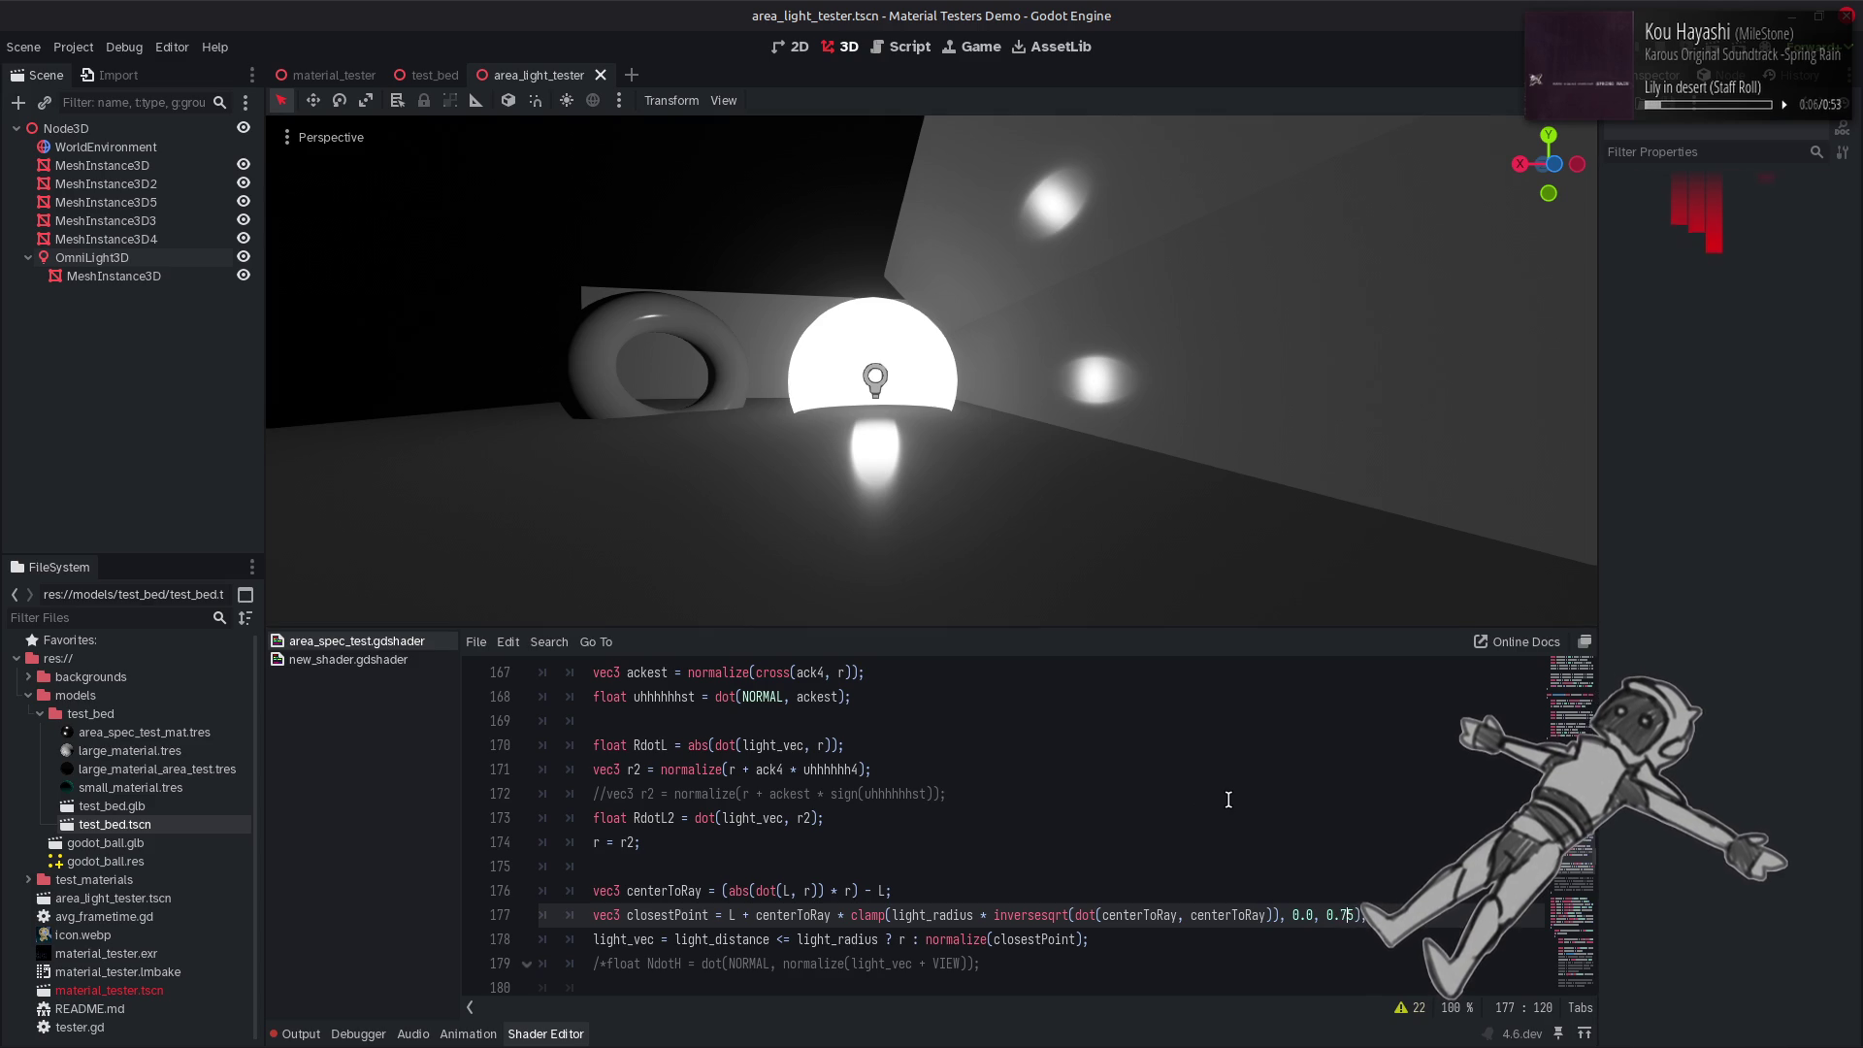
key(ctrl+s)
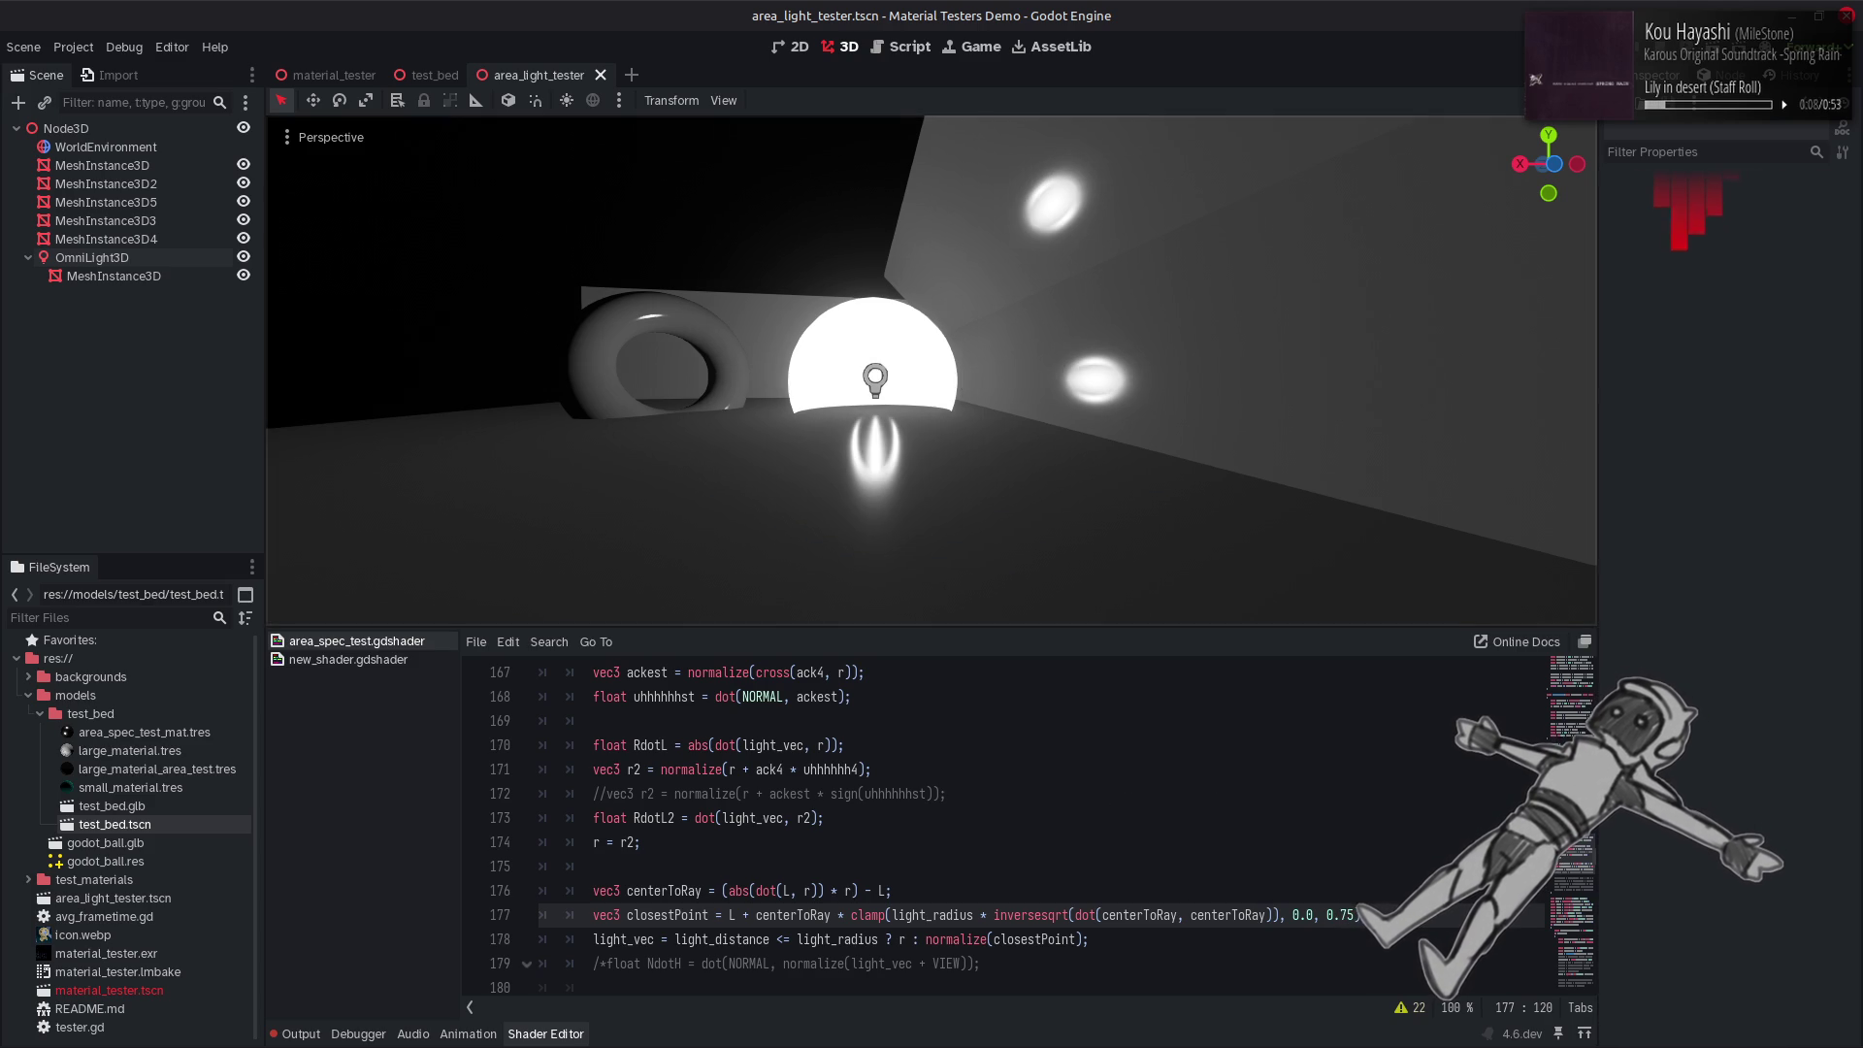
mouse_move(963, 379)
mouse_down()
mouse_move(821, 380)
mouse_move(776, 315)
mouse_move(786, 359)
mouse_up()
Change the bound to 1.0 and recompile, discarding stray blank lines after line 174.
double_click(1341, 915)
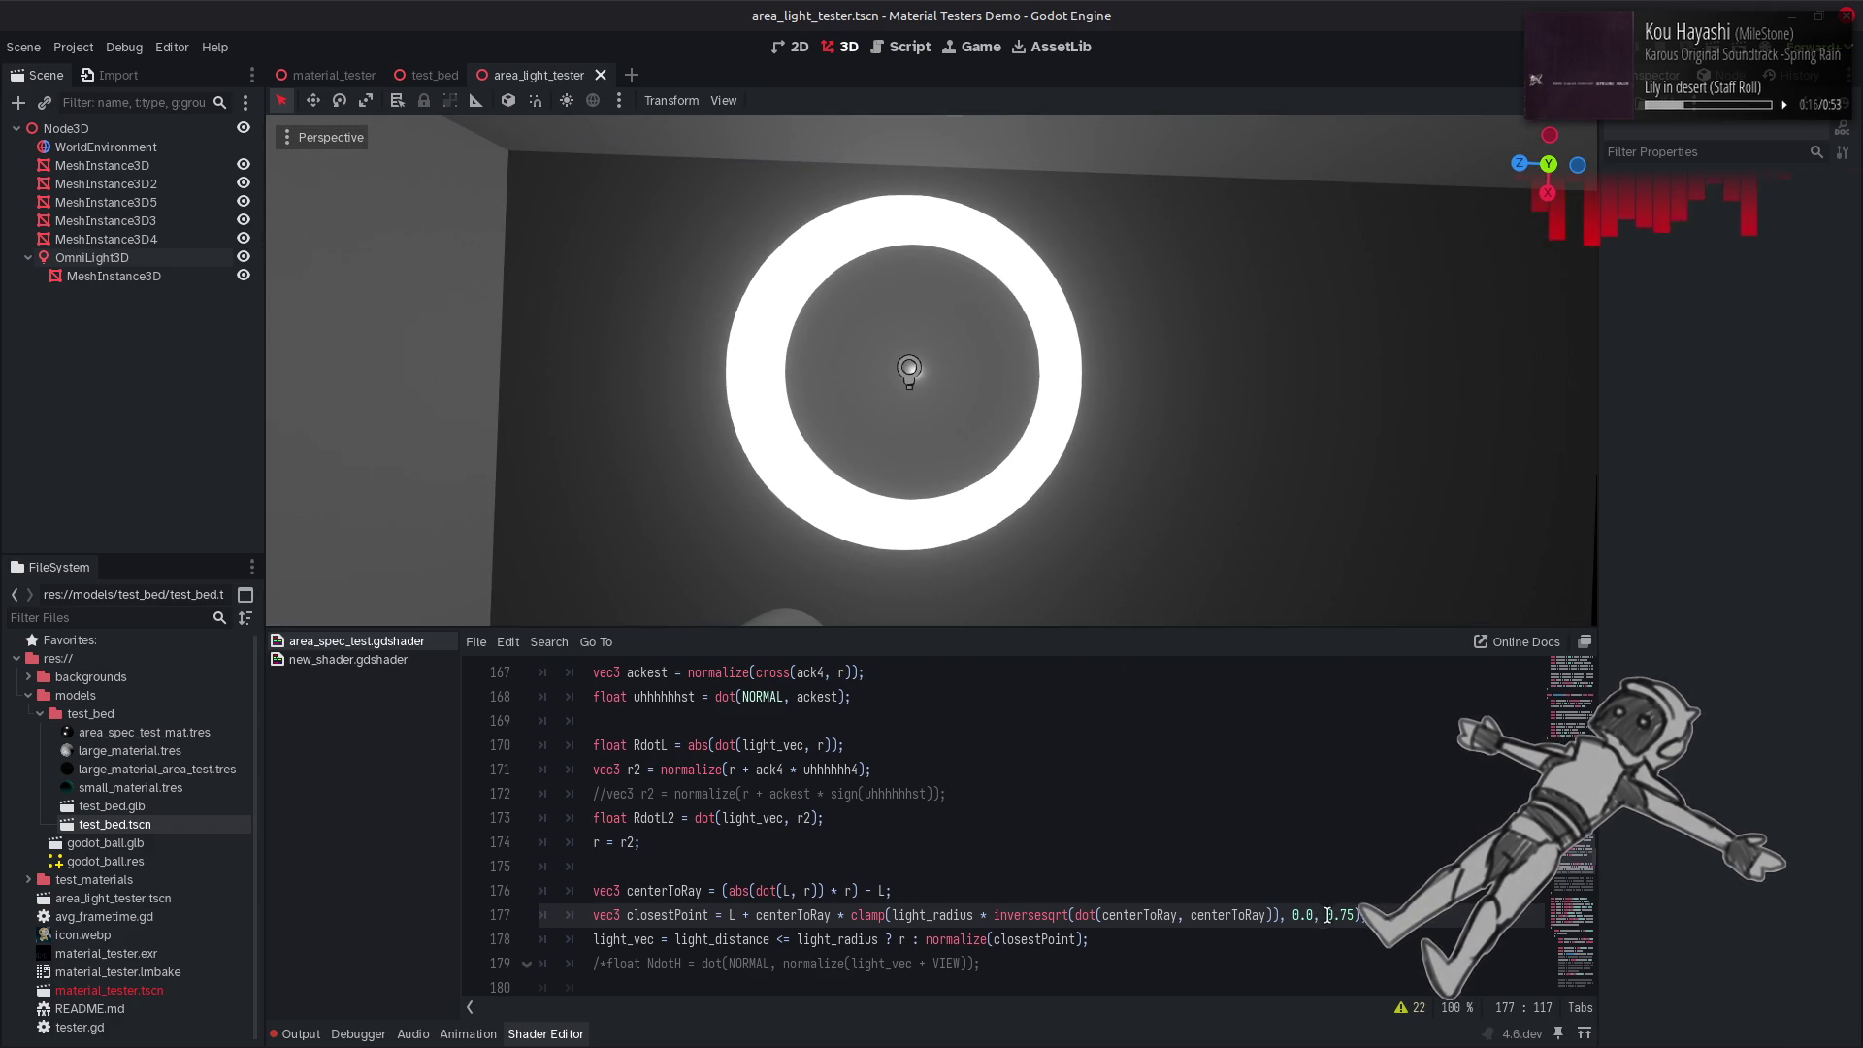
text(1.0)
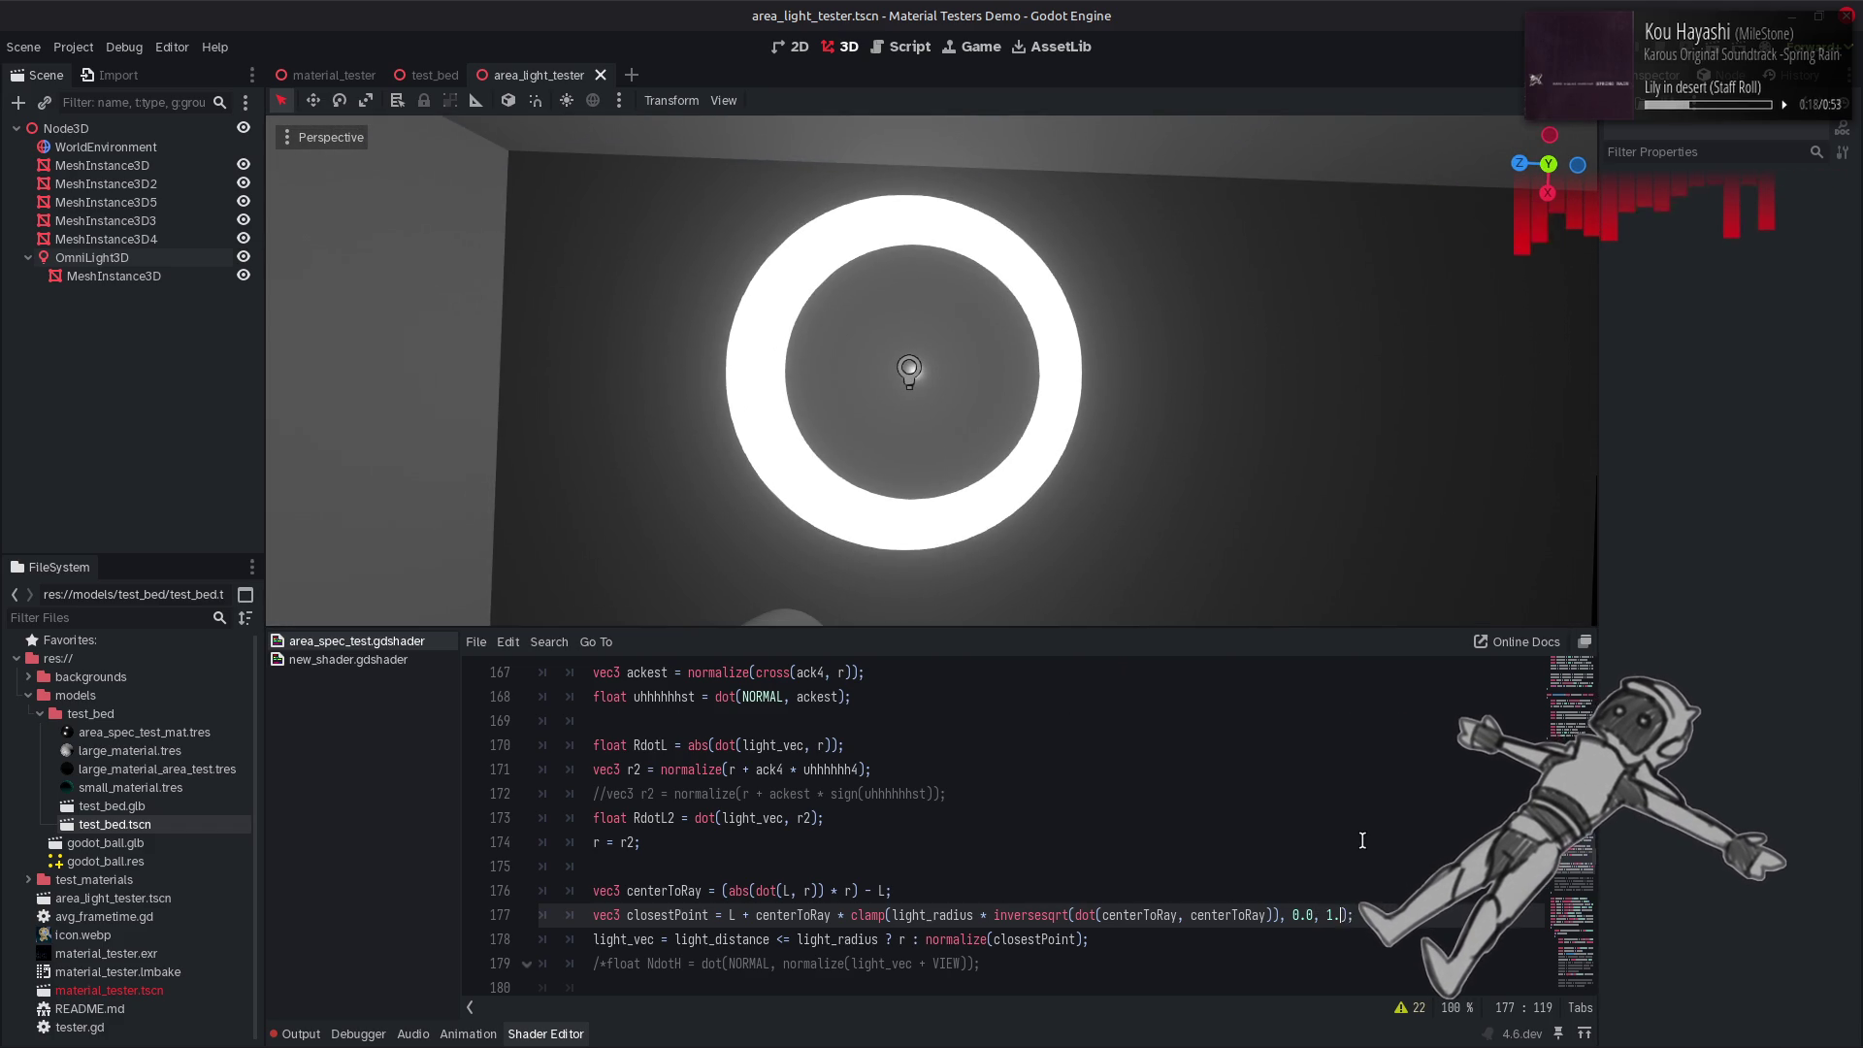
key(ctrl+s)
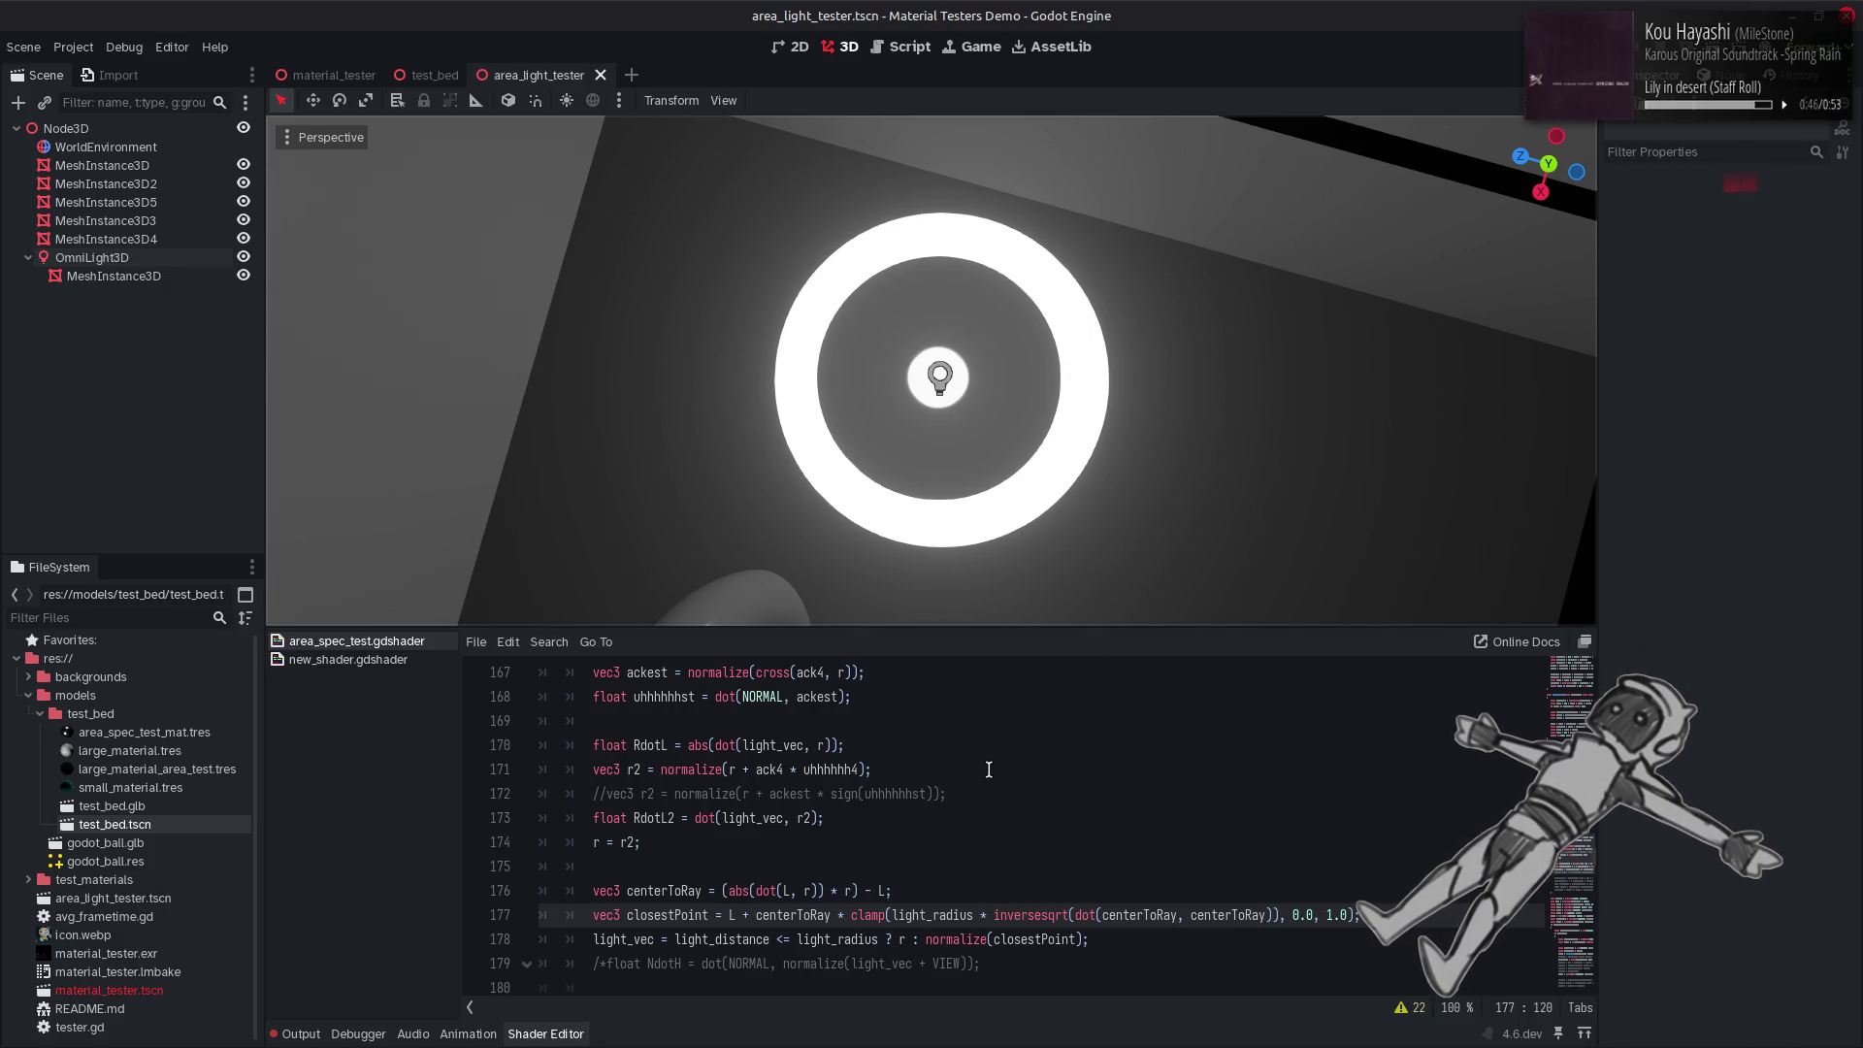
click(774, 835)
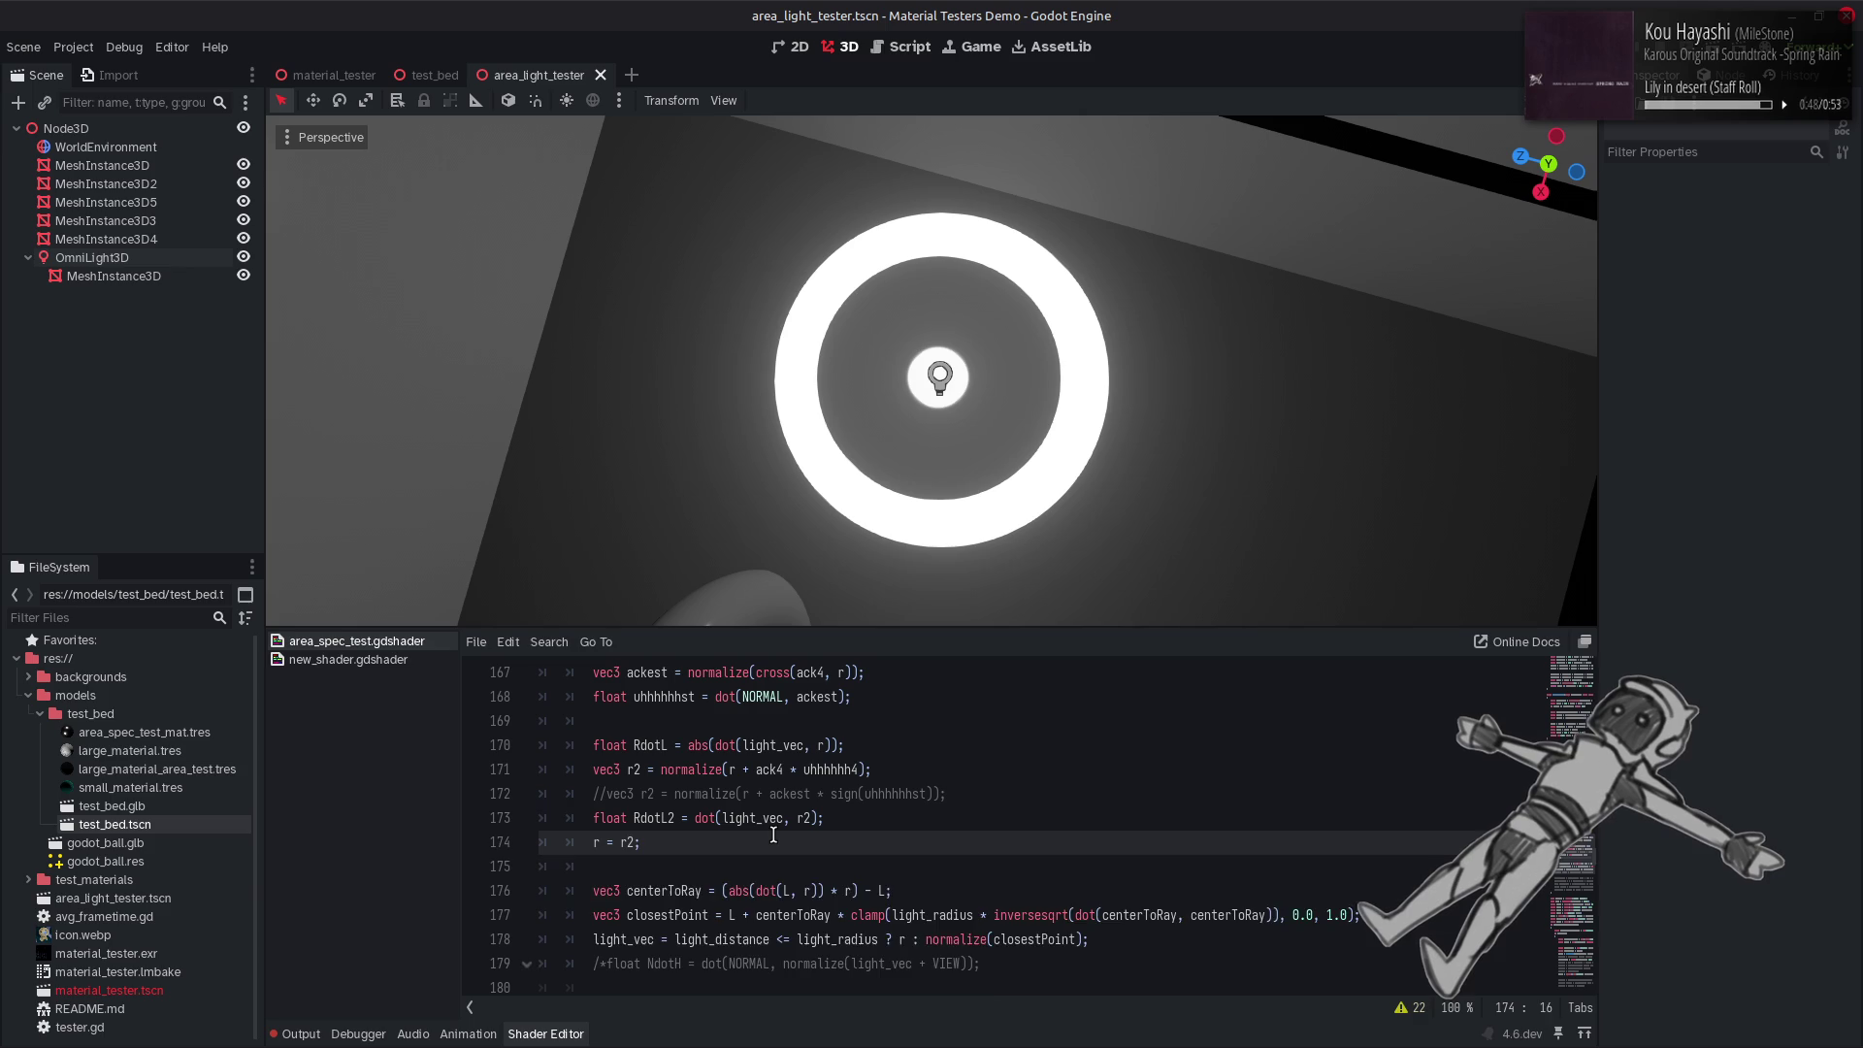
key(Return)
key(Return)
key(ctrl+z)
key(ctrl+z)
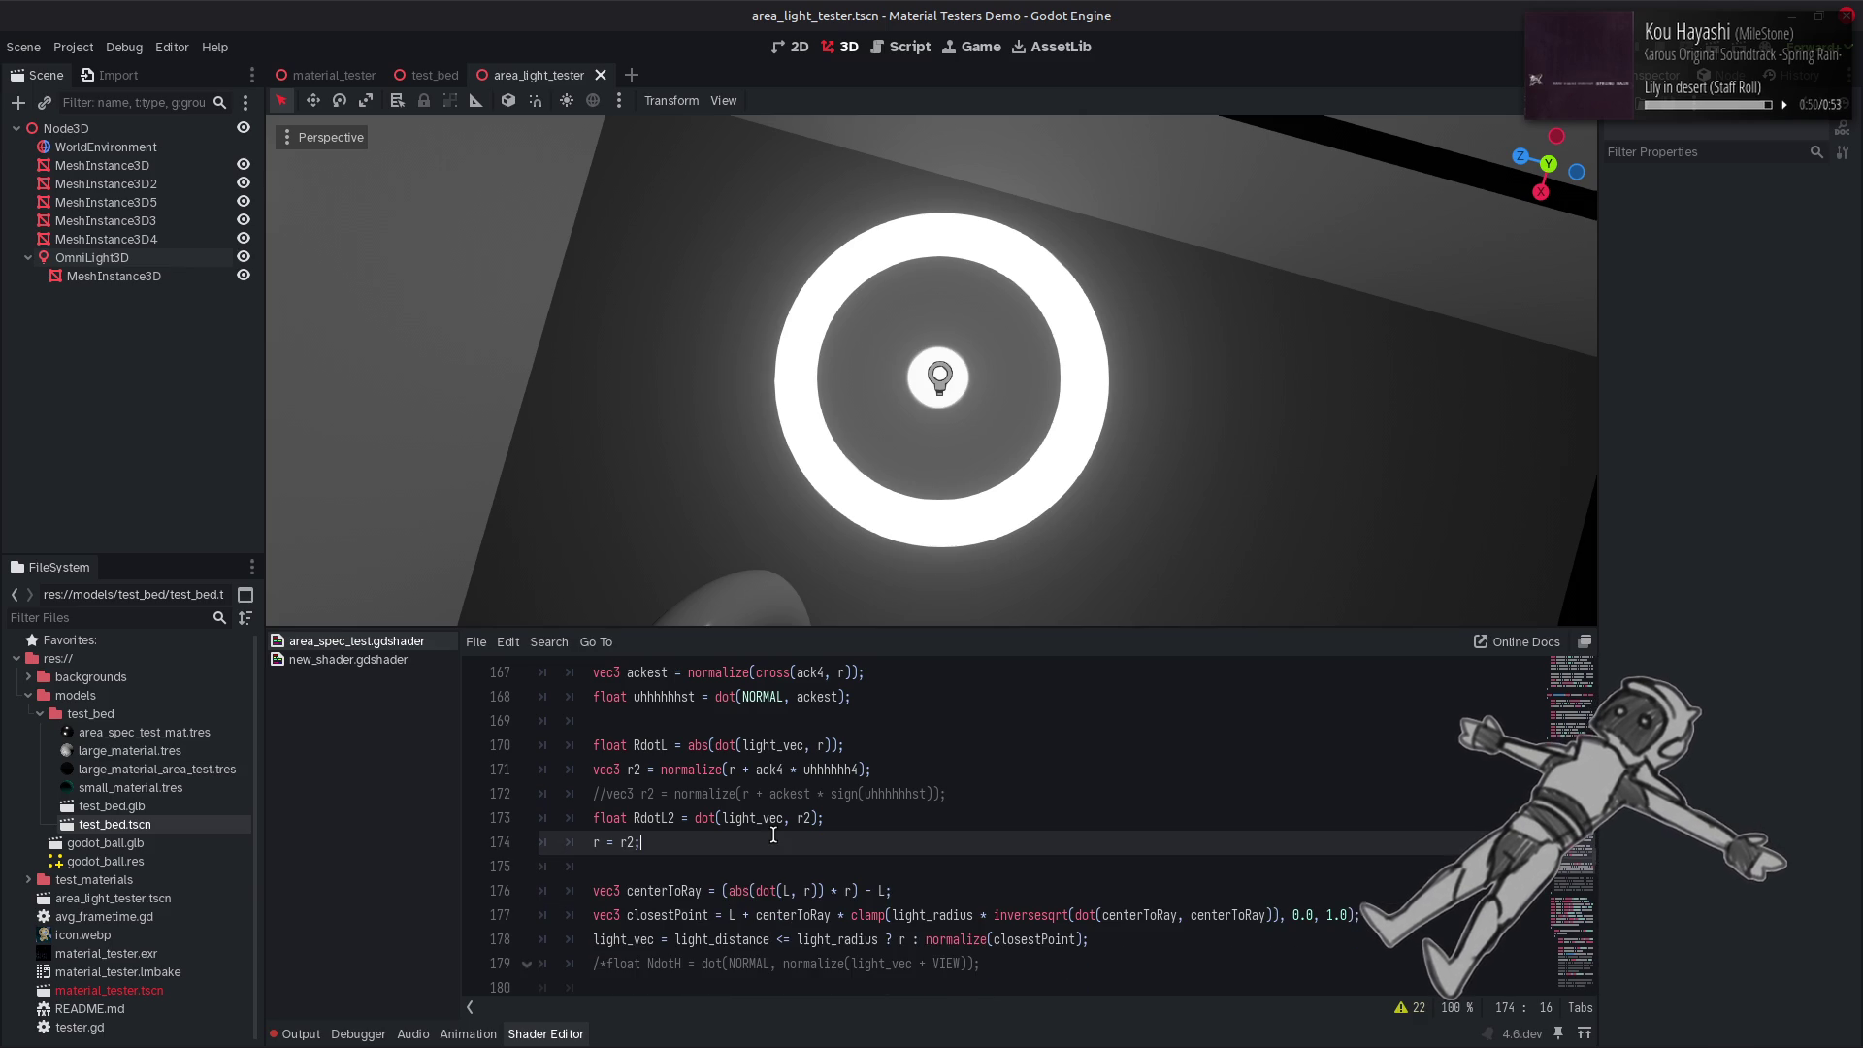
drag(1328, 915, 1348, 915)
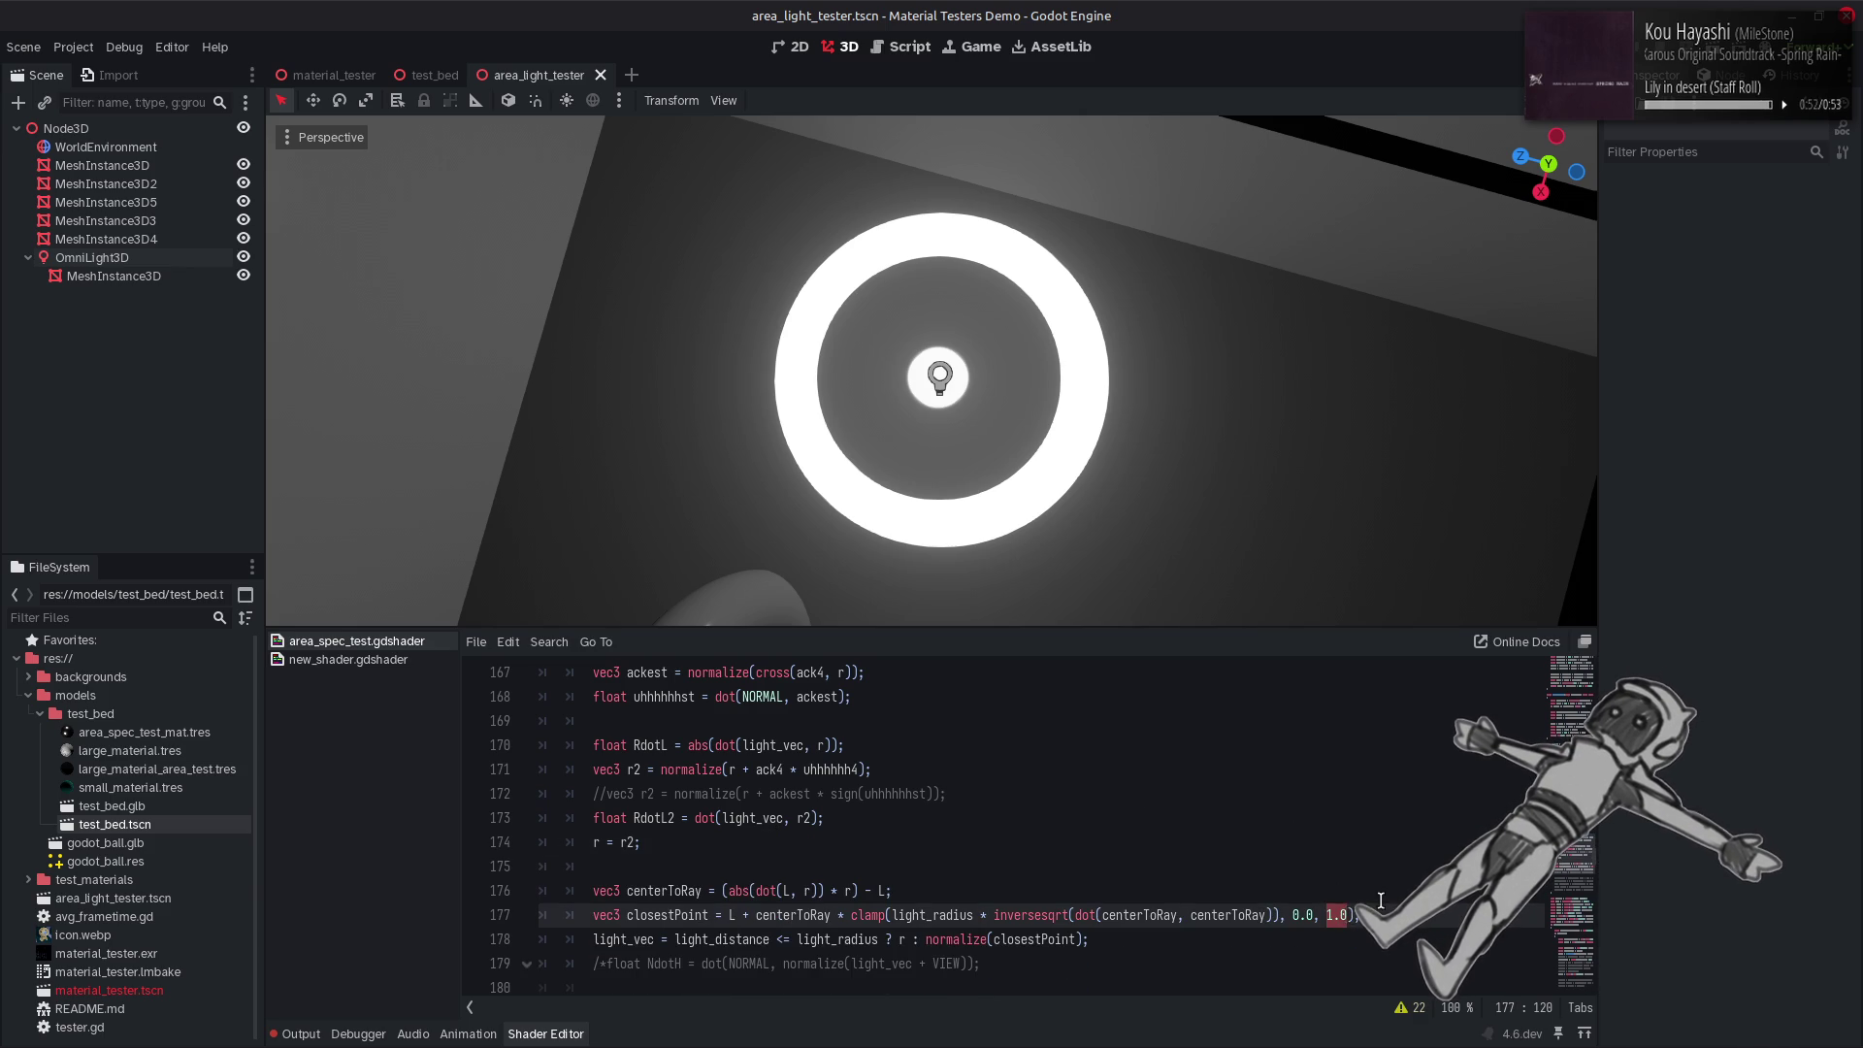
Replace the 1.0 bound with dot(r, NORMAL) * 0.5, recompile, and look toward a dark wall.
text(ab)
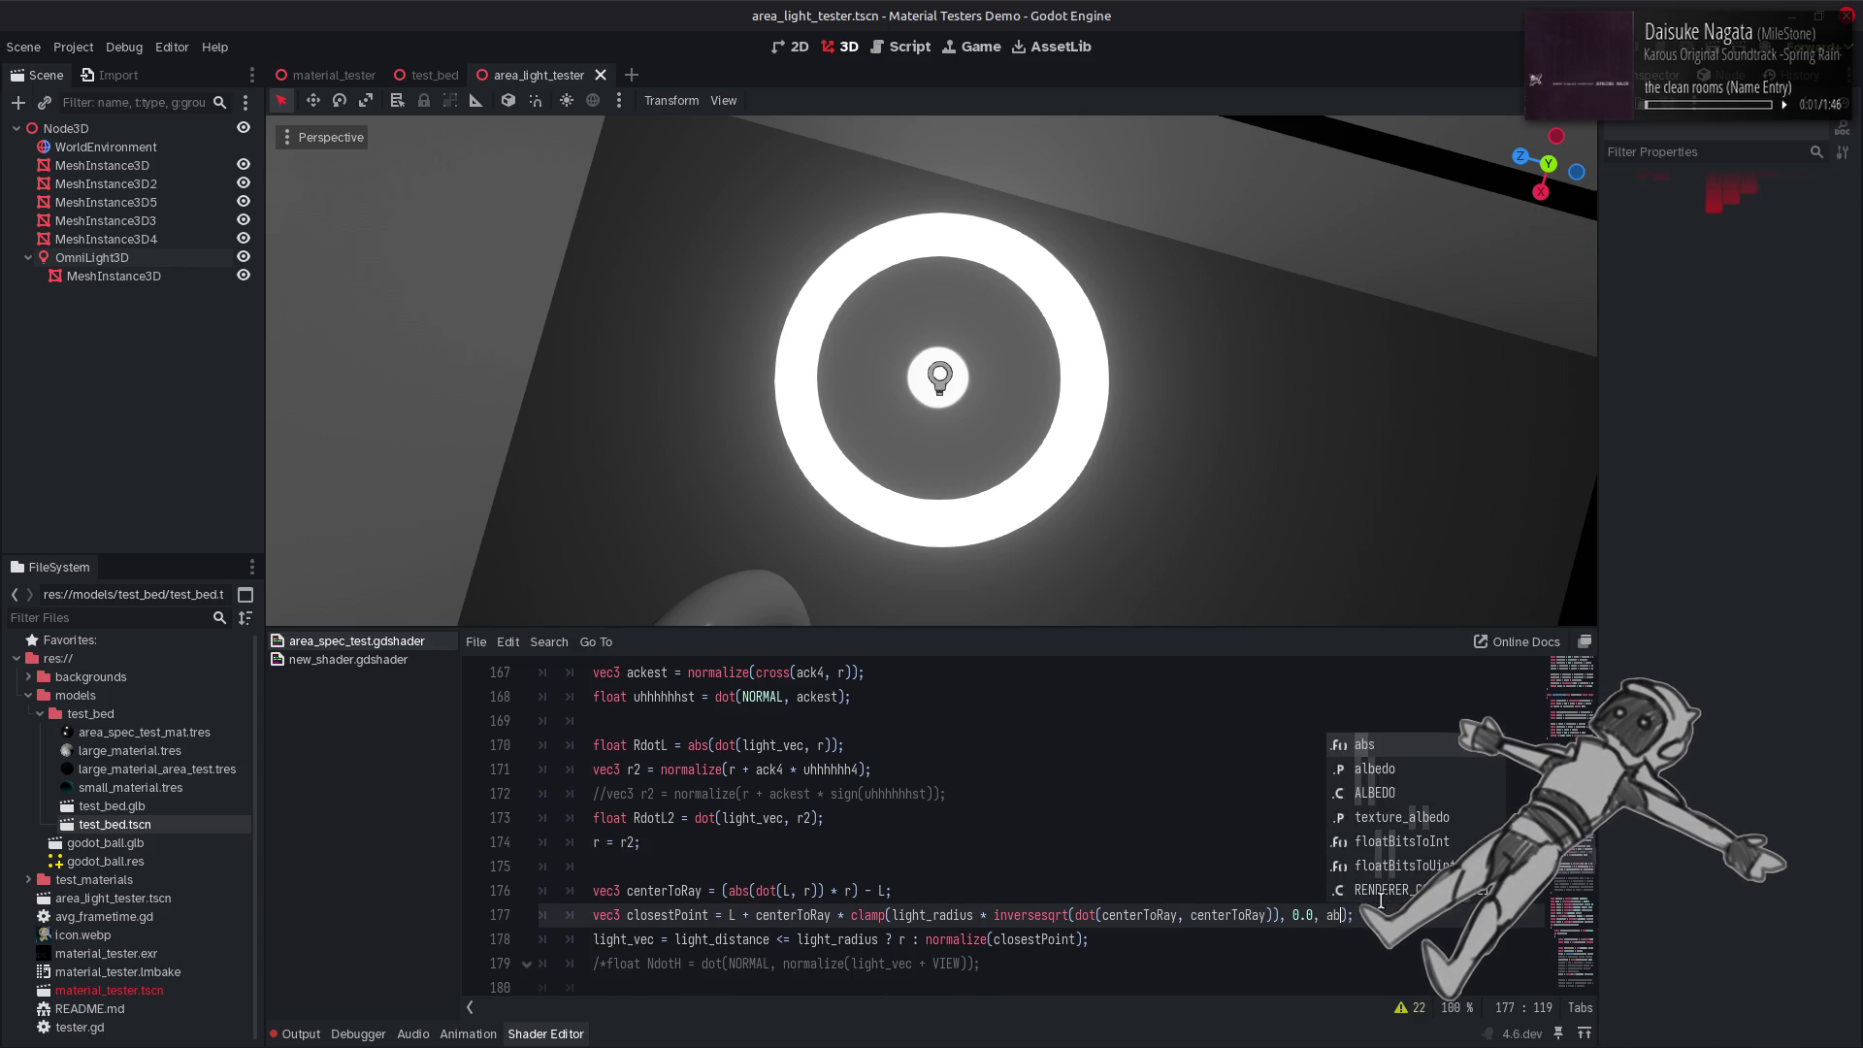
key(BackSpace)
key(BackSpace)
text(dot)
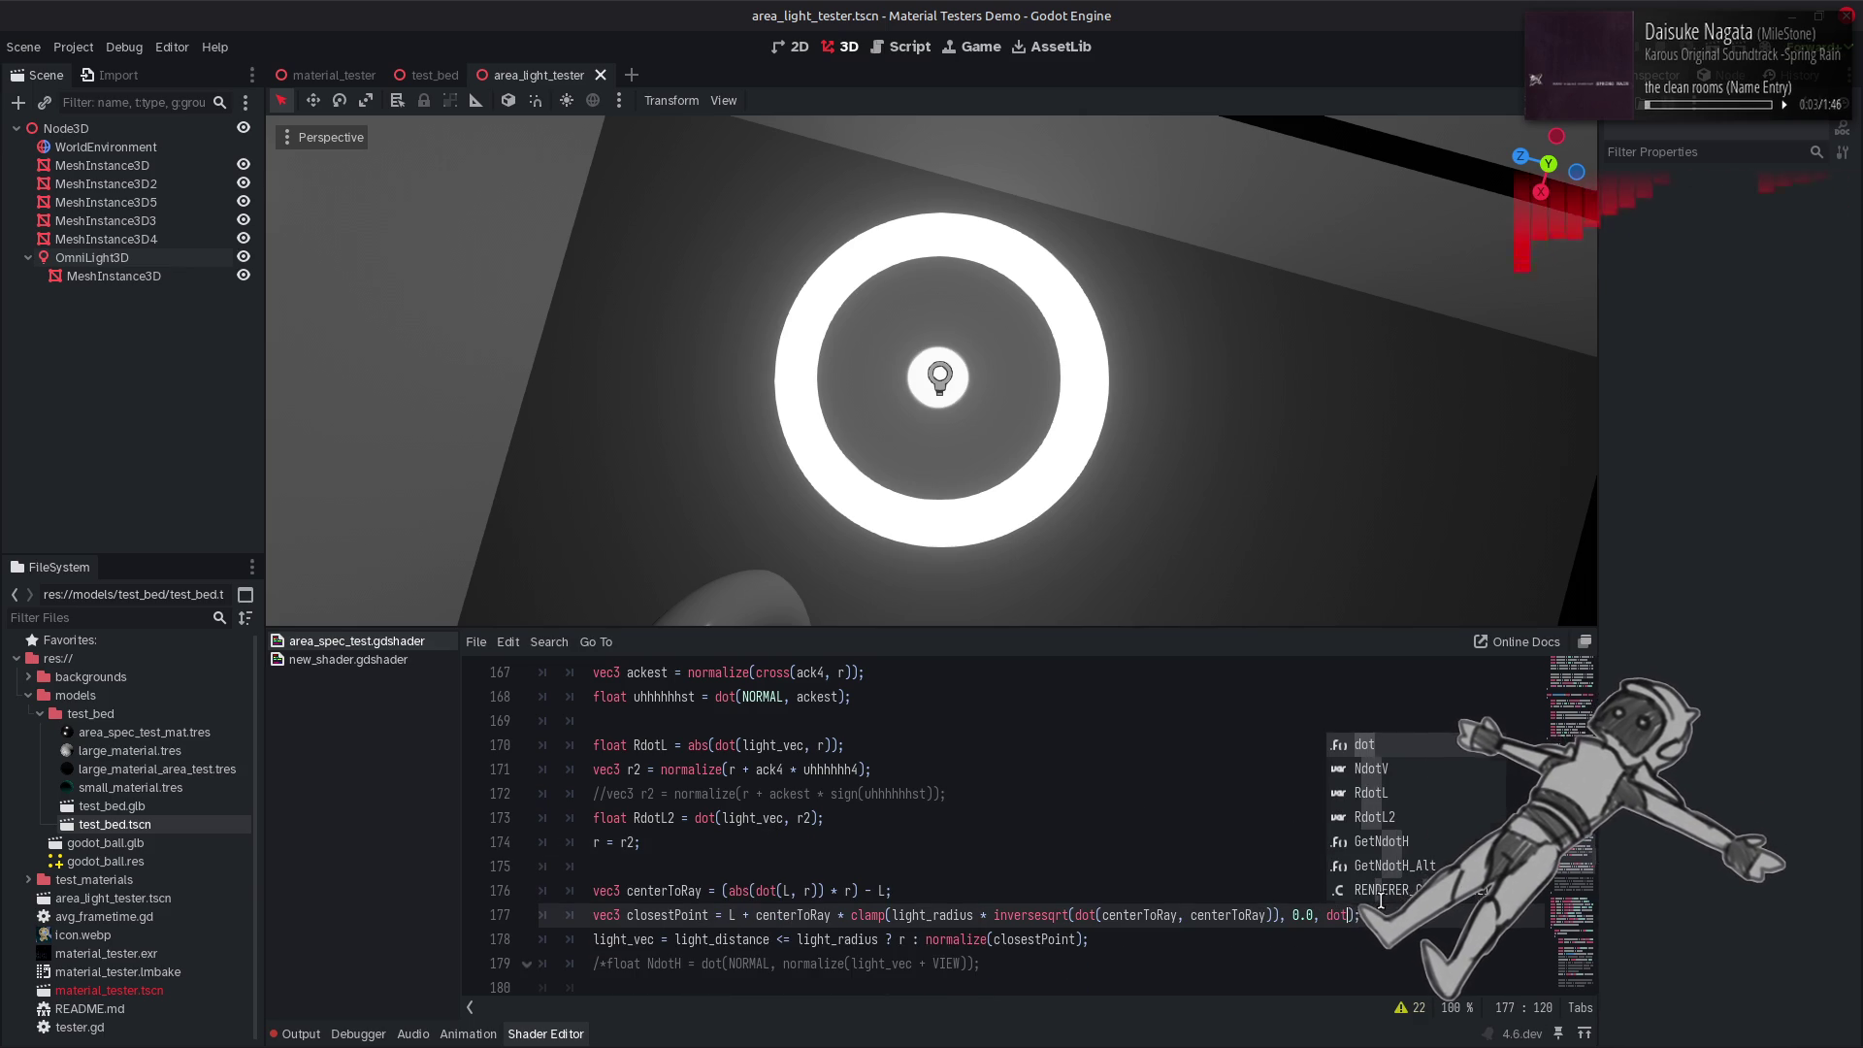
text((r)
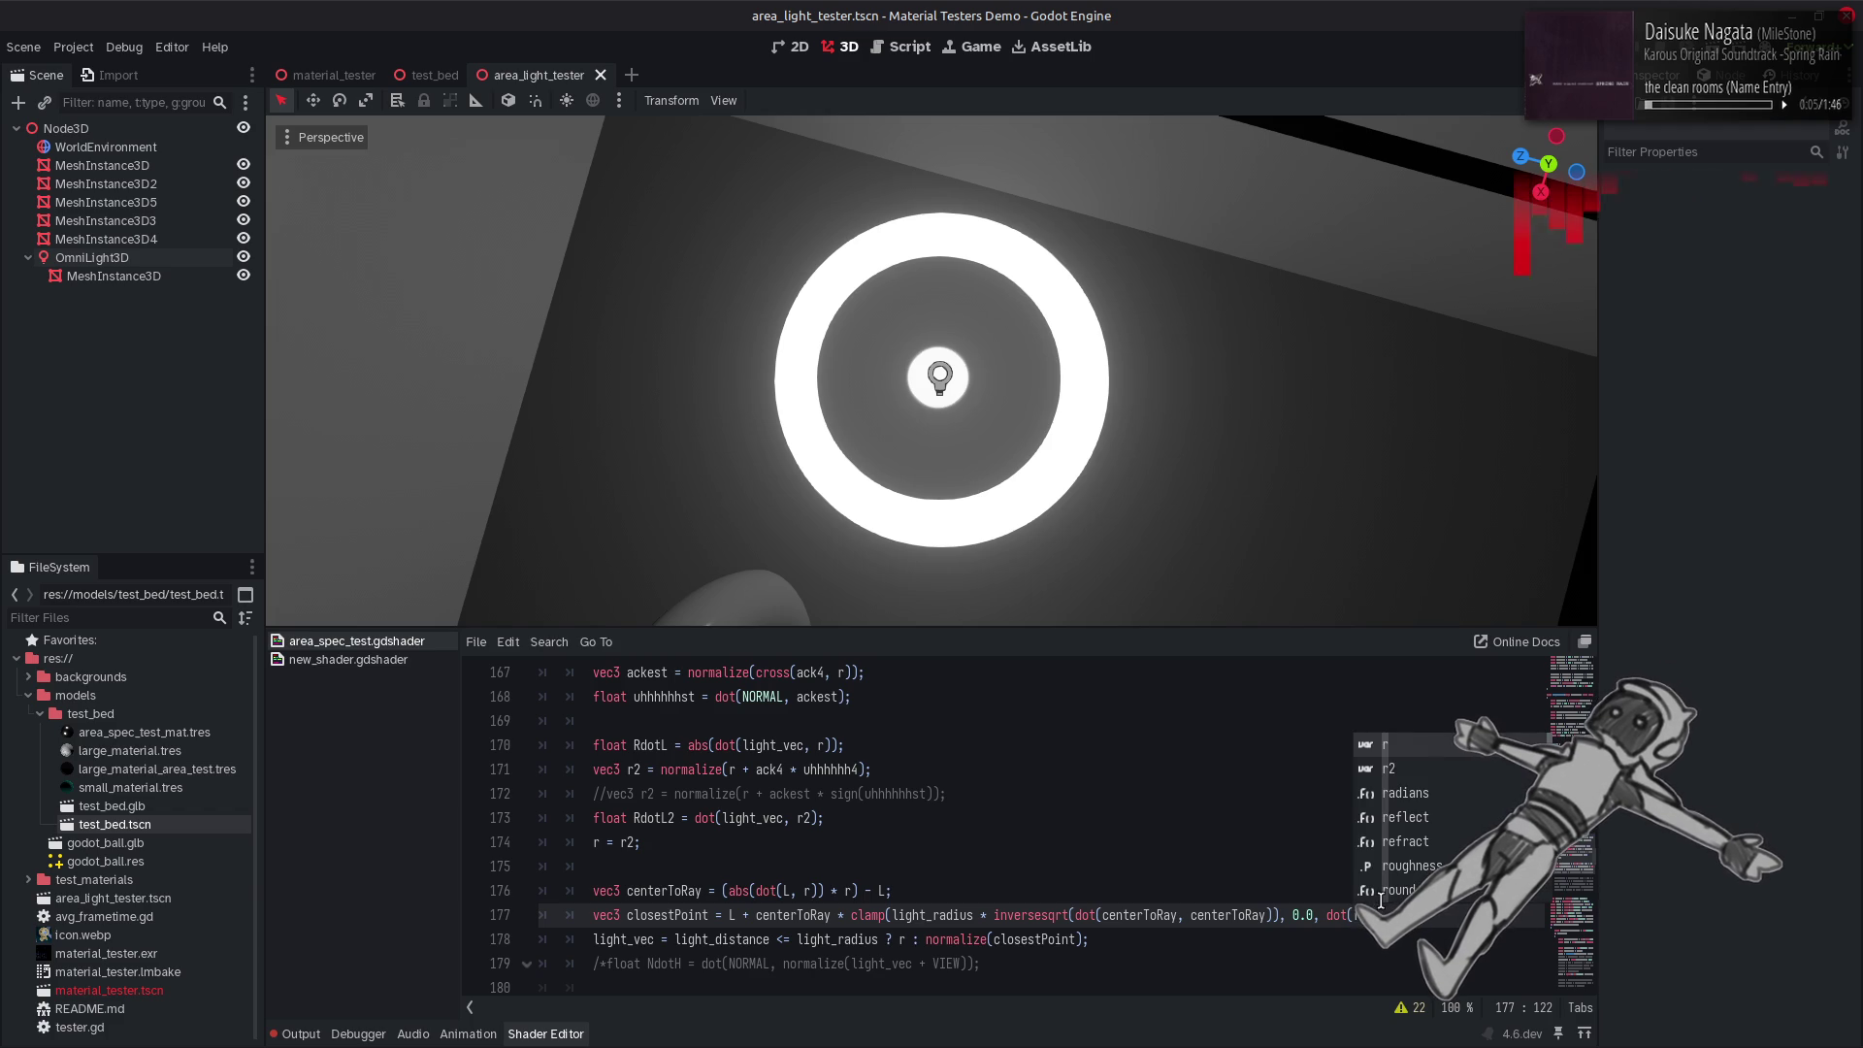
text(, NORMAL)
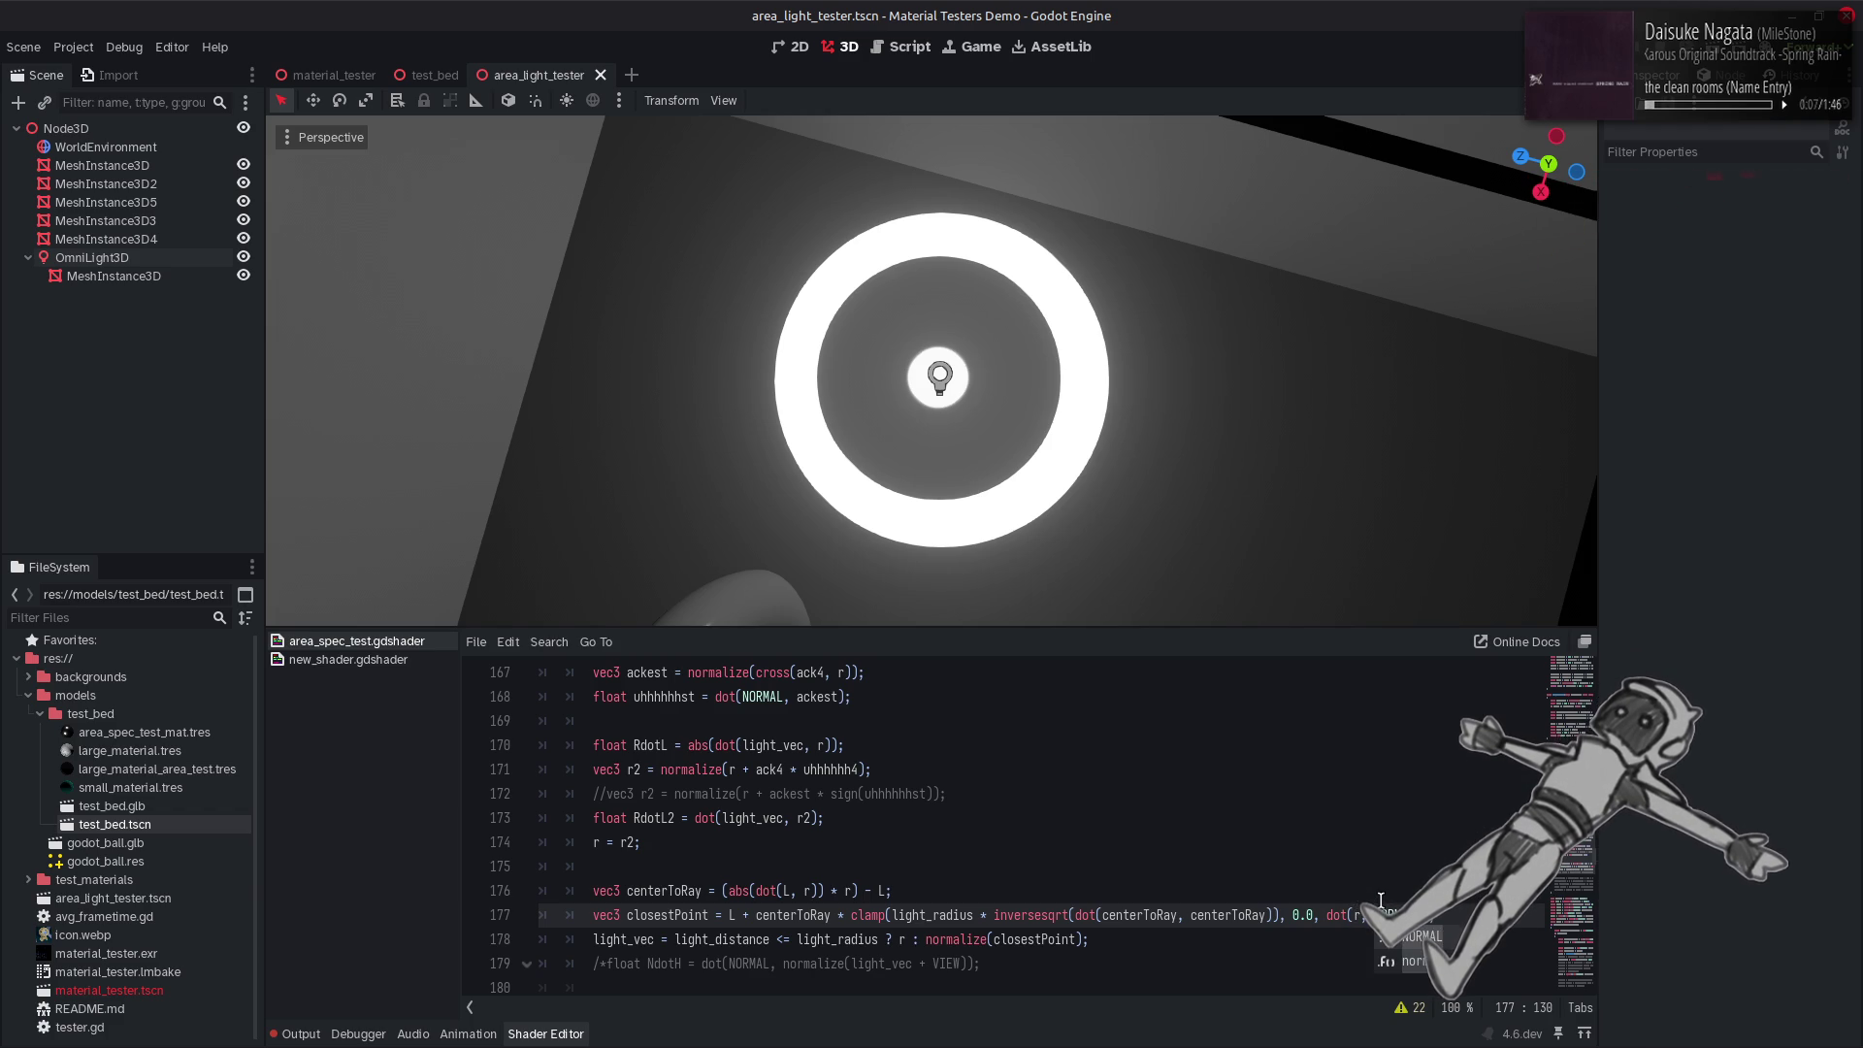
key(ctrl+s)
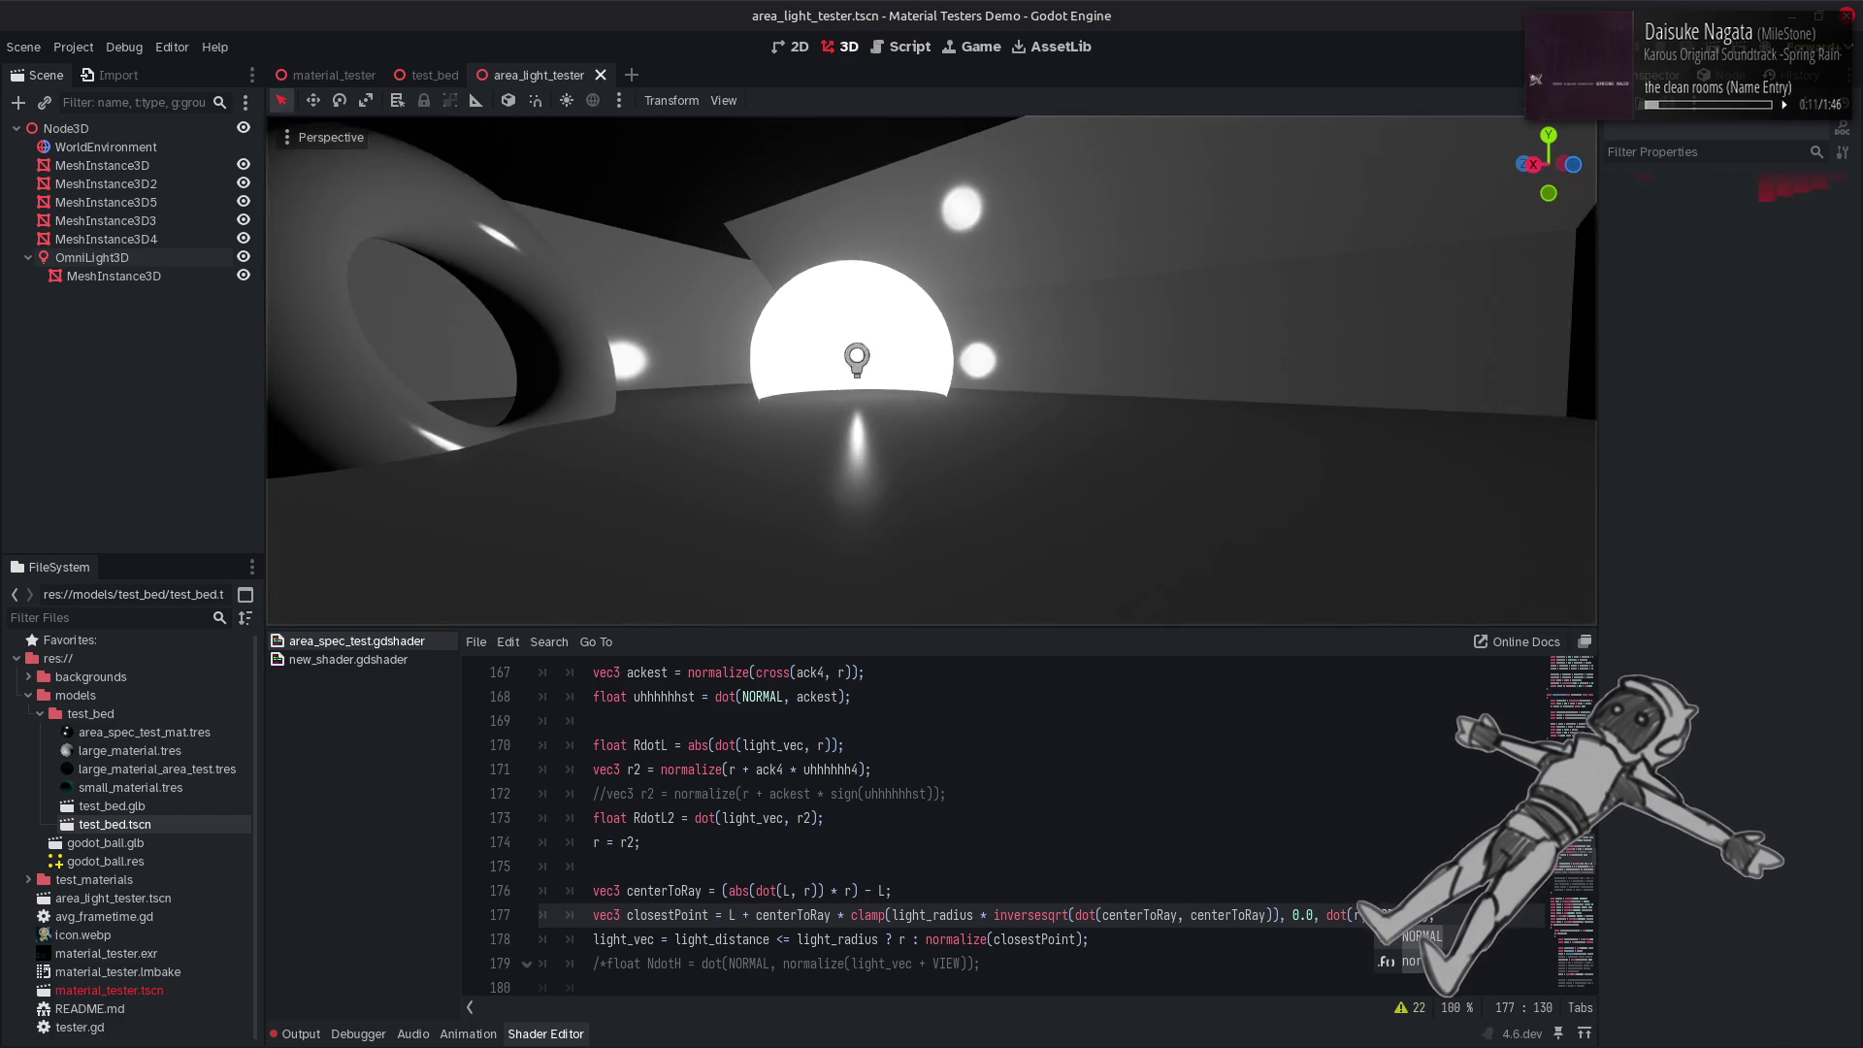
text()))
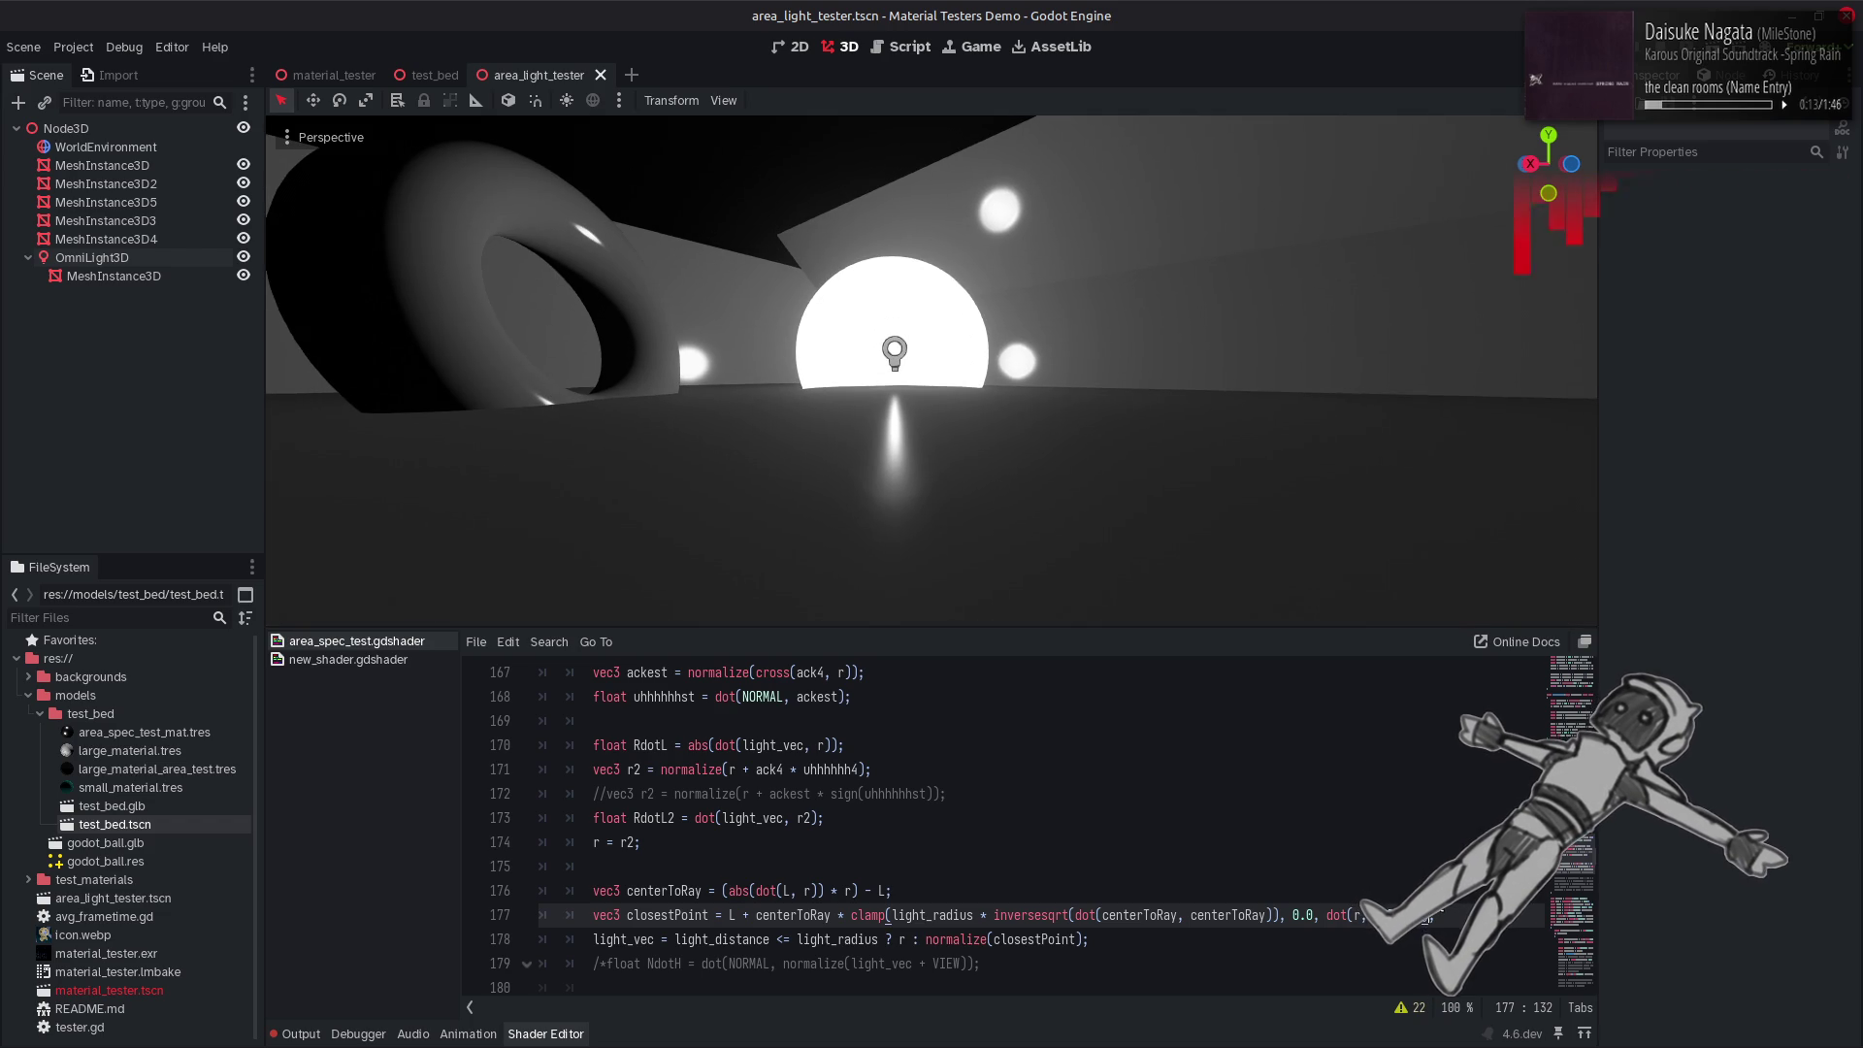
text( * 0.5)
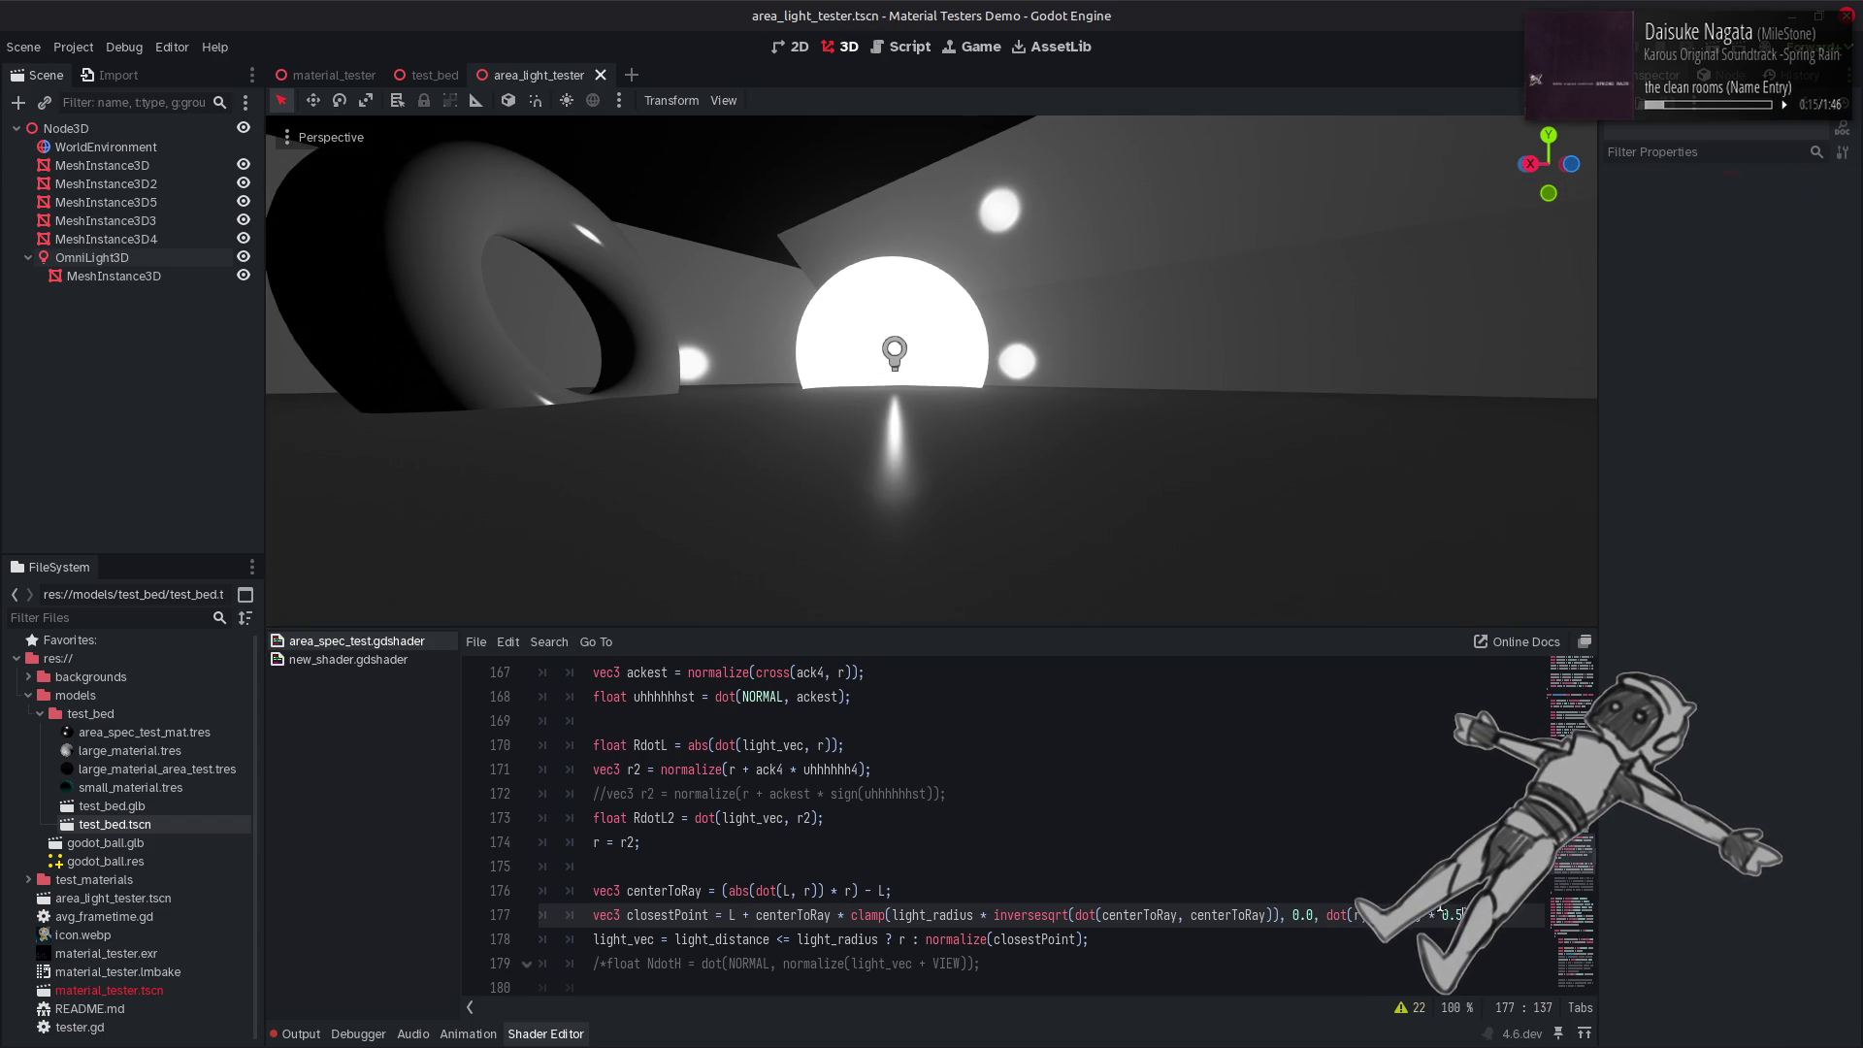
text());)
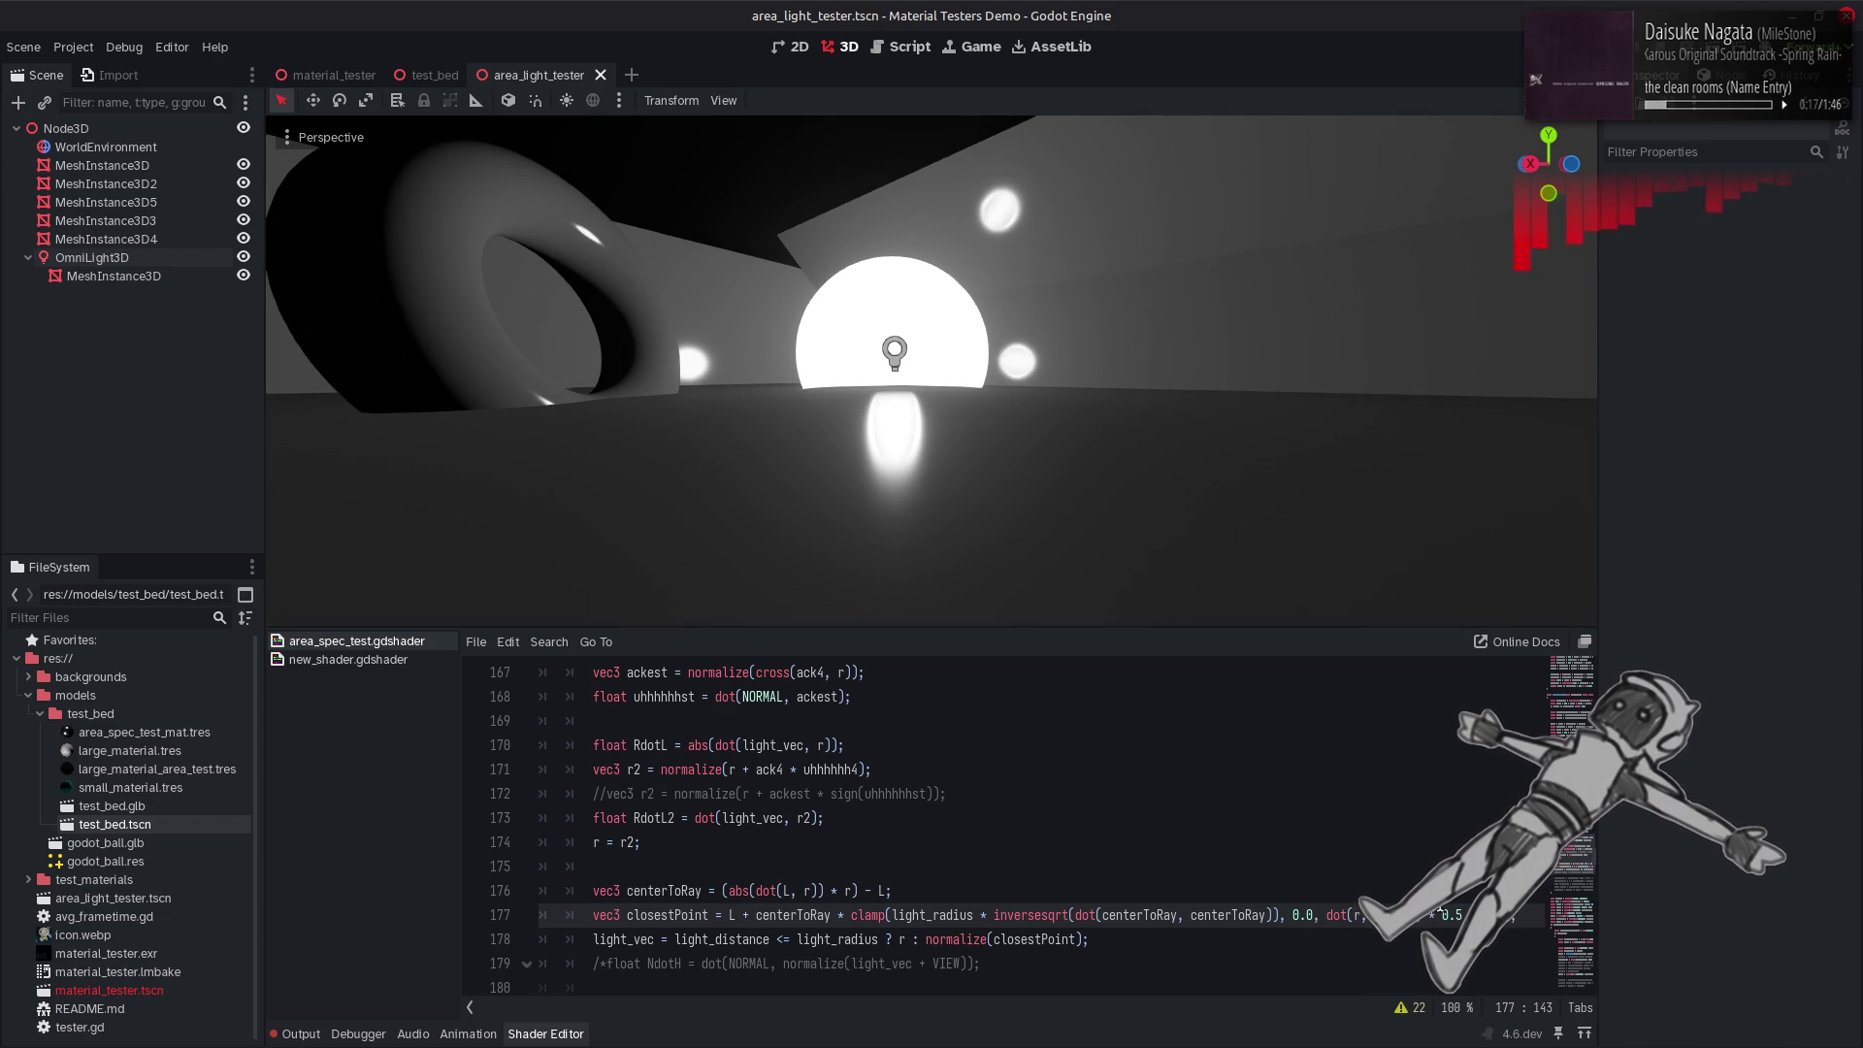
mouse_move(1142, 504)
mouse_down()
mouse_move(1048, 446)
mouse_move(932, 432)
mouse_move(1095, 482)
mouse_up()
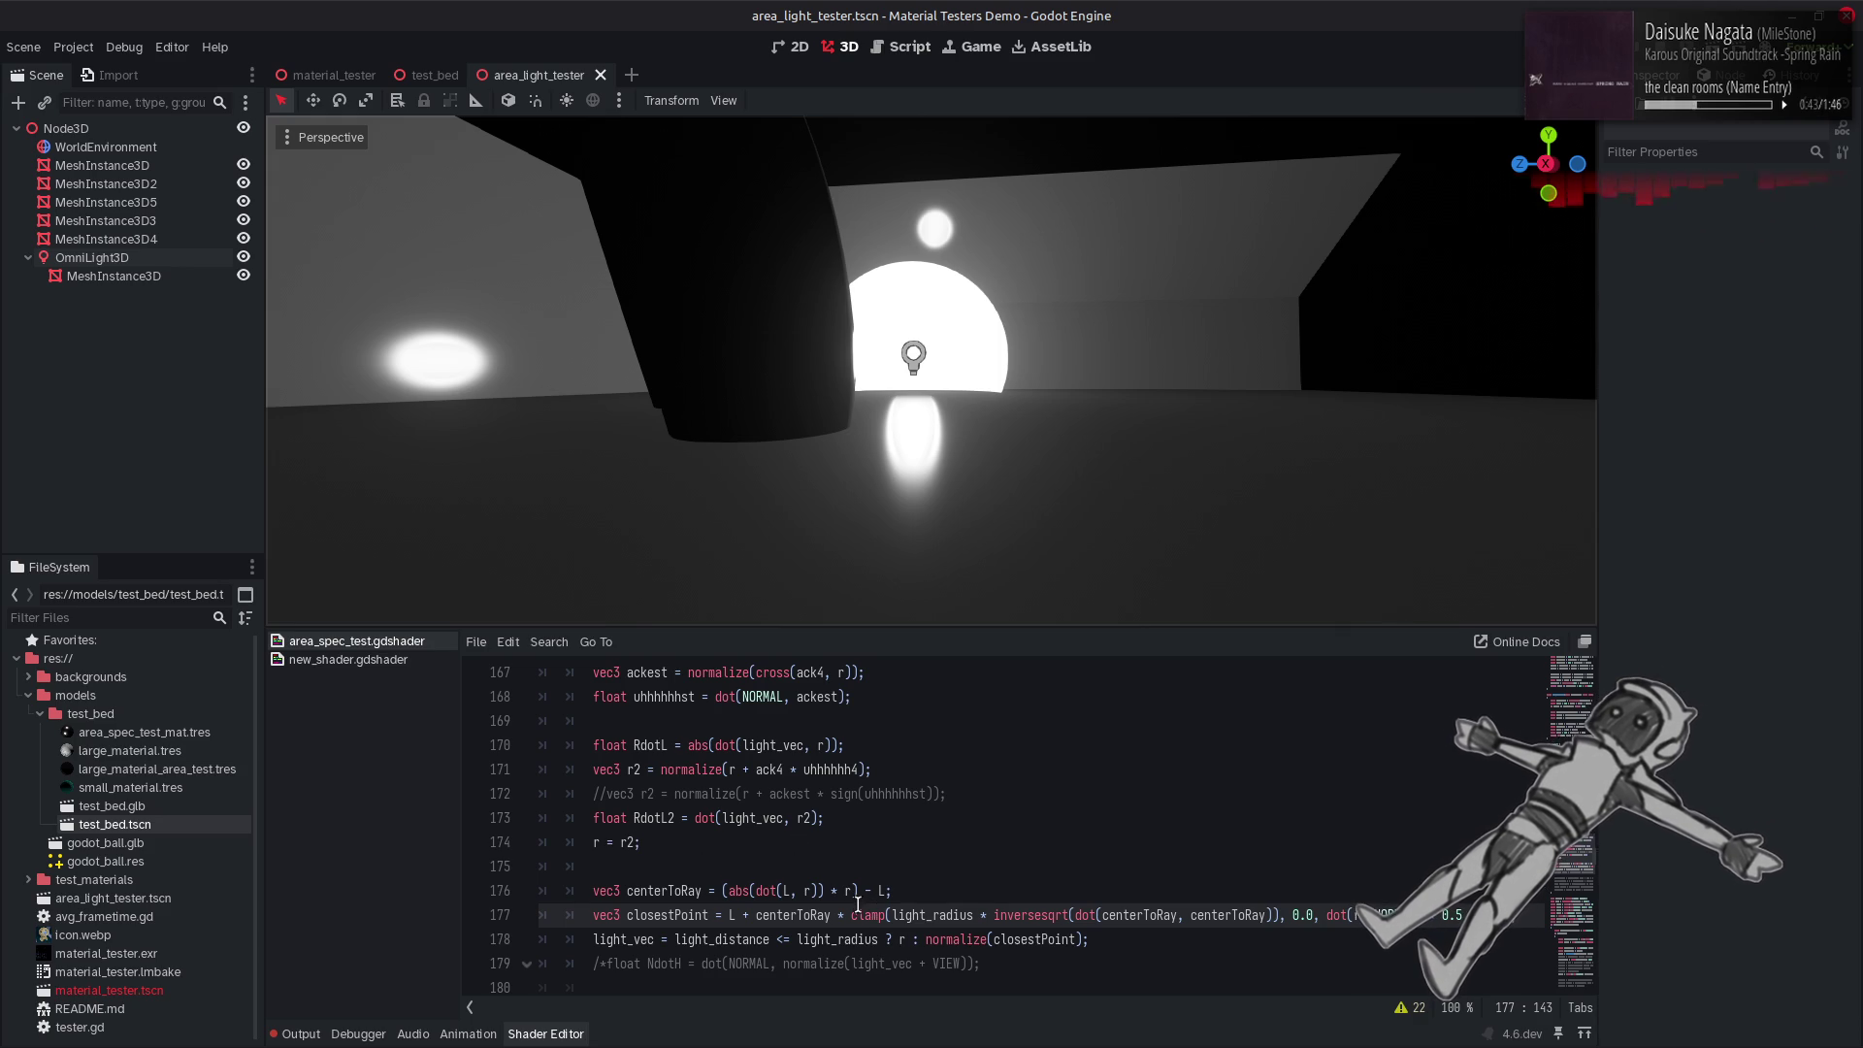
Comment out line 174's r = r2 and use r2 on lines 176 and 178.
click(591, 840)
key(ctrl+k)
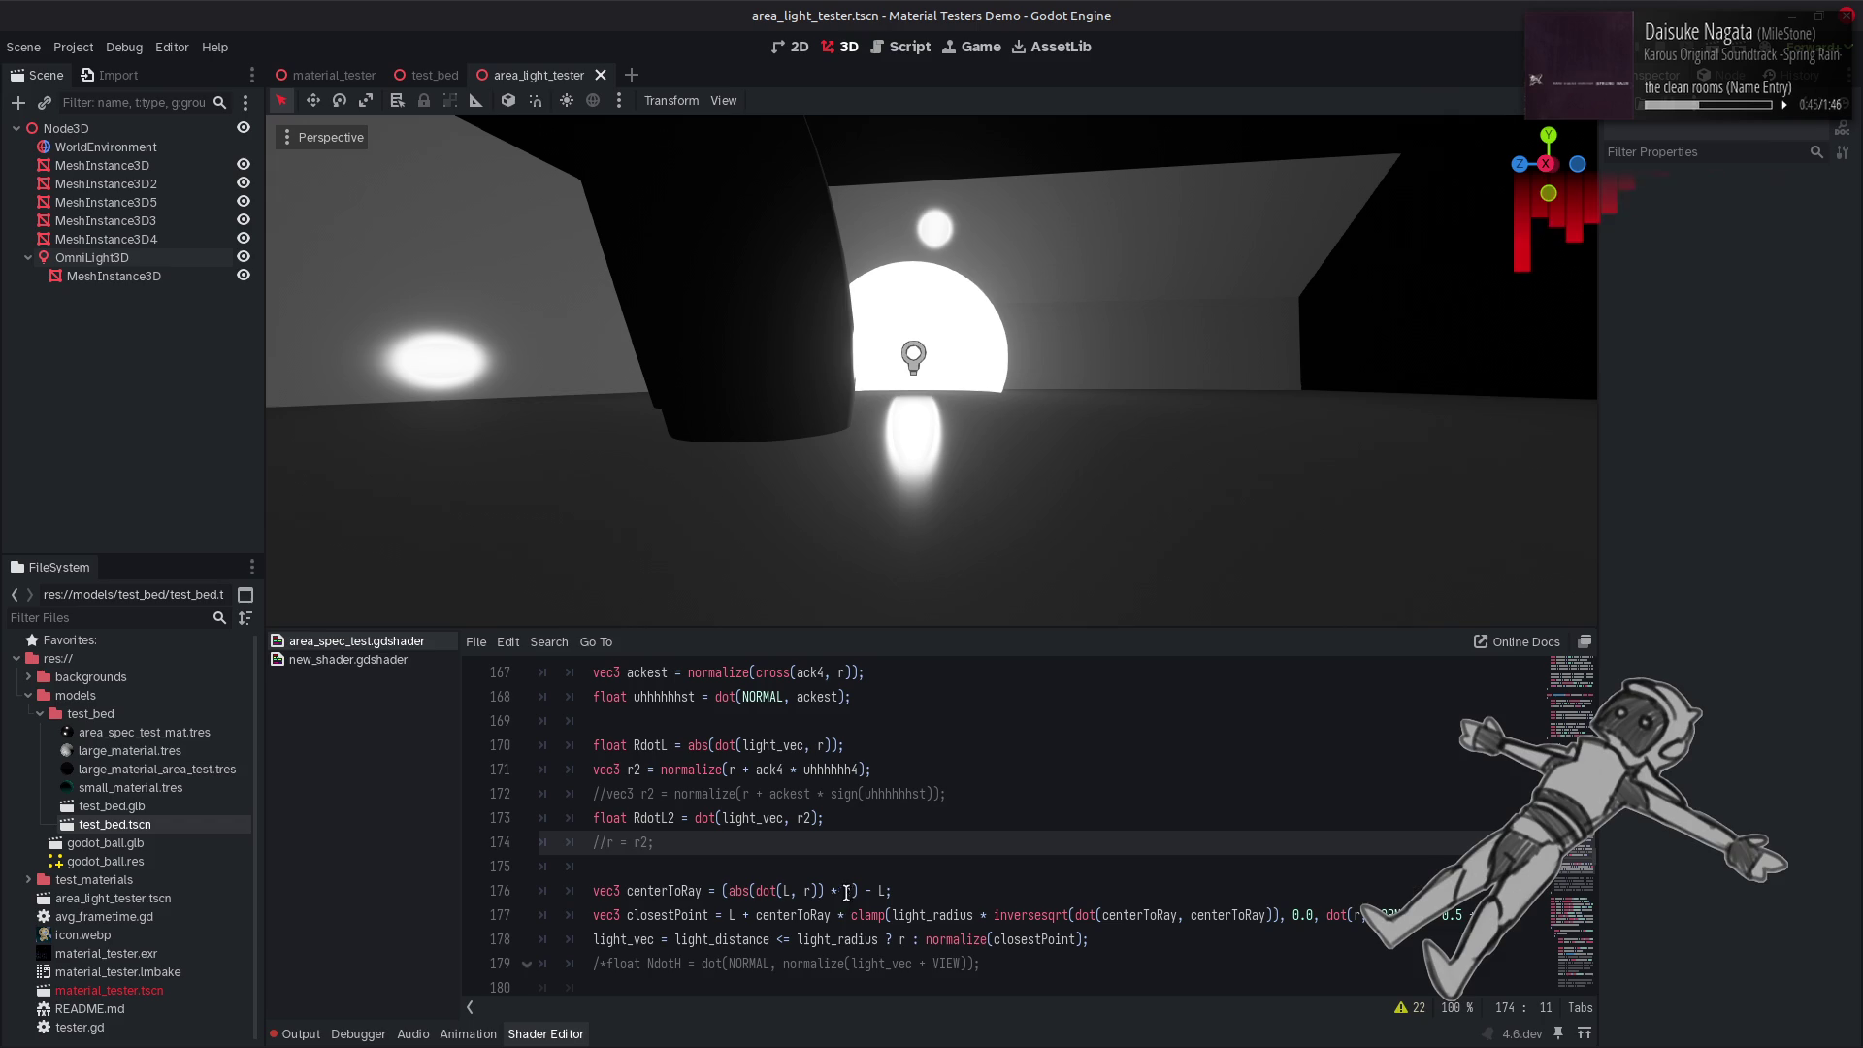
click(850, 891)
text(2)
text(2)
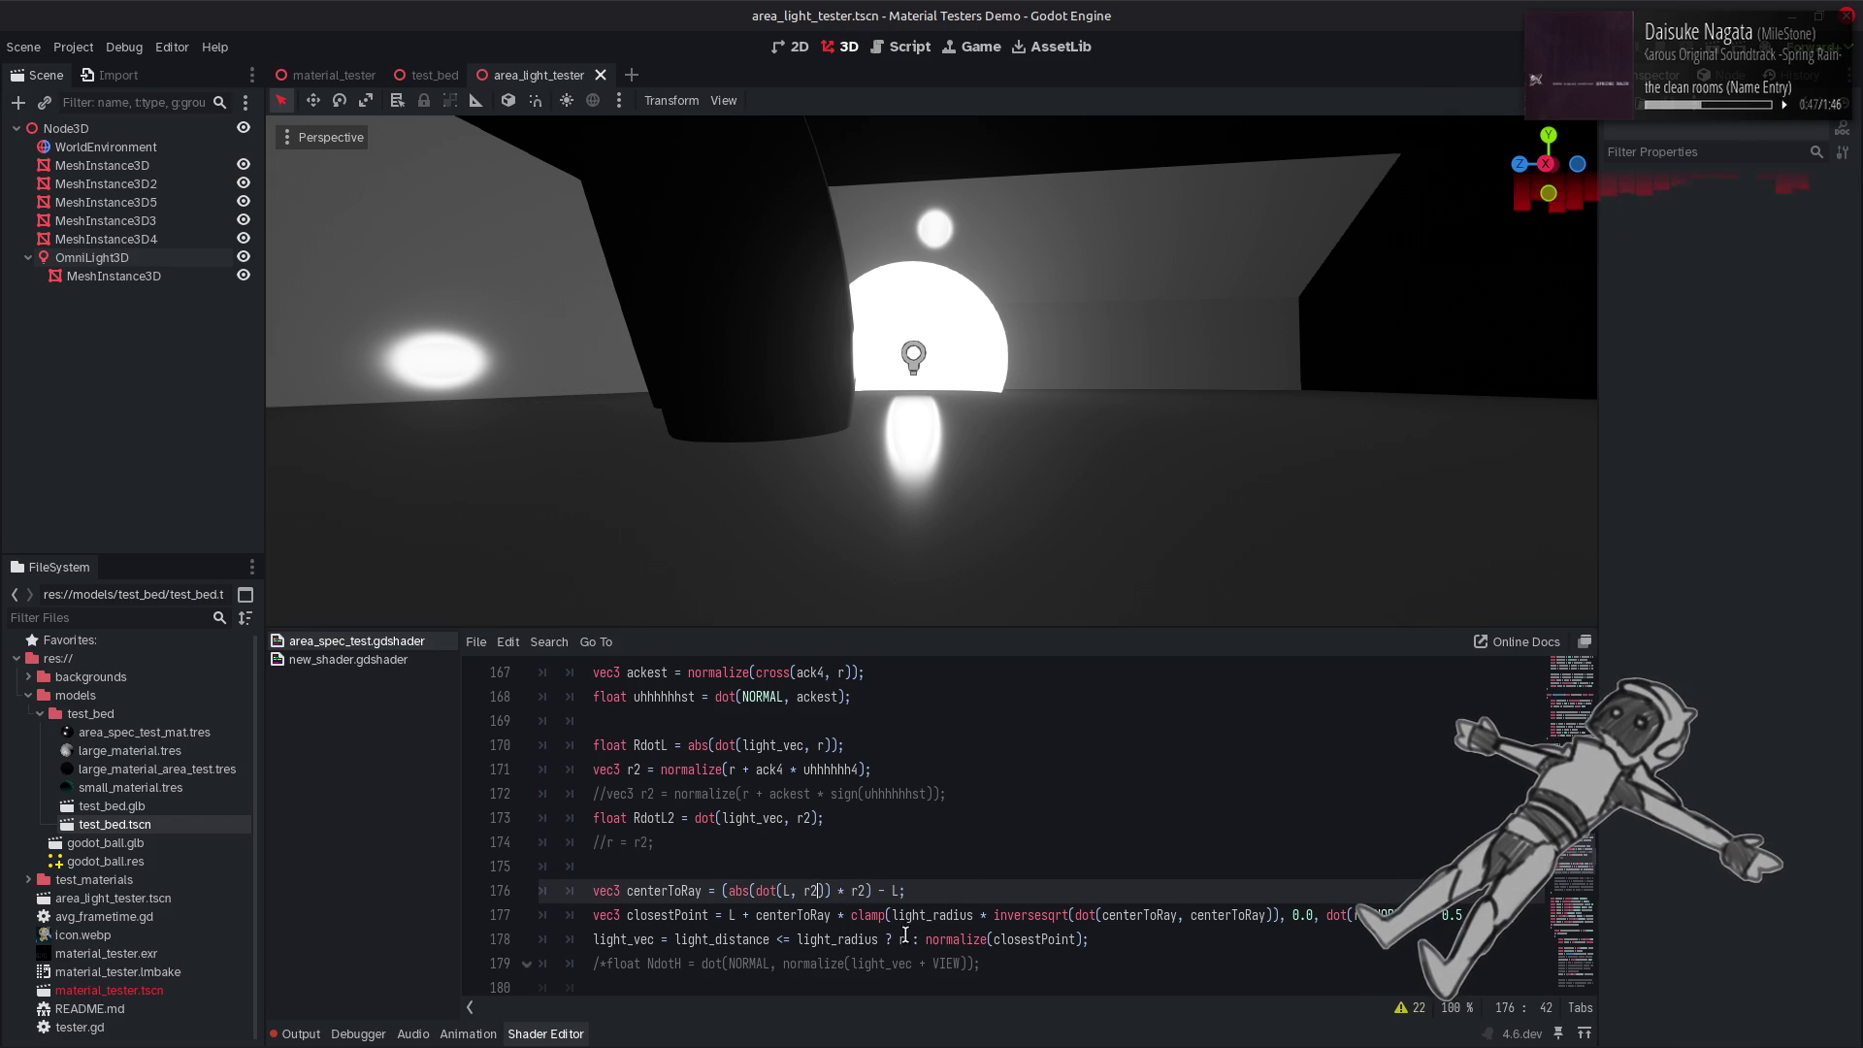
click(912, 938)
text(2)
key(ctrl+s)
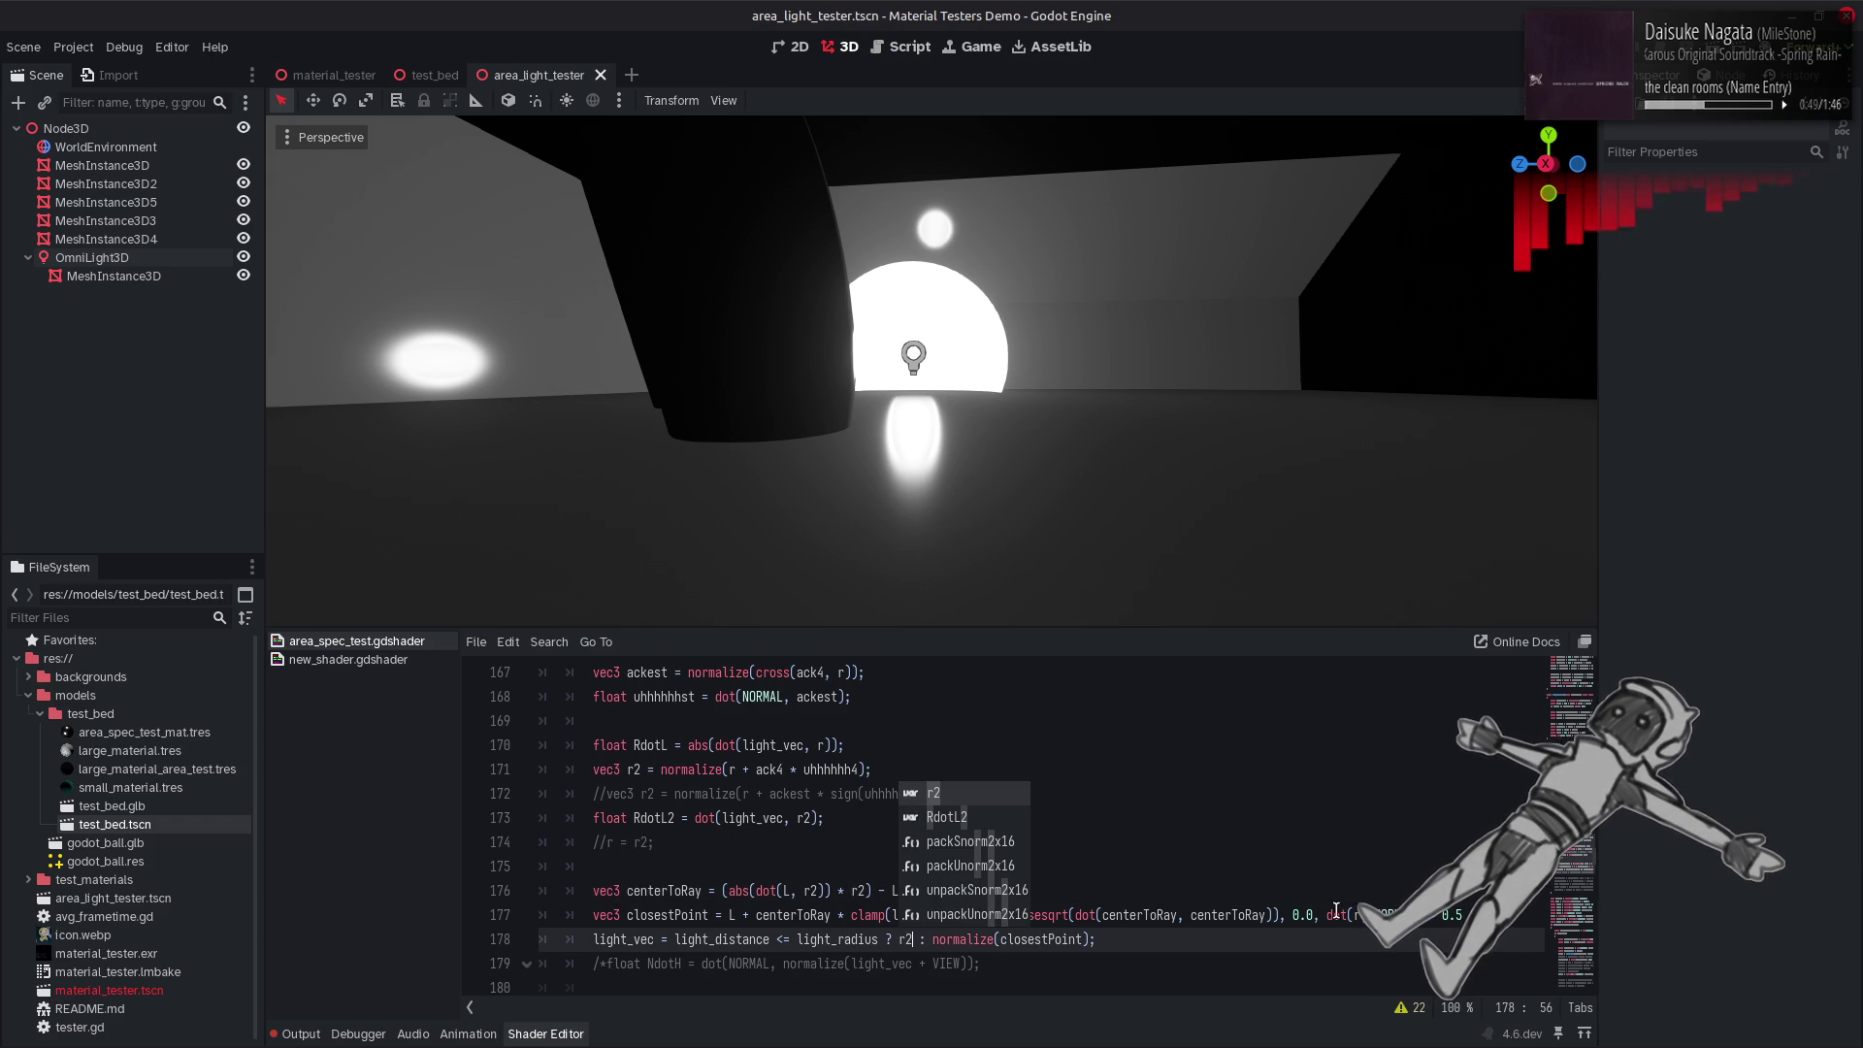
Save the shader again and freelook to level the view onto the torus and lights.
click(1310, 891)
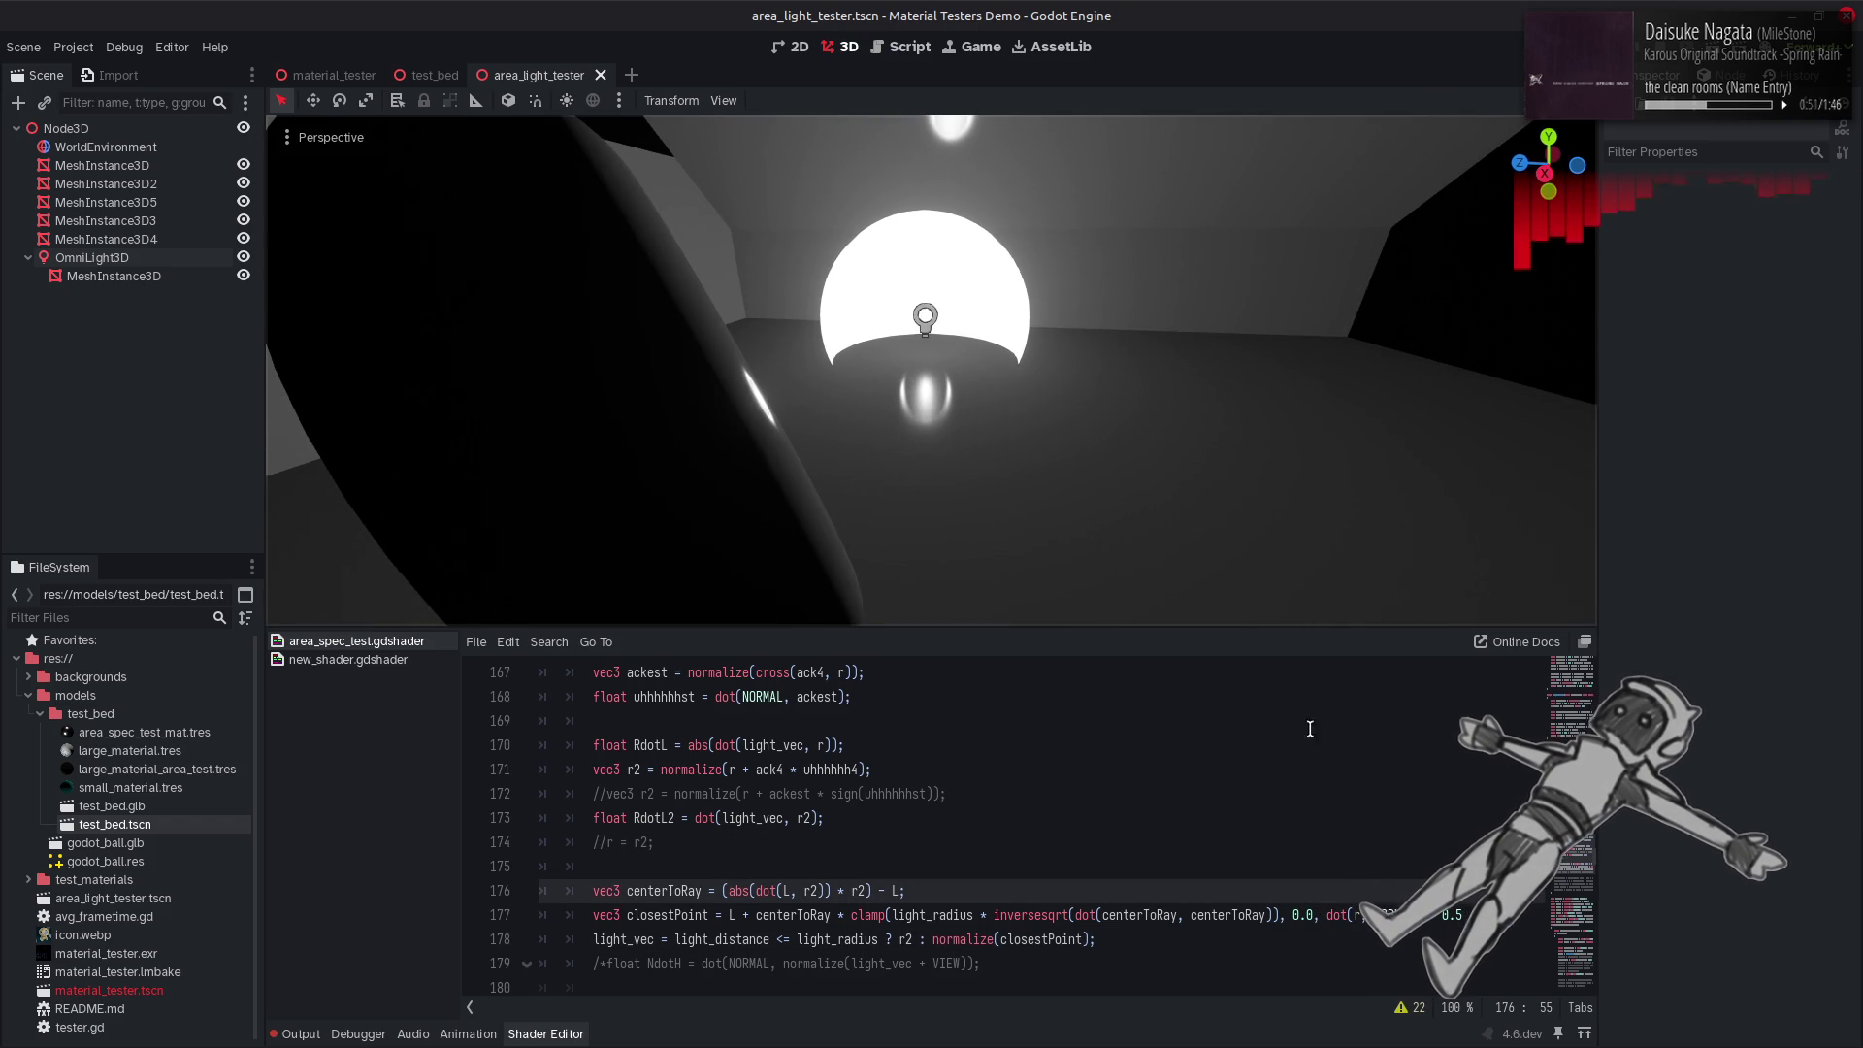
key(Down)
key(ctrl+s)
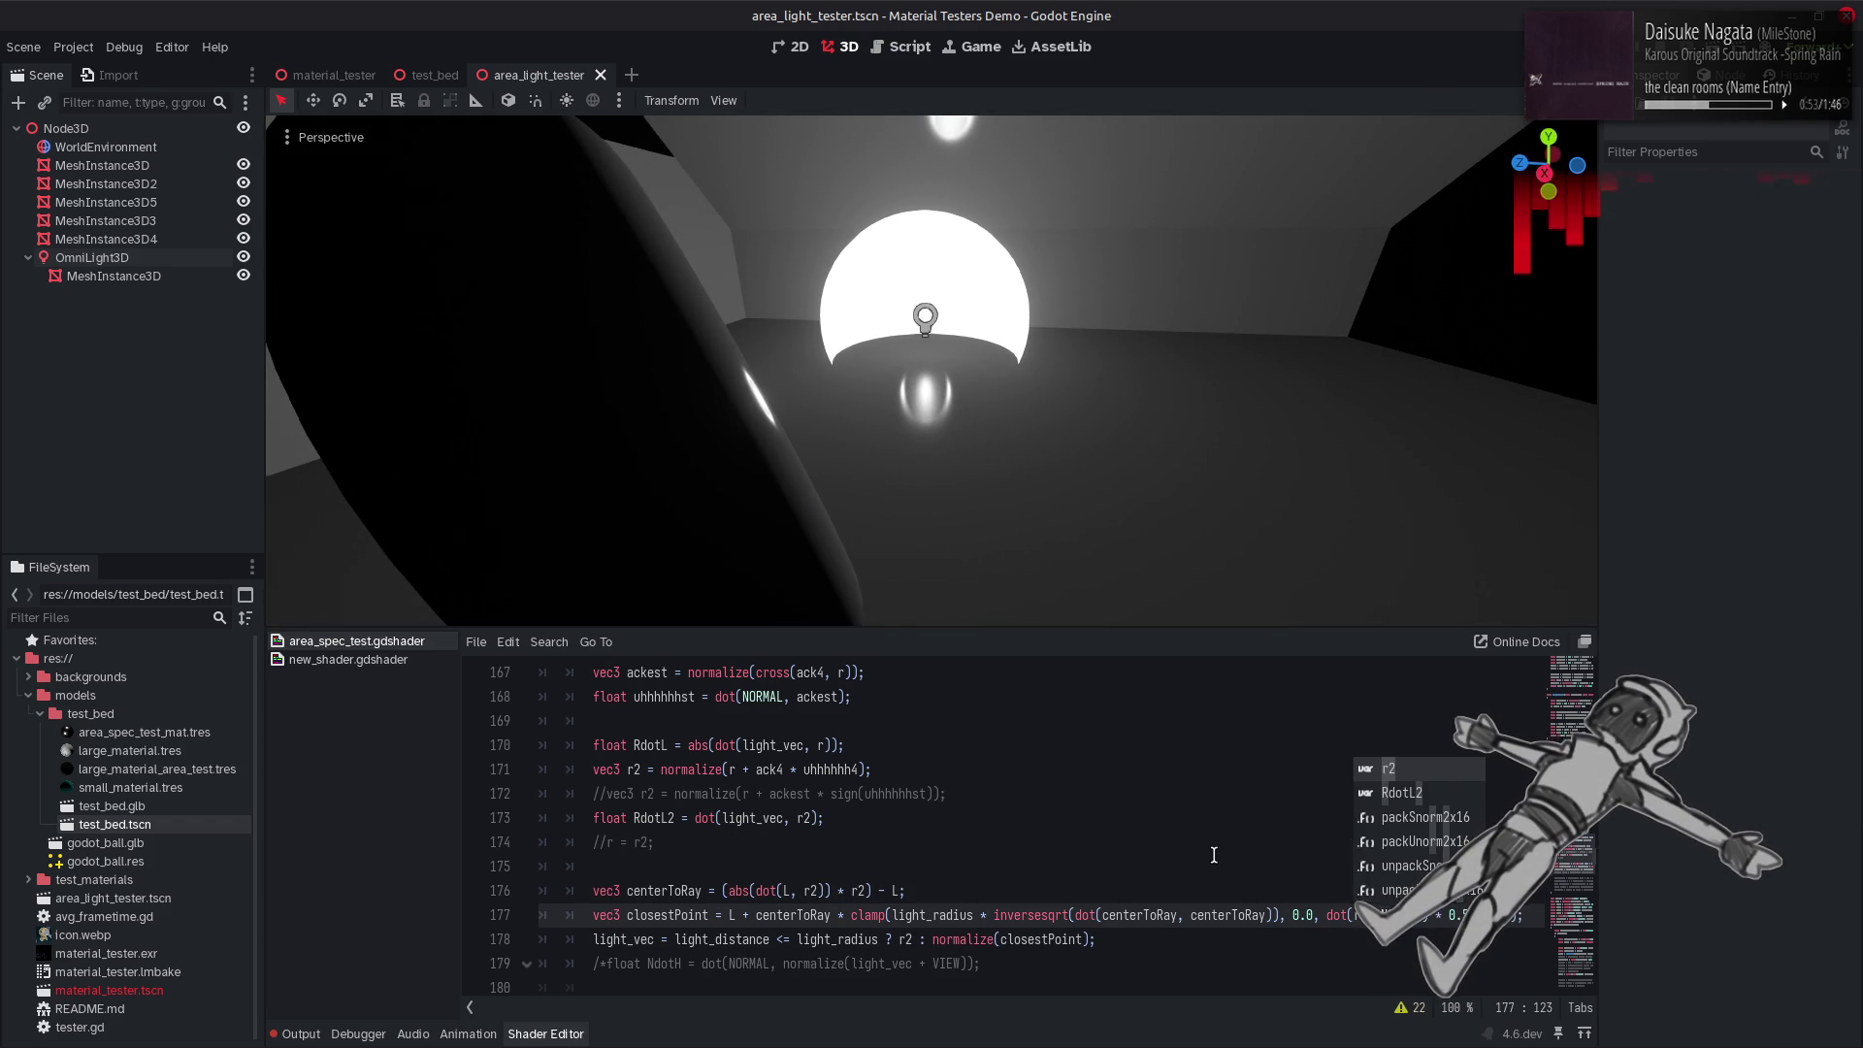
click(1215, 856)
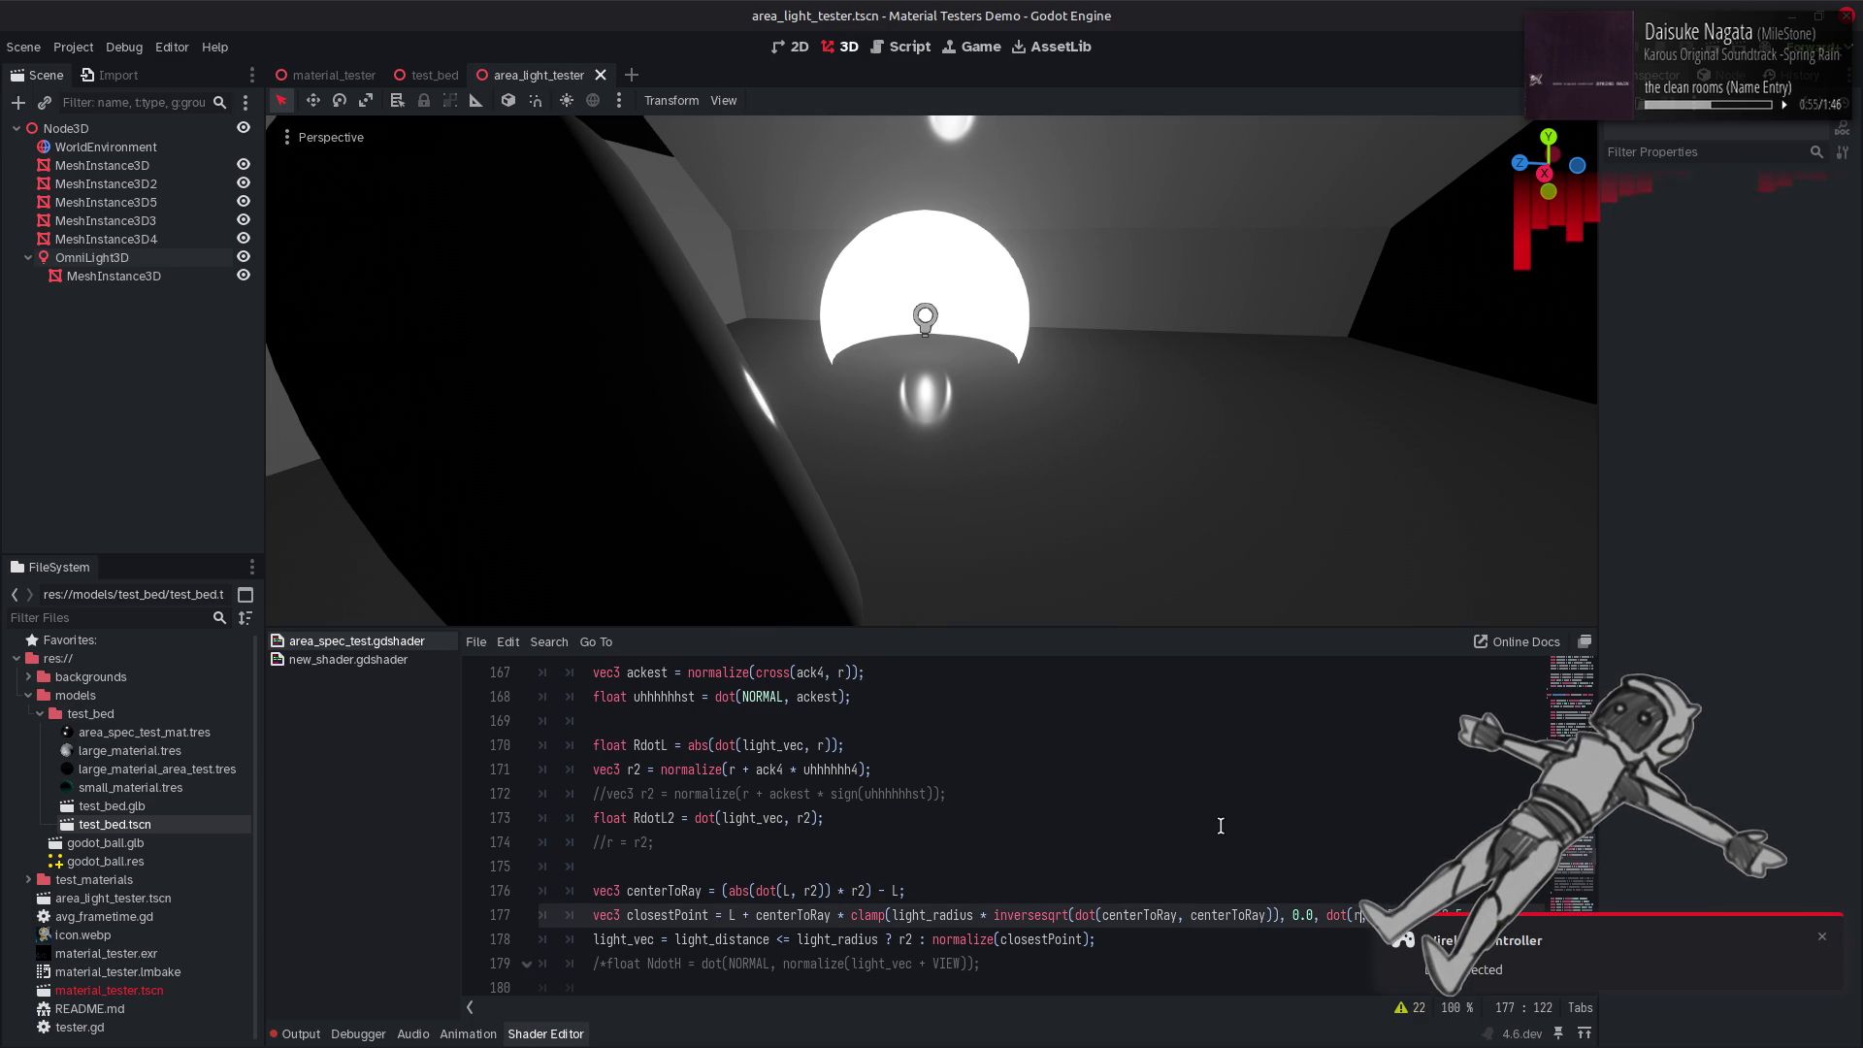
key(Down)
key(Down)
key(End)
click(1221, 826)
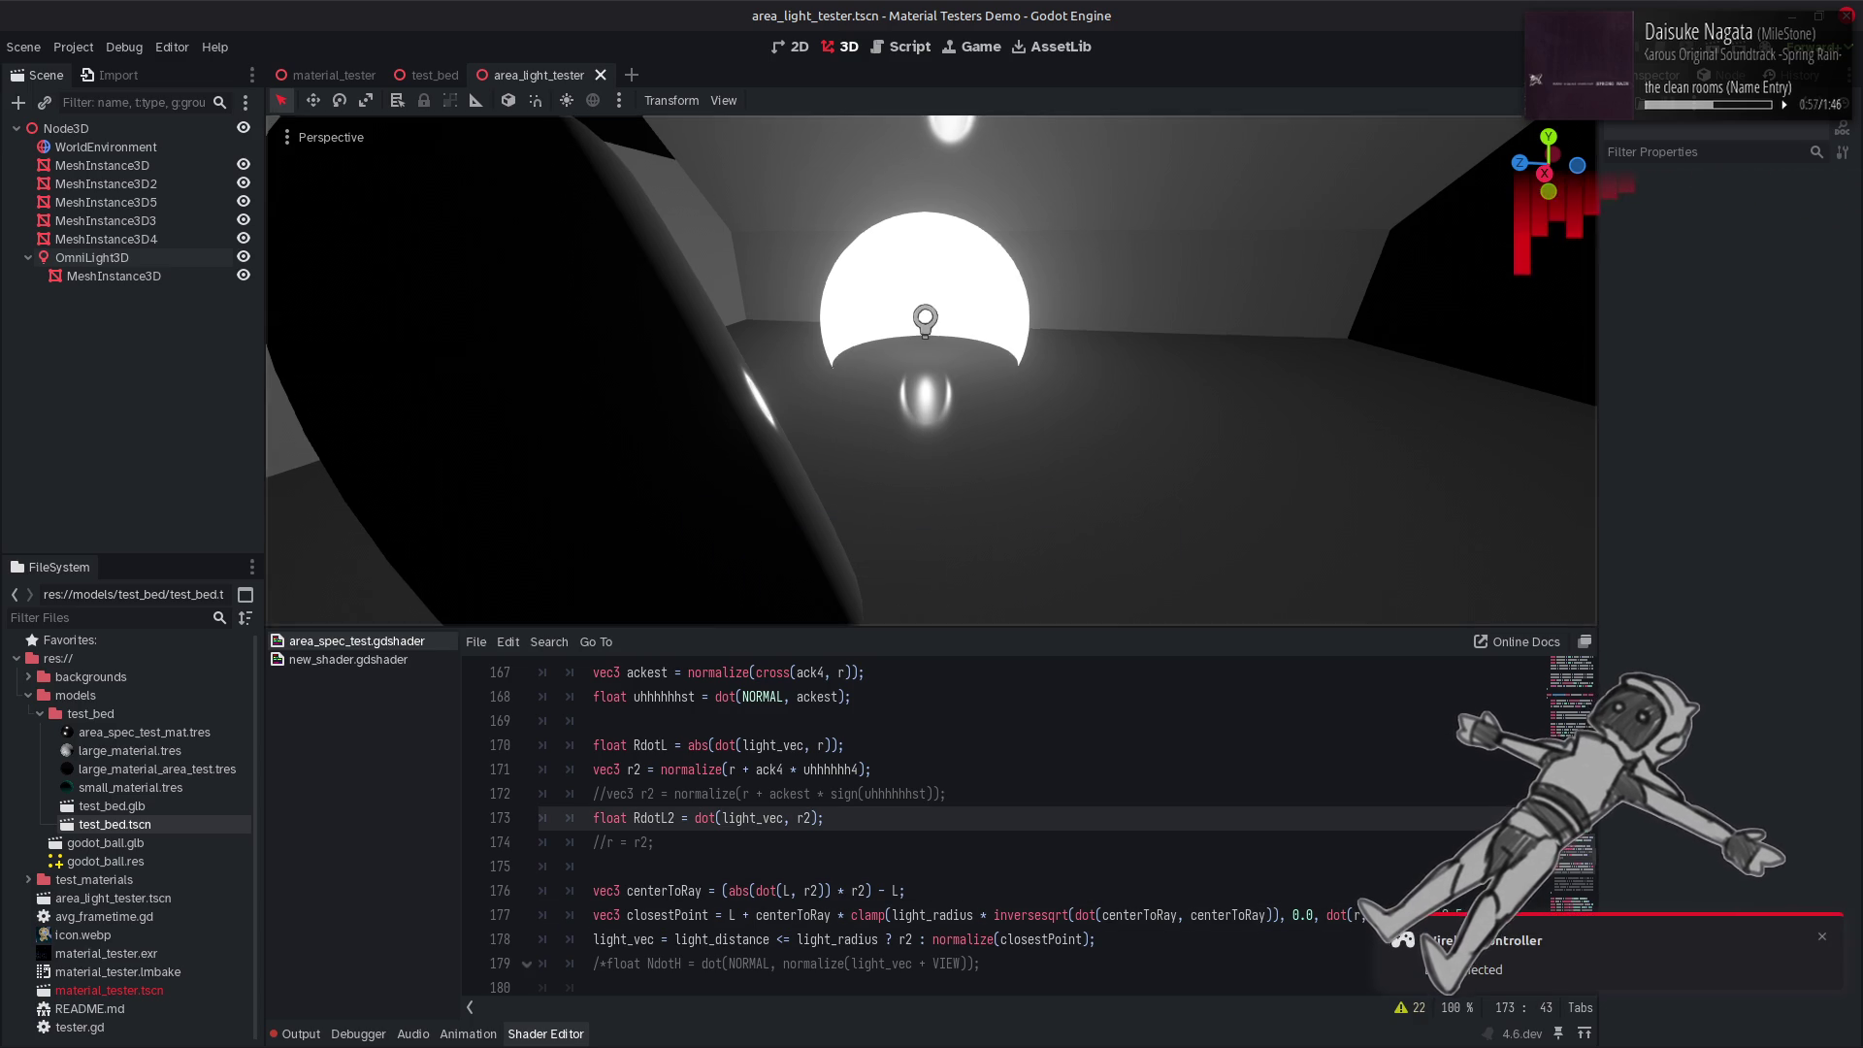
mouse_move(931, 369)
mouse_down()
mouse_move(903, 543)
mouse_move(1227, 338)
mouse_up()
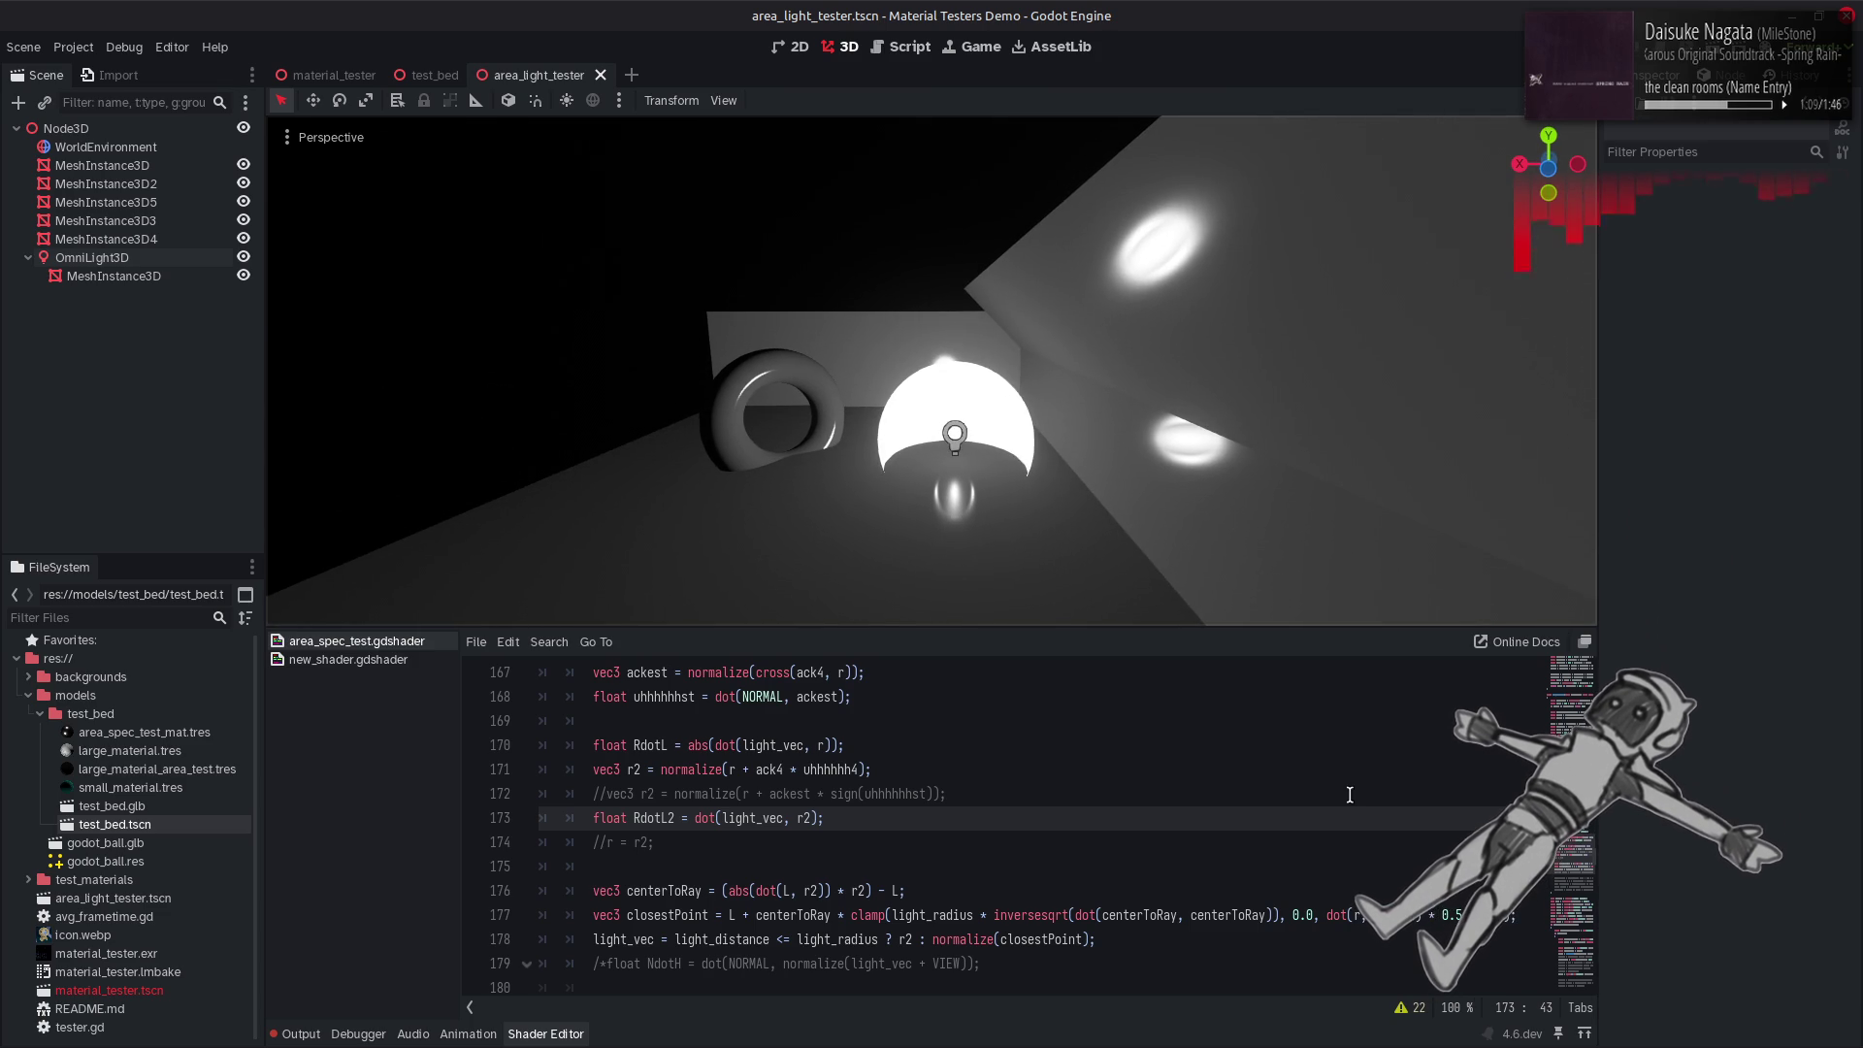
Remove the minus sign and the * 0.5 multiplier on line 177, previewing each change.
click(1381, 915)
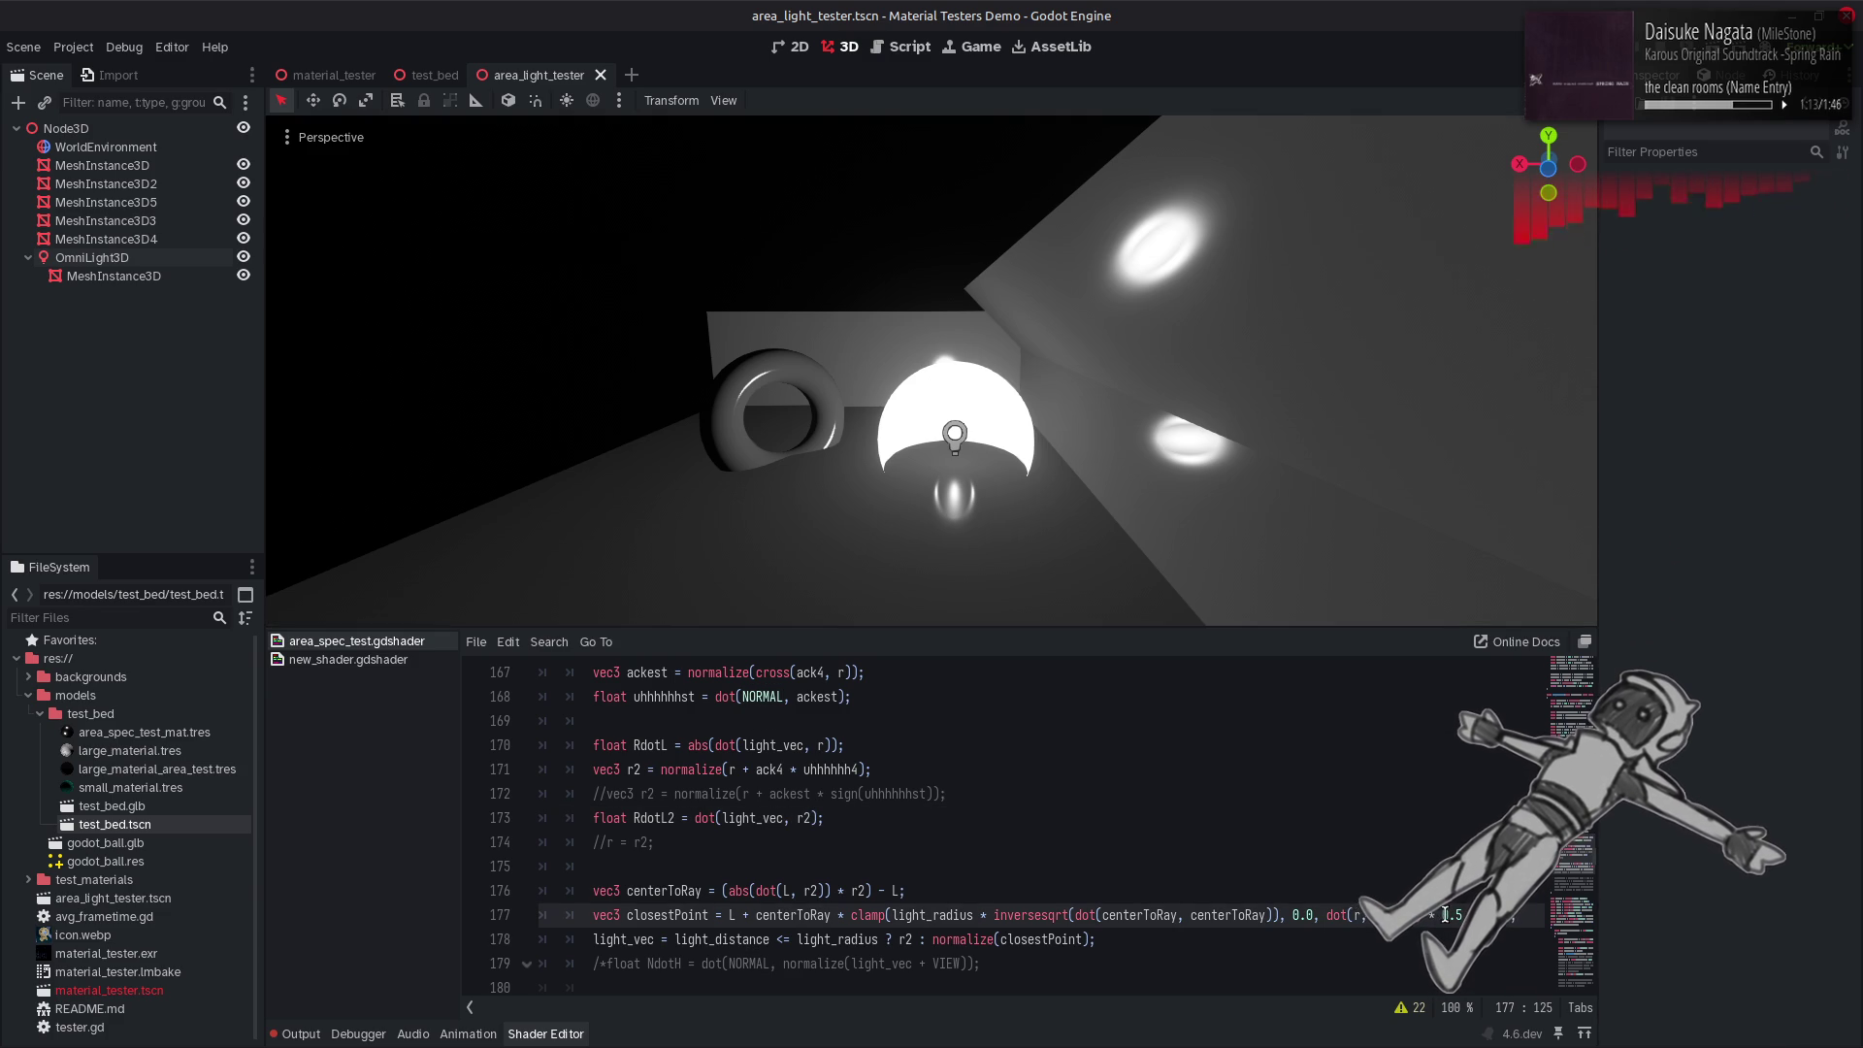
key(ctrl+s)
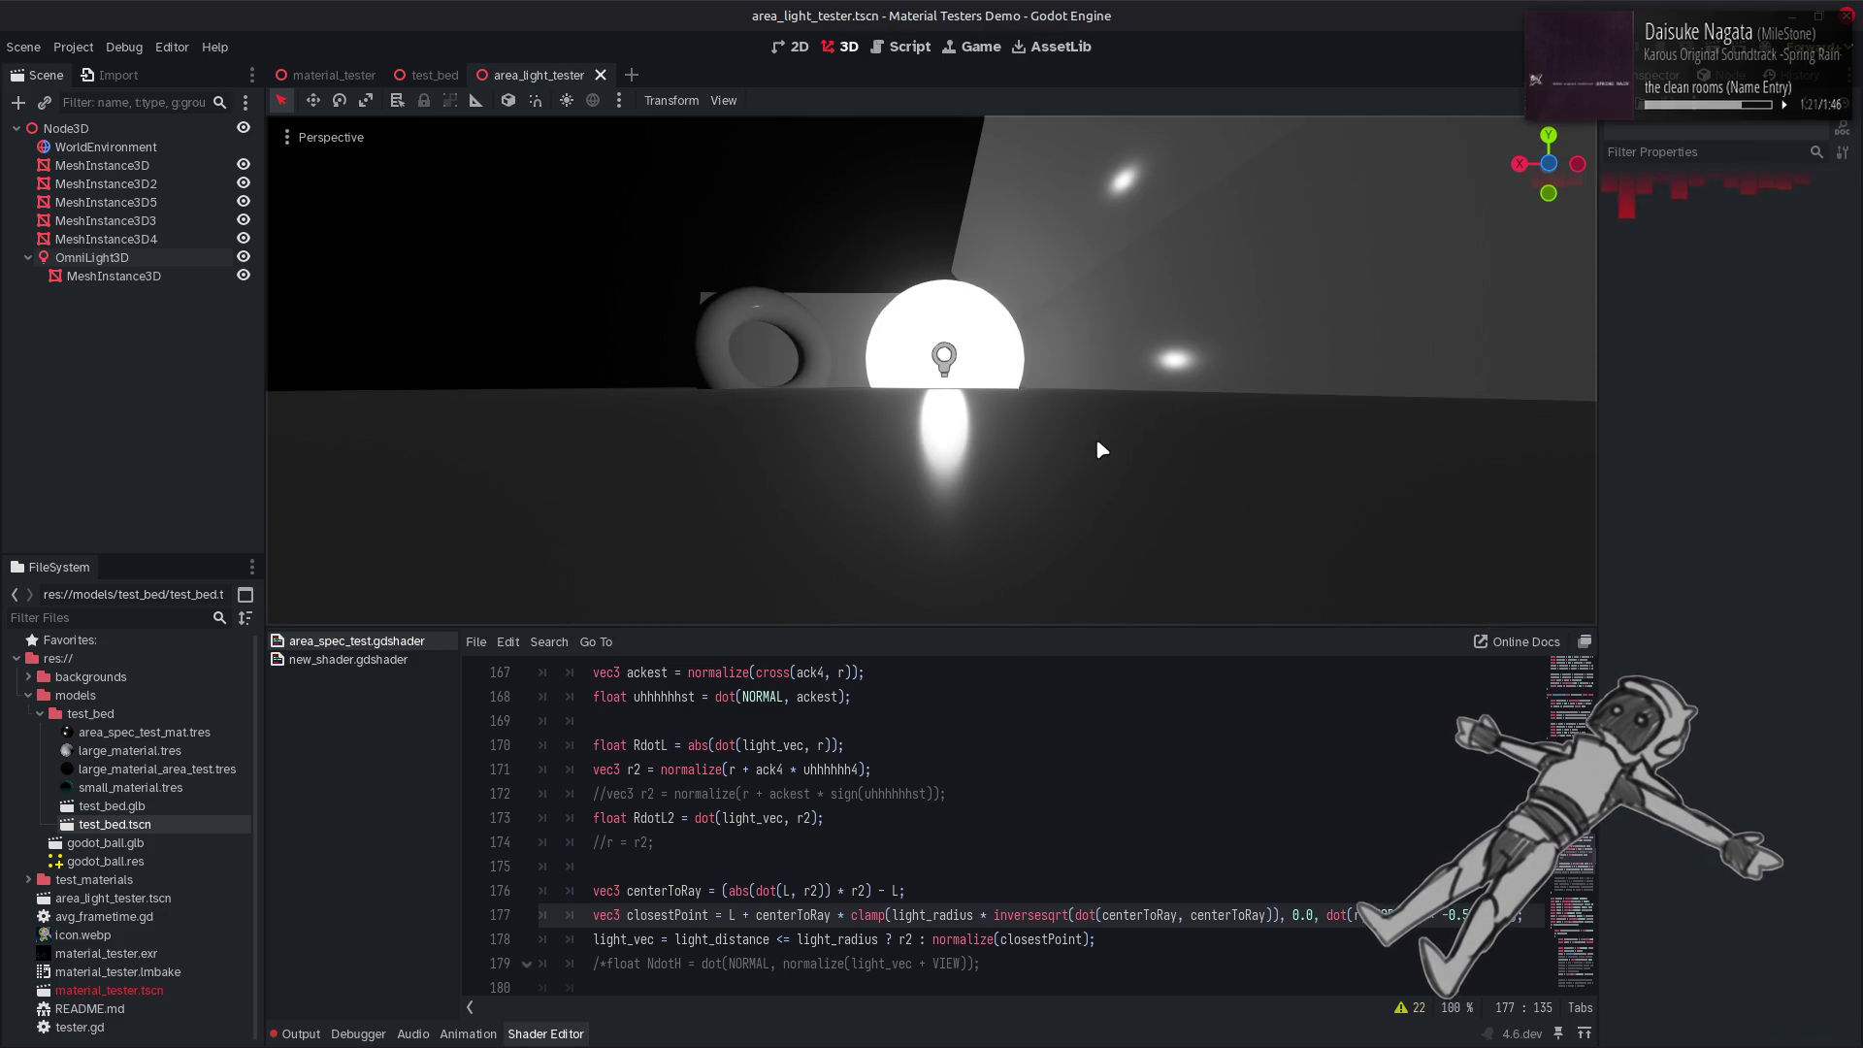
key(BackSpace)
key(ctrl+s)
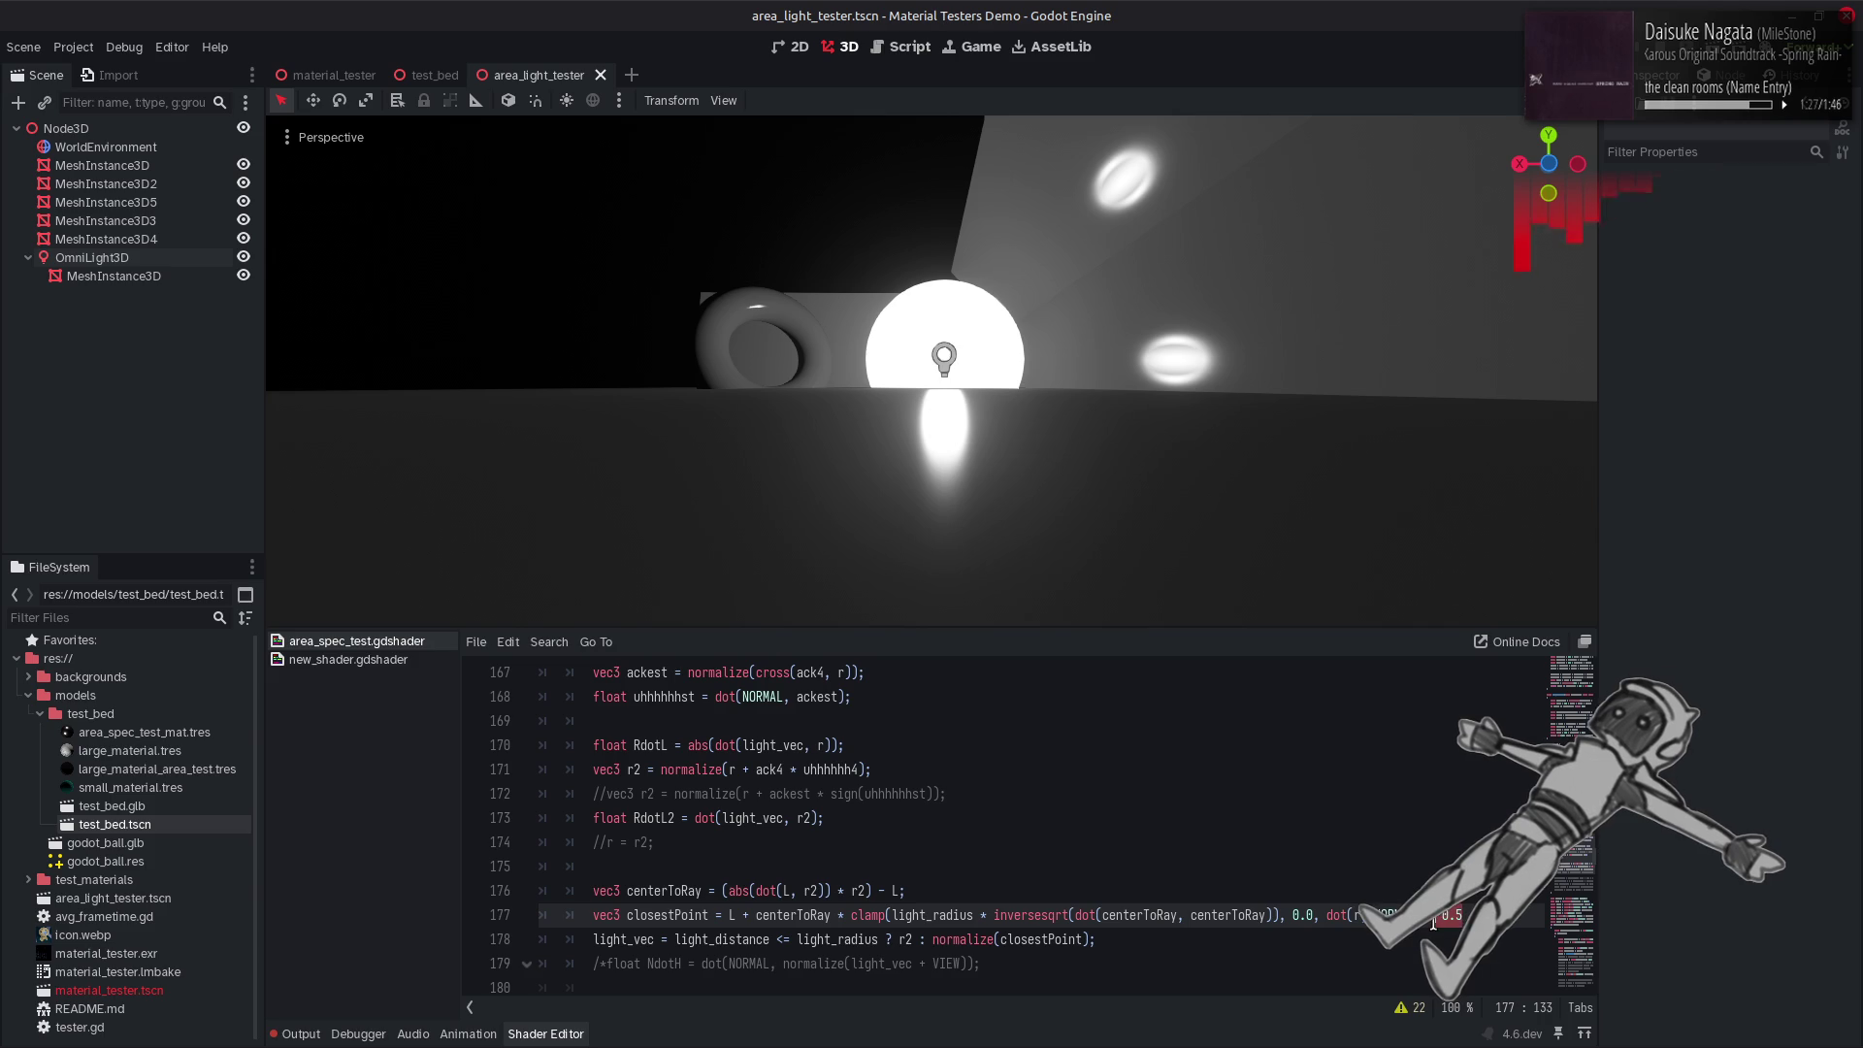
drag(1463, 915, 1423, 923)
key(BackSpace)
key(ctrl+s)
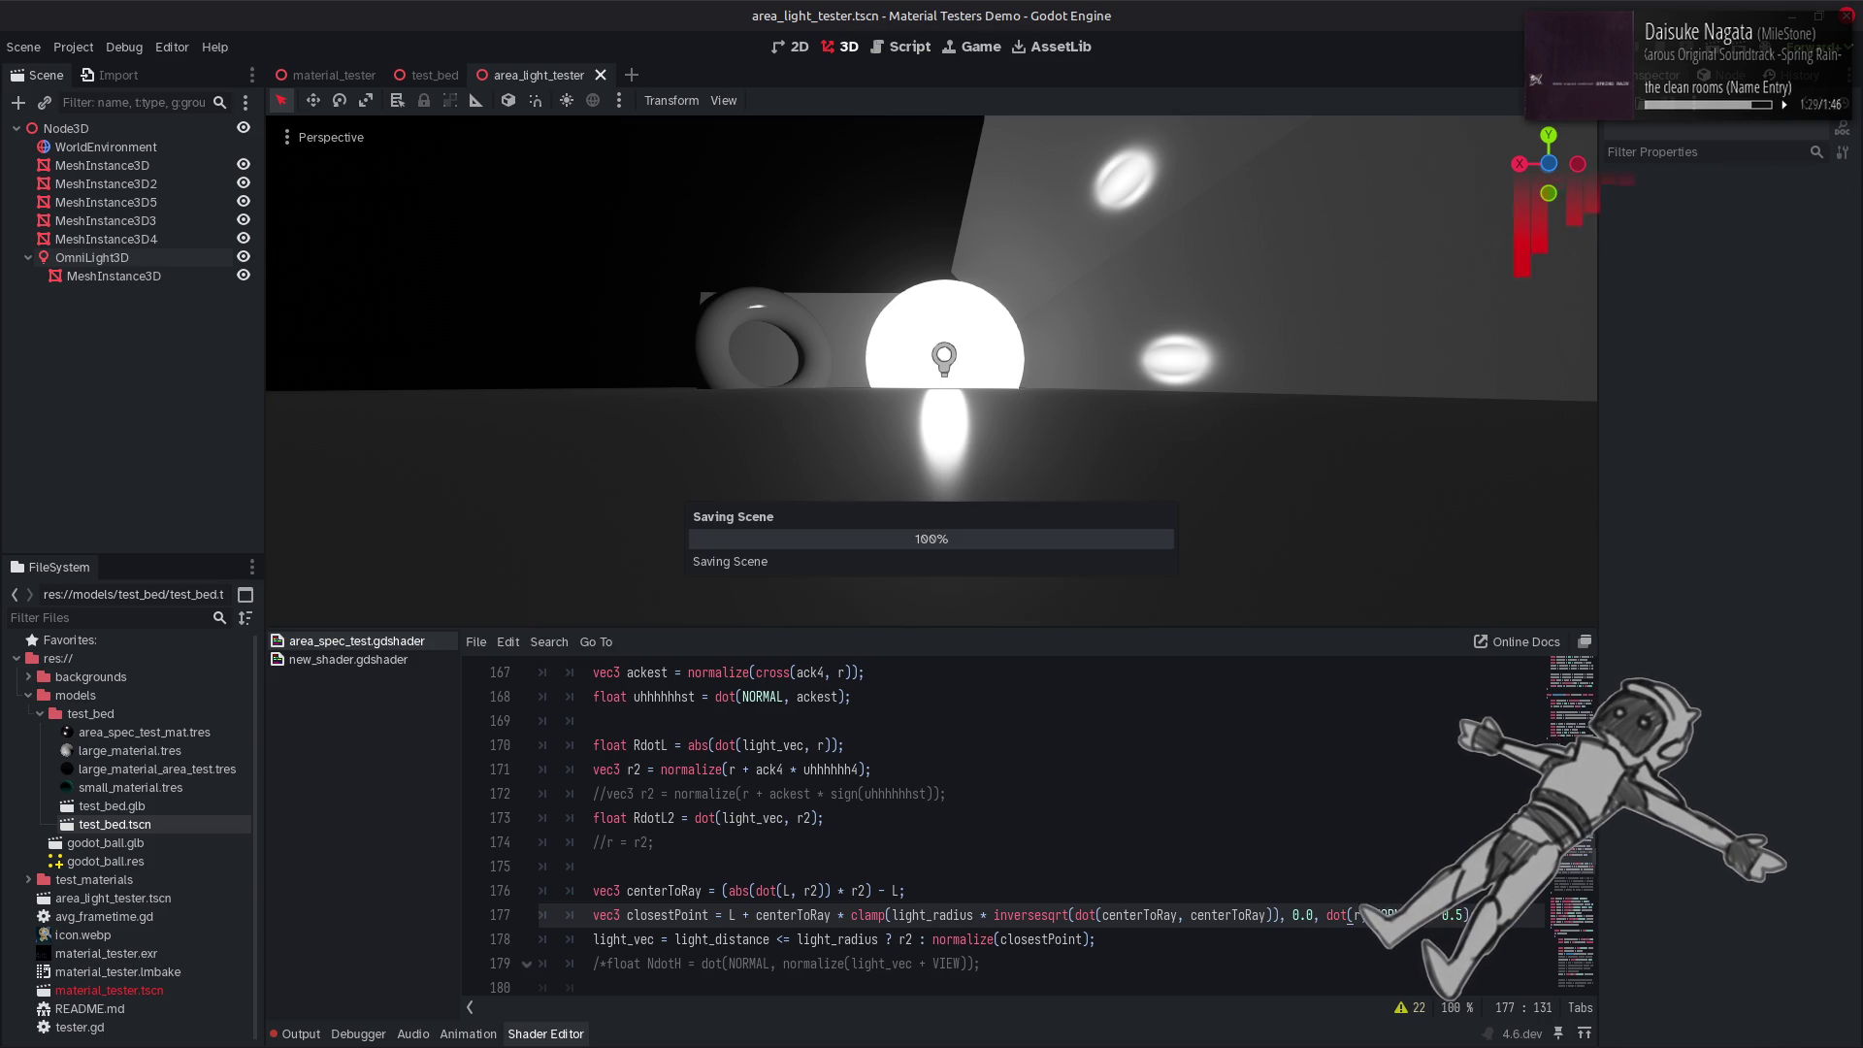
Try scale factors 0.25, 0.37 and 0.33 on the dot product, saving after each.
text(* 0.25)
key(ctrl+s)
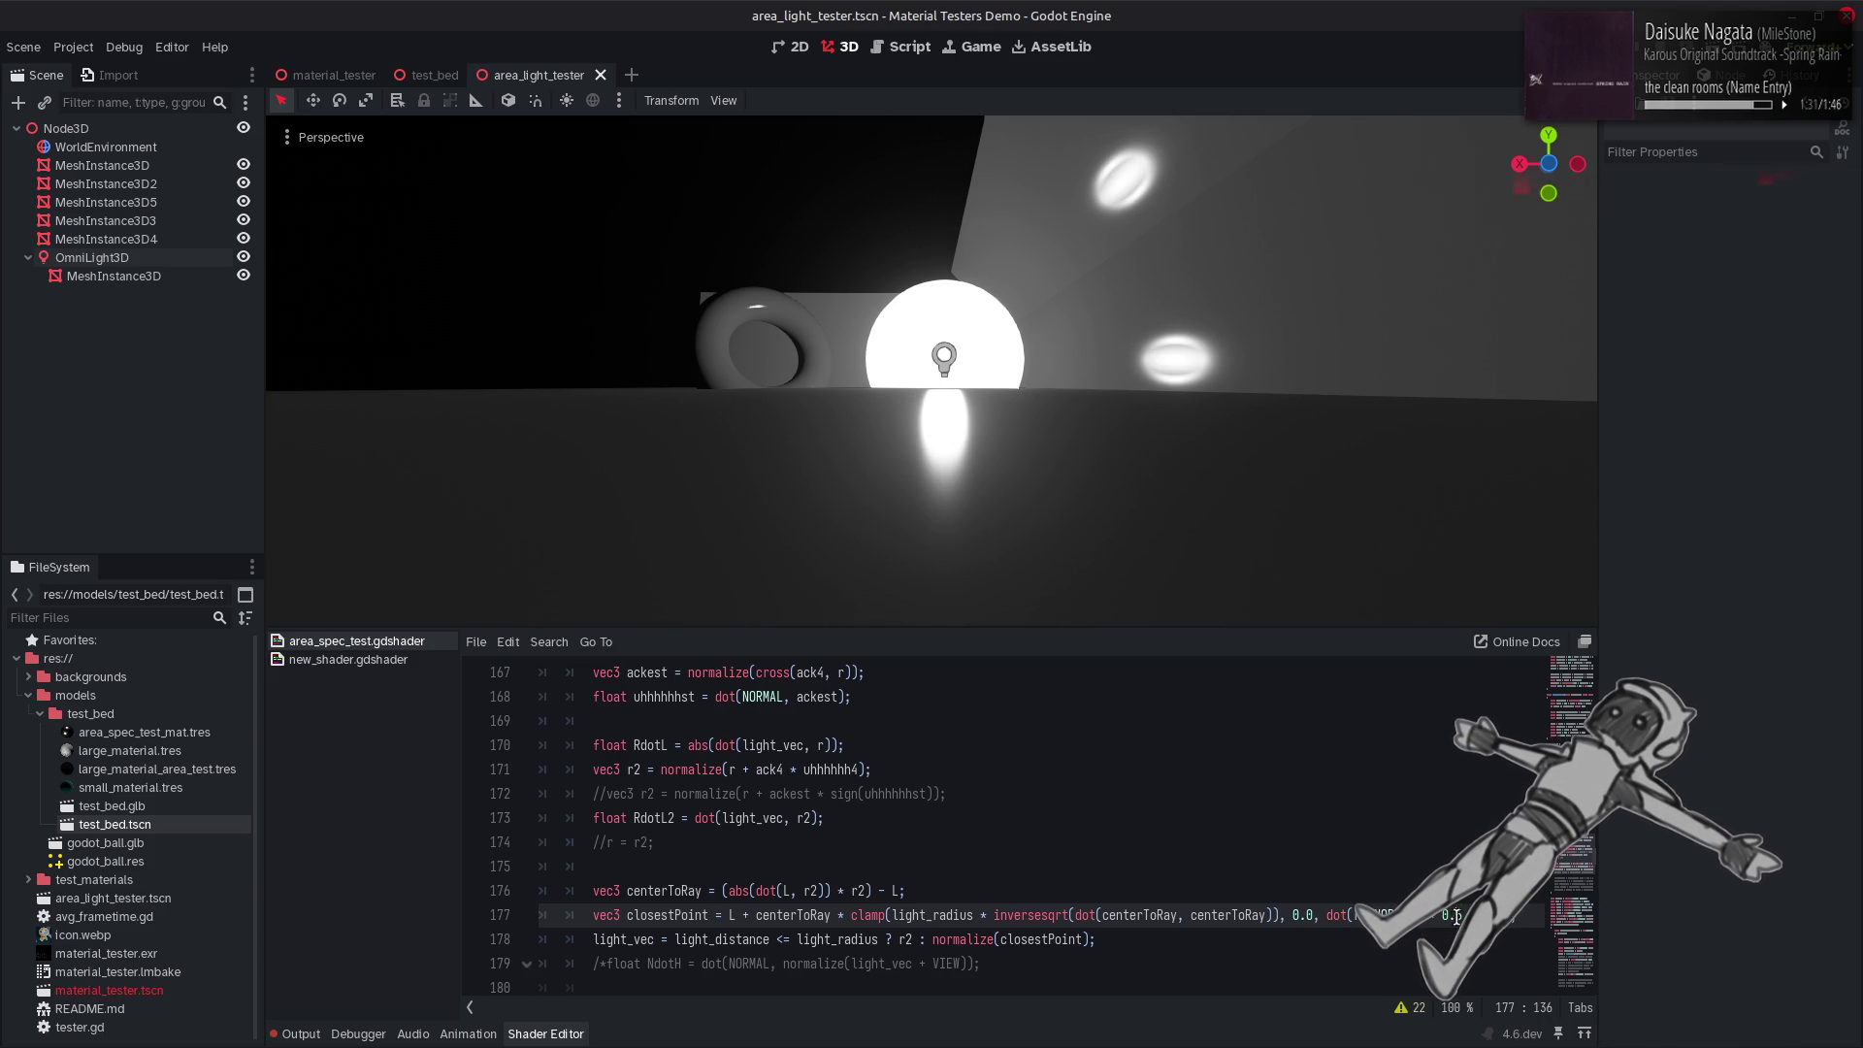
key(ctrl+s)
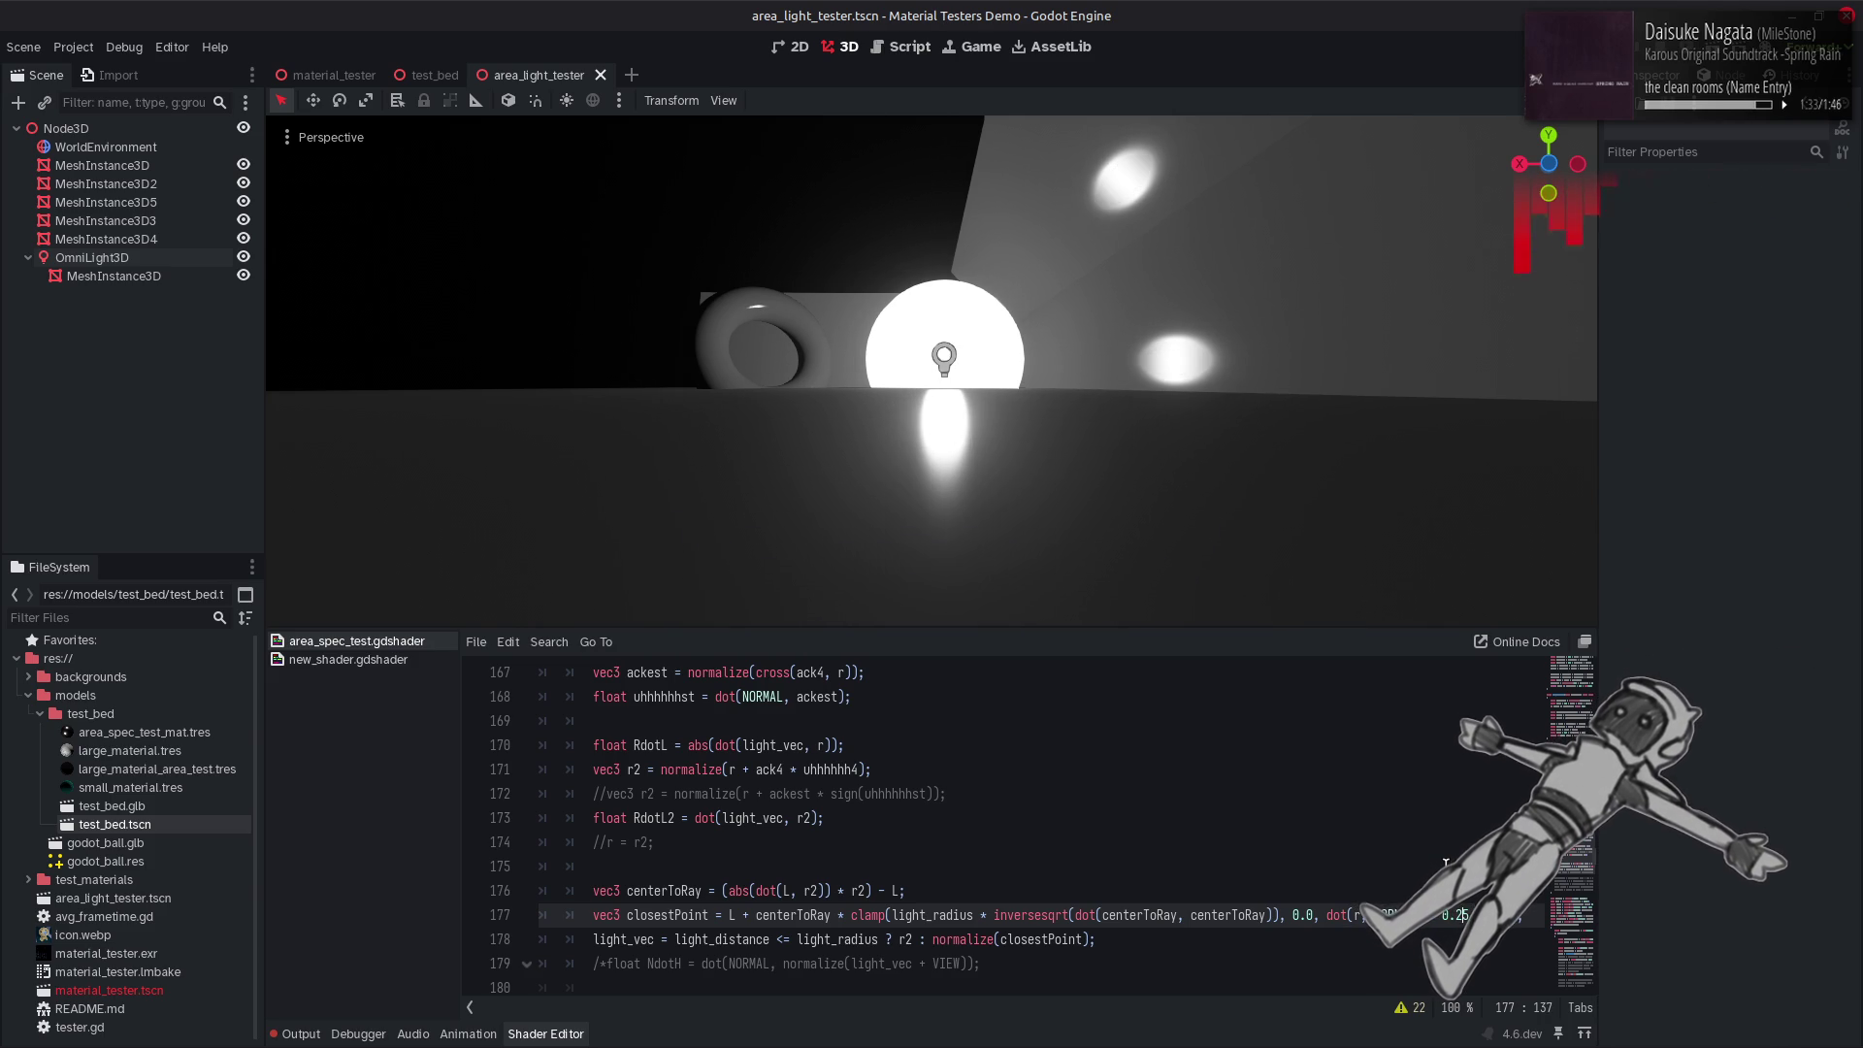
key(BackSpace)
text(37 ));)
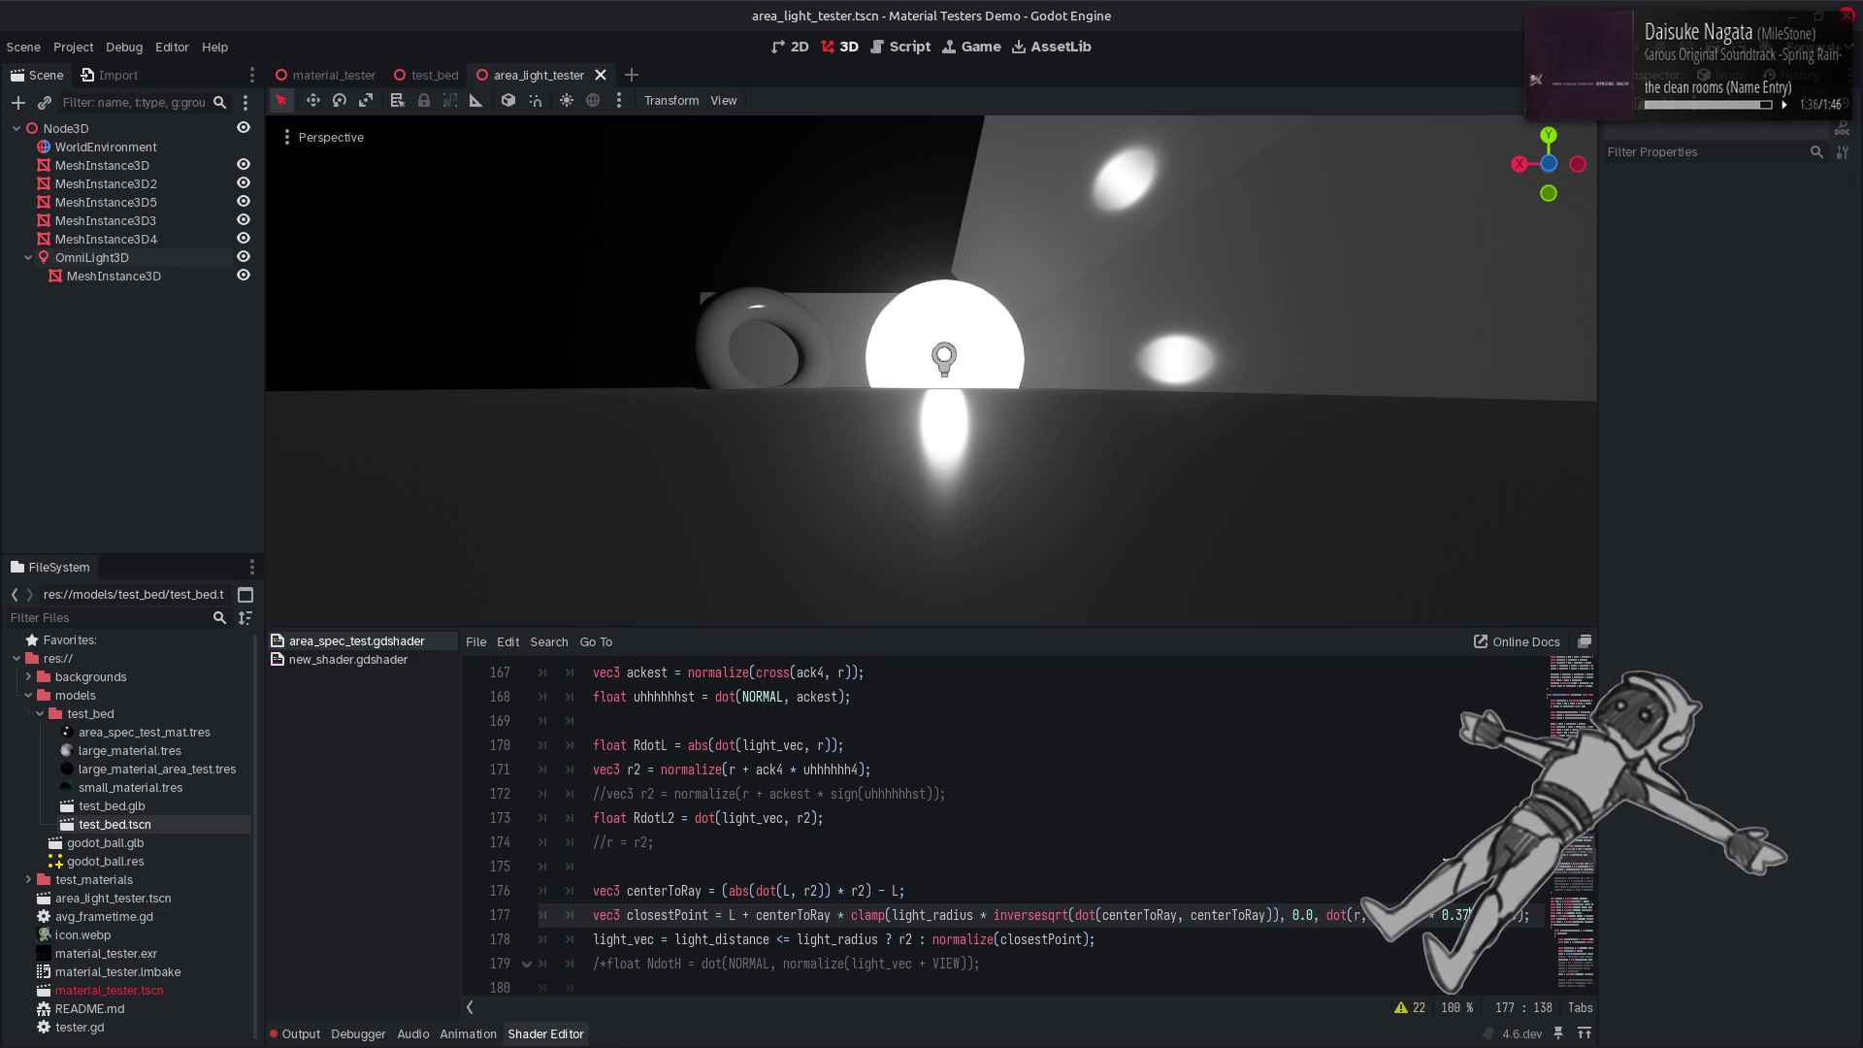
key(ctrl+s)
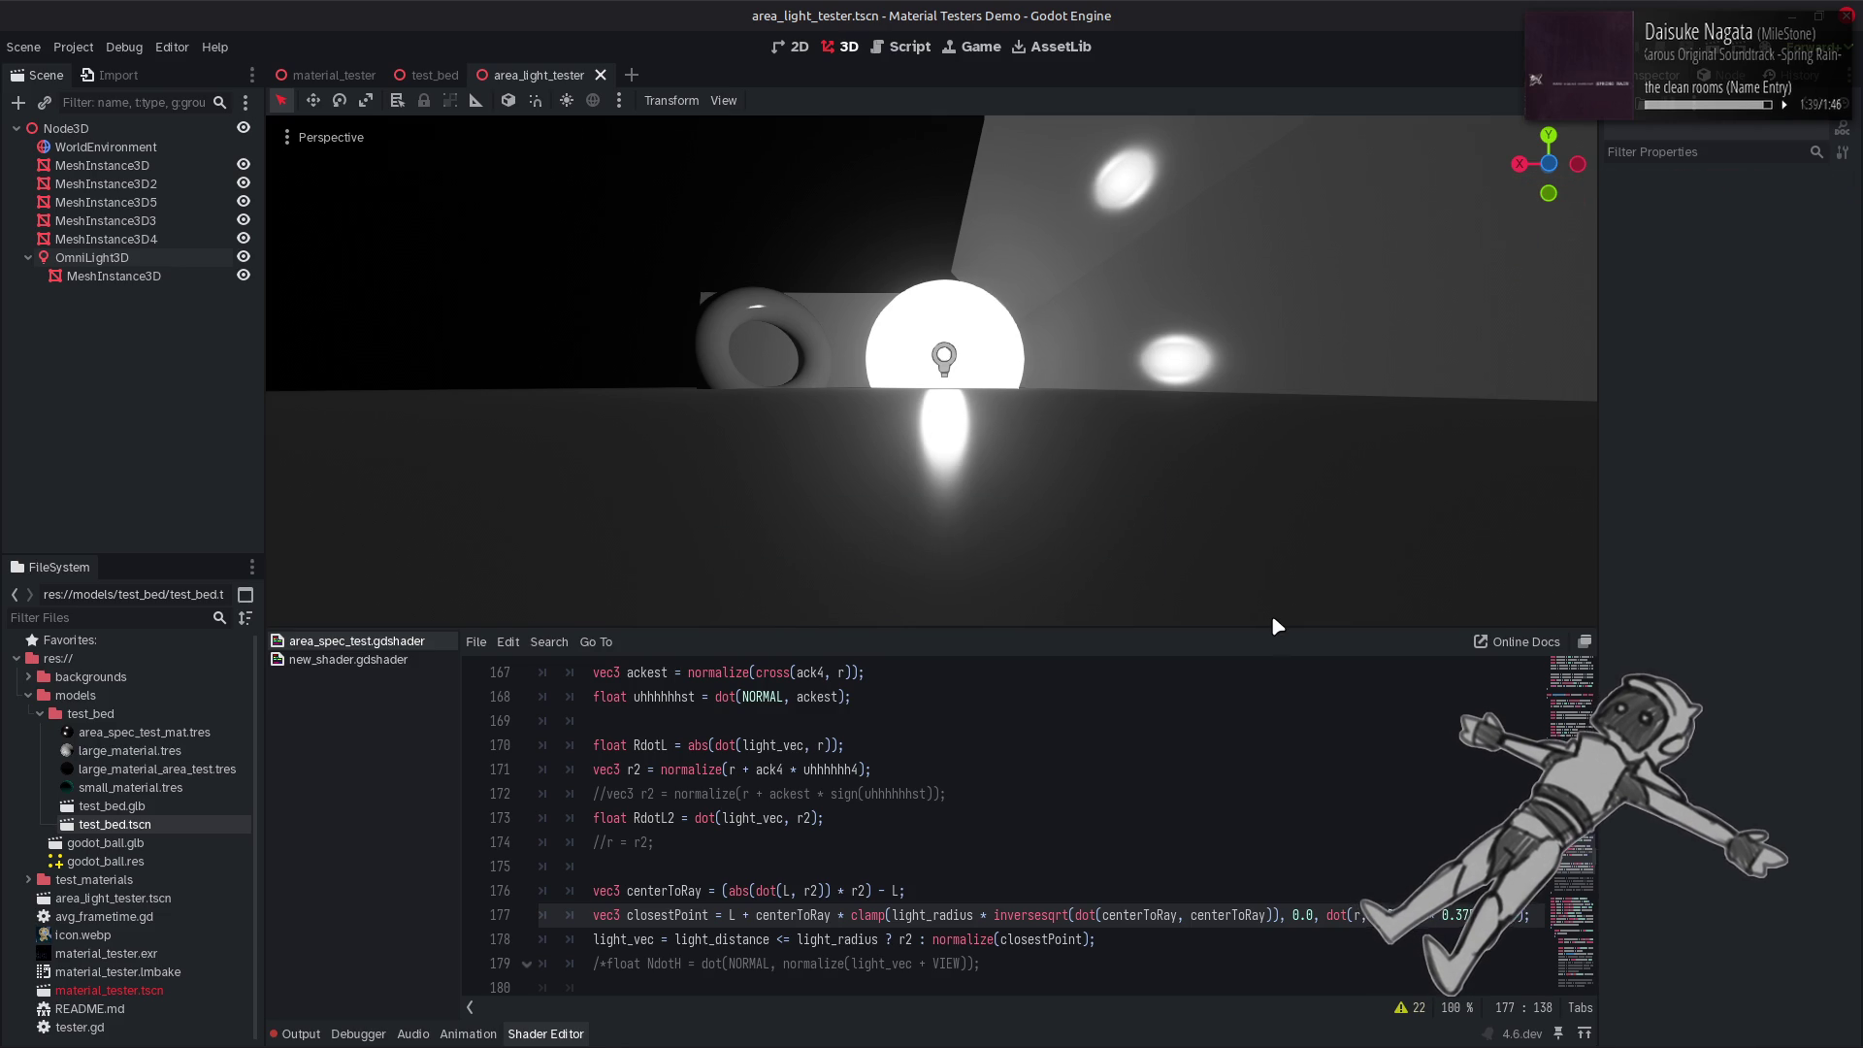
text(3)
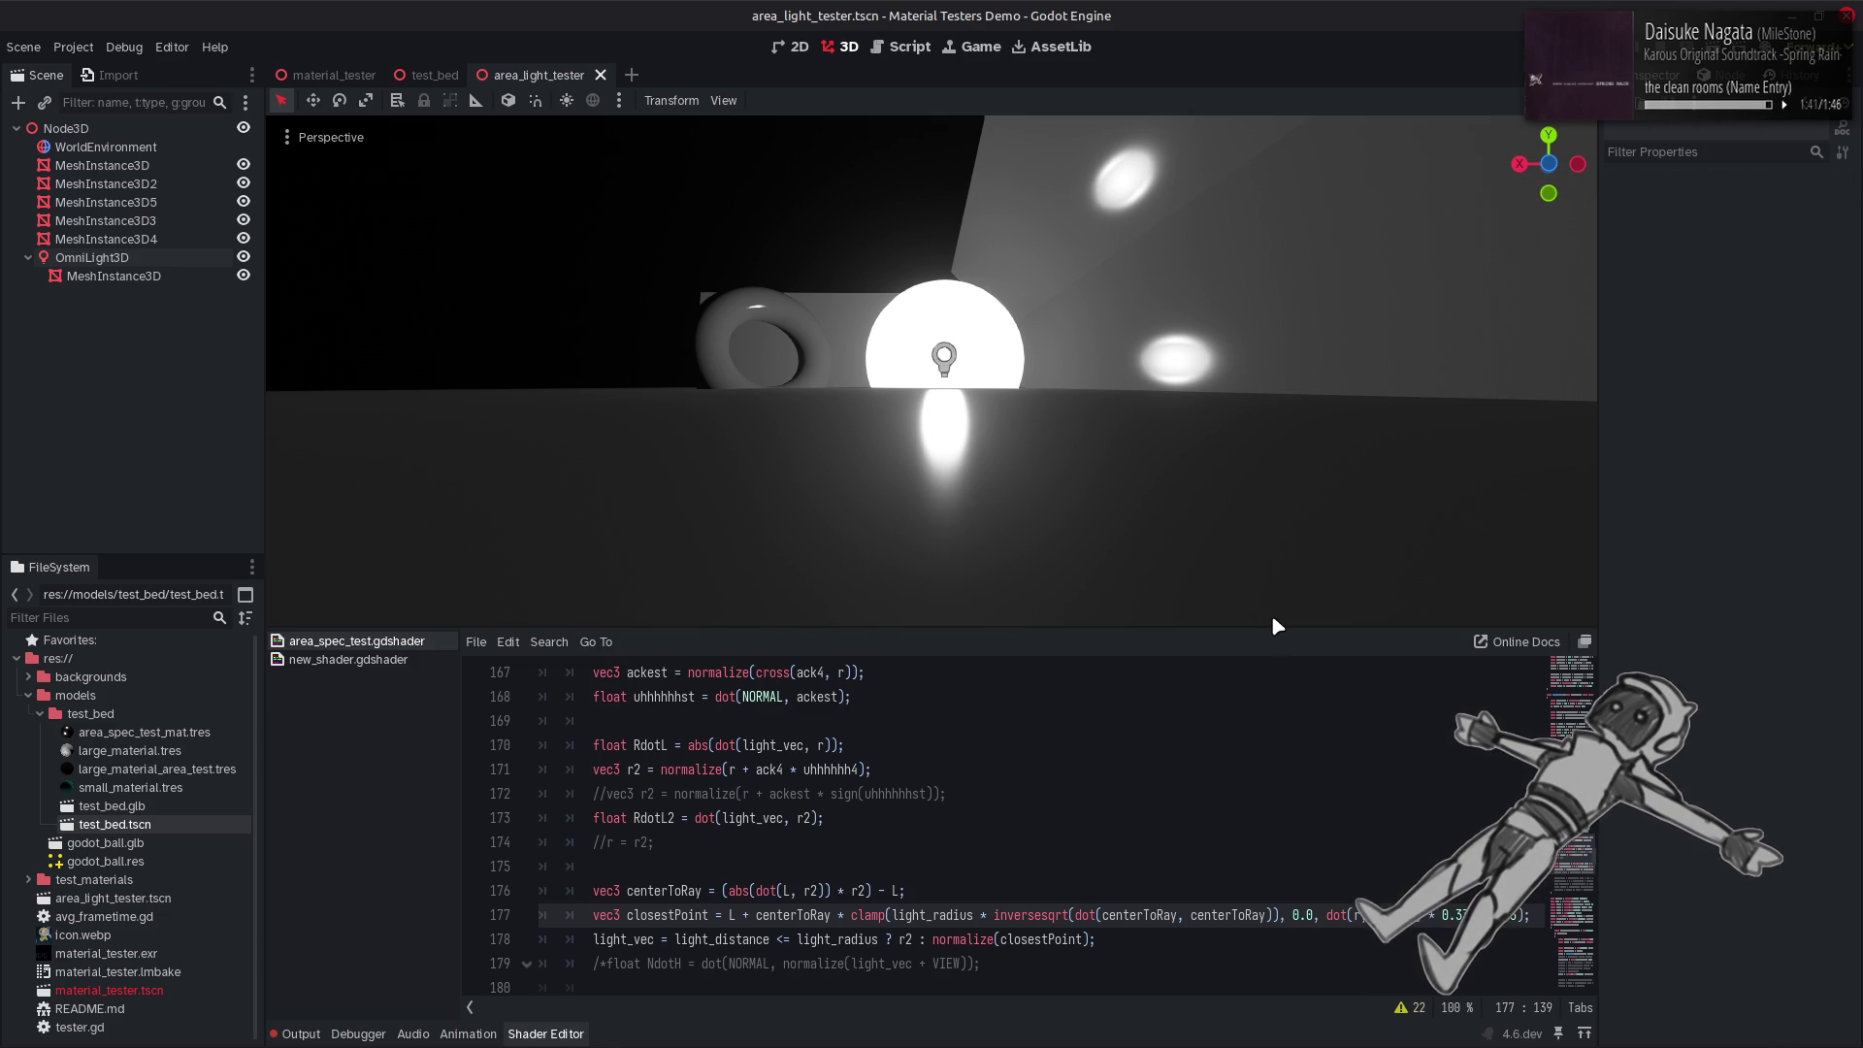
key(ctrl+s)
Undo the factor edits back to 0.5 and lower the view to a near-horizontal angle.
key(BackSpace)
key(BackSpace)
key(BackSpace)
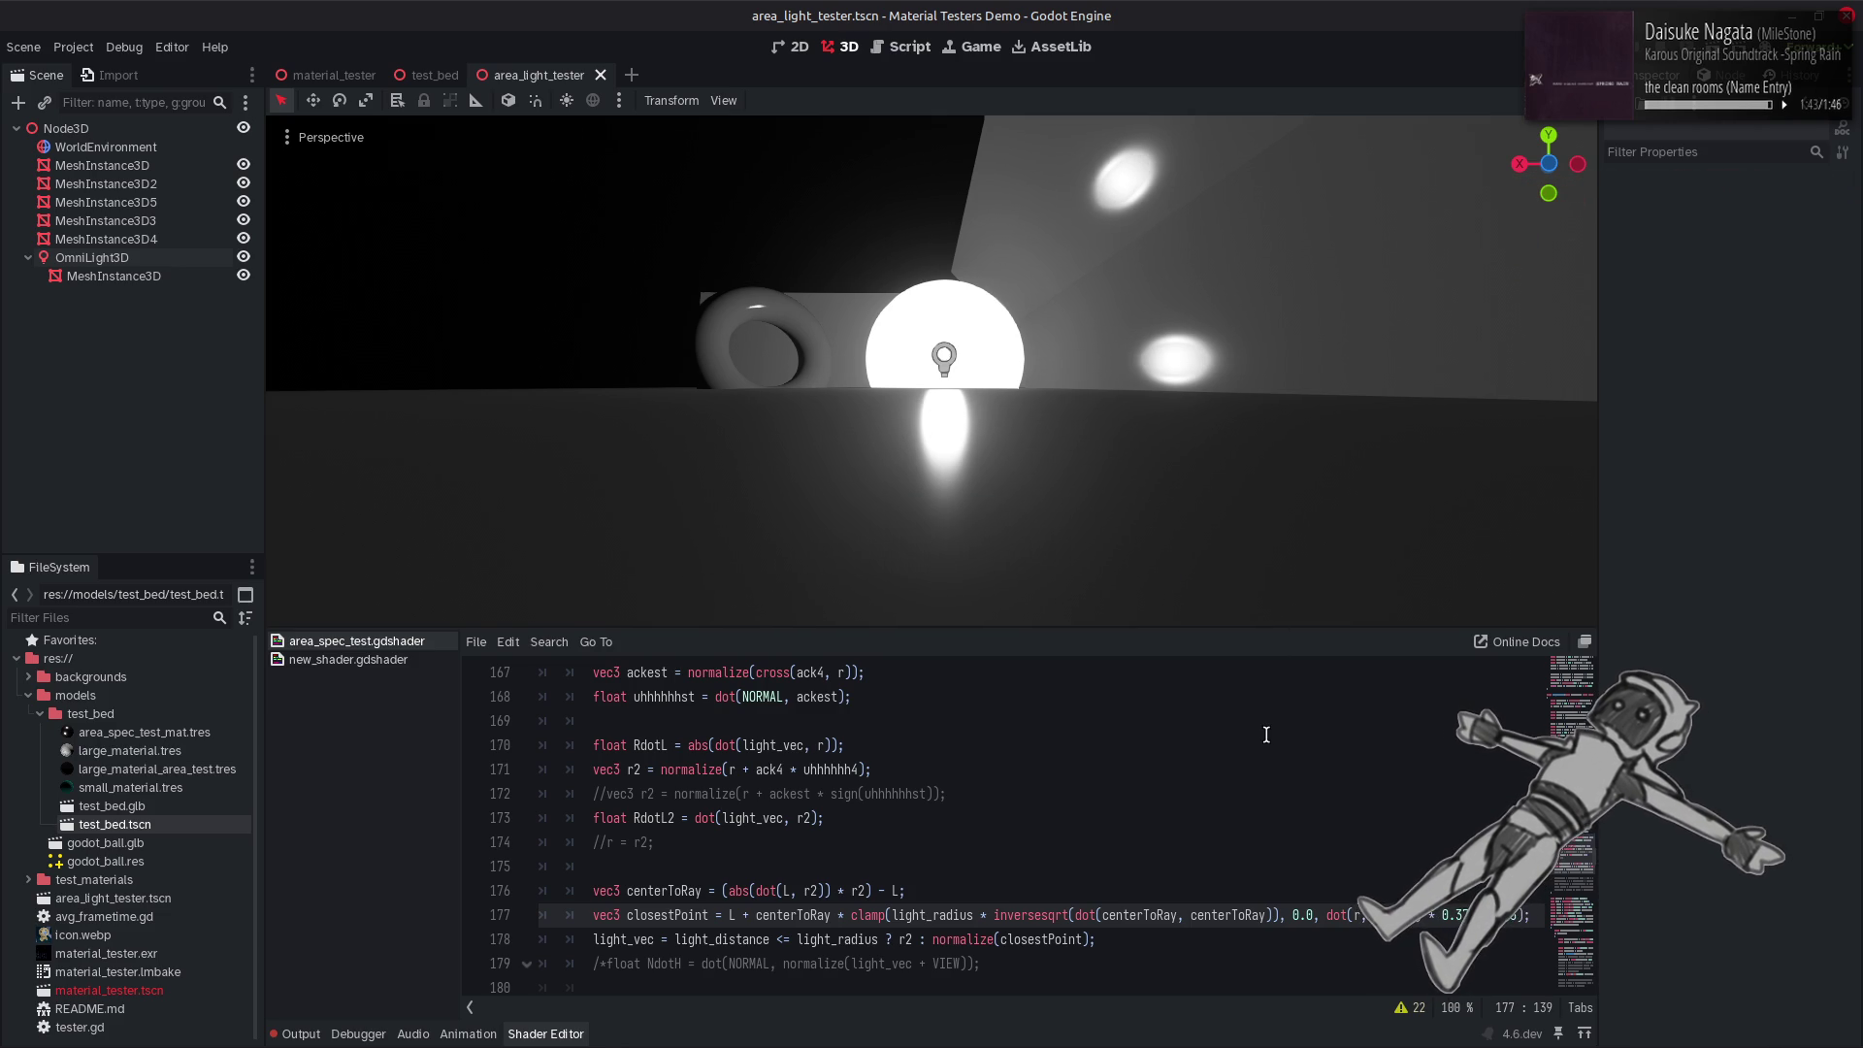
text(2)
mouse_move(1090, 446)
mouse_down()
mouse_move(1281, 446)
mouse_move(1315, 621)
mouse_up()
click(1322, 867)
key(ctrl+z)
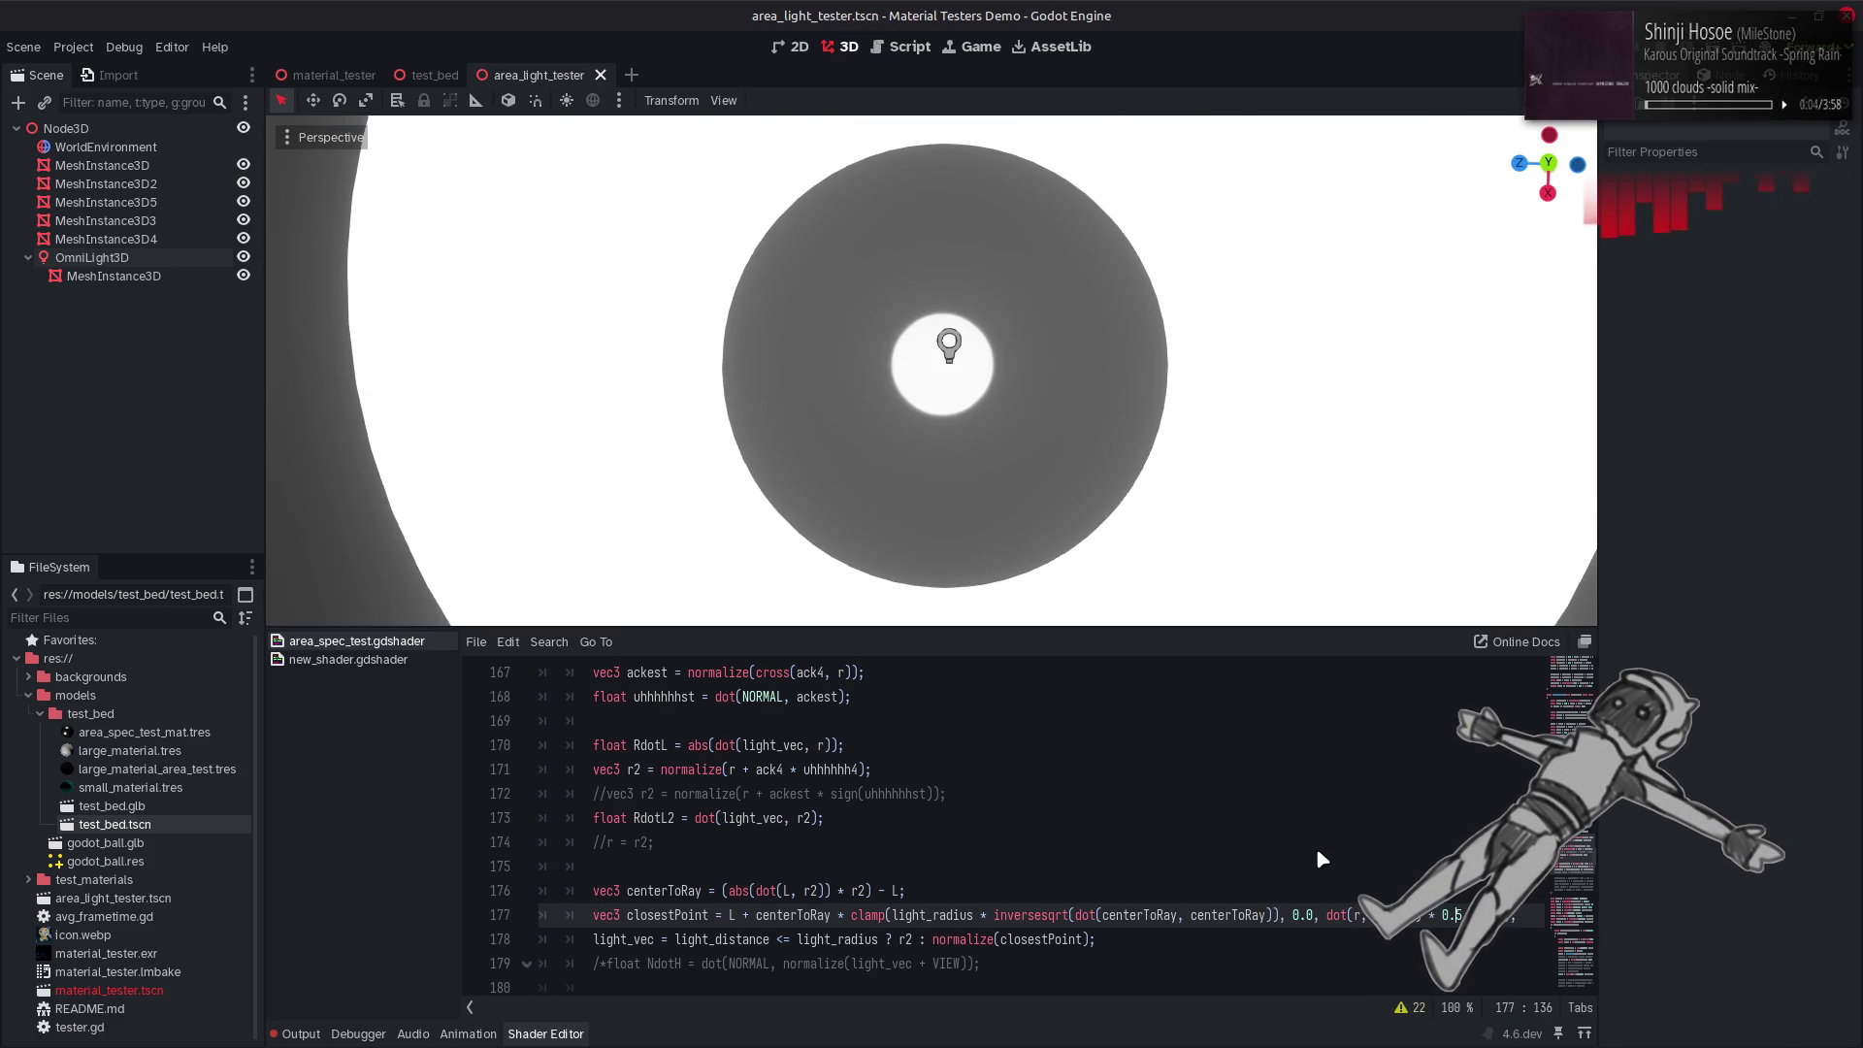
drag(1085, 621, 1085, 470)
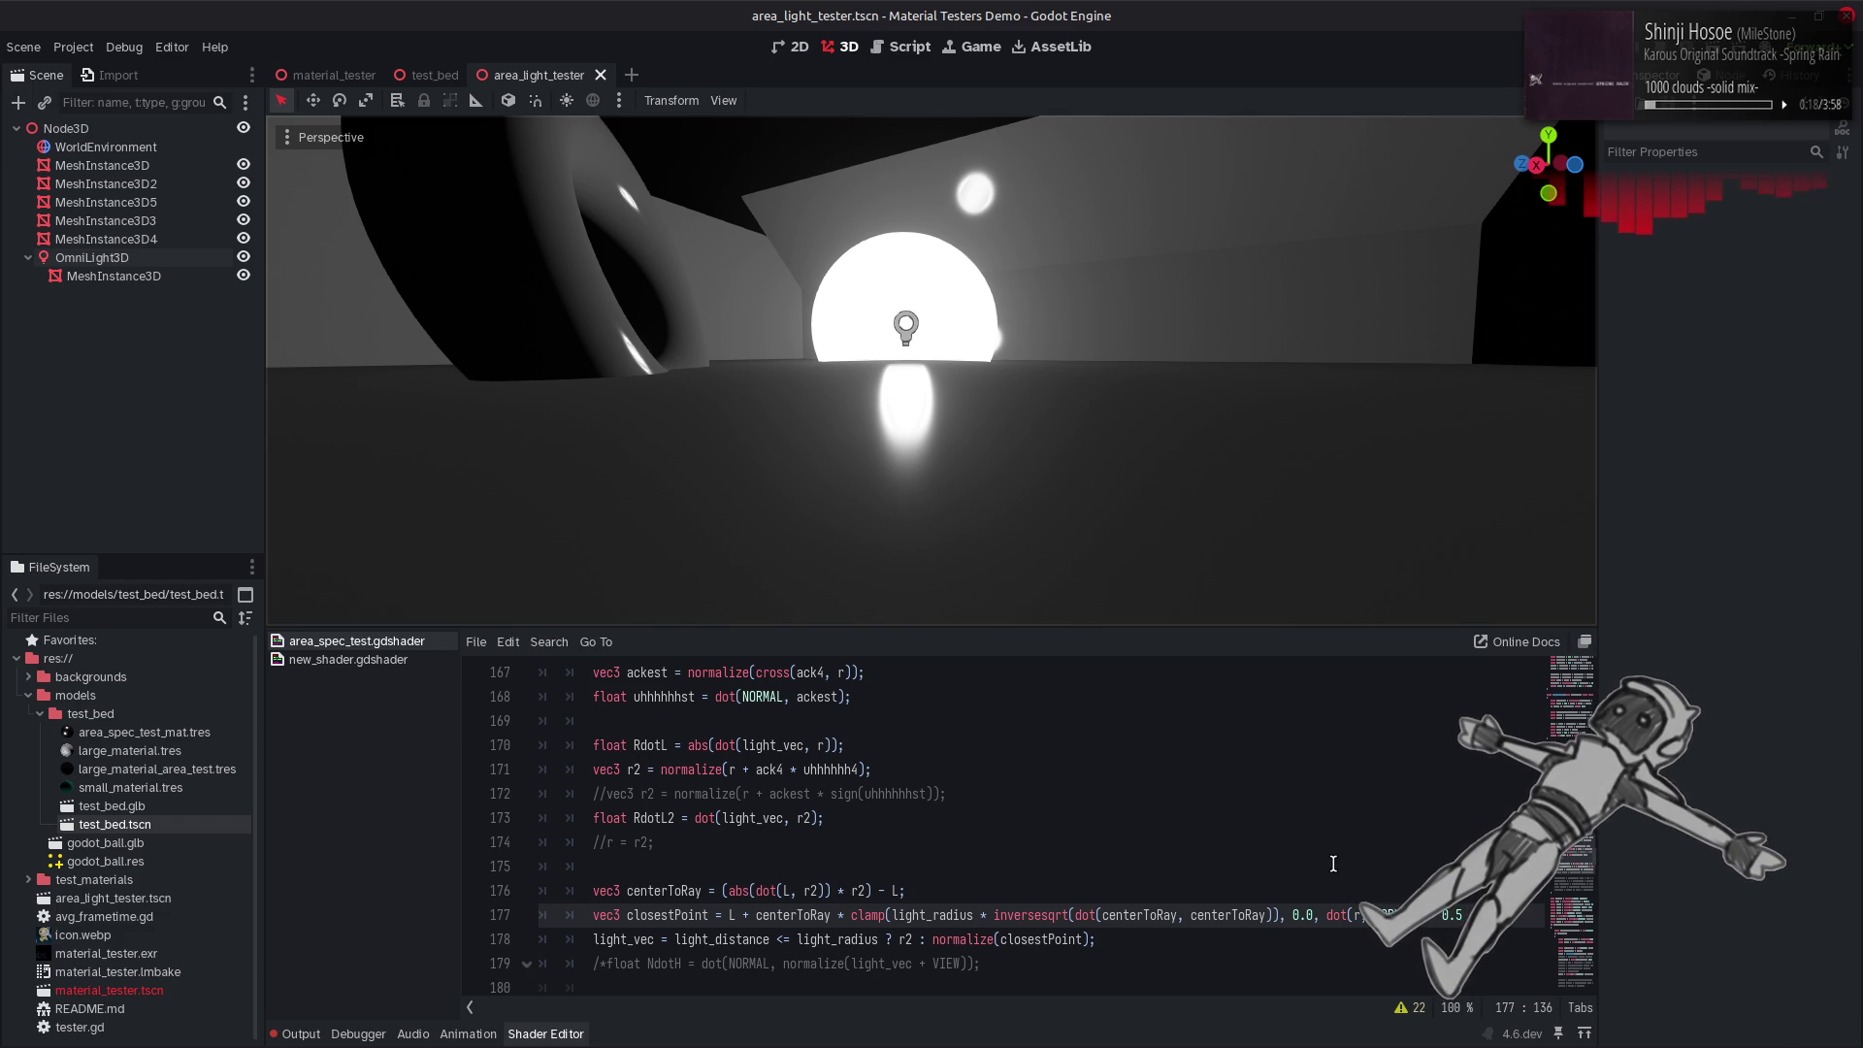
Wrap the bound as acos(dot(r, NORMAL)) and divide it by PI.
click(1328, 914)
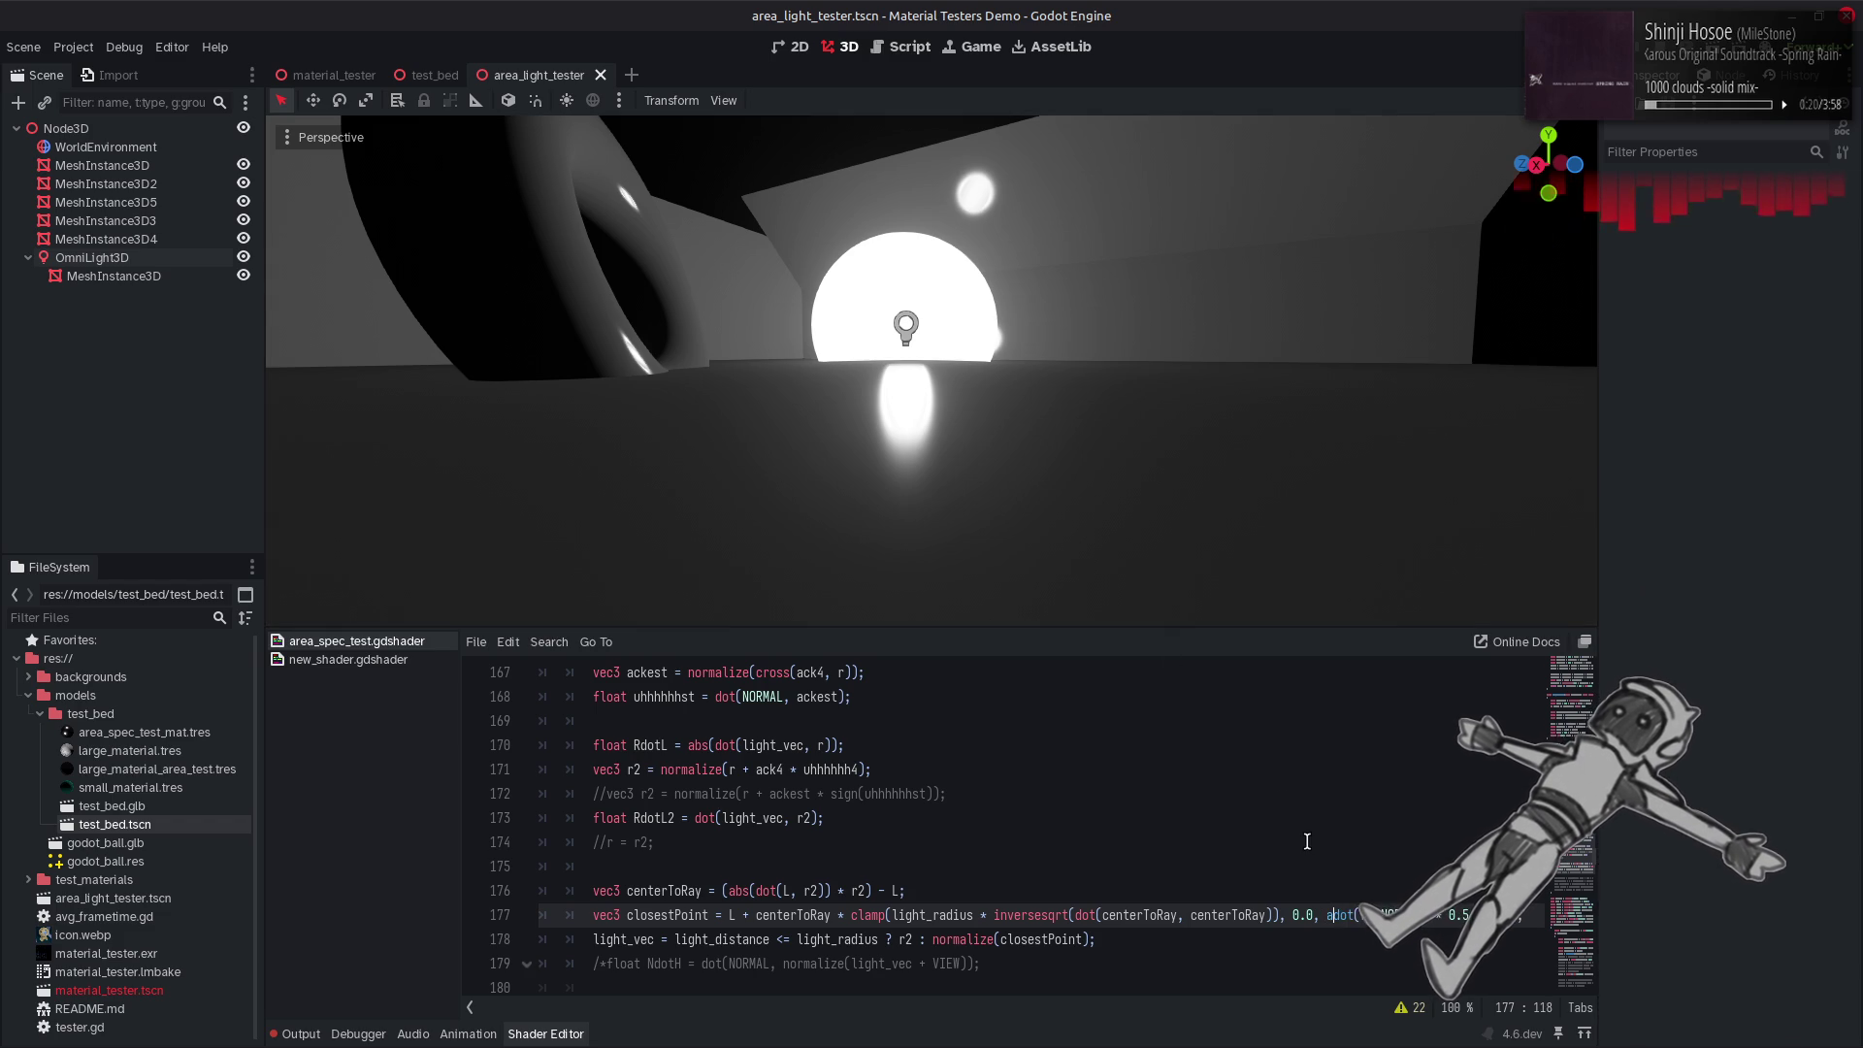
text(cos)
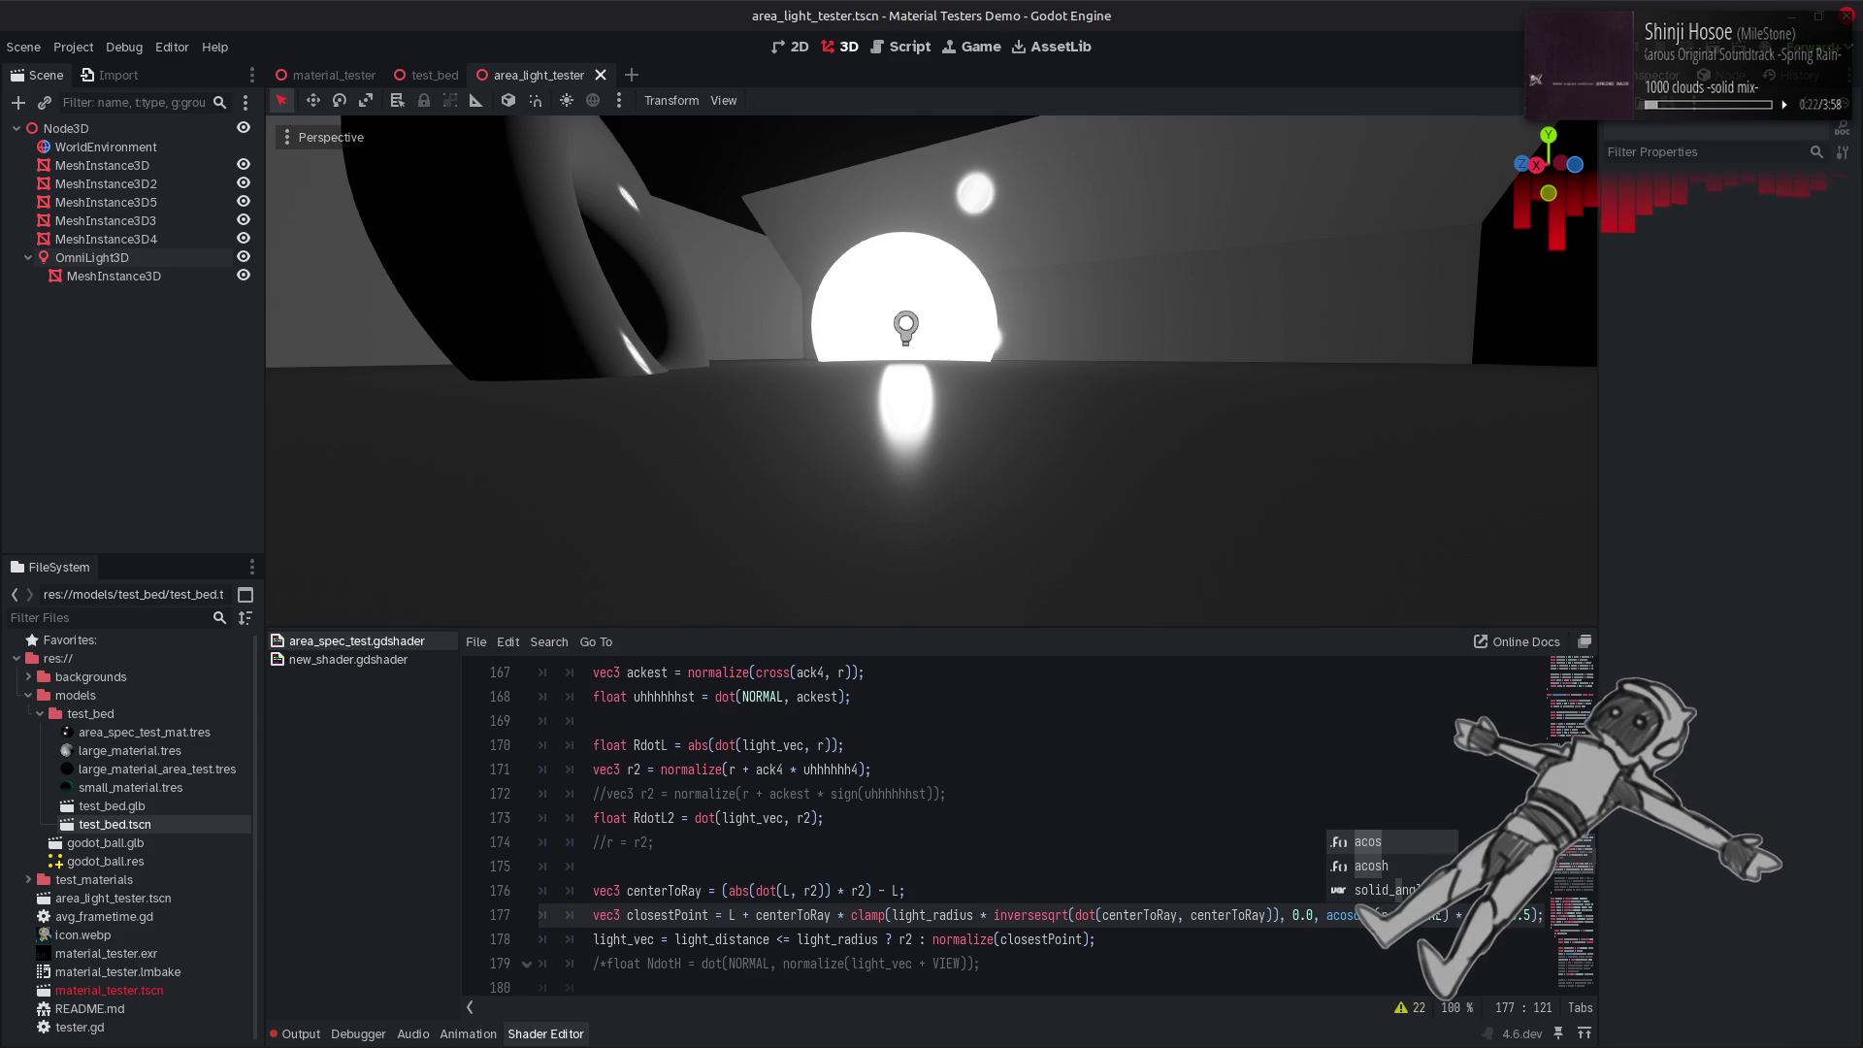
text(()
click(1453, 914)
key(ctrl+s)
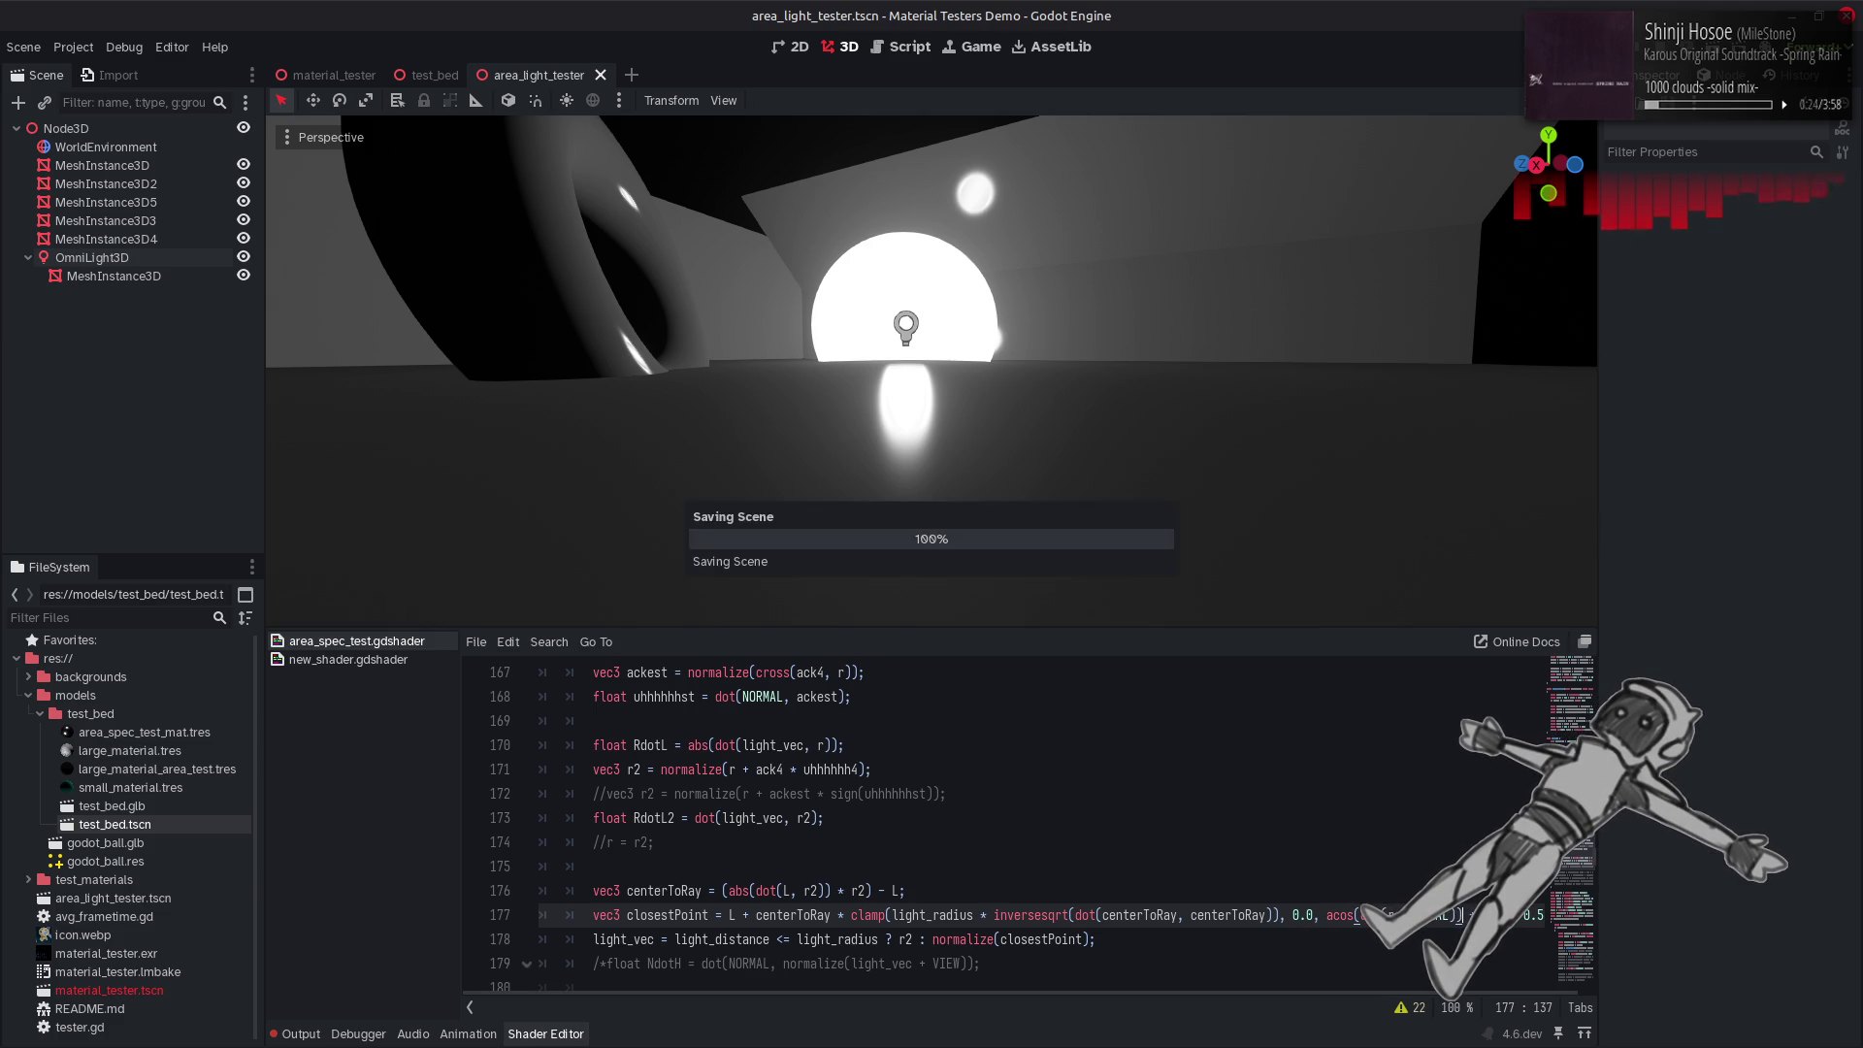
mouse_move(1308, 469)
mouse_down()
mouse_move(1262, 456)
mouse_move(1308, 468)
mouse_up()
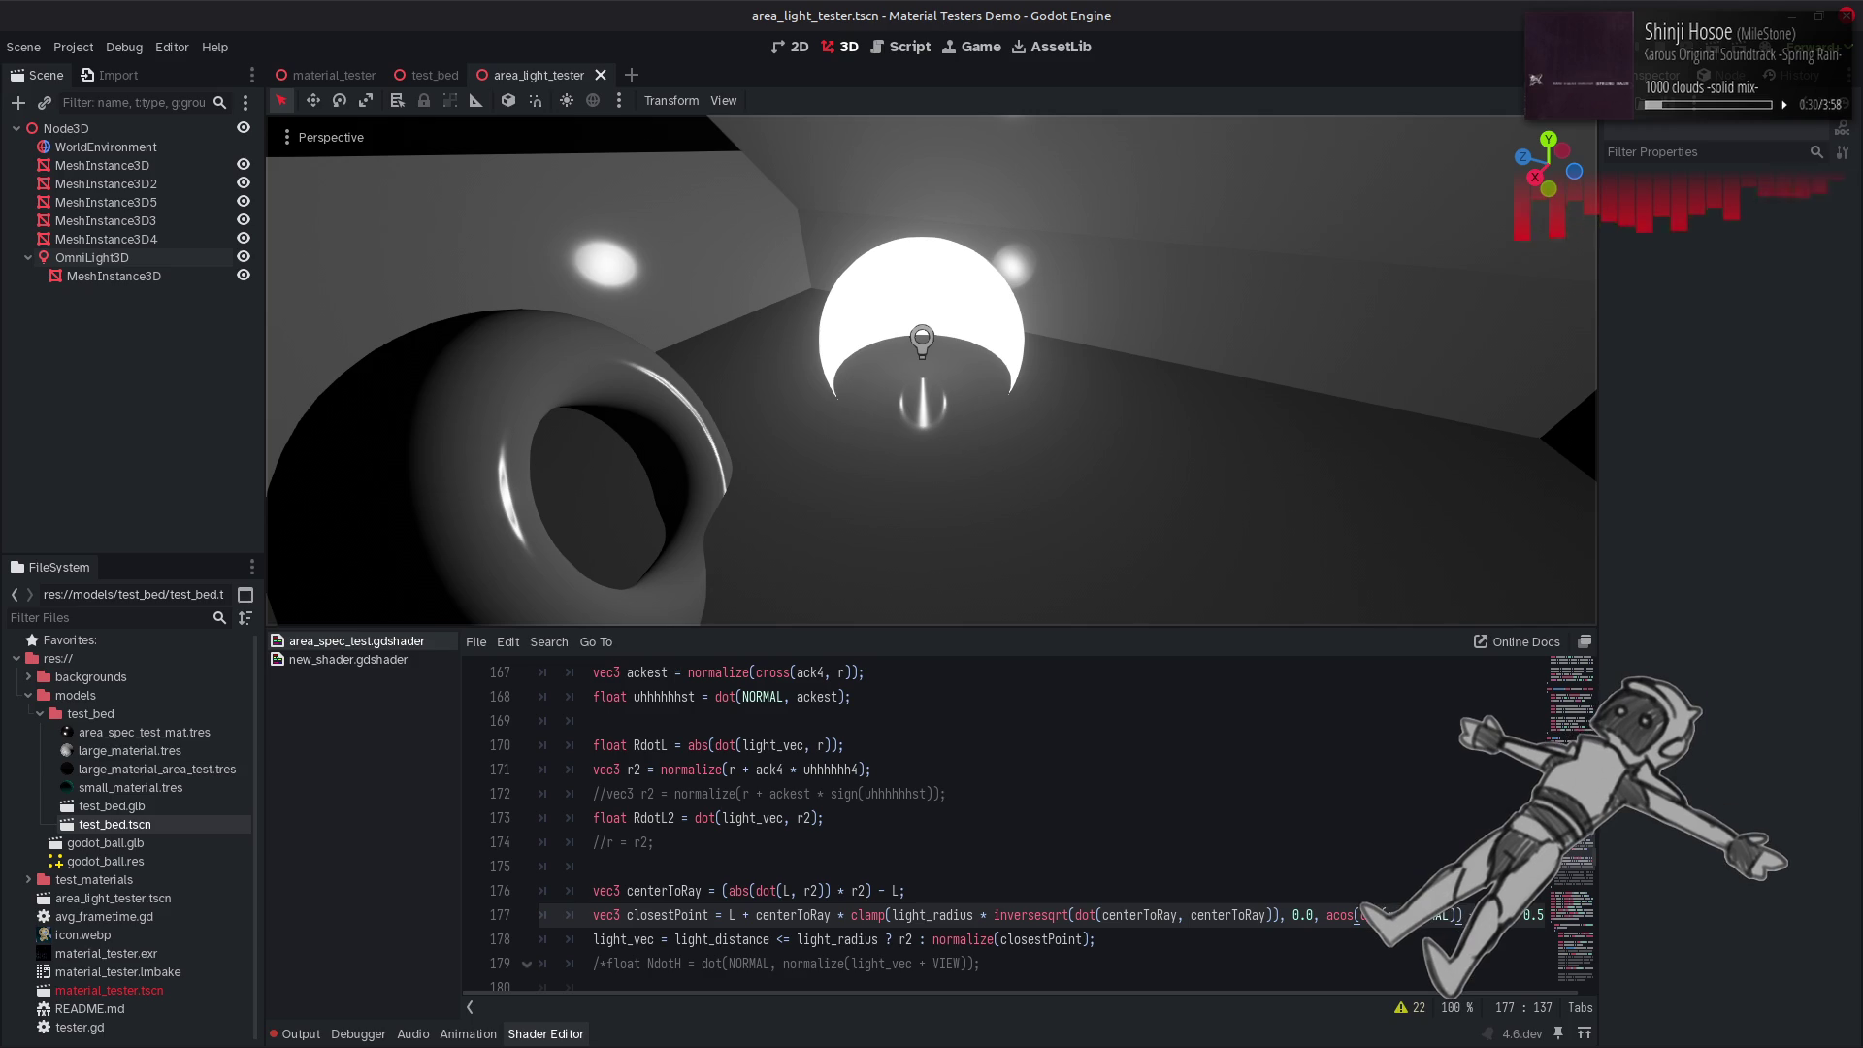
scroll(1308, 992, right, 1)
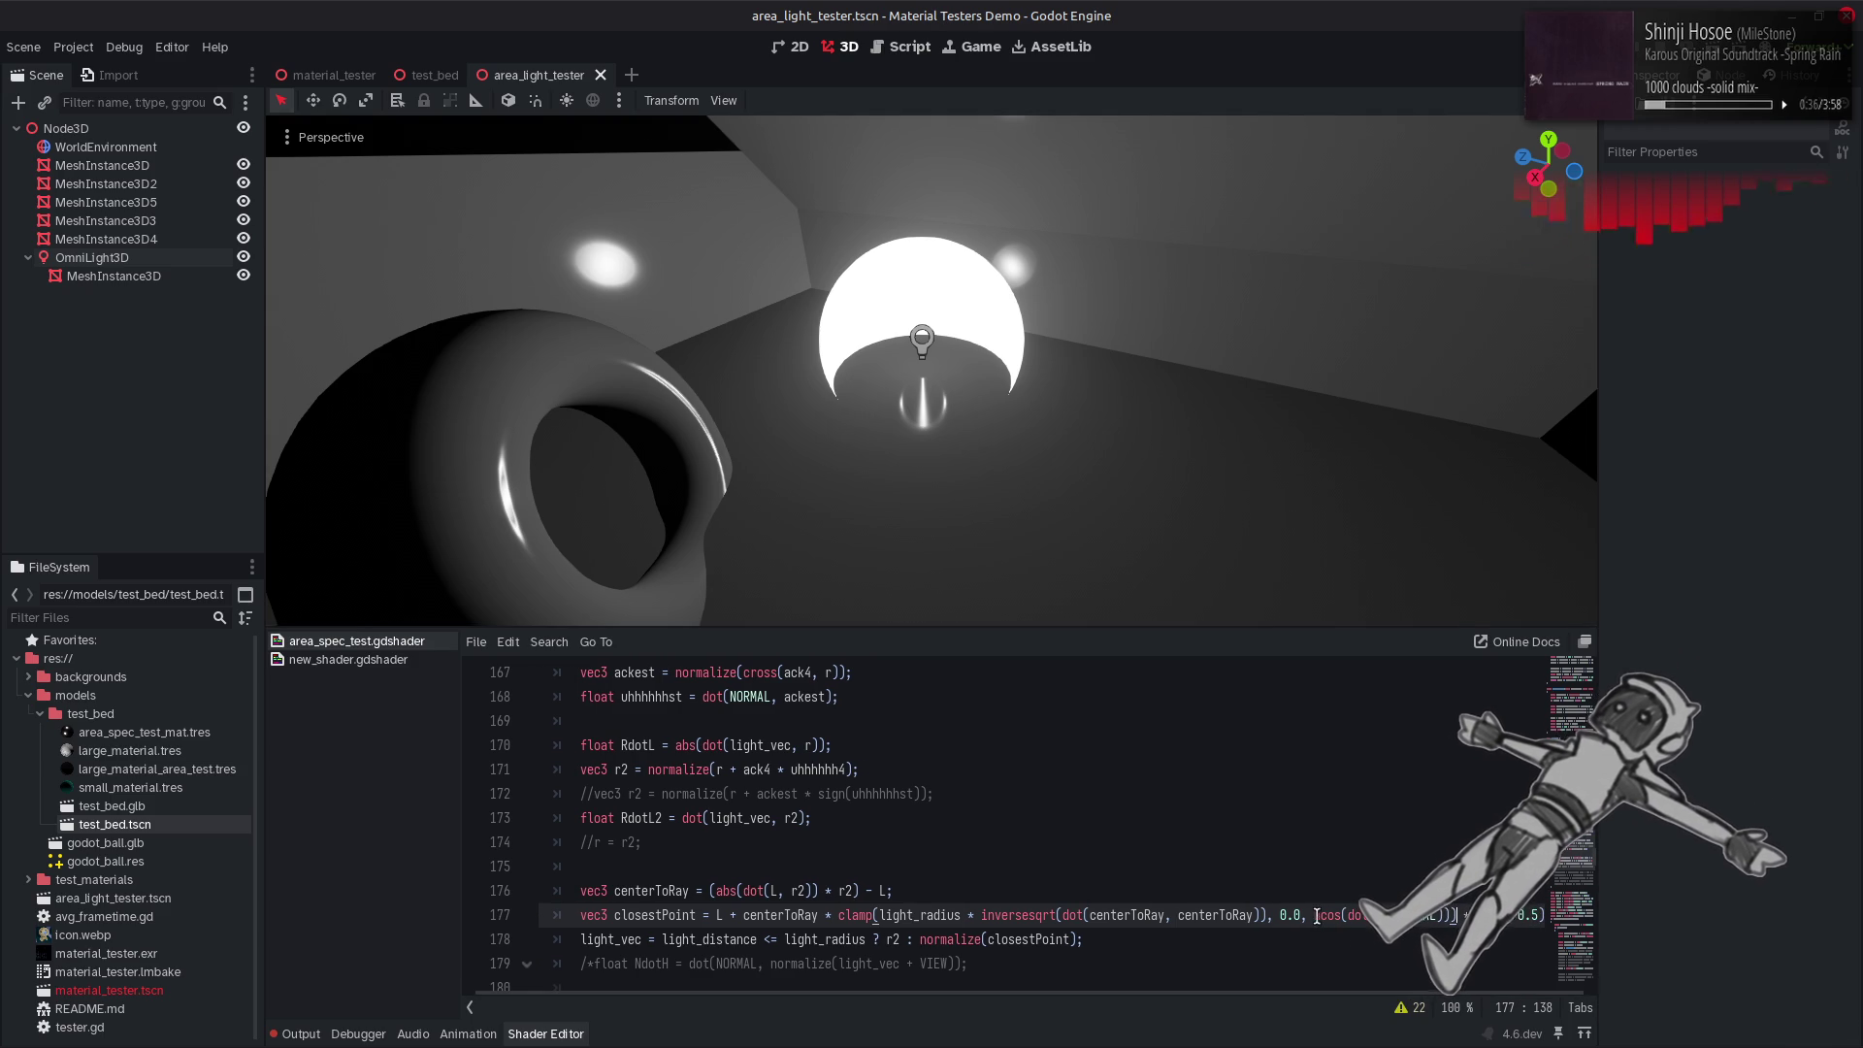
text(()
click(1457, 915)
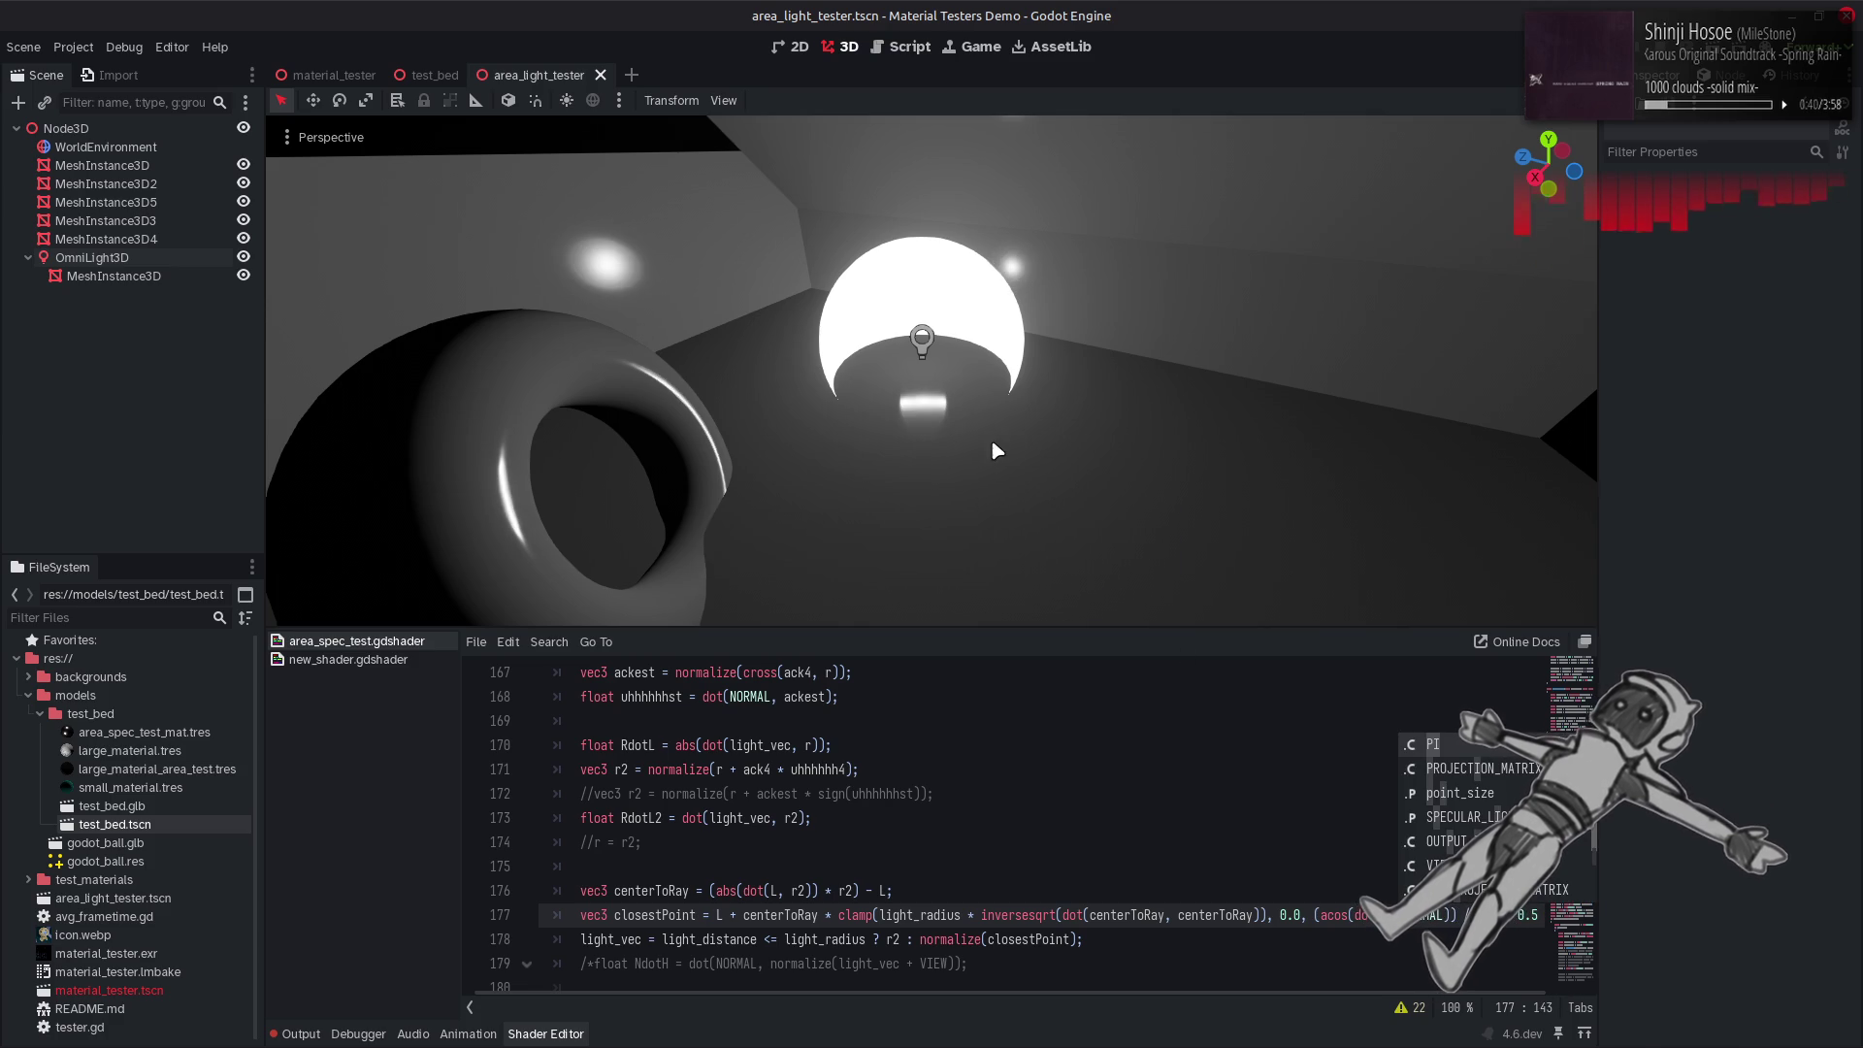
text(p)
drag(932, 369, 1038, 389)
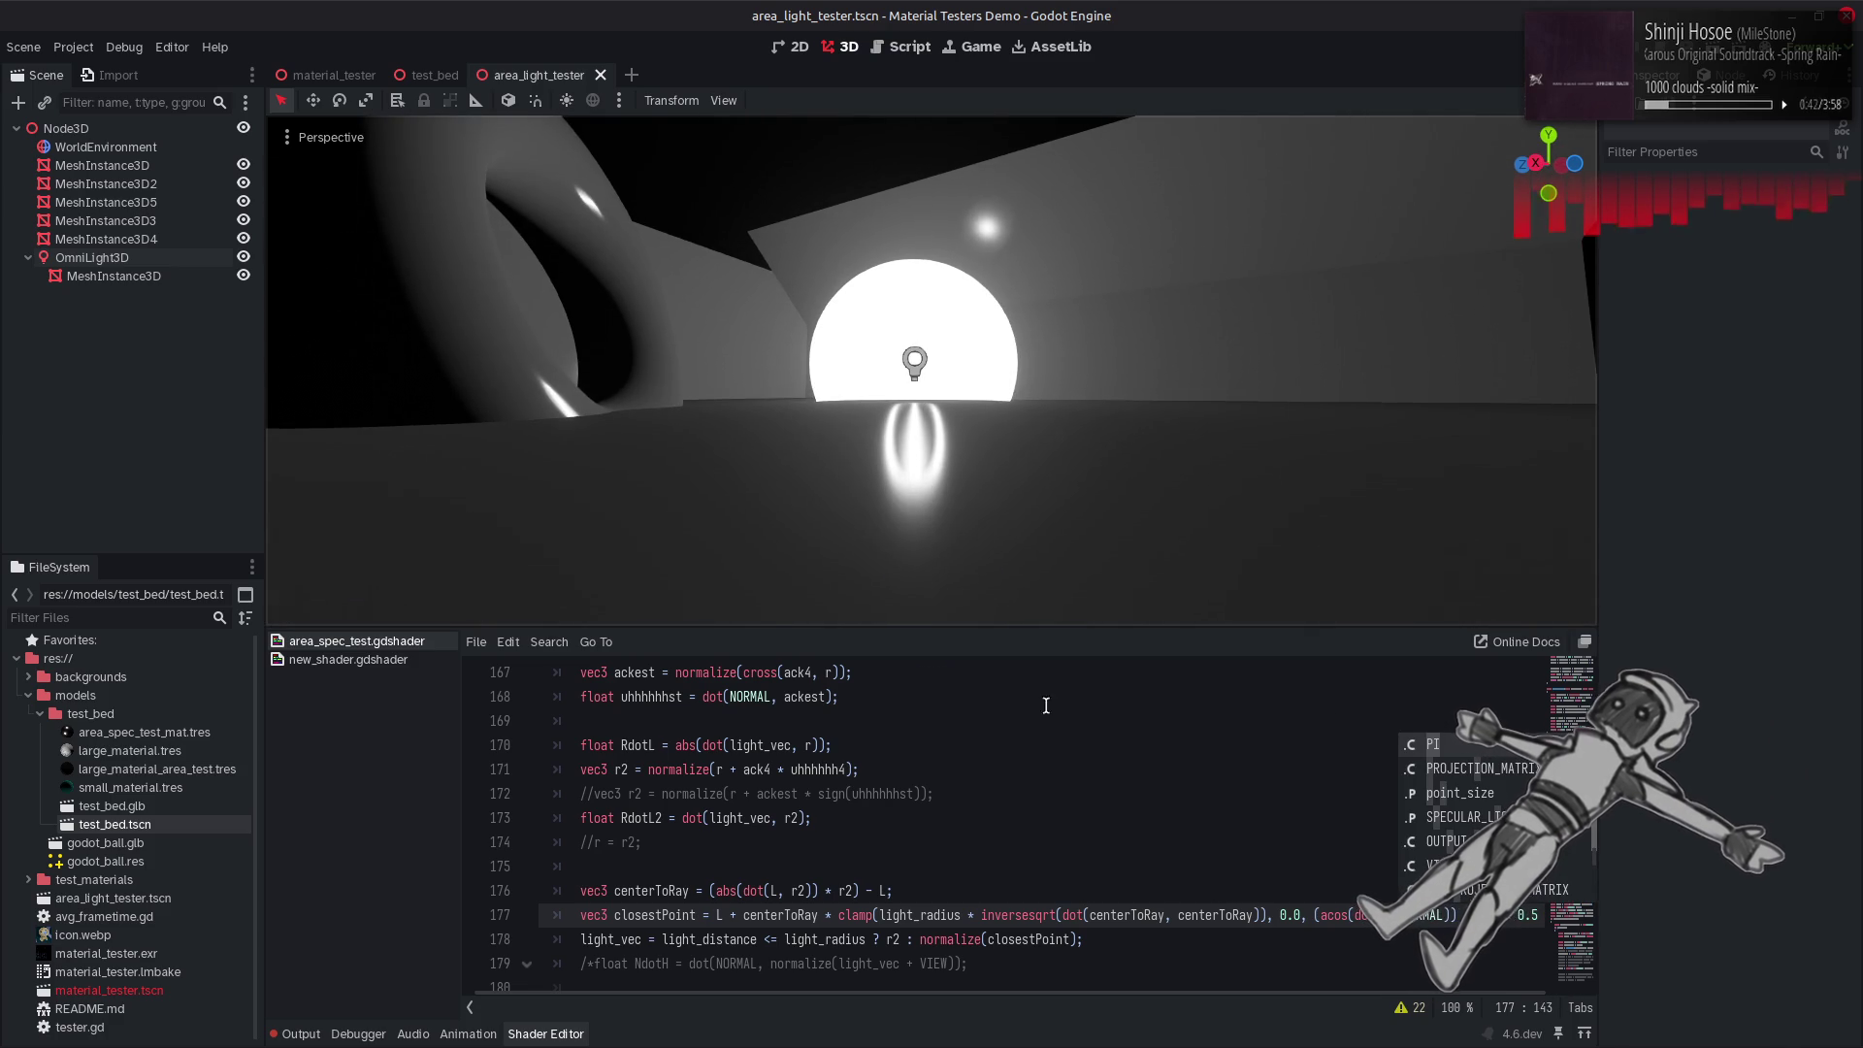
key(Return)
Trim the trailing terms from line 177's bound expression and save to recompile.
click(1396, 915)
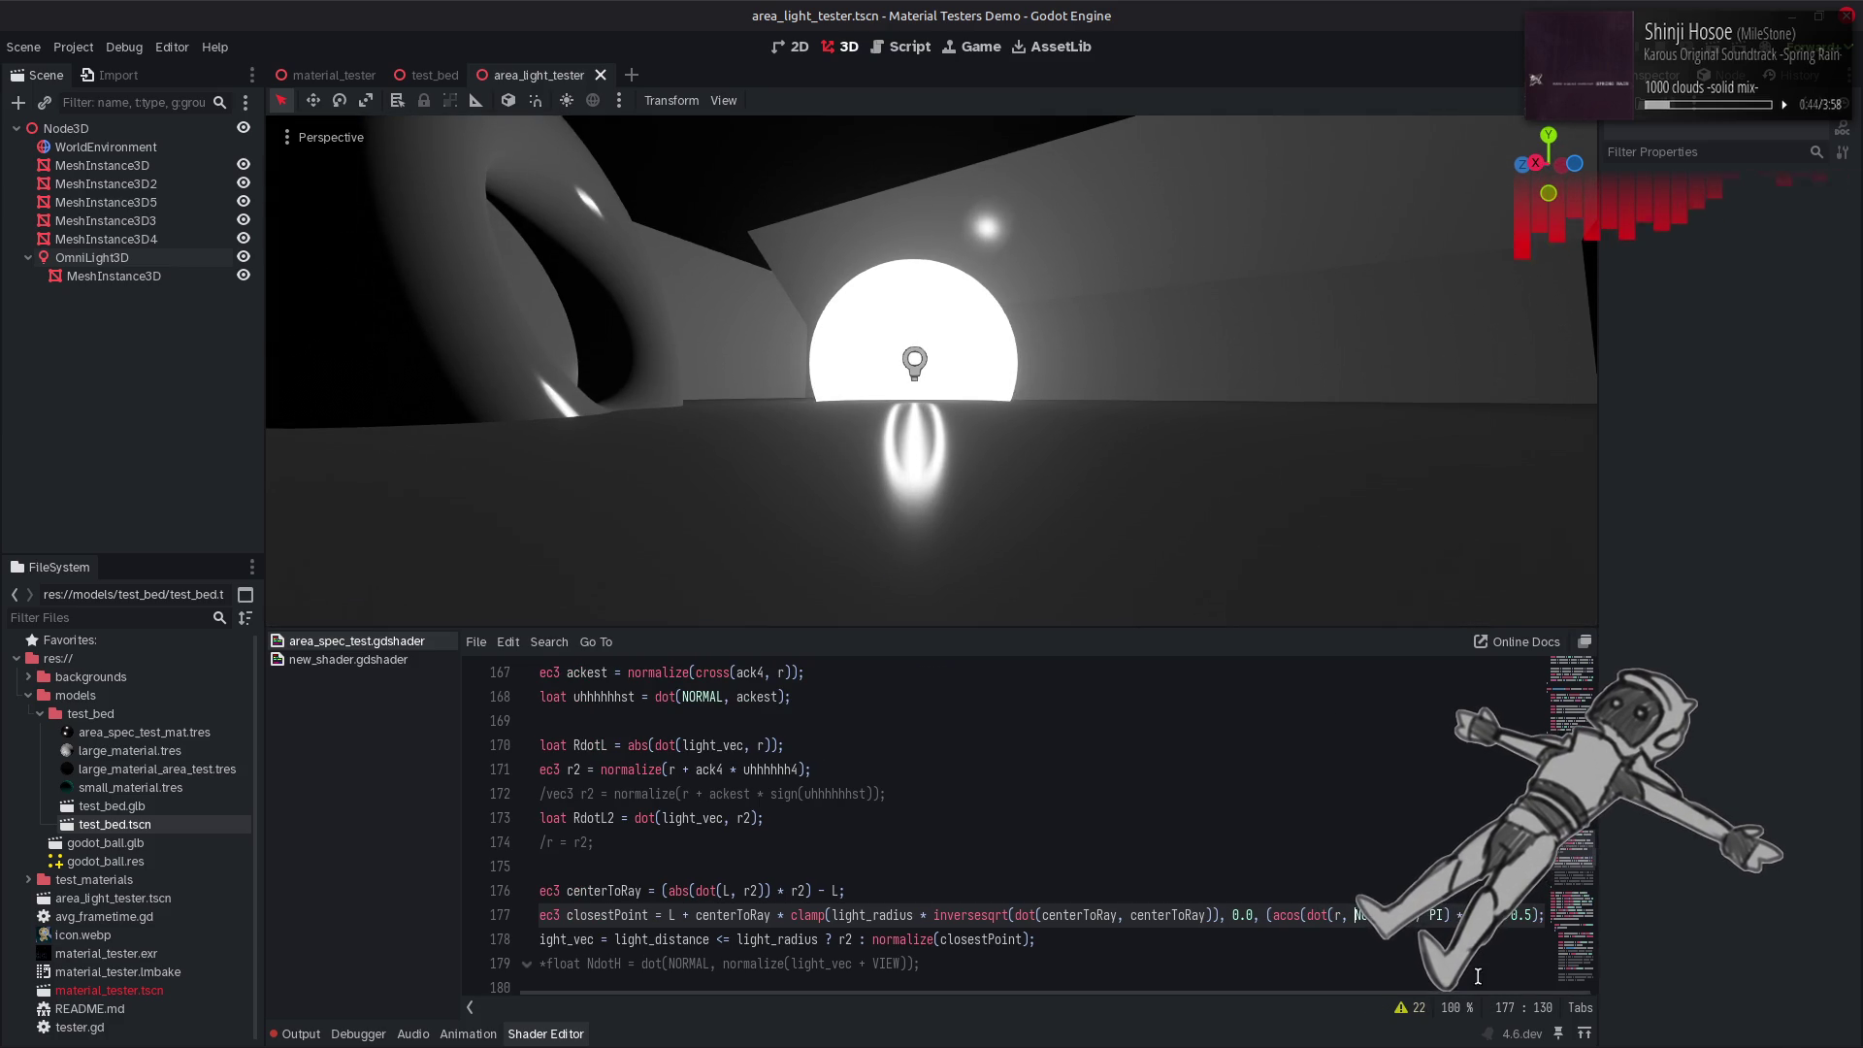
click(1456, 915)
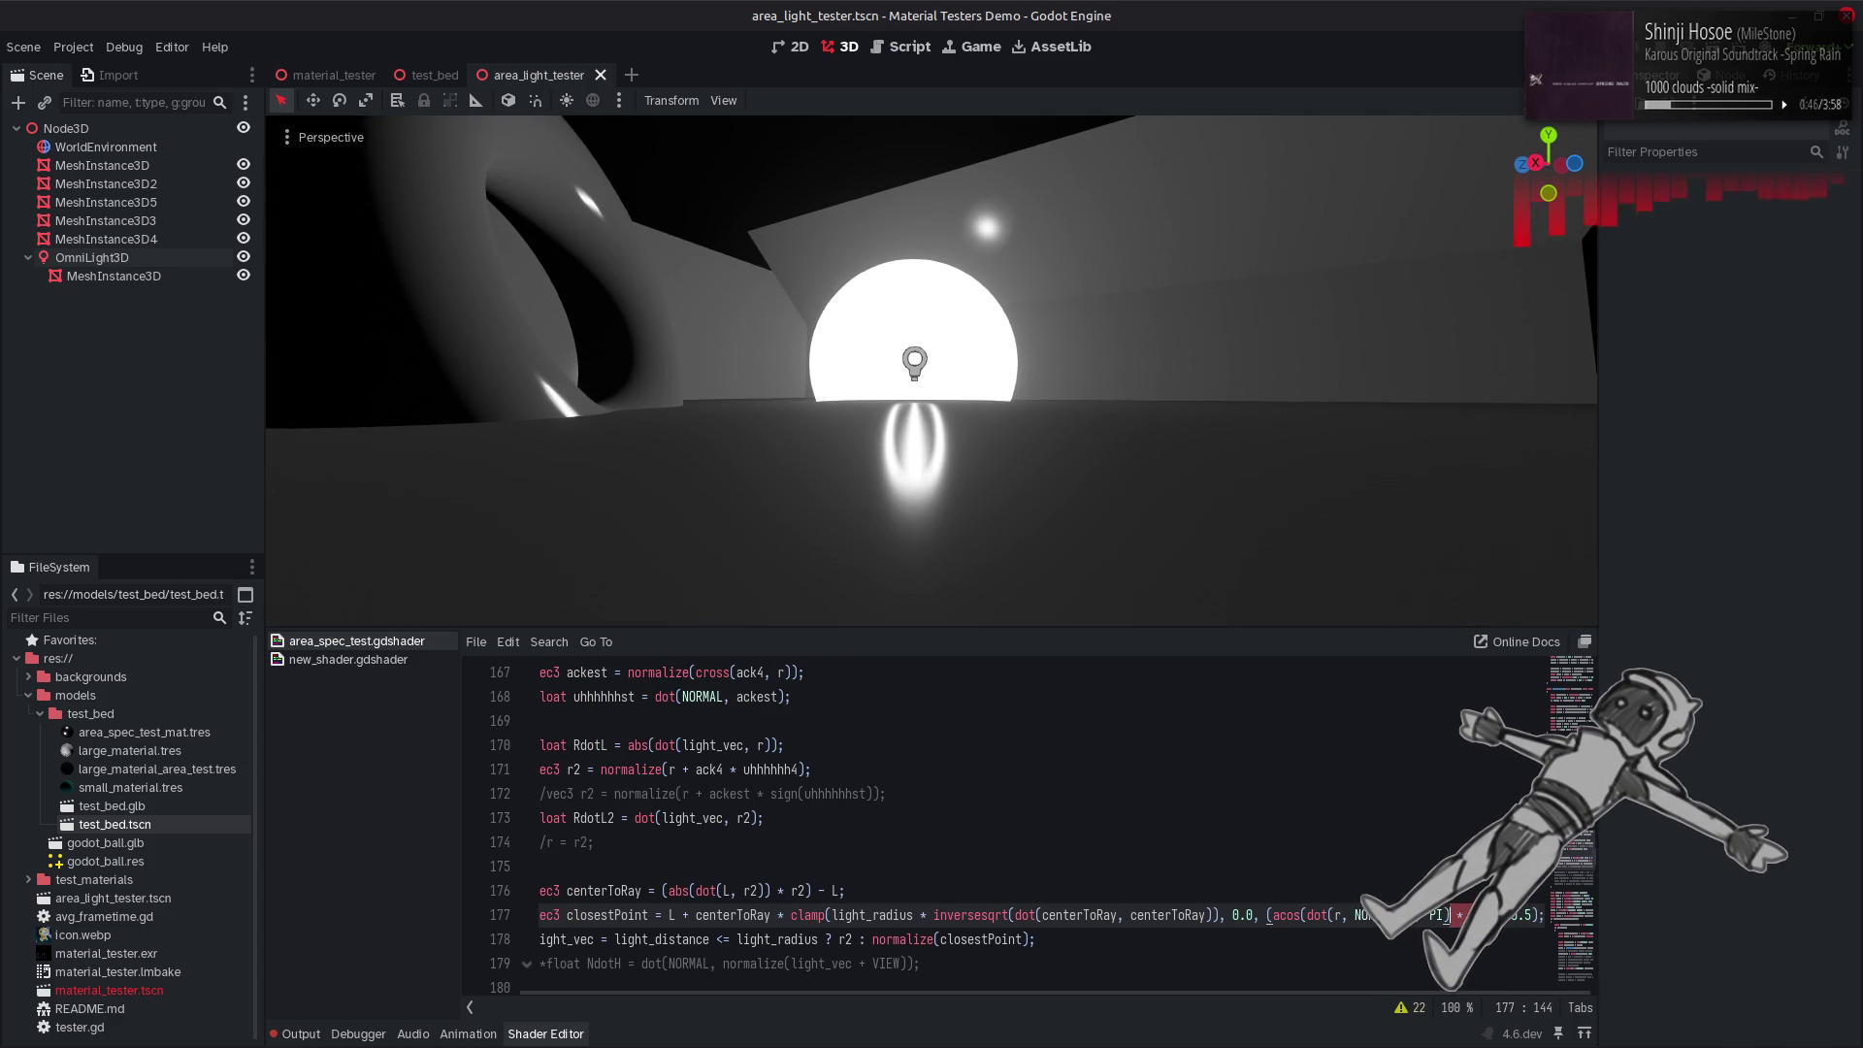
key(Delete)
key(Delete)
key(Delete)
key(ctrl+s)
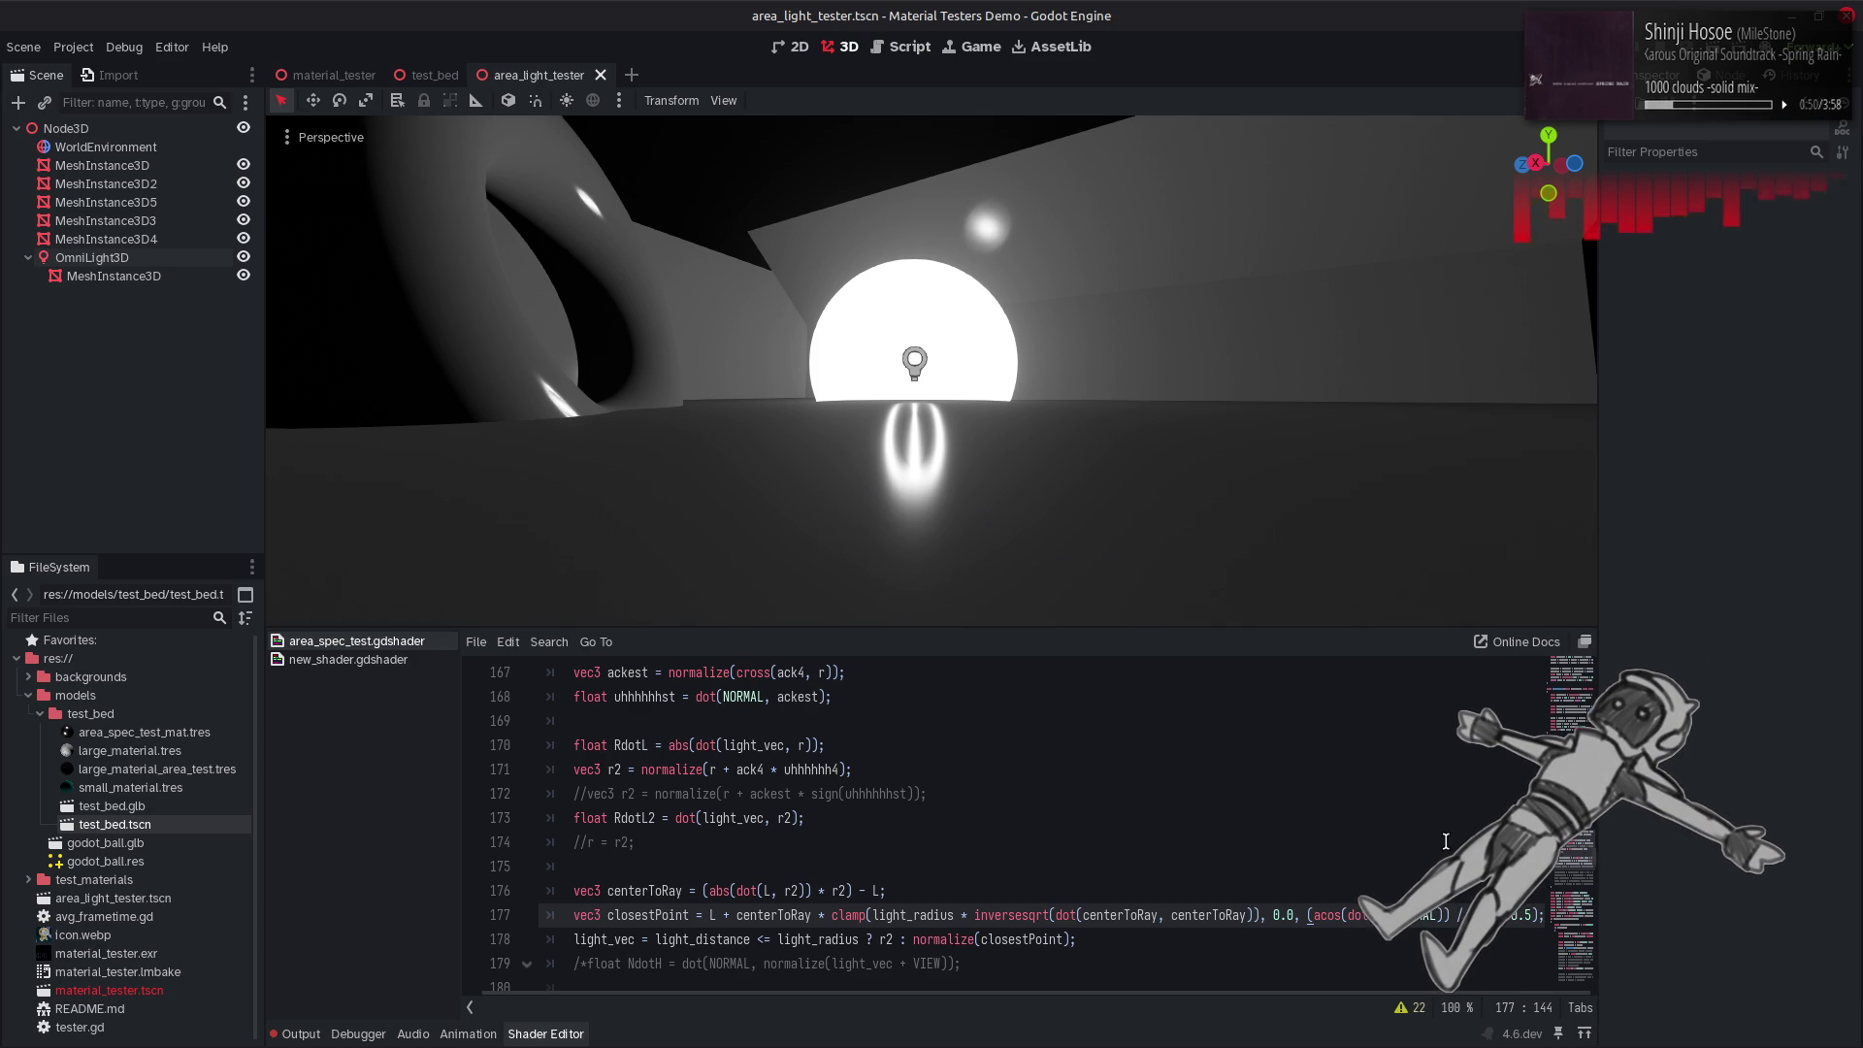
click(1526, 917)
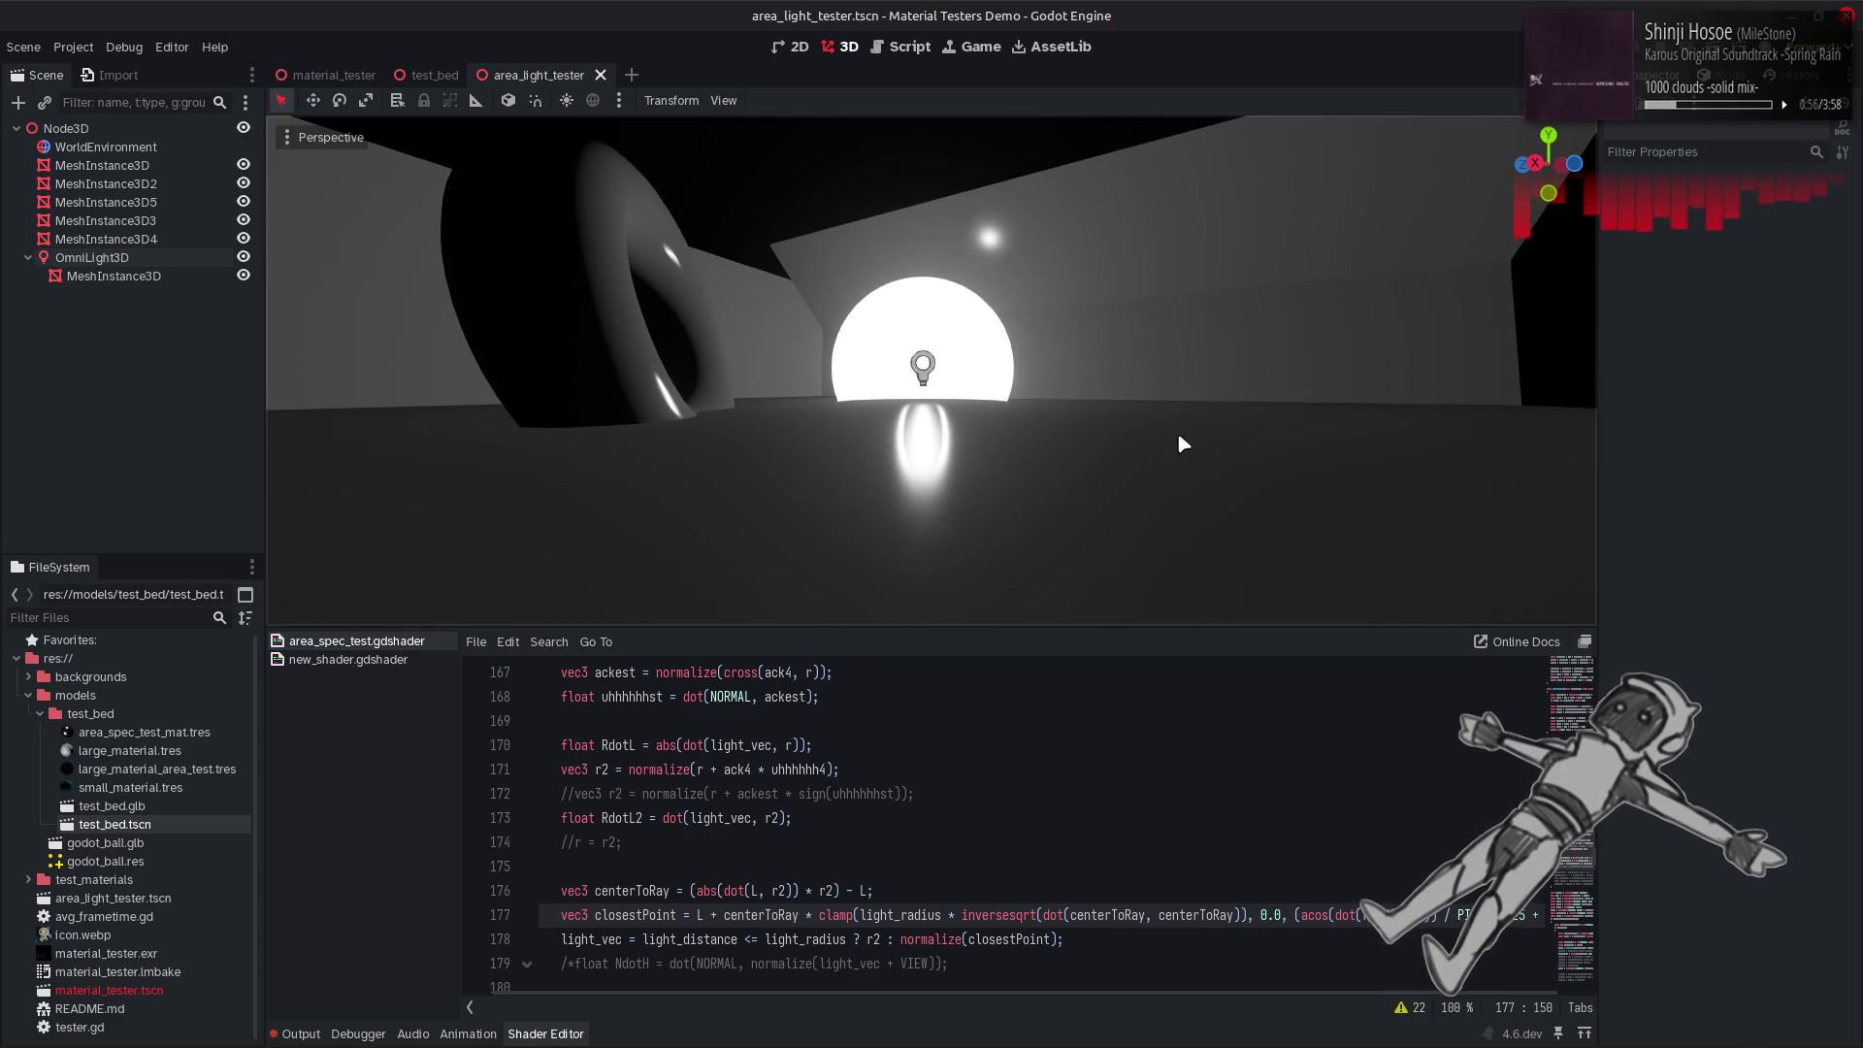
key(Delete)
key(Delete)
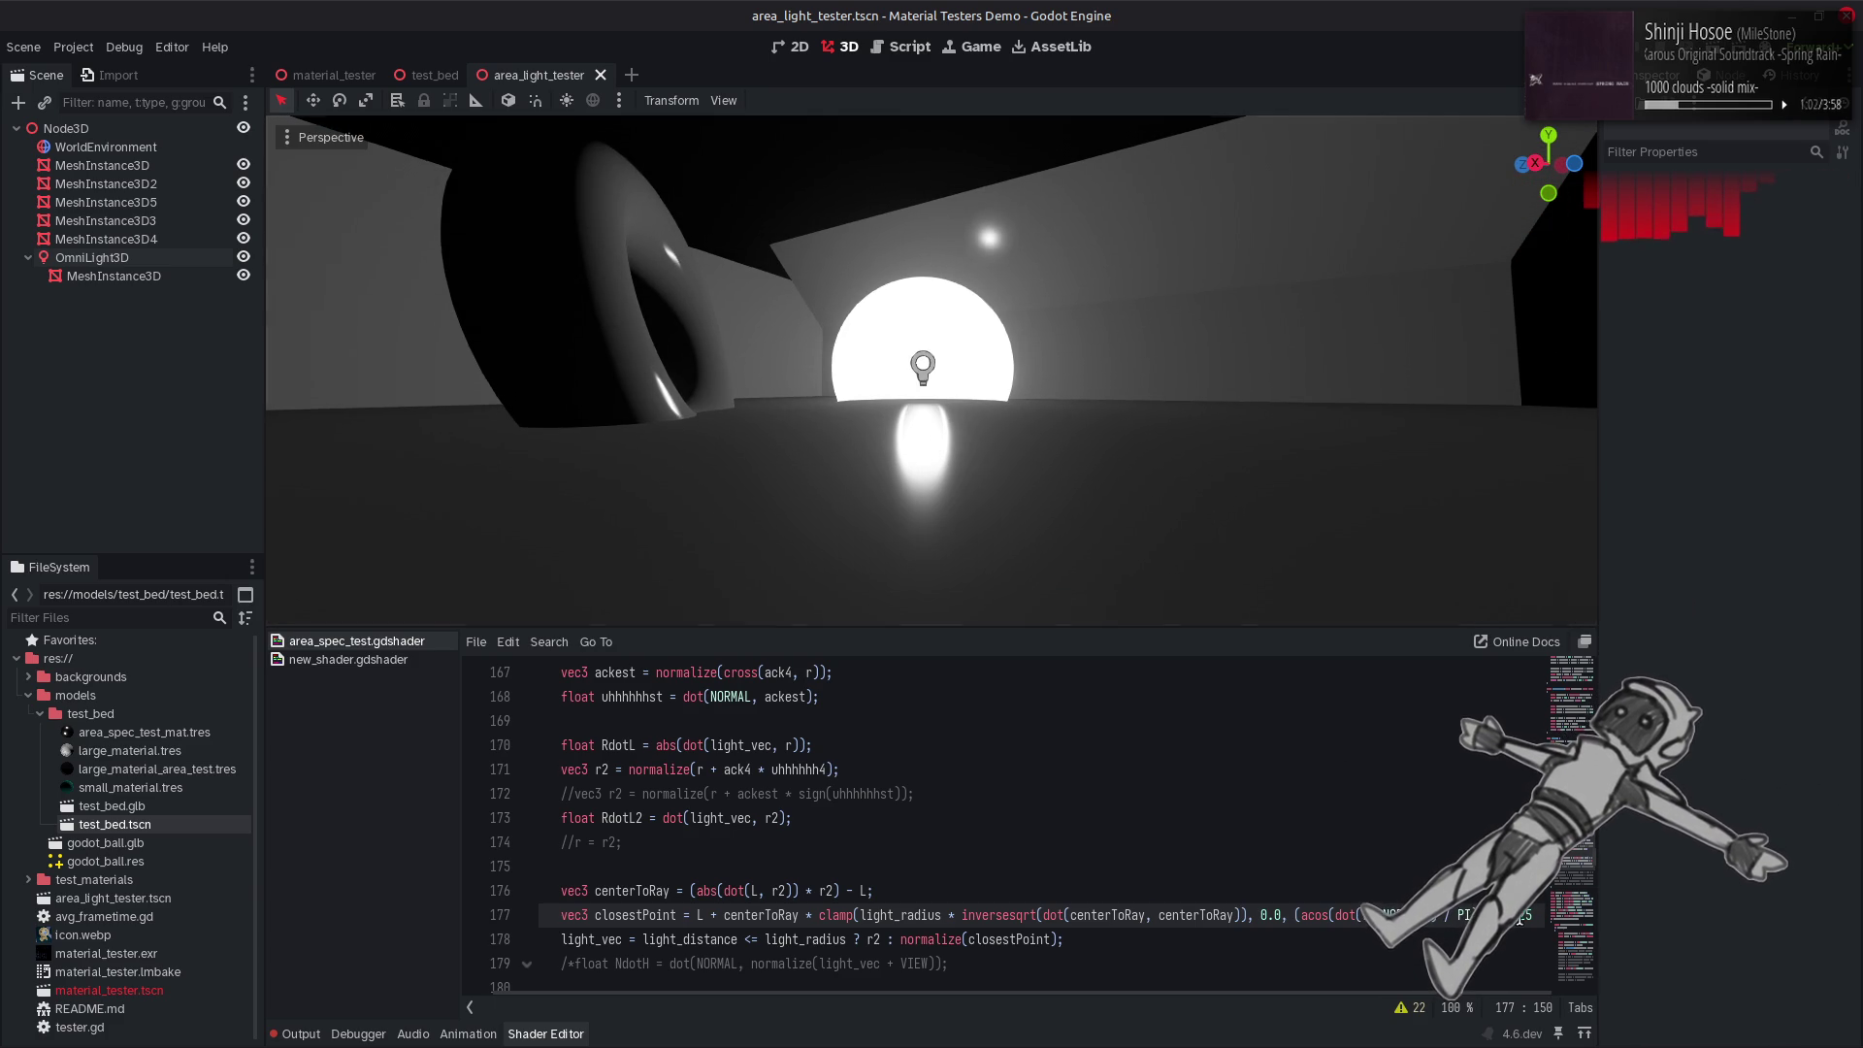
key(Delete)
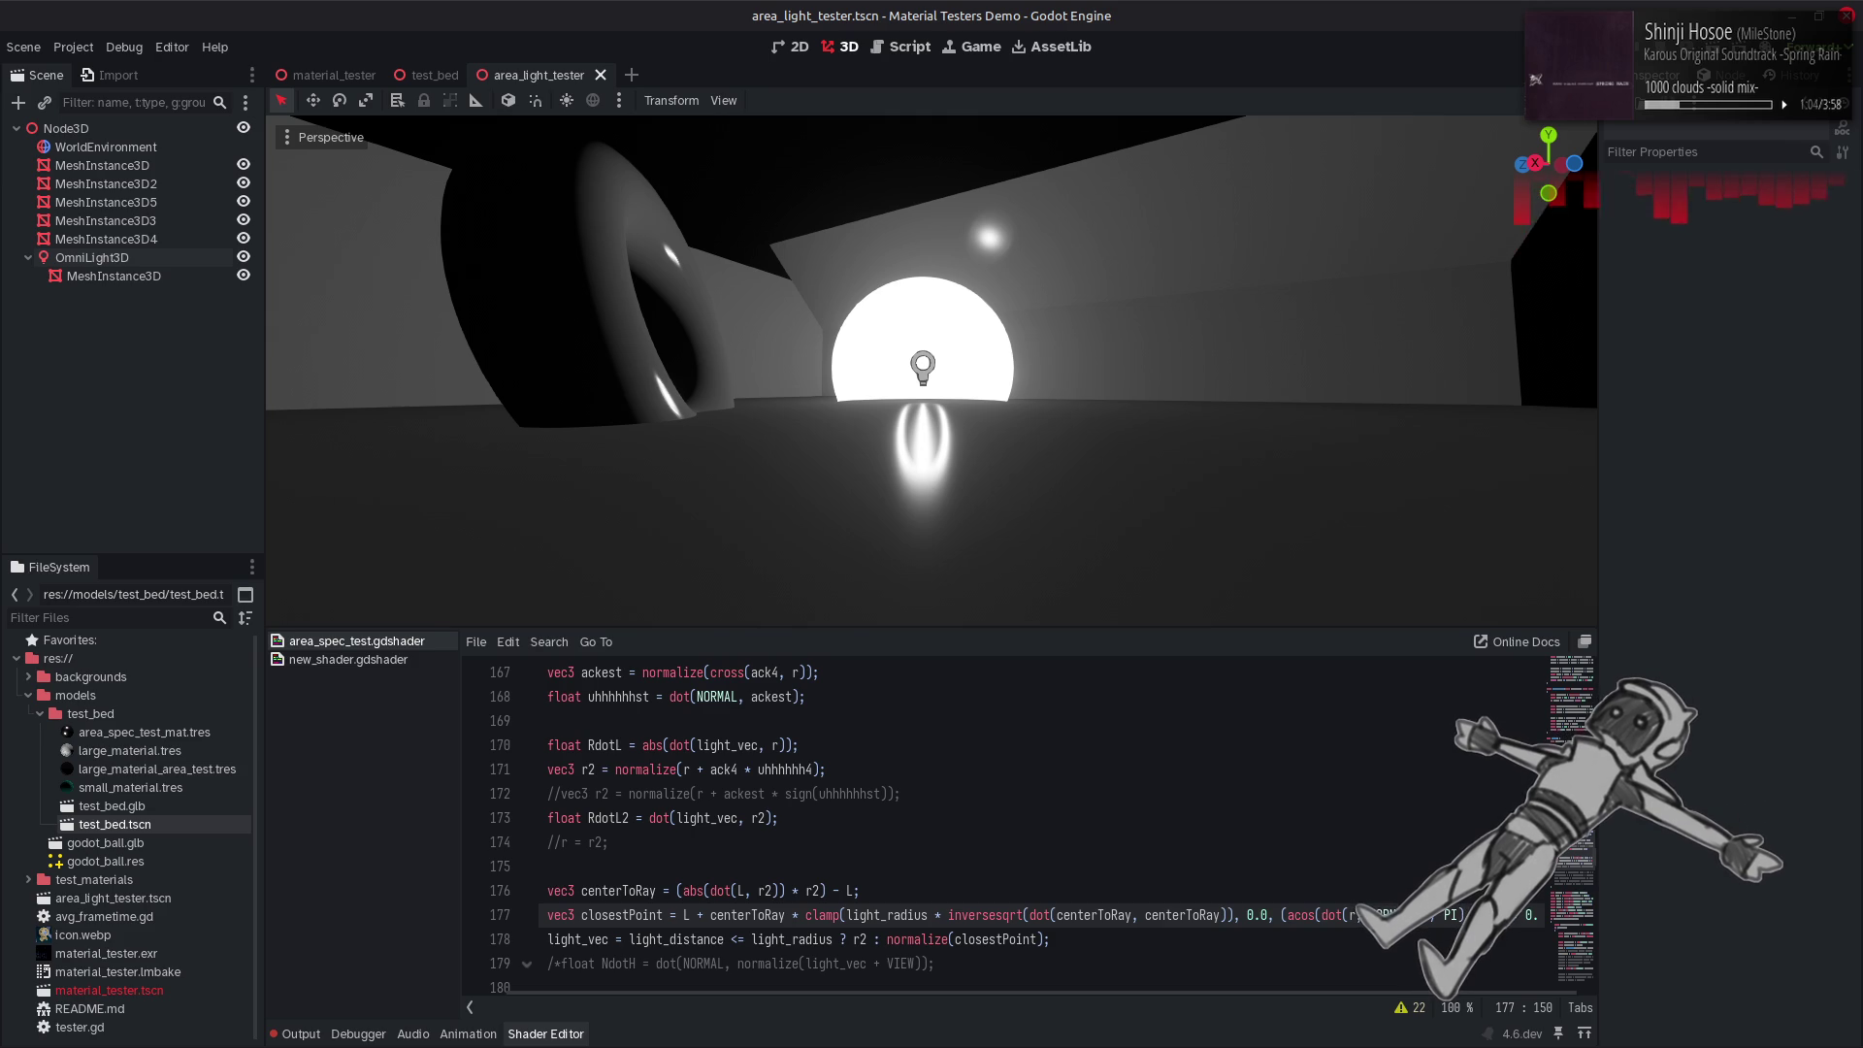
key(BackSpace)
key(BackSpace)
key(BackSpace)
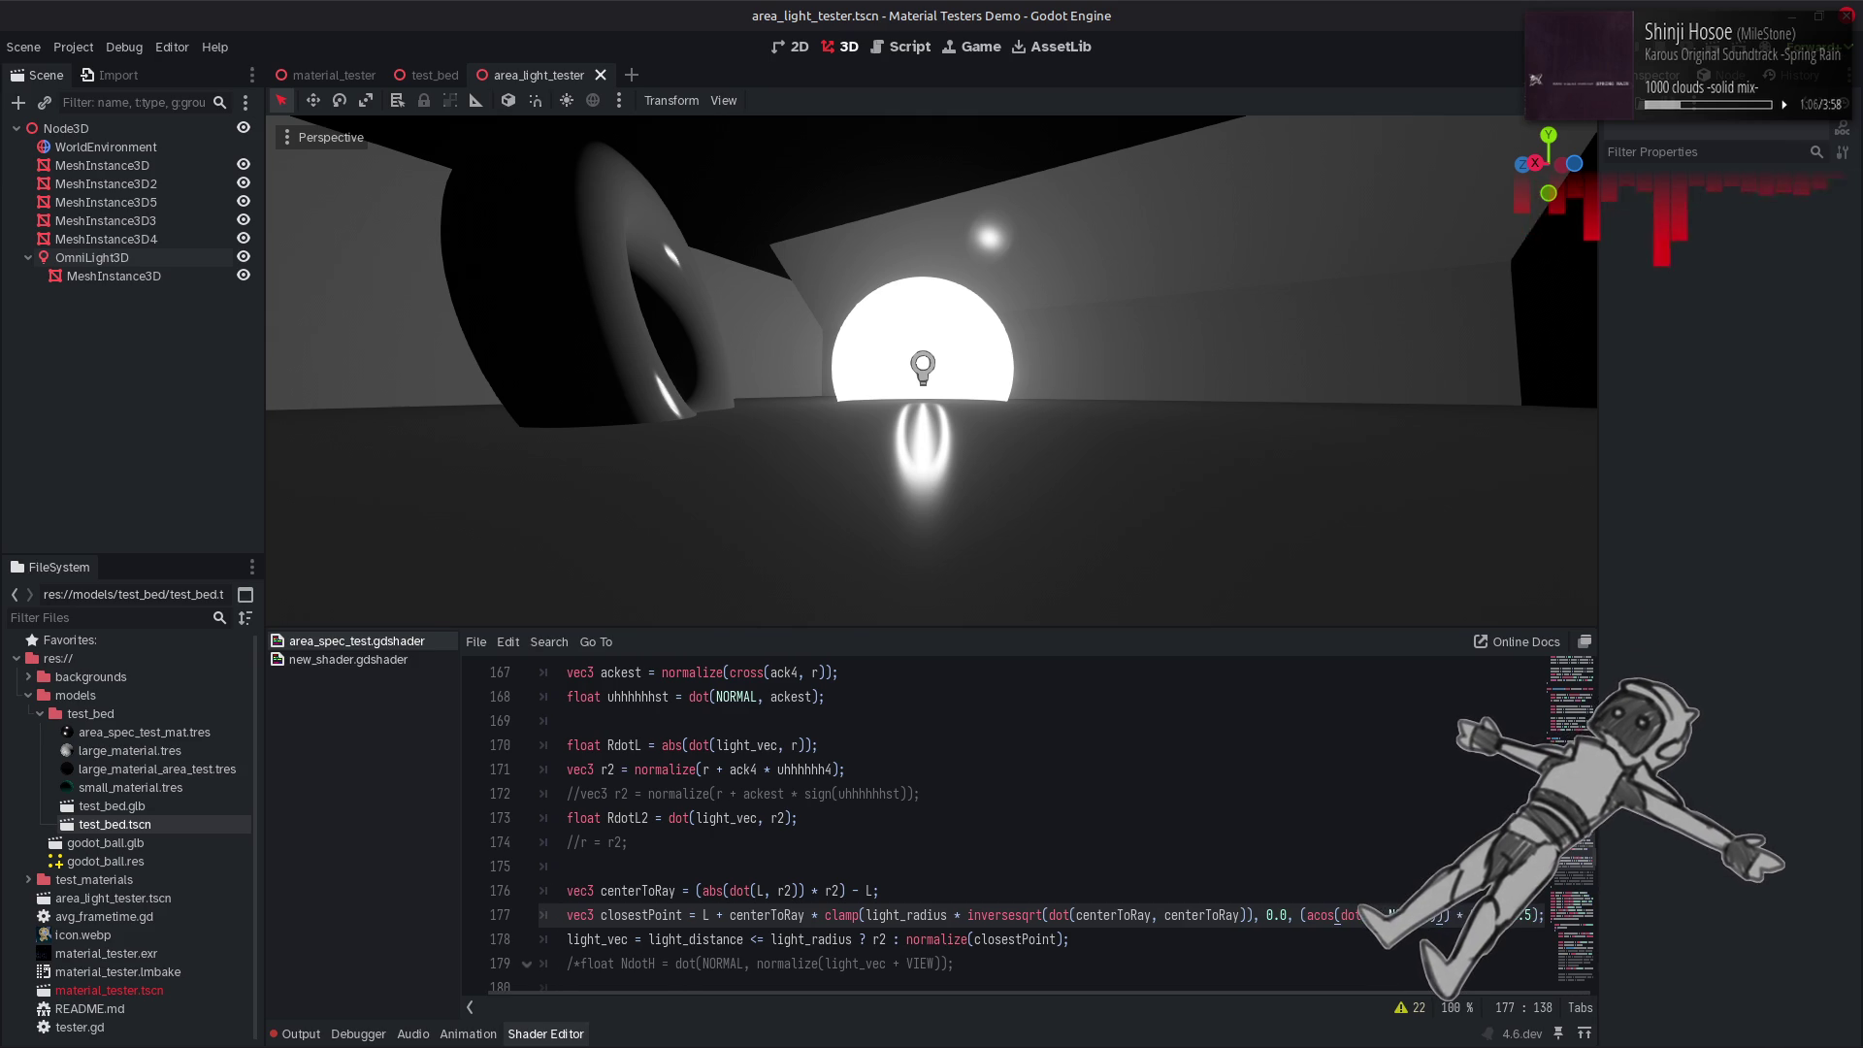
Delete the '(' before acos on line 177 and negate the dot product inside acos.
click(1307, 915)
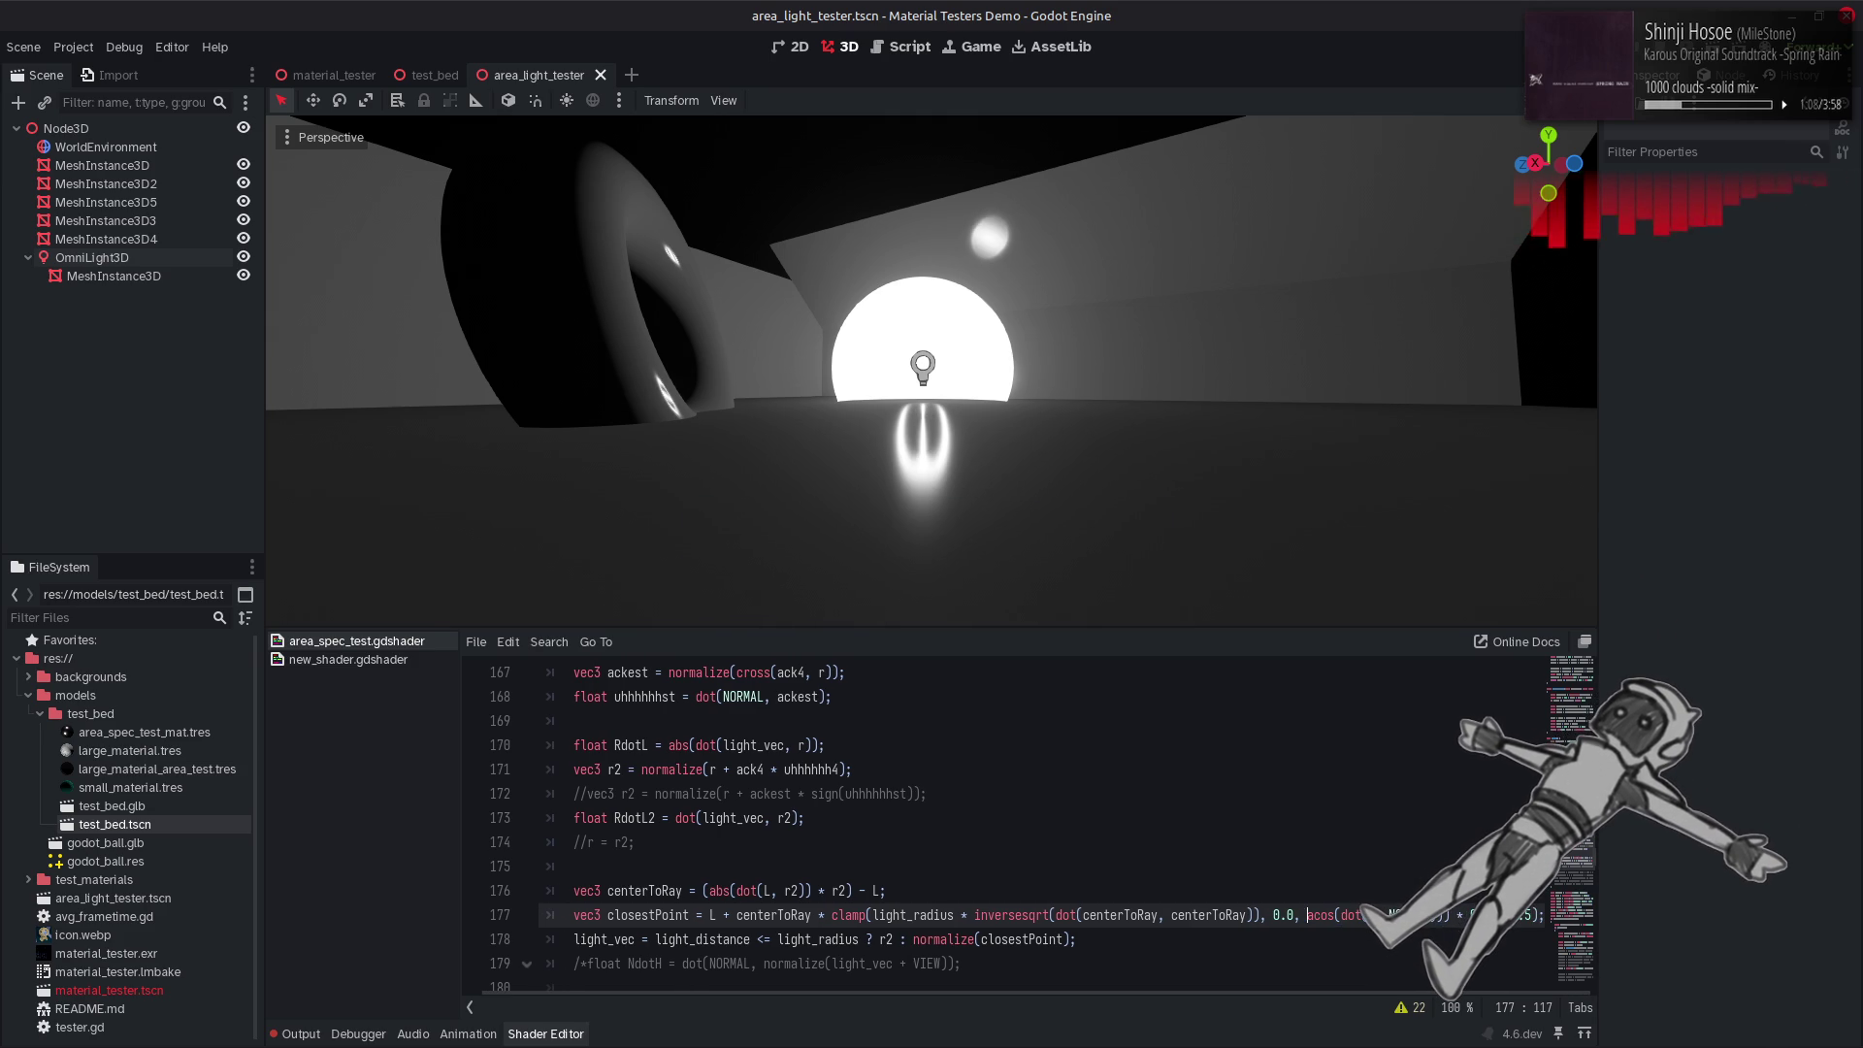
text(()
key(ctrl+s)
key(BackSpace)
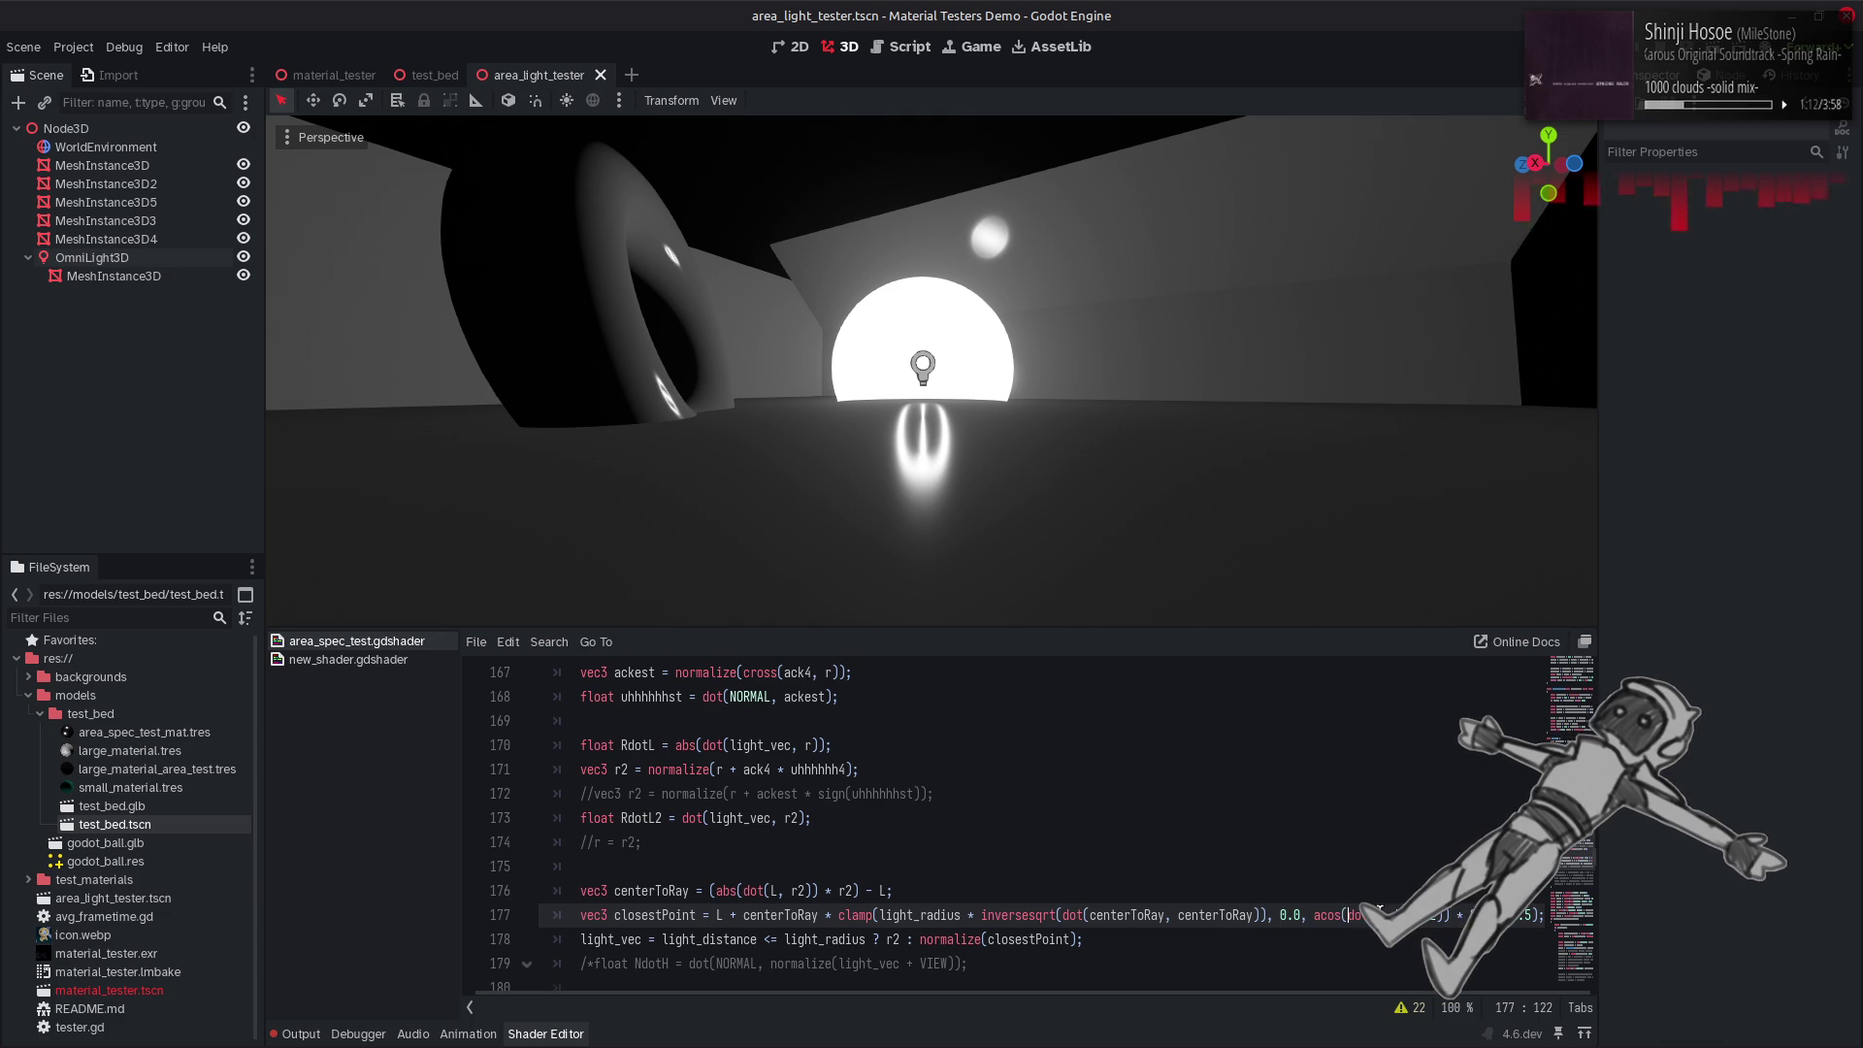
text(-)
key(ctrl+s)
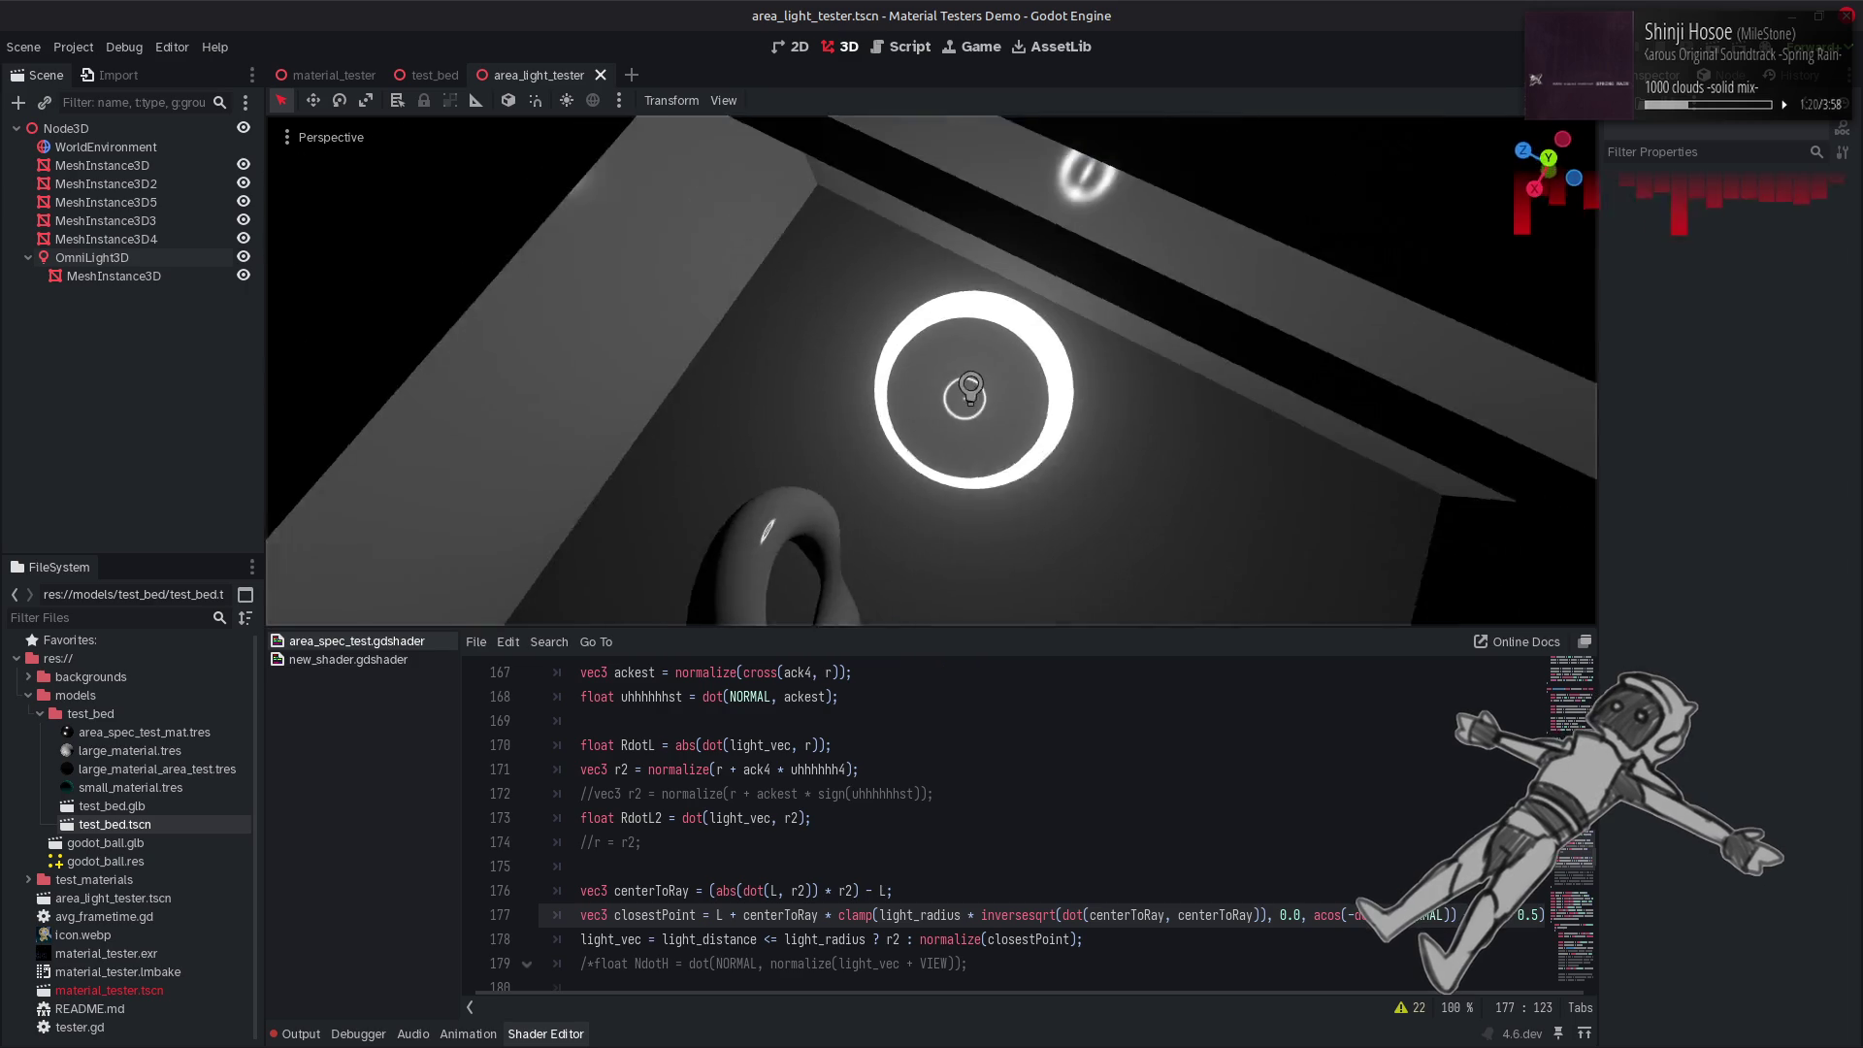
Move the minus from inside acos to in front of the acos term and check the render.
key(BackSpace)
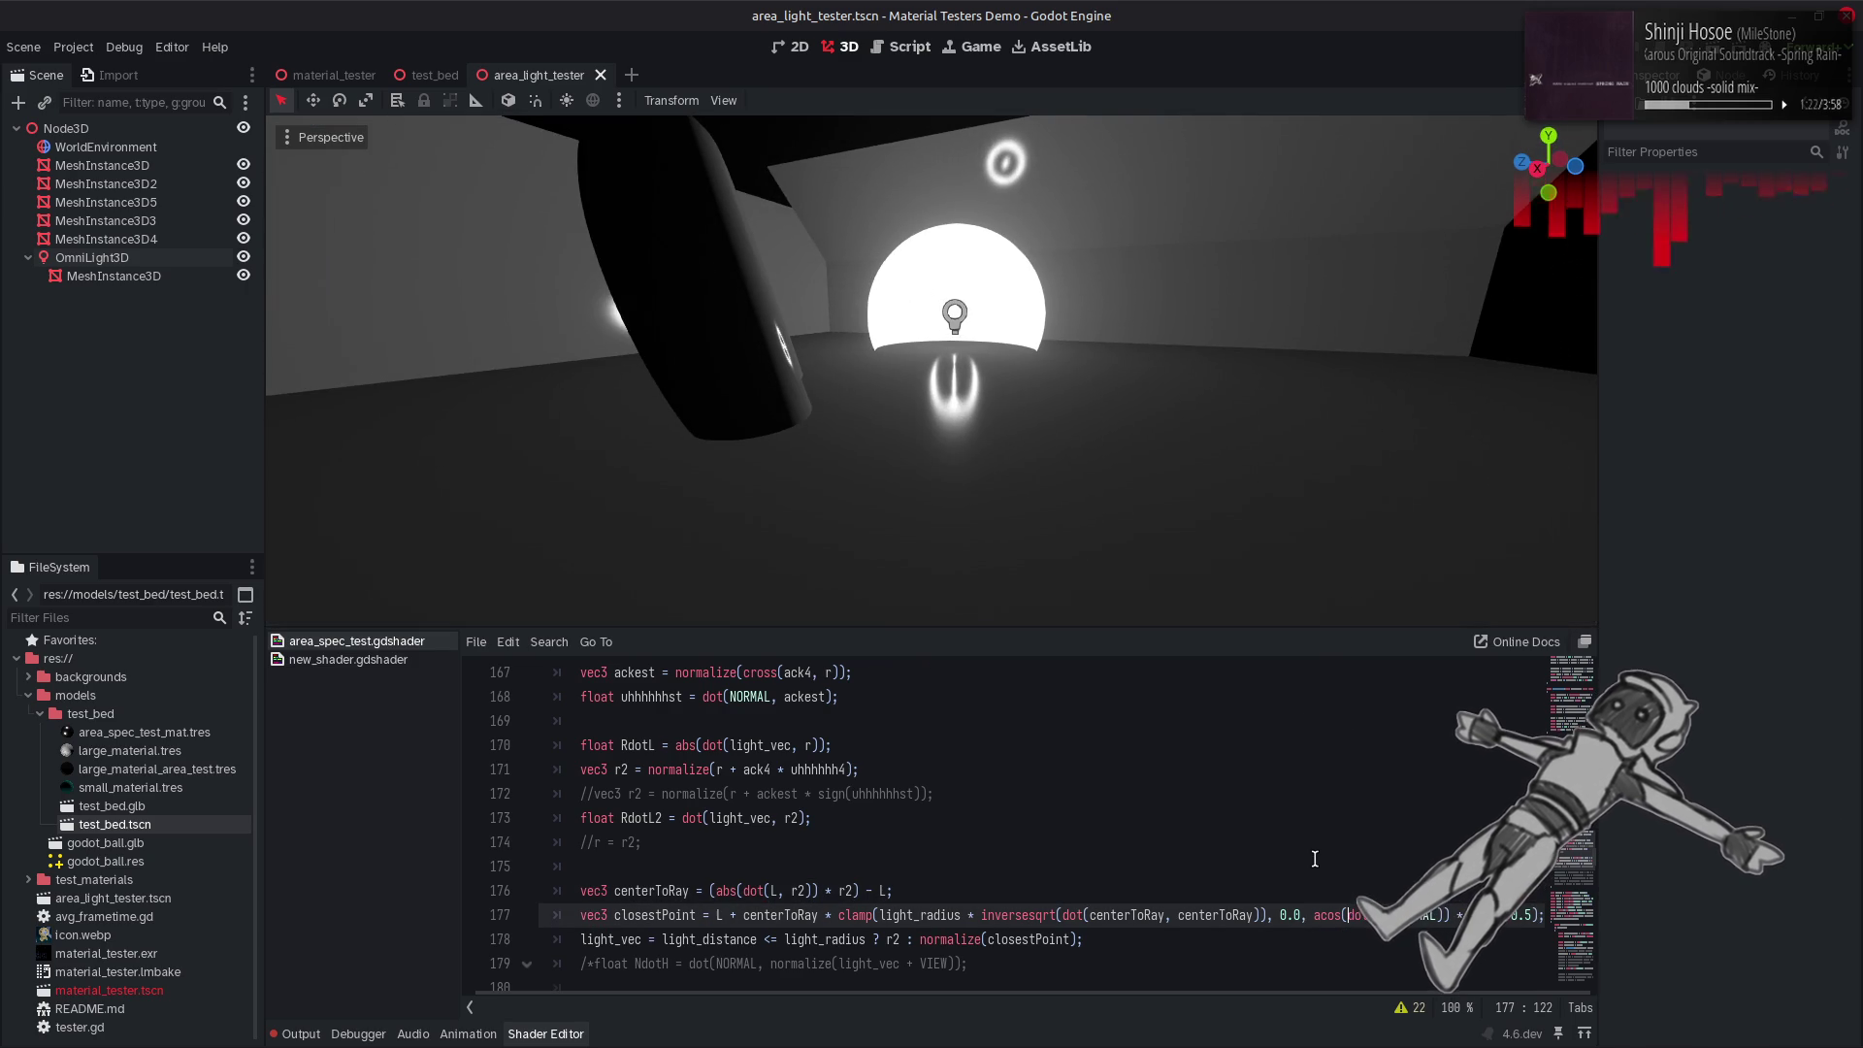
key(ctrl+s)
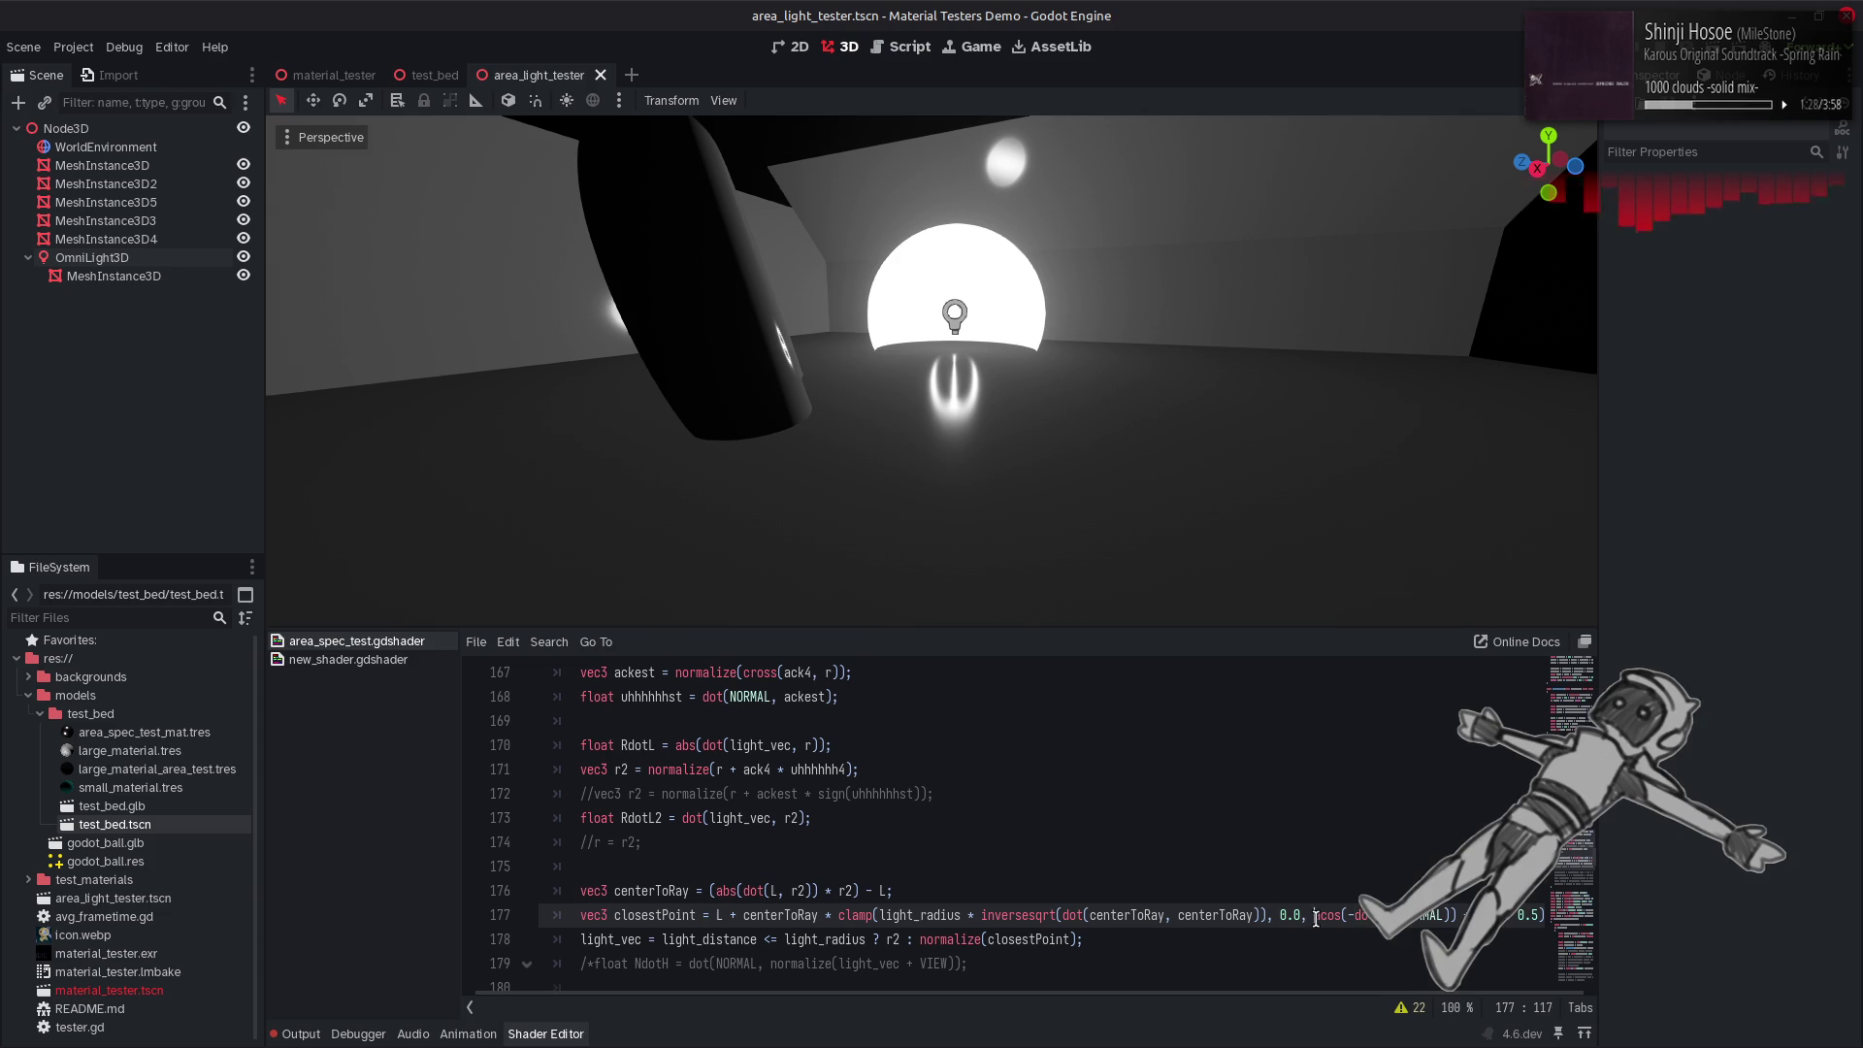
text(-)
key(ctrl+s)
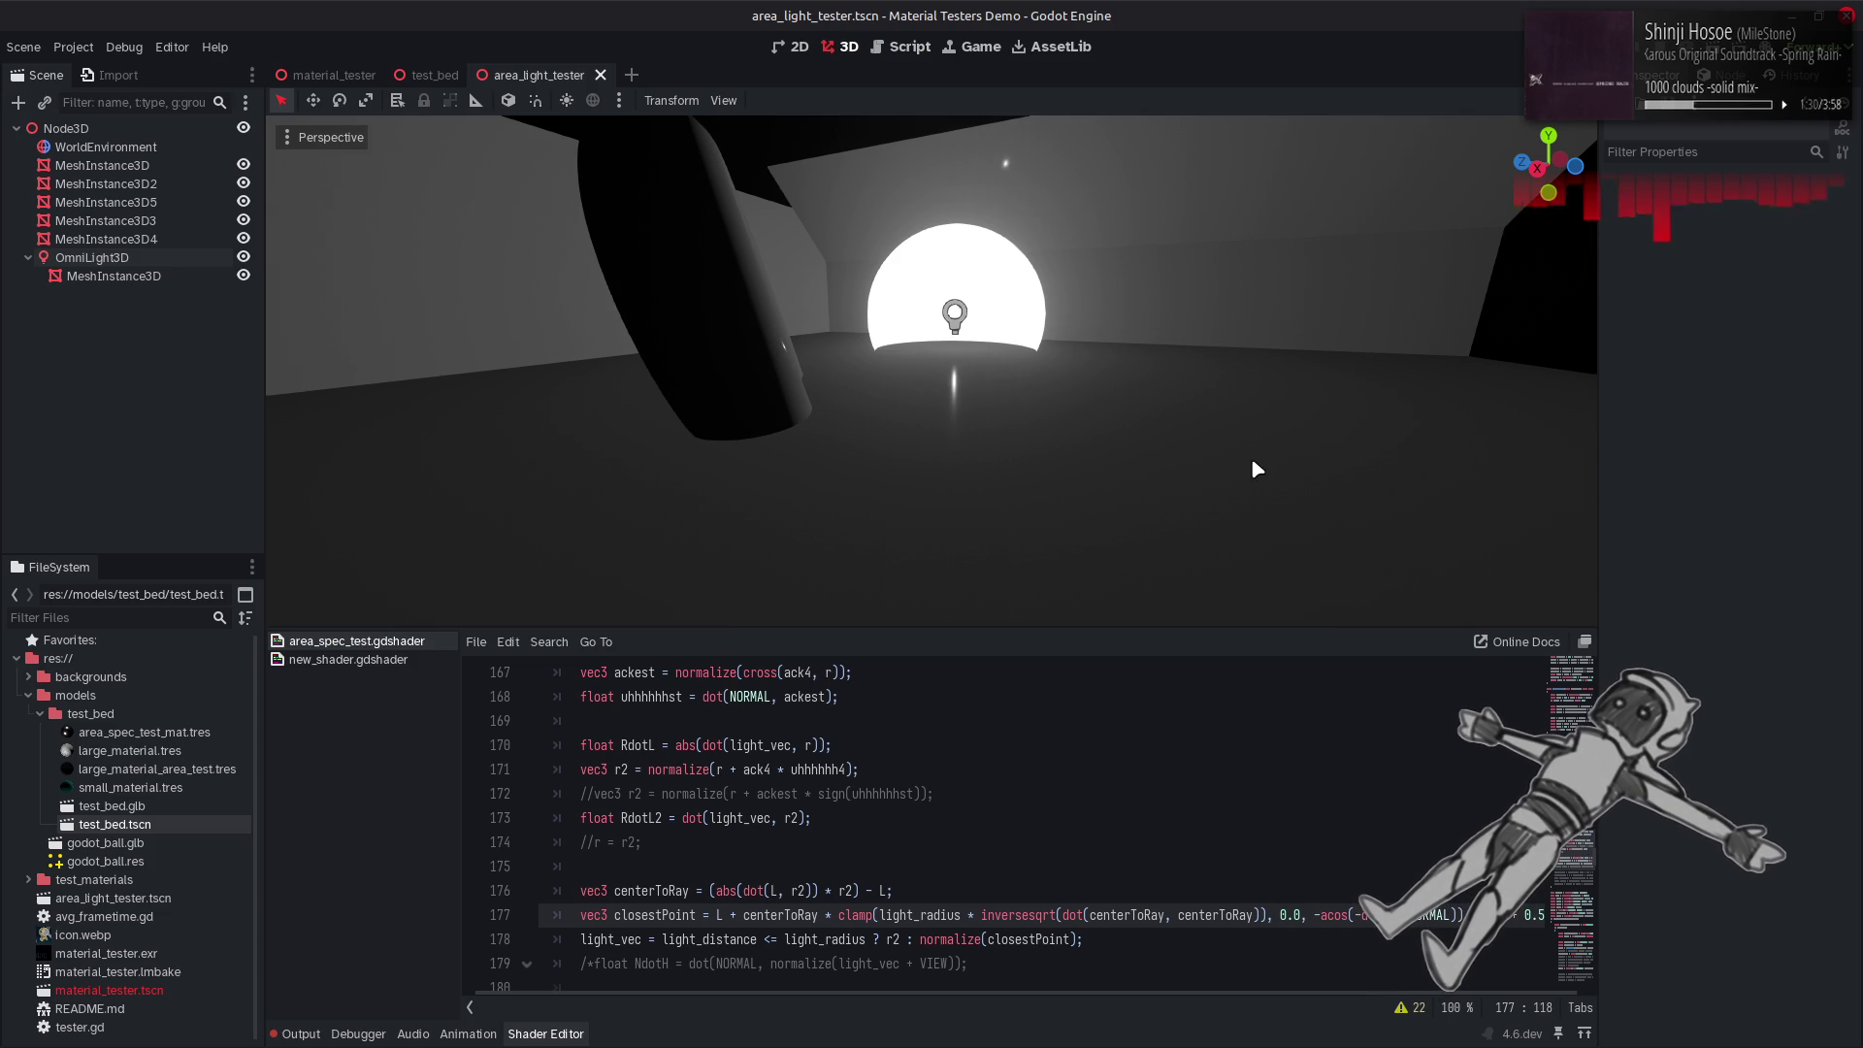
drag(1250, 457, 1116, 454)
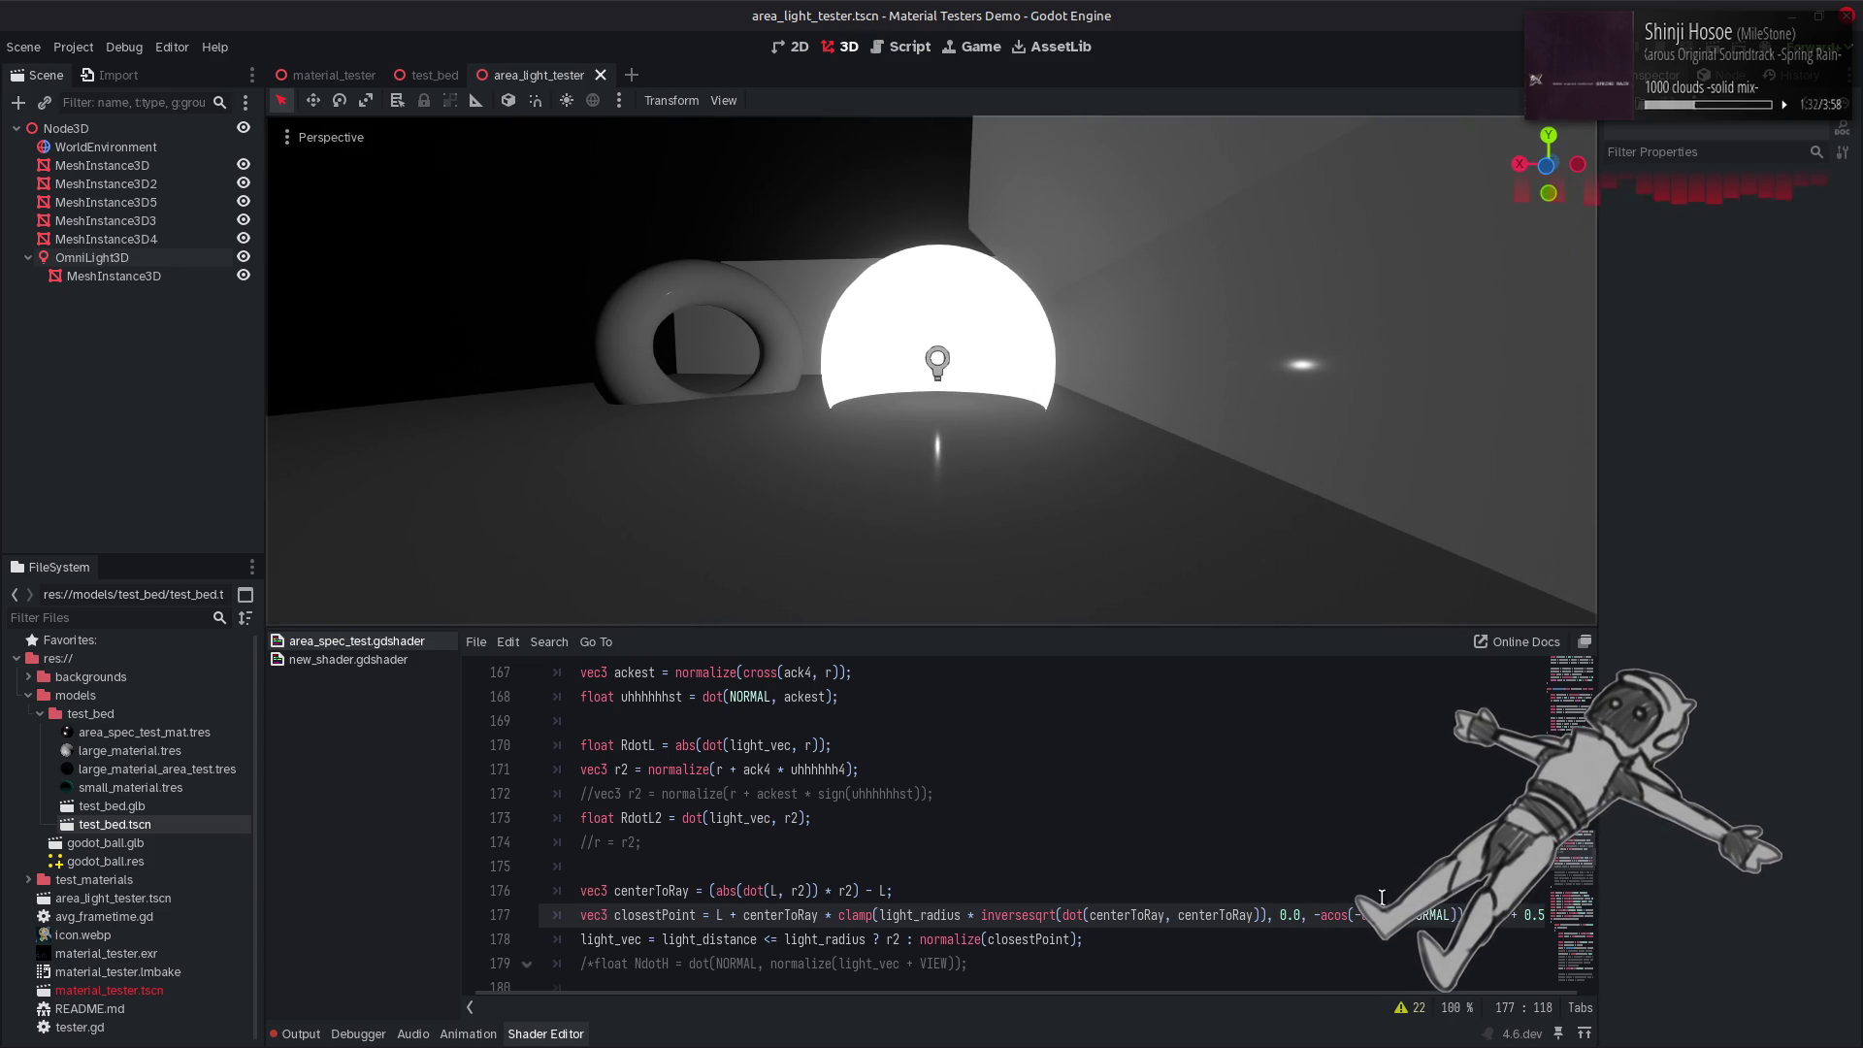
Remove the minus before acos, leaving the unnegated acos bound.
click(1519, 915)
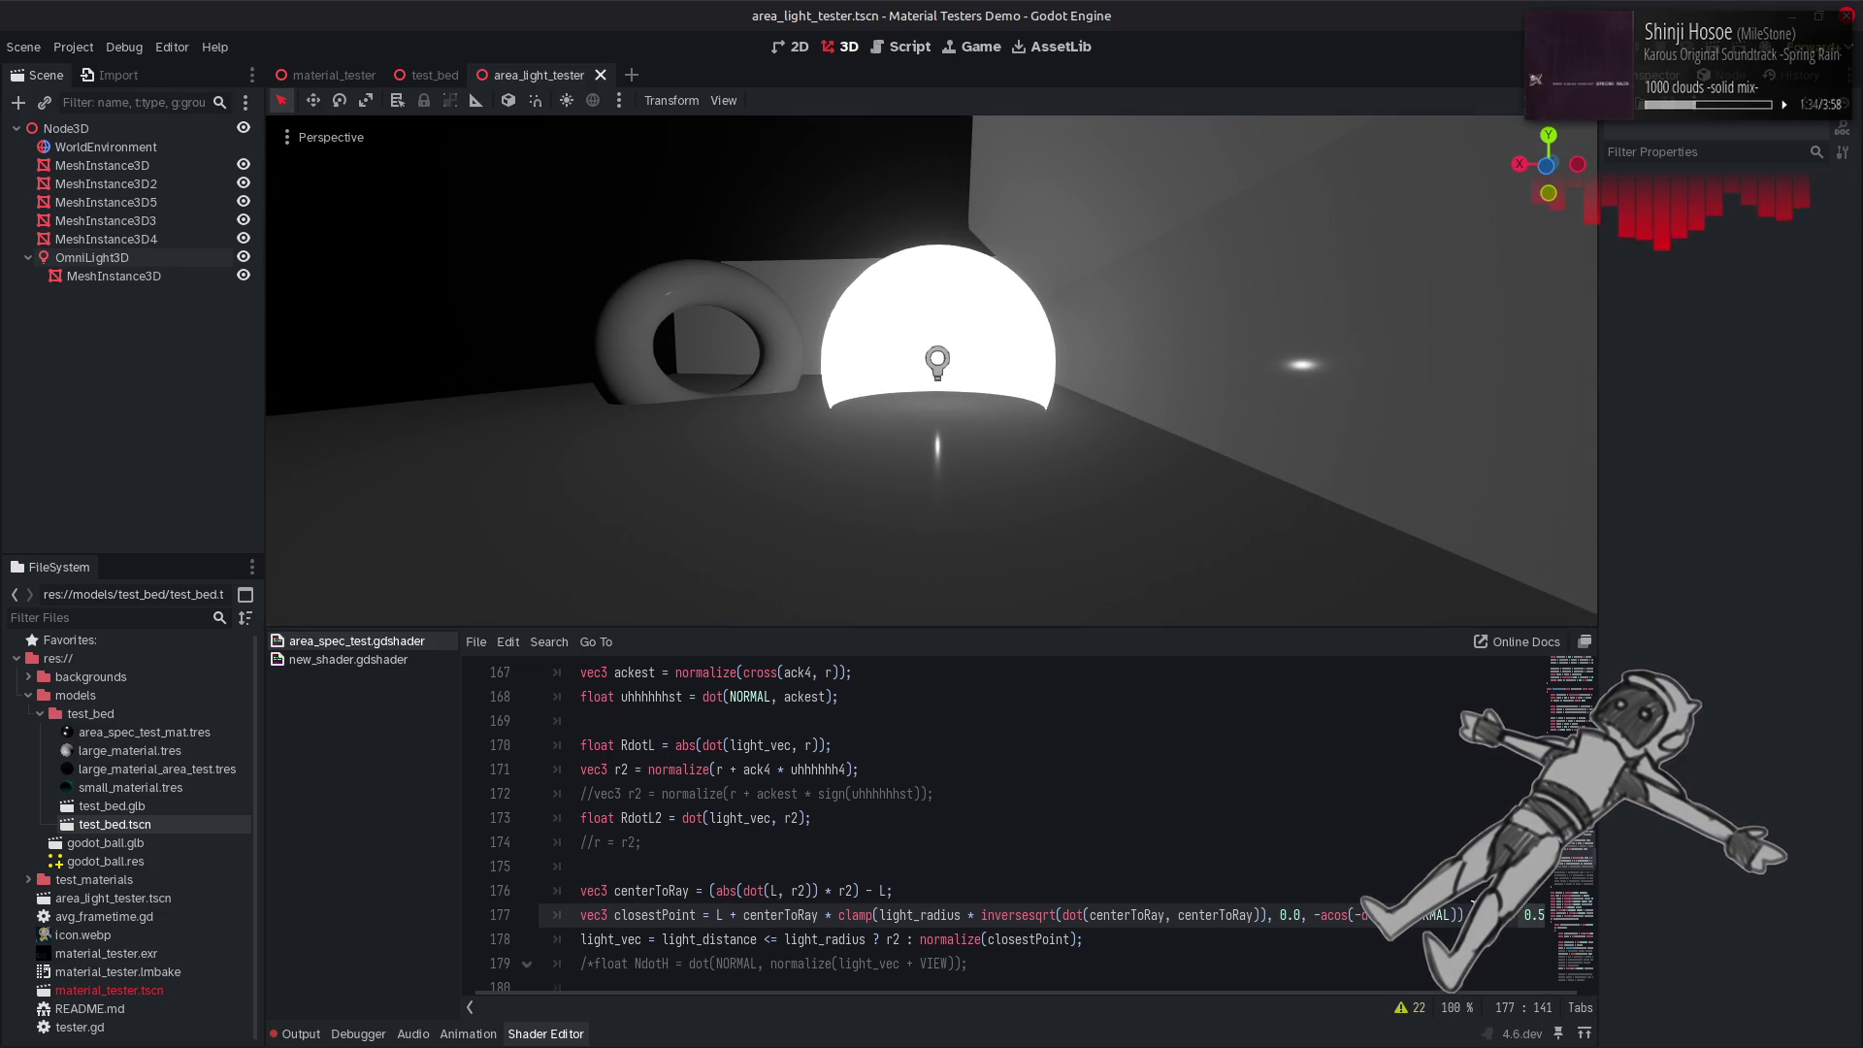
key(ctrl+s)
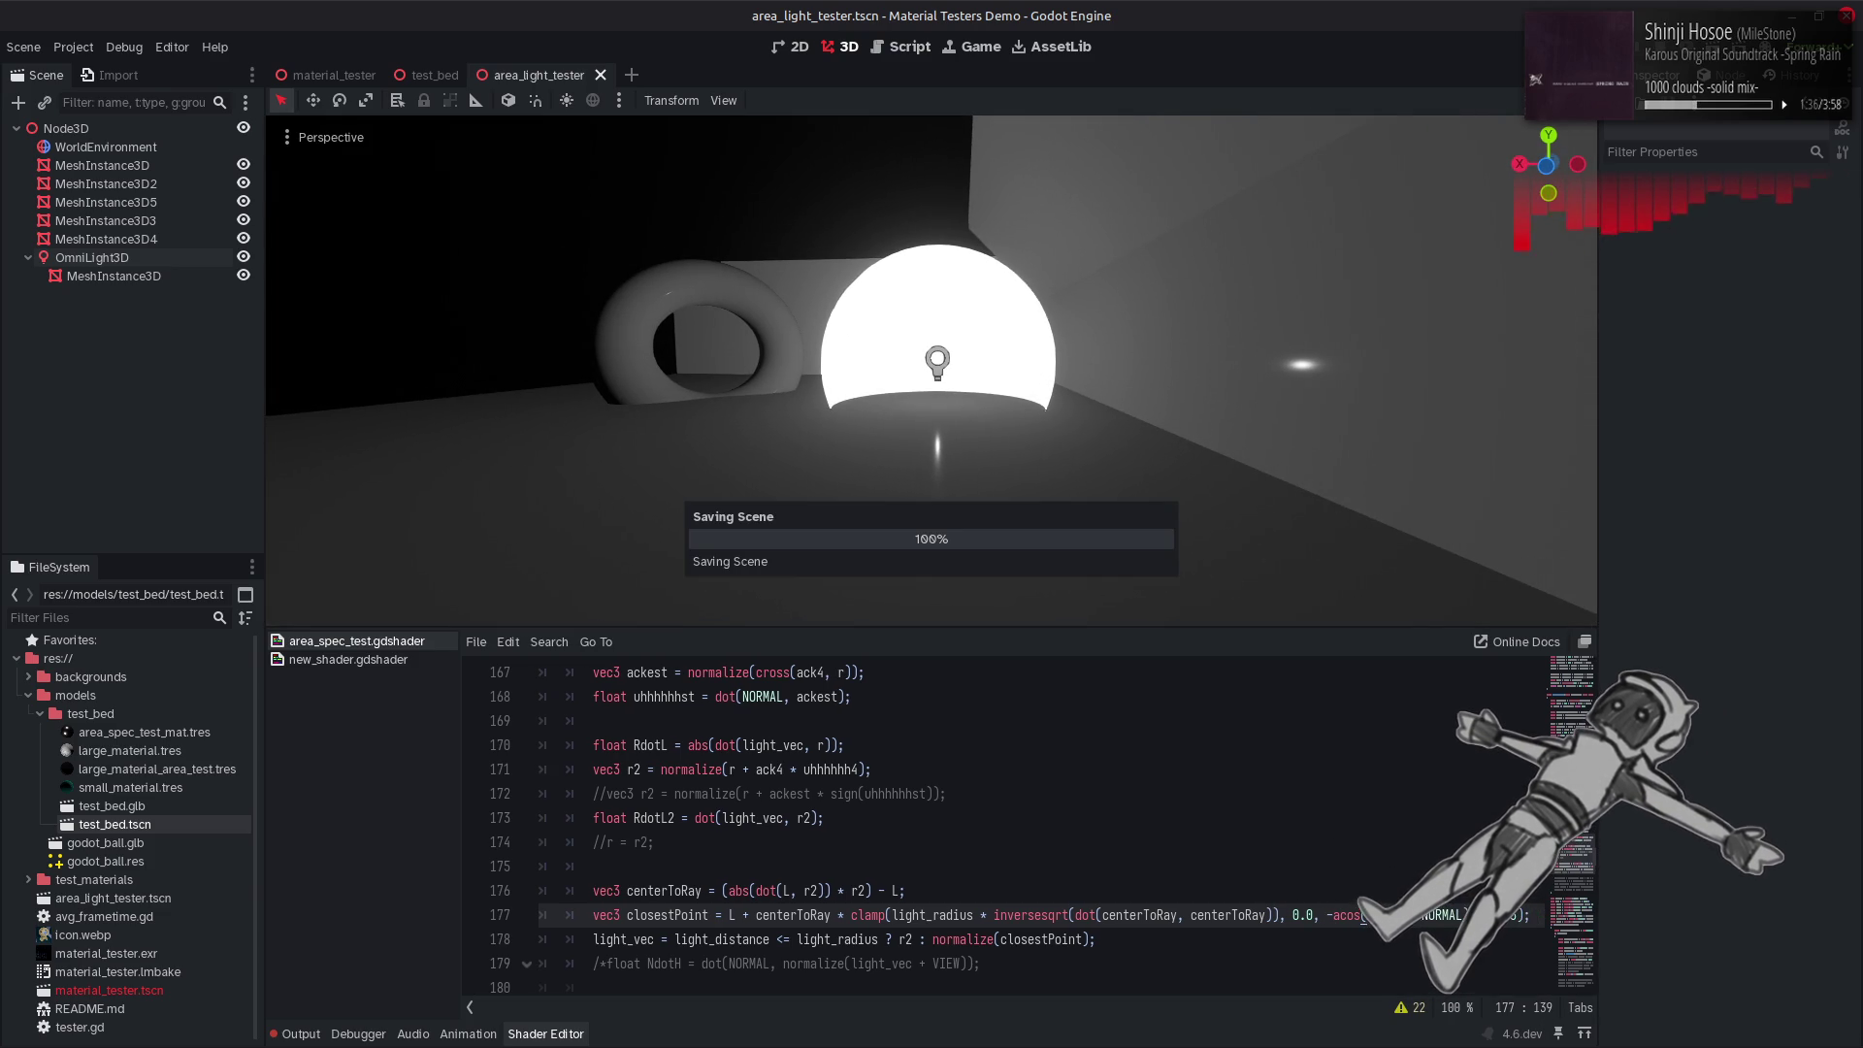
key(ctrl+s)
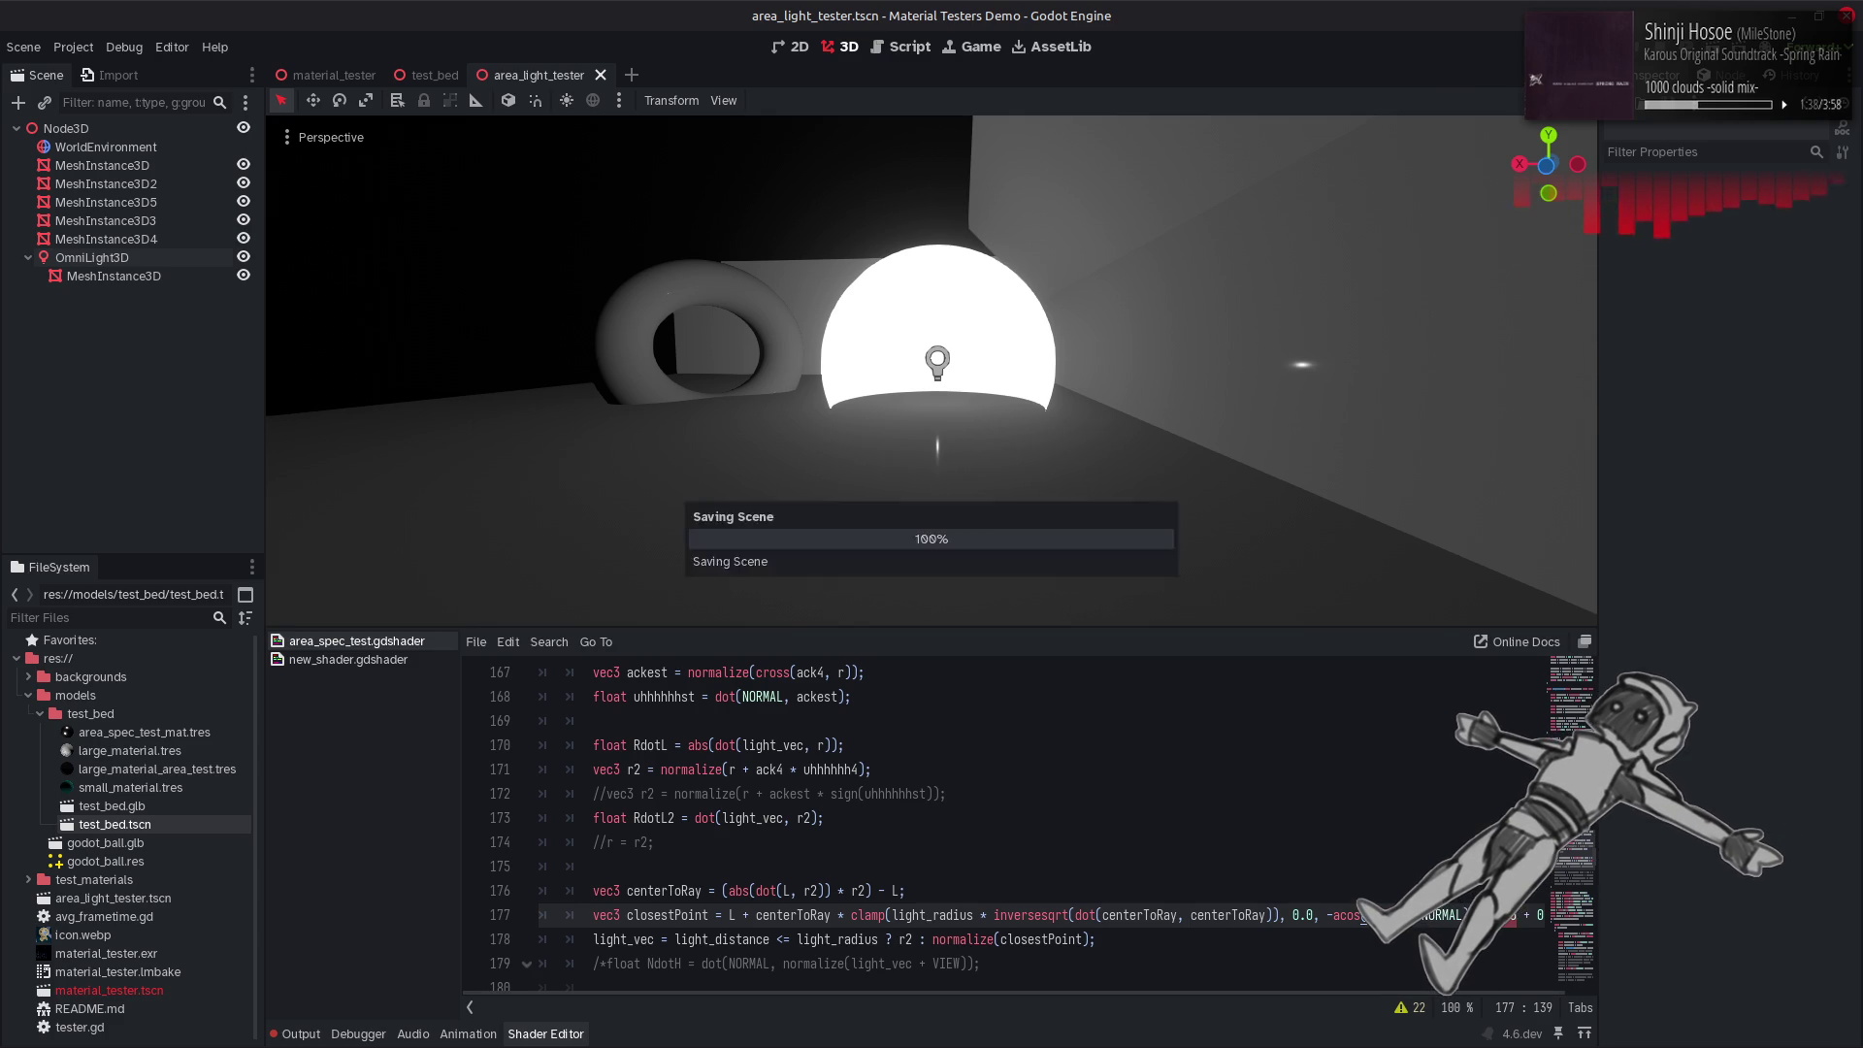
click(1331, 915)
key(BackSpace)
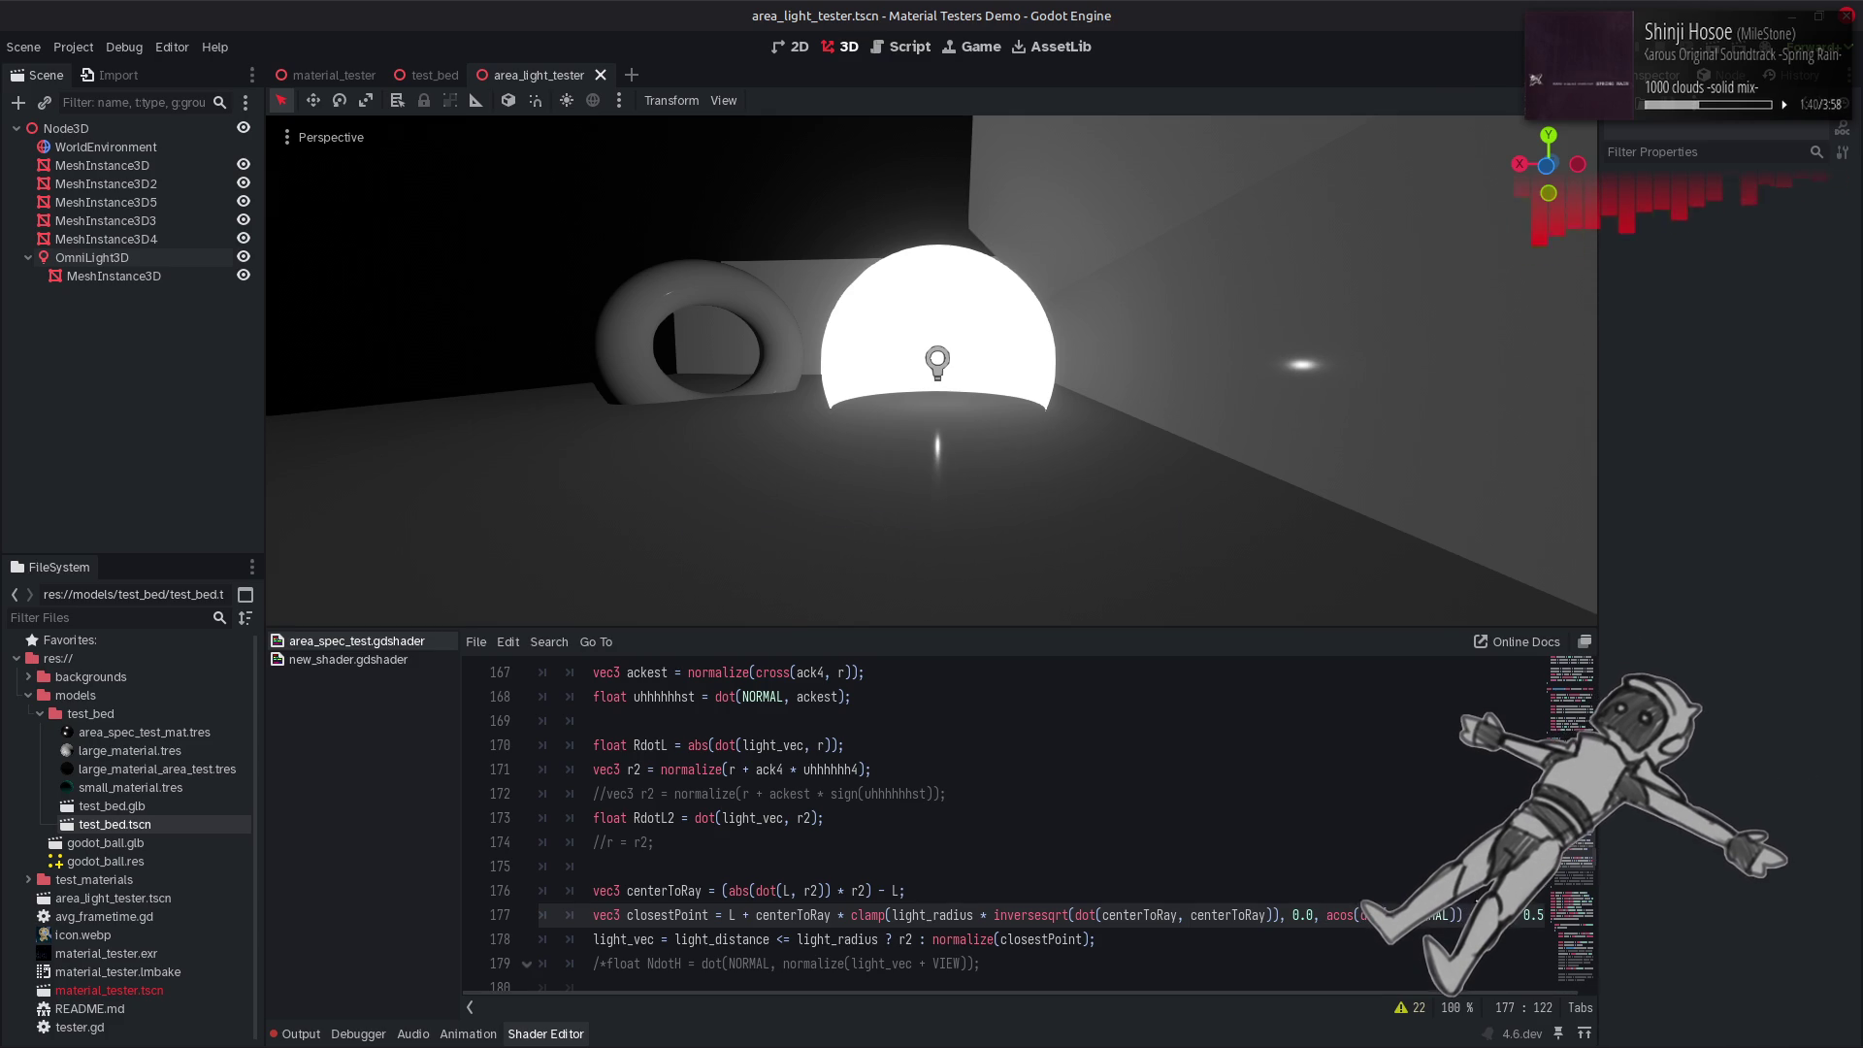
click(1453, 915)
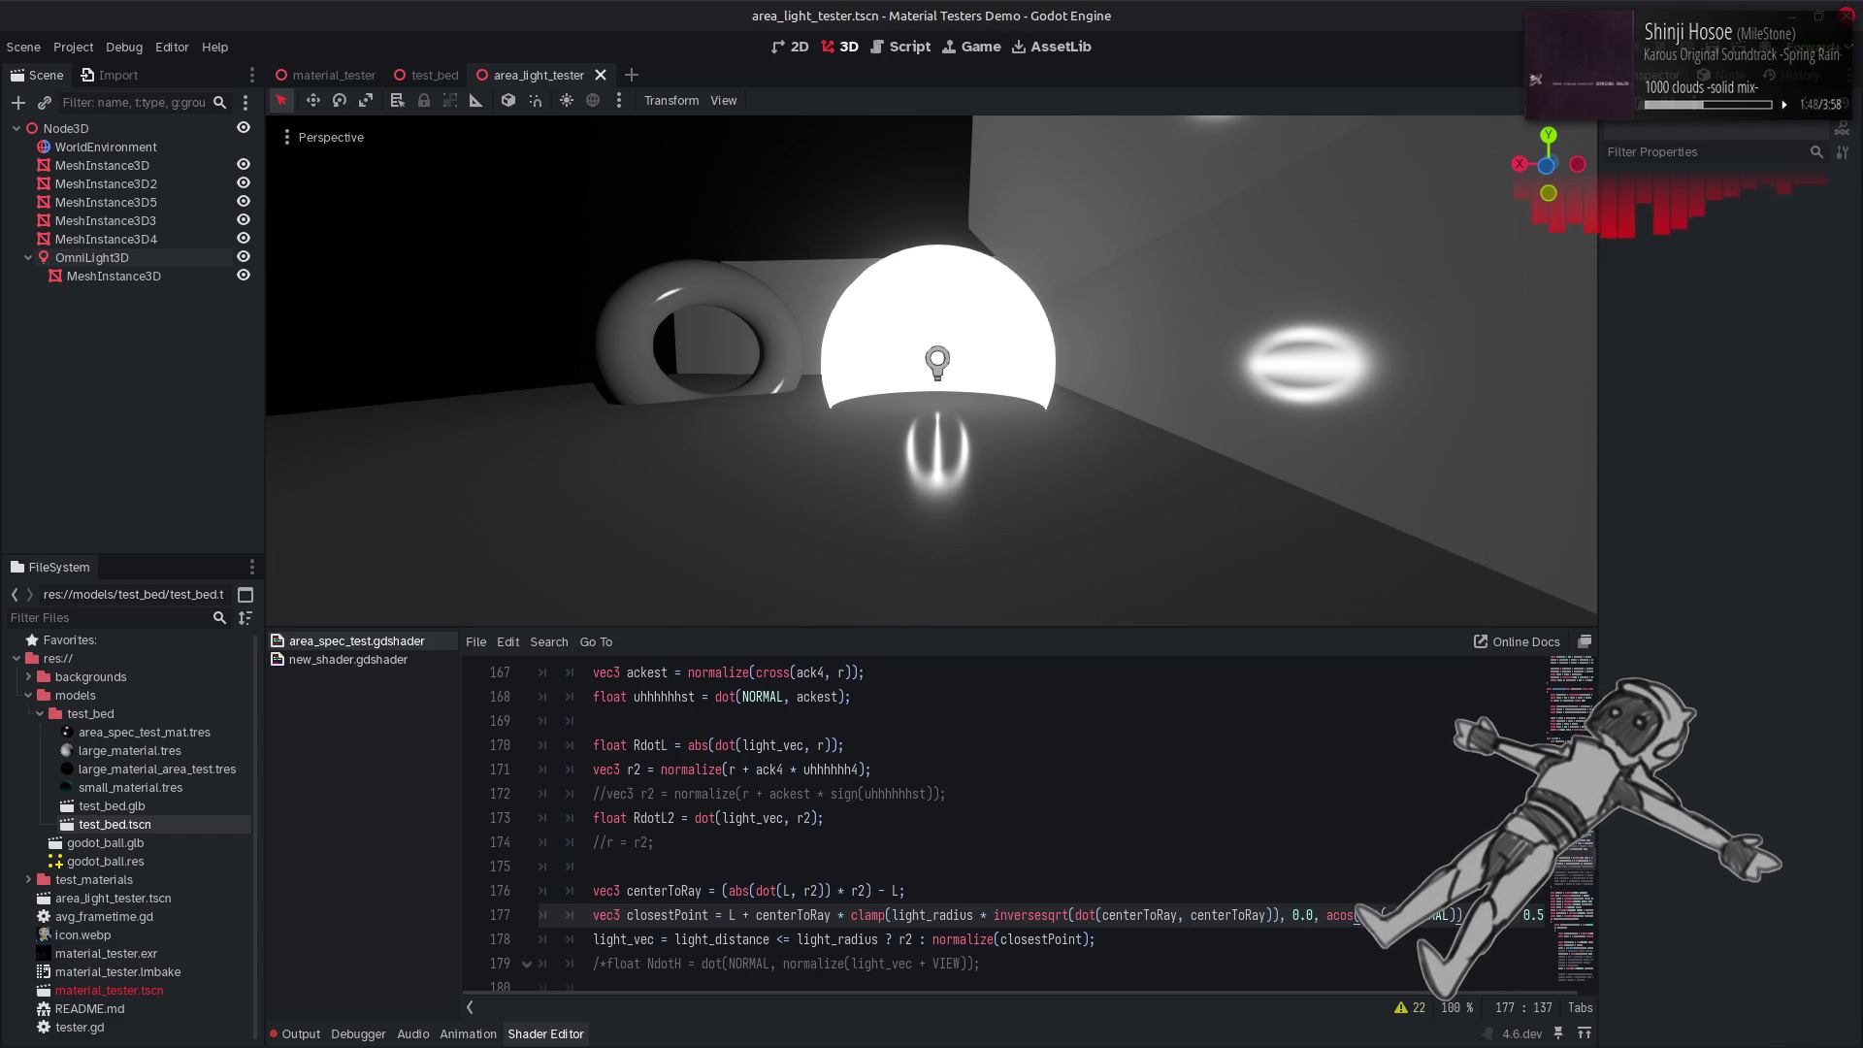
Replace acos with asin in line 177's clamp bound.
double_click(1349, 915)
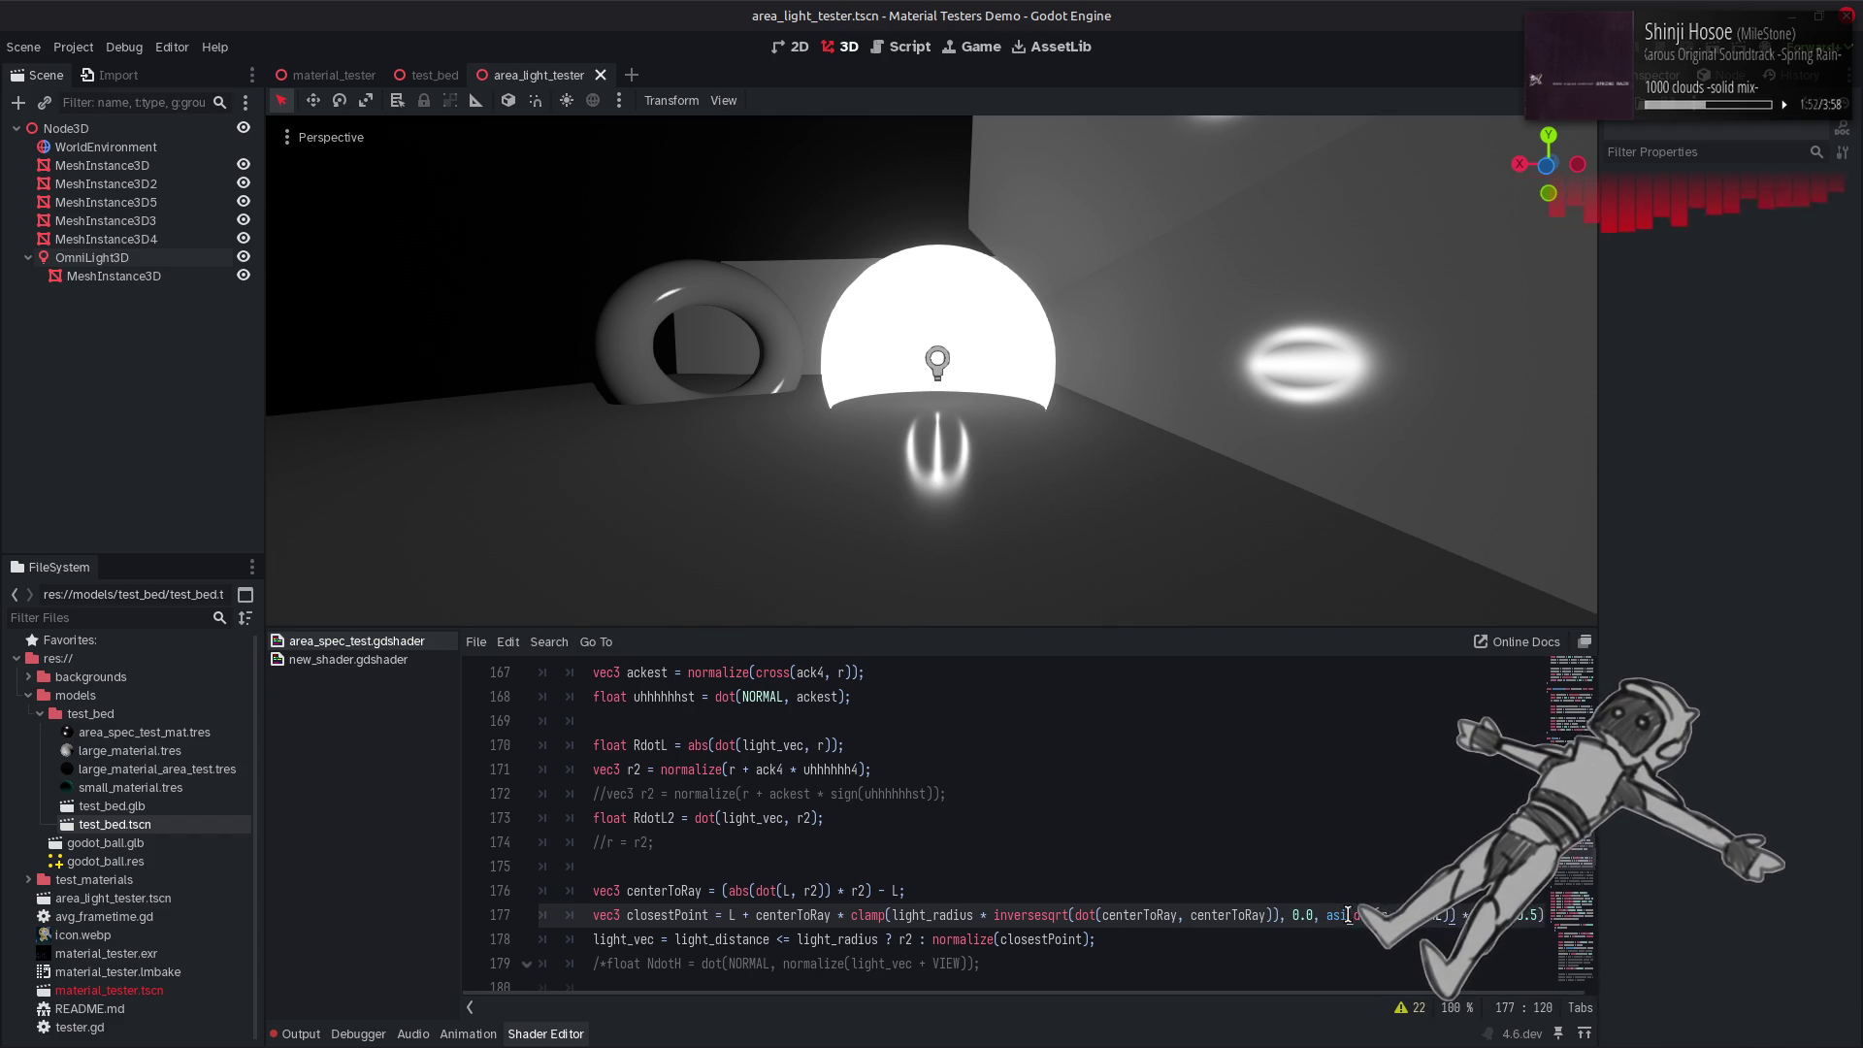
text(asin)
key(ctrl+s)
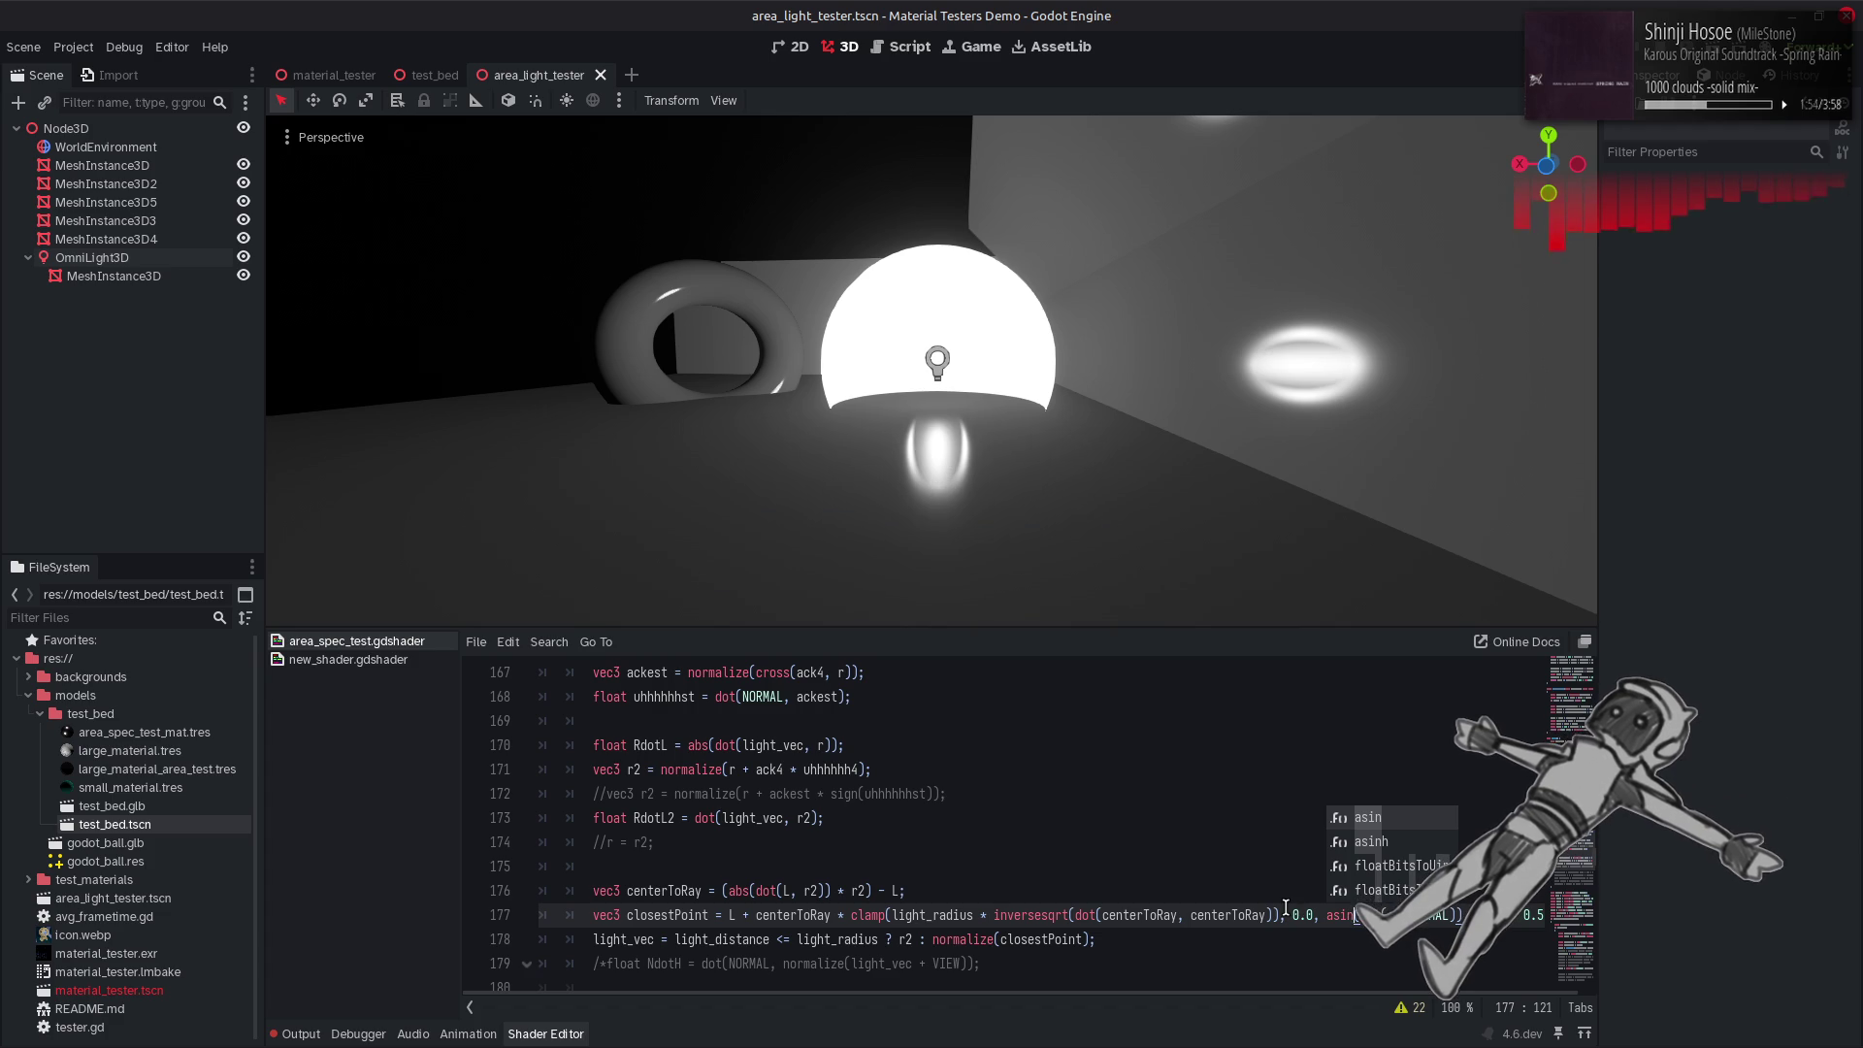
click(1108, 818)
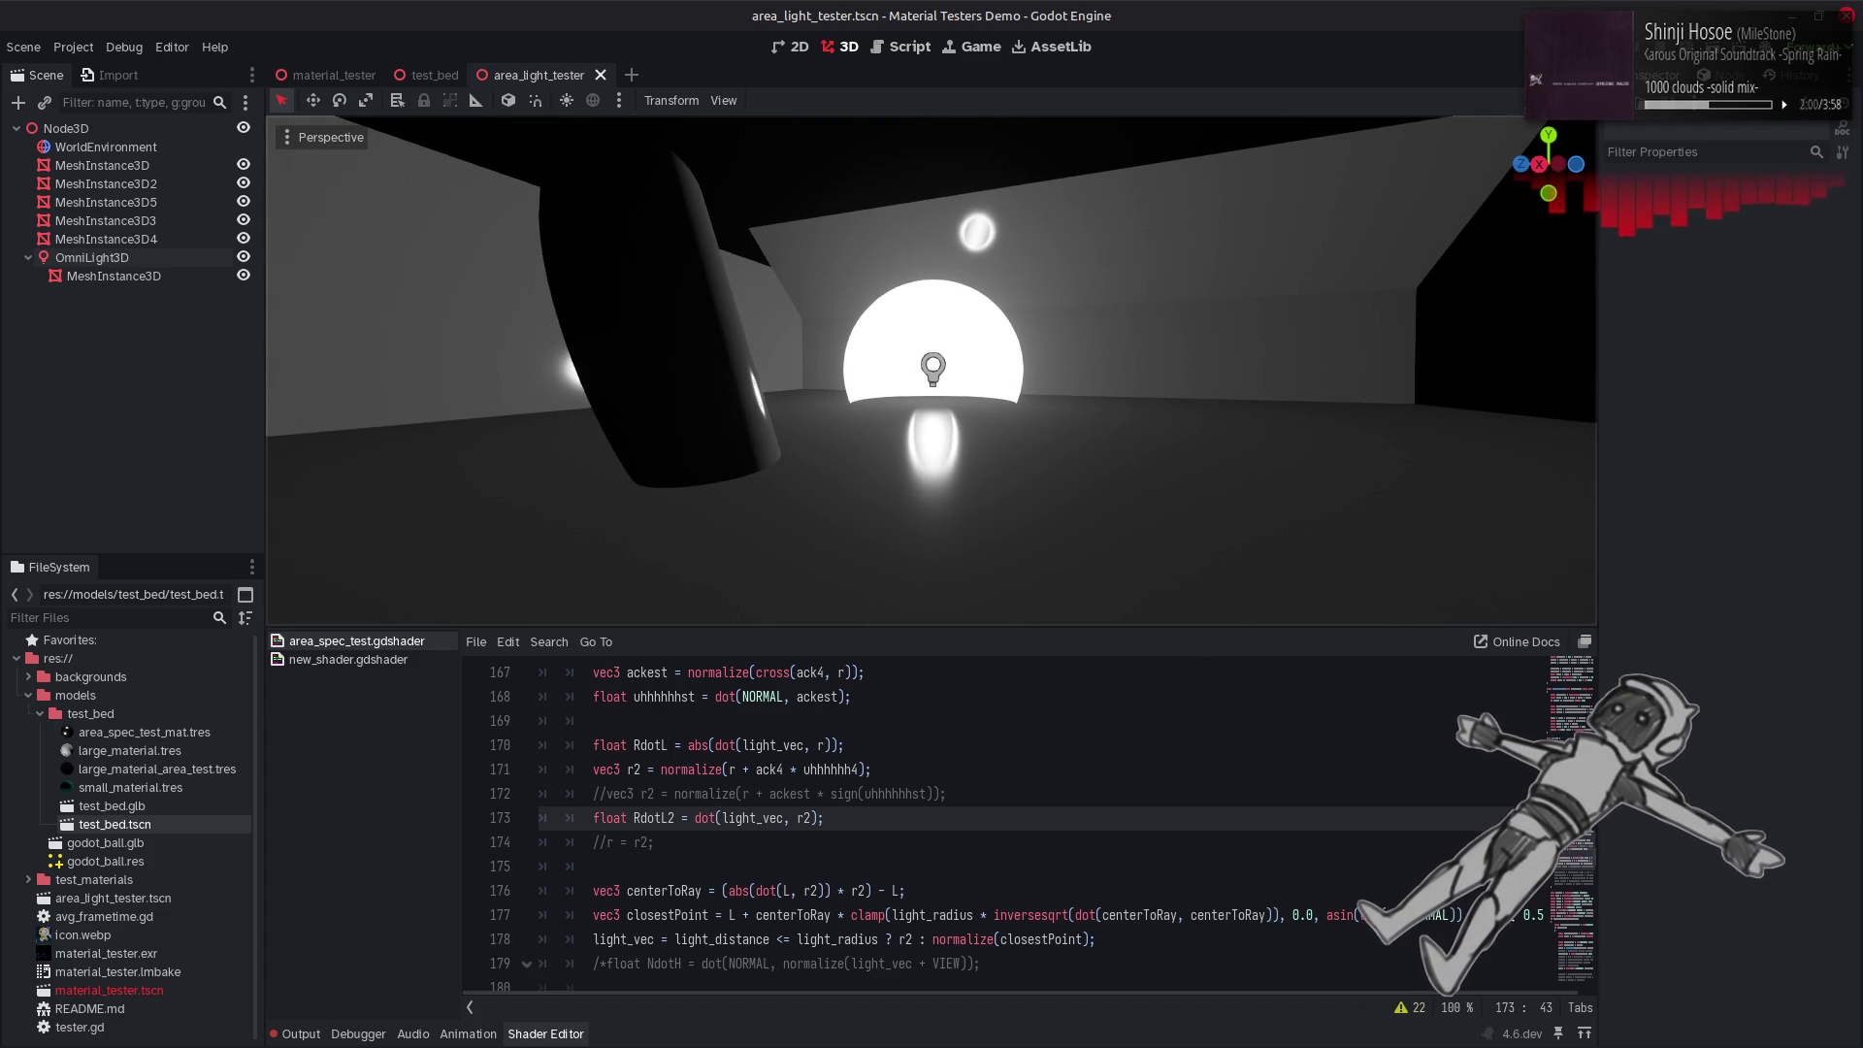
Try removing the trailing term from line 177, then undo it.
click(1549, 915)
key(shift+End)
key(Delete)
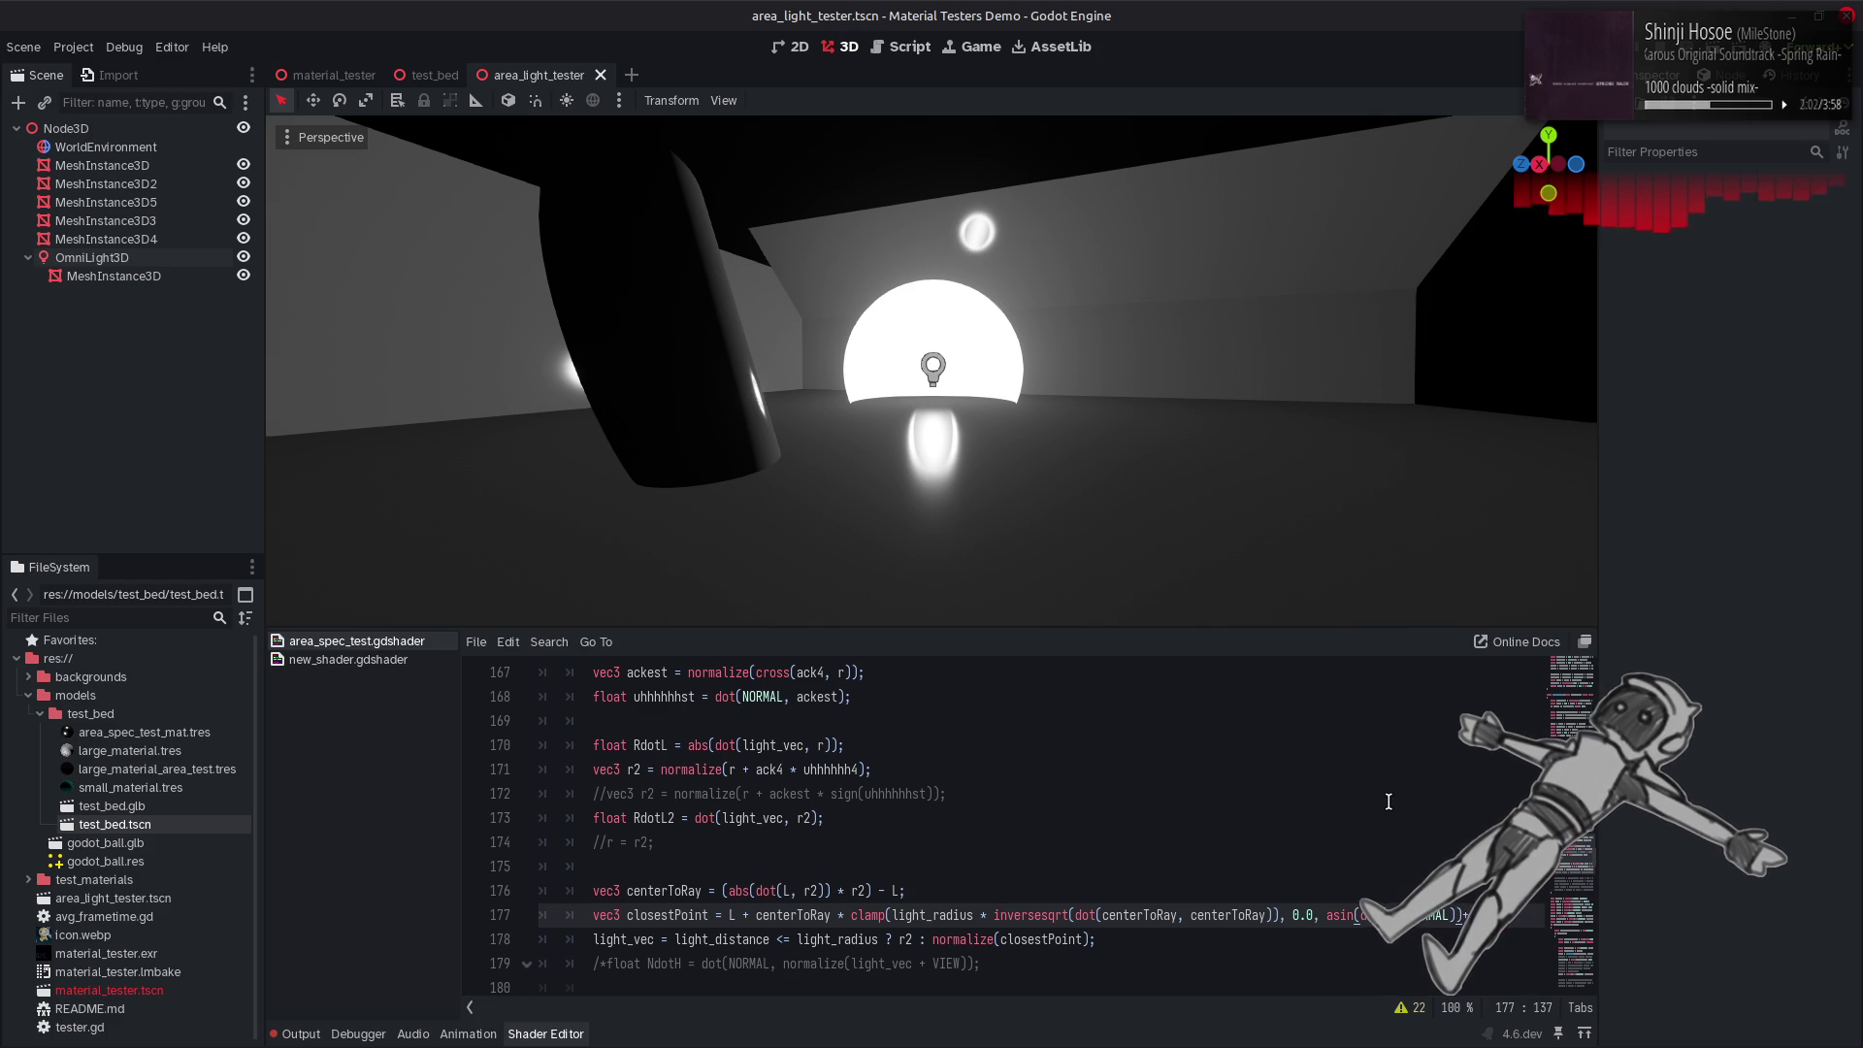
key(ctrl+s)
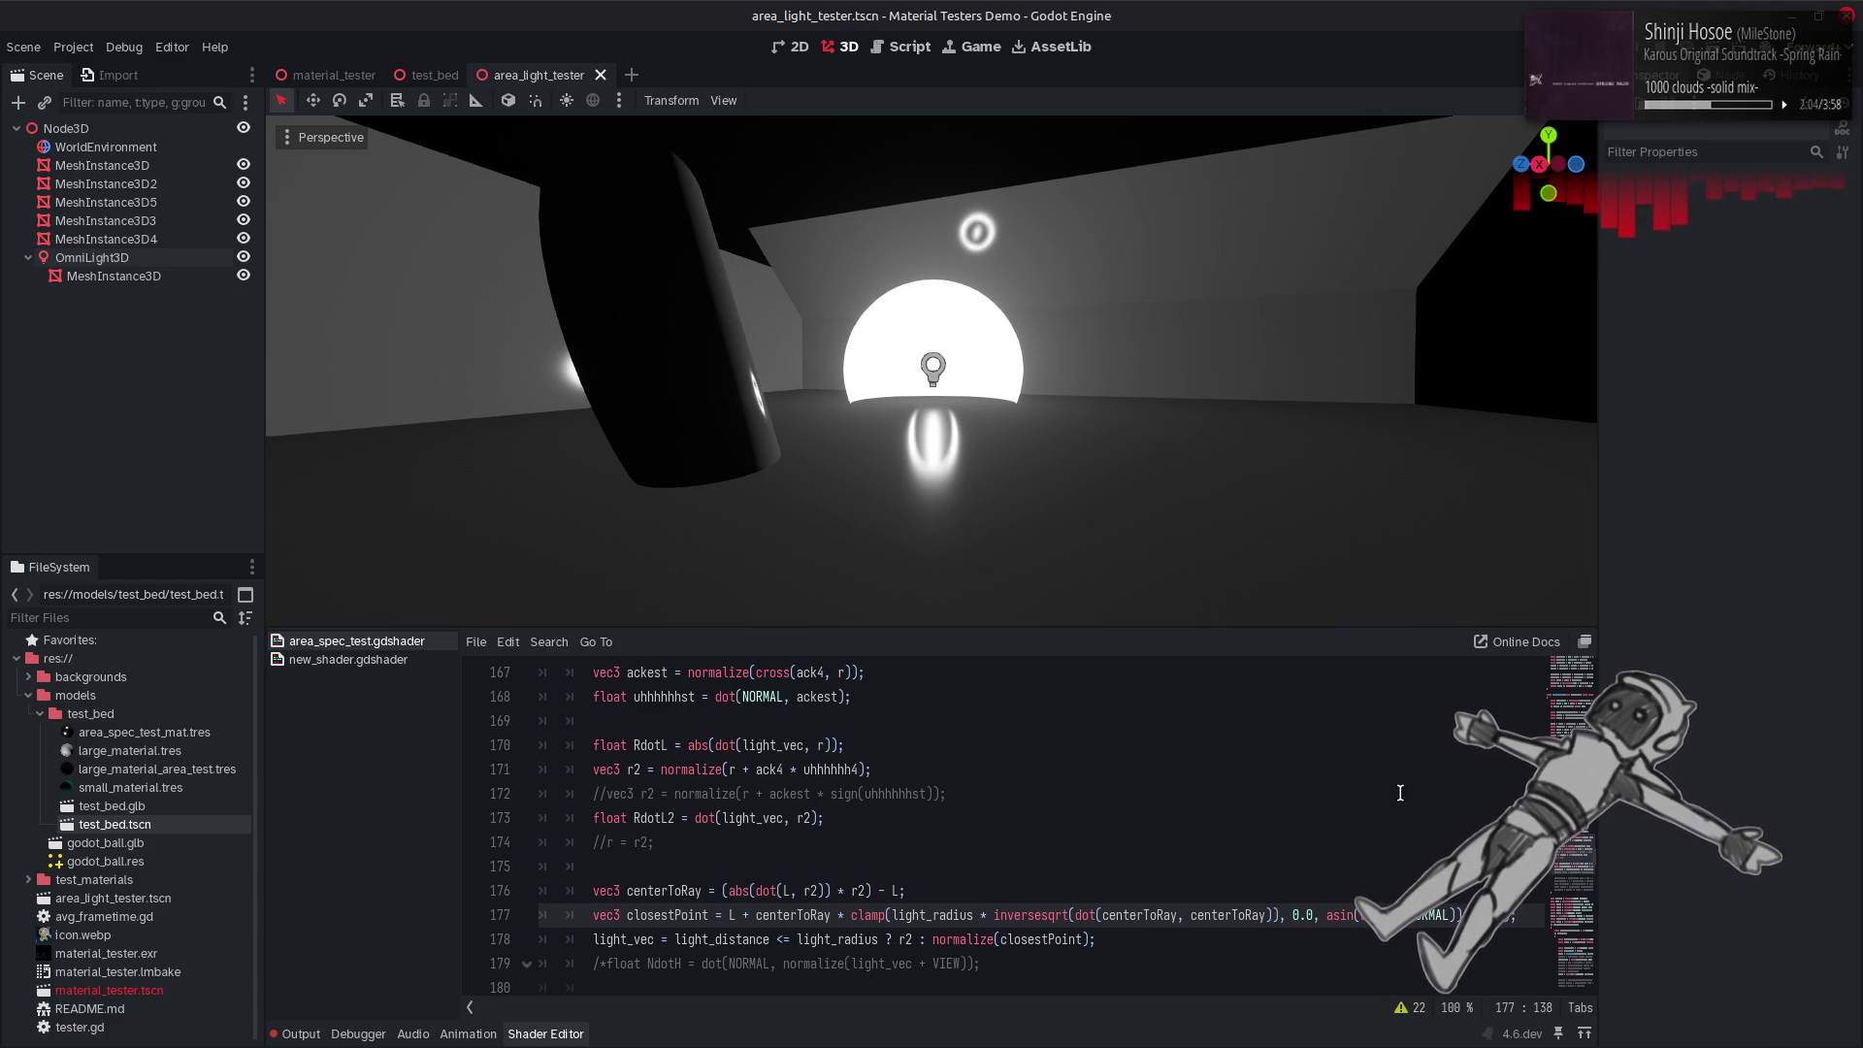
key(ctrl+z)
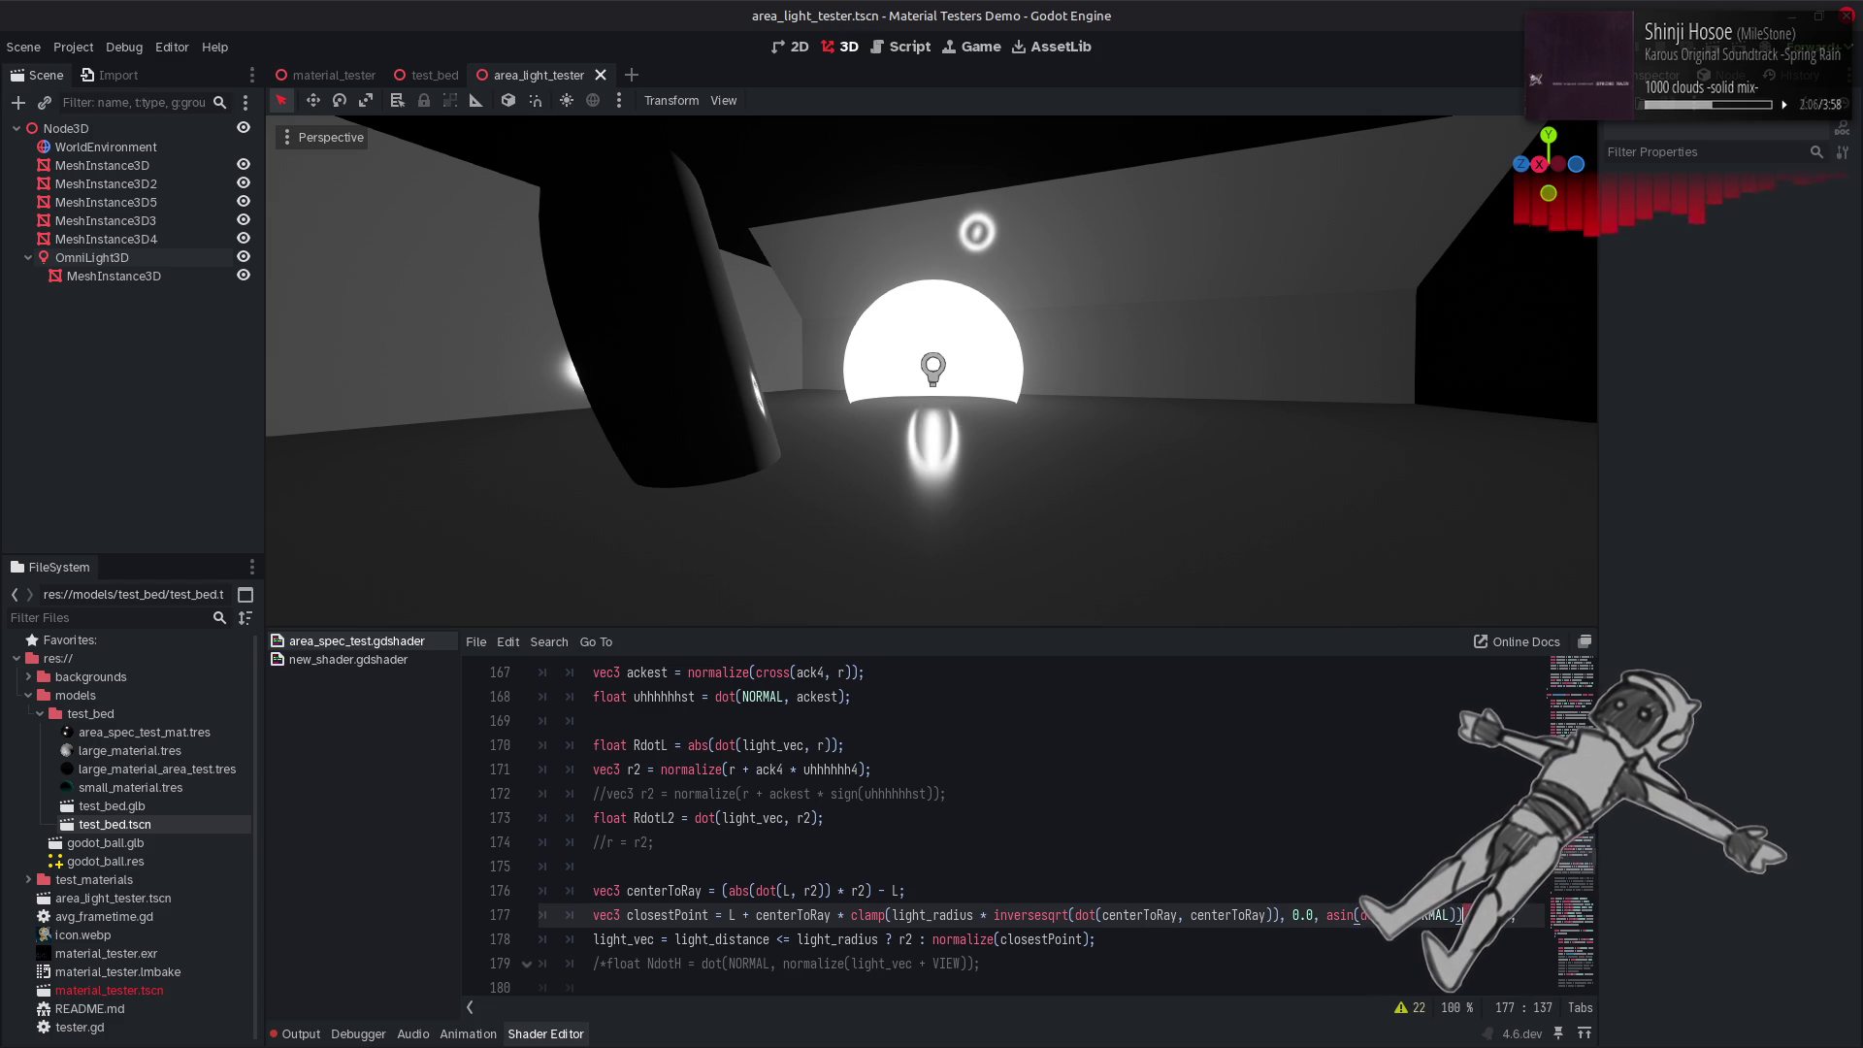
key(ctrl+s)
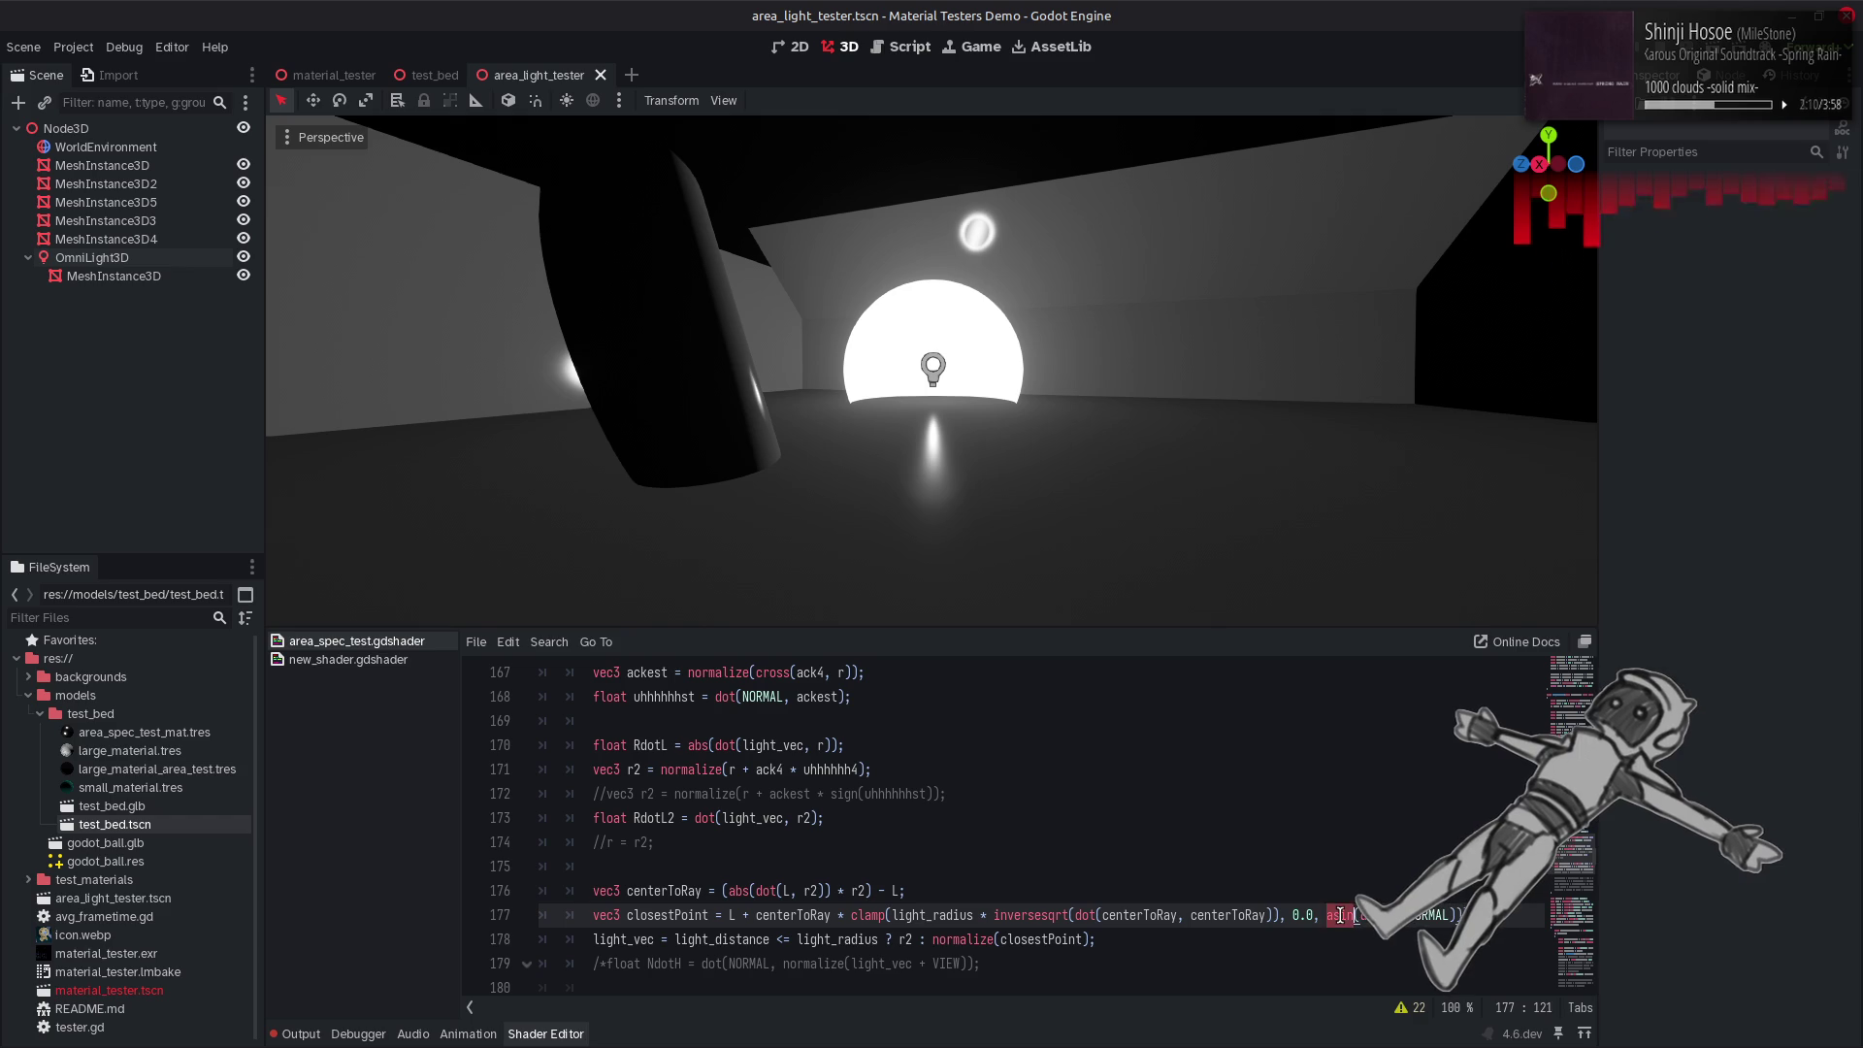
Test acos and then sin in place of asin in the upper bound.
text(acos)
key(ctrl+s)
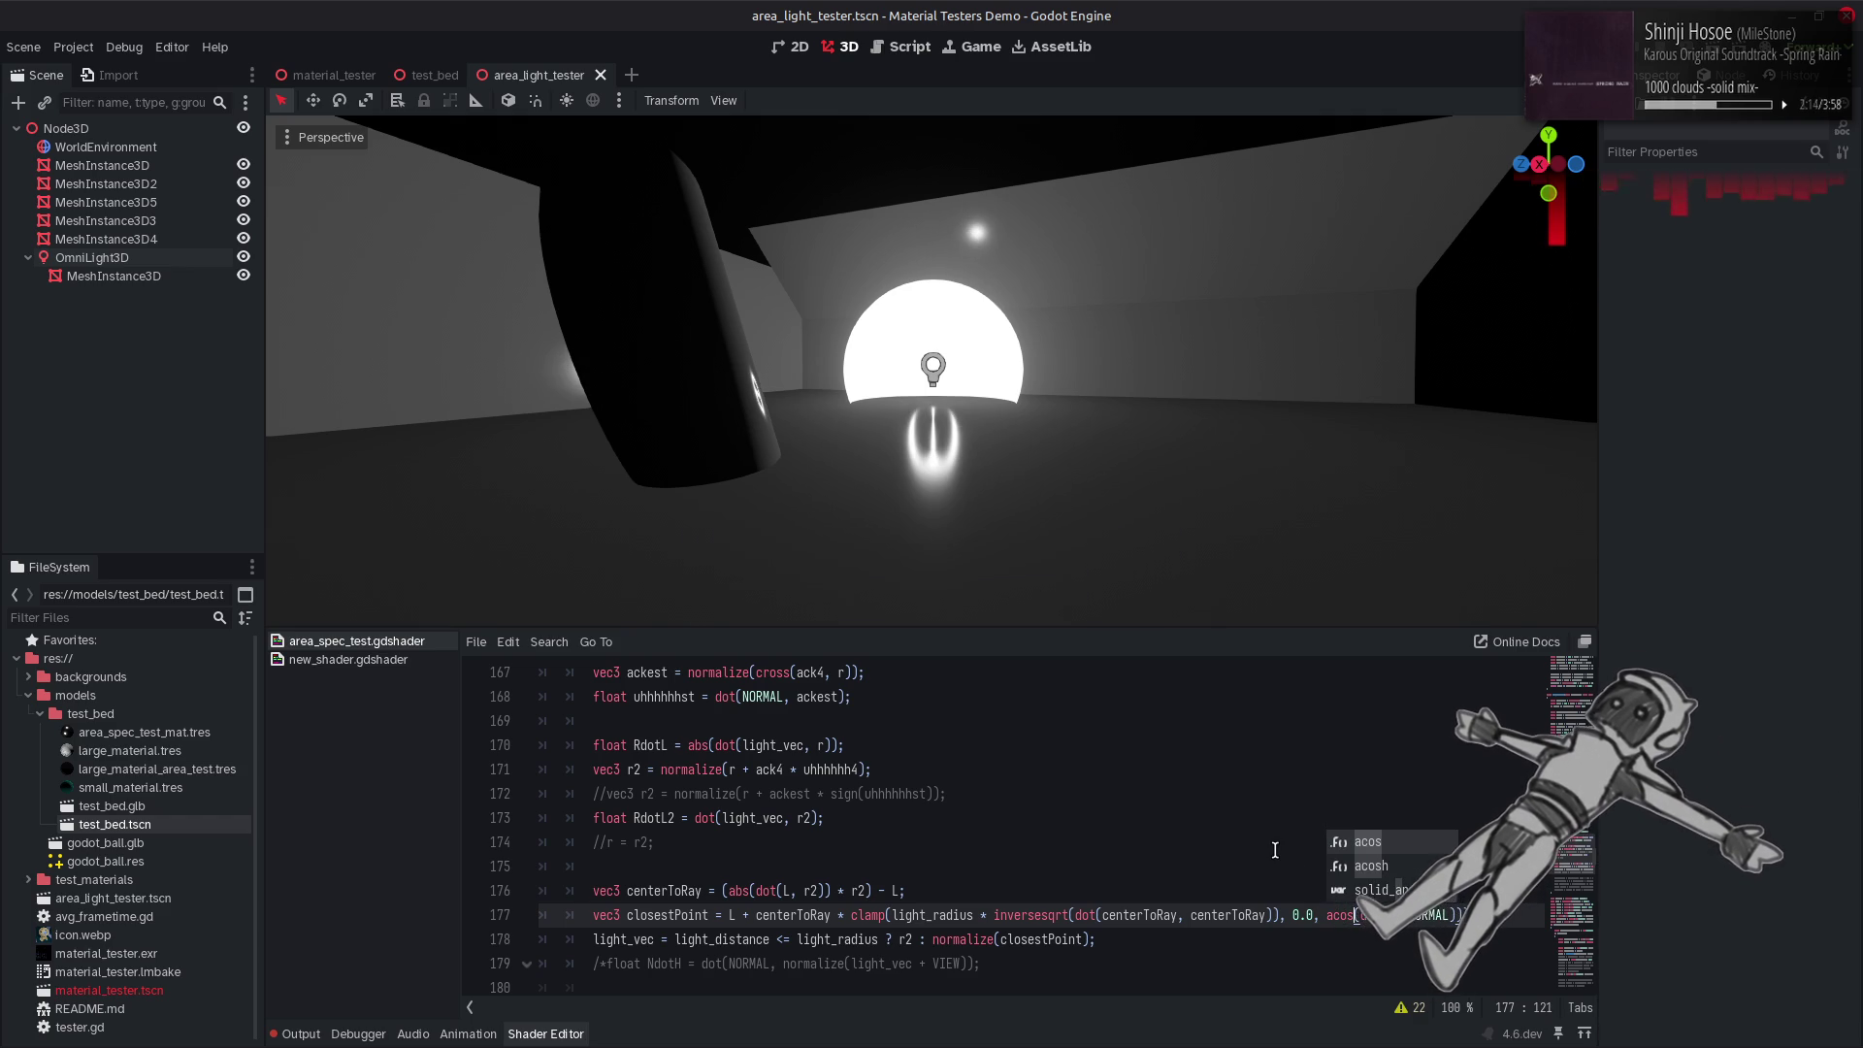
key(ctrl+z)
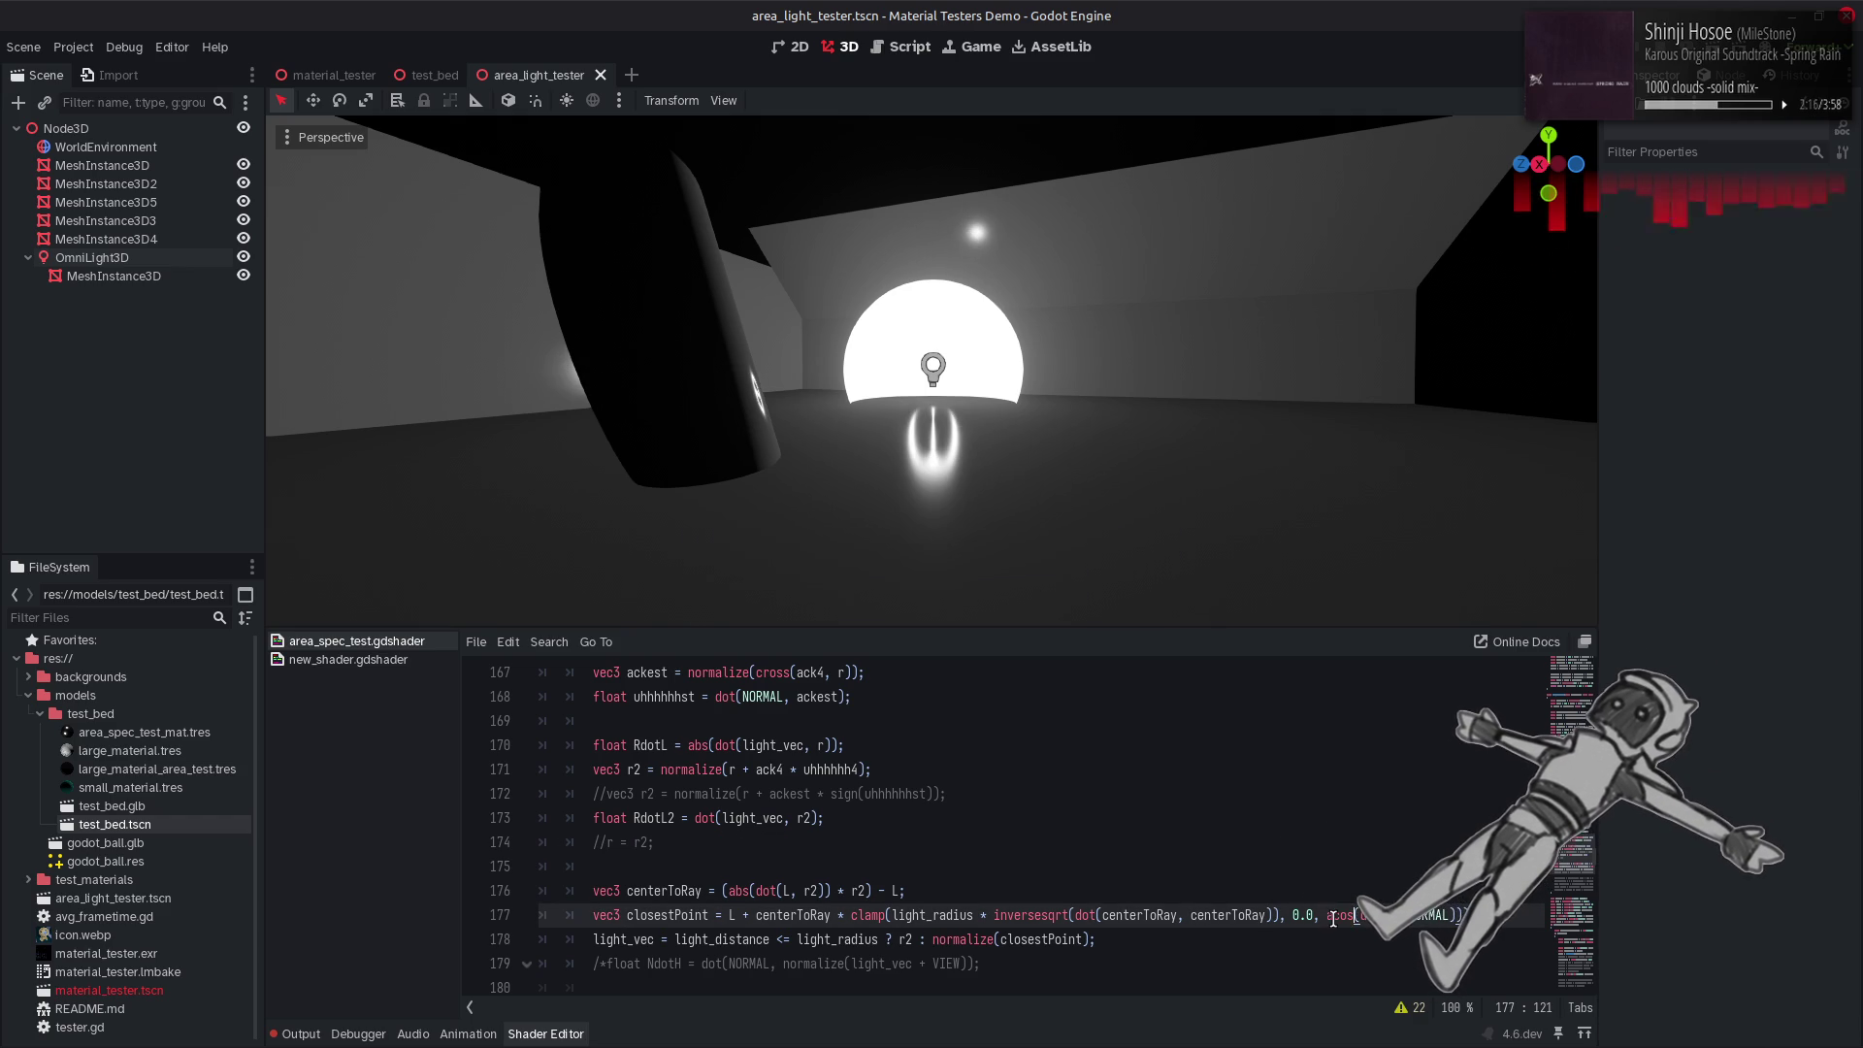
text(in)
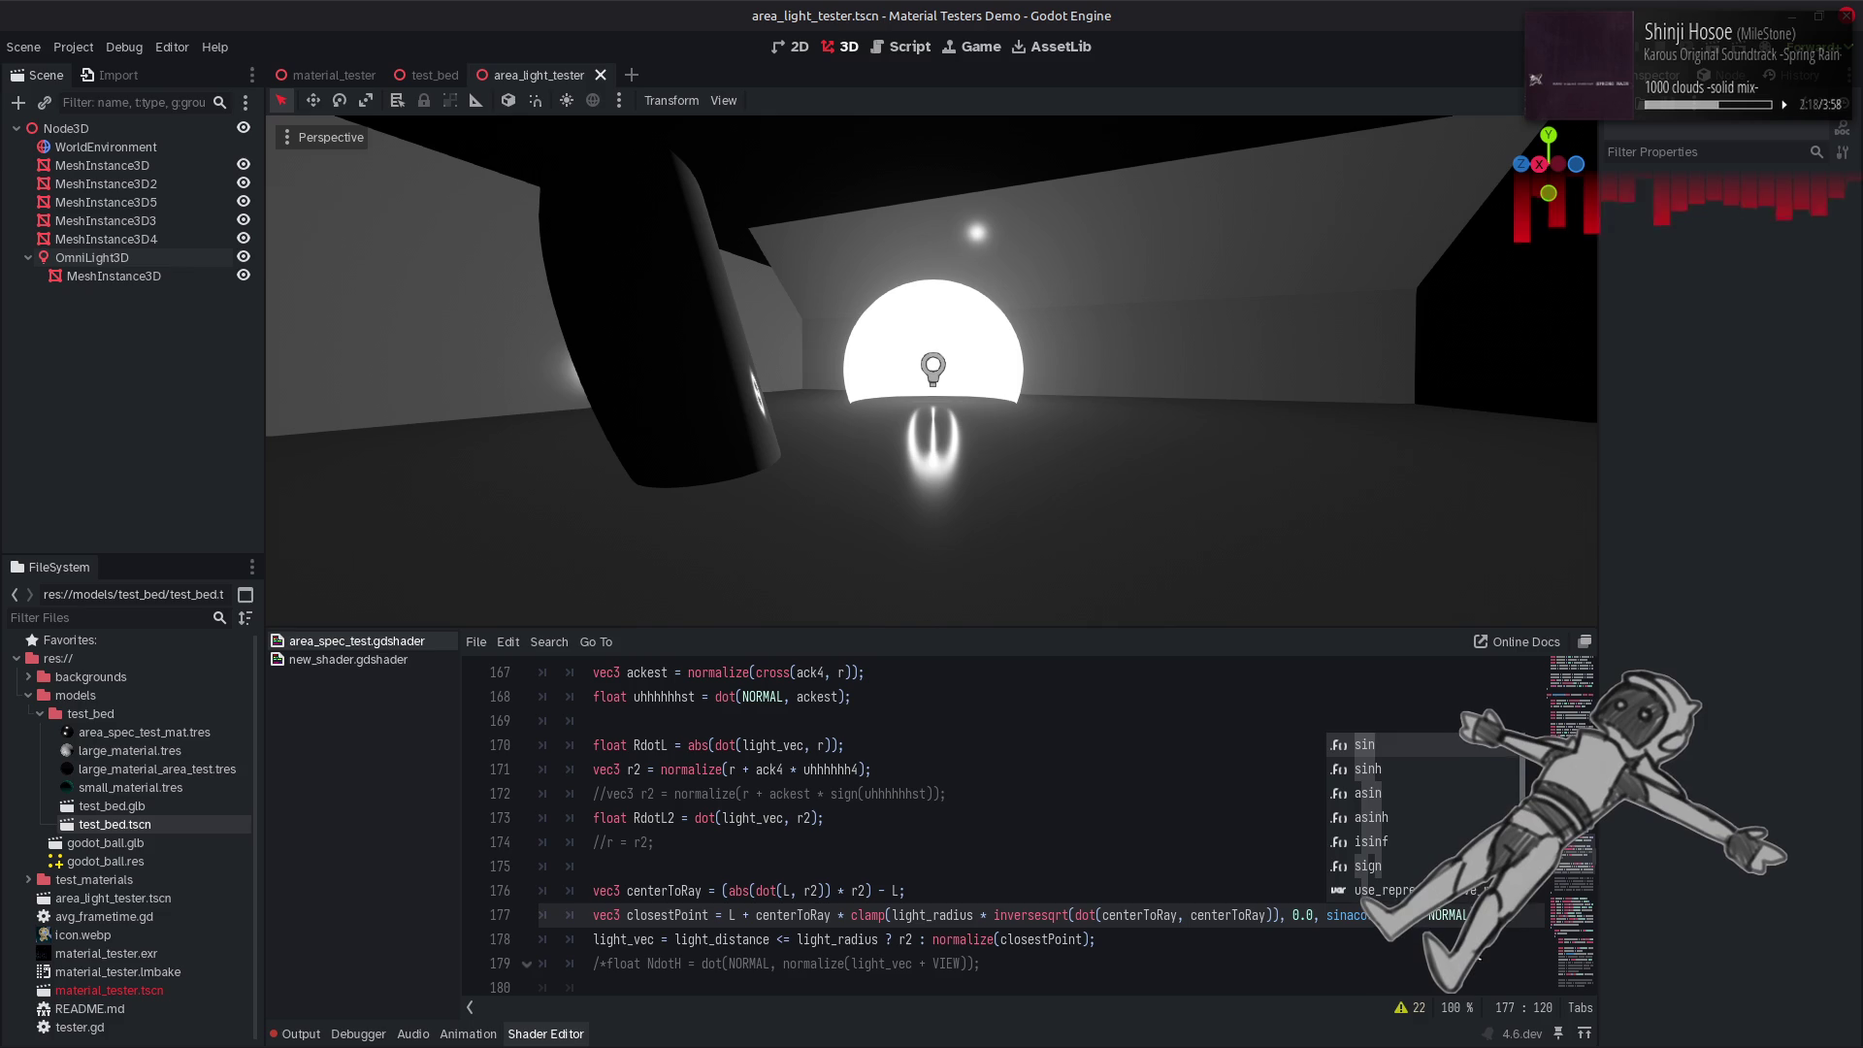
key(Return)
key(ctrl+s)
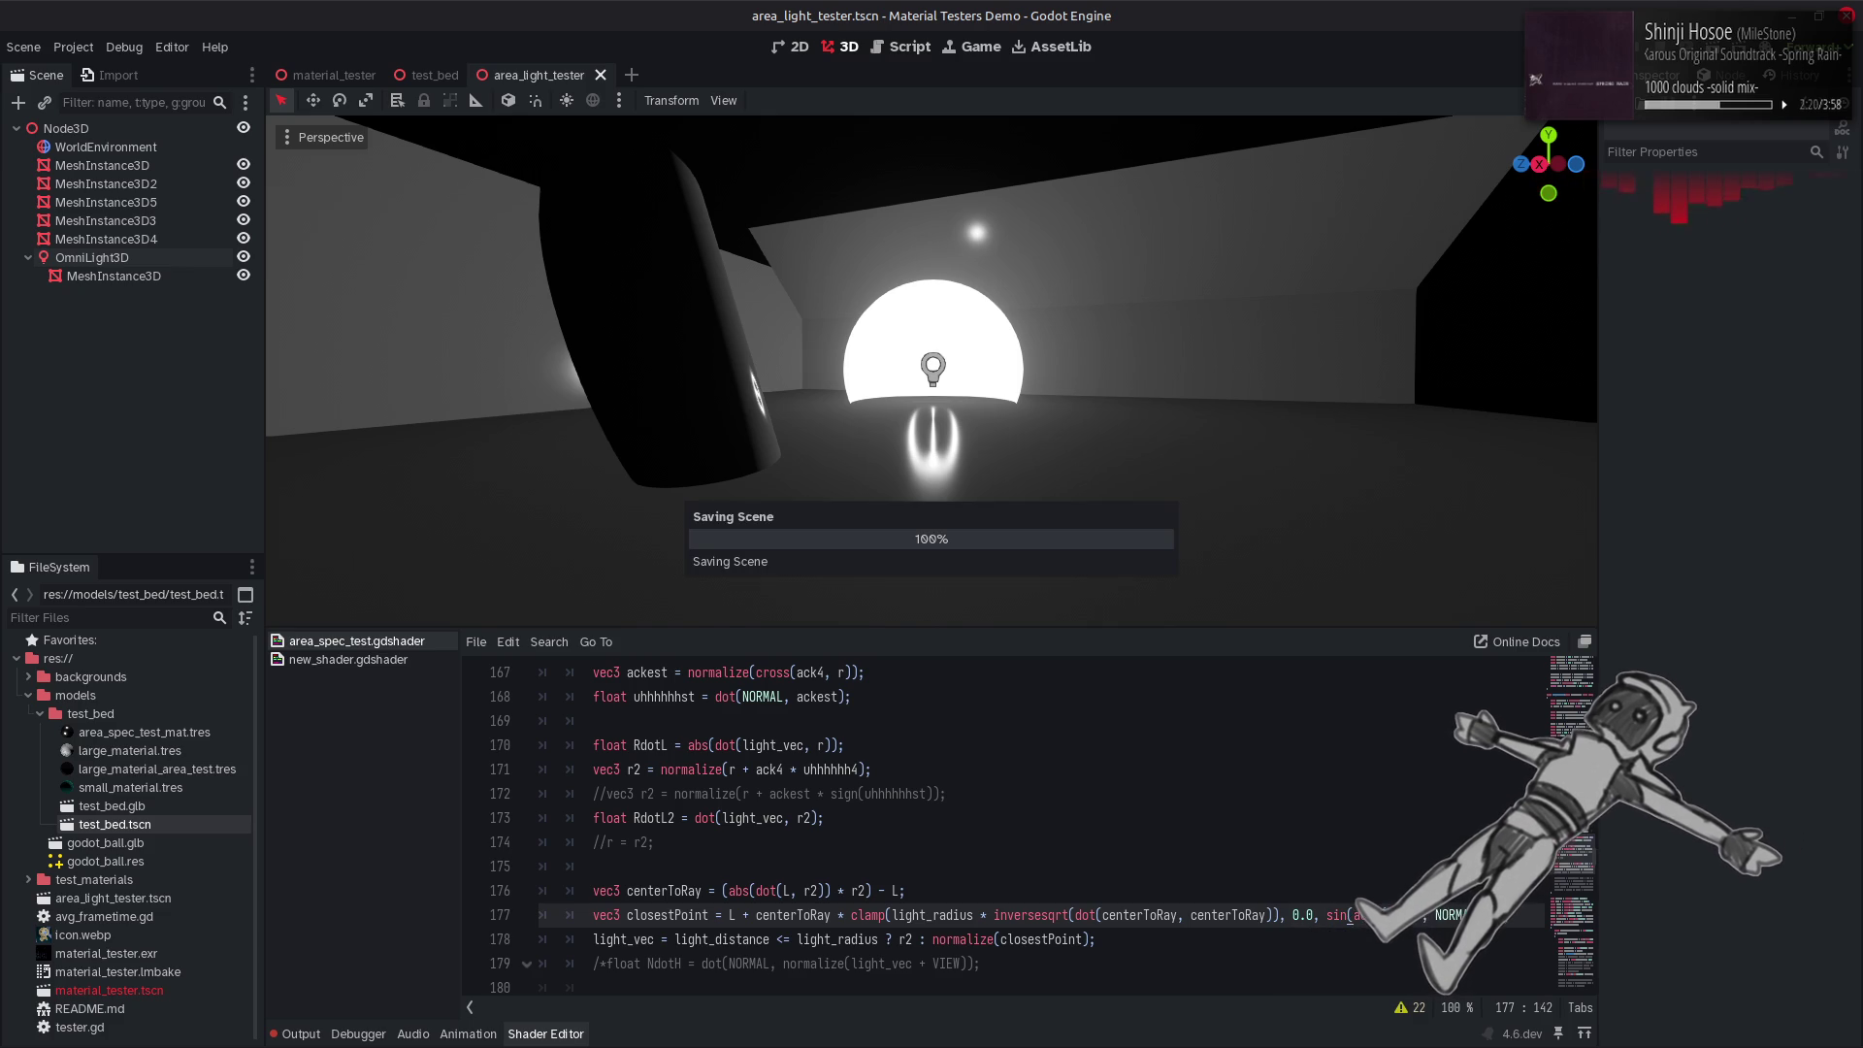
drag(1140, 417, 1140, 417)
Test cos in the upper bound, then undo the sin wrapper before acos.
click(1344, 917)
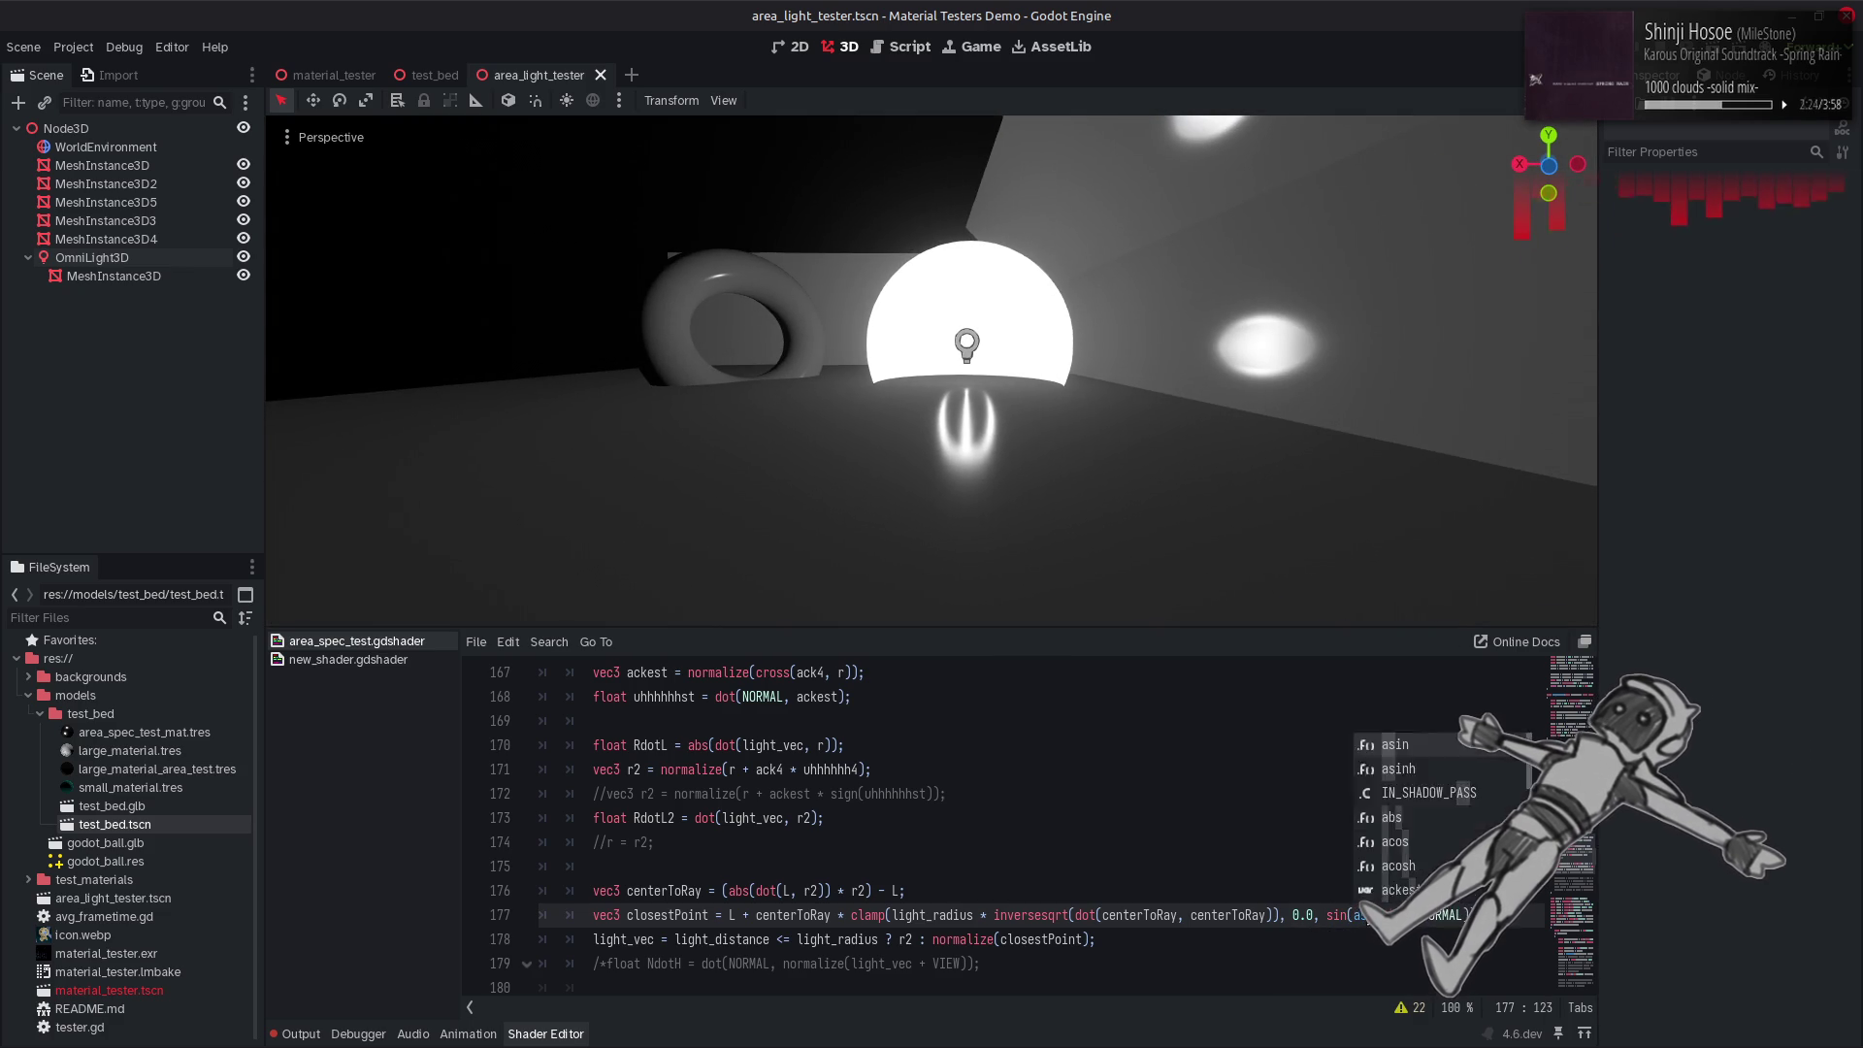
key(ctrl+space)
text(cos)
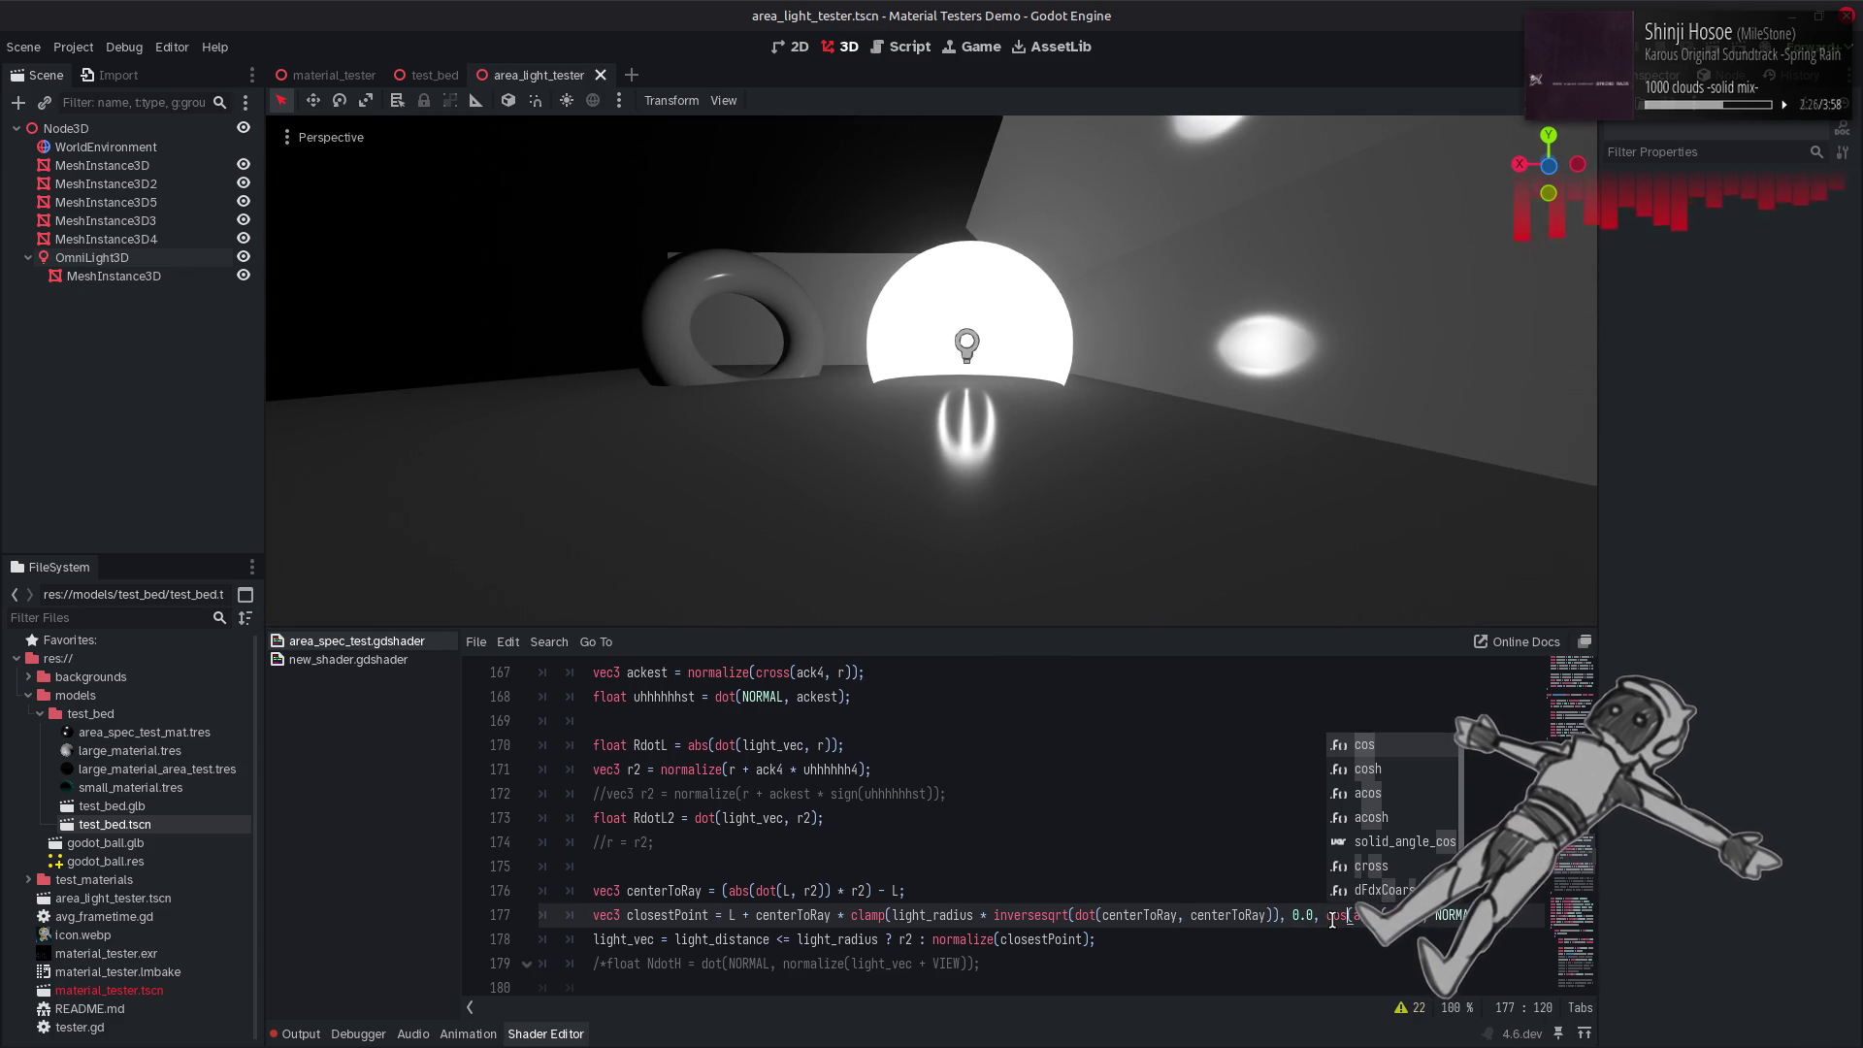
key(ctrl+s)
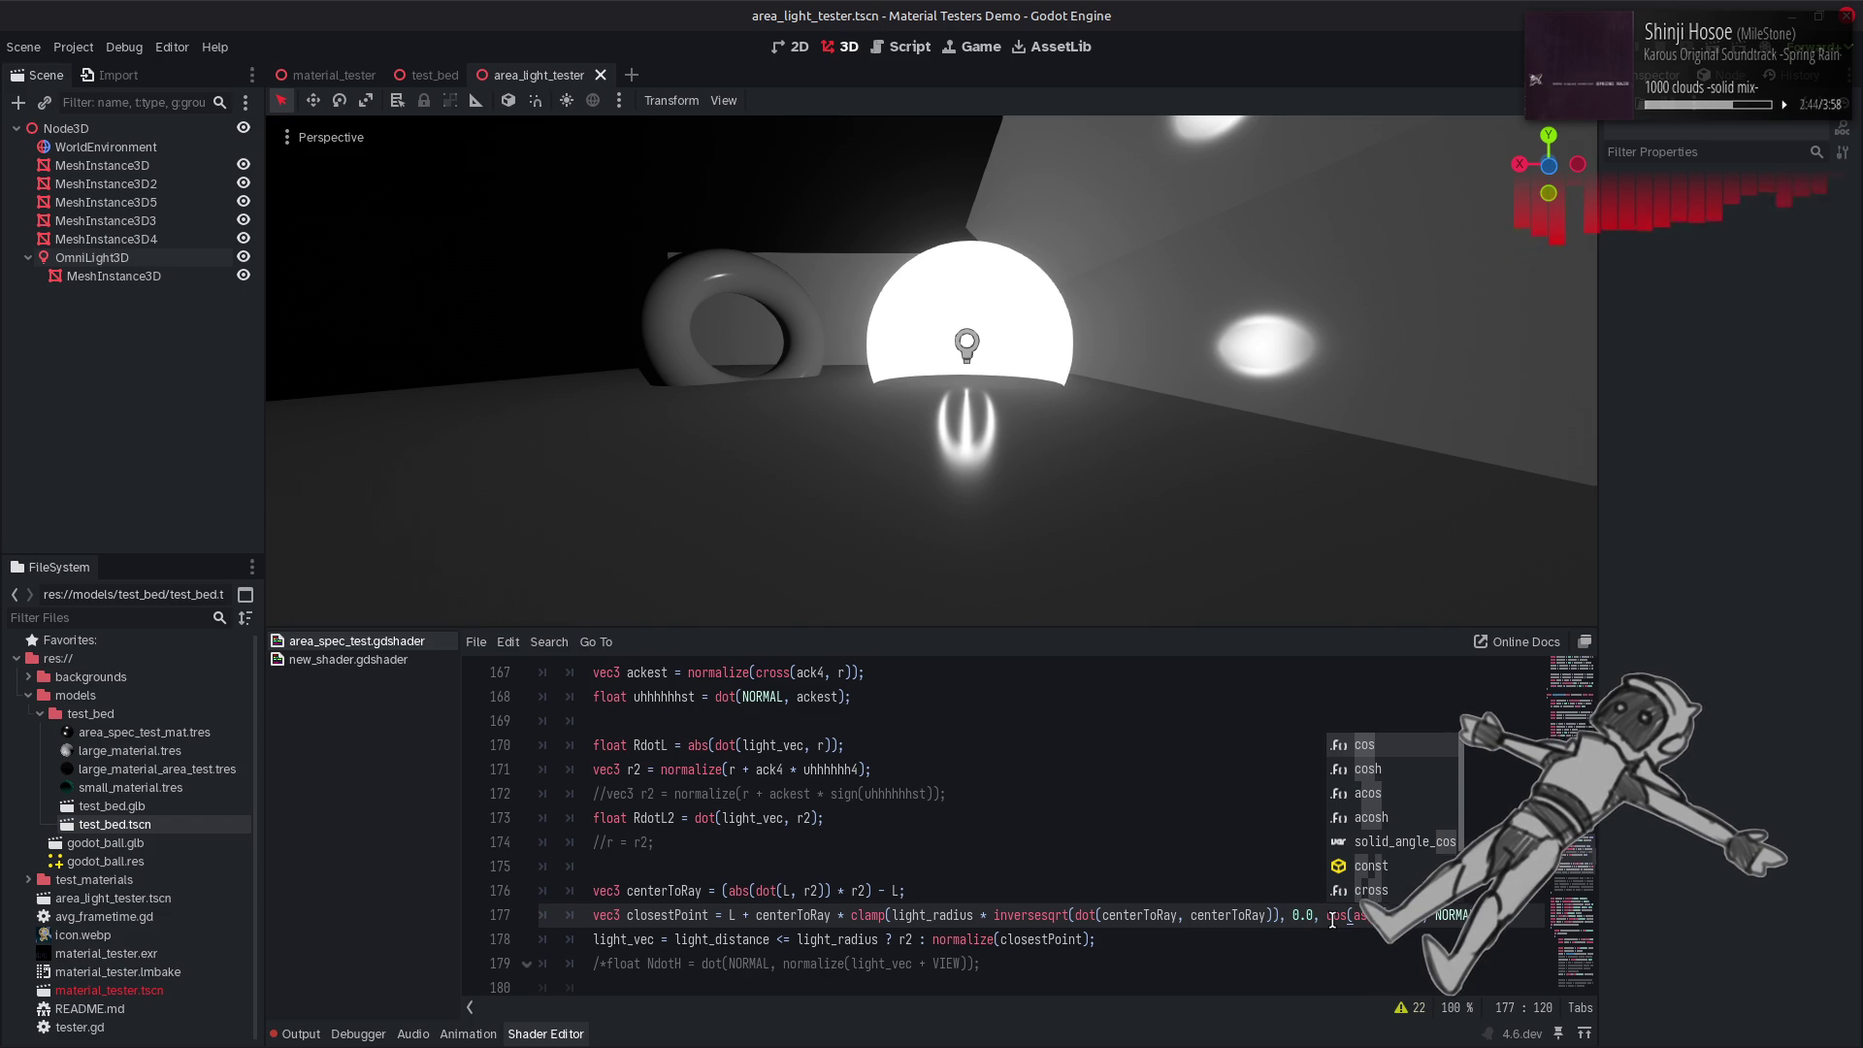
click(1333, 917)
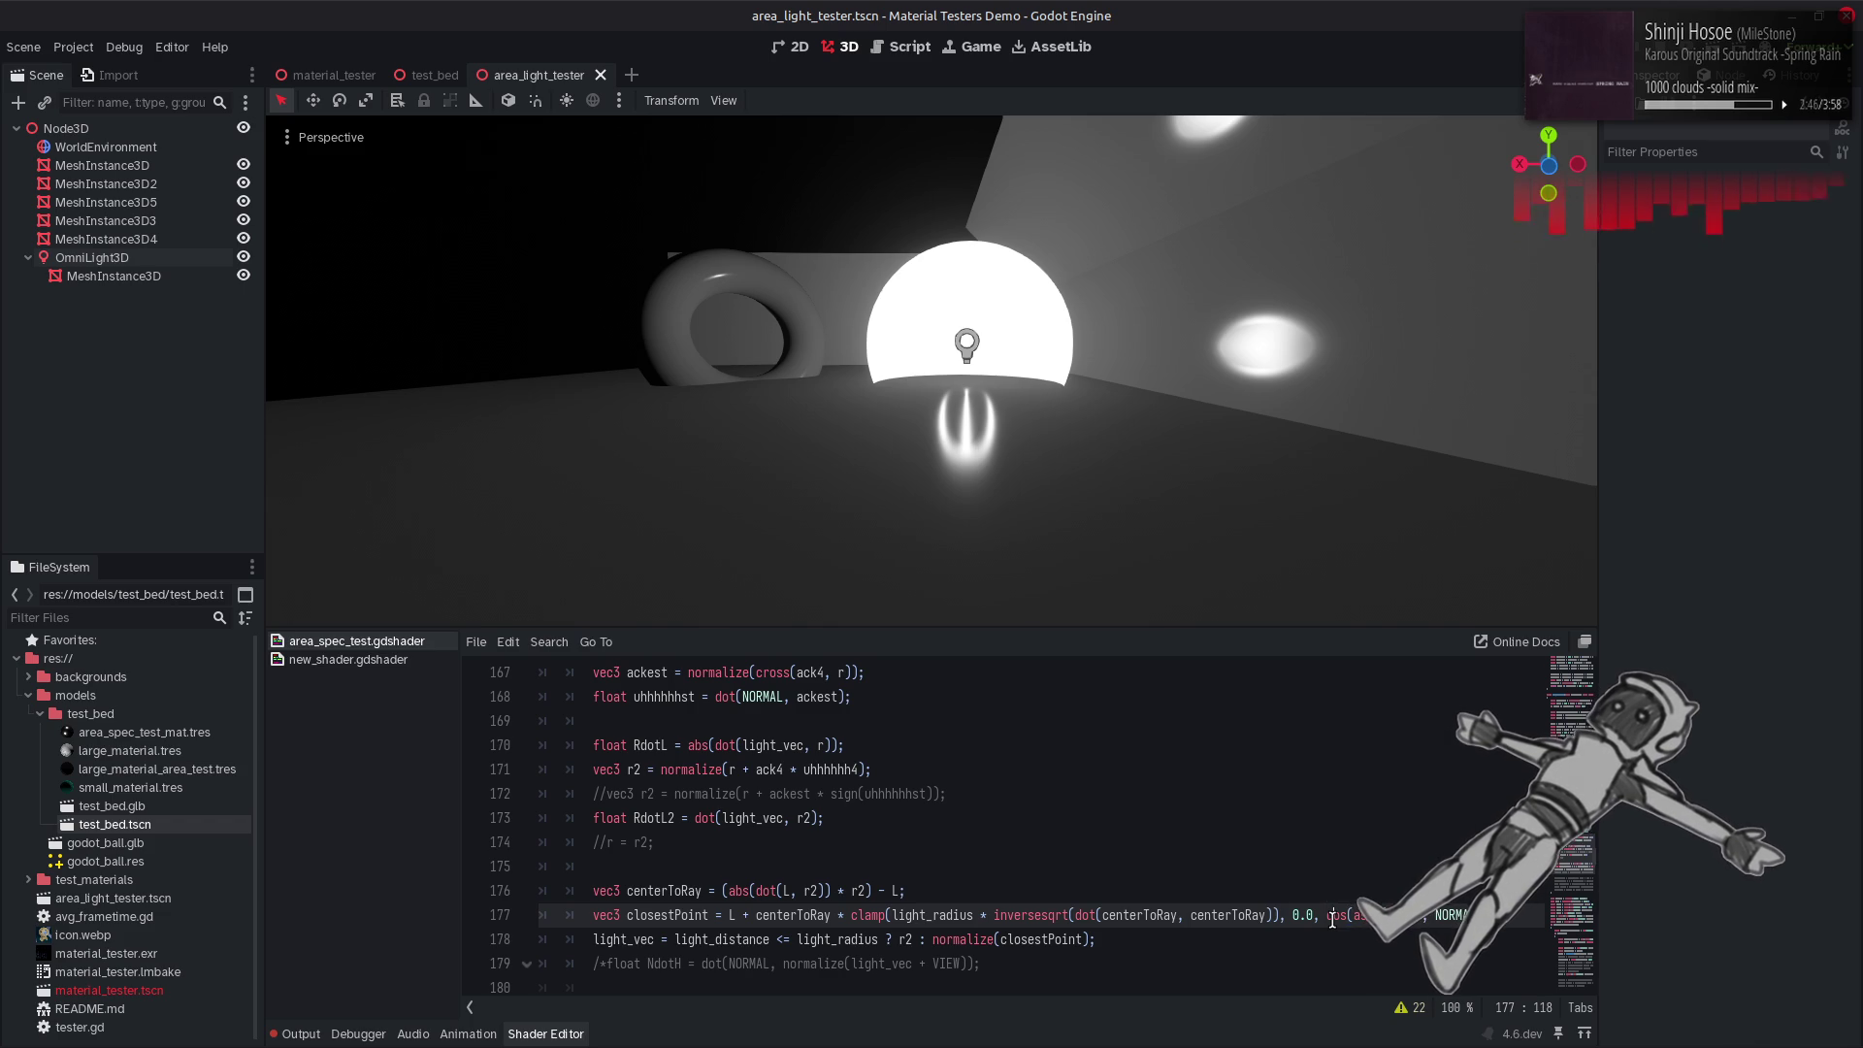
text(in)
key(ctrl+z)
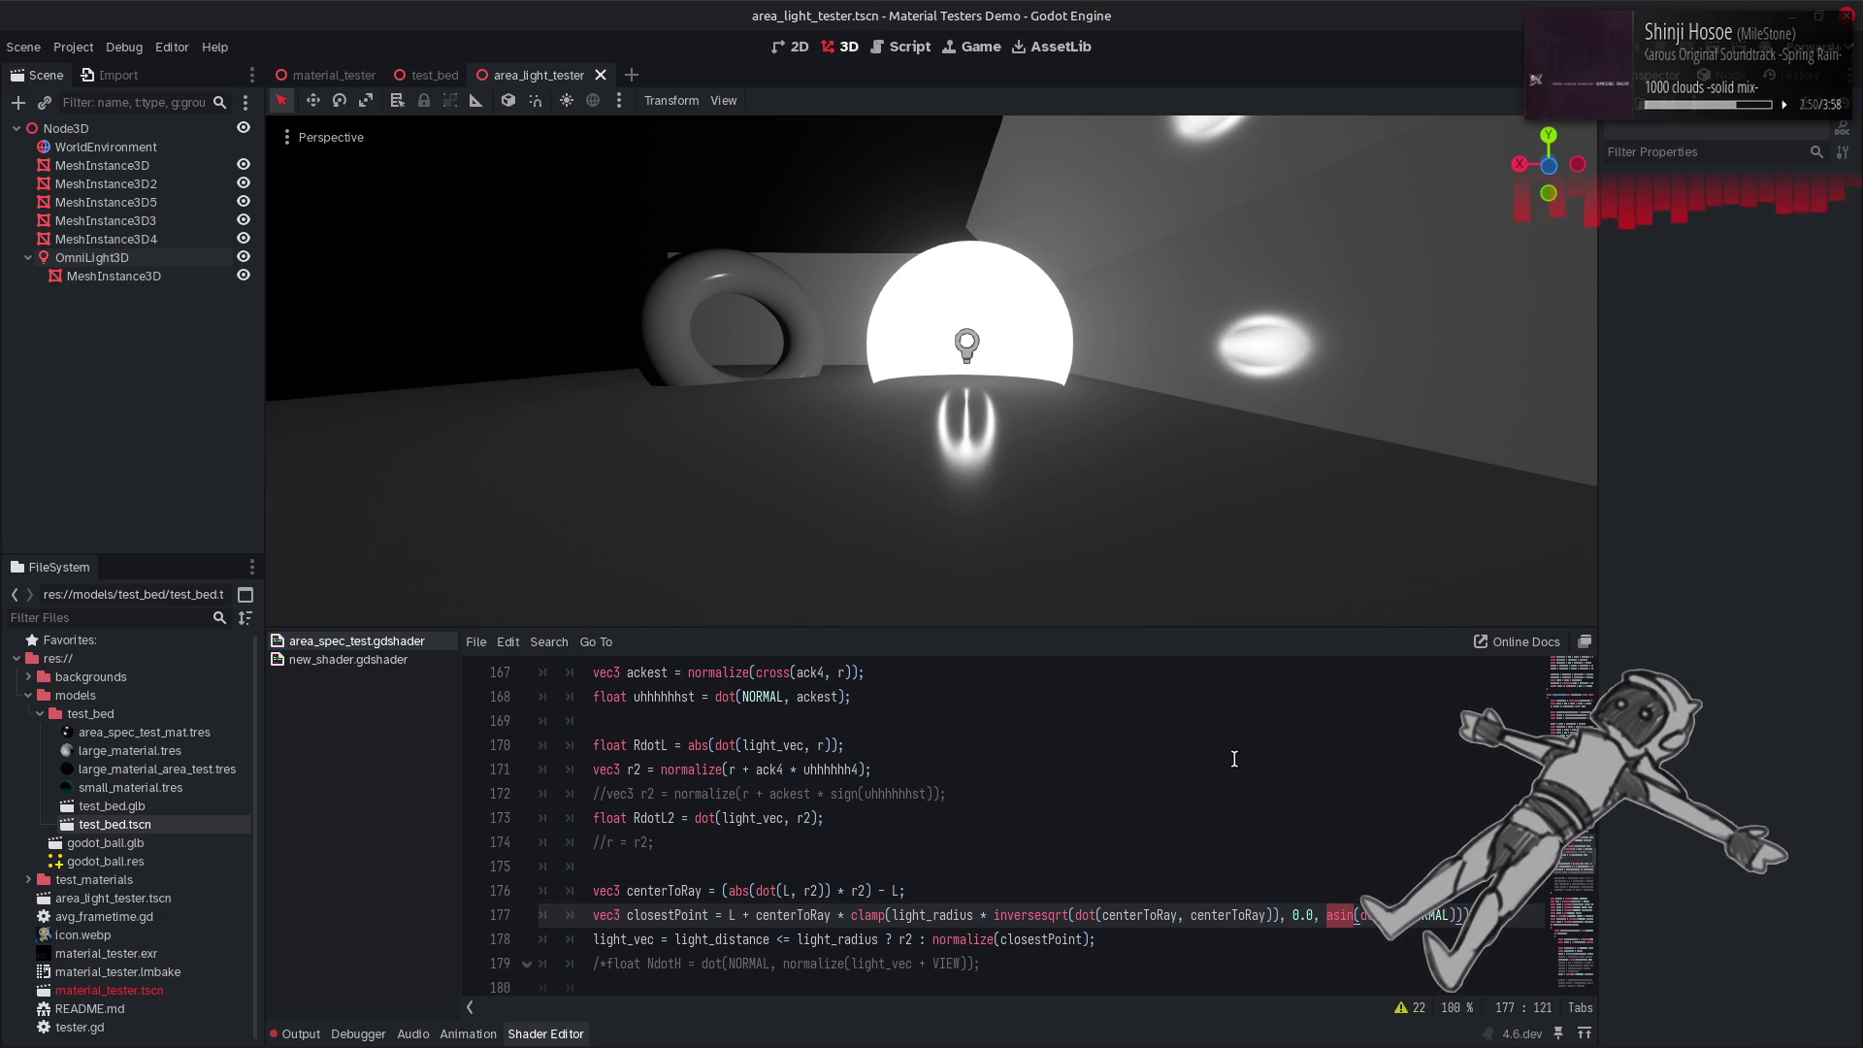
key(End)
key(ctrl+s)
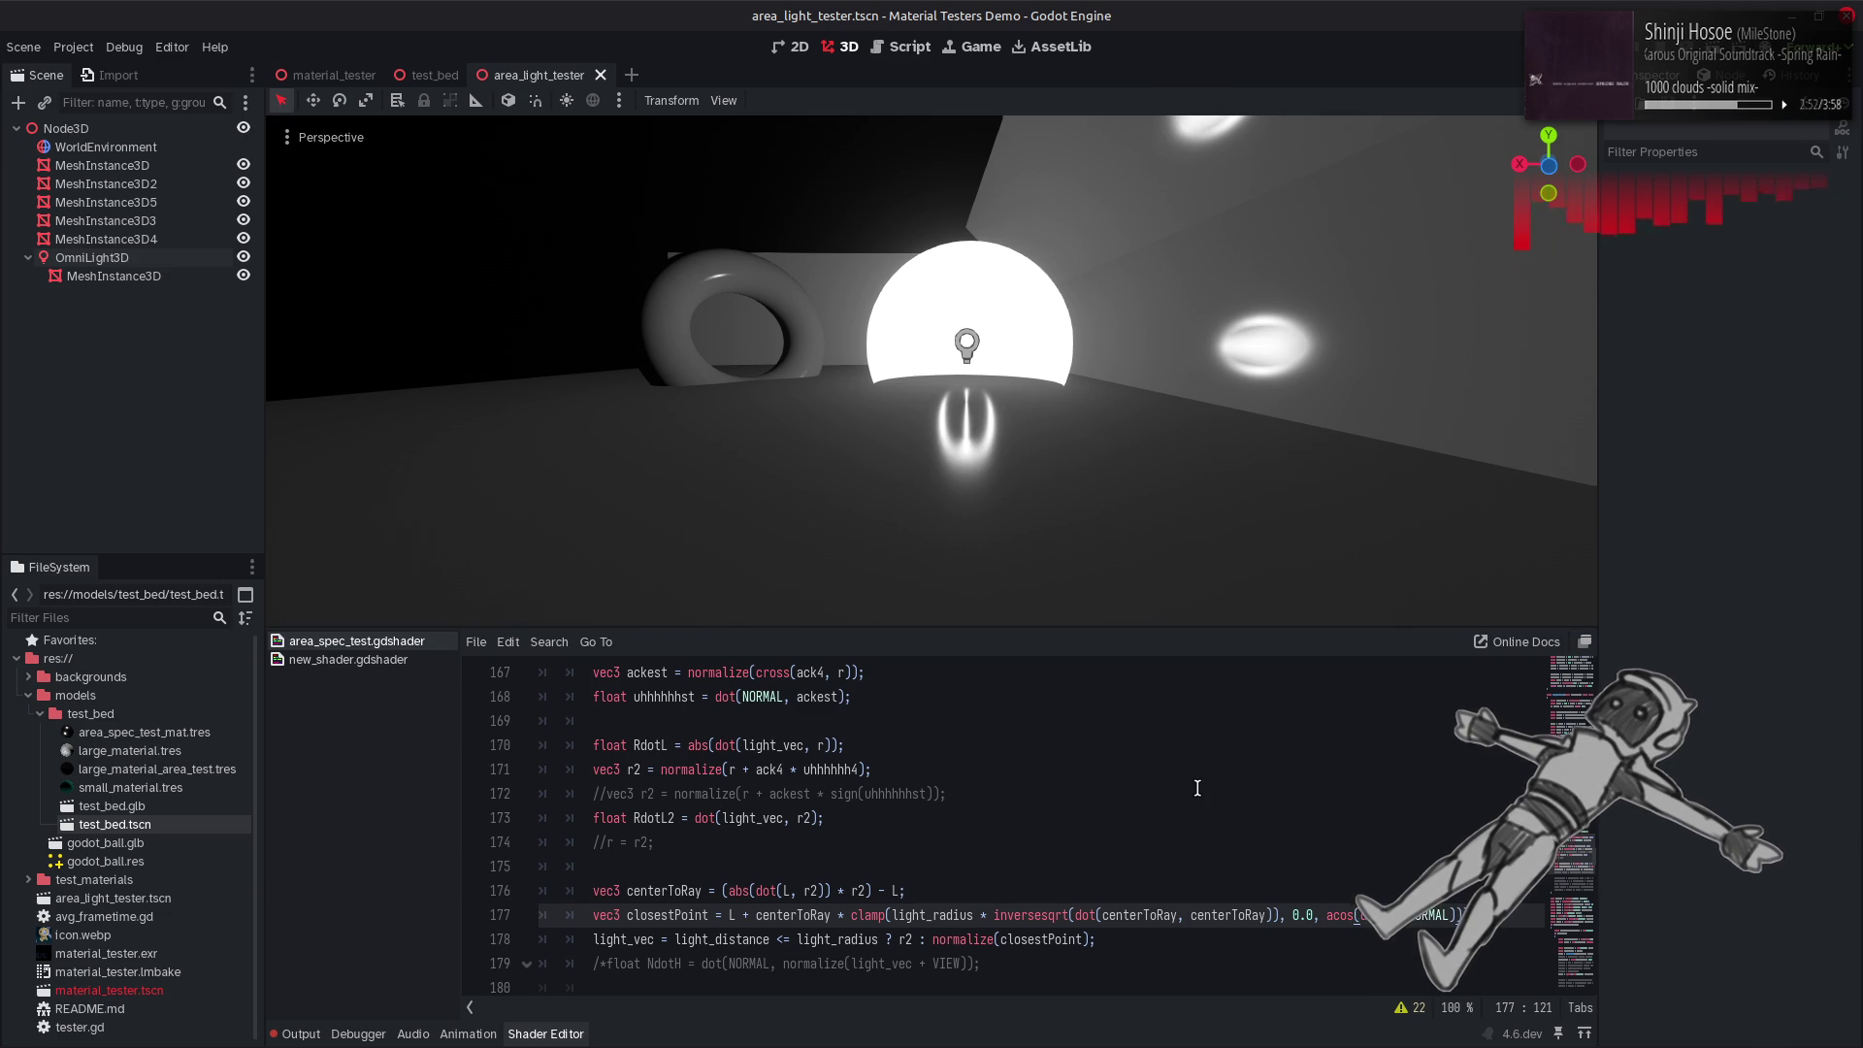
key(ctrl+s)
key(ctrl+s)
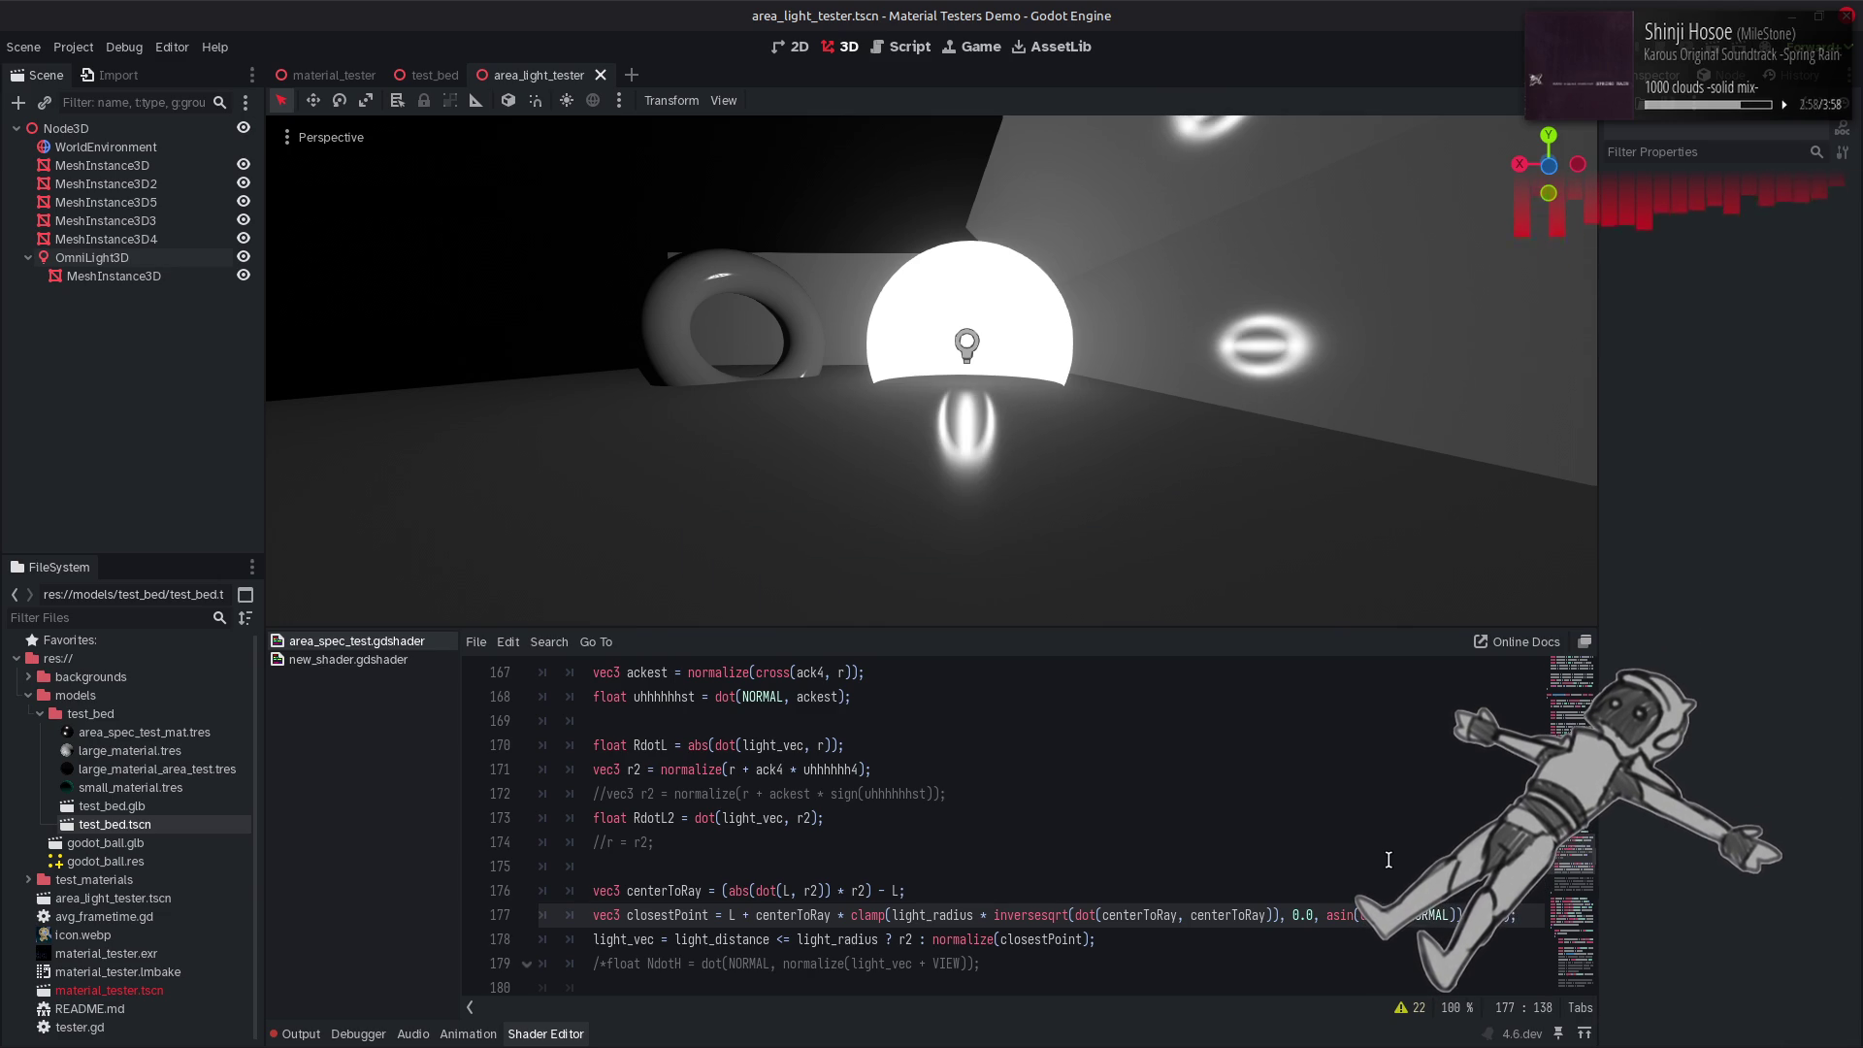
Restore asin and end the clamp's upper bound with a 0.5 factor.
double_click(1327, 917)
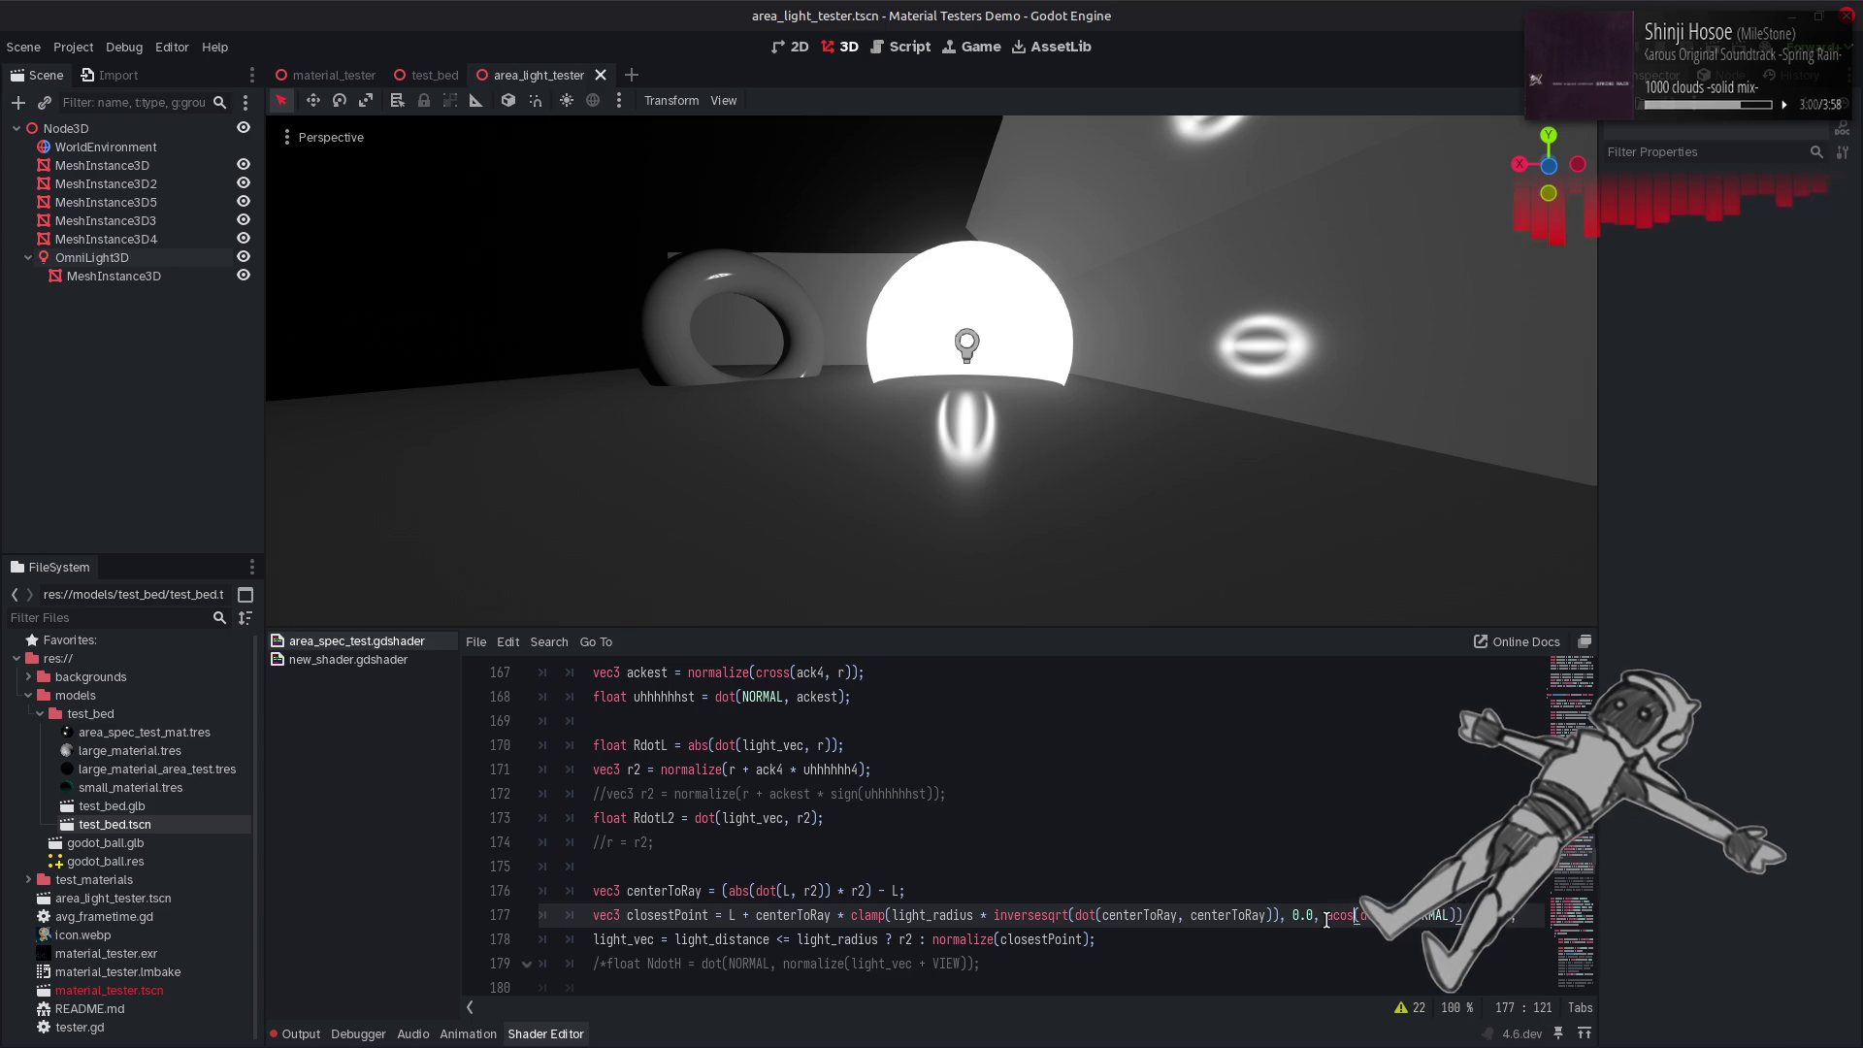
key(ctrl+s)
key(ctrl+z)
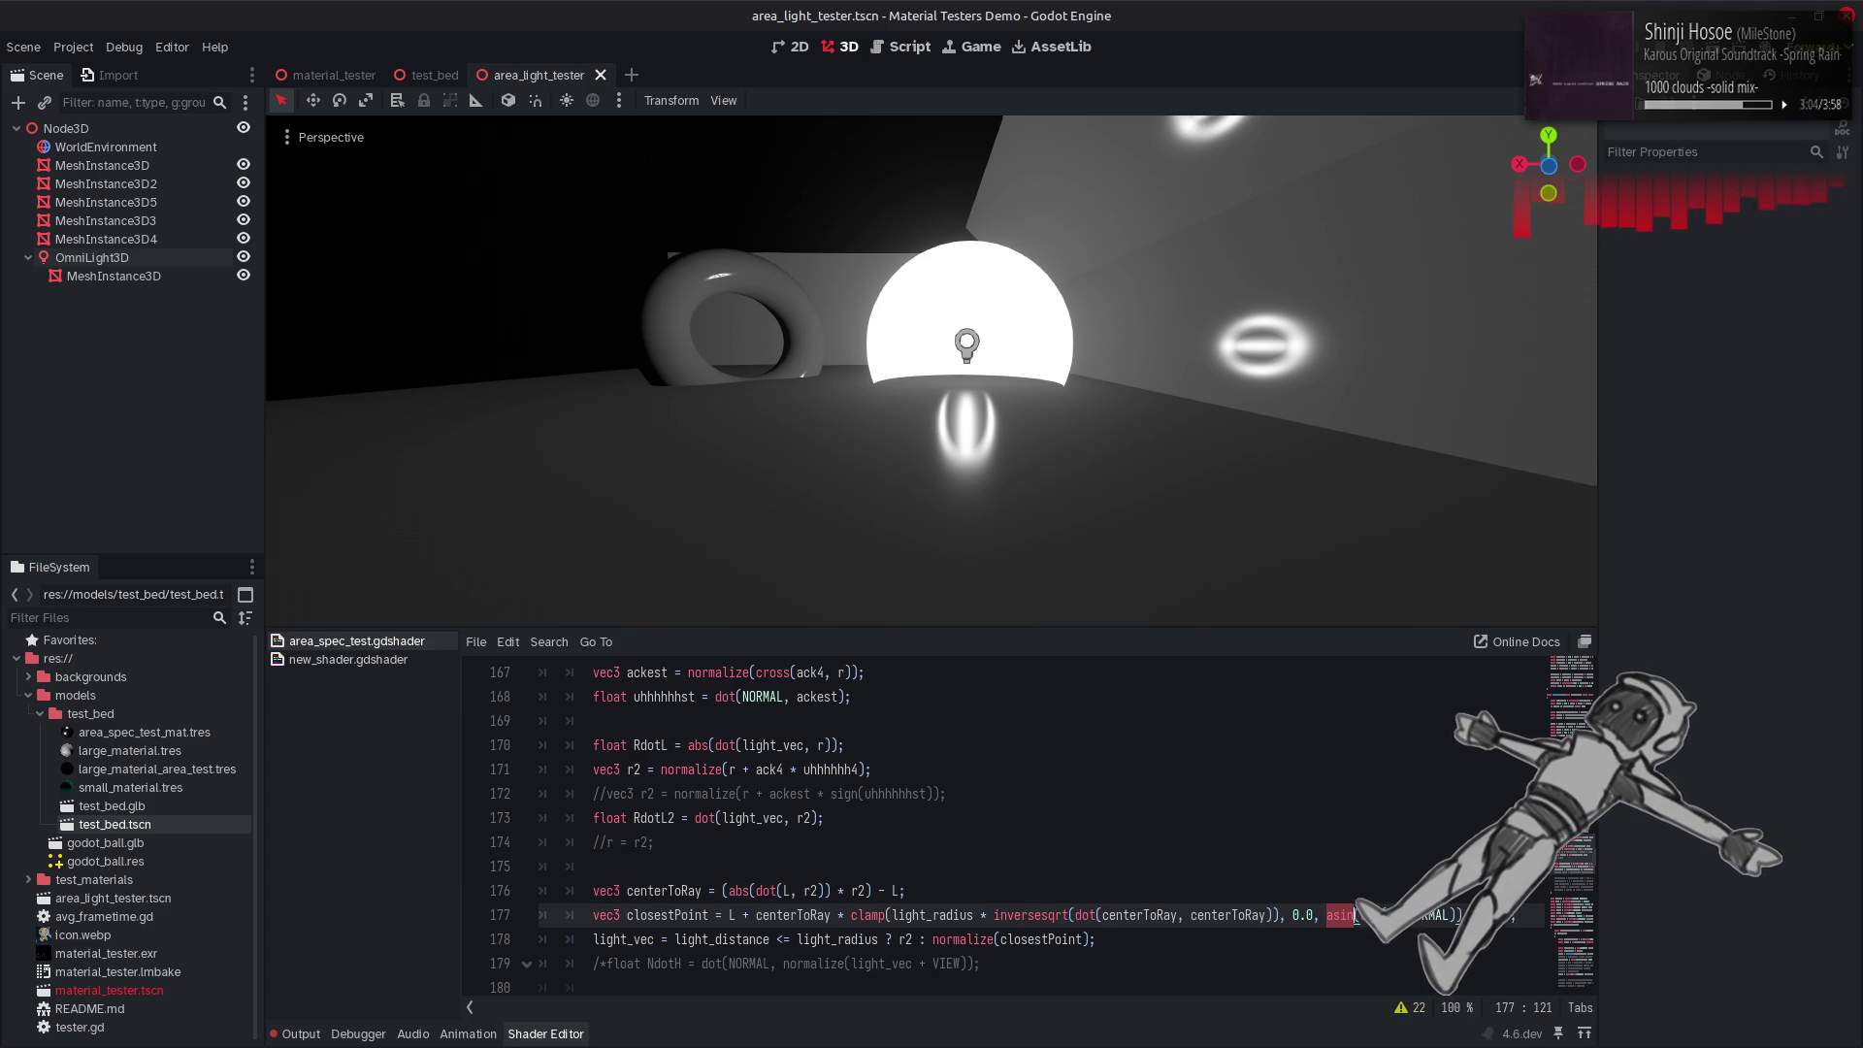
click(1518, 915)
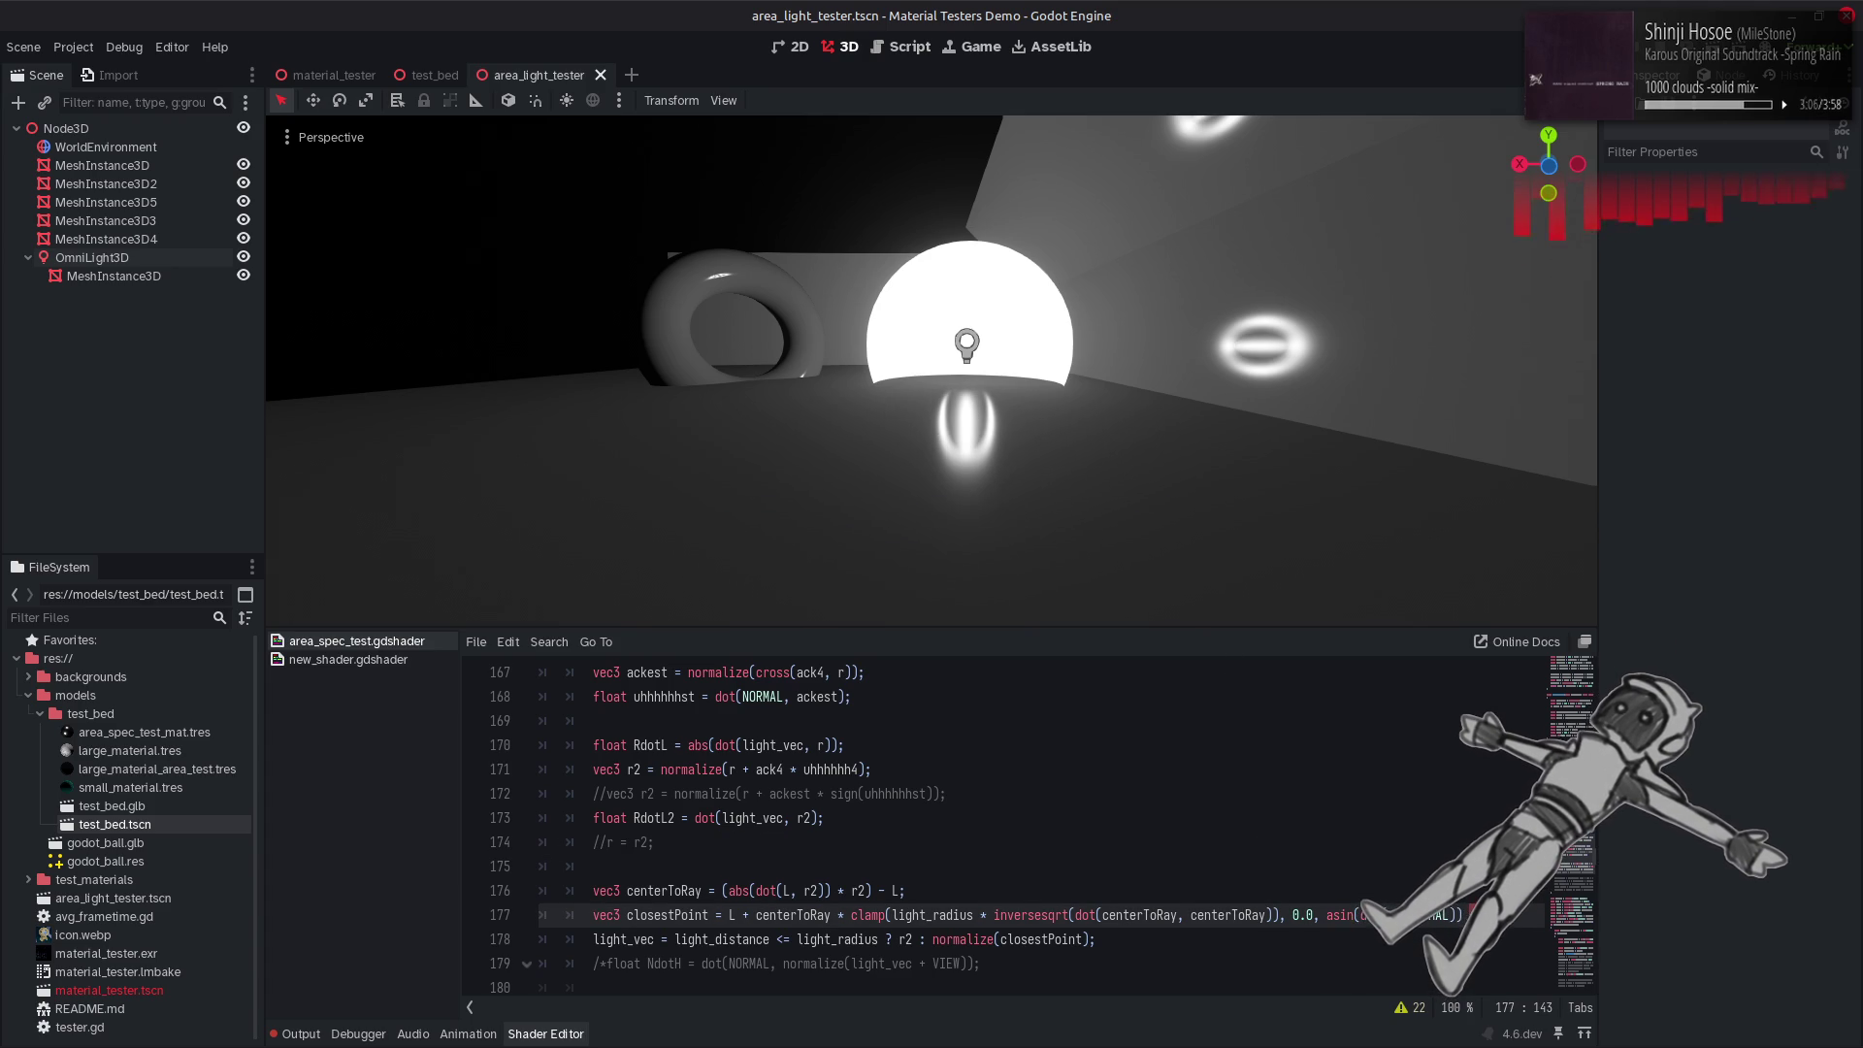
key(BackSpace)
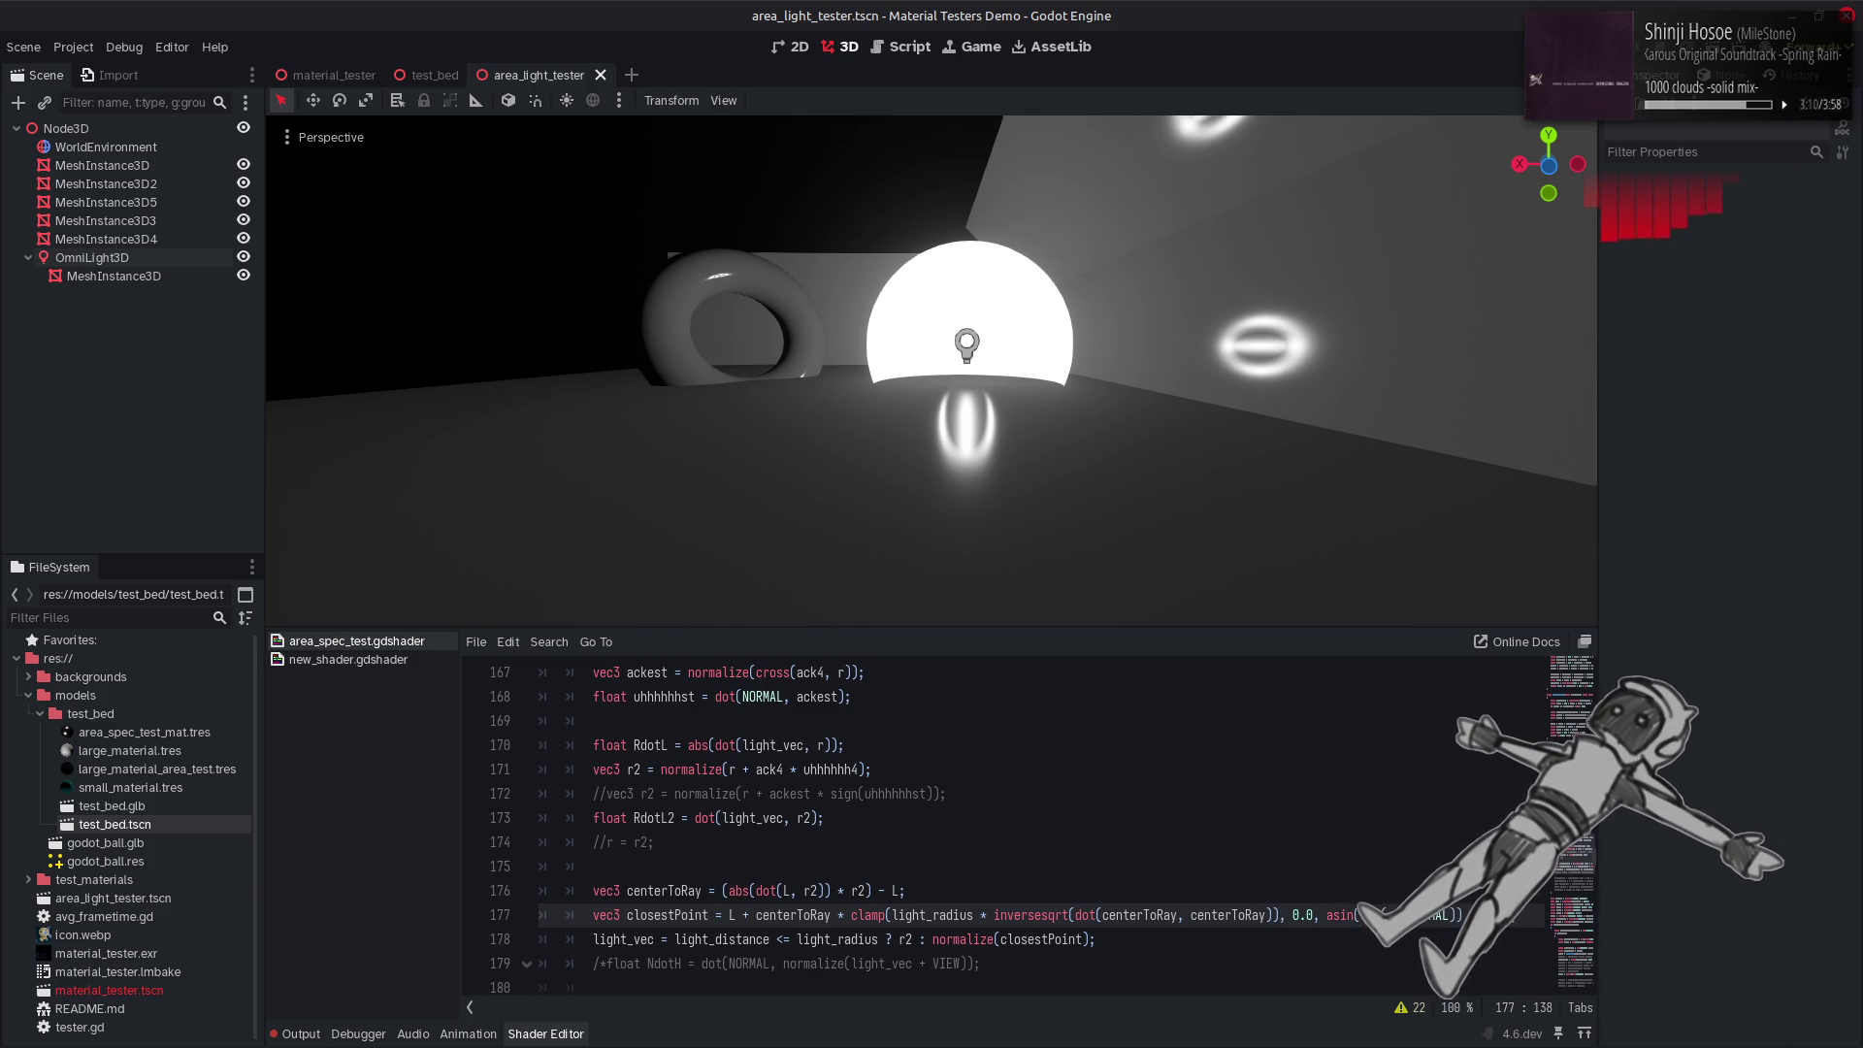
text( + 0.5)
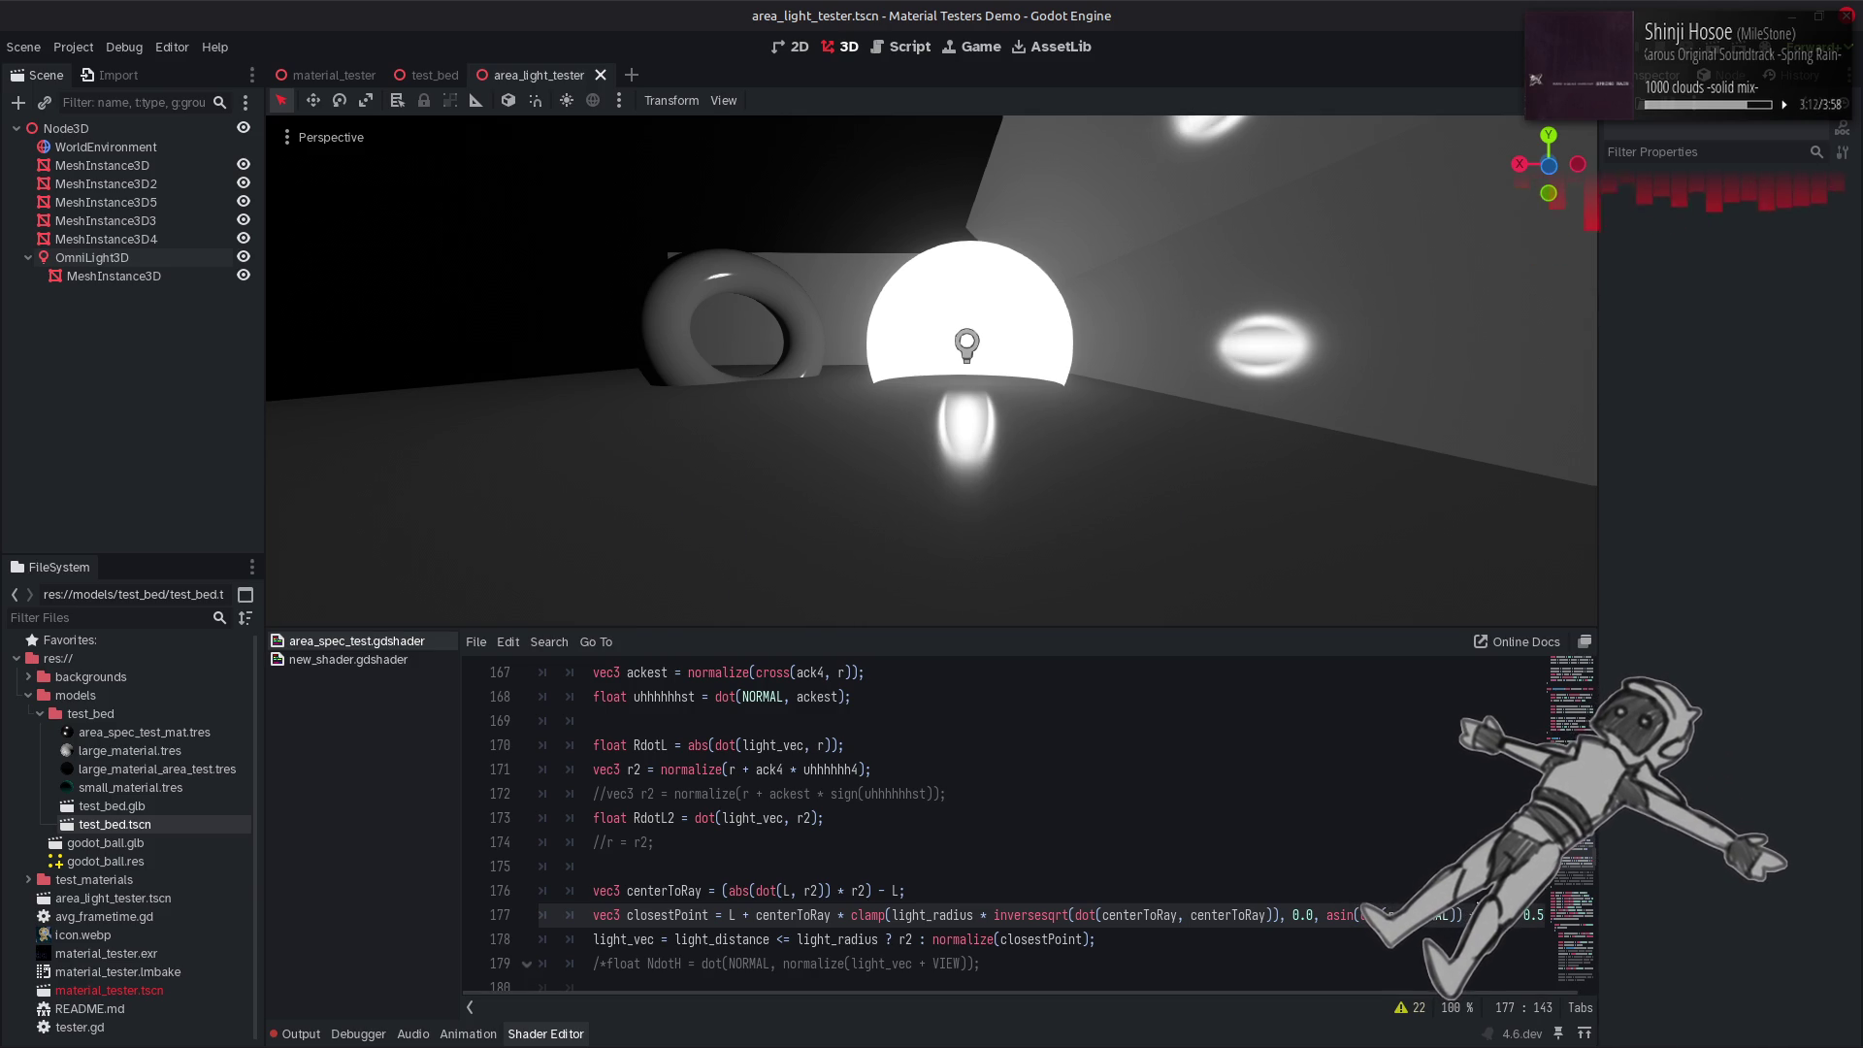
Look up at the glowing sphere from below and delete one character on line 177, saving.
key(ctrl+s)
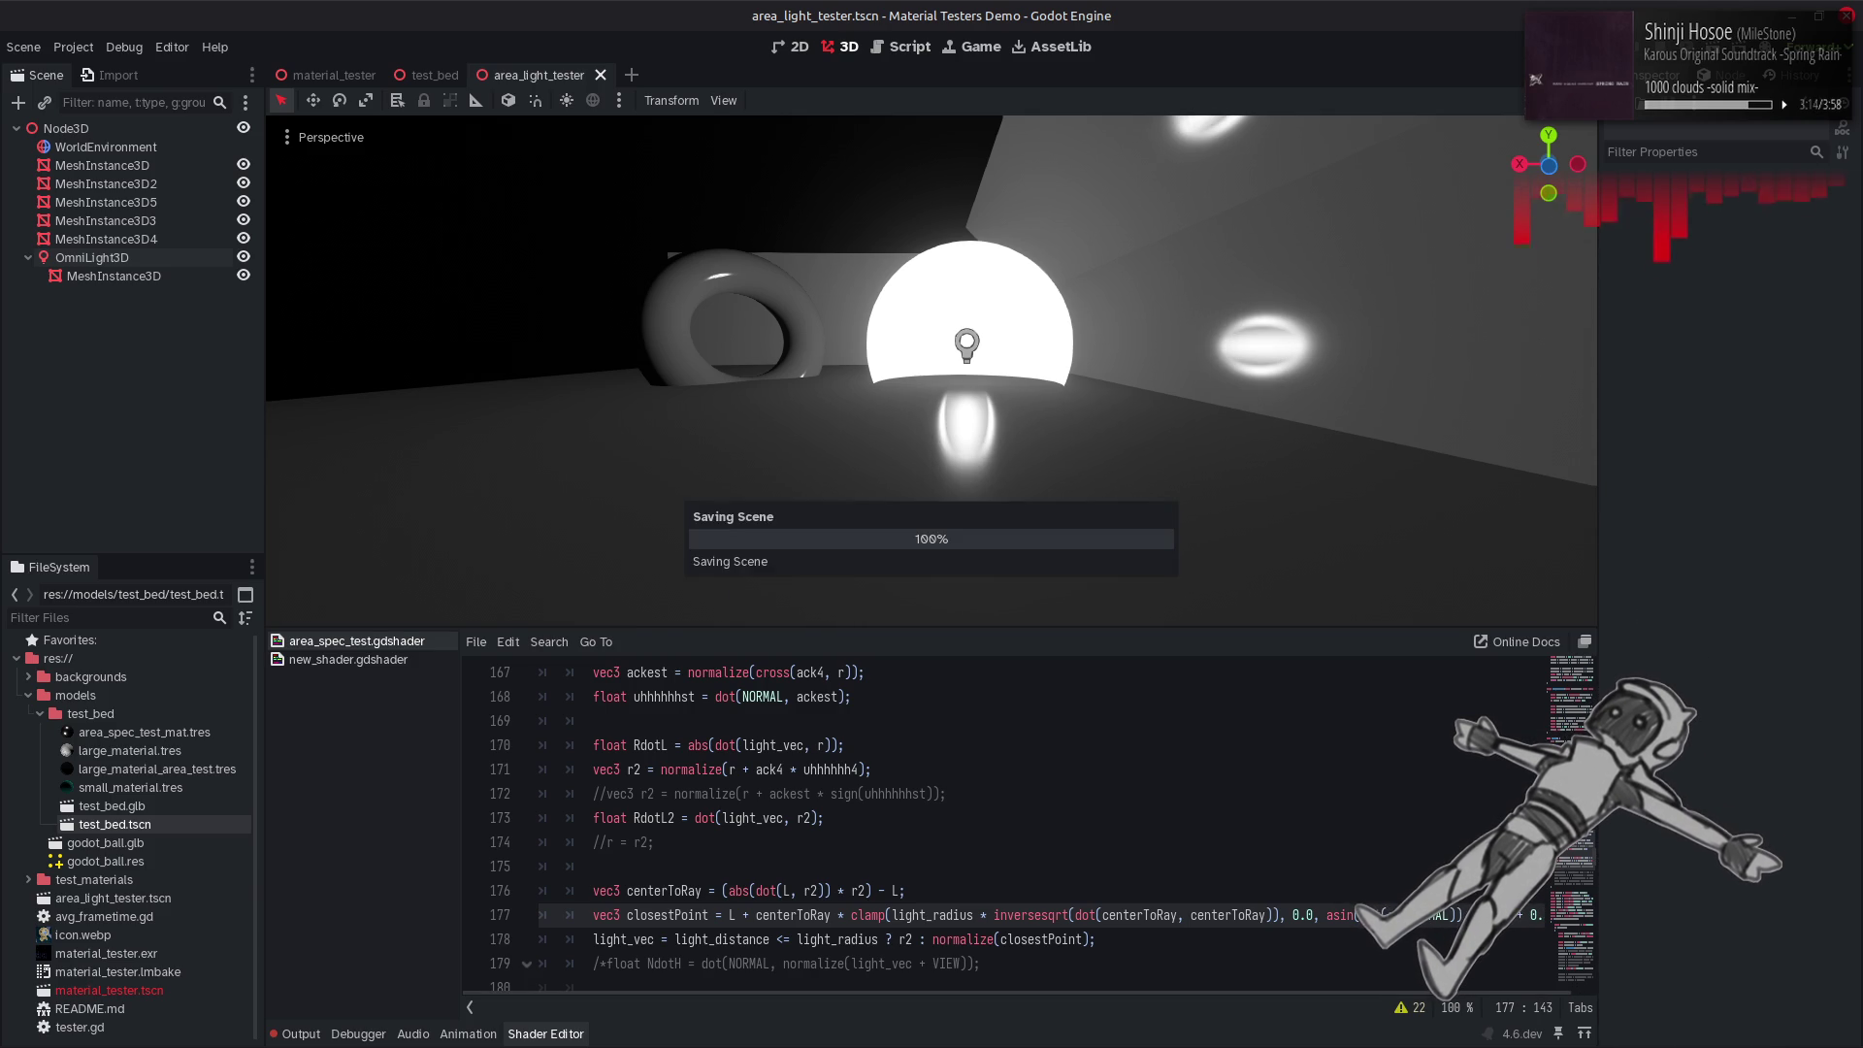
mouse_move(1140, 480)
mouse_down()
mouse_move(1208, 486)
mouse_move(1242, 400)
mouse_up()
key(BackSpace)
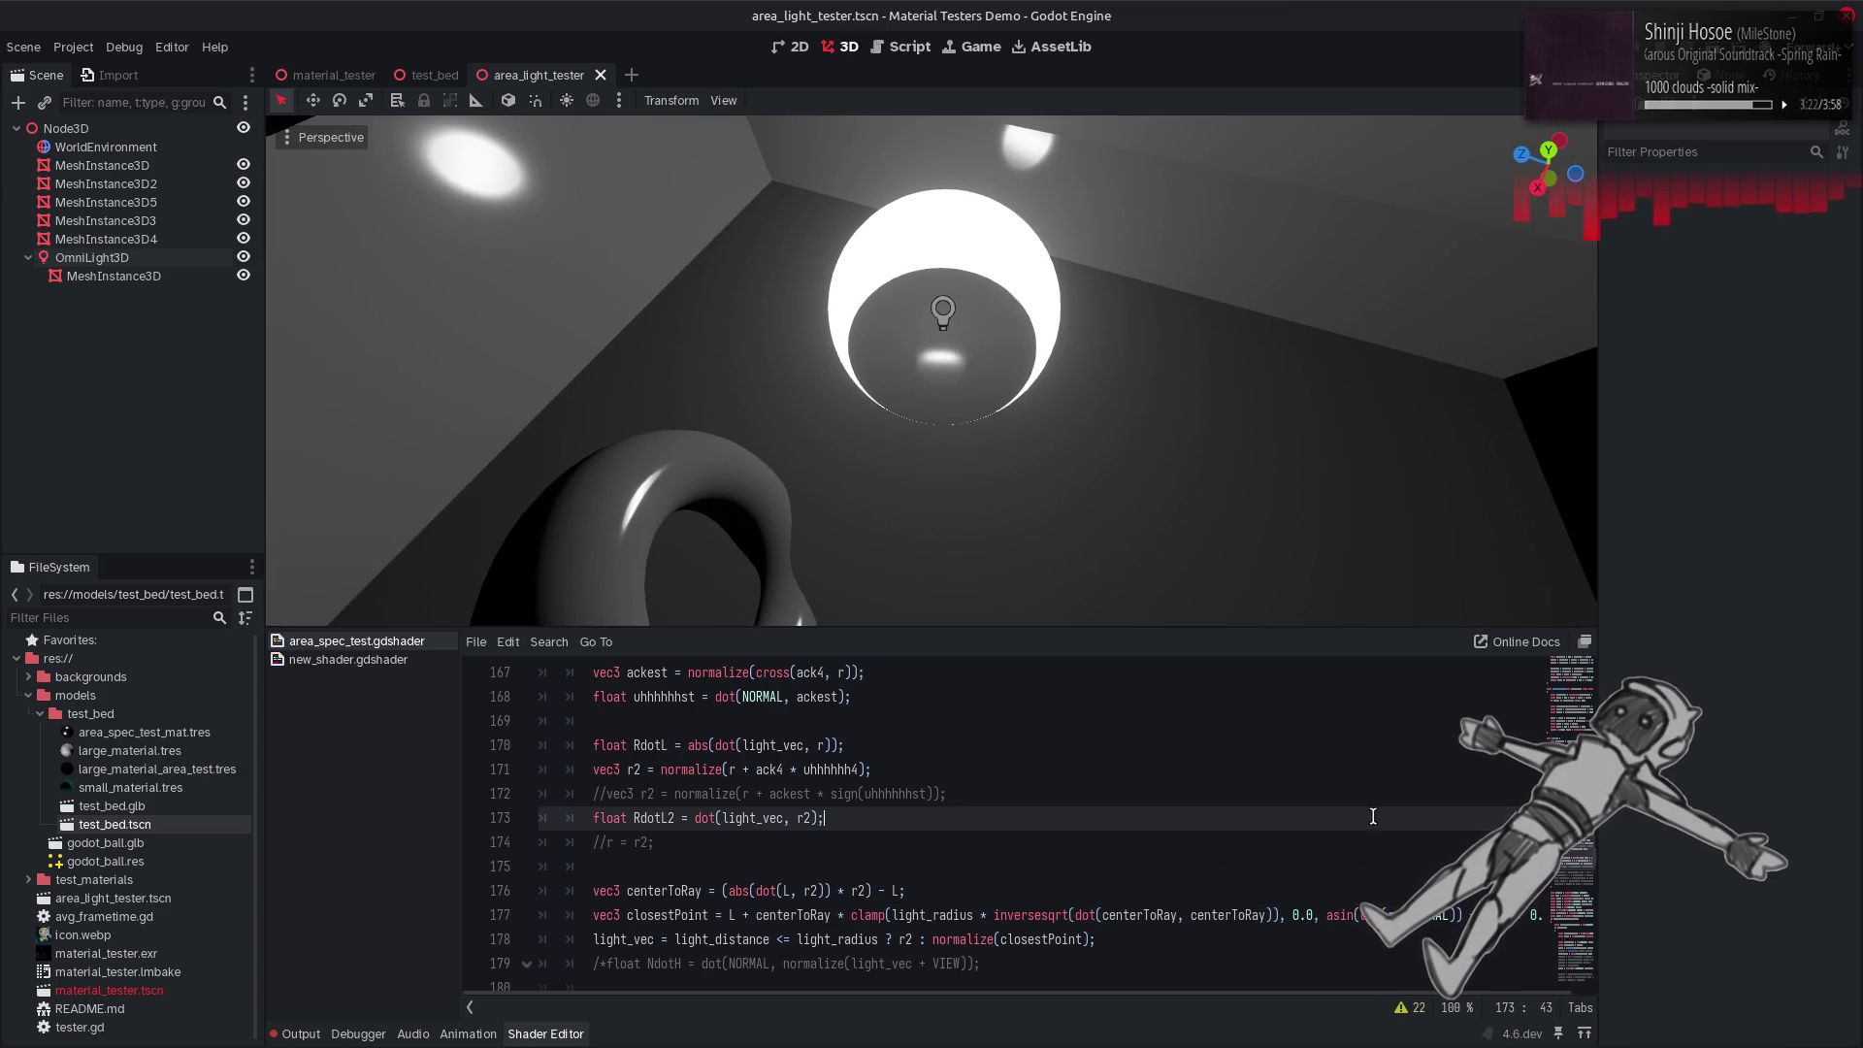
key(ctrl+s)
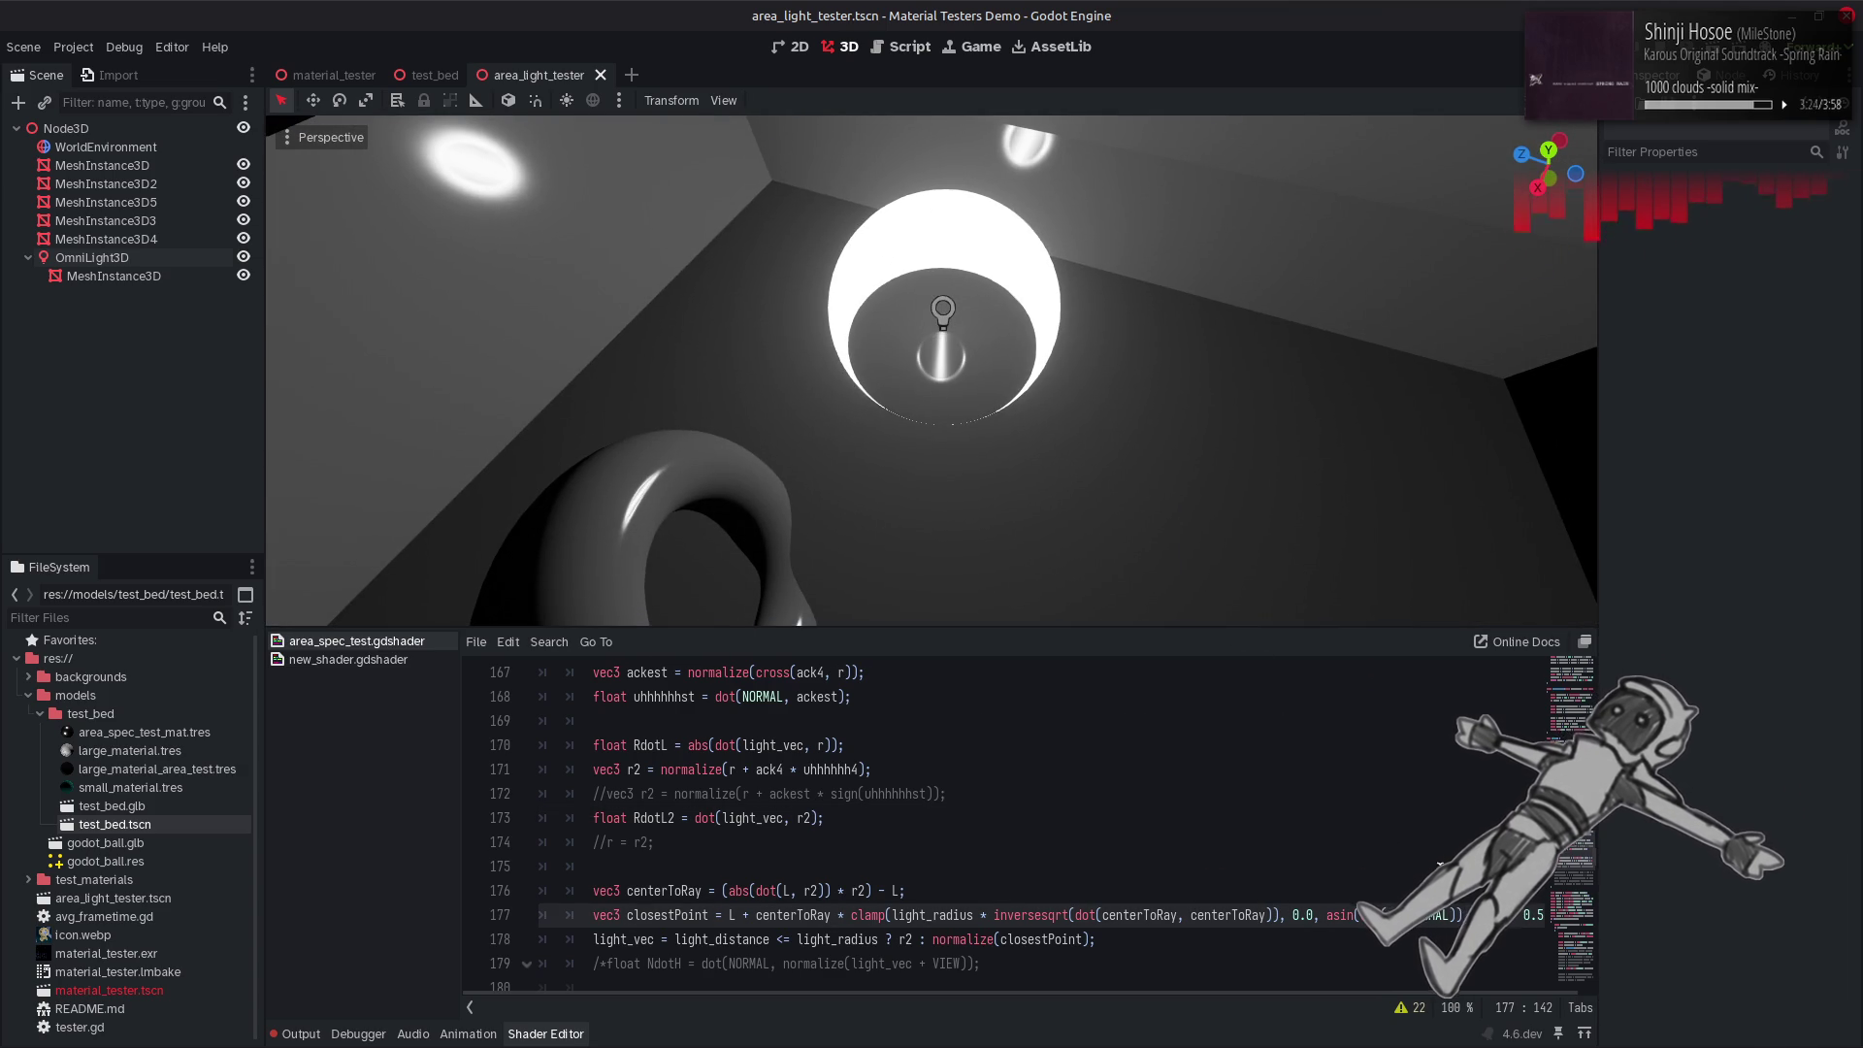
scroll(1327, 982, right, 1)
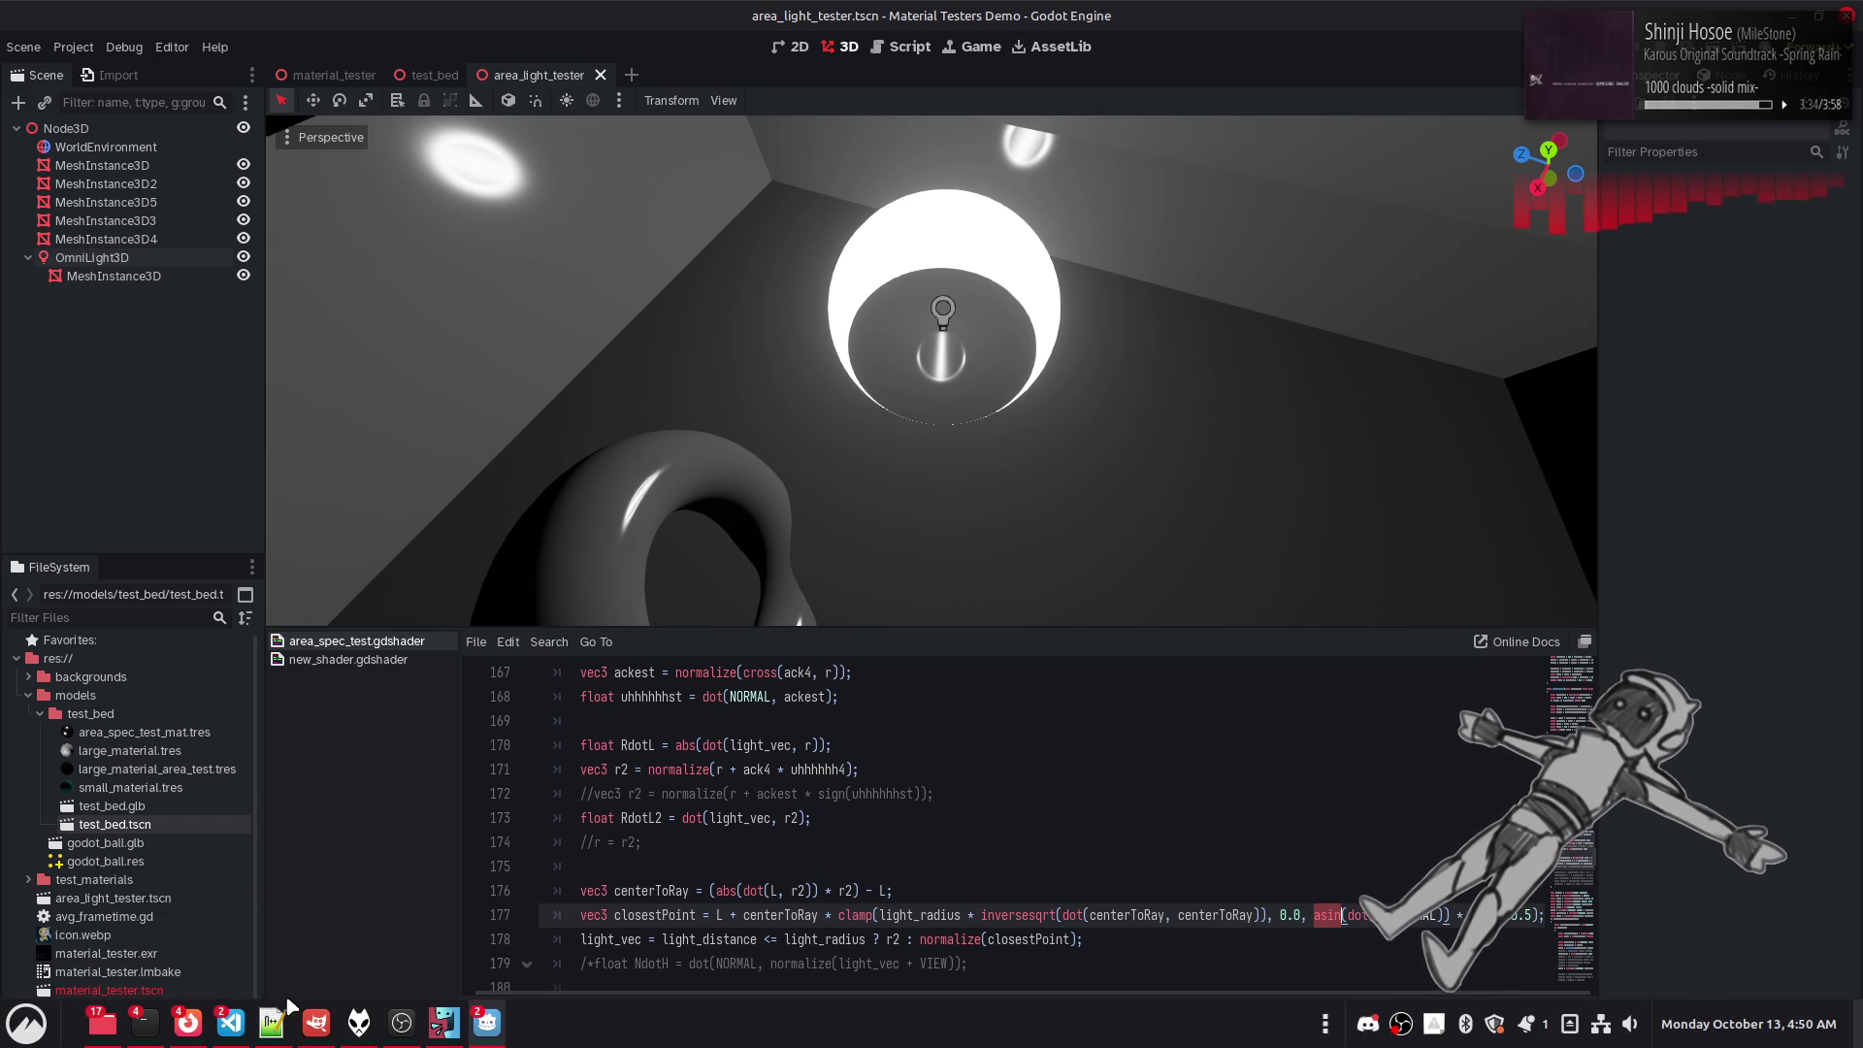
Search 'desmos' in Firefox and open the Desmos Graphing Calculator.
mouse_move(191, 1043)
click(354, 923)
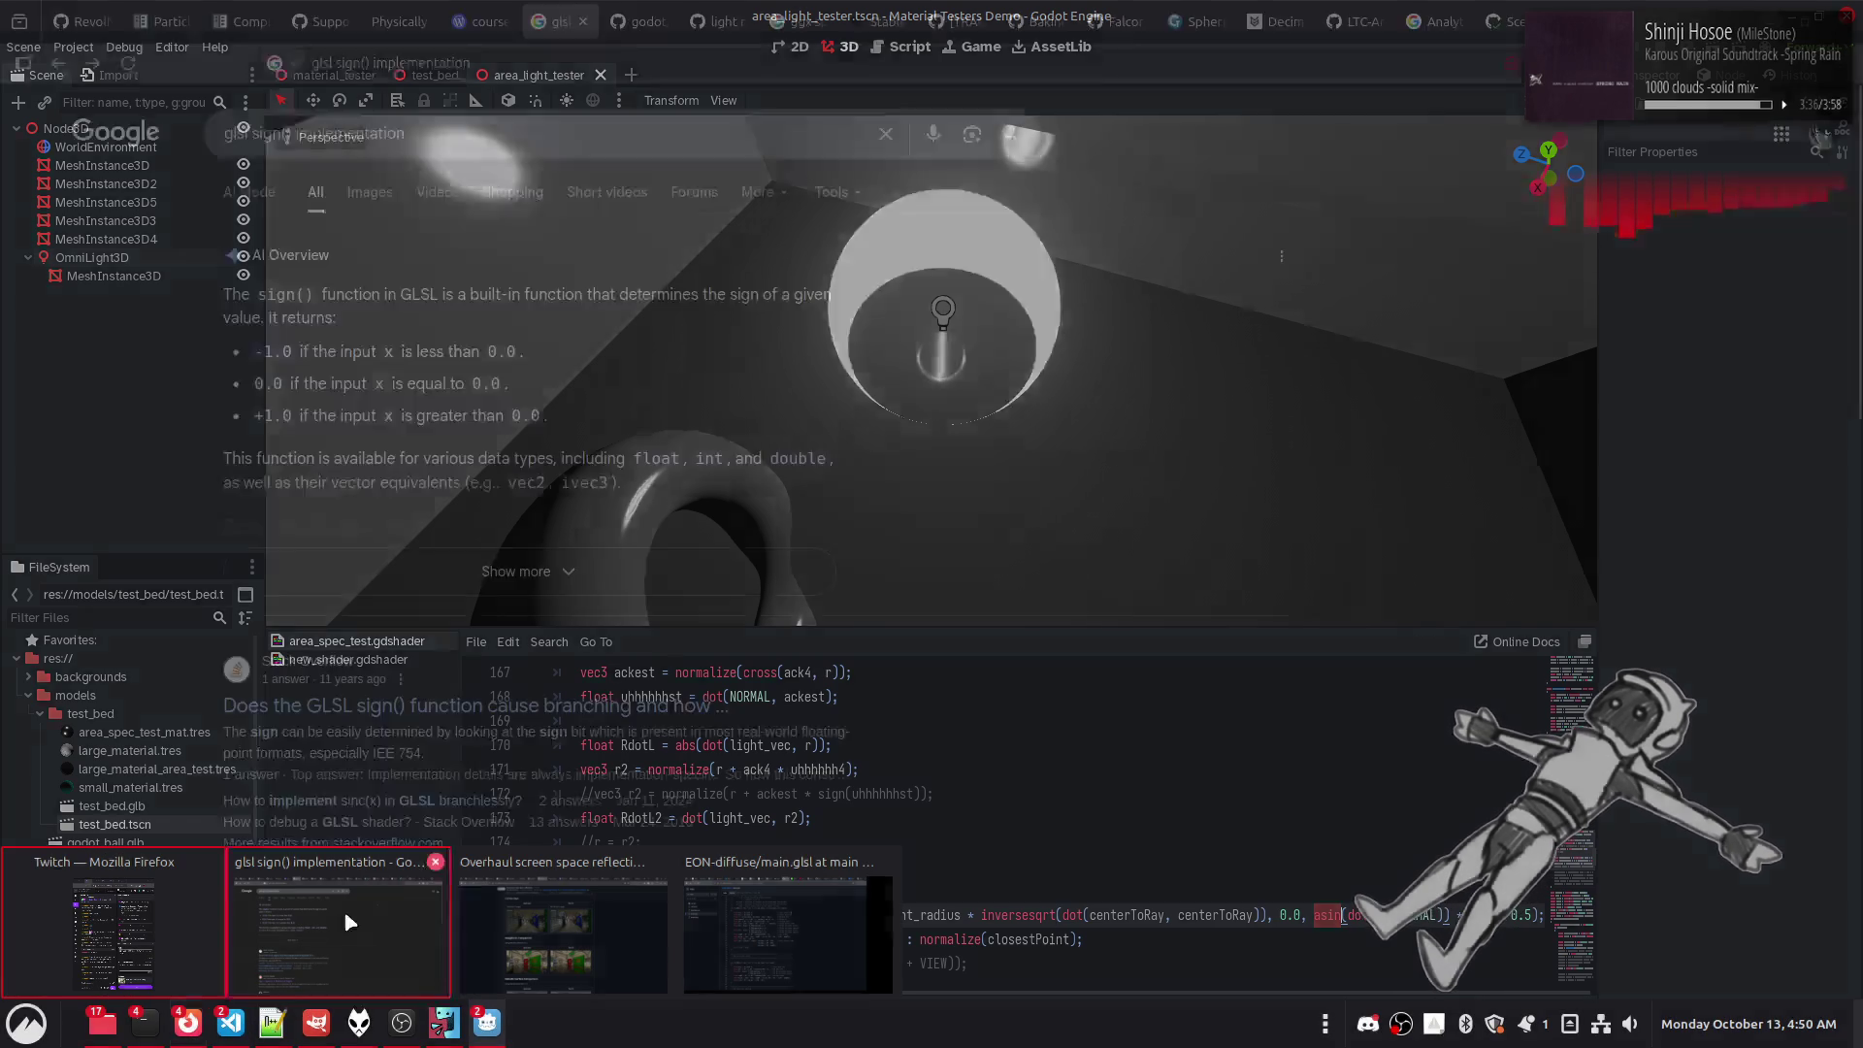
click(687, 72)
text(desmos)
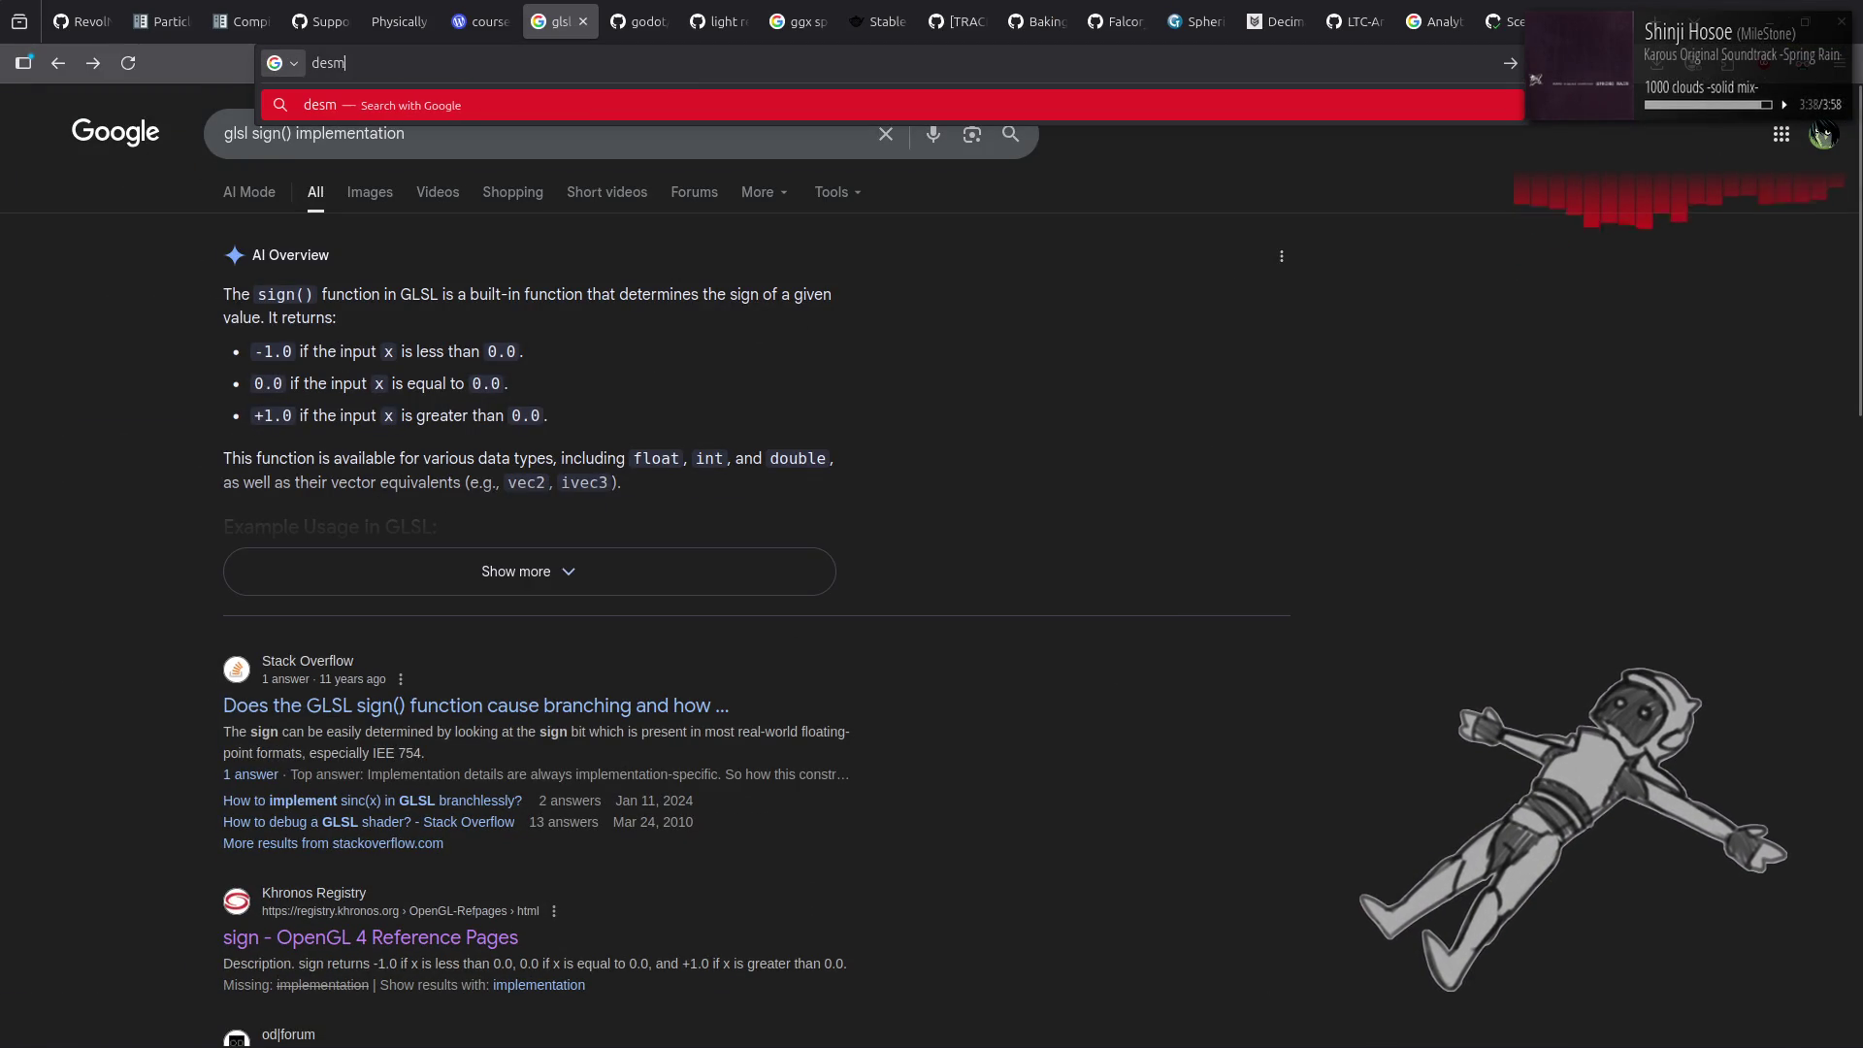
key(Return)
click(333, 398)
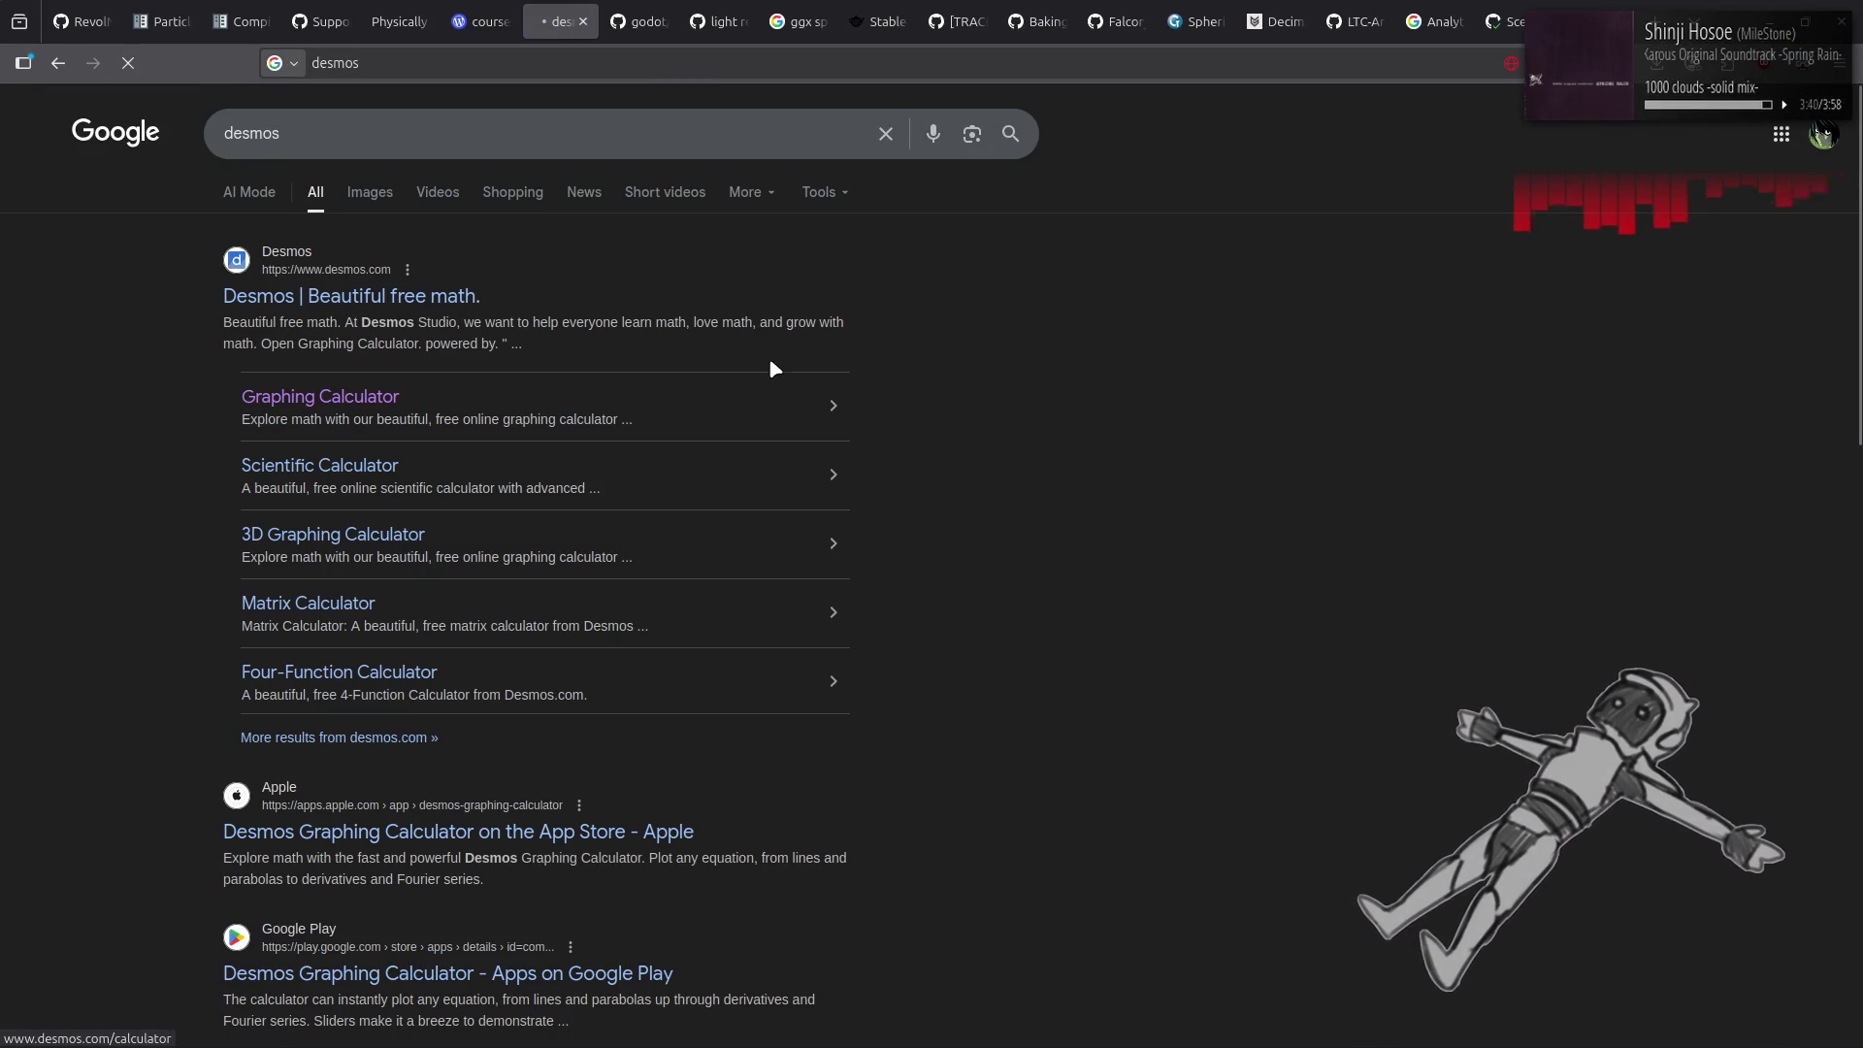
Enable Reverse contrast in the graph settings and select expression row 1.
click(1846, 162)
click(1592, 192)
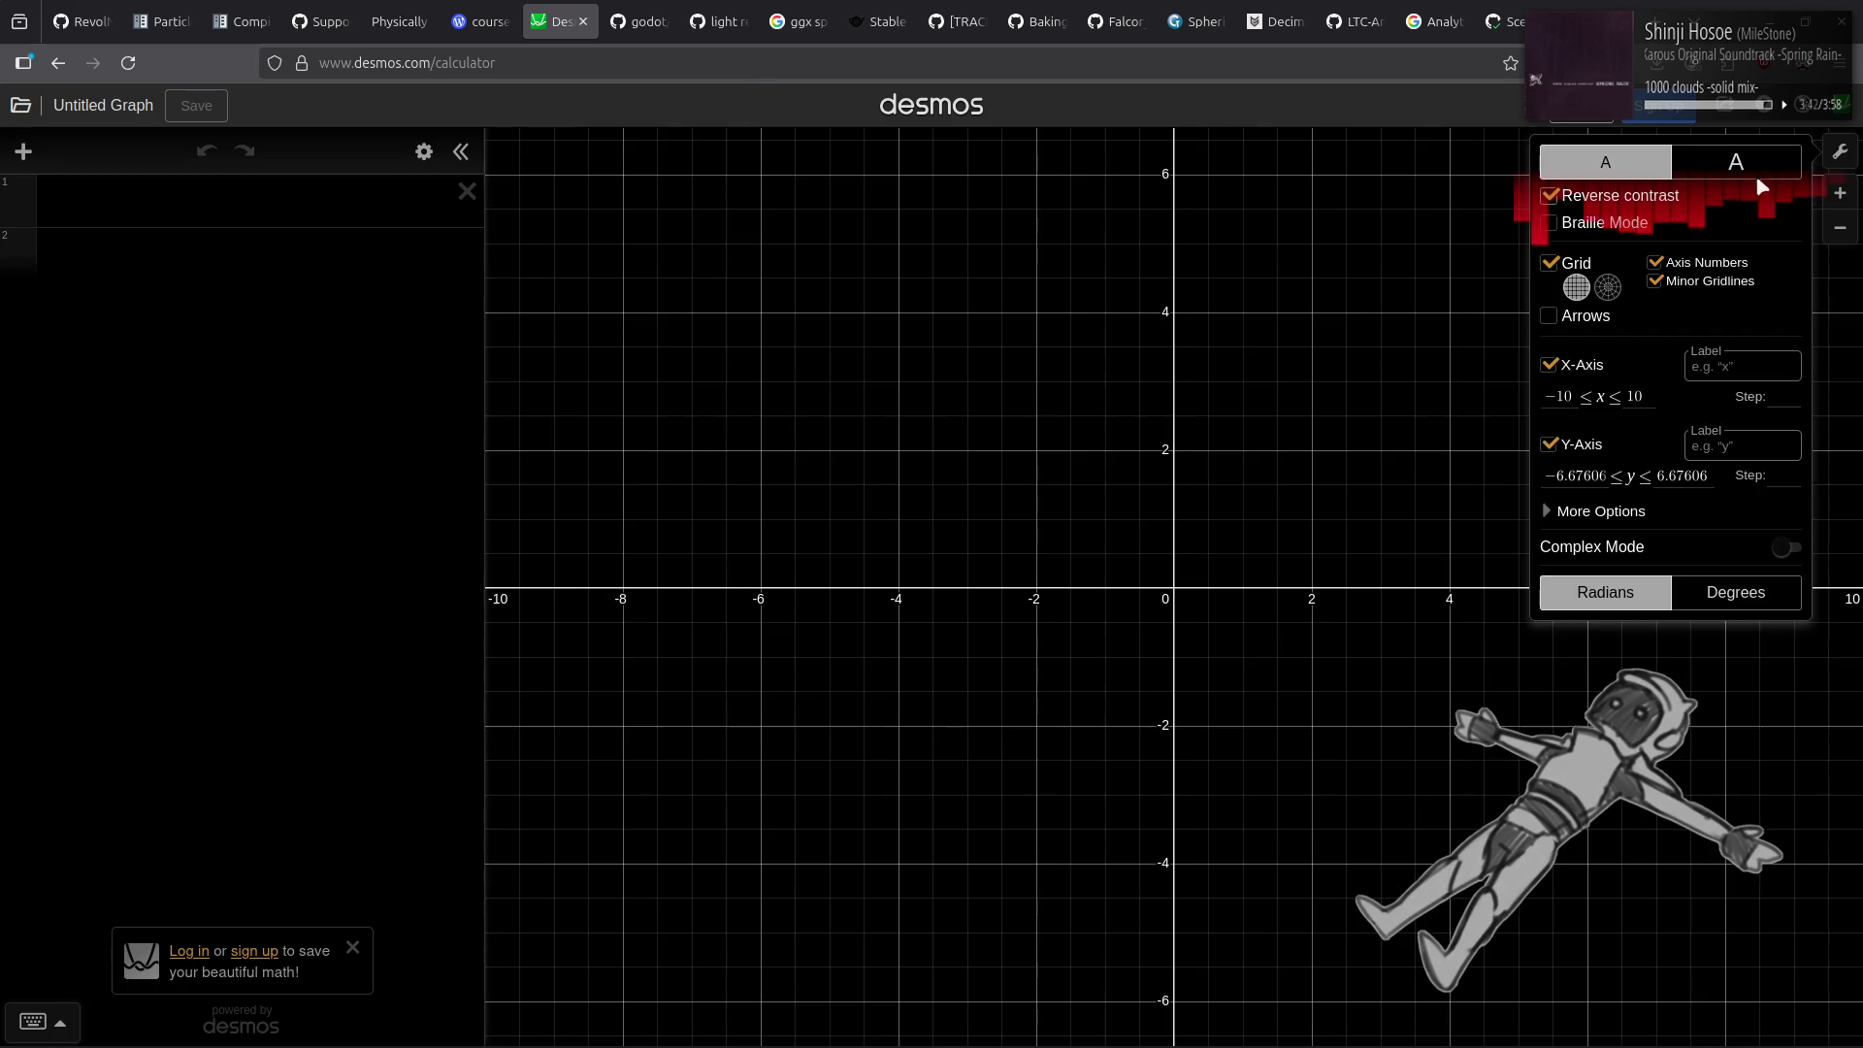
click(1518, 187)
click(302, 195)
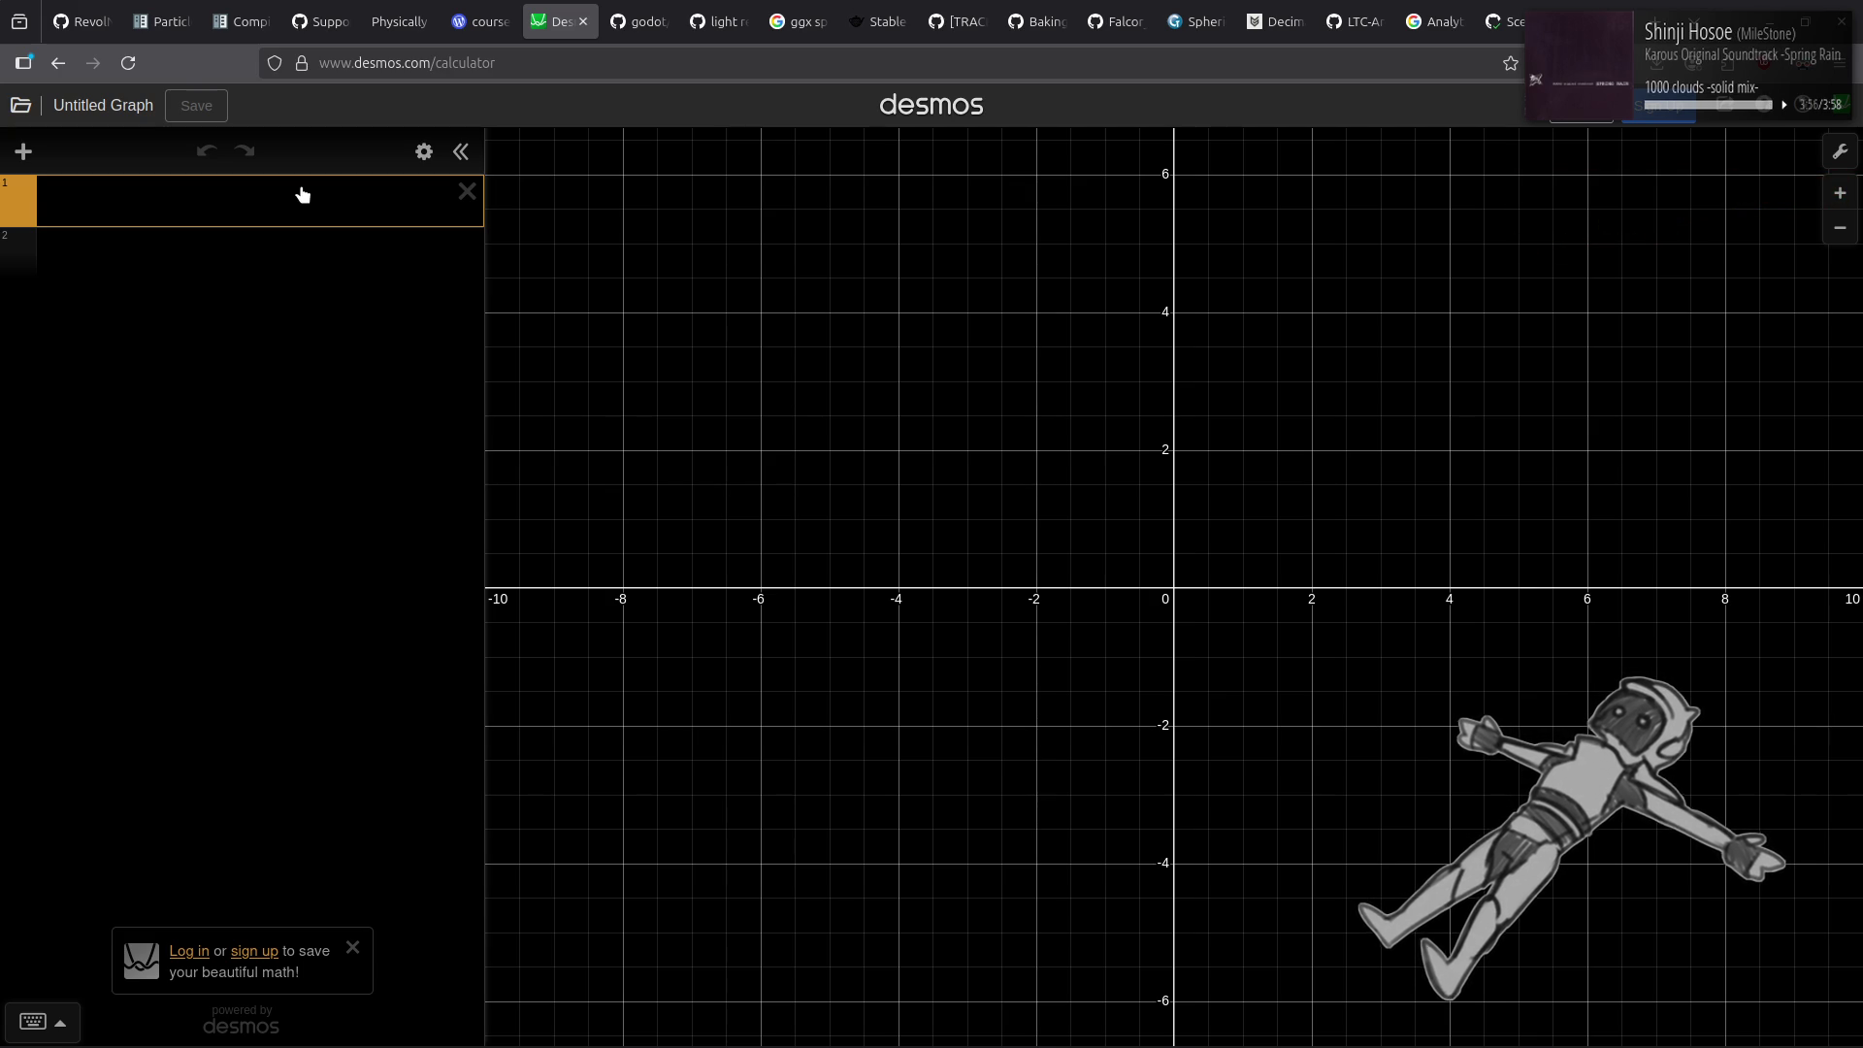
Enter A=cos(x*pi) in row 1 and start a second expression 'B='.
text(A=)
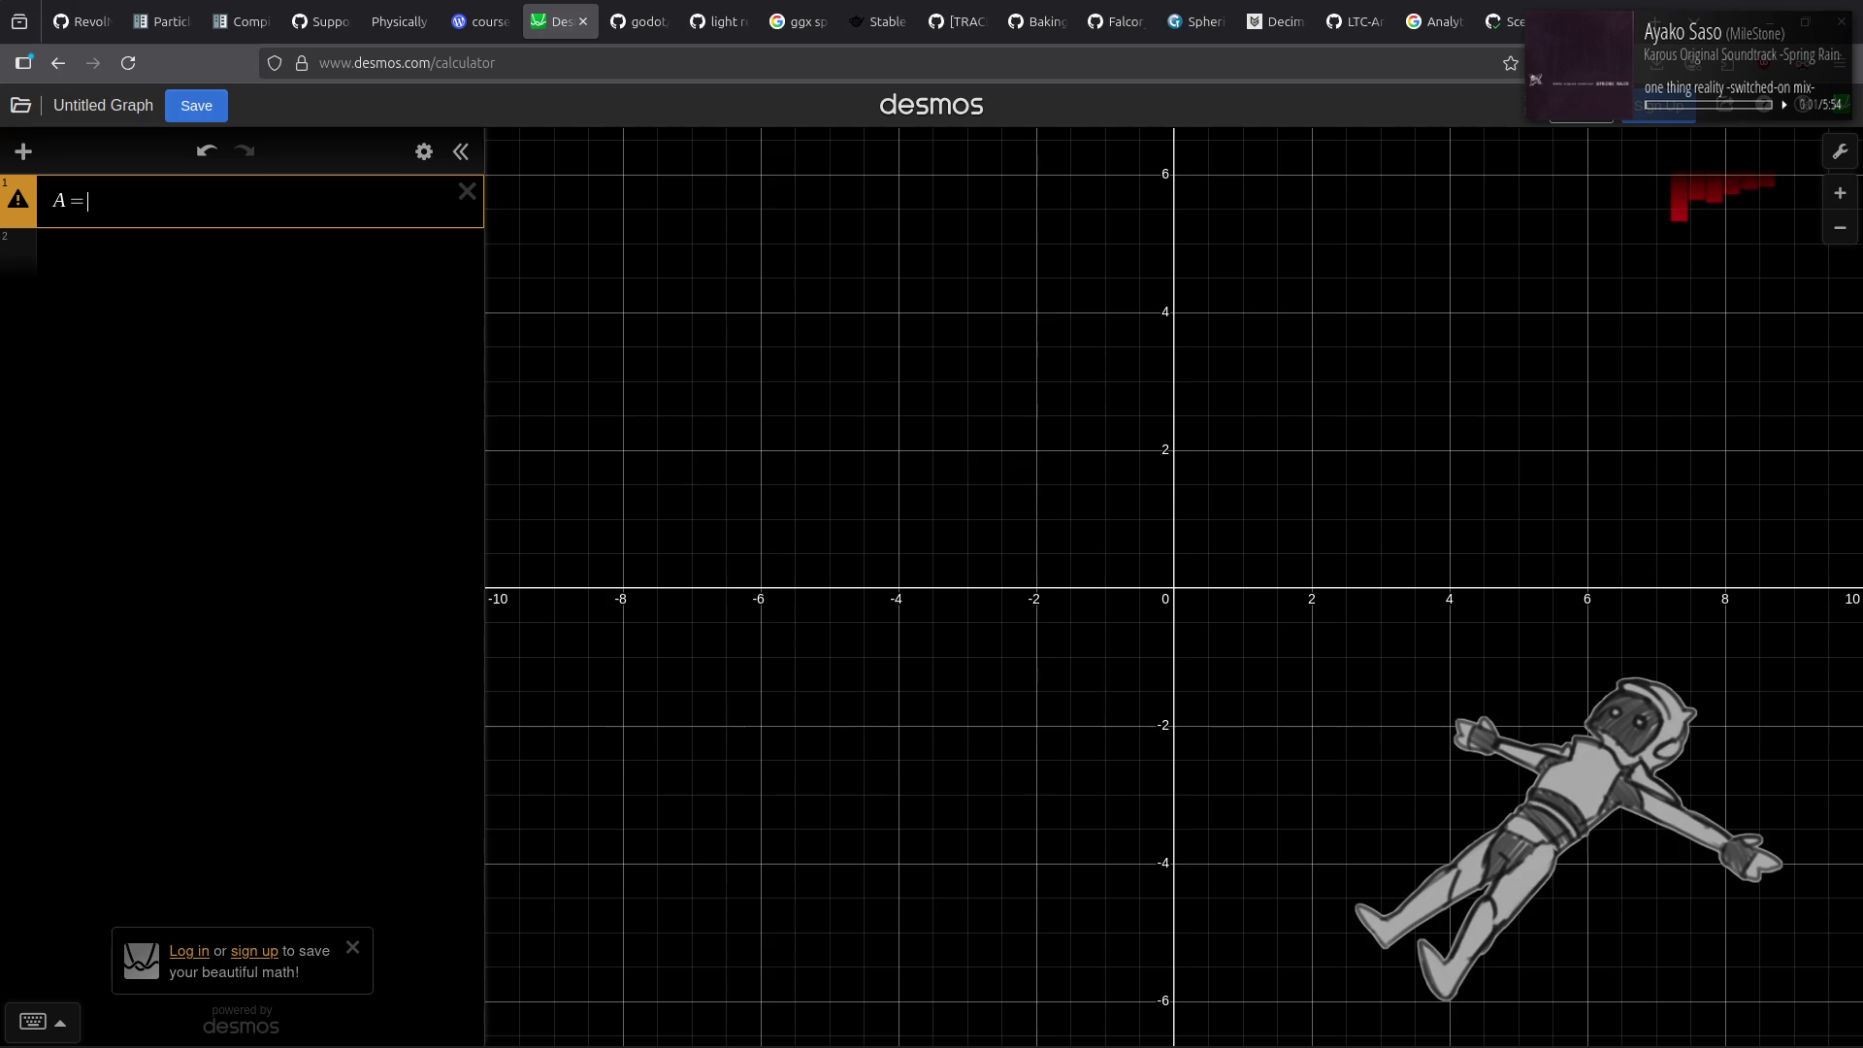
text(cos)
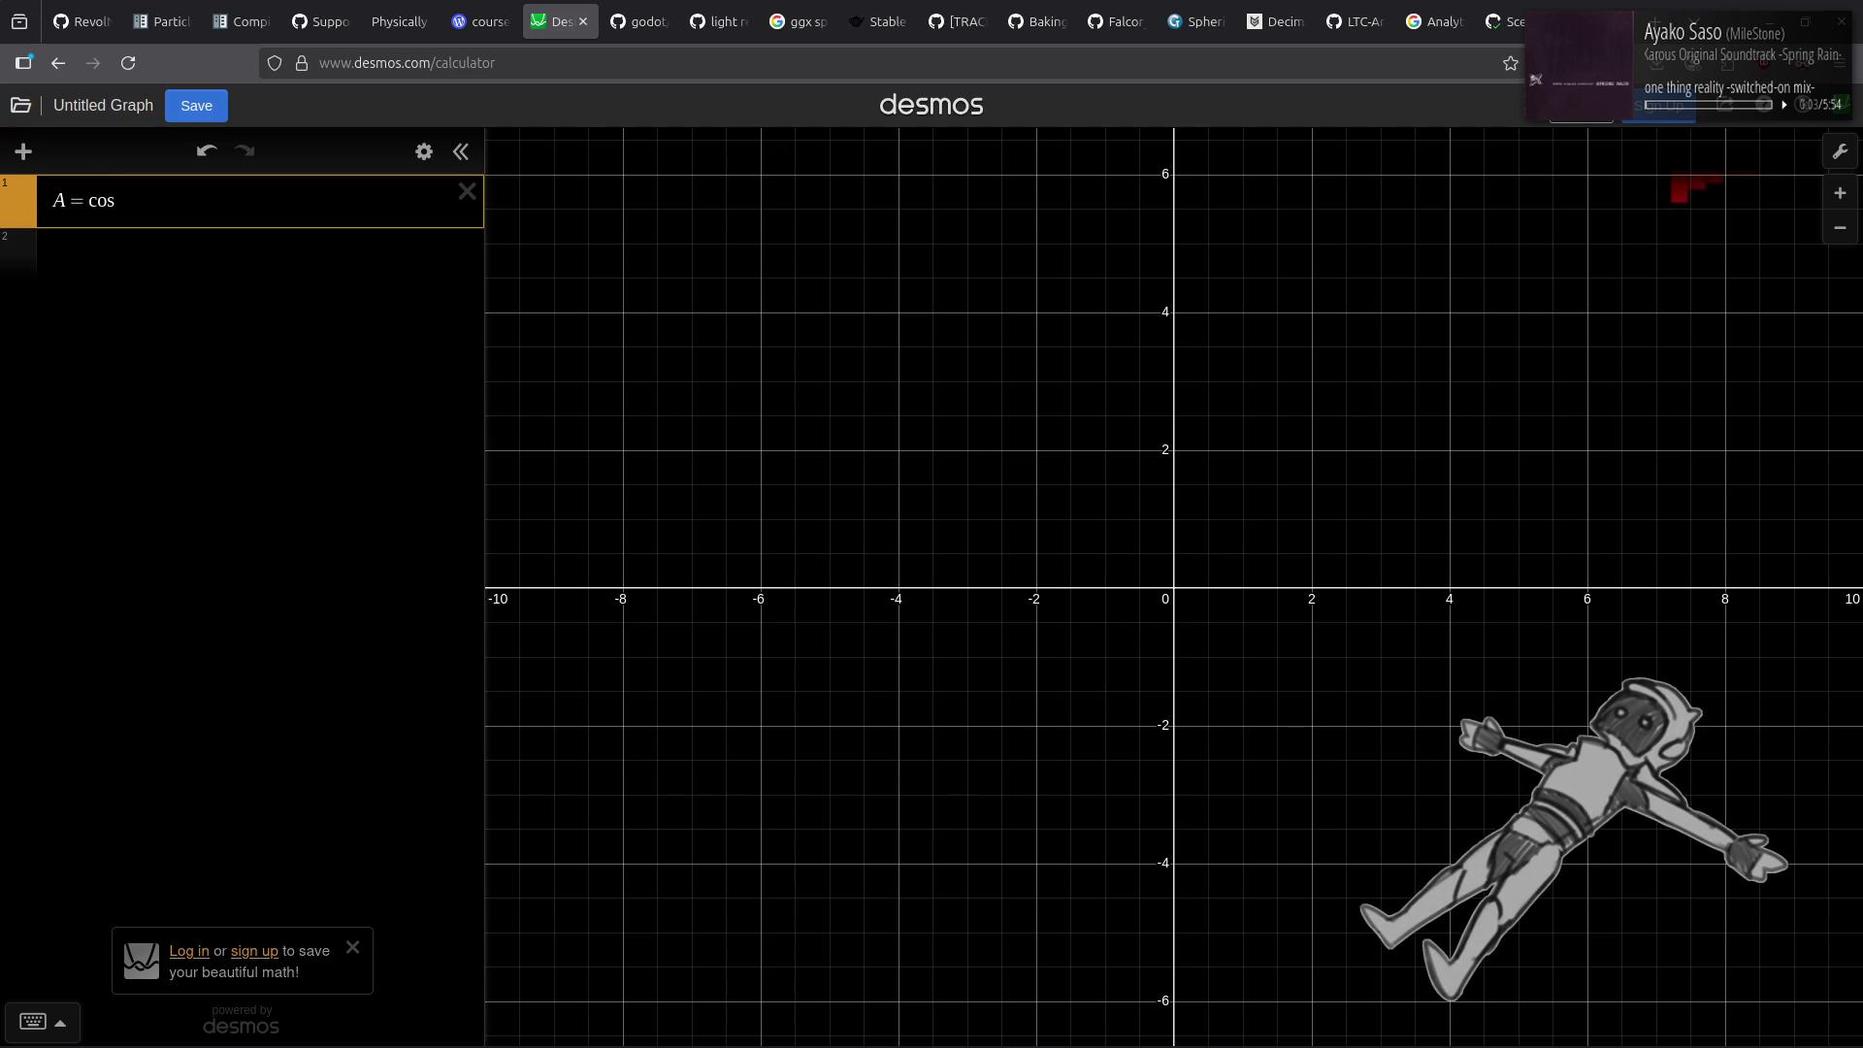
text((x)
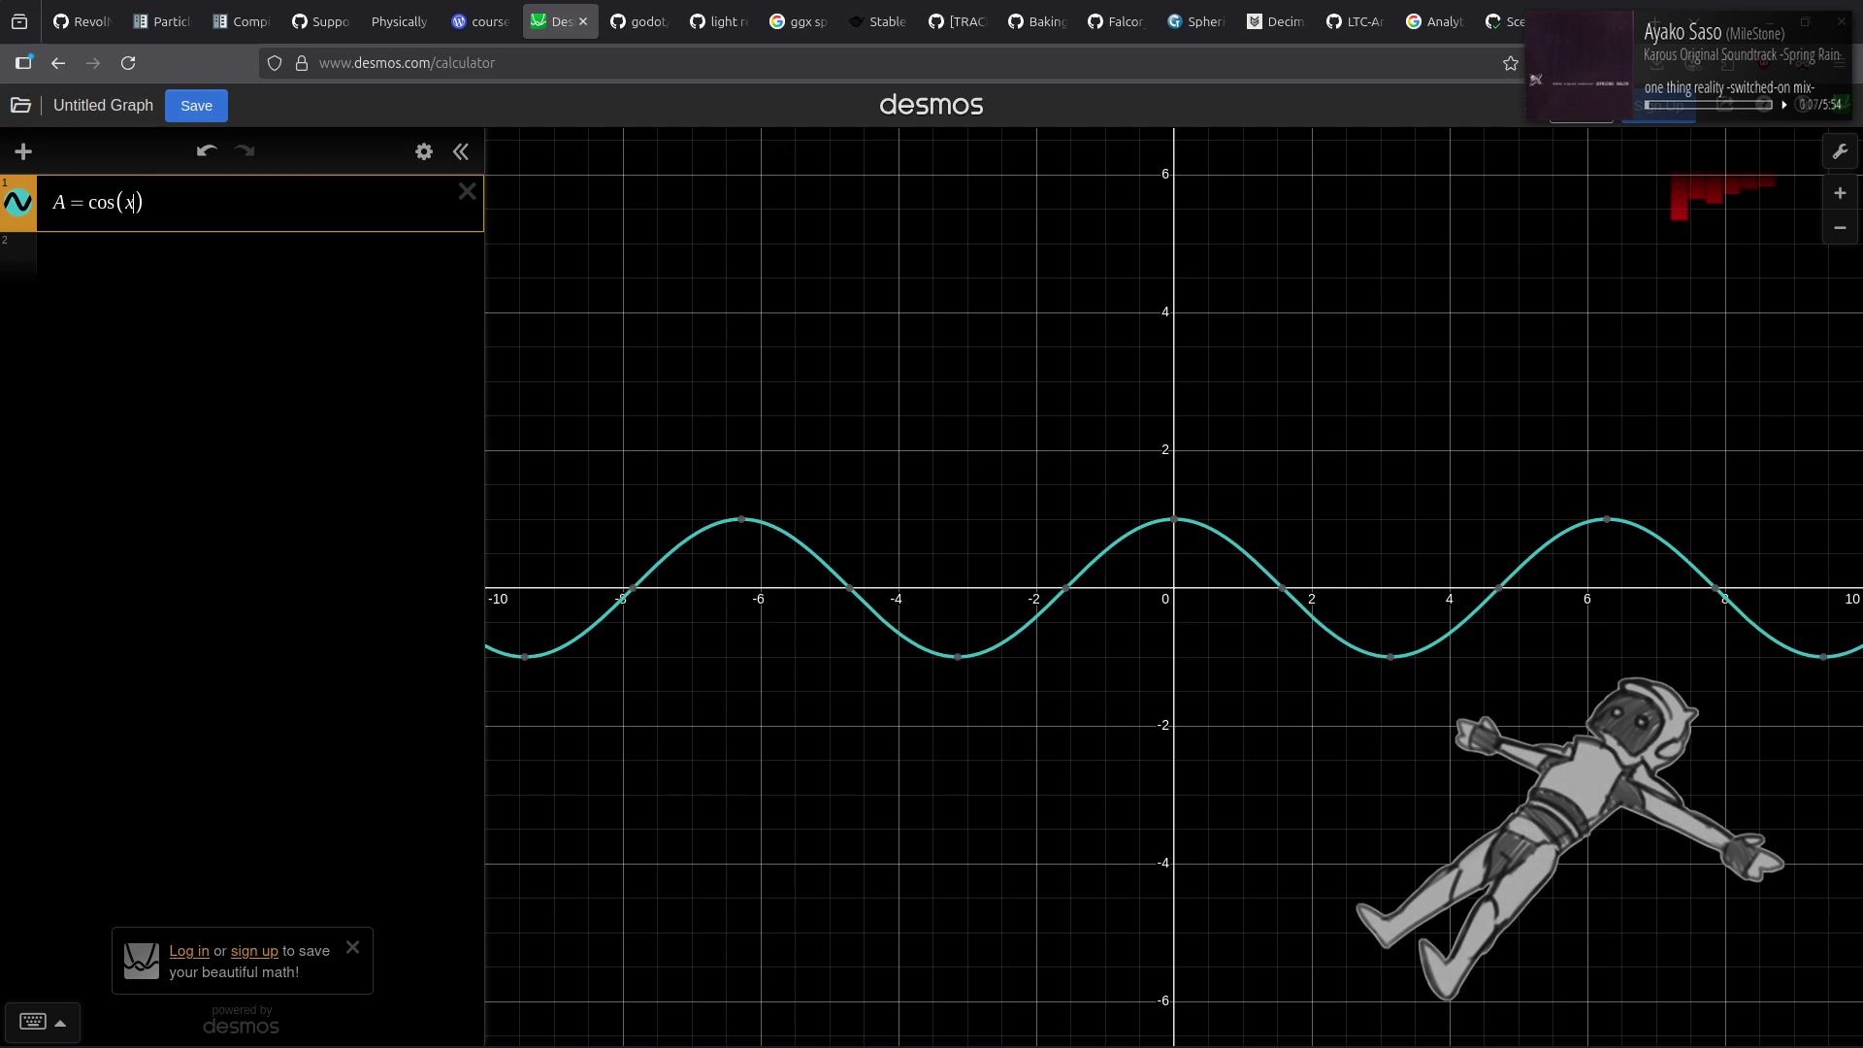
text(*pi)
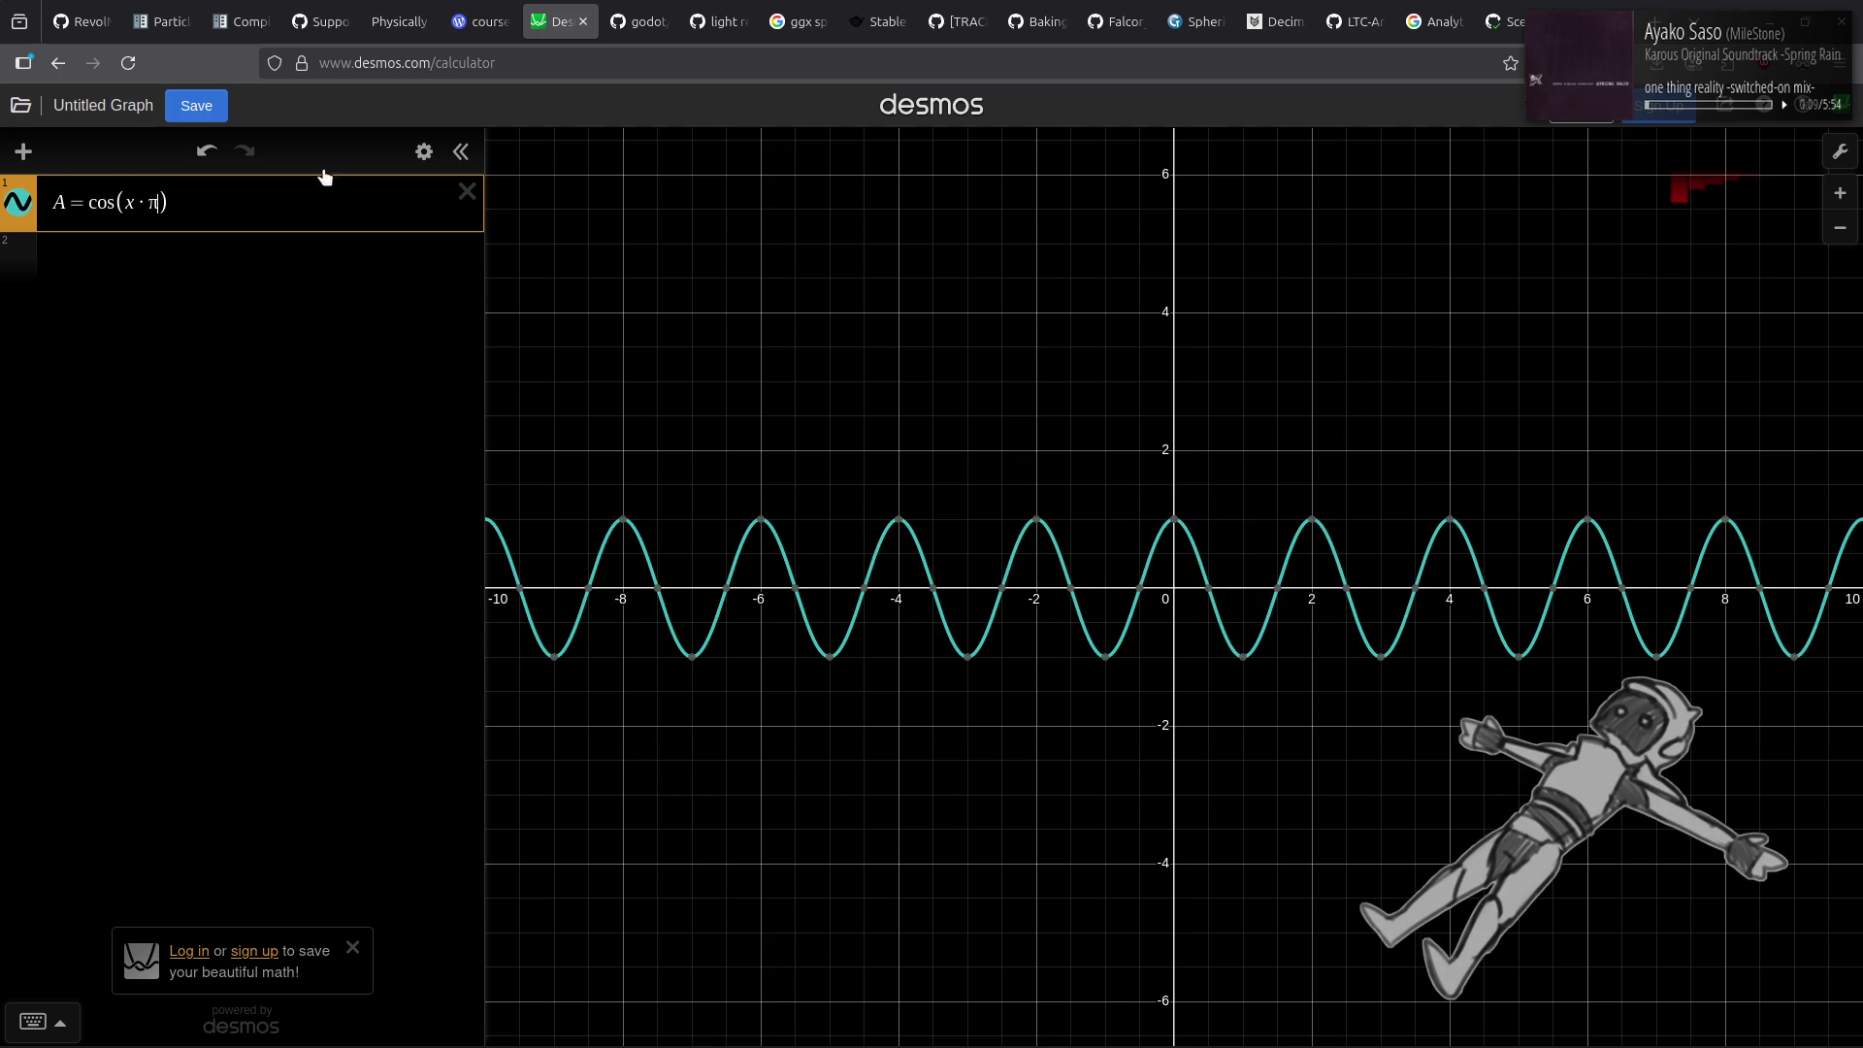
scroll(1194, 460, up, 5)
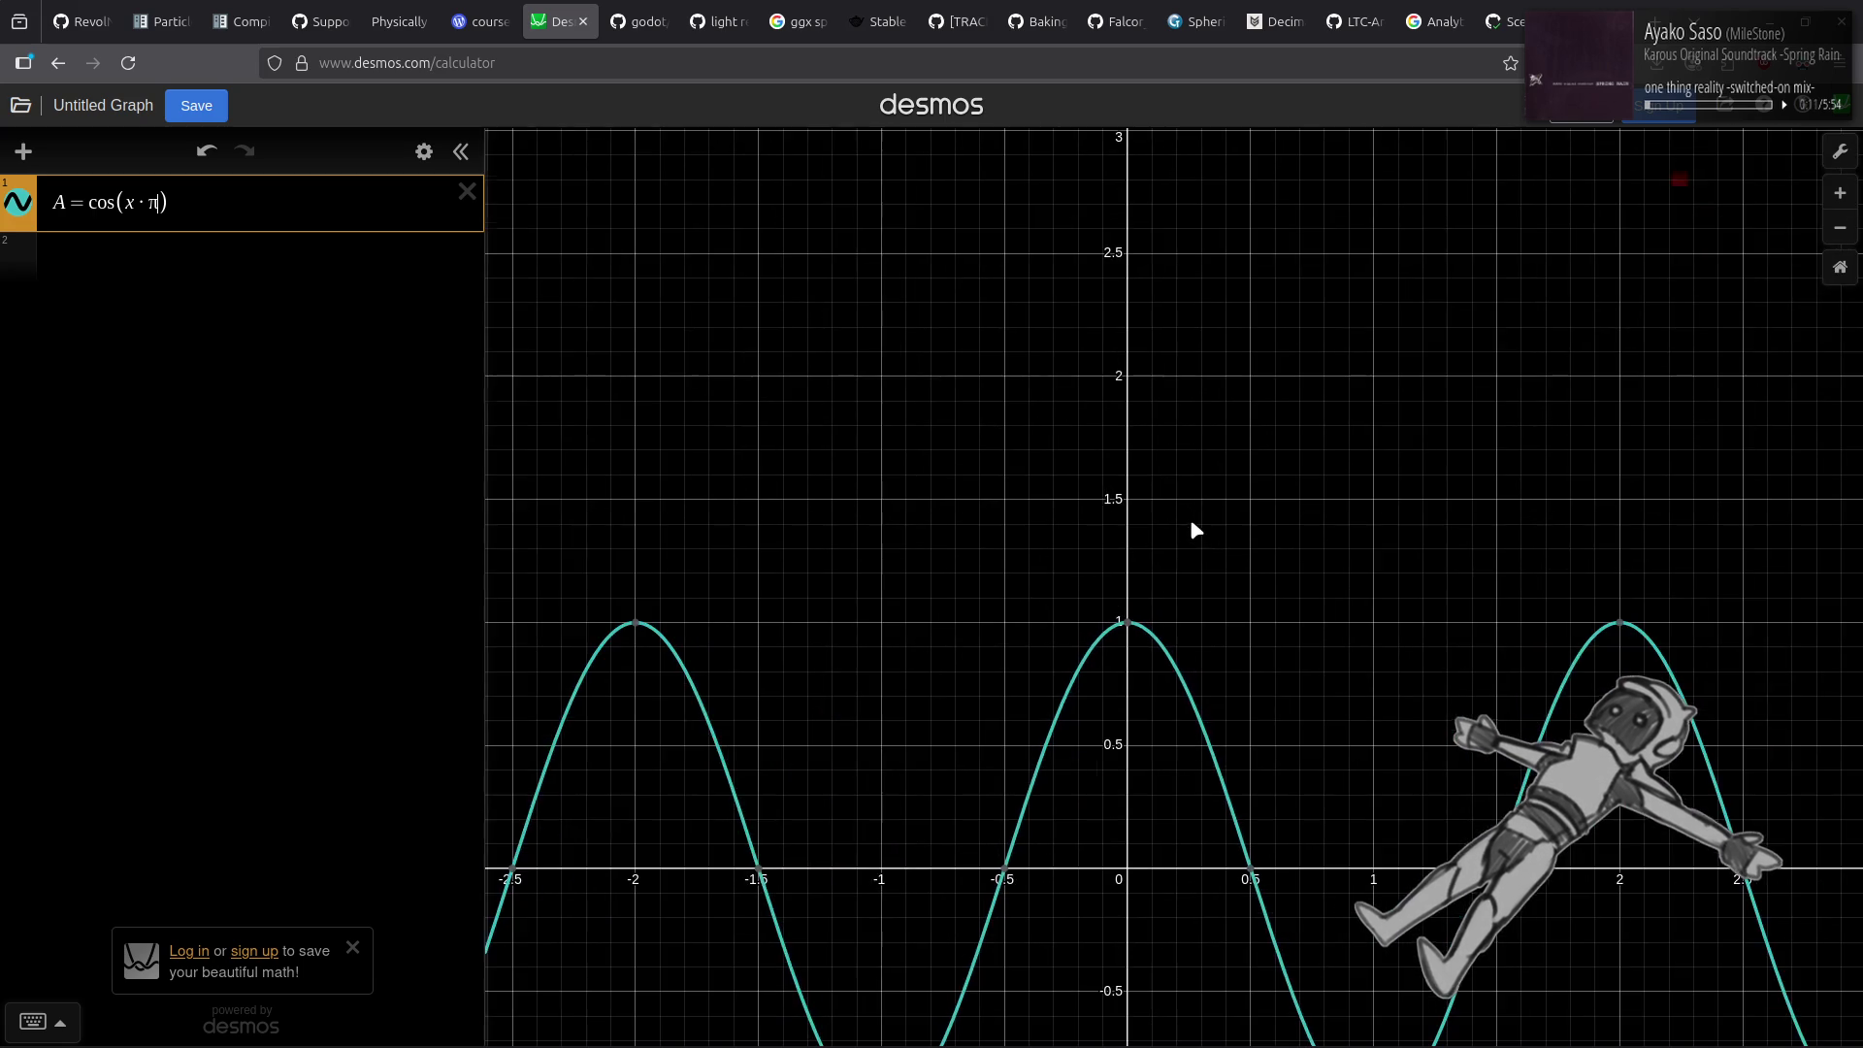
scroll(1190, 519, down, 5)
click(153, 251)
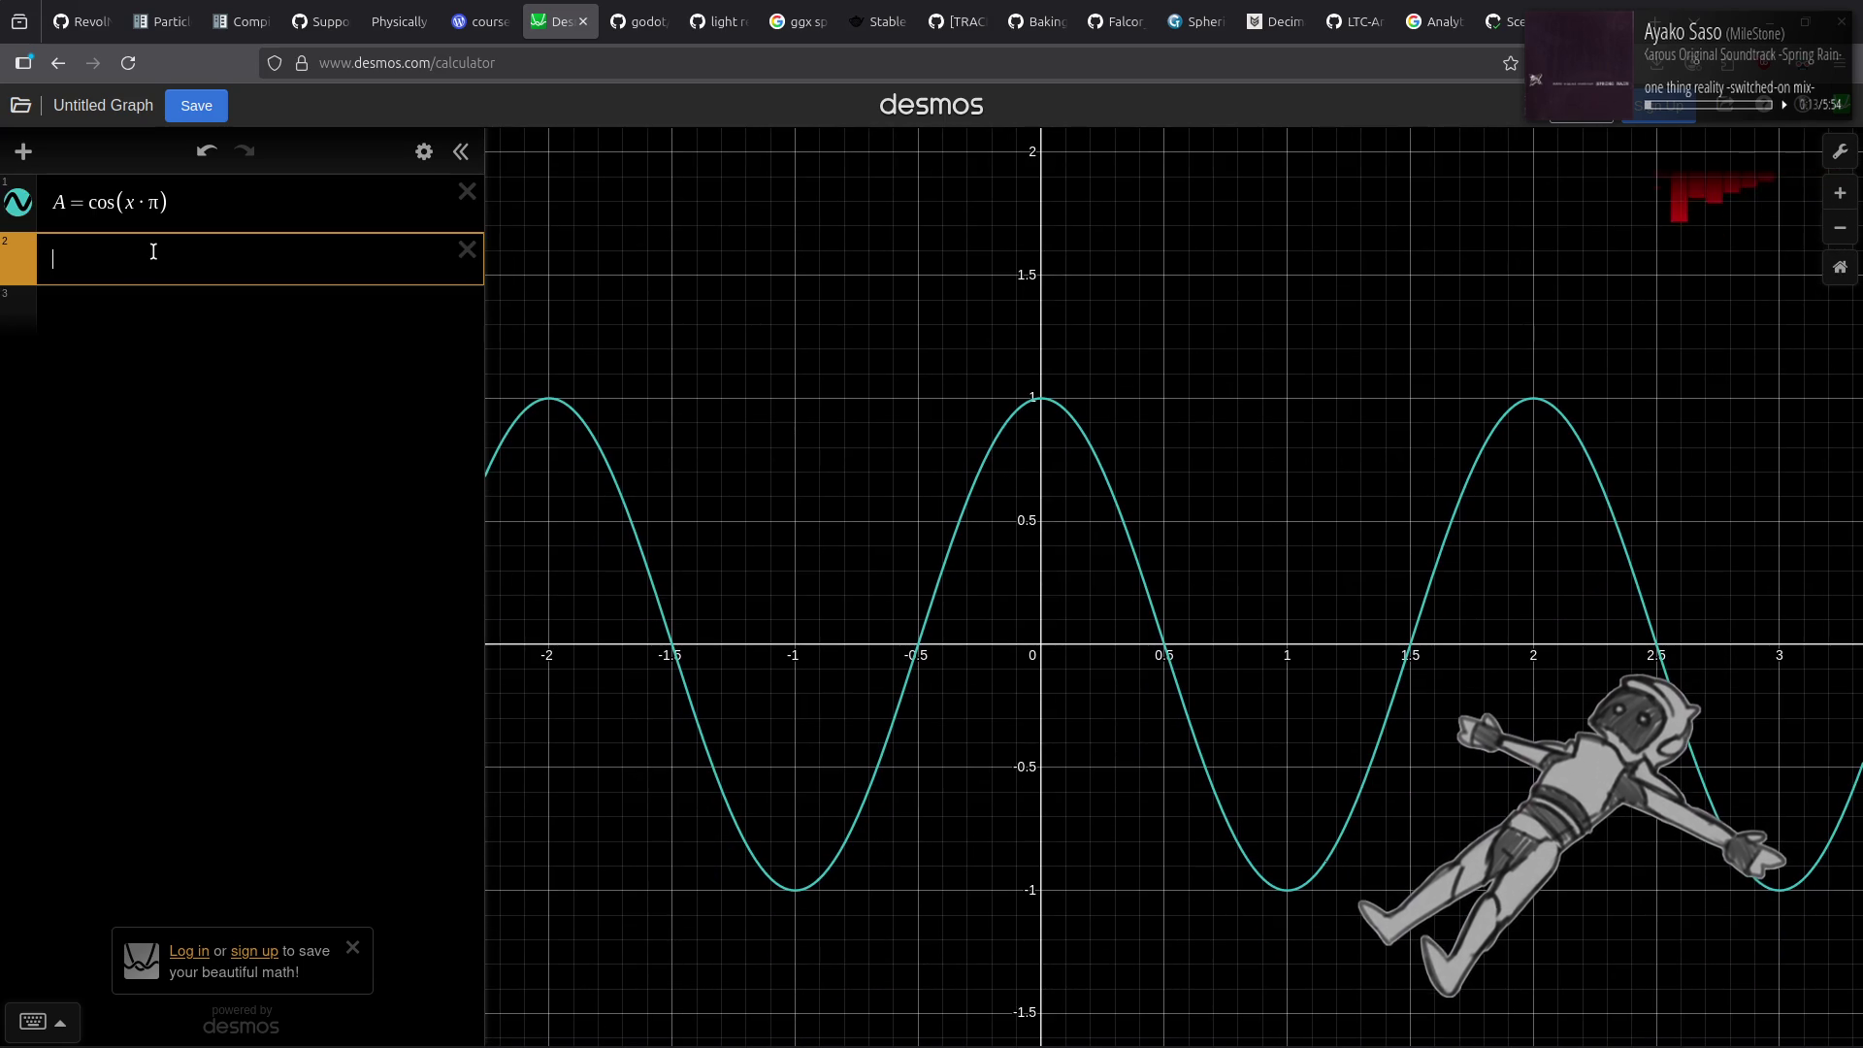
key(Up)
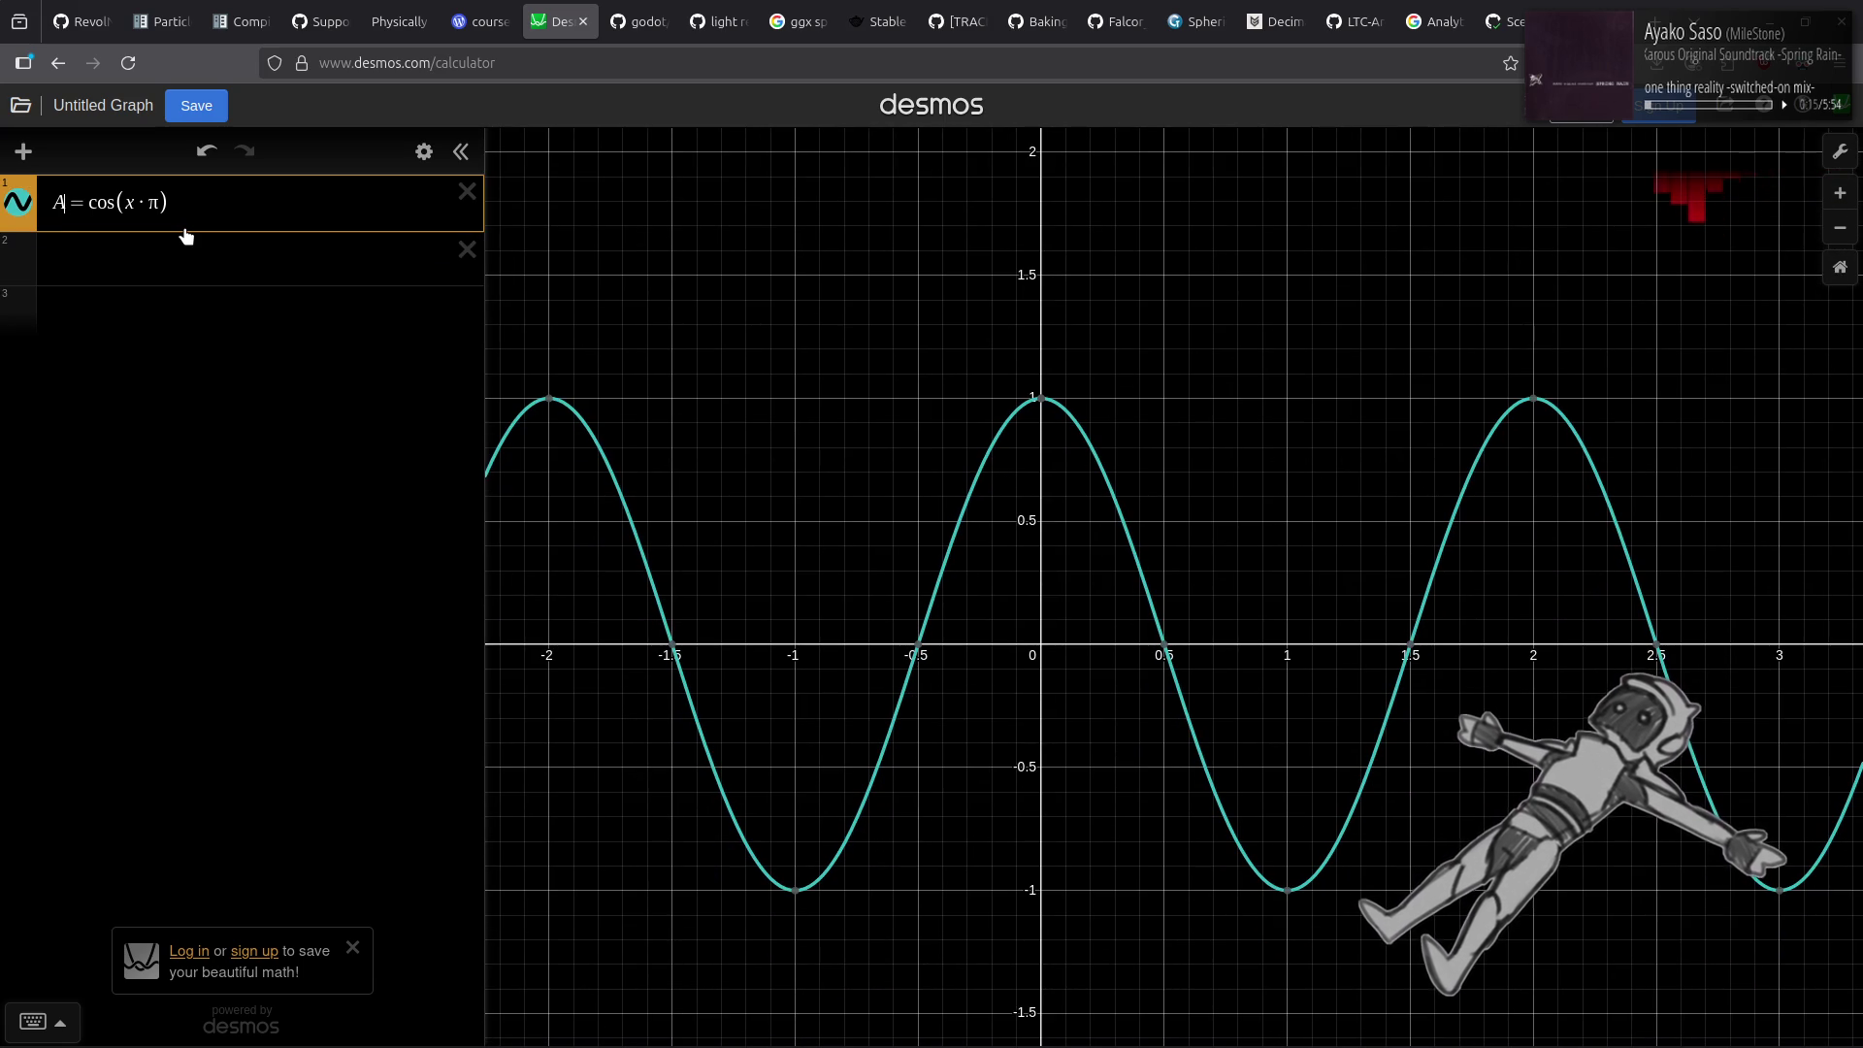
click(185, 258)
text(B=)
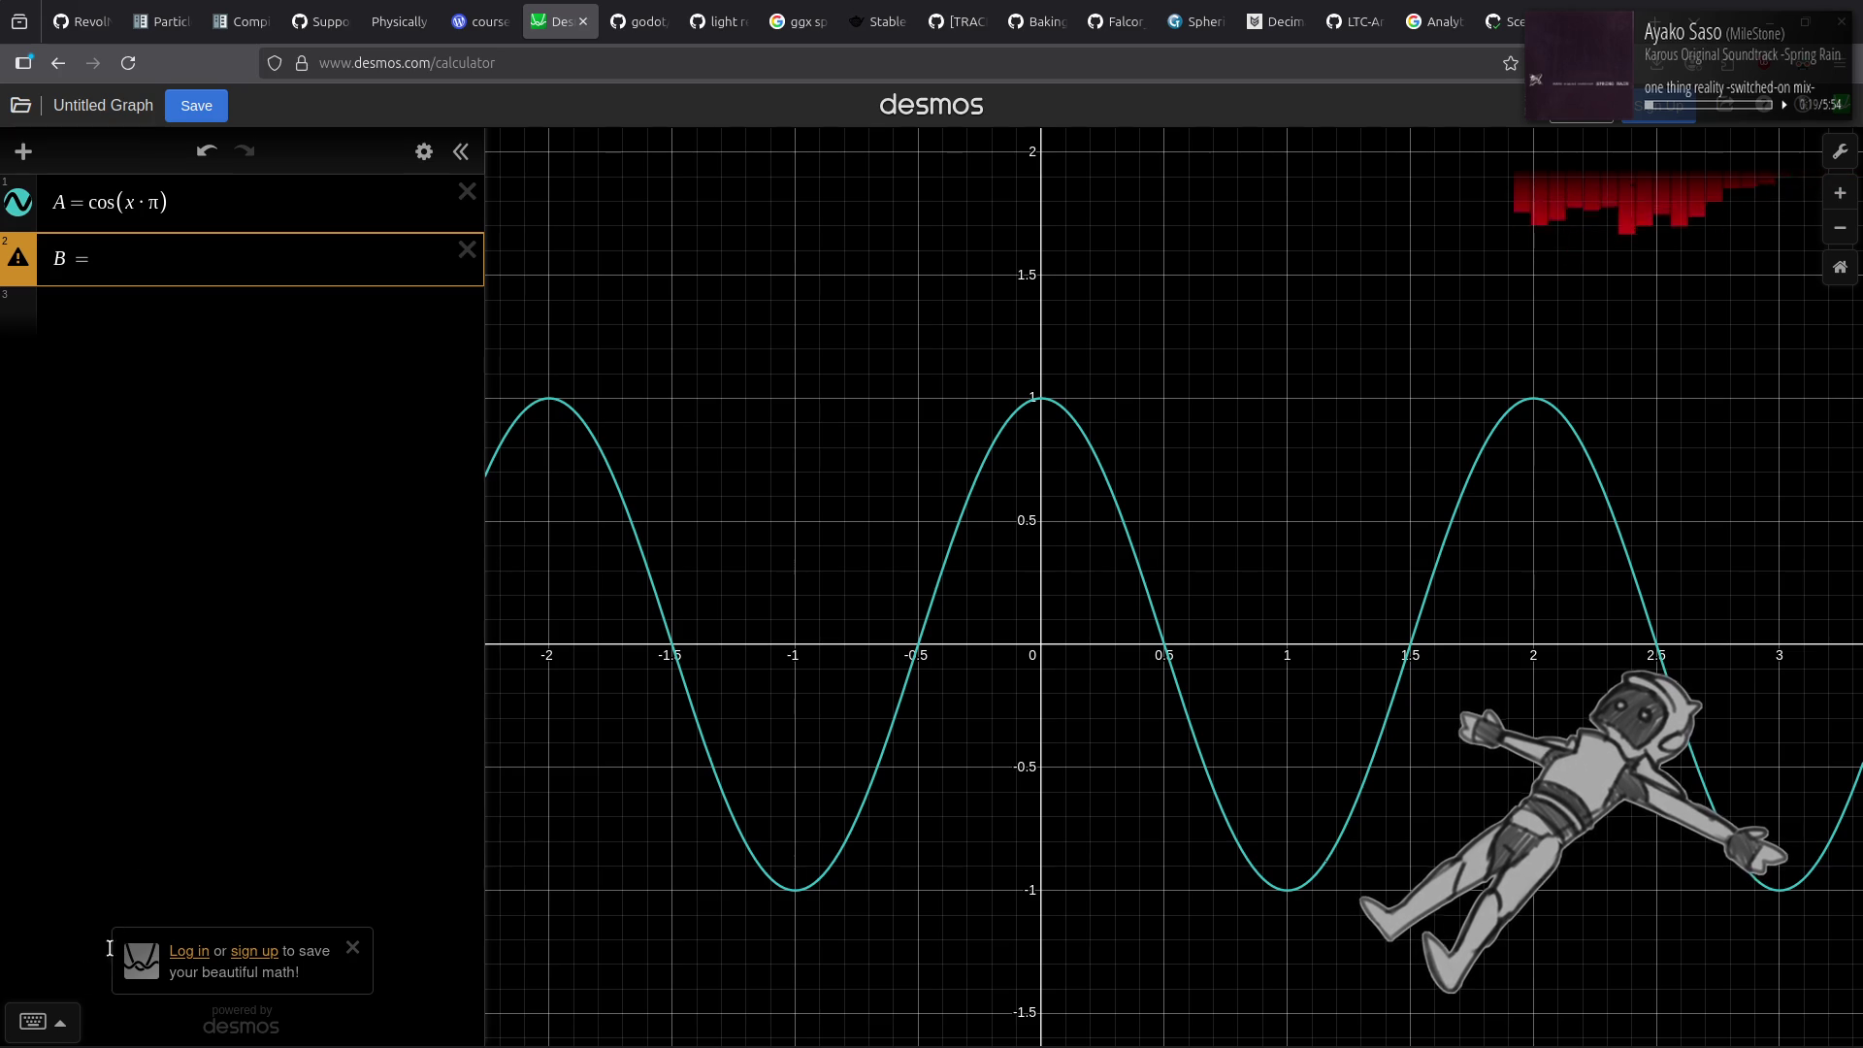
Make B the inverse cosine of A divided by pi using the functions keypad.
key(Up)
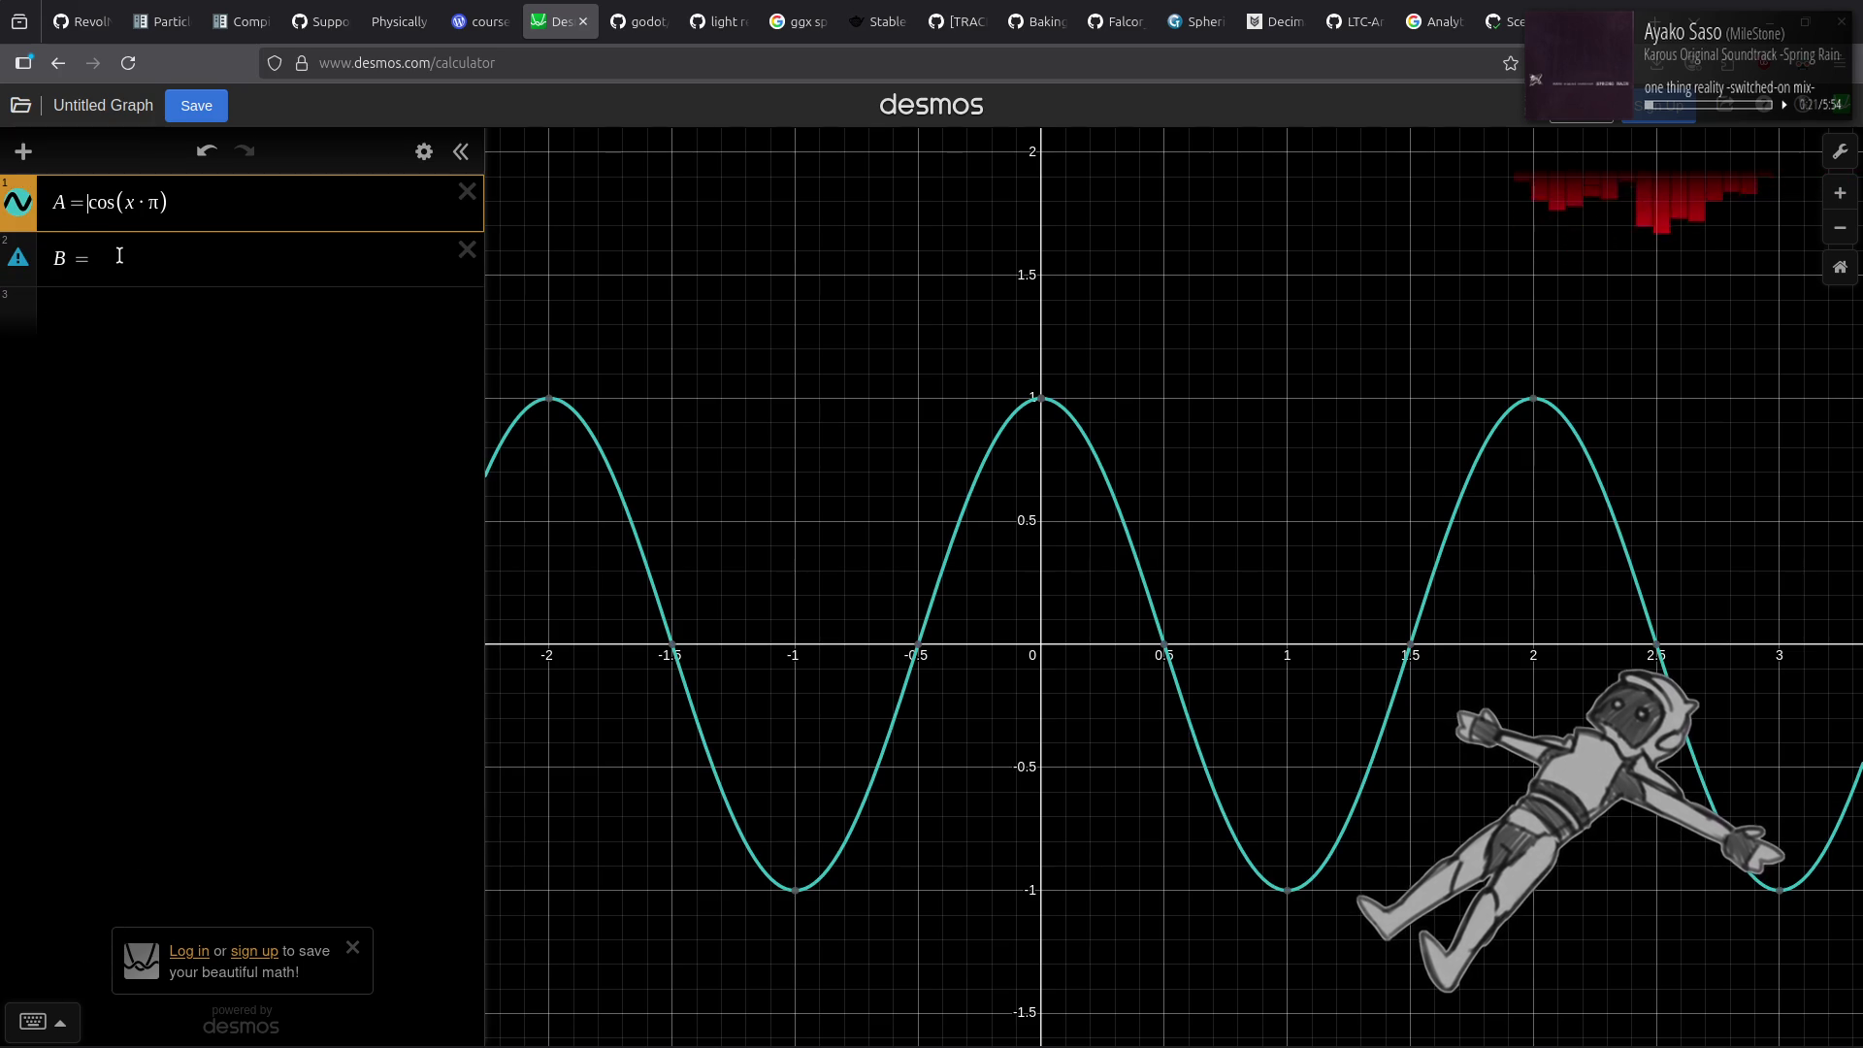
click(100, 279)
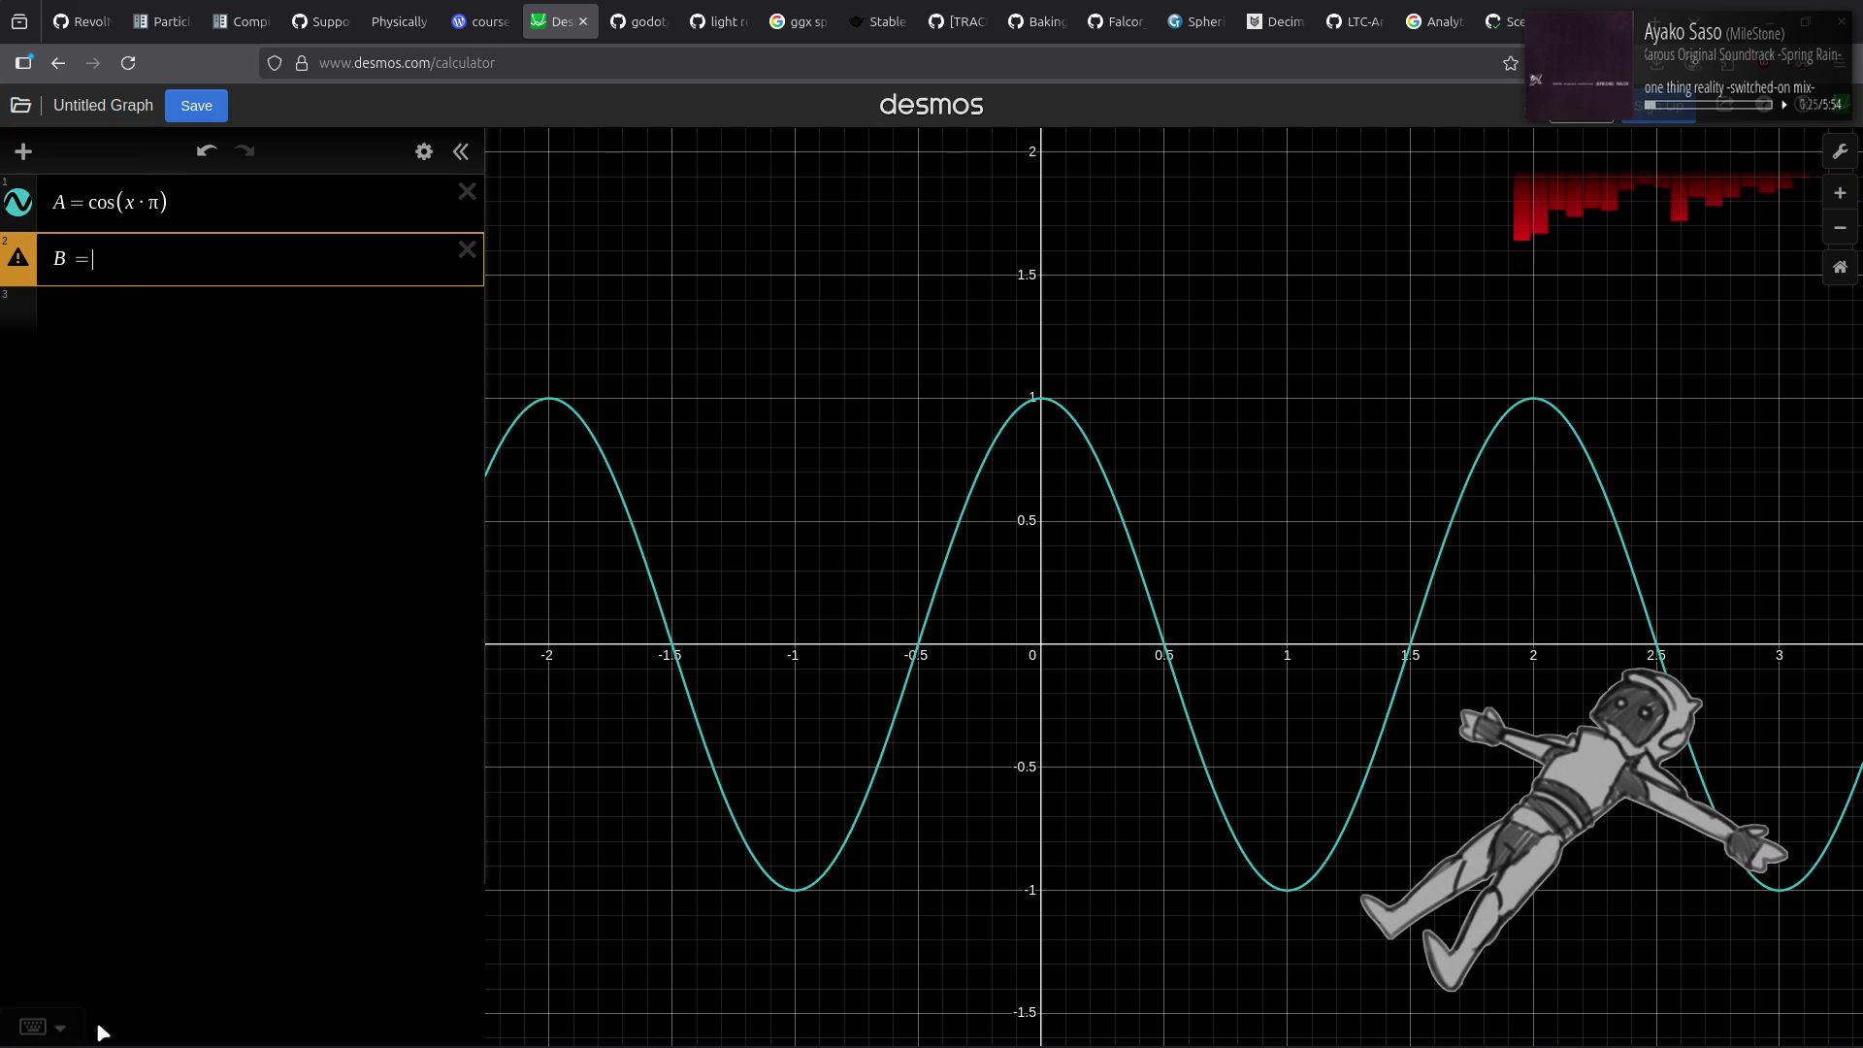
click(39, 1027)
click(1250, 907)
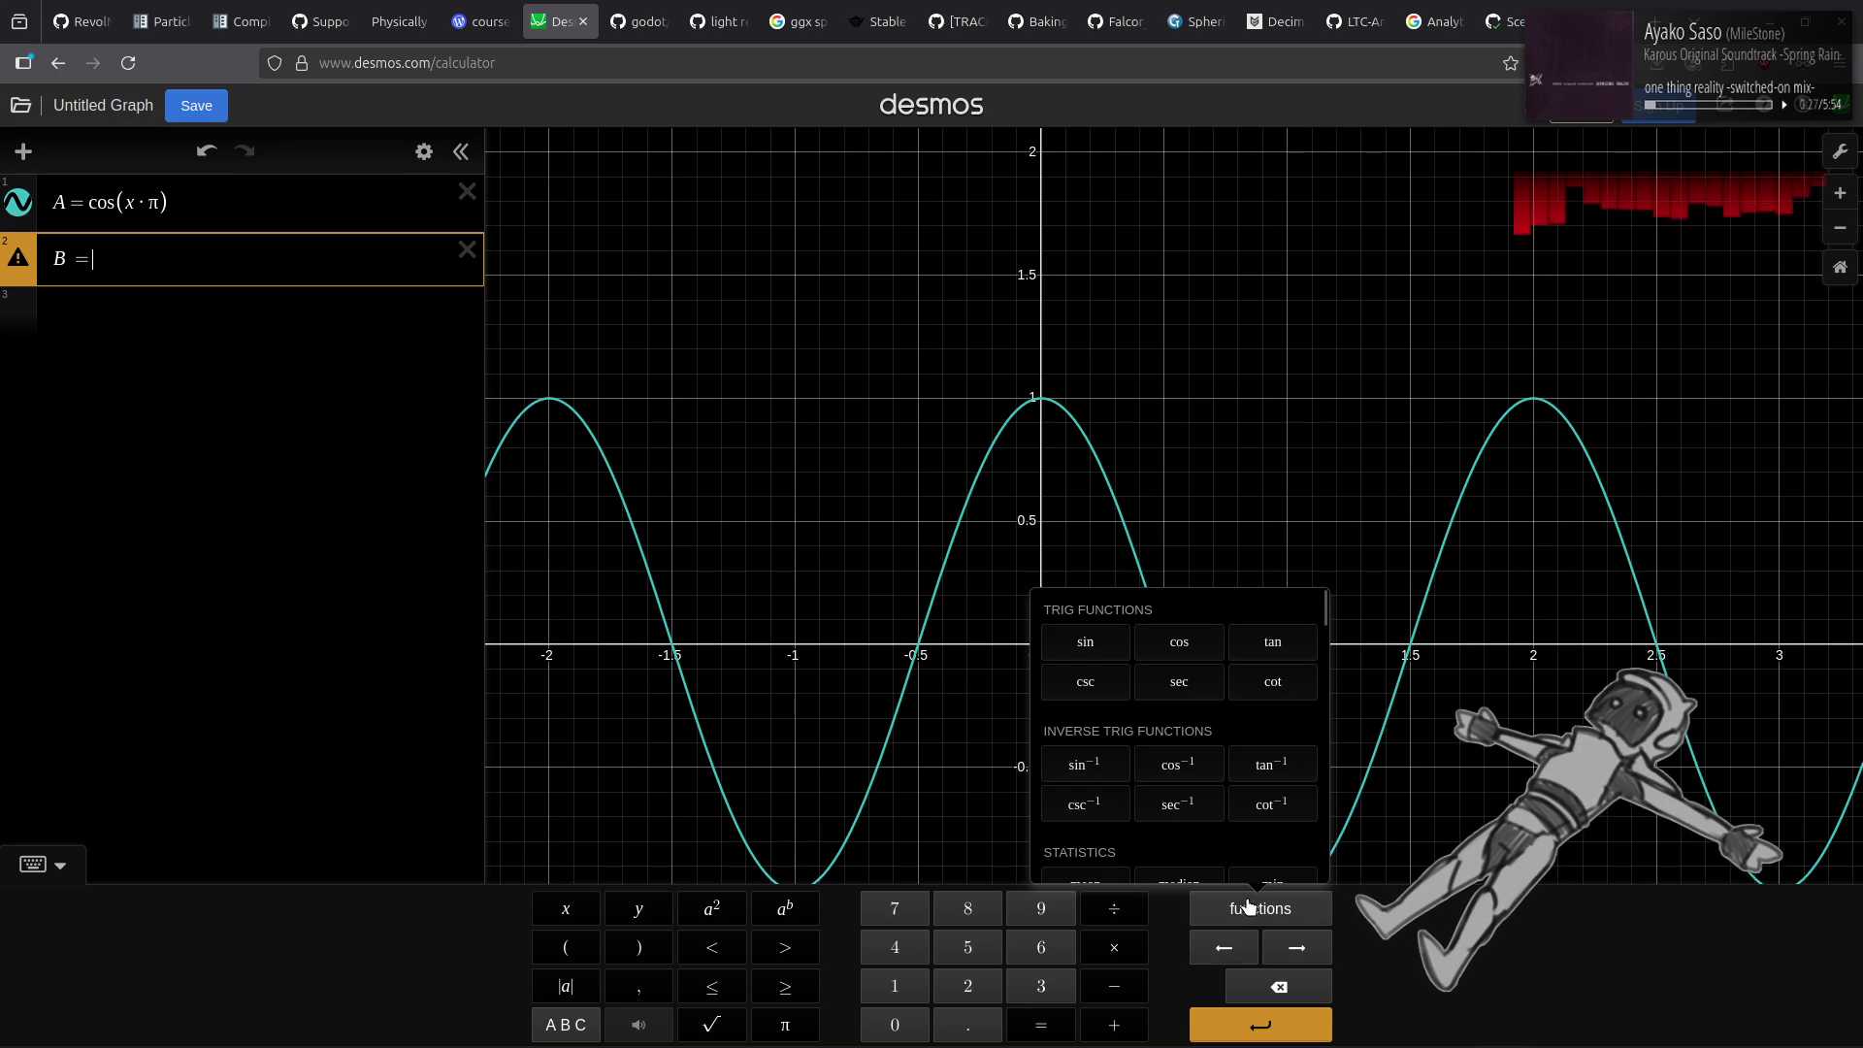
click(1214, 771)
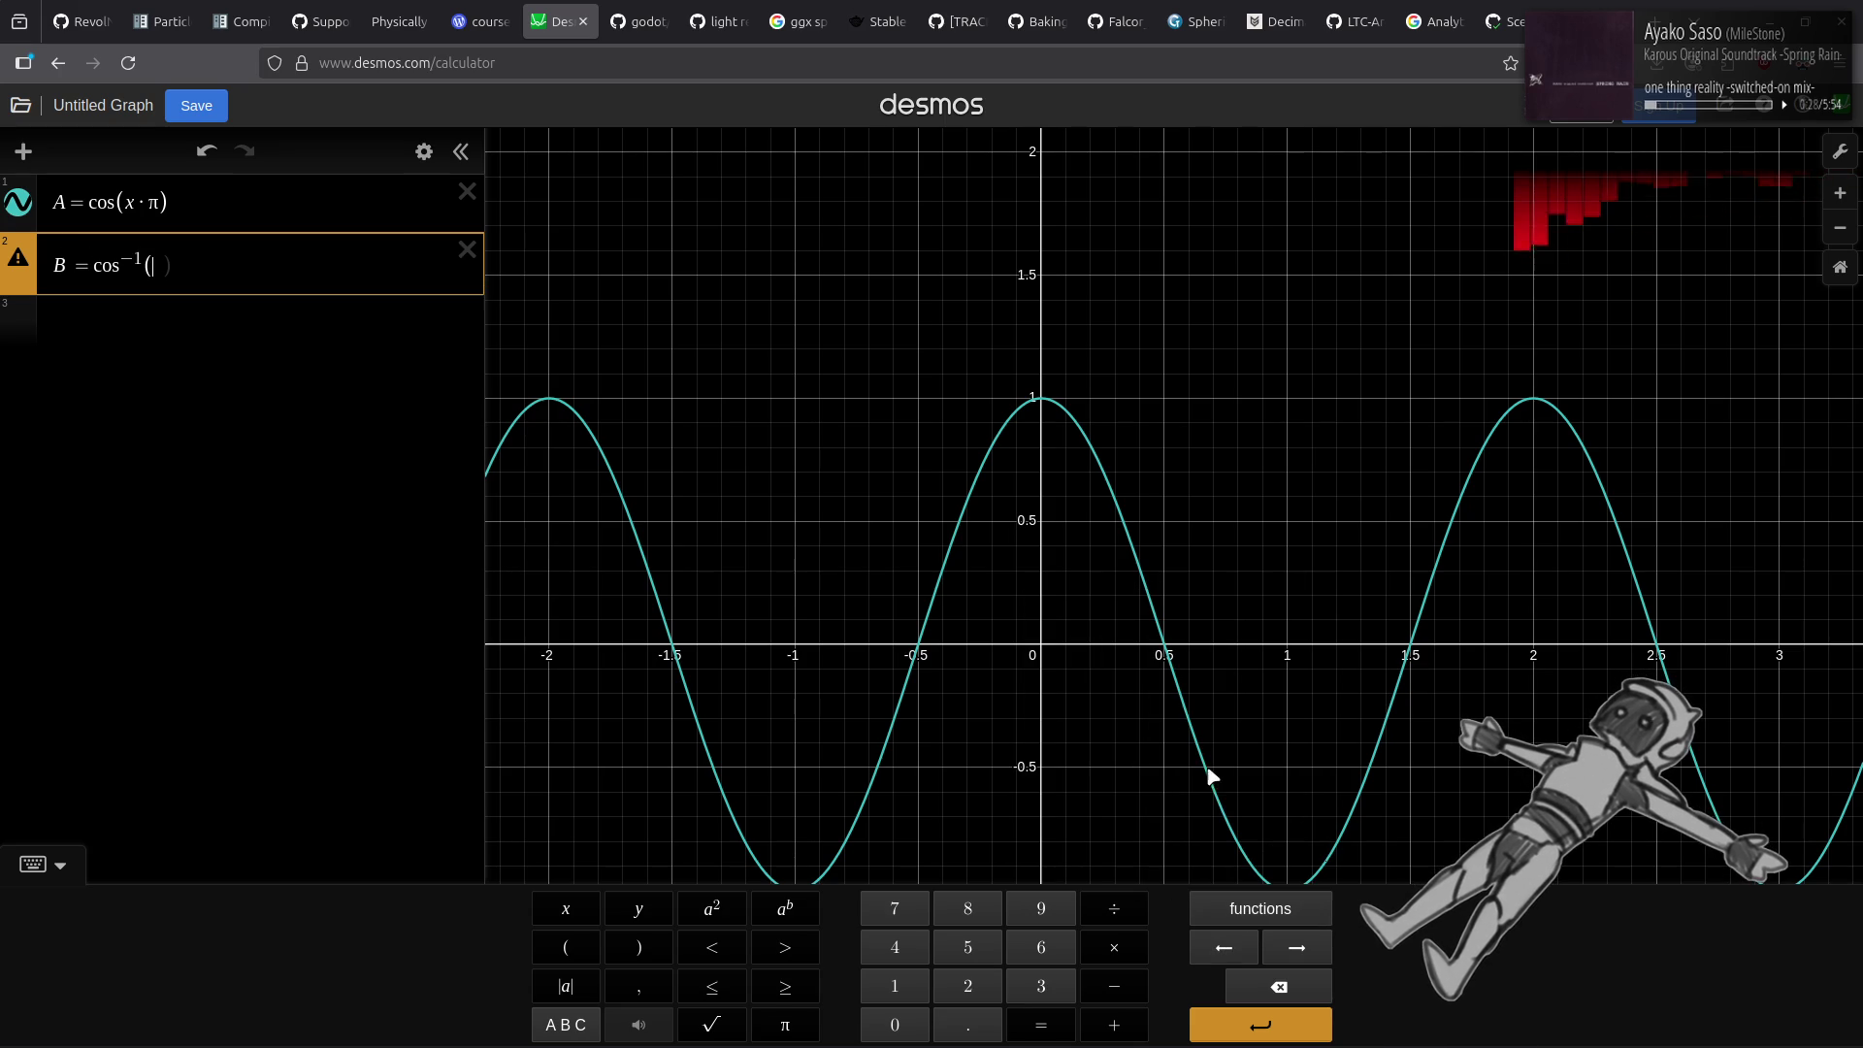
click(81, 805)
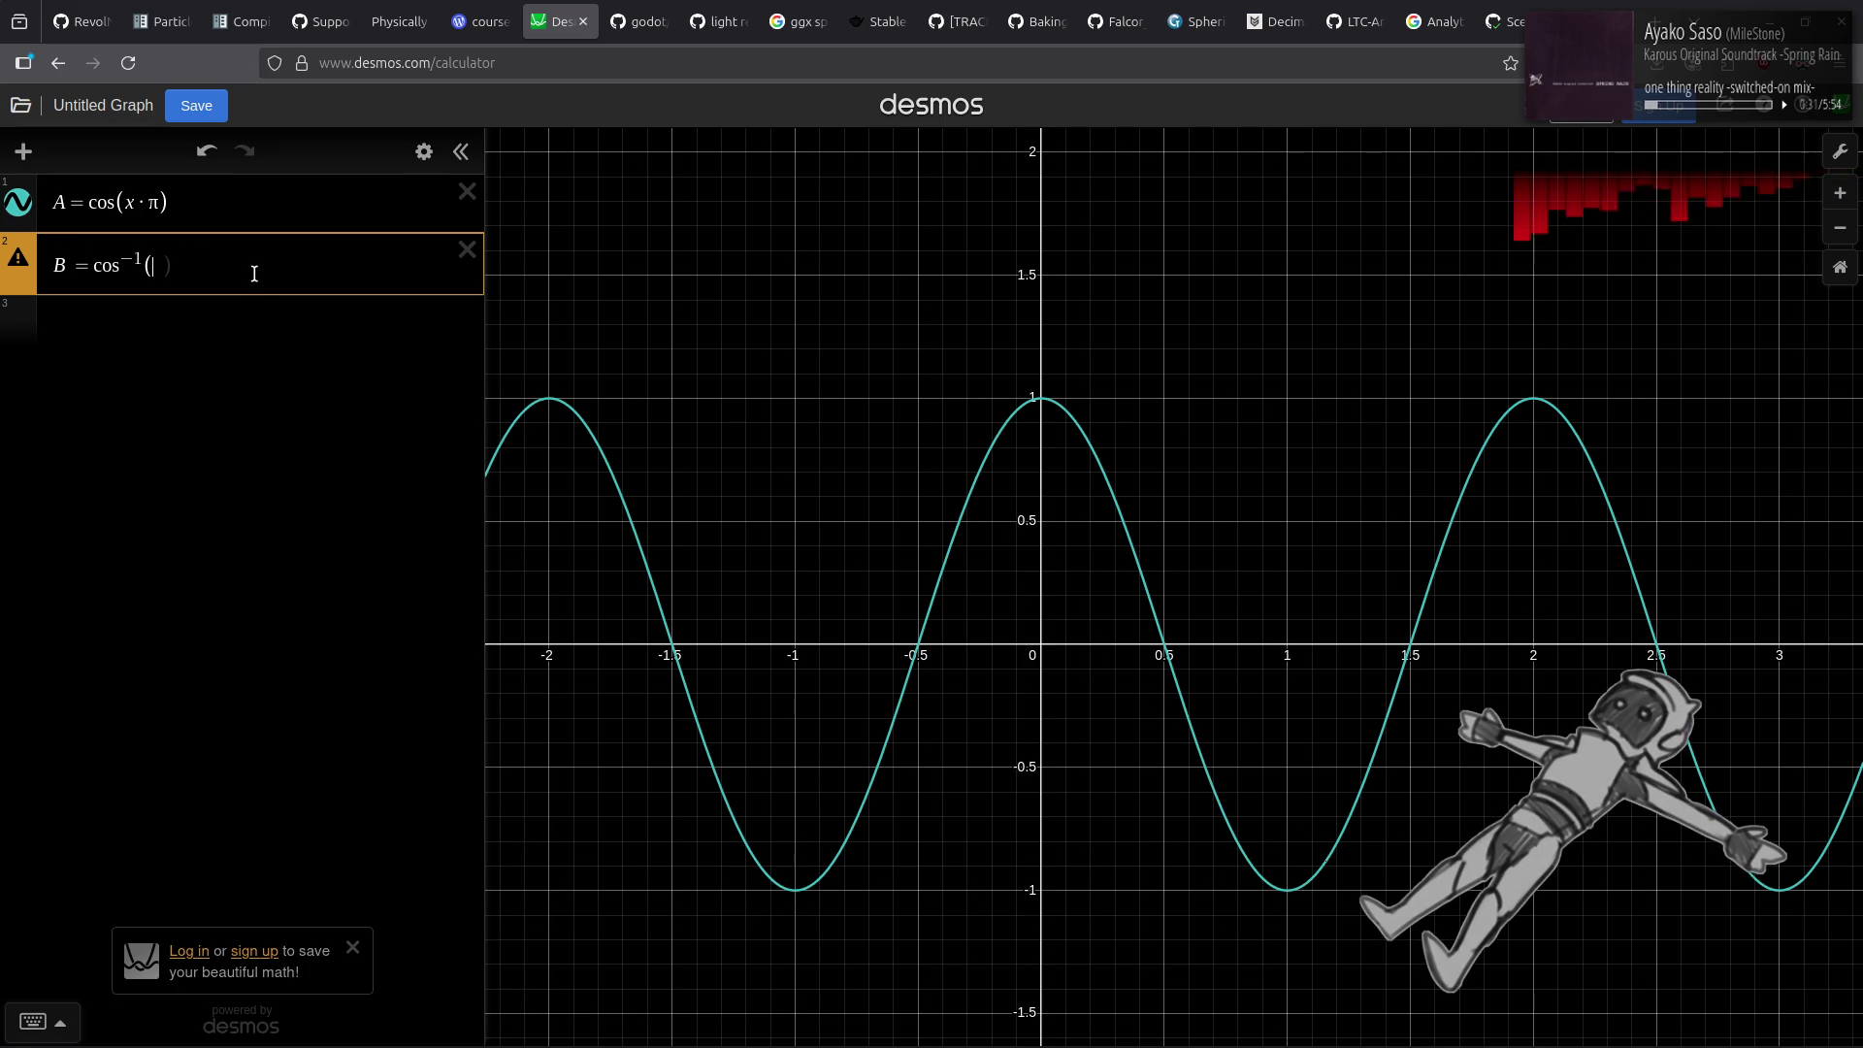
text(A)
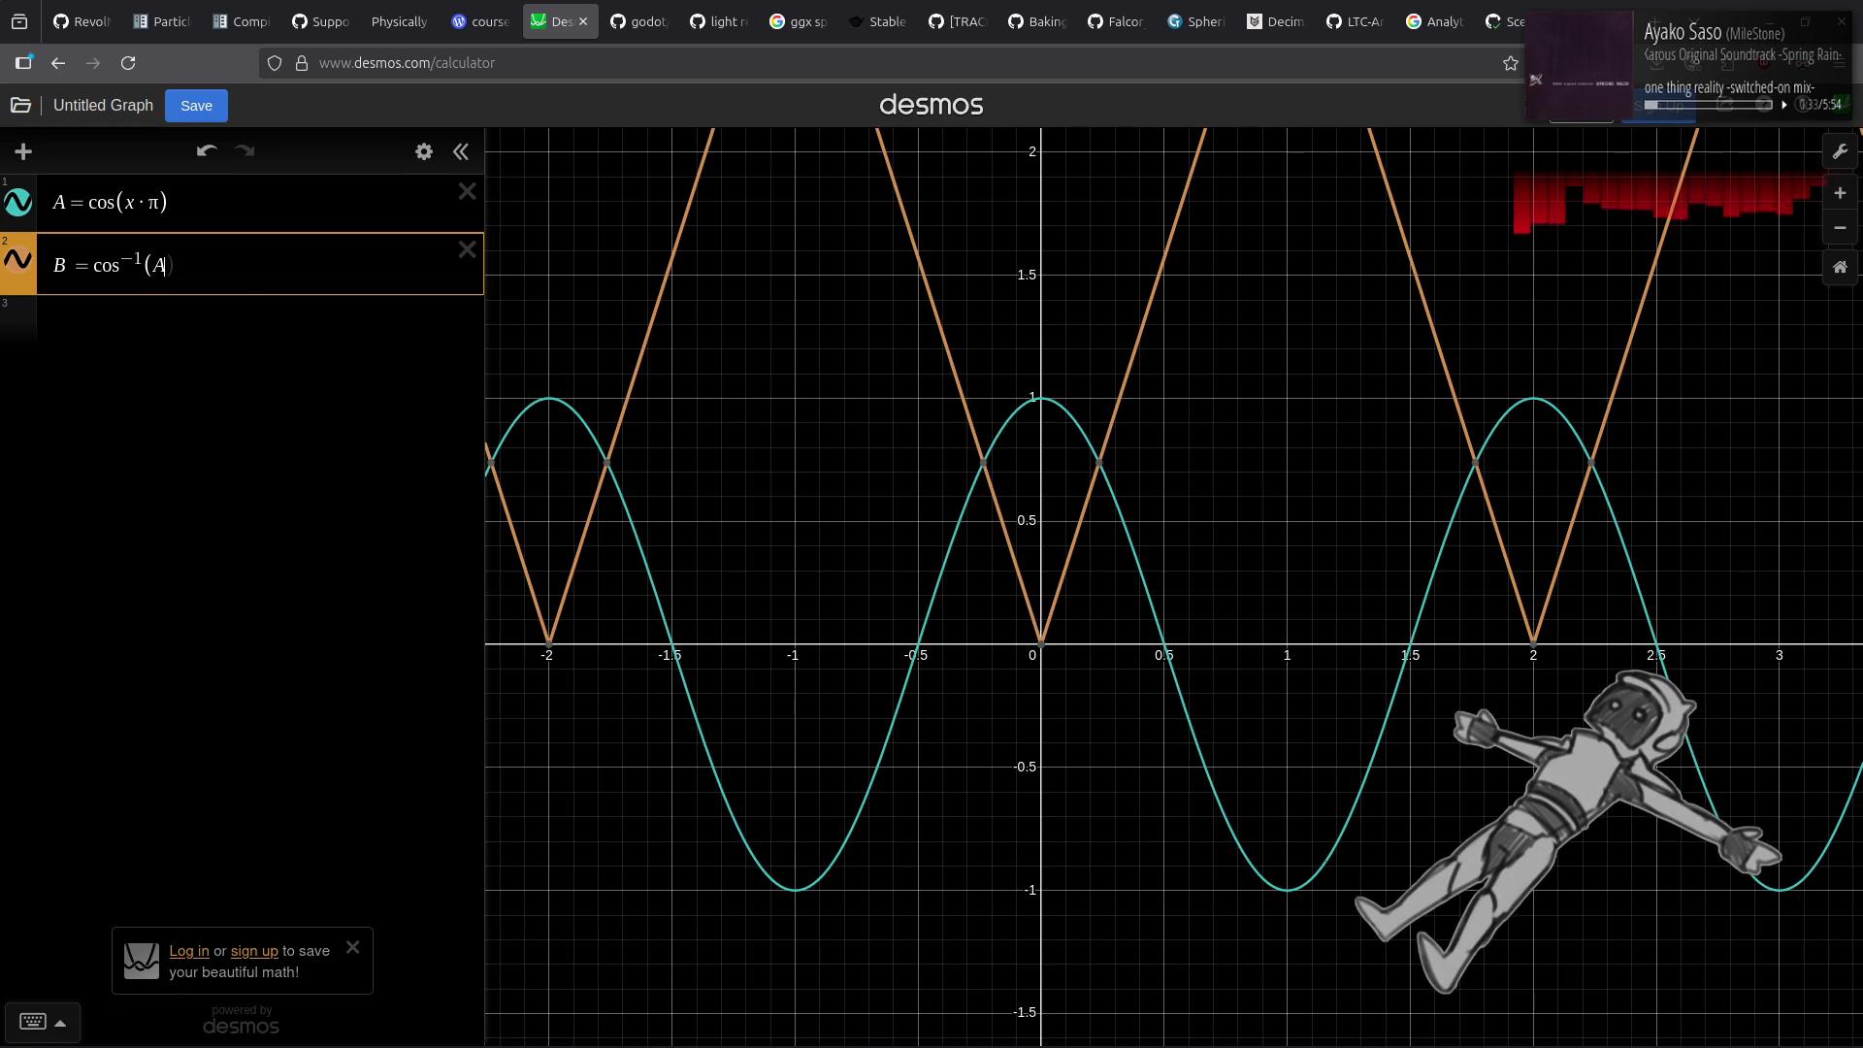
text())
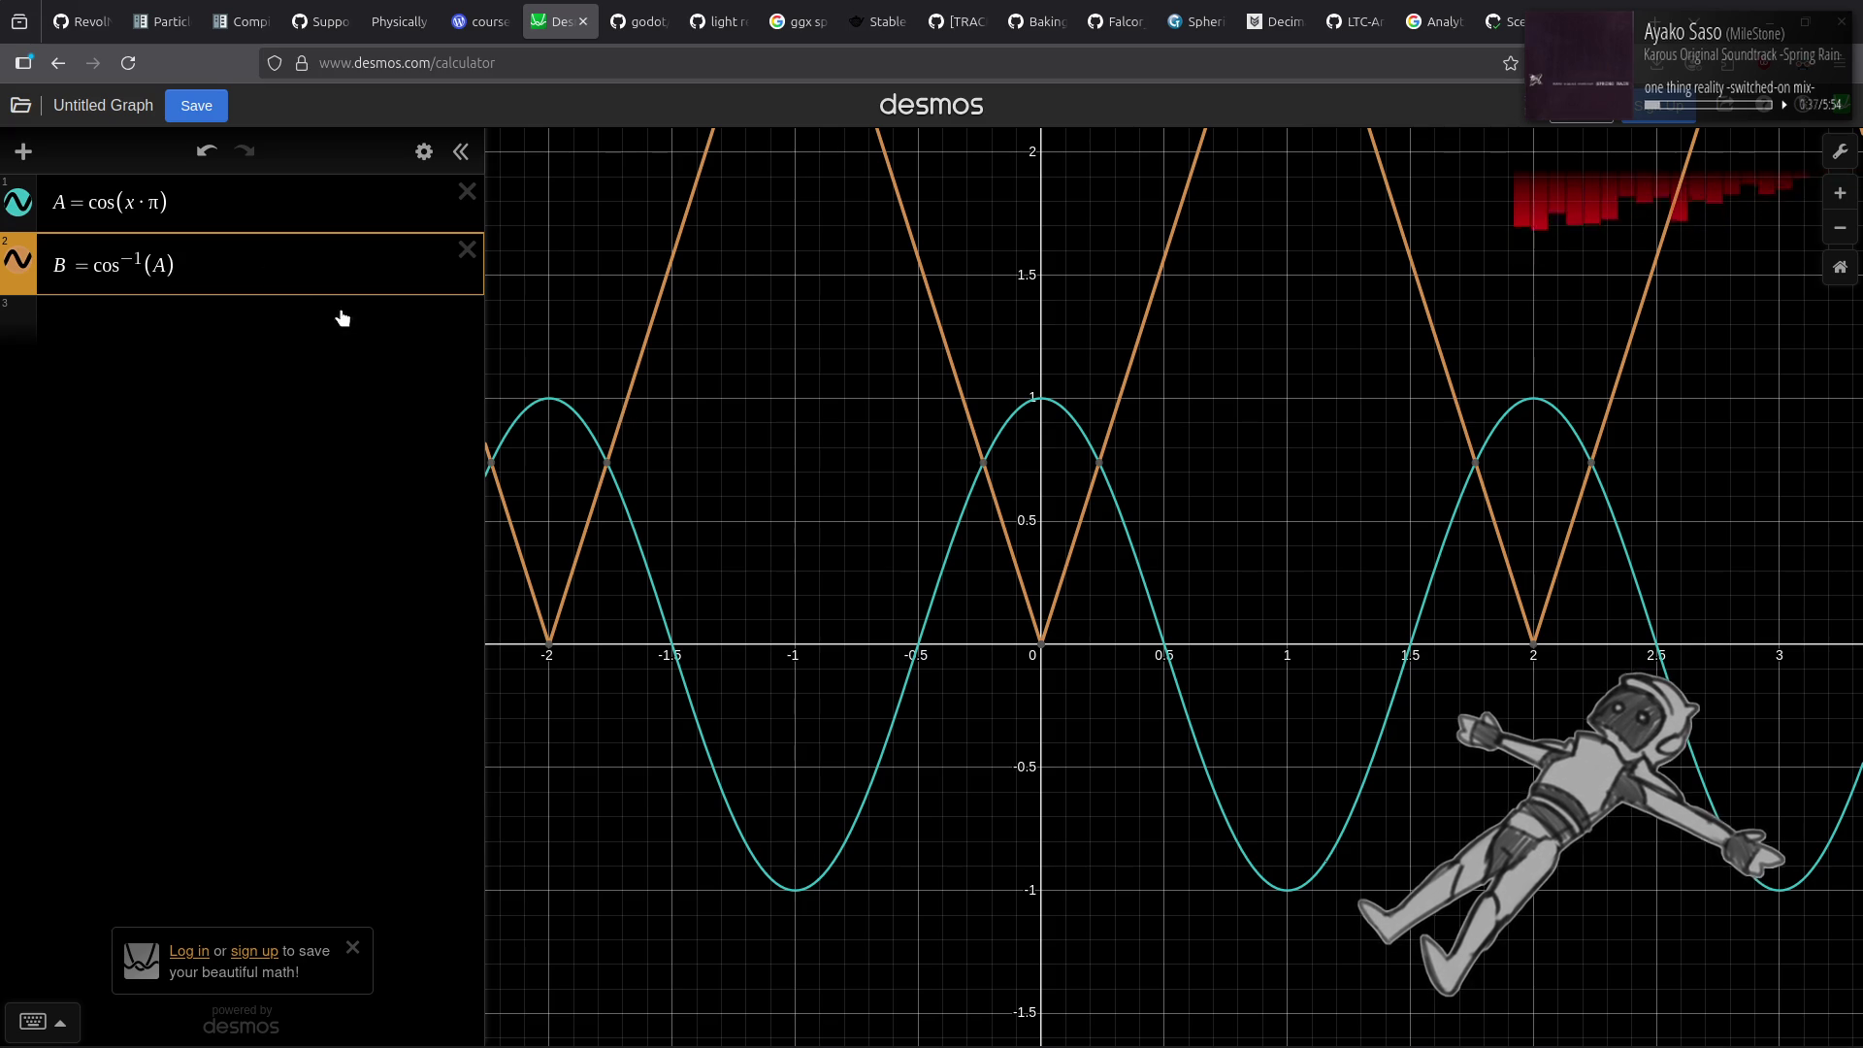
text(/)
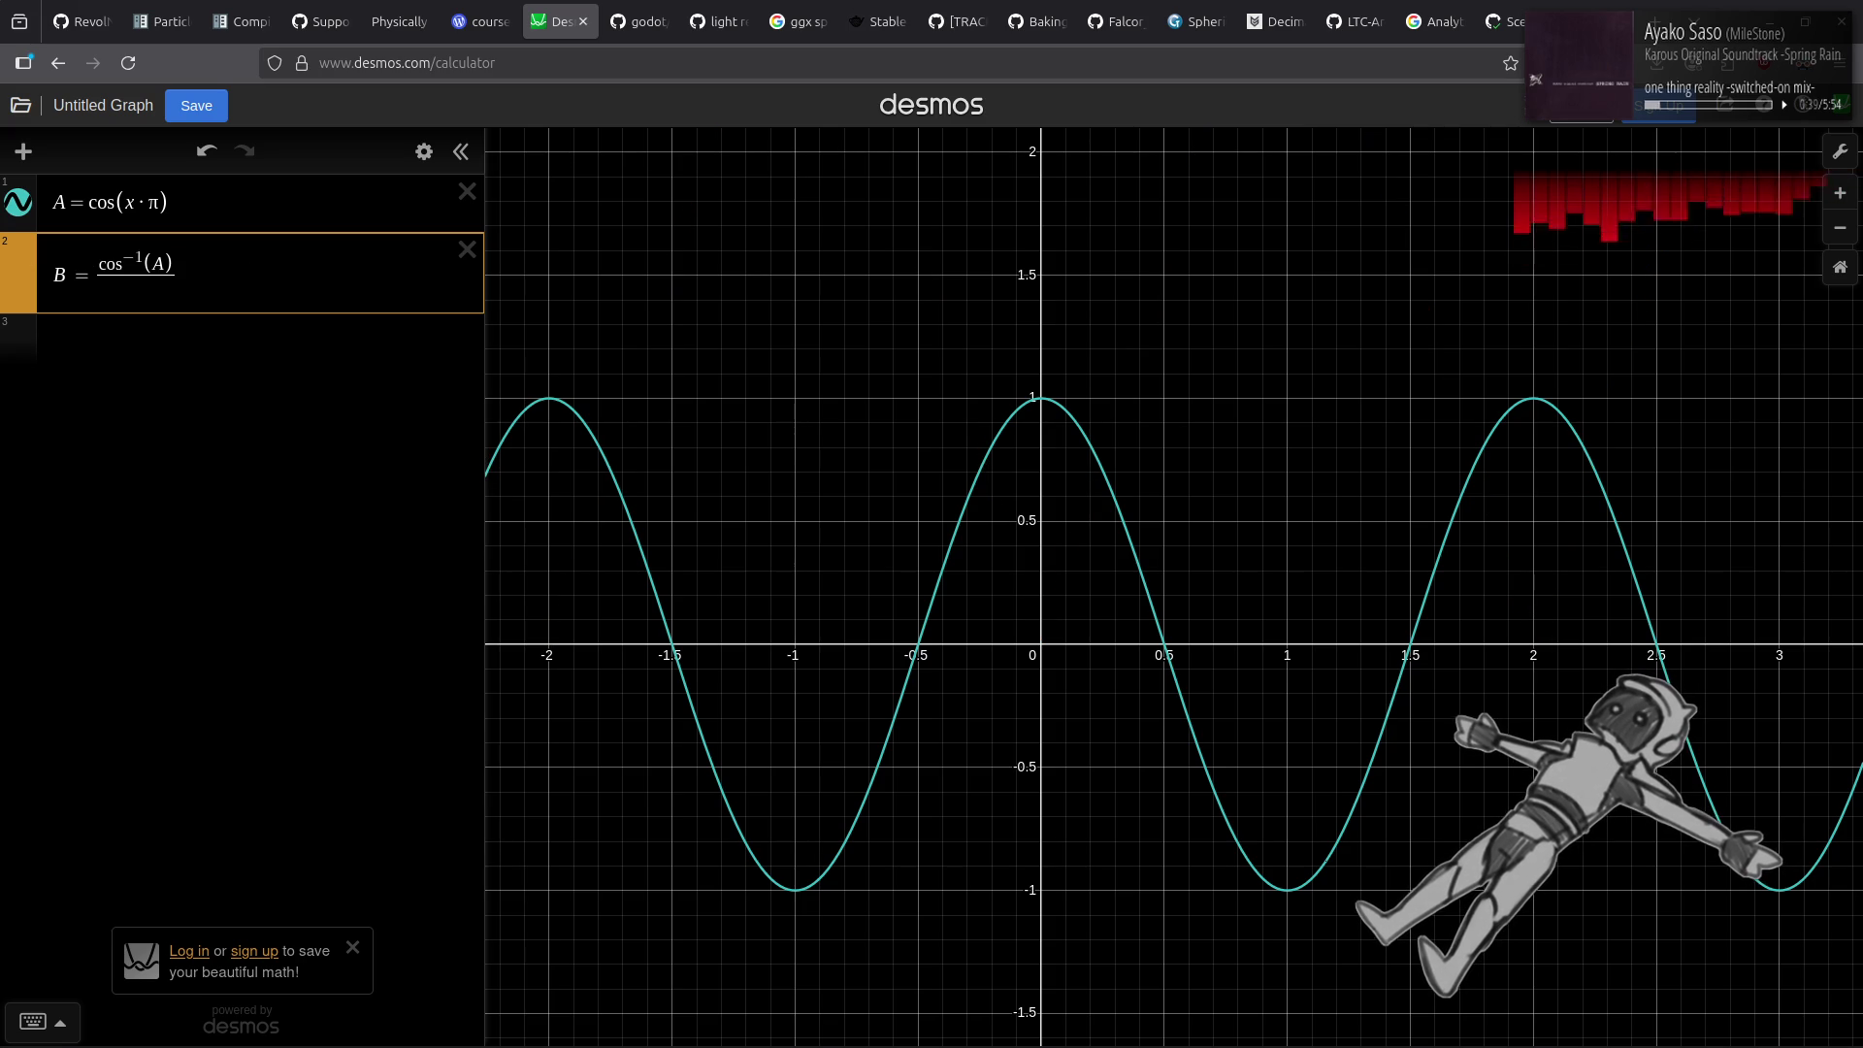
text(pi)
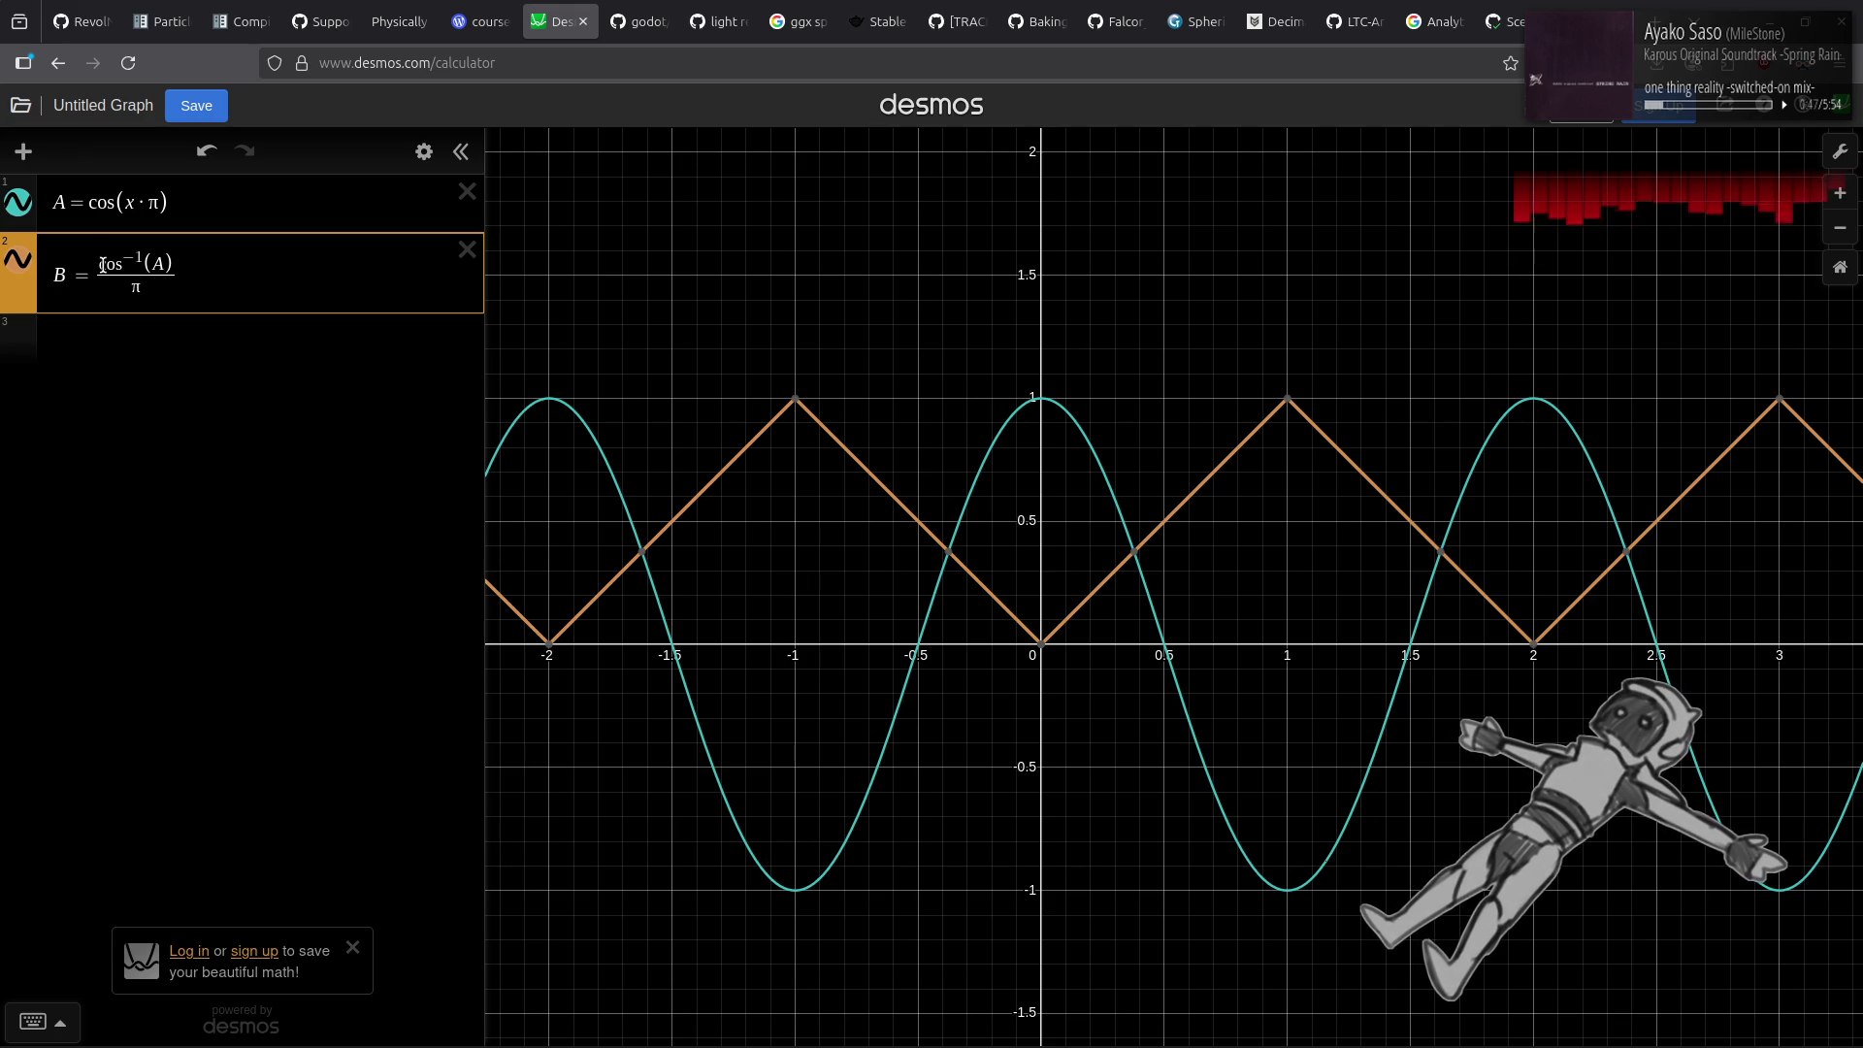
Change B to sin⁻¹(A)/(π/2) and switch back to Godot.
drag(98, 264, 127, 267)
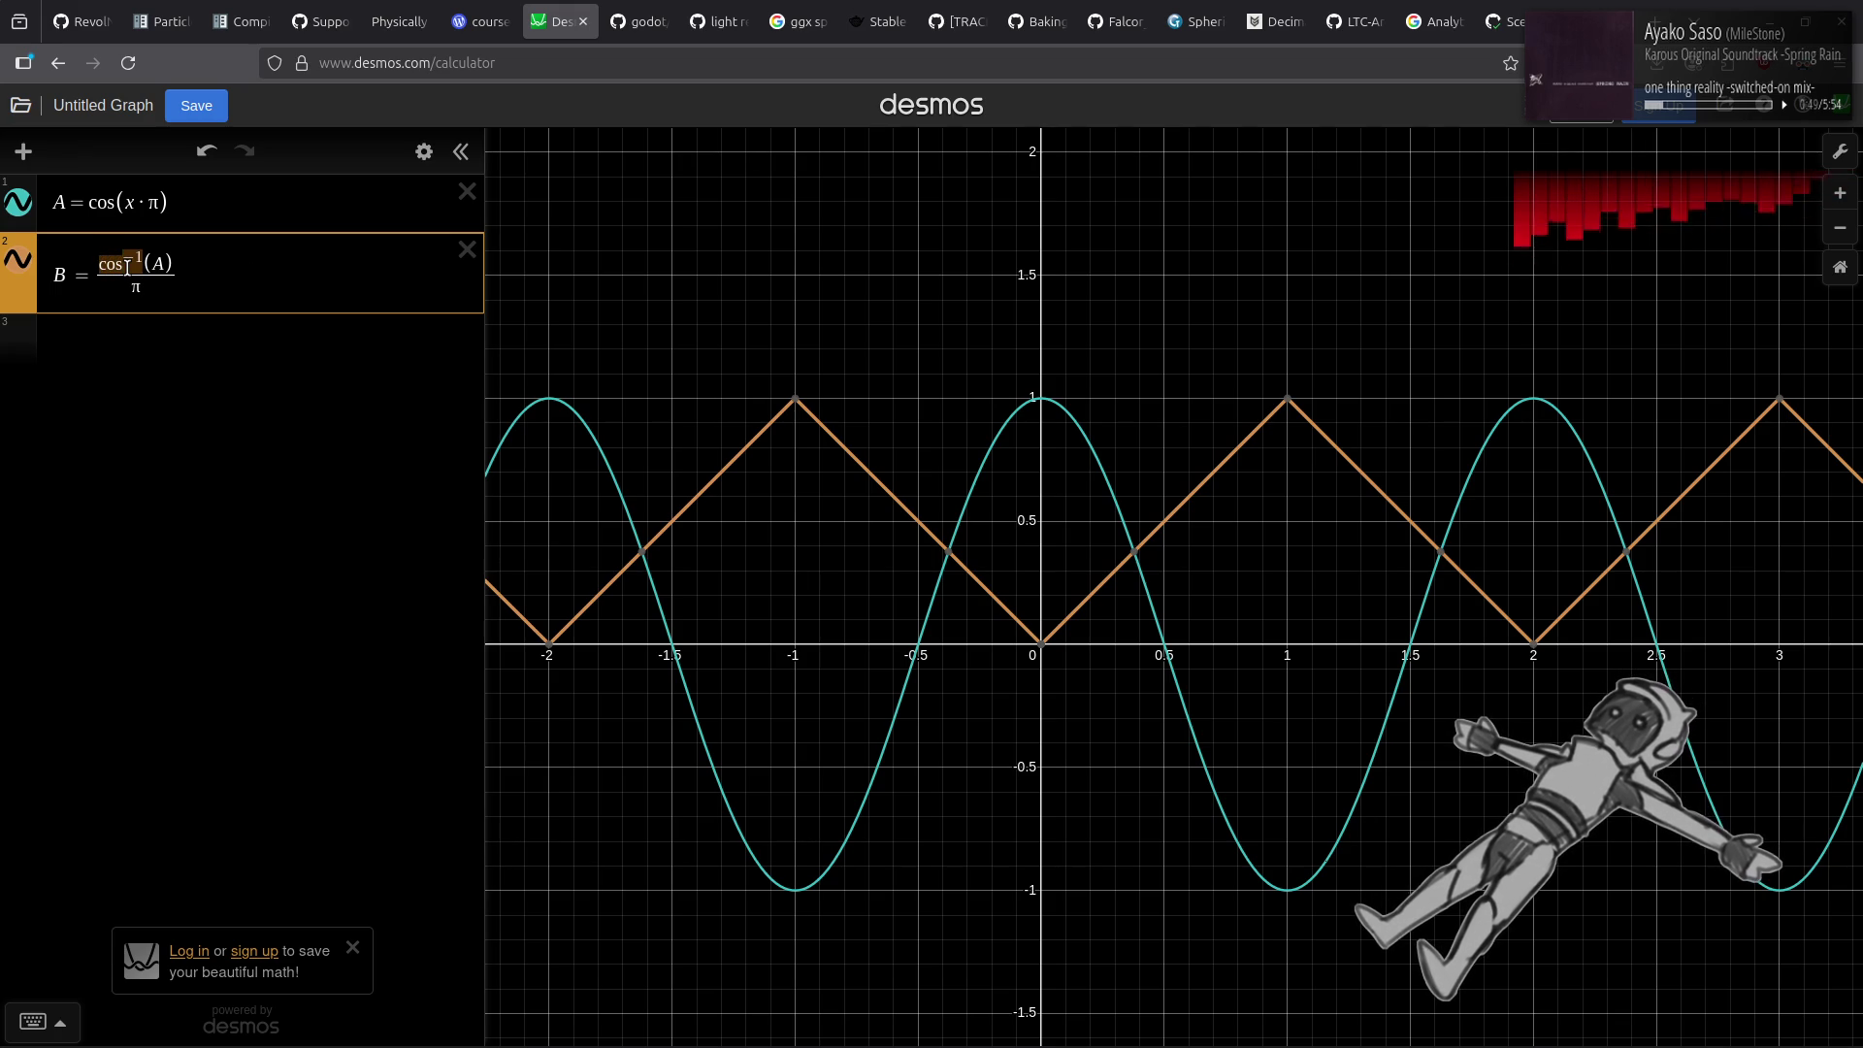
click(127, 267)
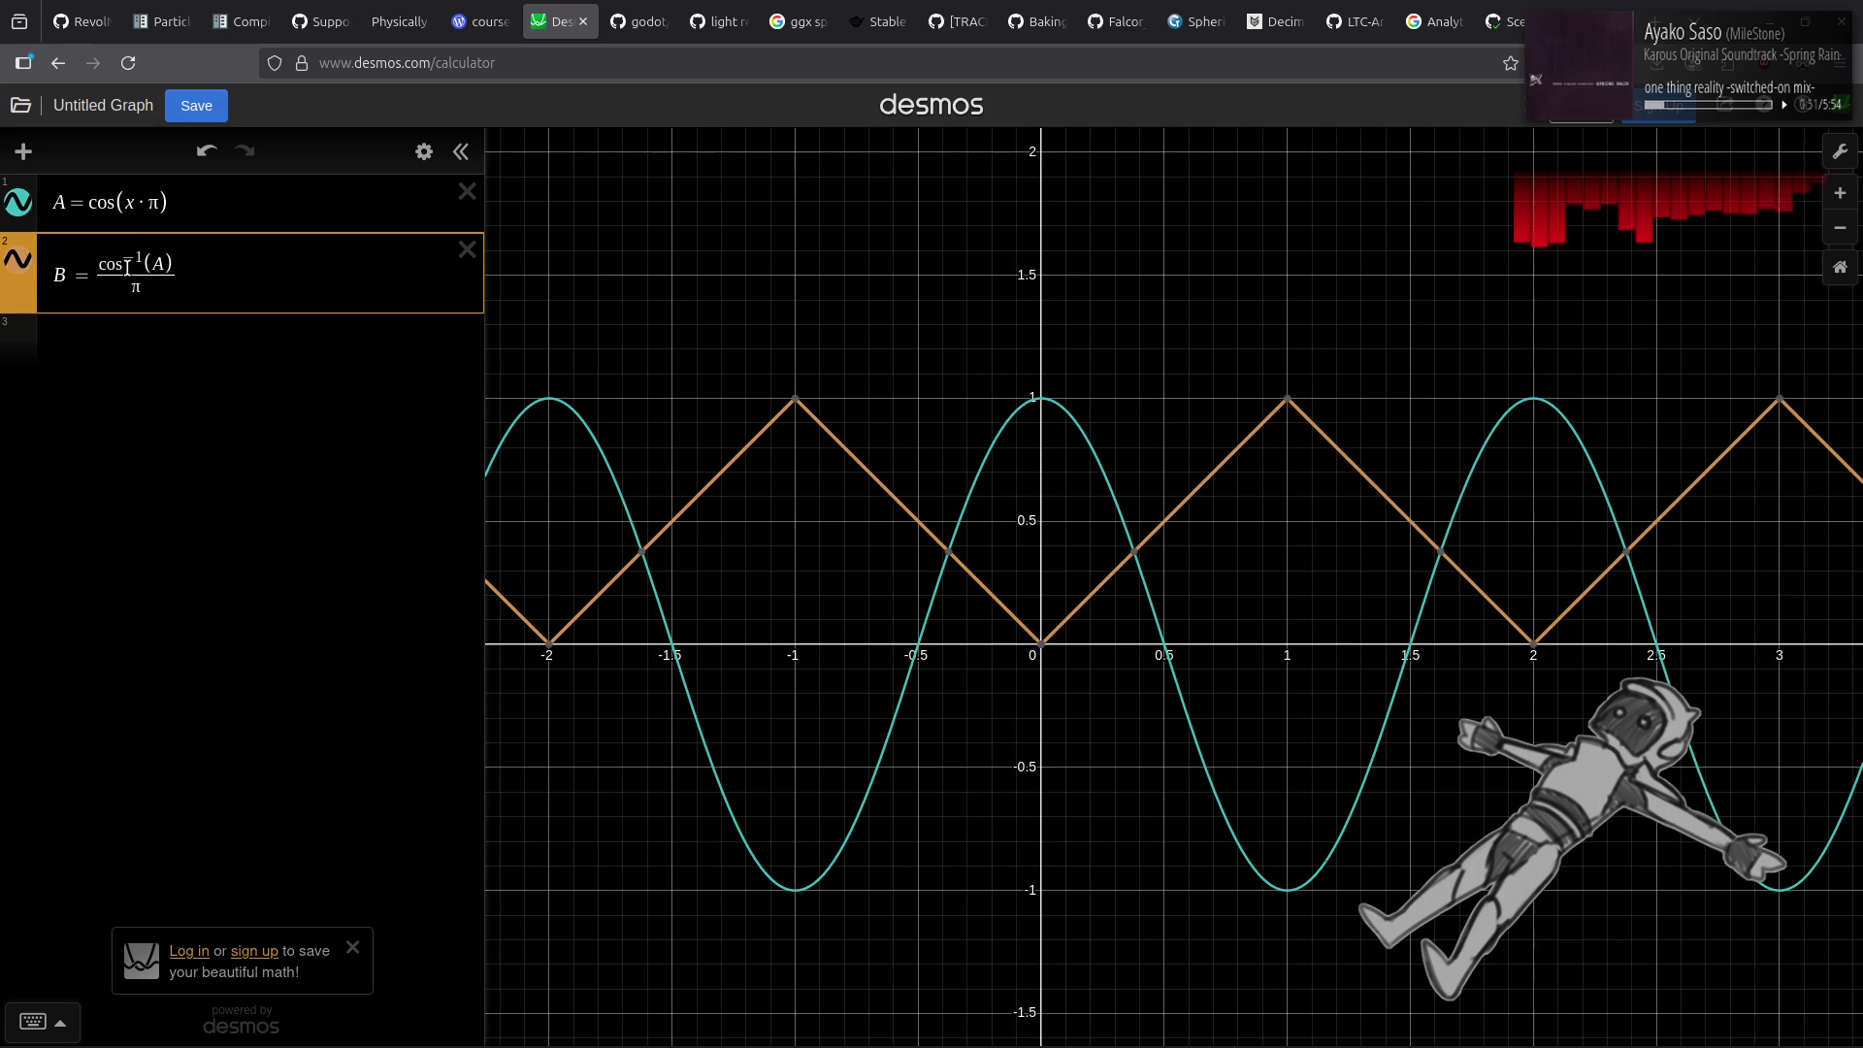
key(BackSpace)
key(BackSpace)
key(BackSpace)
text(sin)
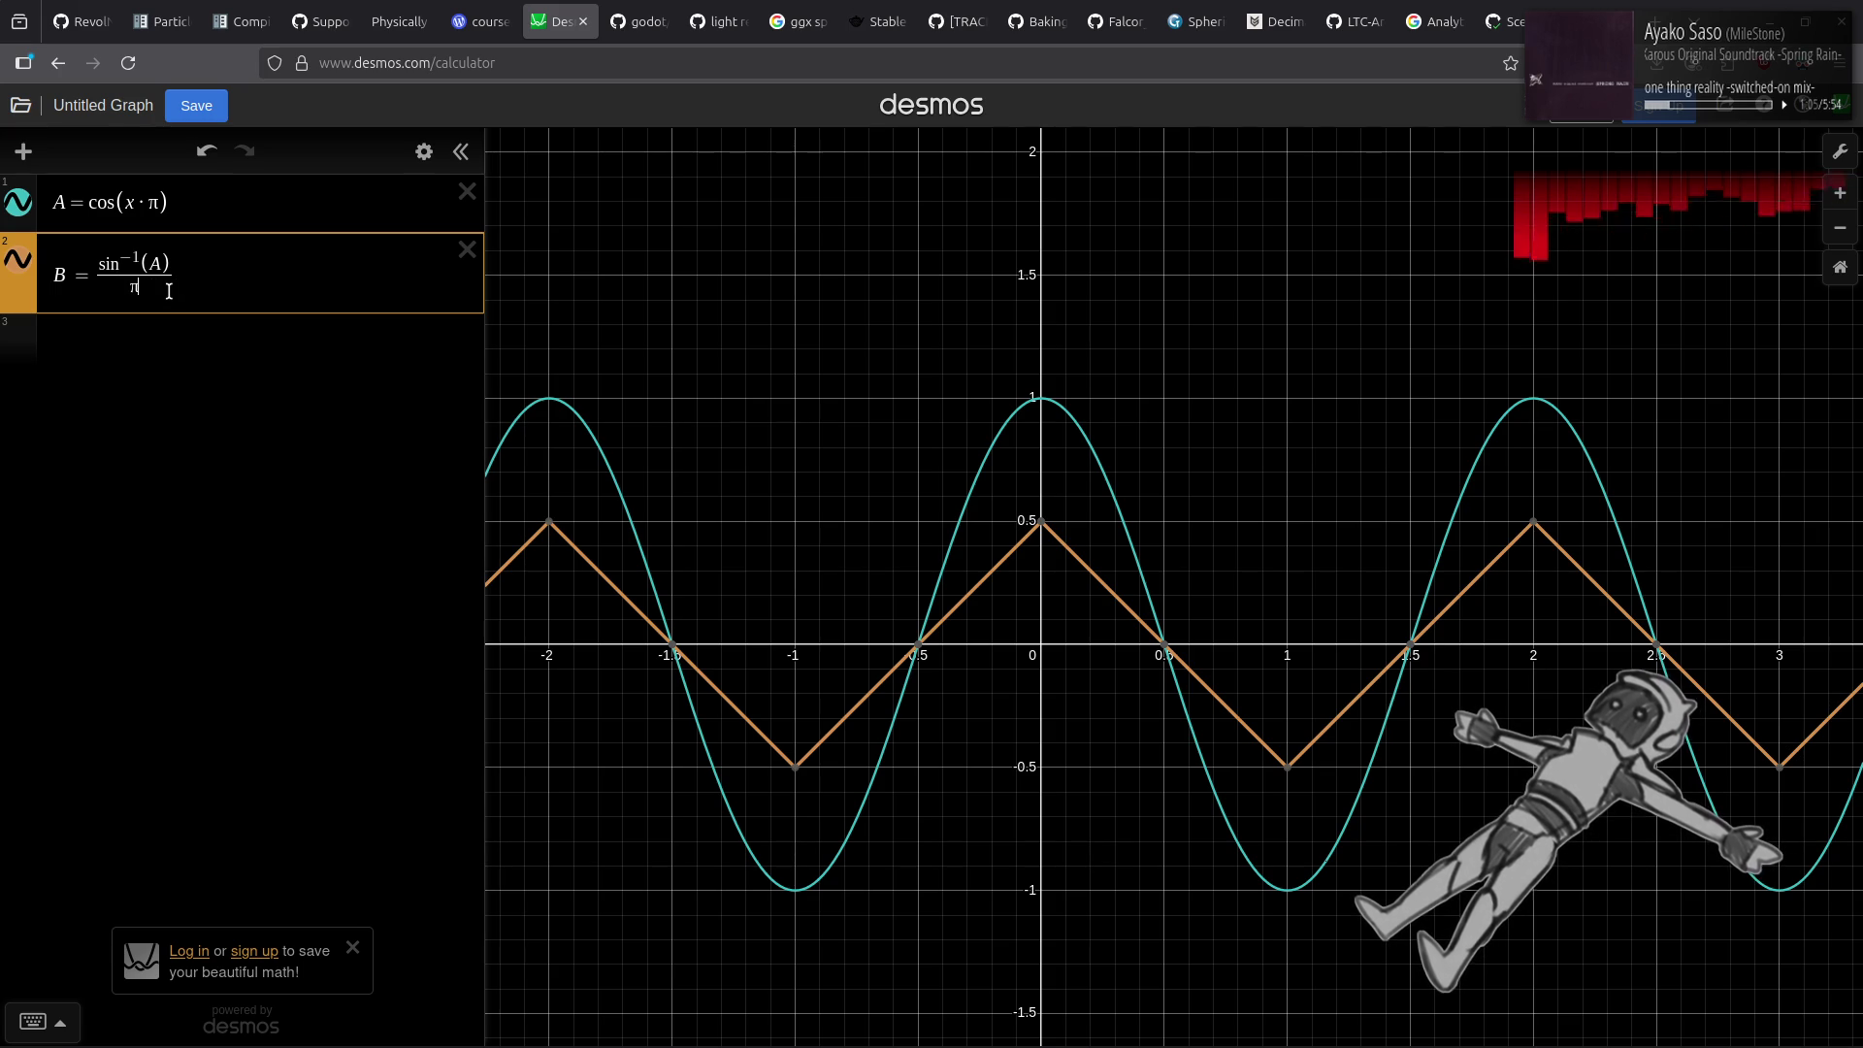
text(/2)
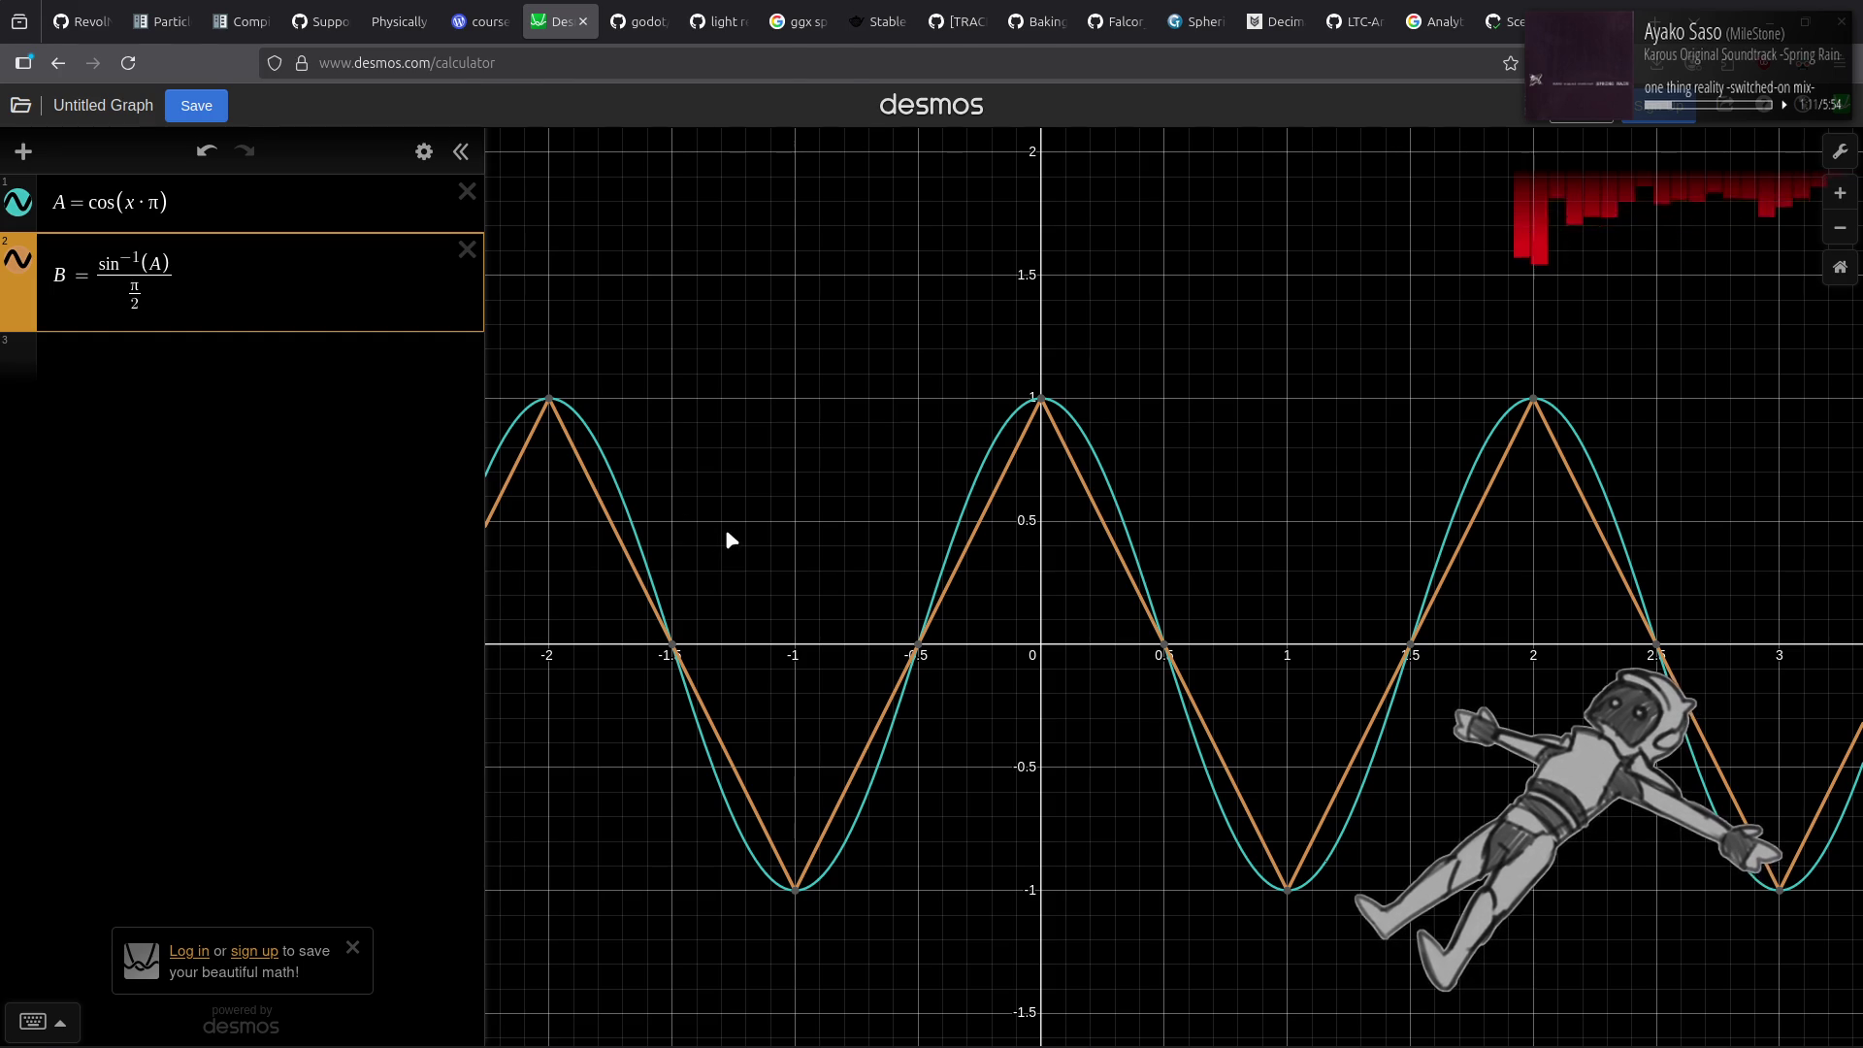
key(alt+Tab)
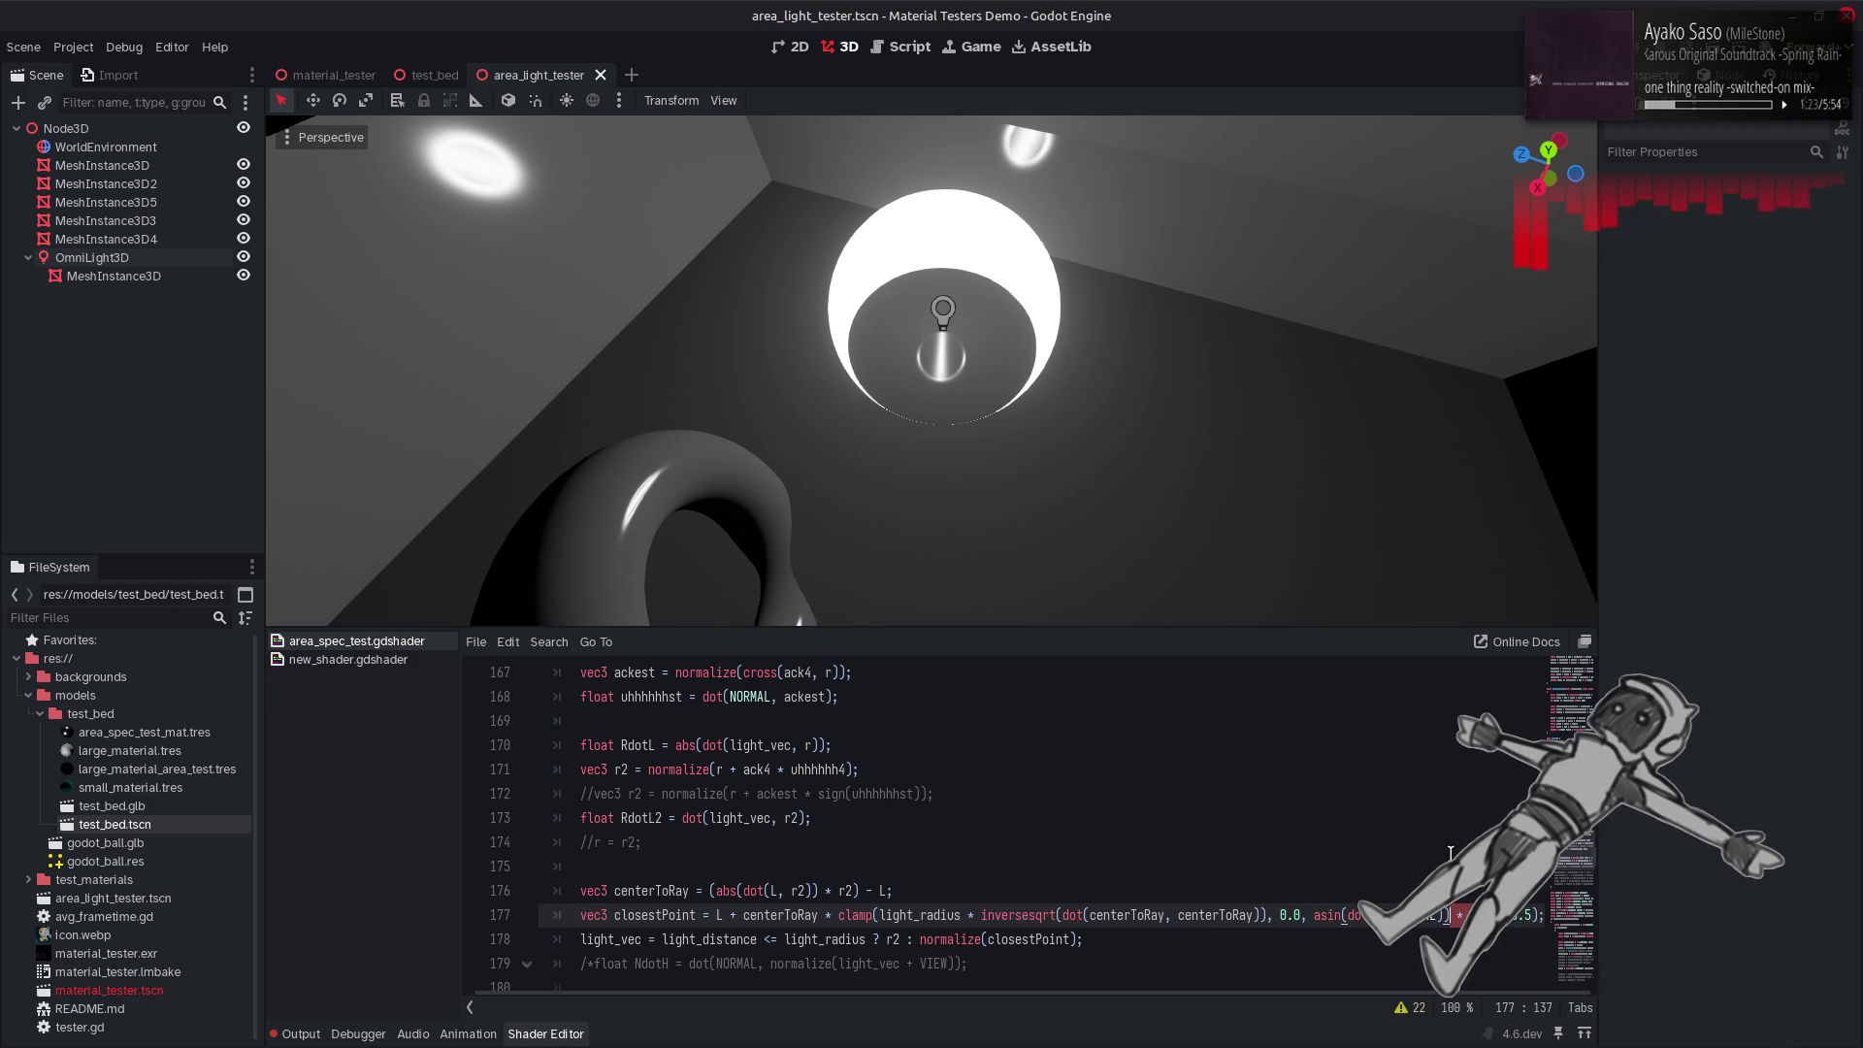
Wrap line 177's asin term in parentheses, edit its trailing factor, save, and return to Desmos.
scroll(1451, 852, left, 1)
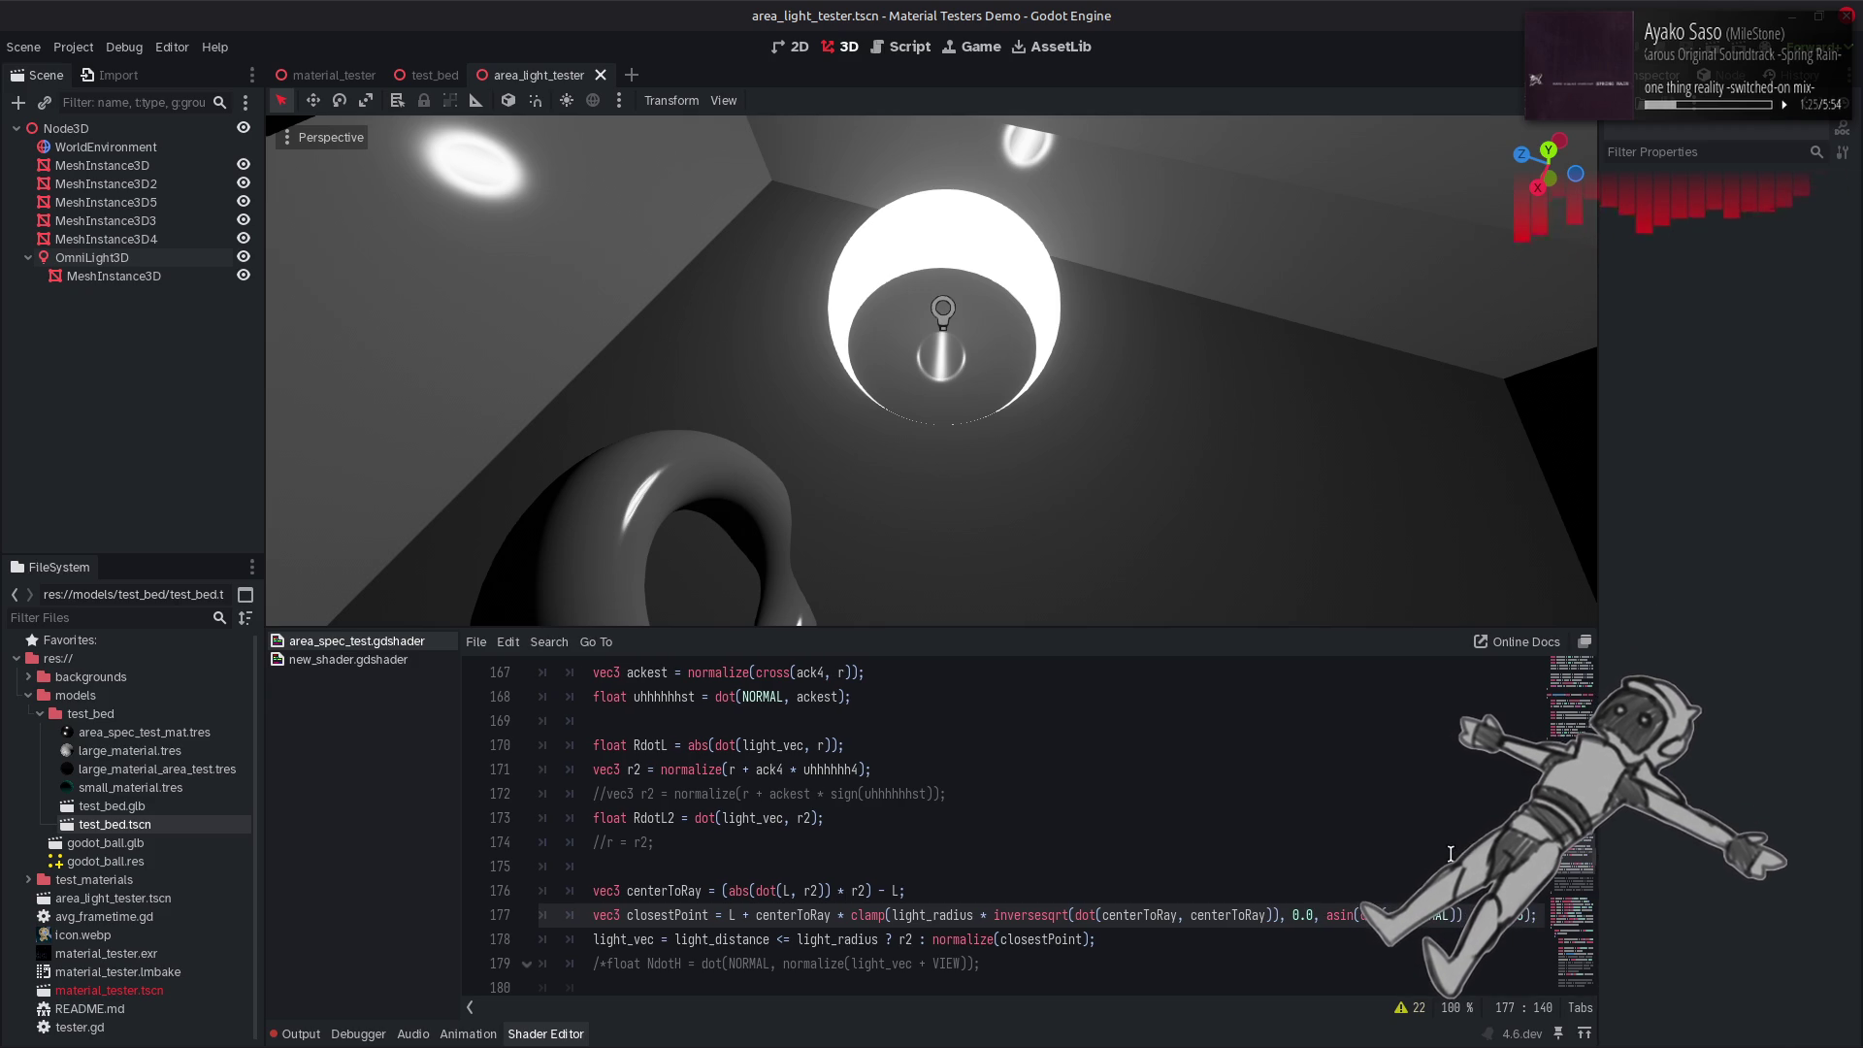
text(0.5)
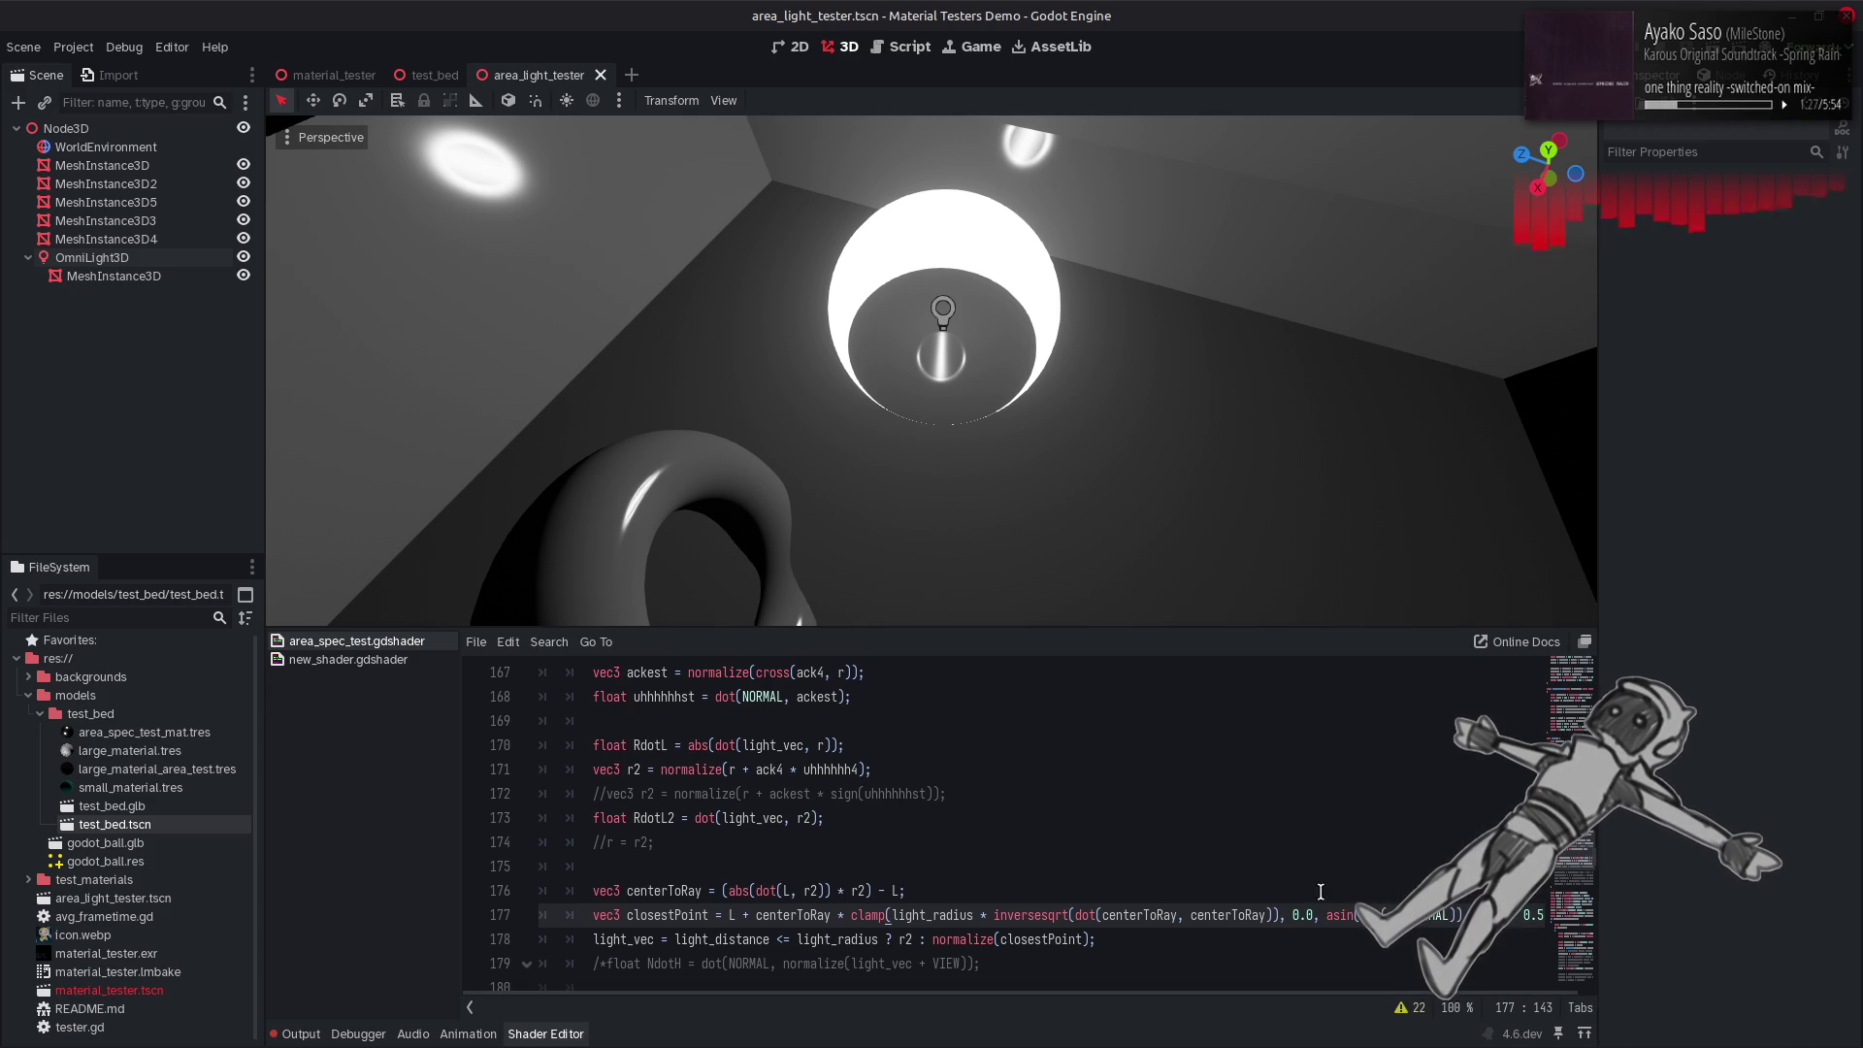
click(1329, 913)
text(()
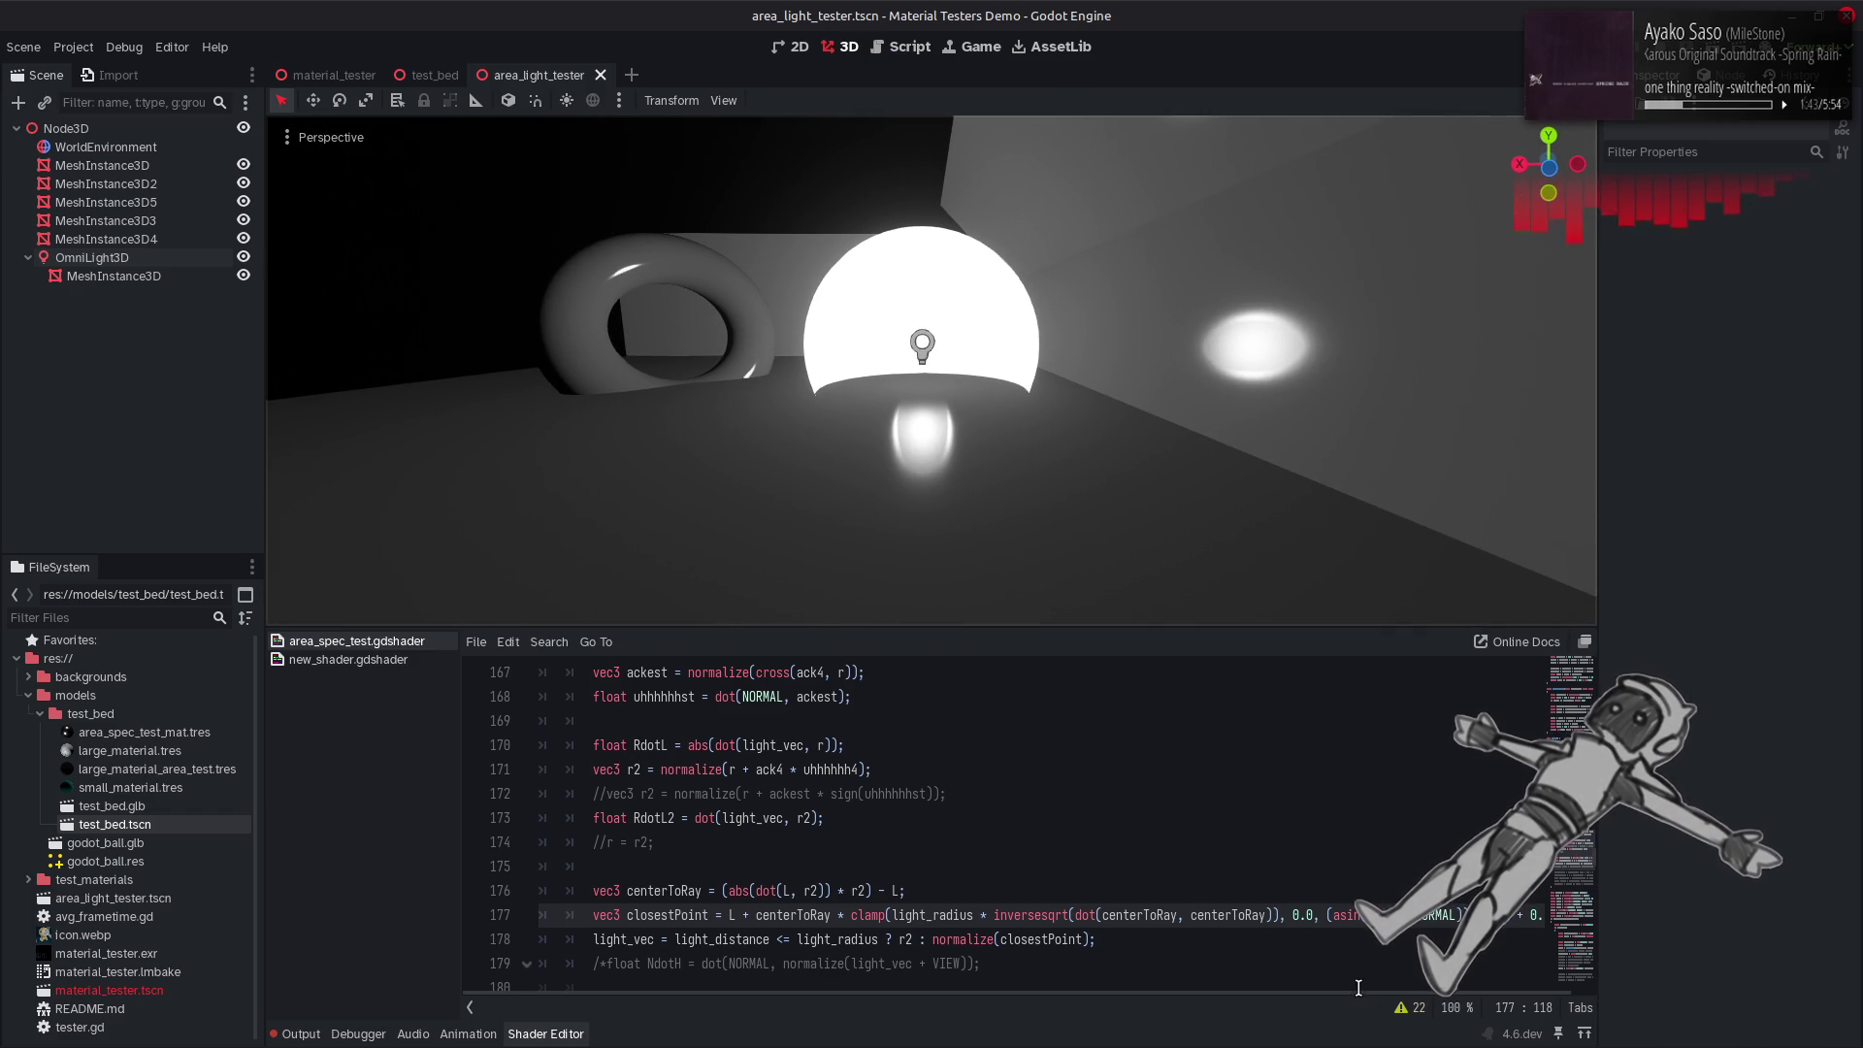
click(1529, 916)
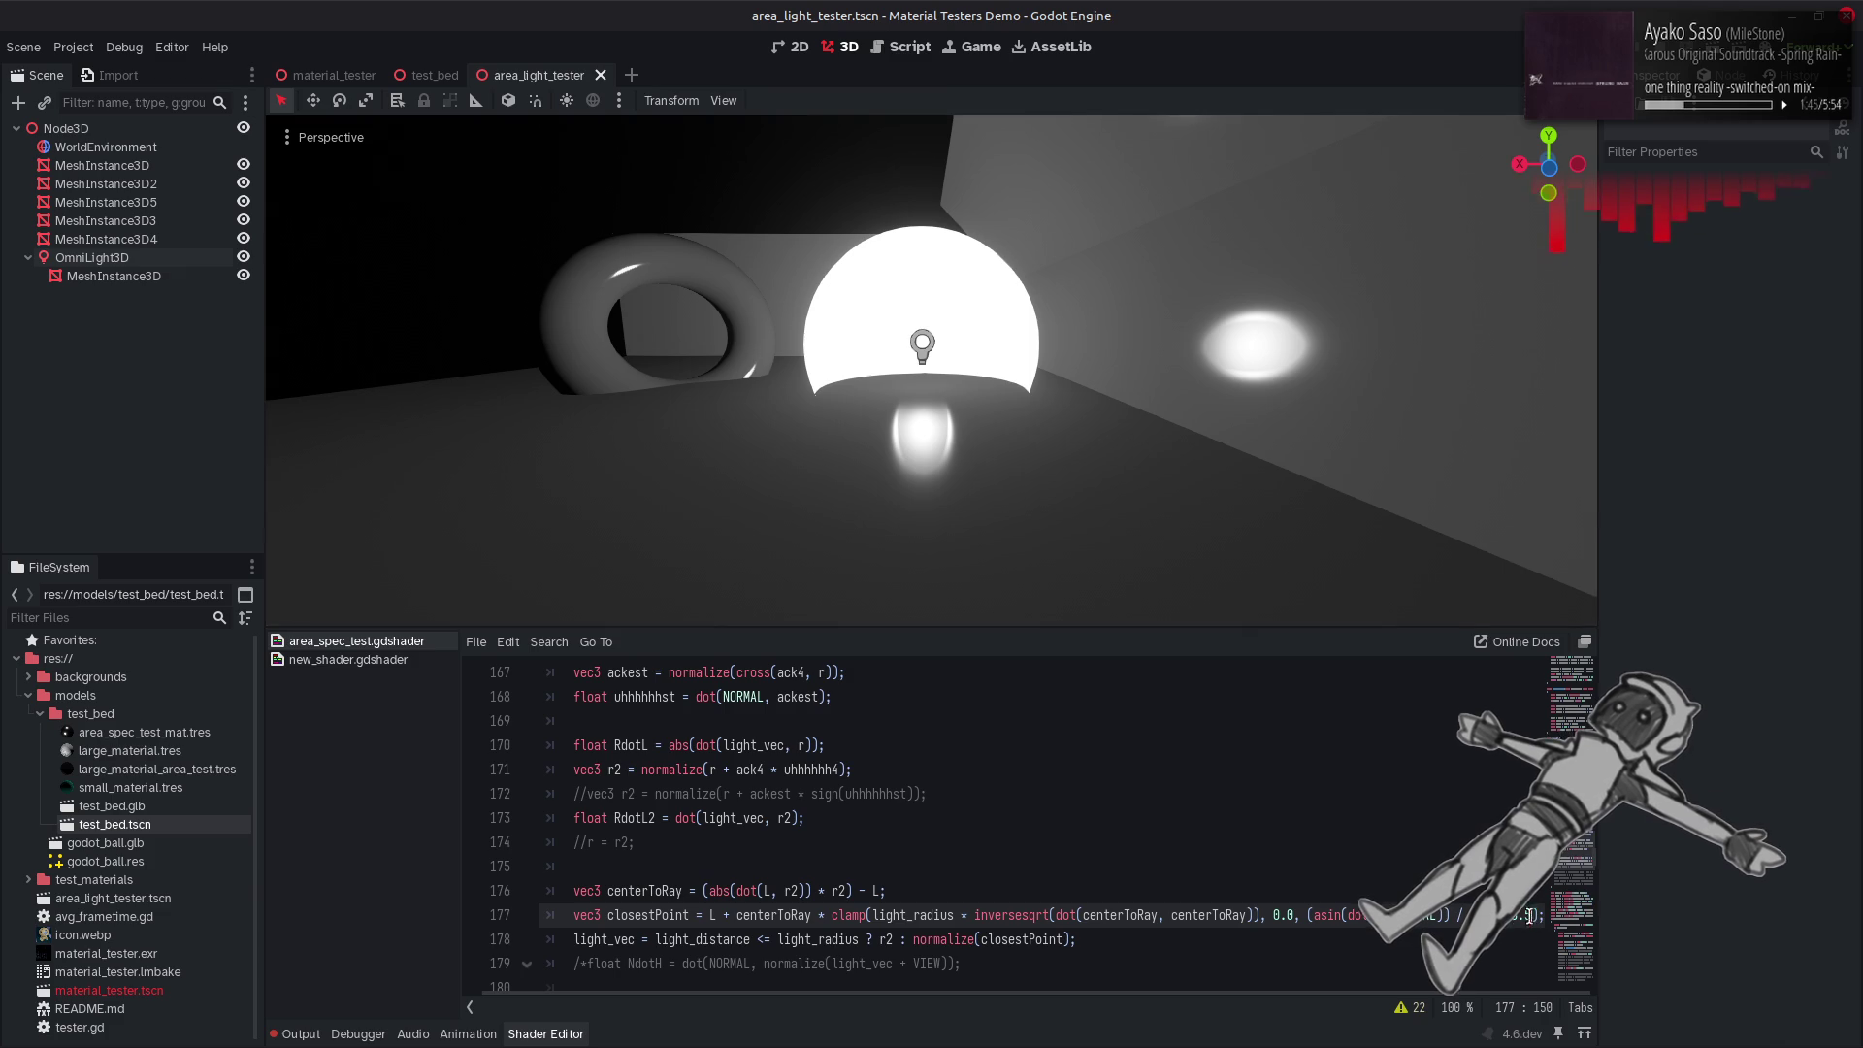
text(5)
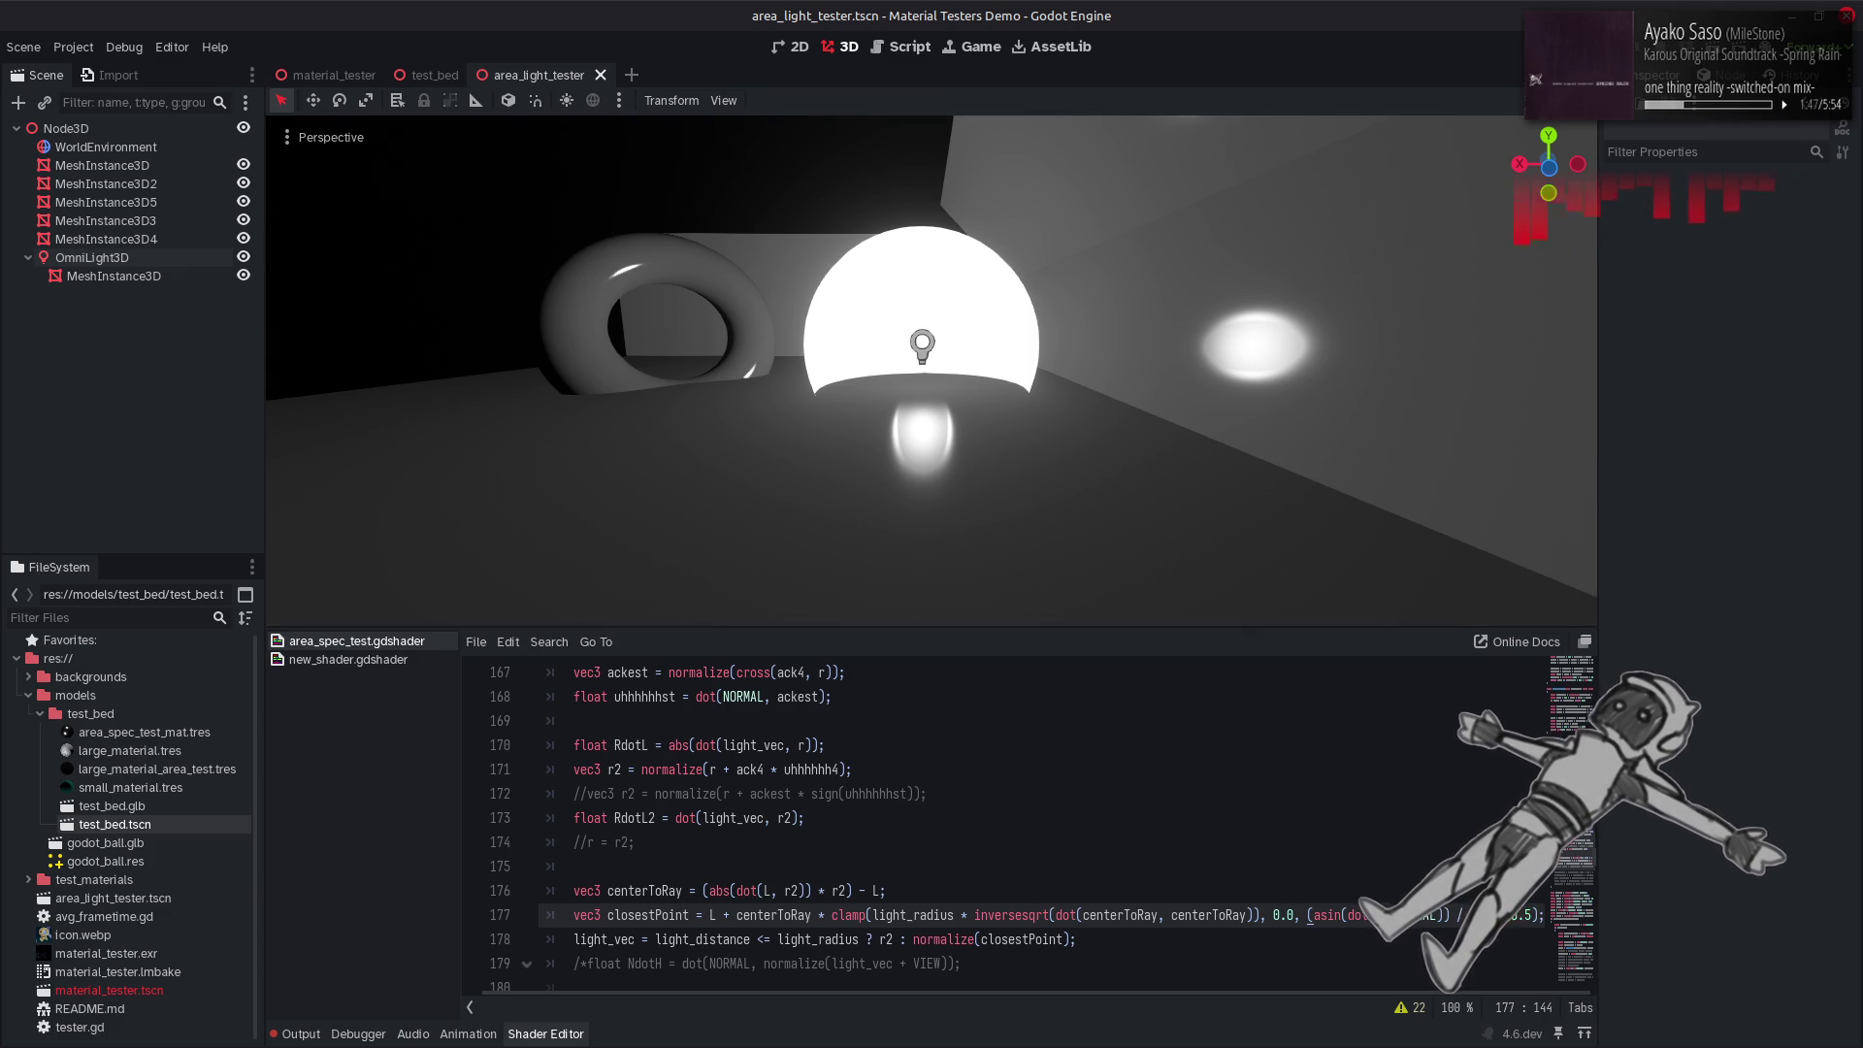
text( * 2.0)
key(ctrl+s)
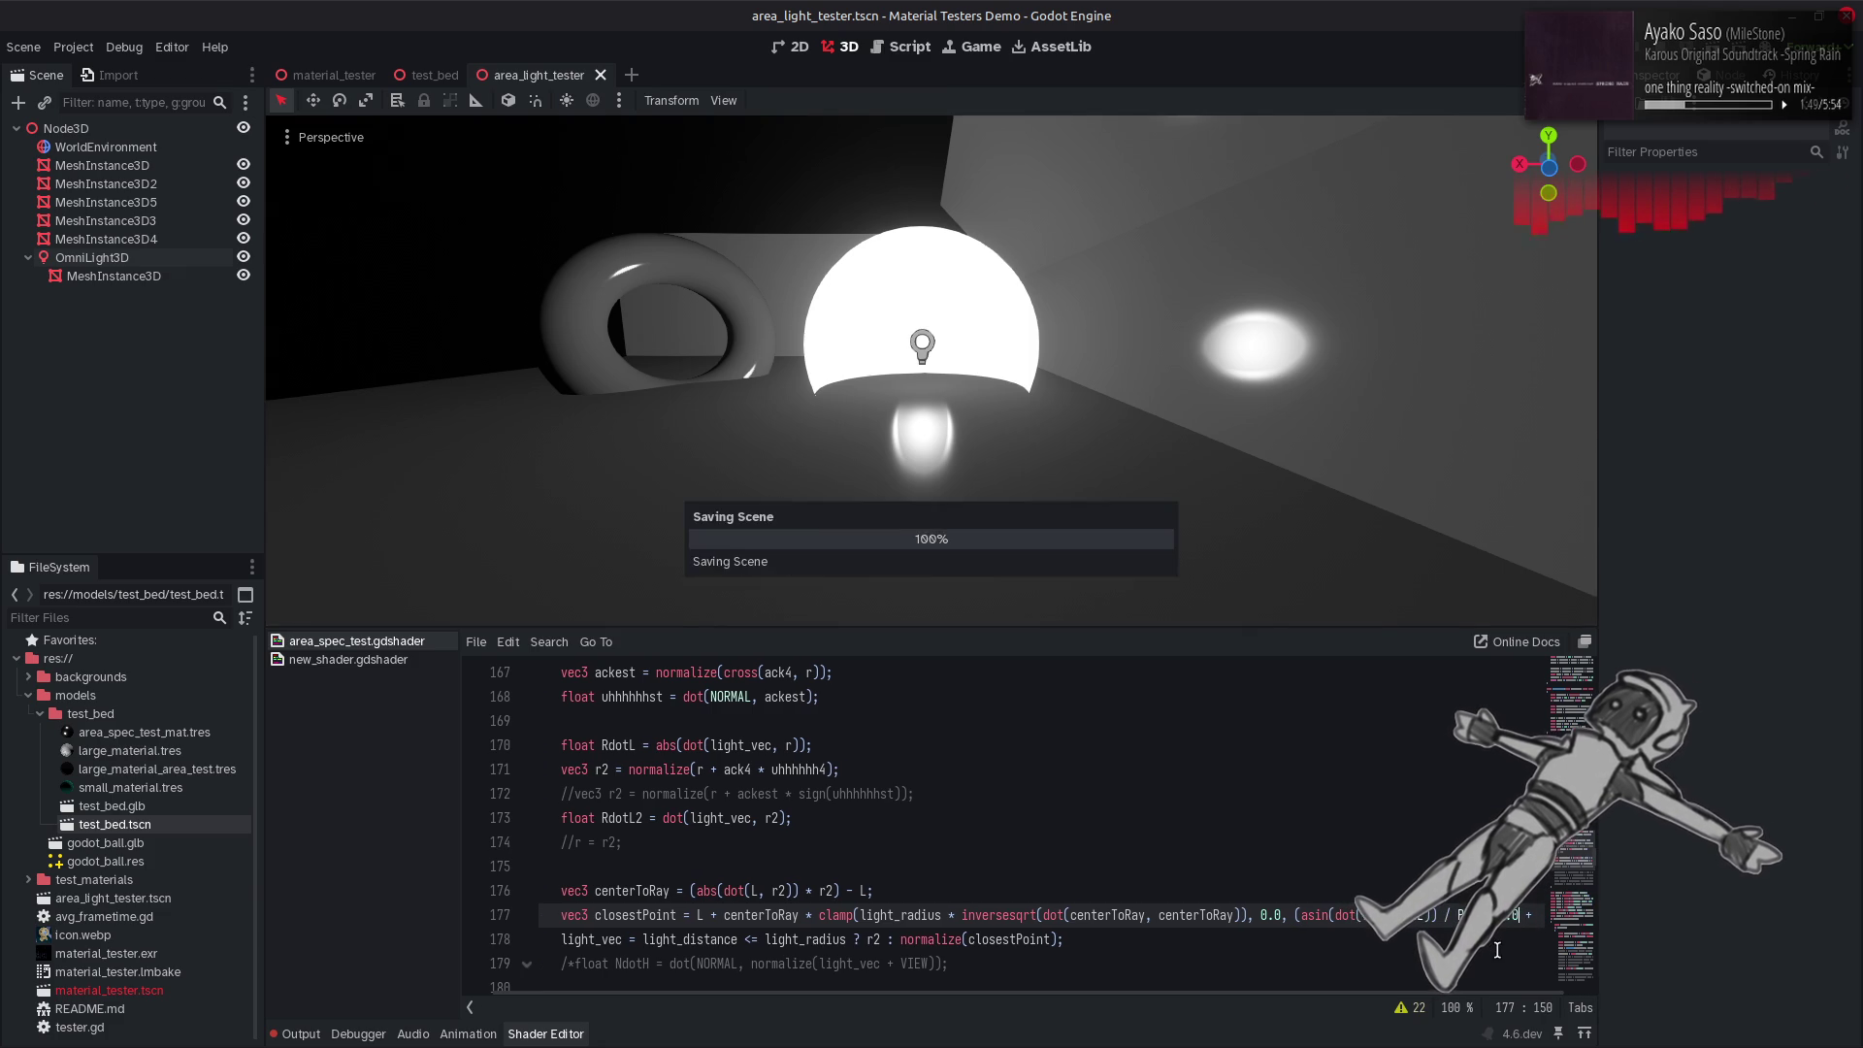
click(1514, 916)
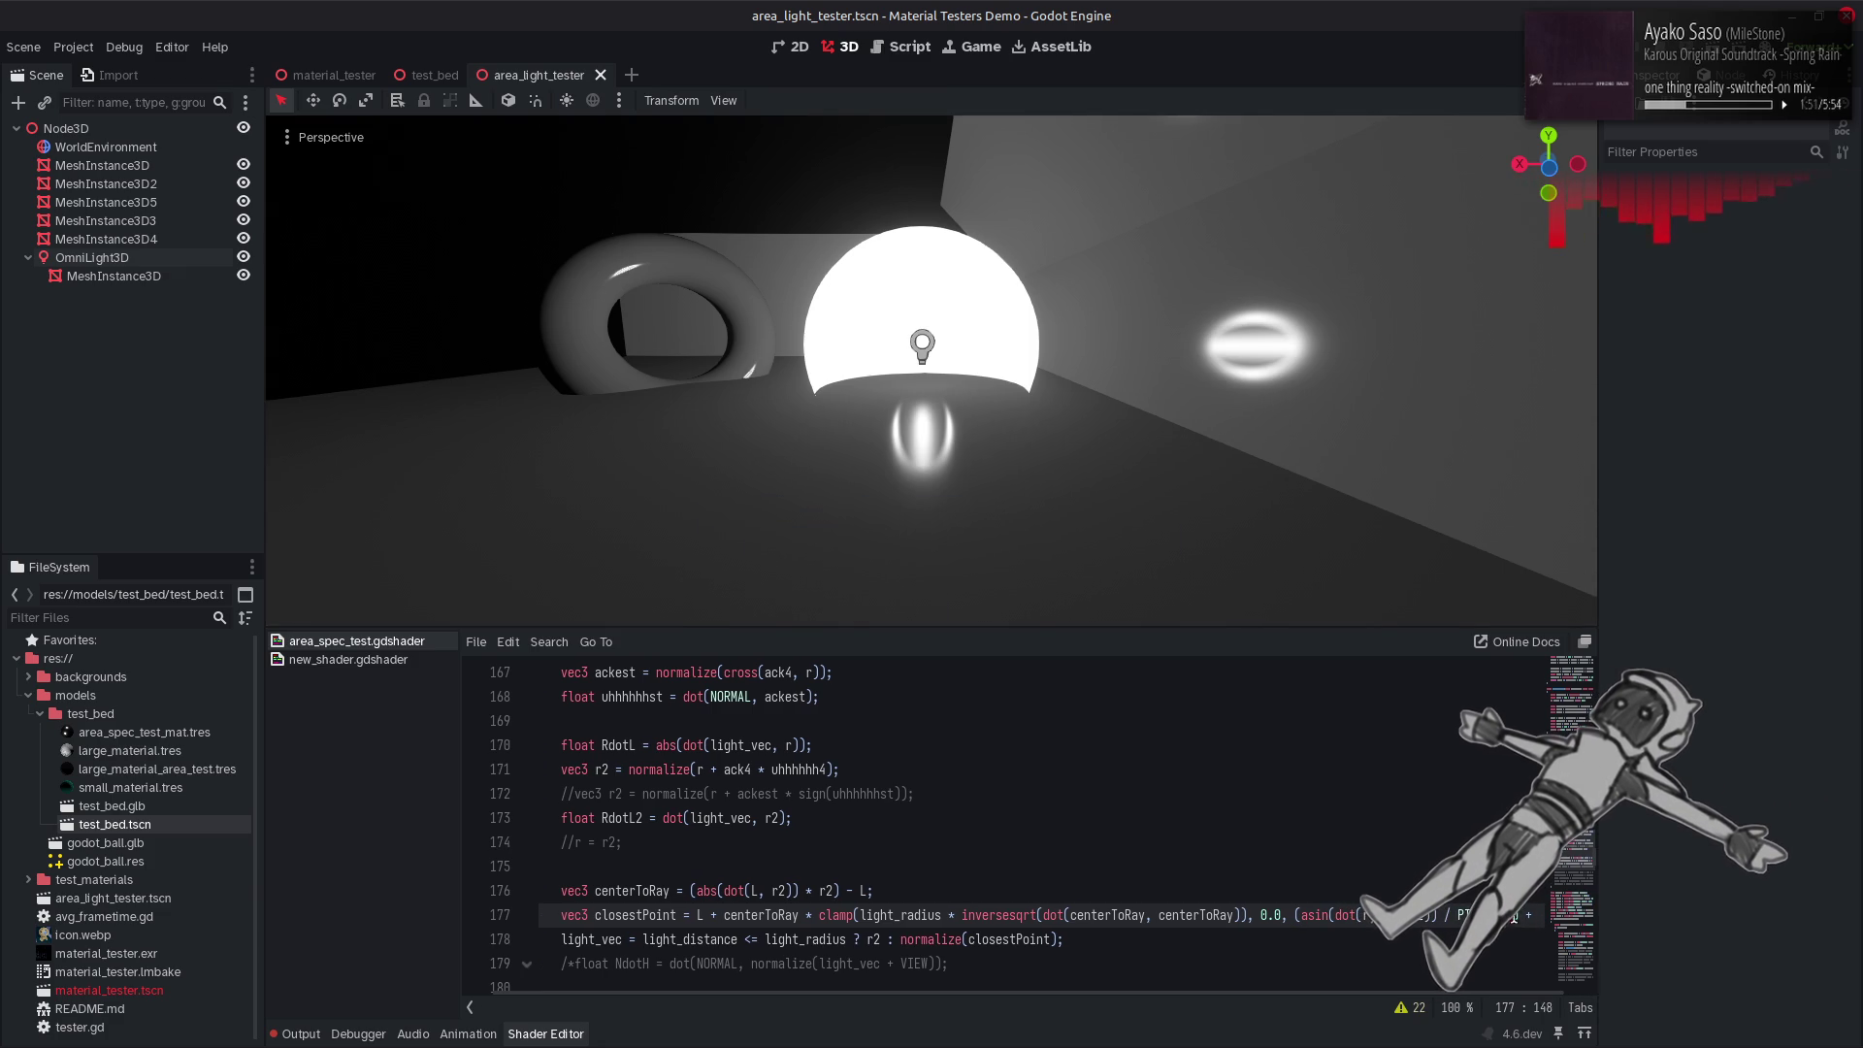
key(Right)
key(Right)
key(ctrl+s)
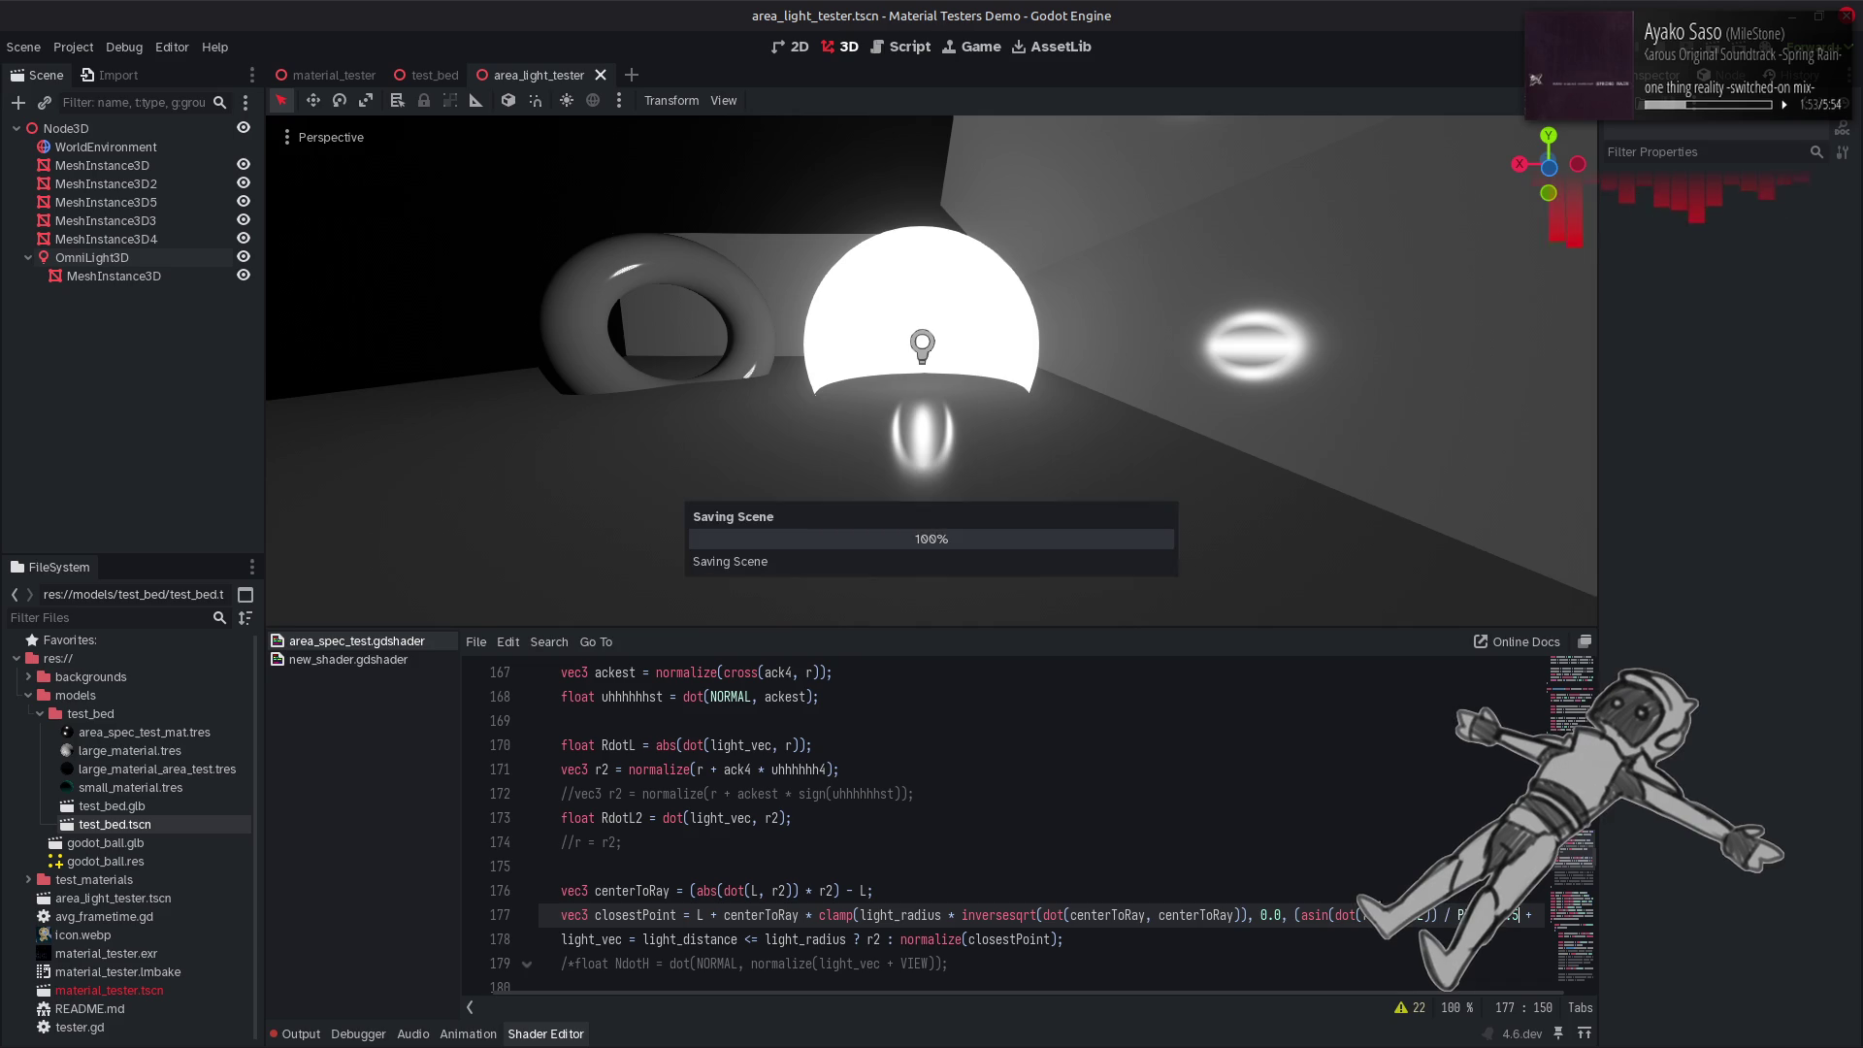
key(alt+Tab)
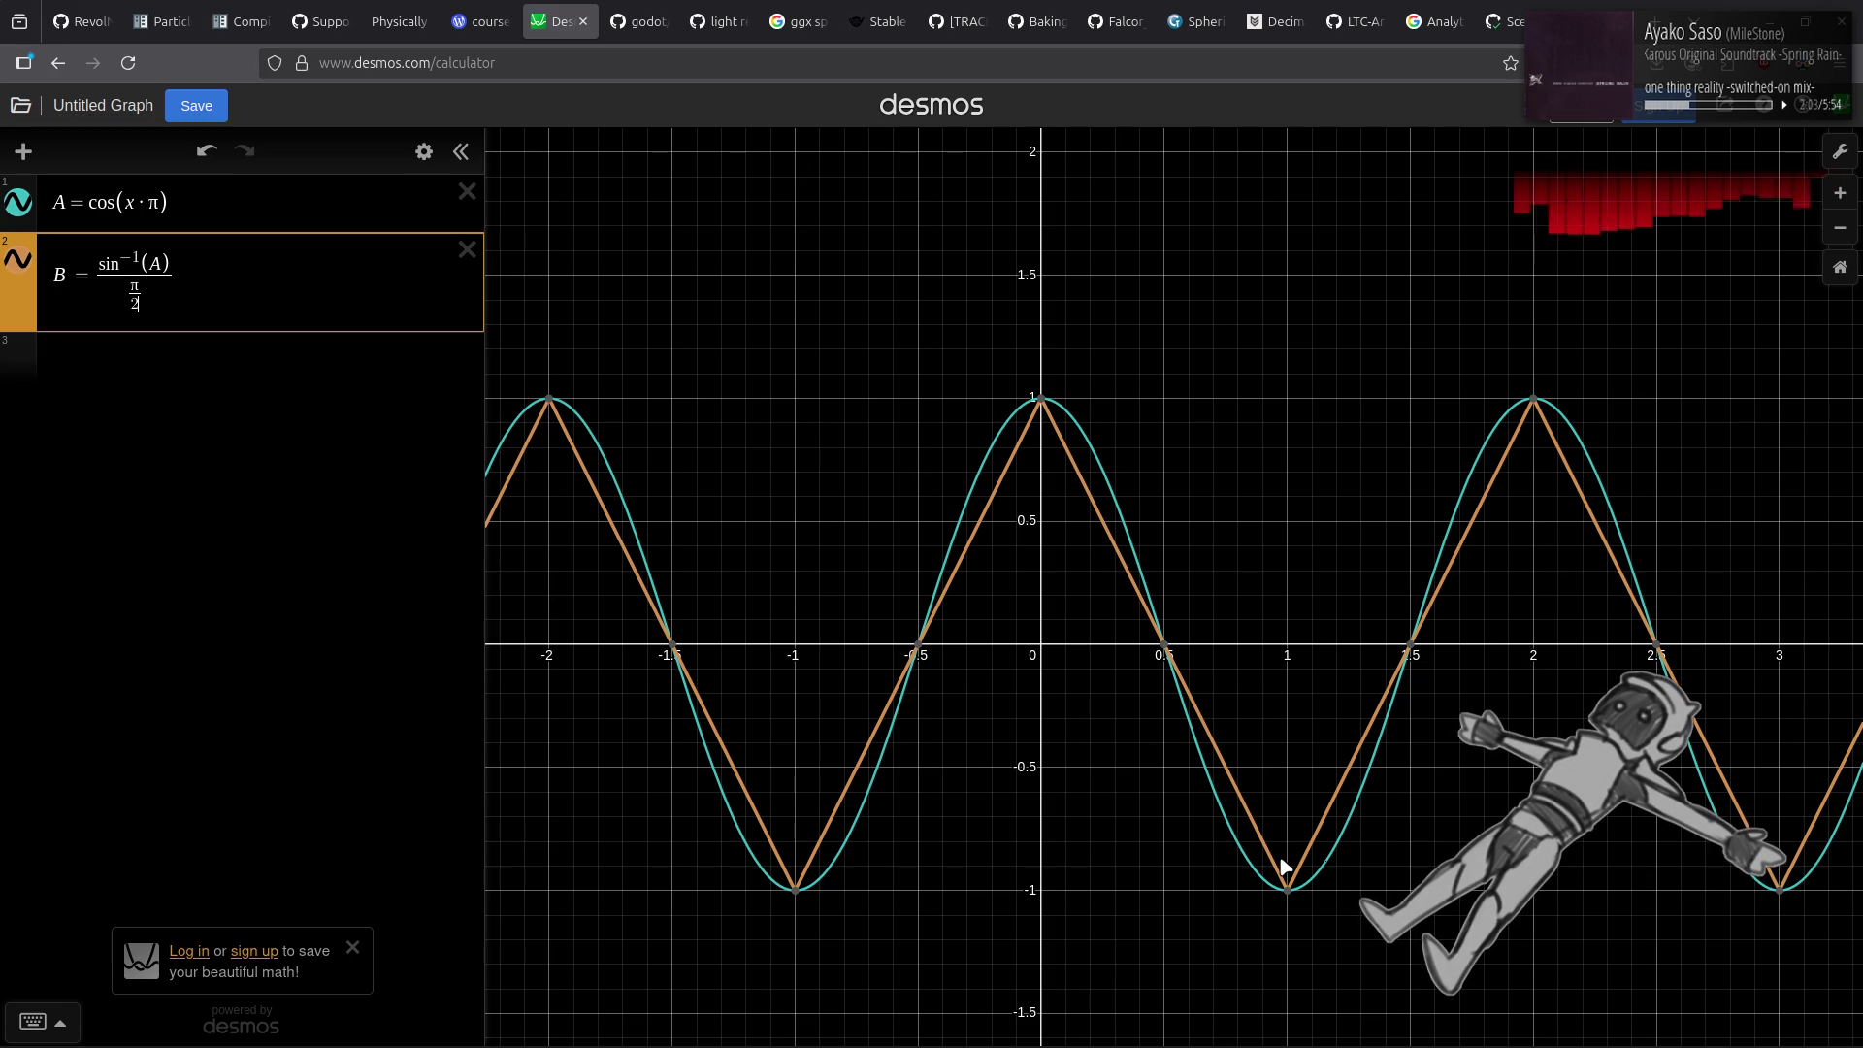
Return to the Godot editor after comparing the triangle wave with the cosine.
key(alt+Tab)
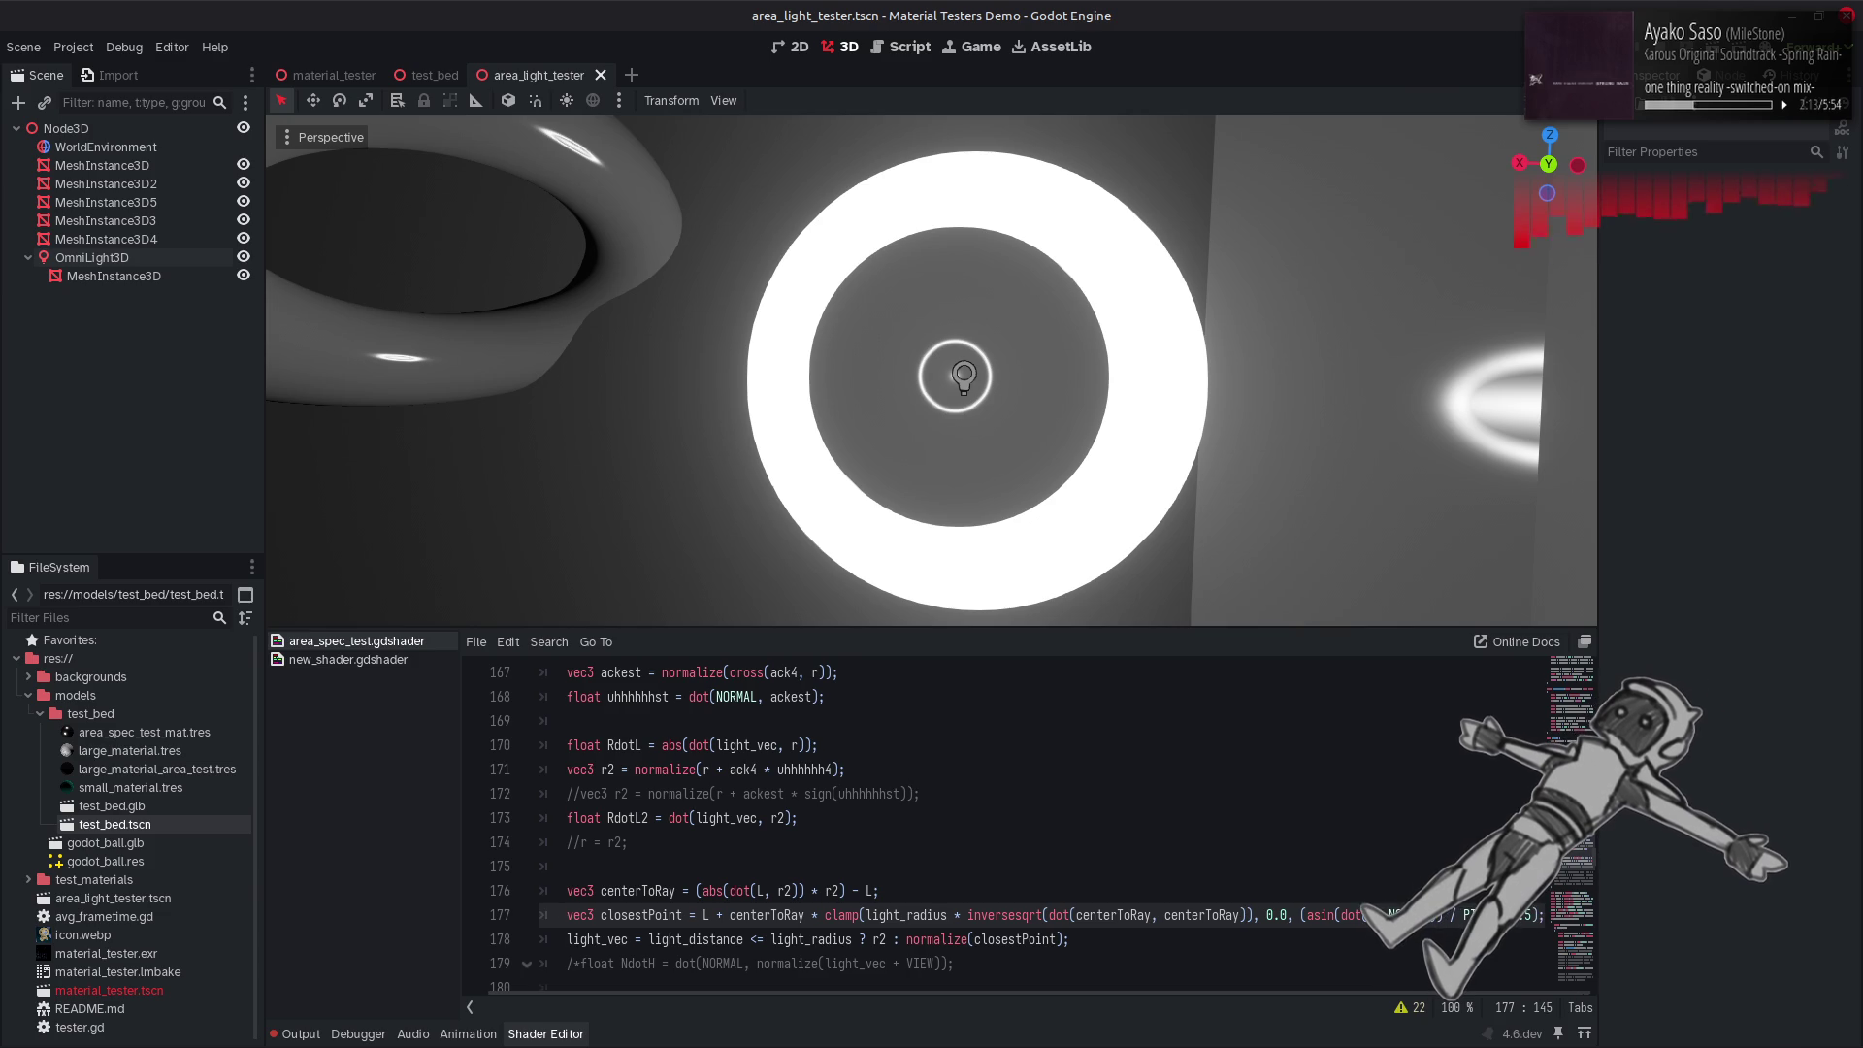
key(ctrl+s)
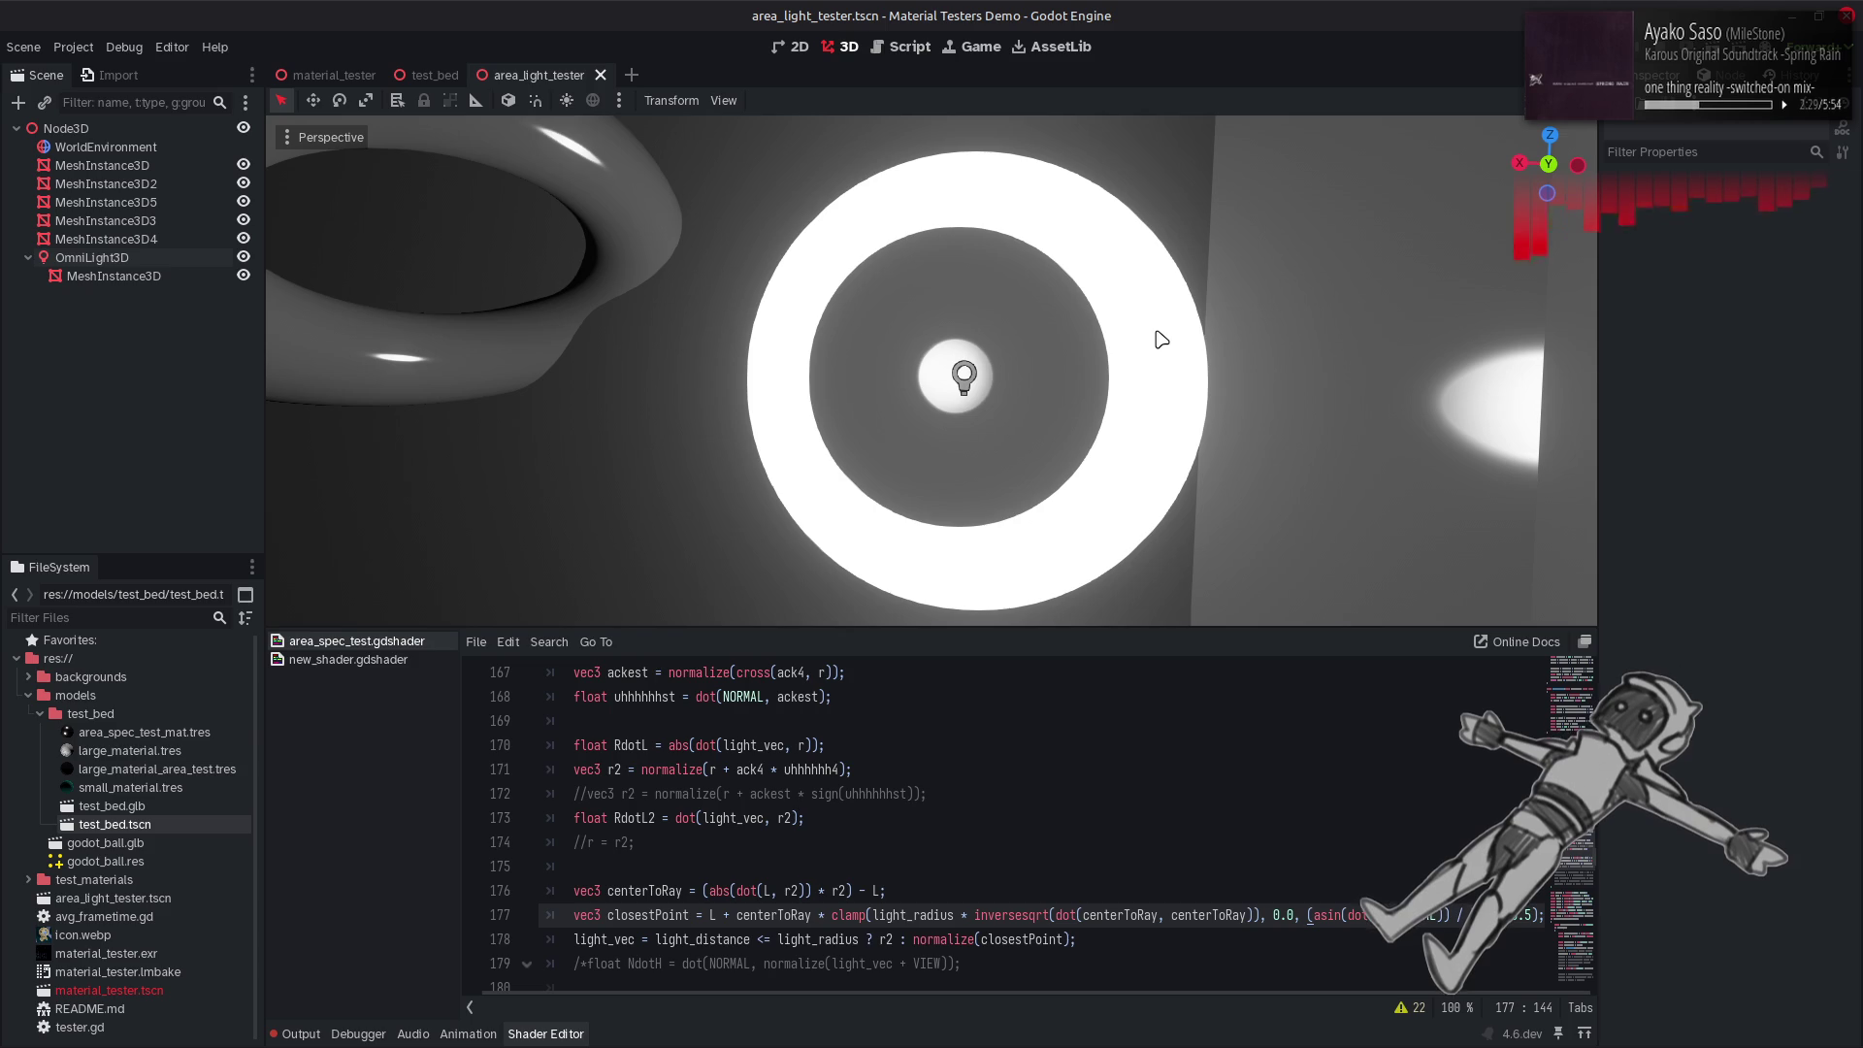
key(alt+Tab)
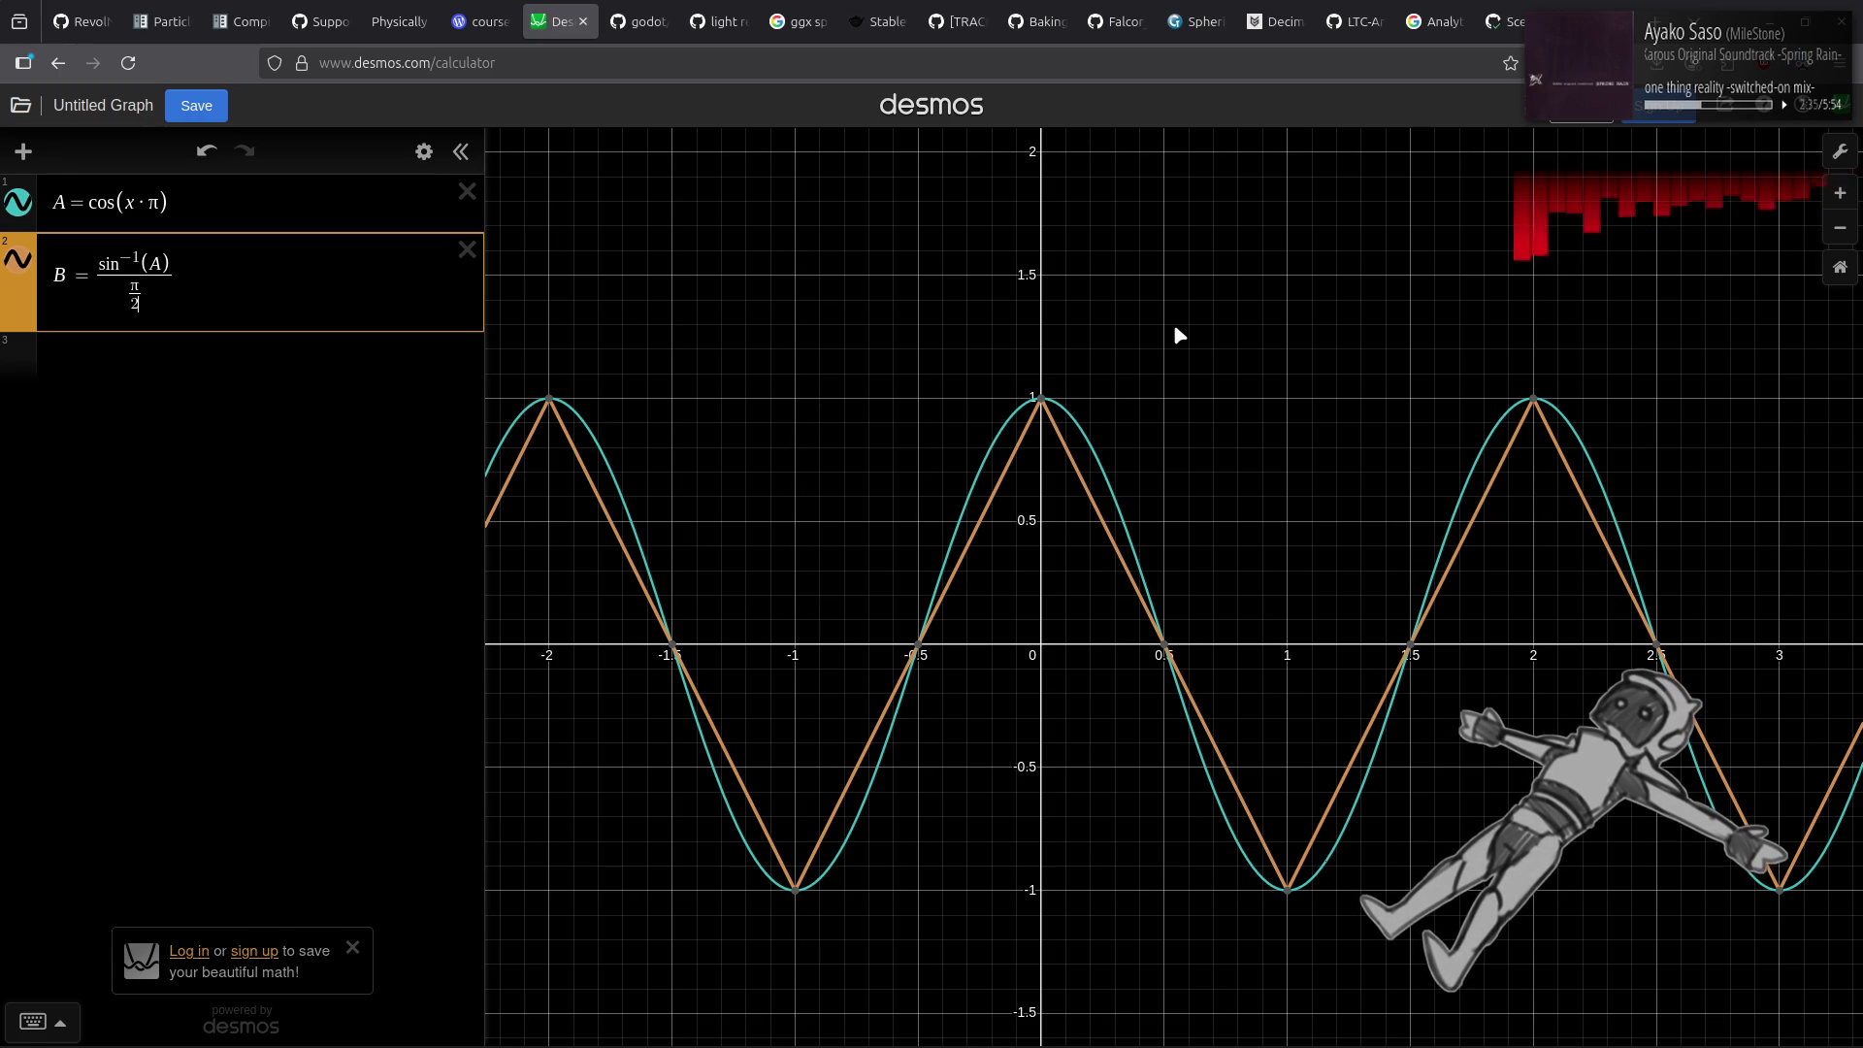
key(alt+Tab)
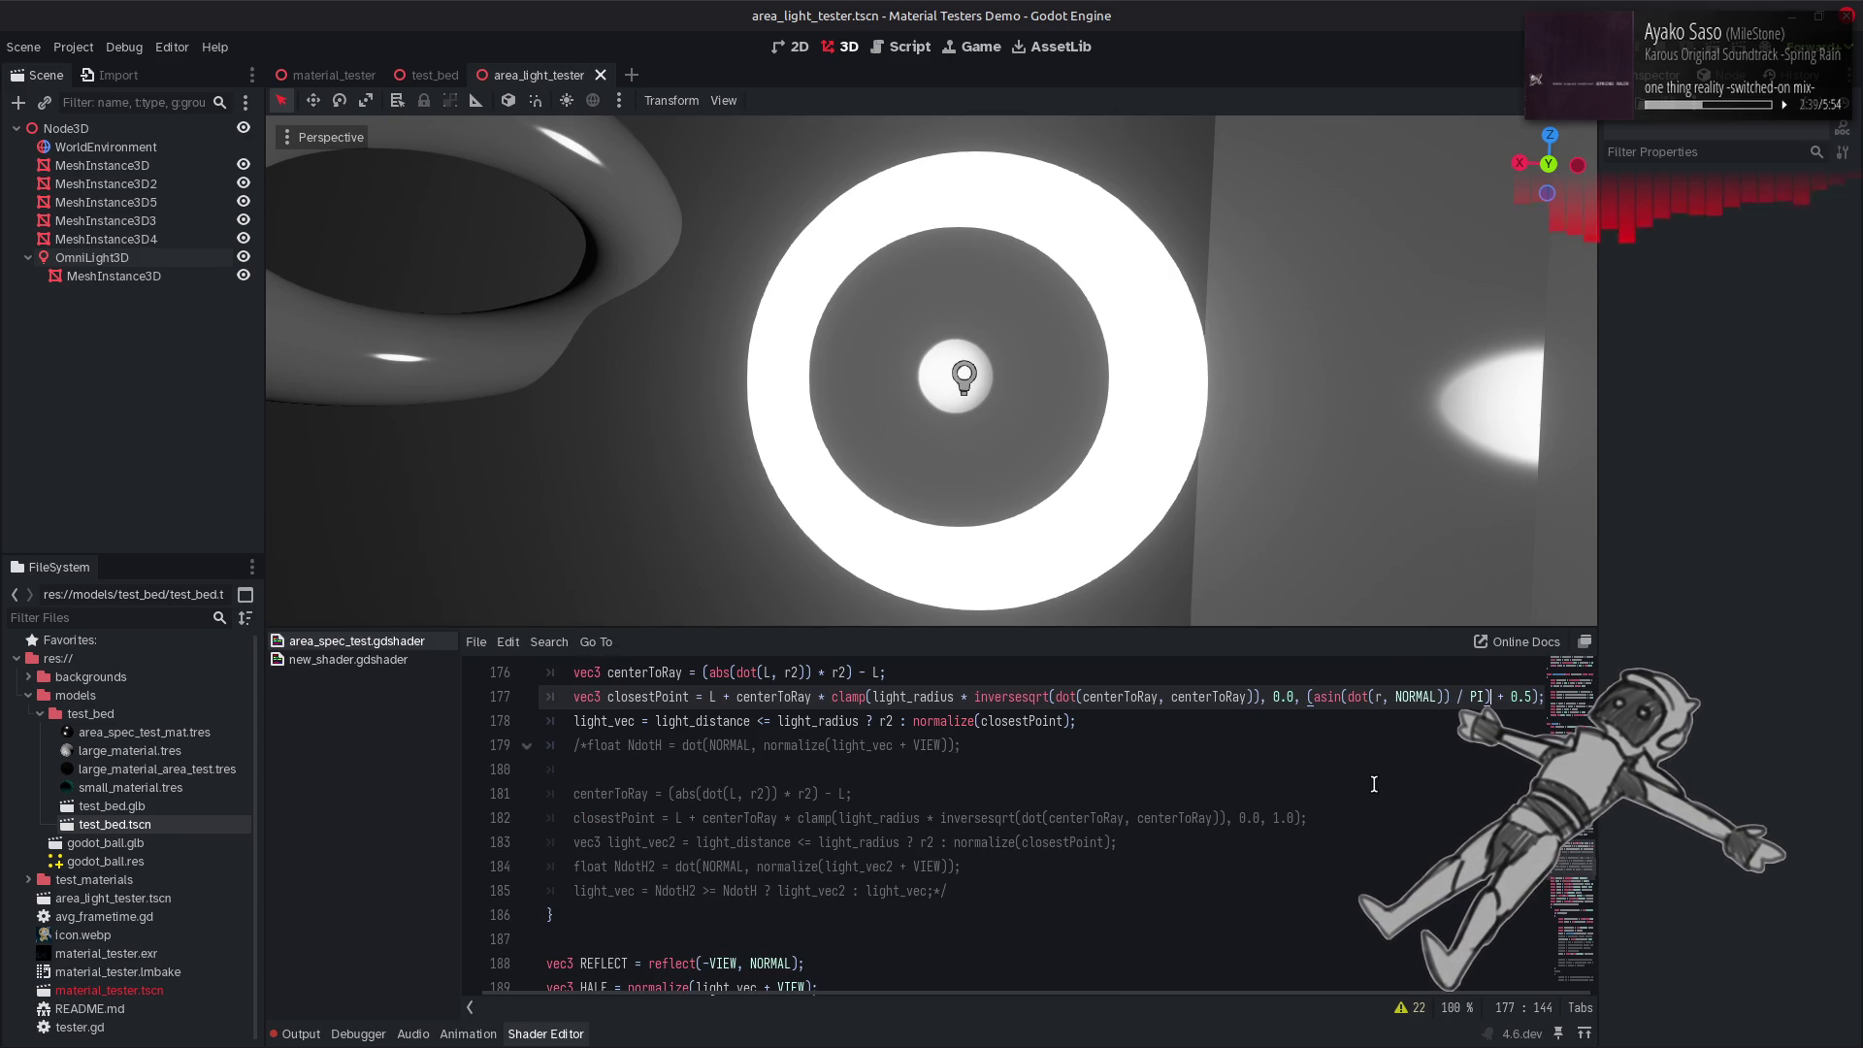
Save the scene, try wrapping asin on line 177 in abs( then undo it, and go to Desmos.
mouse_move(1194, 491)
mouse_down()
mouse_move(922, 388)
mouse_move(1186, 501)
mouse_up()
scroll(1436, 757, up, 2)
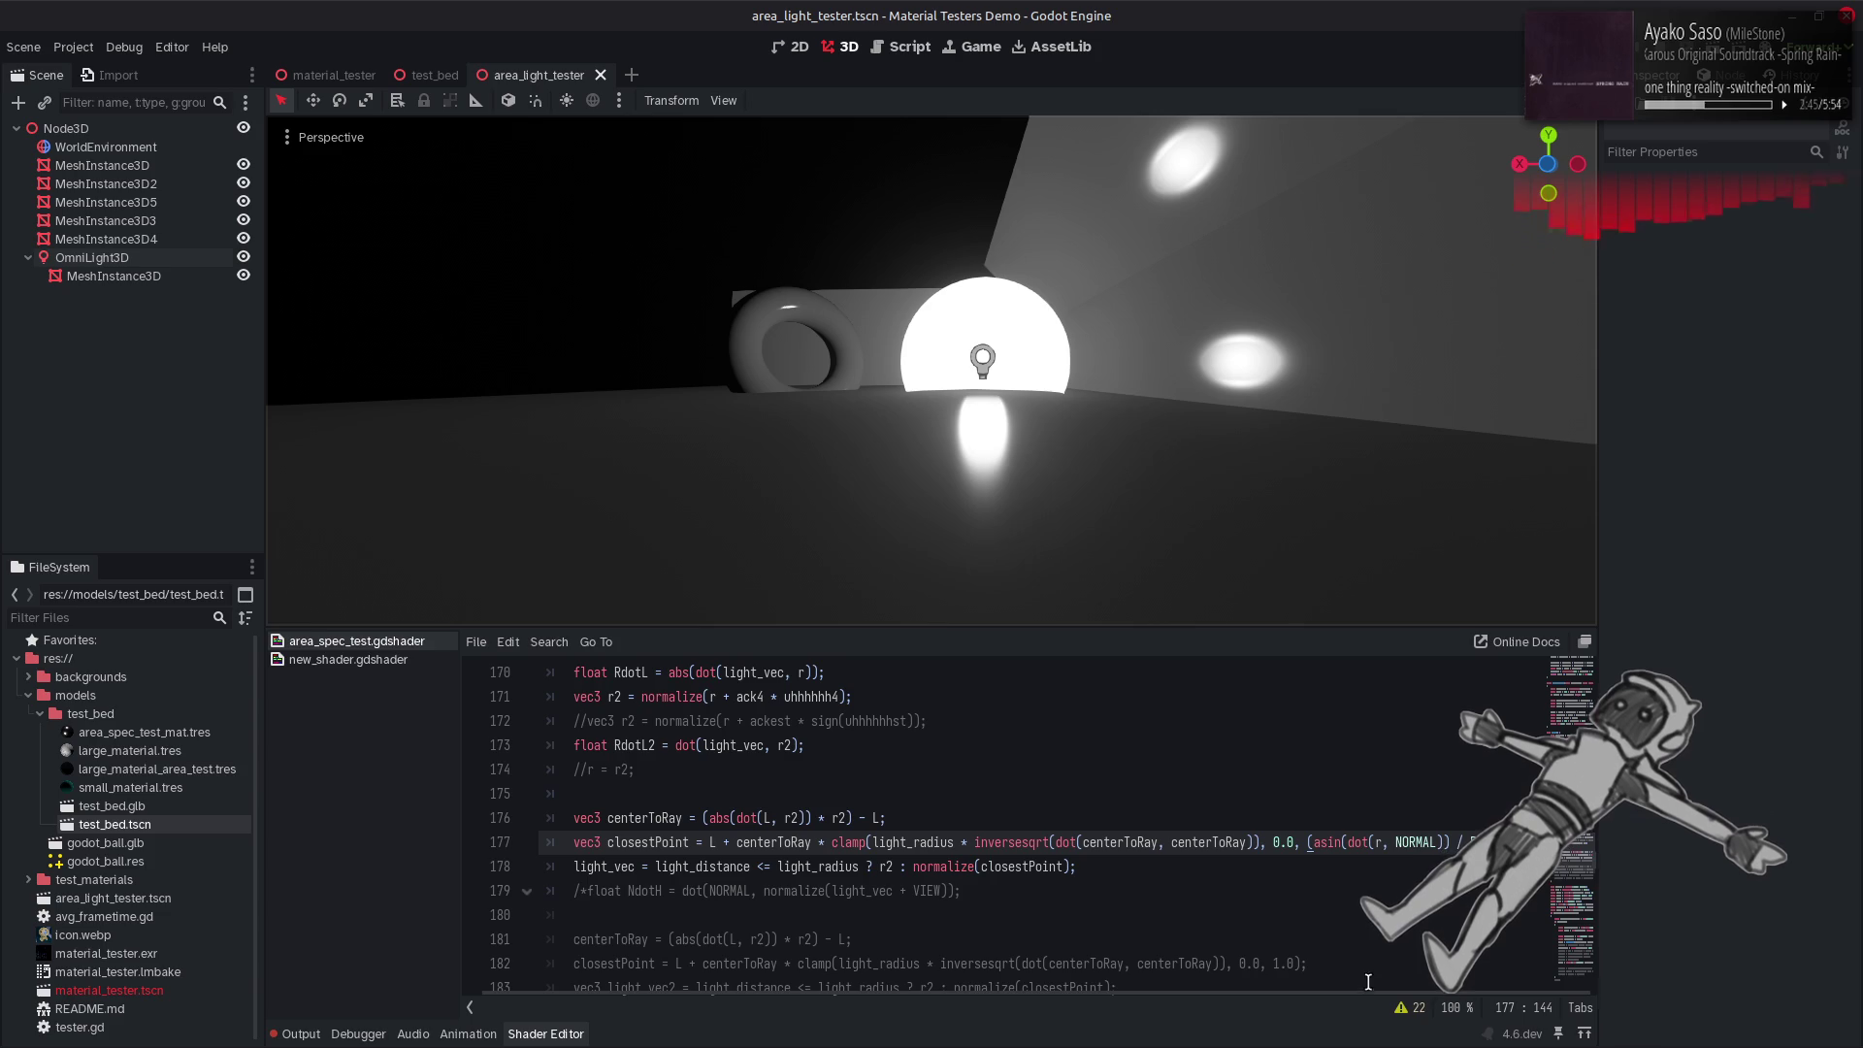
click(1349, 842)
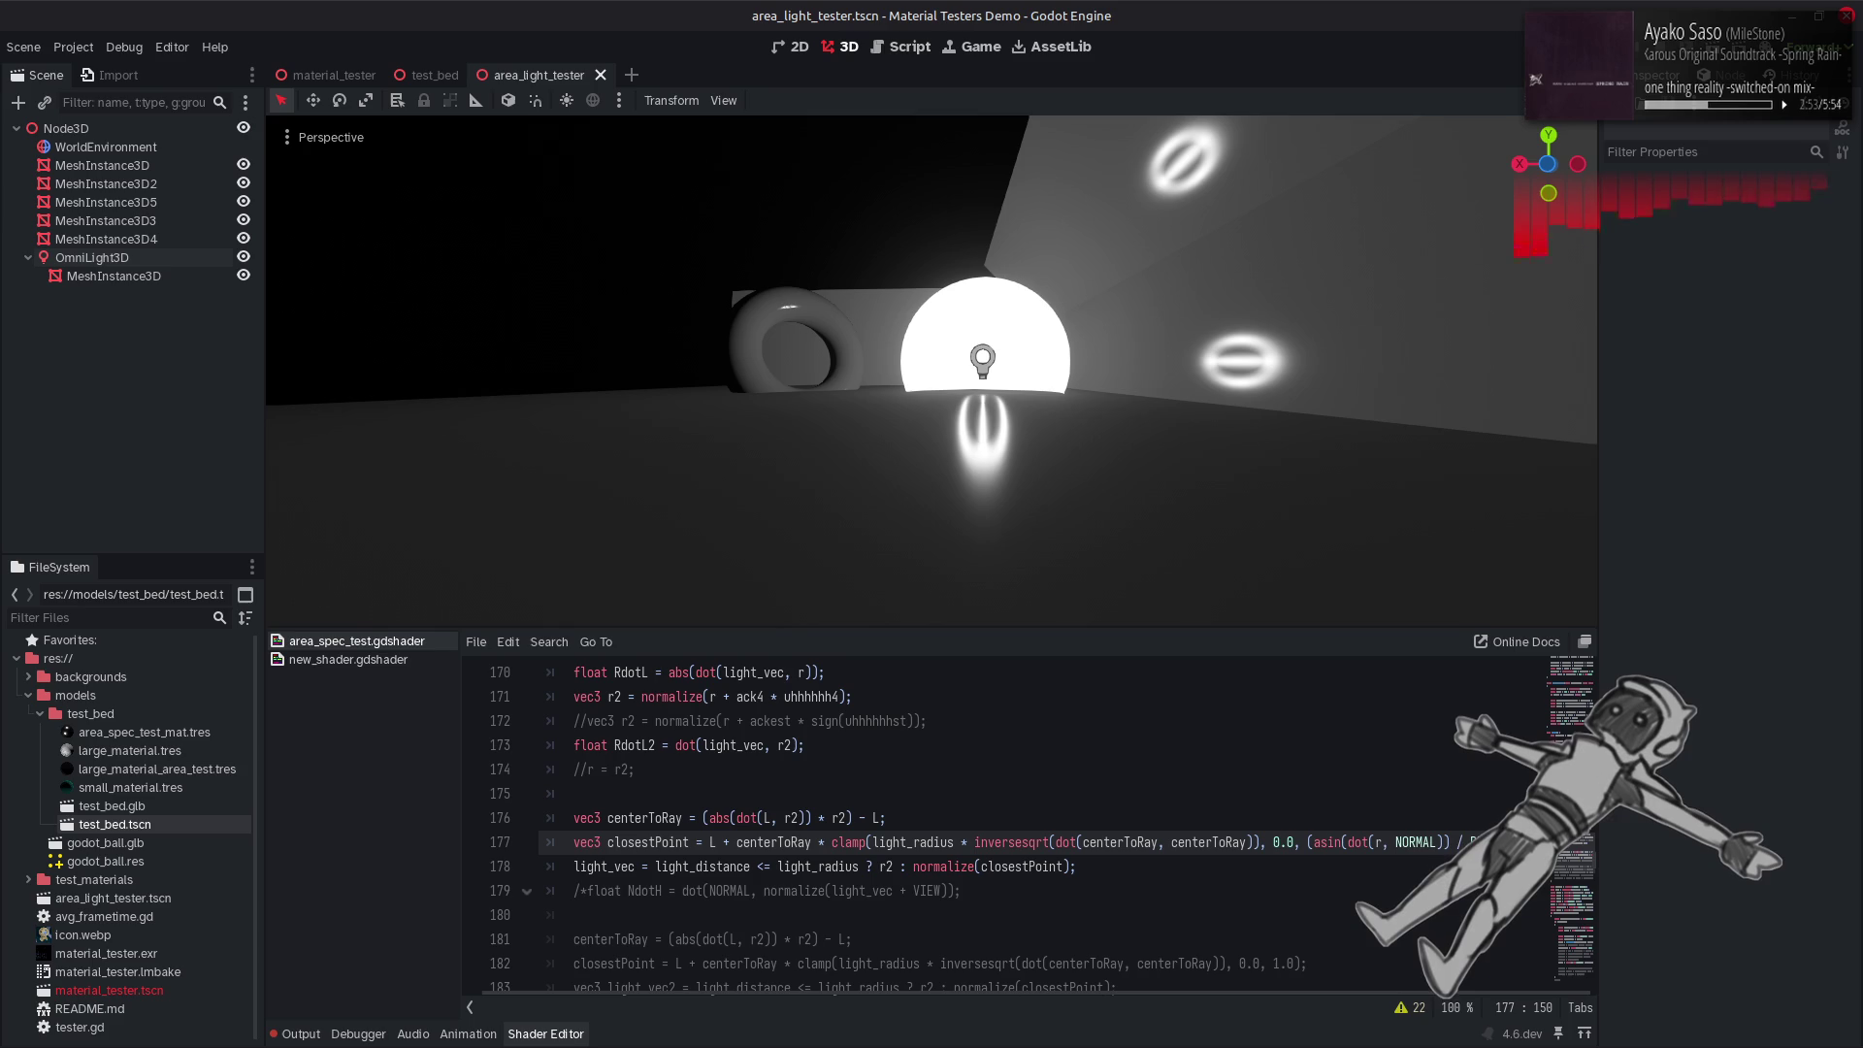
key(ctrl+s)
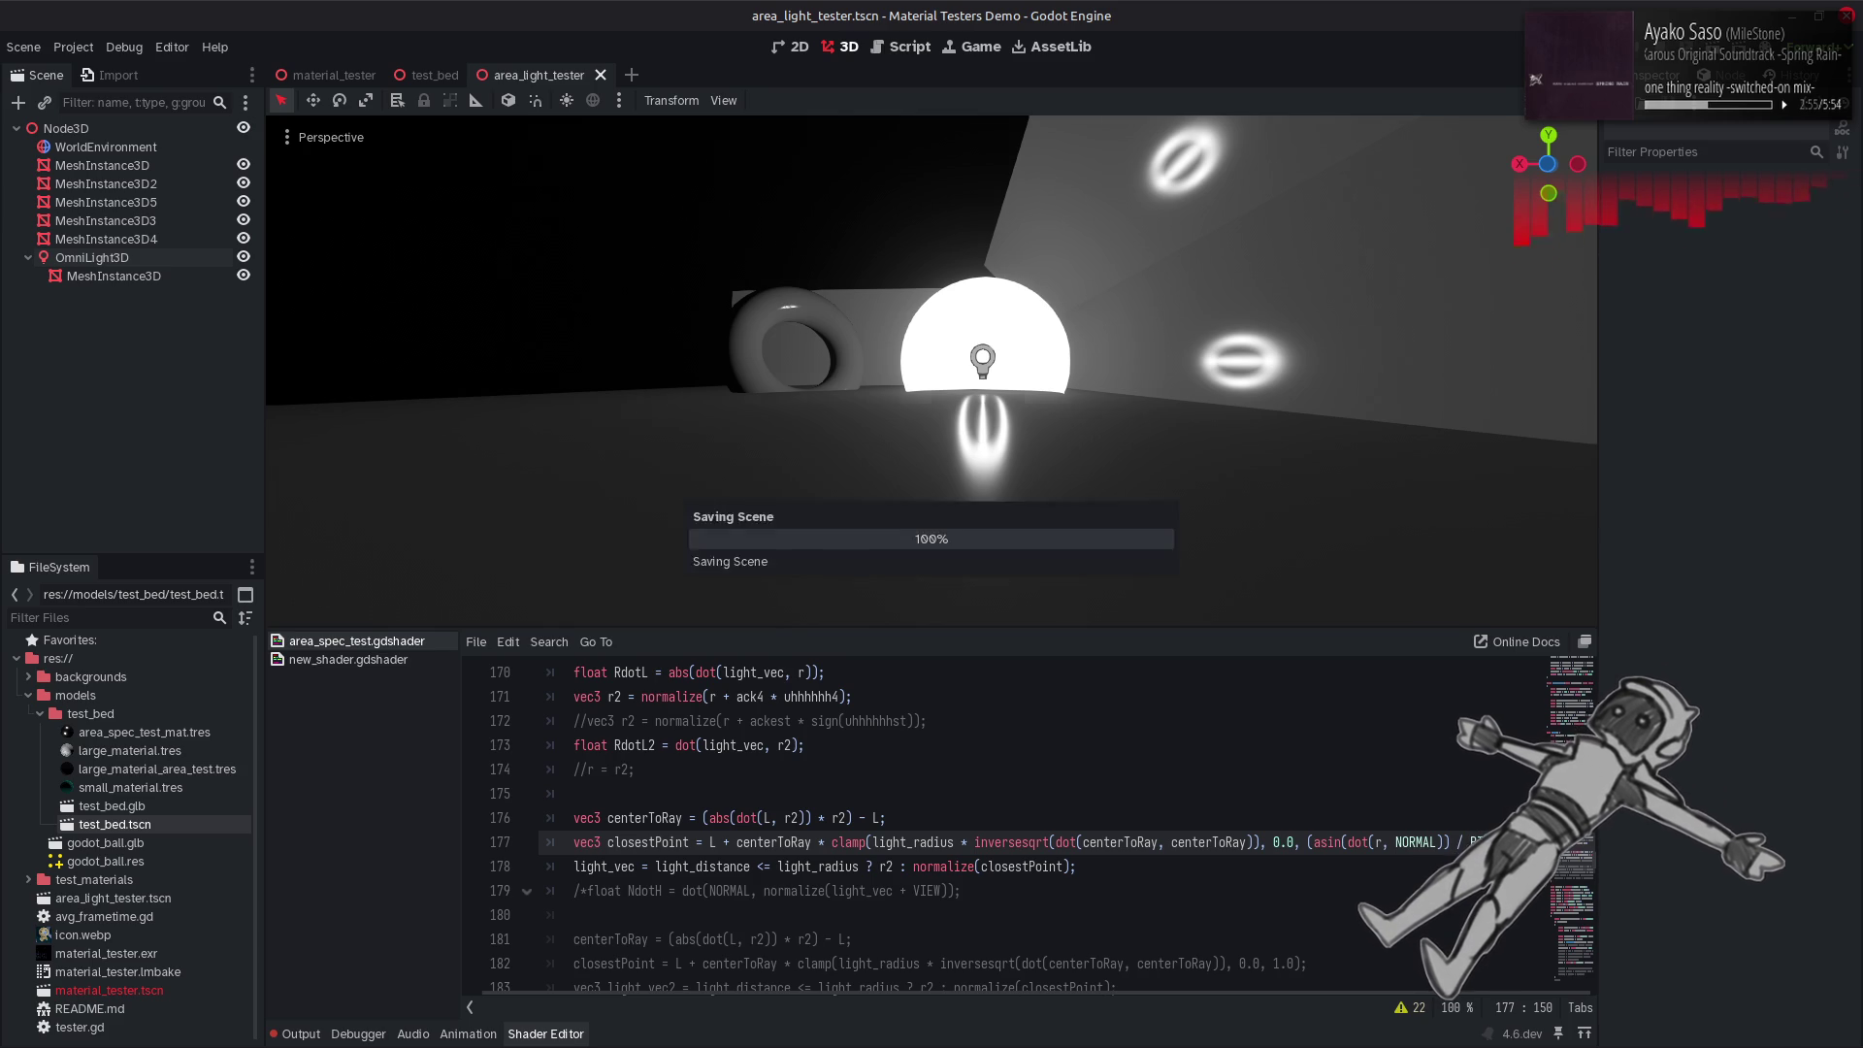
click(1308, 843)
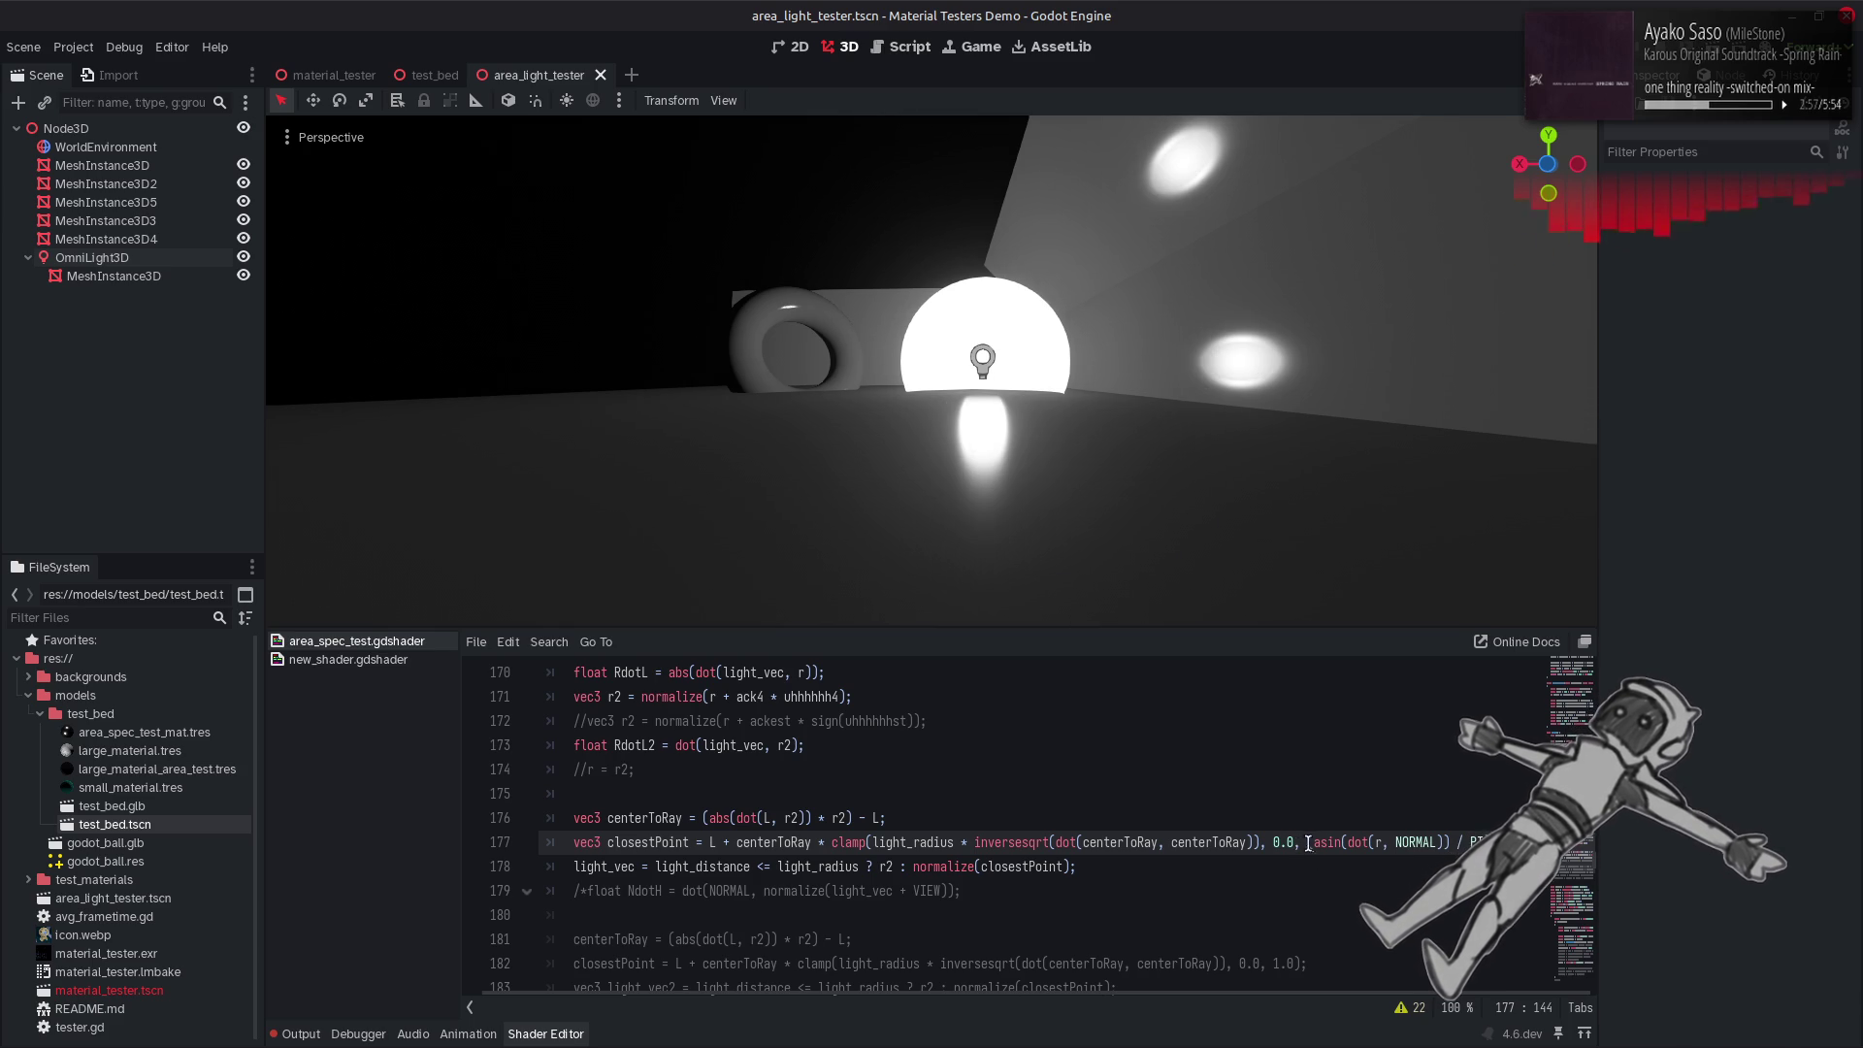
text(abs)
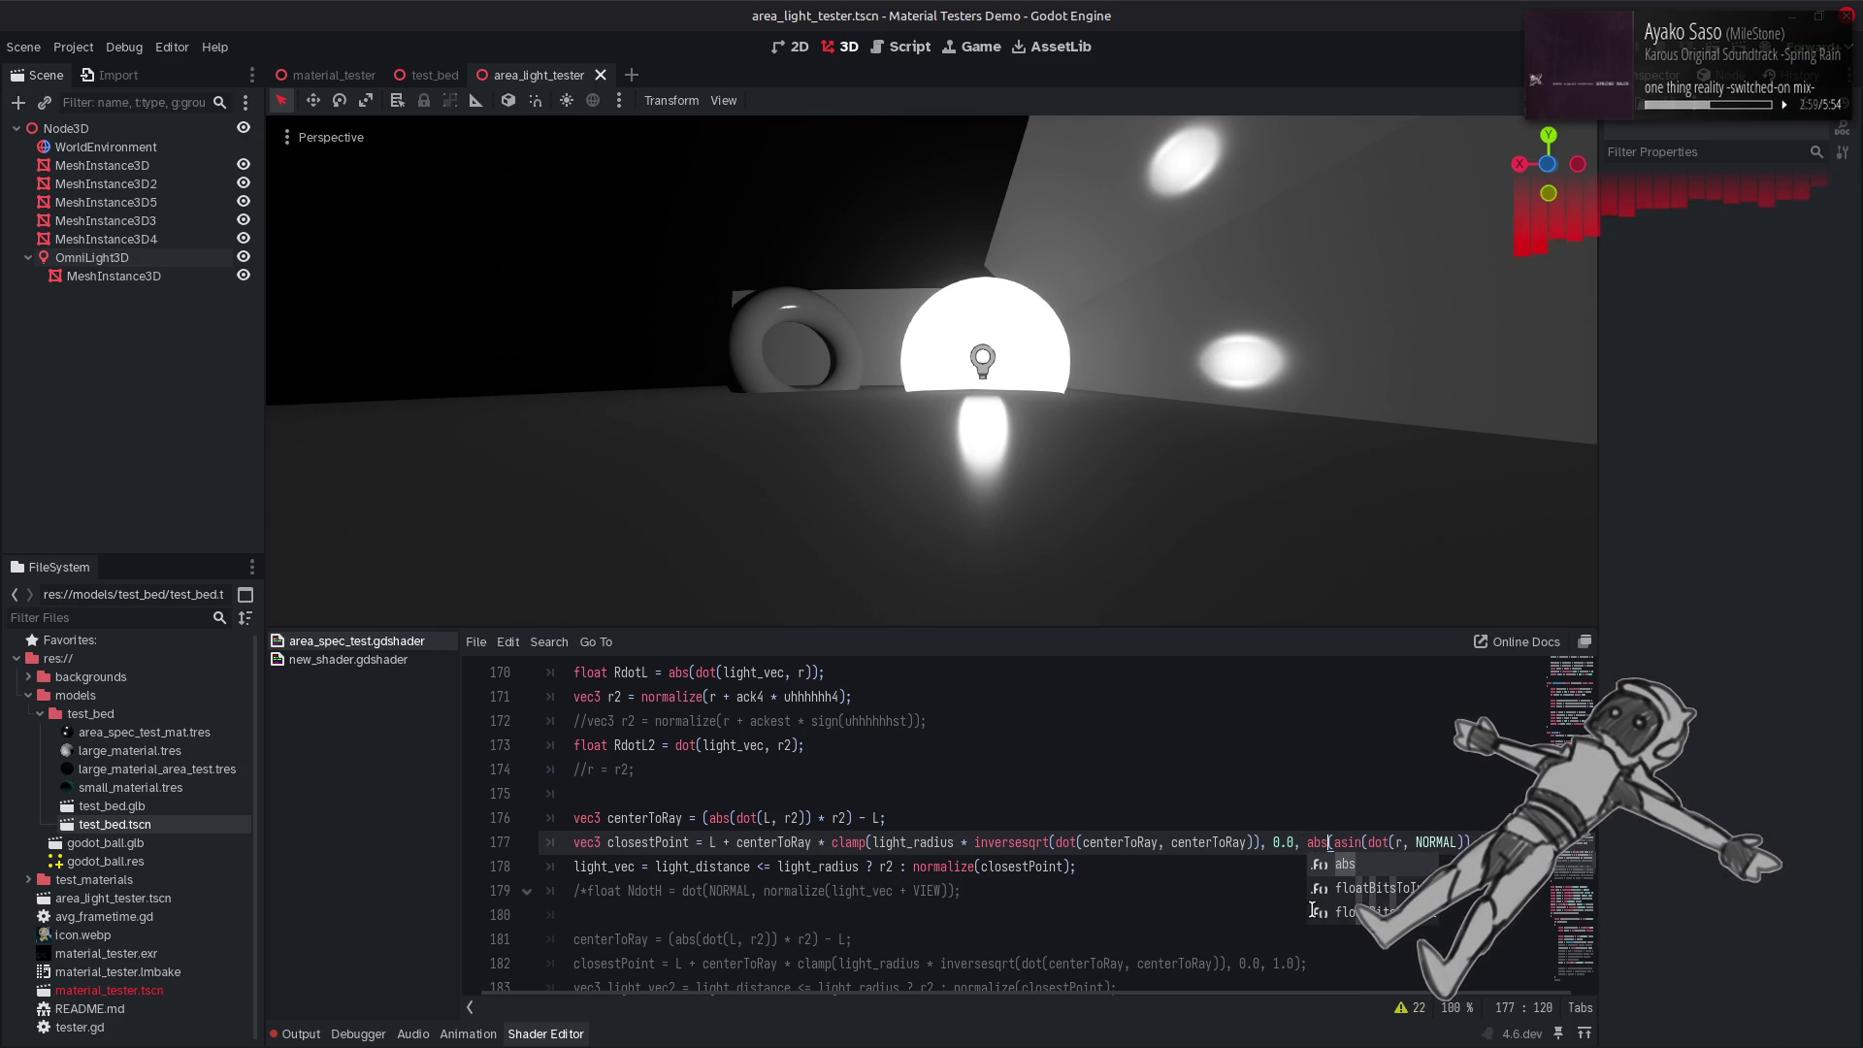
text(()
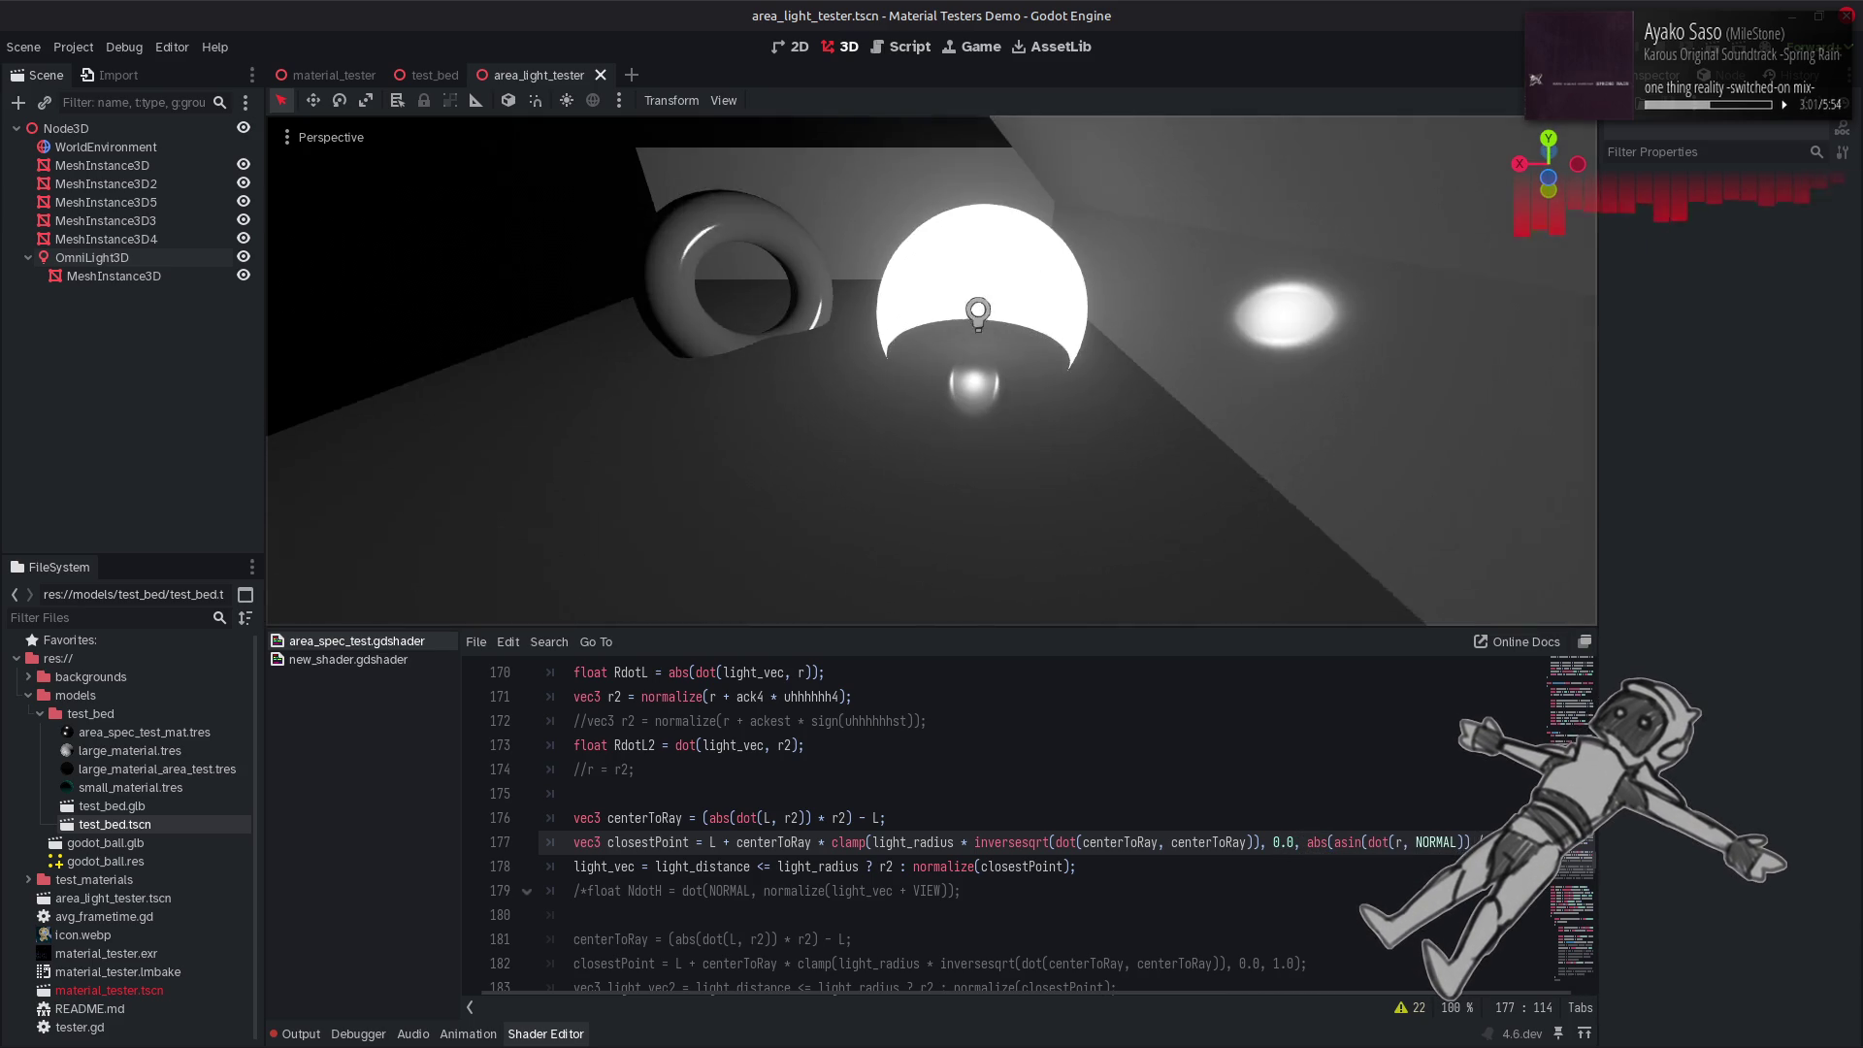
key(ctrl+z)
key(ctrl+s)
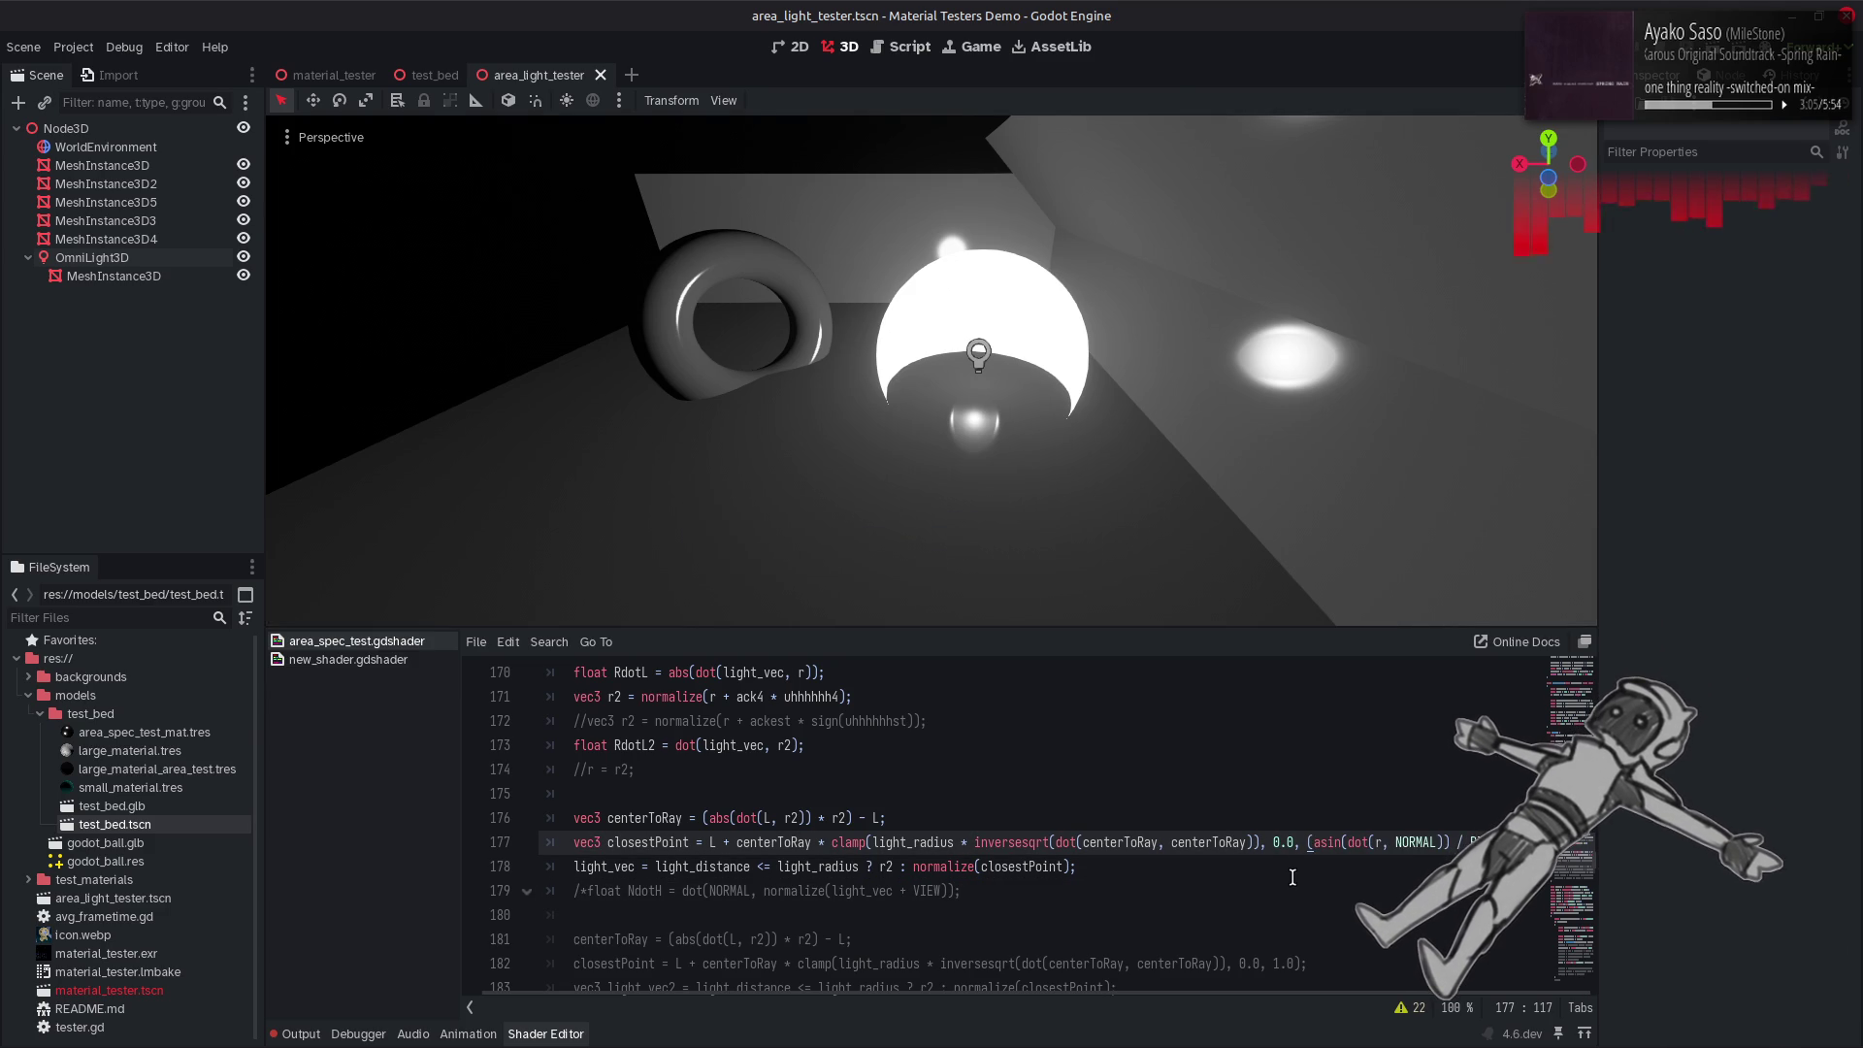
key(alt+Tab)
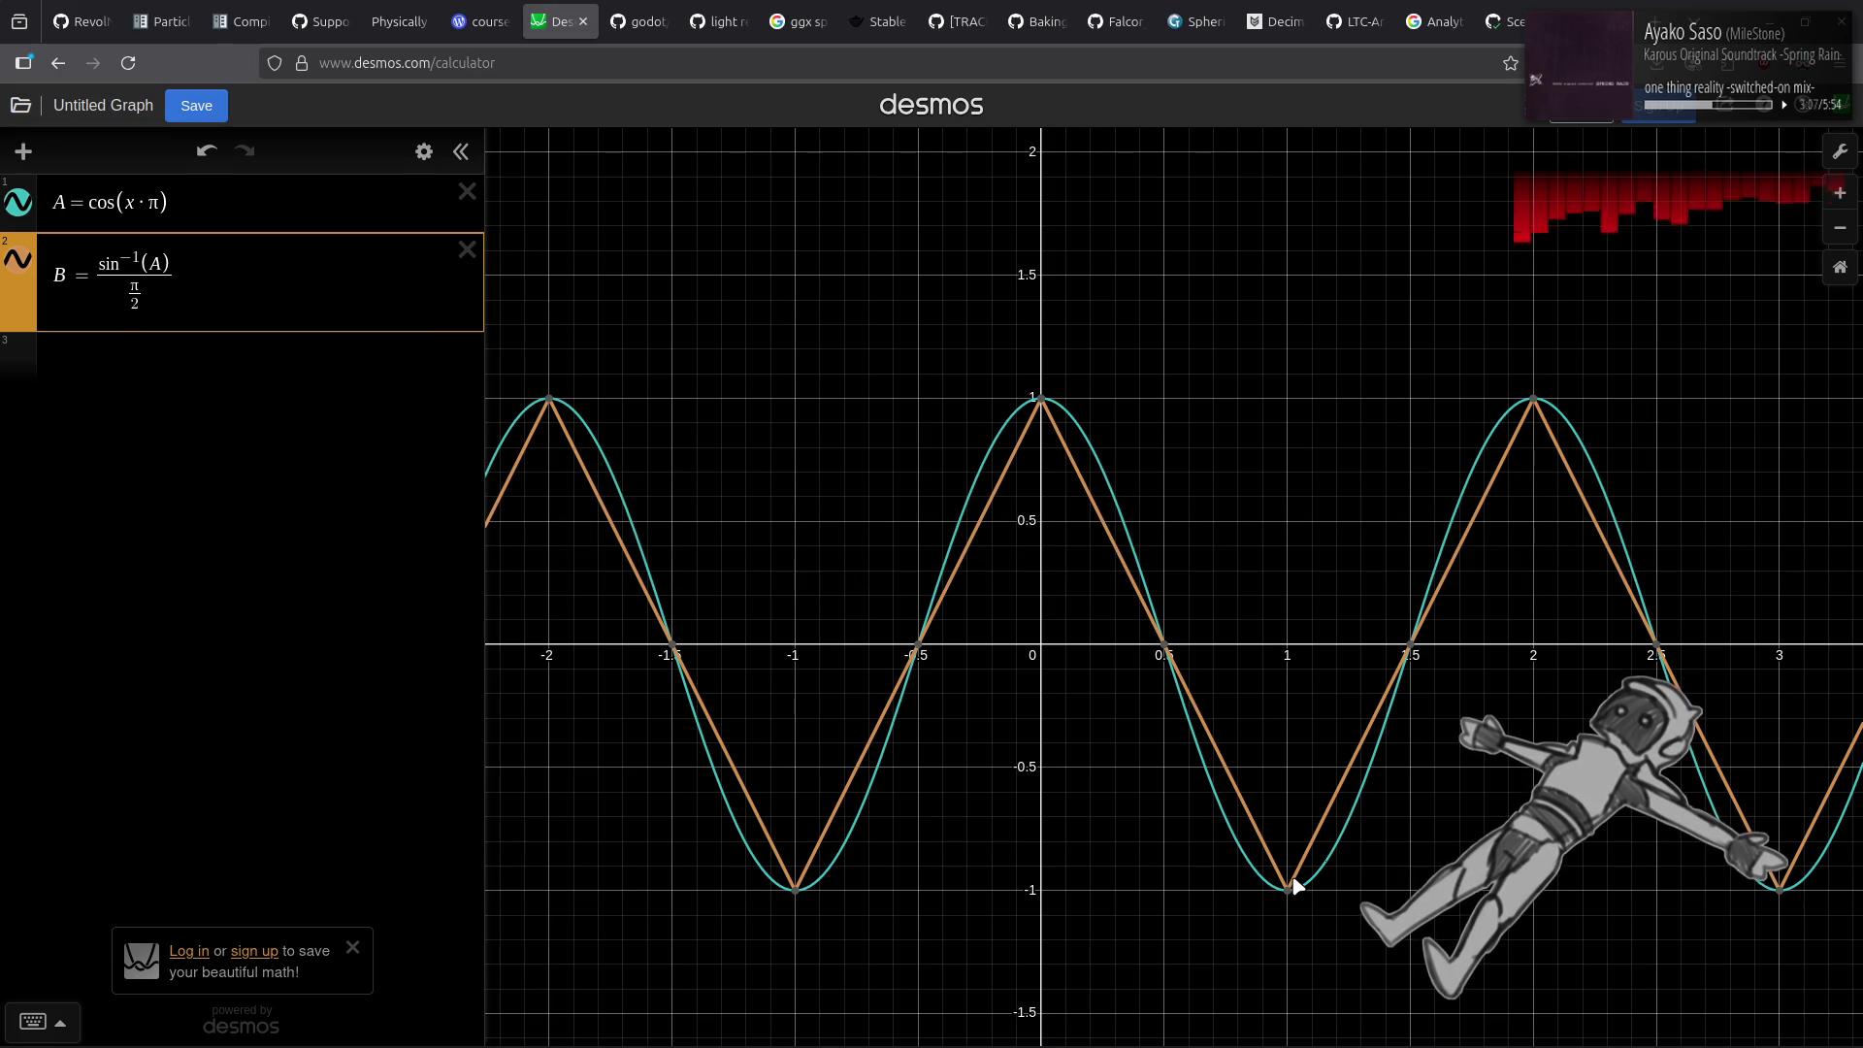
Change B's denominator to π so it peaks at ±0.5, then return to Godot.
key(BackSpace)
key(BackSpace)
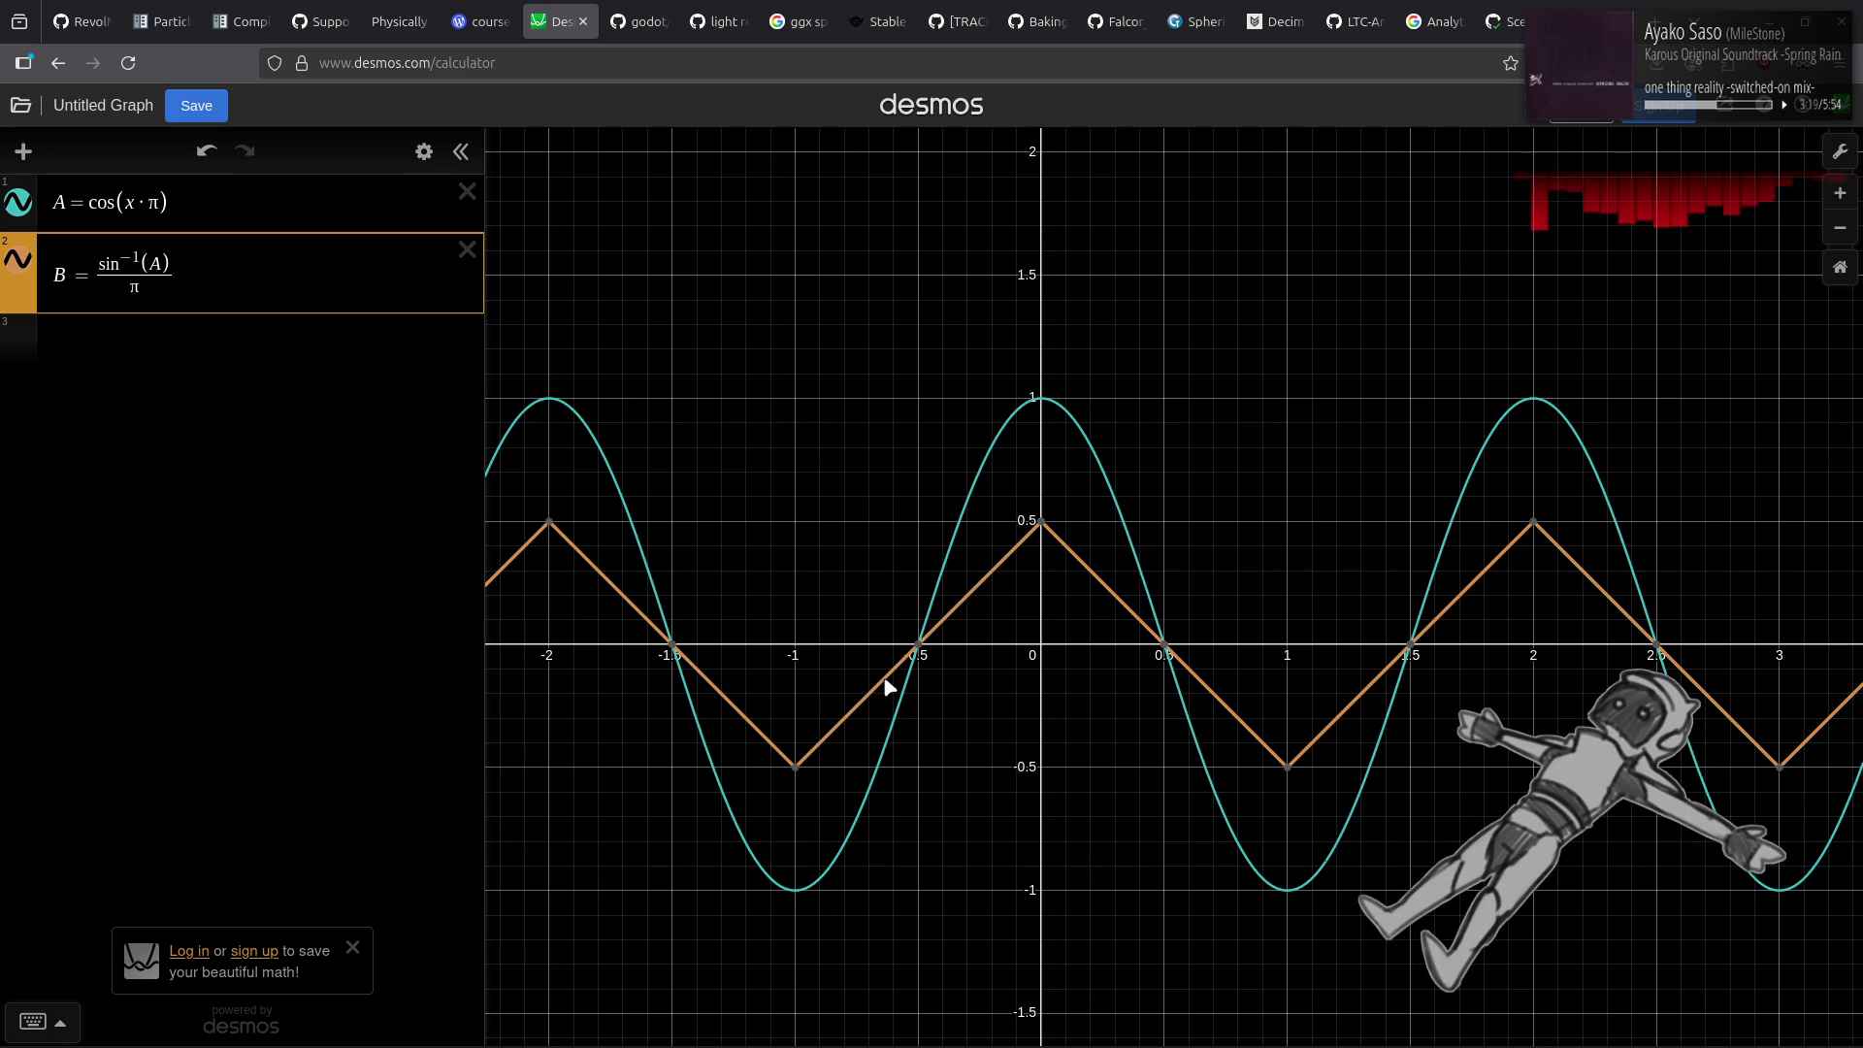
key(alt+Tab)
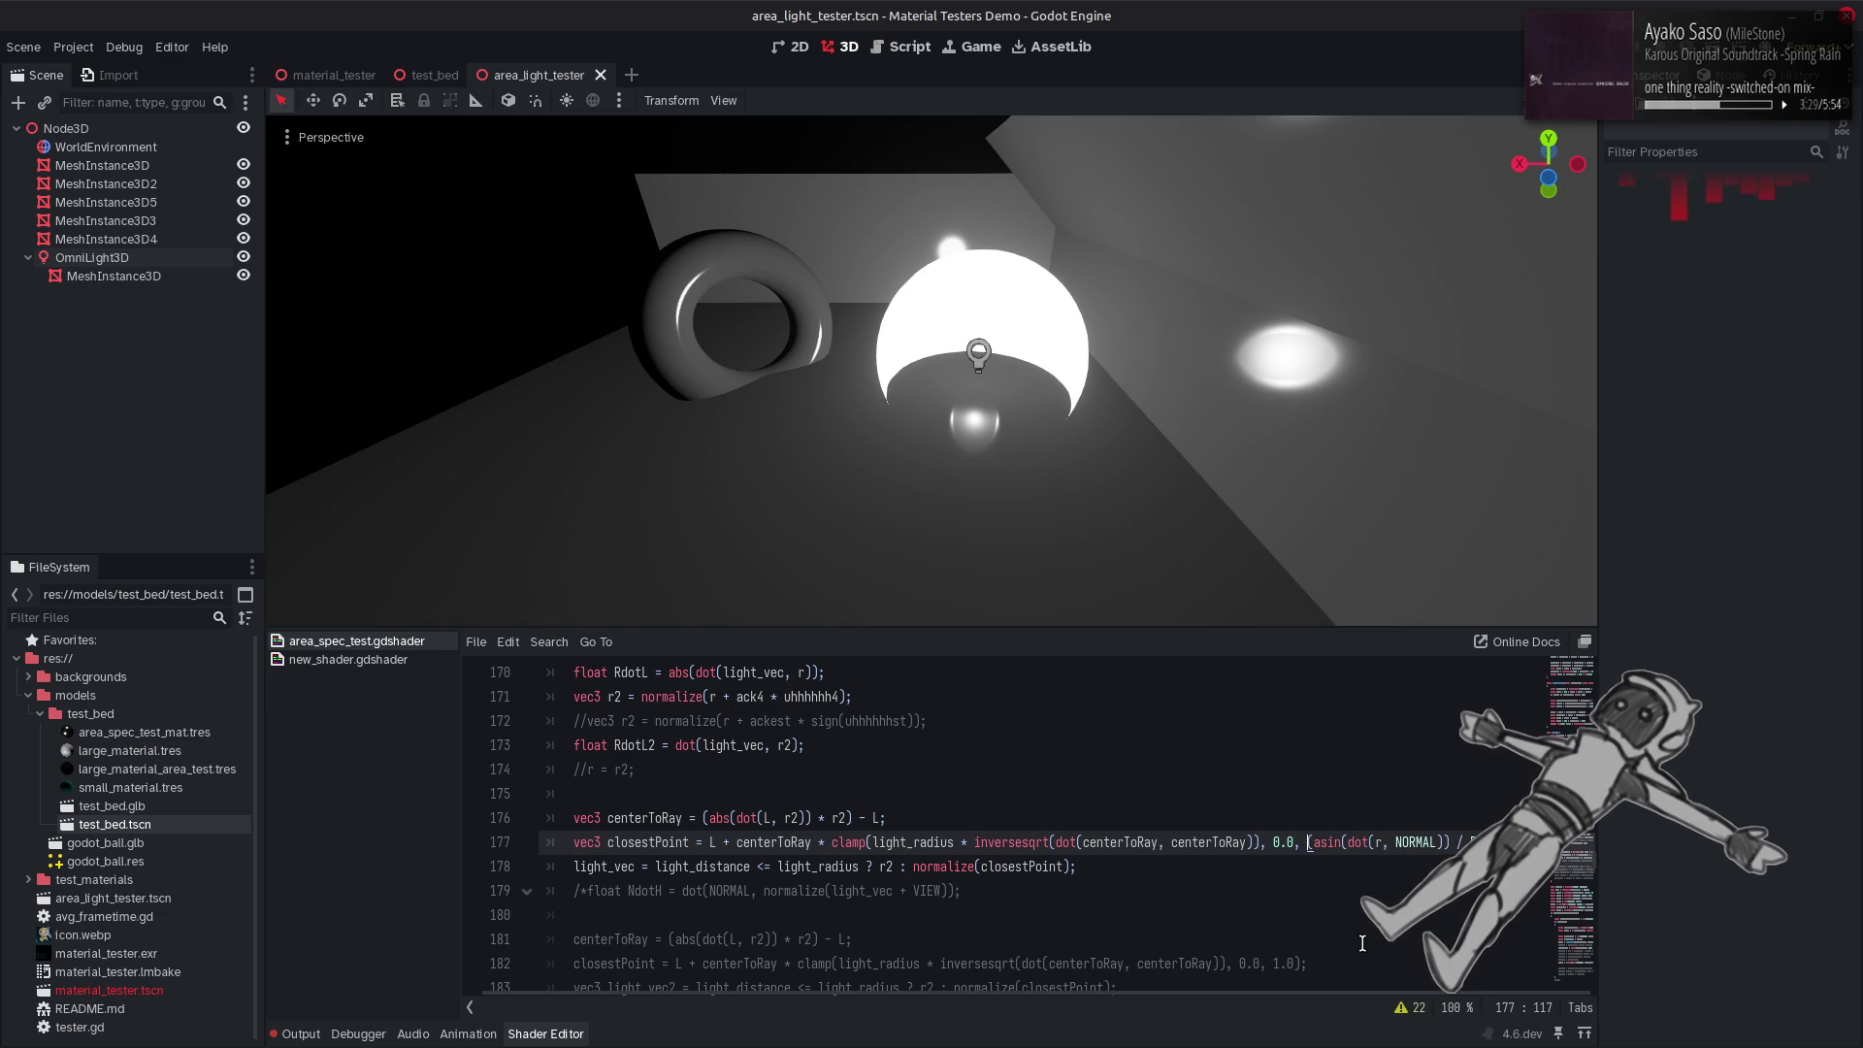
Briefly try r2 in dot(r, NORMAL) on line 177, then restore r.
click(1387, 843)
text(2)
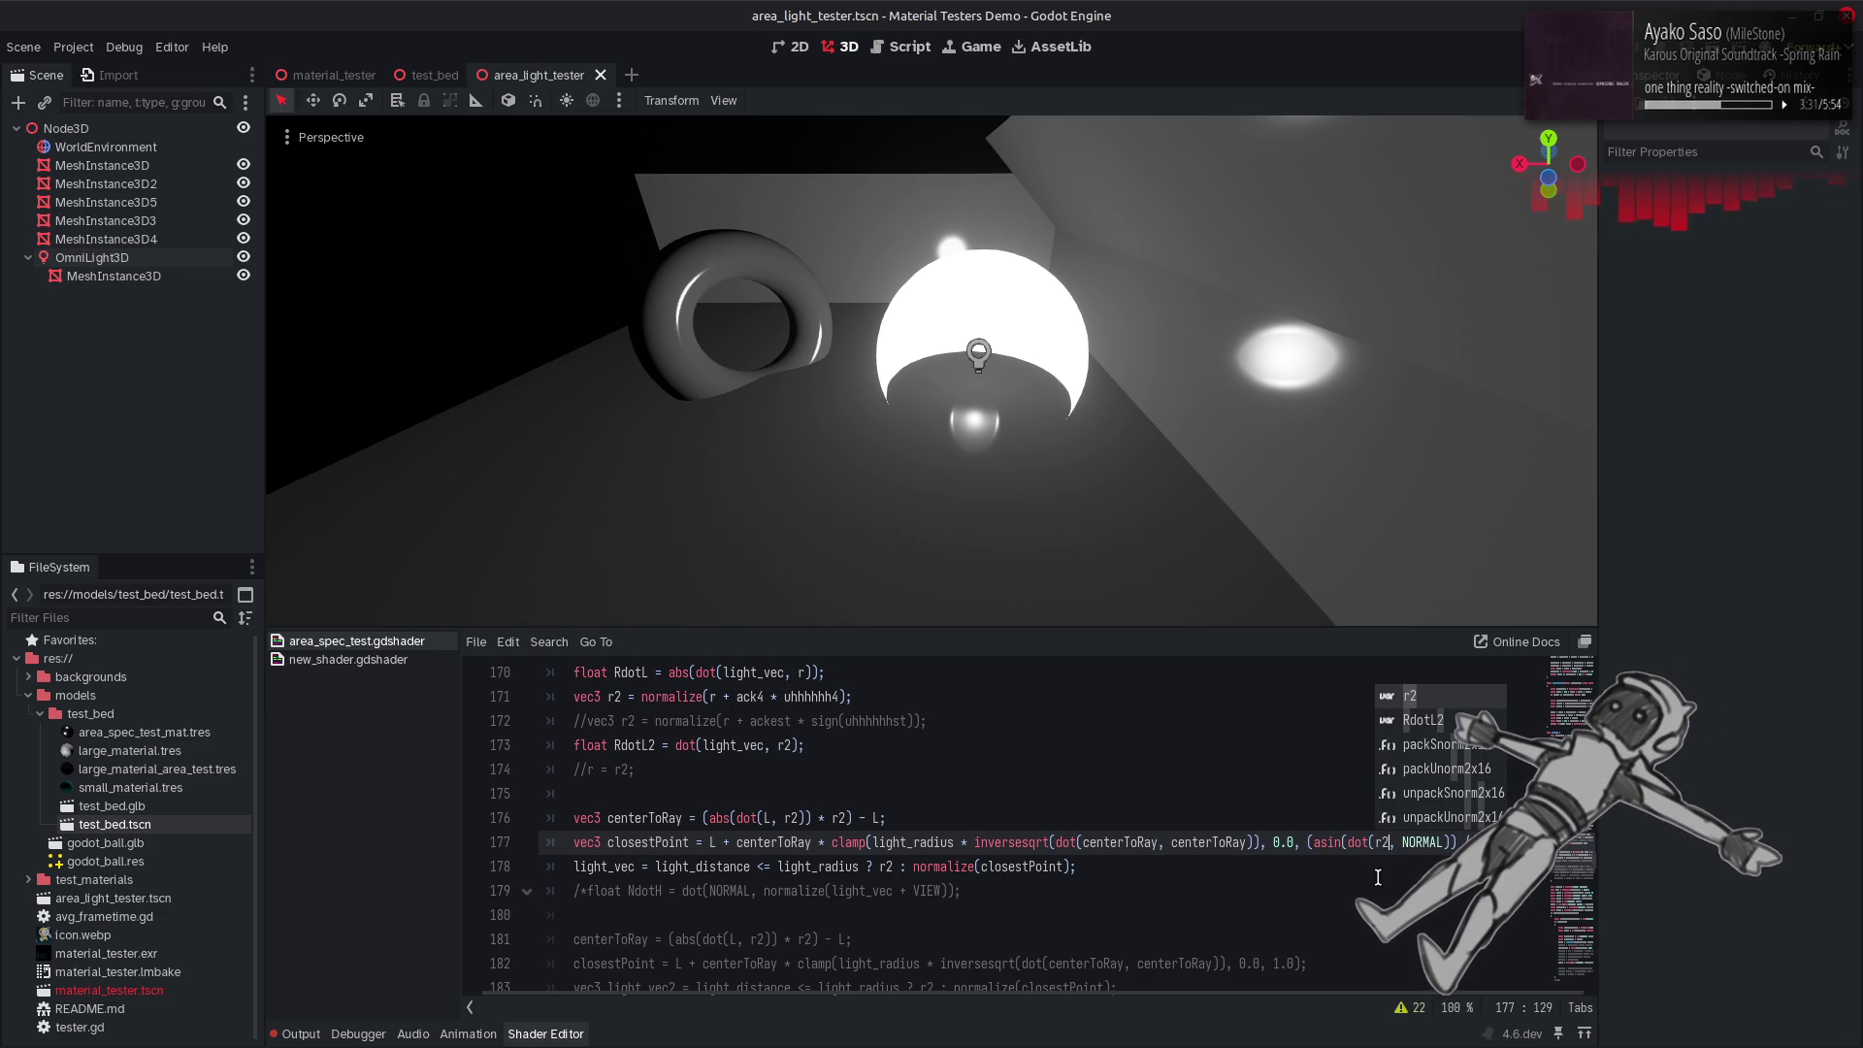
click(1281, 843)
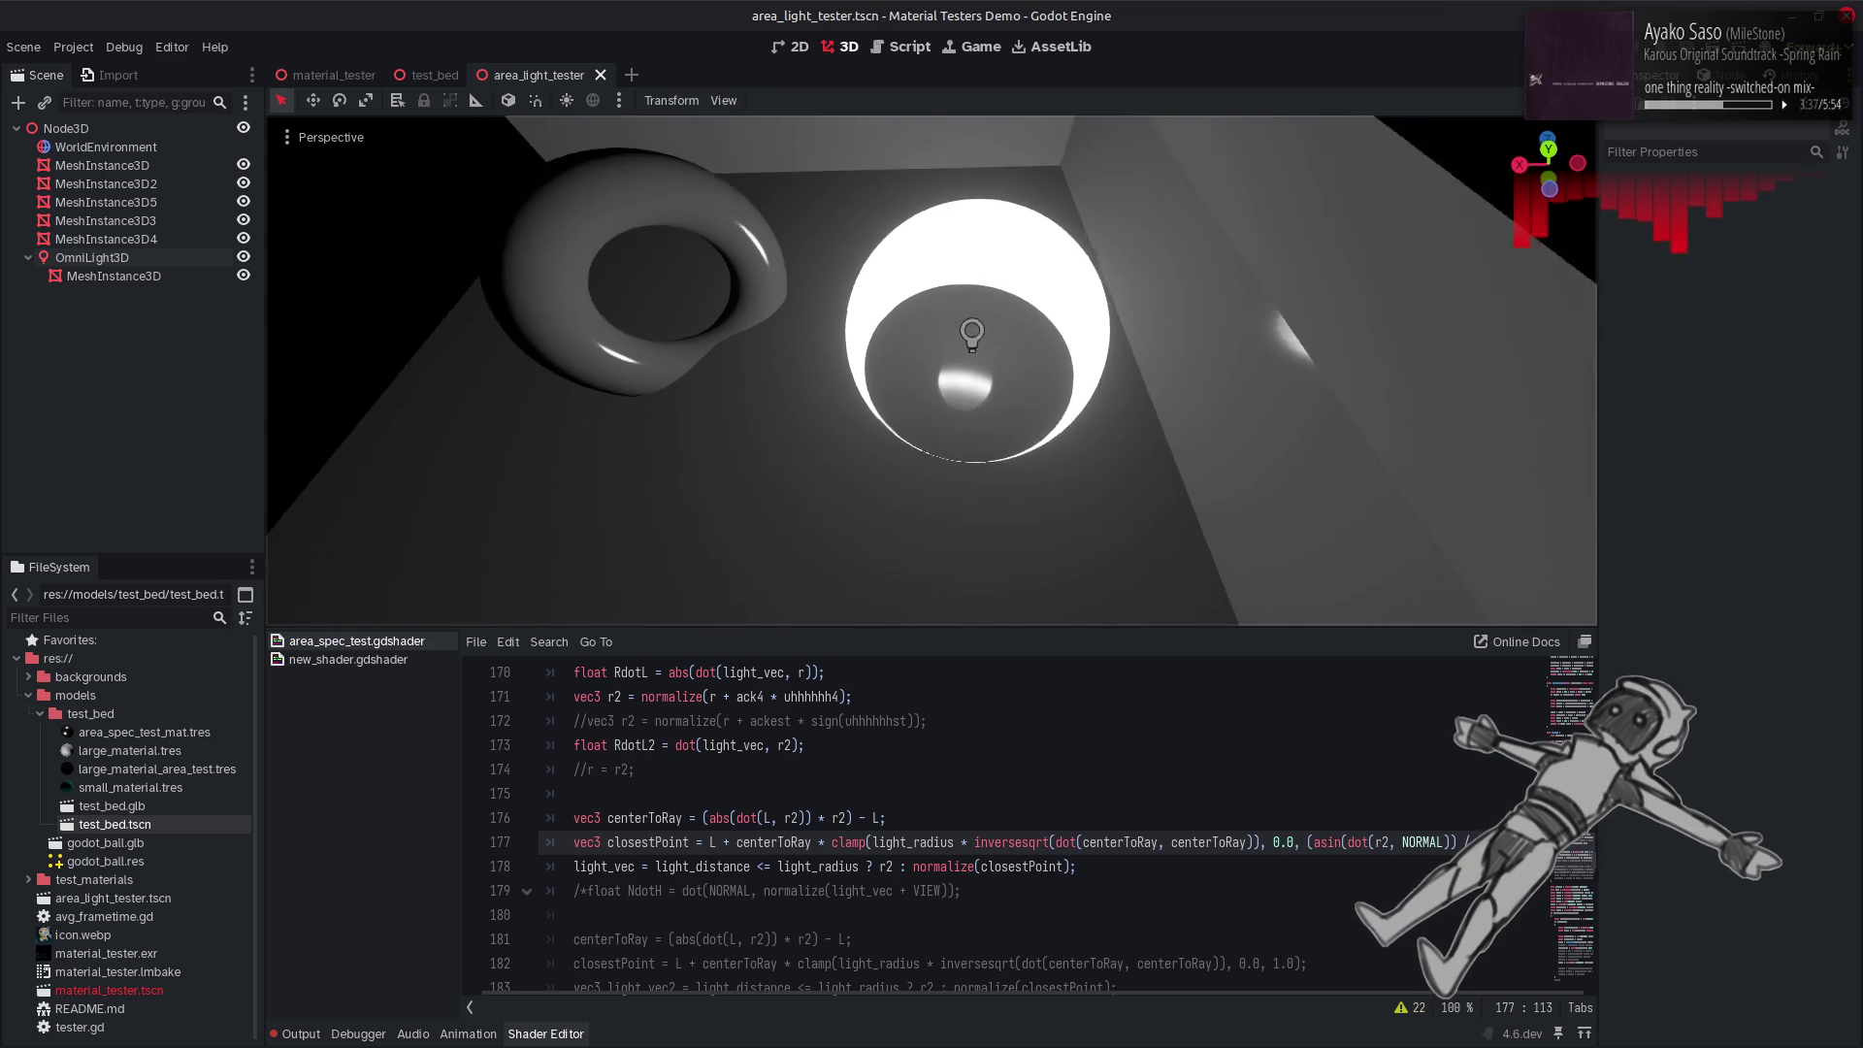
key(Right)
key(Right)
key(Right)
key(BackSpace)
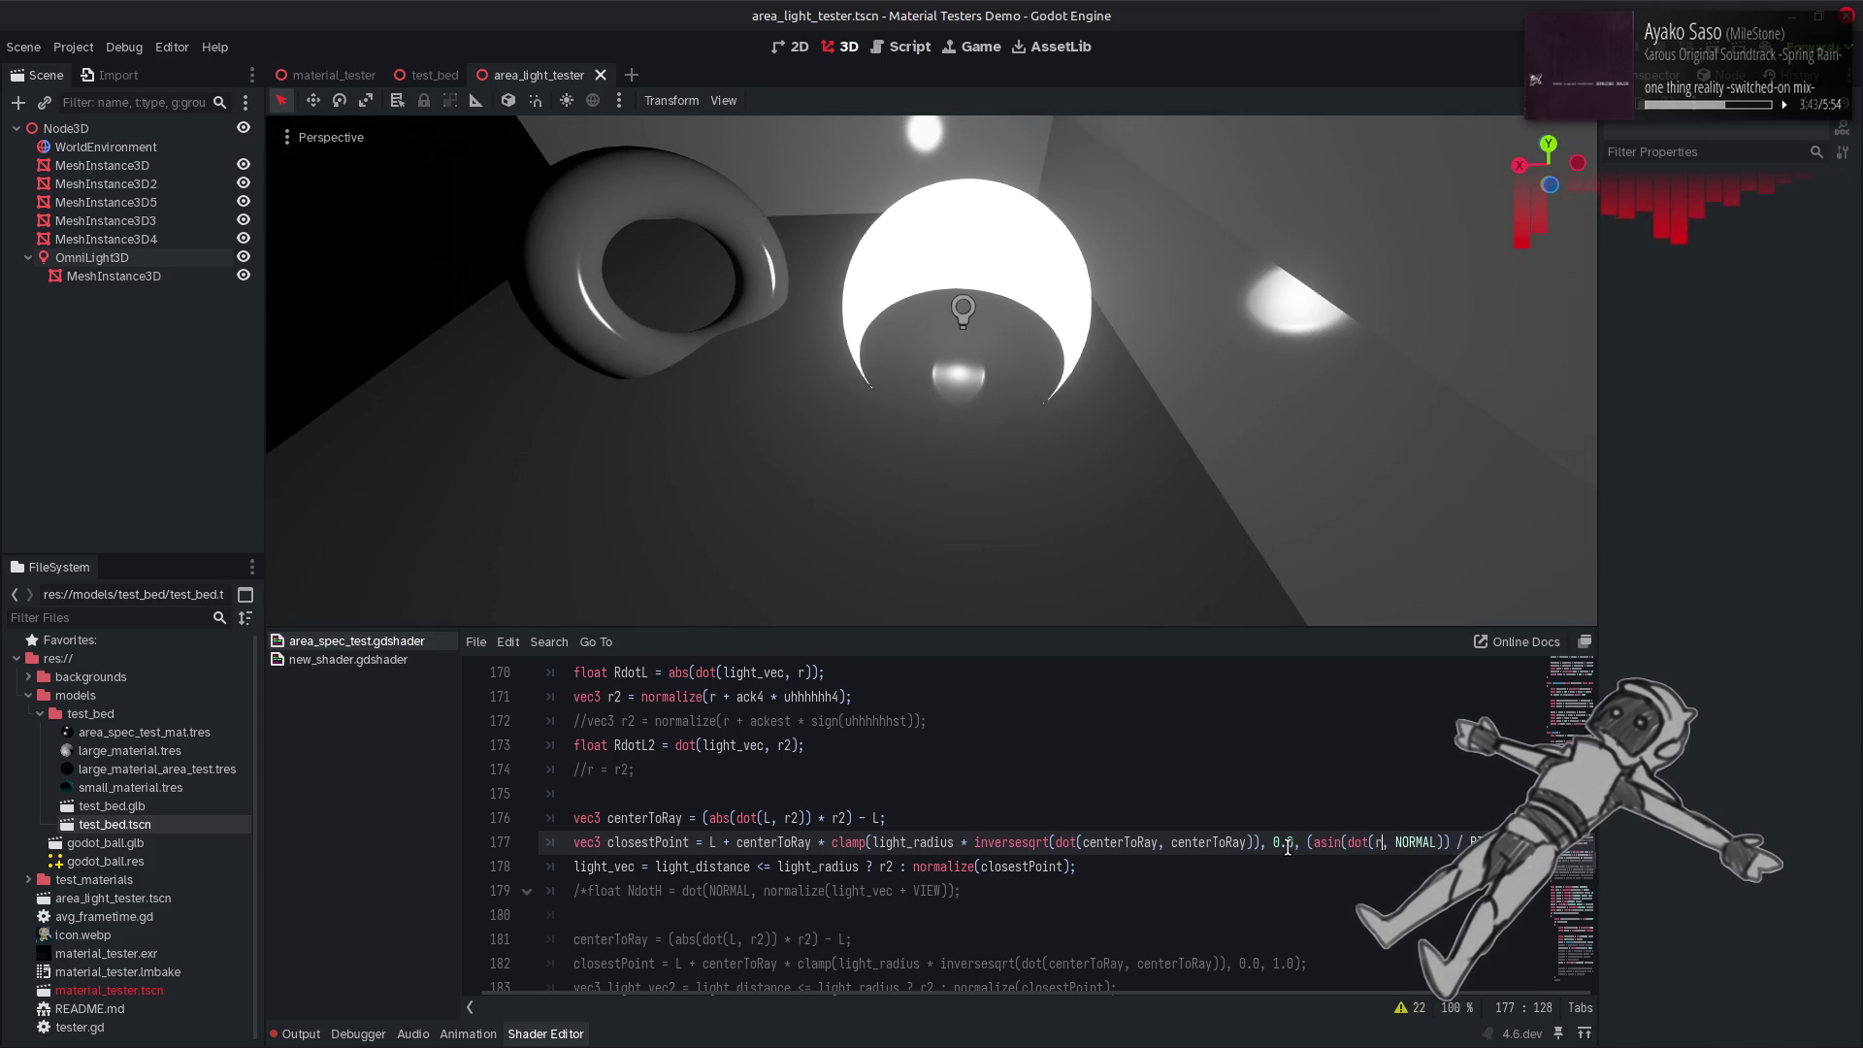
Check the ack4 definition on line 164, then swap r for ack4 in the asin dot product and save.
scroll(1288, 847, up, 2)
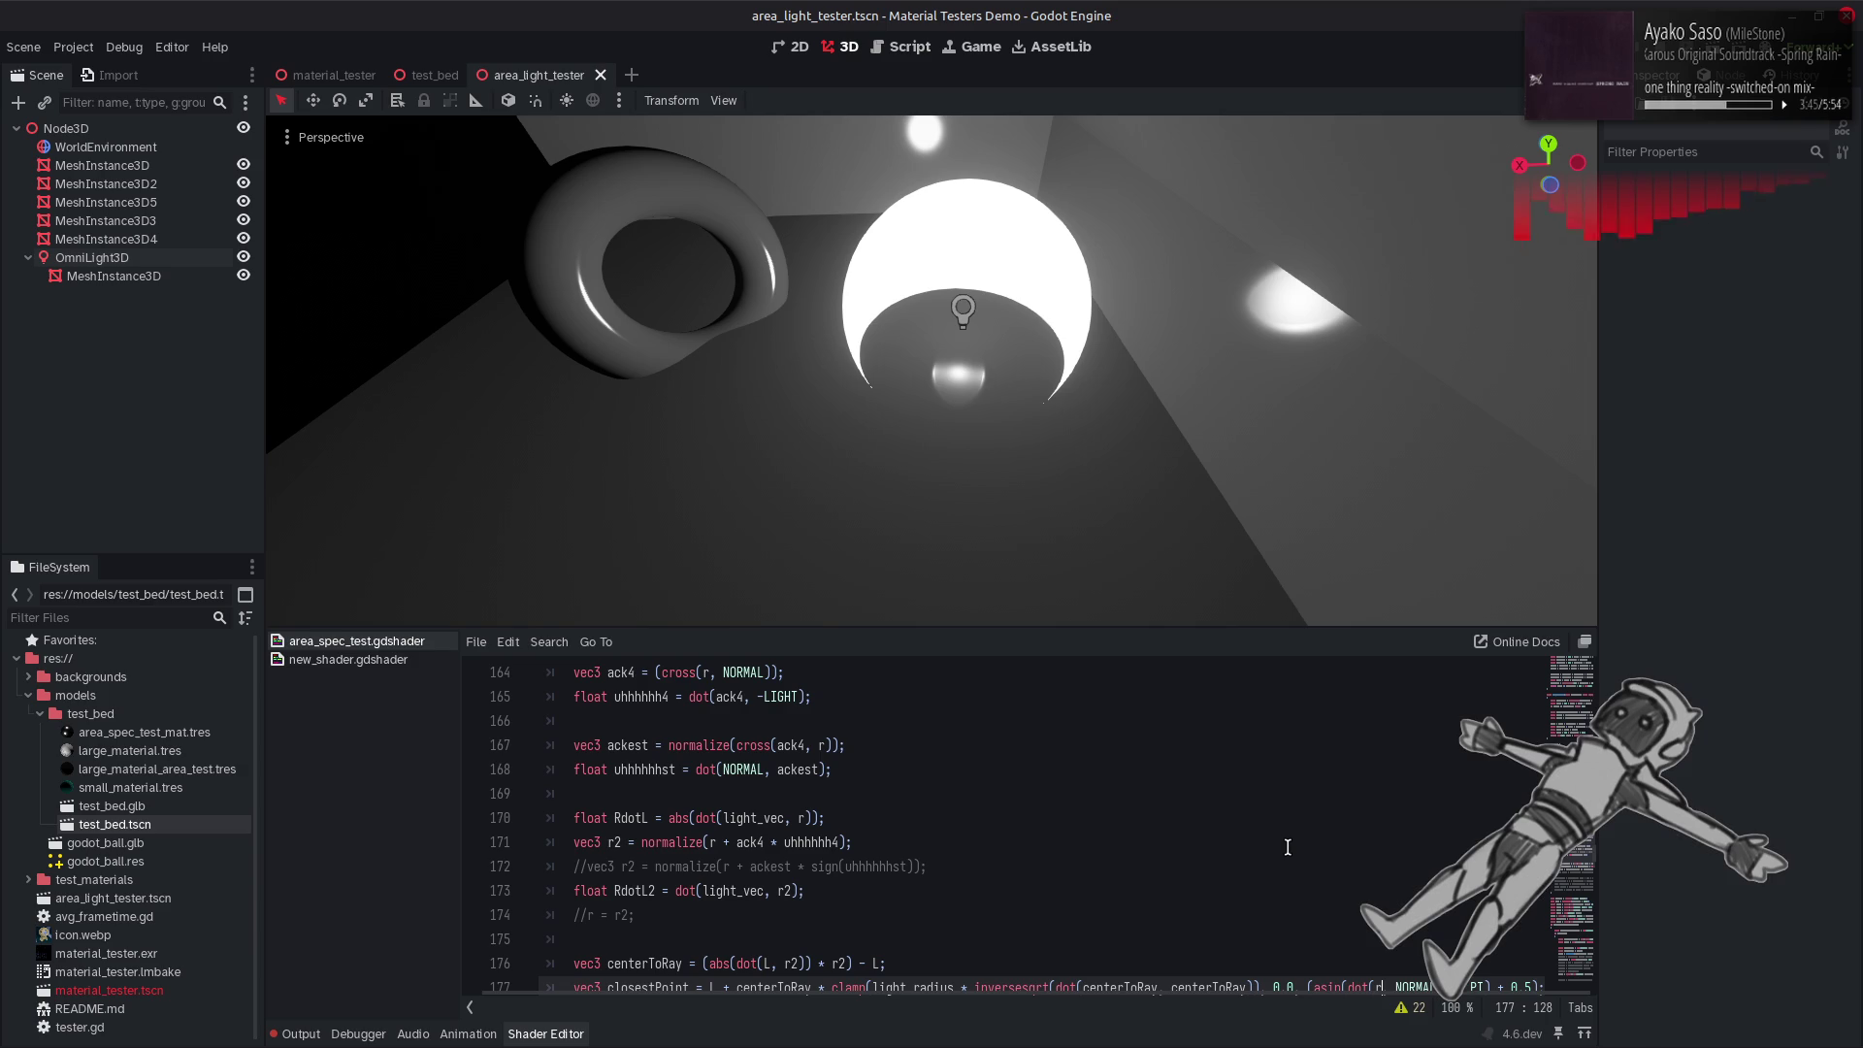
scroll(1287, 848, down, 1)
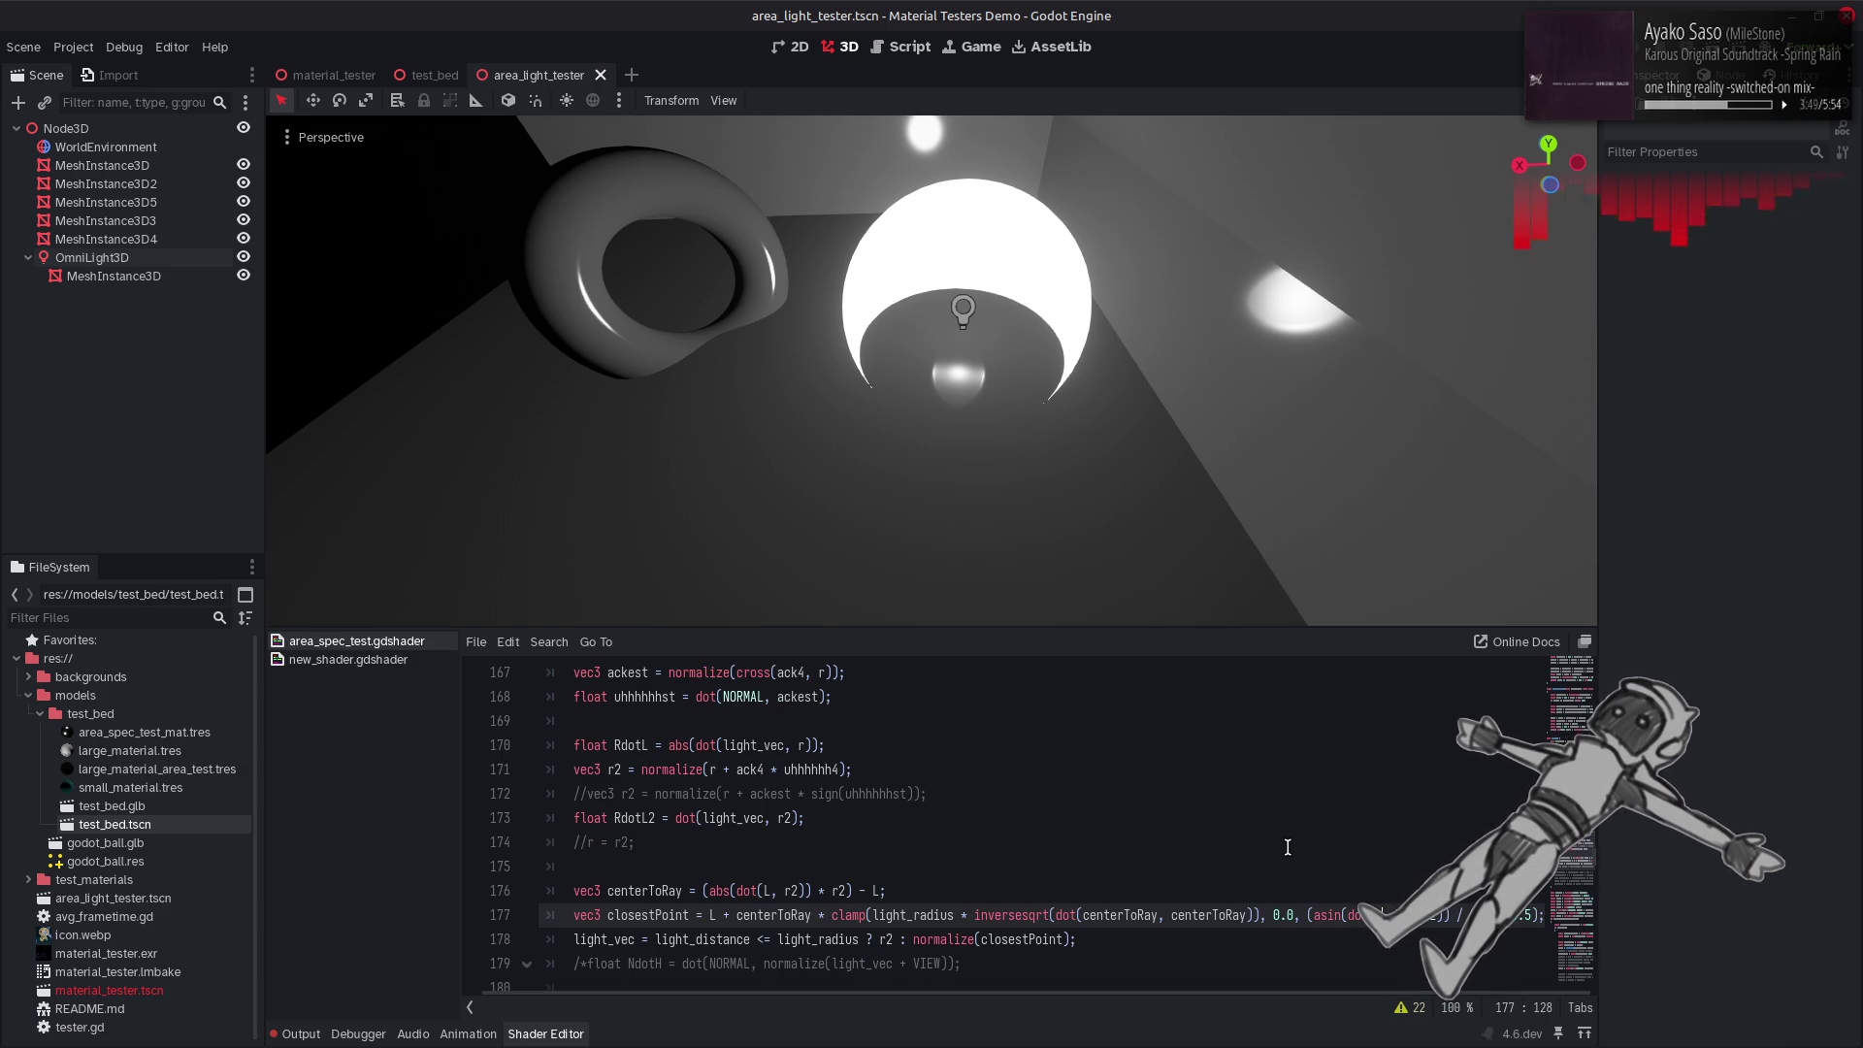
scroll(1094, 813, up, 1)
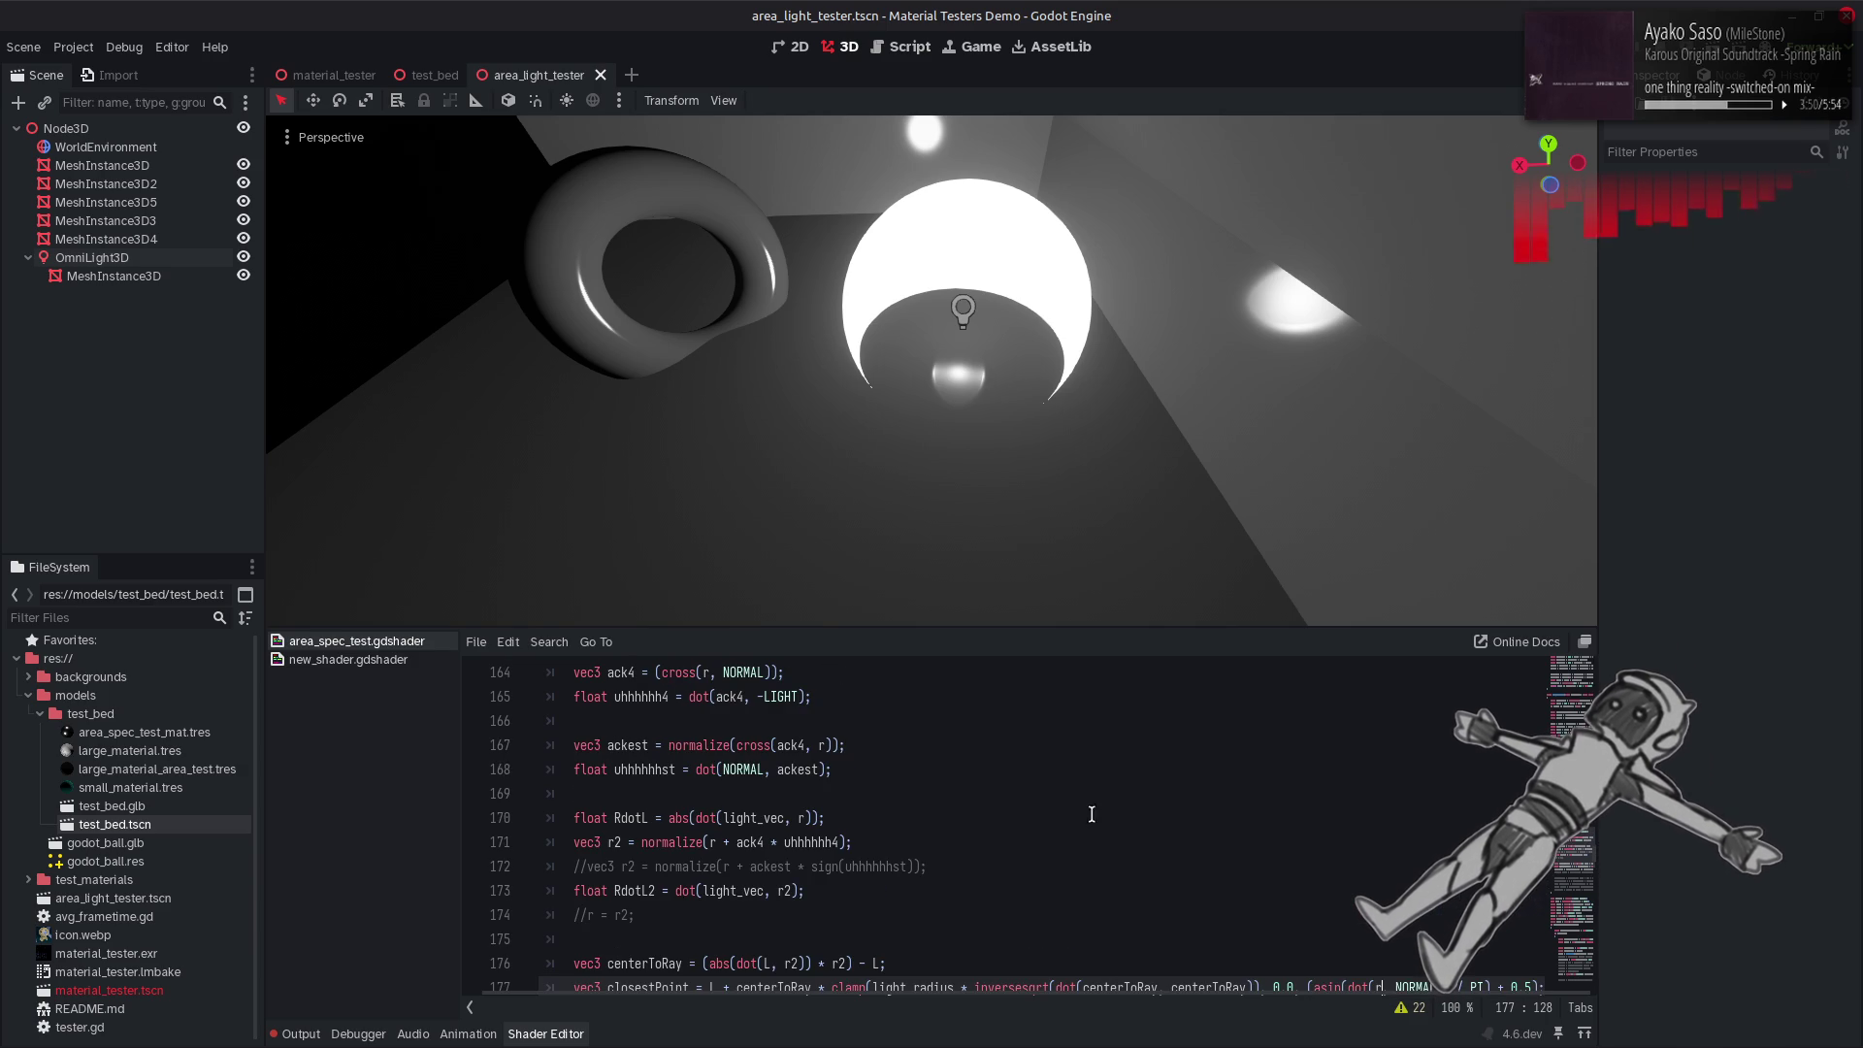
click(662, 679)
scroll(1329, 850, down, 2)
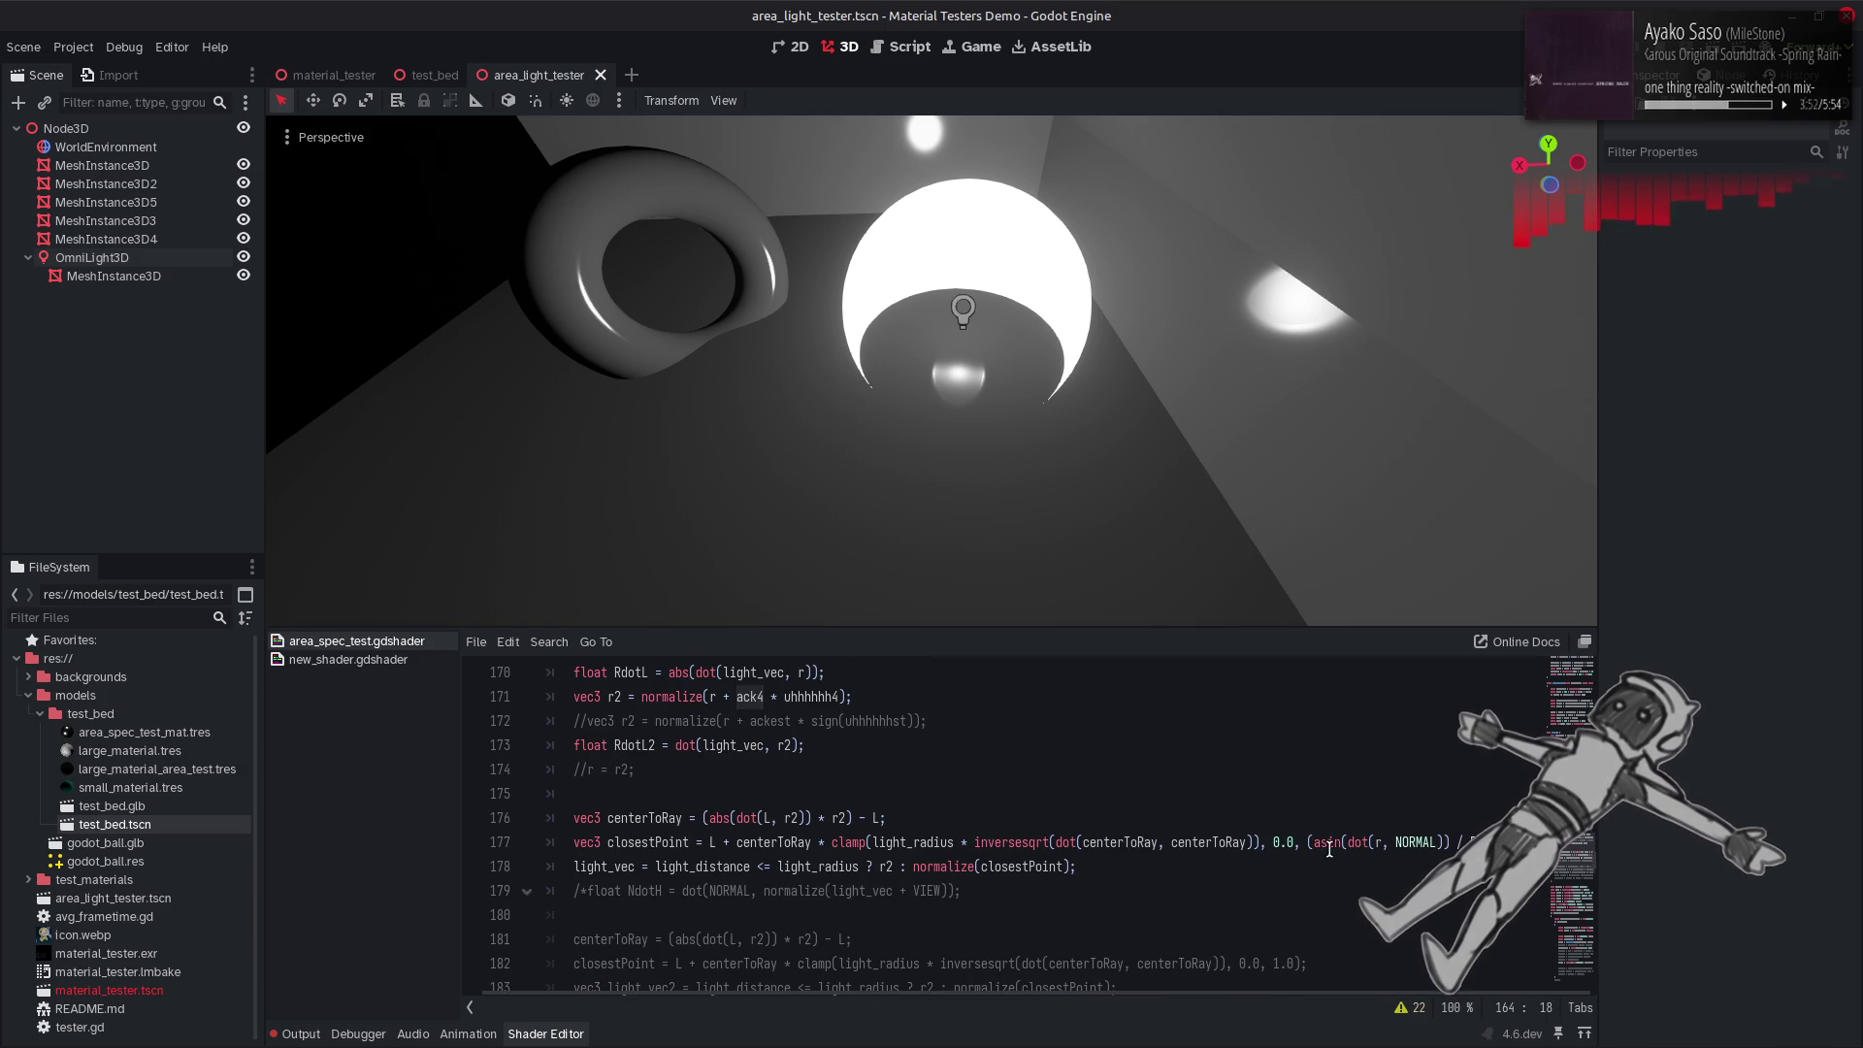
double_click(1381, 842)
text(ack4)
key(ctrl+s)
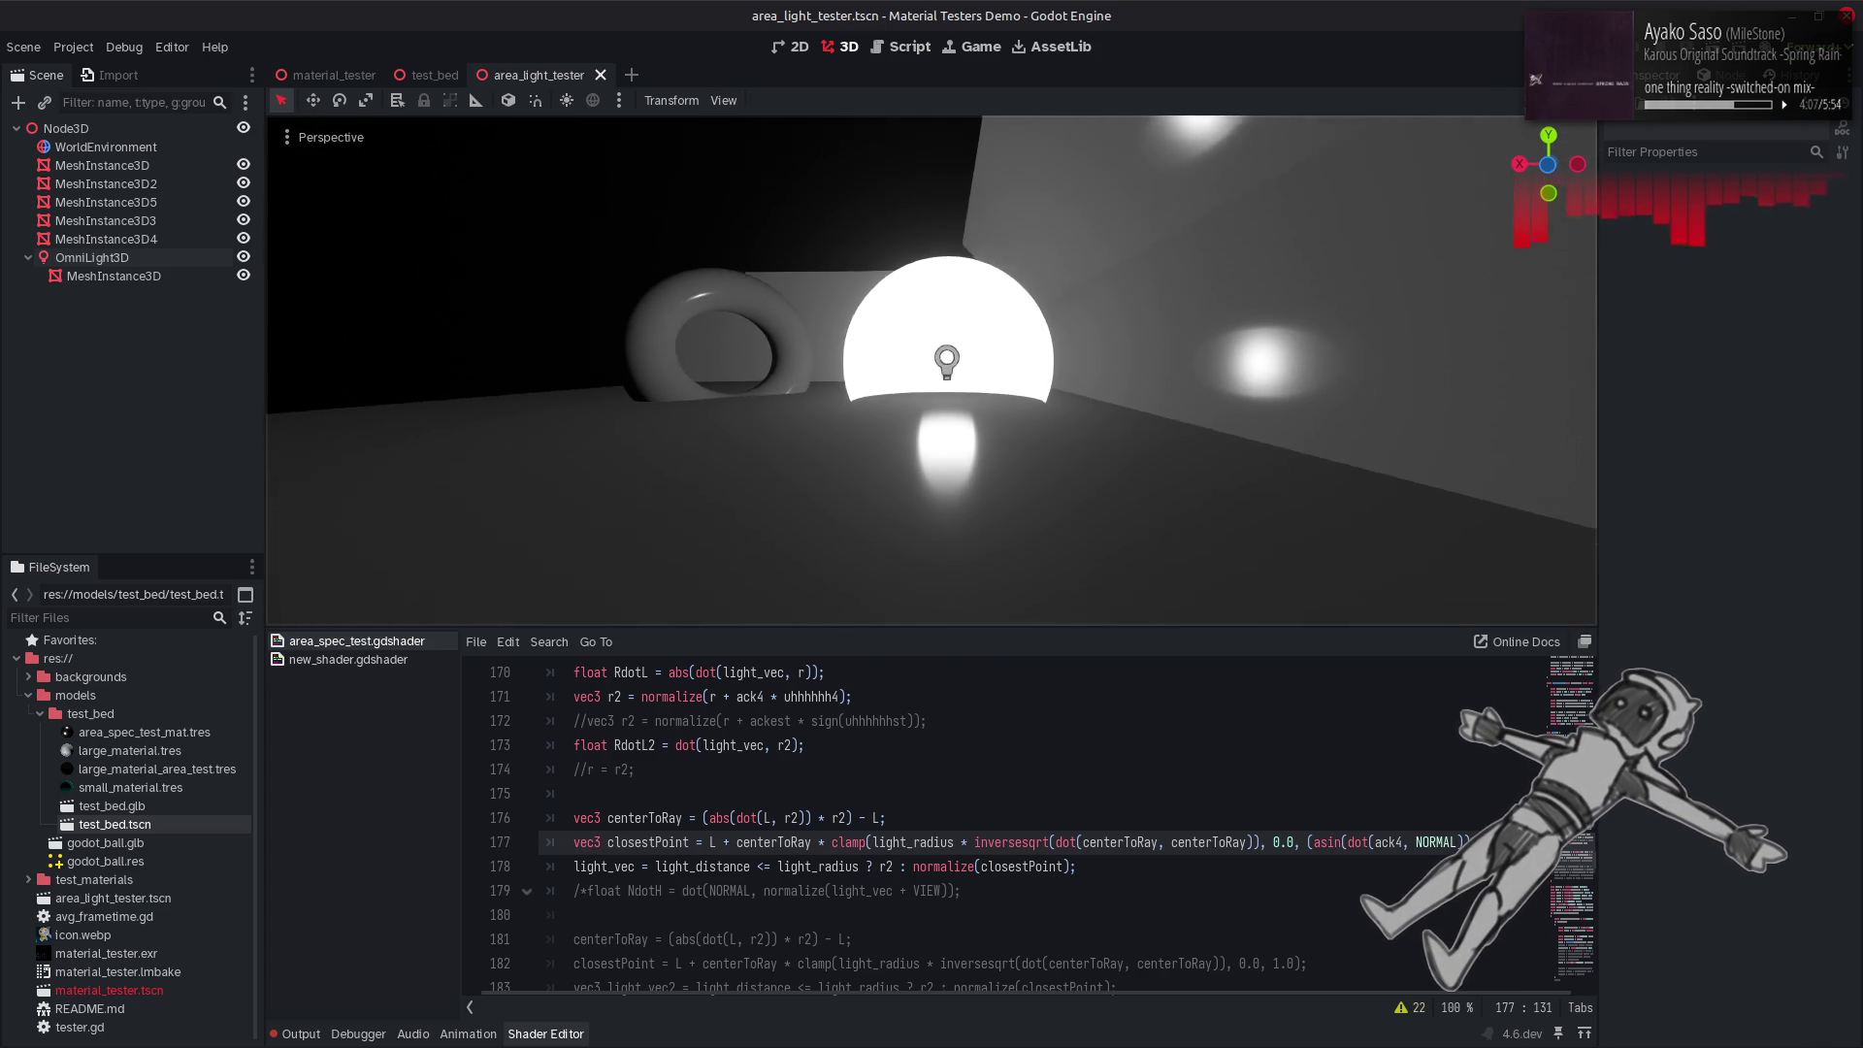
Recompile the shader again and orbit the viewport to compare the reflections.
scroll(1344, 995, right, 1)
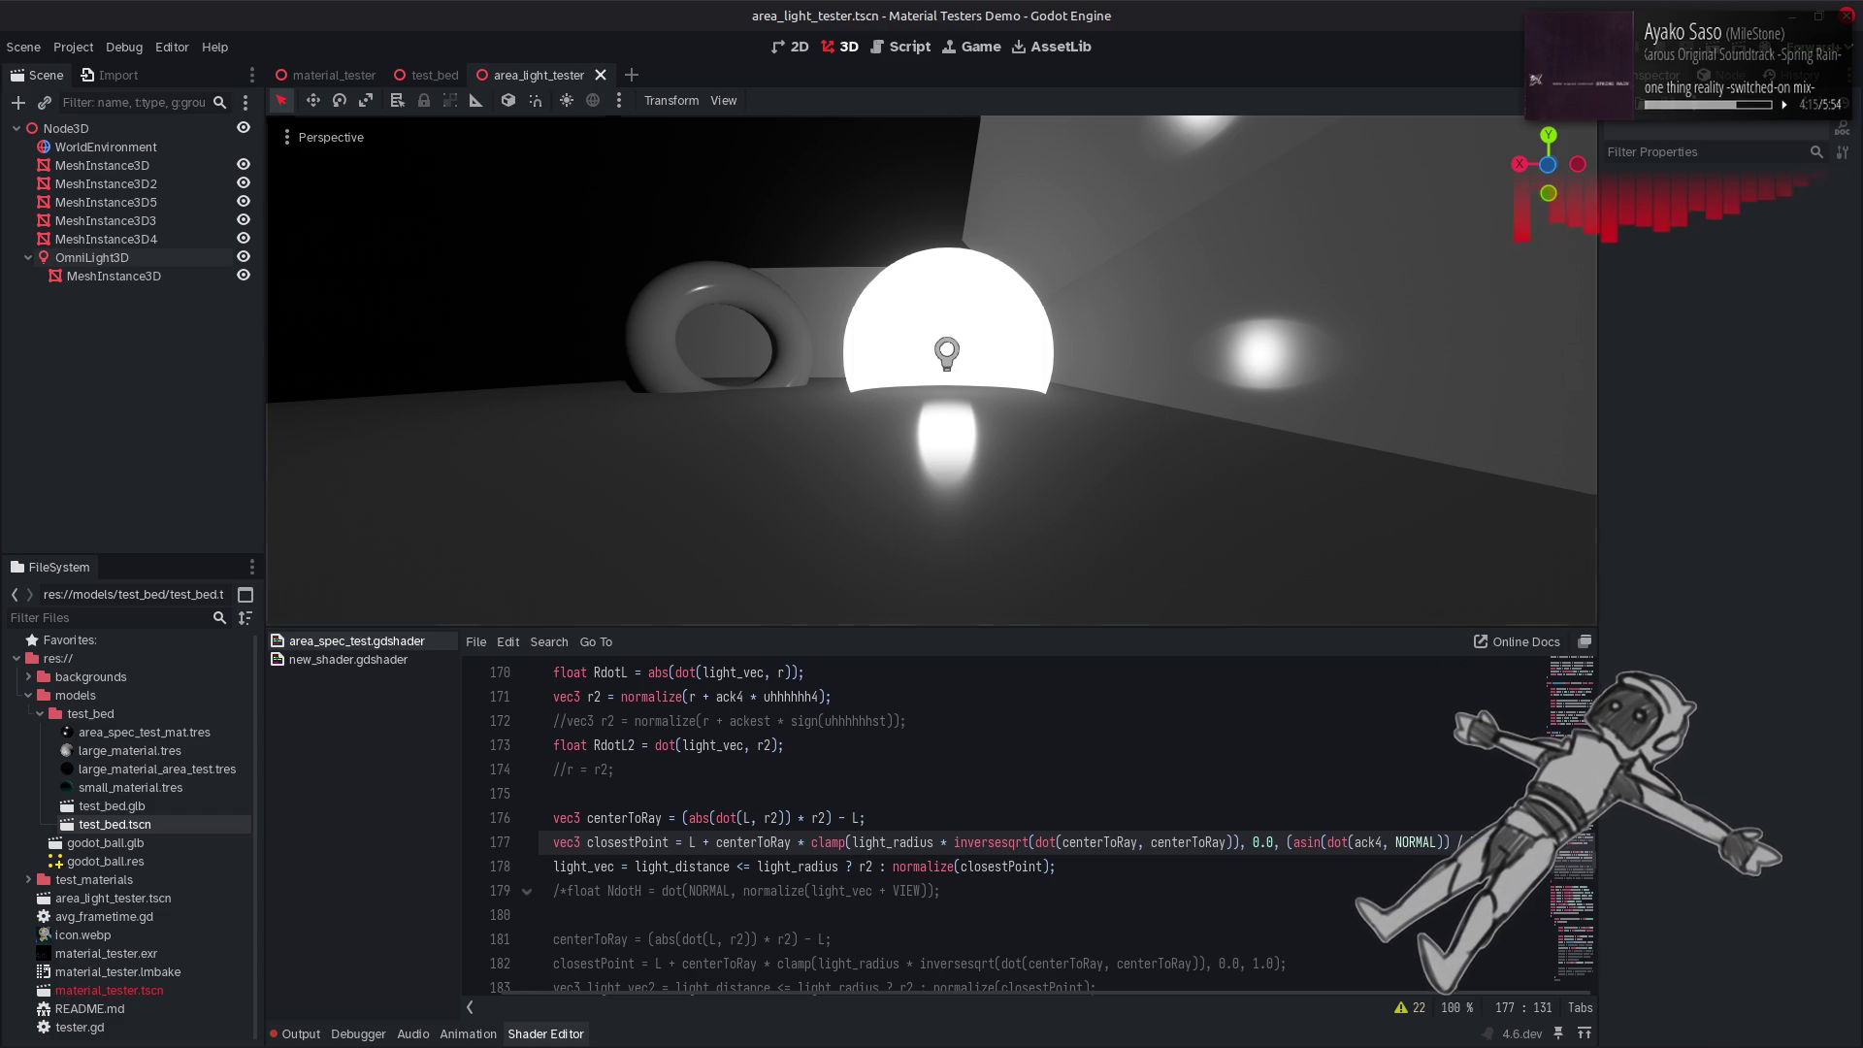
key(End)
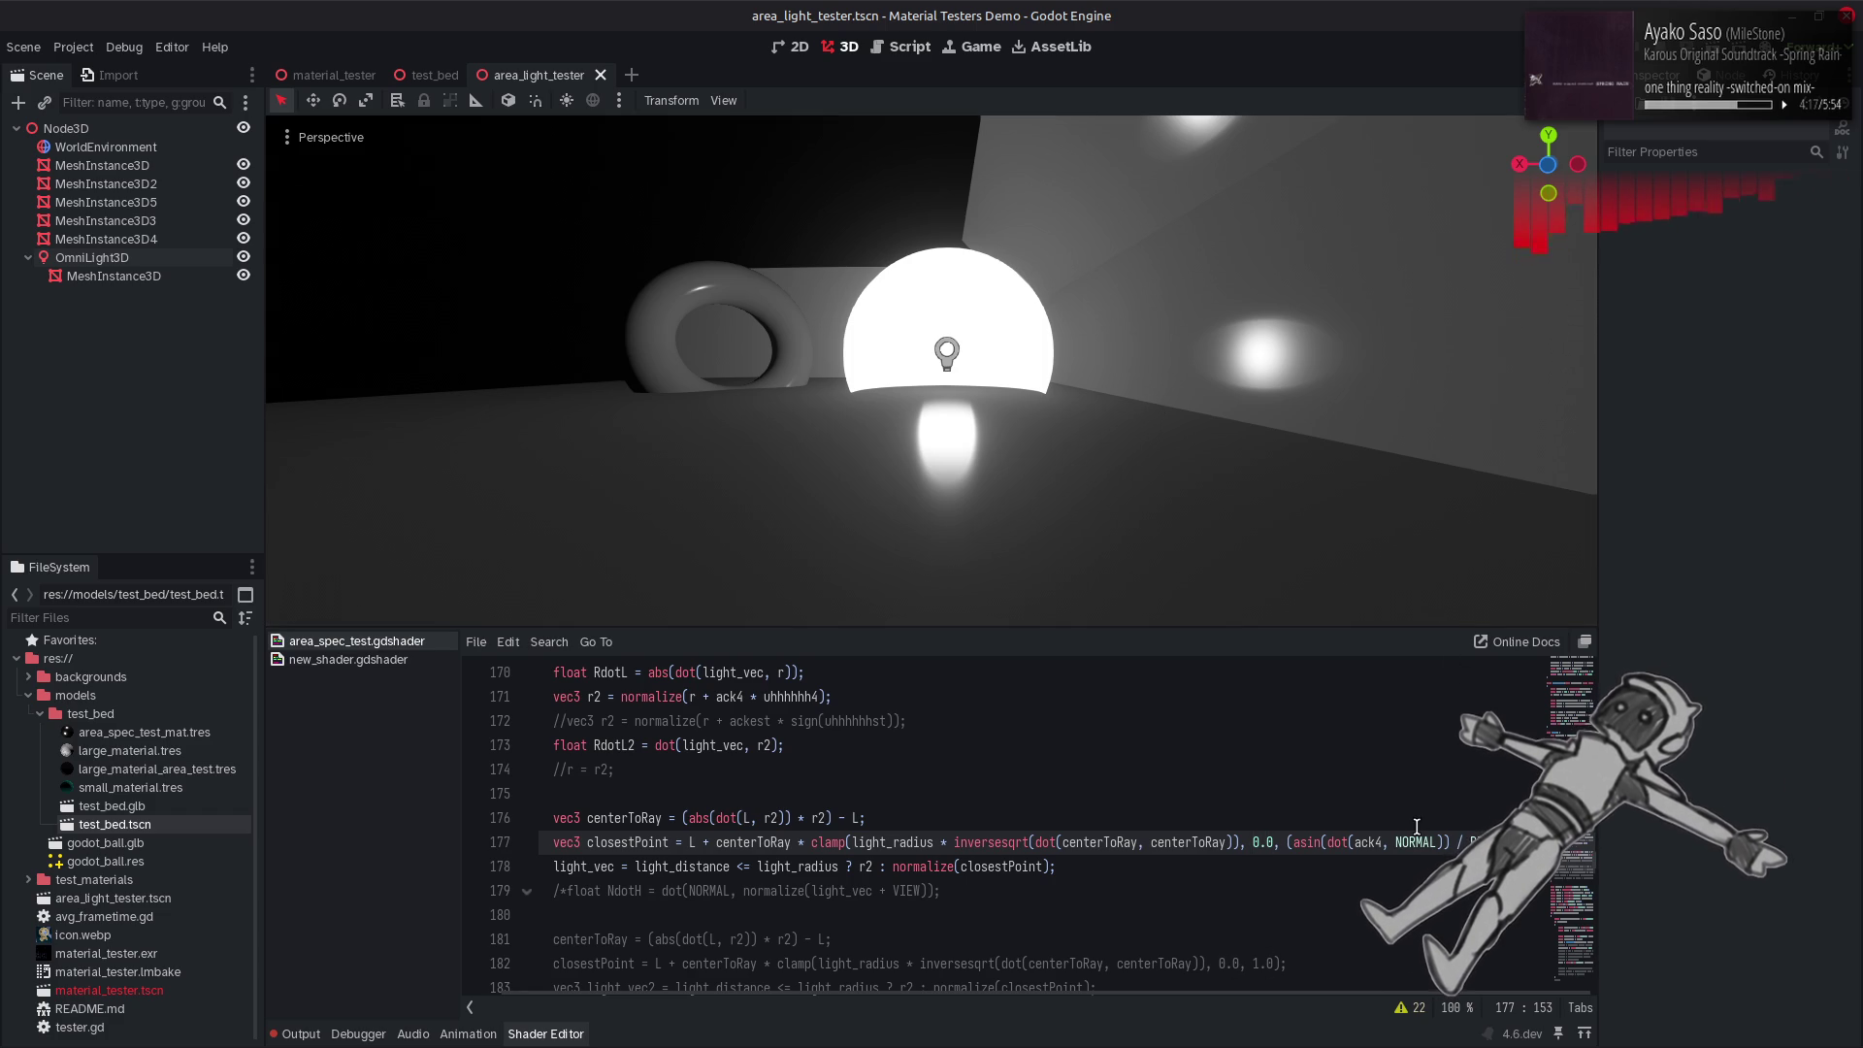
key(ctrl+s)
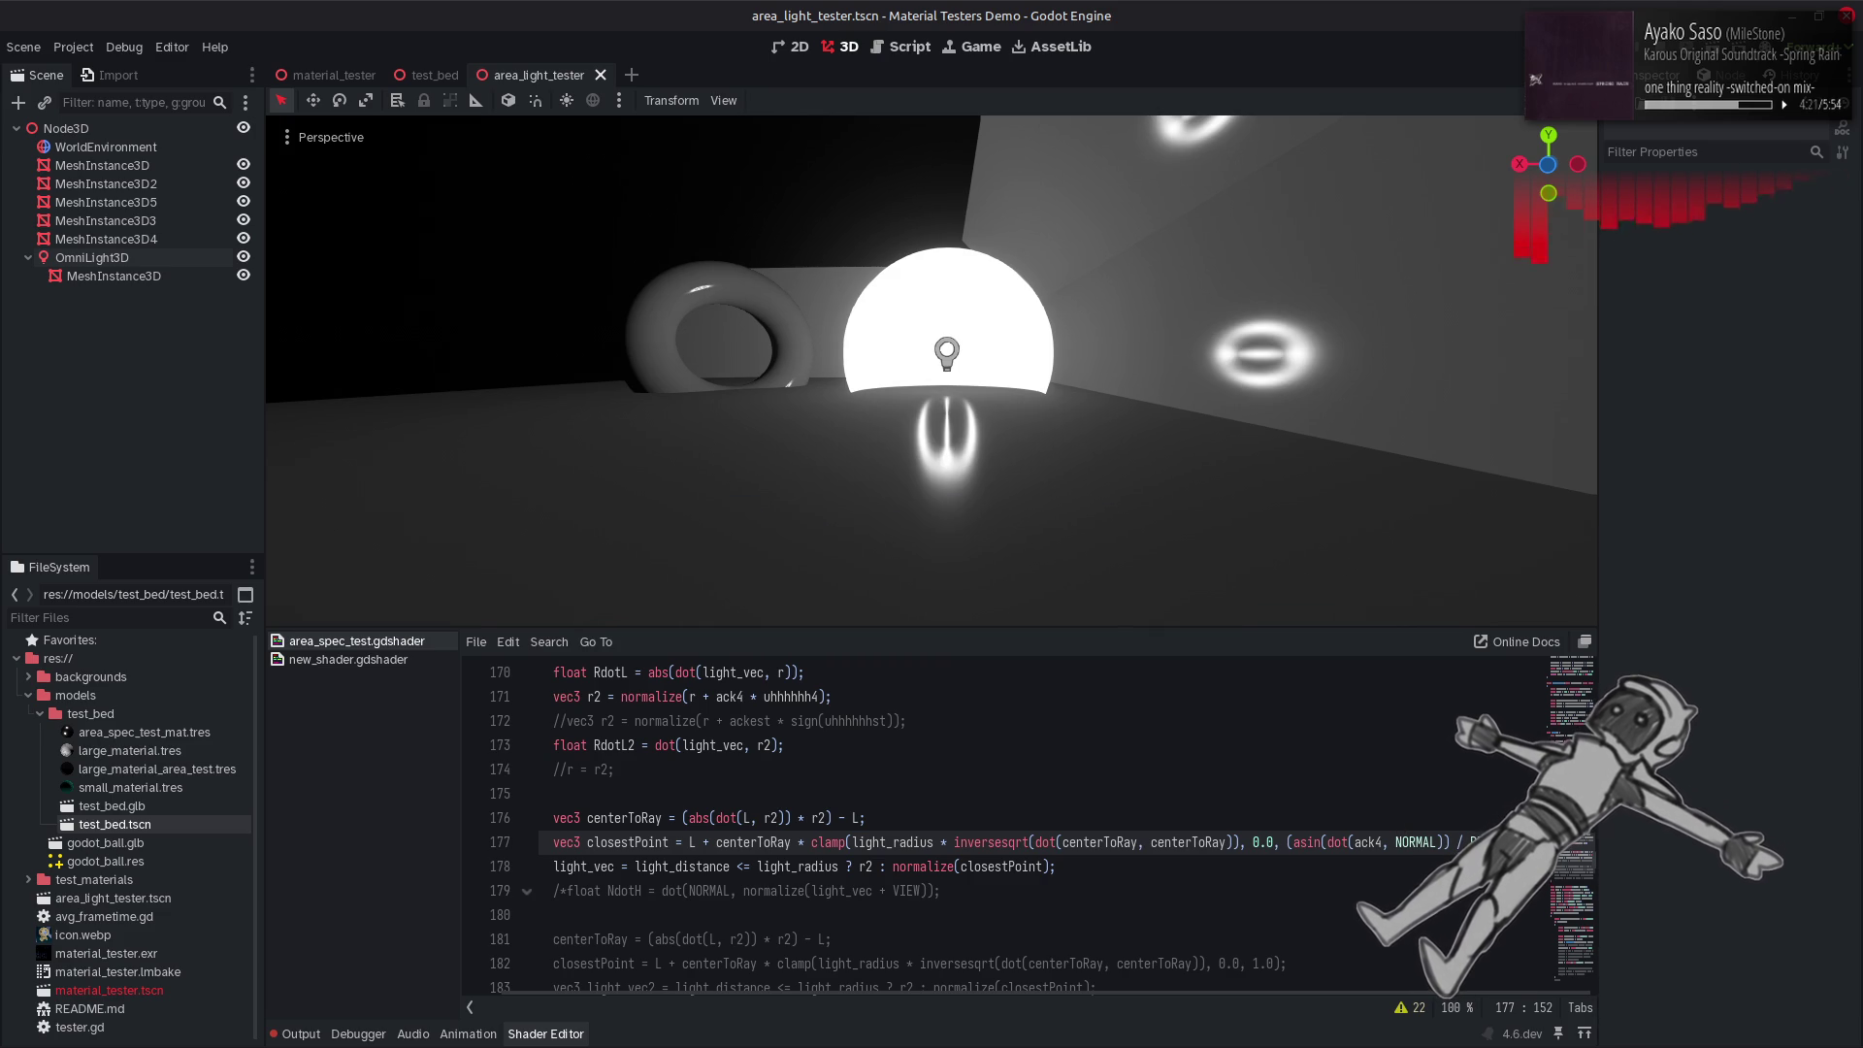
key(ctrl+s)
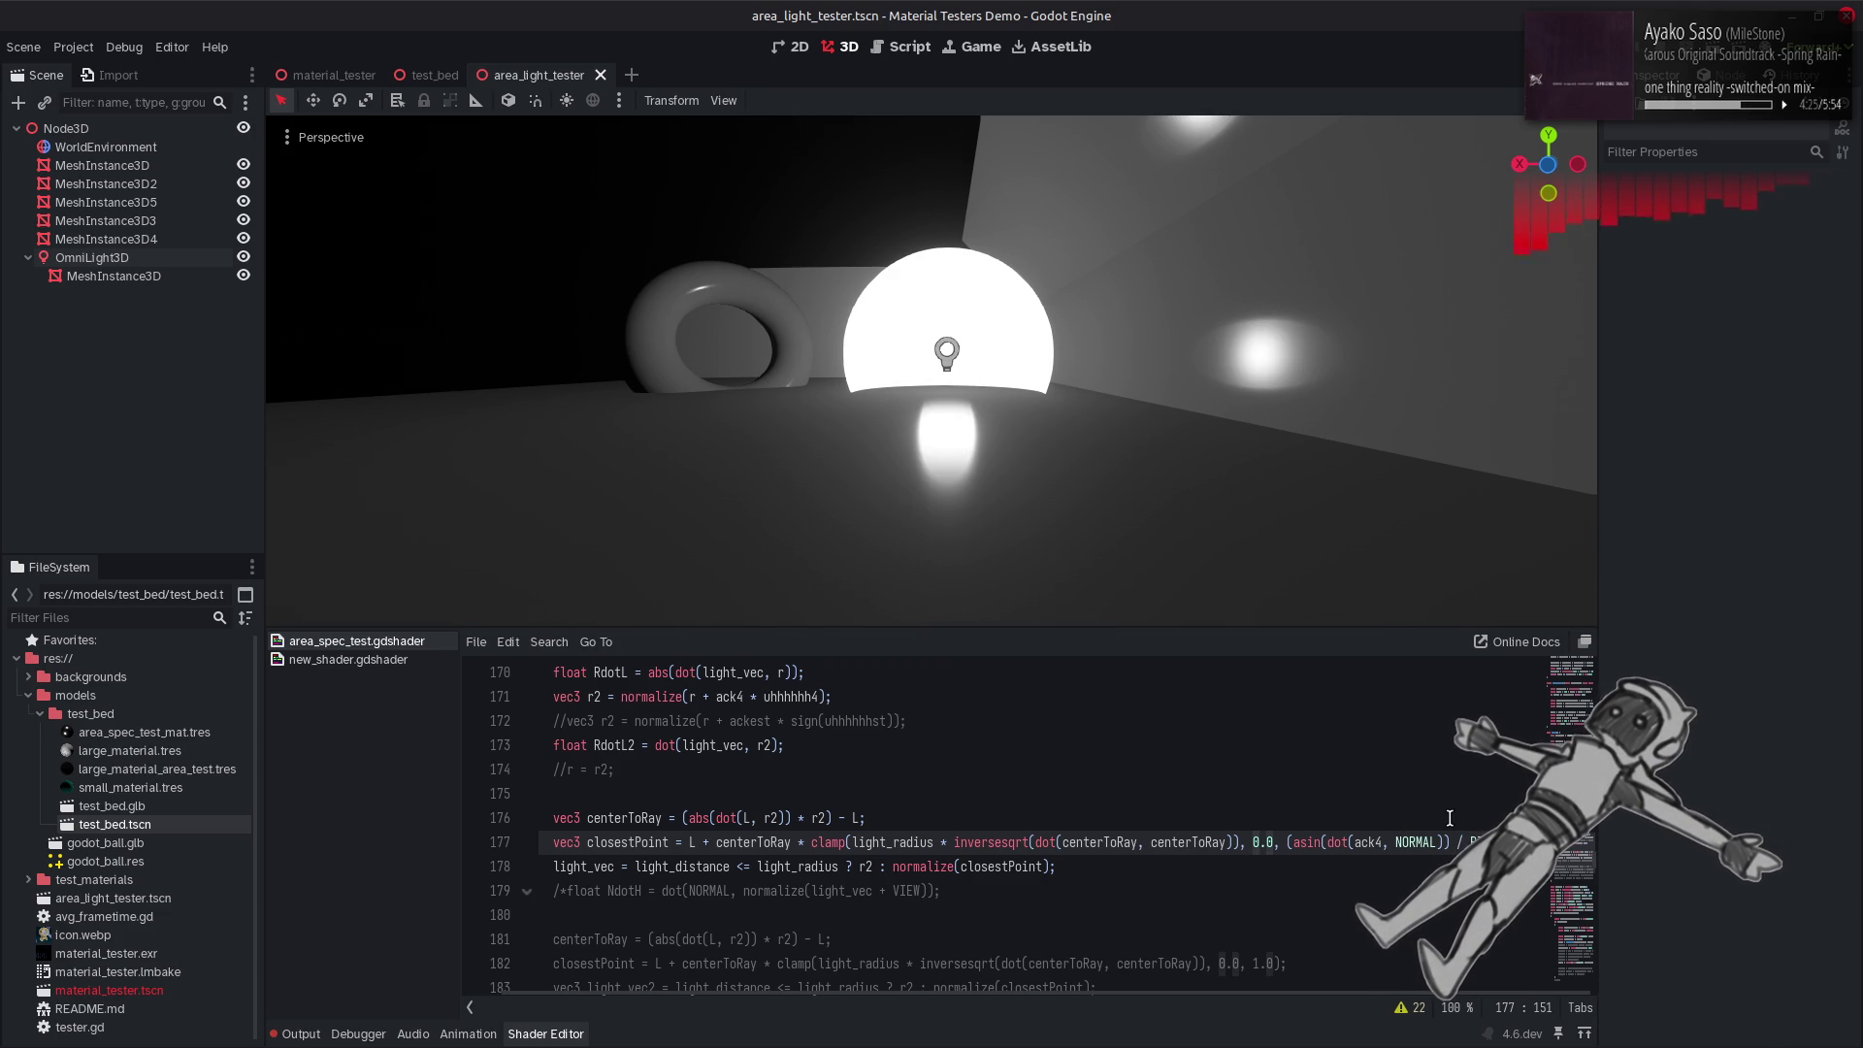
mouse_move(932, 389)
mouse_down()
mouse_move(1049, 393)
mouse_move(1099, 515)
mouse_move(1107, 601)
mouse_up()
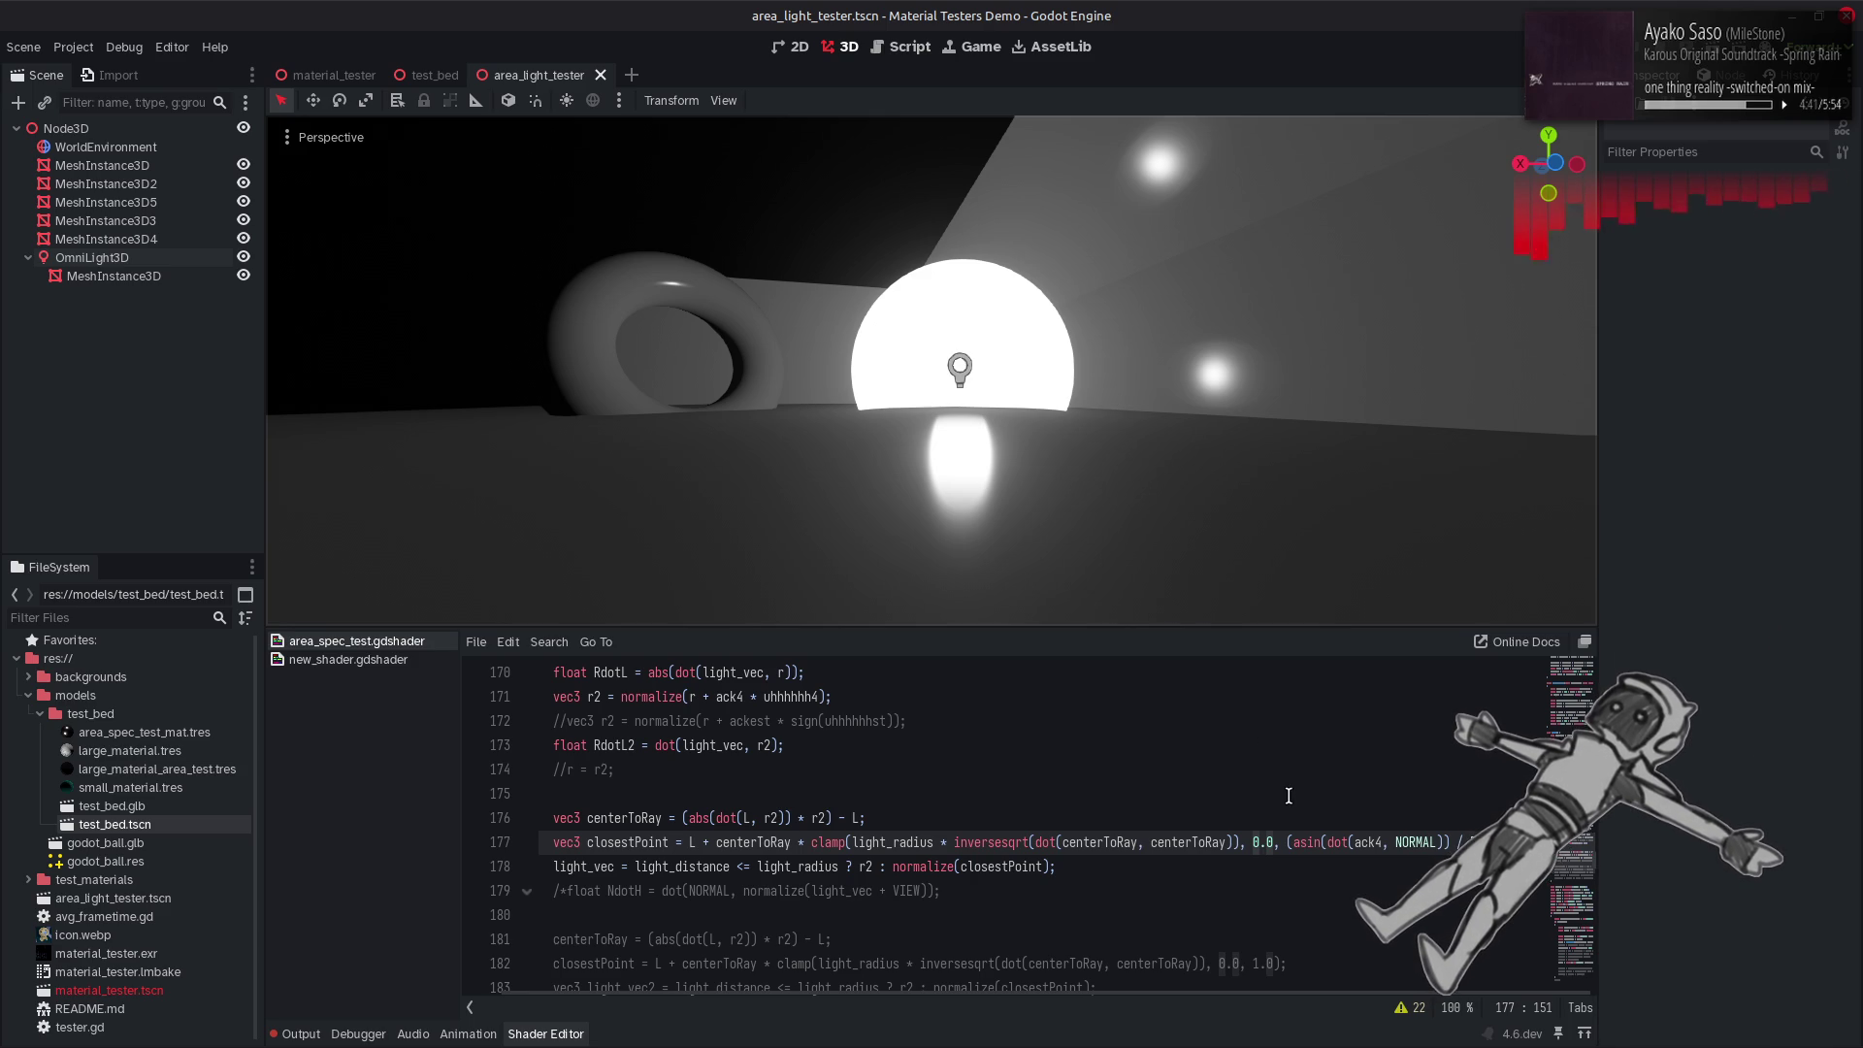
Try ack4 in place of NORMAL on line 177, then undo back to the dot(ack4, ack4) version.
click(1360, 842)
key(ctrl+c)
double_click(1417, 842)
key(ctrl+v)
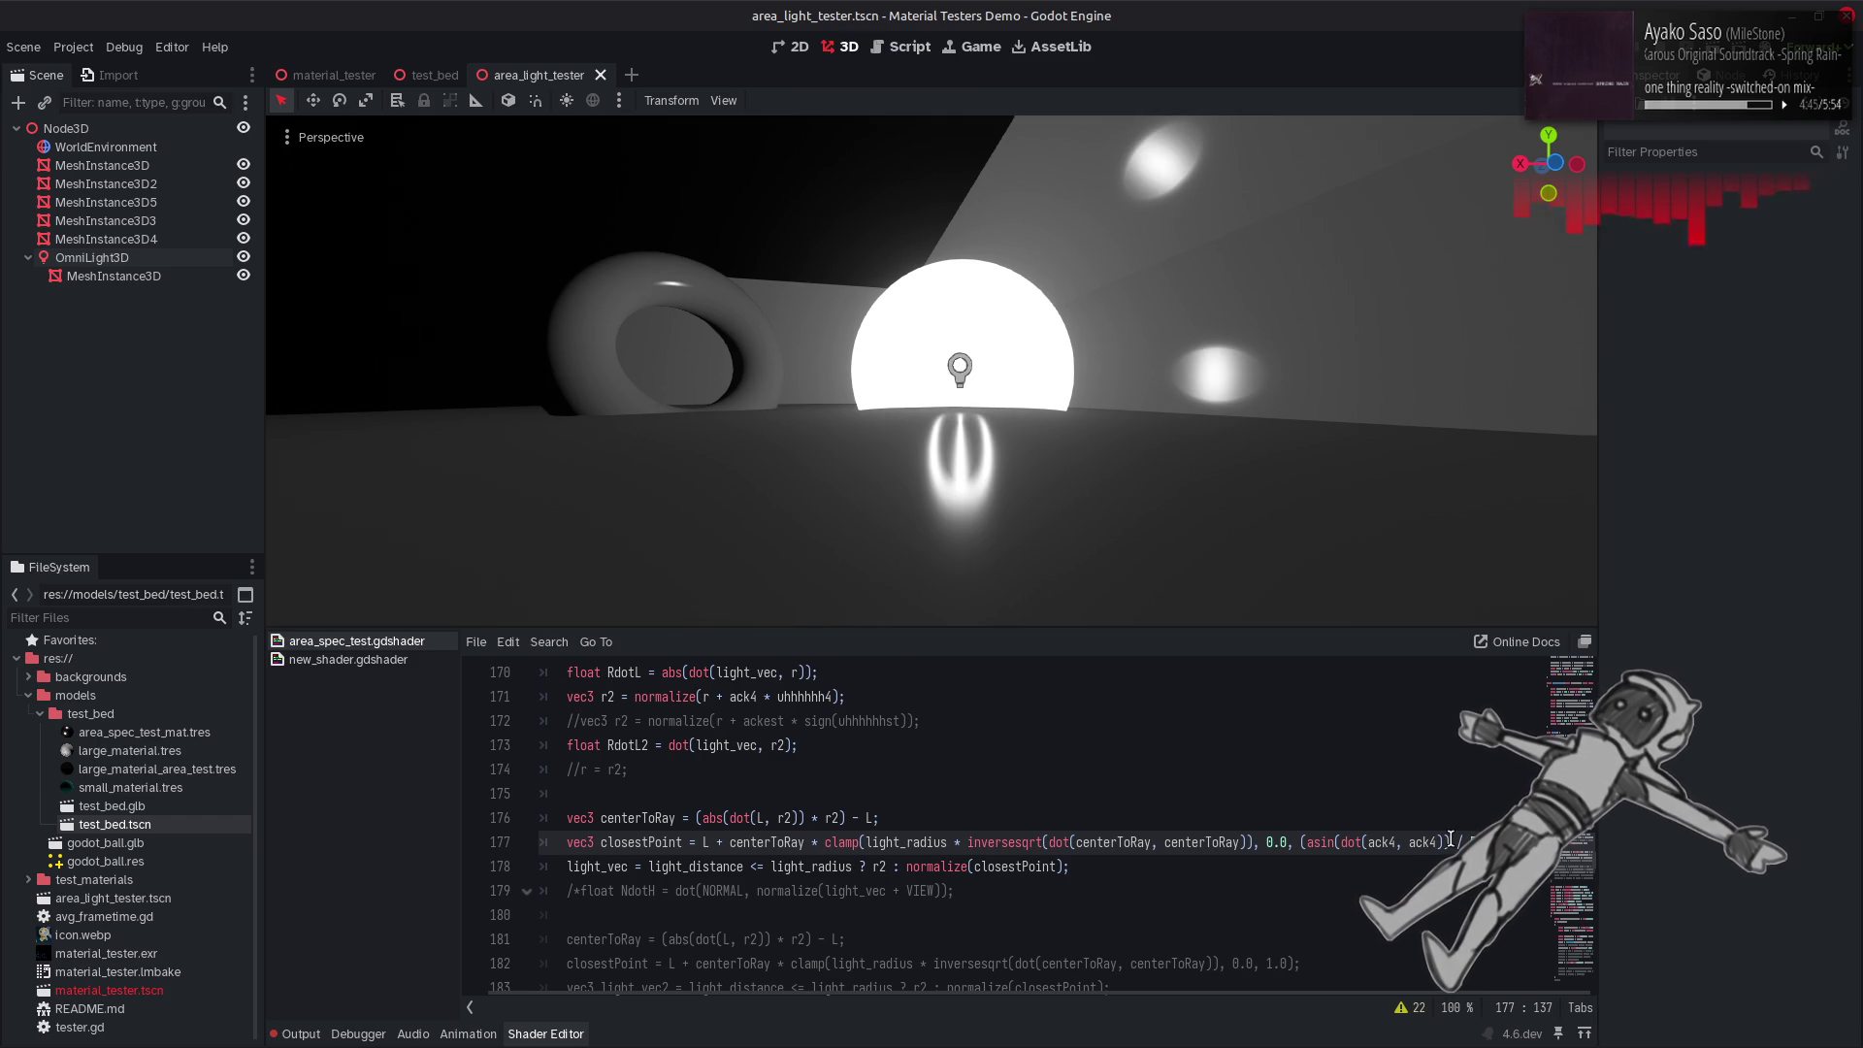
drag(1412, 844, 1347, 844)
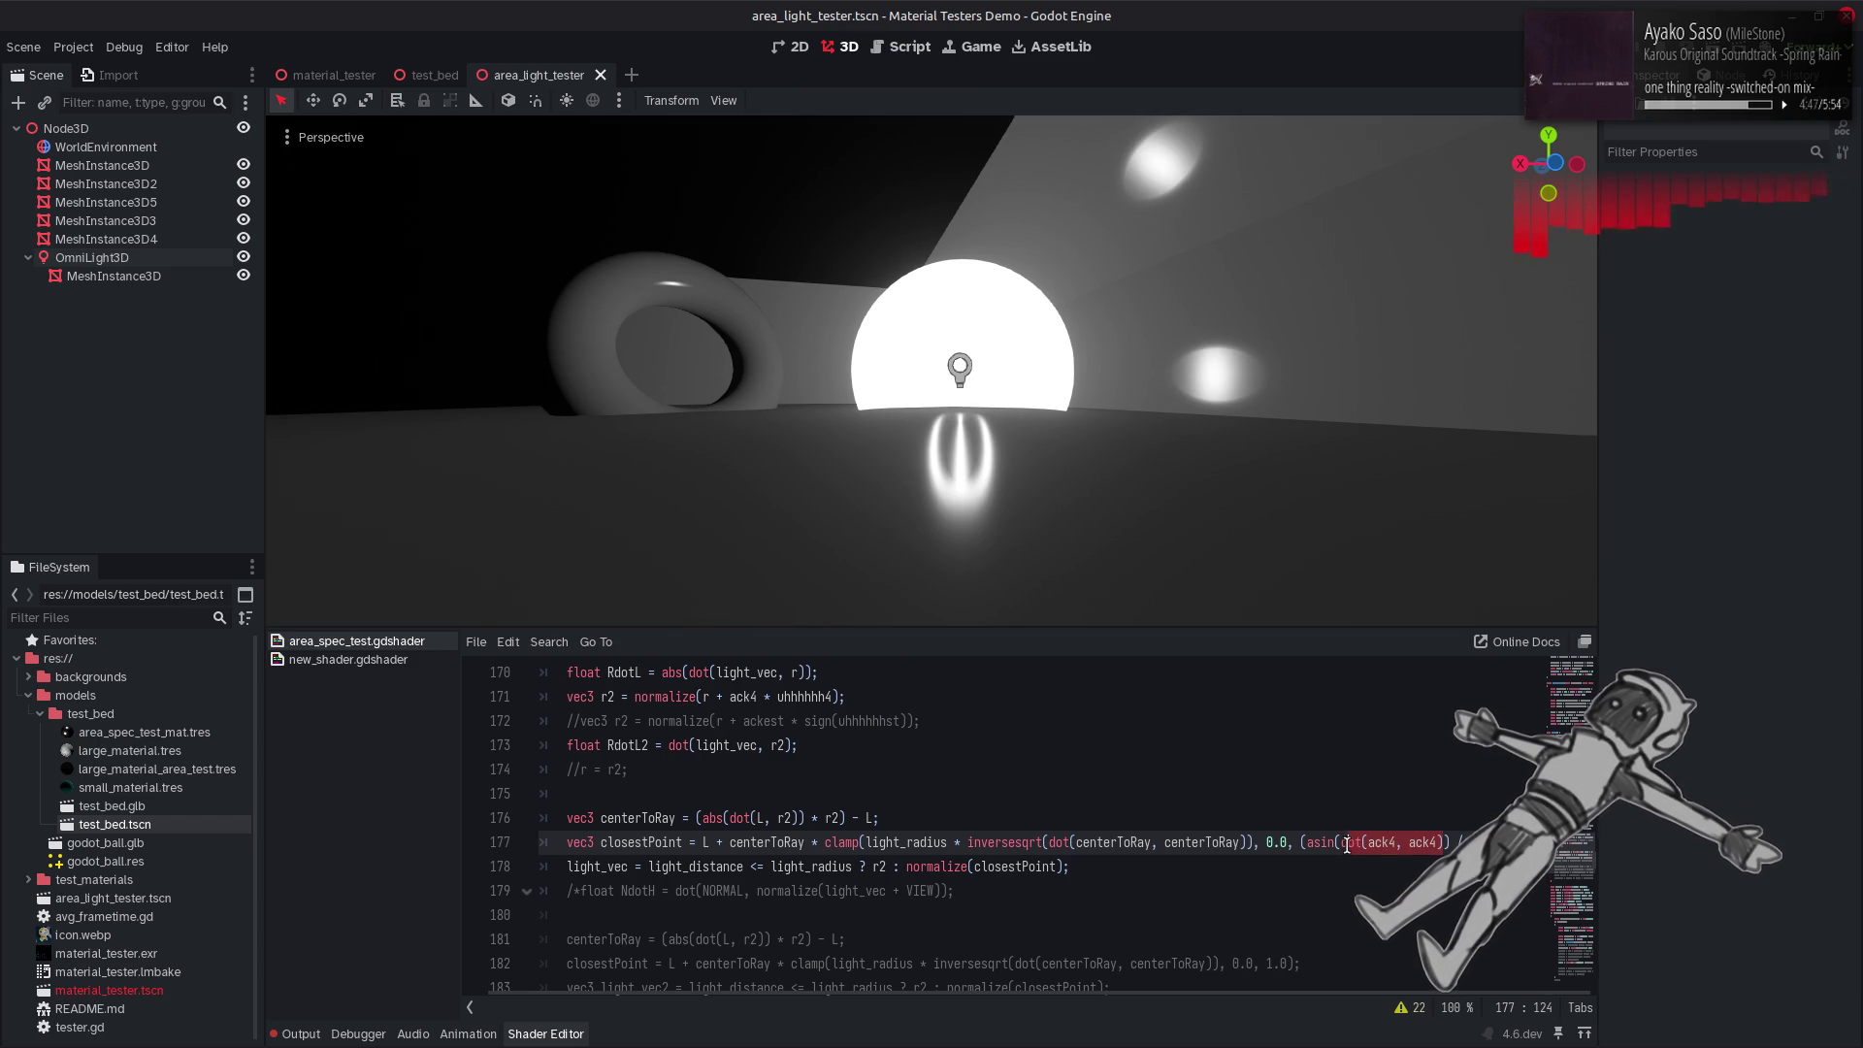
key(End)
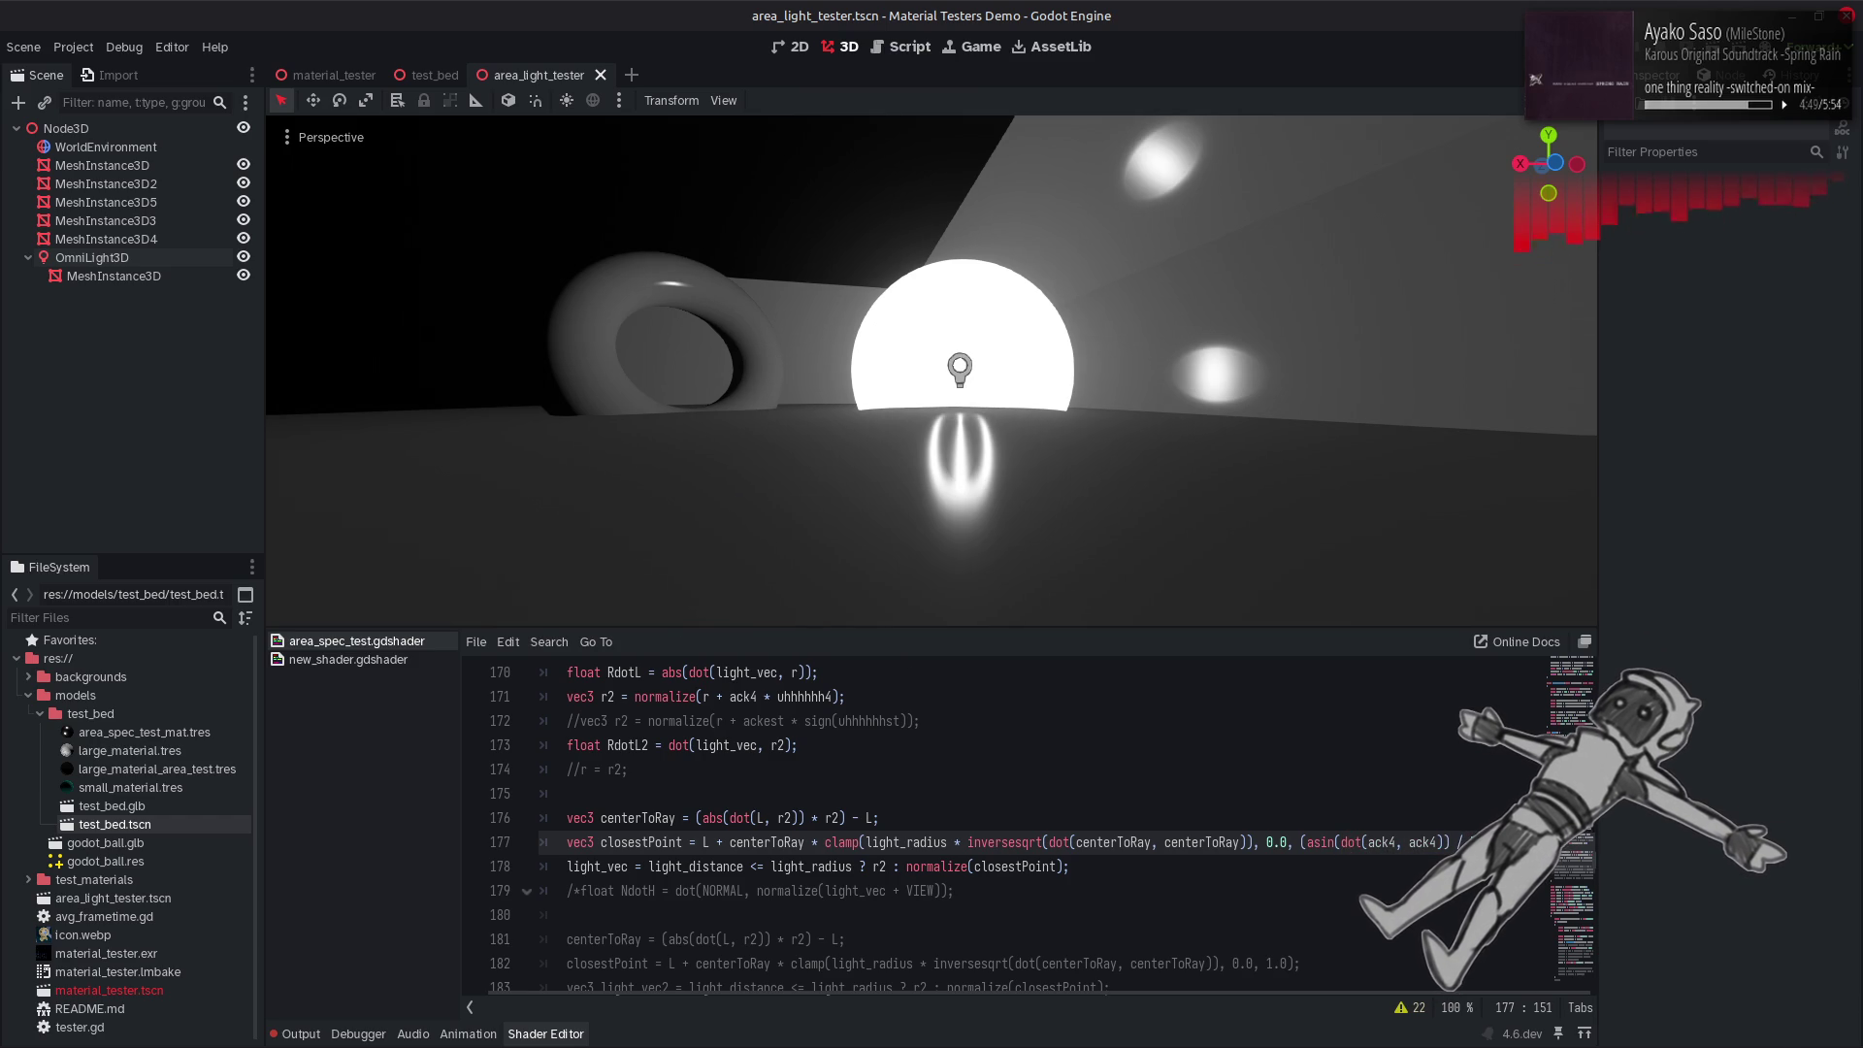
key(ctrl+z)
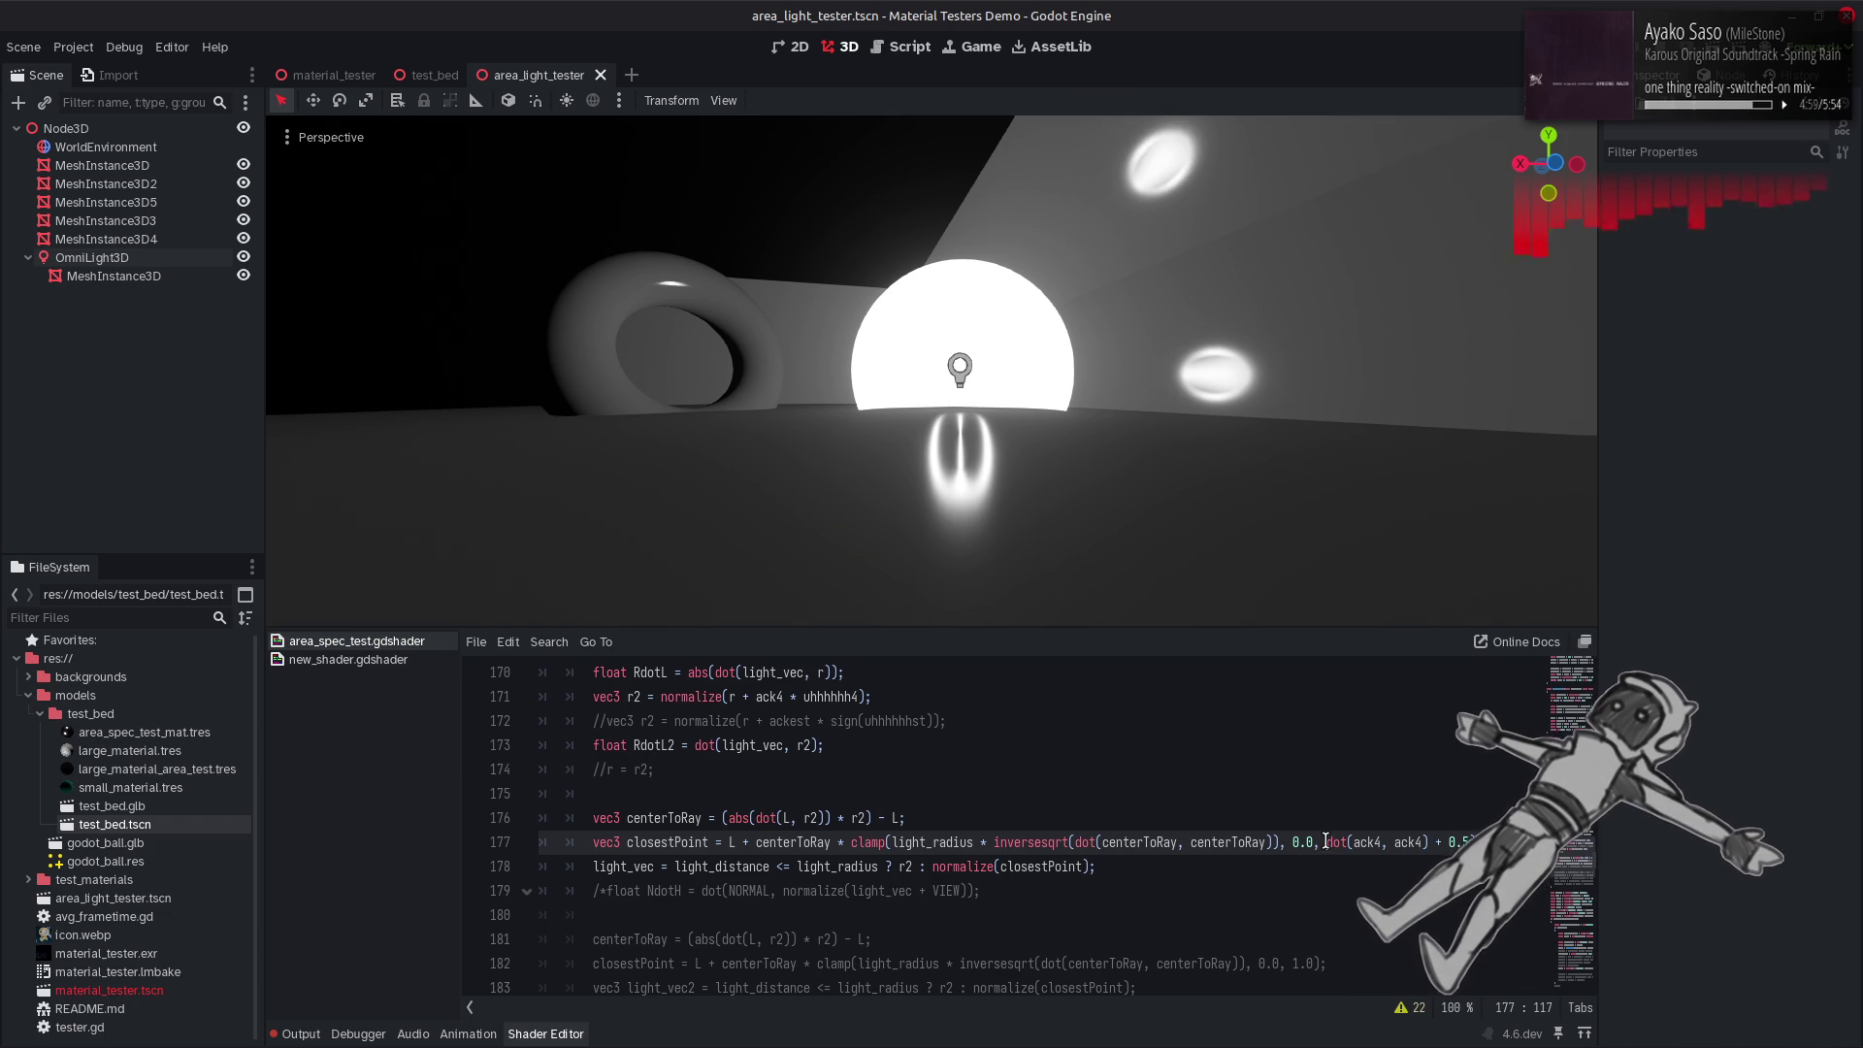
Wrap the dot(ack4, ack4) call in parentheses with a 1.0 term and save to refresh the preview.
text(()
click(1434, 843)
text())
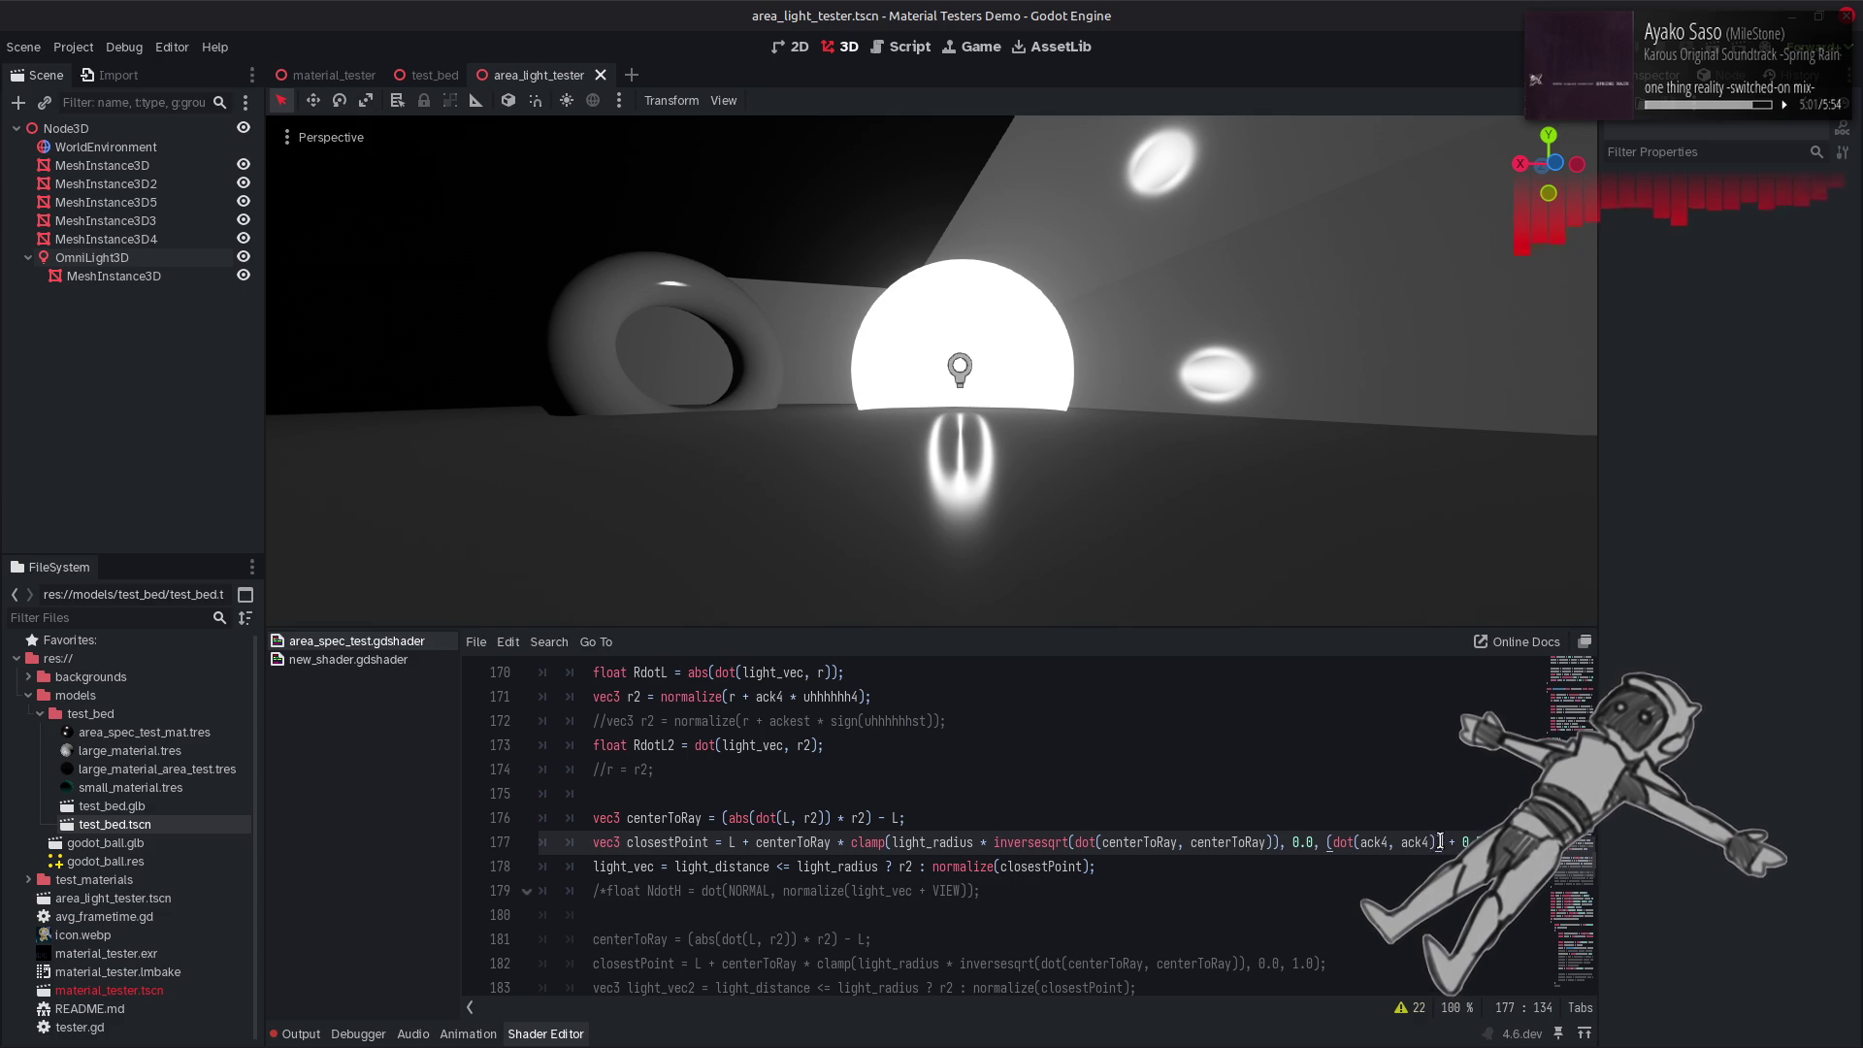
key(Left)
text(1.0)
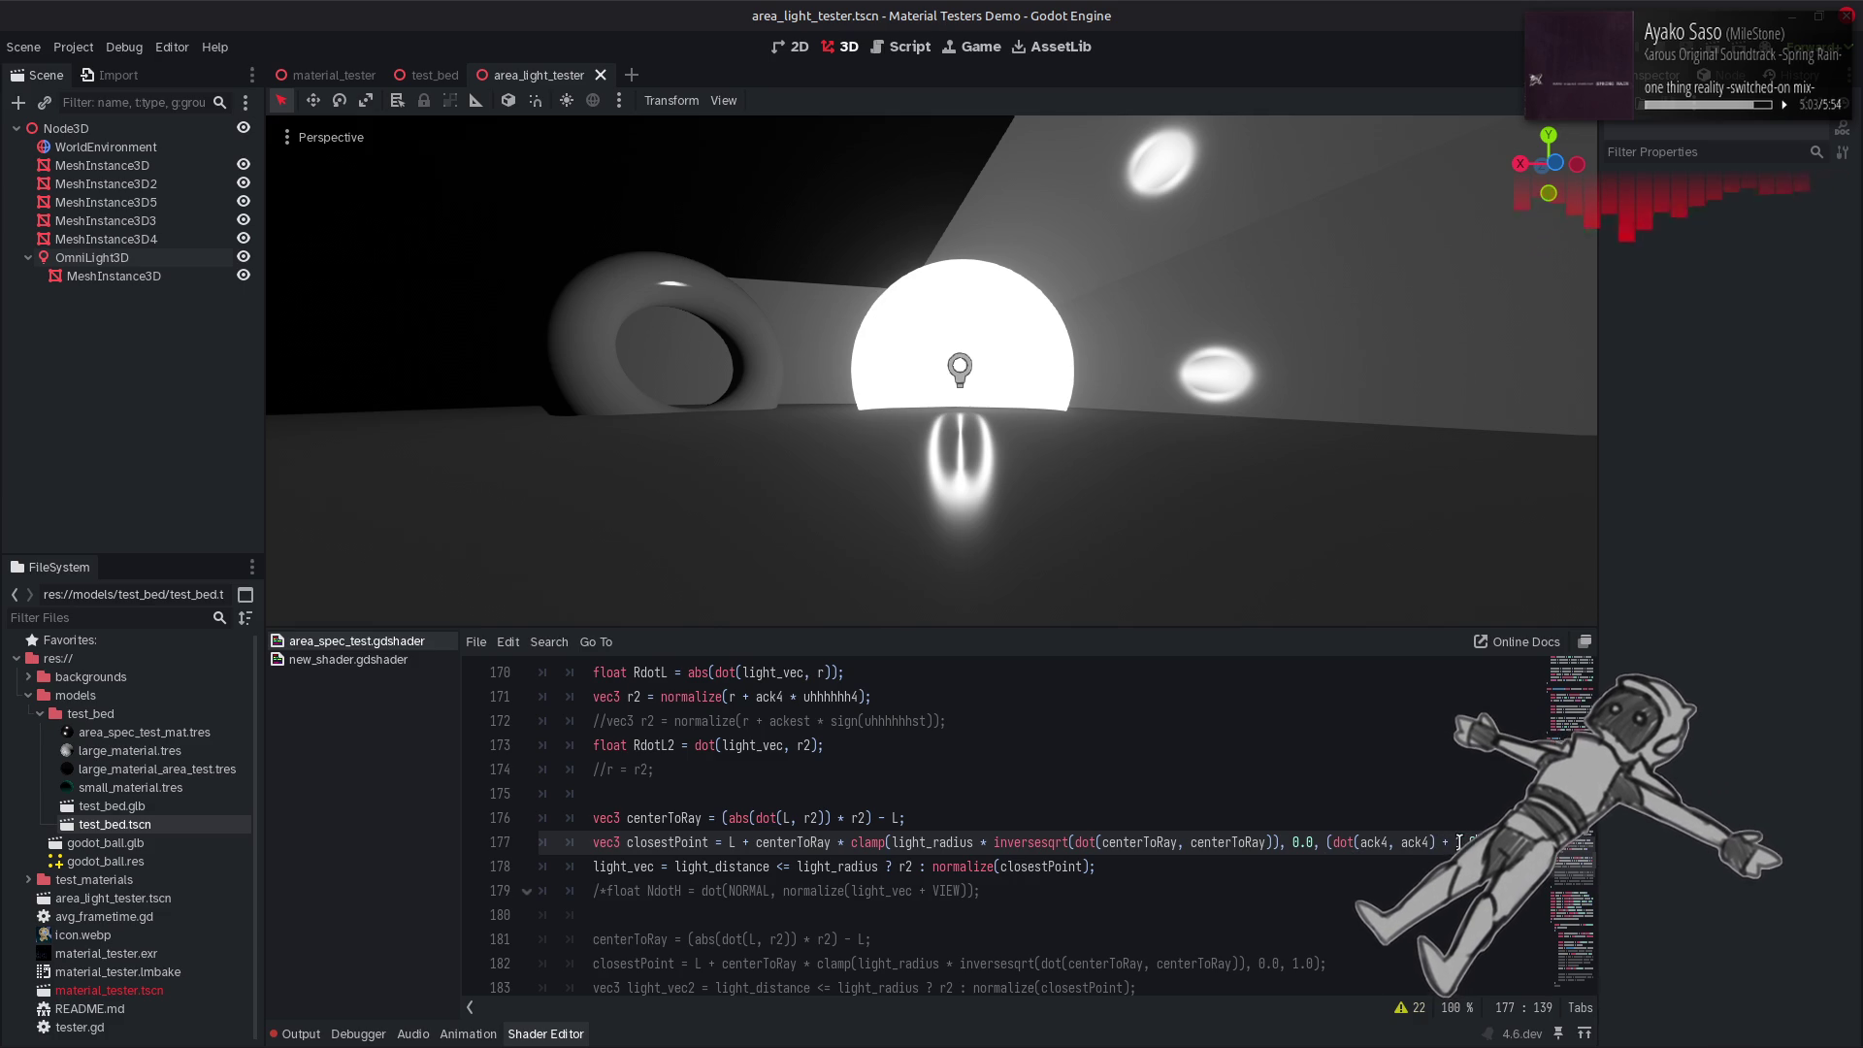
key(ctrl+s)
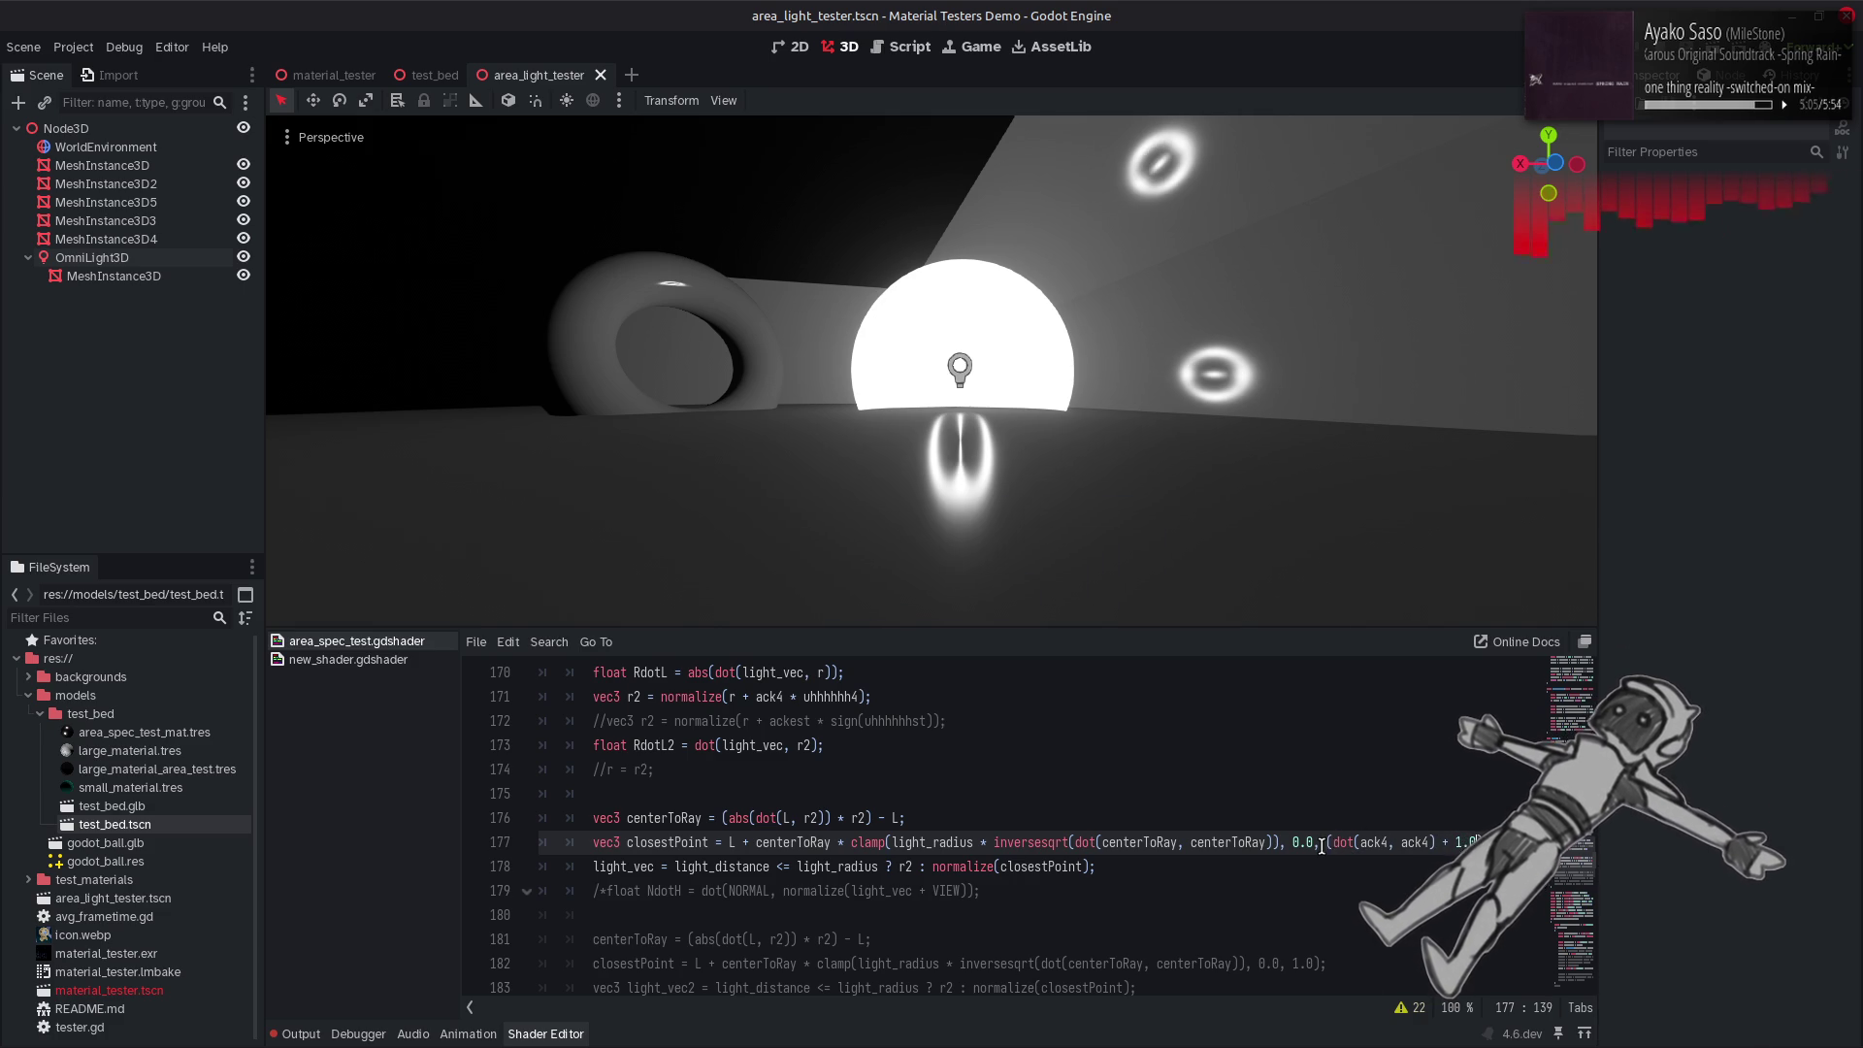
Insert inversesqrt before the dot term as the clamp's upper bound and recompile.
click(1321, 844)
text(inv)
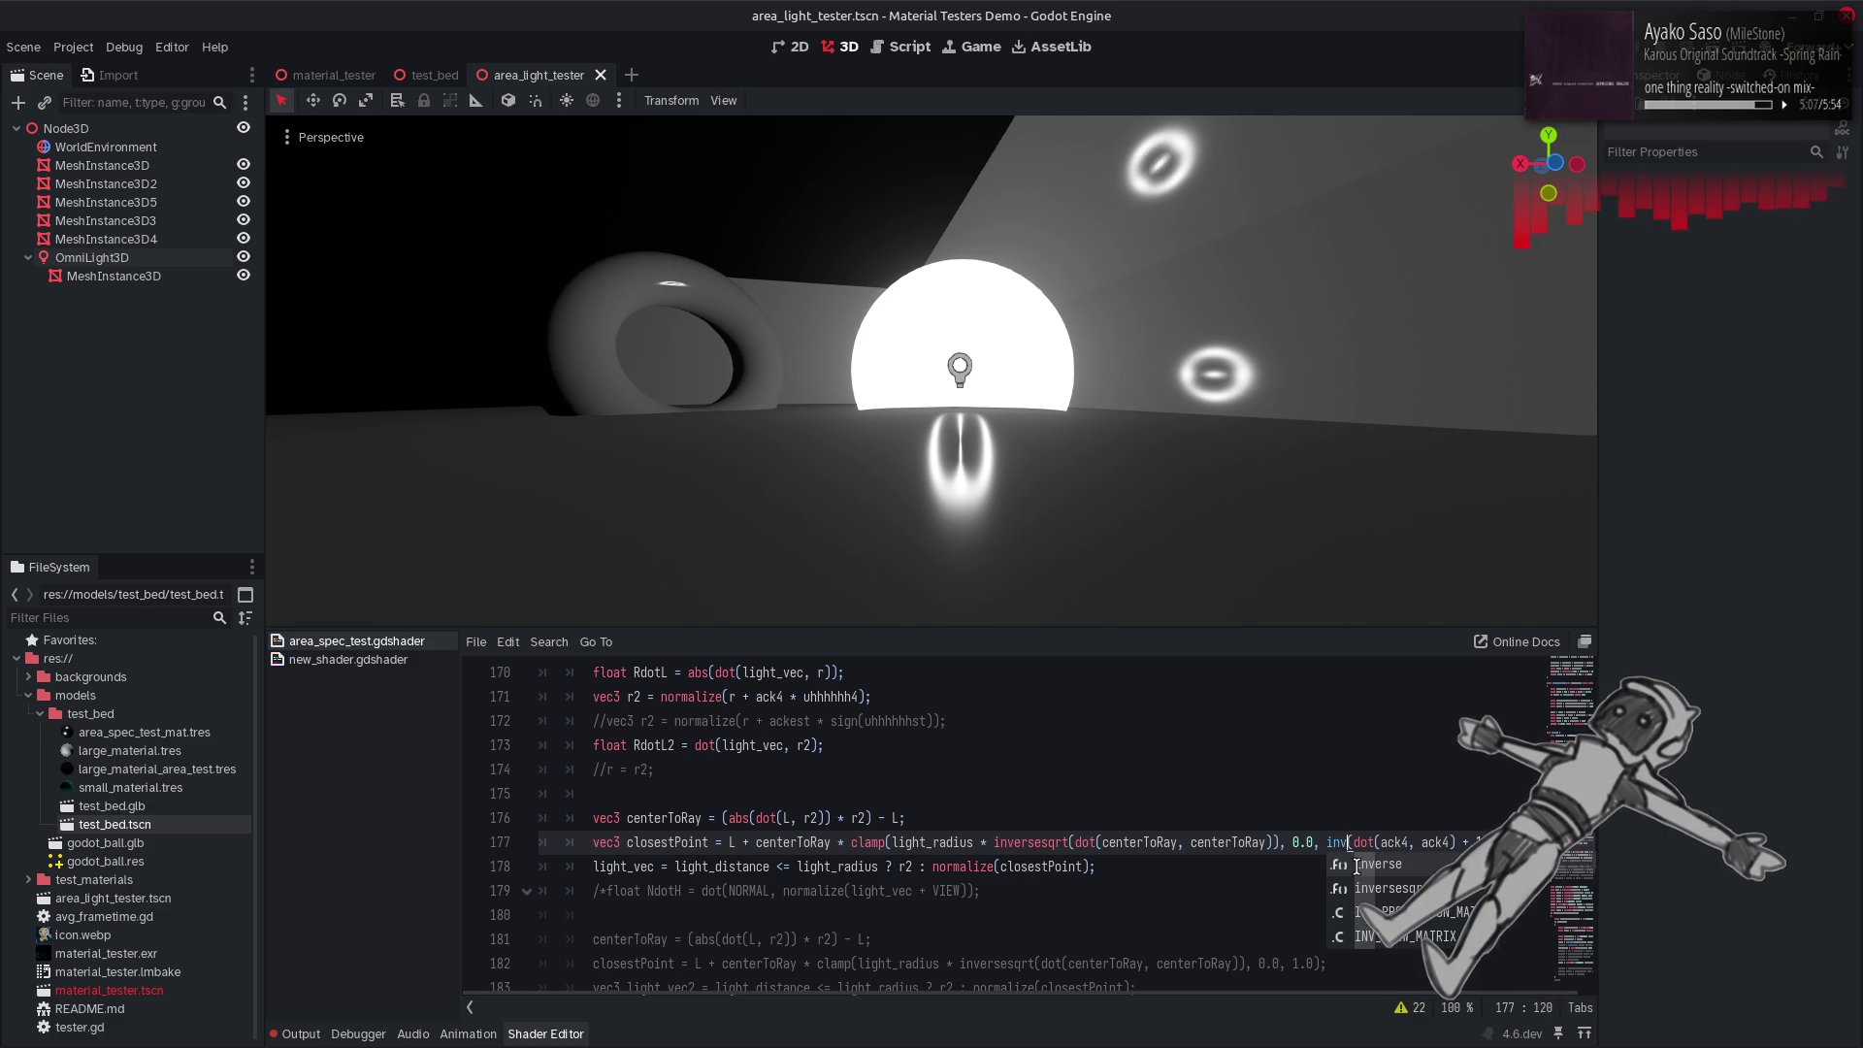
key(Down)
key(Return)
key(ctrl+s)
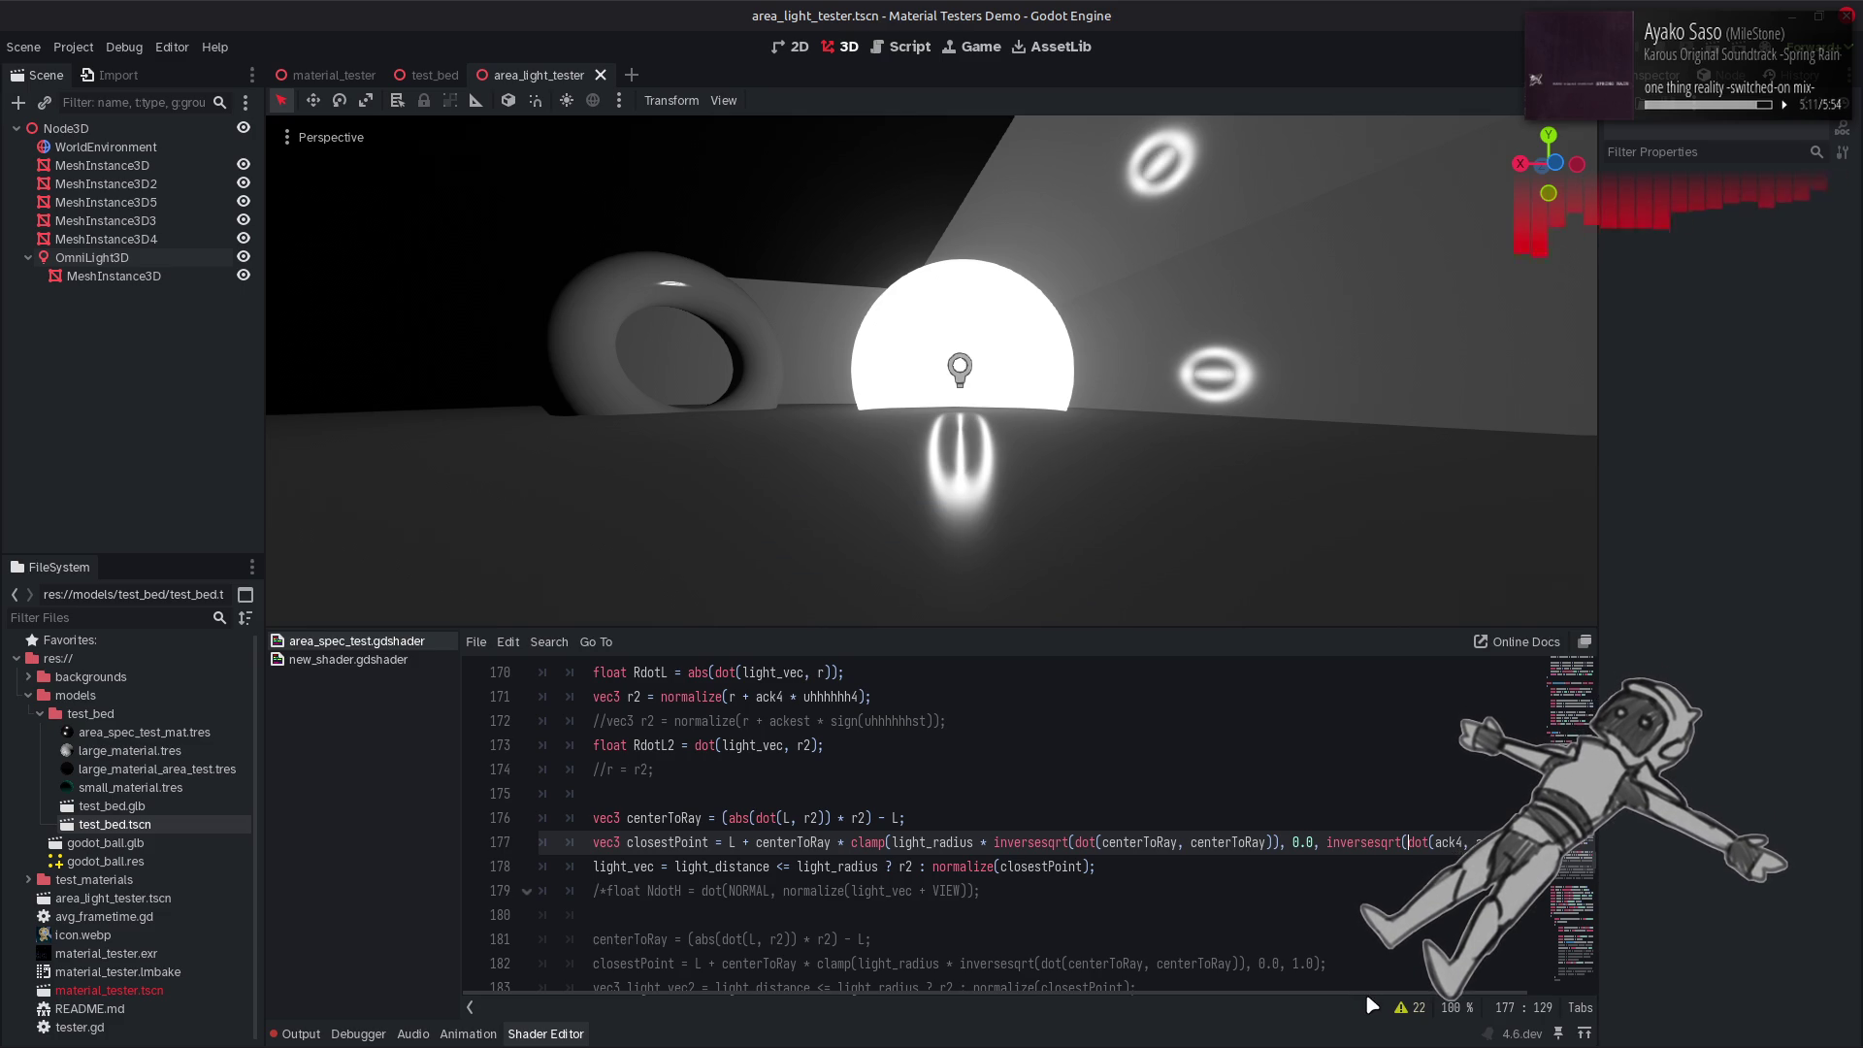
scroll(1371, 1005, right, 2)
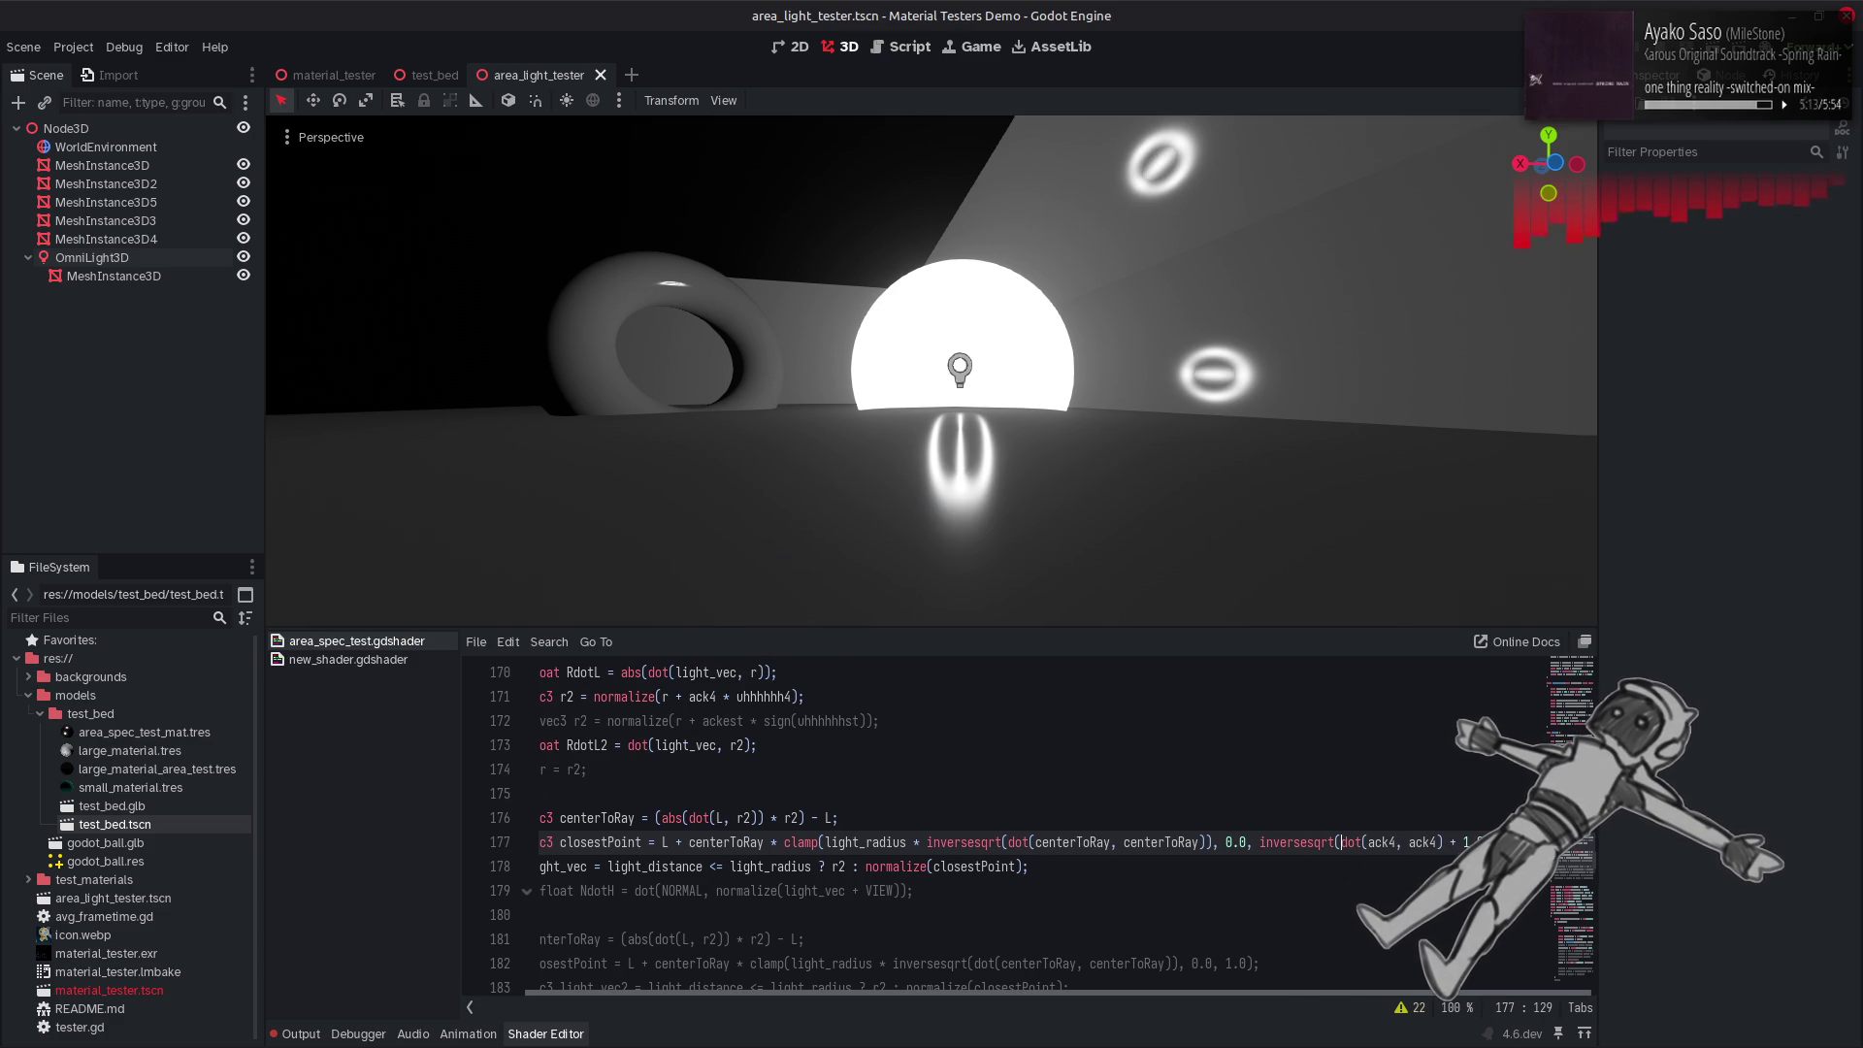
key(End)
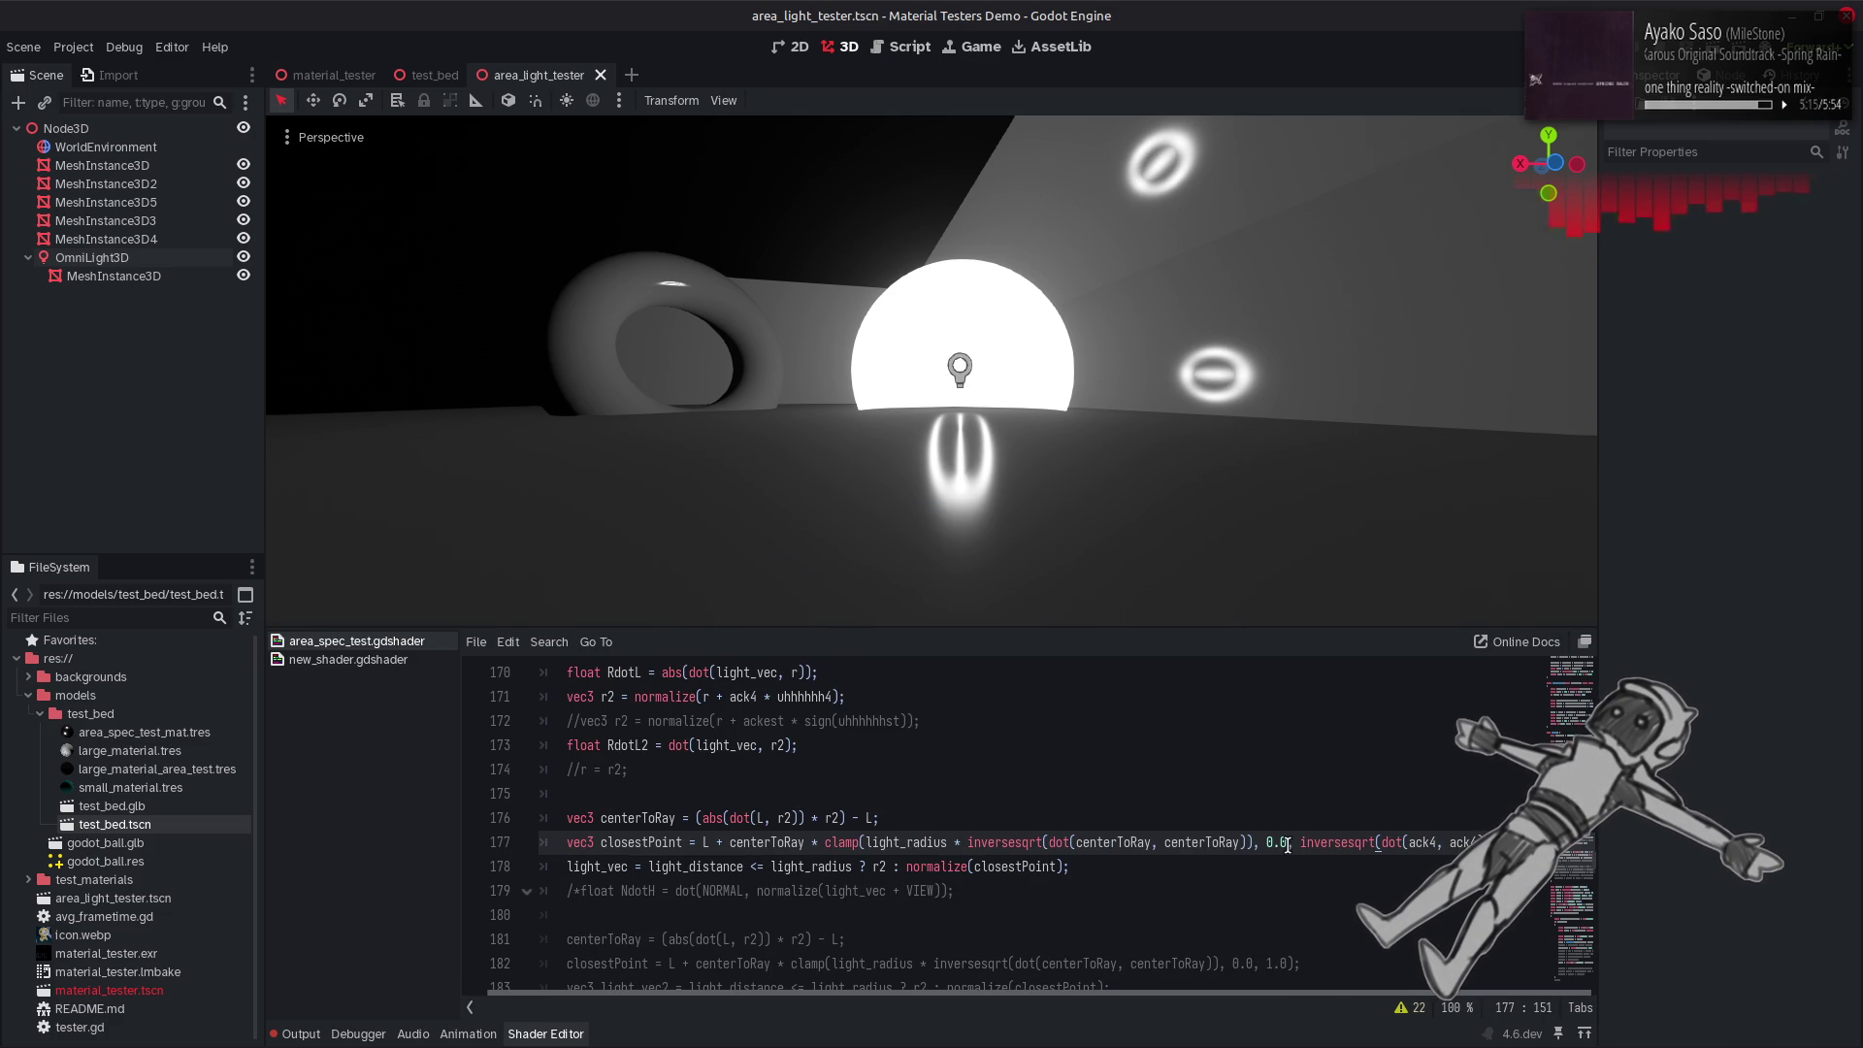
click(1300, 842)
key(ctrl+s)
text(1.0)
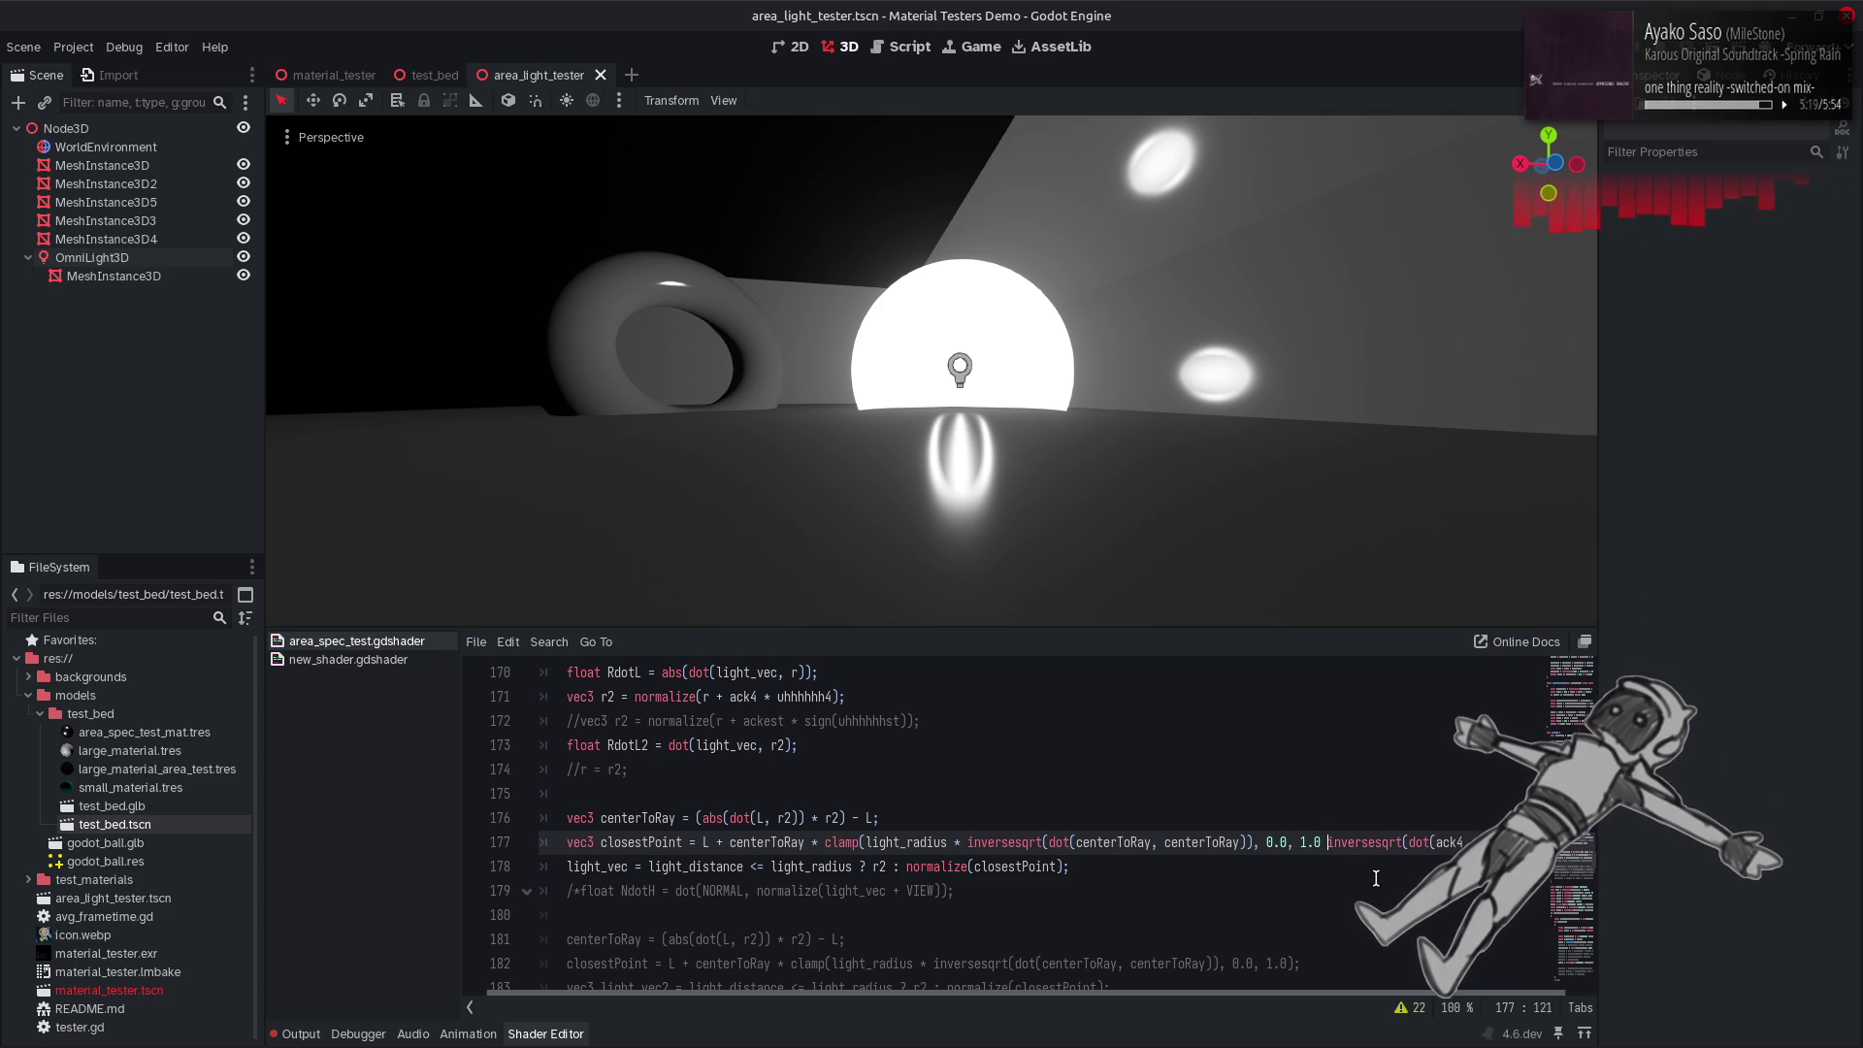
Preview a 1.0-minus version of the inversesqrt bound, then undo it and a stray d.
text(-)
key(ctrl+s)
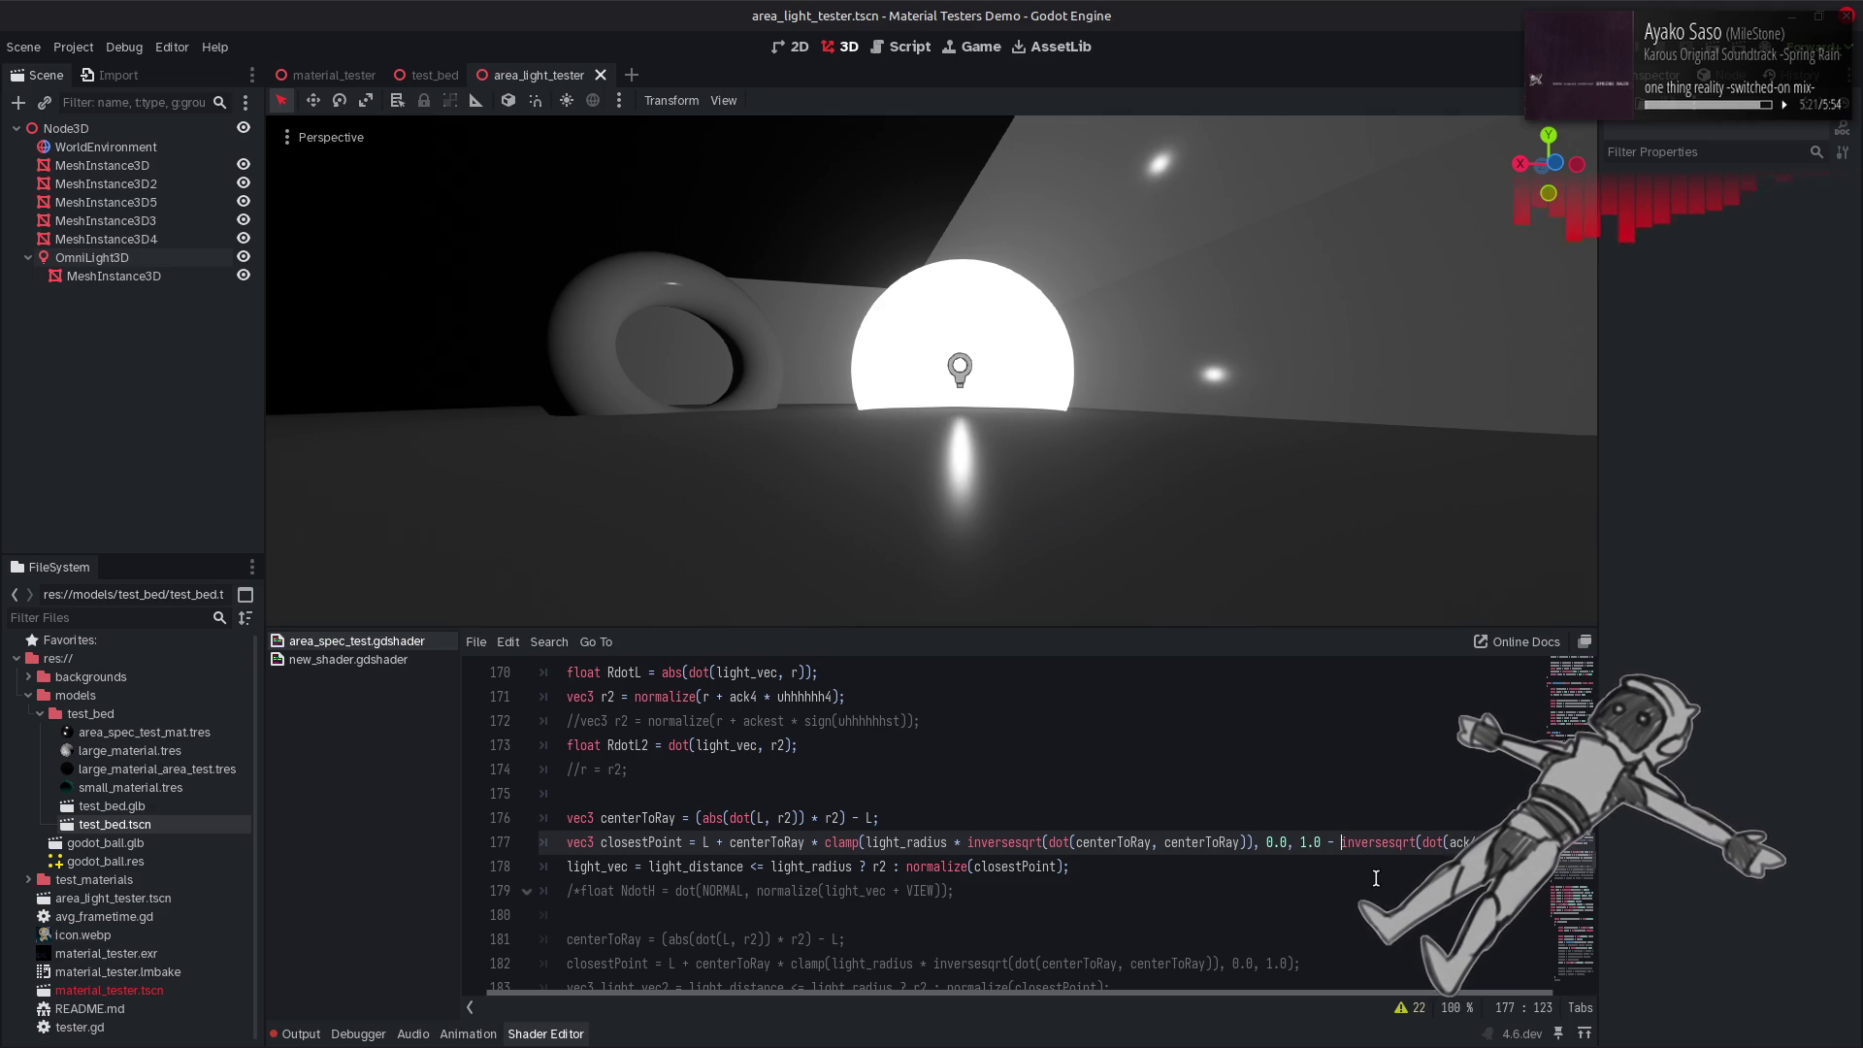
scroll(1381, 989, right, 2)
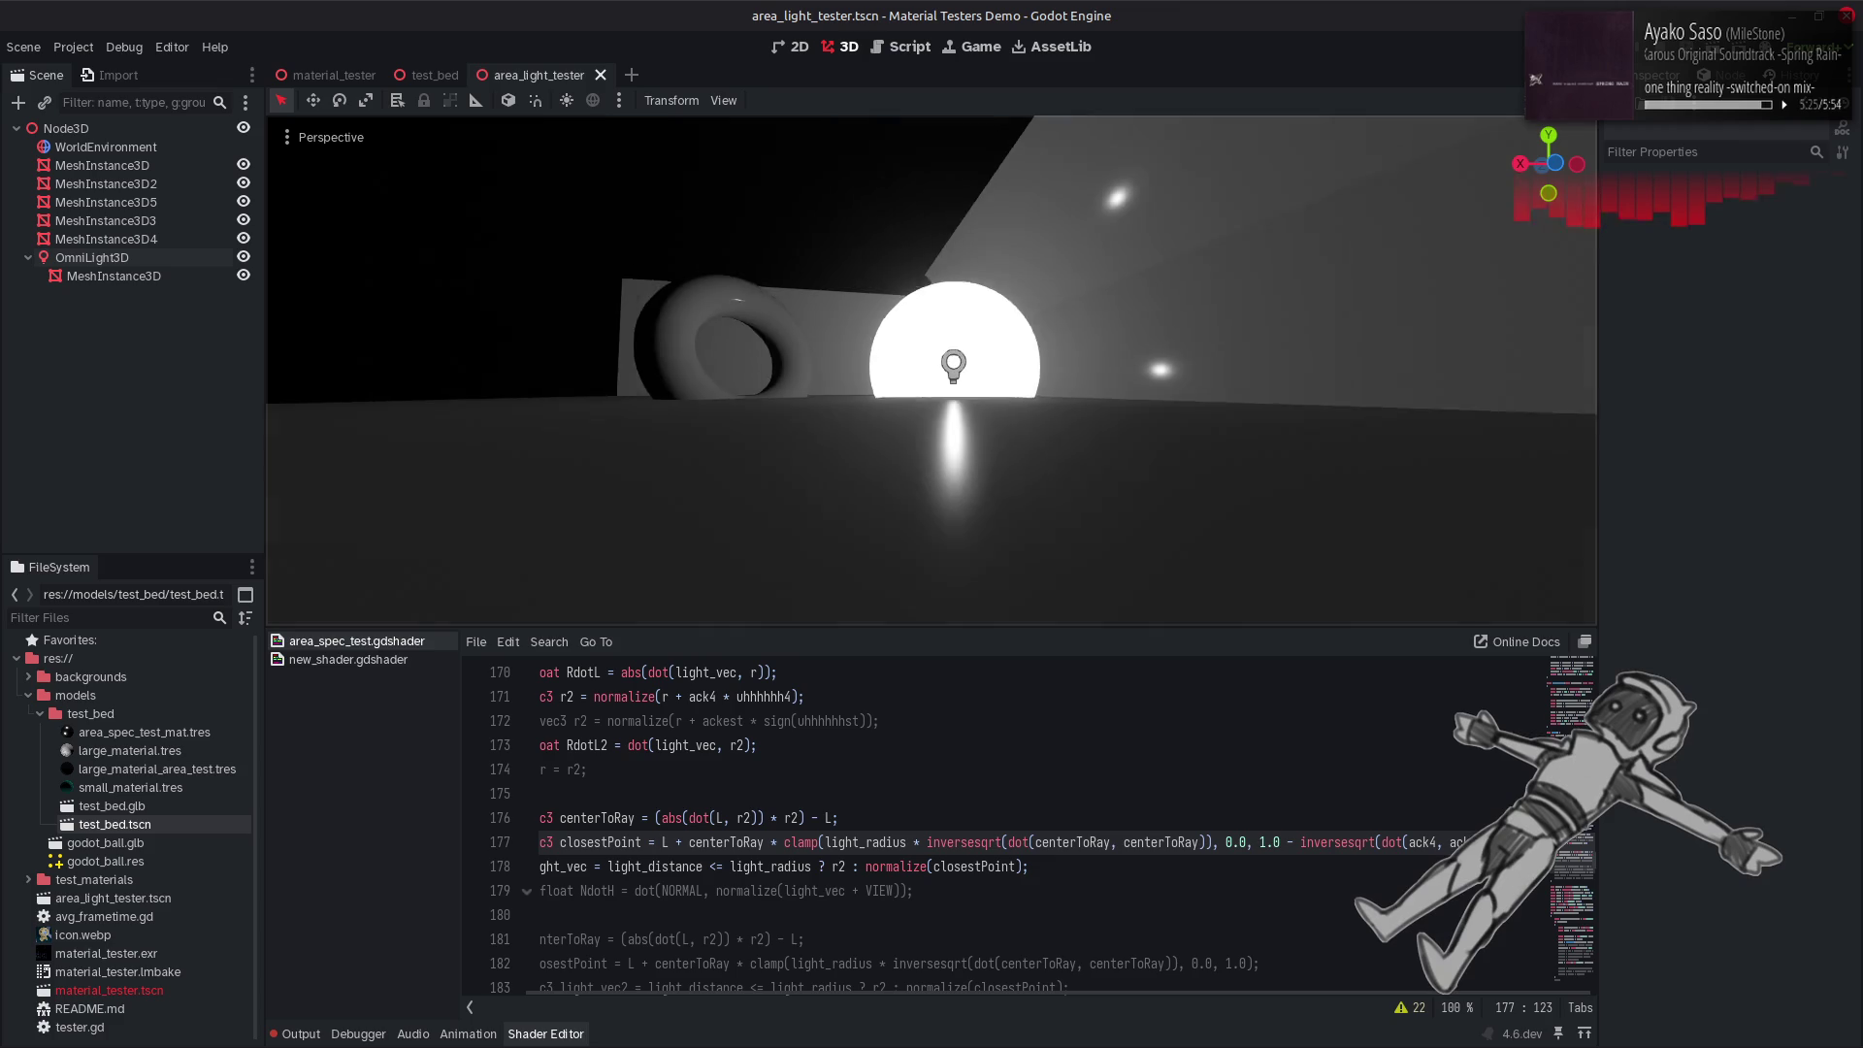
click(1246, 807)
key(ctrl+z)
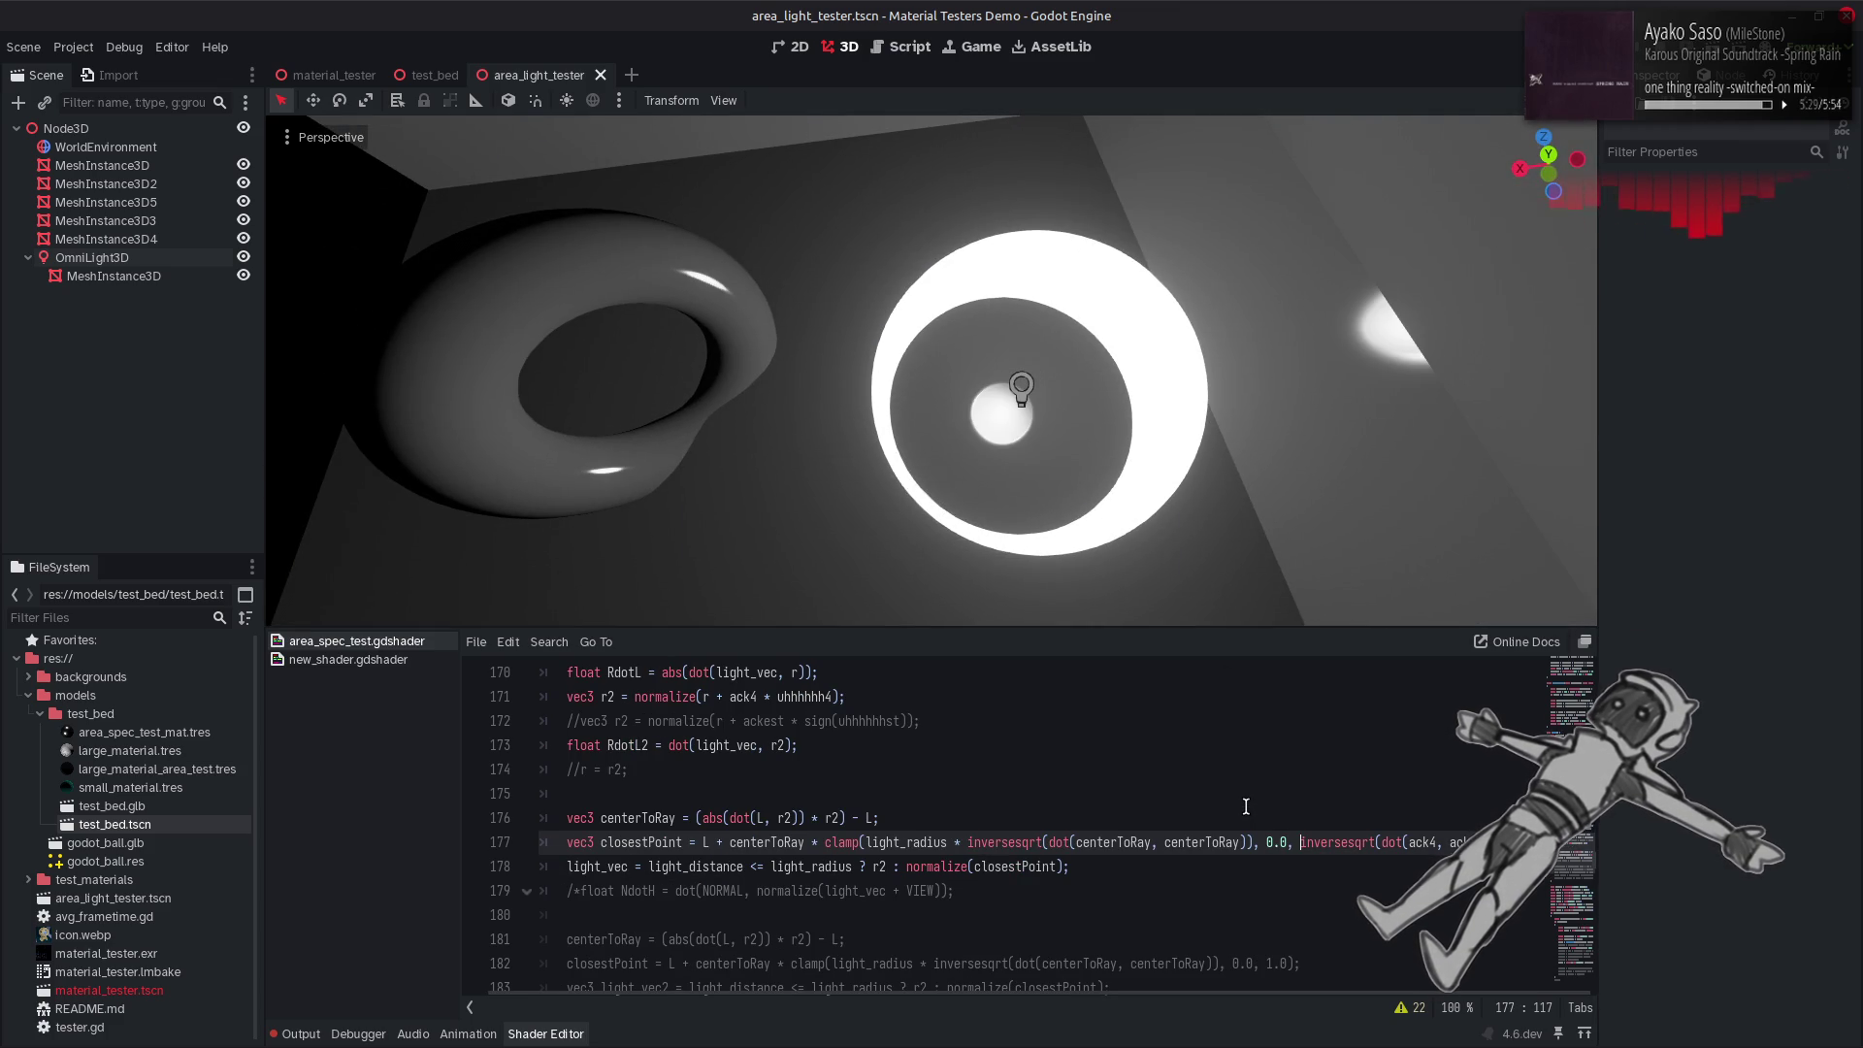
text(d)
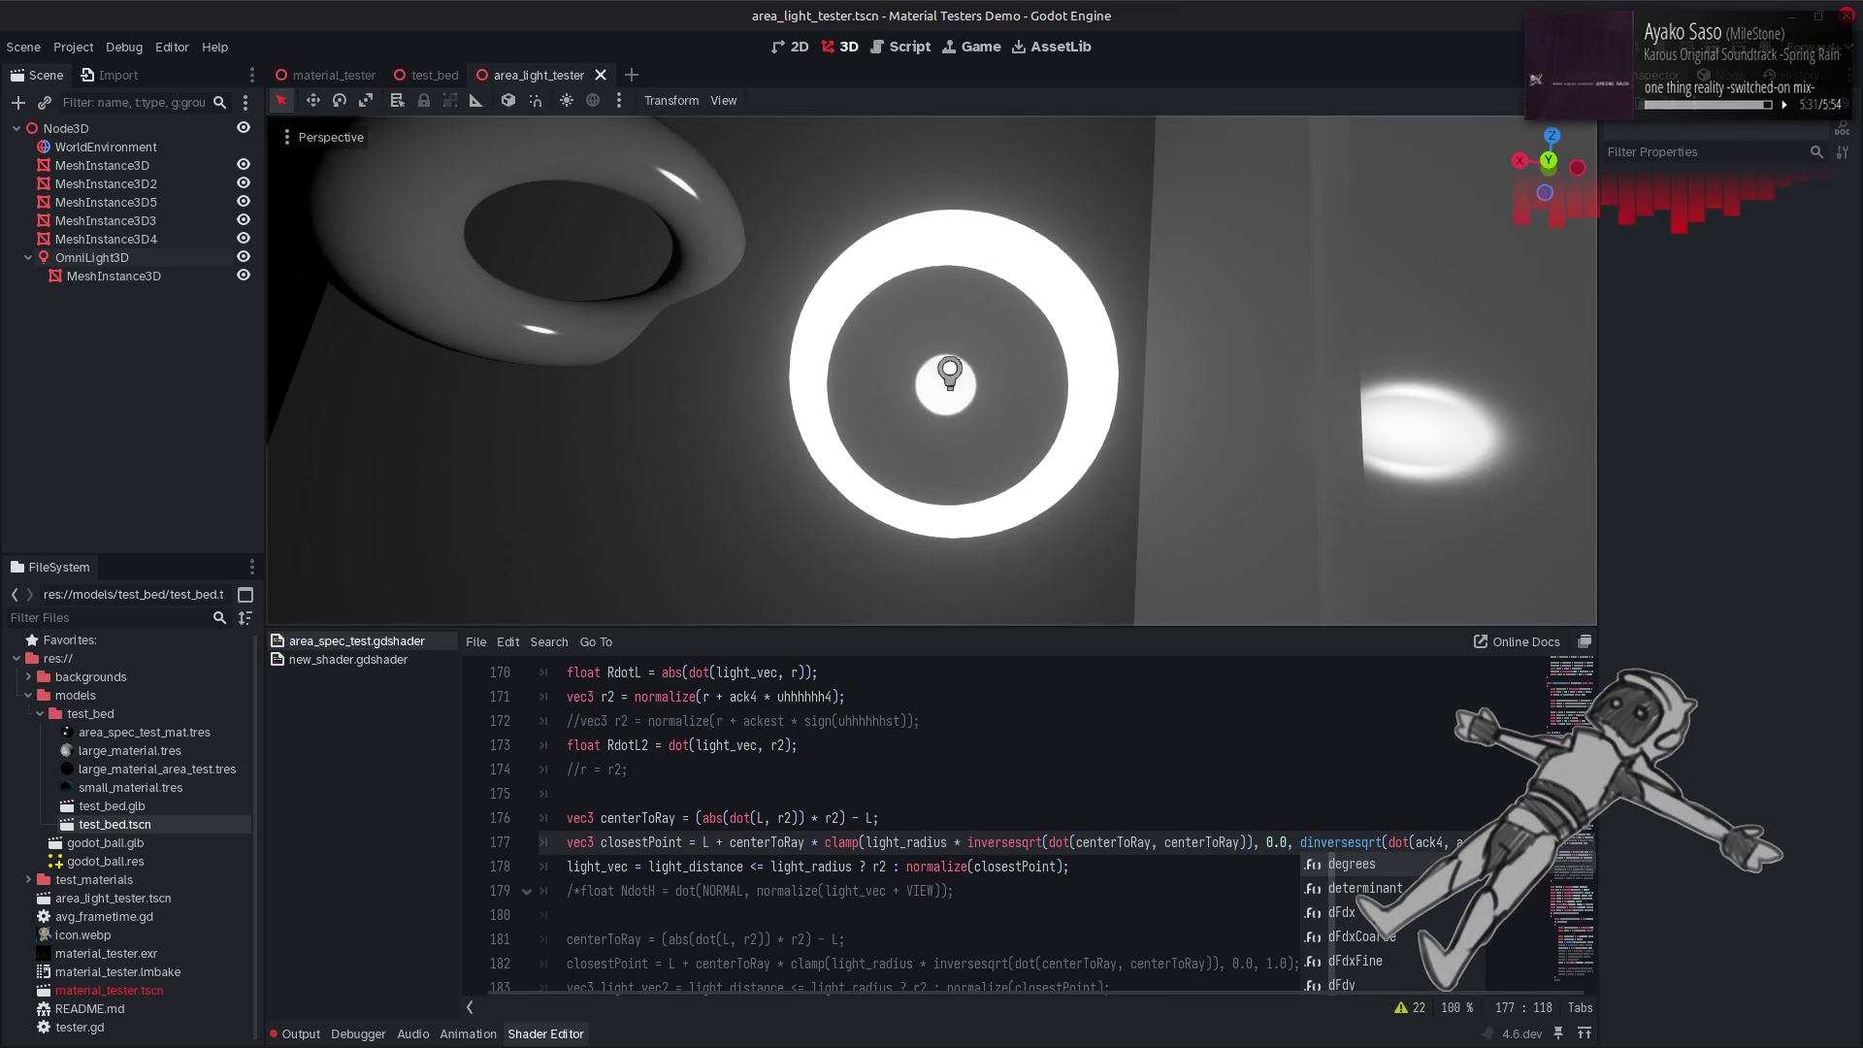
click(1164, 793)
key(ctrl+z)
Select the sphere mesh to inspect its properties, then deselect it.
click(1185, 792)
click(1089, 456)
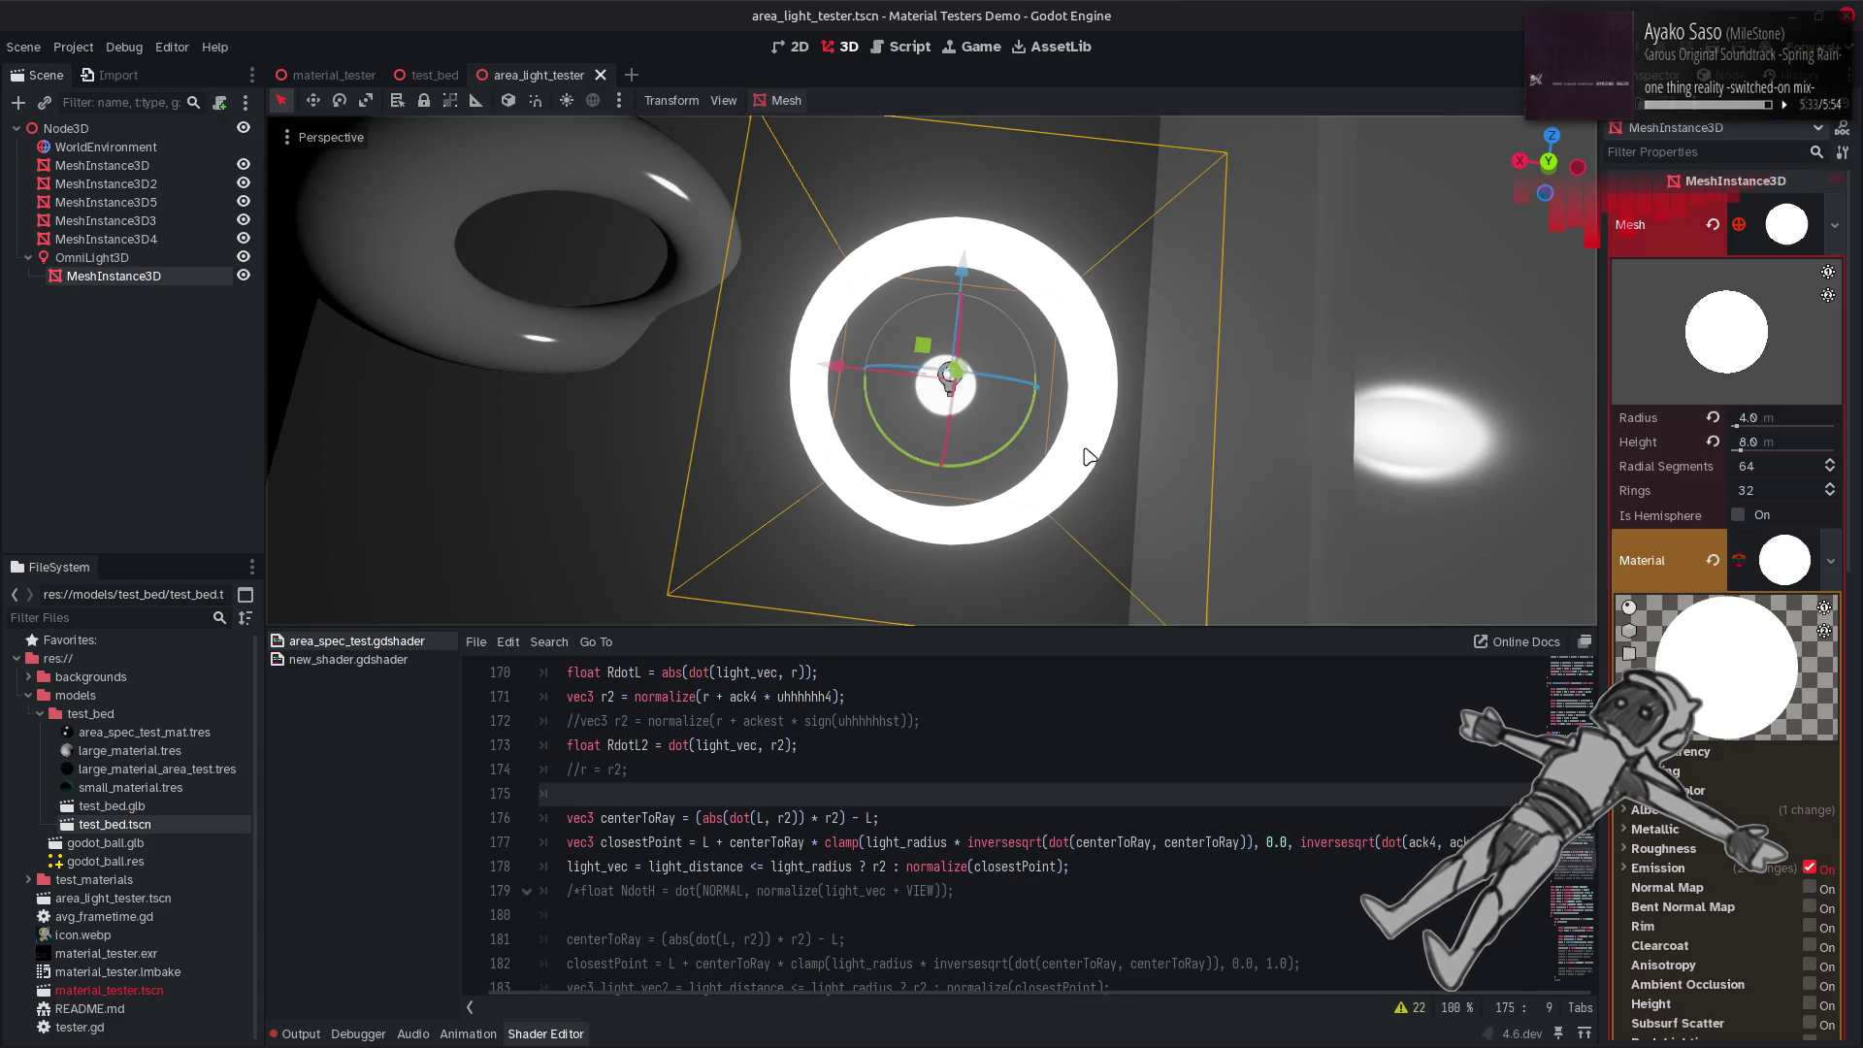
click(289, 342)
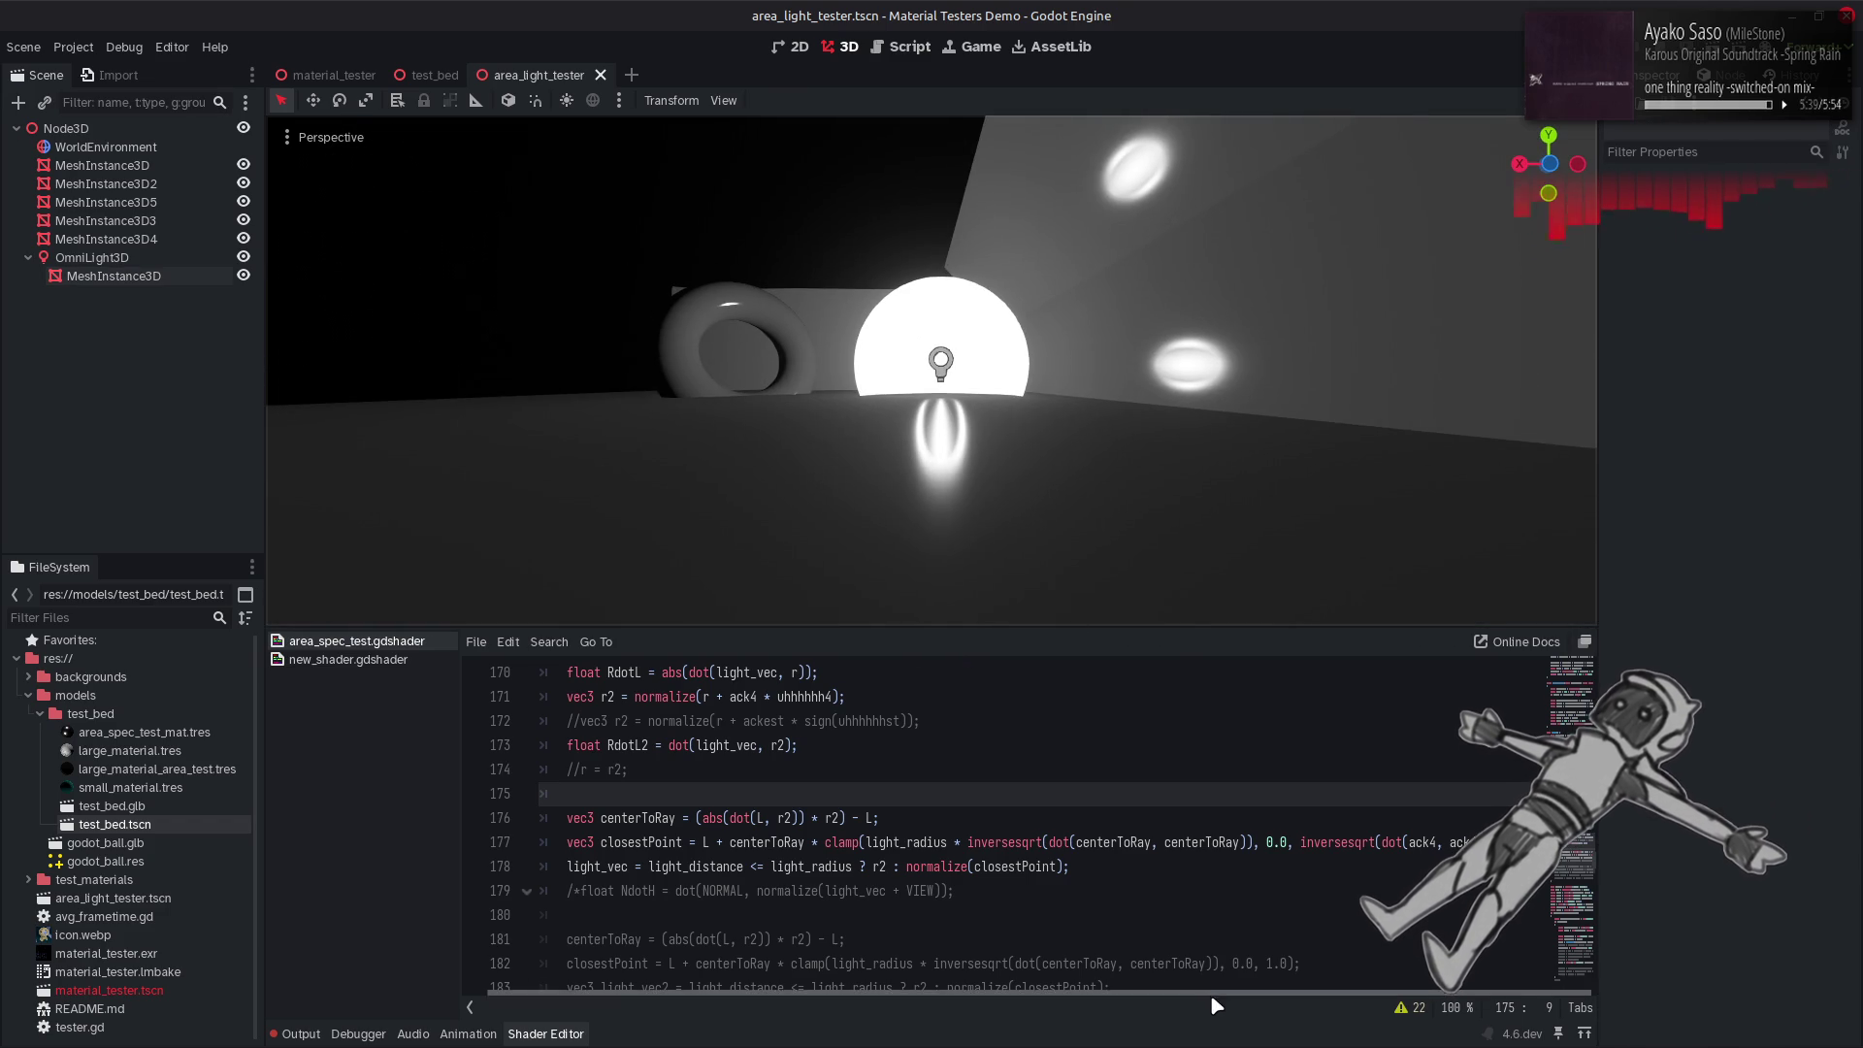
click(1326, 847)
text(0.5 *)
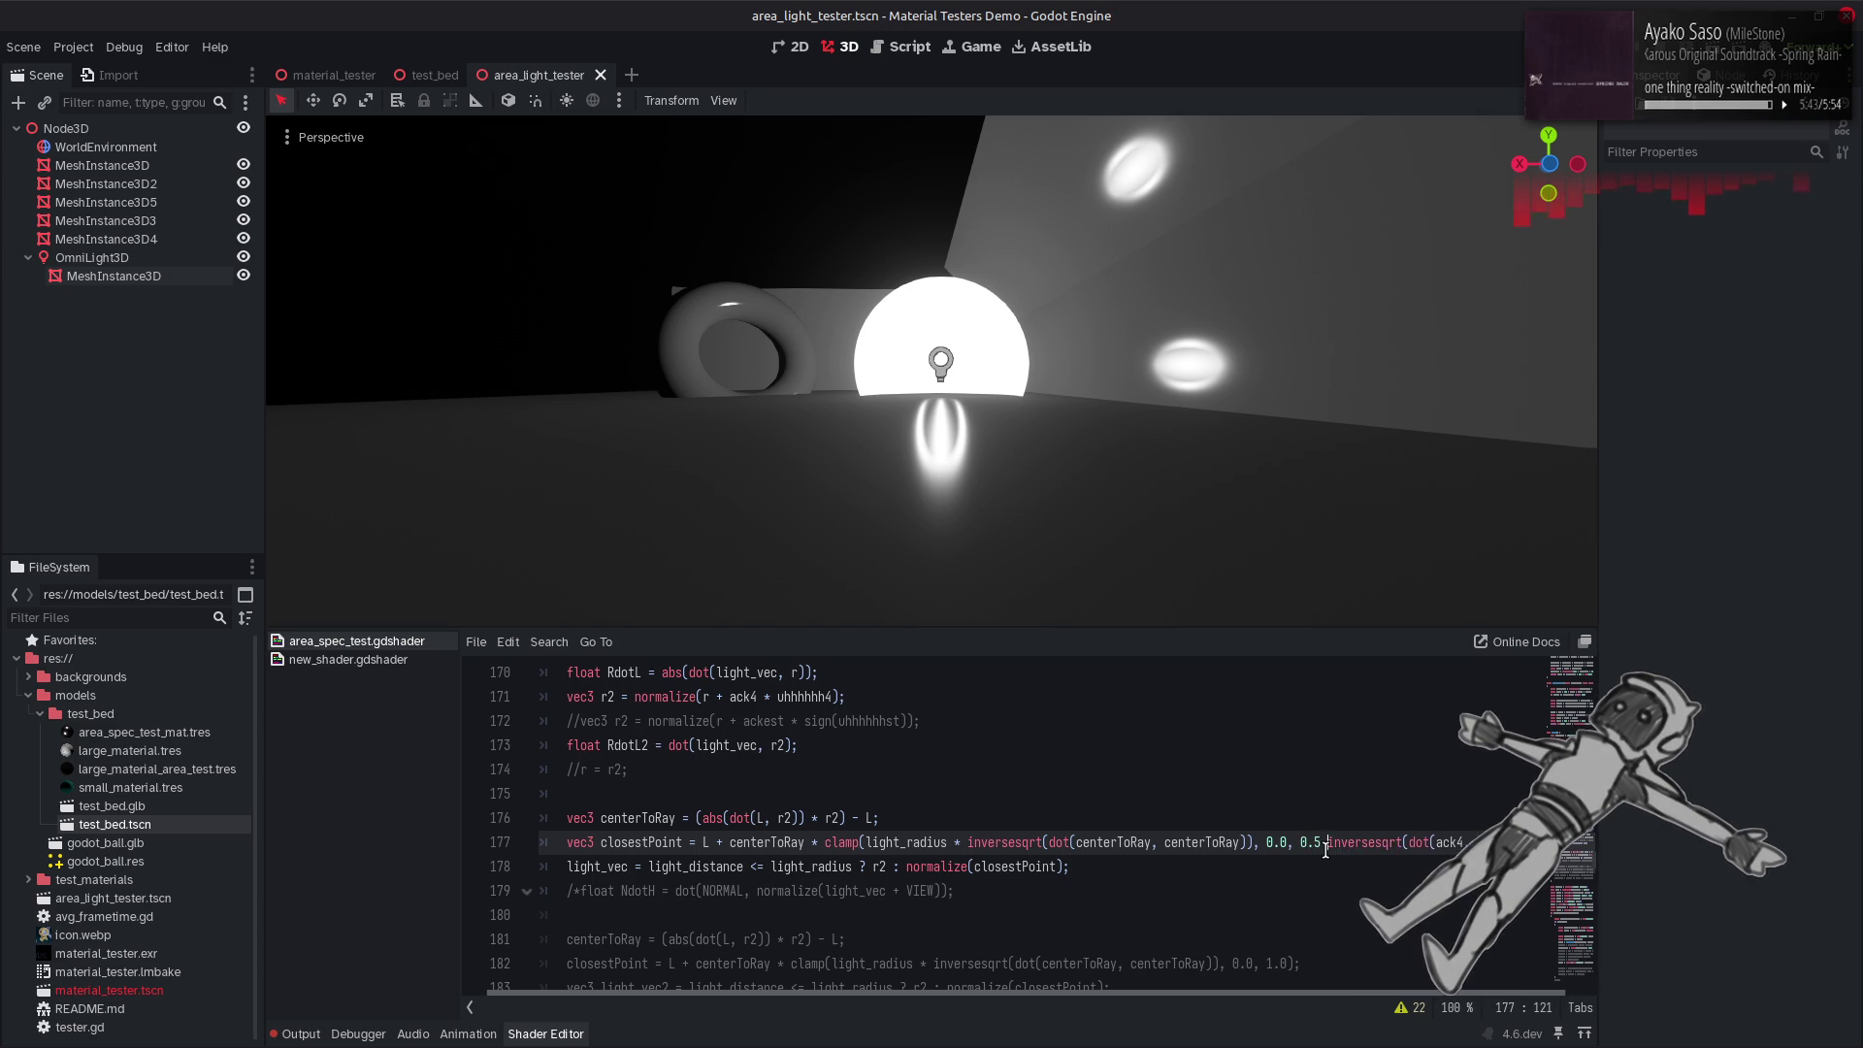
key(ctrl+s)
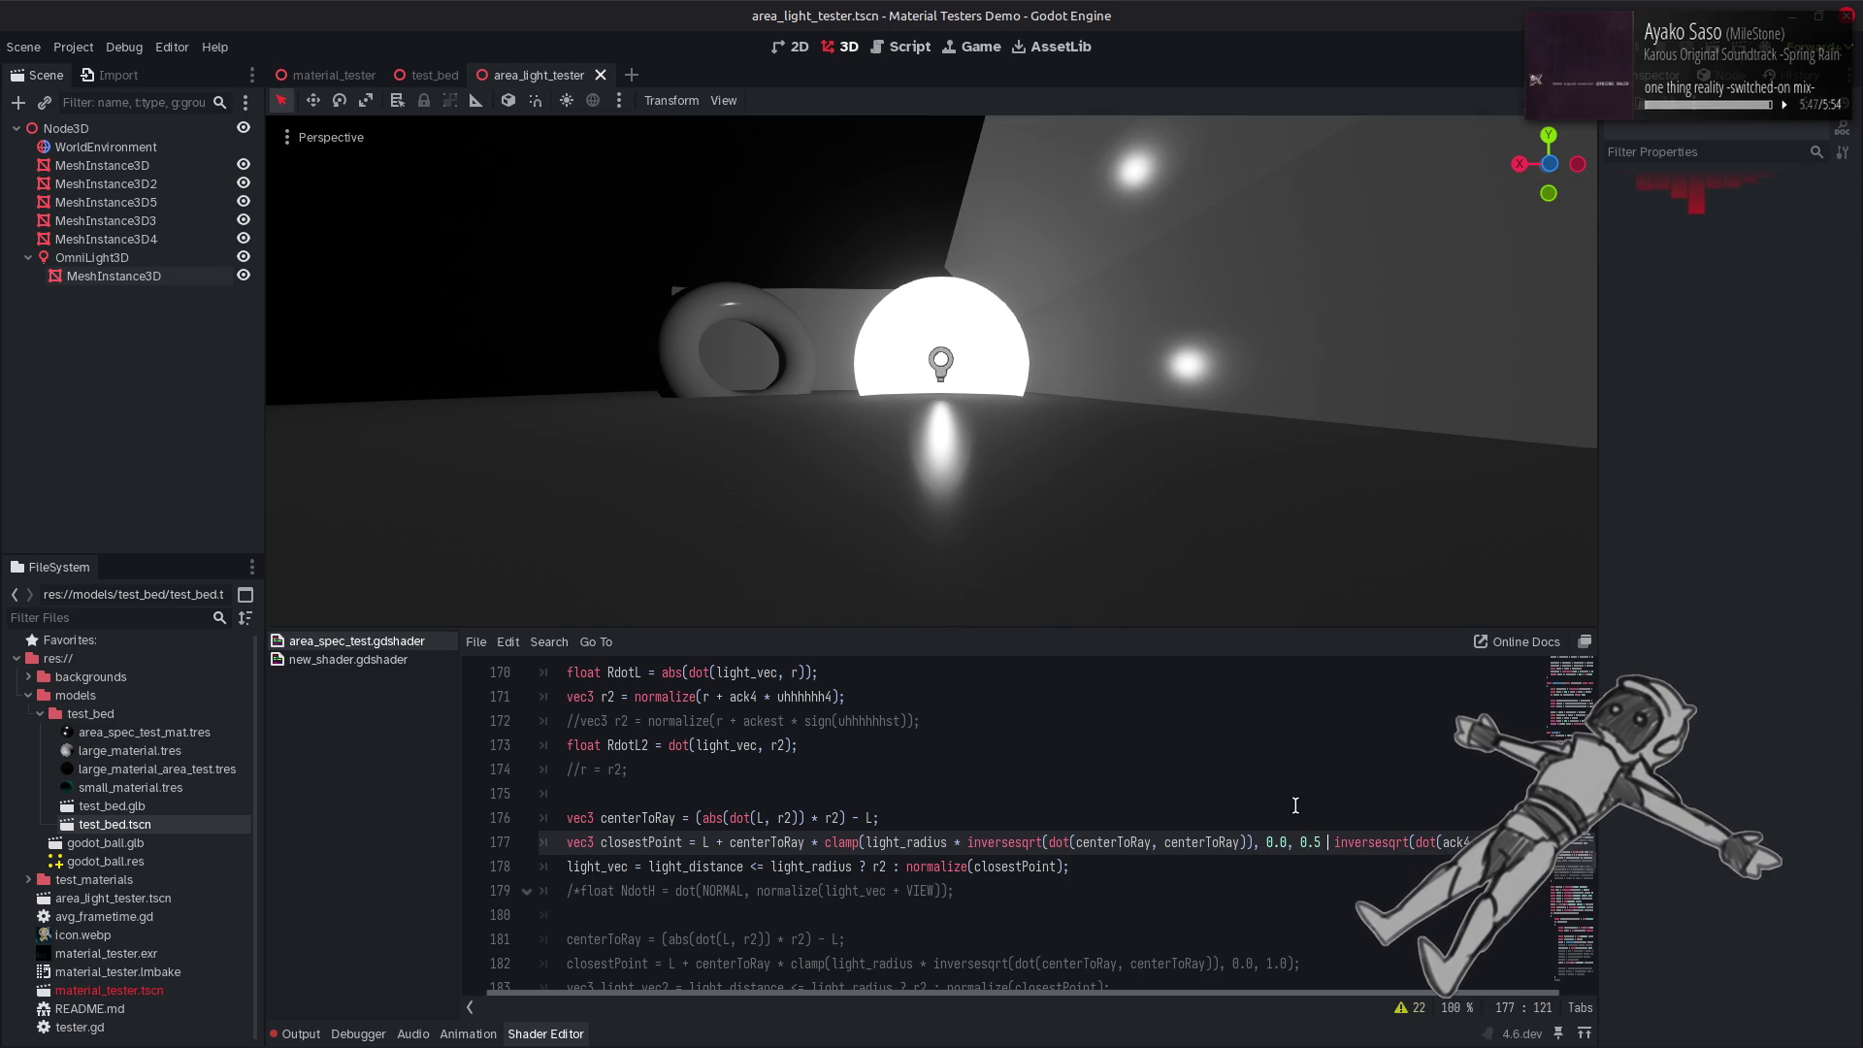
key(Left)
key(BackSpace)
text(+)
key(ctrl+s)
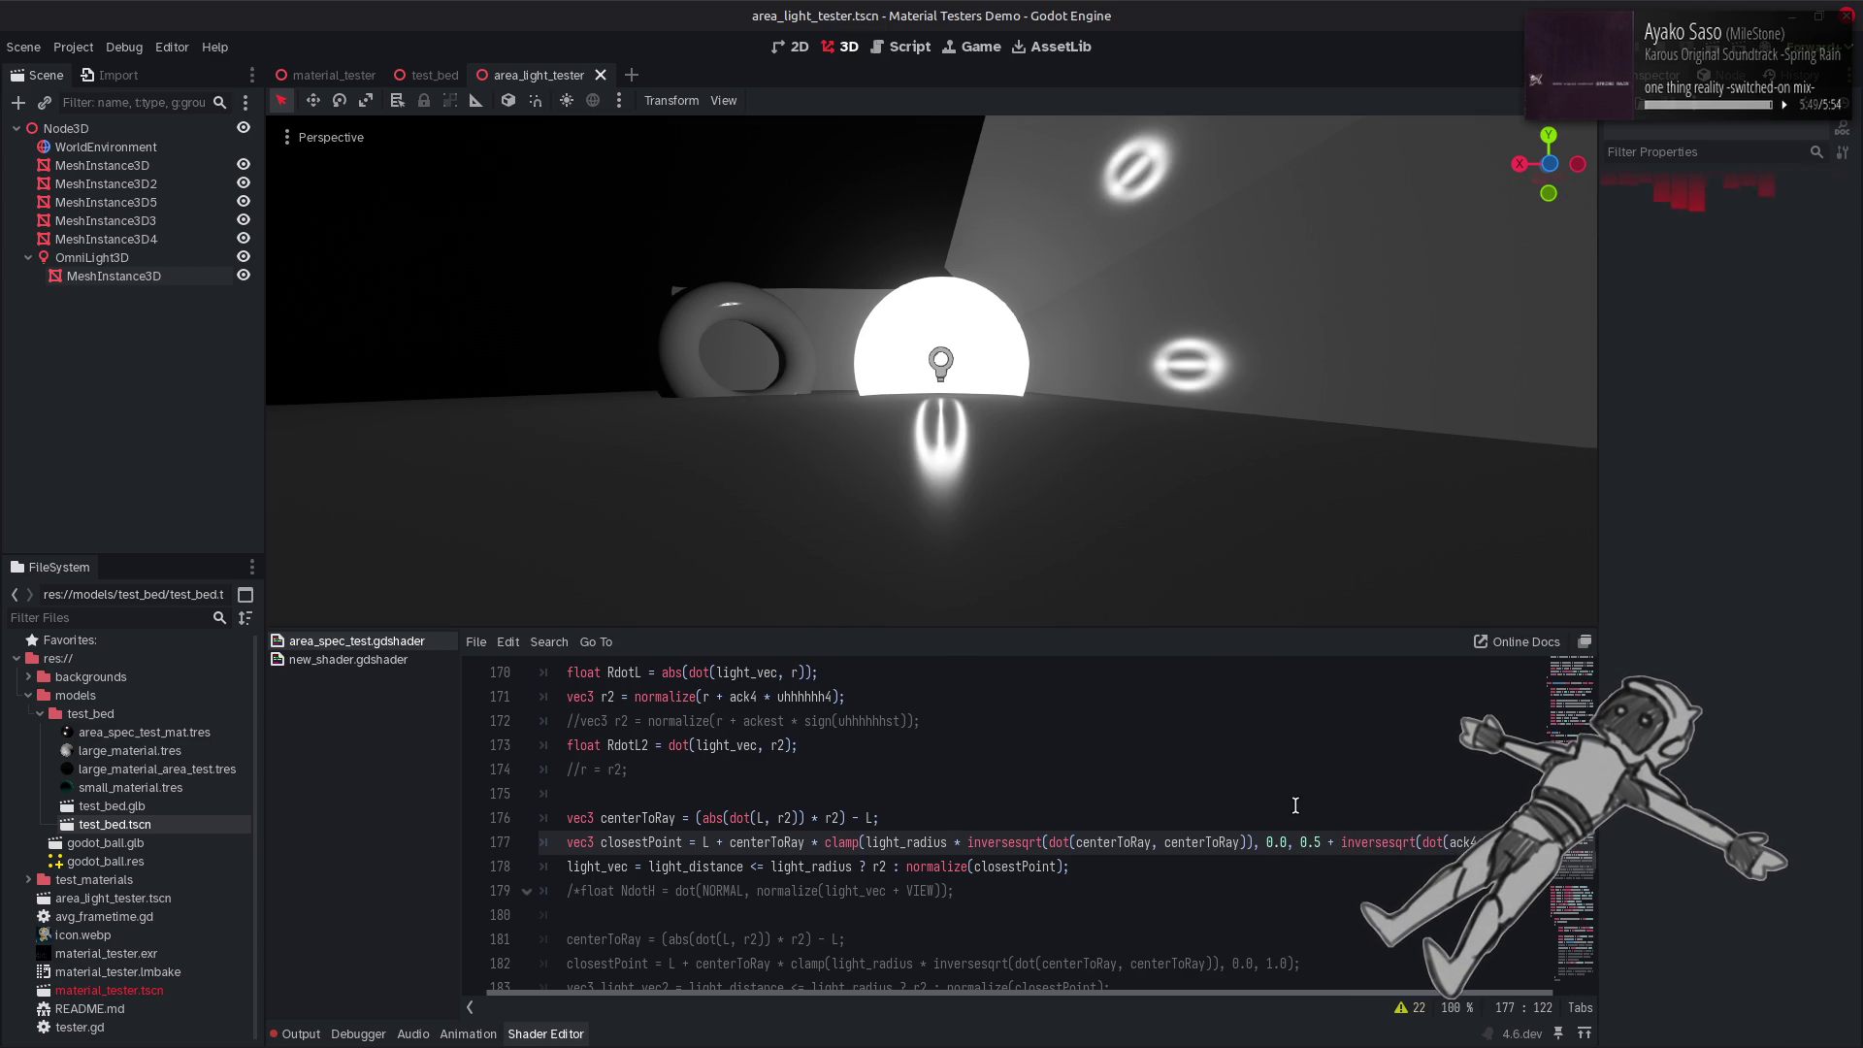
text(0.5 *)
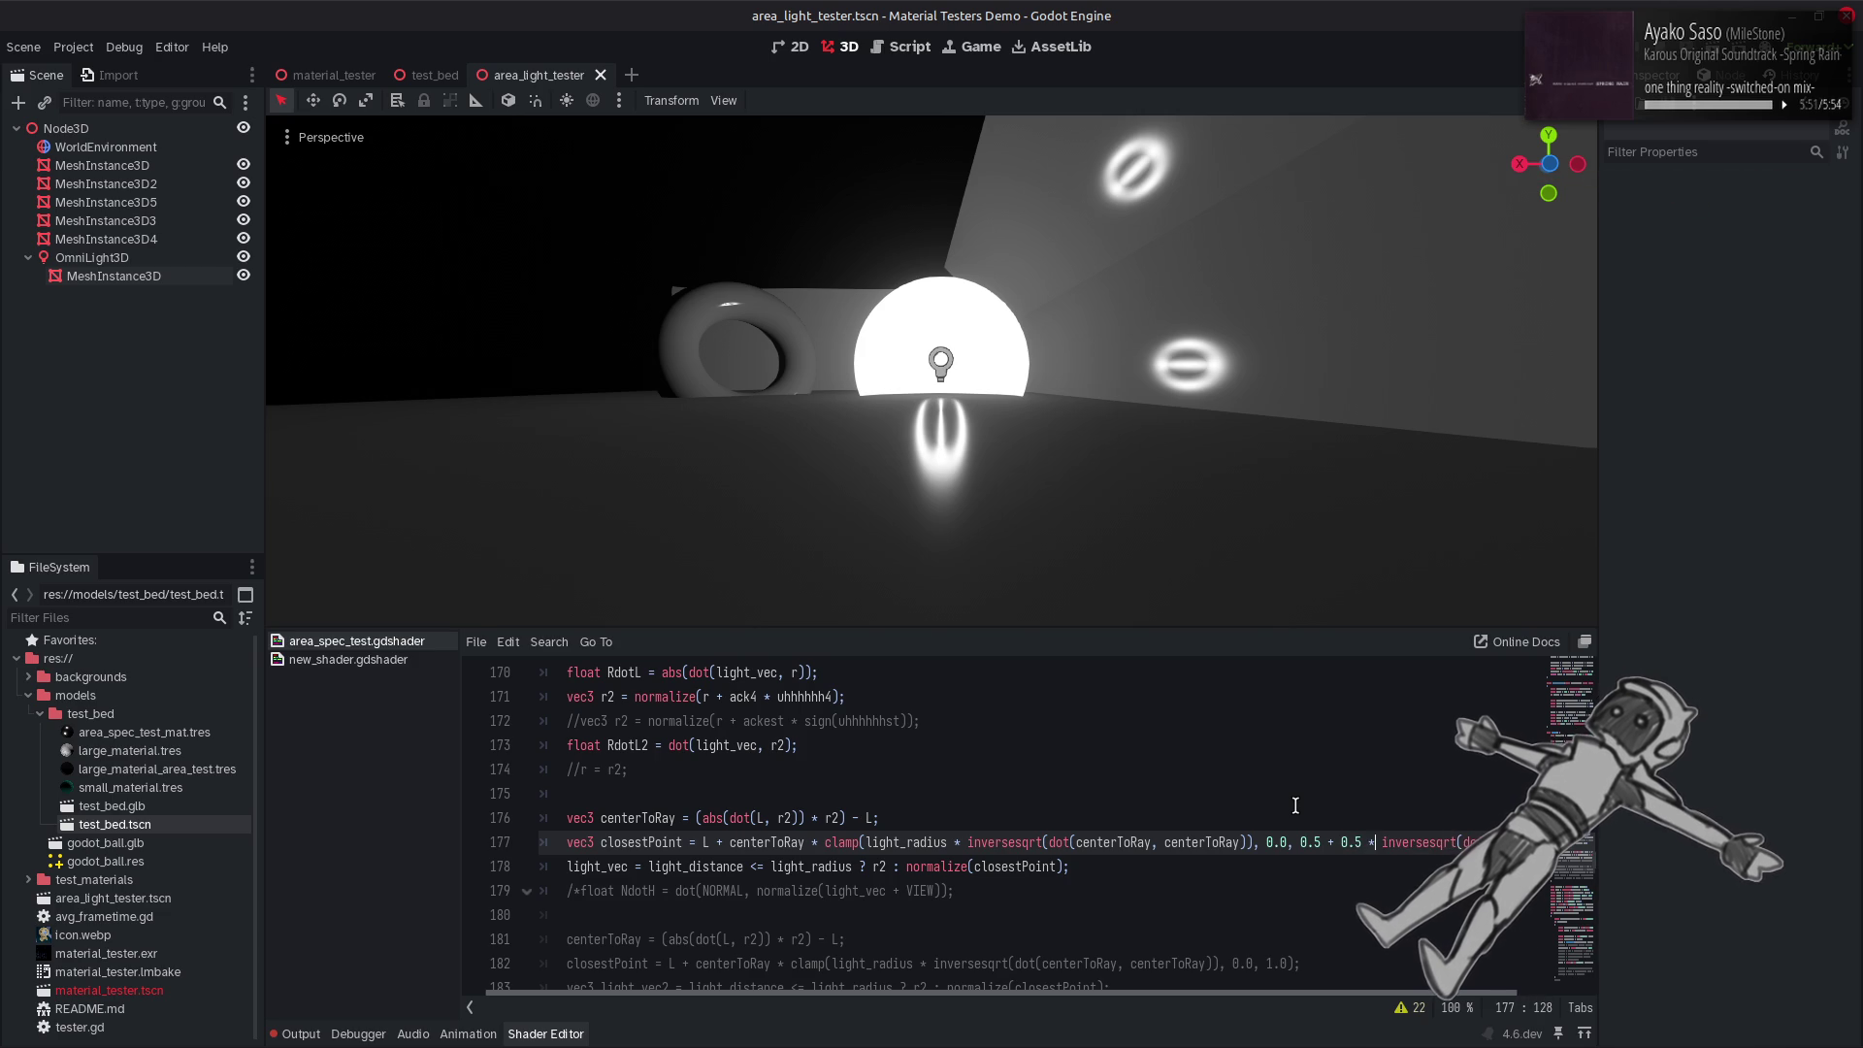
key(ctrl+s)
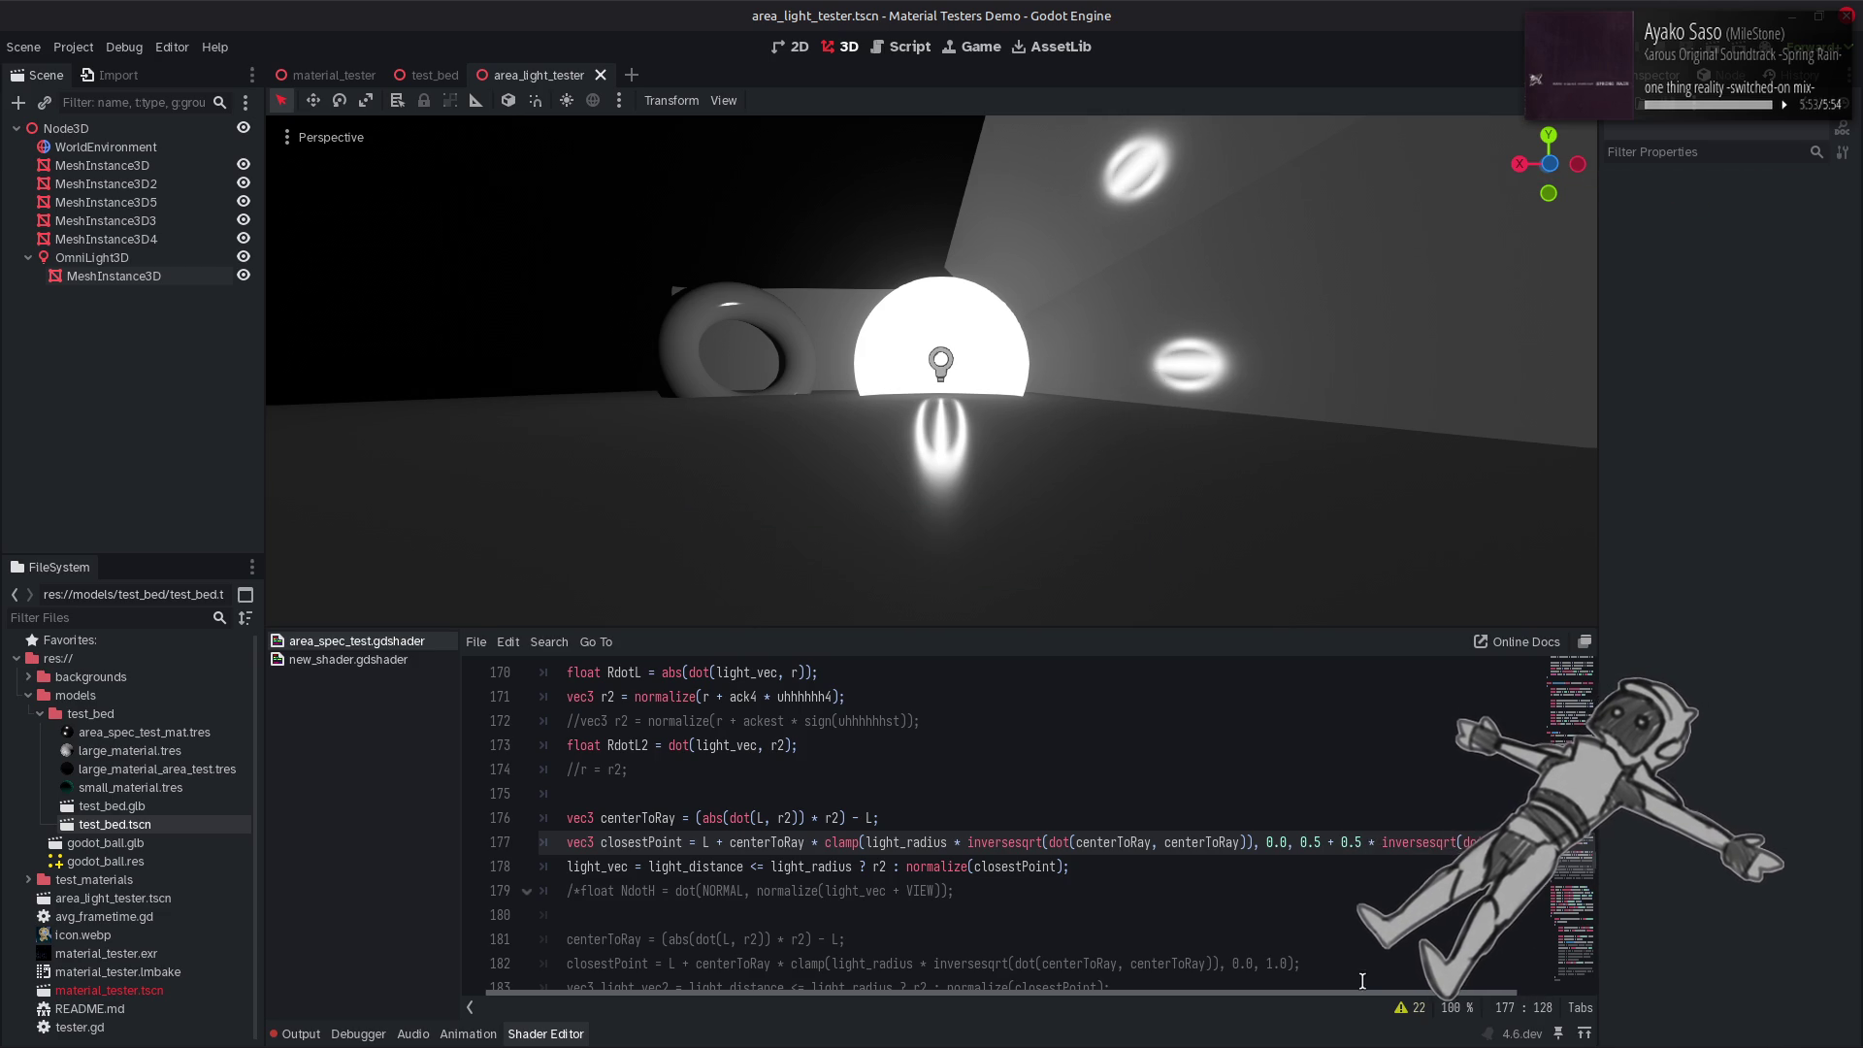
drag(1360, 991, 1492, 990)
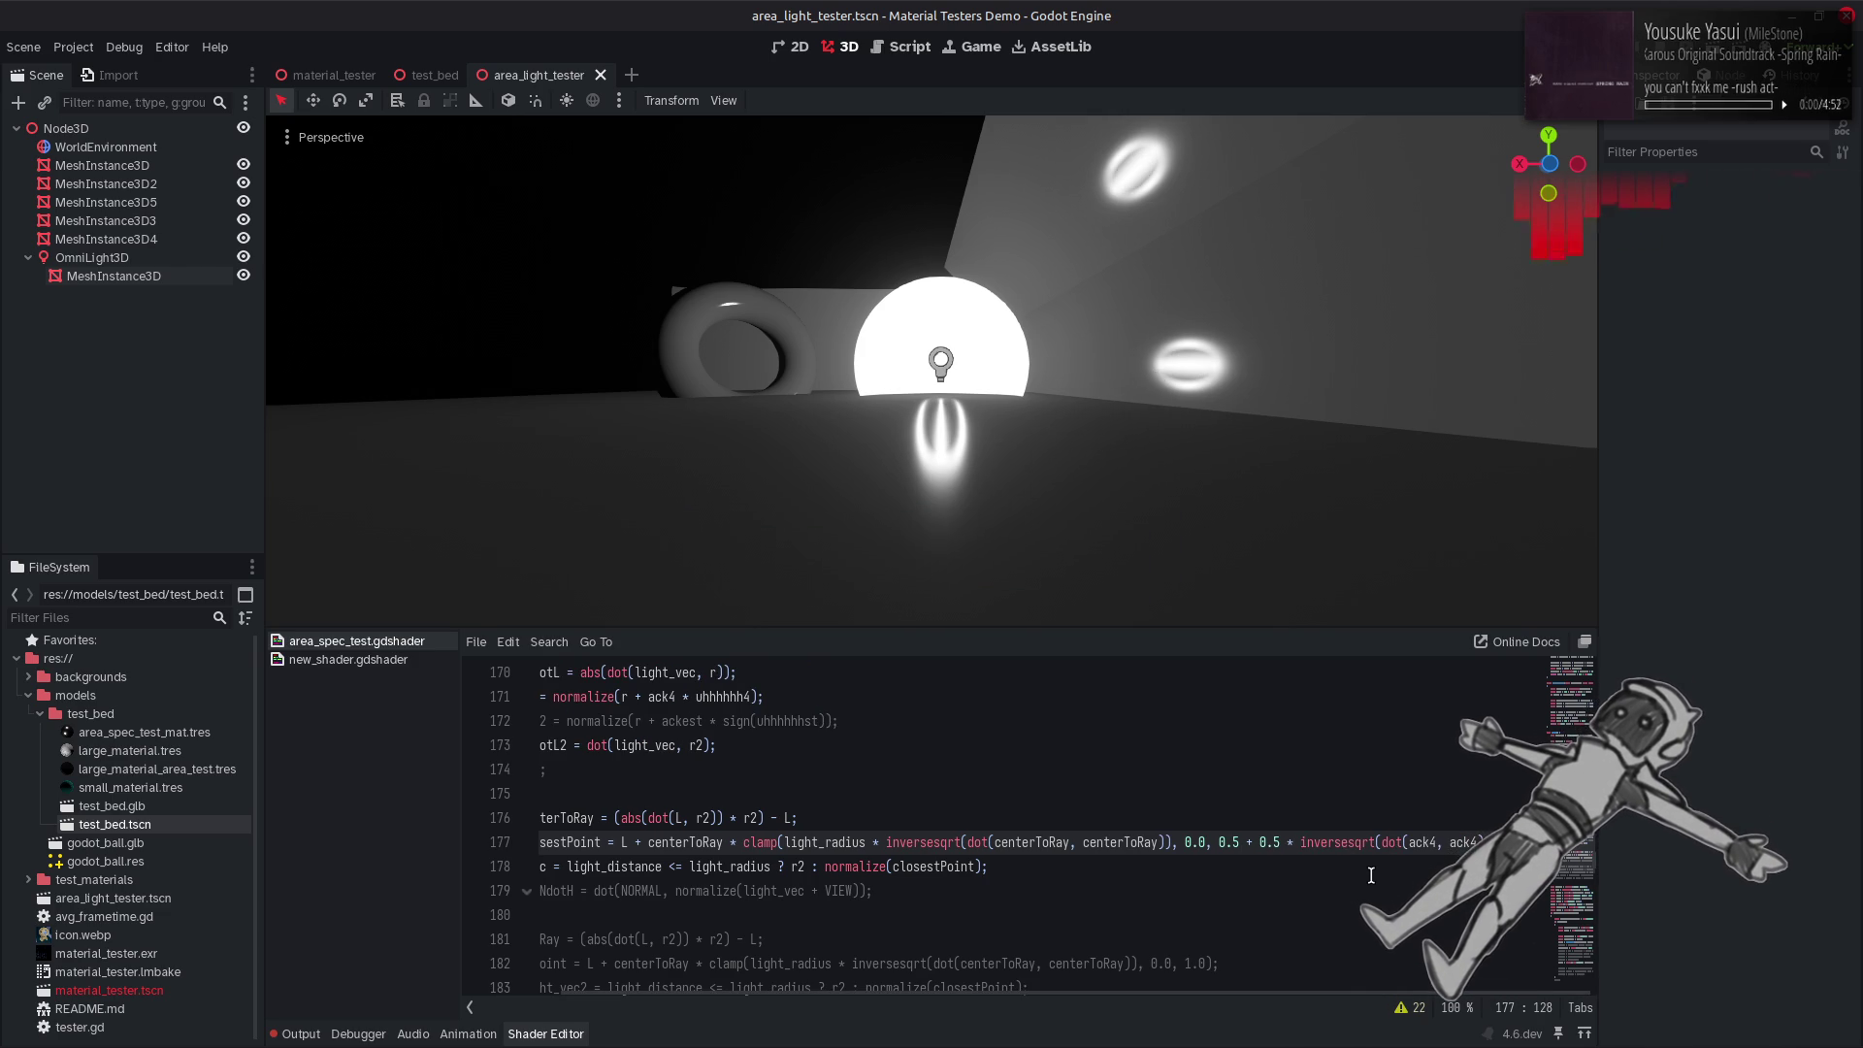
scroll(1372, 876, left, 1)
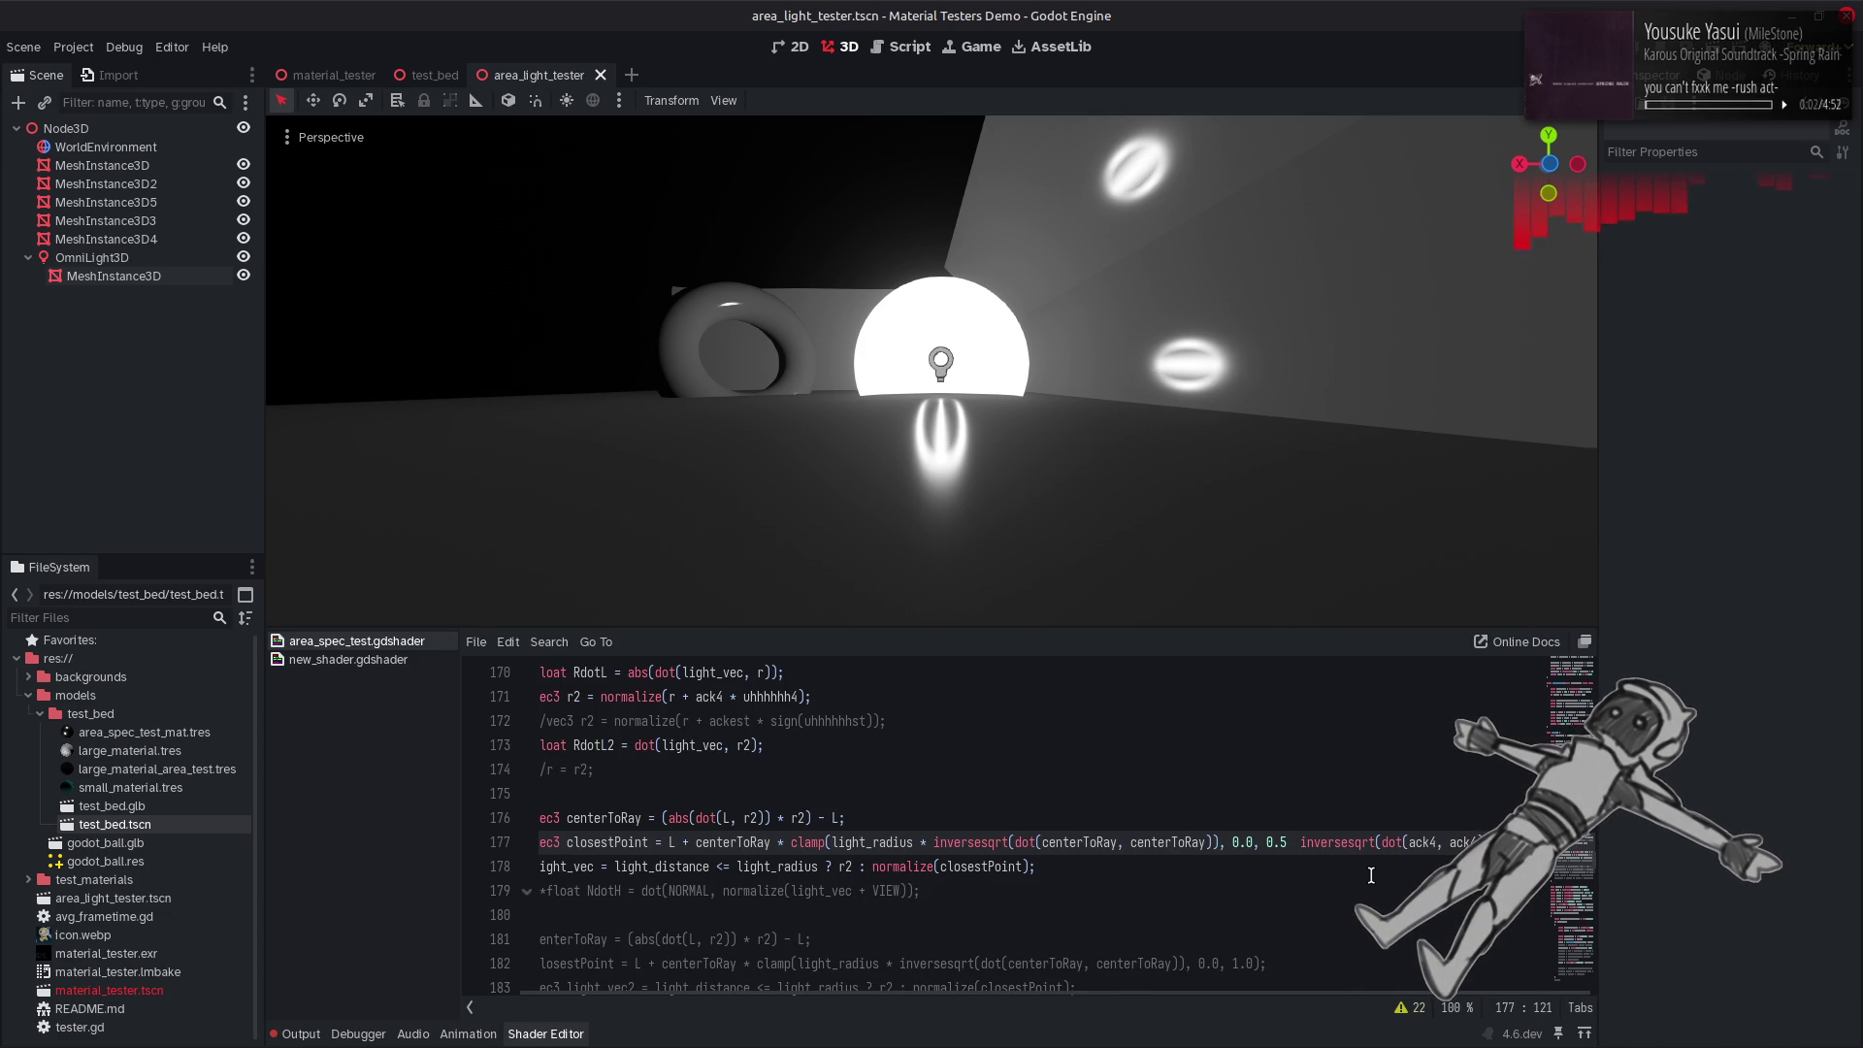
key(BackSpace)
key(BackSpace)
key(BackSpace)
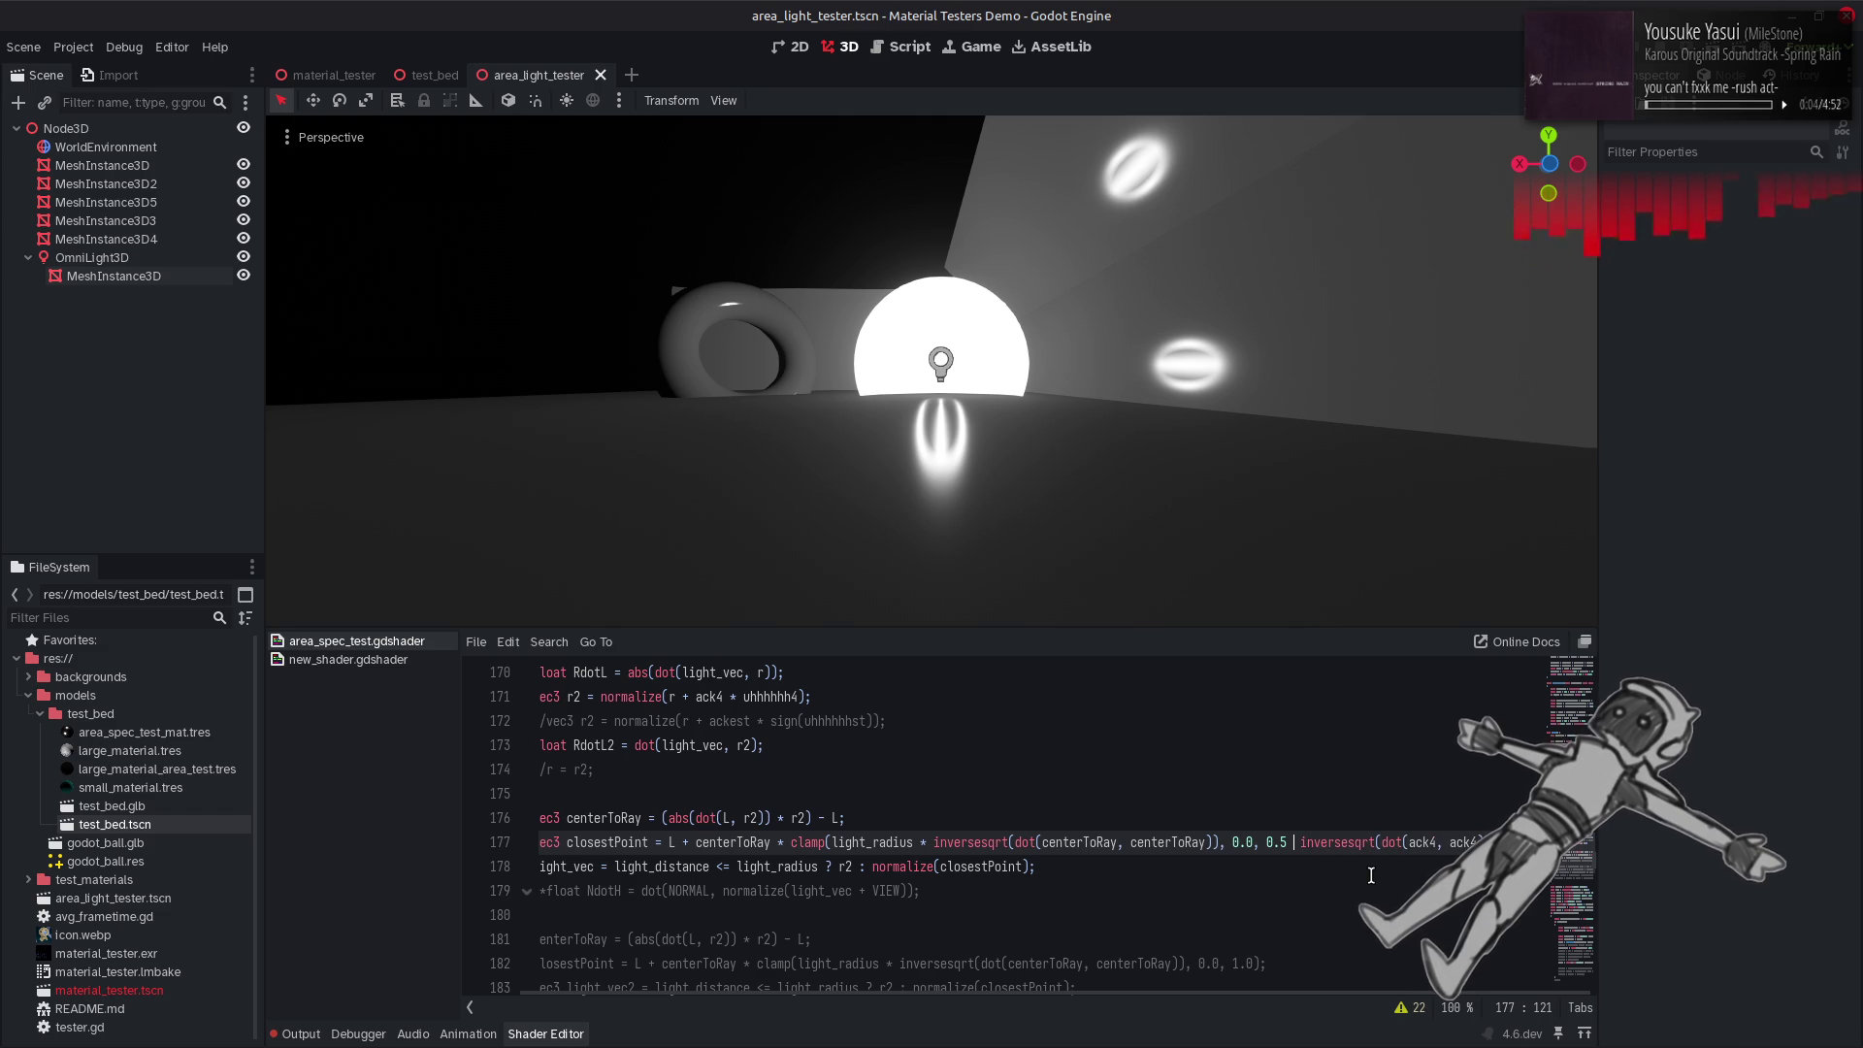
text(+)
key(BackSpace)
key(BackSpace)
key(BackSpace)
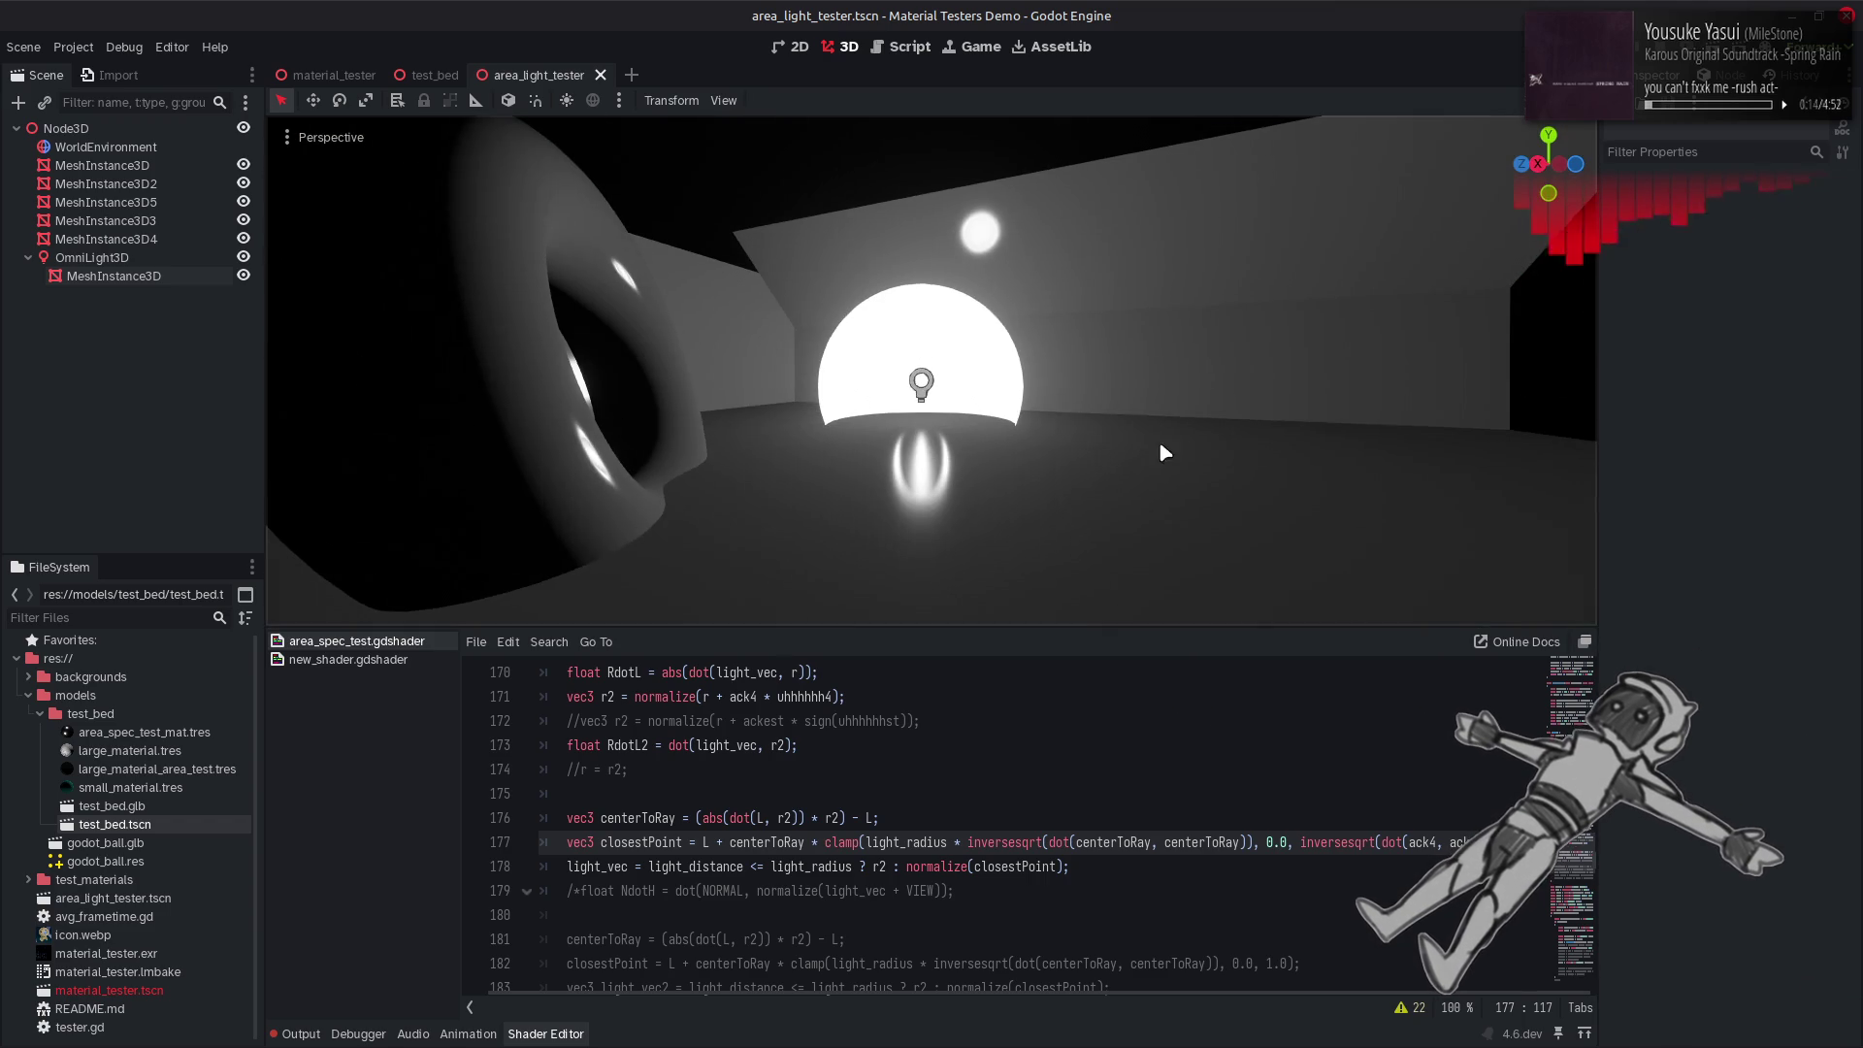
Undo the edits on line 177 back to asin(dot(r, NORMAL)) / PI and recompile.
key(ctrl+Delete)
text(inv)
key(BackSpace)
key(BackSpace)
key(BackSpace)
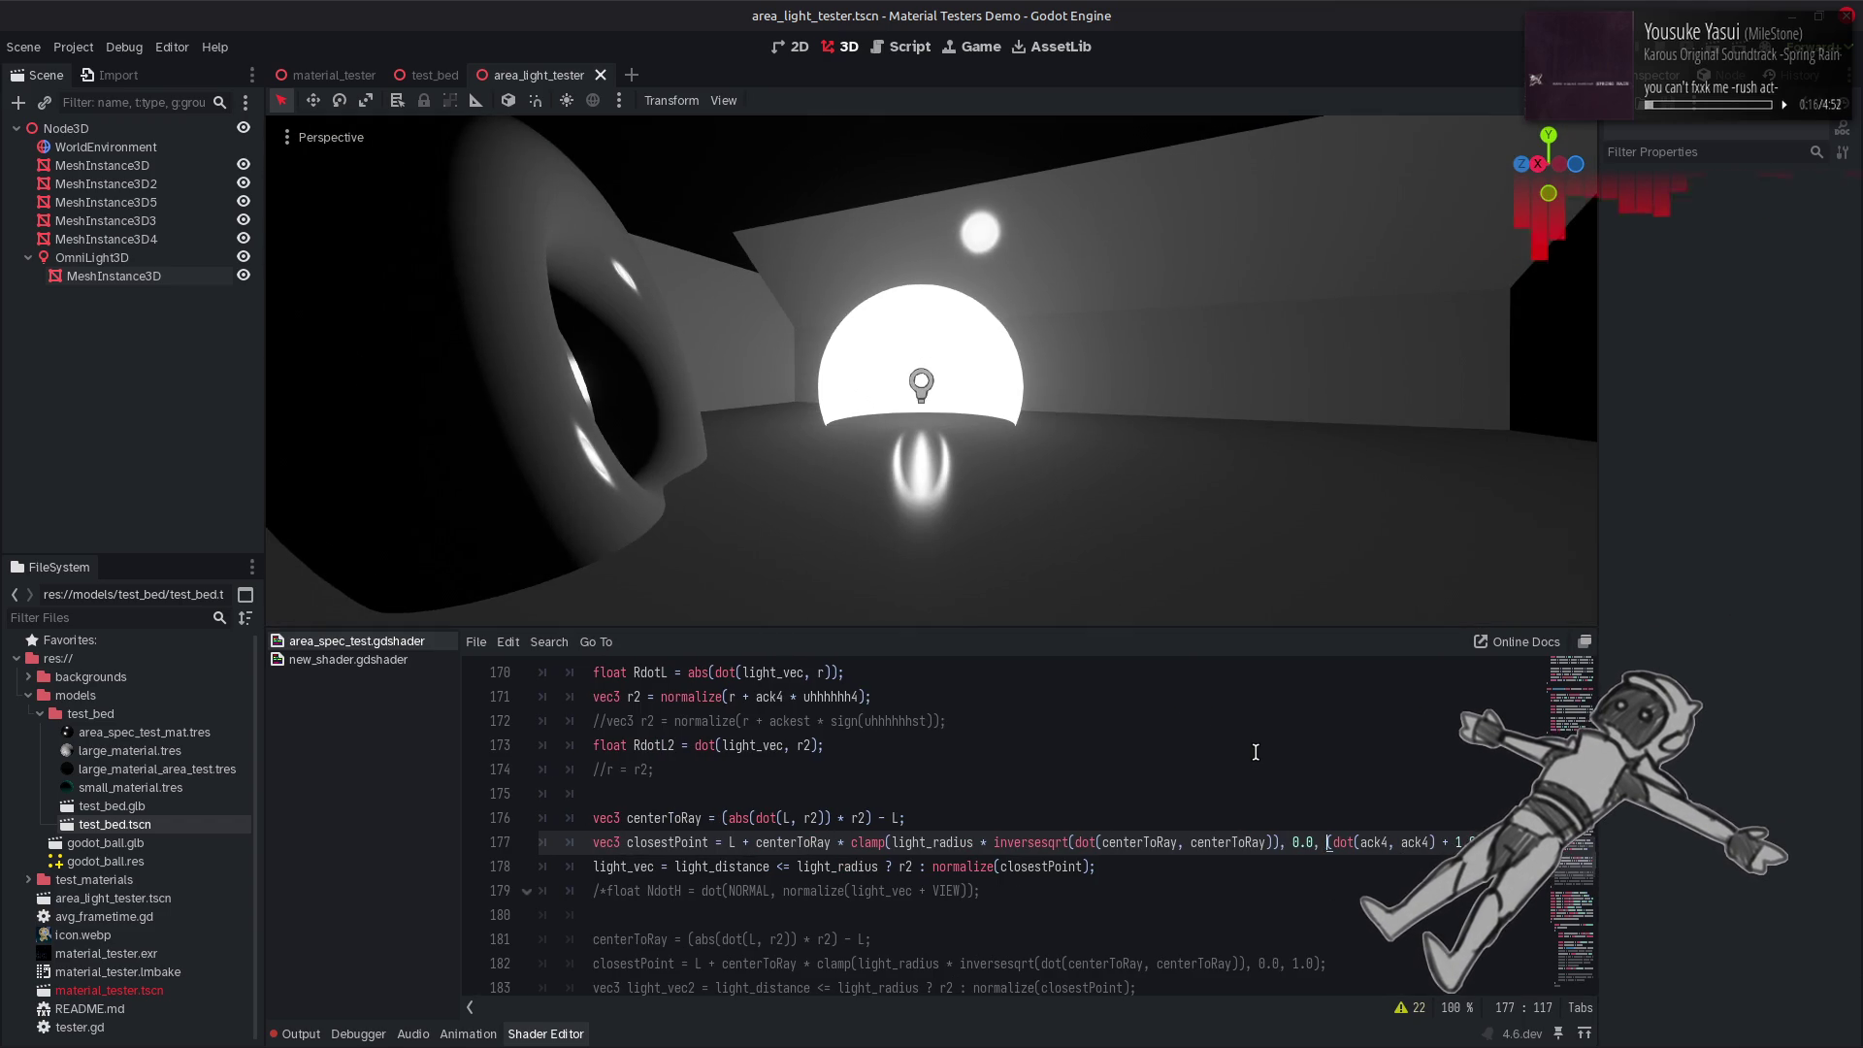
key(ctrl+z)
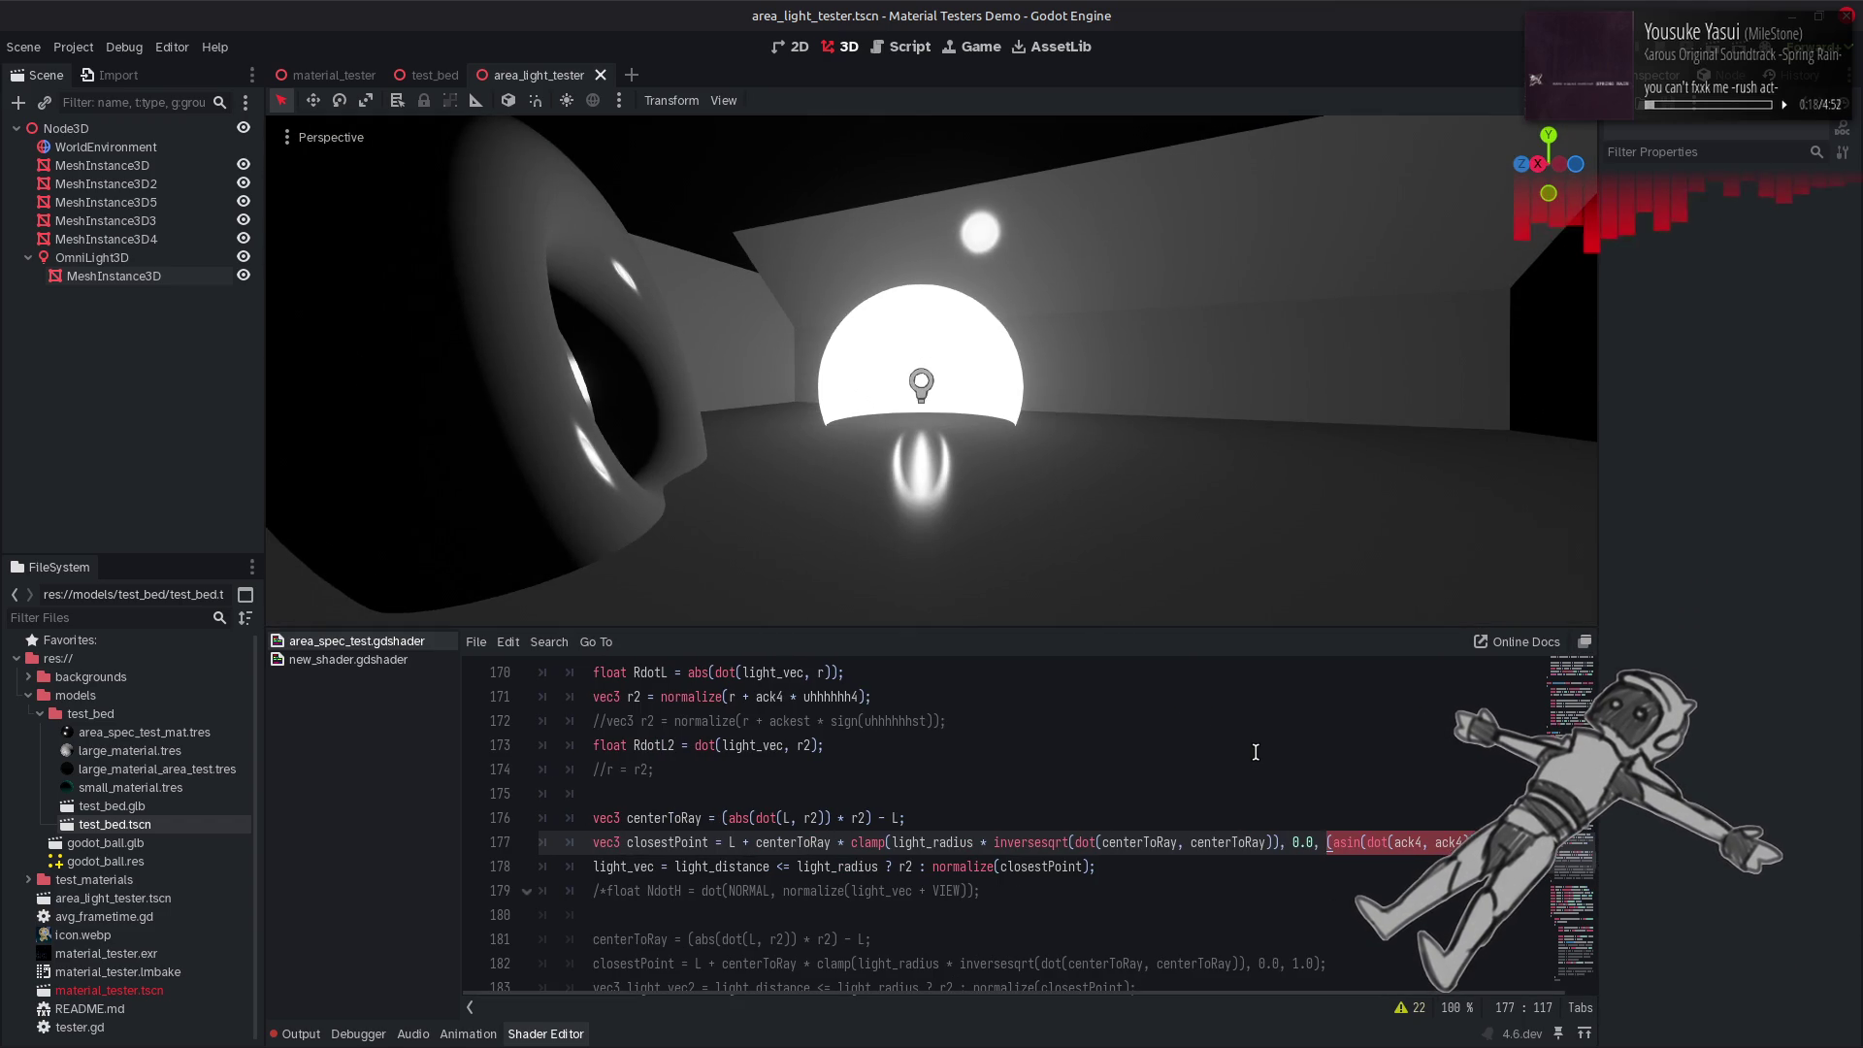
key(ctrl+z)
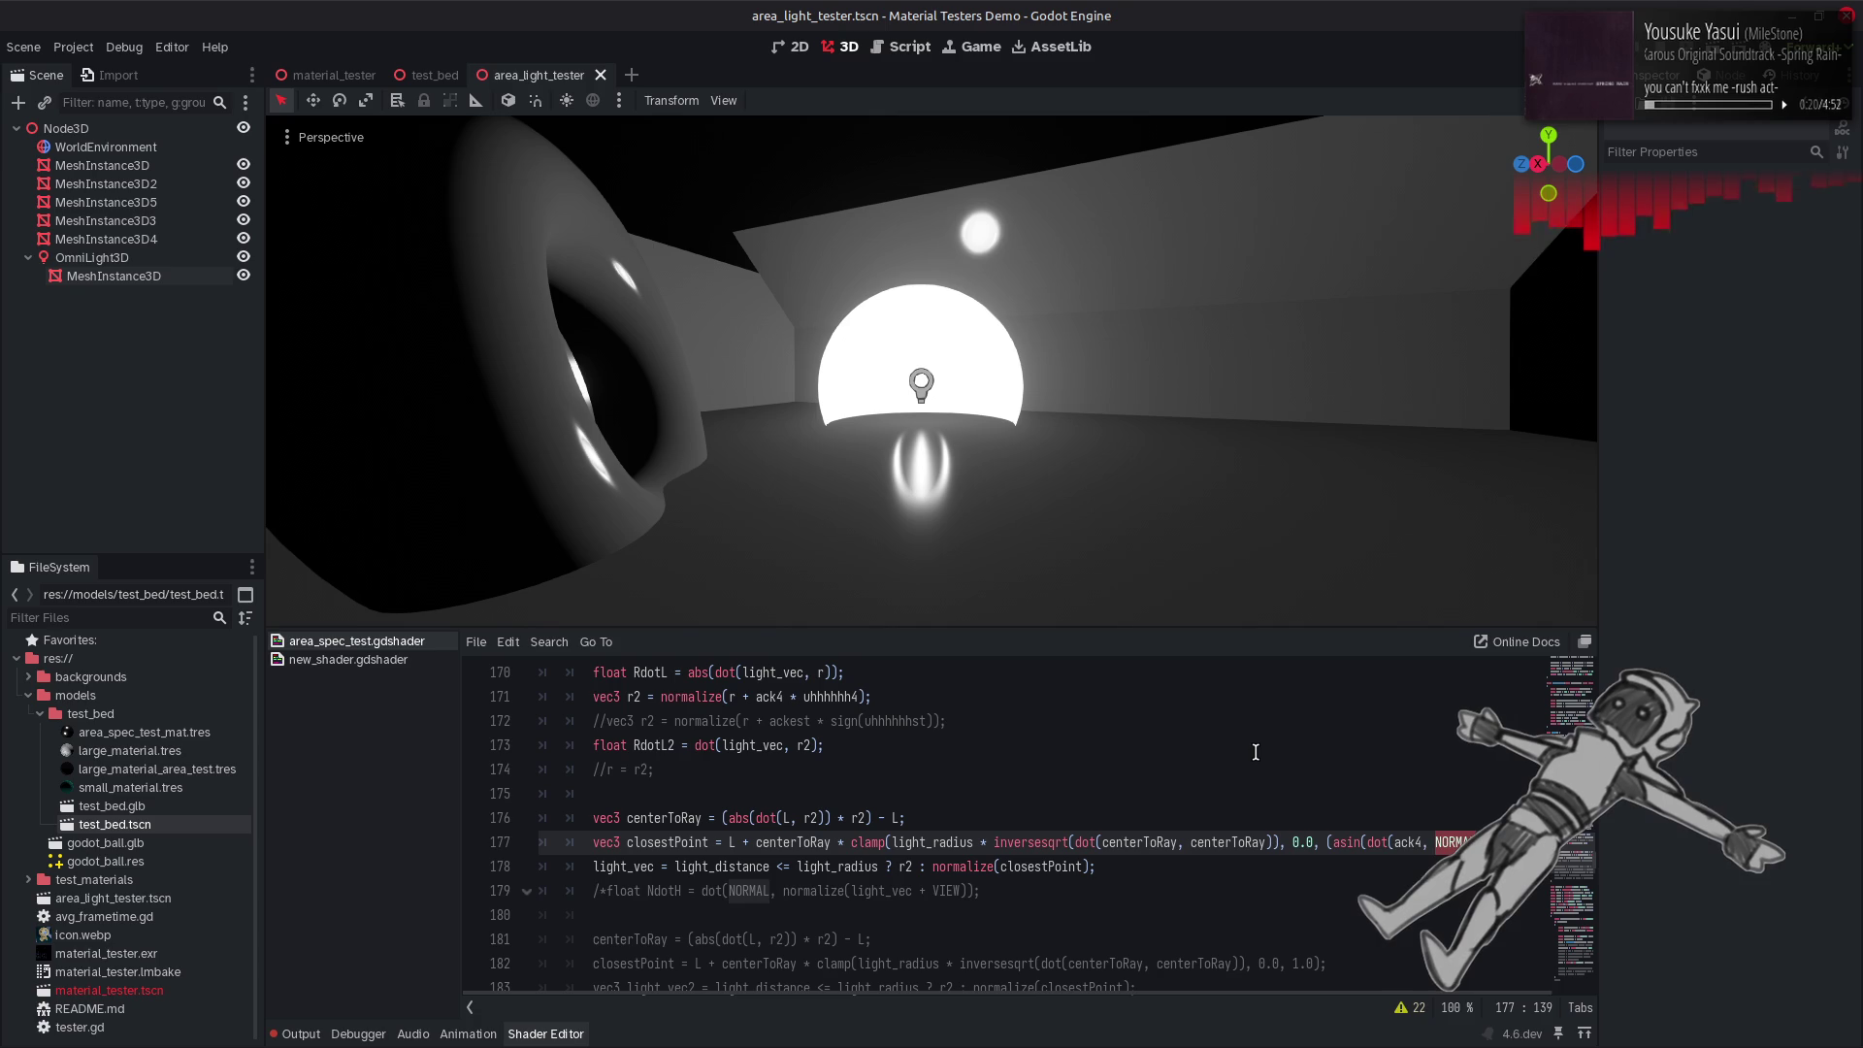
key(Left)
key(Left)
key(Left)
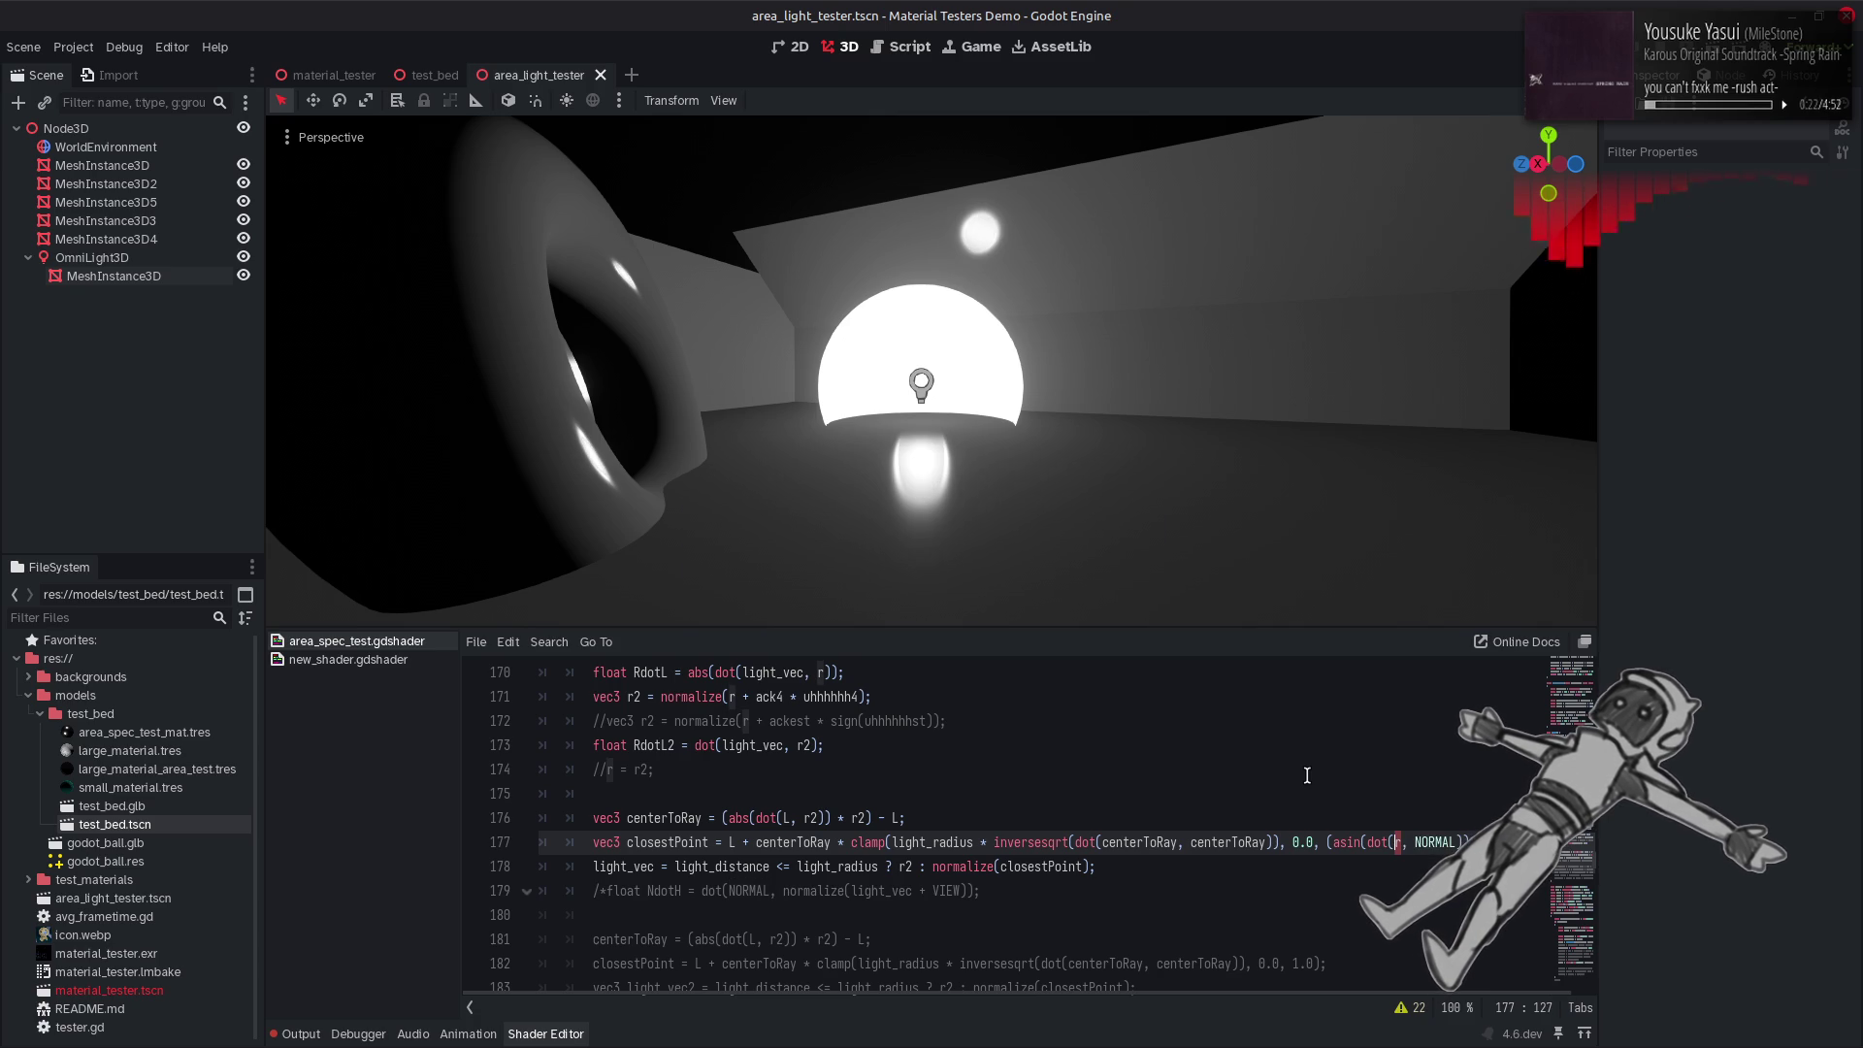
key(ctrl+z)
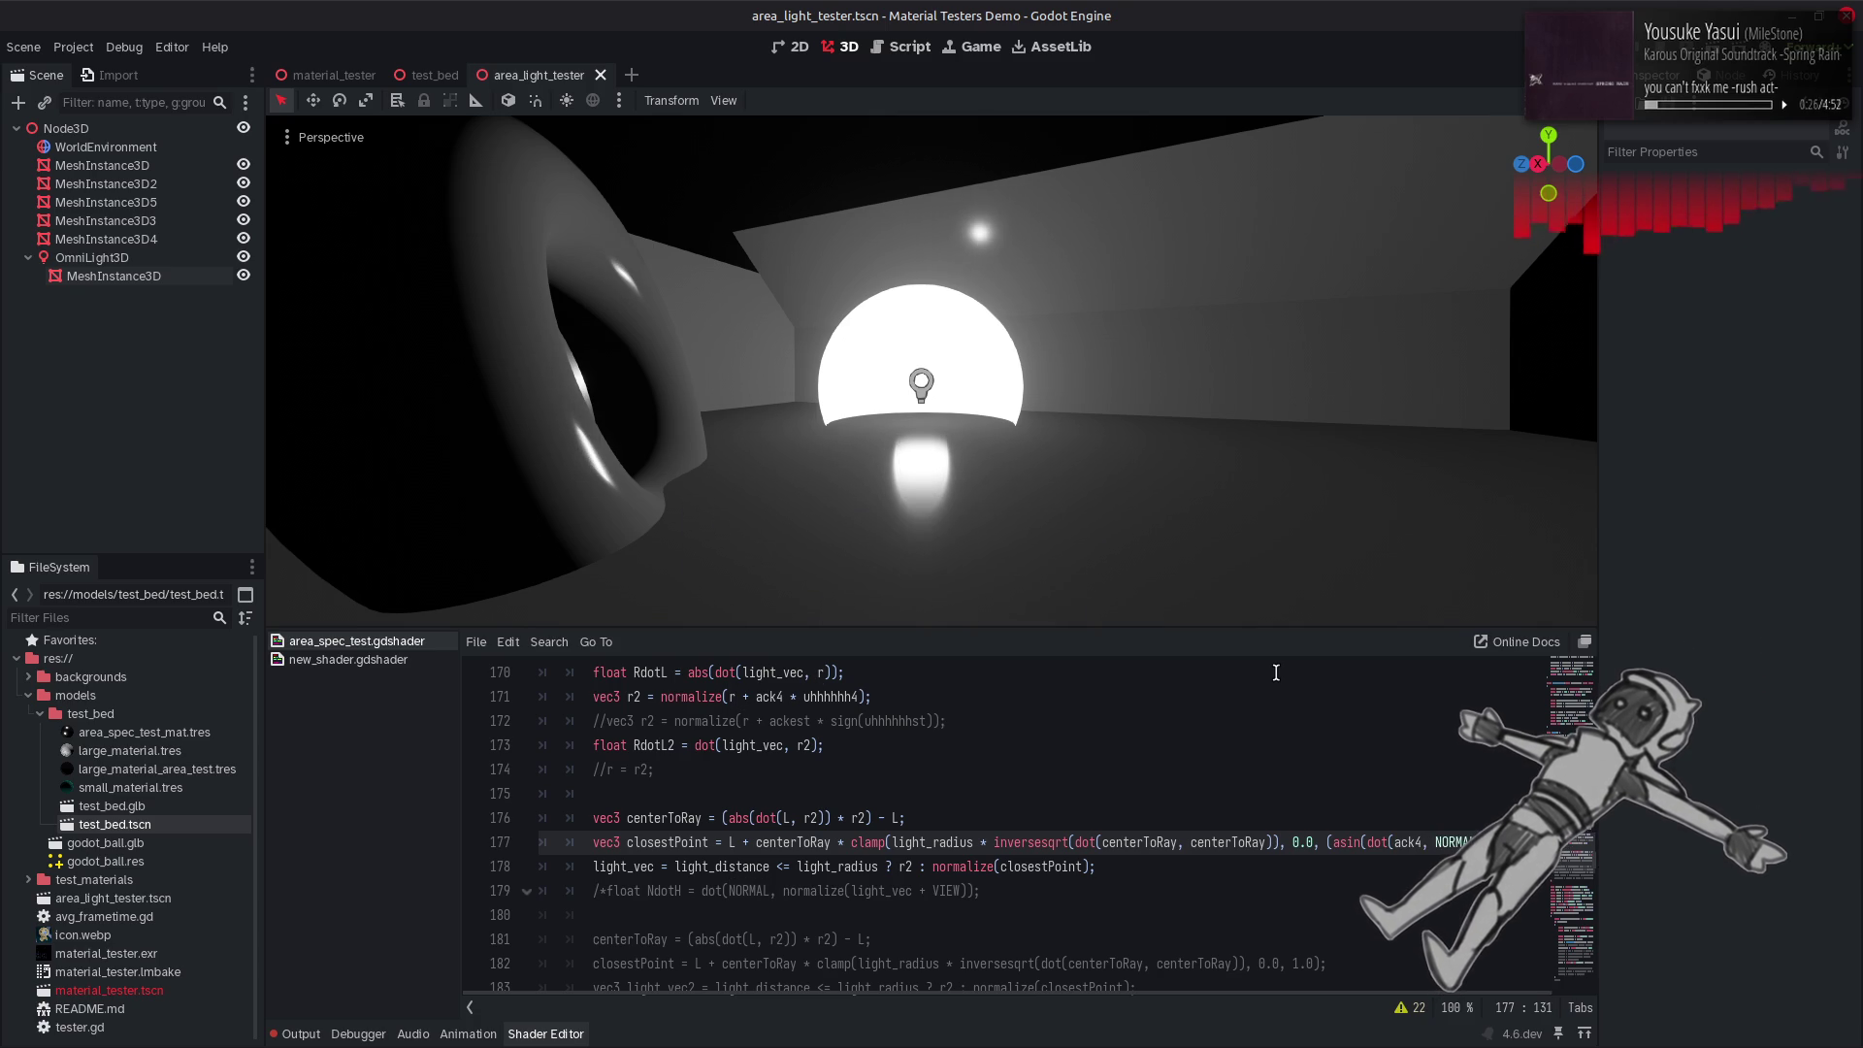
key(ctrl+s)
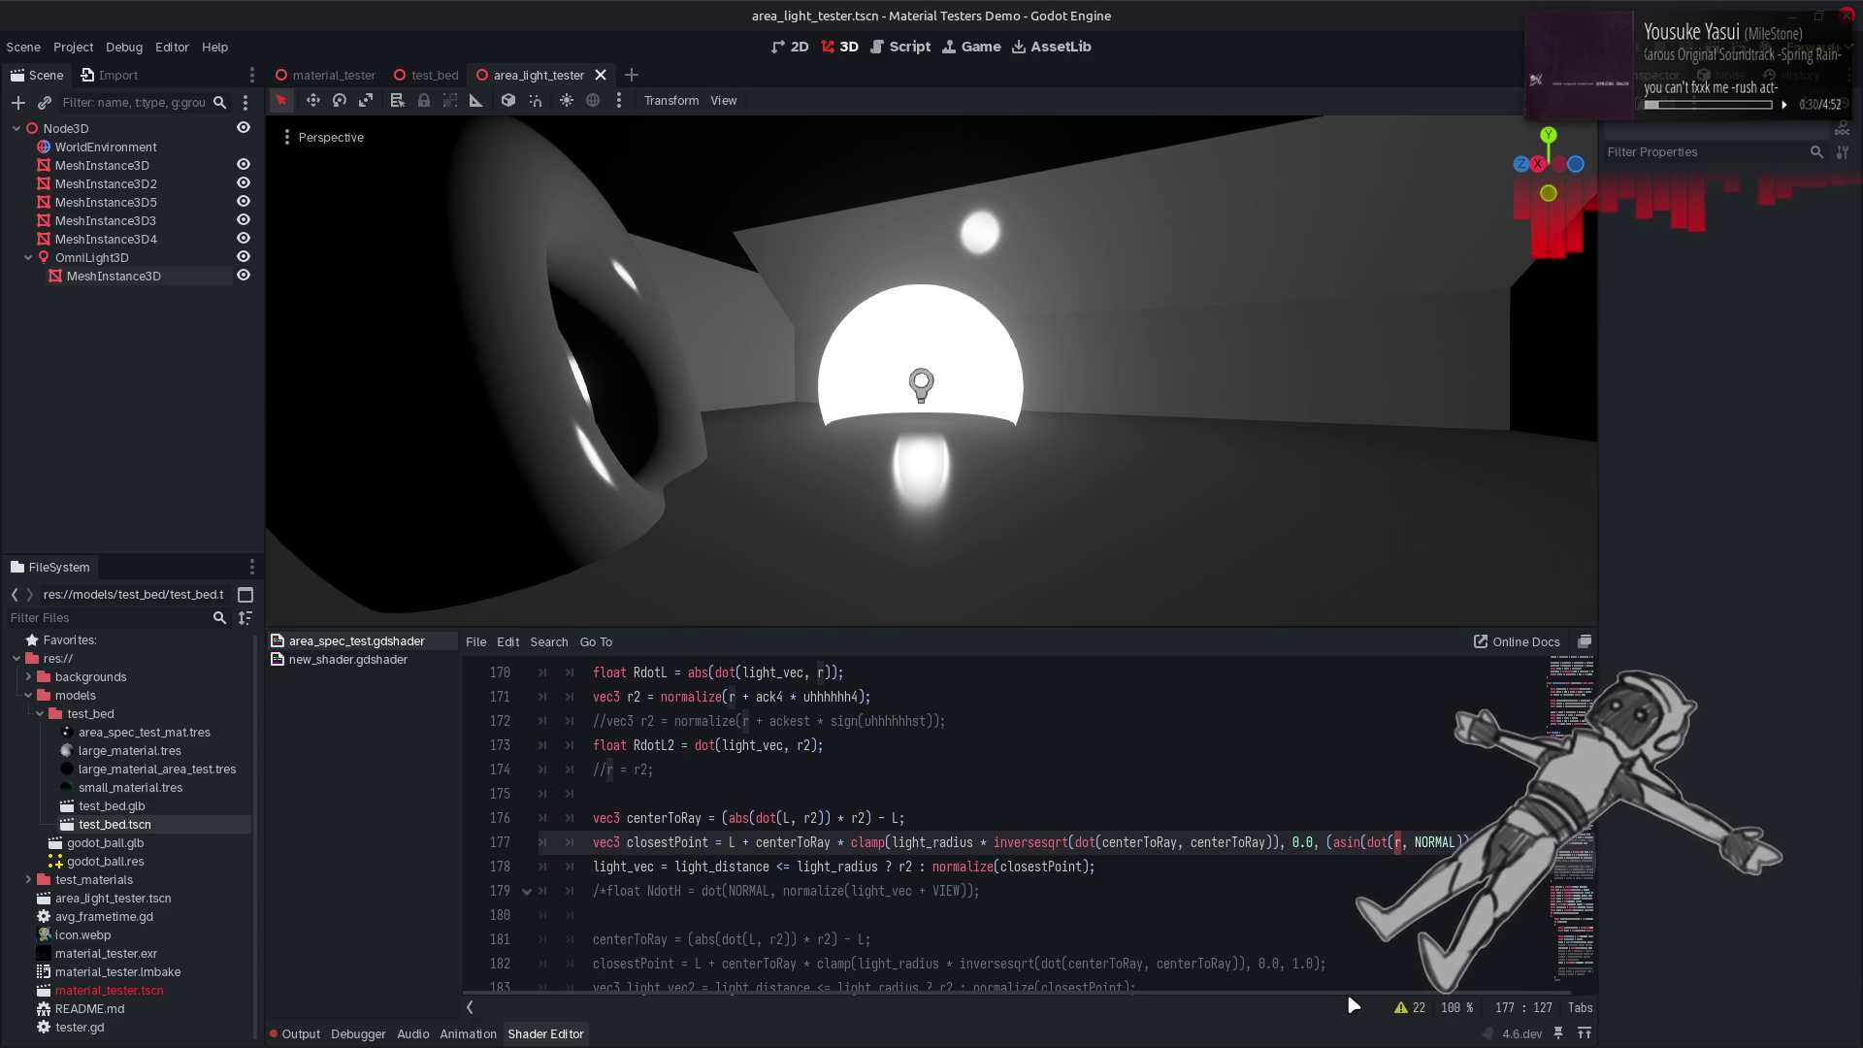
Save the scene, orbit the camera around the sphere, and select the clamp's asin term.
drag(1347, 993, 1369, 994)
click(1539, 842)
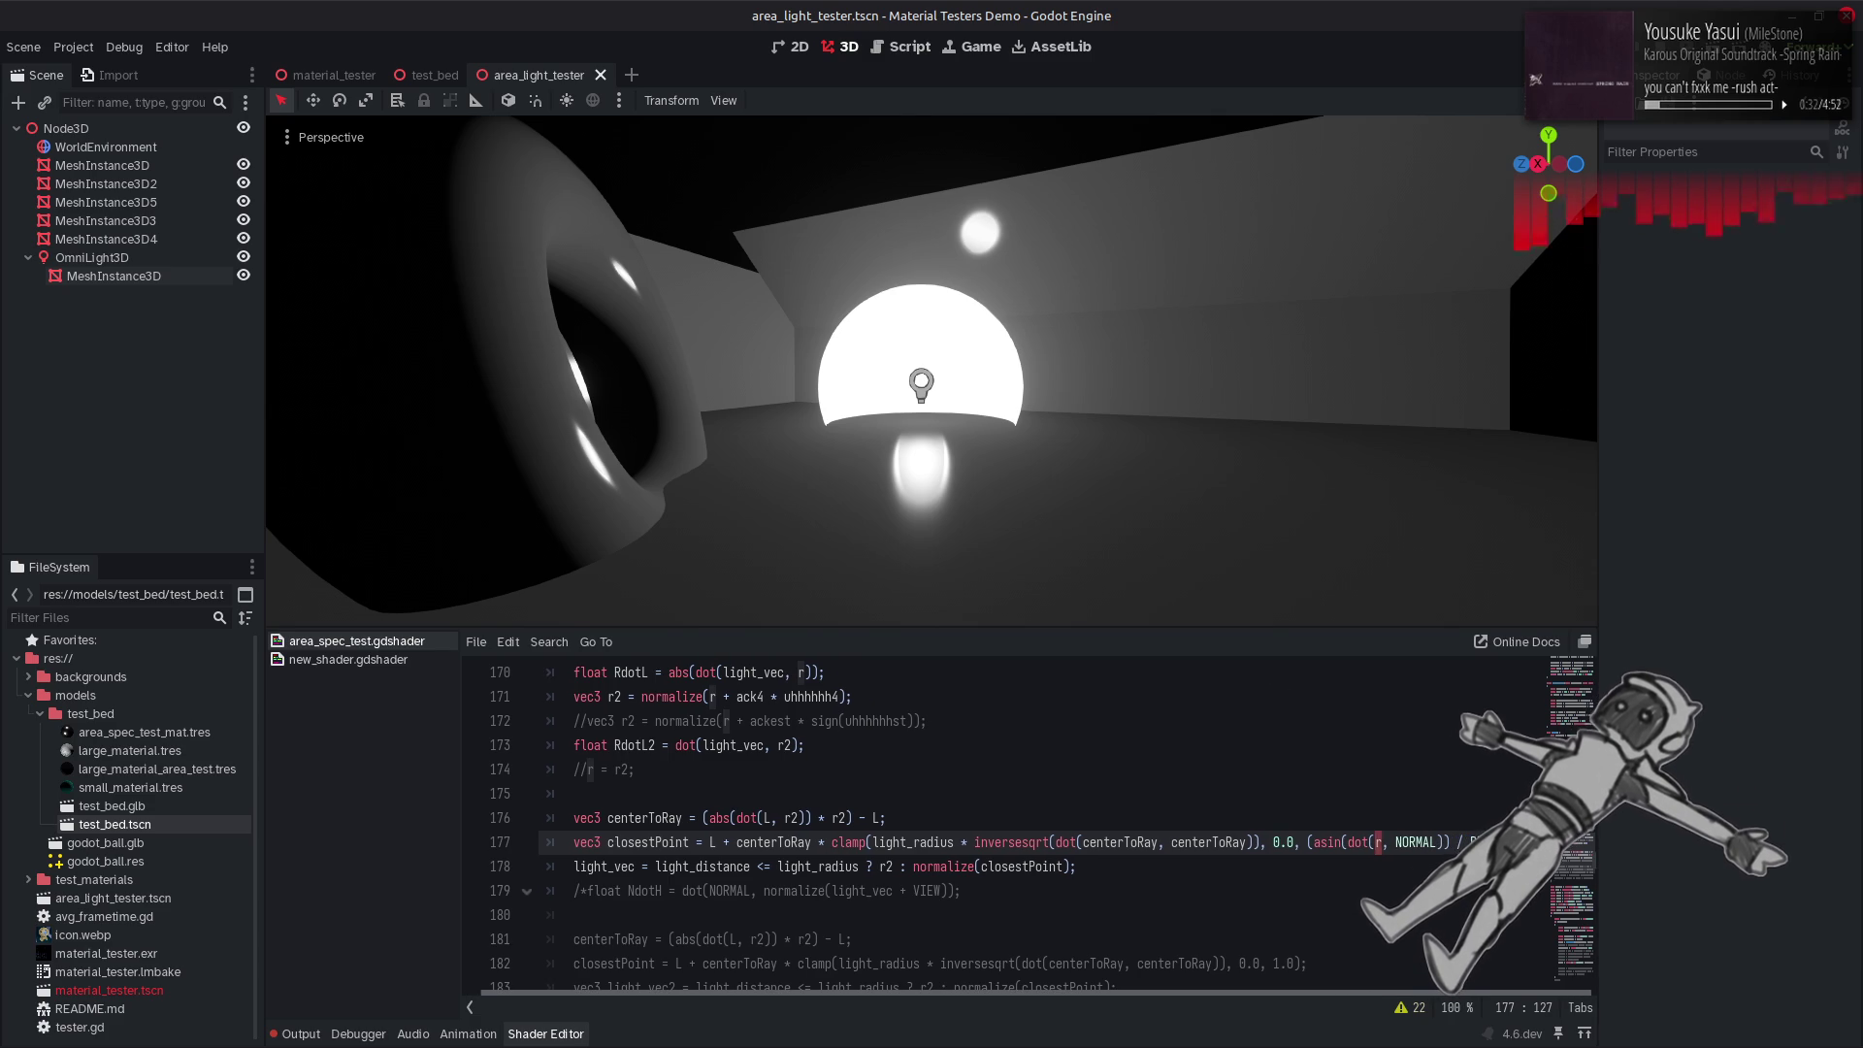
key(ctrl+s)
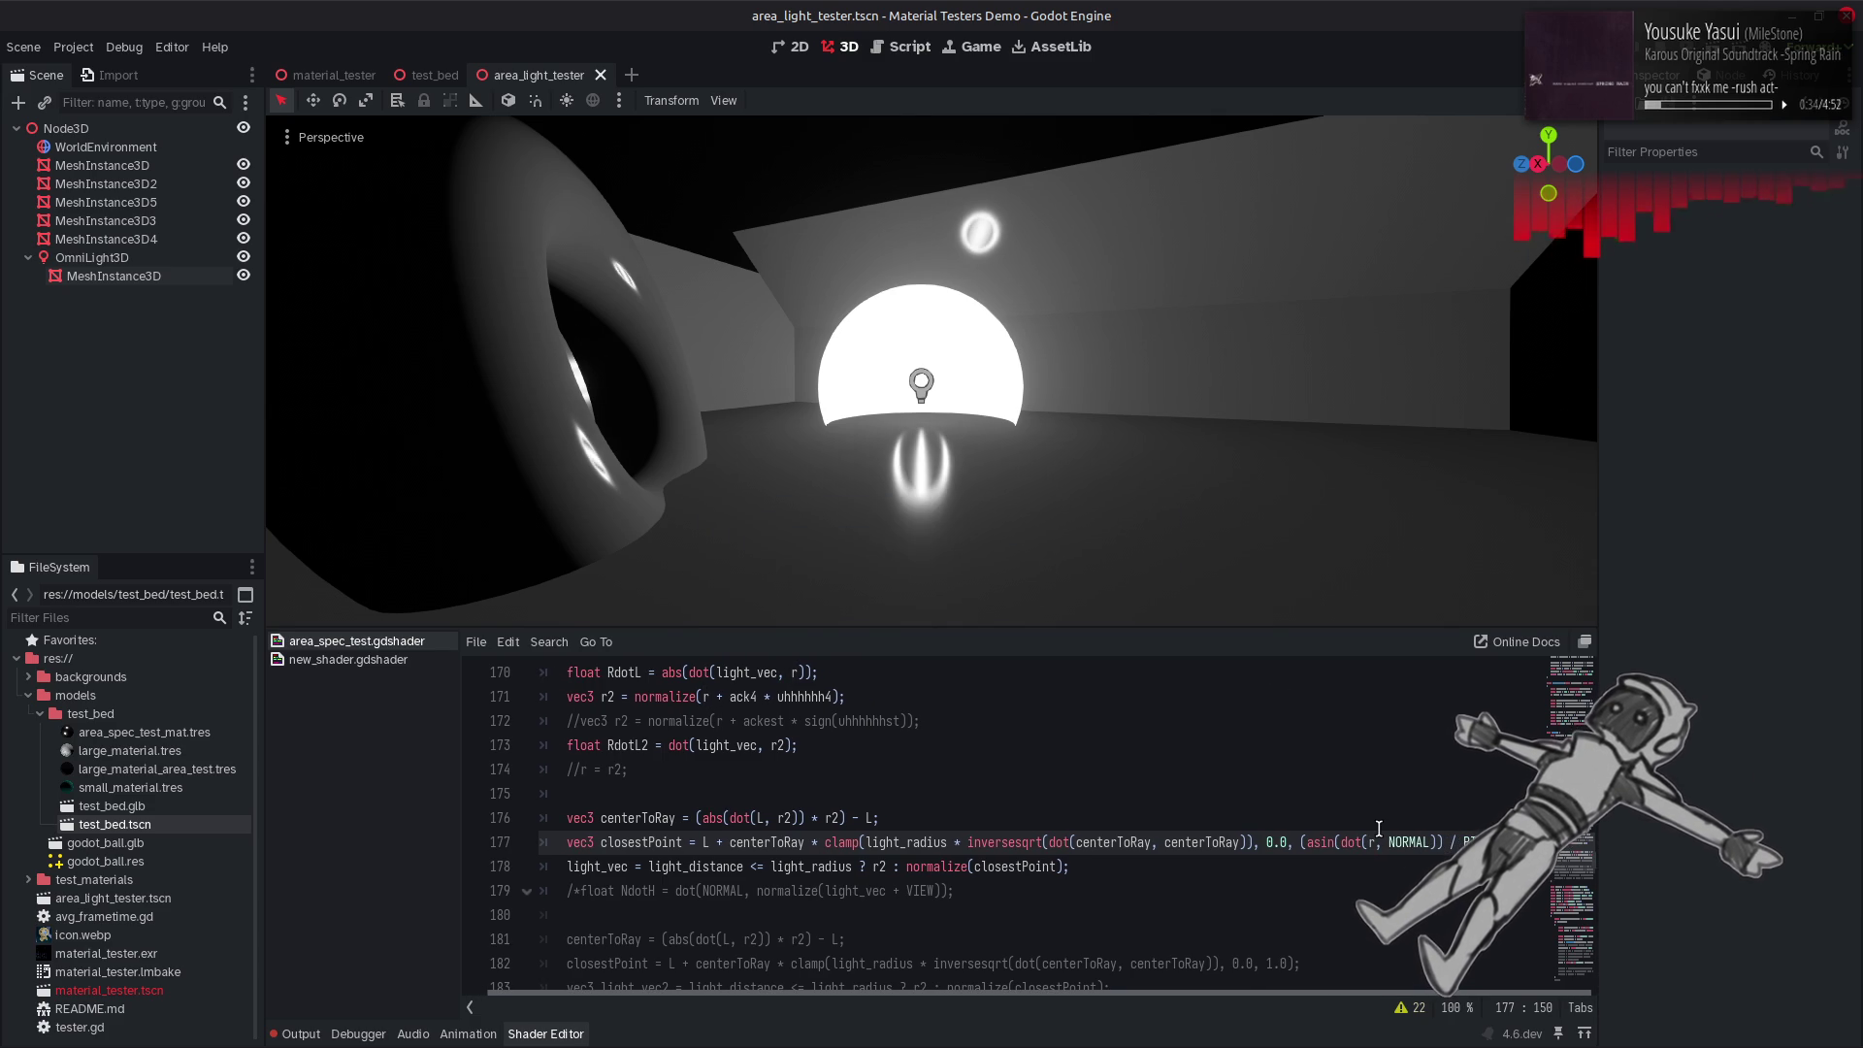
key(ctrl+s)
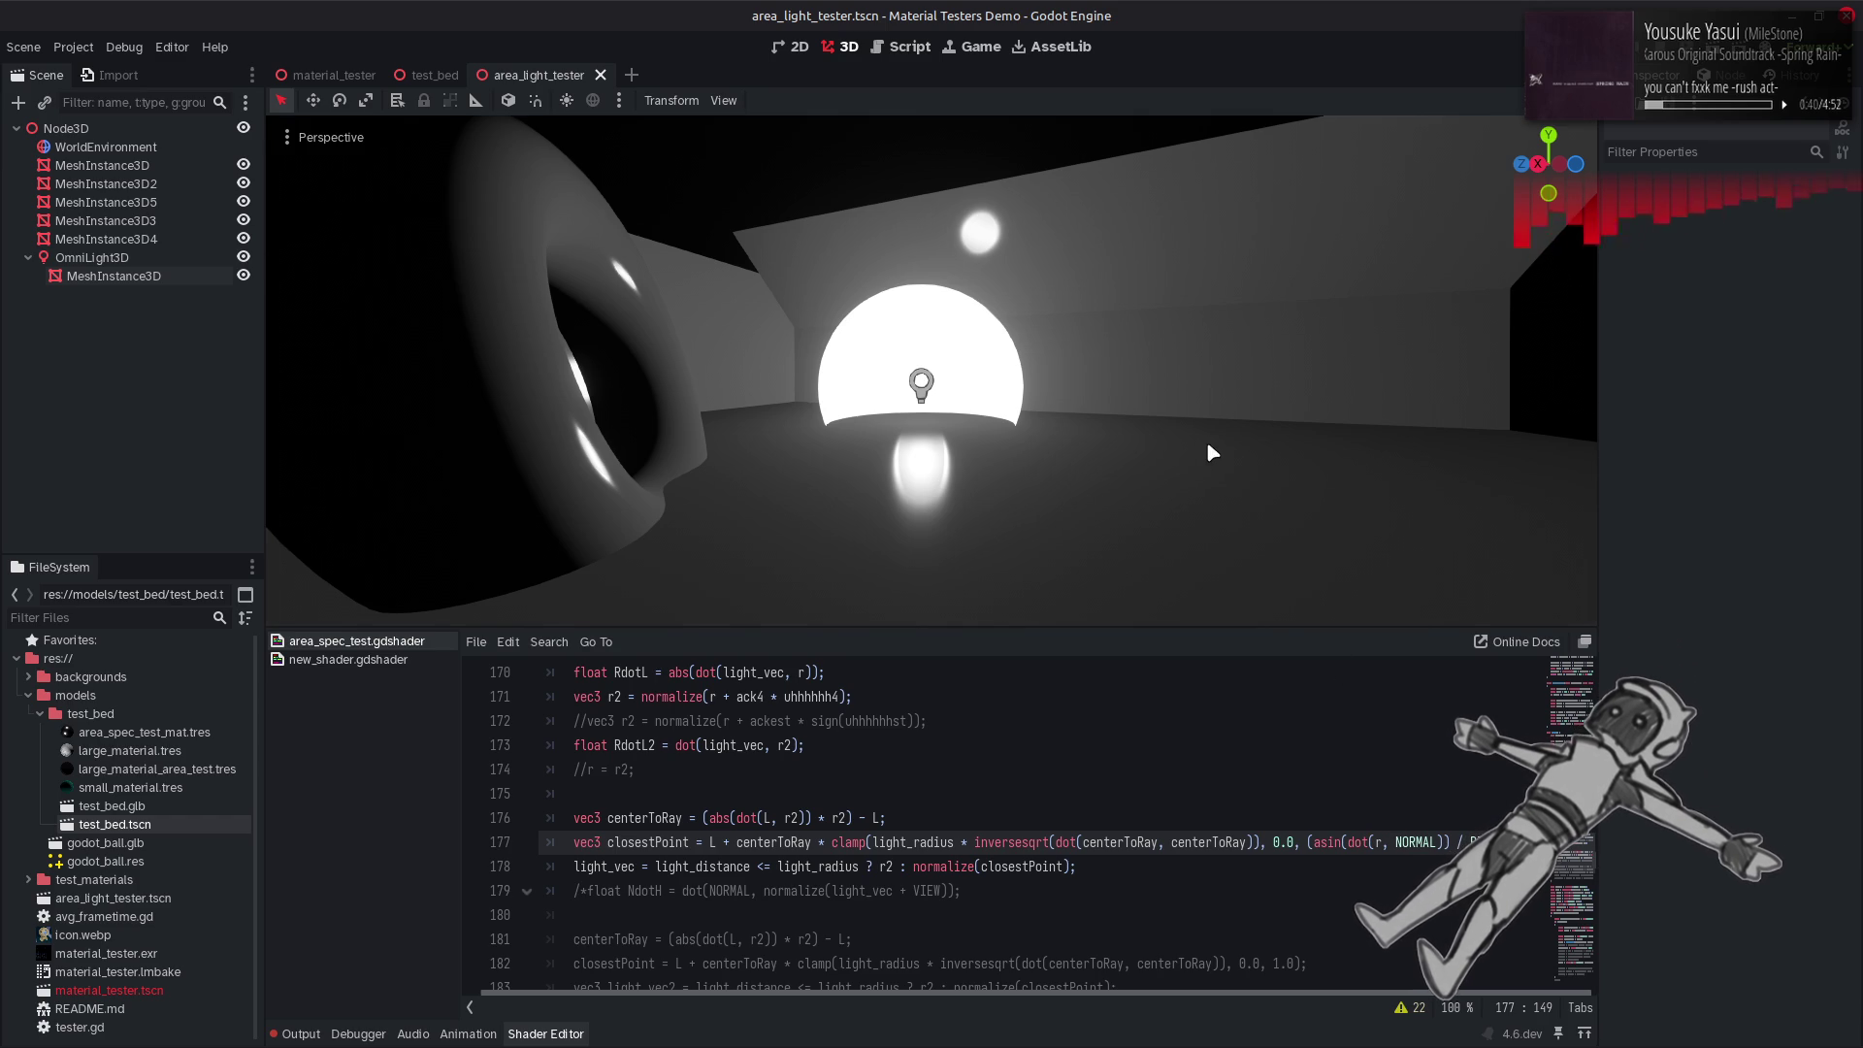
drag(1212, 453, 1212, 453)
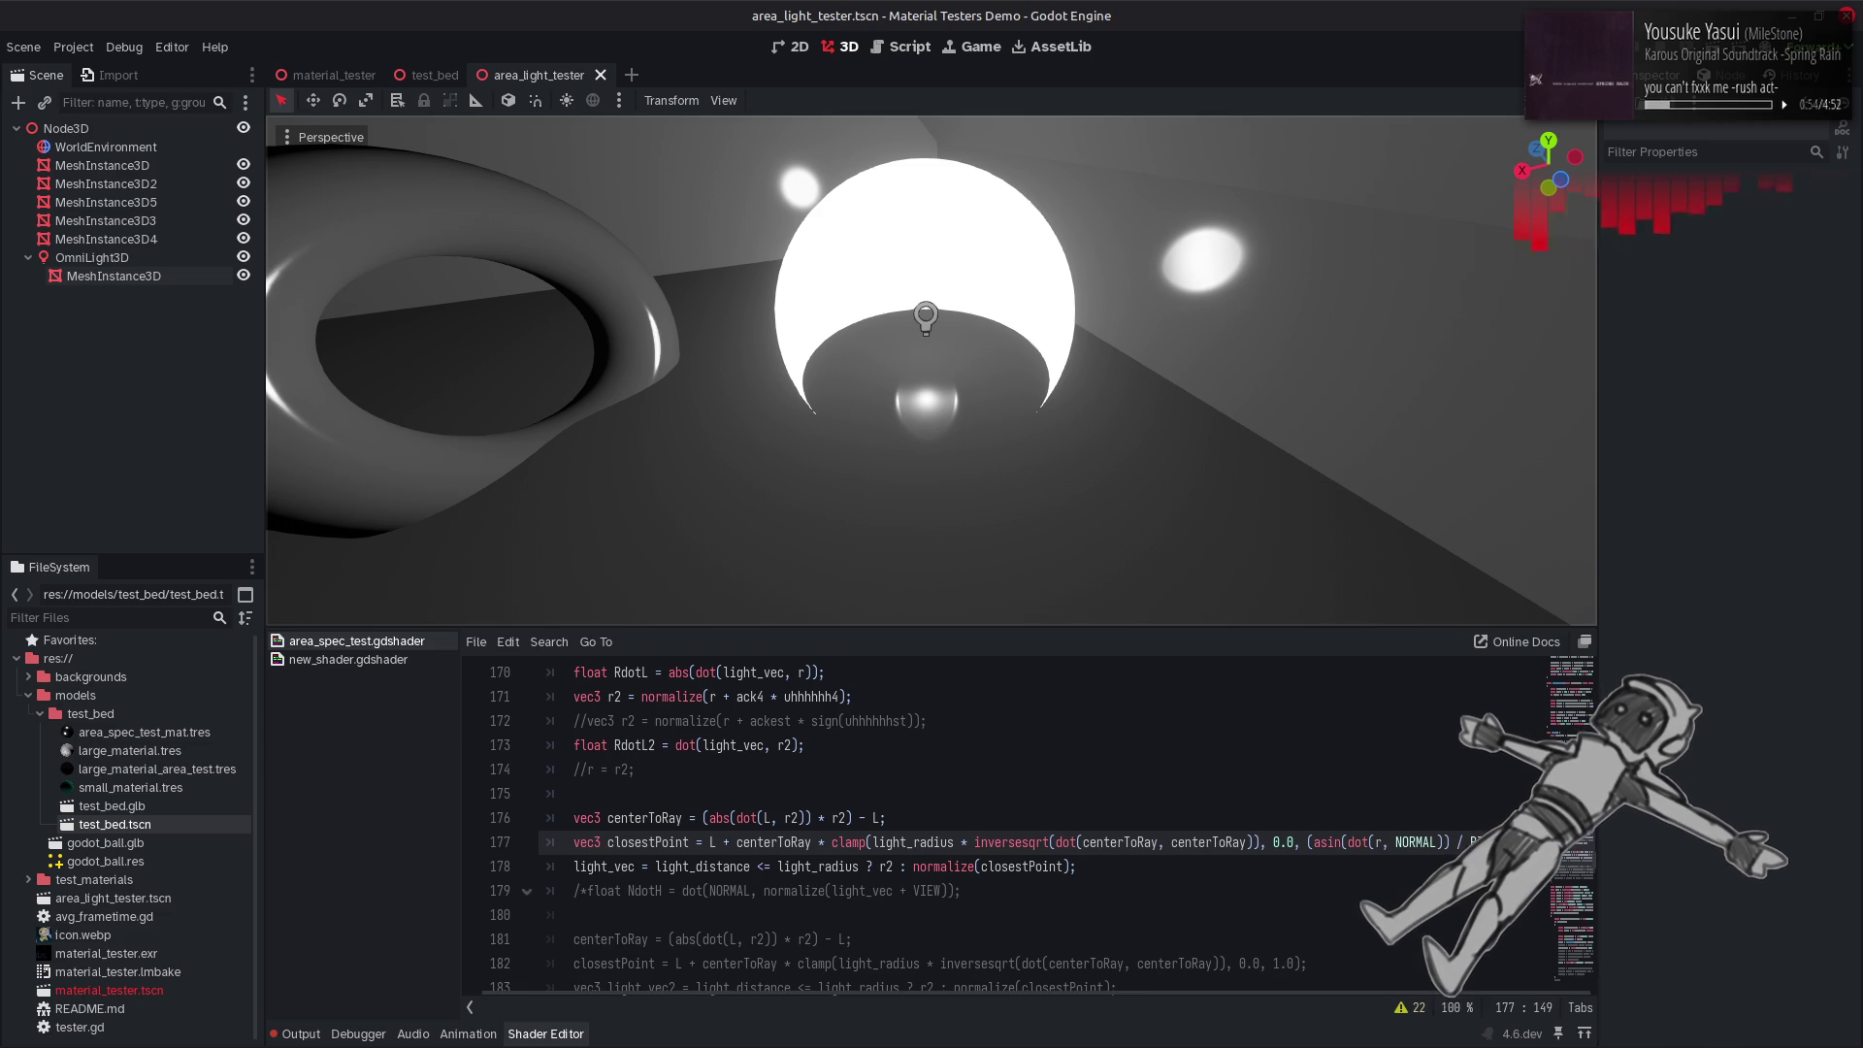
drag(1550, 842, 1433, 842)
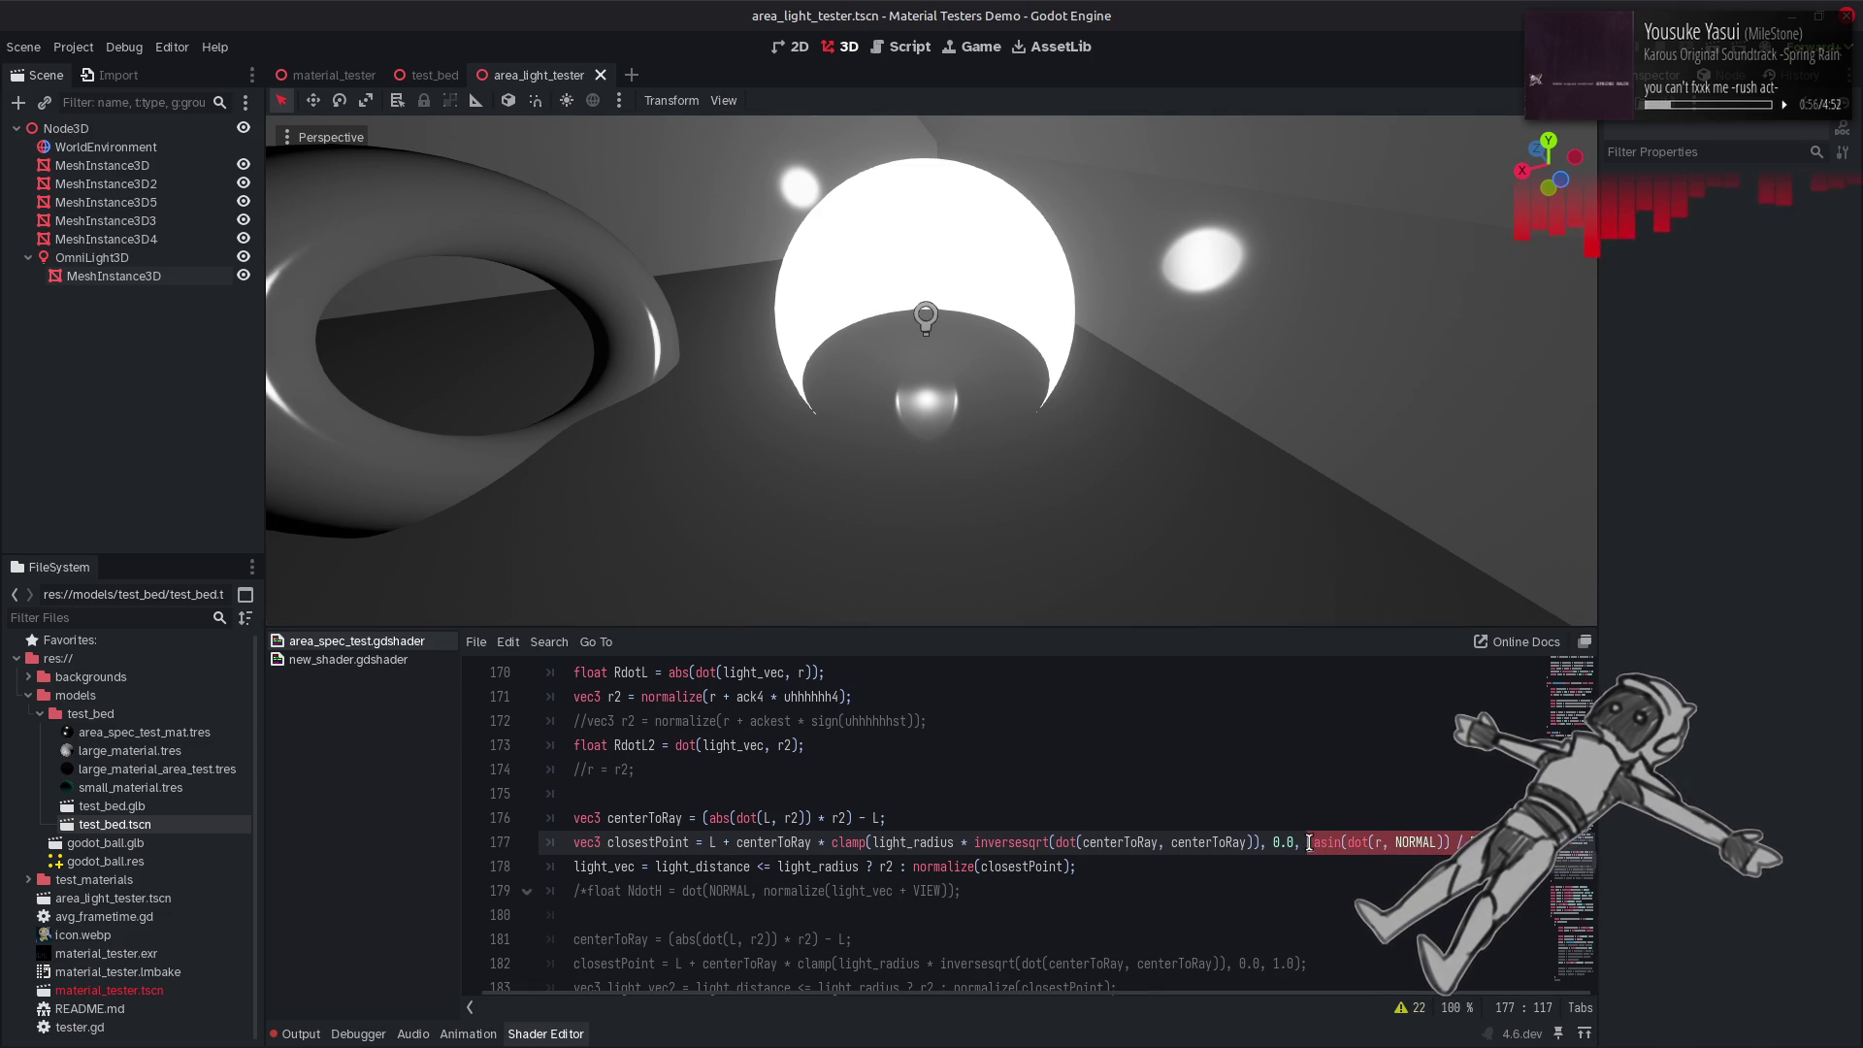
Preview the clamp with a 0.5 upper bound instead of asin, then restore the asin term.
key(Delete)
key(ctrl+s)
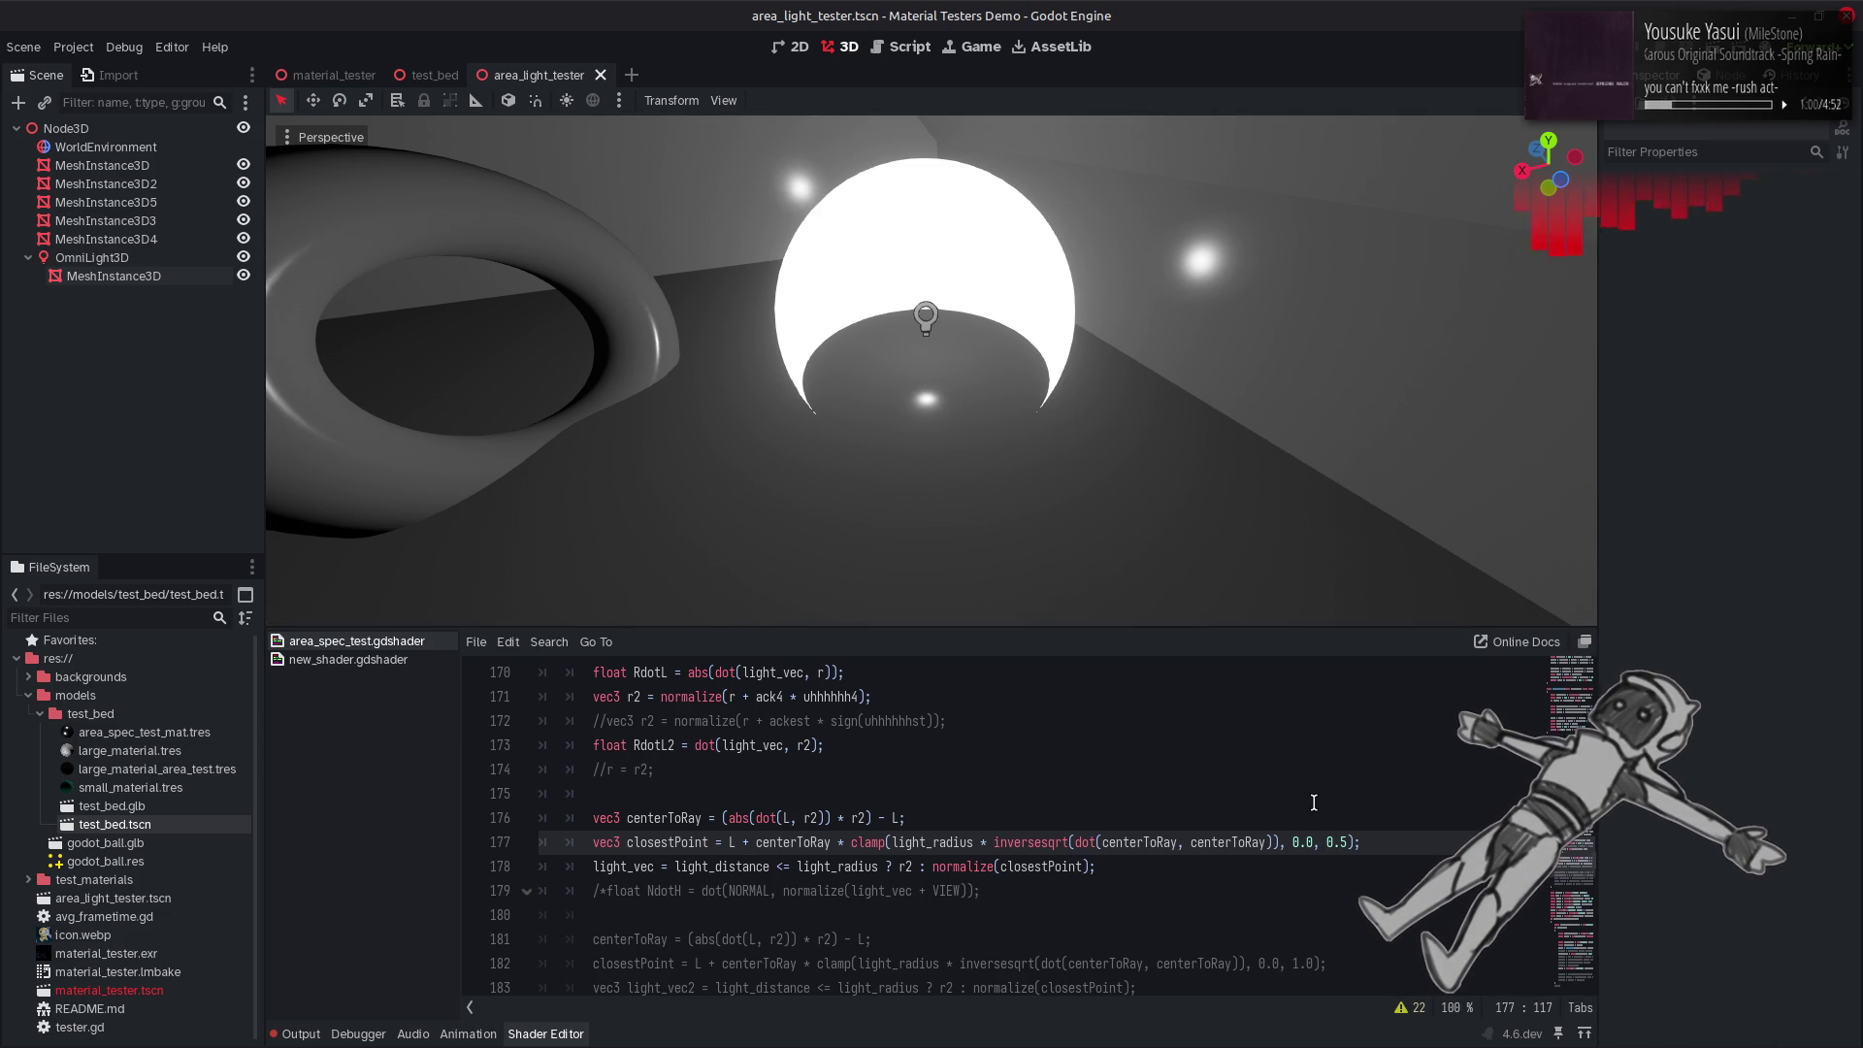
key(ctrl+z)
key(Down)
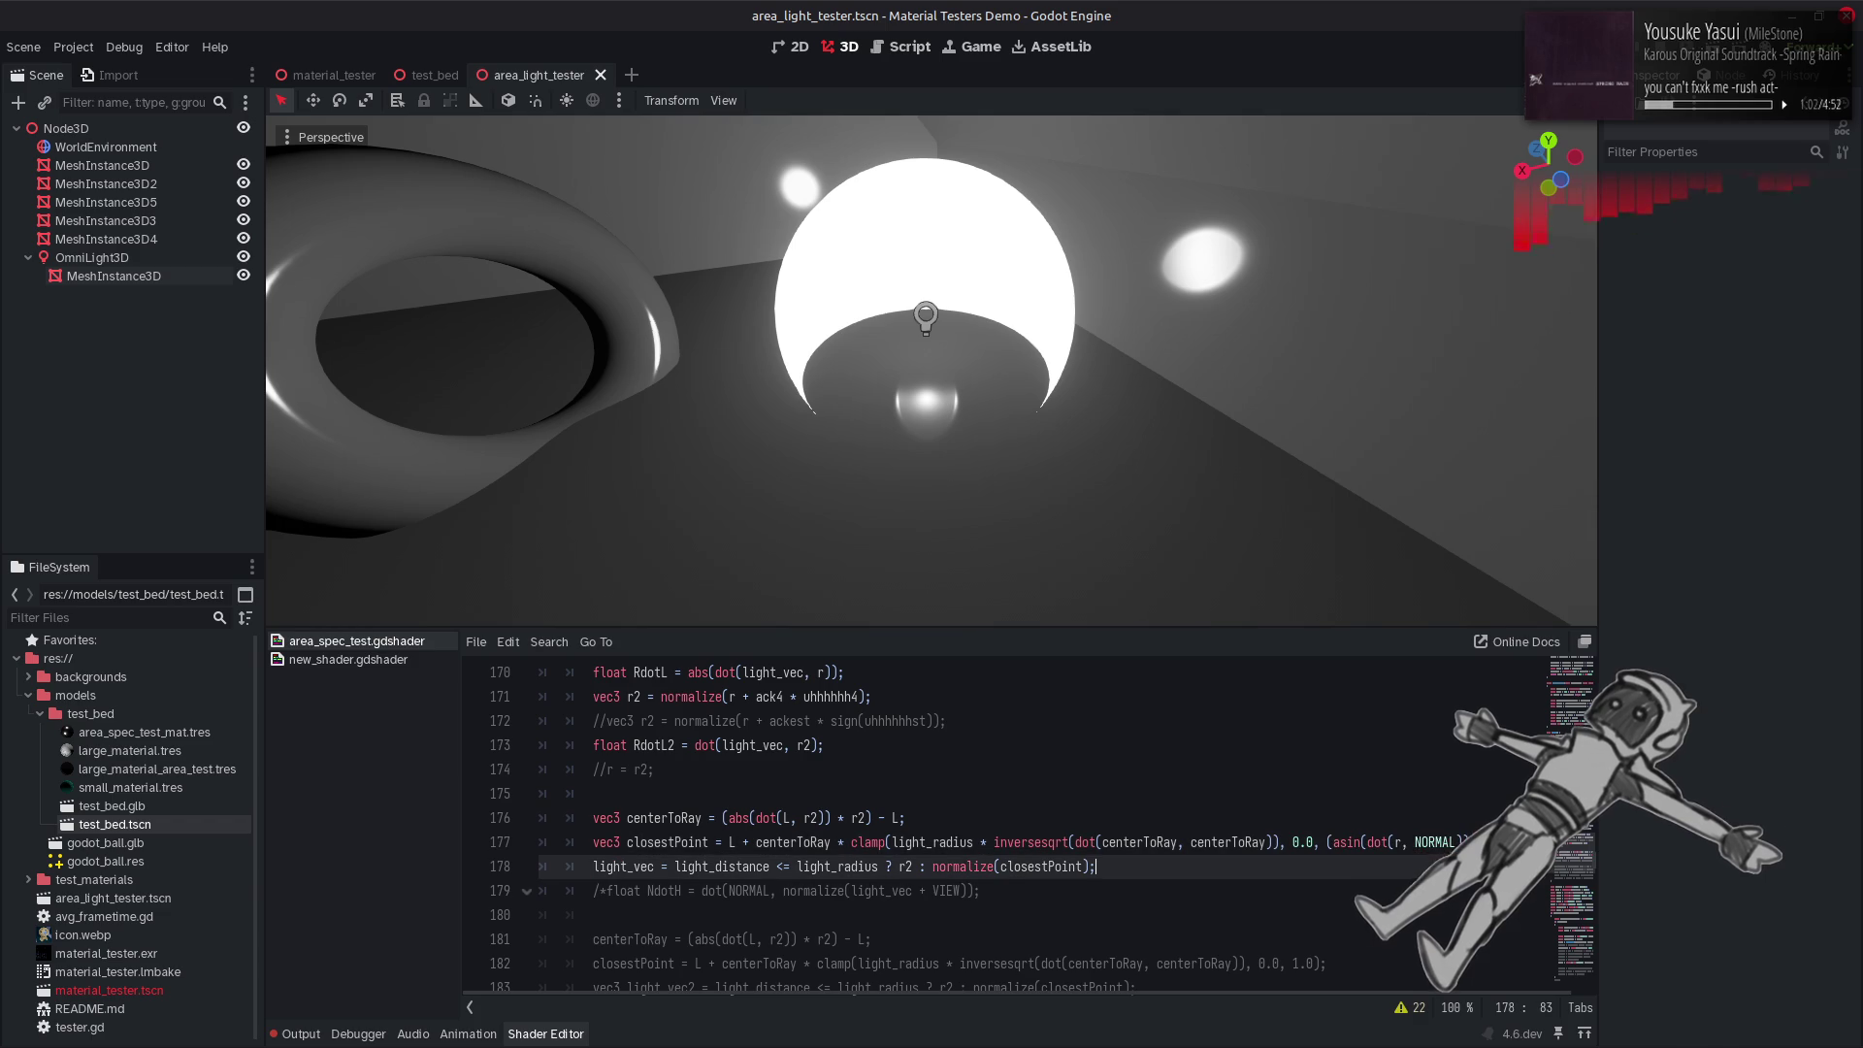
key(Up)
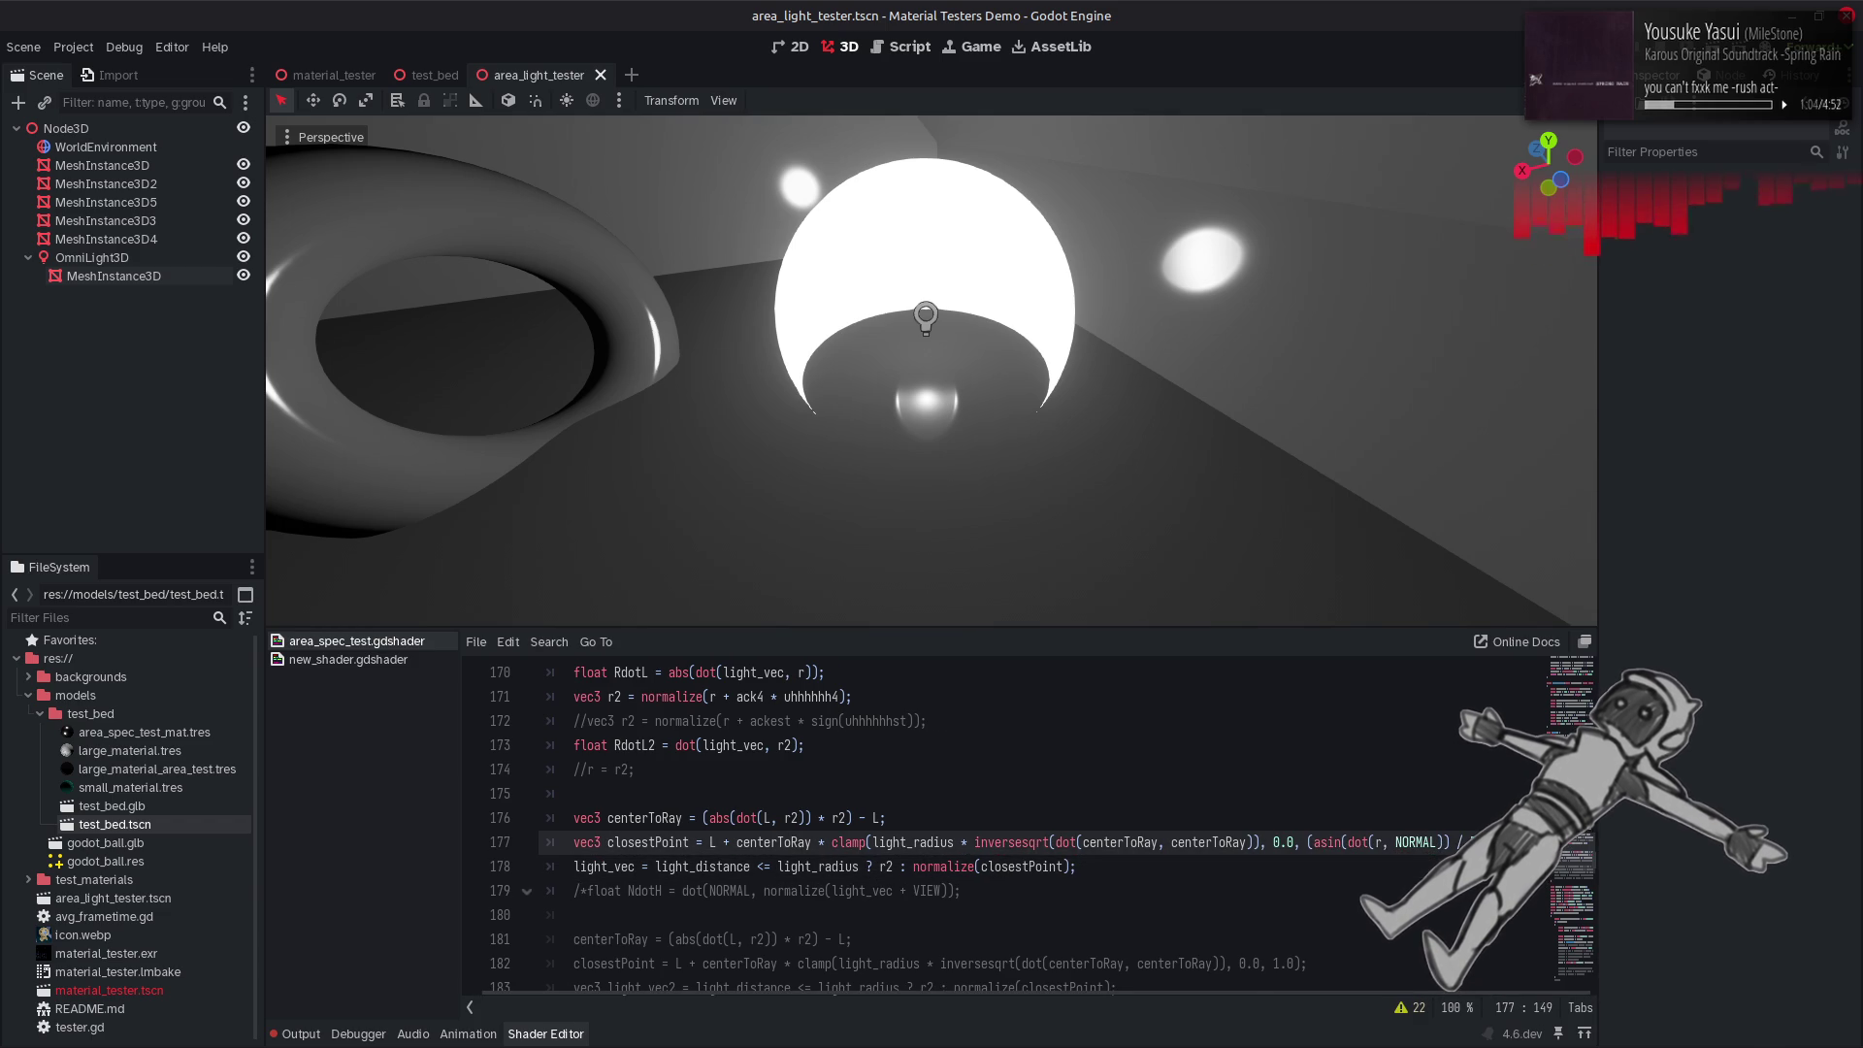
key(End)
Toggle the last edit in the asin dot term back and forth, recompiling each time to compare highlights.
key(BackSpace)
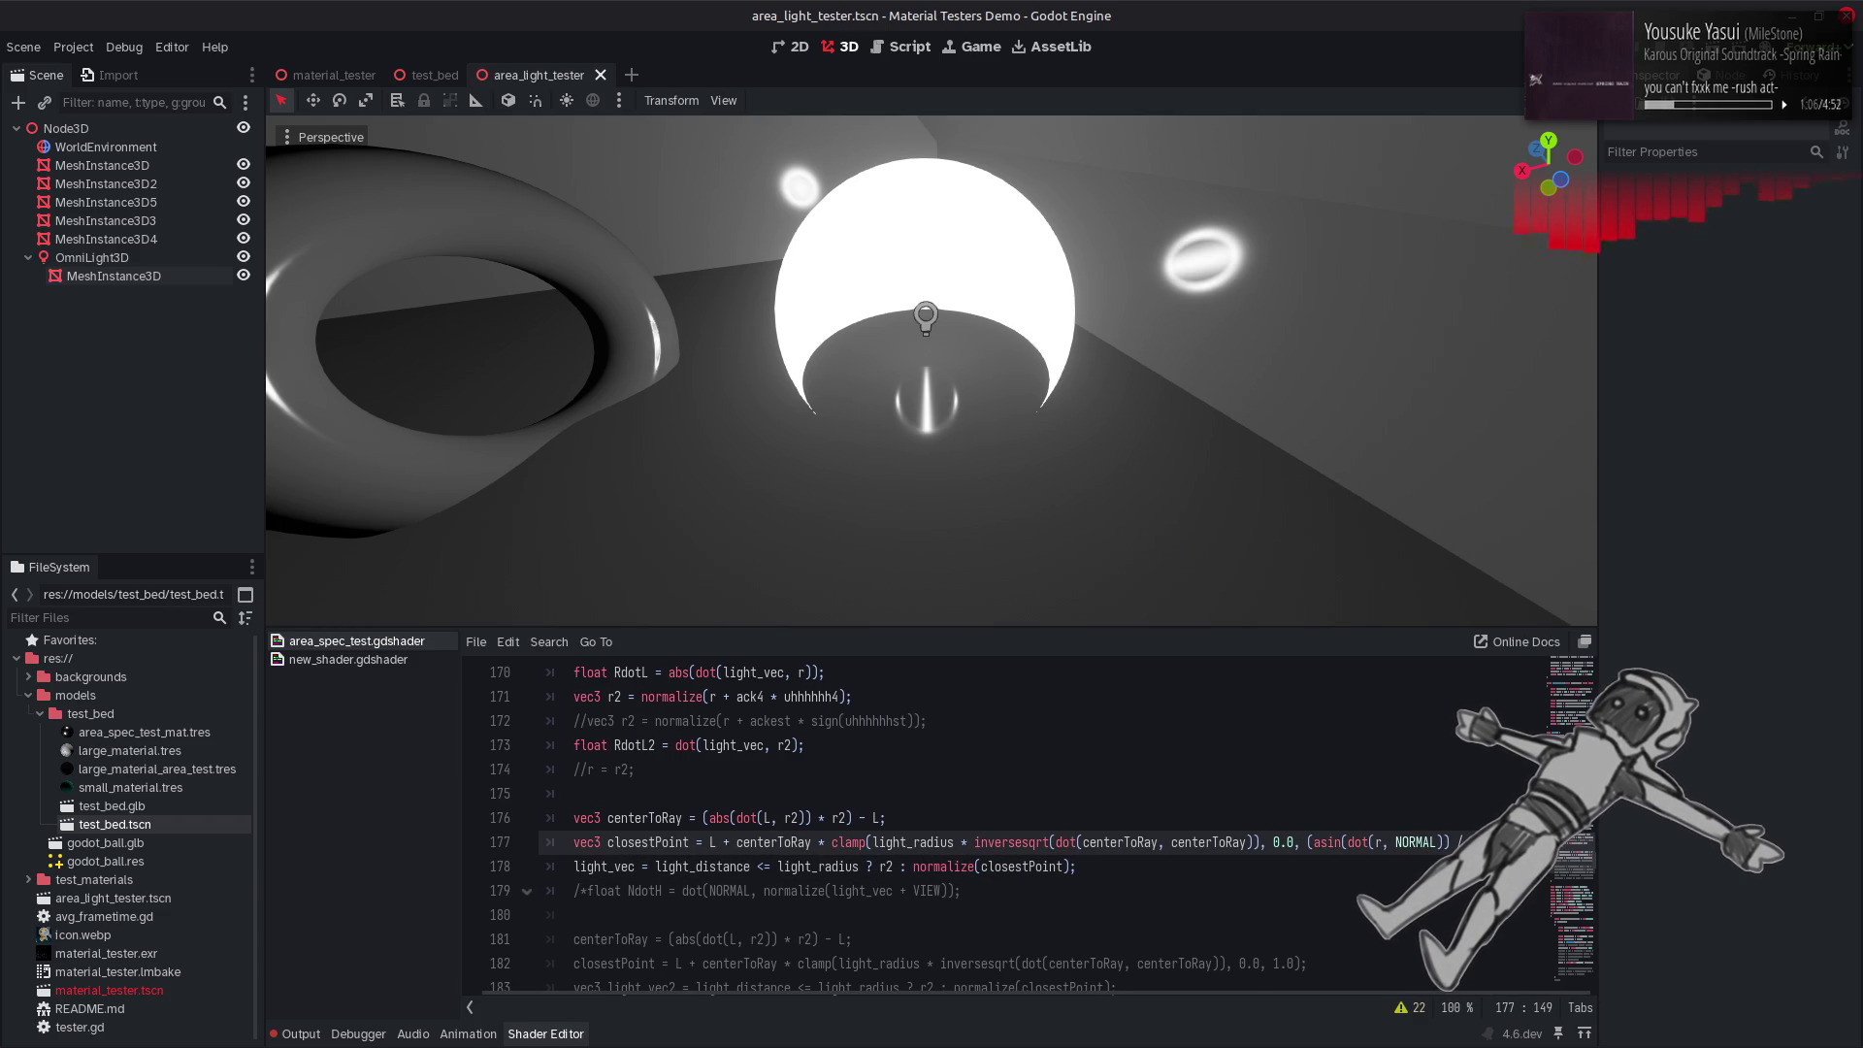
key(ctrl+z)
key(ctrl+s)
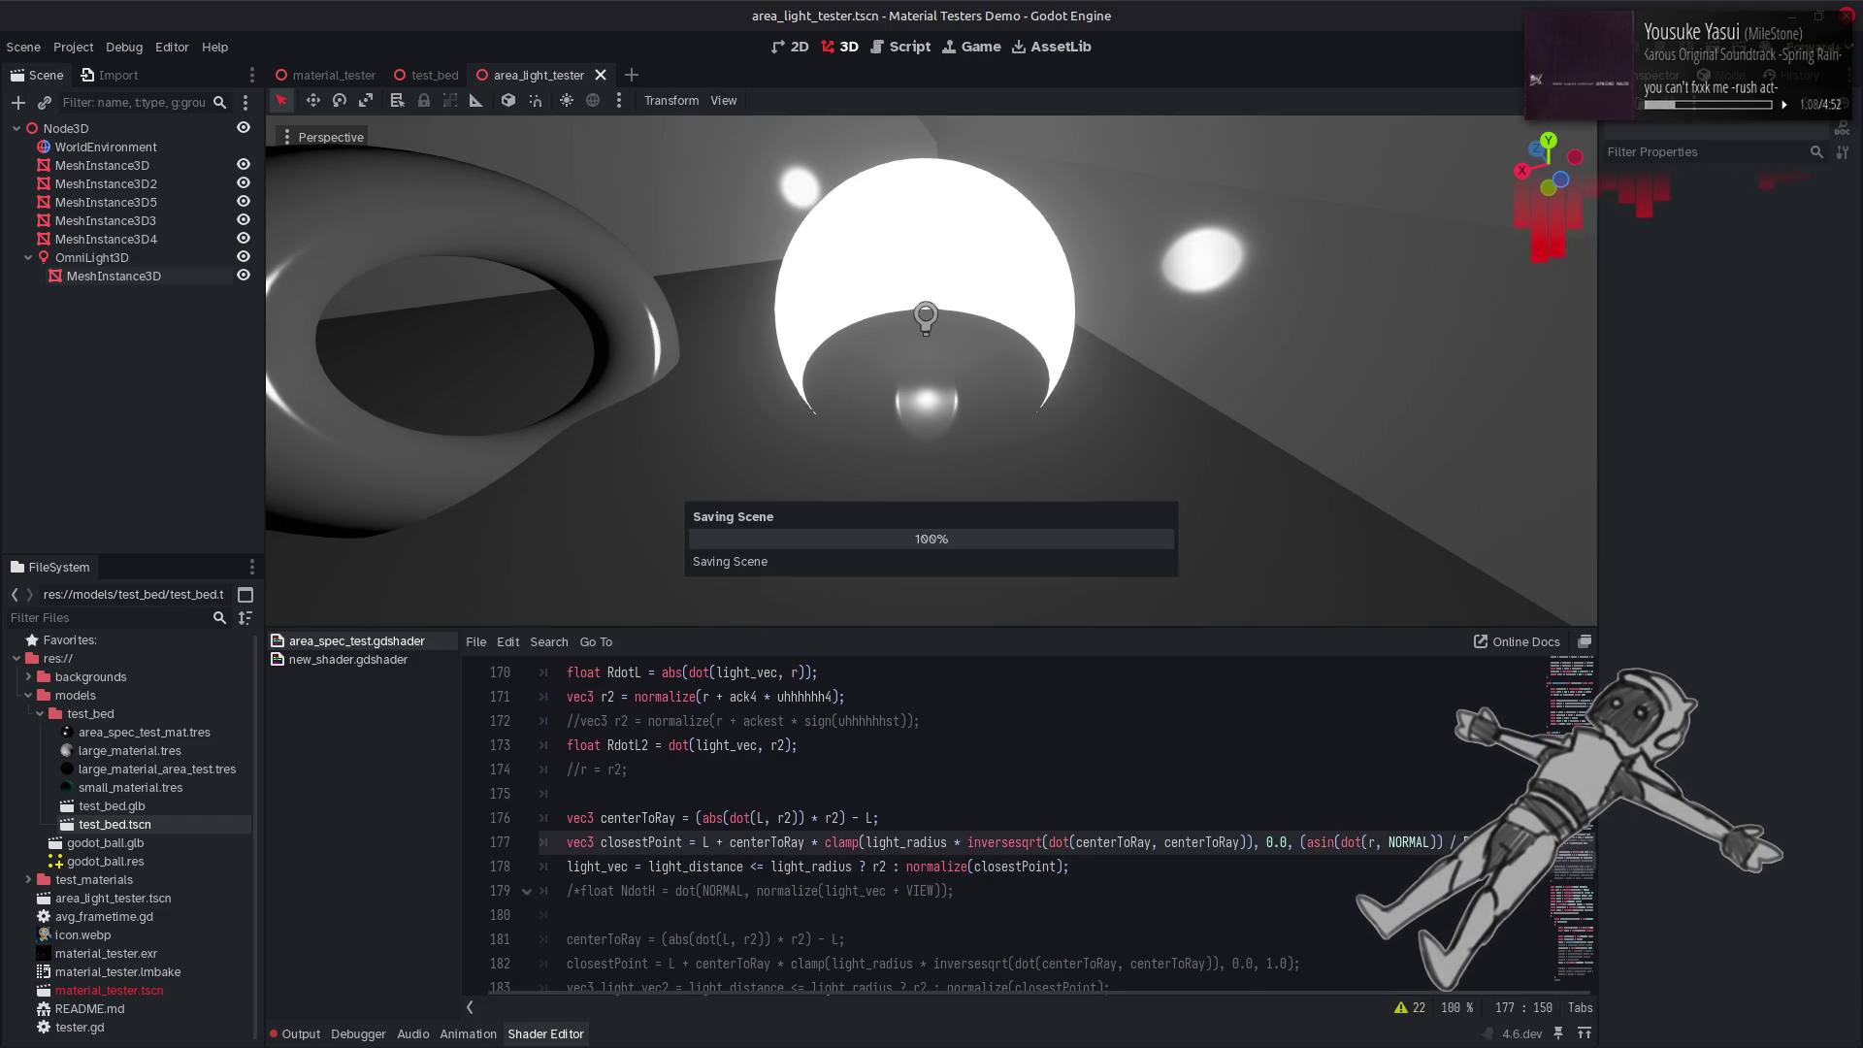
key(BackSpace)
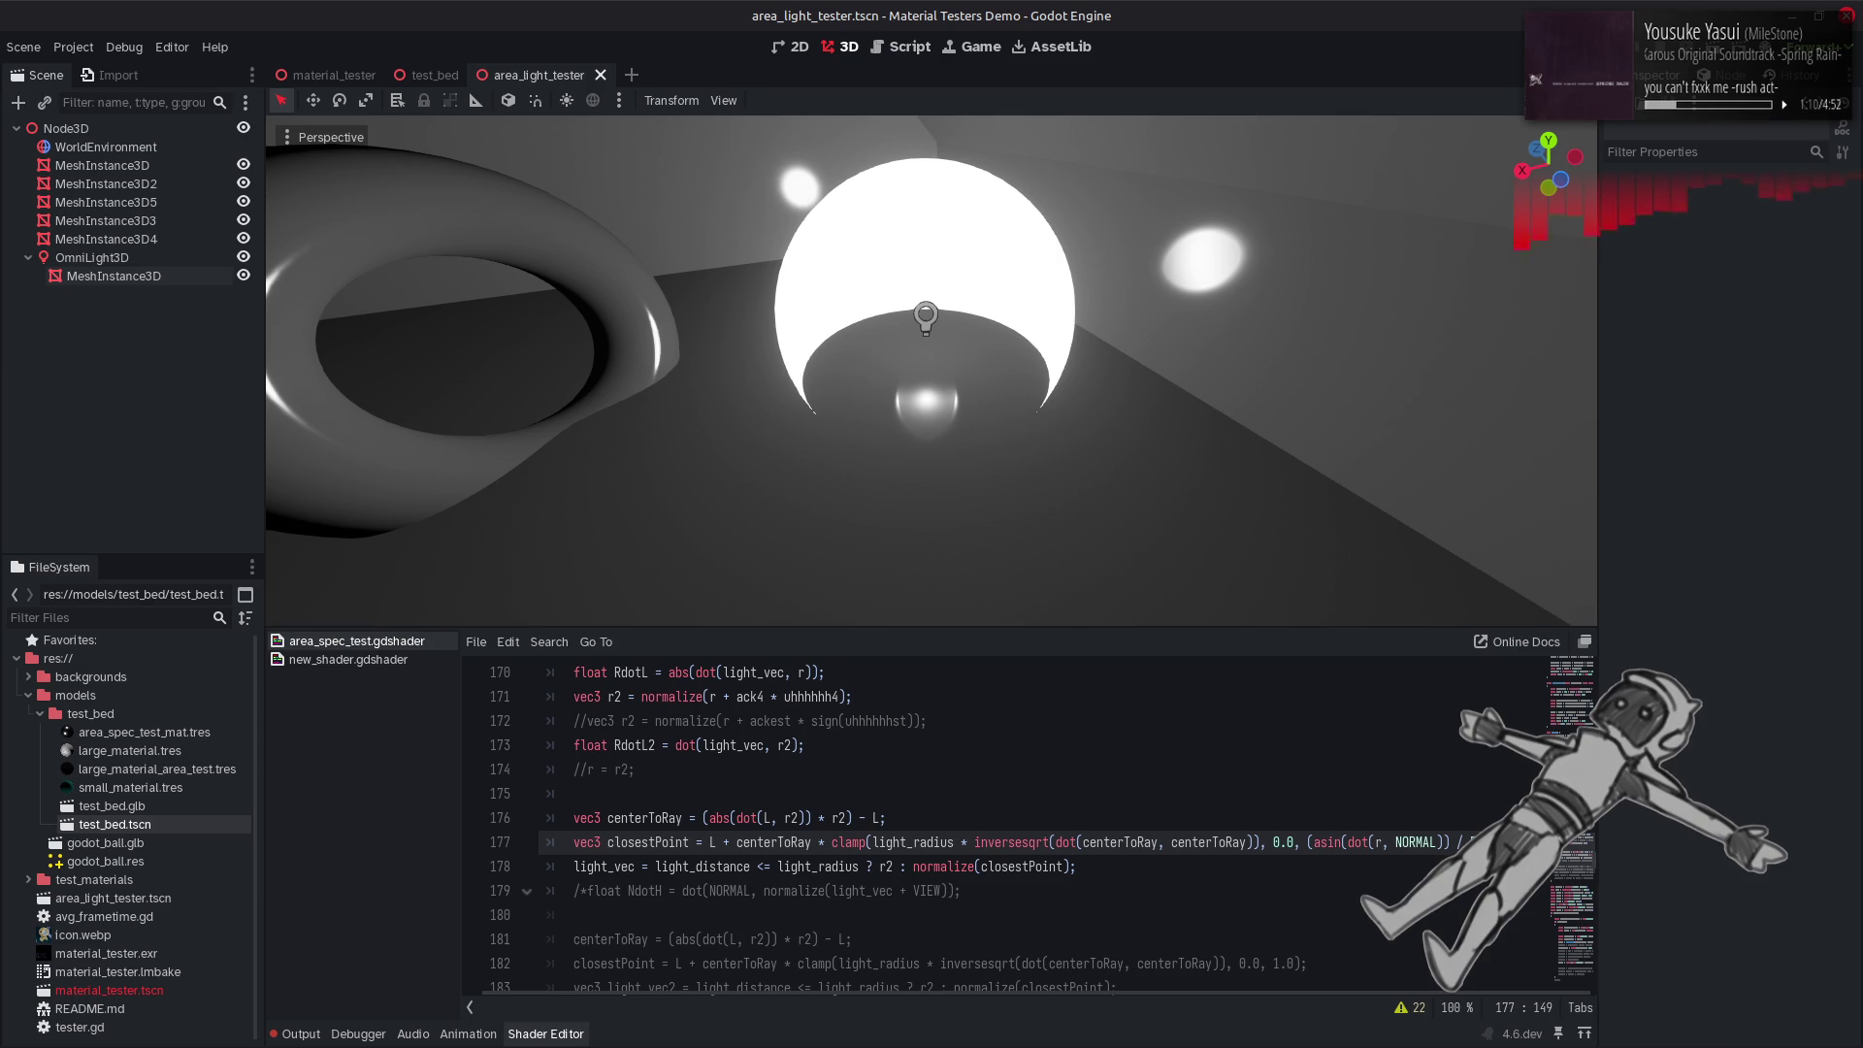
key(ctrl+z)
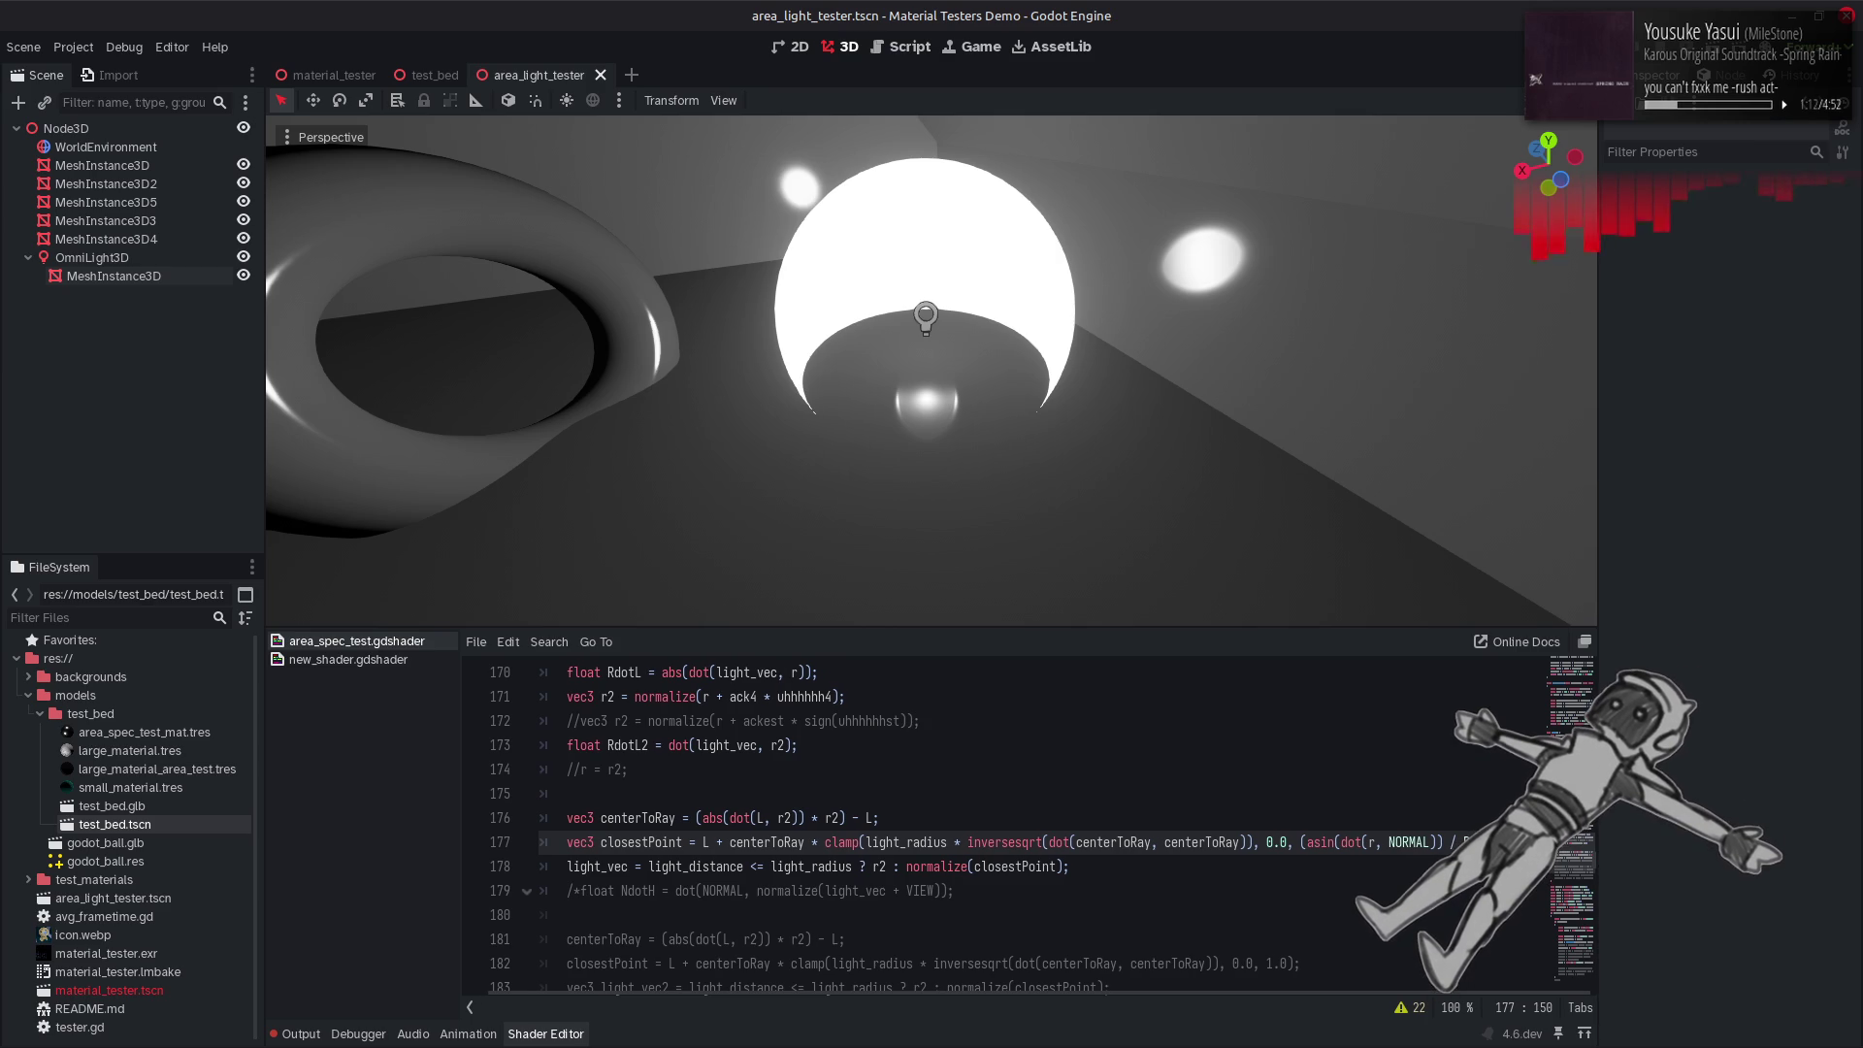
key(ctrl+s)
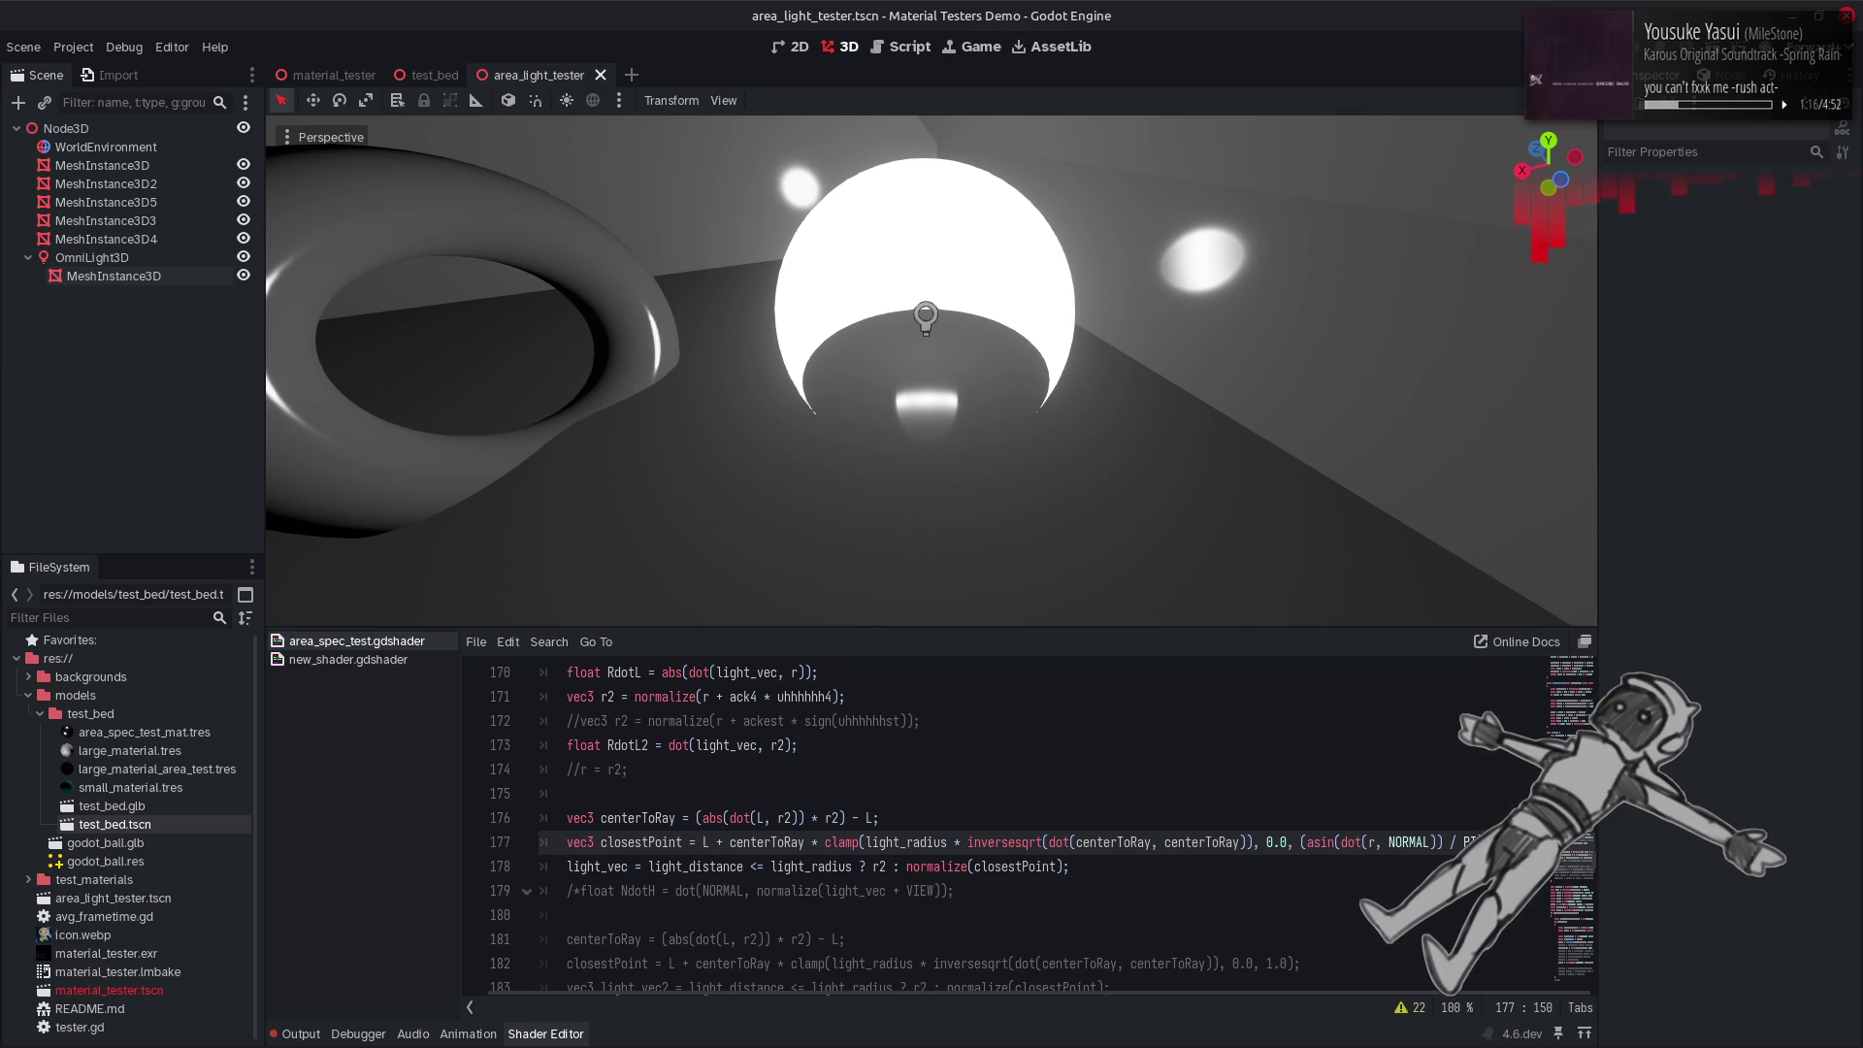
key(BackSpace)
key(ctrl+s)
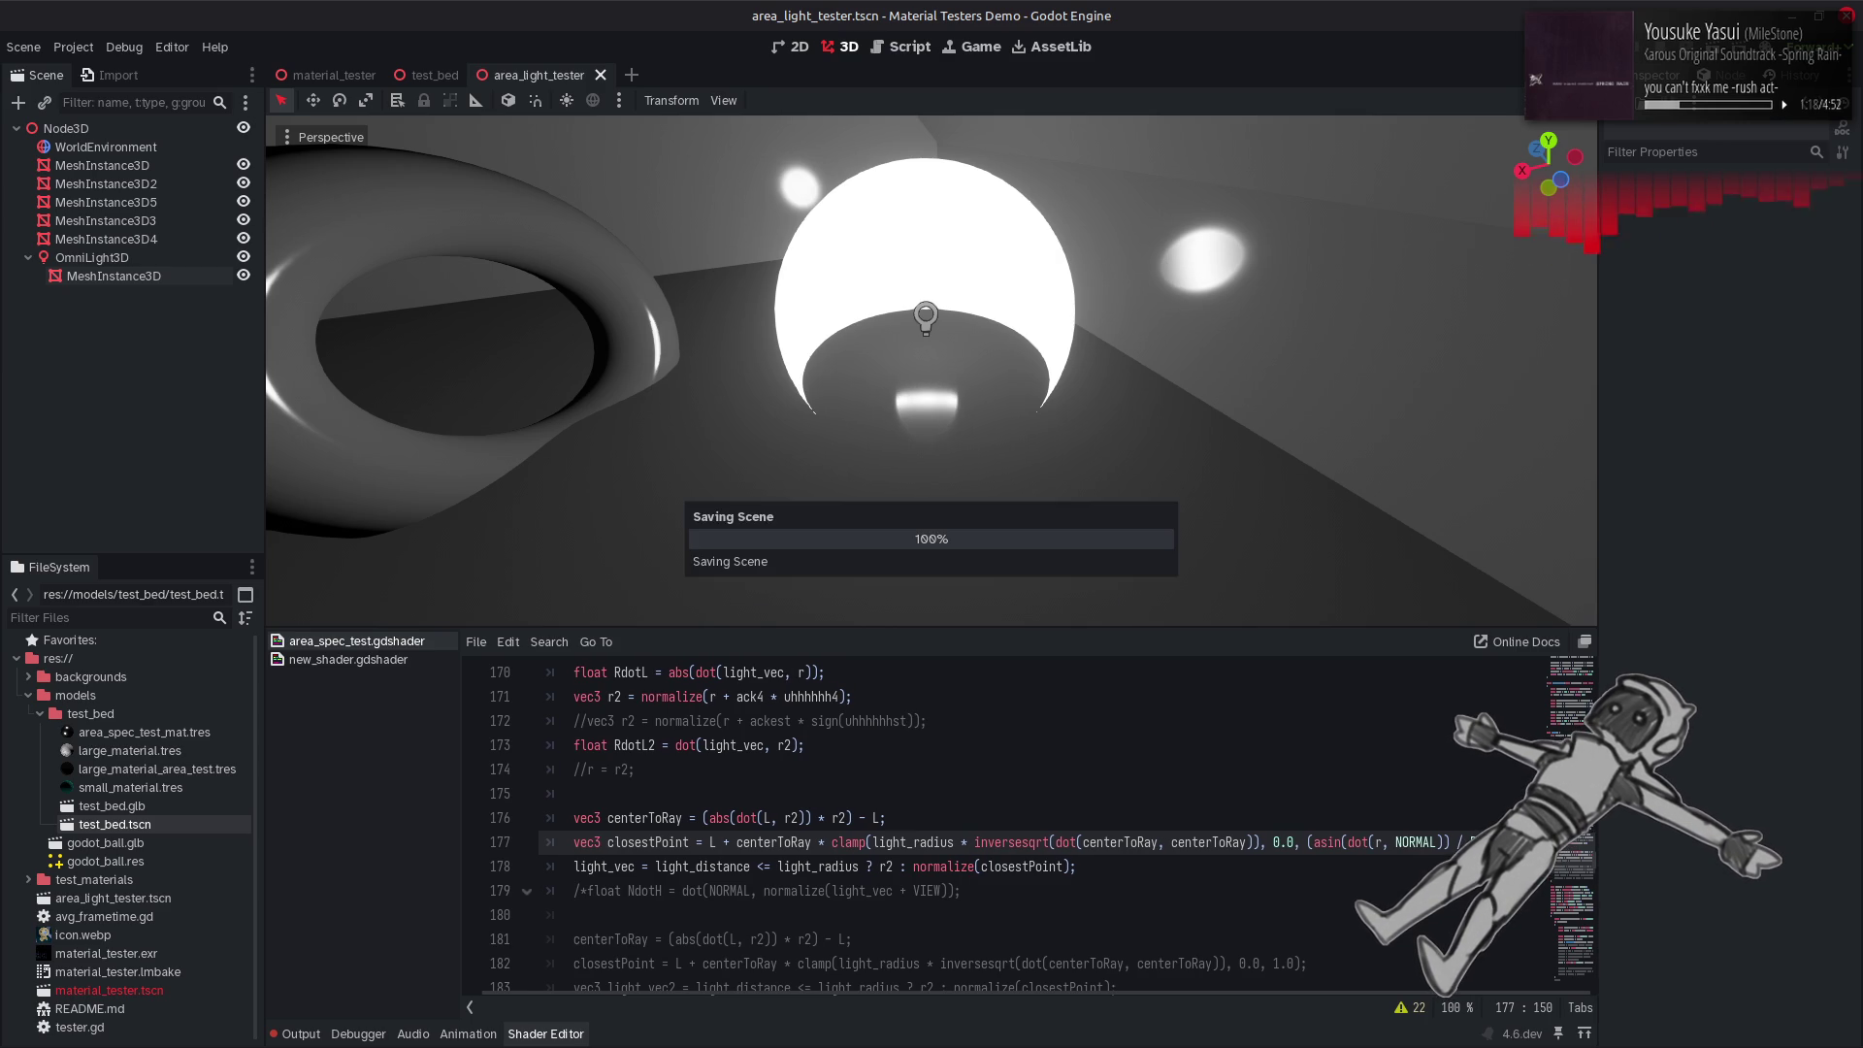
key(ctrl+z)
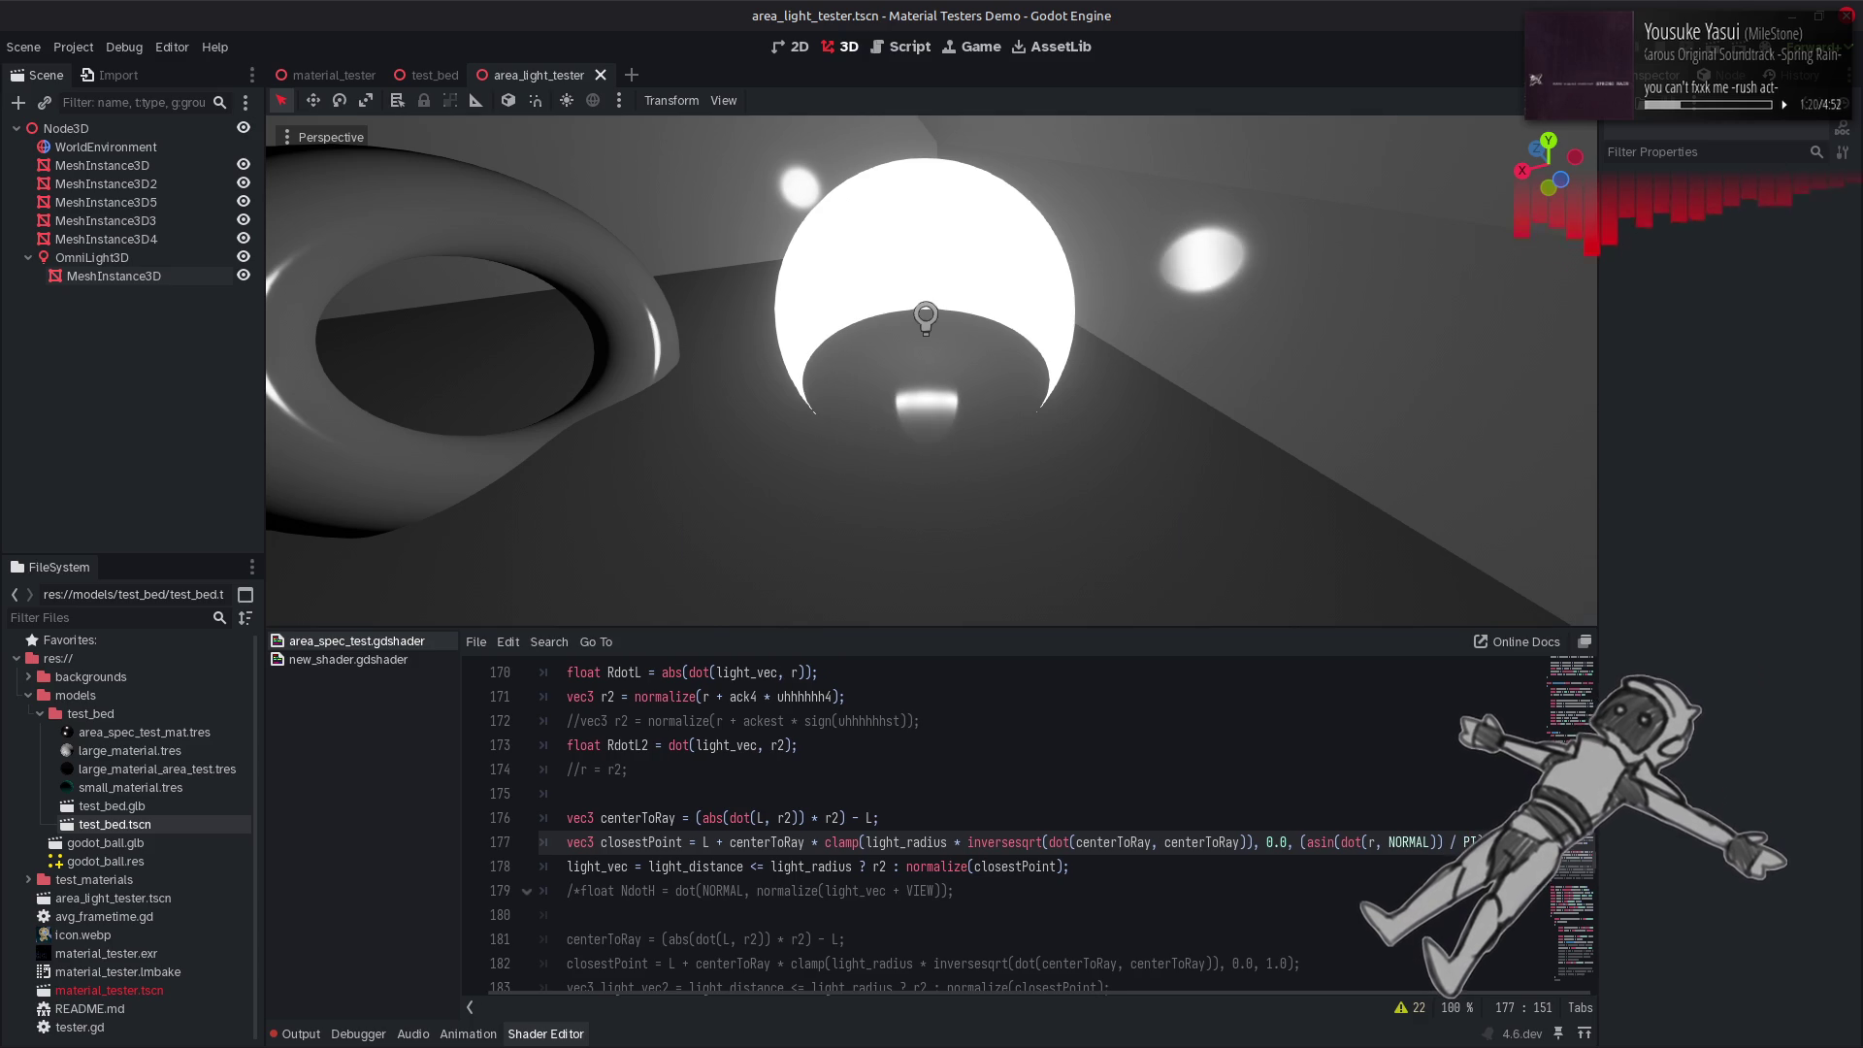
key(BackSpace)
key(BackSpace)
Switch the dot term between r and r2, settling on dot(r2, NORMAL), and recompile.
text(2)
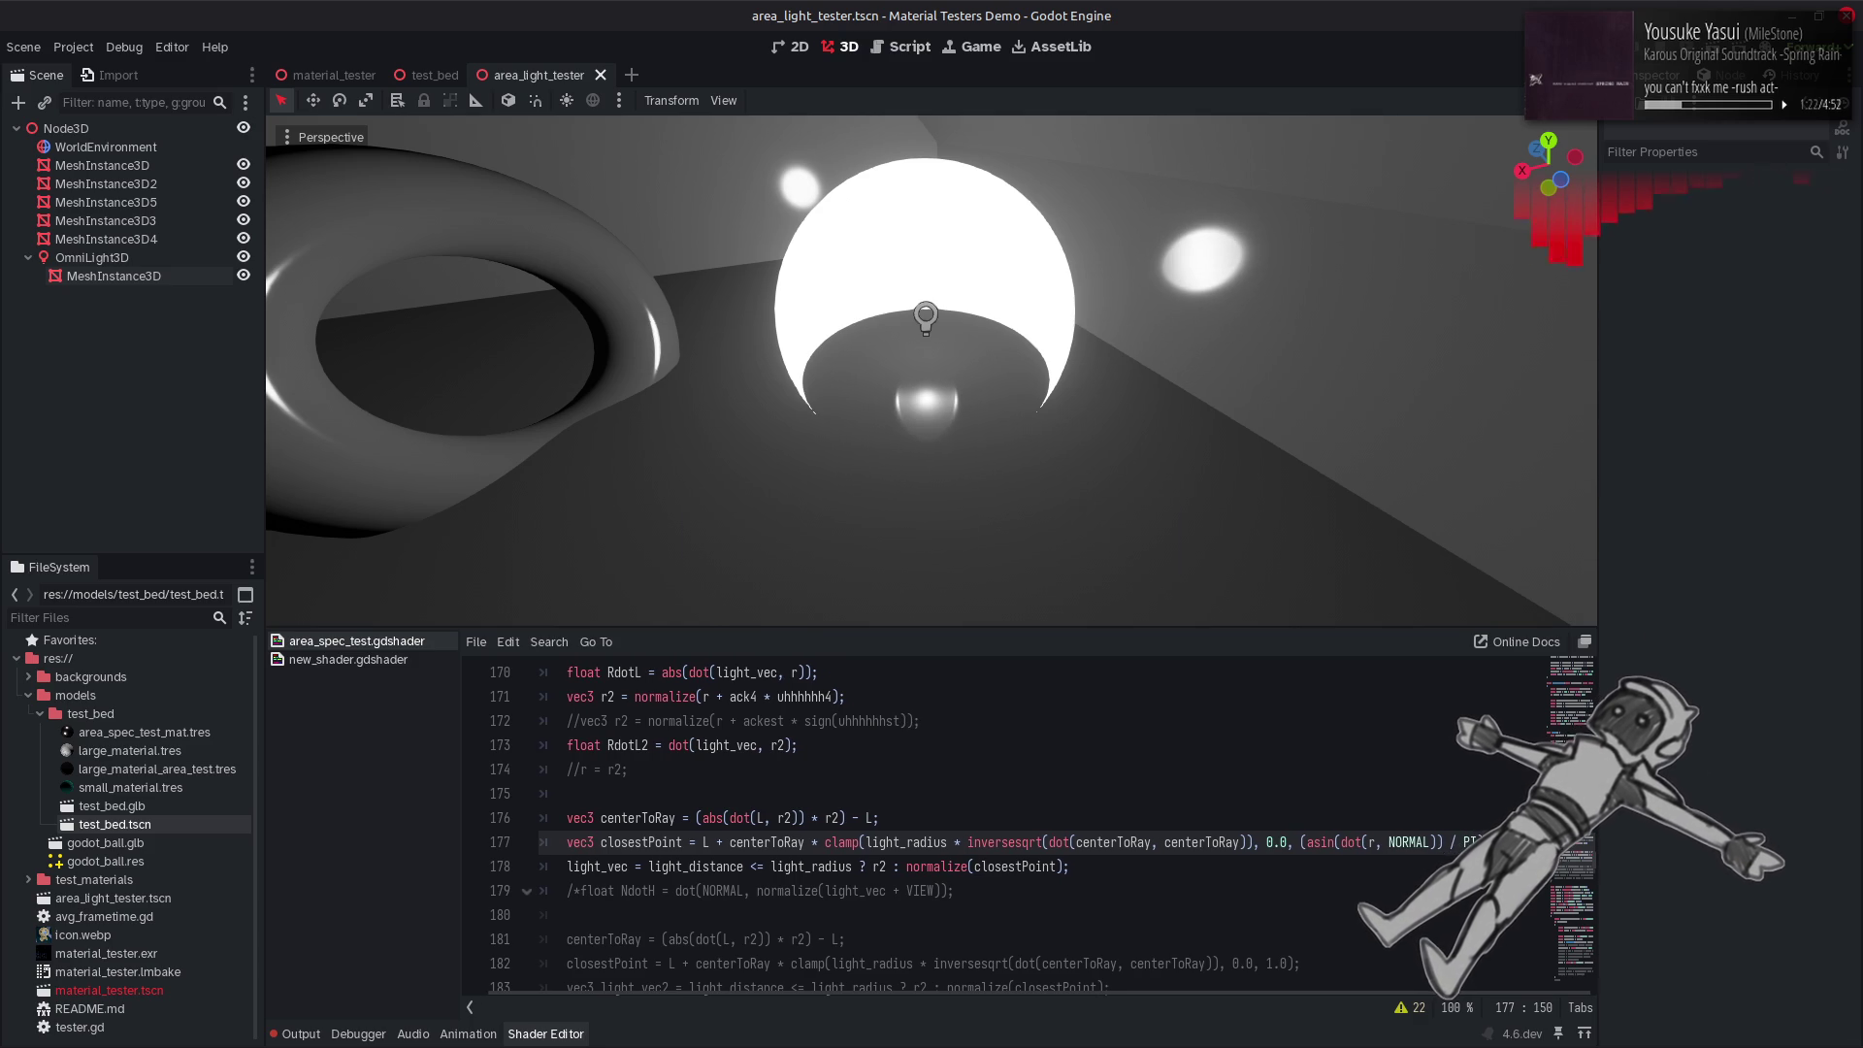
key(BackSpace)
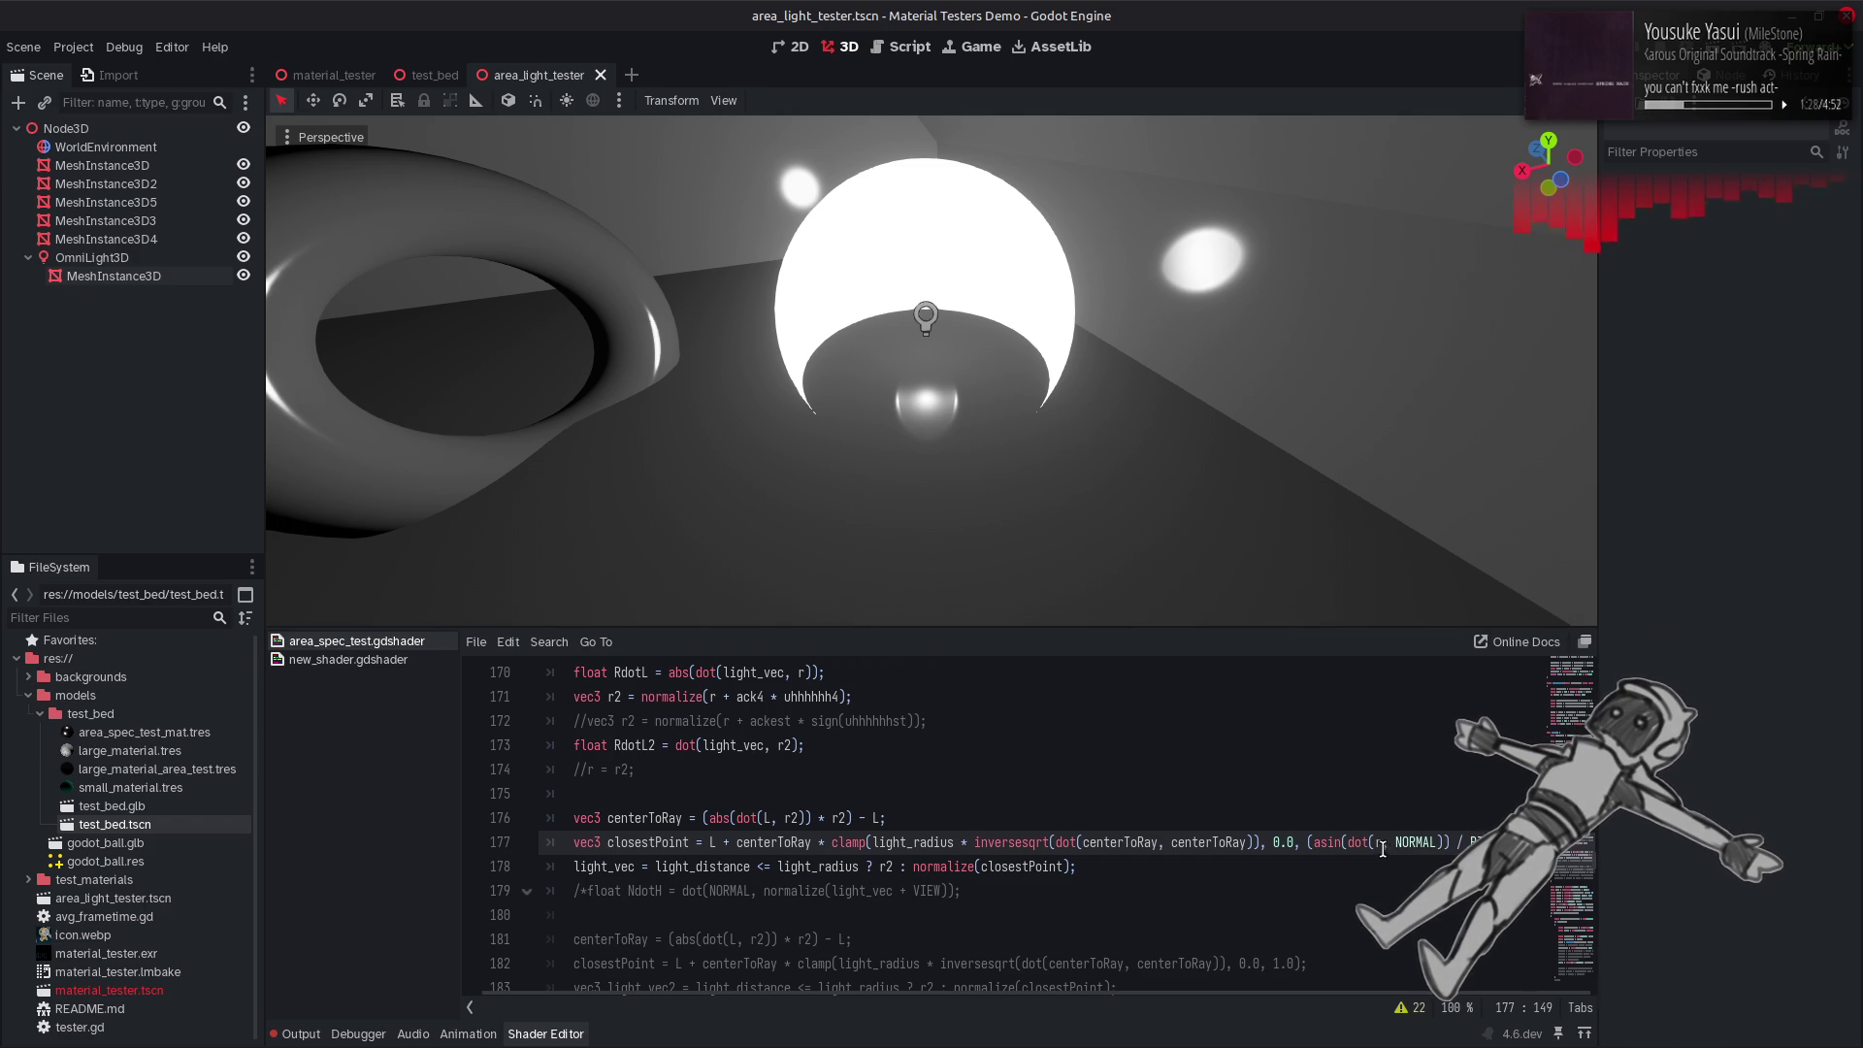
text(r2)
key(BackSpace)
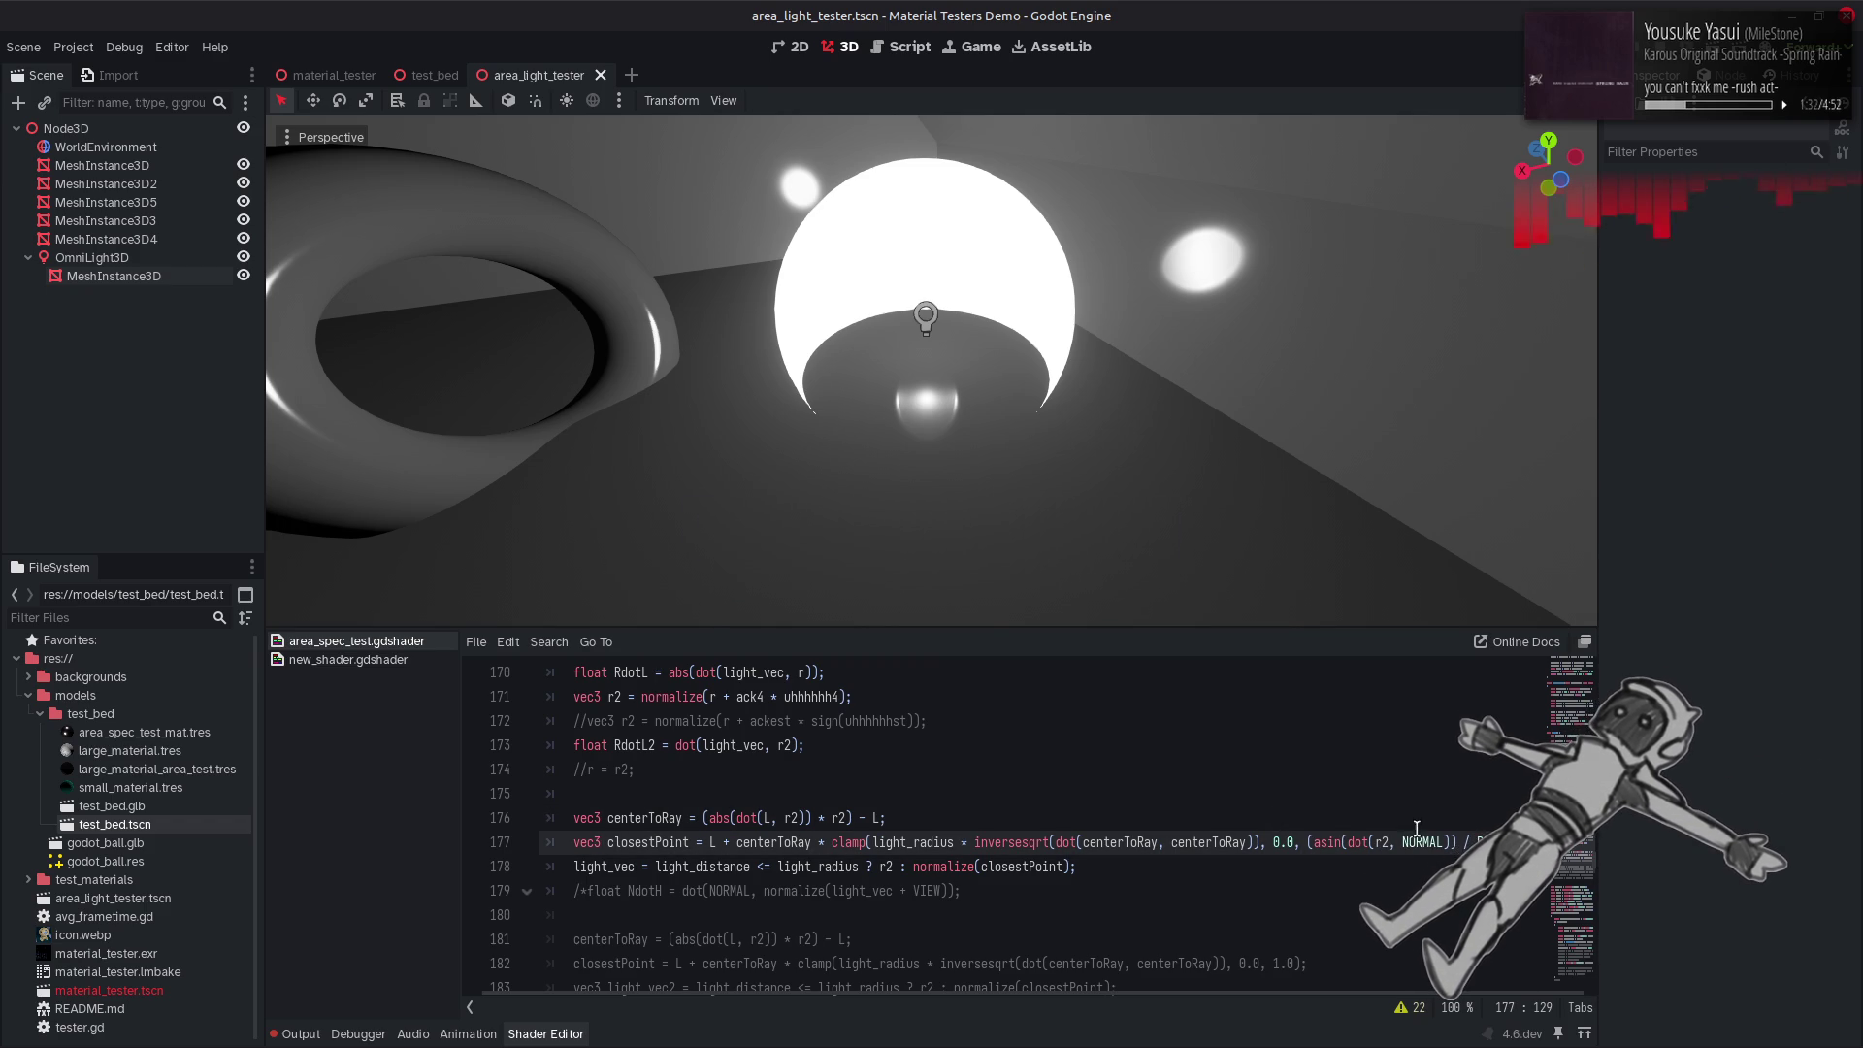
key(End)
key(ctrl+s)
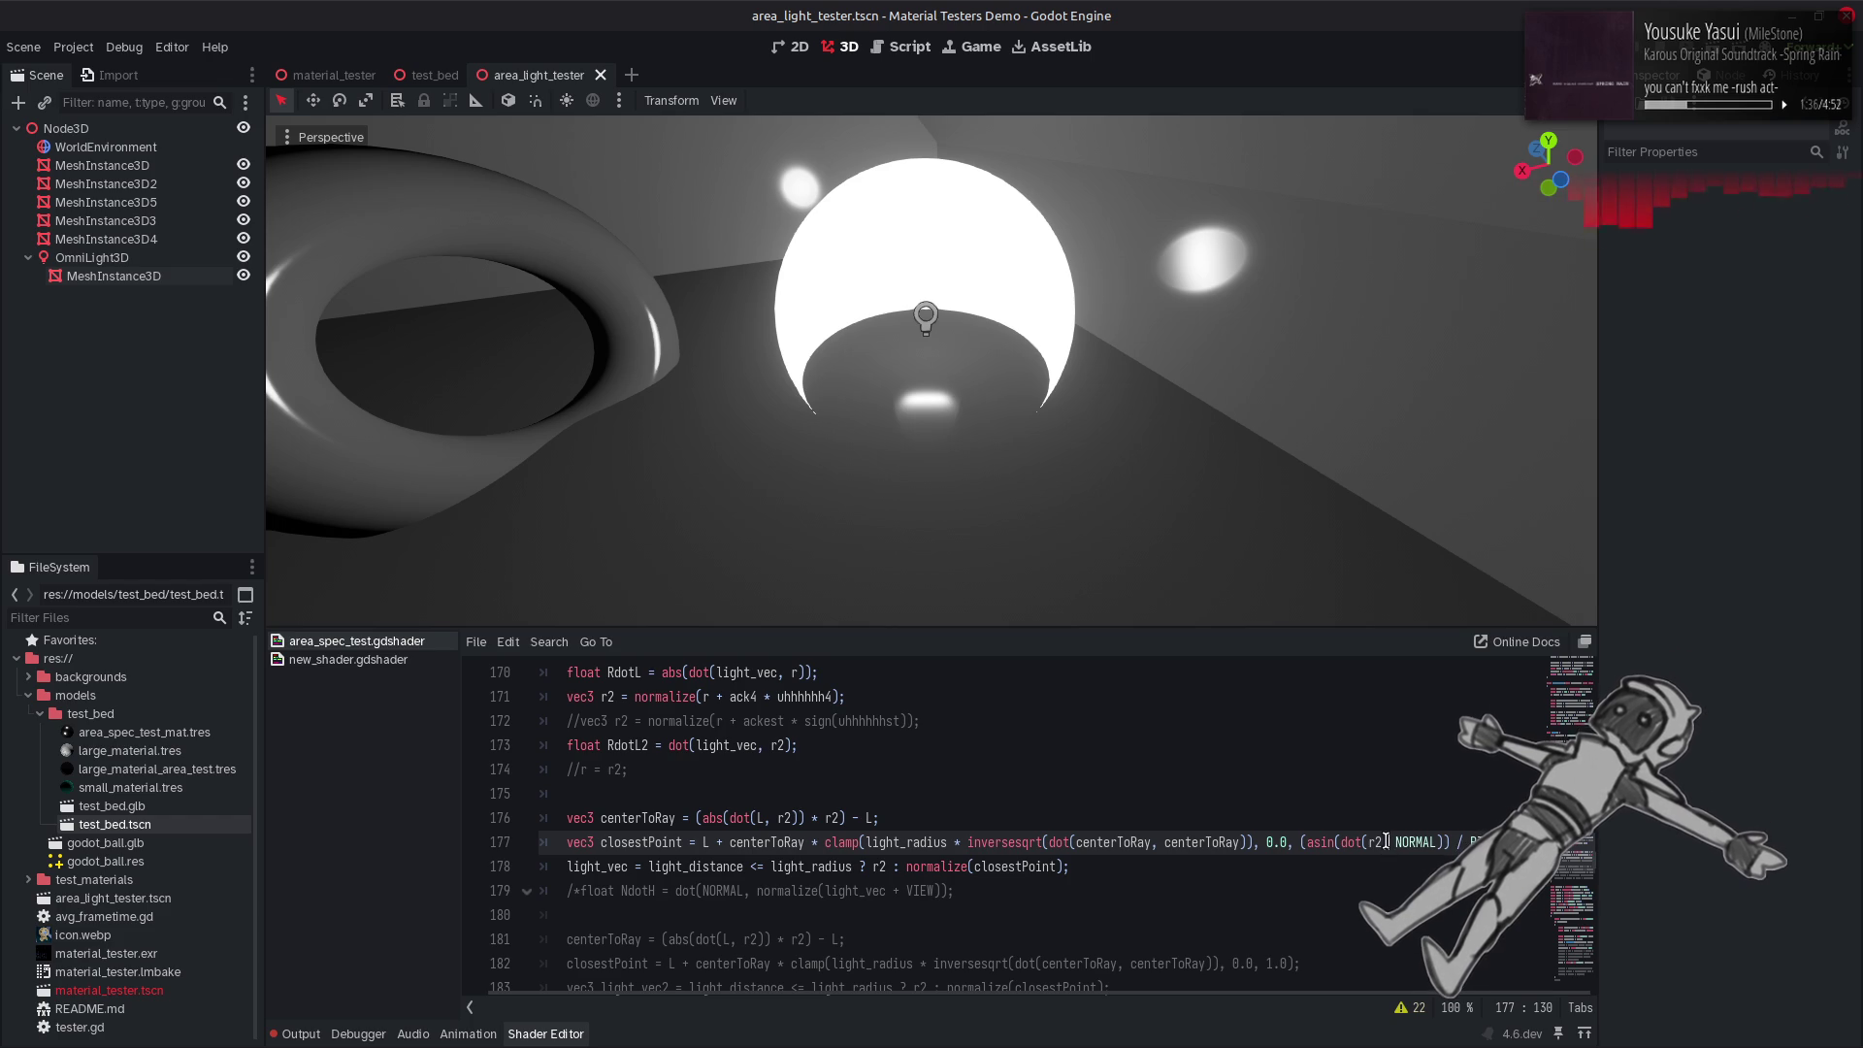
key(ctrl+z)
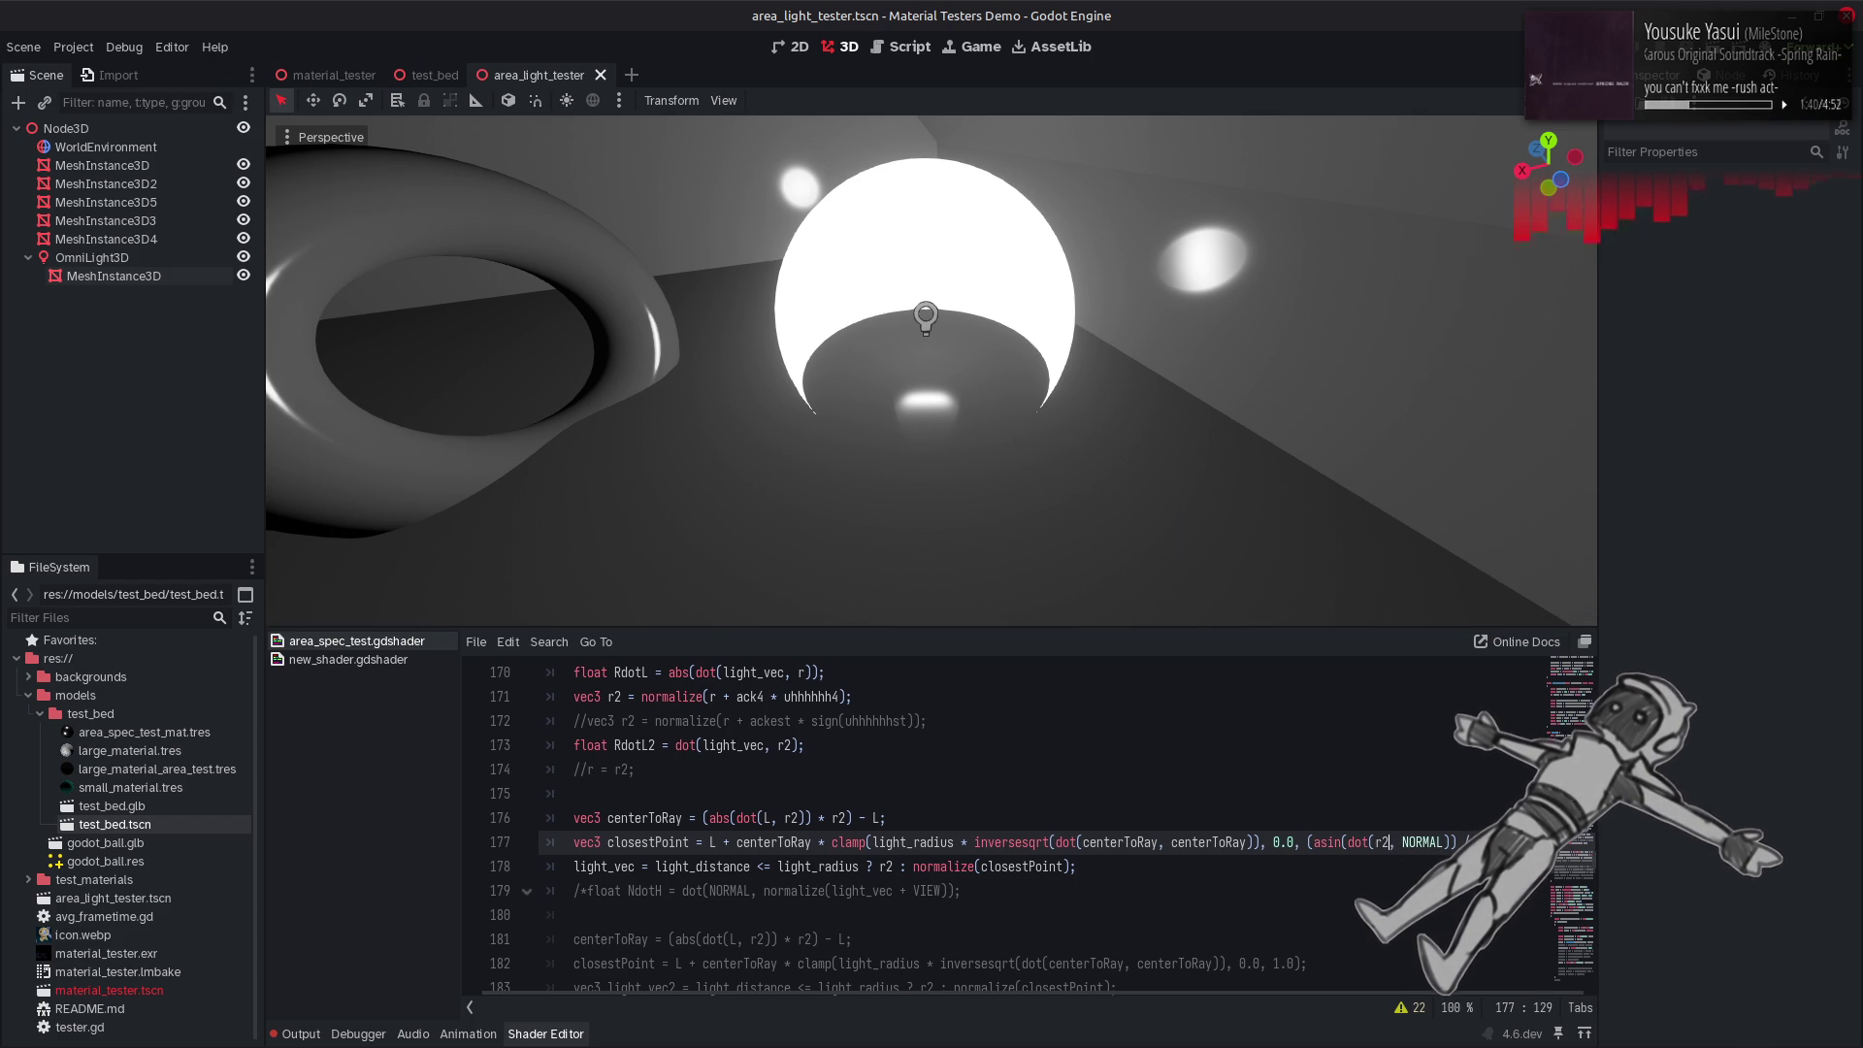
Change the asin term to dot(VIEW, NORMAL), dropping the minus sign, and level the camera horizon.
key(End)
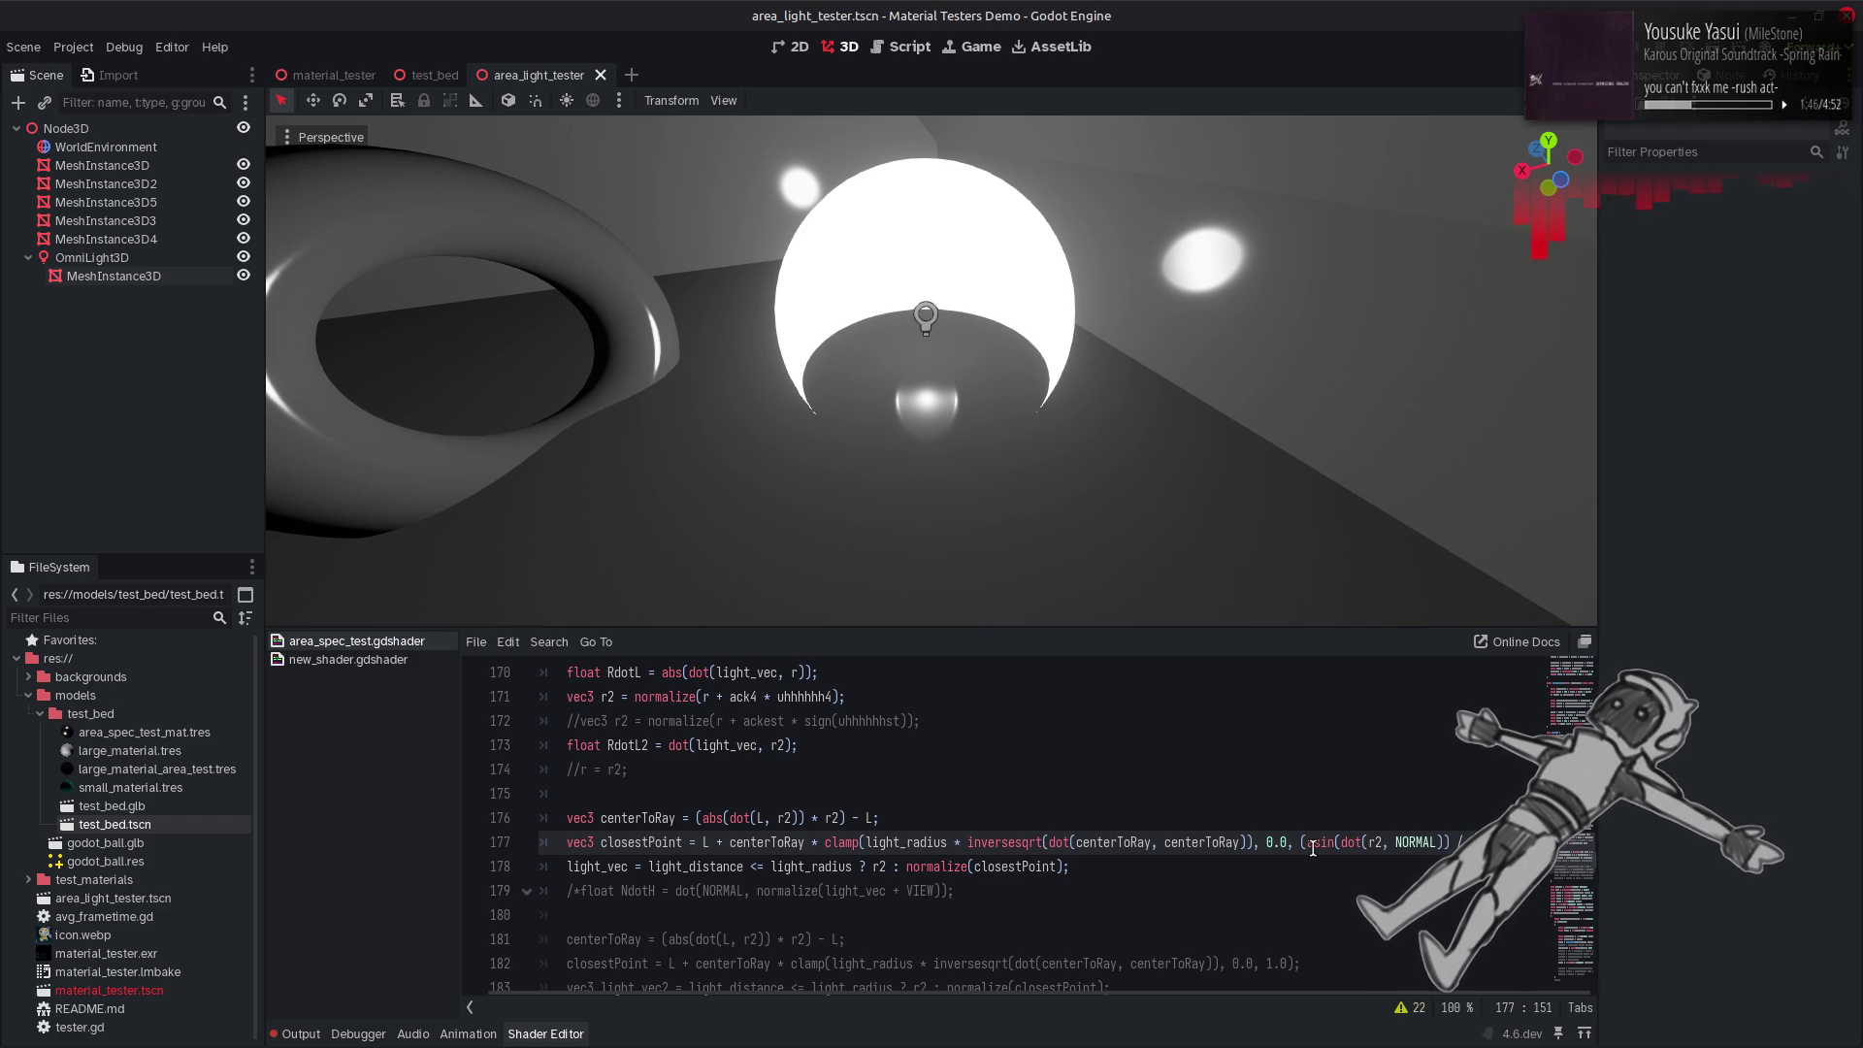
key(BackSpace)
text(-VIEW)
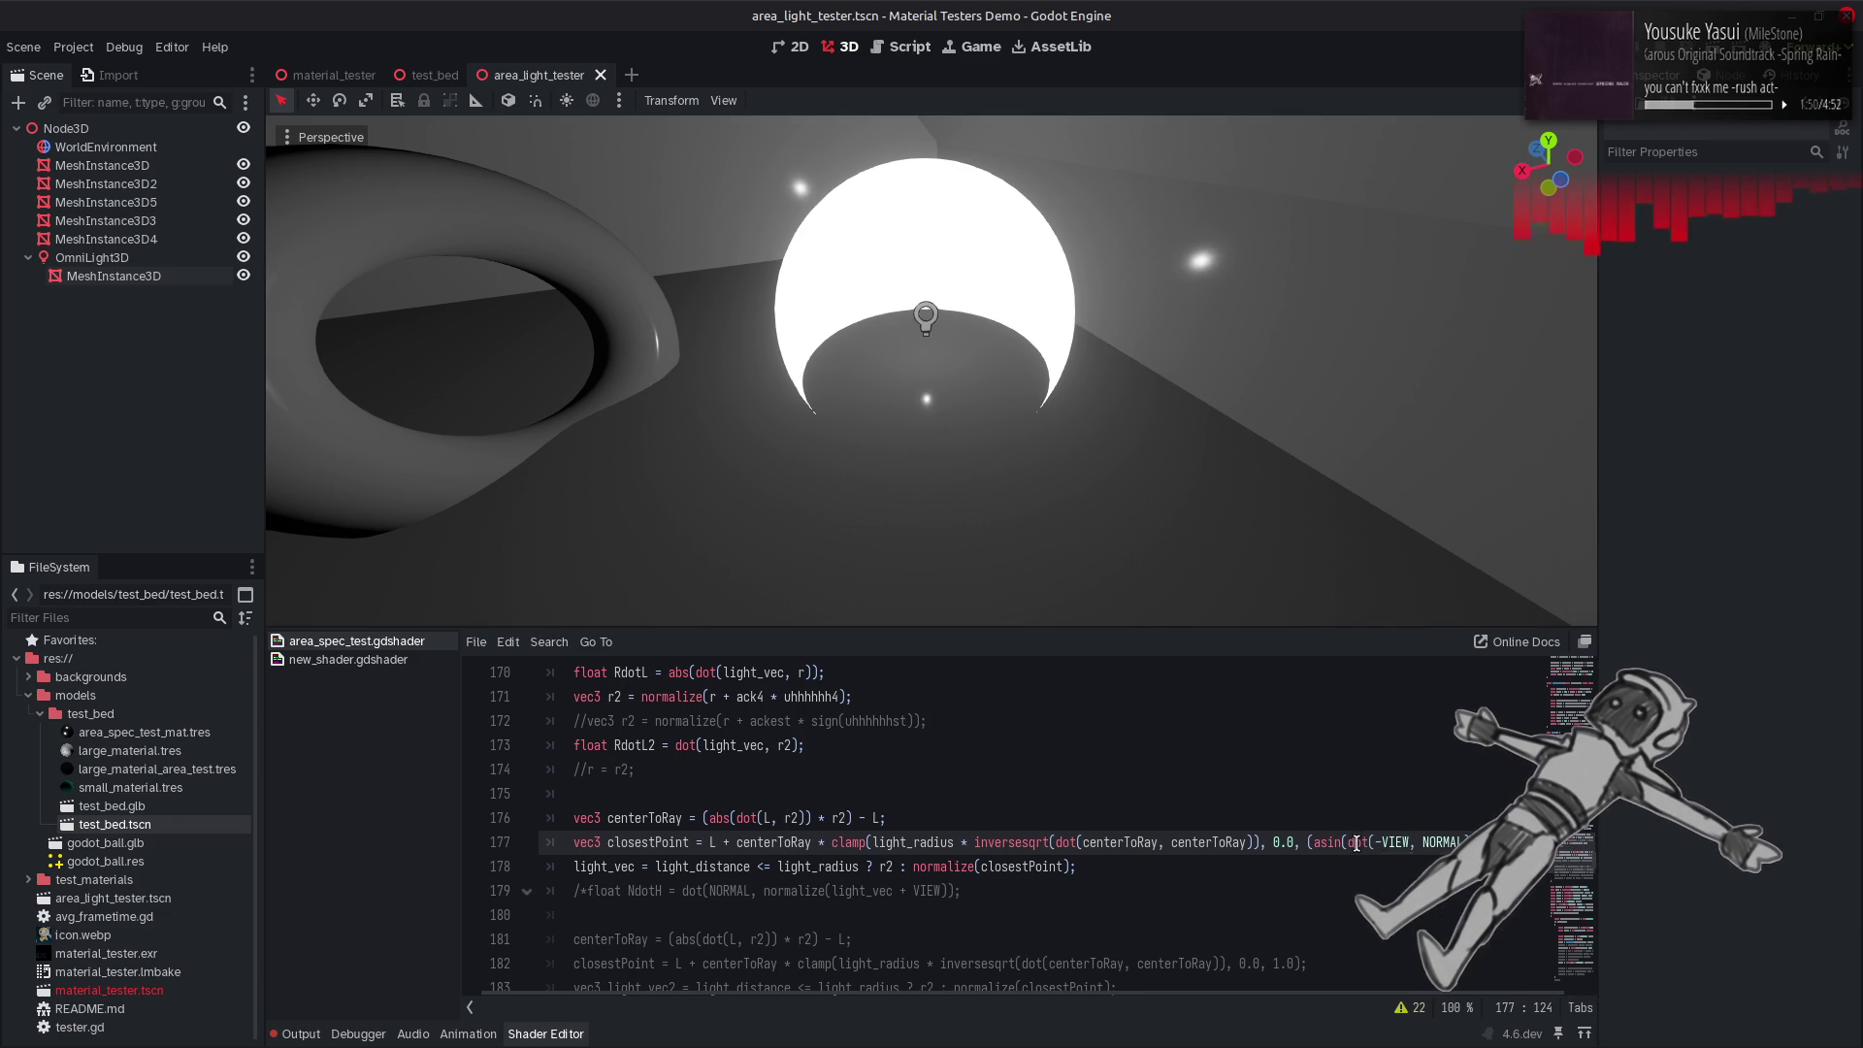
scroll(1363, 850, right, 1)
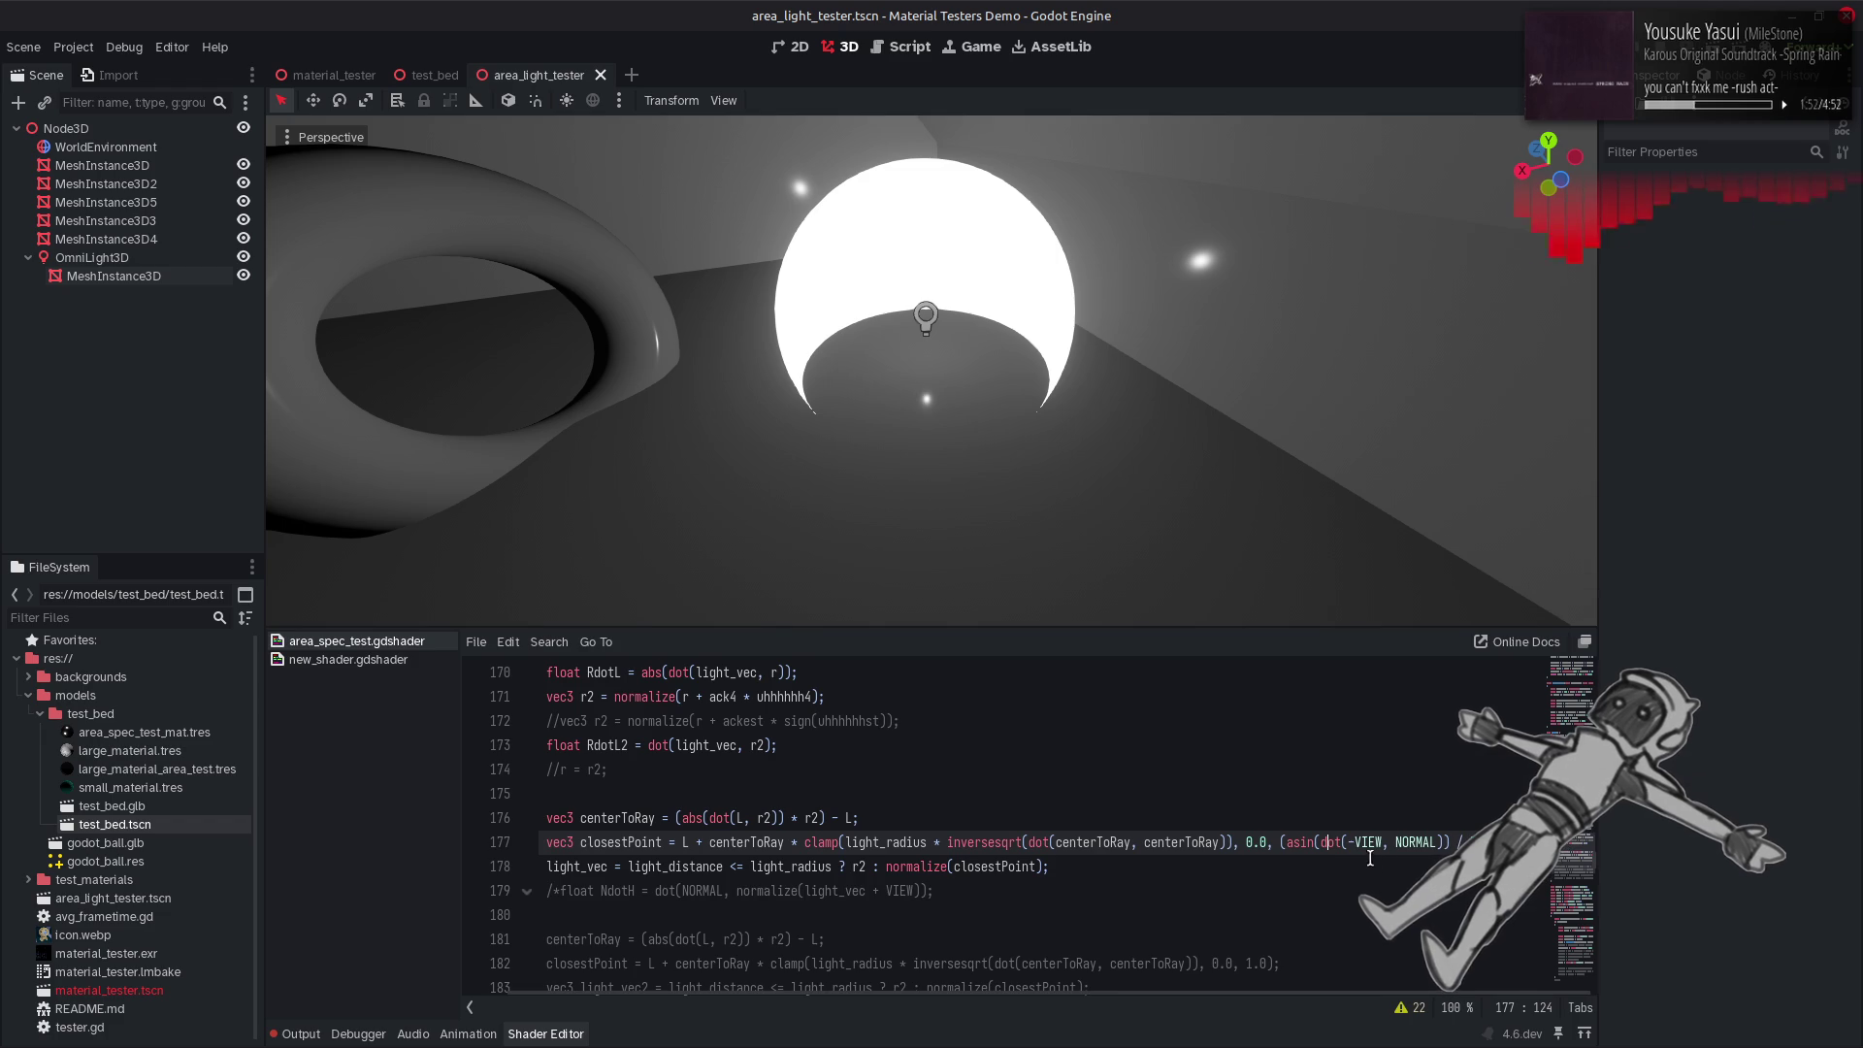
key(BackSpace)
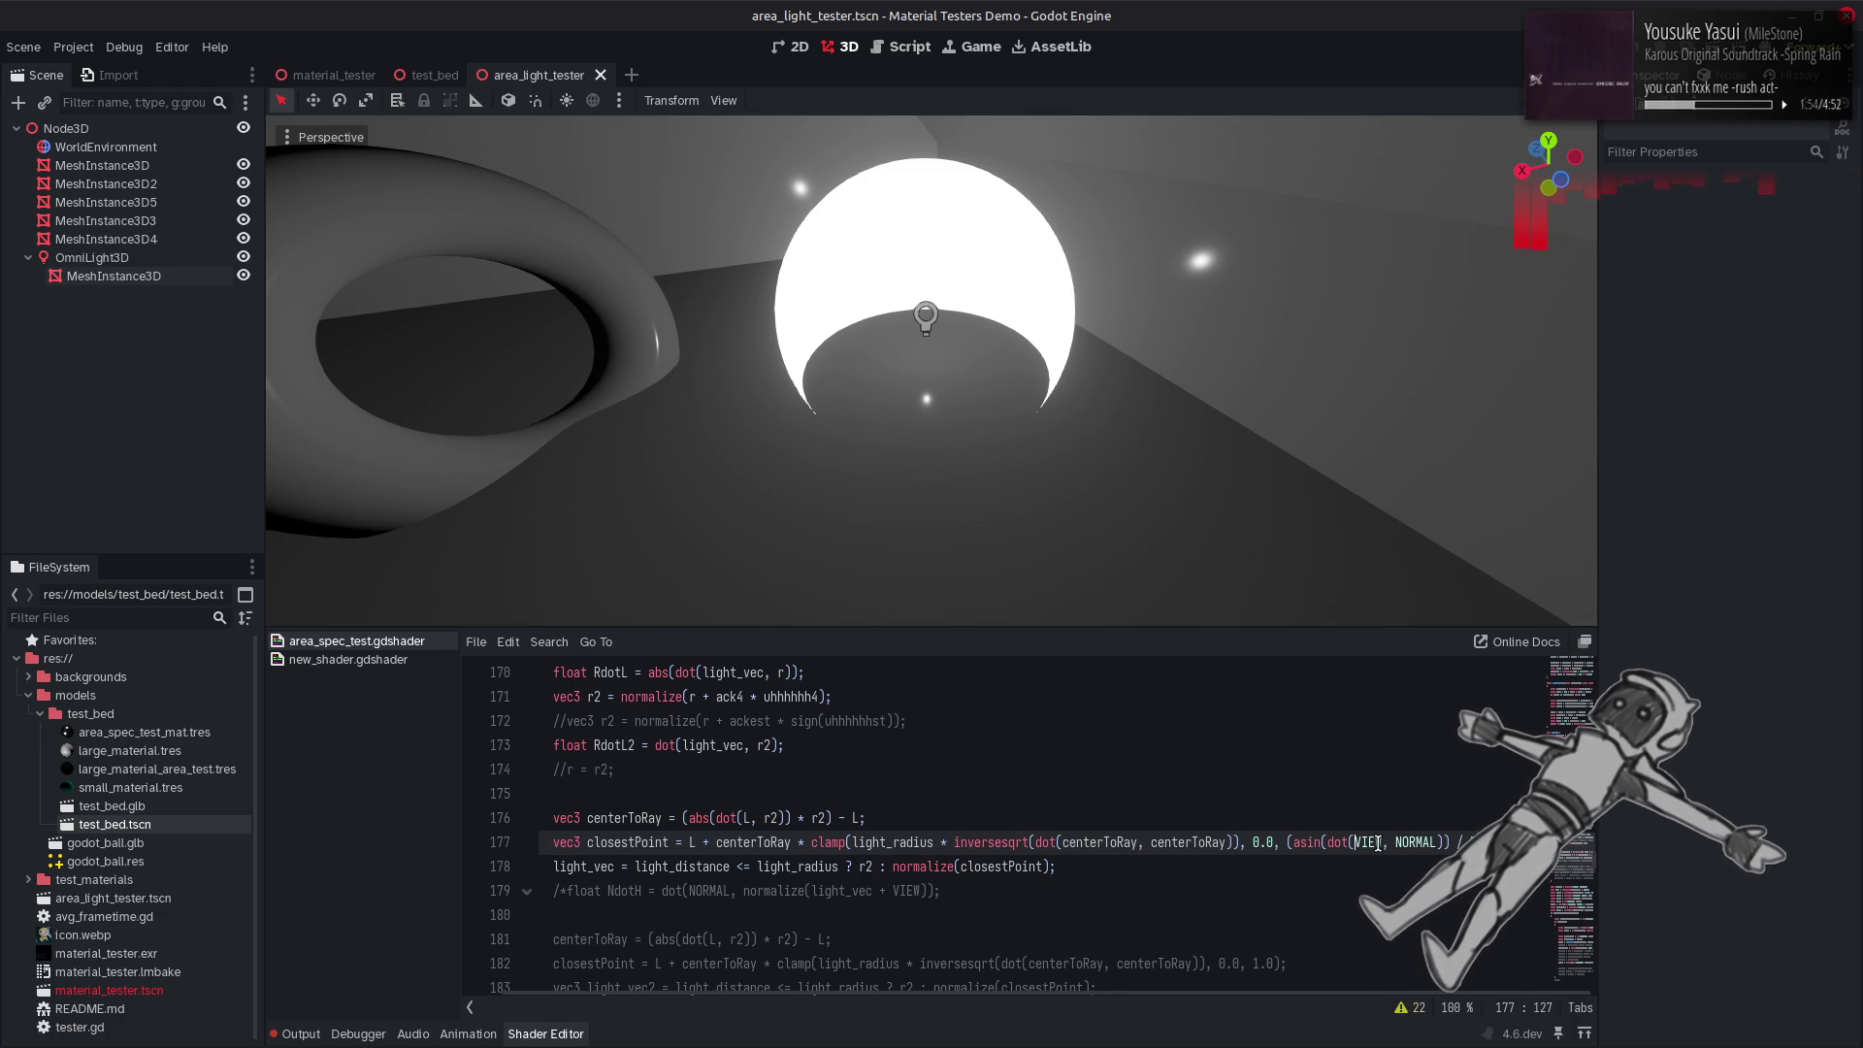
mouse_move(1180, 437)
mouse_down()
mouse_move(1180, 282)
mouse_move(1184, 448)
mouse_up()
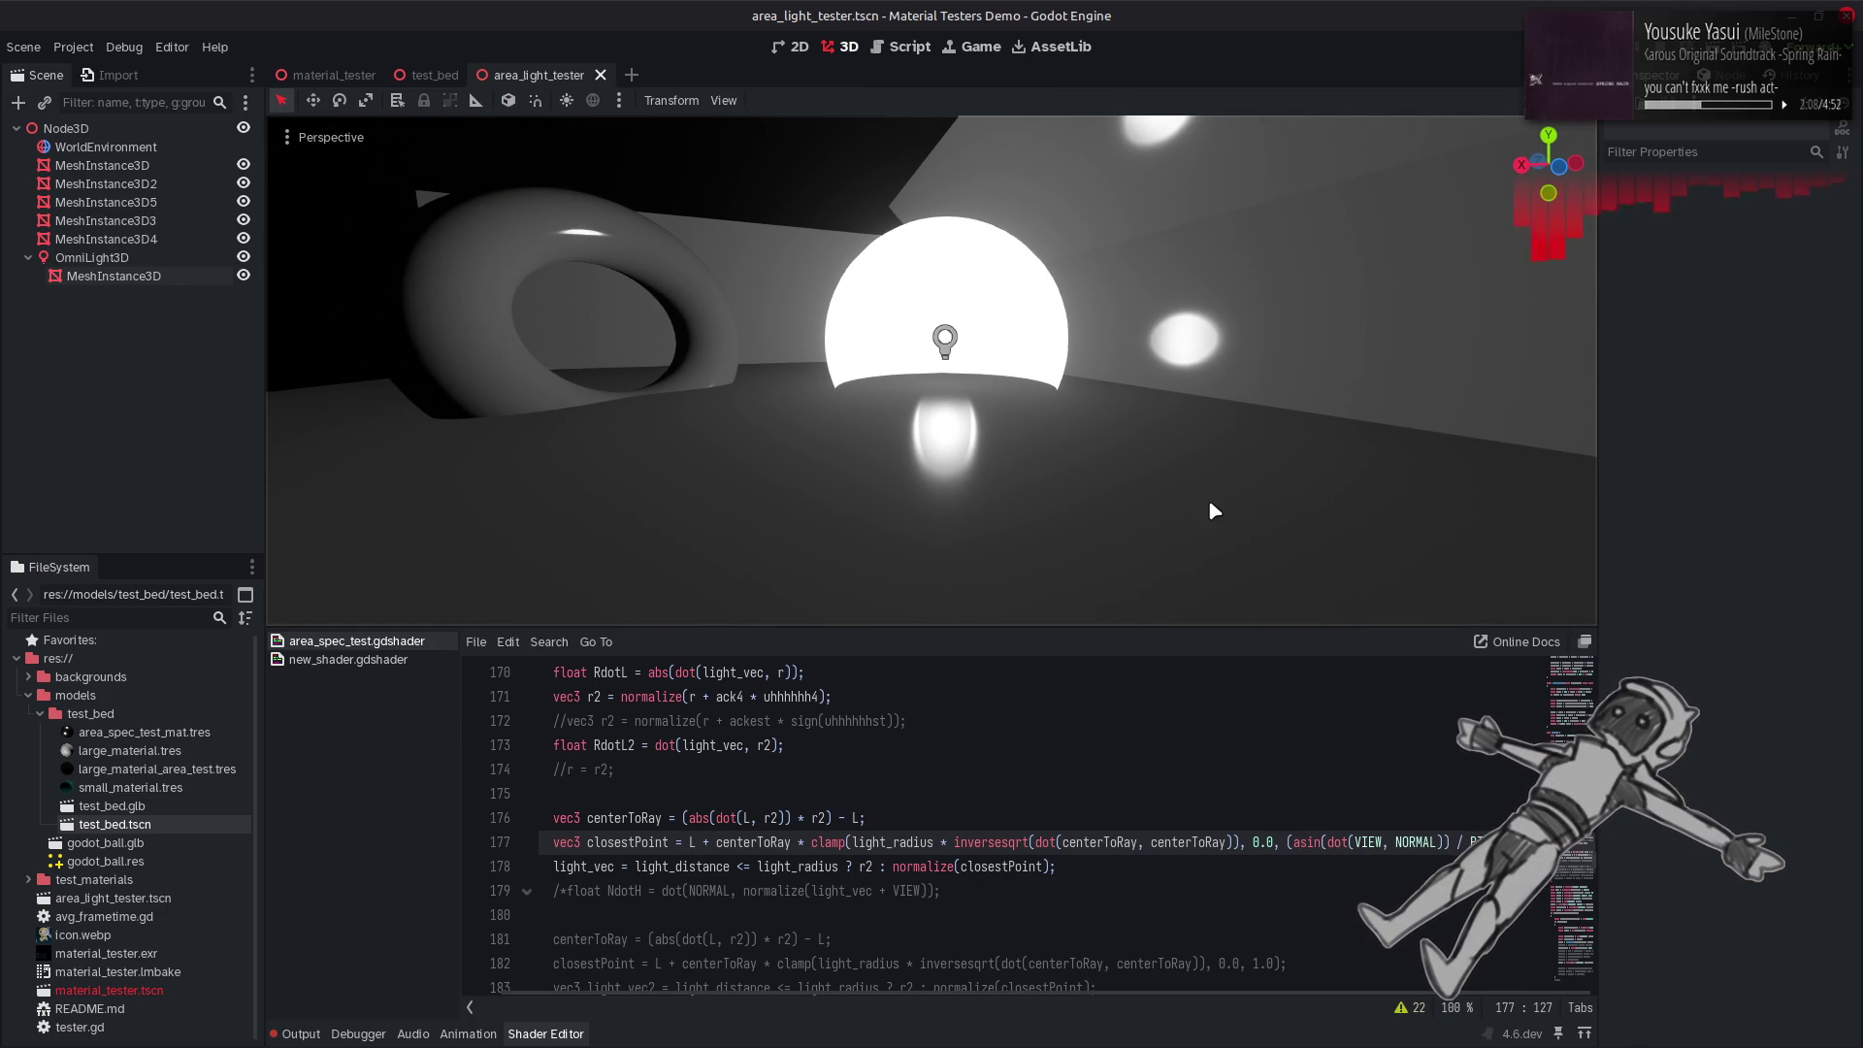
Experiment with r and r2 in the dot term and orbit to view the glowing ring head-on.
click(1247, 842)
key(BackSpace)
key(ctrl+Delete)
text(r2)
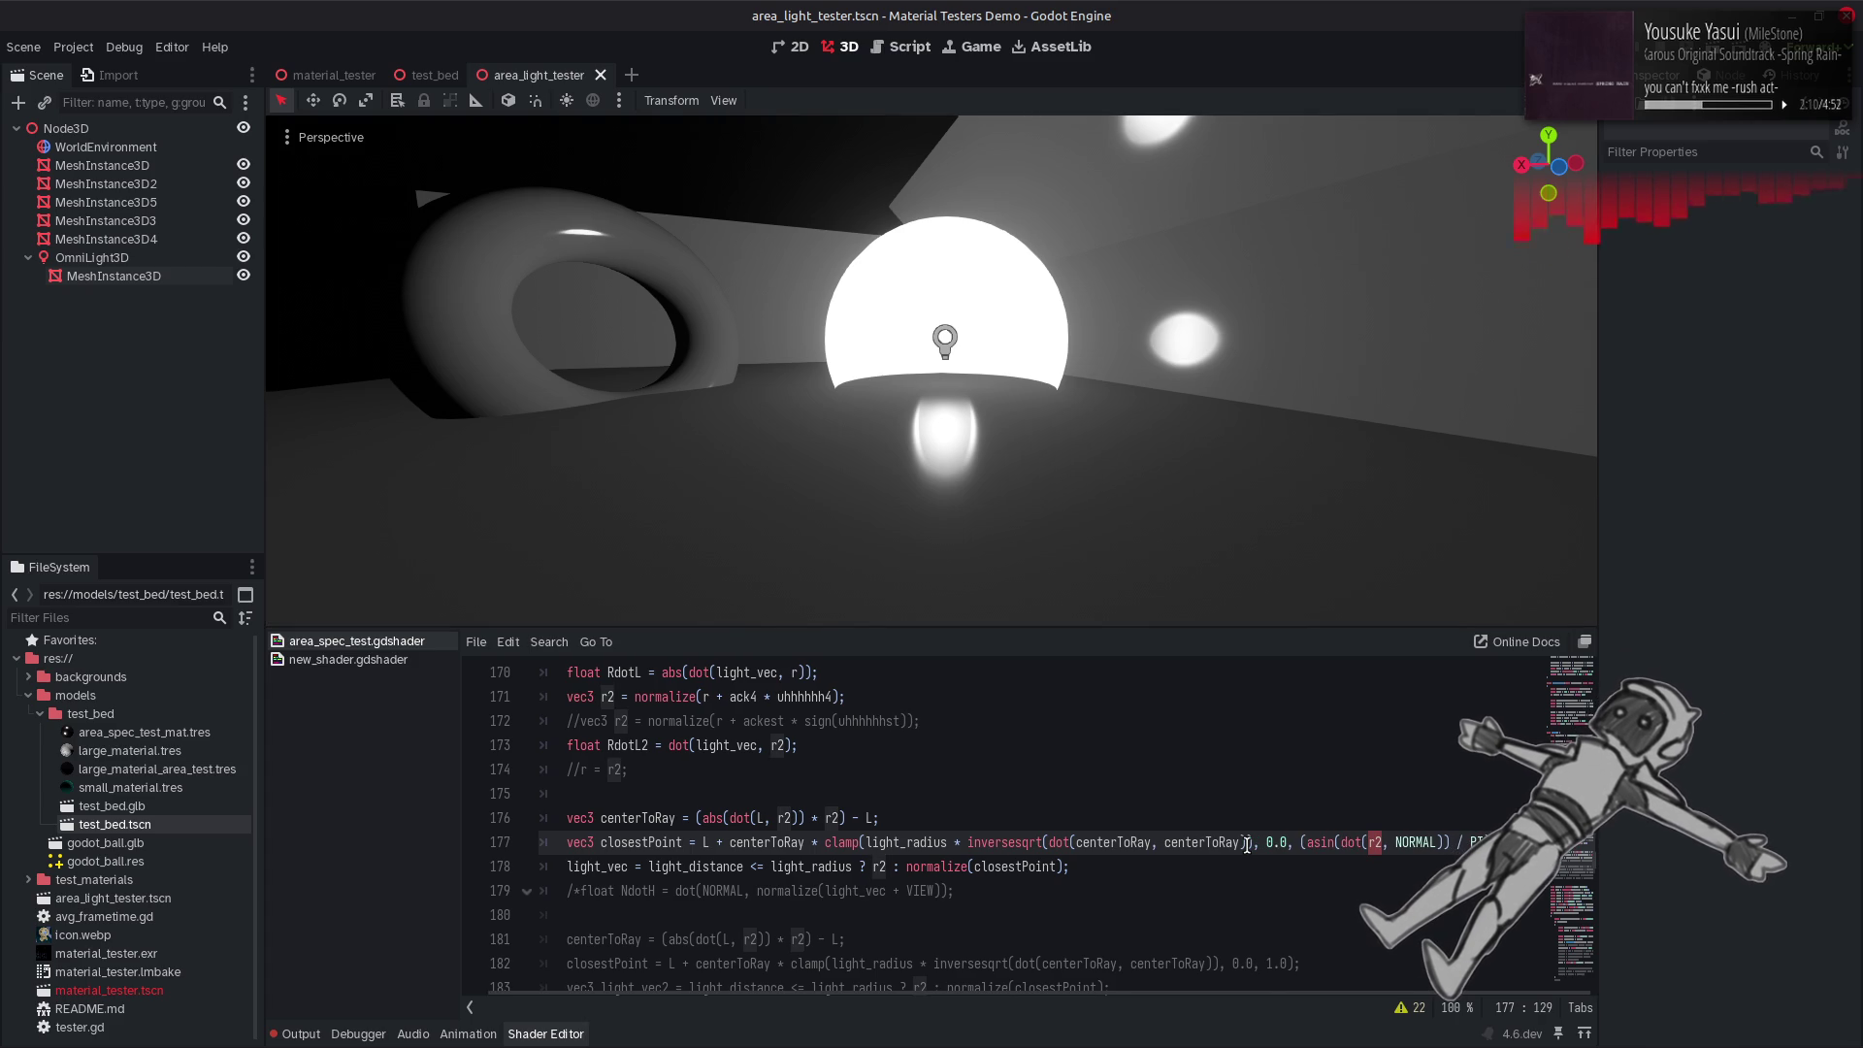
key(BackSpace)
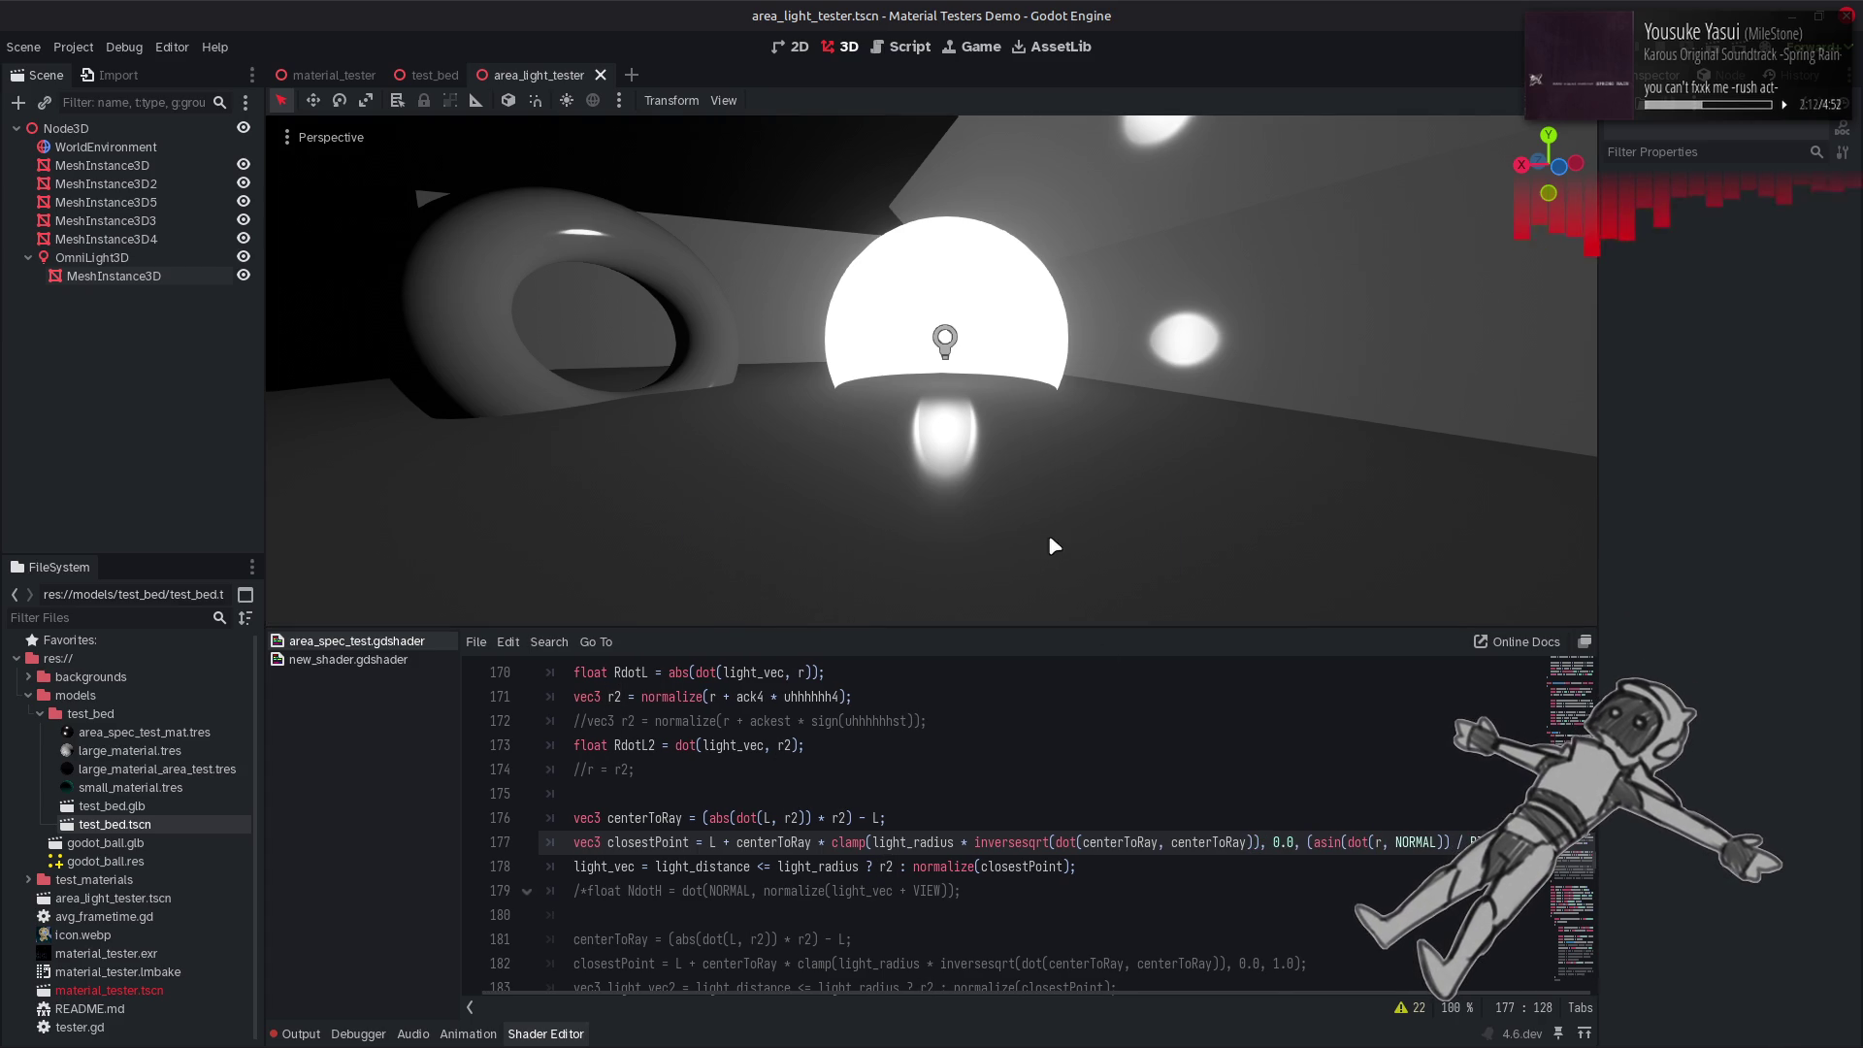
scroll(1055, 545, up, 2)
text(2)
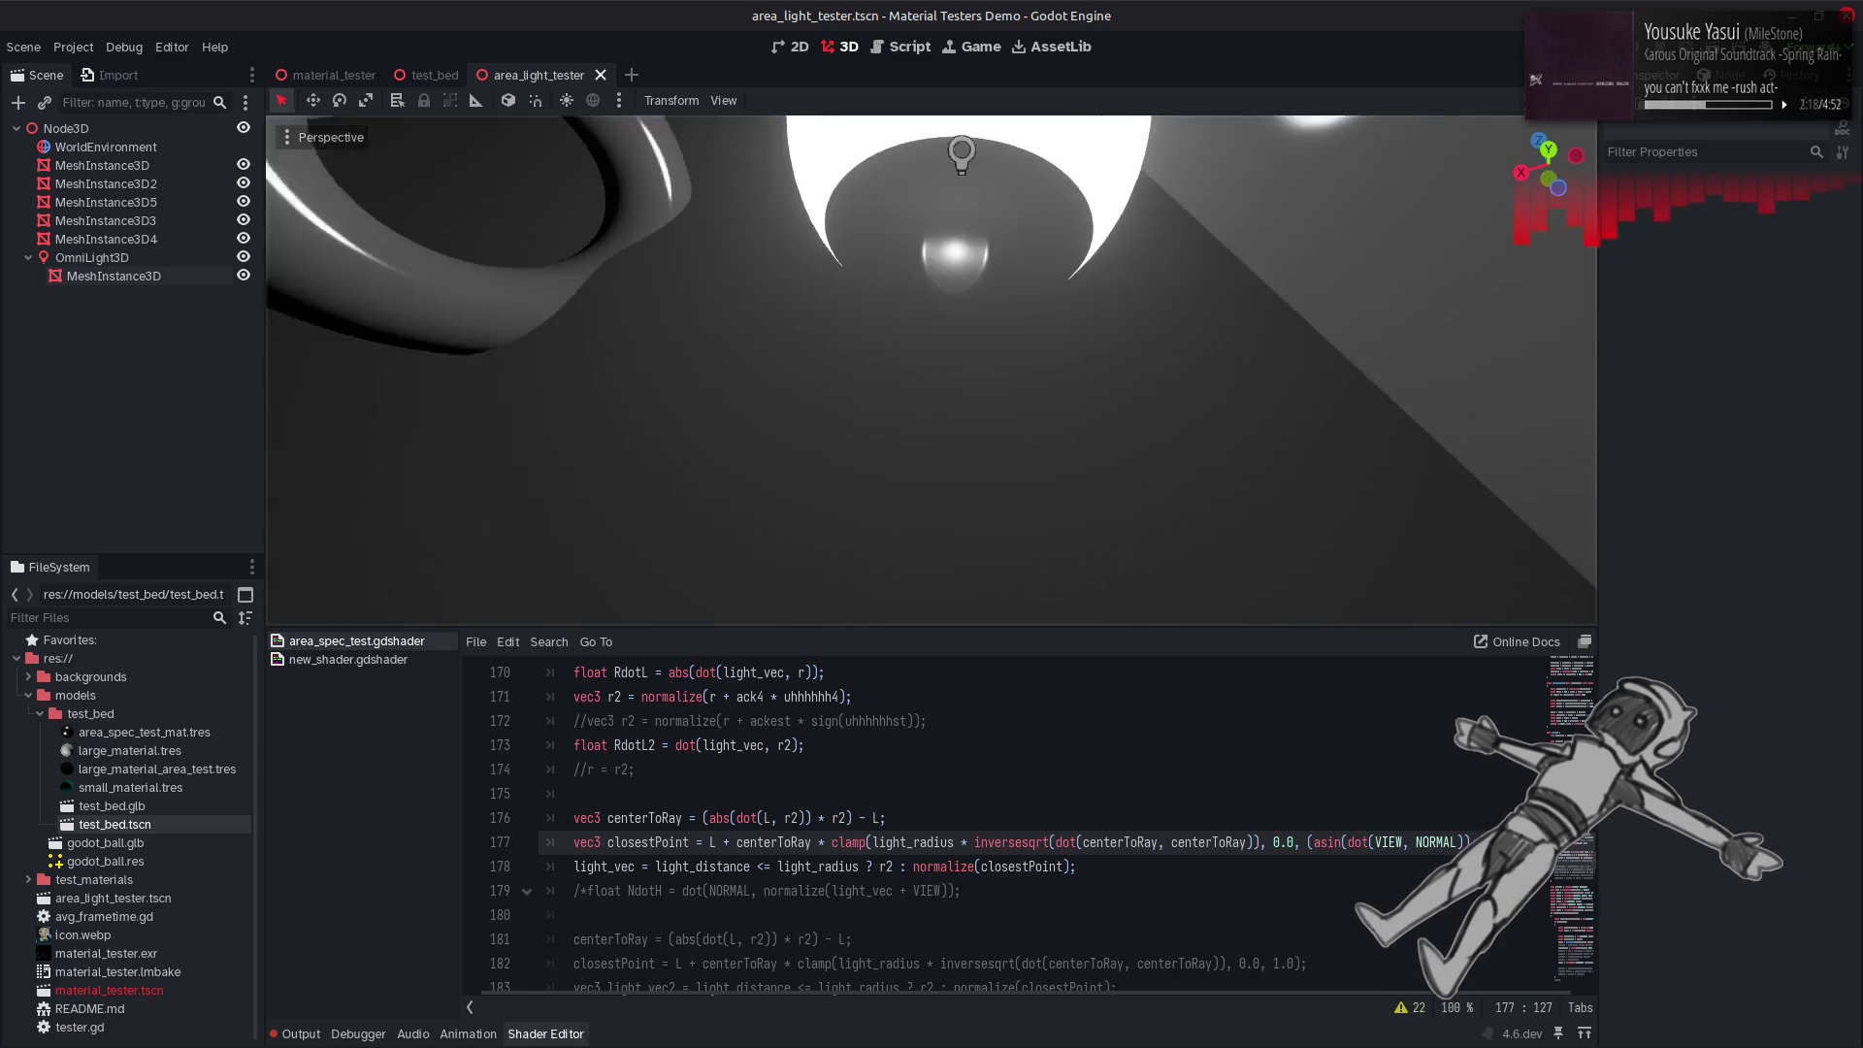
text(-)
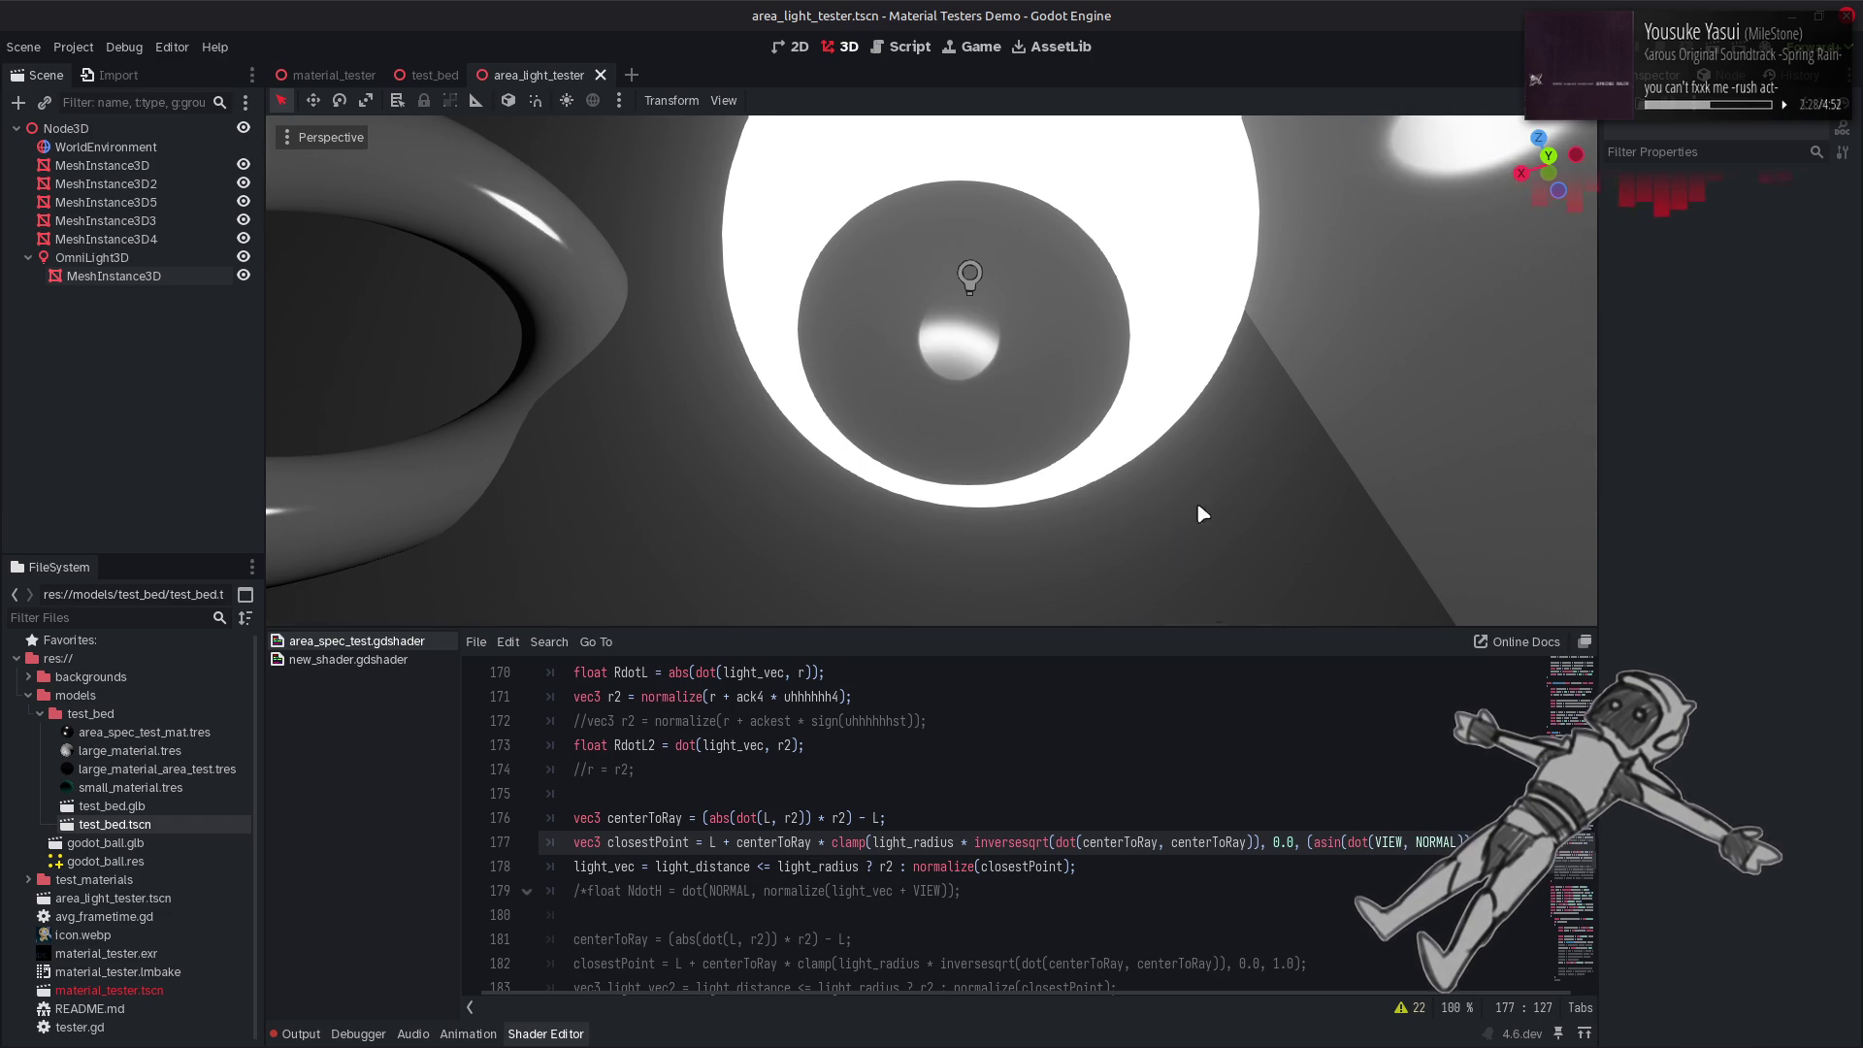
drag(1200, 506, 1125, 398)
Undo the dot-term change, replace asin with acos in the line 177 bound, and switch to Desmos.
click(1325, 891)
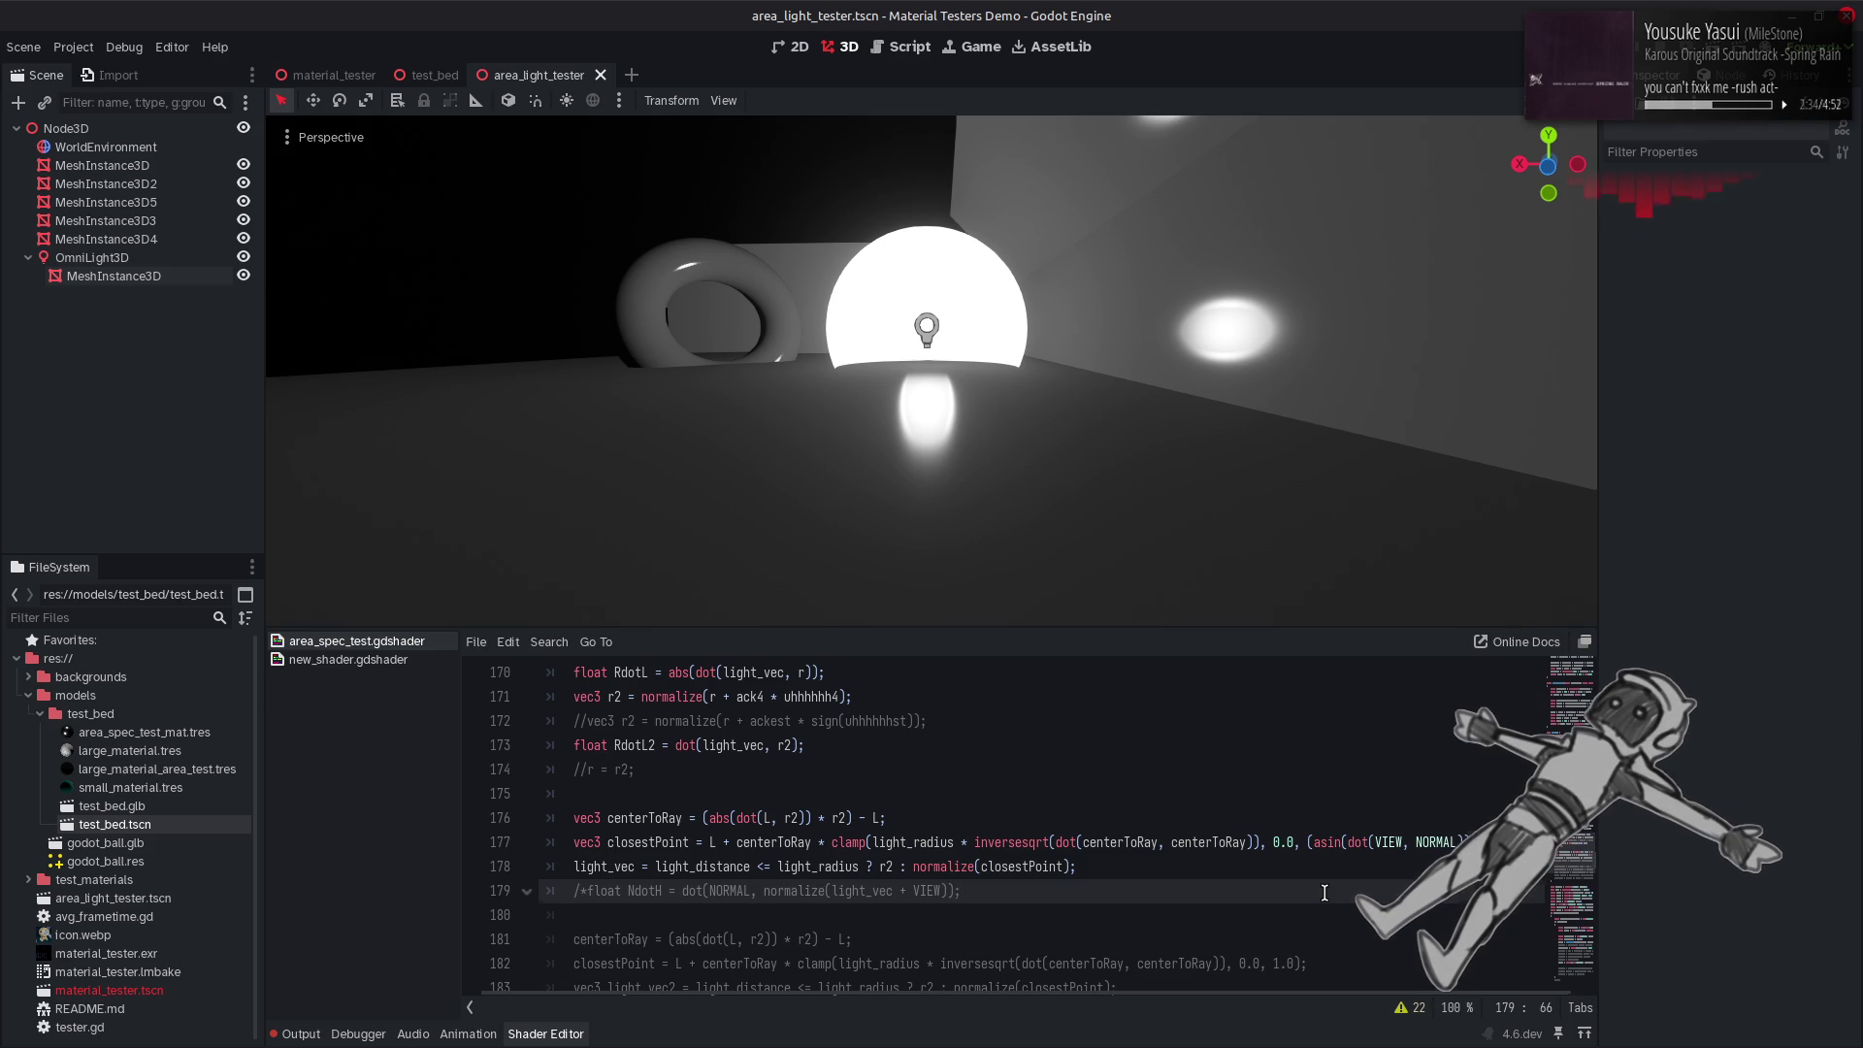
key(ctrl+z)
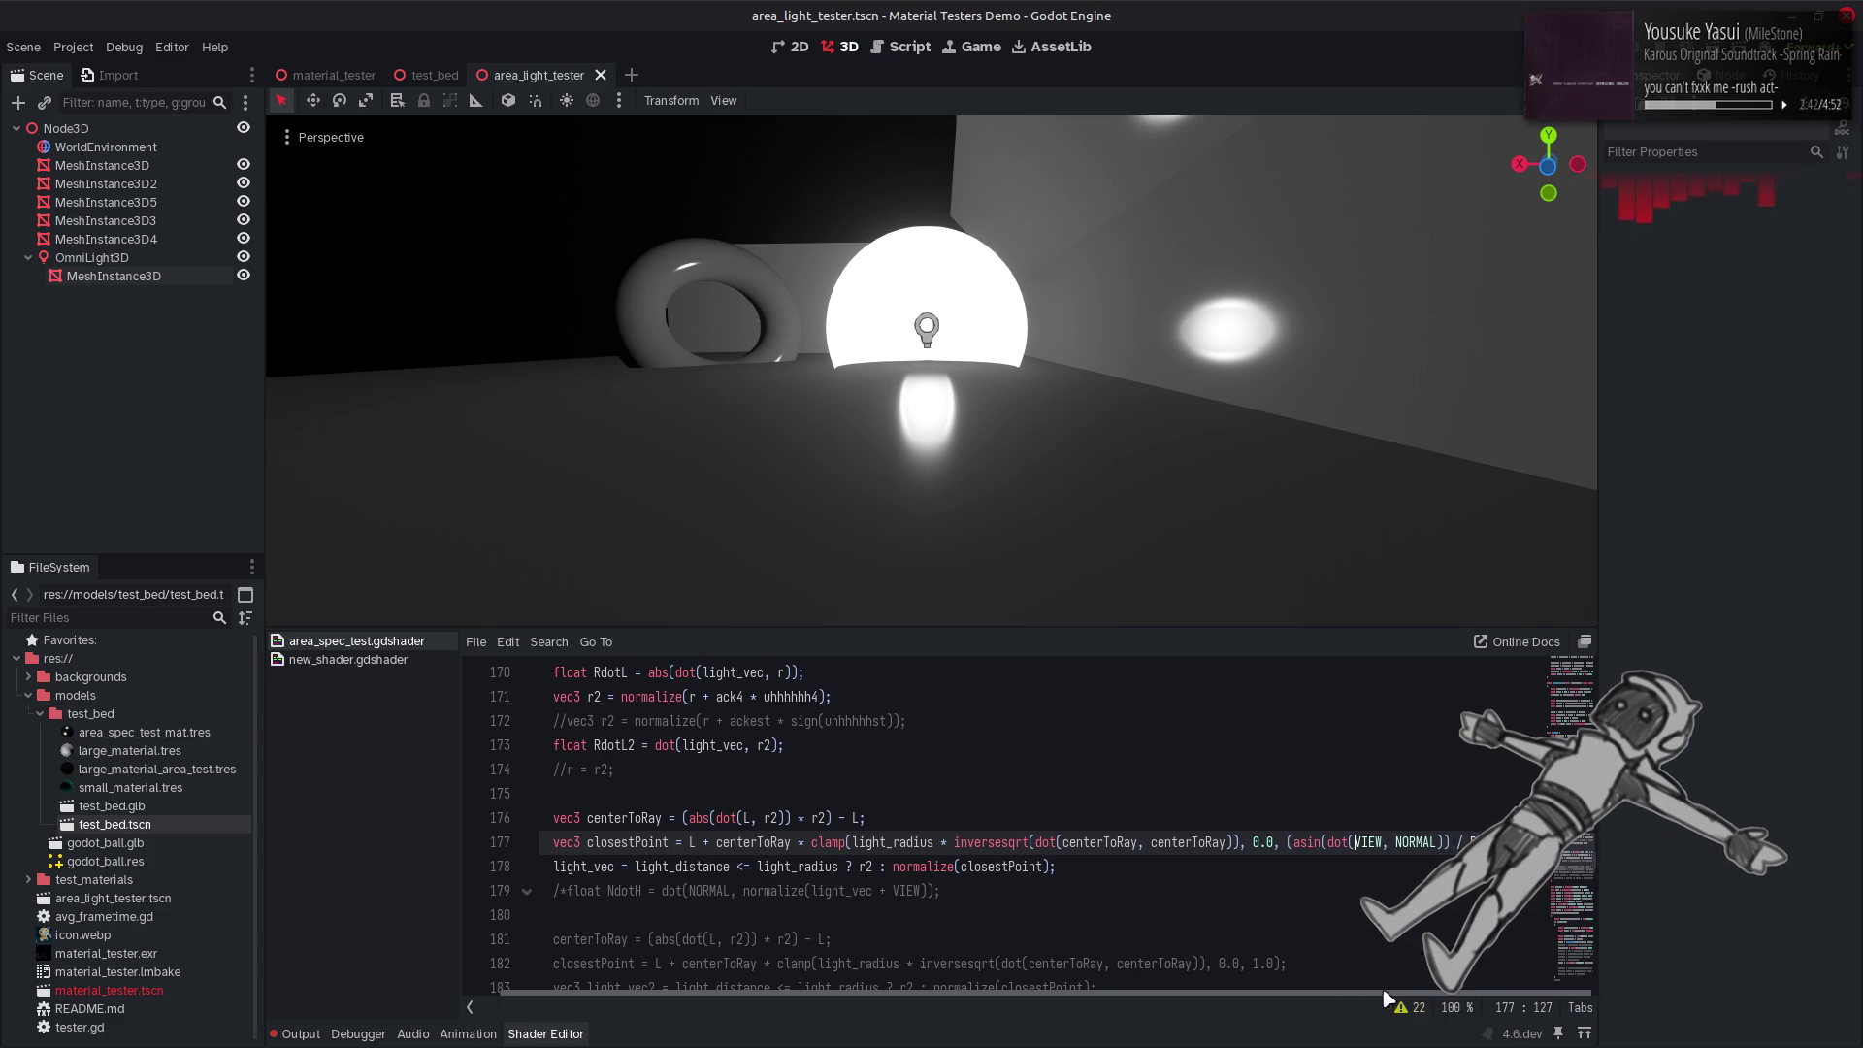
scroll(1340, 999, right, 1)
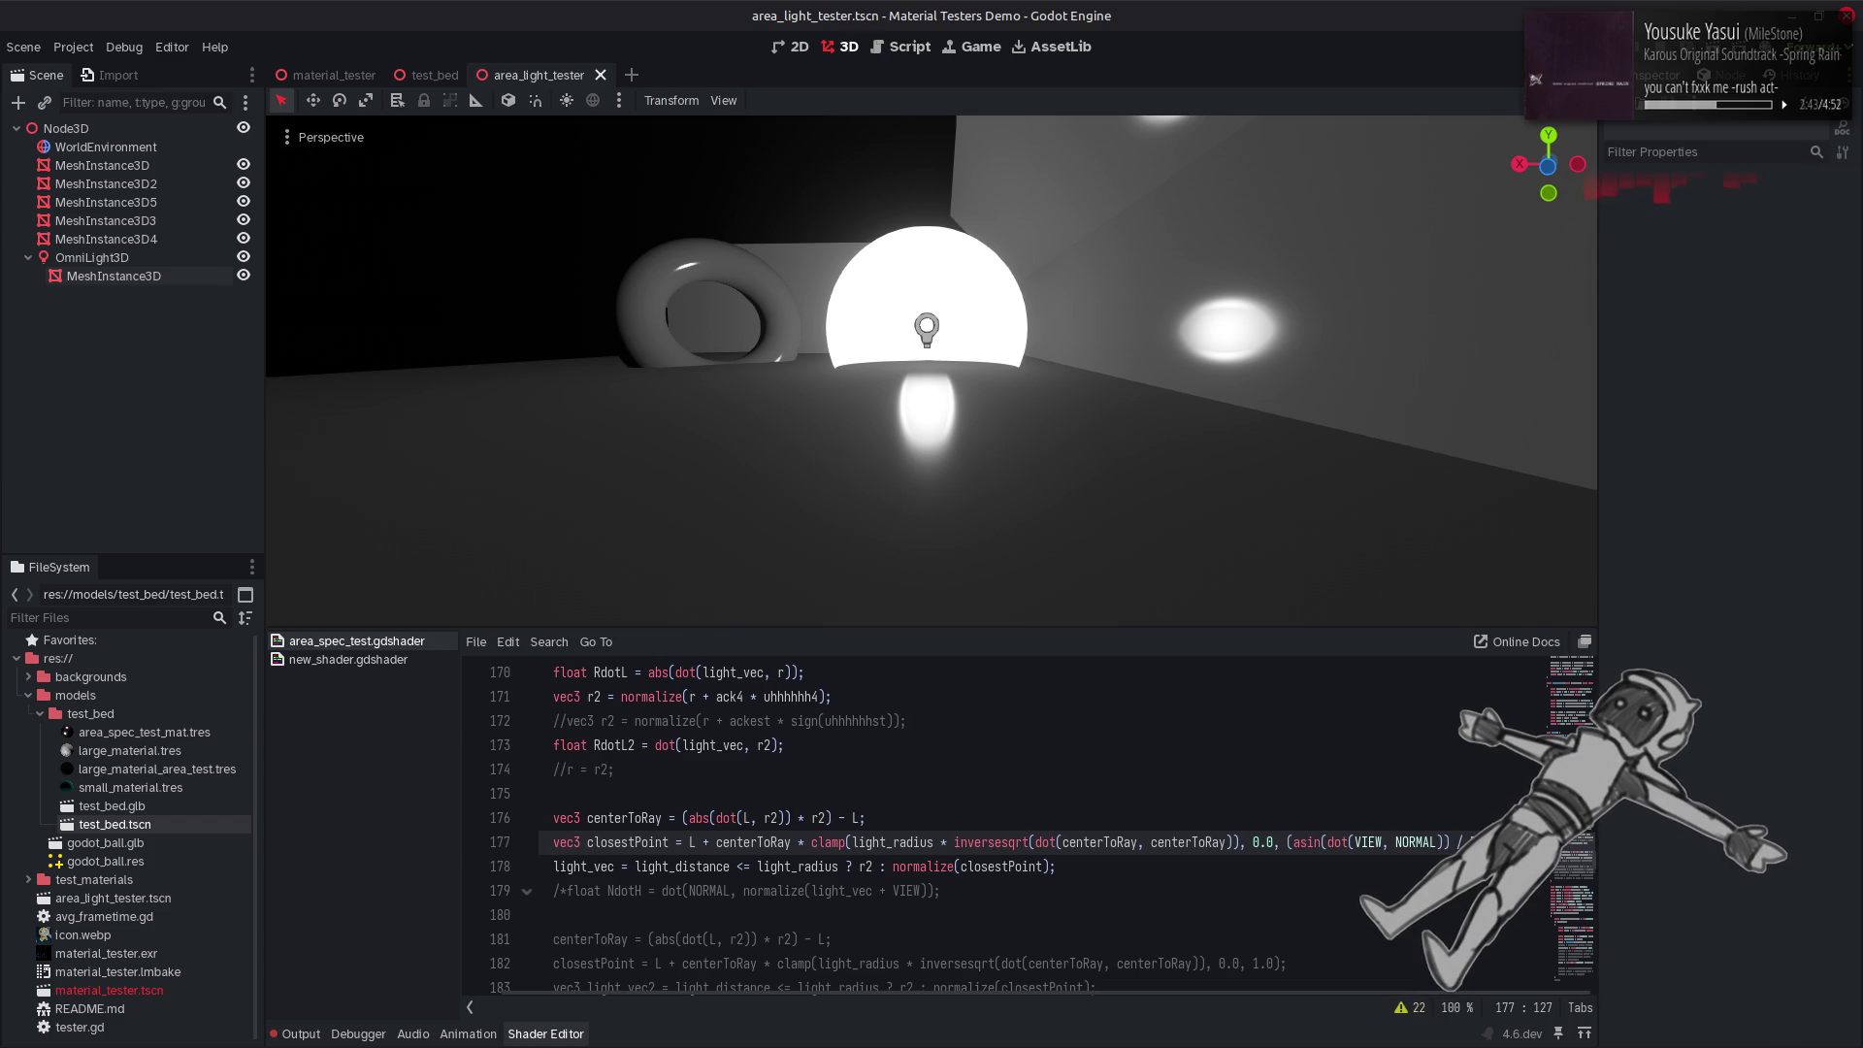
double_click(1300, 842)
text(acos)
click(1300, 842)
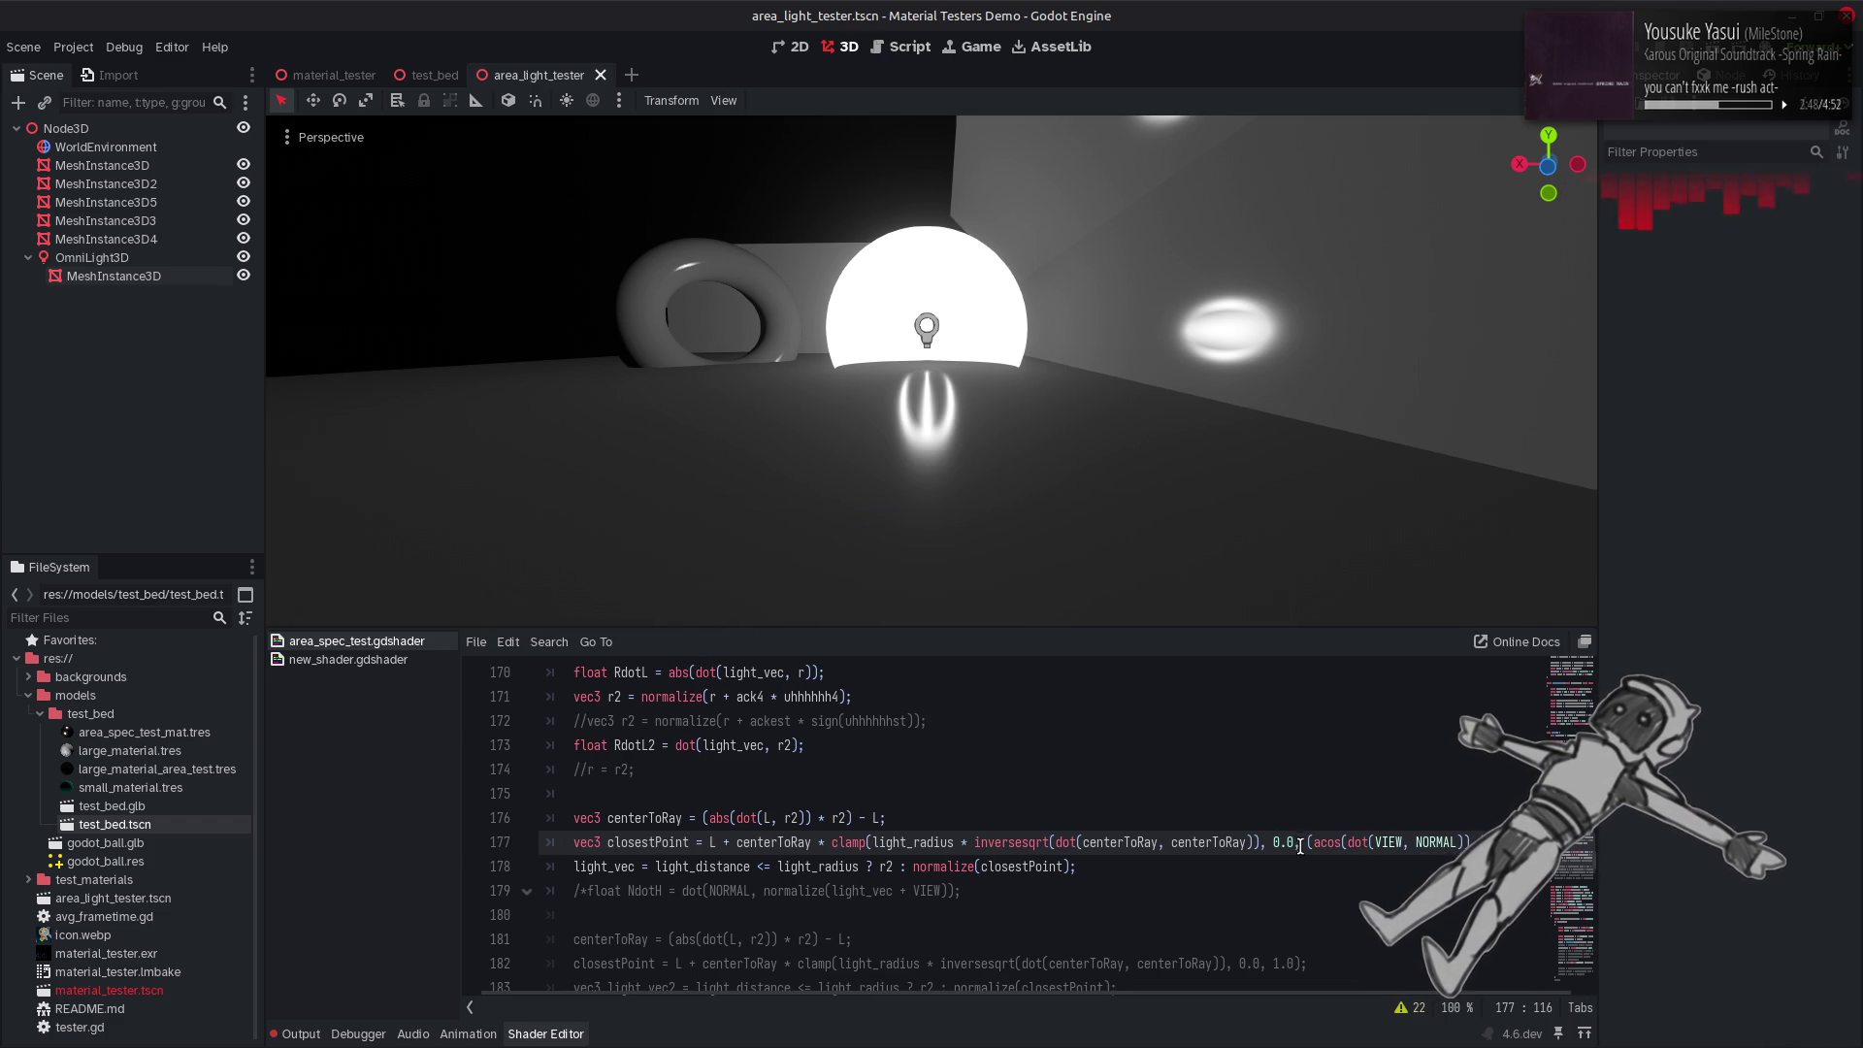
scroll(1439, 997, right, 1)
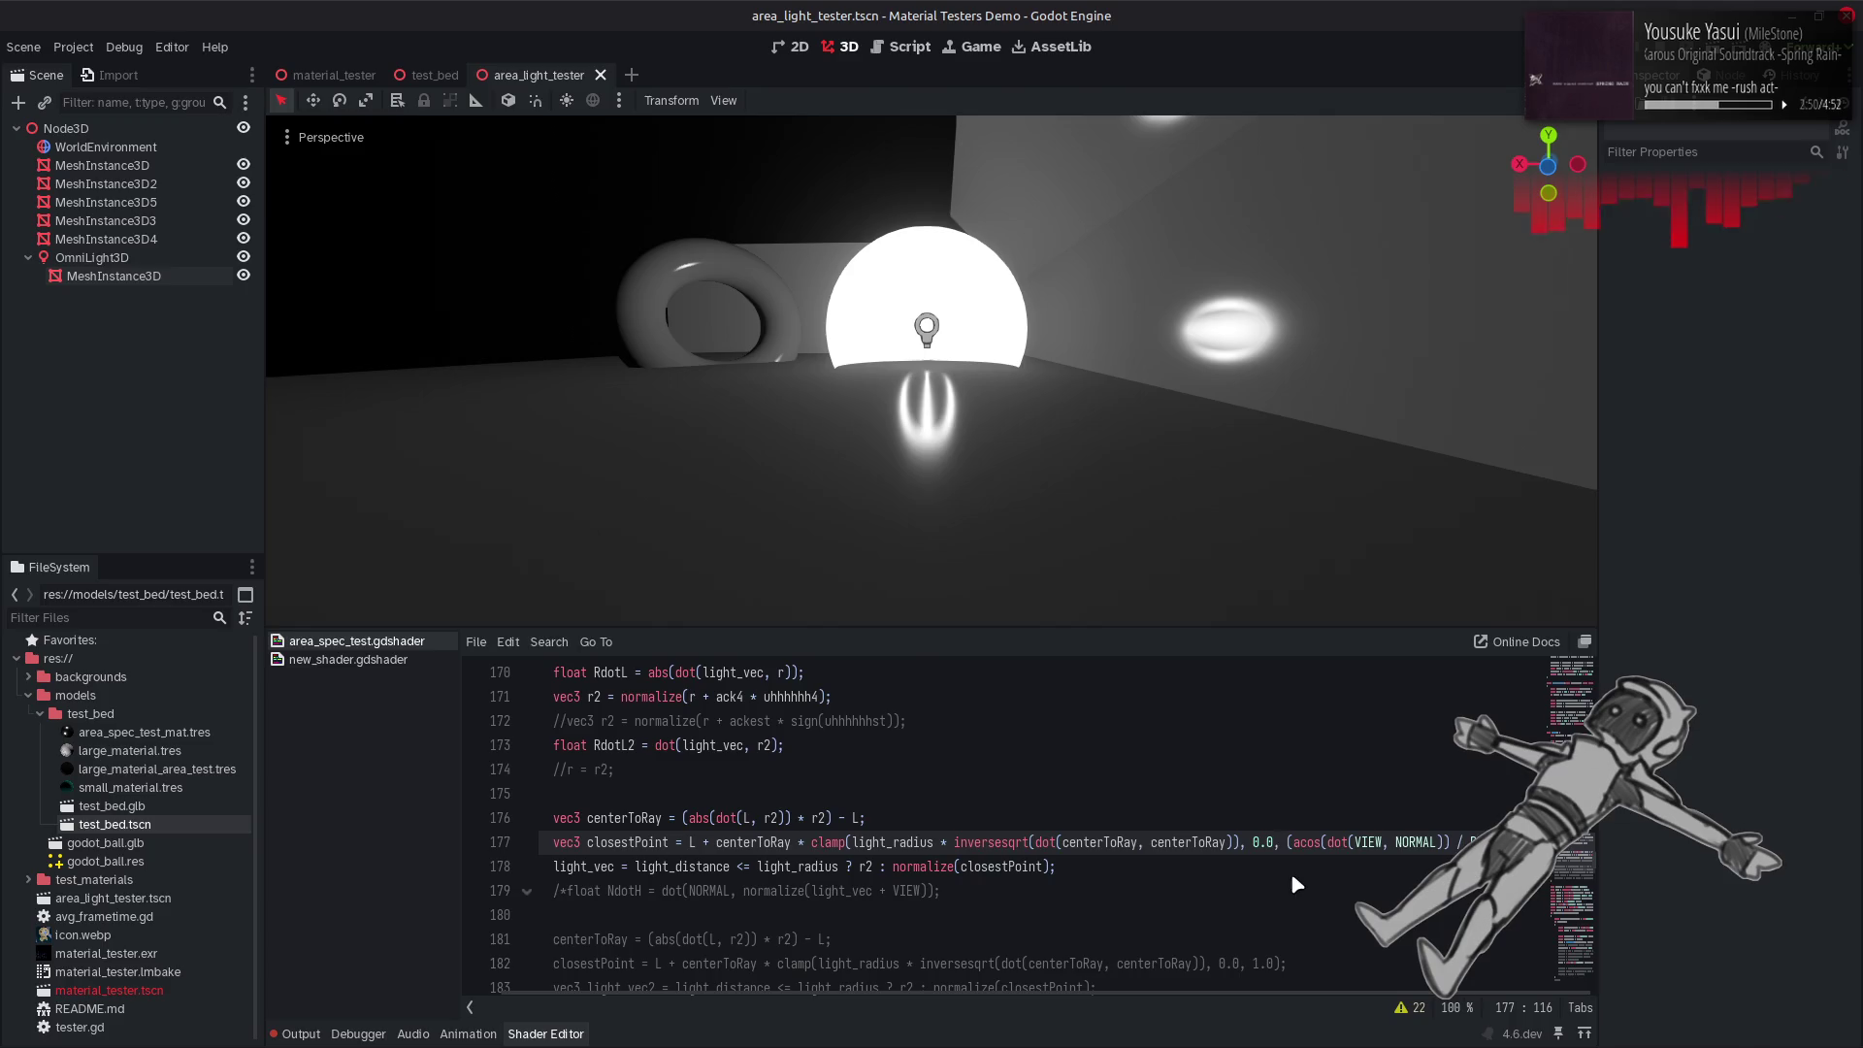
key(alt+Tab)
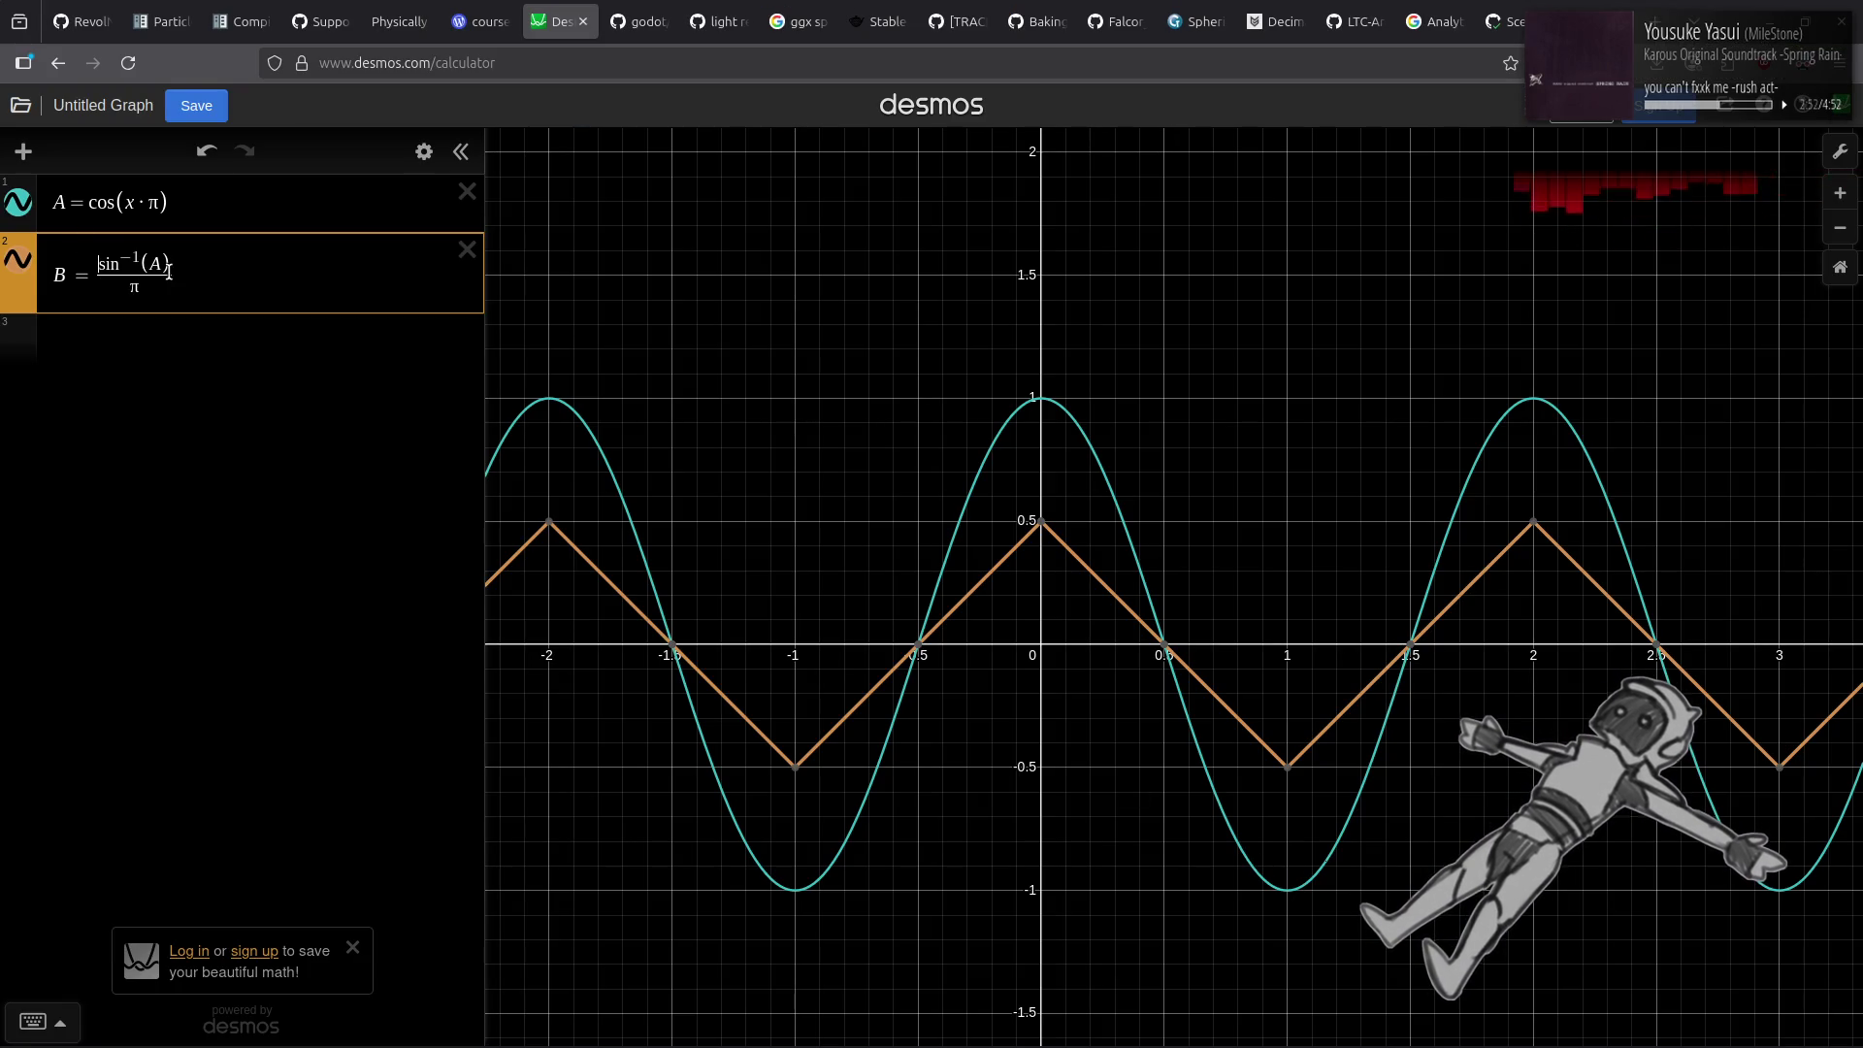
Change Desmos expression B from sin⁻¹(A)/π to cos⁻¹(A)/π, then return to Godot.
click(104, 264)
key(BackSpace)
text(cos)
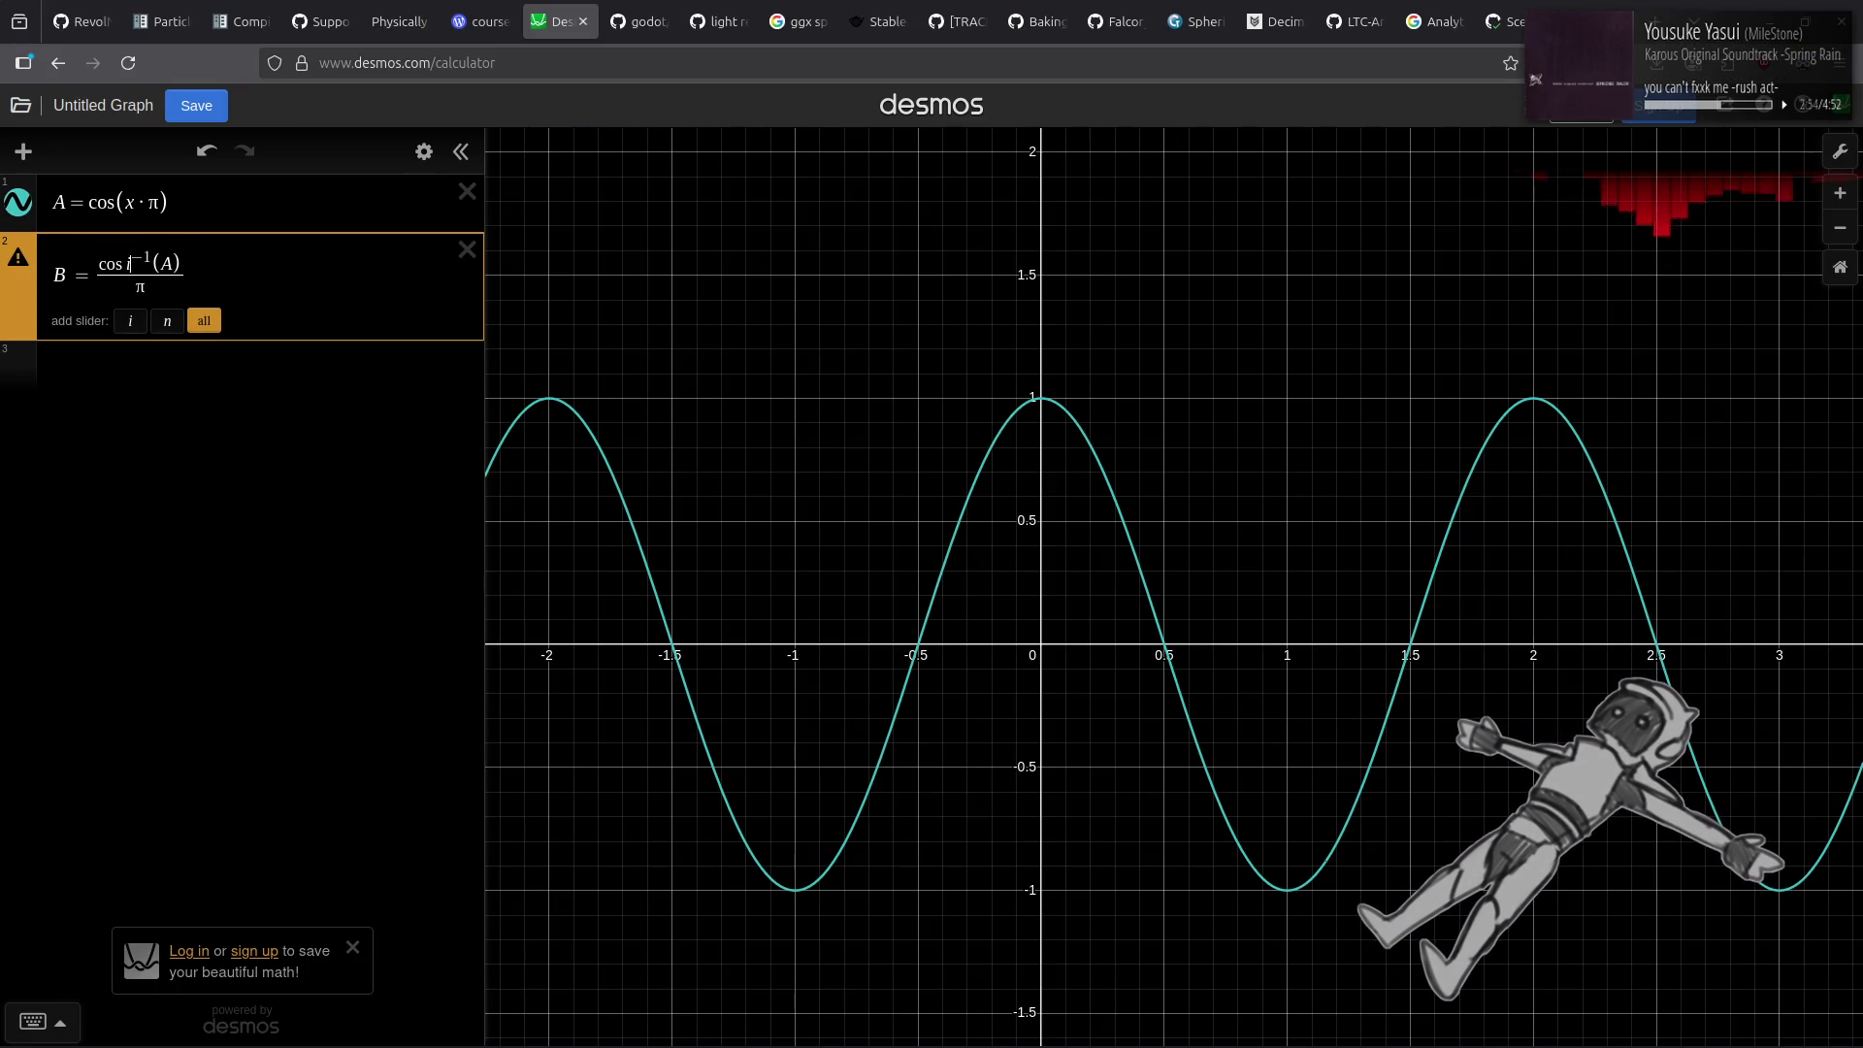
key(Delete)
key(Delete)
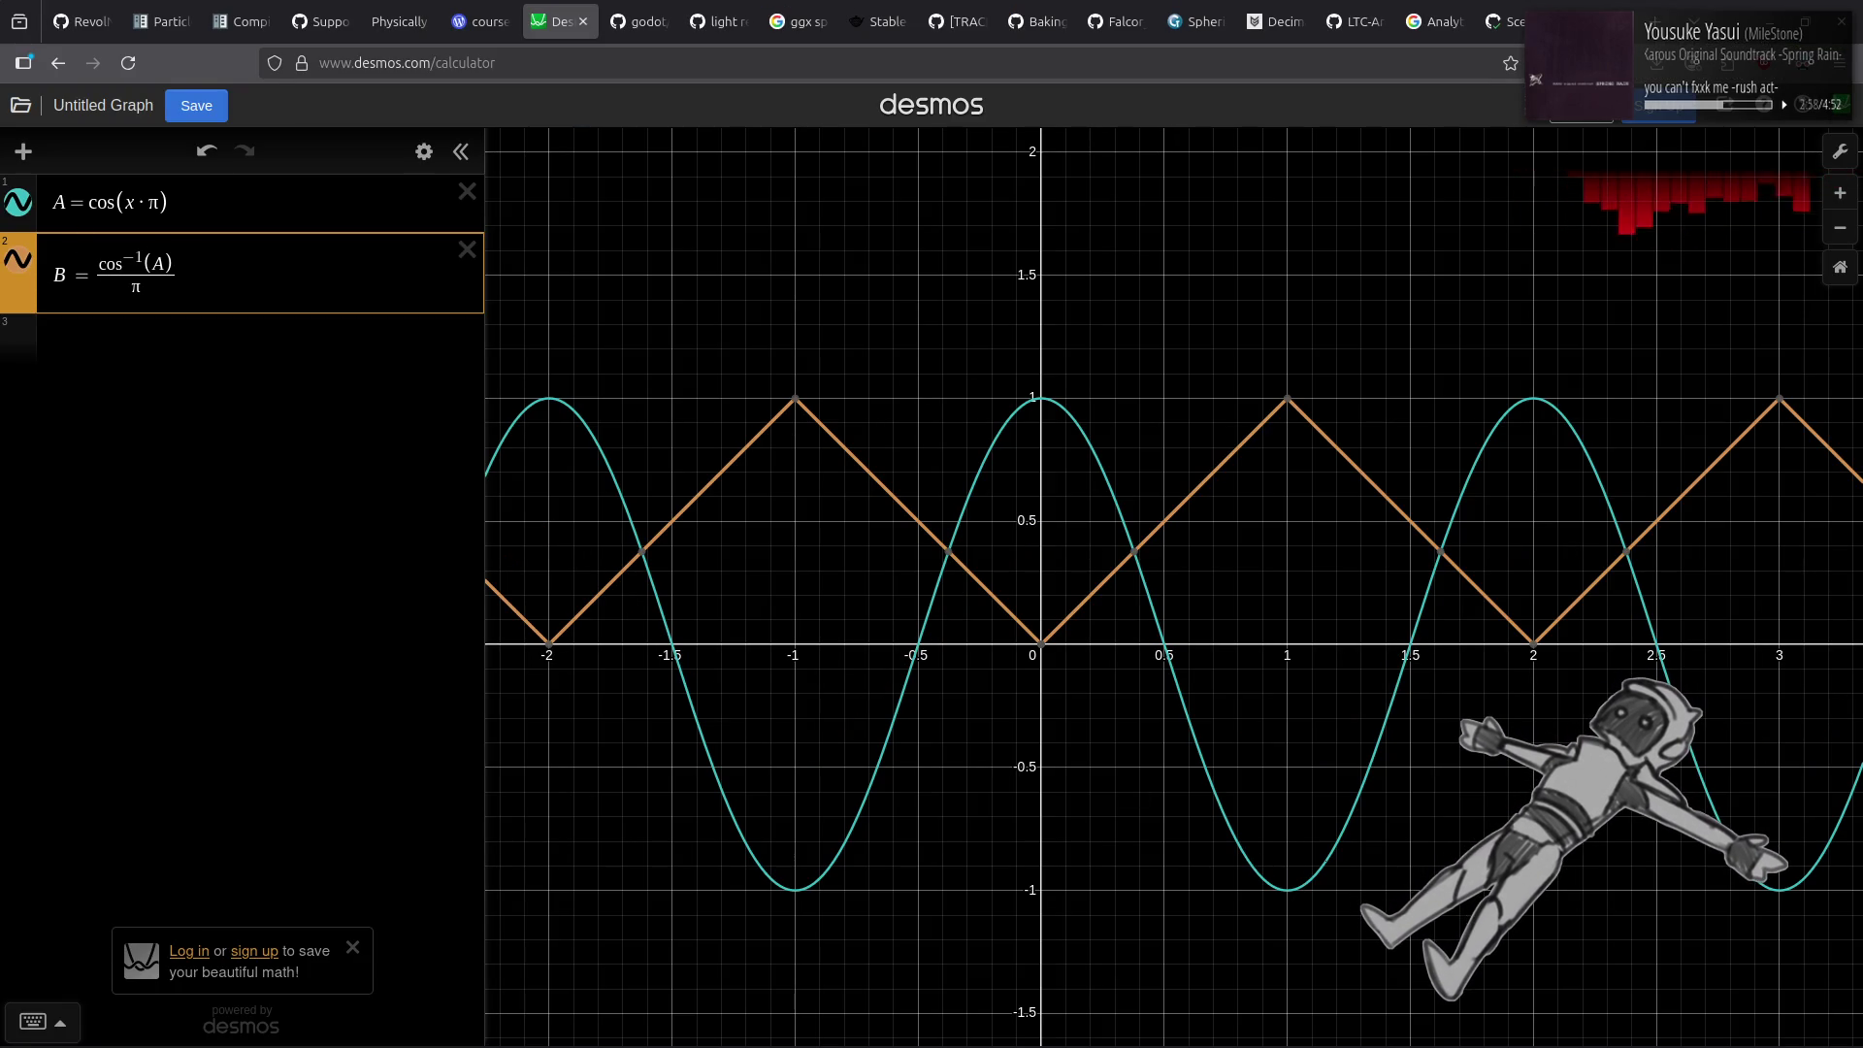
key(ctrl+z)
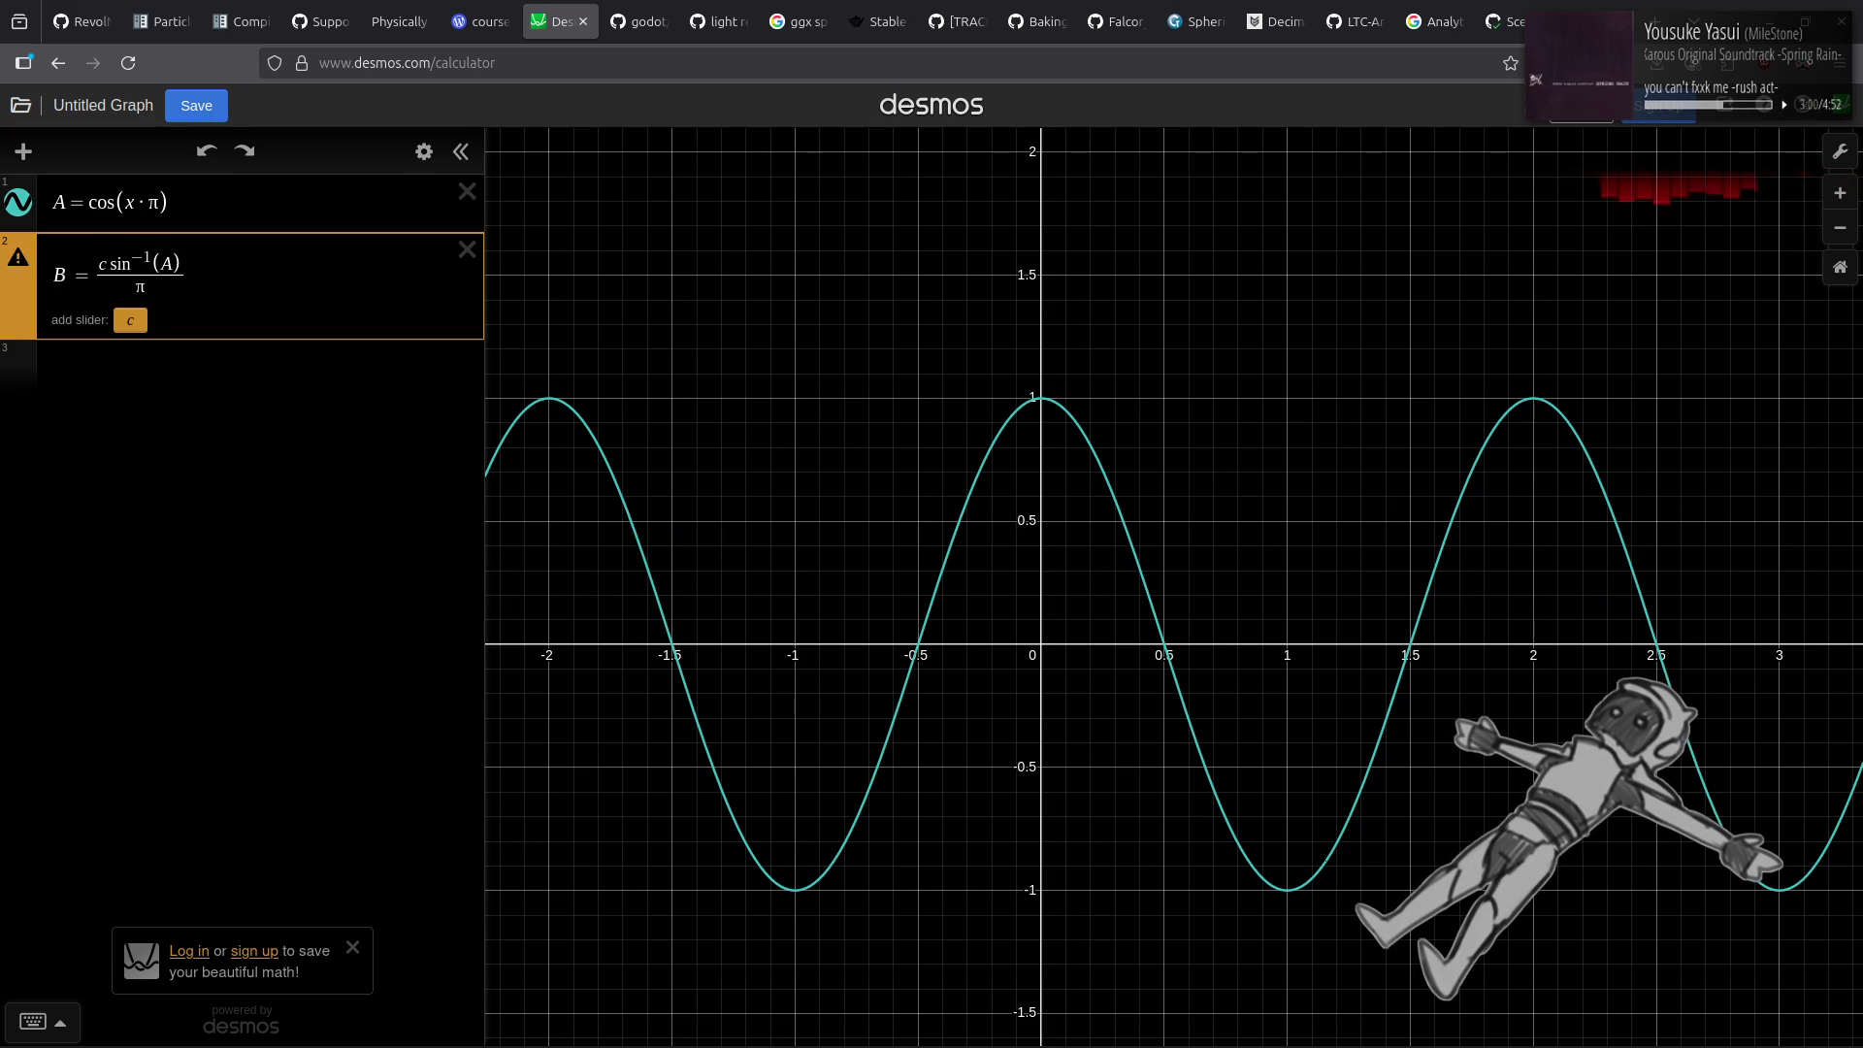
key(ctrl+z)
key(ctrl+y)
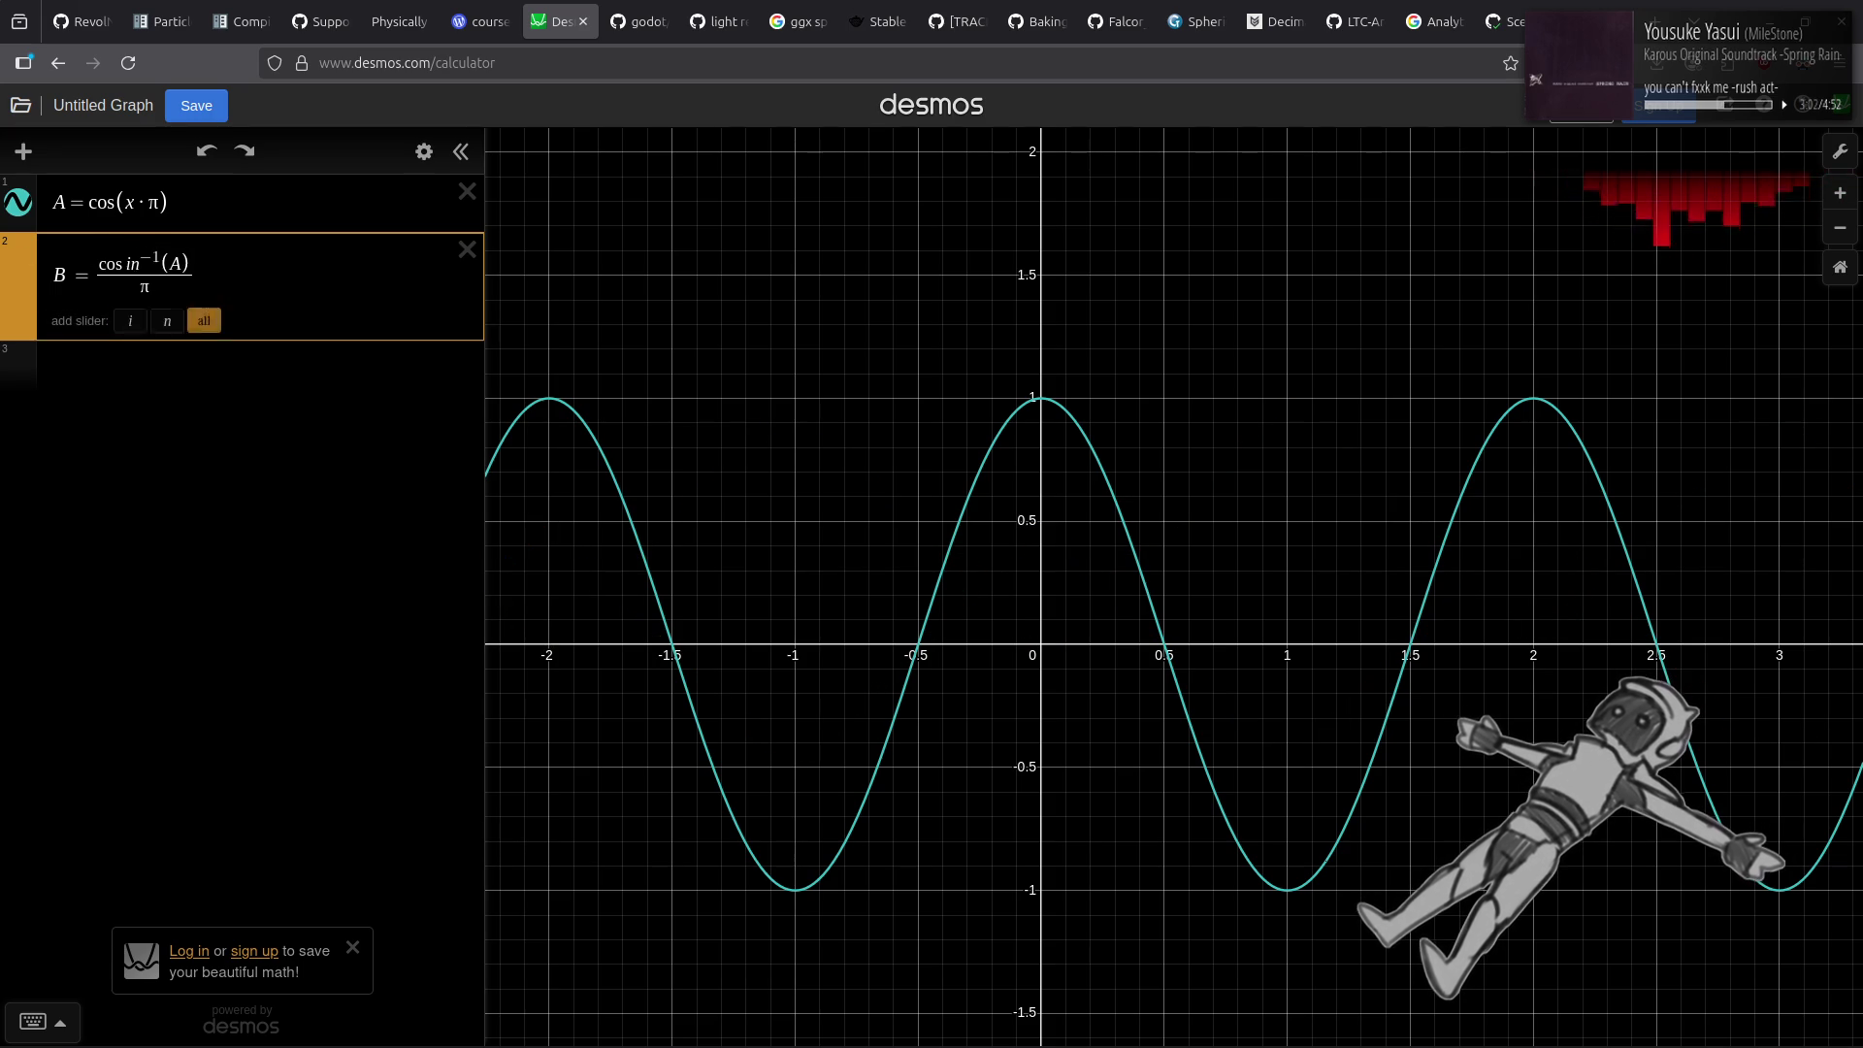
key(ctrl+y)
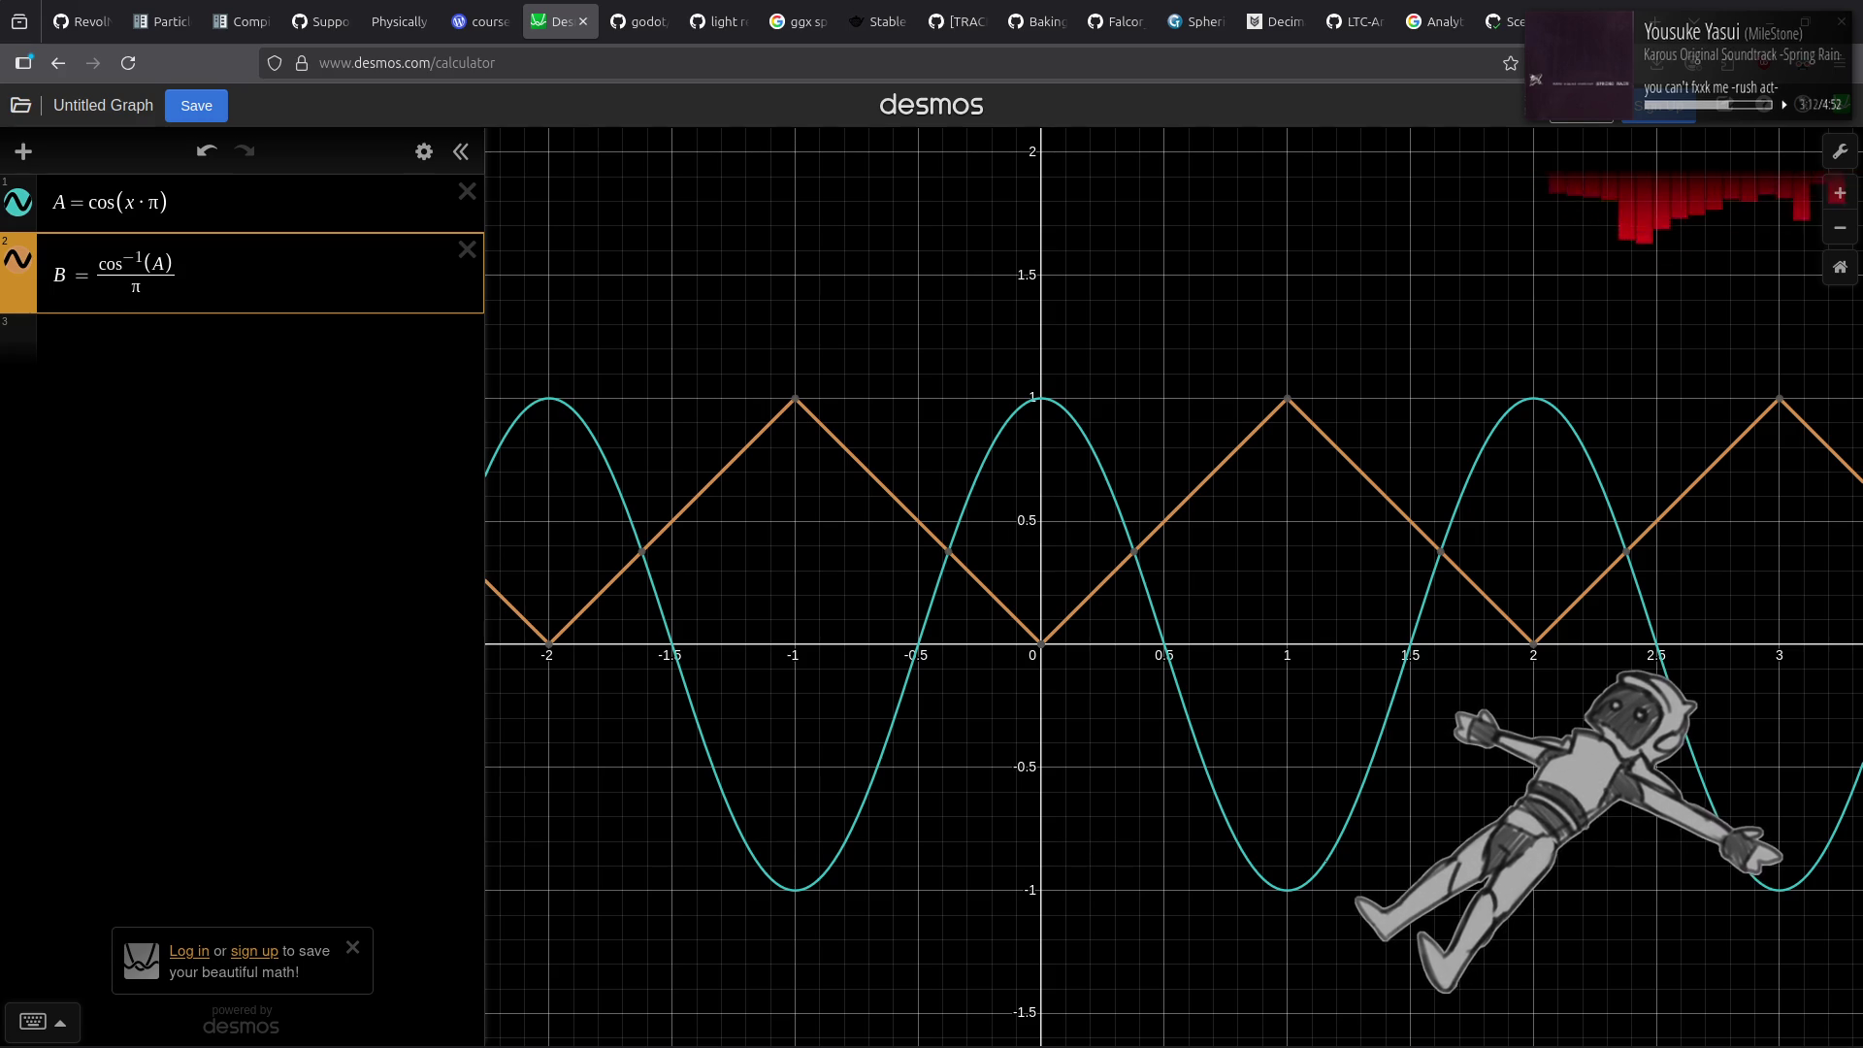
key(alt+Tab)
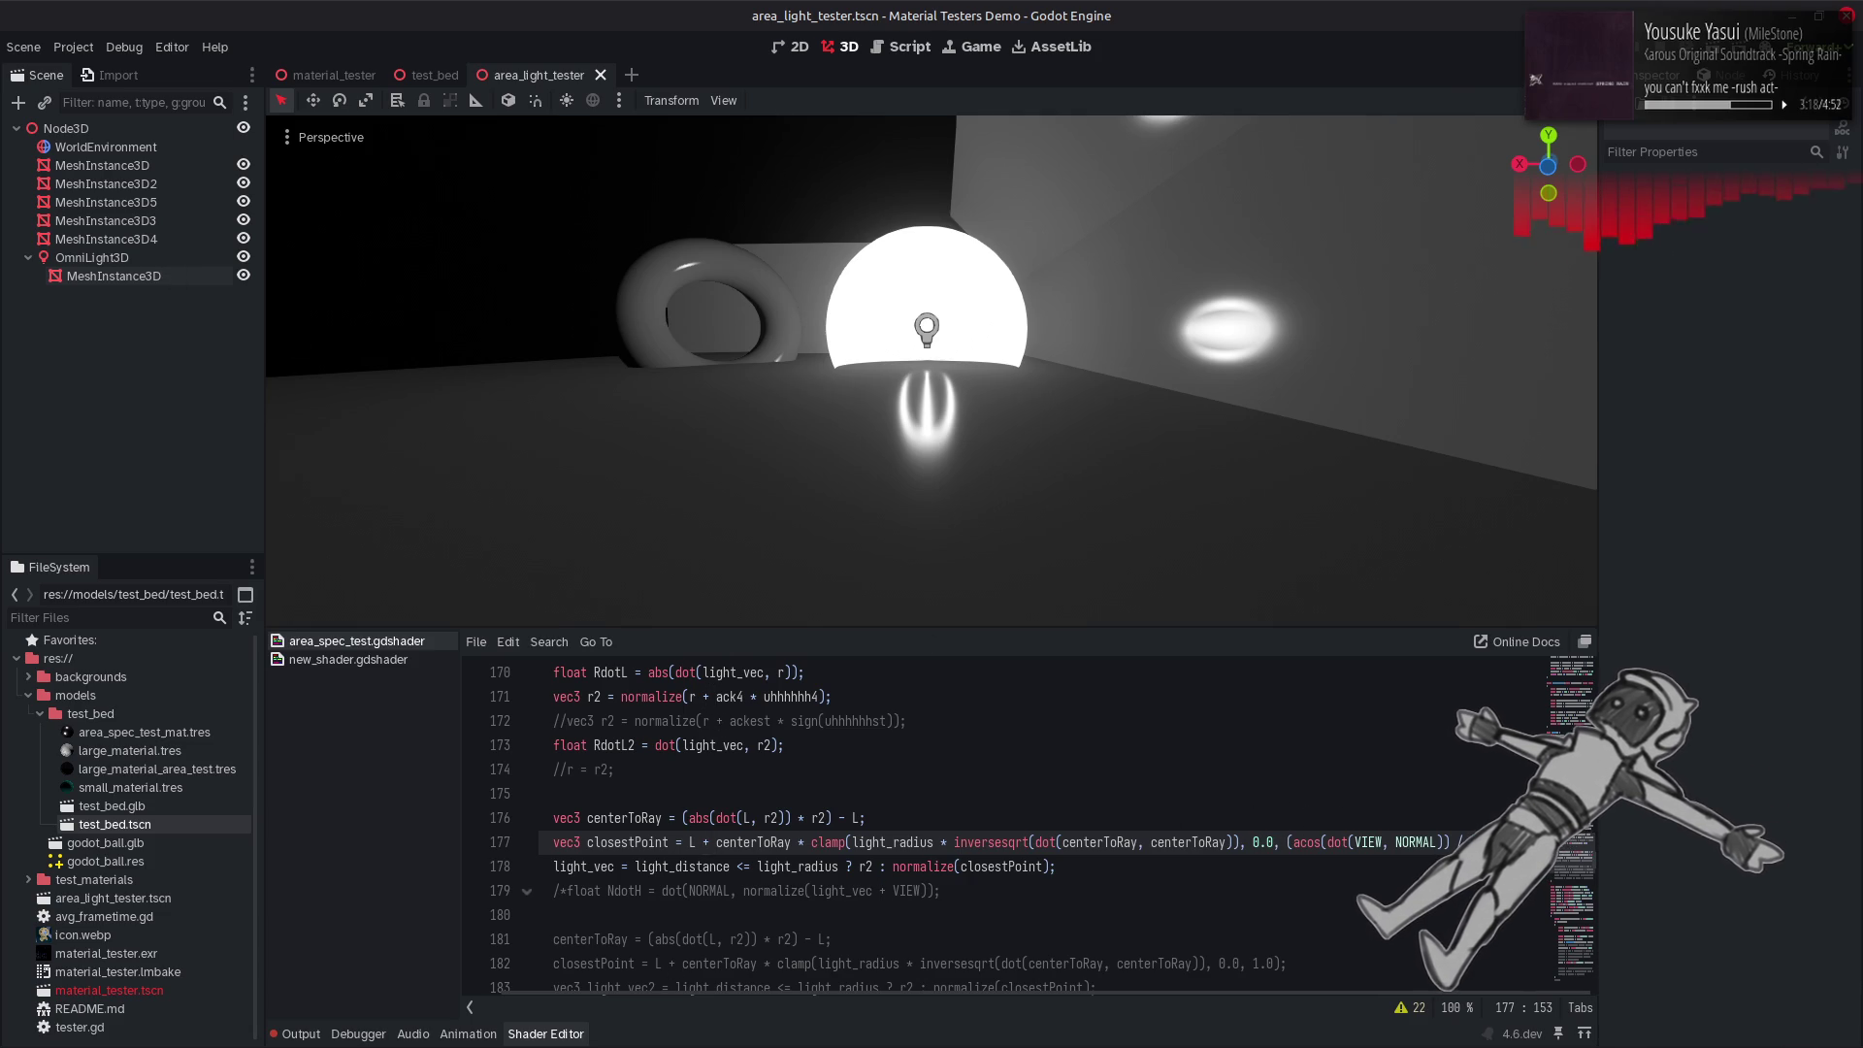
Insert '1.0 -' before the acos term on line 177 and recompile the shader.
click(1401, 860)
click(1390, 845)
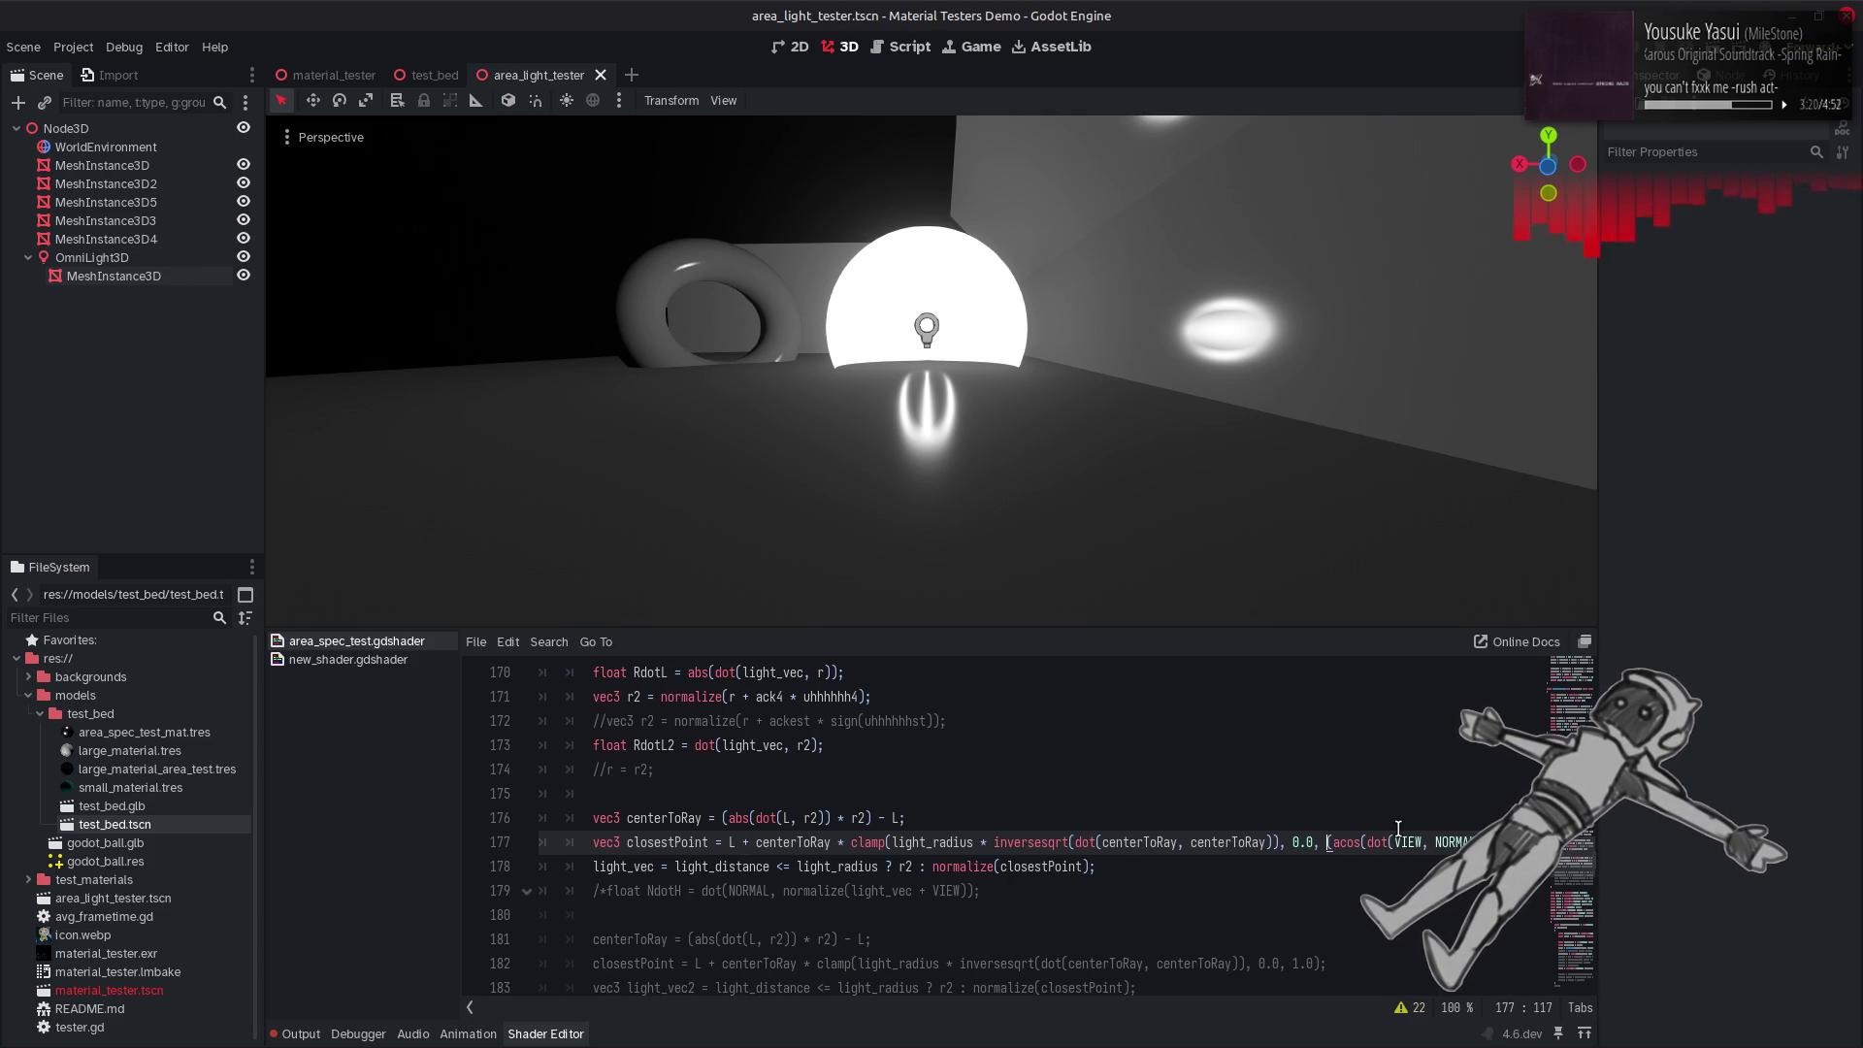
text(1.0 )
text(- 0.5 *)
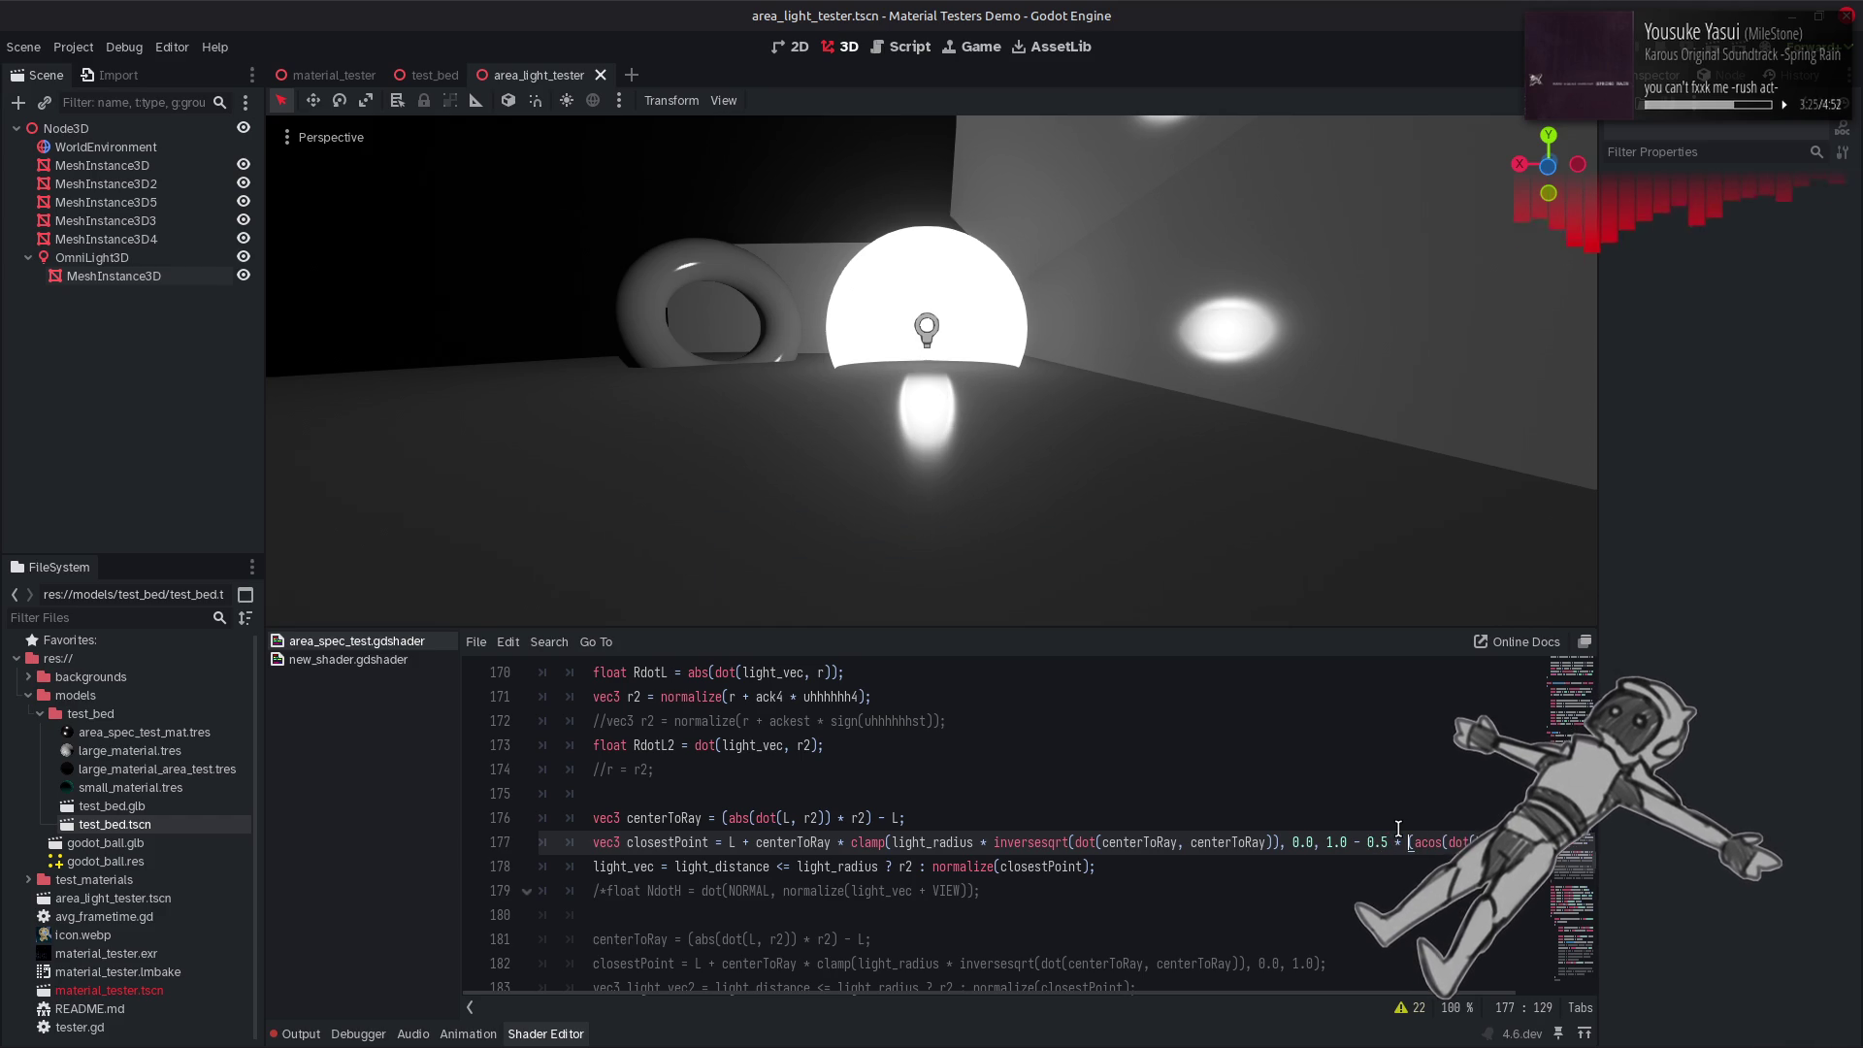
key(ctrl+s)
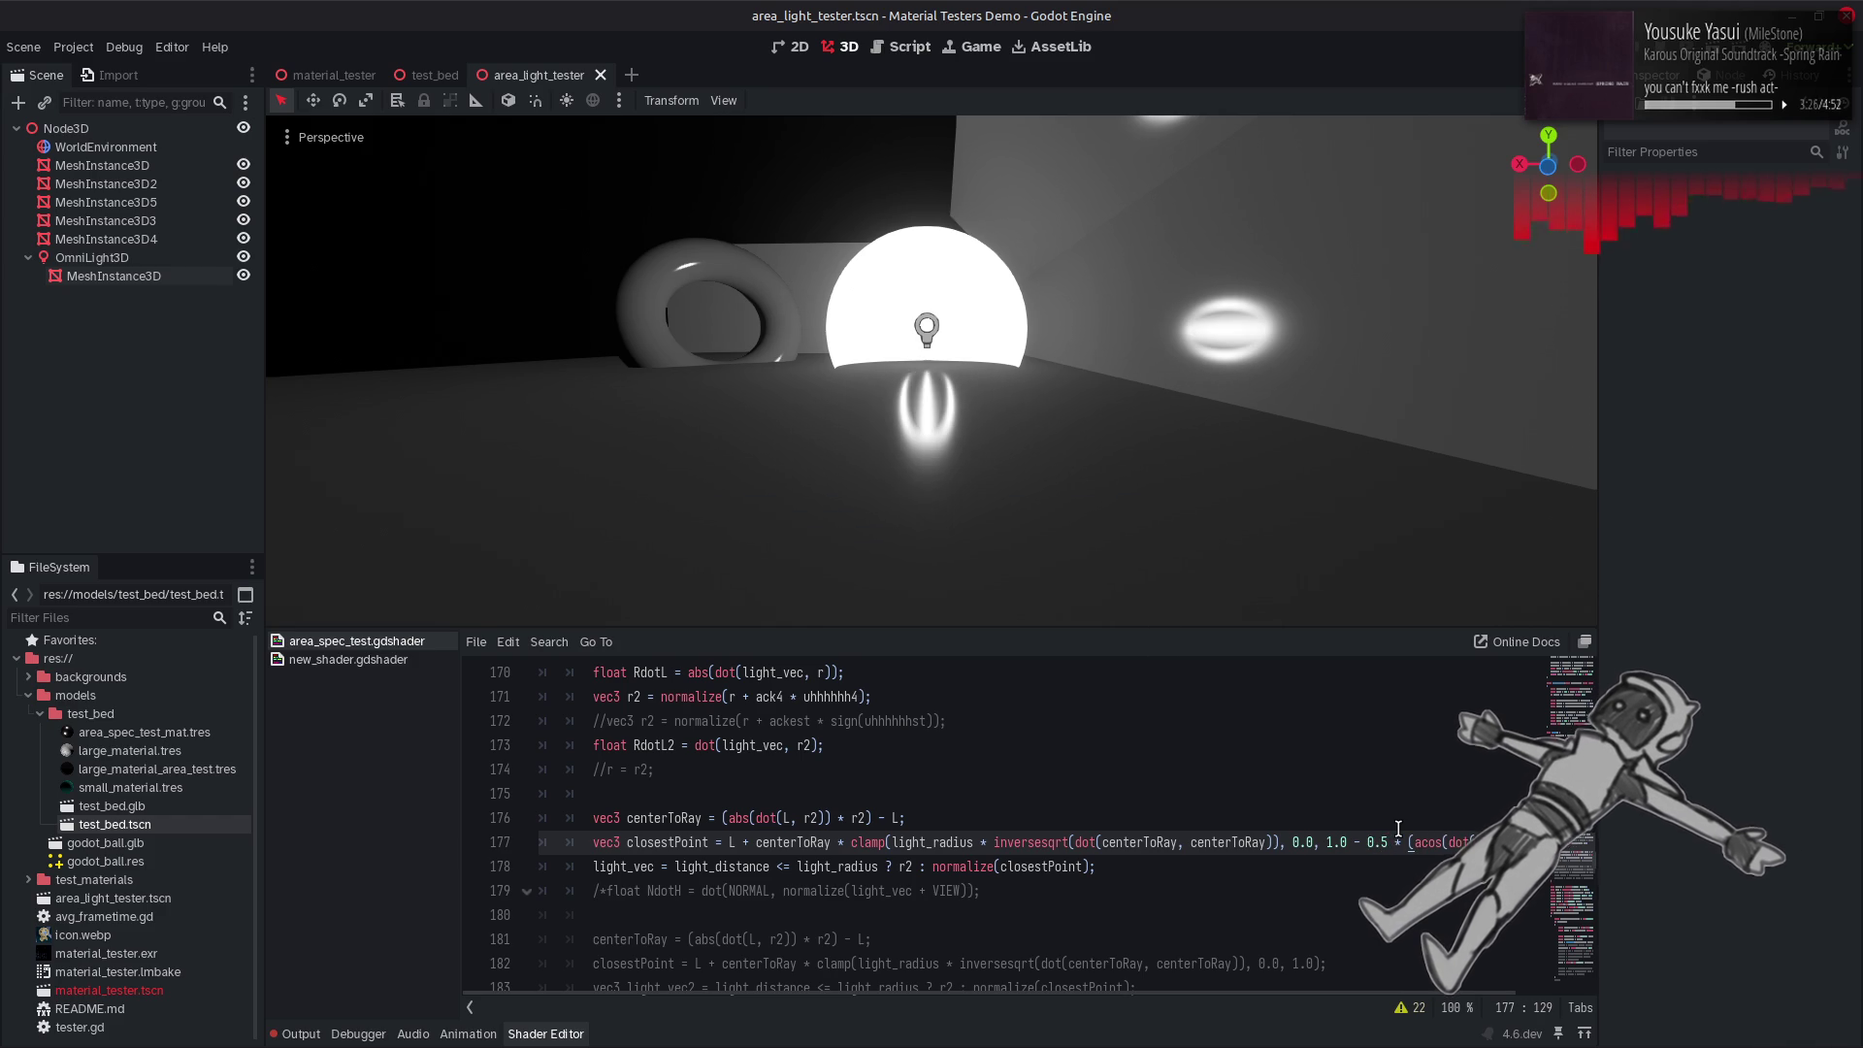
key(BackSpace)
key(BackSpace)
key(BackSpace)
key(ctrl+s)
text(1.0 - 0.5)
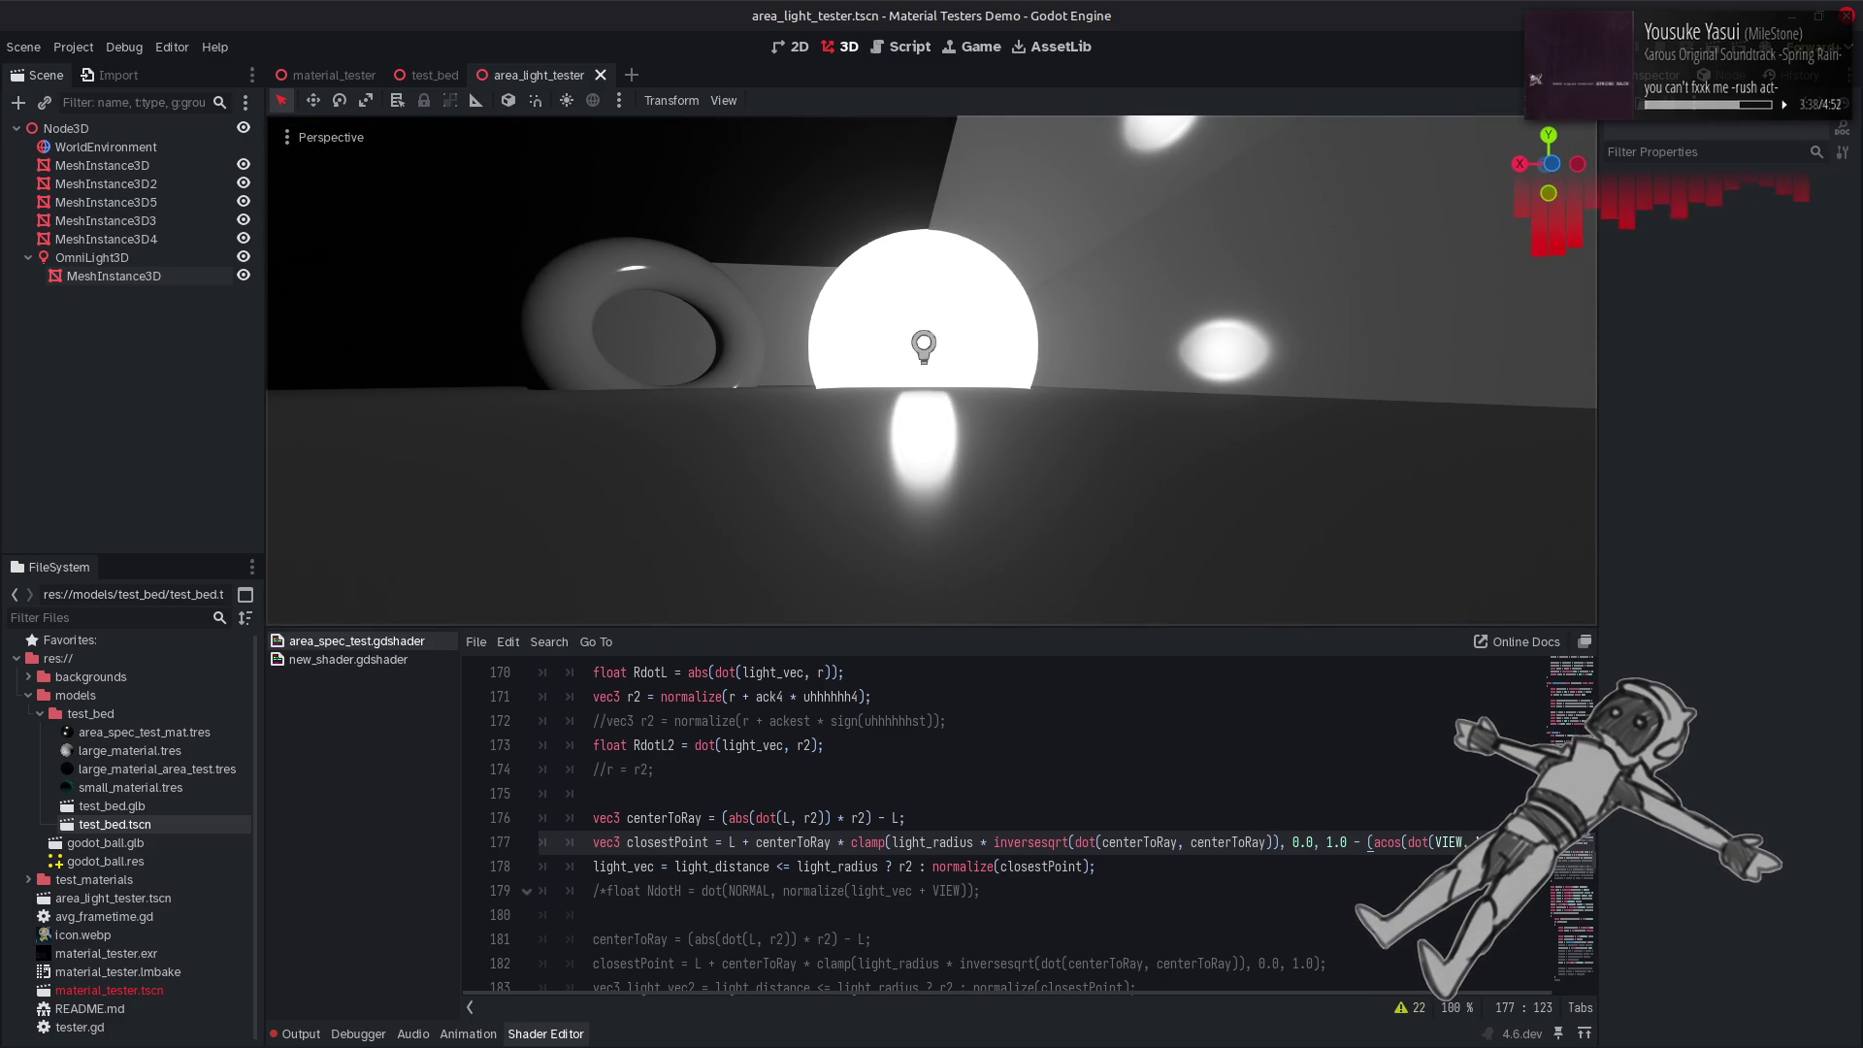
scroll(1277, 995, right, 1)
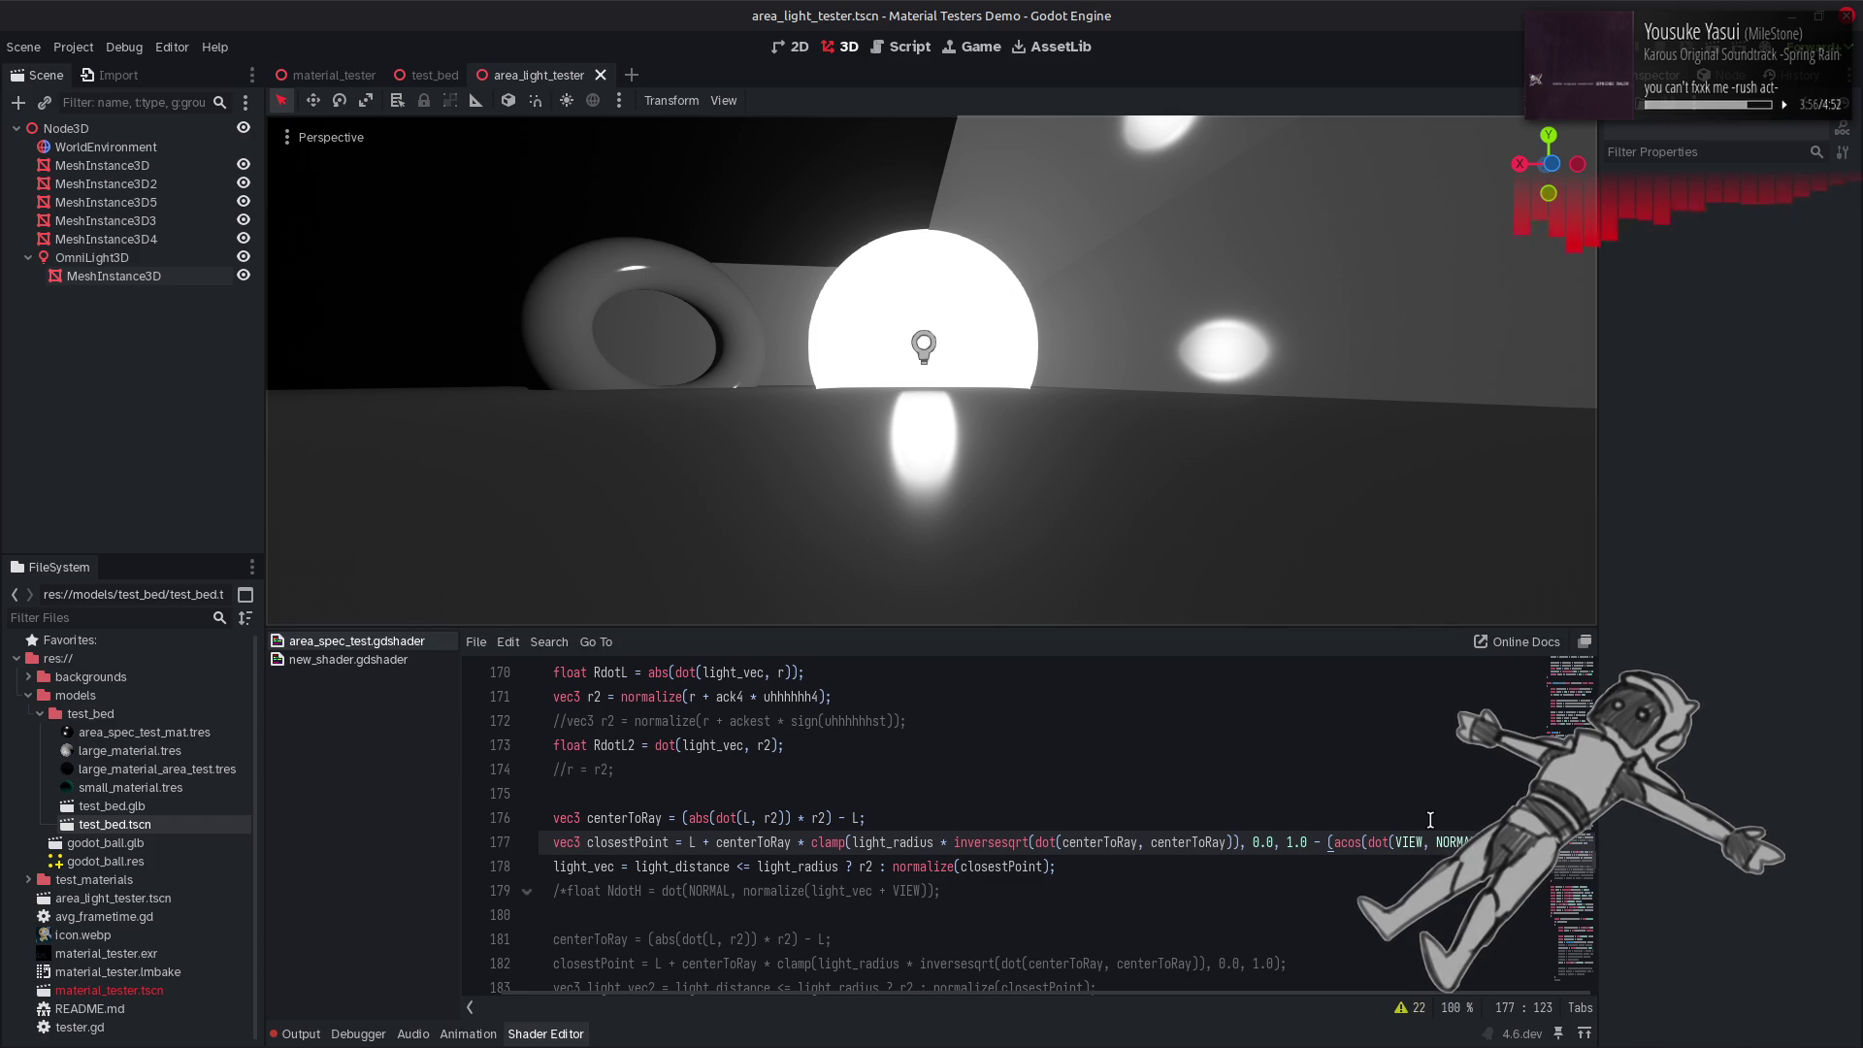
Try a 2.0-offset variant of the bound, then undo back to 1.0 - (acos…).
double_click(1294, 843)
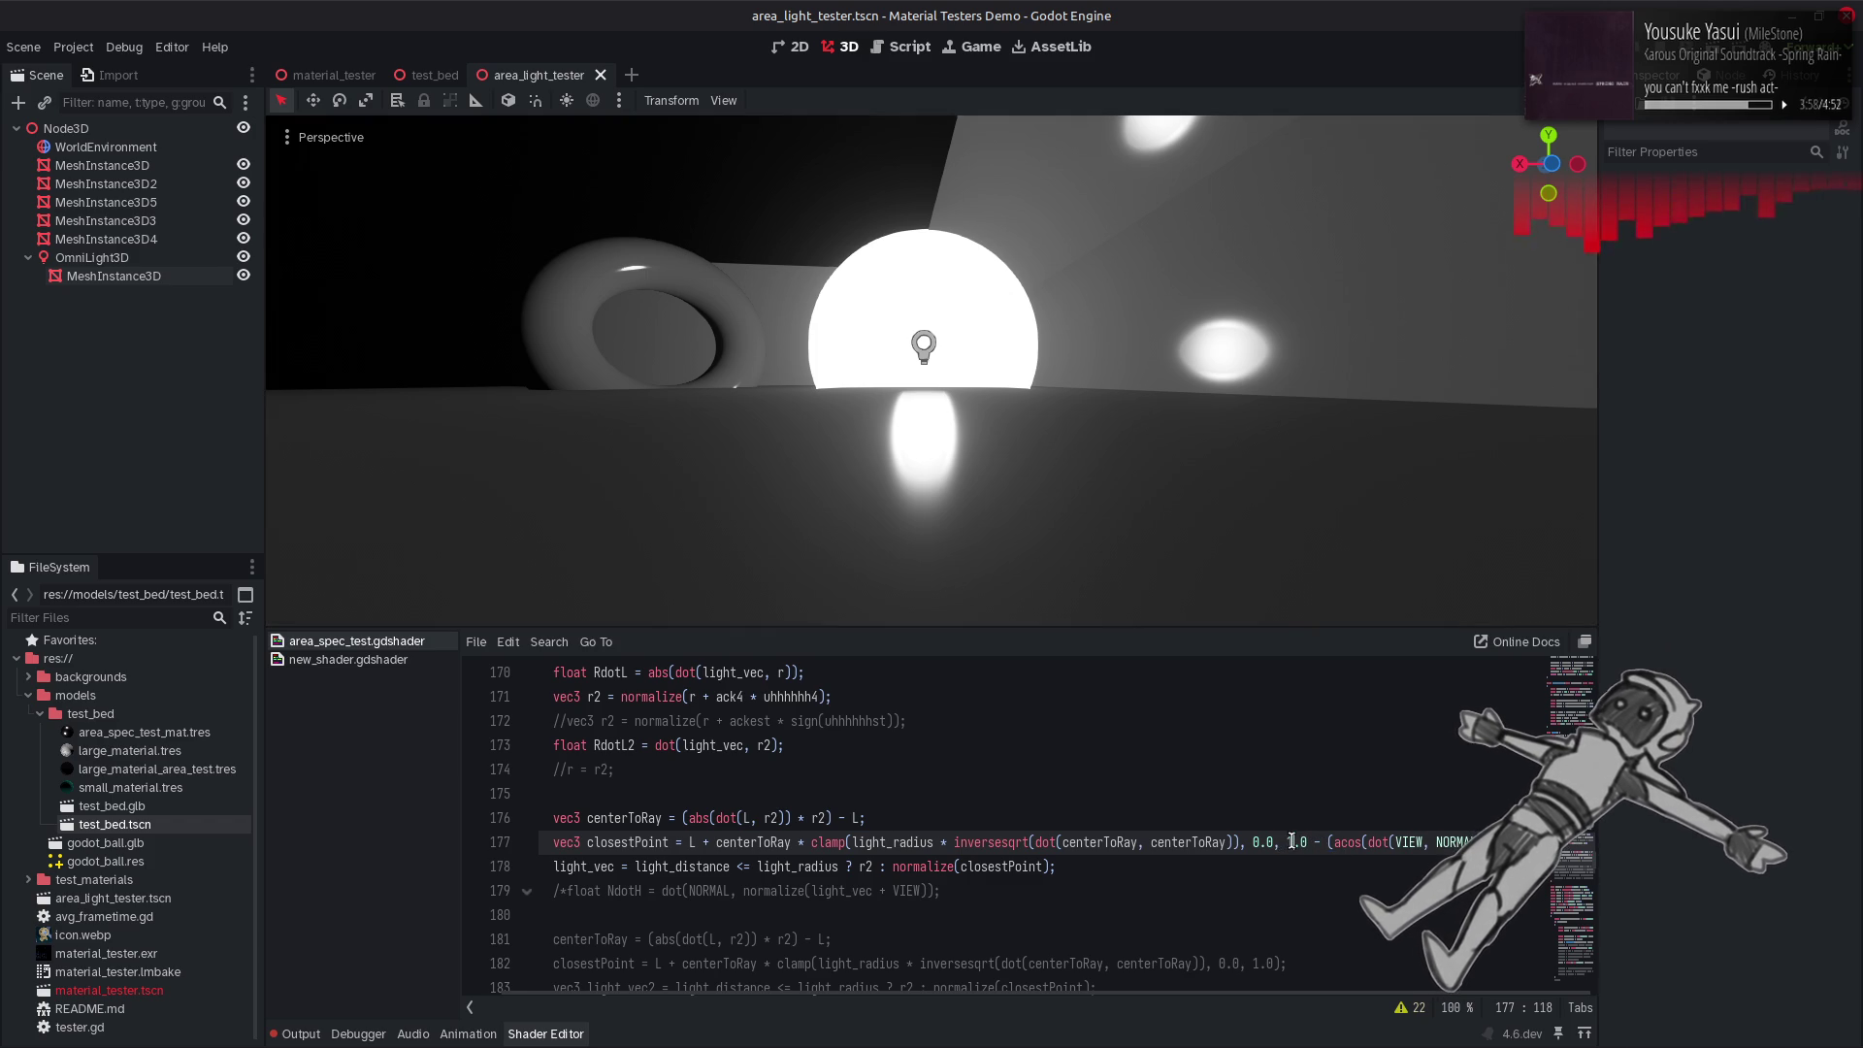
text(2)
key(ctrl+s)
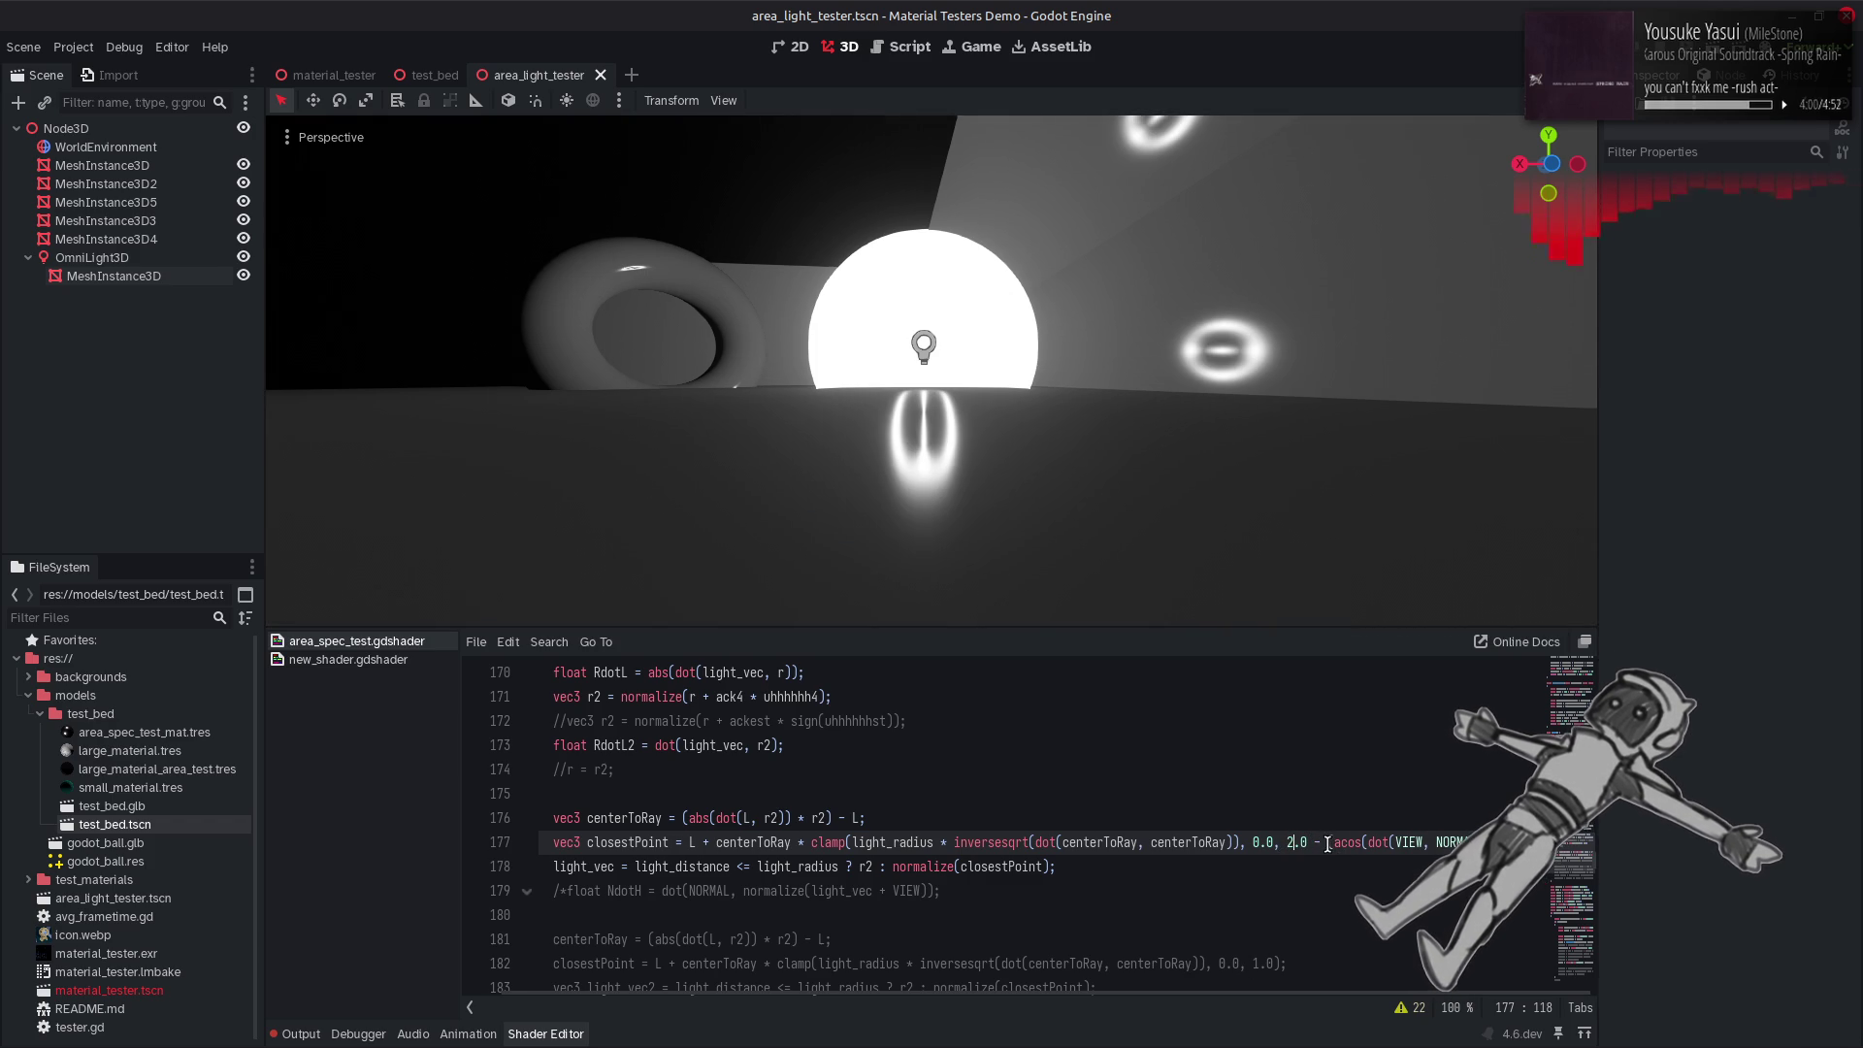
click(1328, 843)
text(0 *)
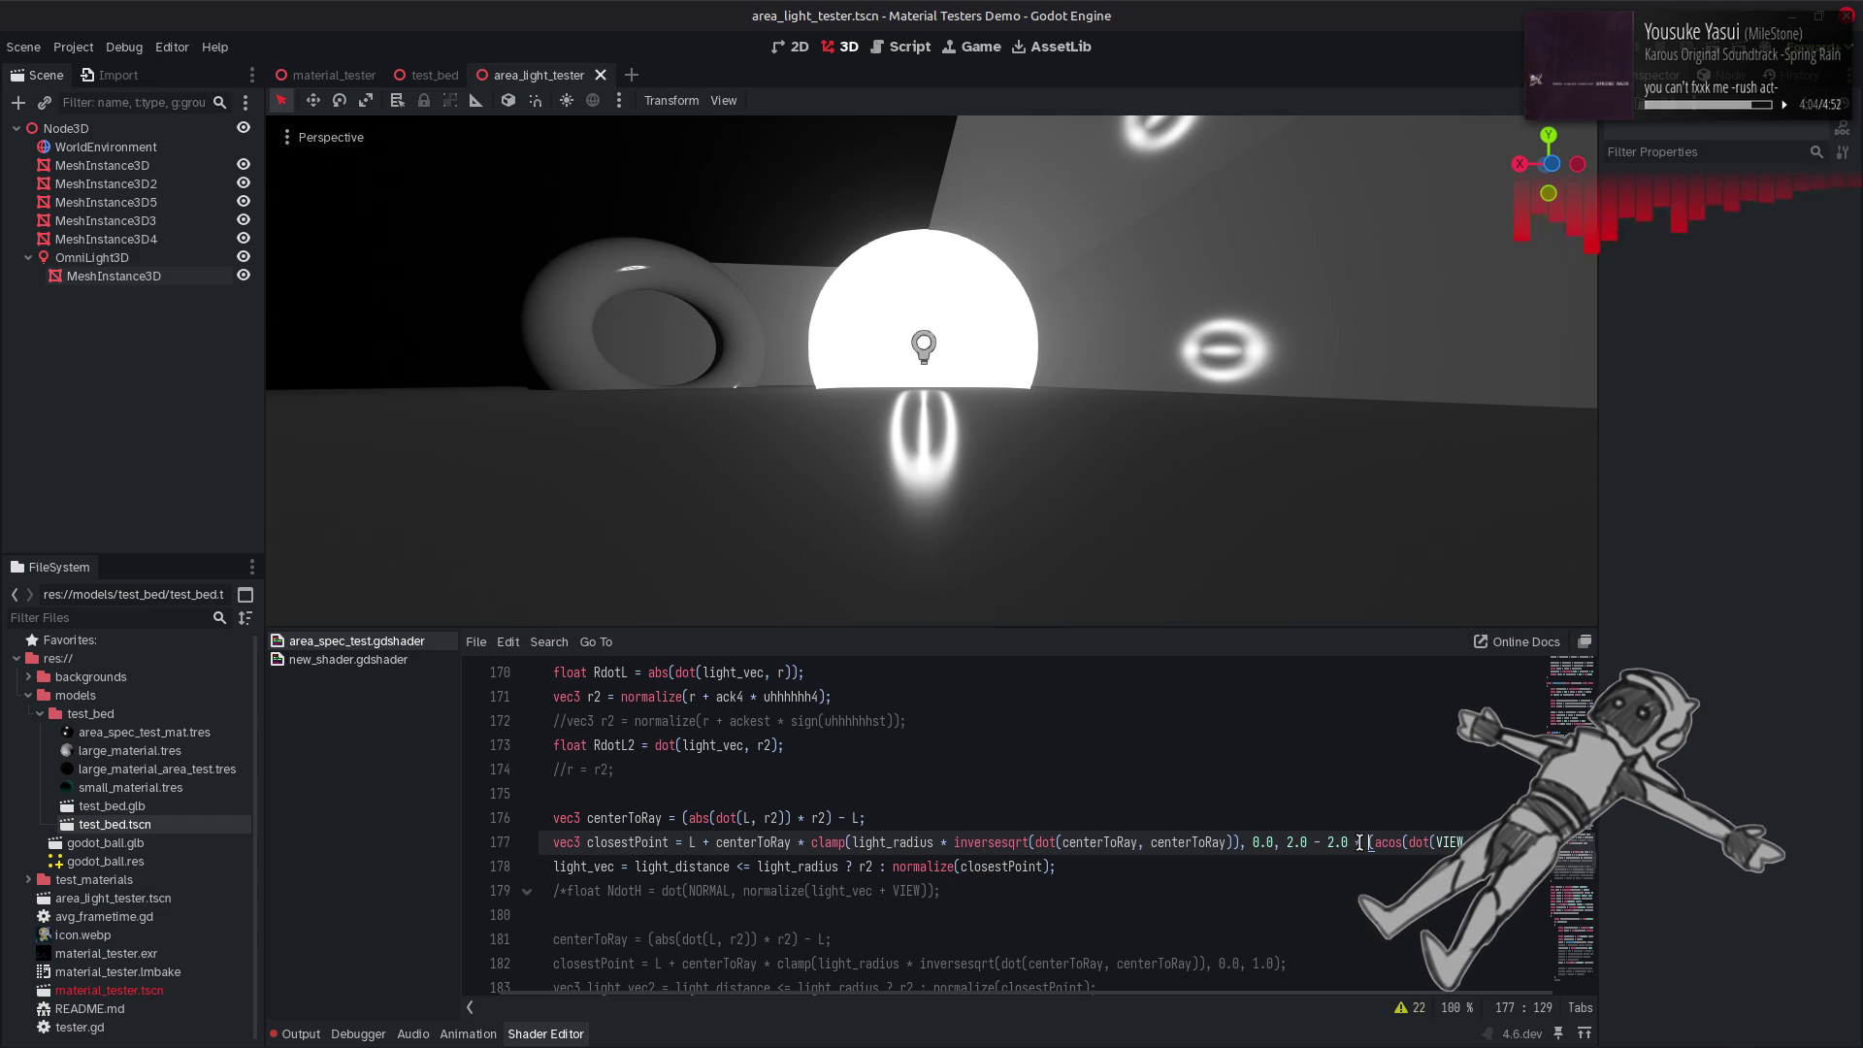
click(1332, 843)
text(4)
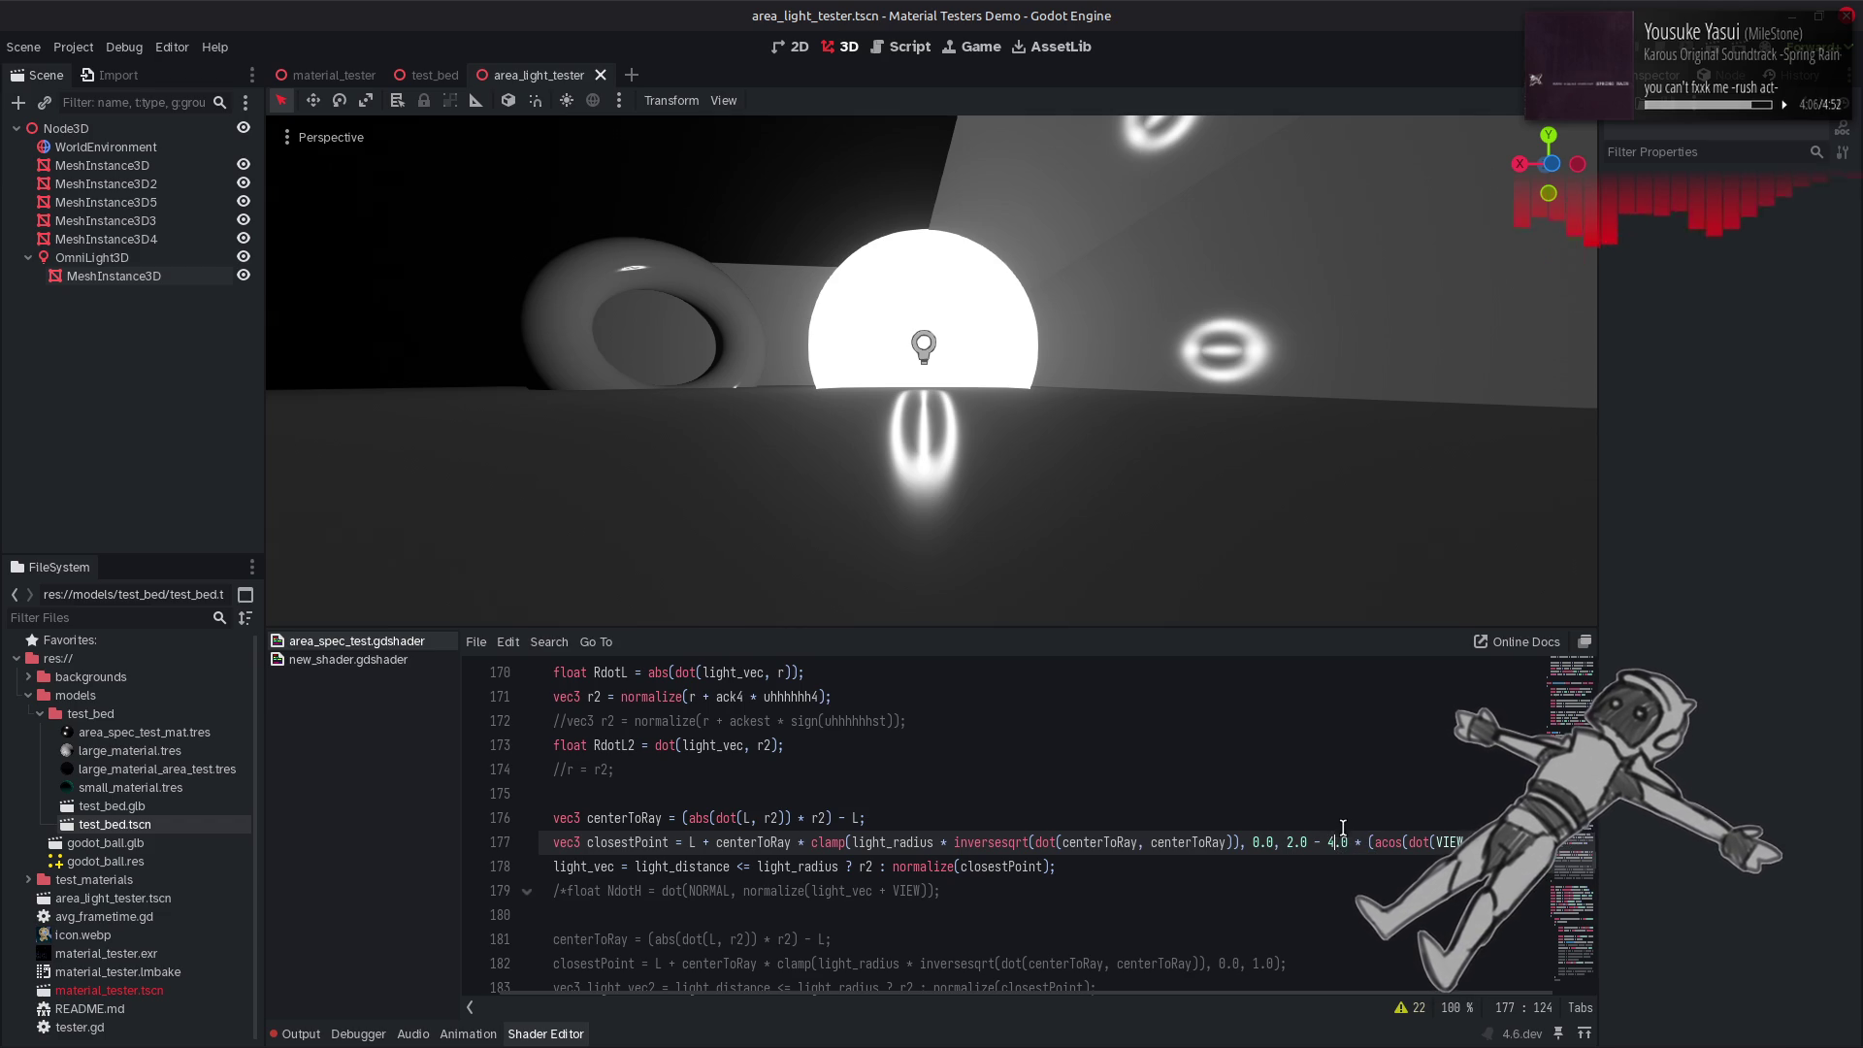
key(ctrl+s)
text(2)
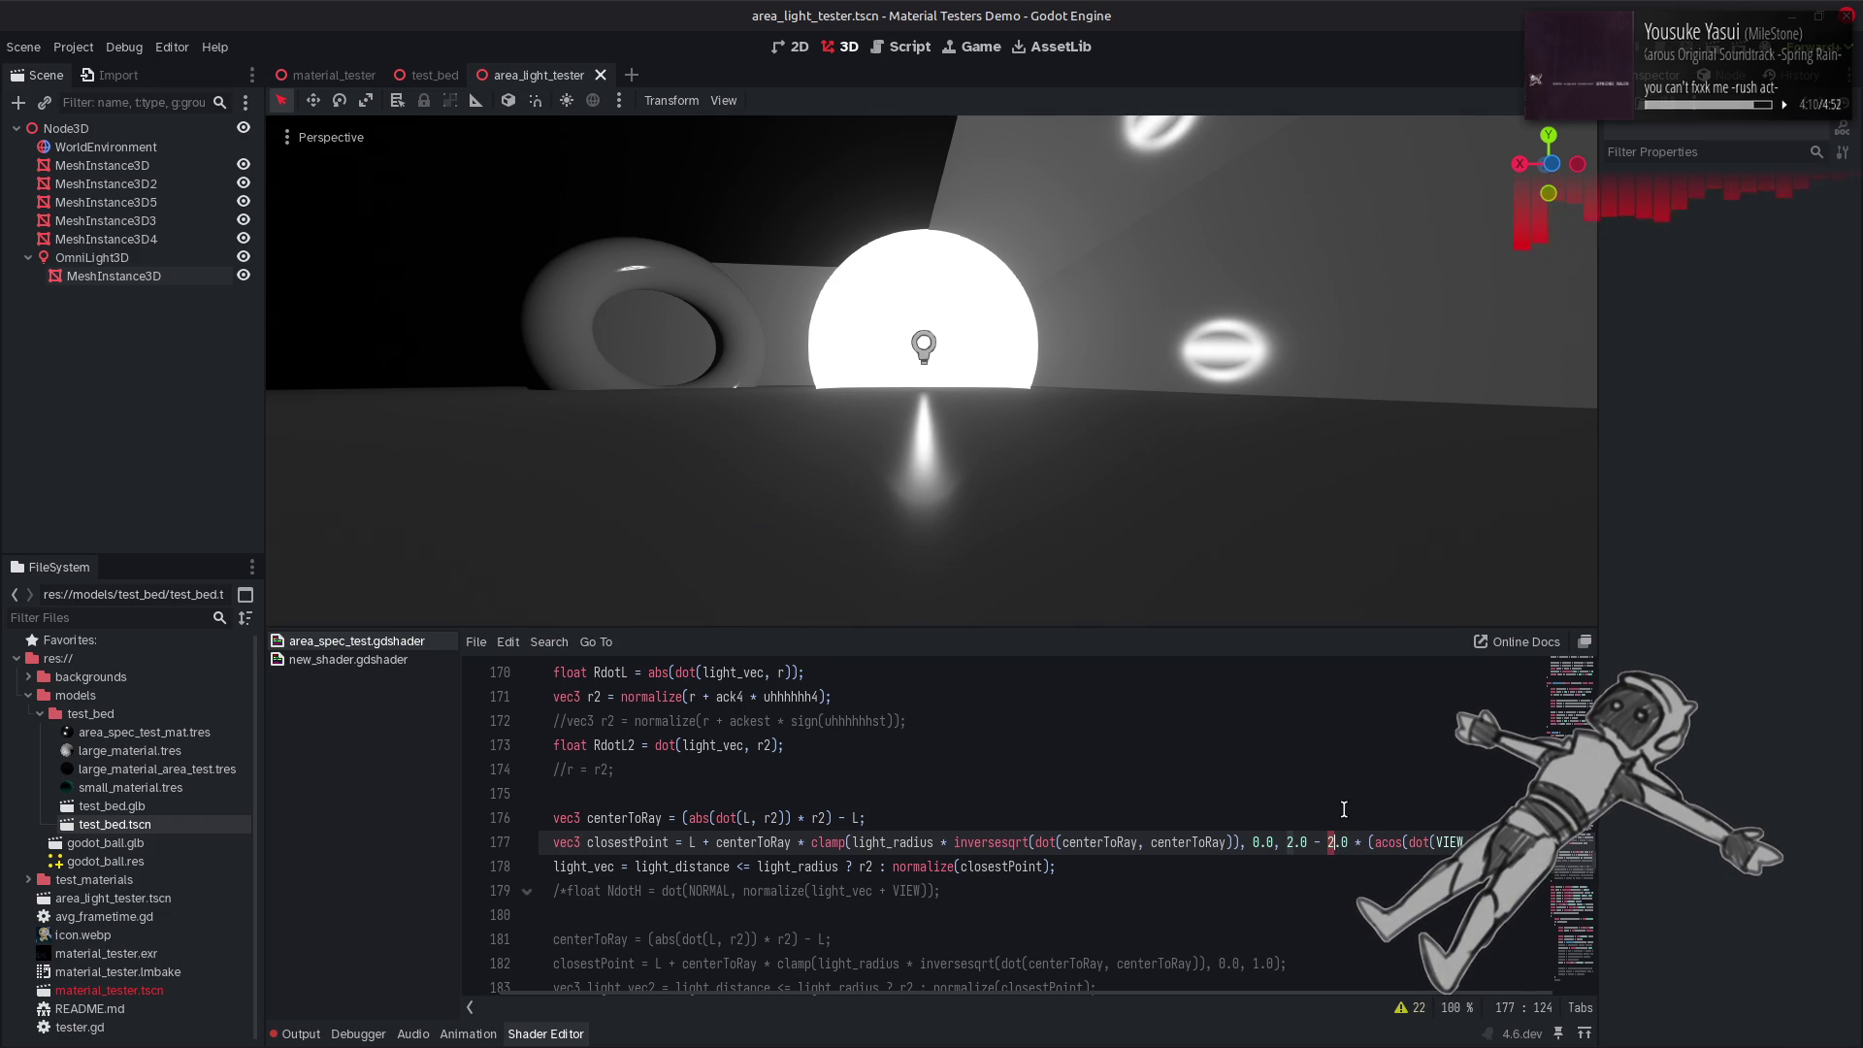
key(ctrl+z)
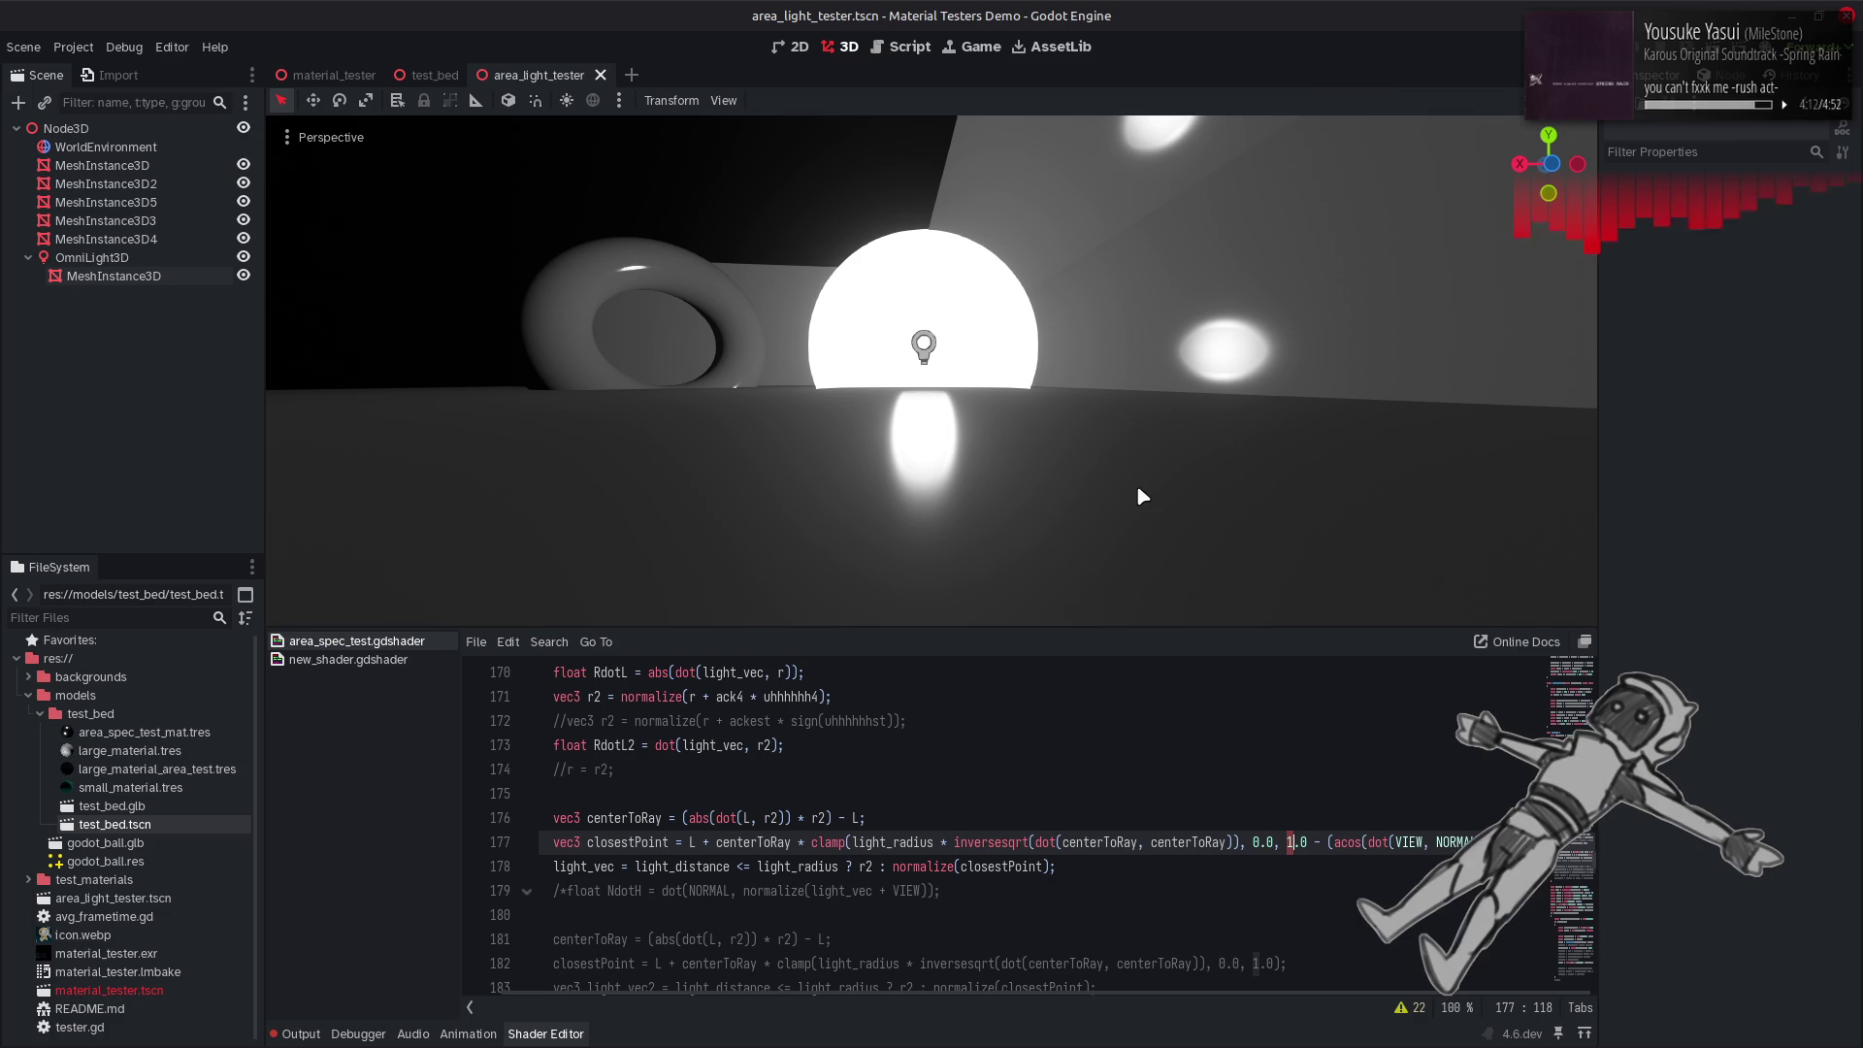
Orbit to view the room from above, then replace the acos bound so line 177 ends 0.0, 1.0);.
mouse_move(1136, 490)
mouse_down()
mouse_move(1010, 475)
mouse_move(980, 553)
mouse_move(1073, 402)
mouse_up()
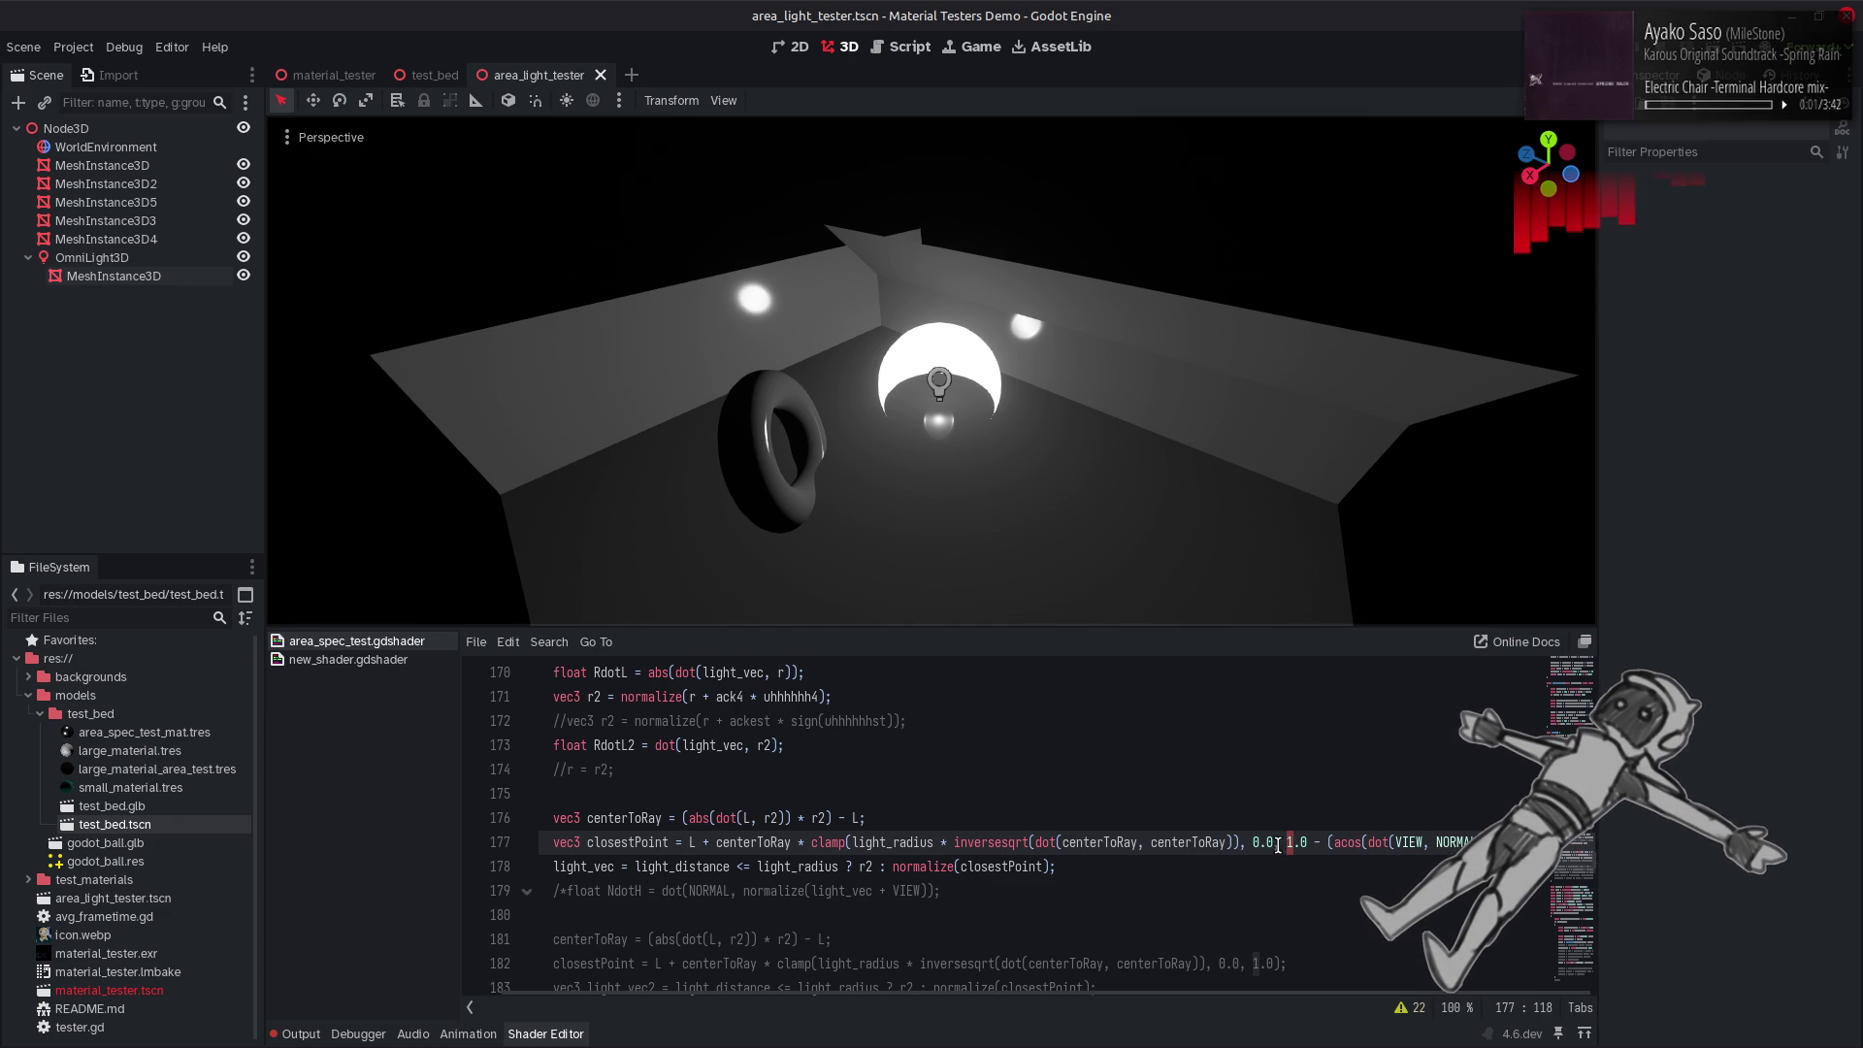
key(Left)
key(Left)
key(Left)
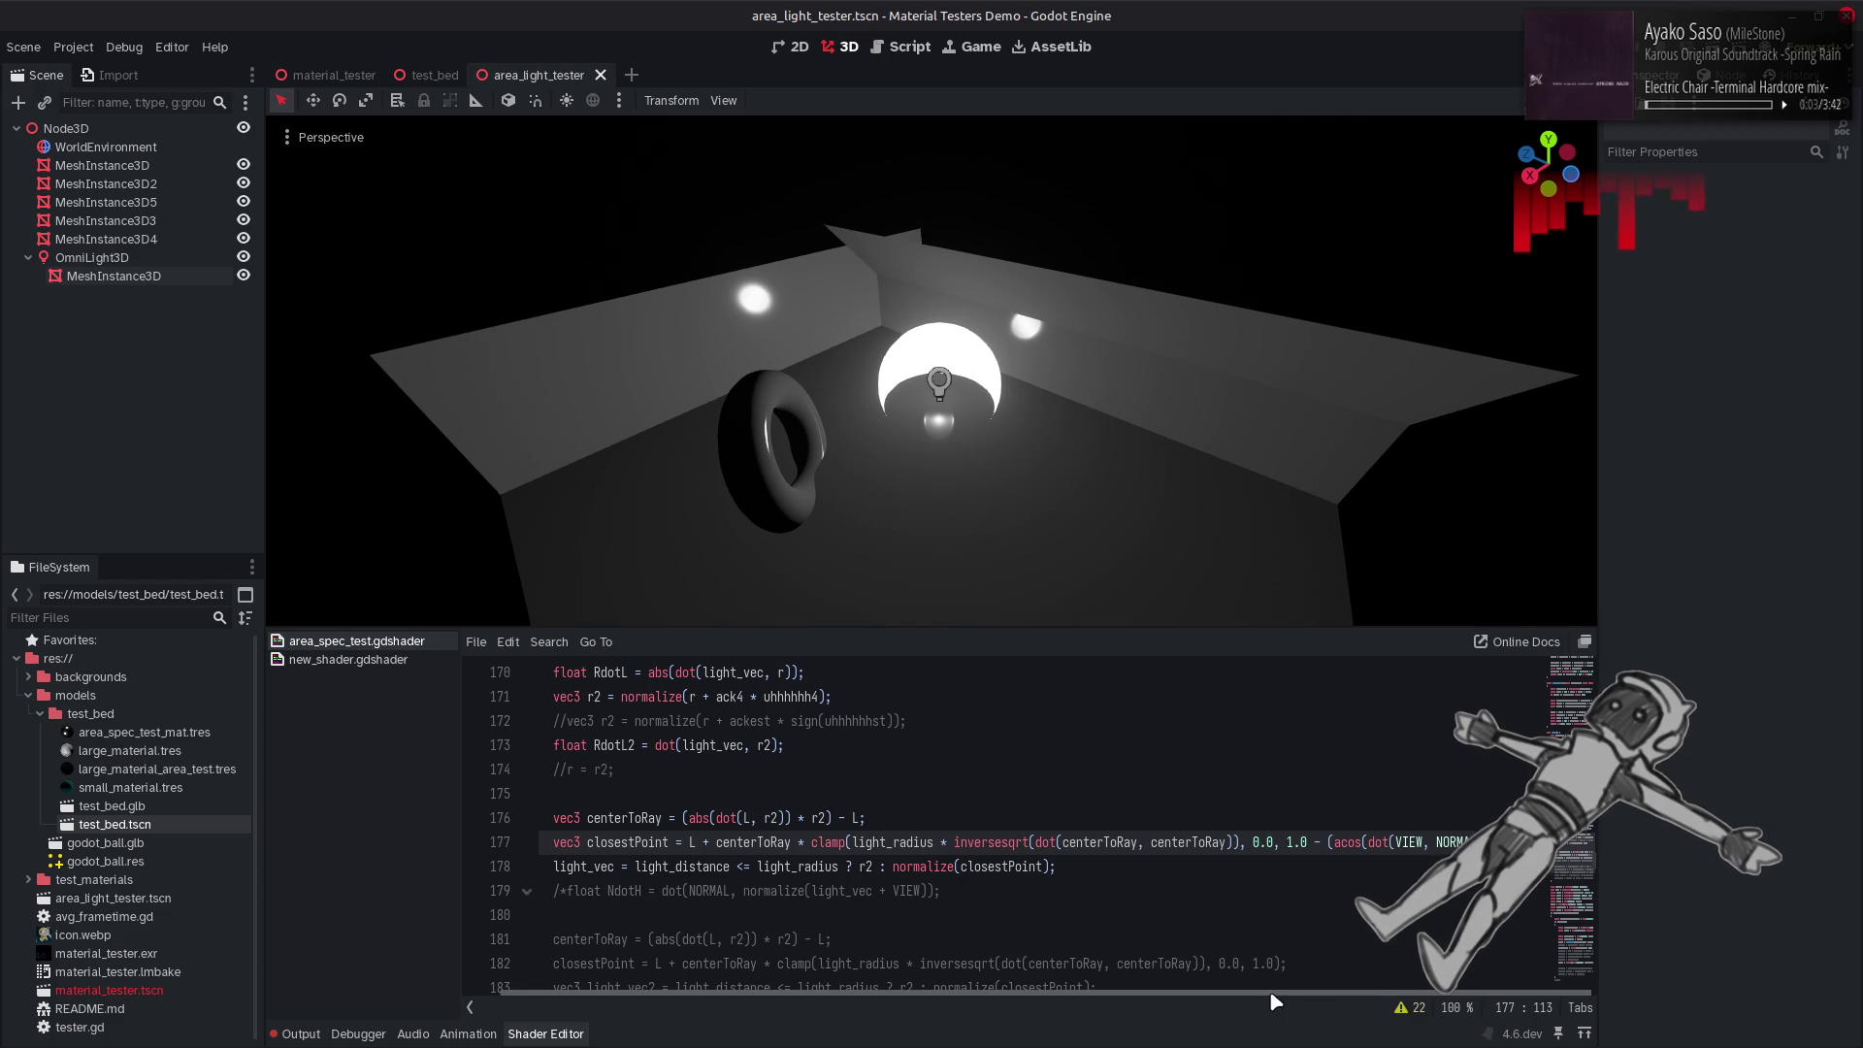
click(1541, 843)
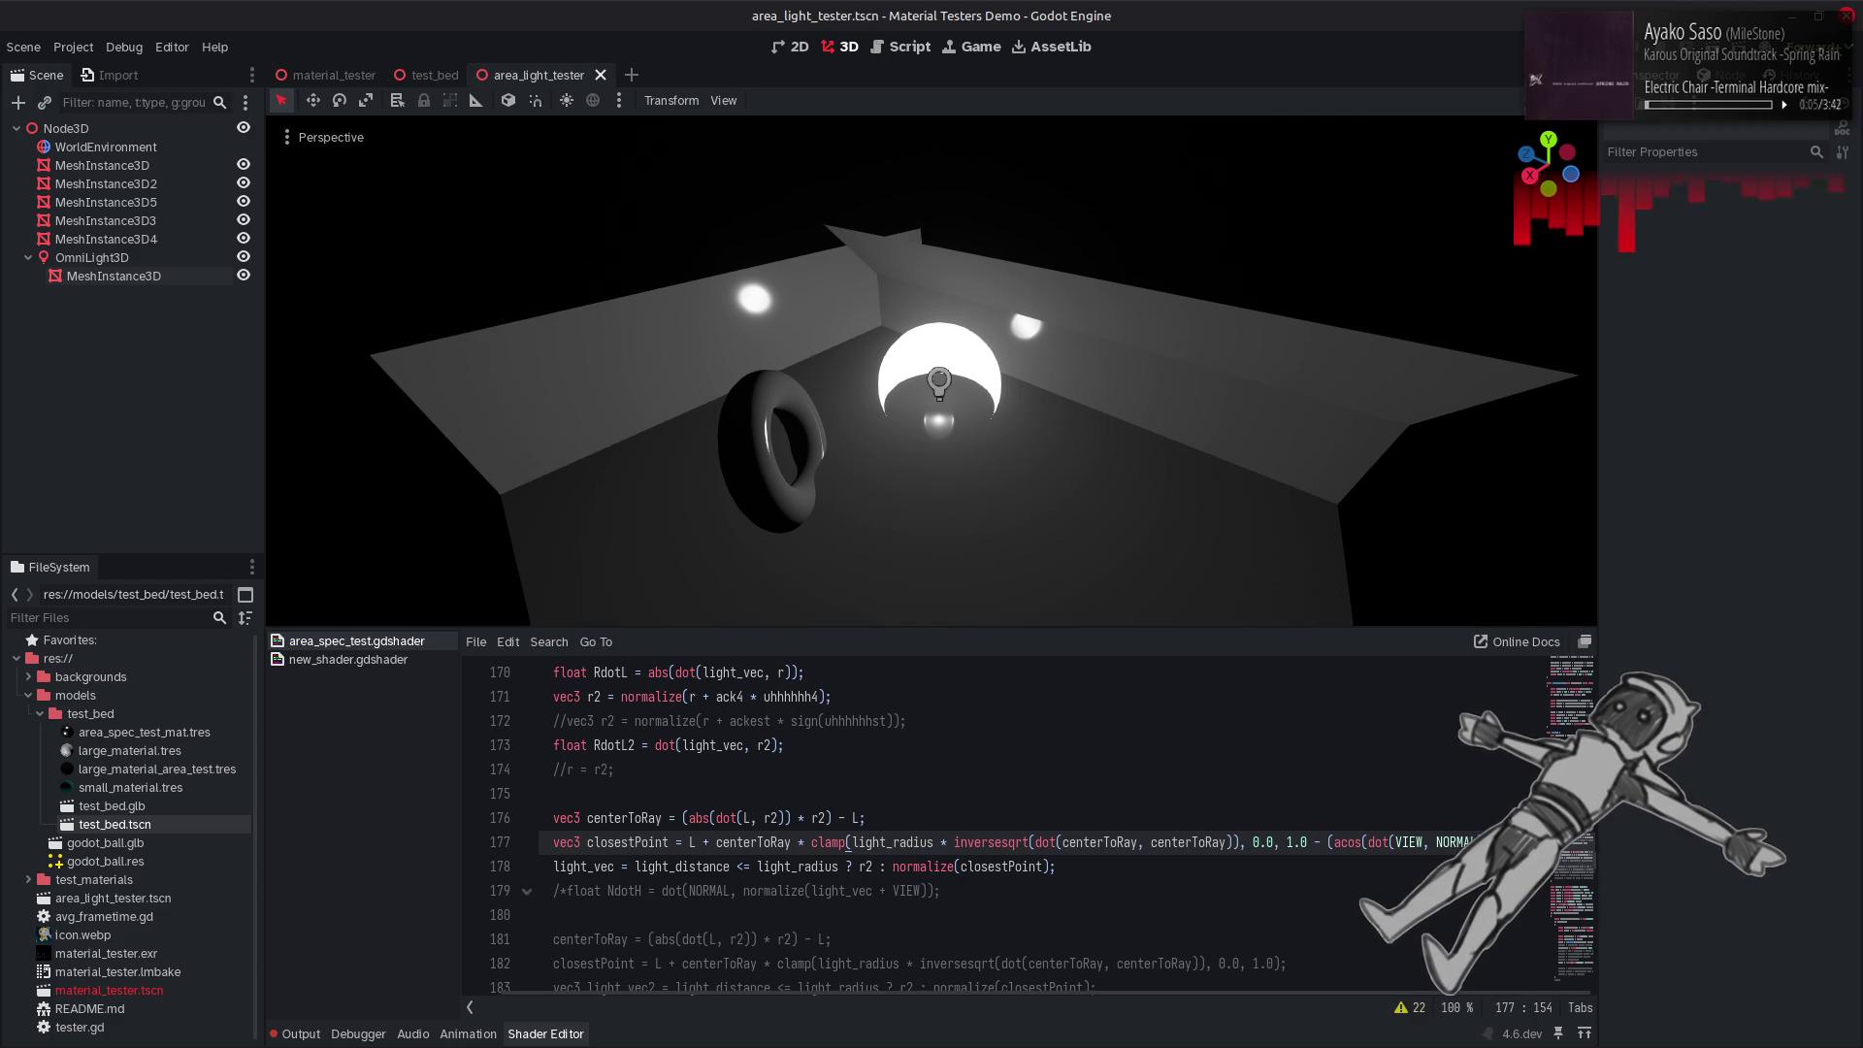
drag(1542, 842, 1291, 848)
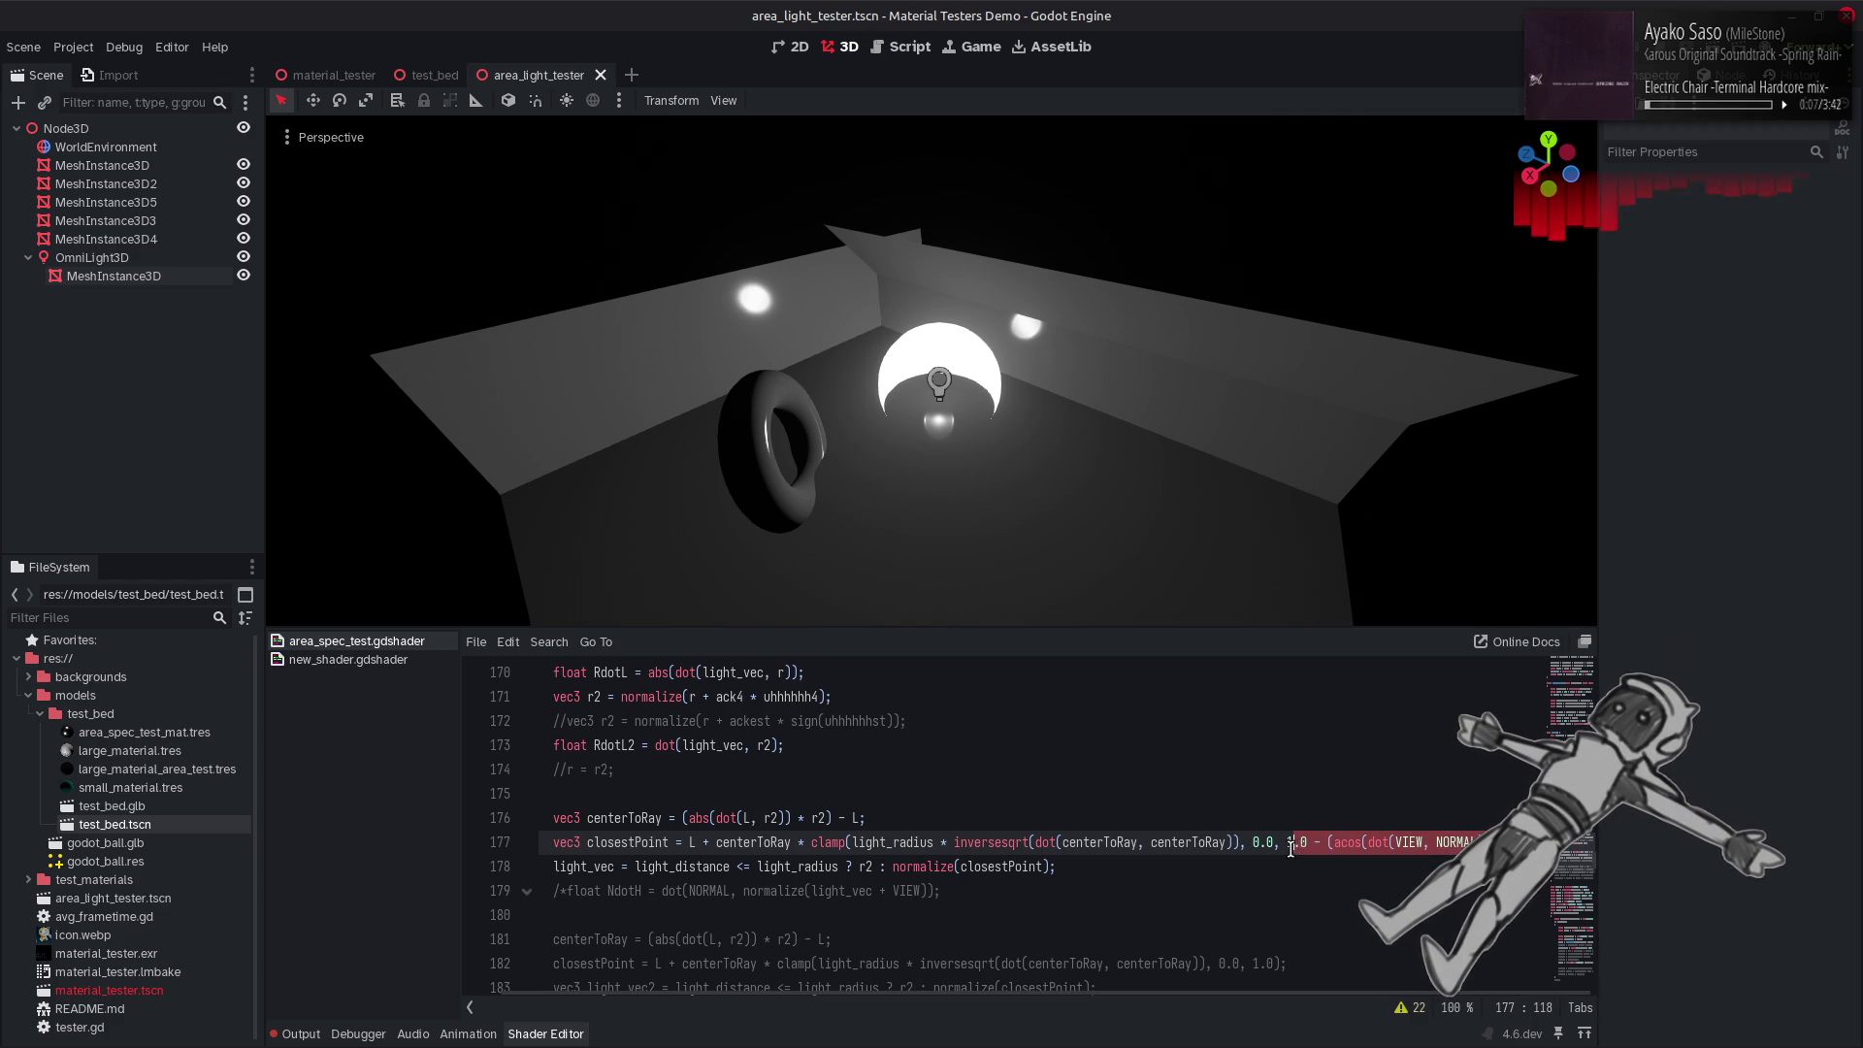
text(.0)
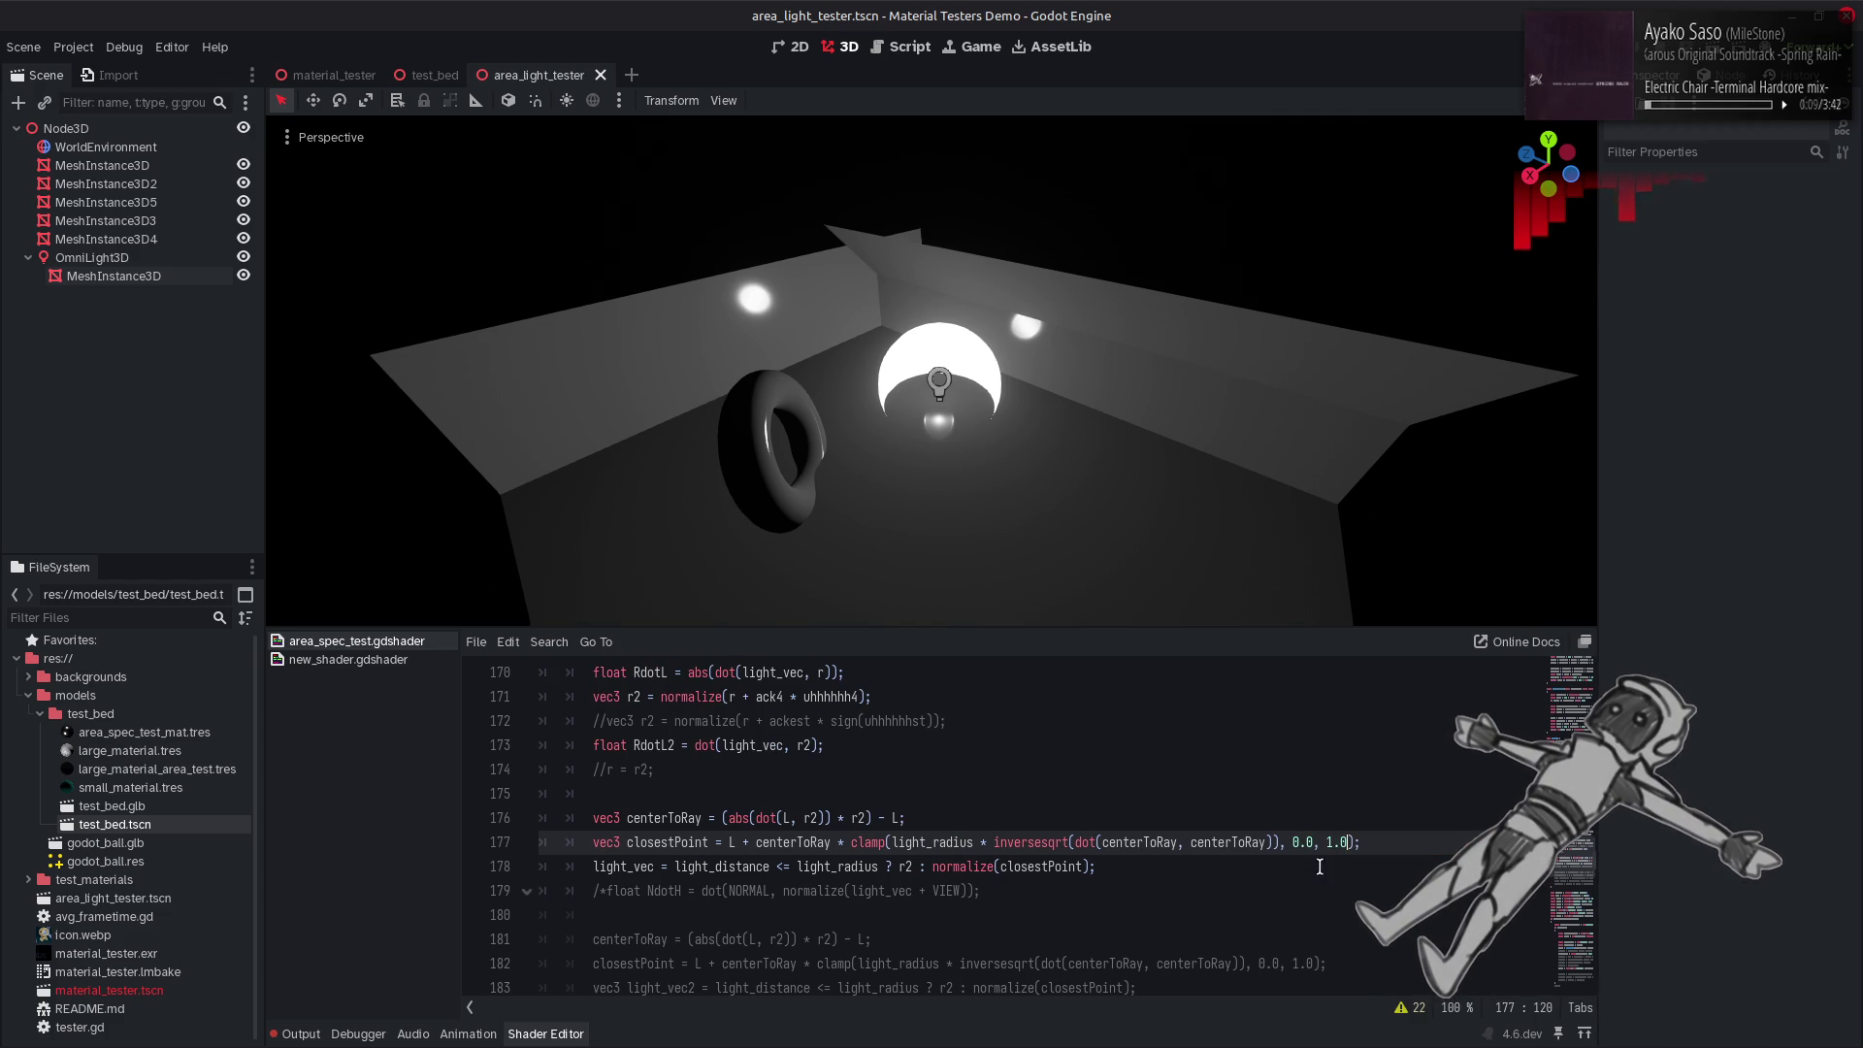